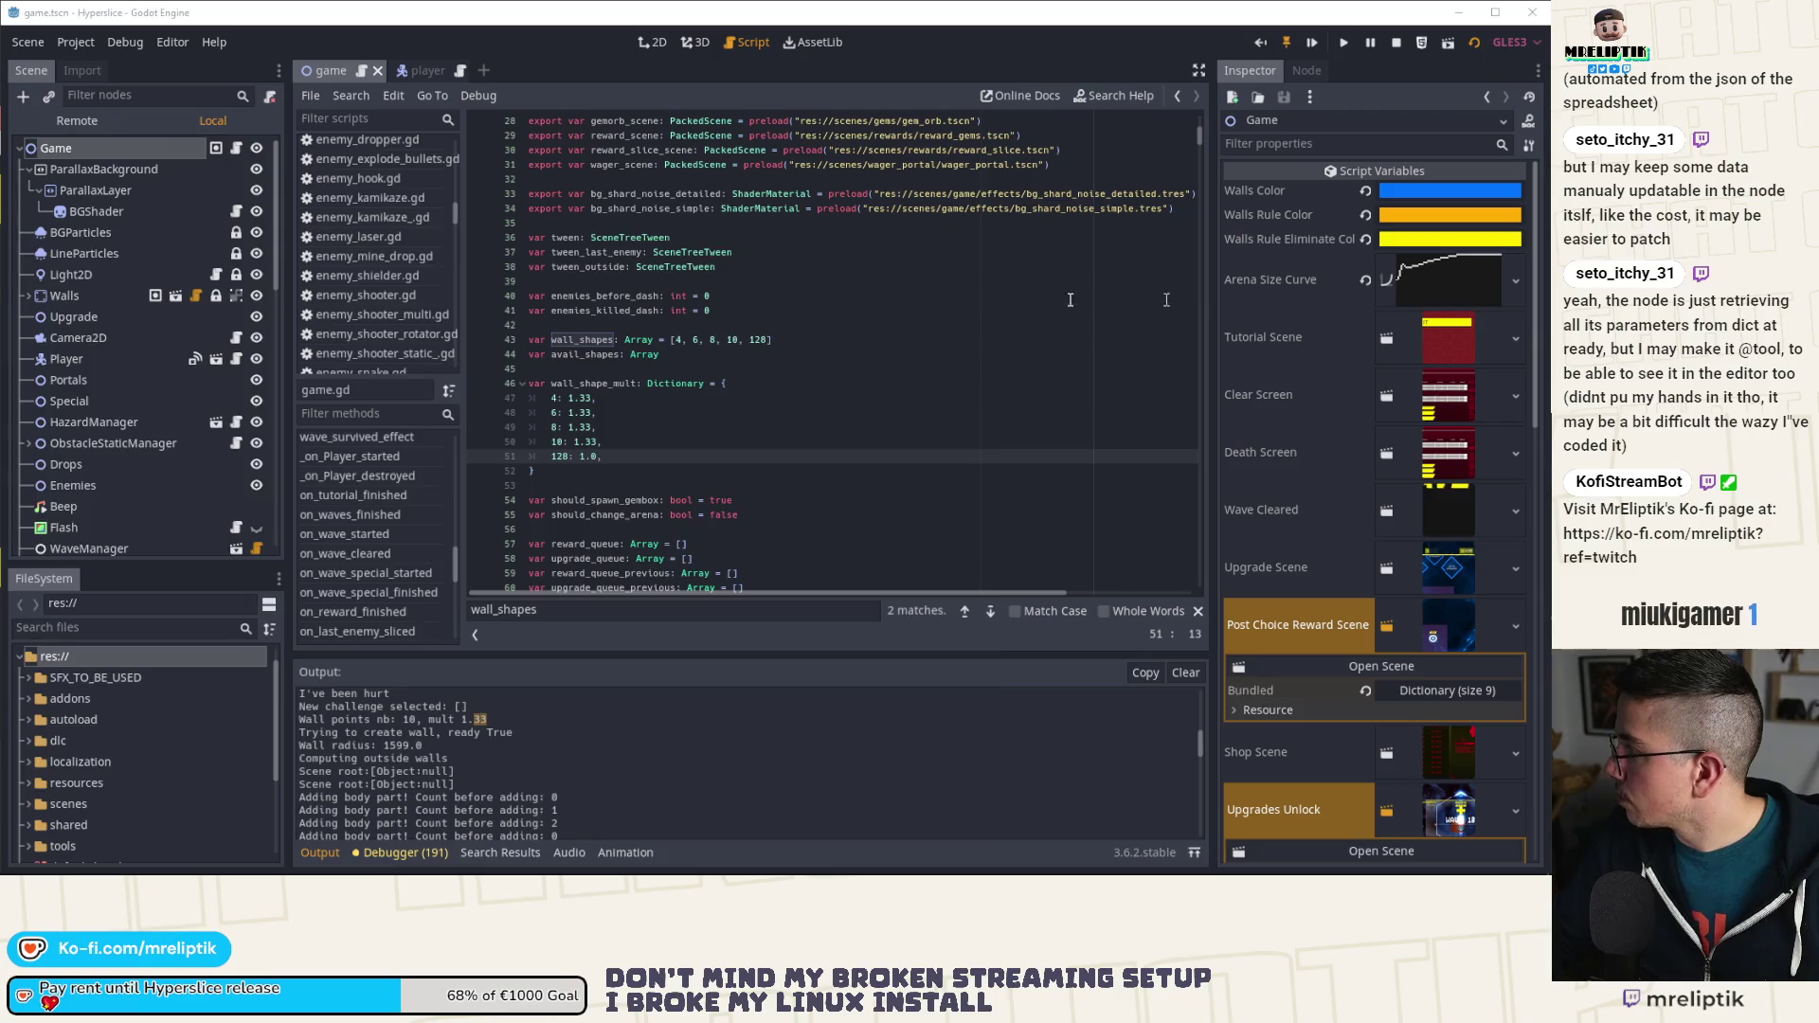
Step: Maximize the CalculatorSoup window and set it to a 4-sided tetragon solved from inradius r
{"action": "key", "text": "alt+Tab"}
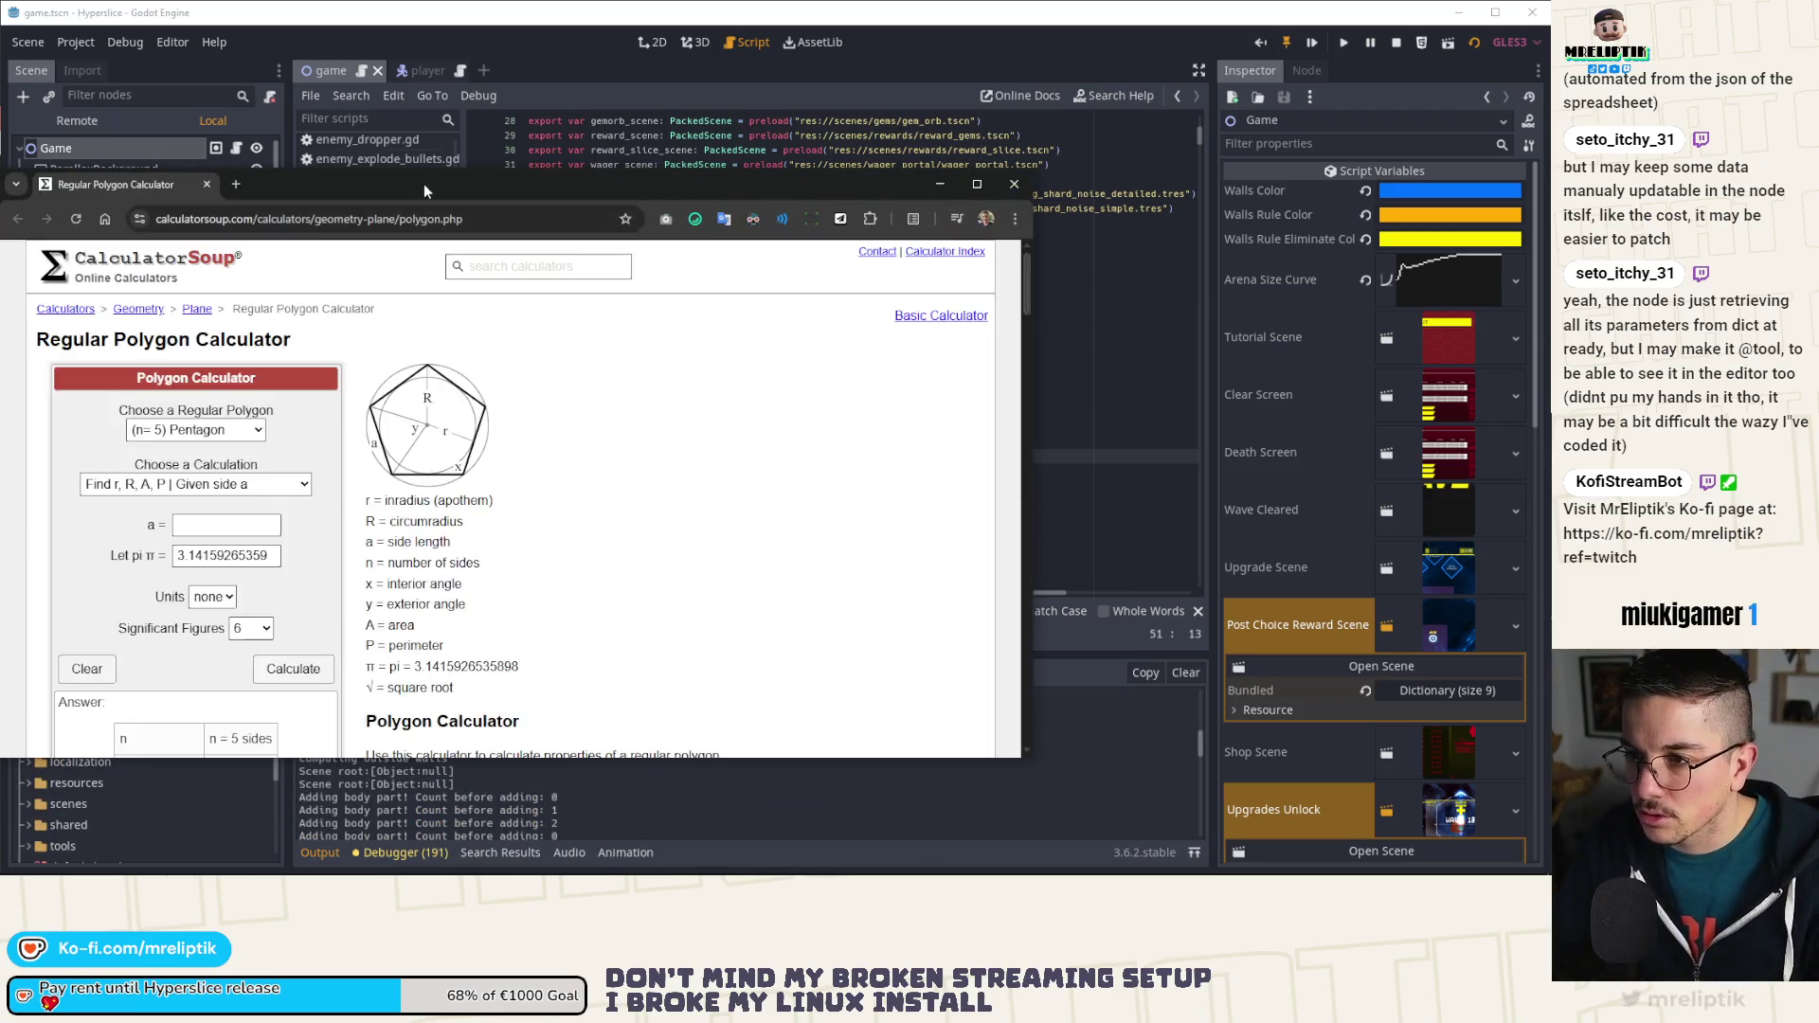
{"action": "double_click", "coordinate": [424, 184]}
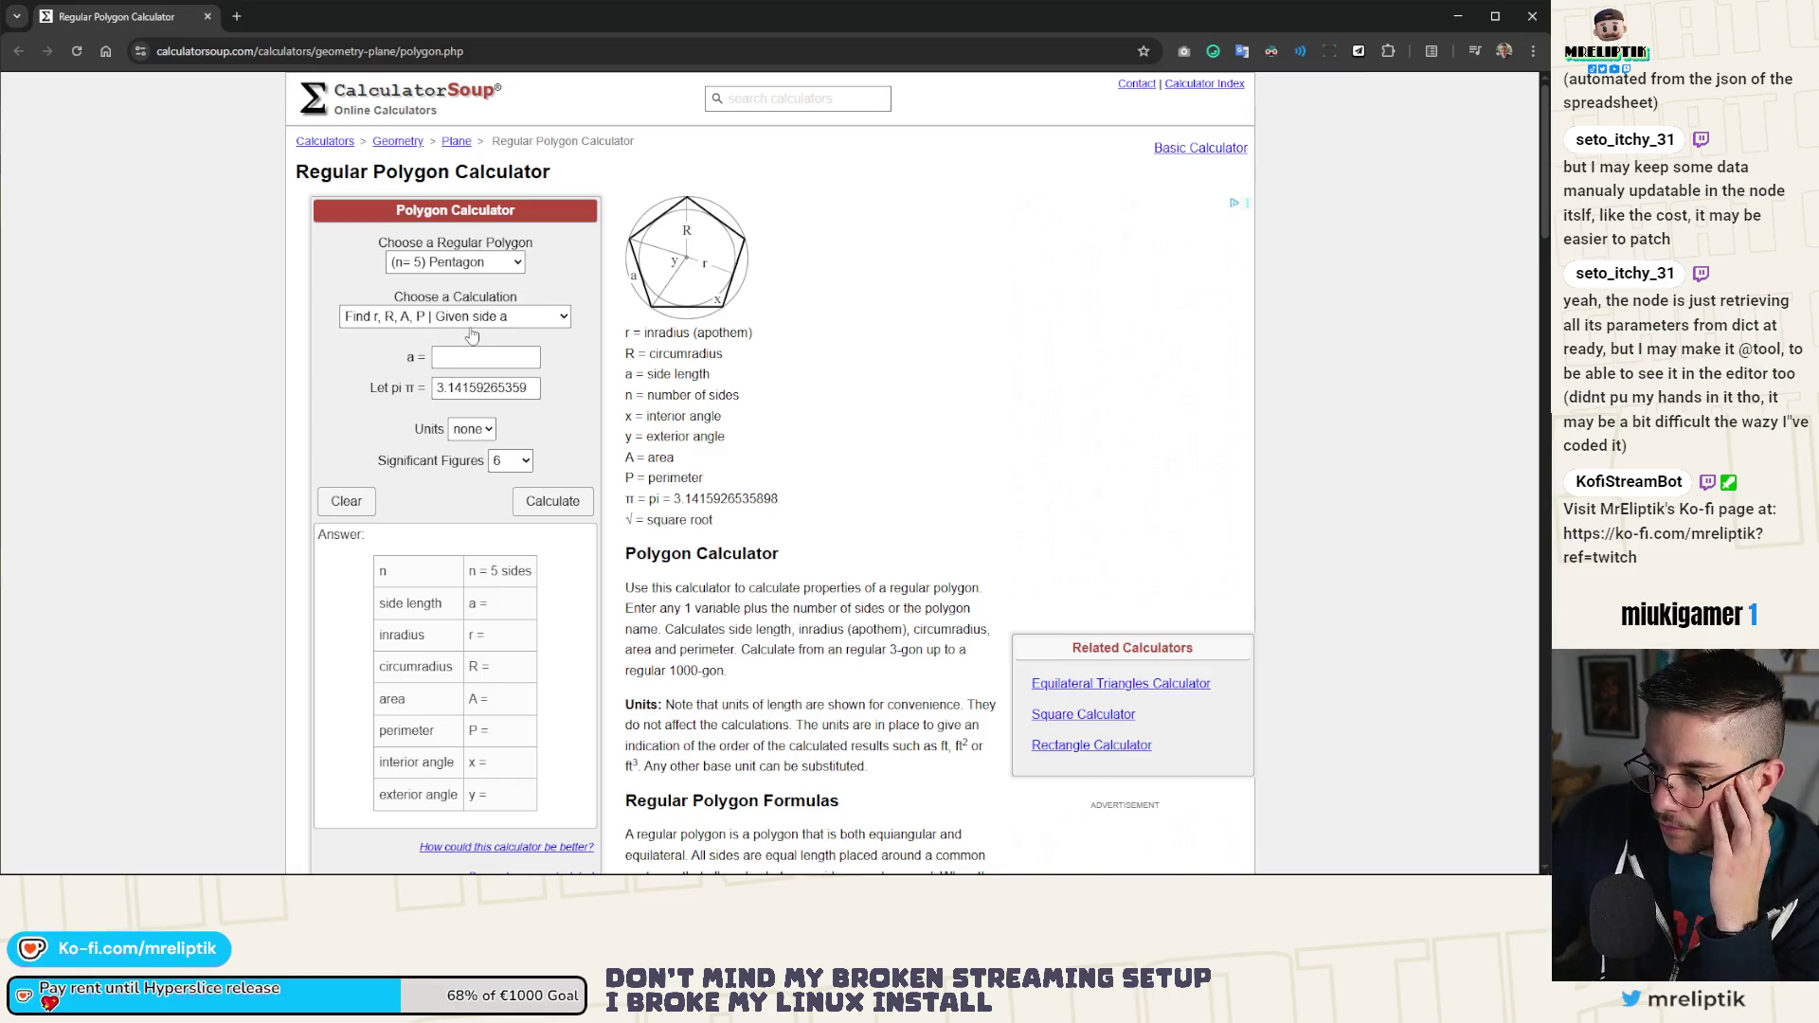
{"action": "left_click", "coordinate": [474, 258]}
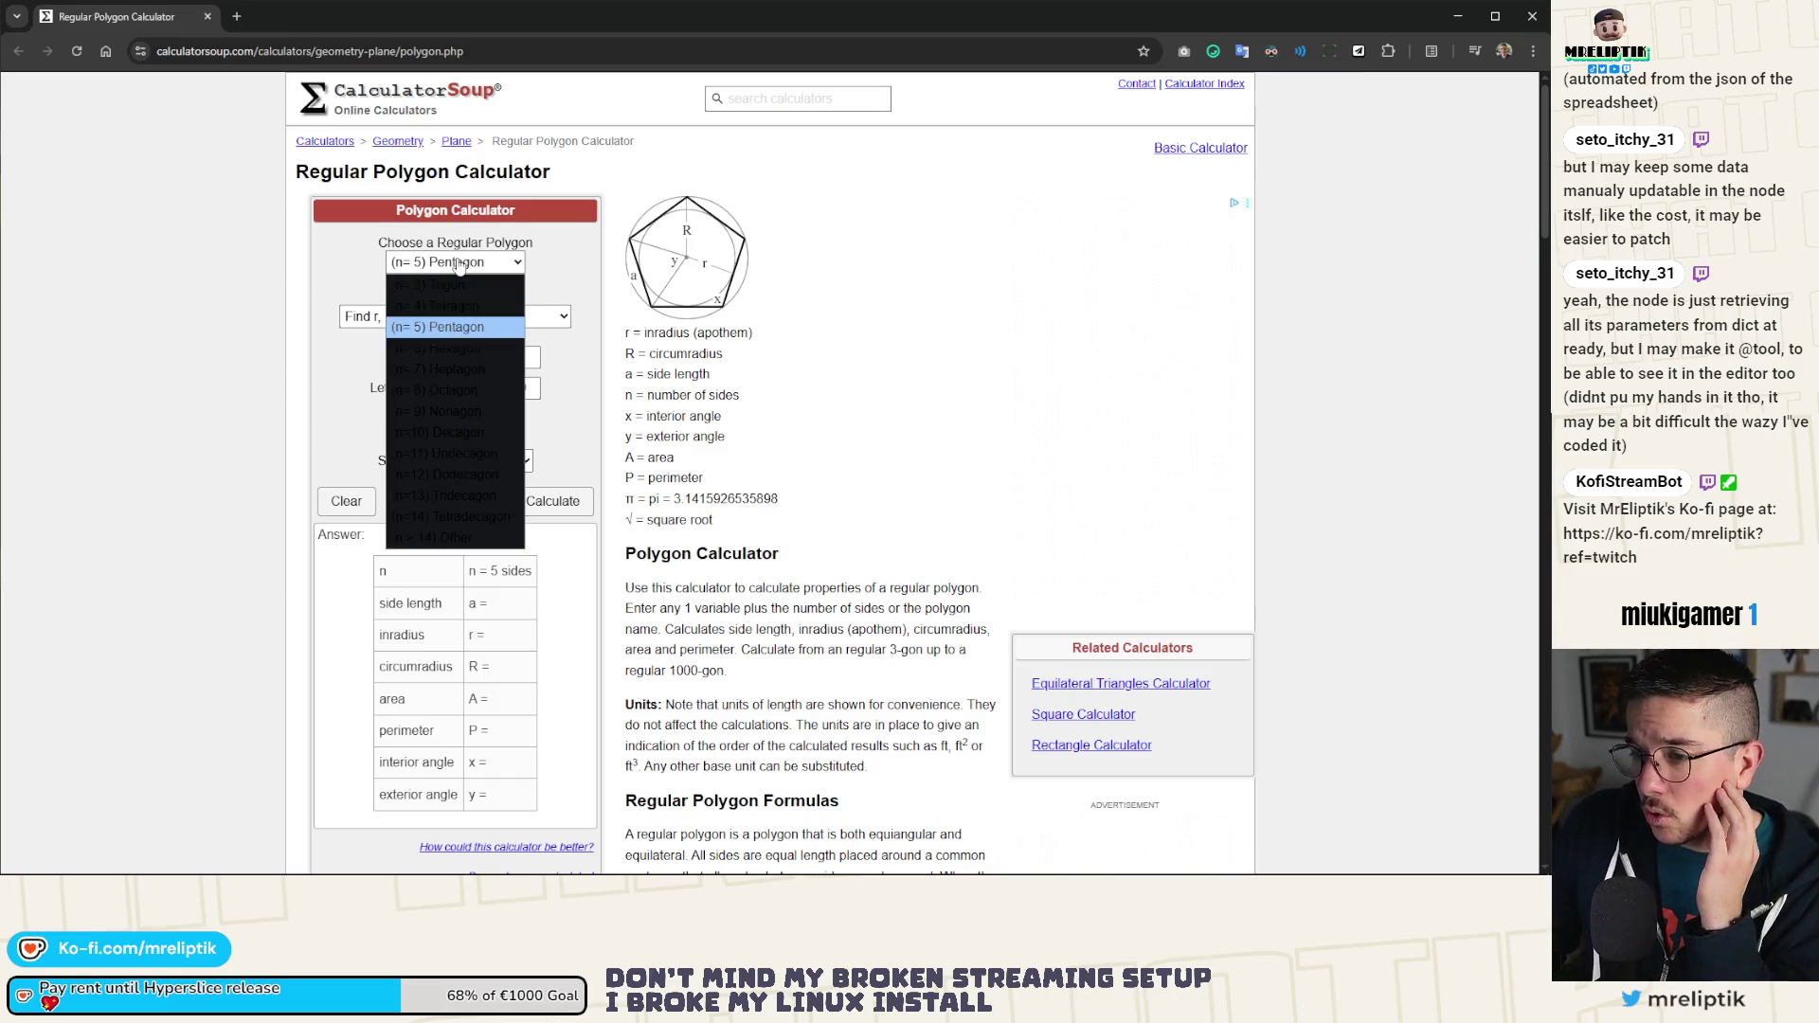
{"action": "left_click", "coordinate": [455, 308]}
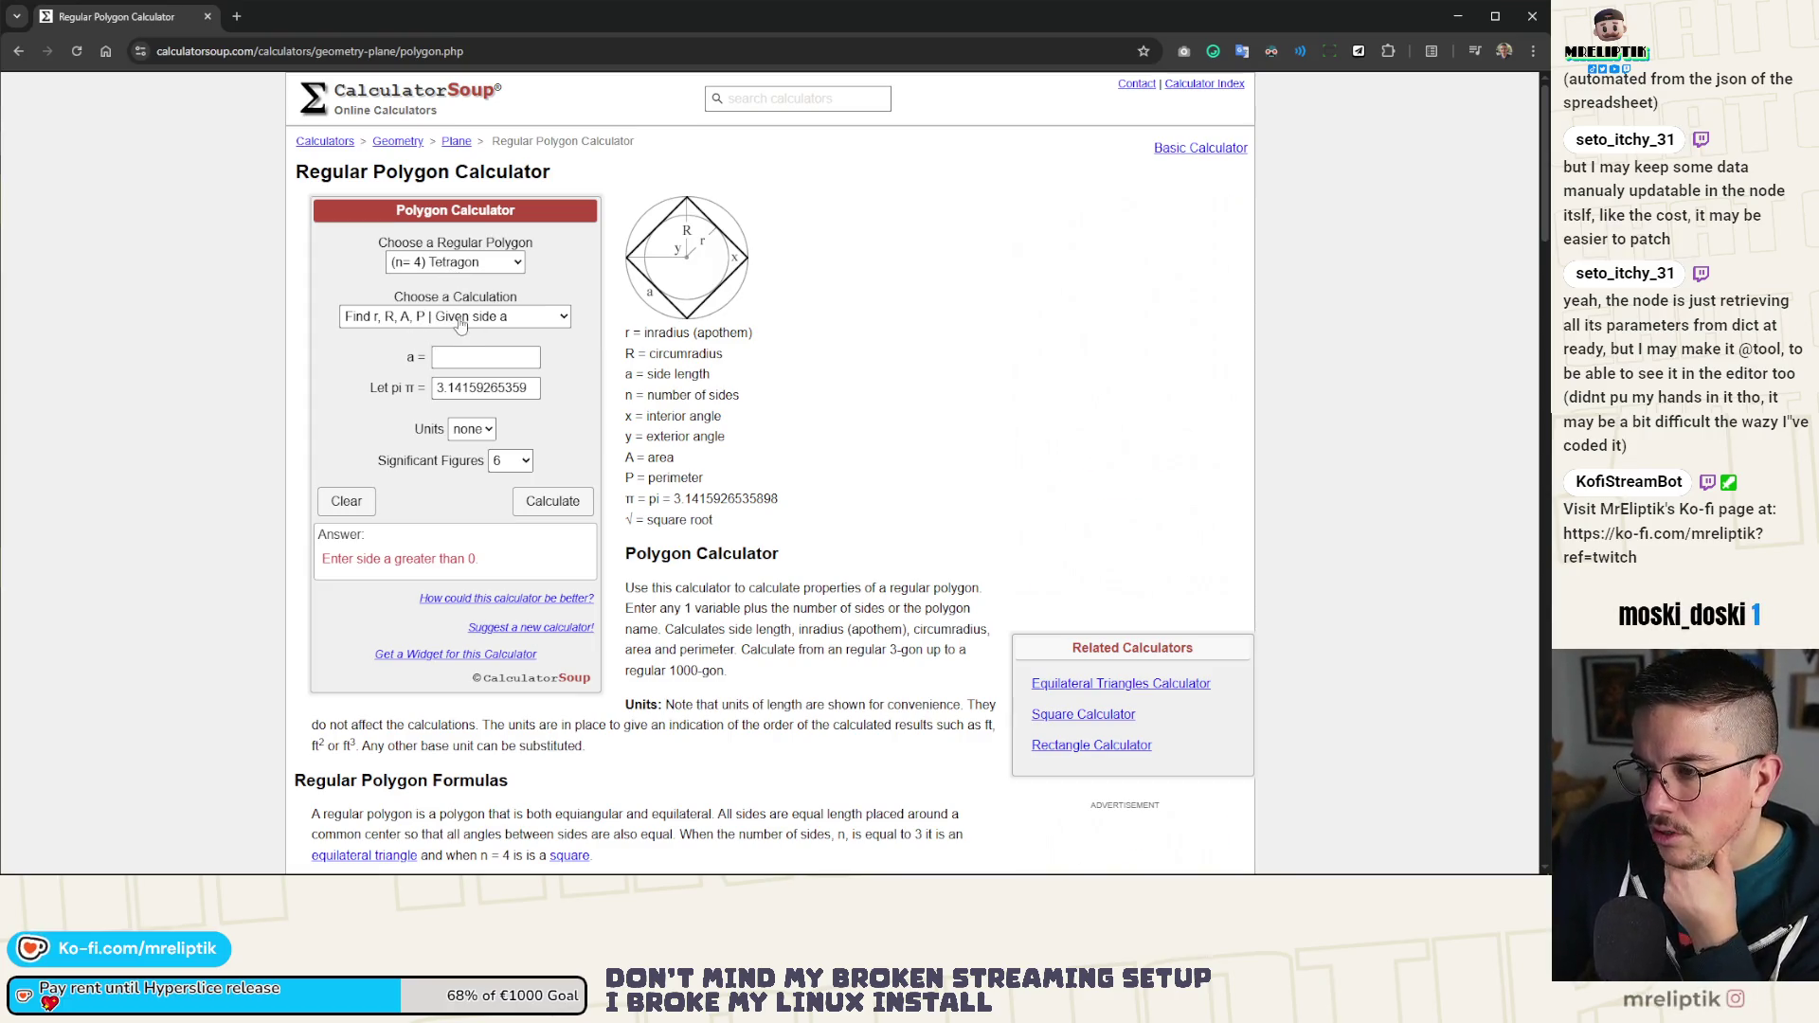
{"action": "left_click", "coordinate": [462, 323]}
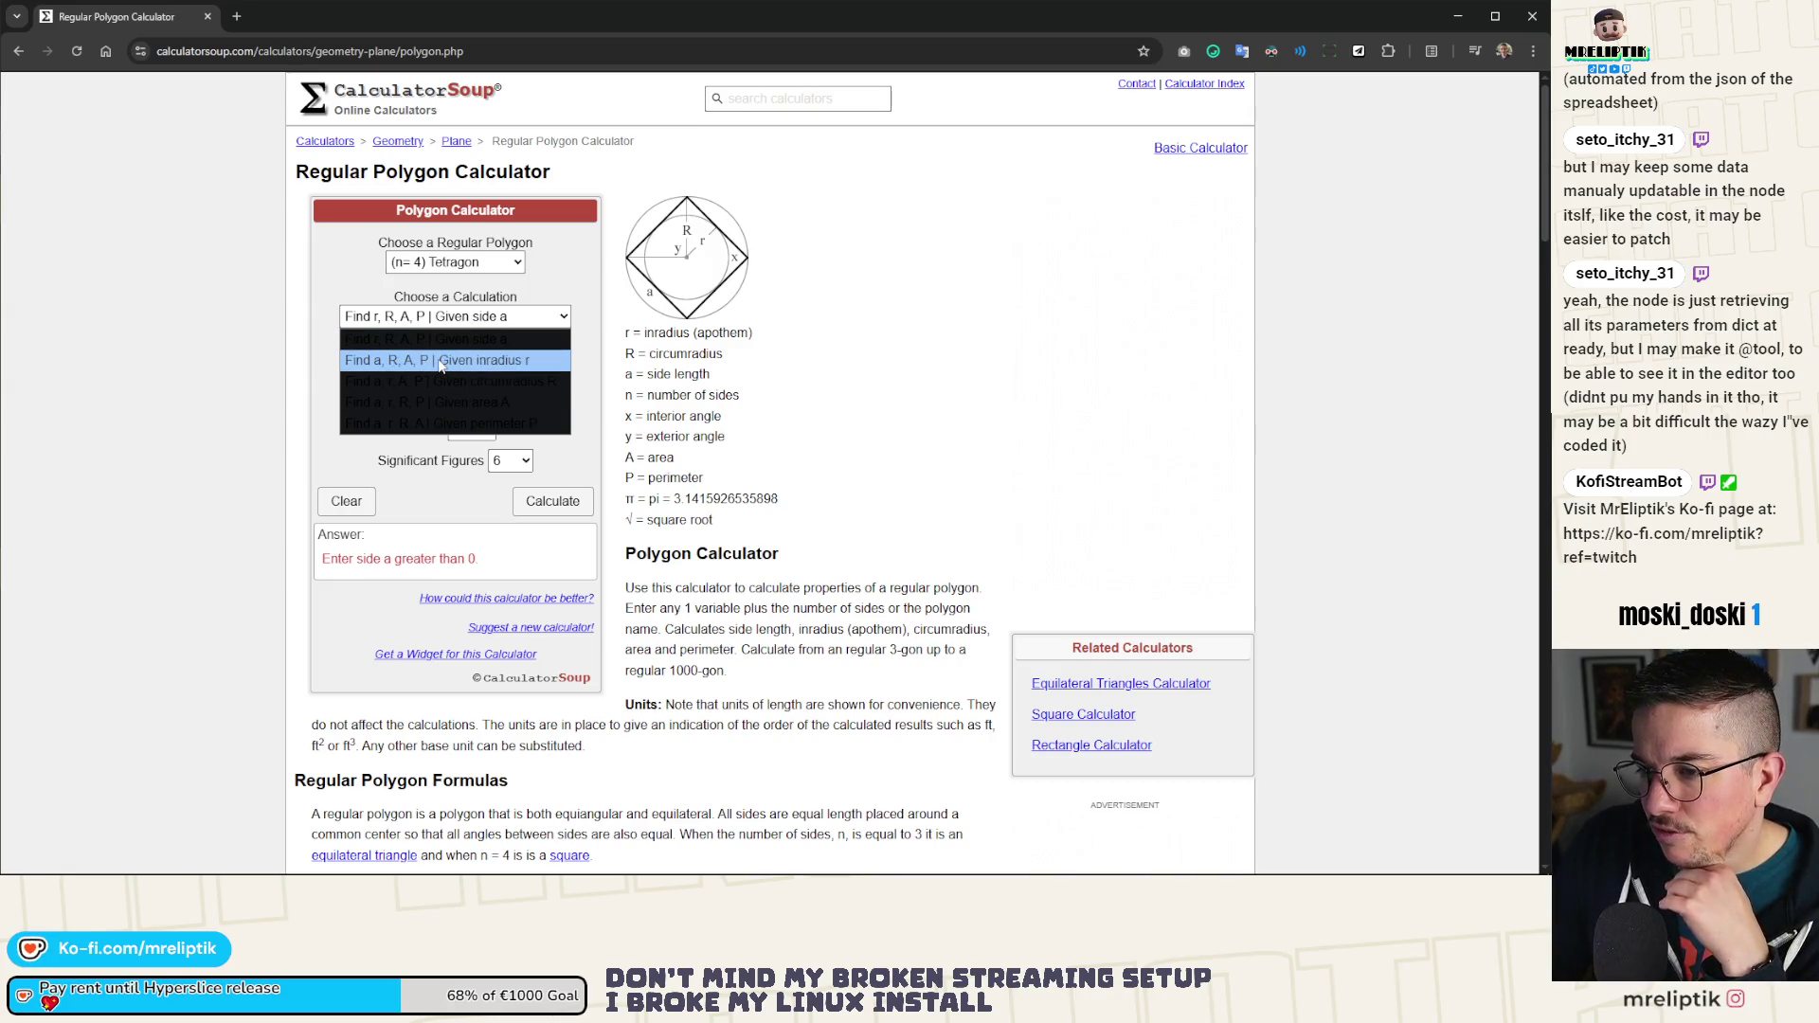
{"action": "left_click", "coordinate": [442, 361]}
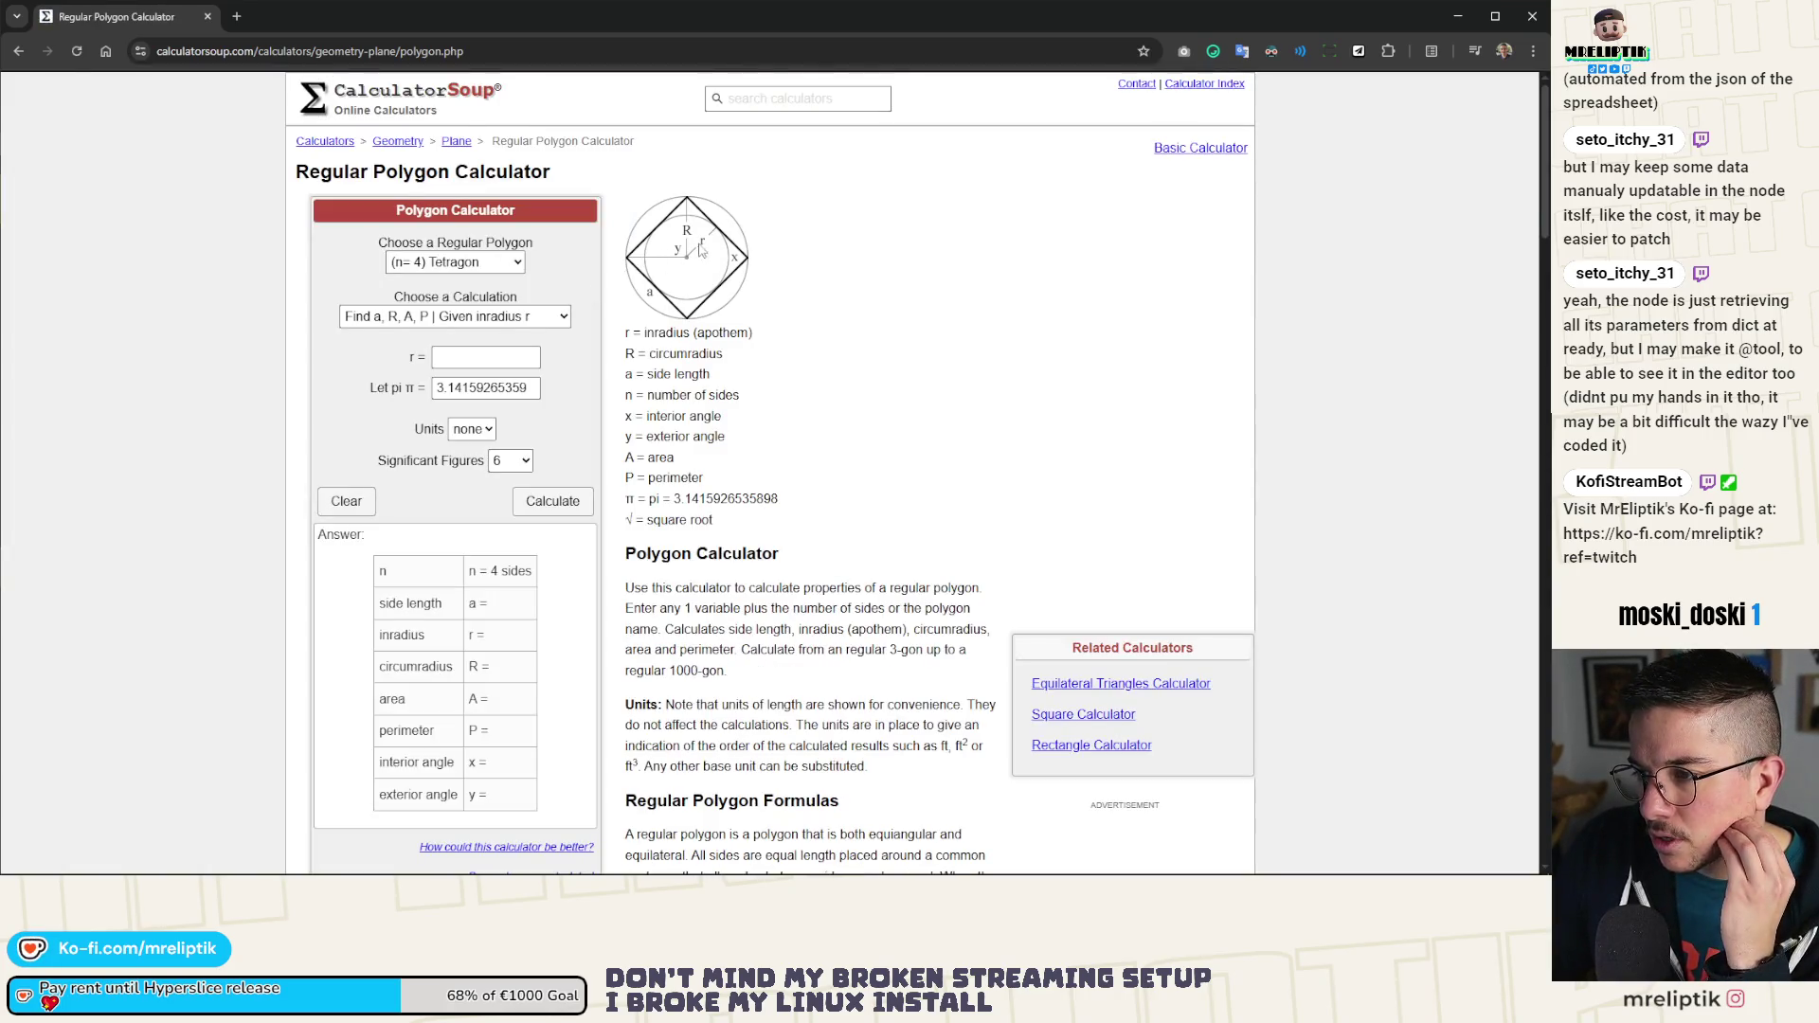
Step: Solve the tetragon from circumradius R = 100, giving side 141.421 and area 20000
{"action": "left_click", "coordinate": [498, 320]}
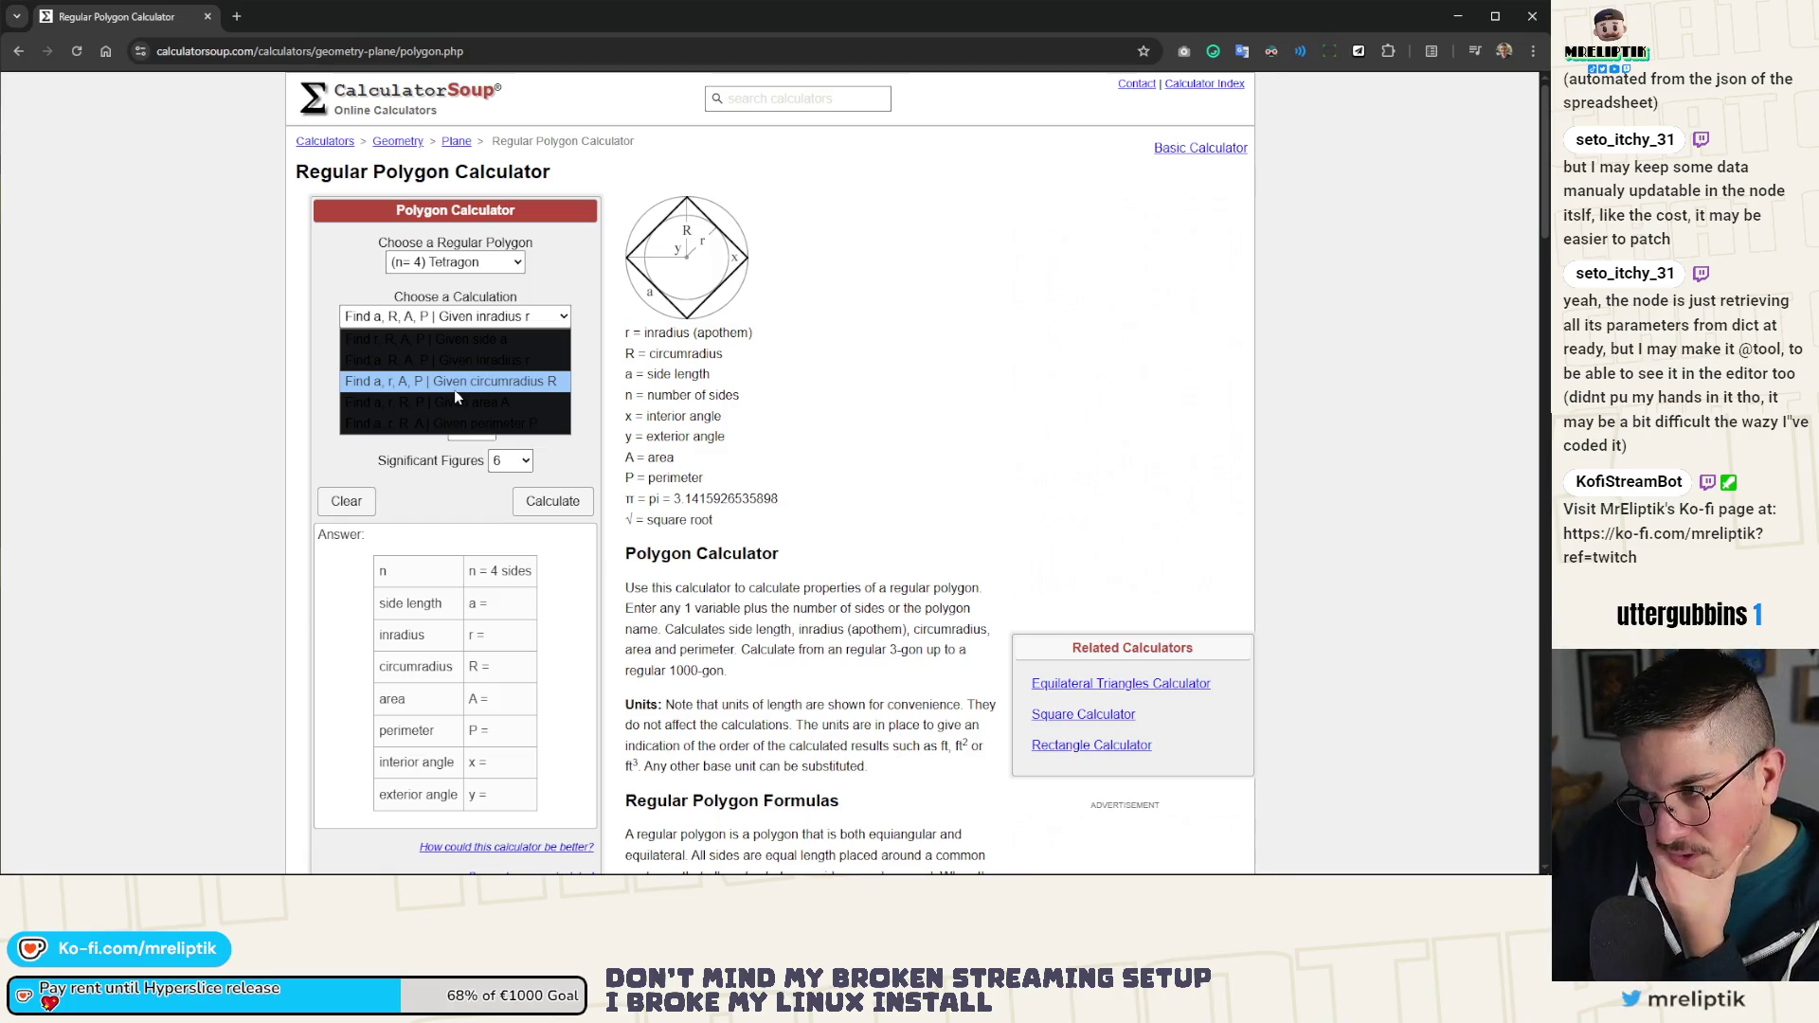
{"action": "left_click", "coordinate": [453, 389]}
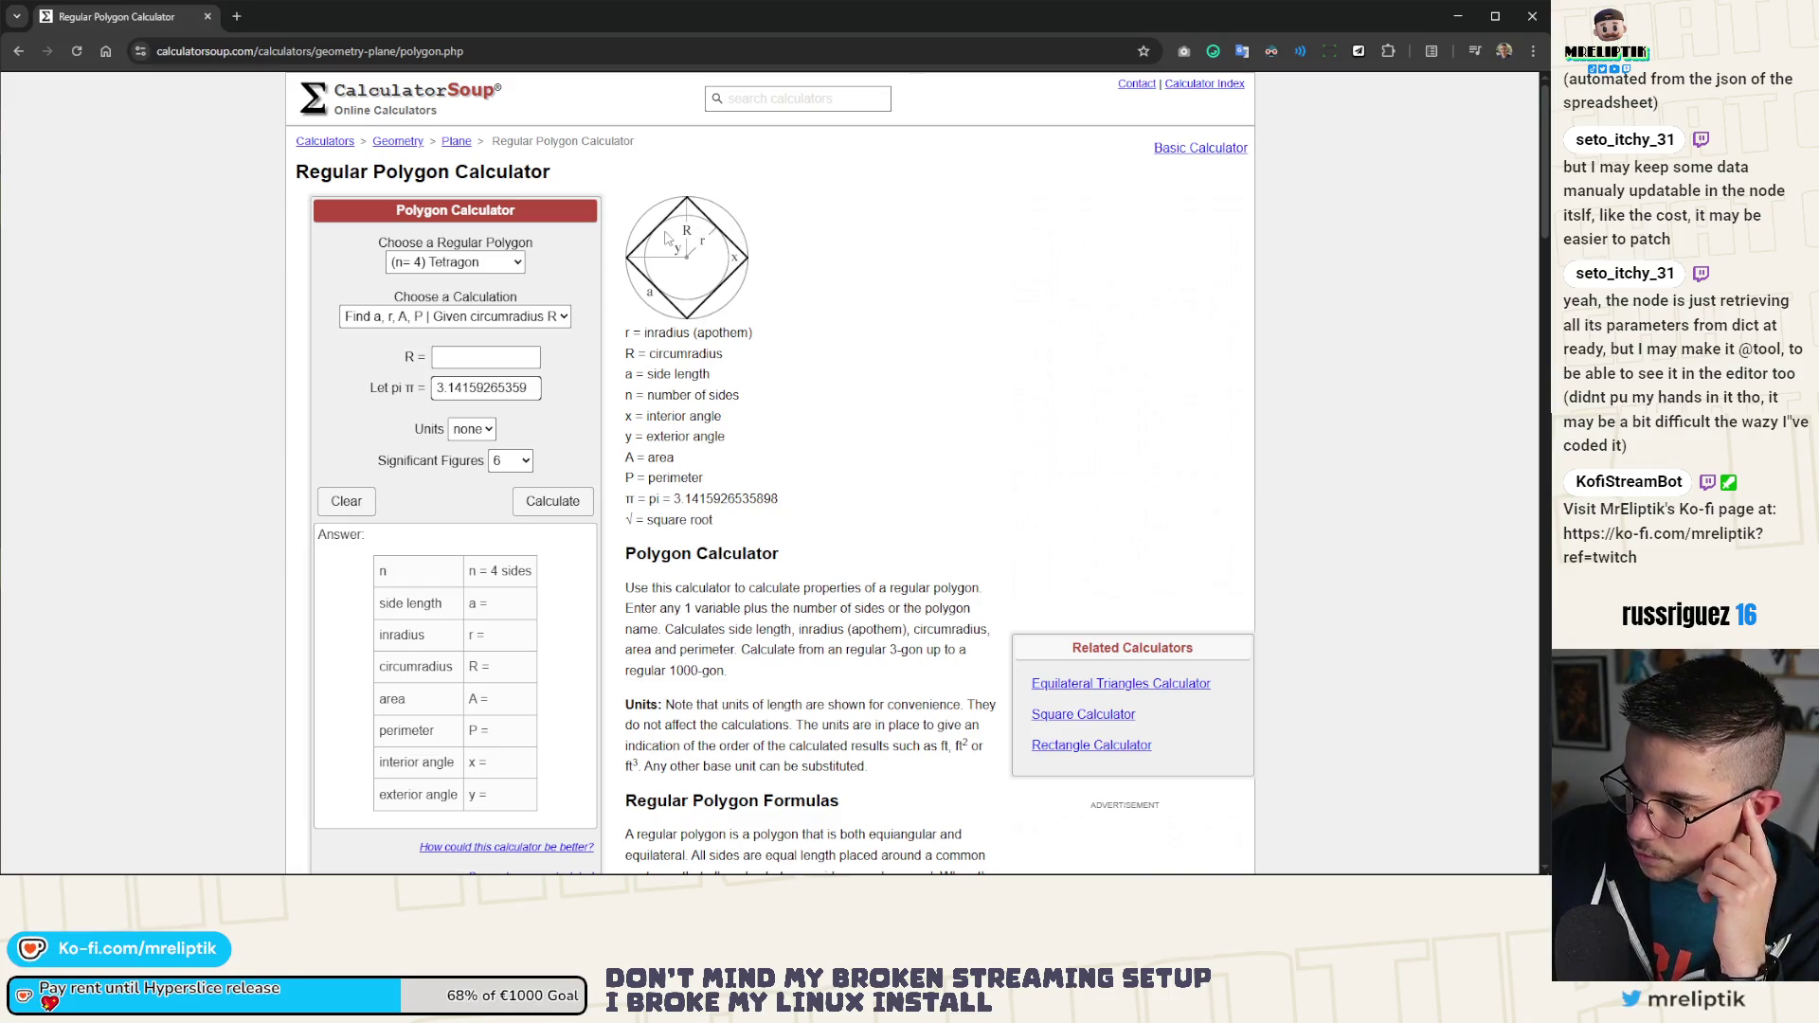
{"action": "left_click", "coordinate": [492, 360]}
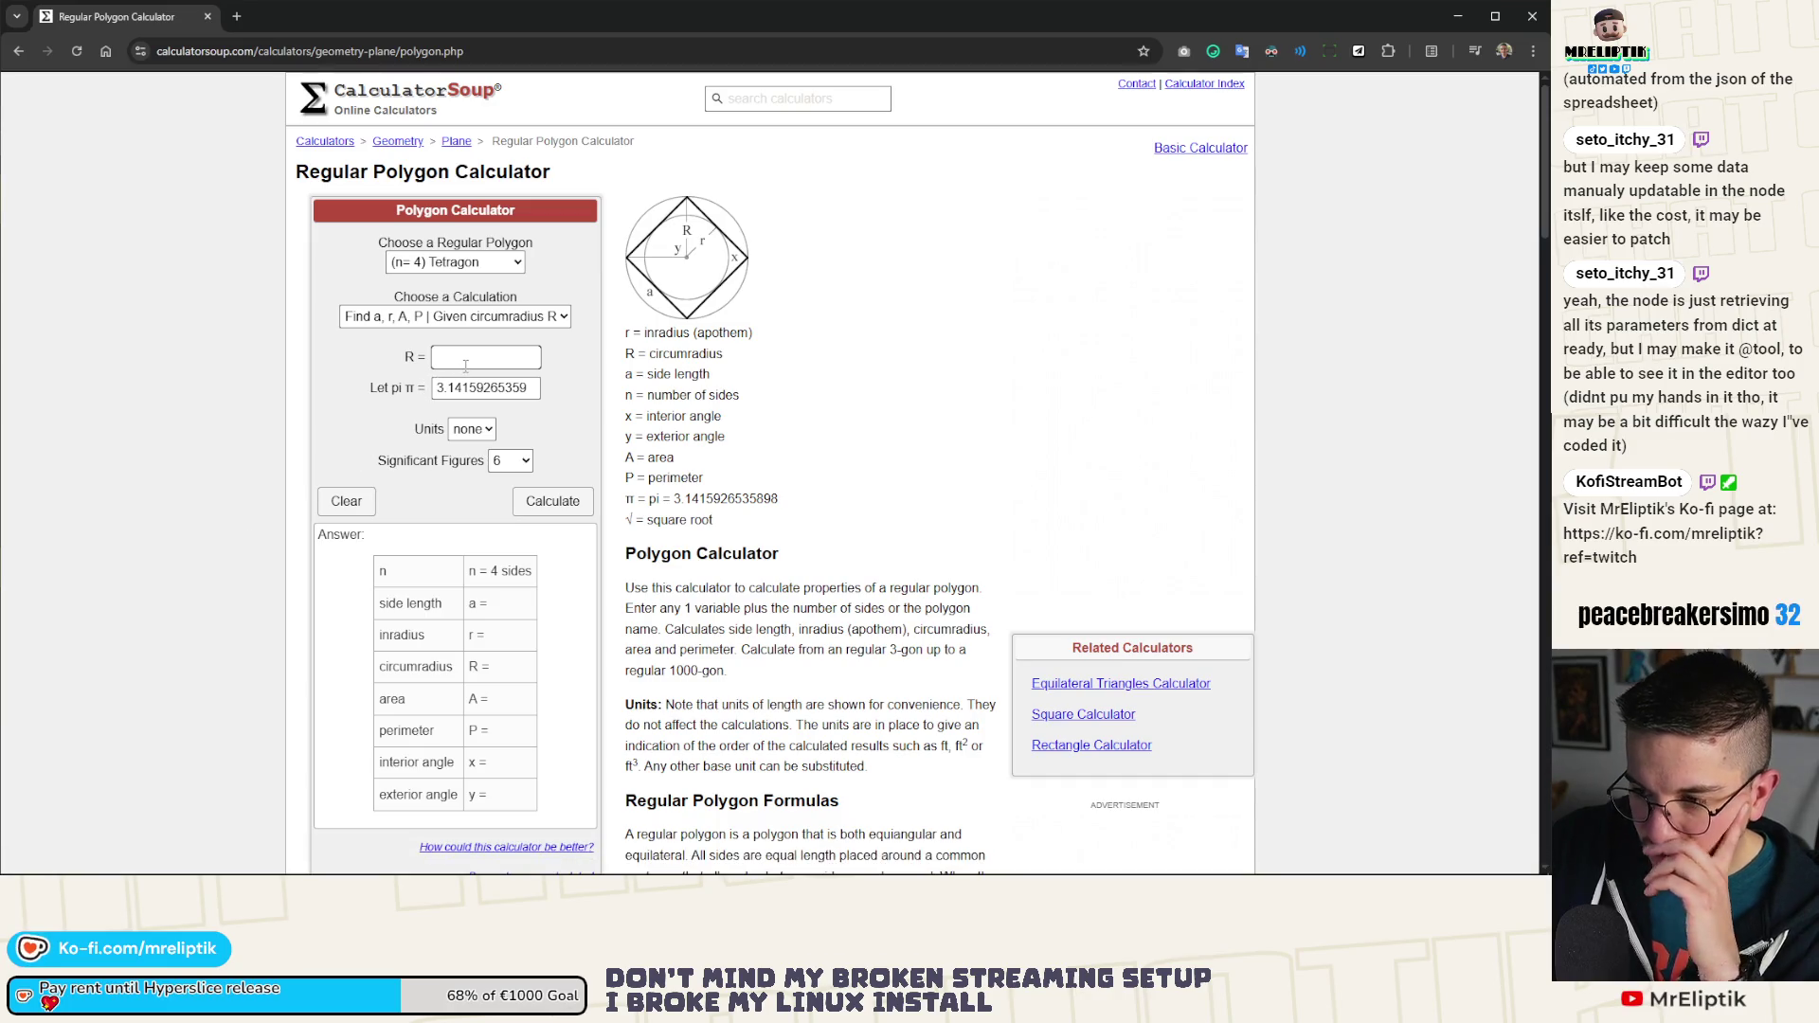
{"action": "type", "text": "1000"}
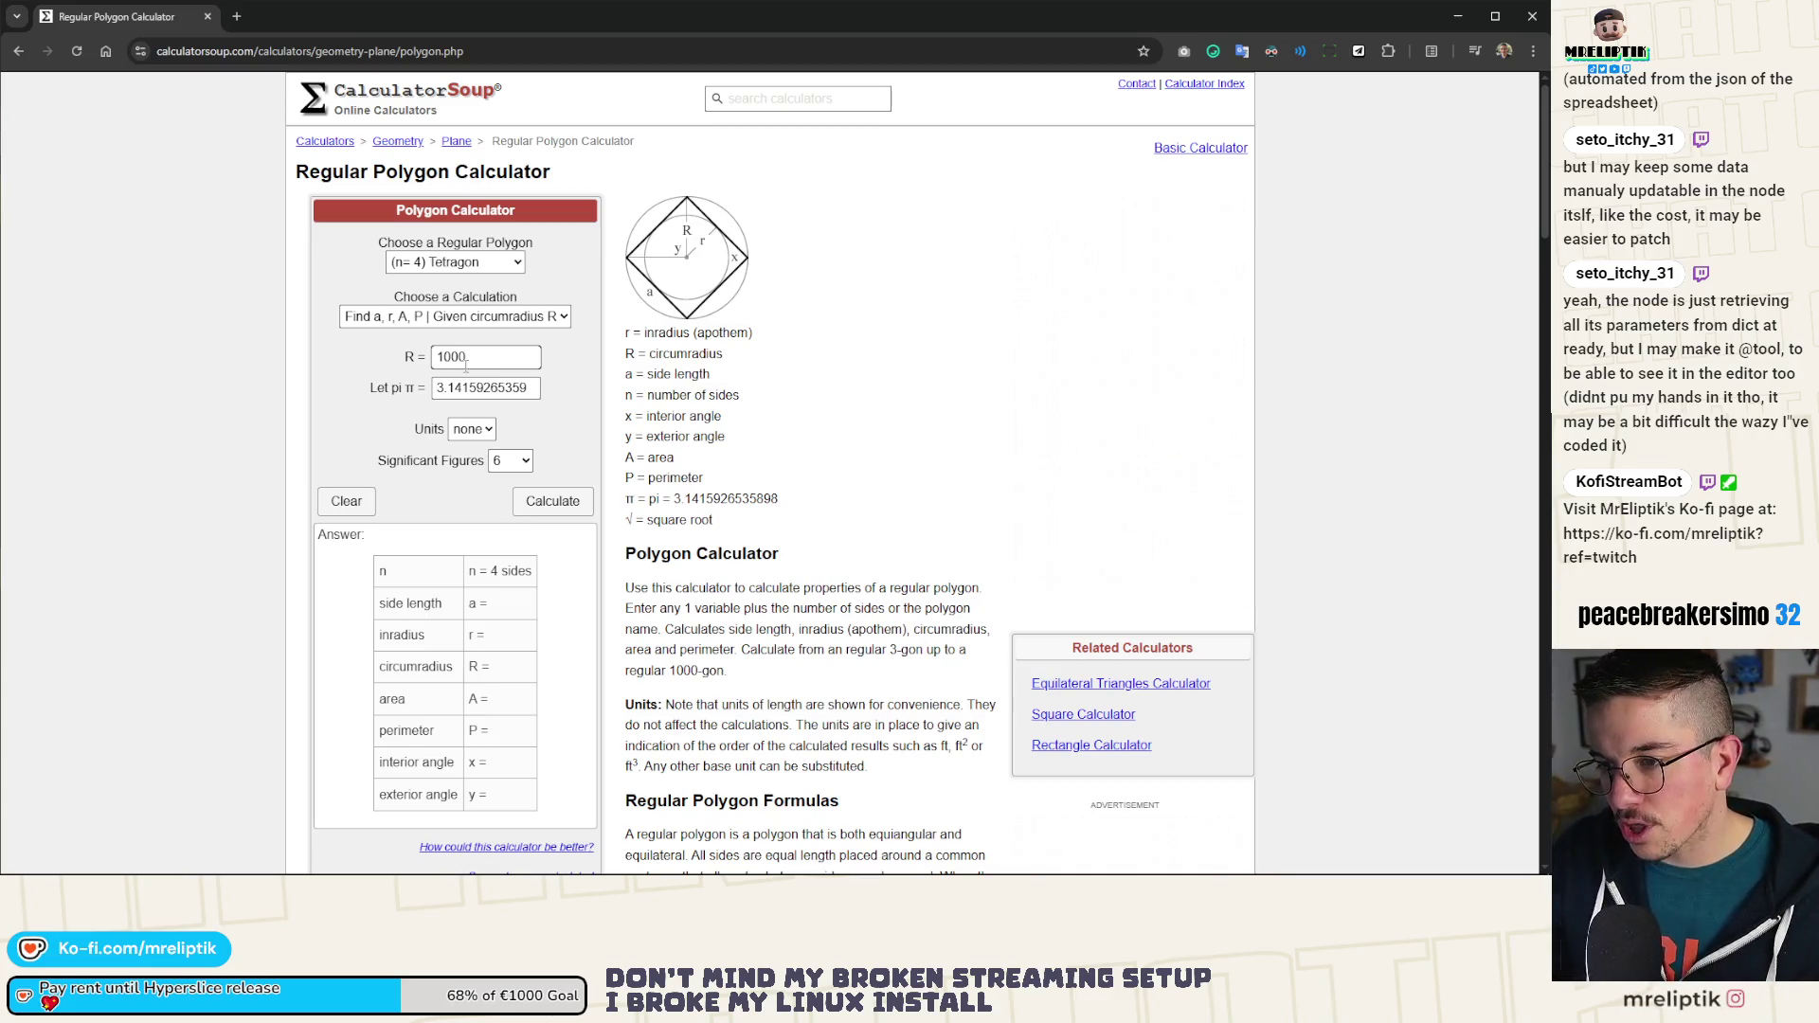
{"action": "key", "text": "BackSpace"}
{"action": "left_click", "coordinate": [519, 505]}
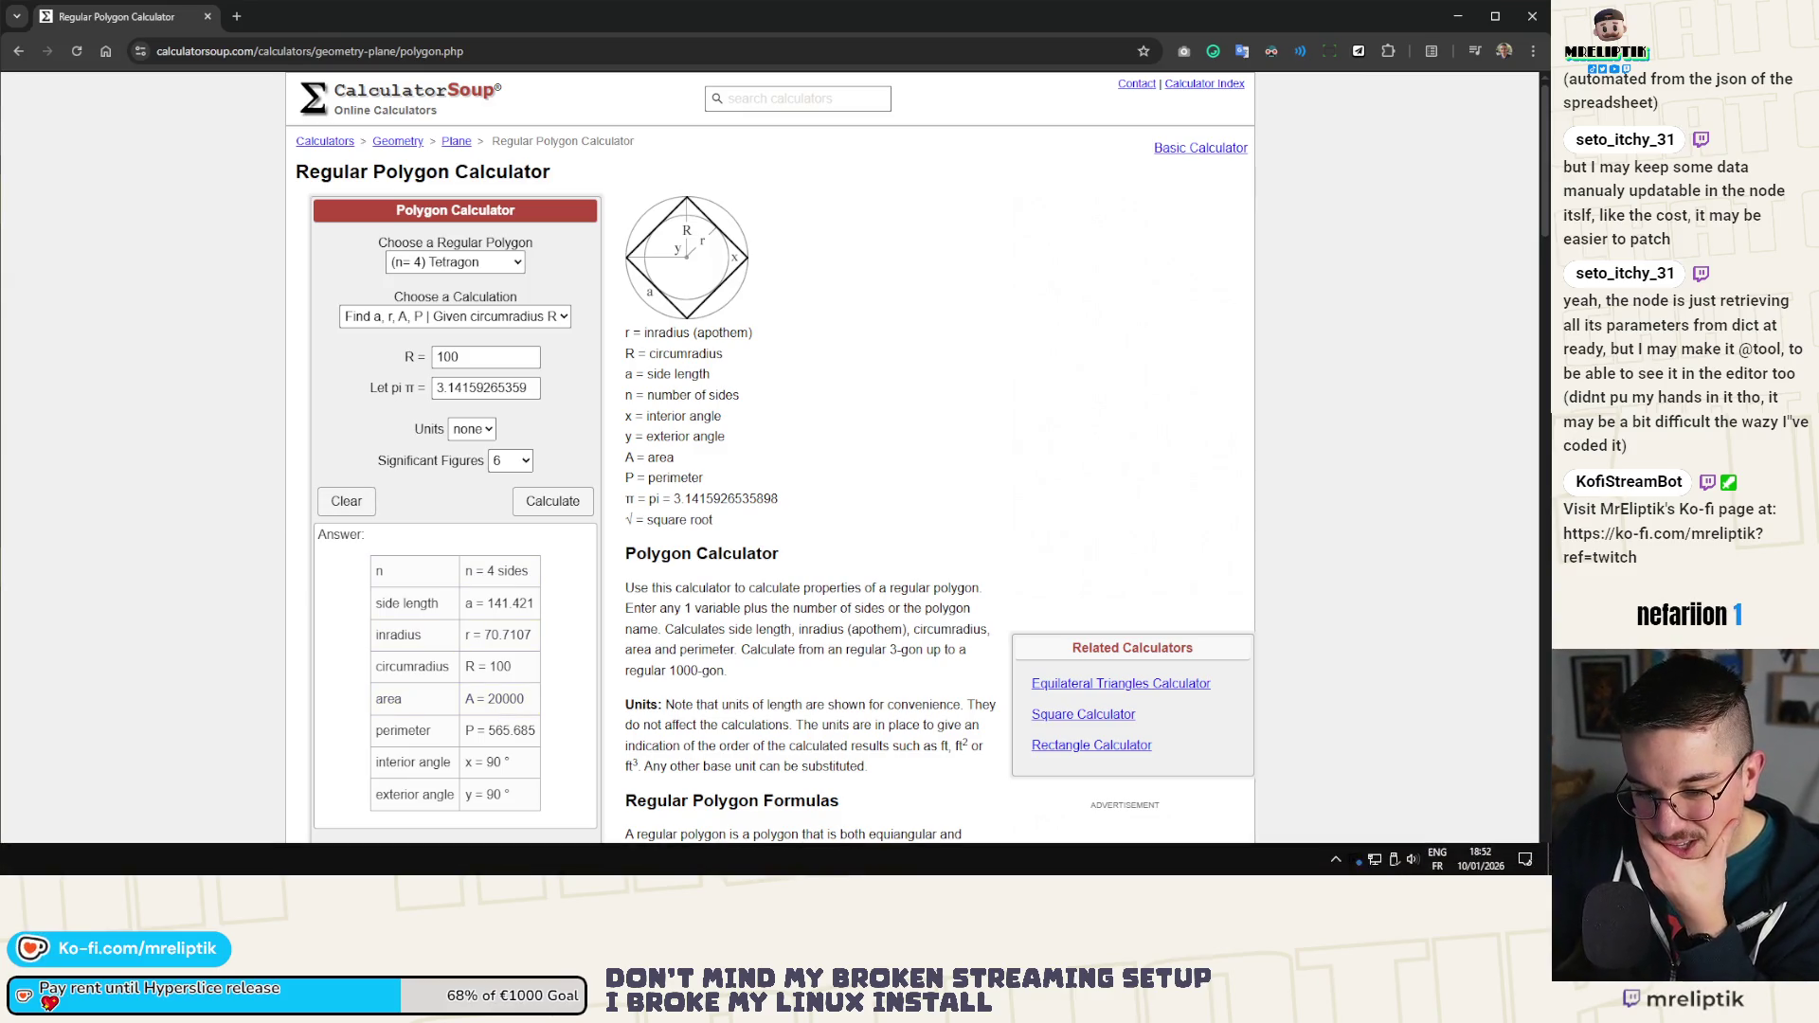
{"action": "key", "text": "alt+Tab"}
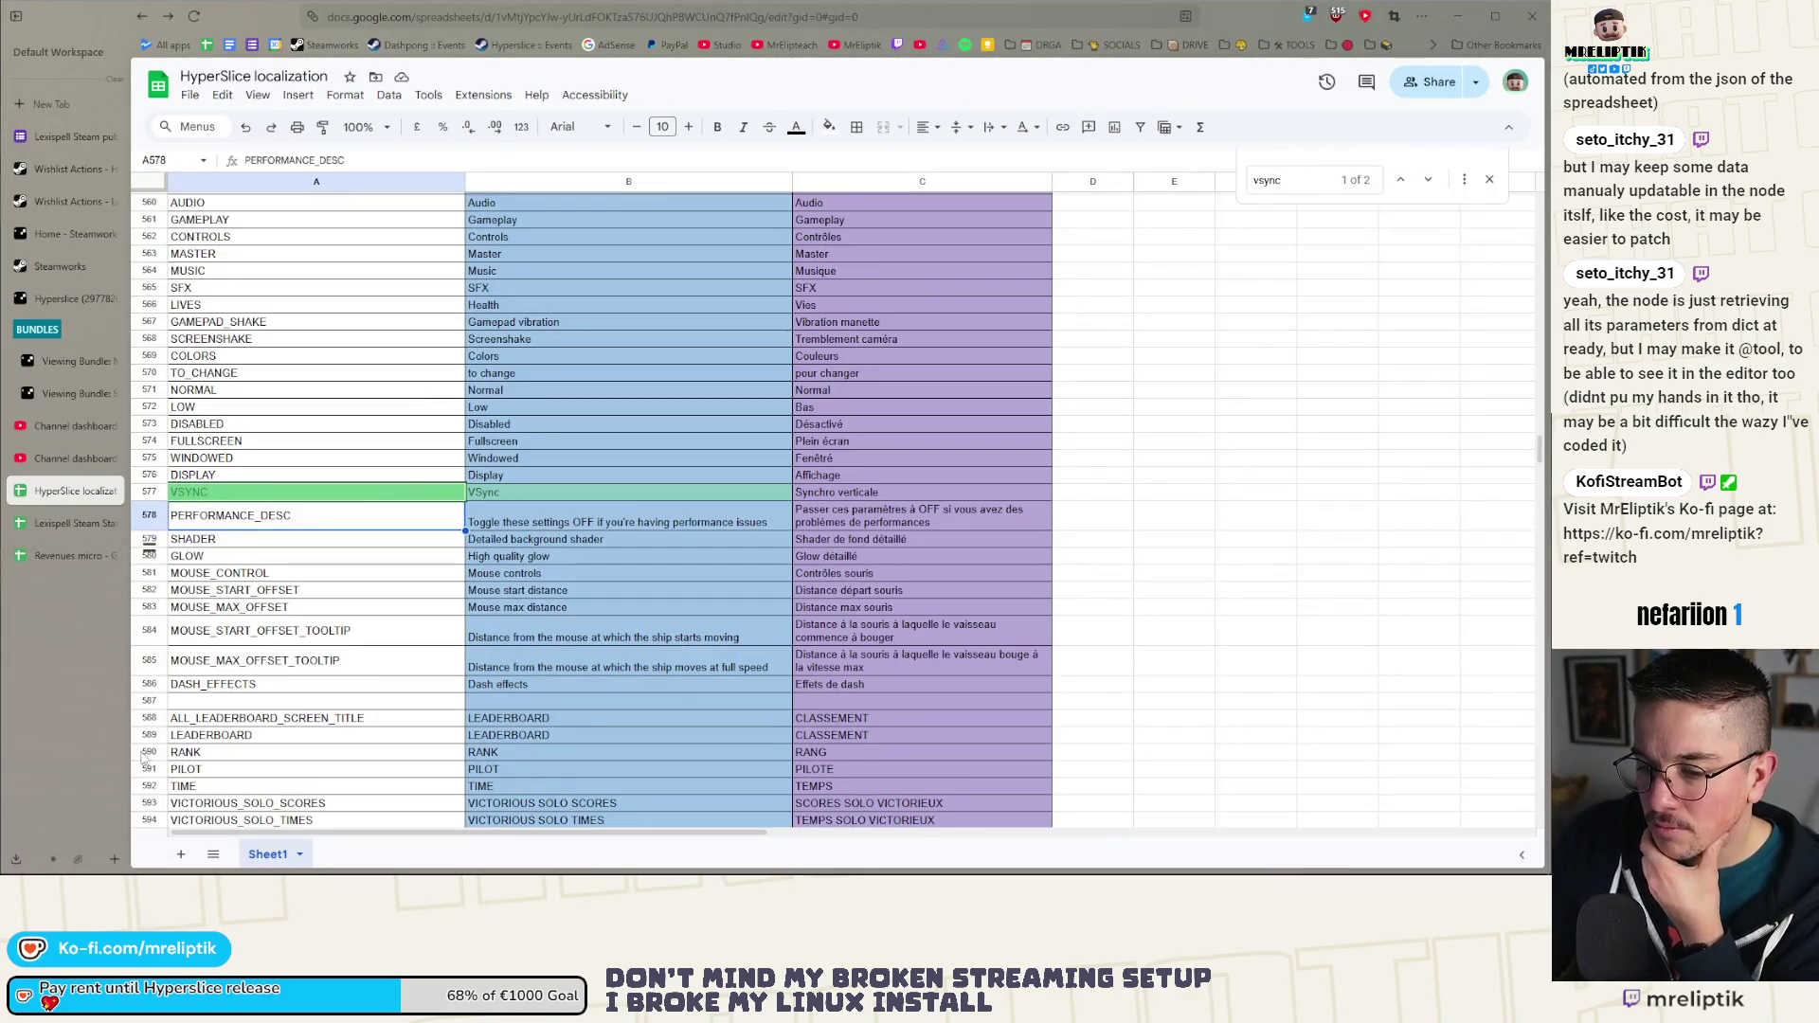
Step: Create a new blank spreadsheet via File > New > Spreadsheet, then return to the calculator
{"action": "left_click", "coordinate": [189, 95]}
{"action": "mouse_move", "coordinate": [253, 126]}
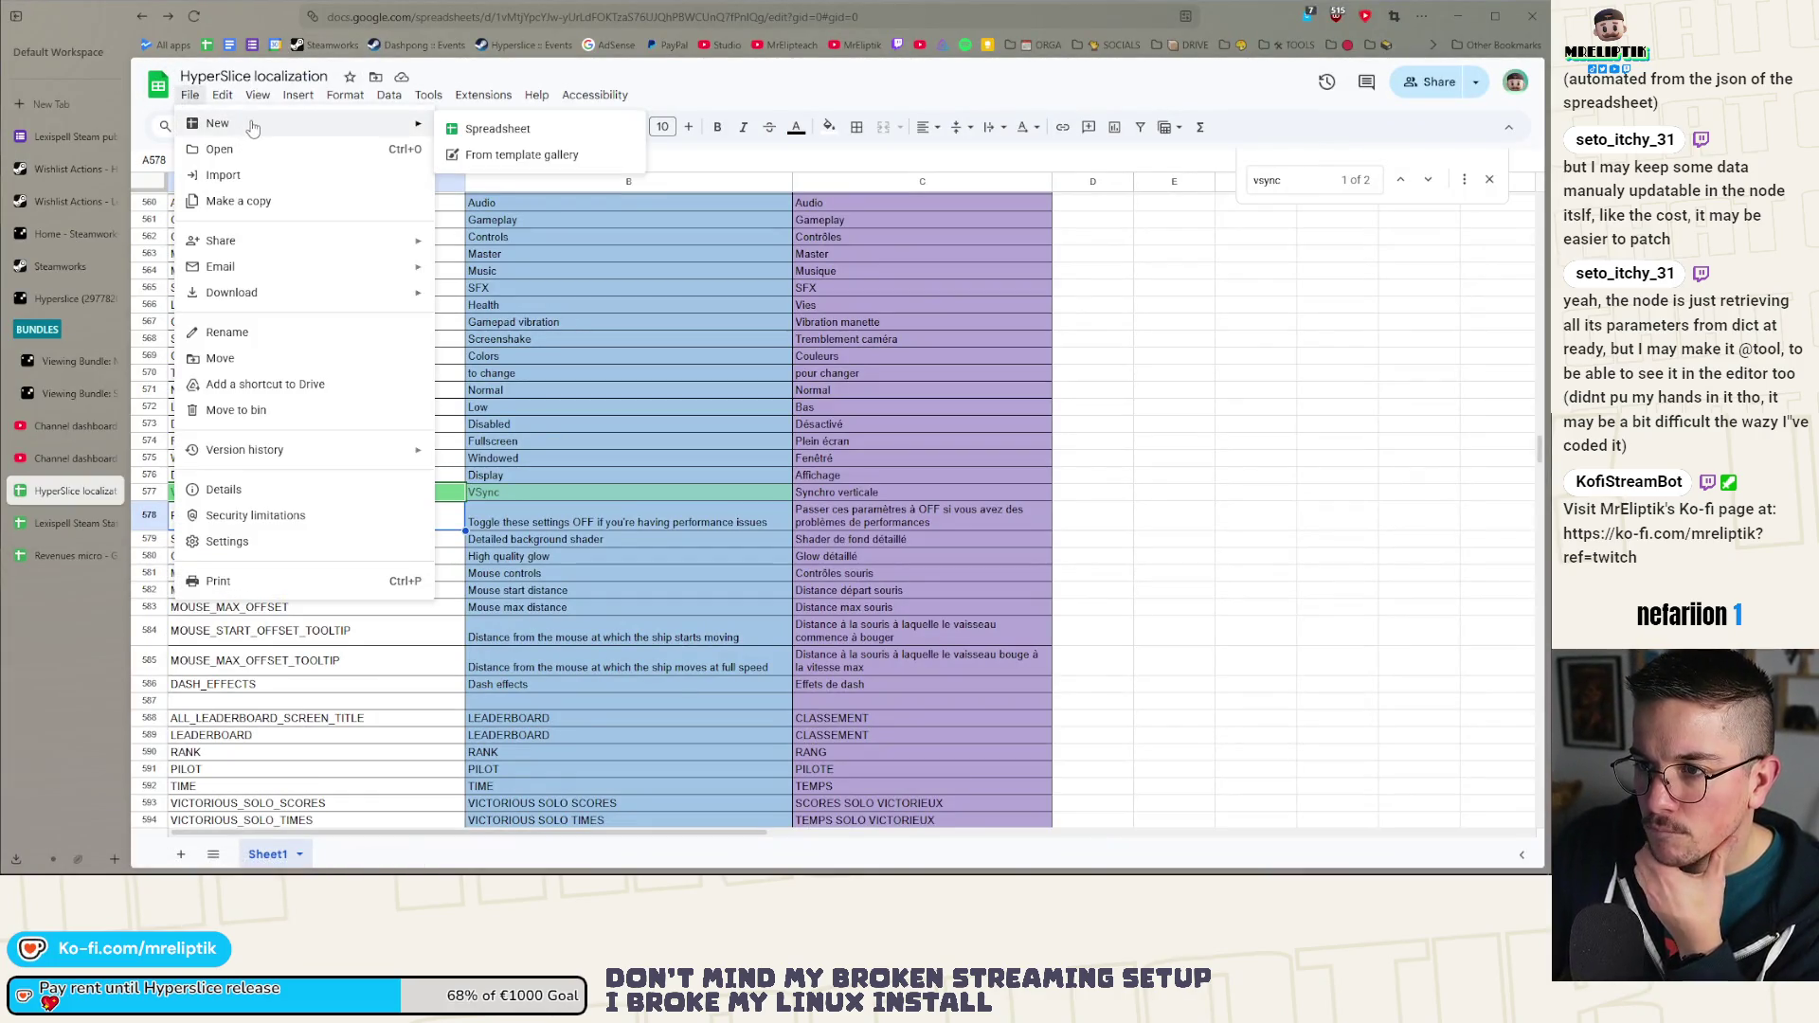
{"action": "left_click", "coordinate": [495, 129]}
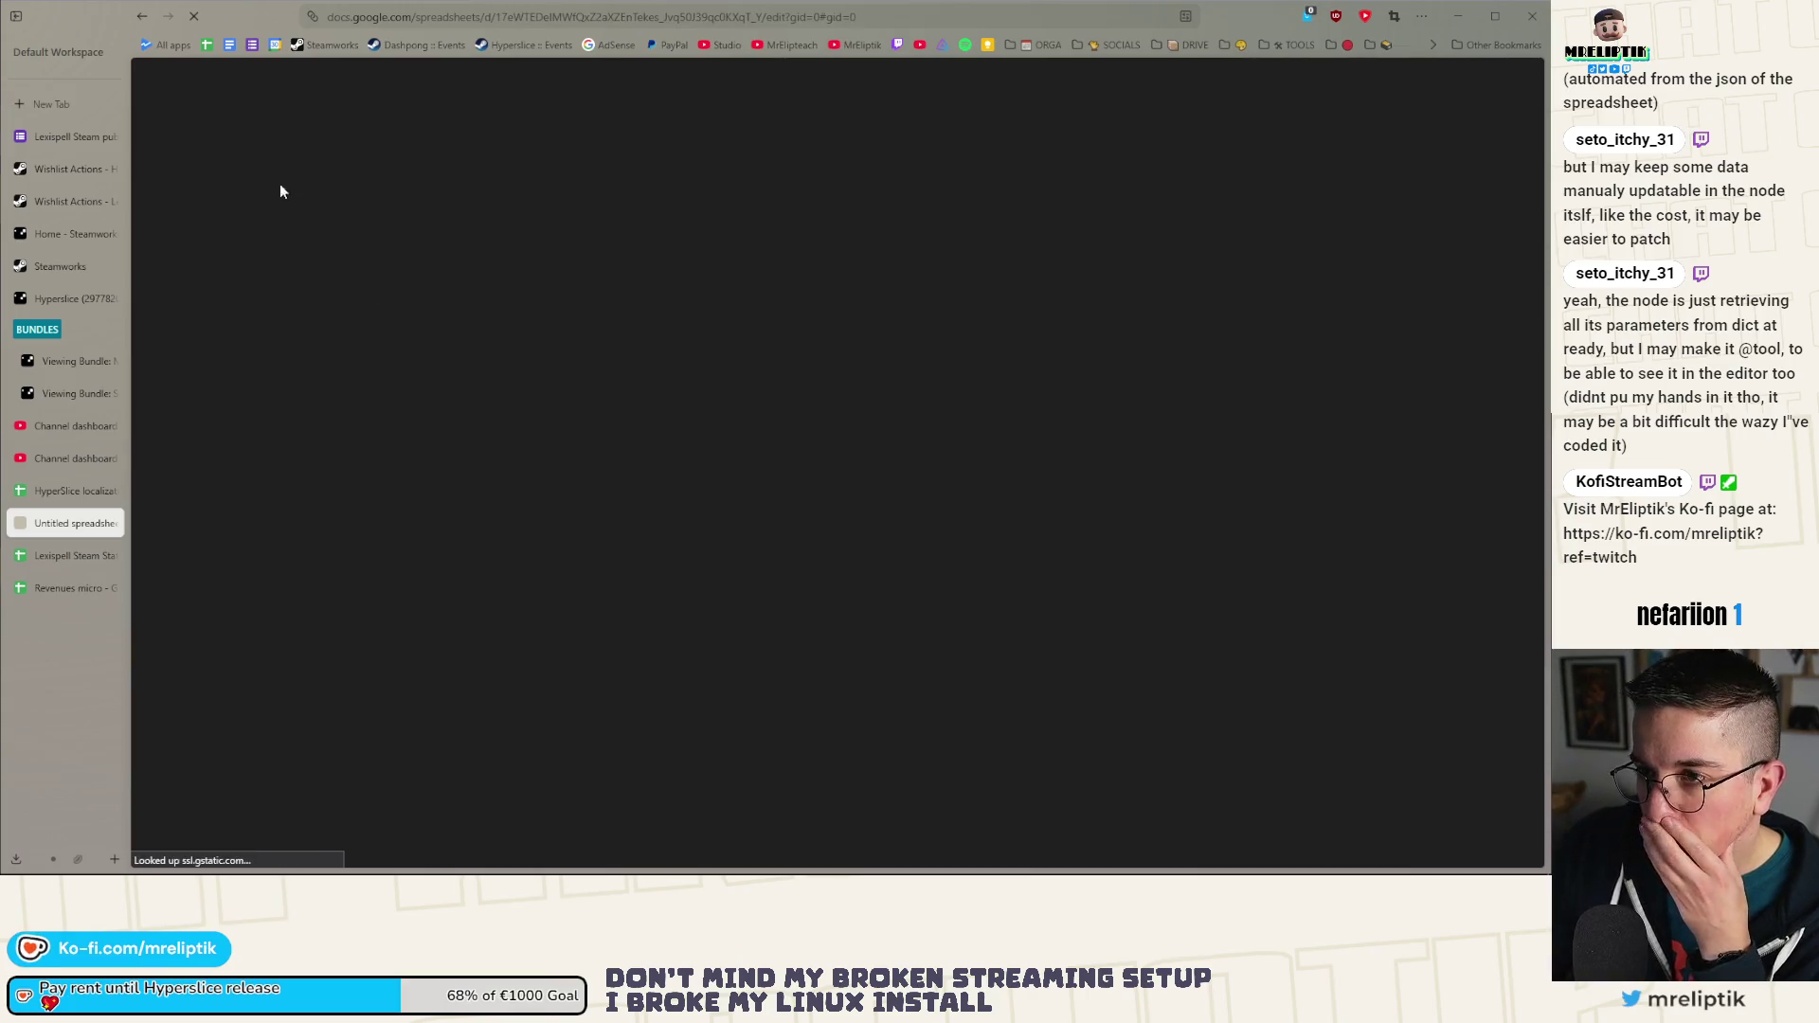
{"action": "key", "text": "alt+Tab"}
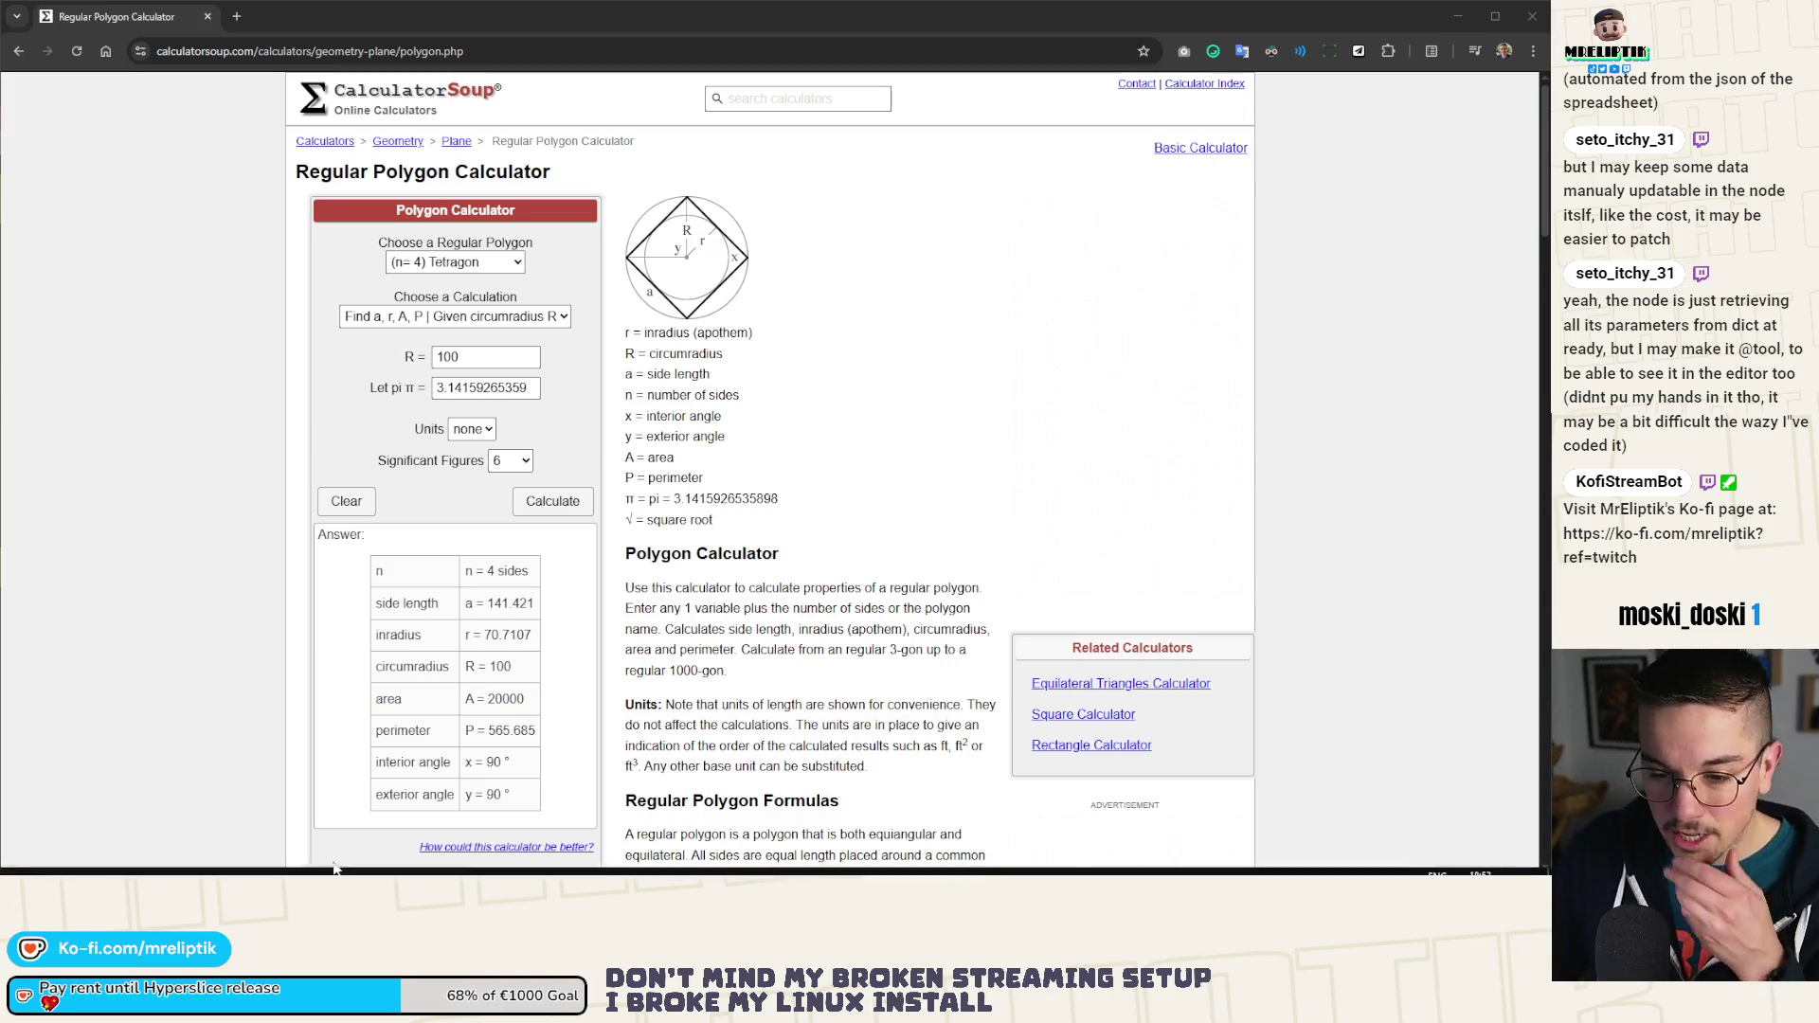
Step: Select and copy the tetragon's area value 20000 from the calculator results
{"action": "mouse_move", "coordinate": [19, 873]}
{"action": "left_click", "coordinate": [16, 800]}
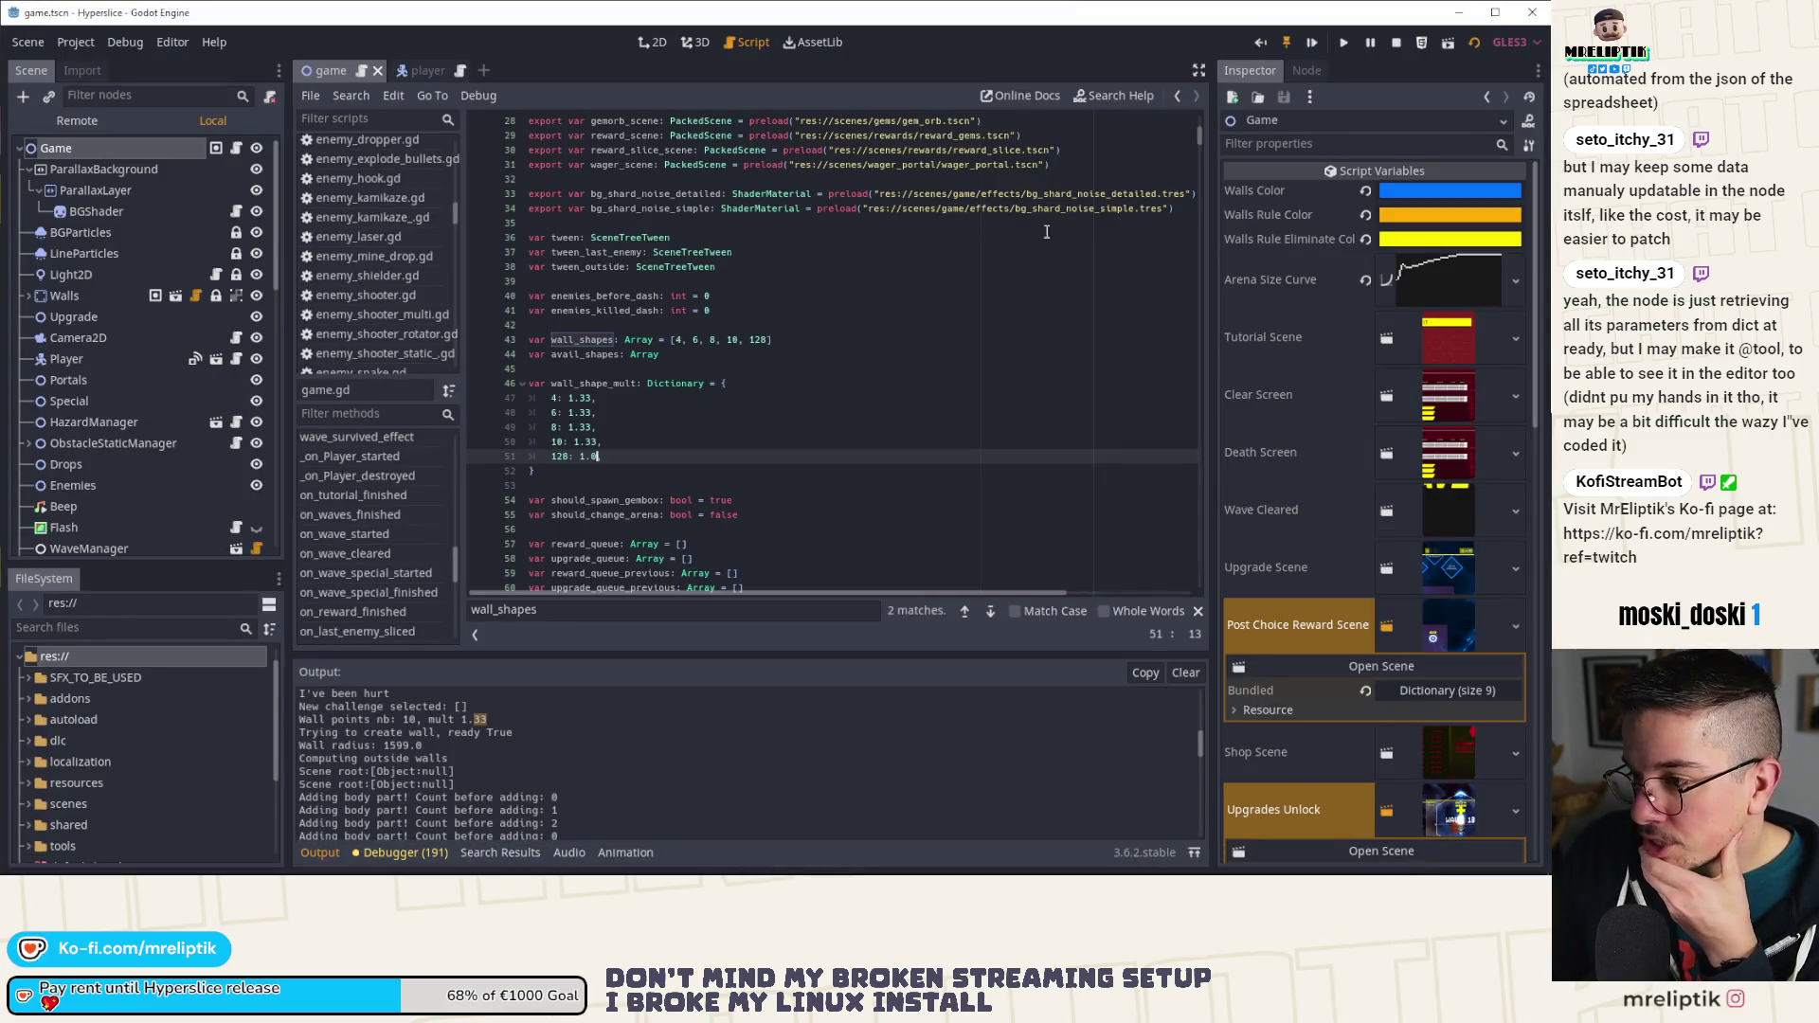
{"action": "left_click", "coordinate": [1459, 13]}
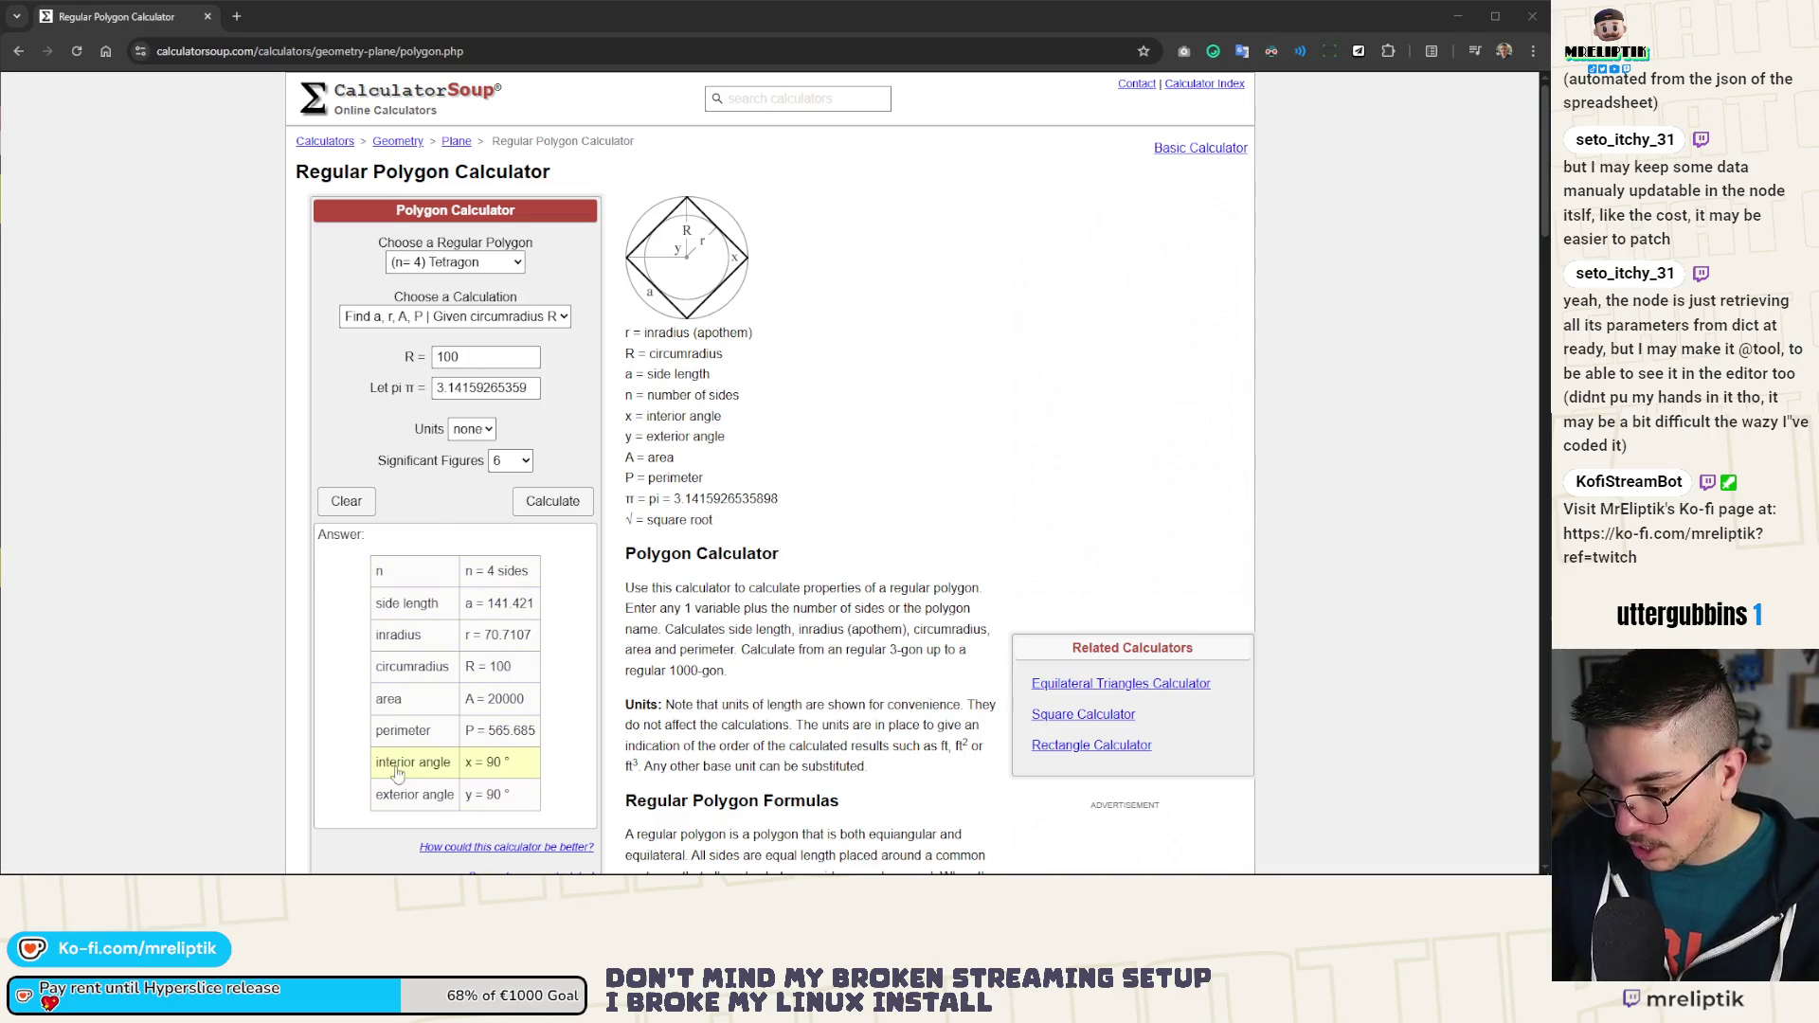
{"action": "double_click", "coordinate": [504, 702]}
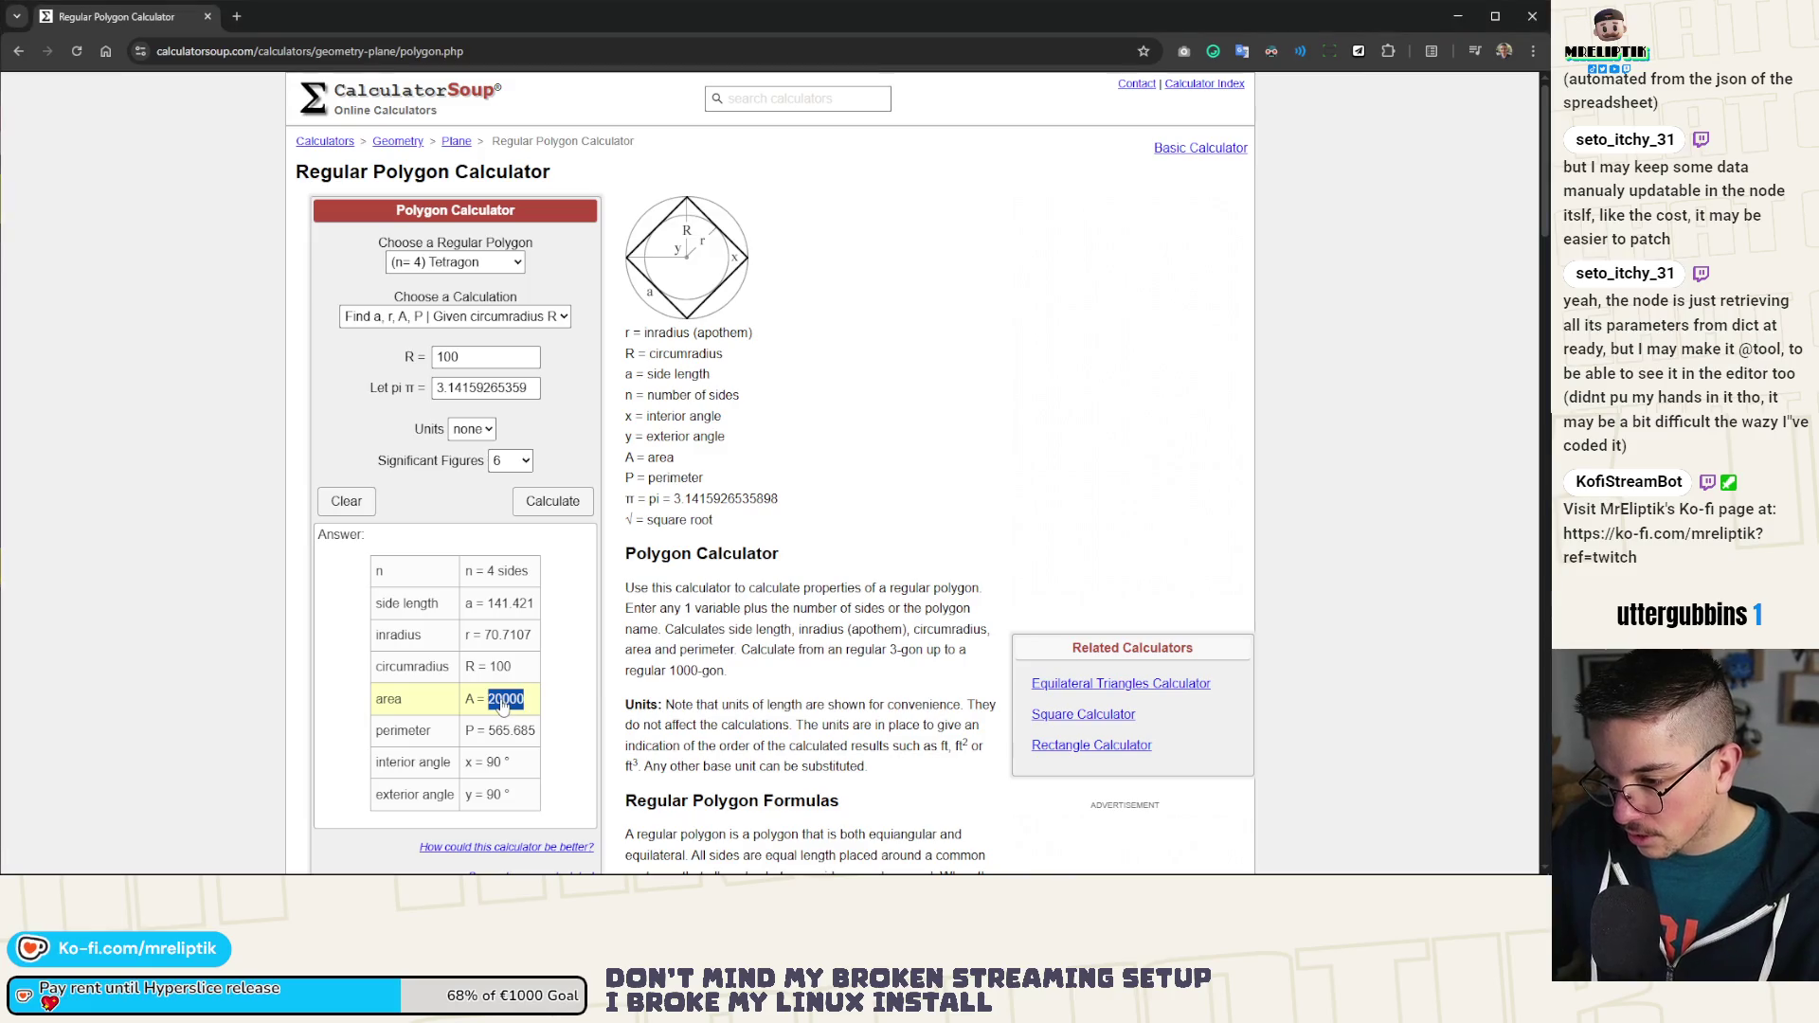
{"action": "key", "text": "alt+Tab"}
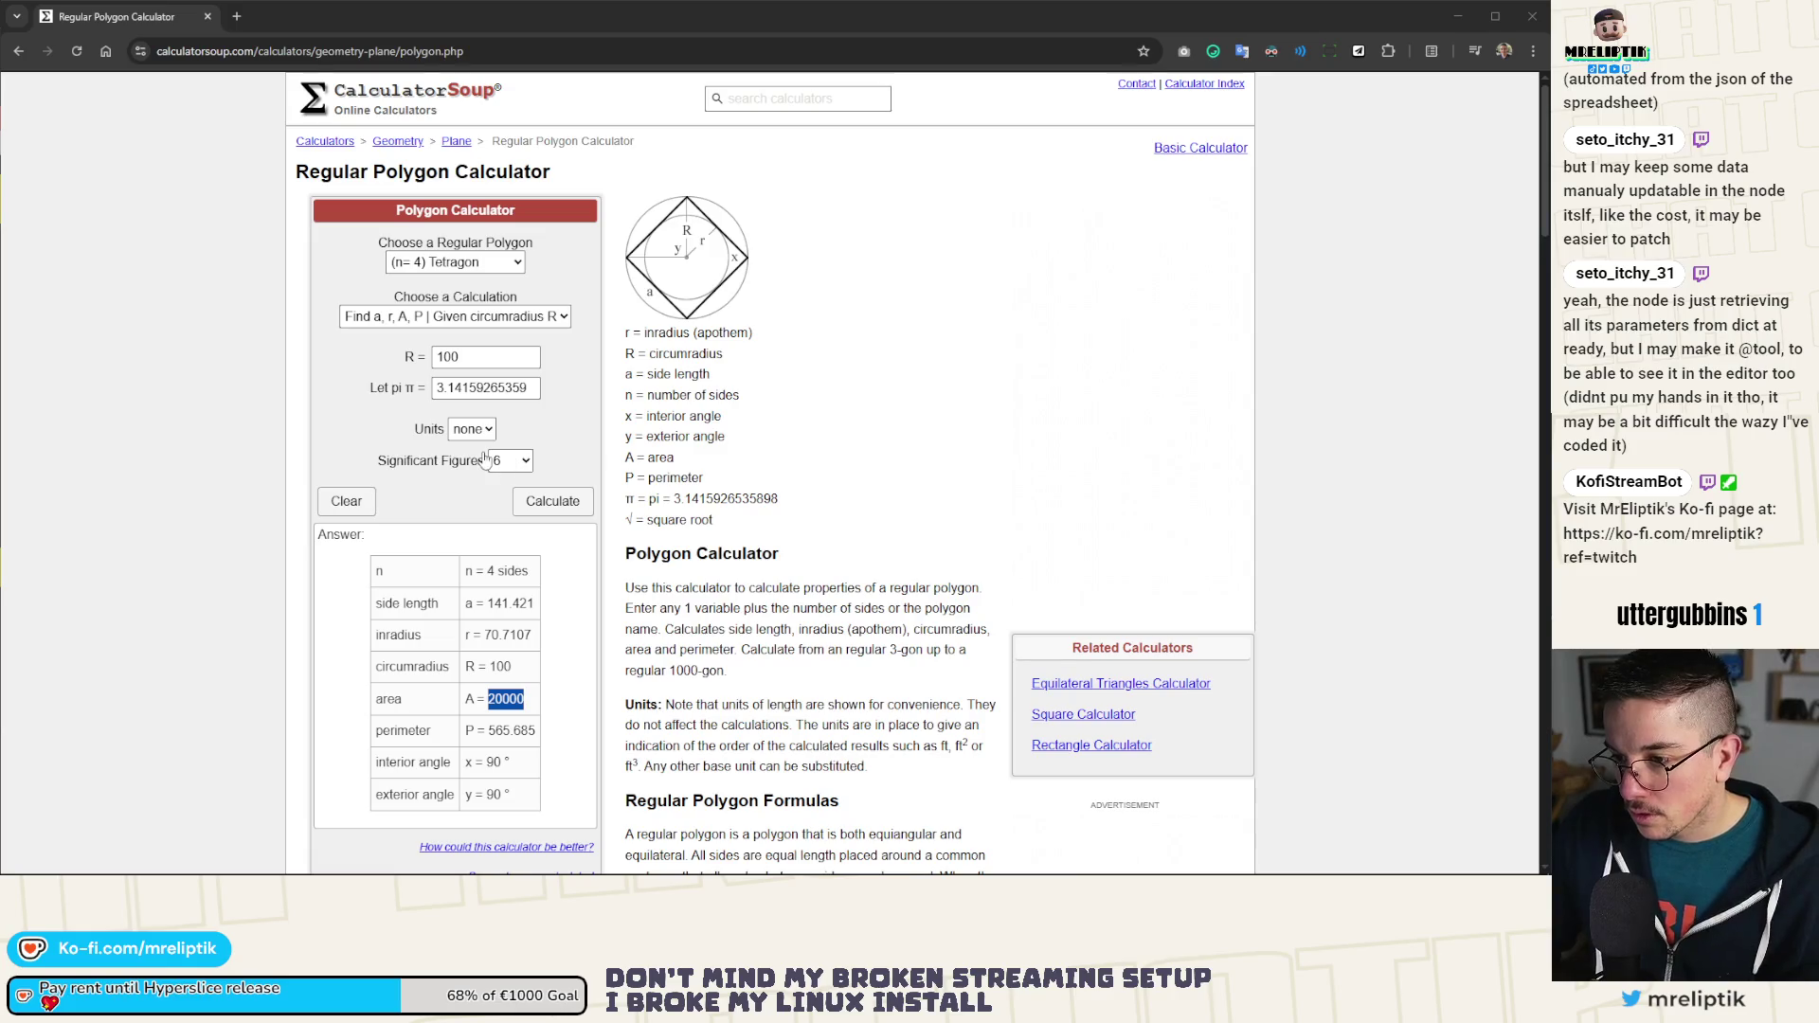
Step: Calculate a hexagon with circumradius 100 and select its area 25980.8
{"action": "left_click", "coordinate": [476, 269]}
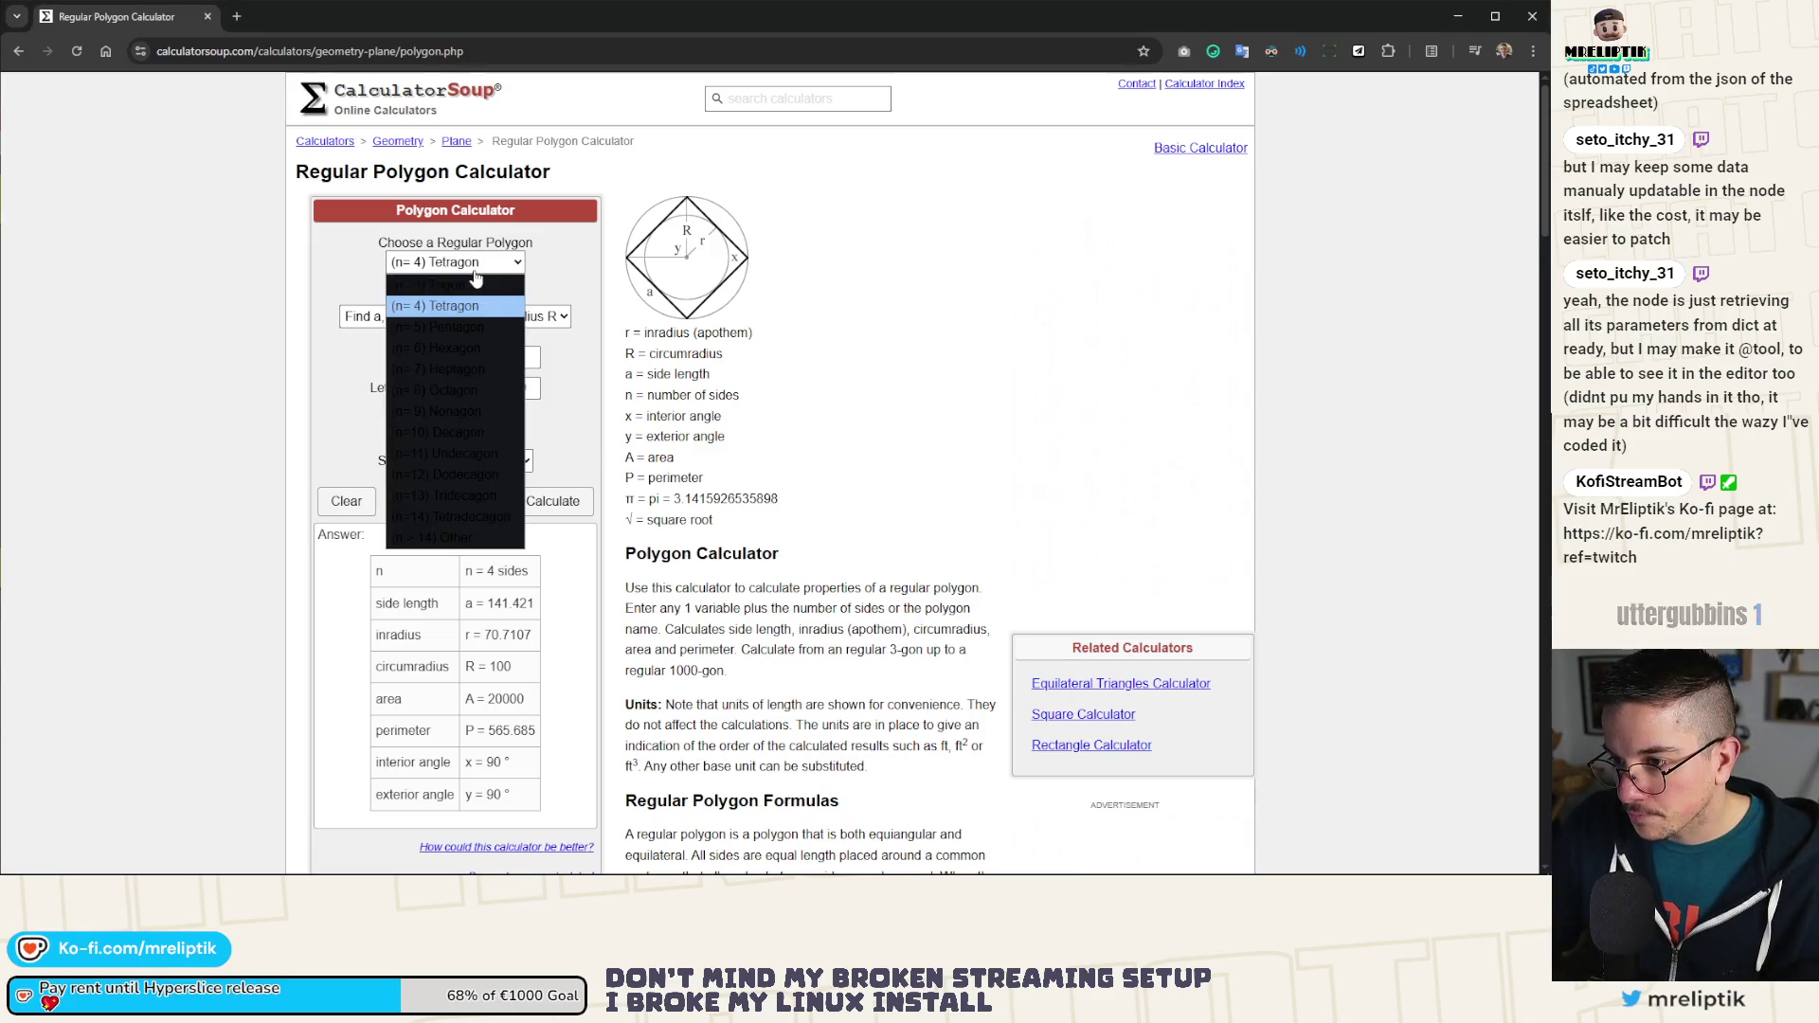
{"action": "left_click", "coordinate": [459, 351]}
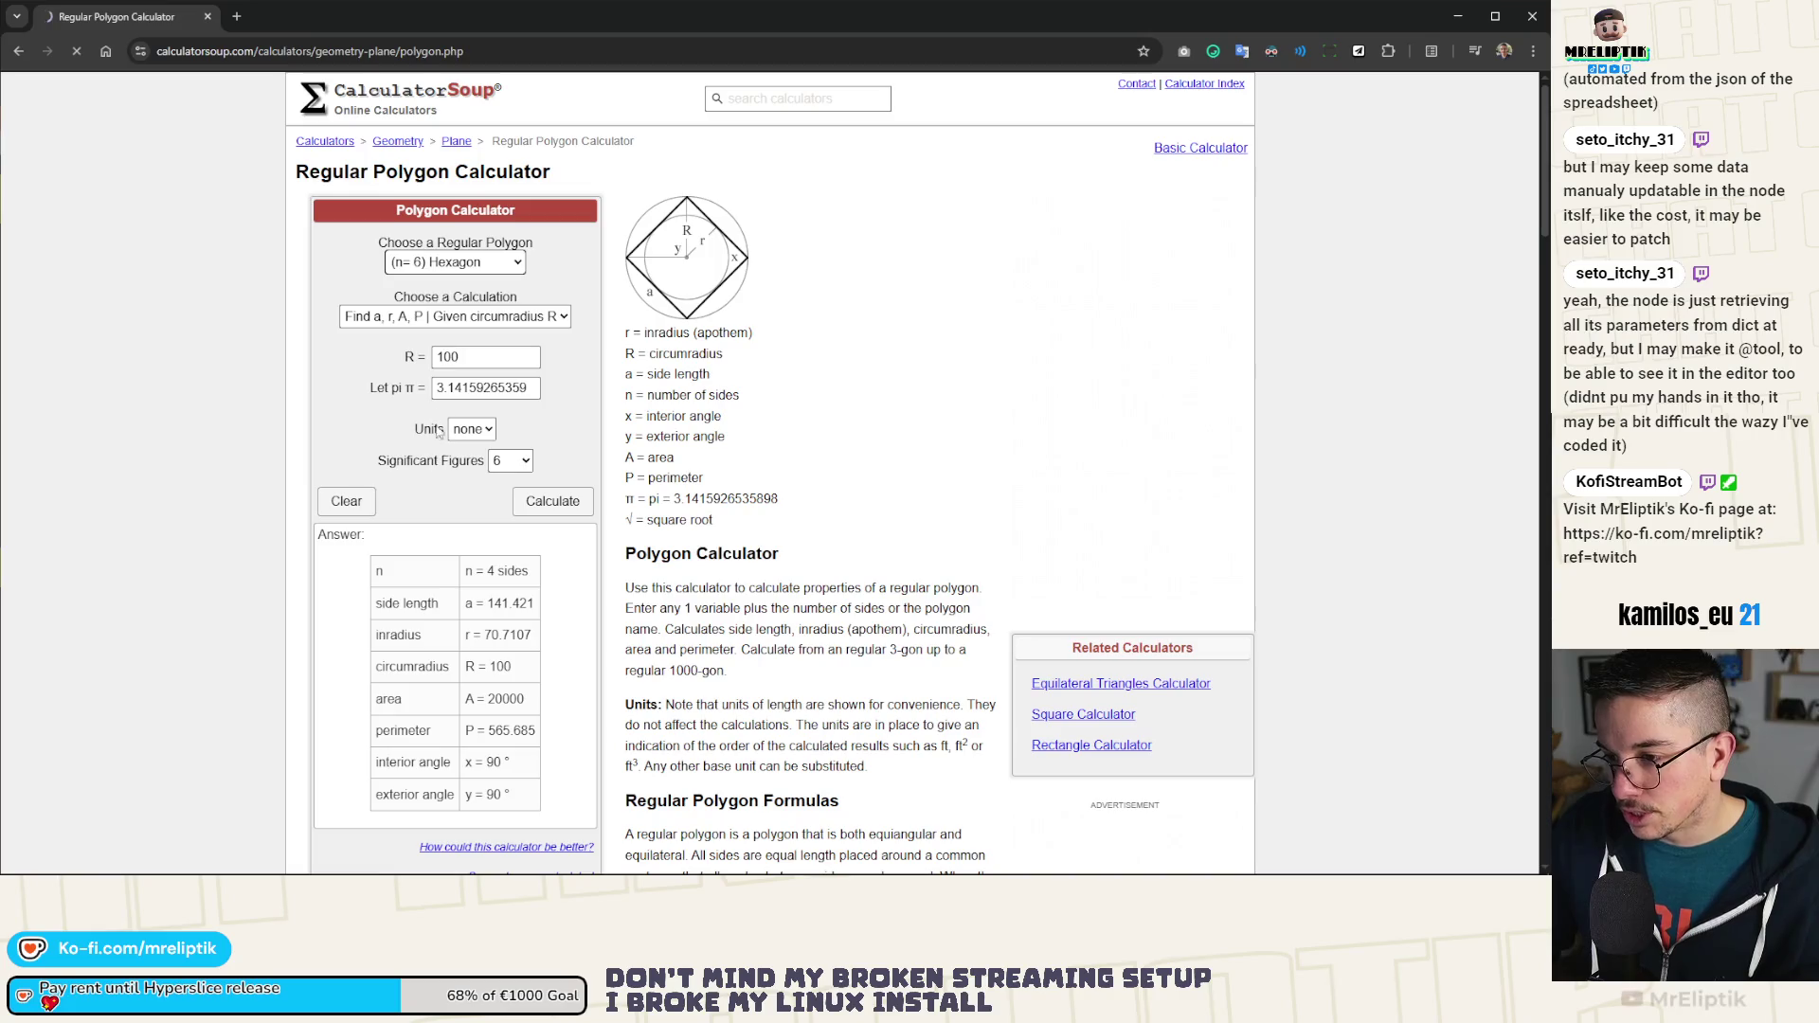
{"action": "left_click", "coordinate": [552, 503]}
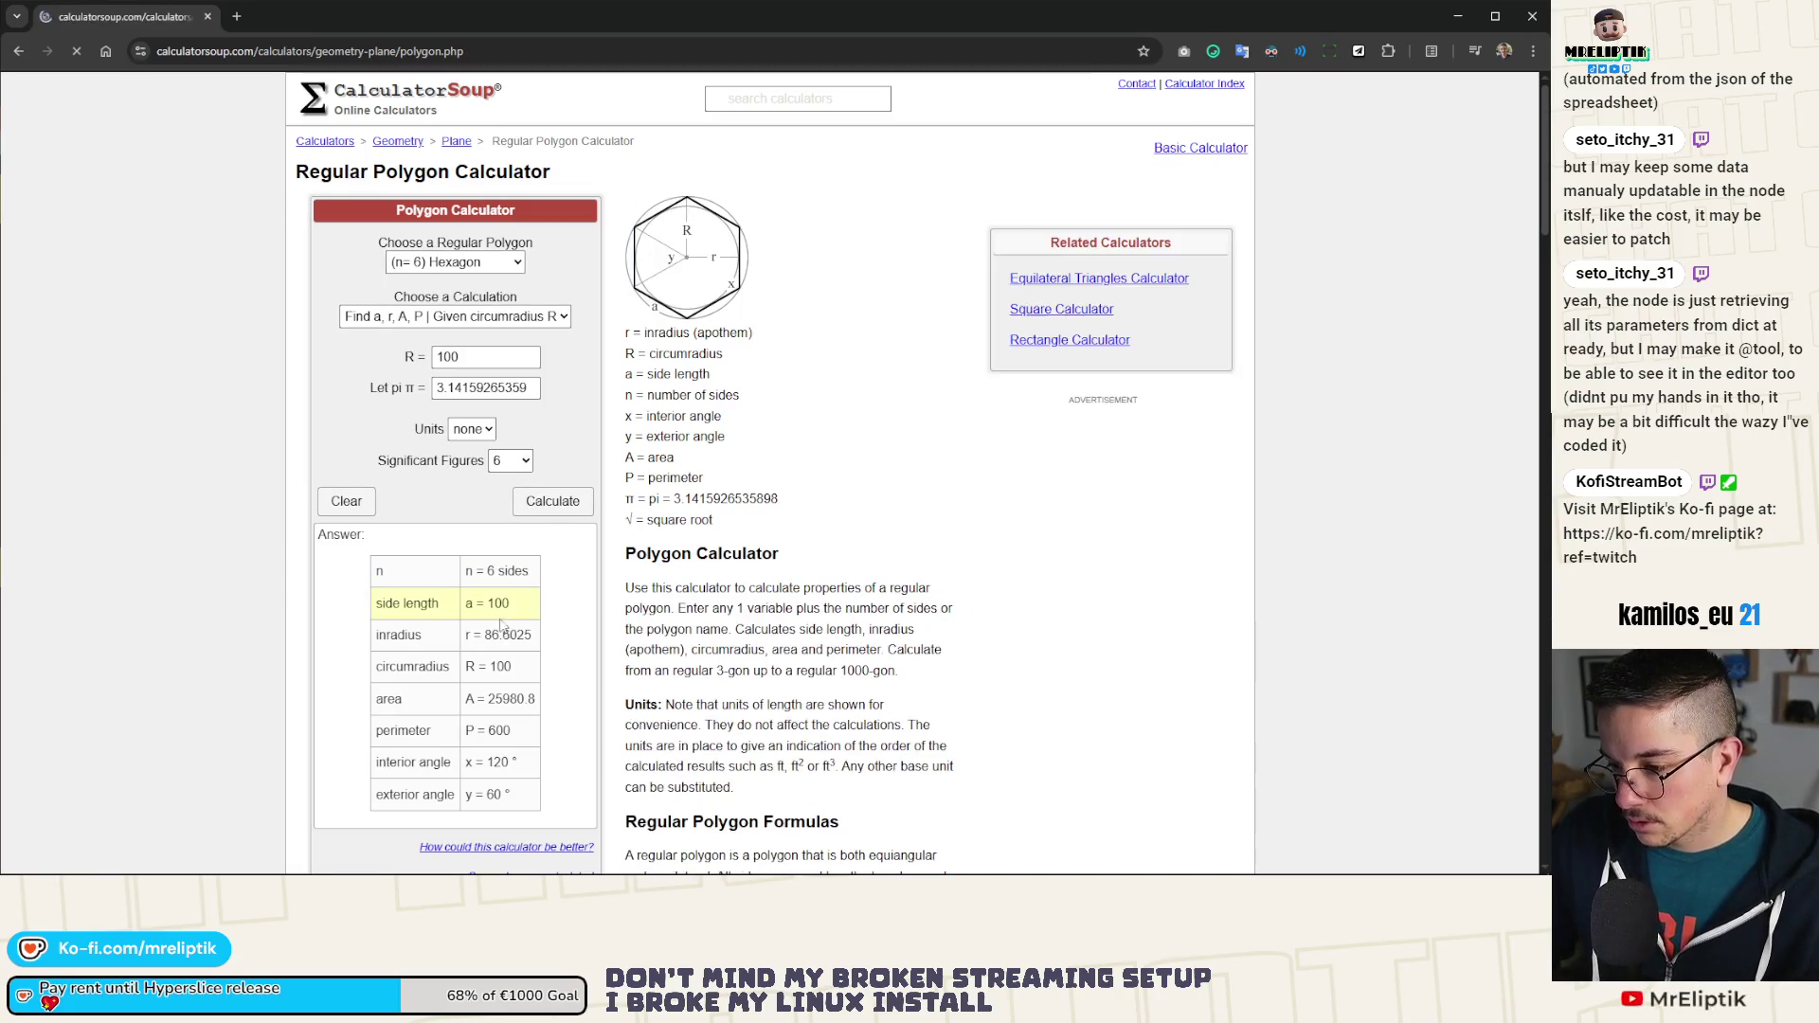
{"action": "left_click_drag", "start_coordinate": [486, 700], "coordinate": [554, 706]}
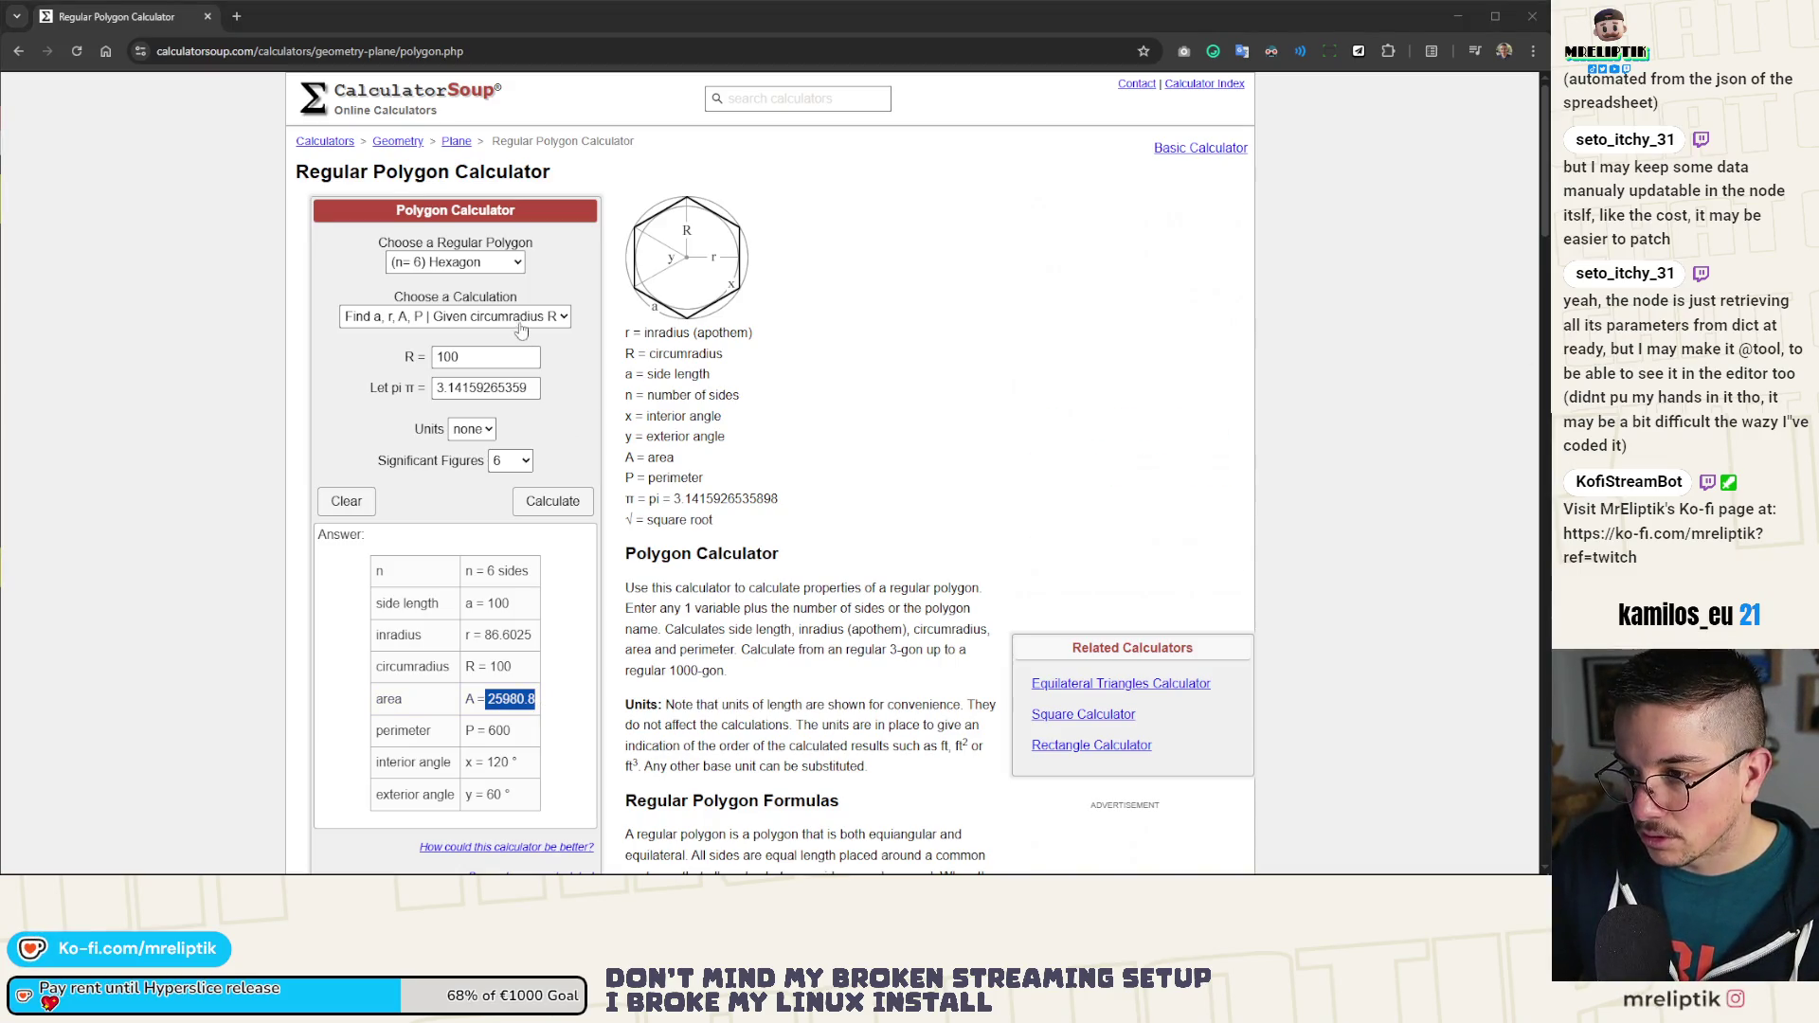
Step: Switch to an octagon and select its area 28284.3
{"action": "left_click", "coordinate": [499, 264]}
{"action": "left_click", "coordinate": [478, 392]}
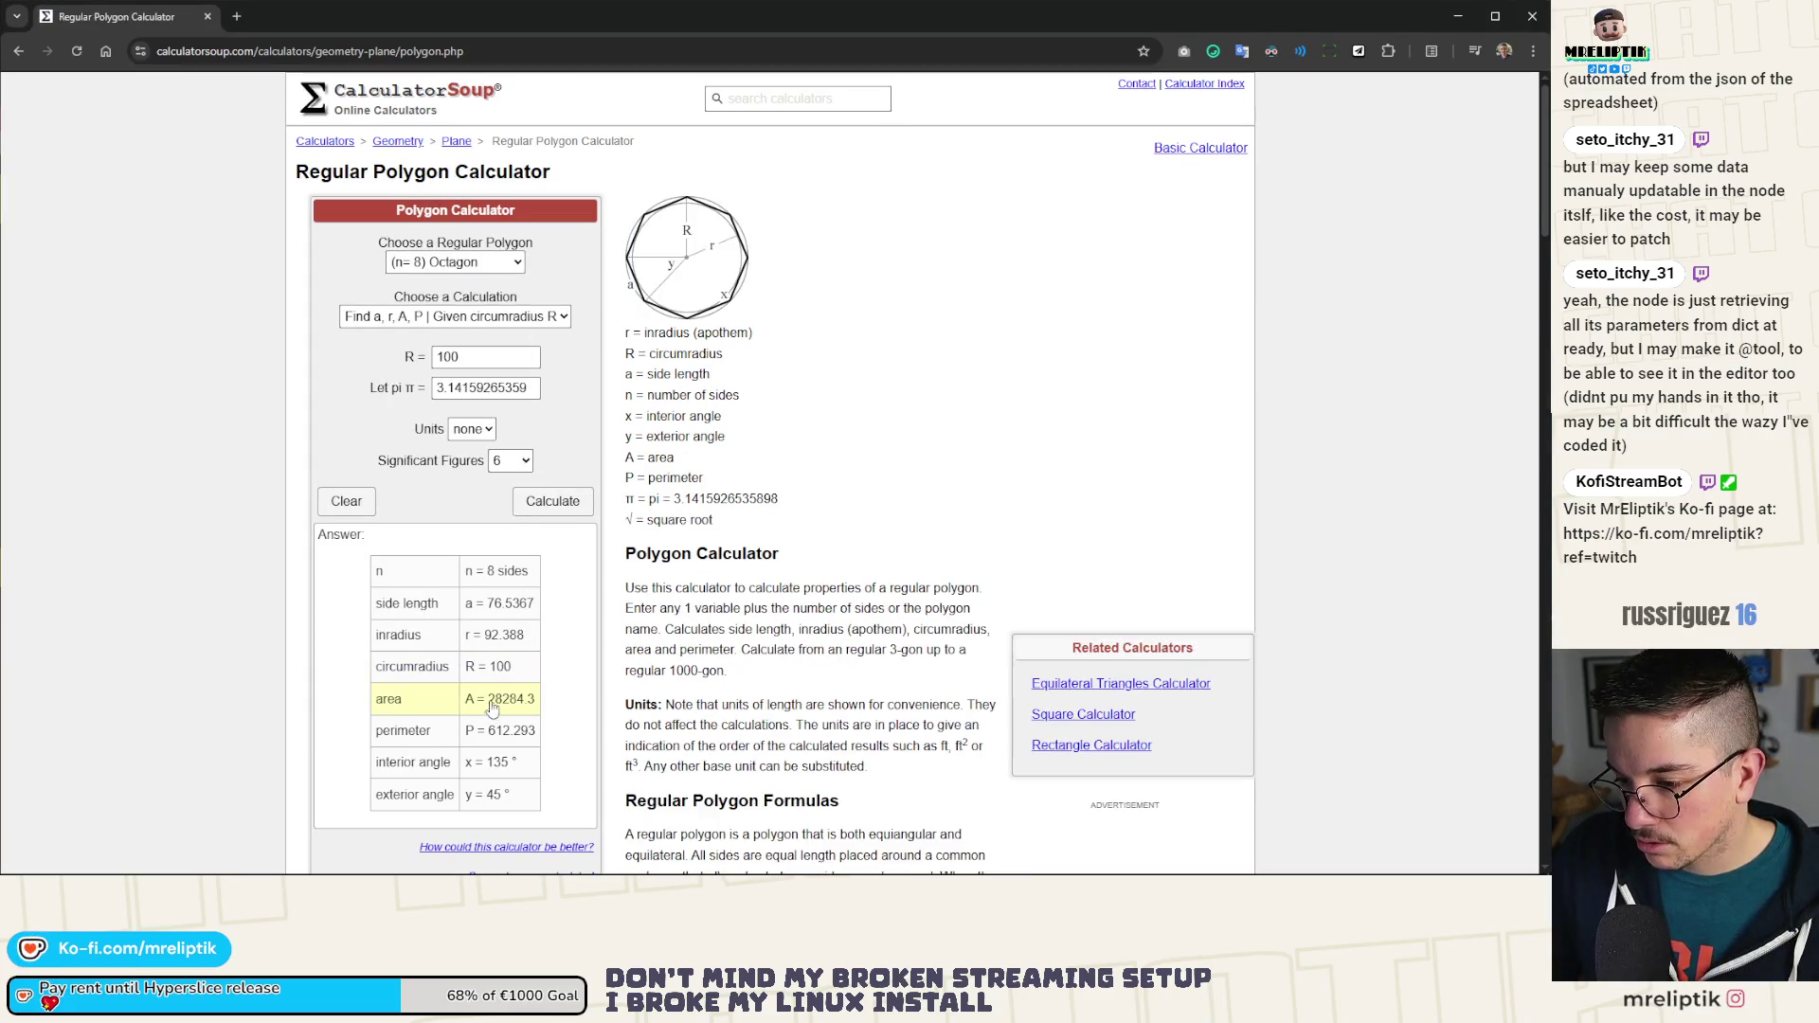
{"action": "left_click_drag", "start_coordinate": [488, 701], "coordinate": [537, 701]}
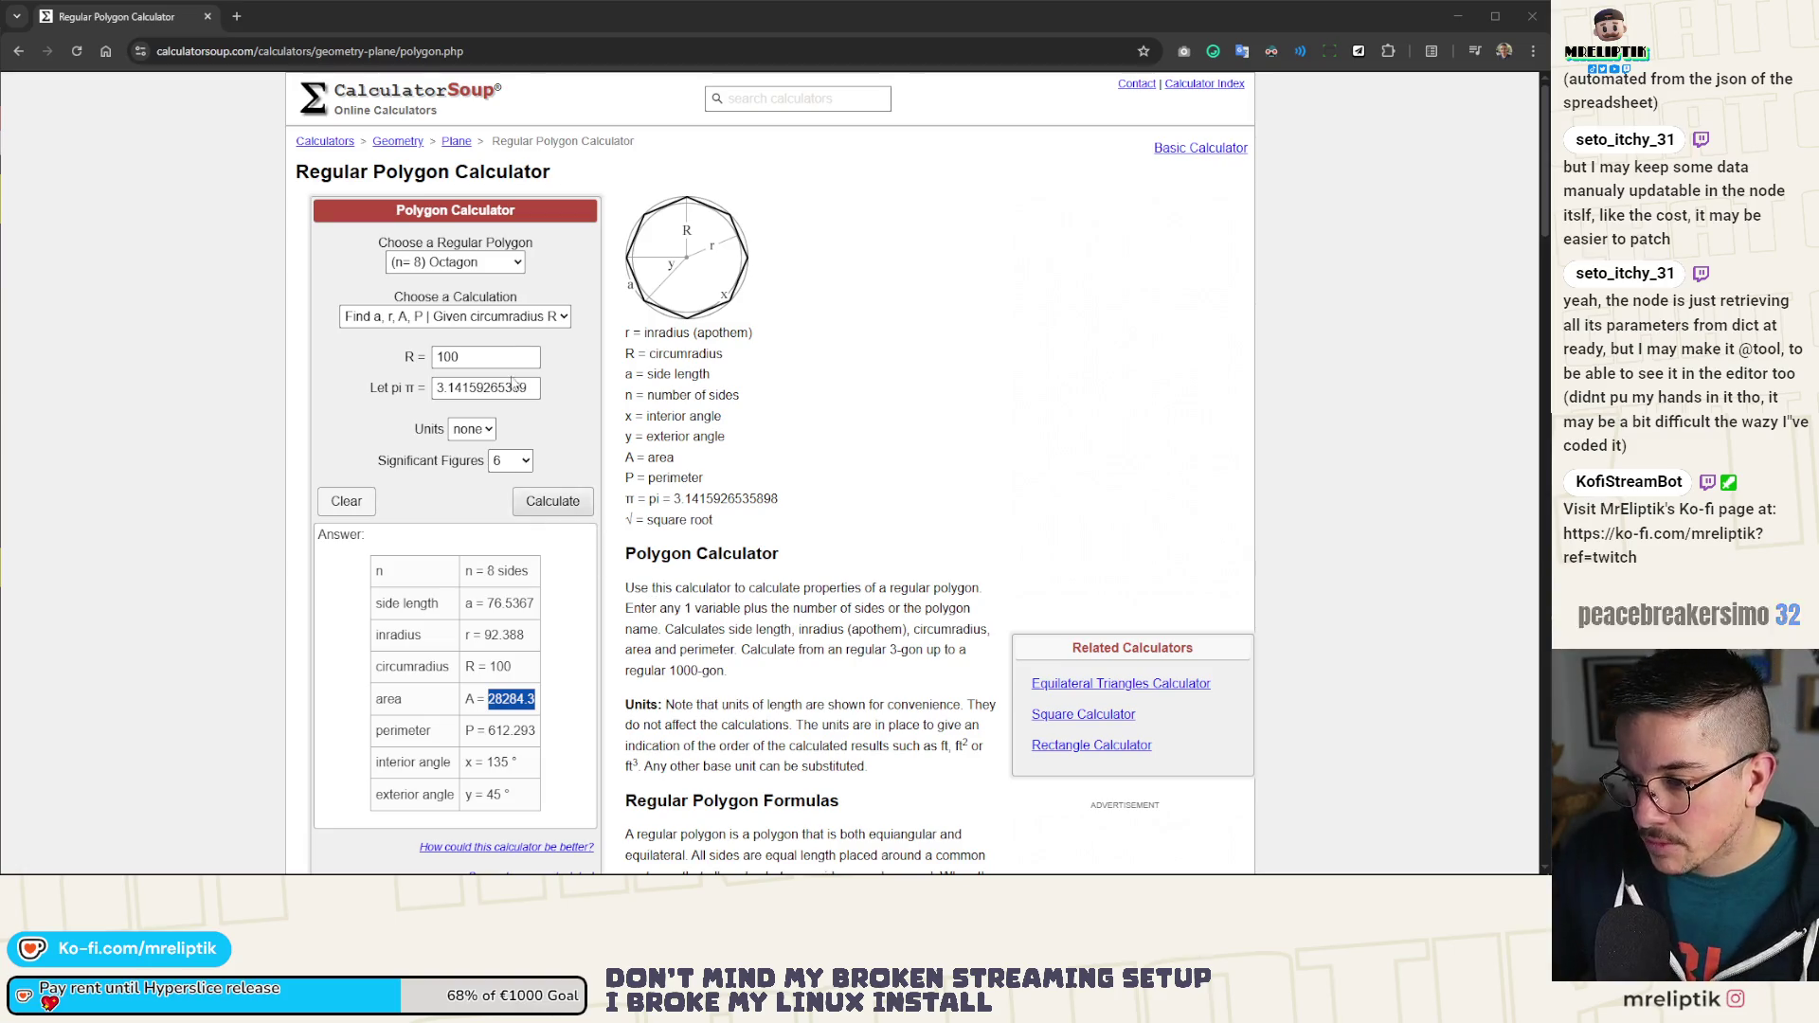
Step: Calculate a decagon with circumradius 100 and copy its area 29389.3
{"action": "left_click", "coordinate": [493, 260]}
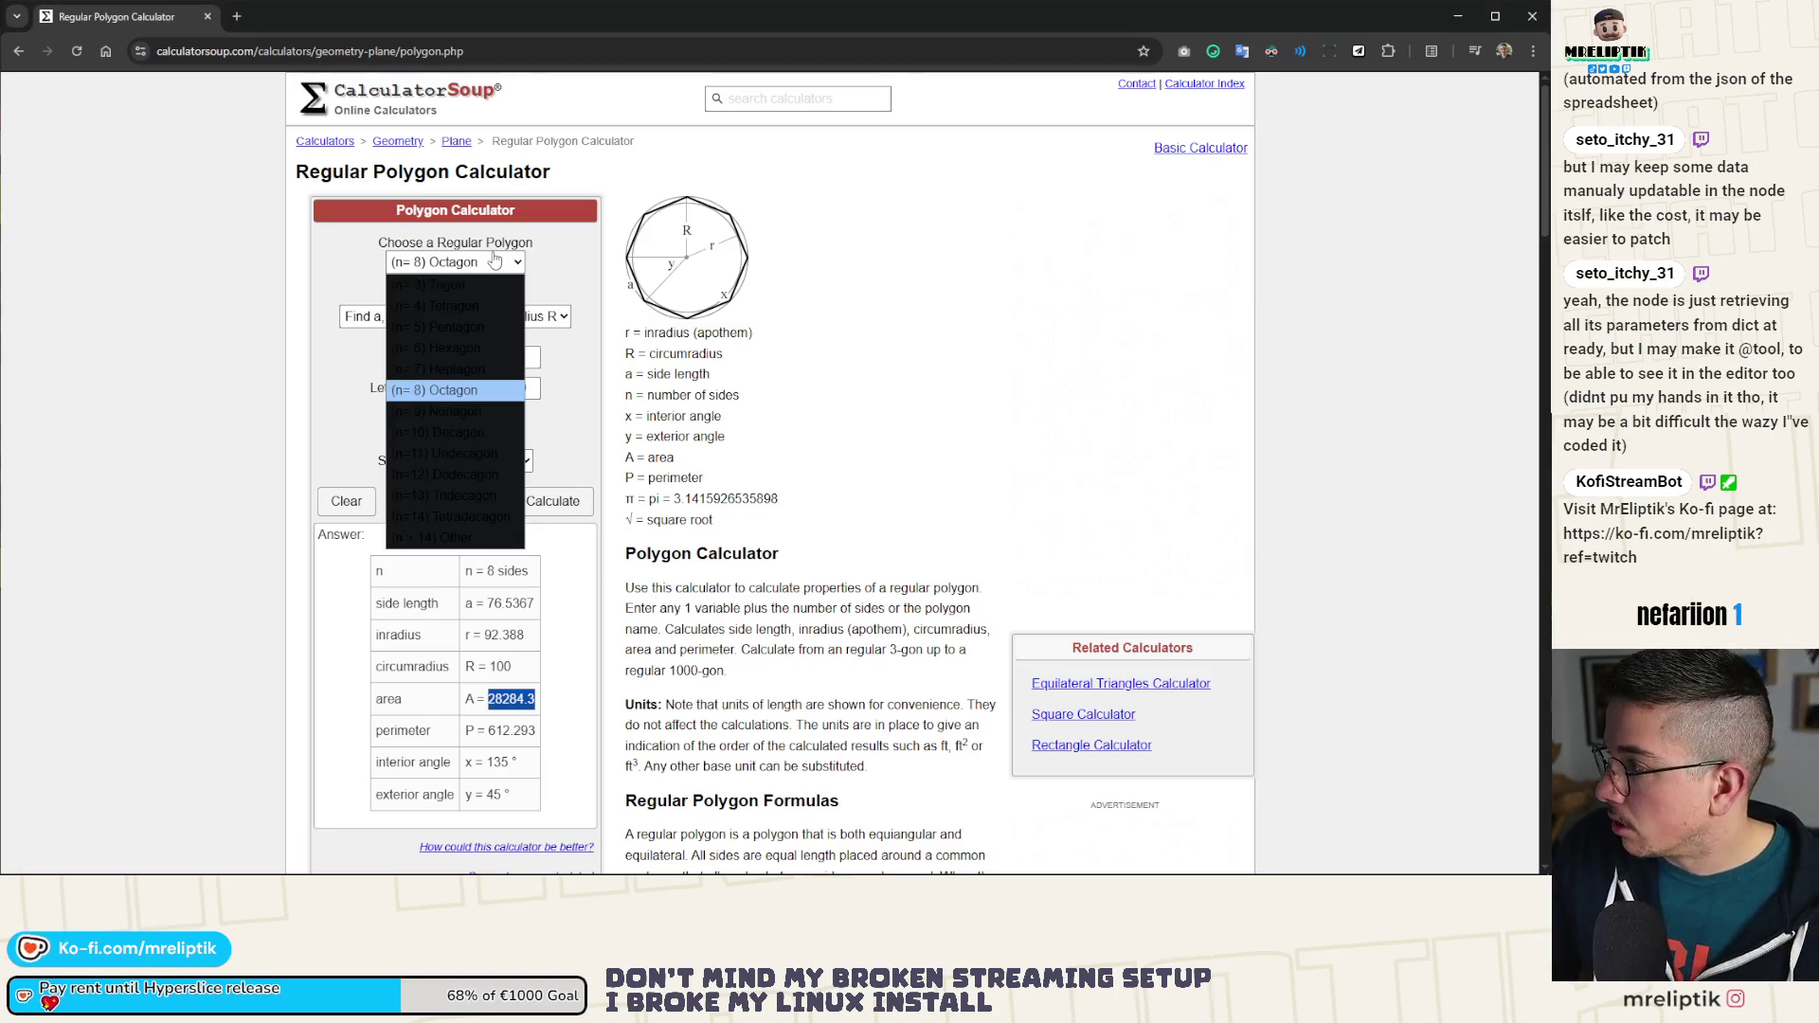
{"action": "left_click", "coordinate": [453, 432]}
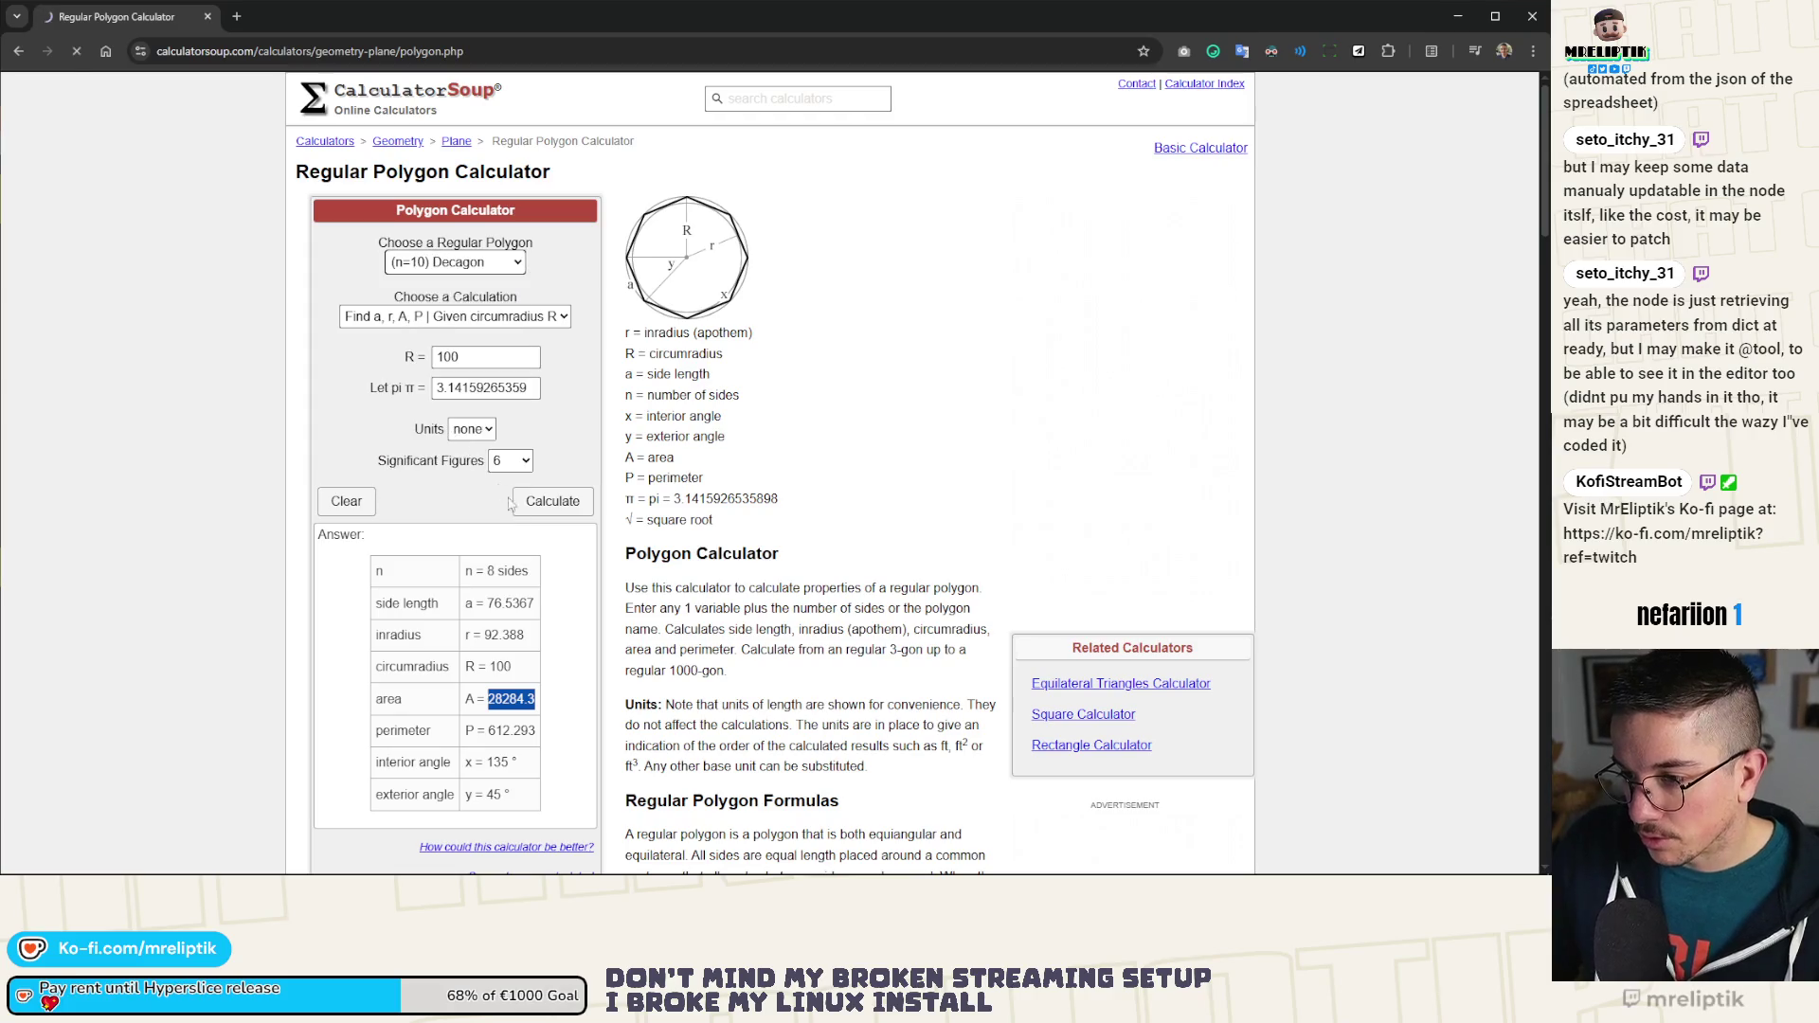
{"action": "left_click", "coordinate": [553, 500]}
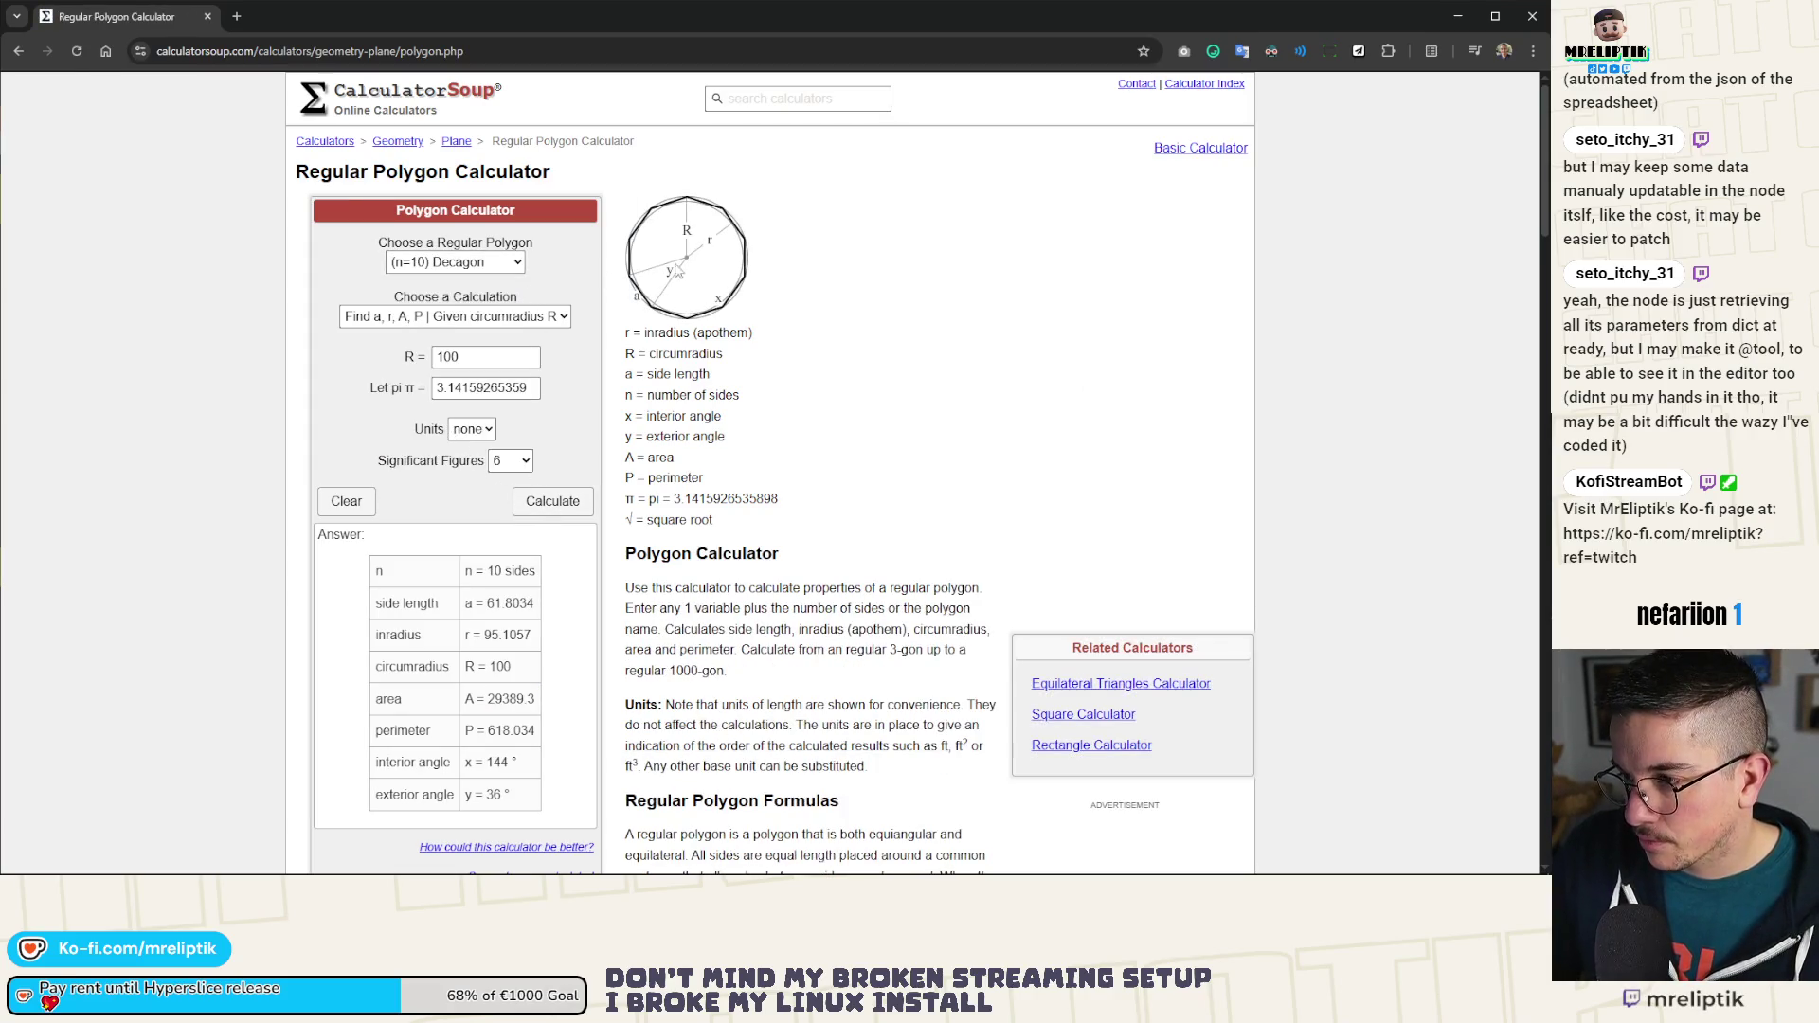
{"action": "left_click", "coordinate": [486, 361]}
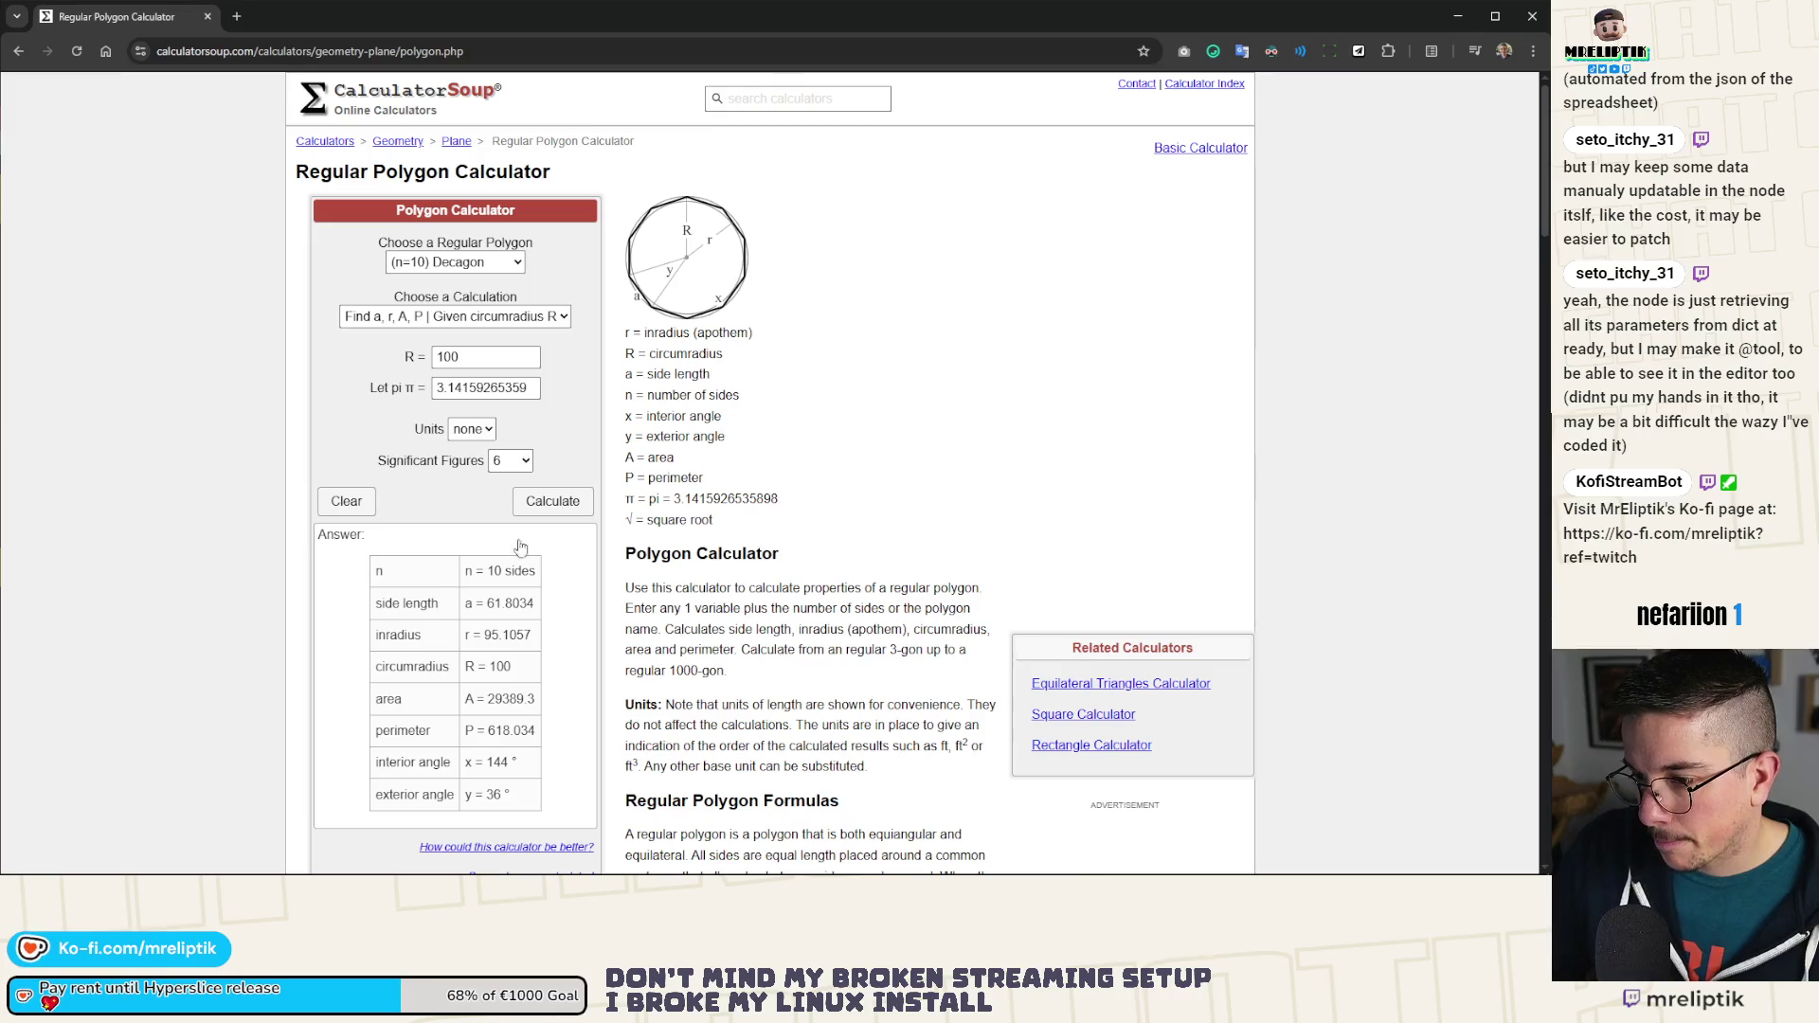
{"action": "double_click", "coordinate": [504, 703]}
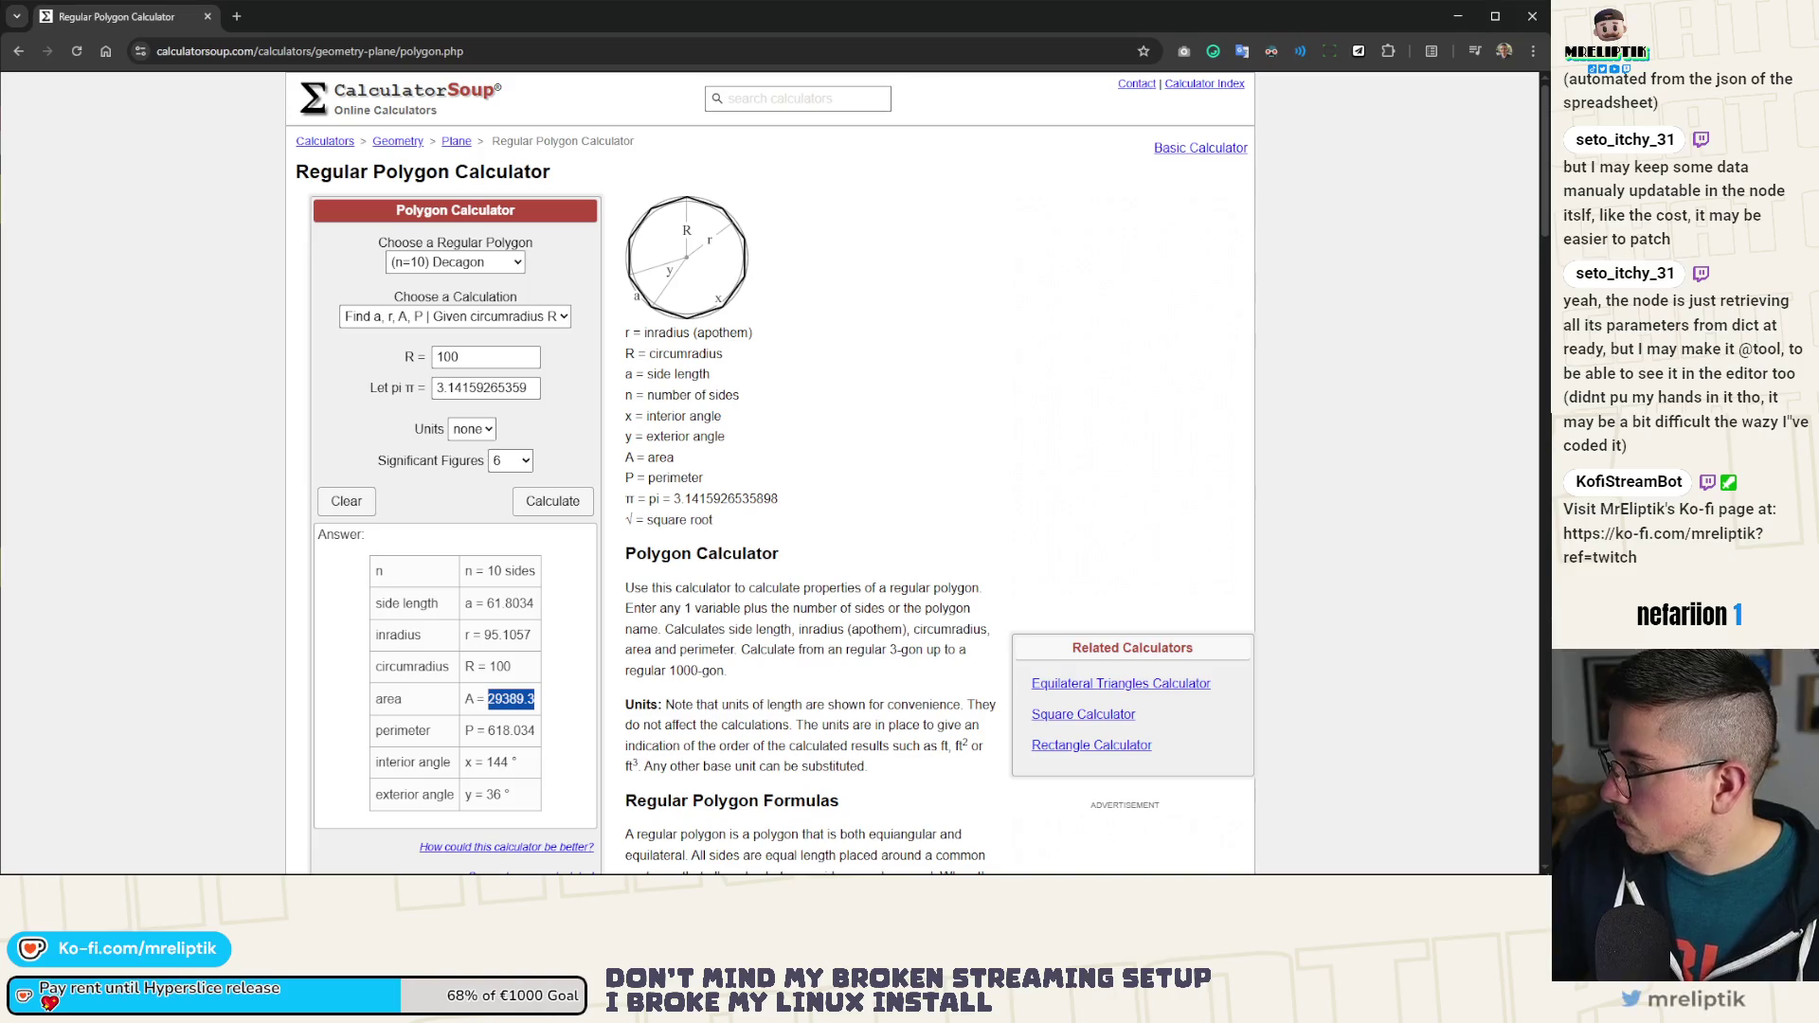
{"action": "key", "text": "alt+Tab"}
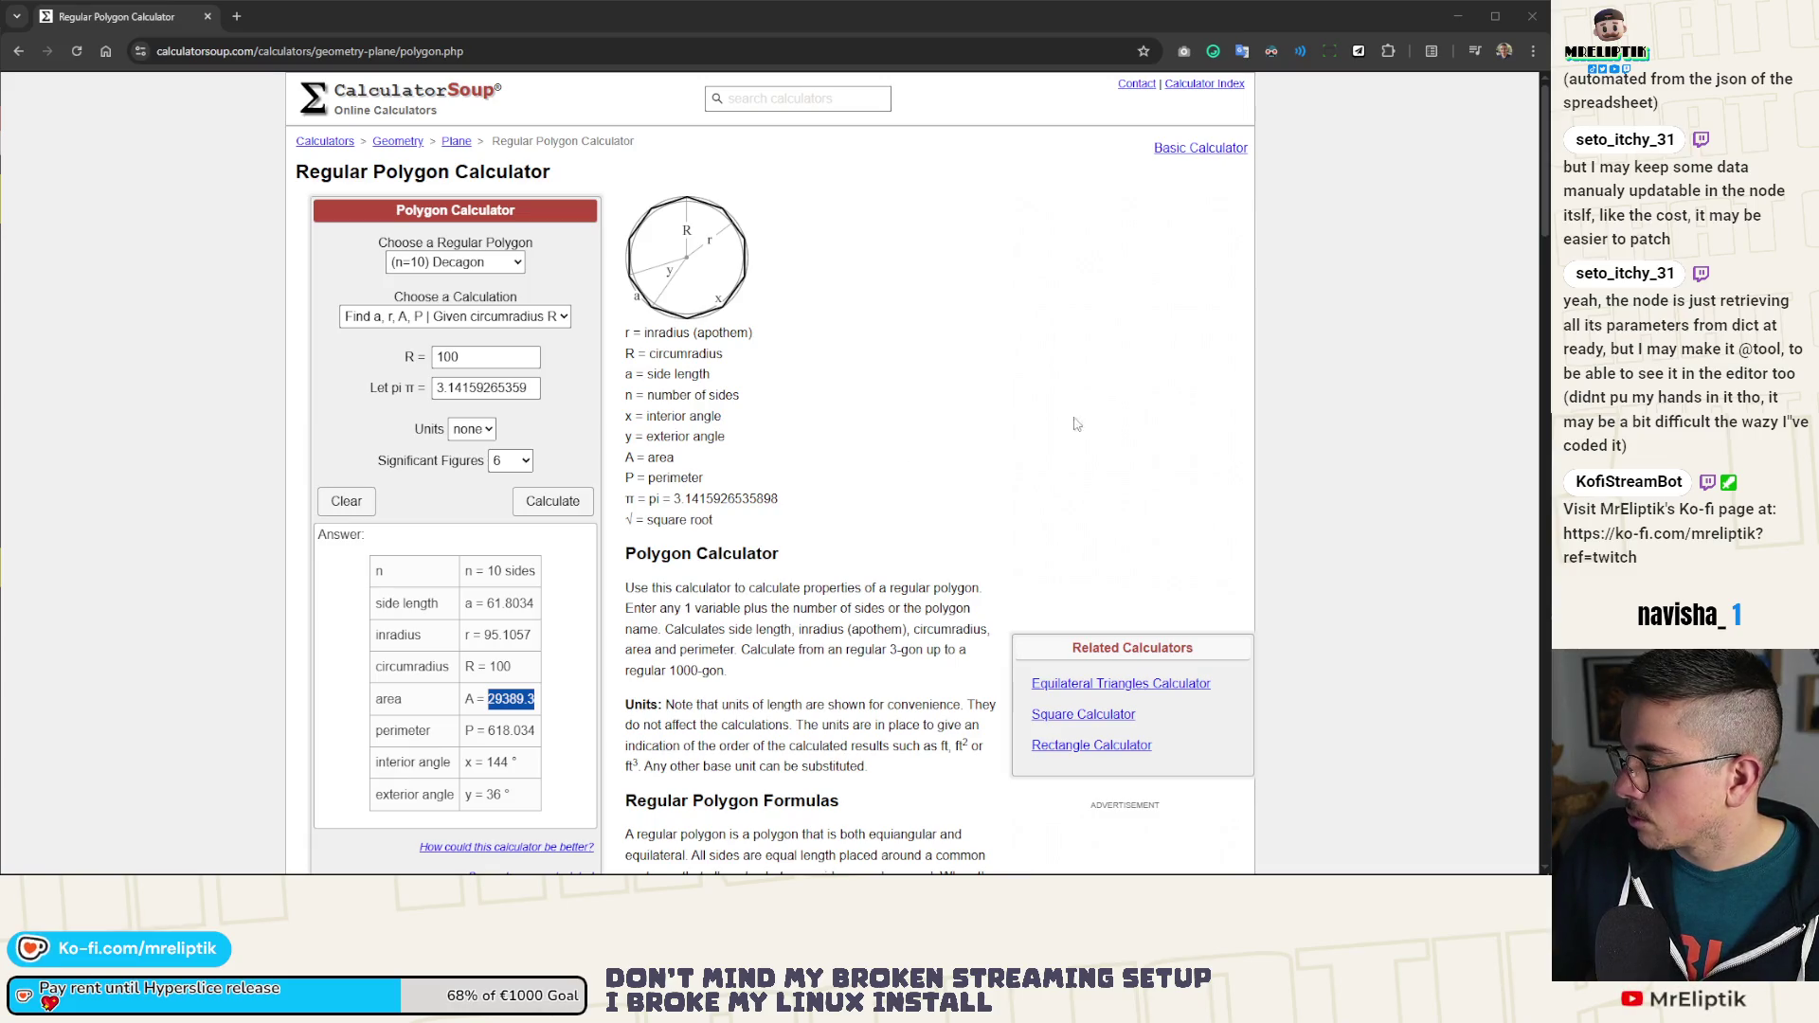
Step: Try the Other and Tetradecagon polygon options, then go back to the octagon results
{"action": "left_click", "coordinate": [479, 265]}
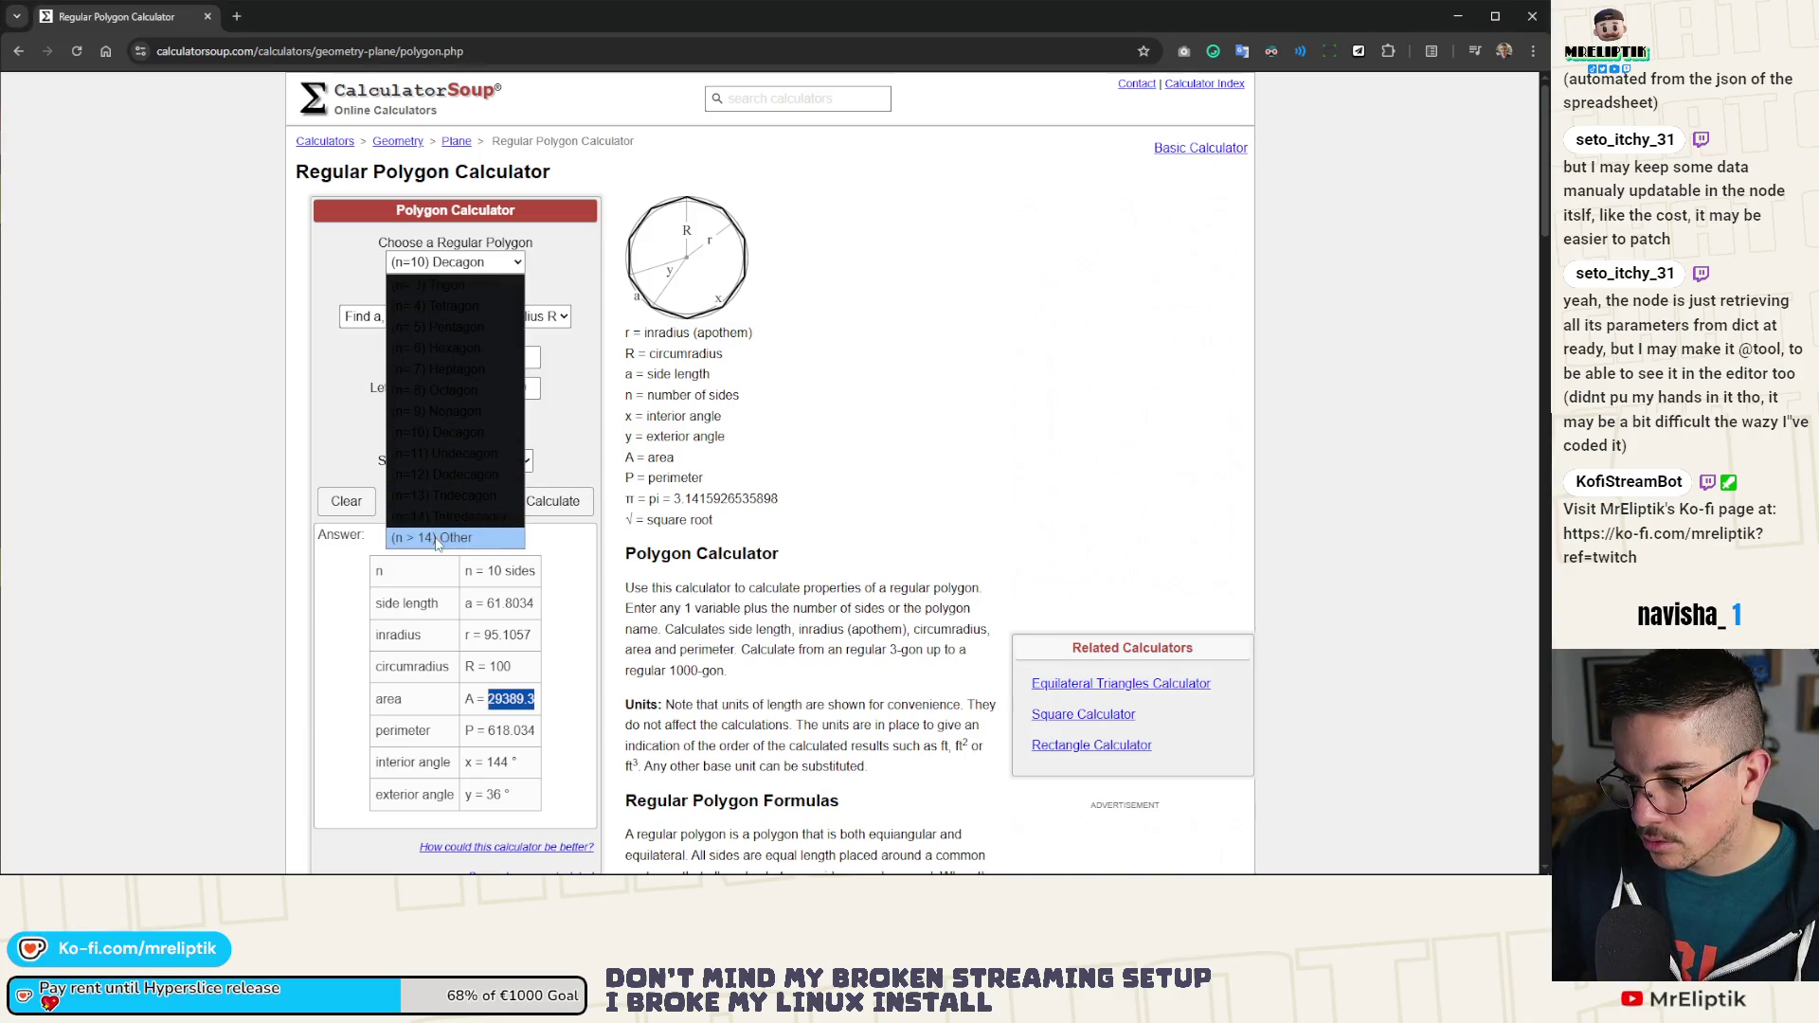
{"action": "left_click", "coordinate": [447, 538]}
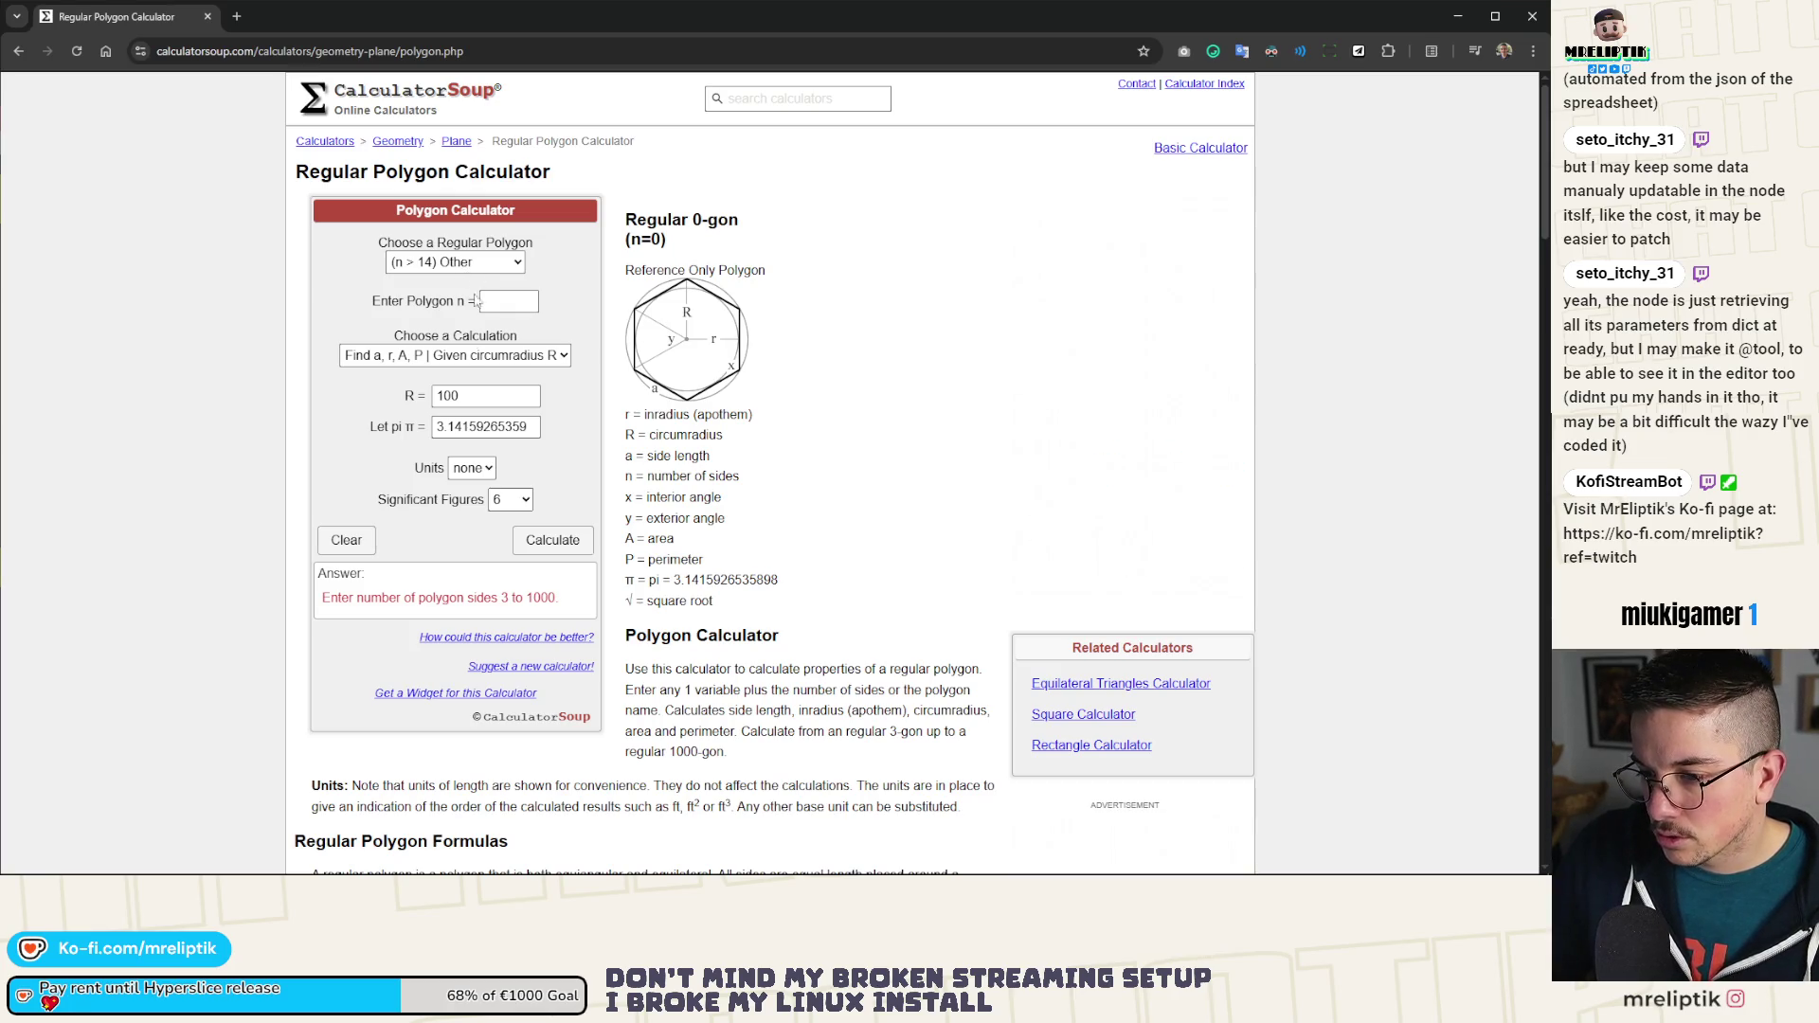
{"action": "left_click", "coordinate": [485, 264]}
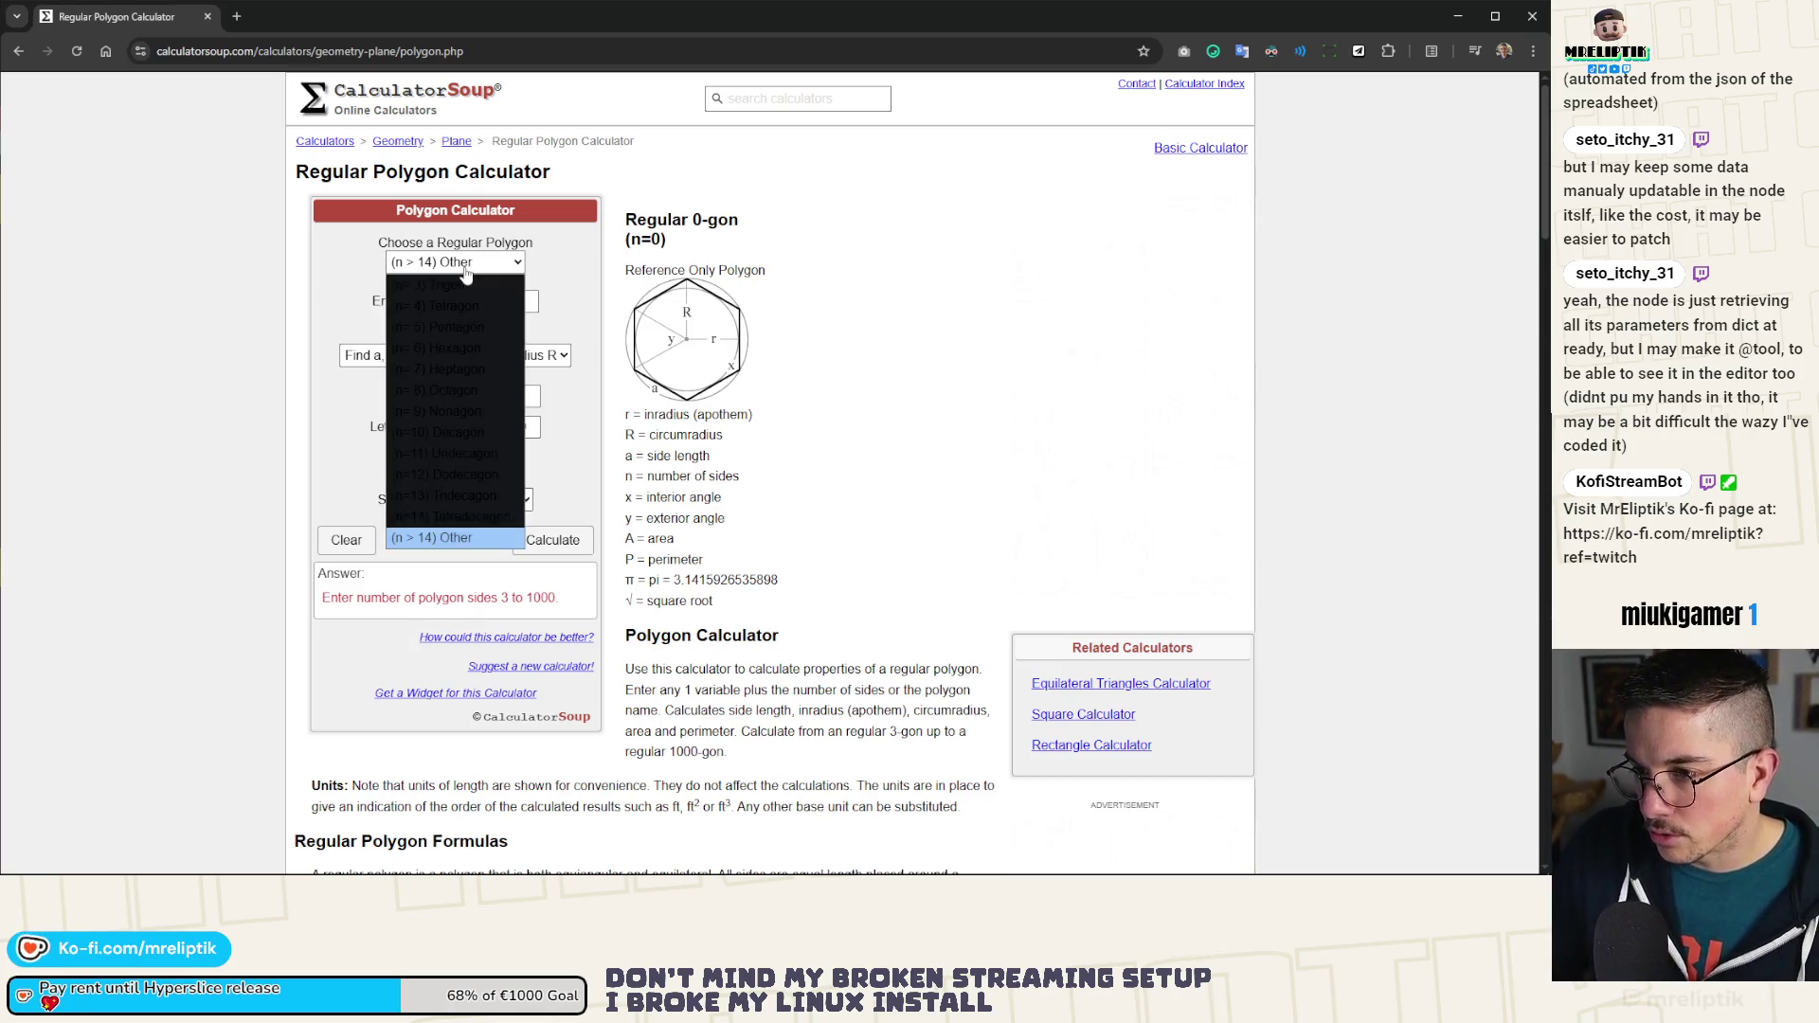
{"action": "left_click", "coordinate": [484, 516]}
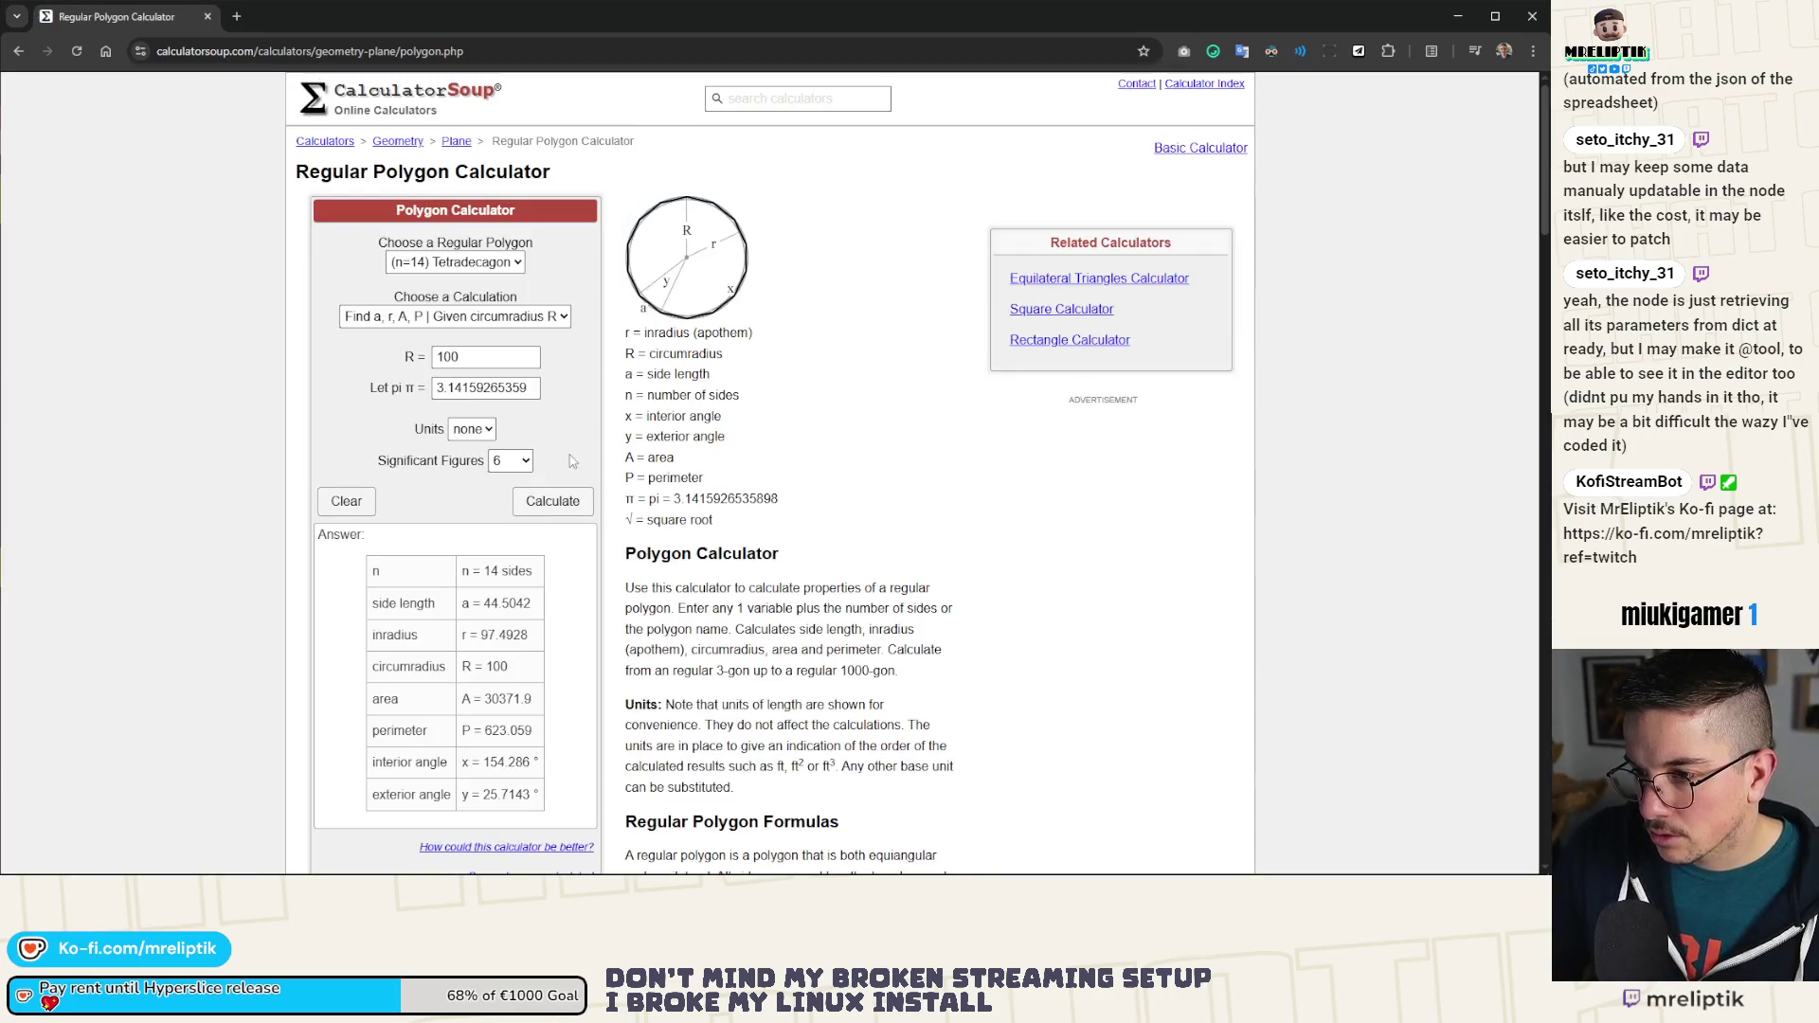
{"action": "left_click", "coordinate": [19, 51]}
{"action": "left_click", "coordinate": [19, 52]}
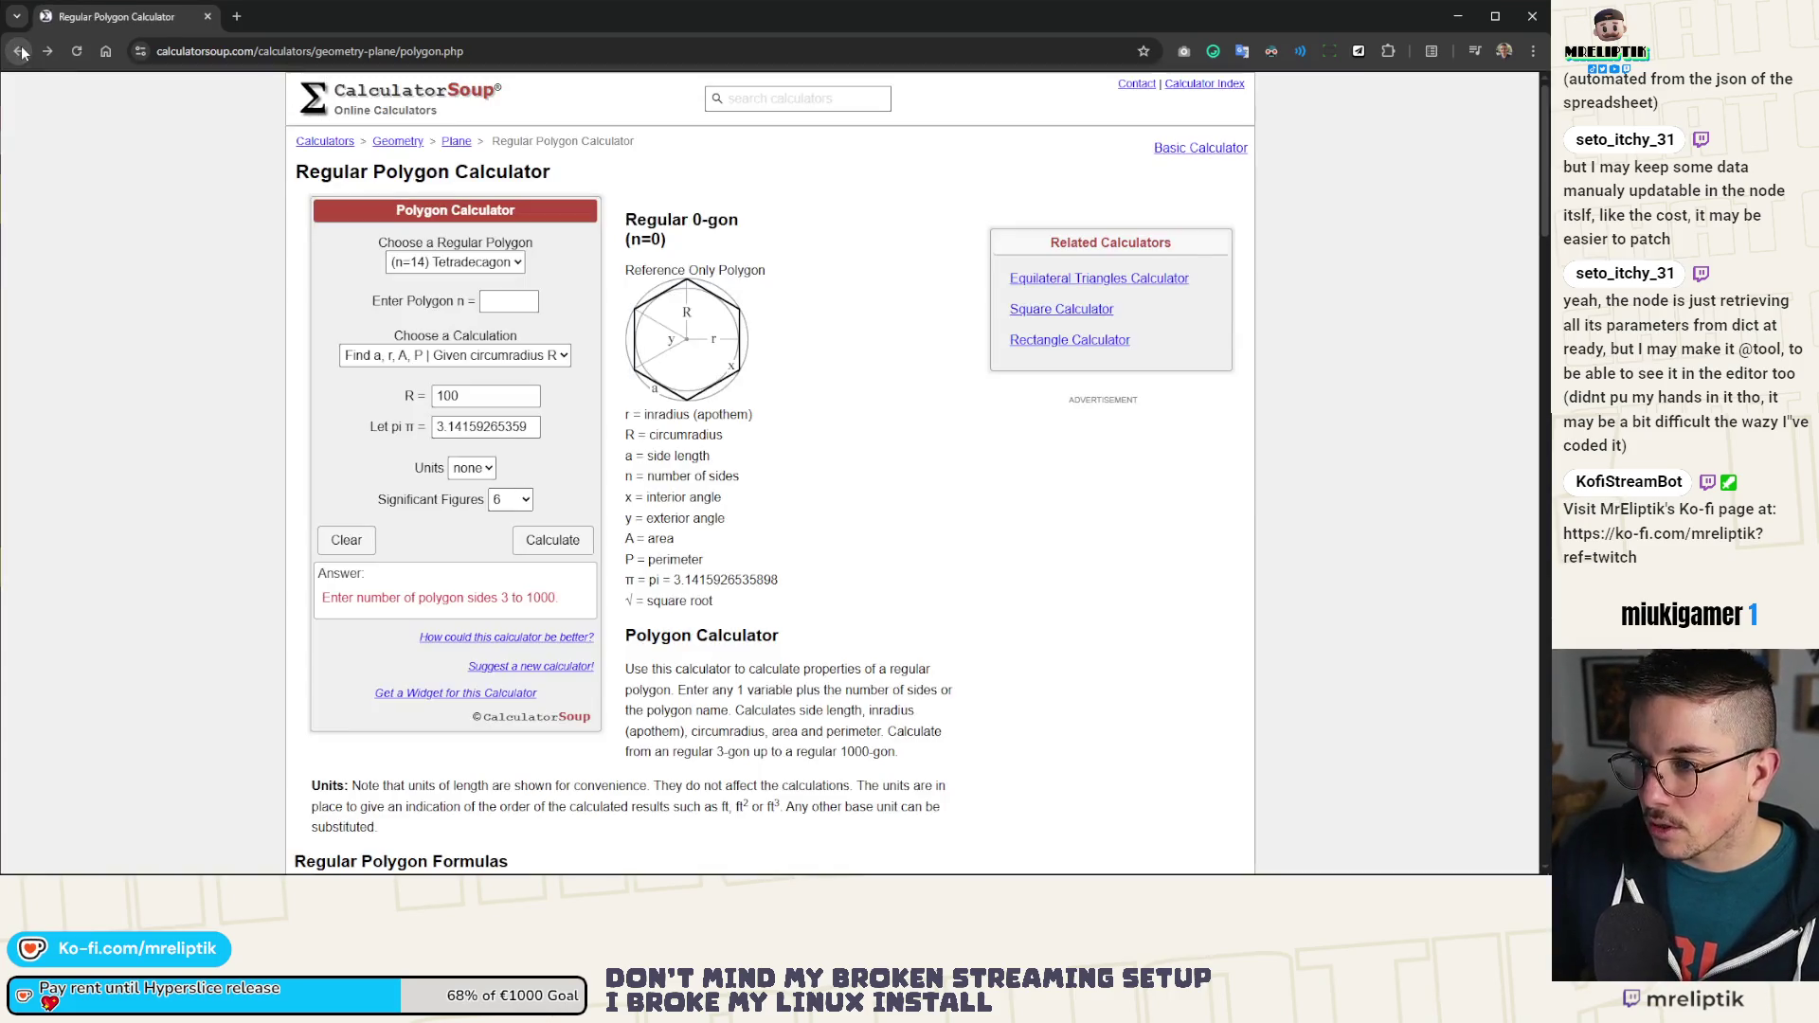
{"action": "left_click", "coordinate": [19, 52]}
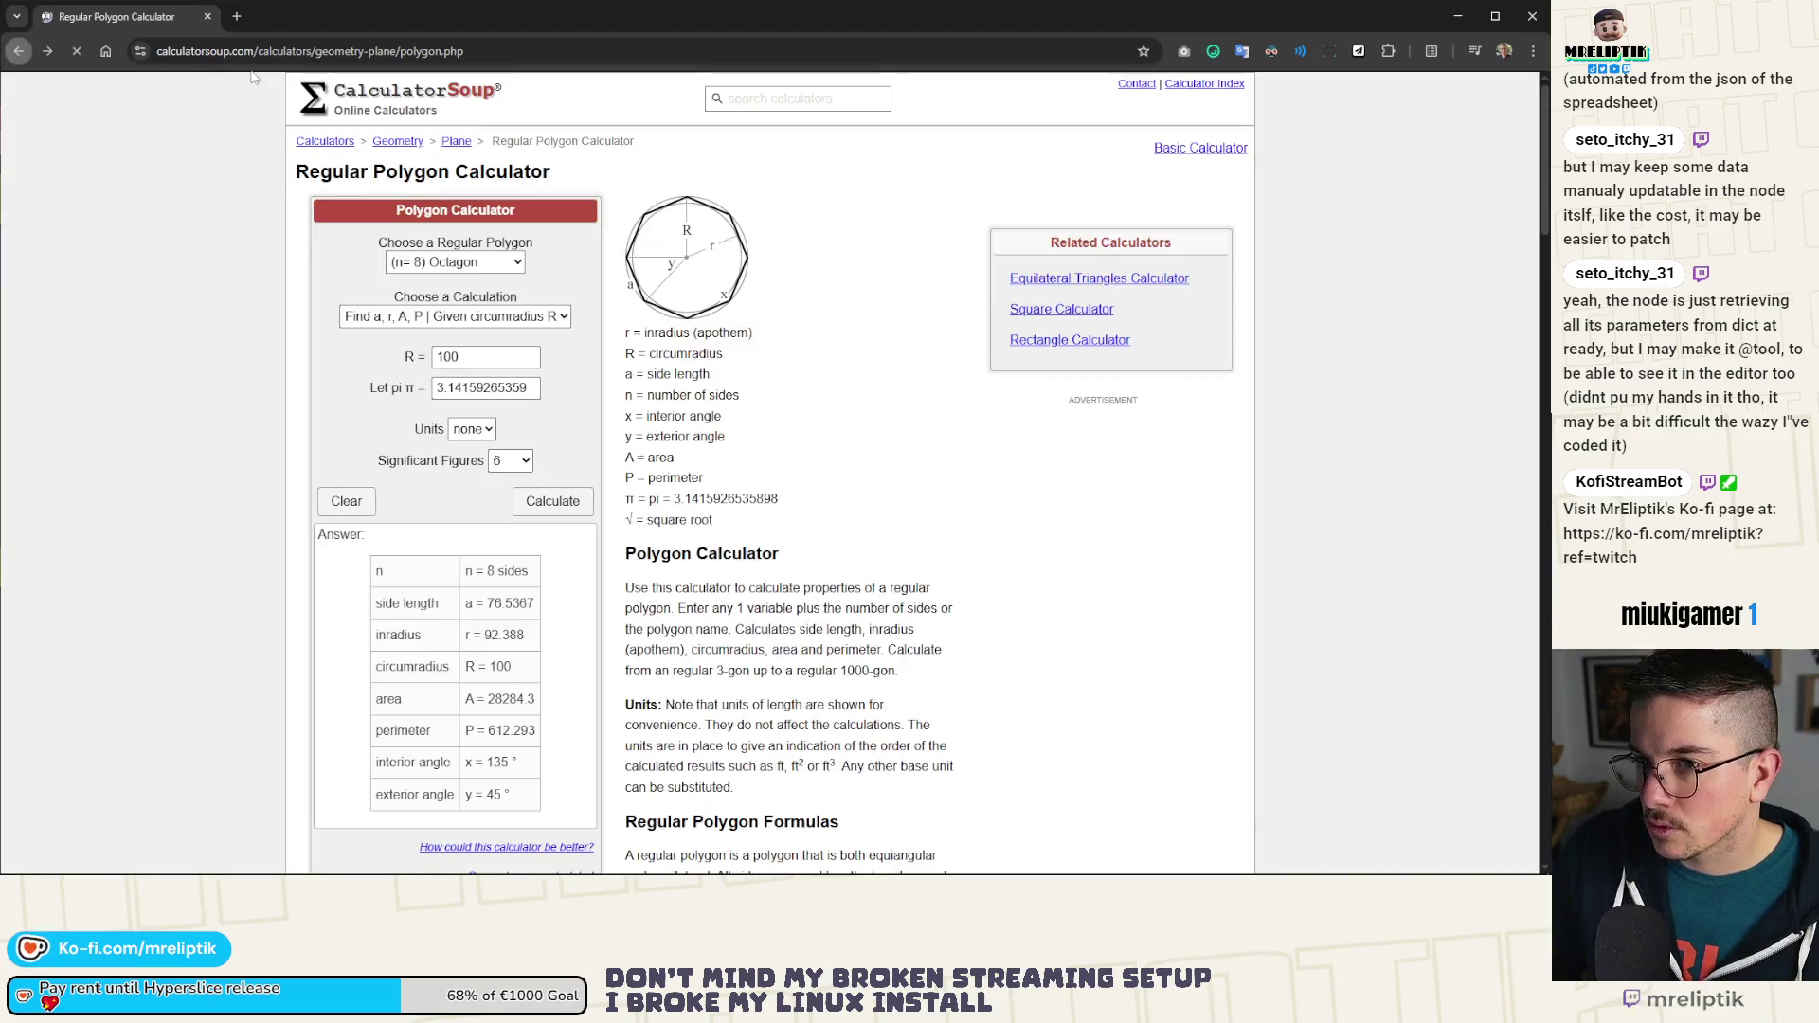
Step: Search Google for 'circle area', enter radius 100, copy the 31415.93 result, and close the tabs
{"action": "left_click", "coordinate": [244, 16]}
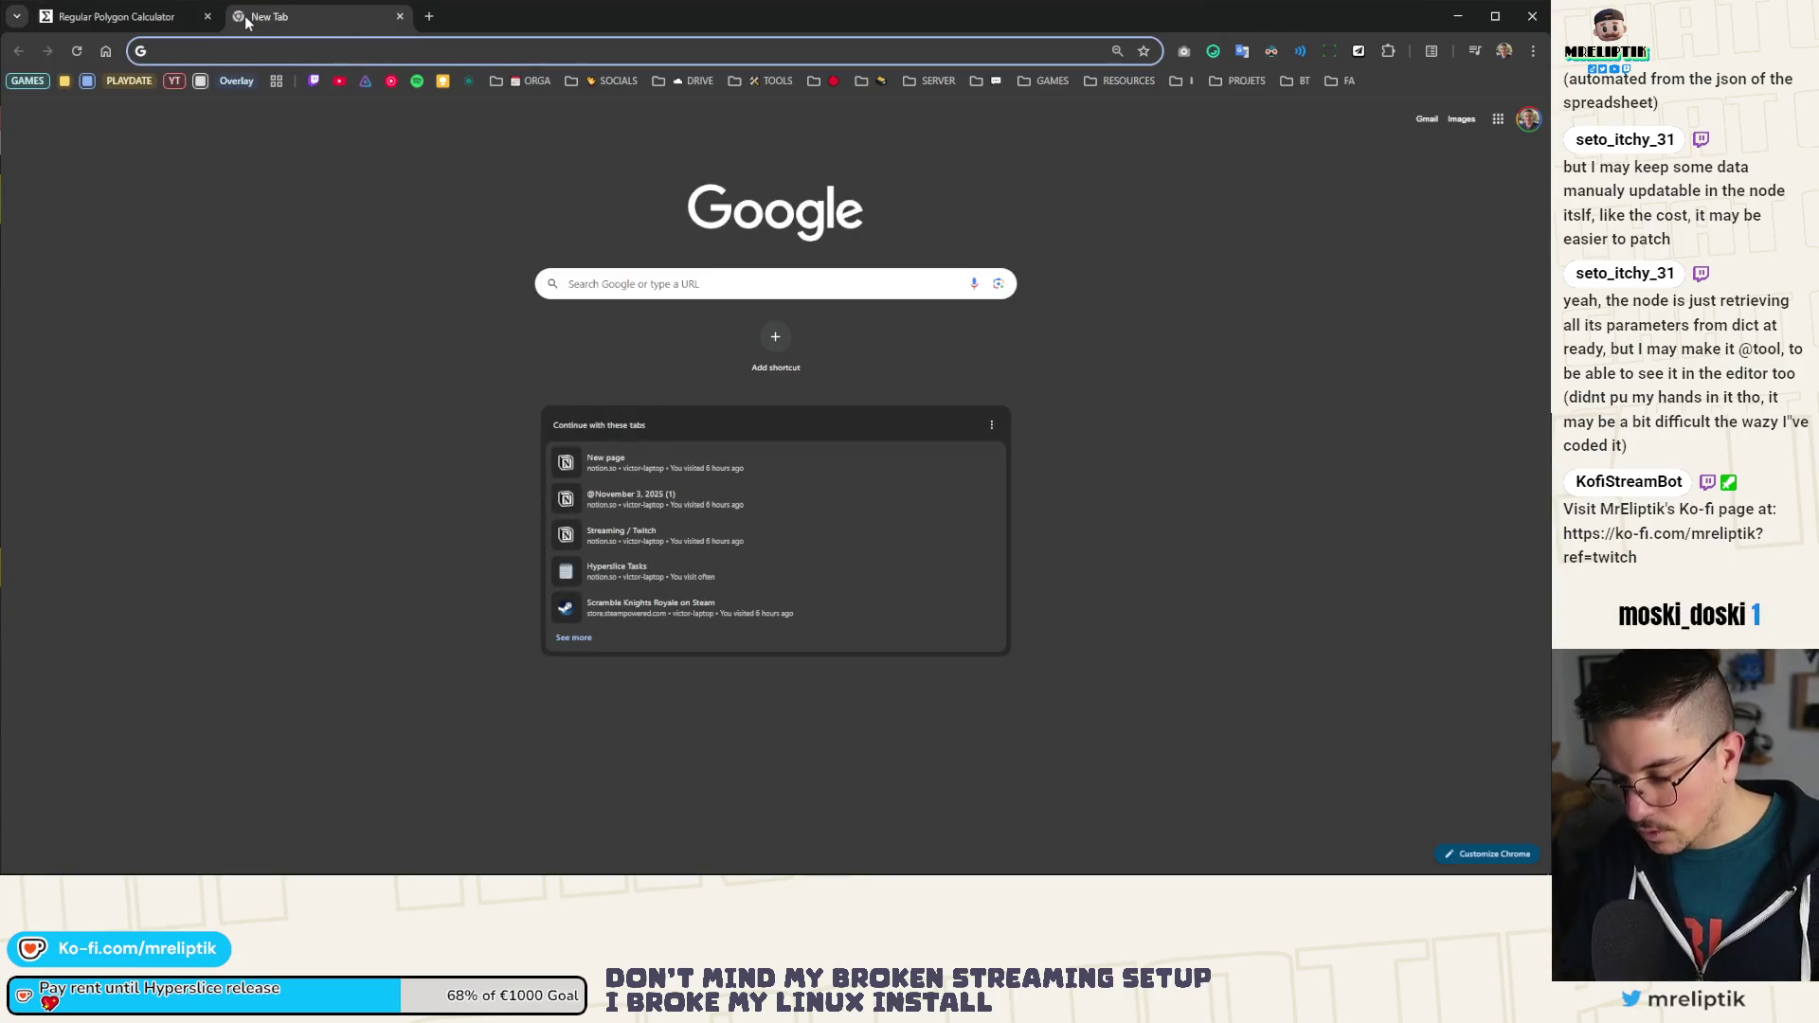
{"action": "type", "text": "circl"}
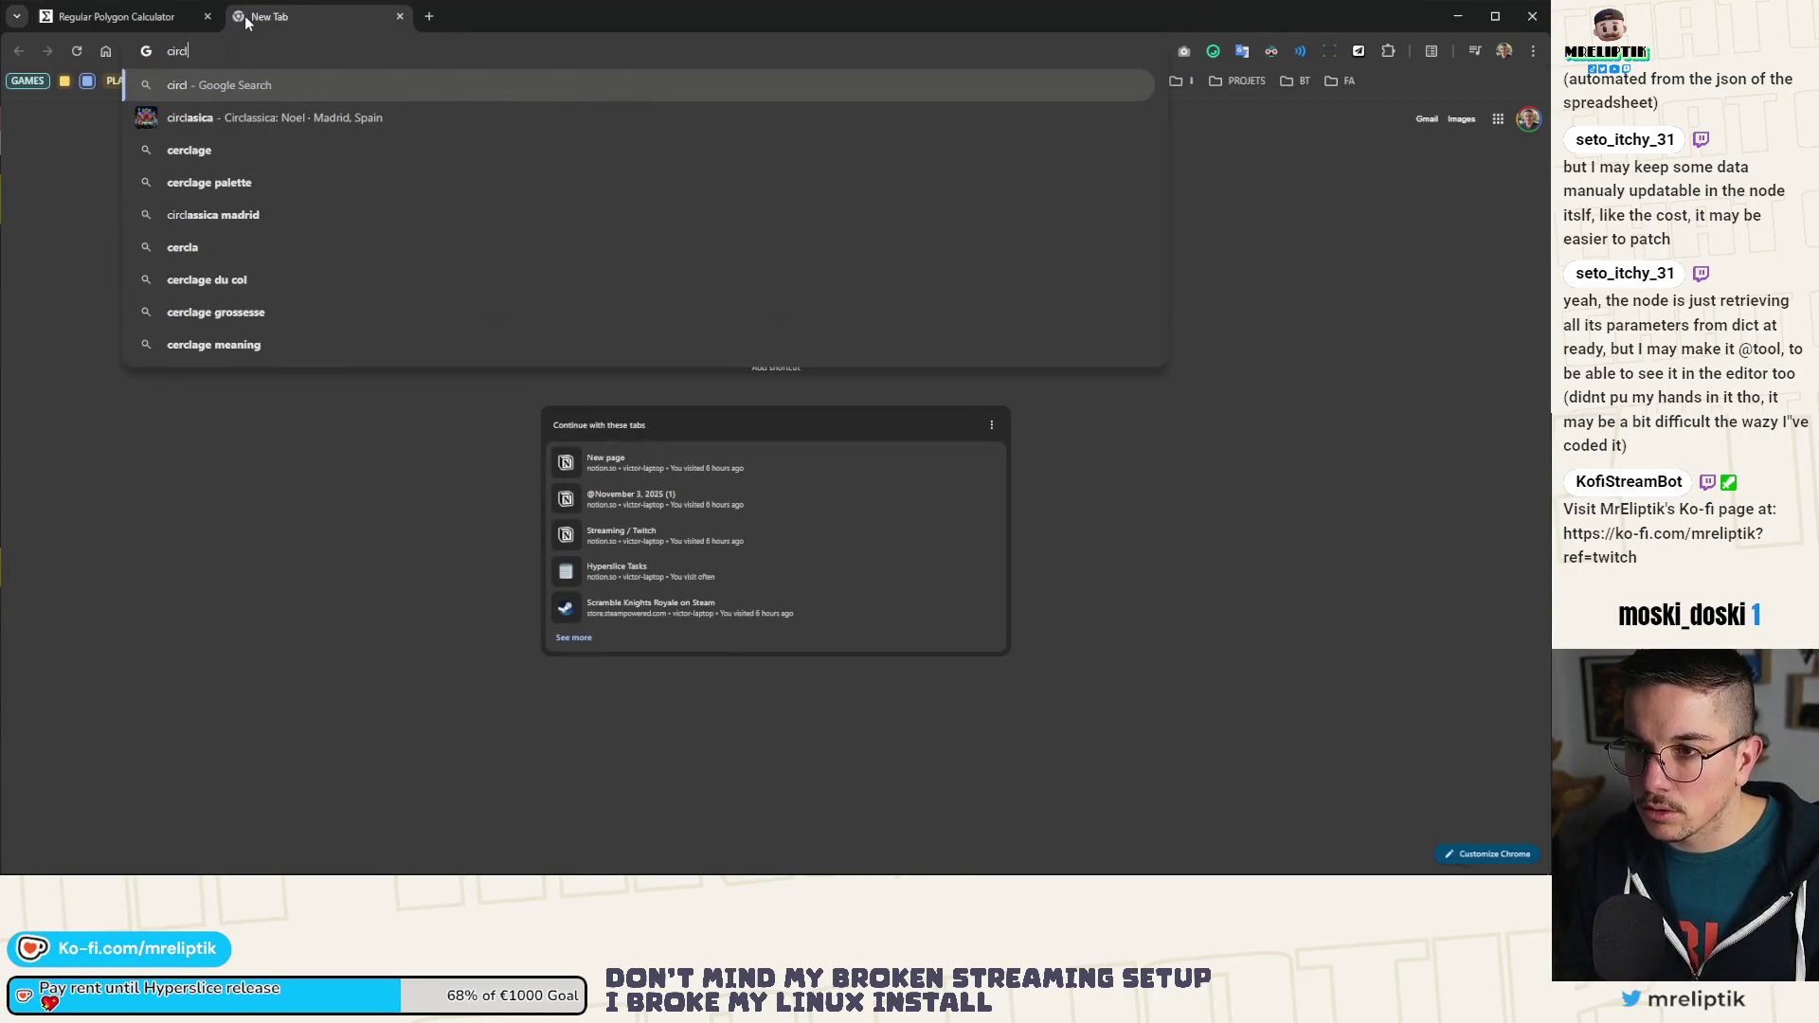
{"action": "type", "text": "e area"}
{"action": "key", "text": "Return"}
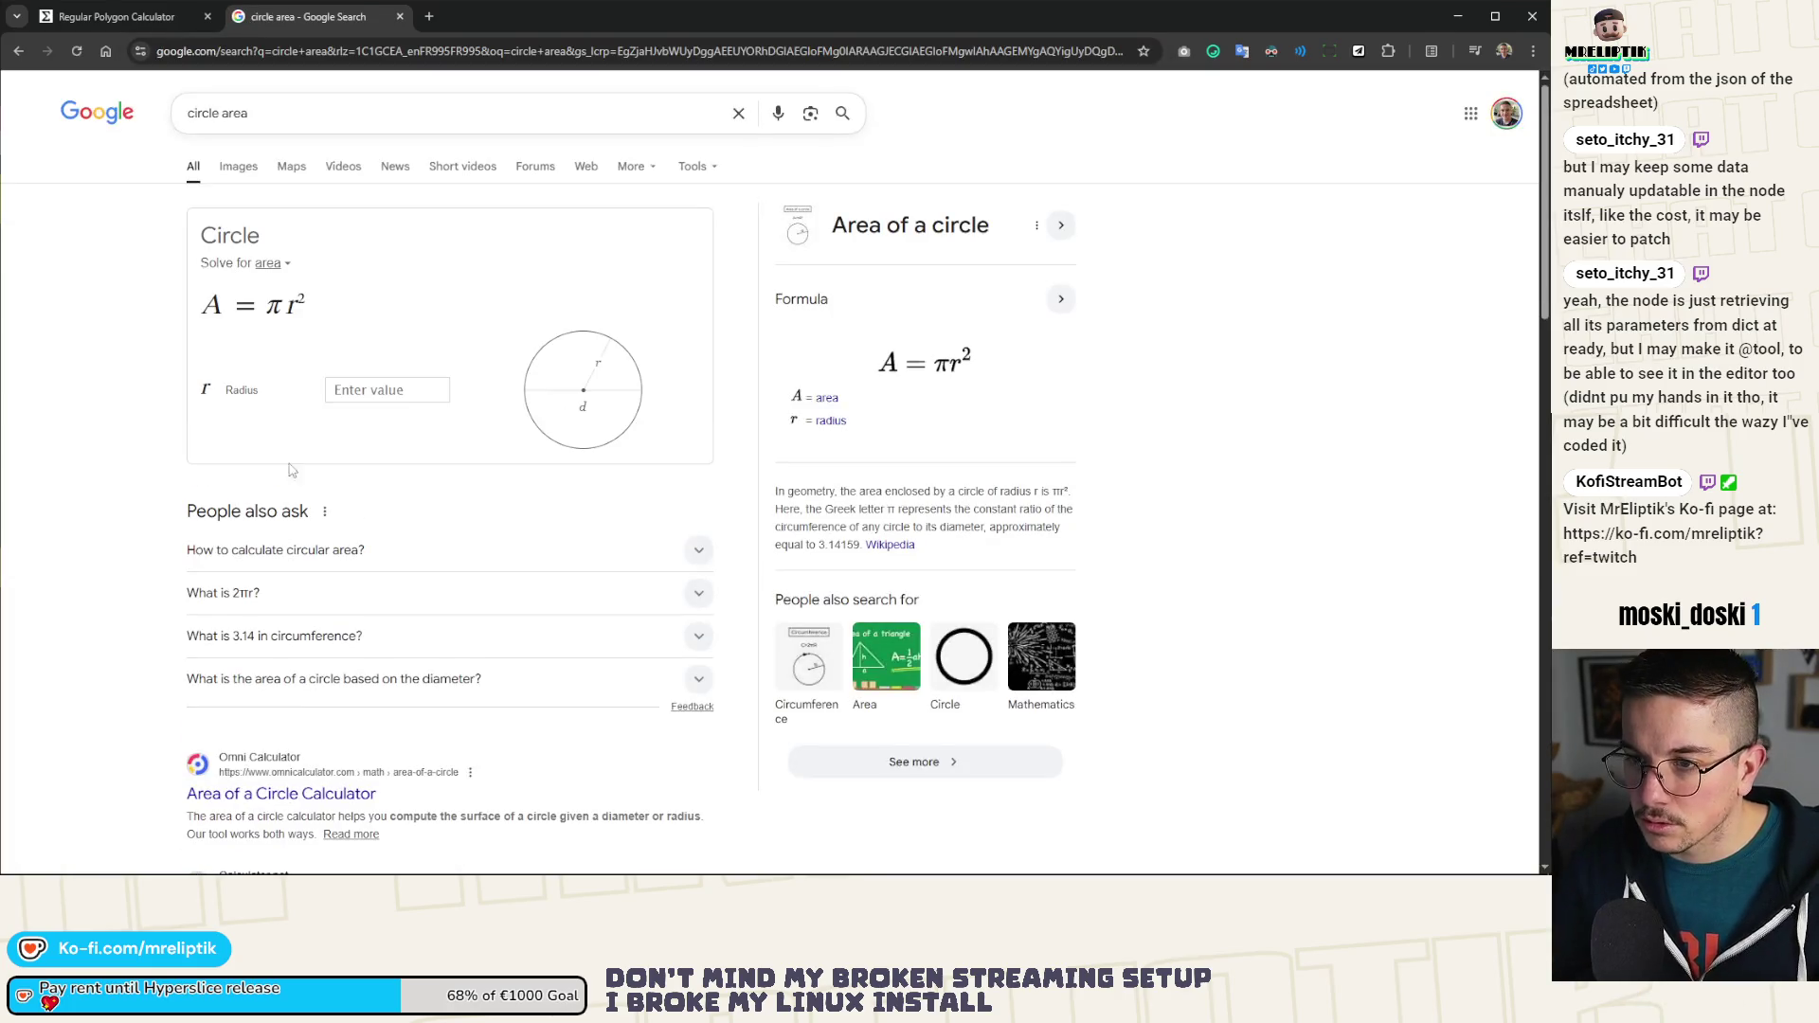
{"action": "left_click", "coordinate": [405, 396]}
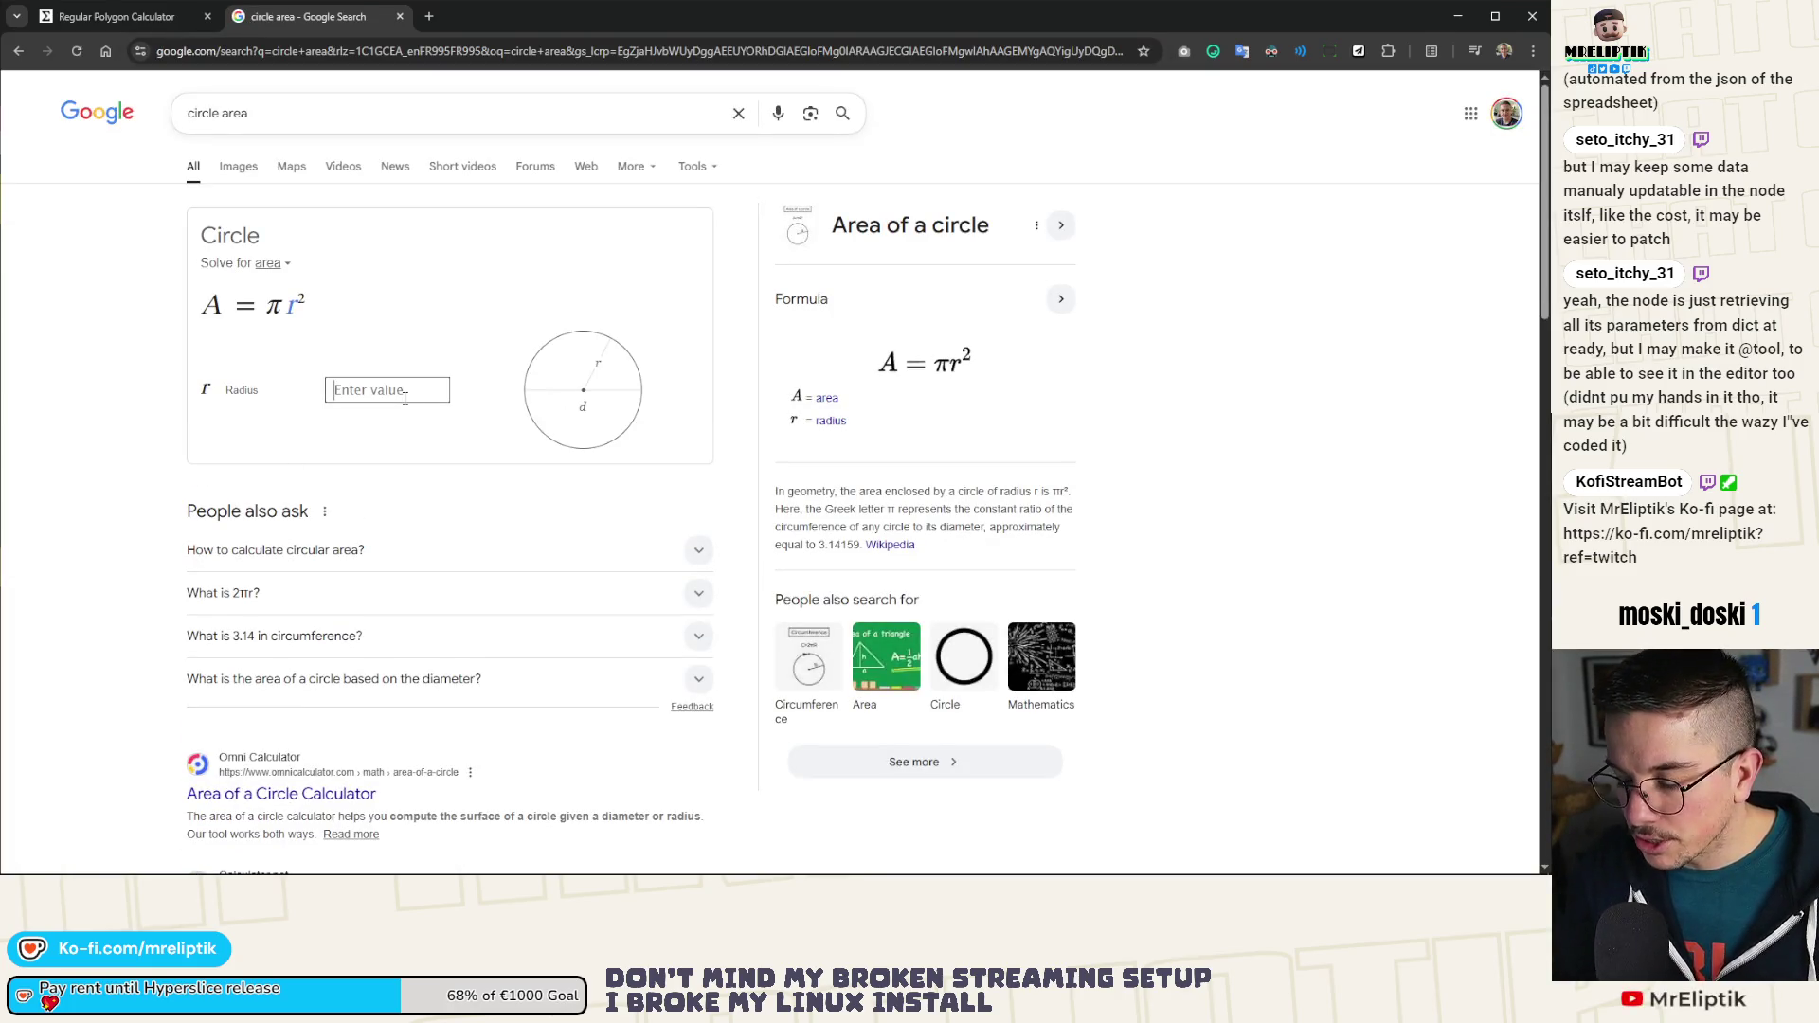
{"action": "type", "text": "100"}
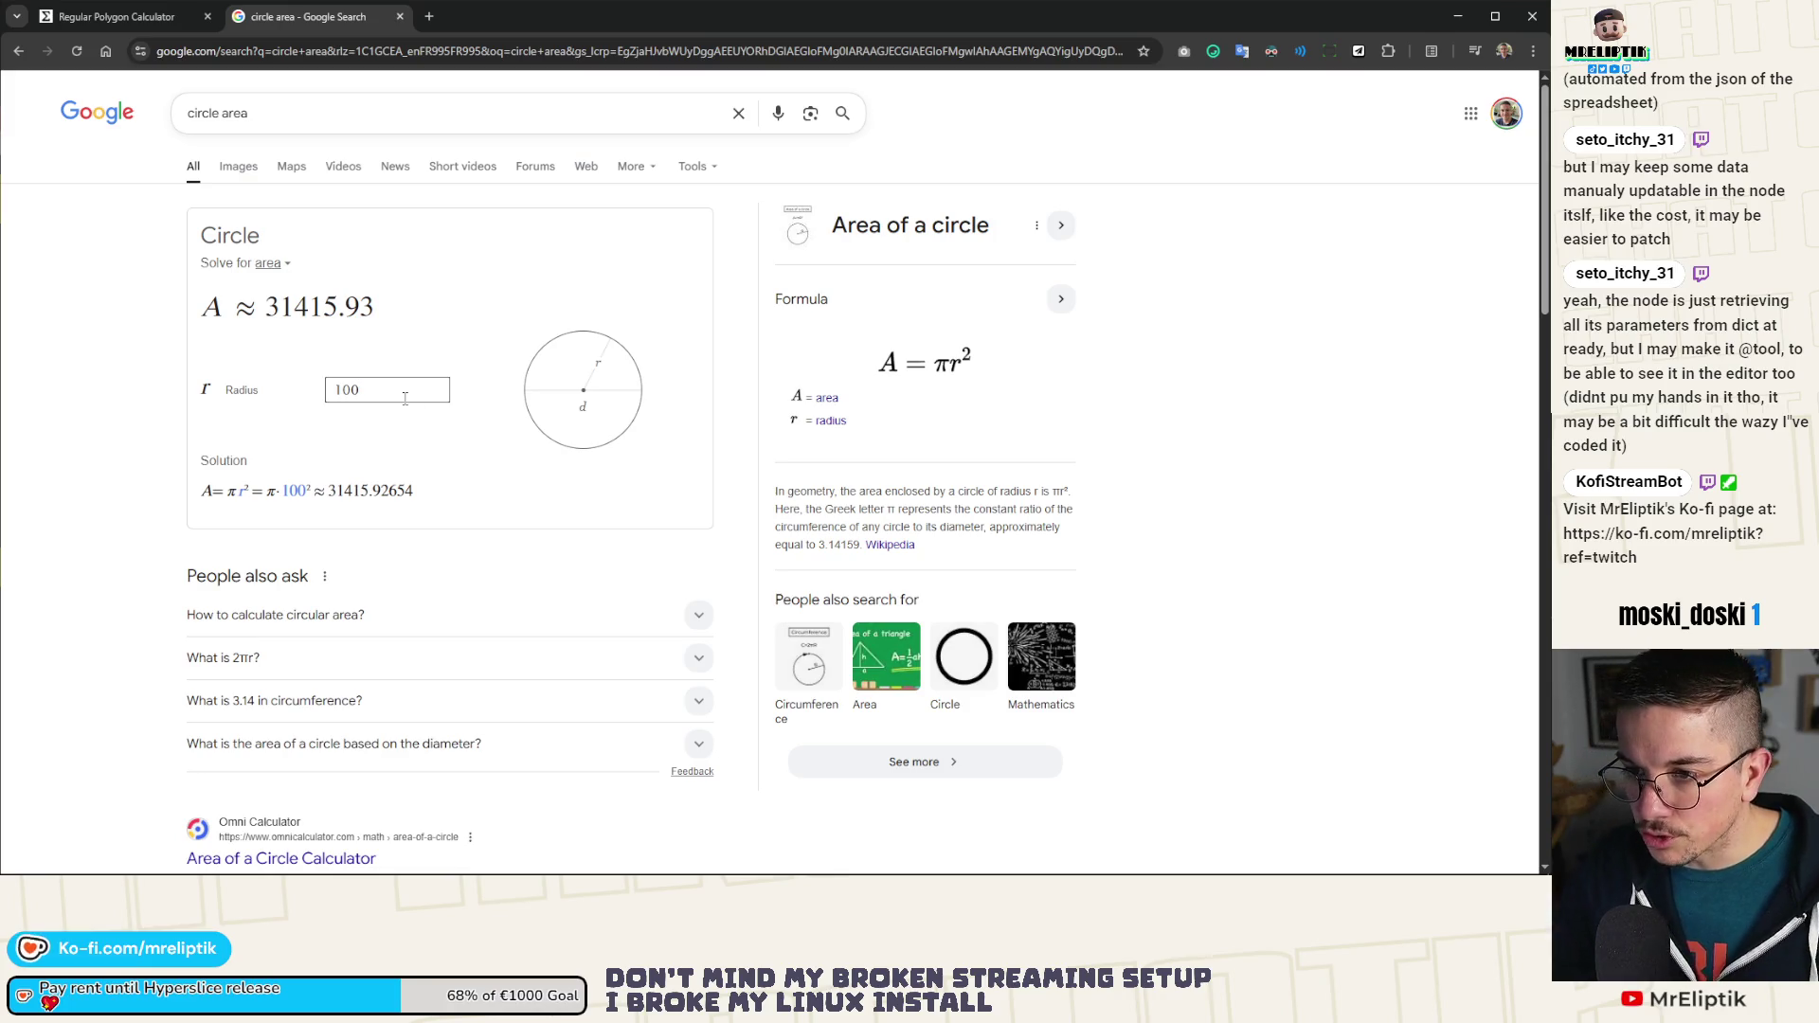
{"action": "double_click", "coordinate": [372, 305]}
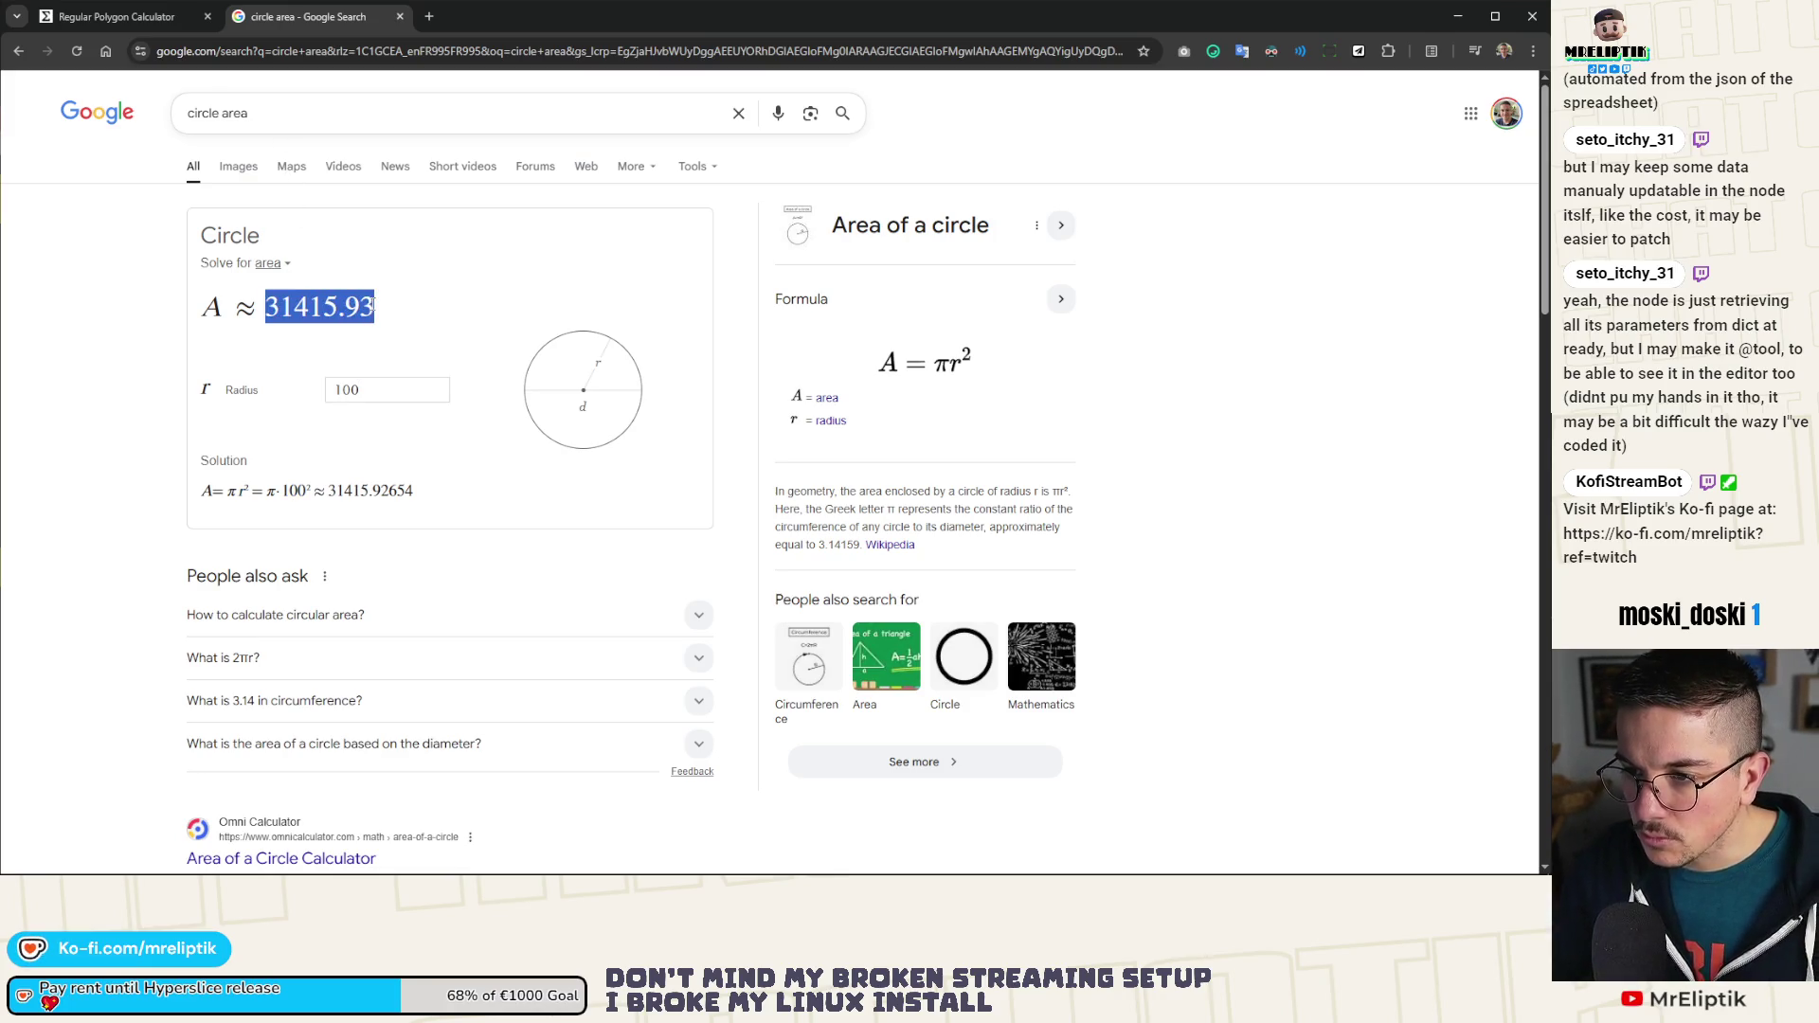
{"action": "key", "text": "alt+Tab"}
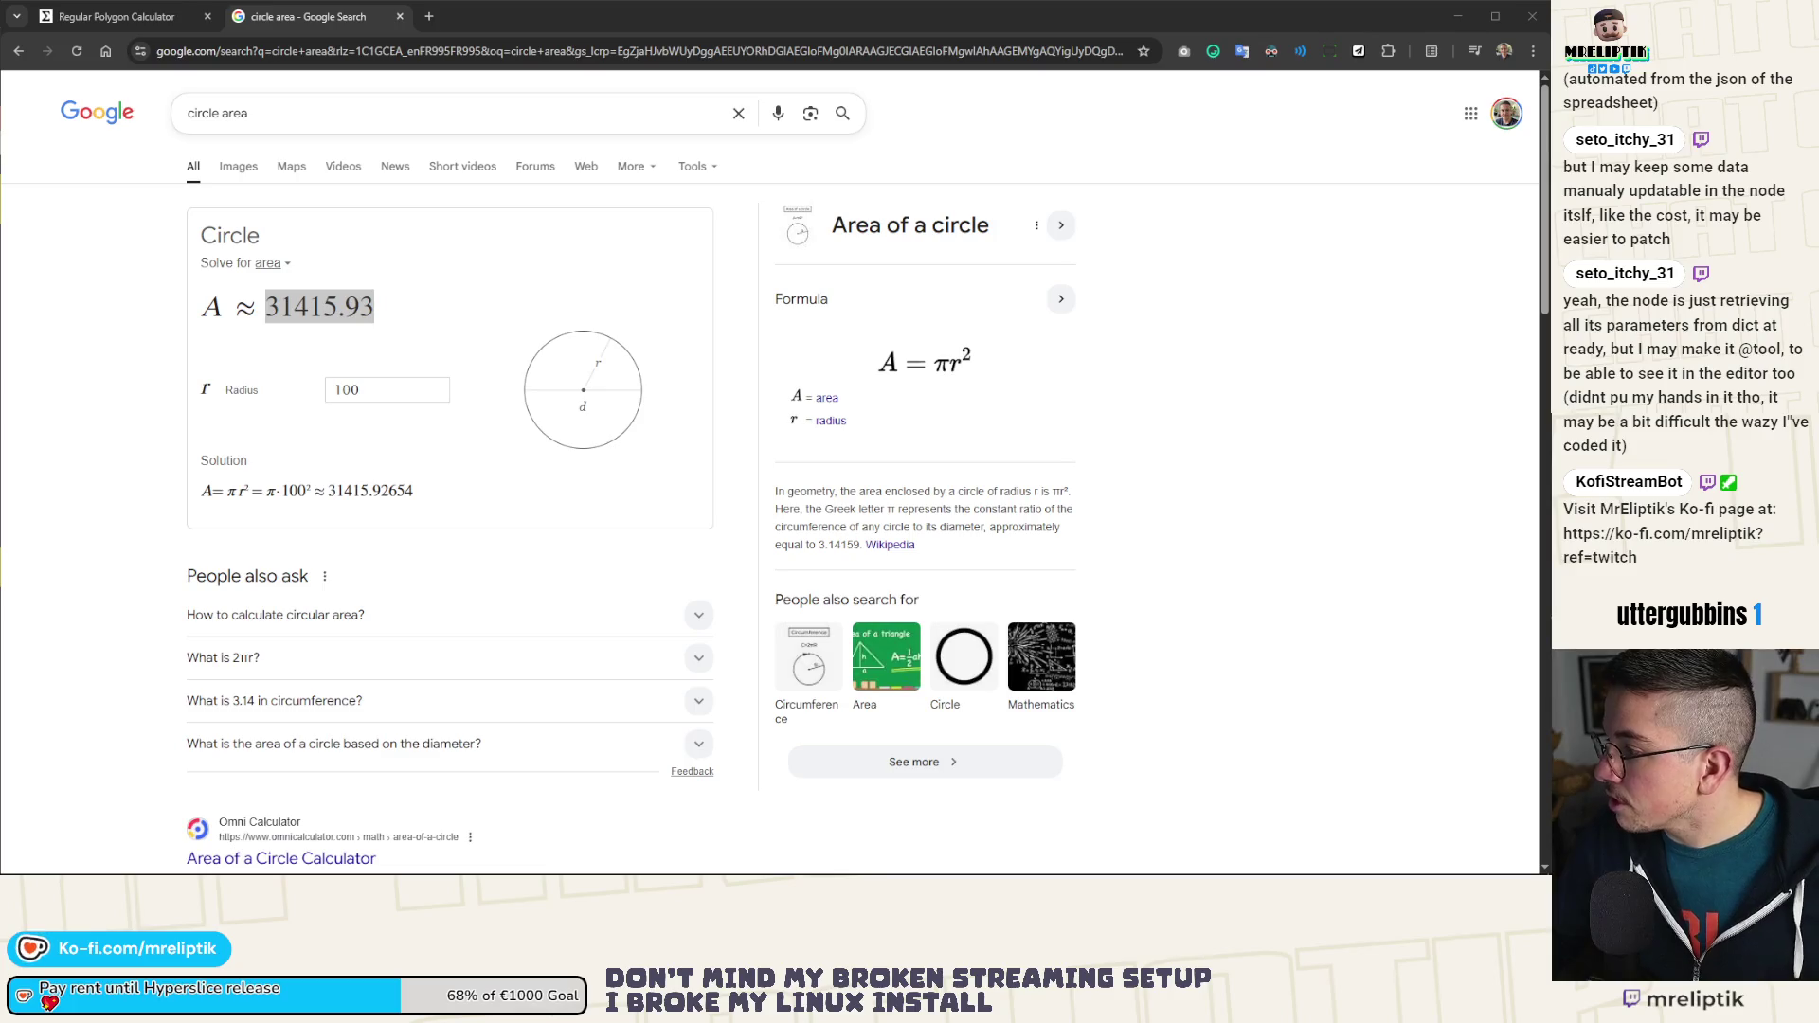
{"action": "middle_click", "coordinate": [290, 23]}
{"action": "middle_click", "coordinate": [166, 21]}
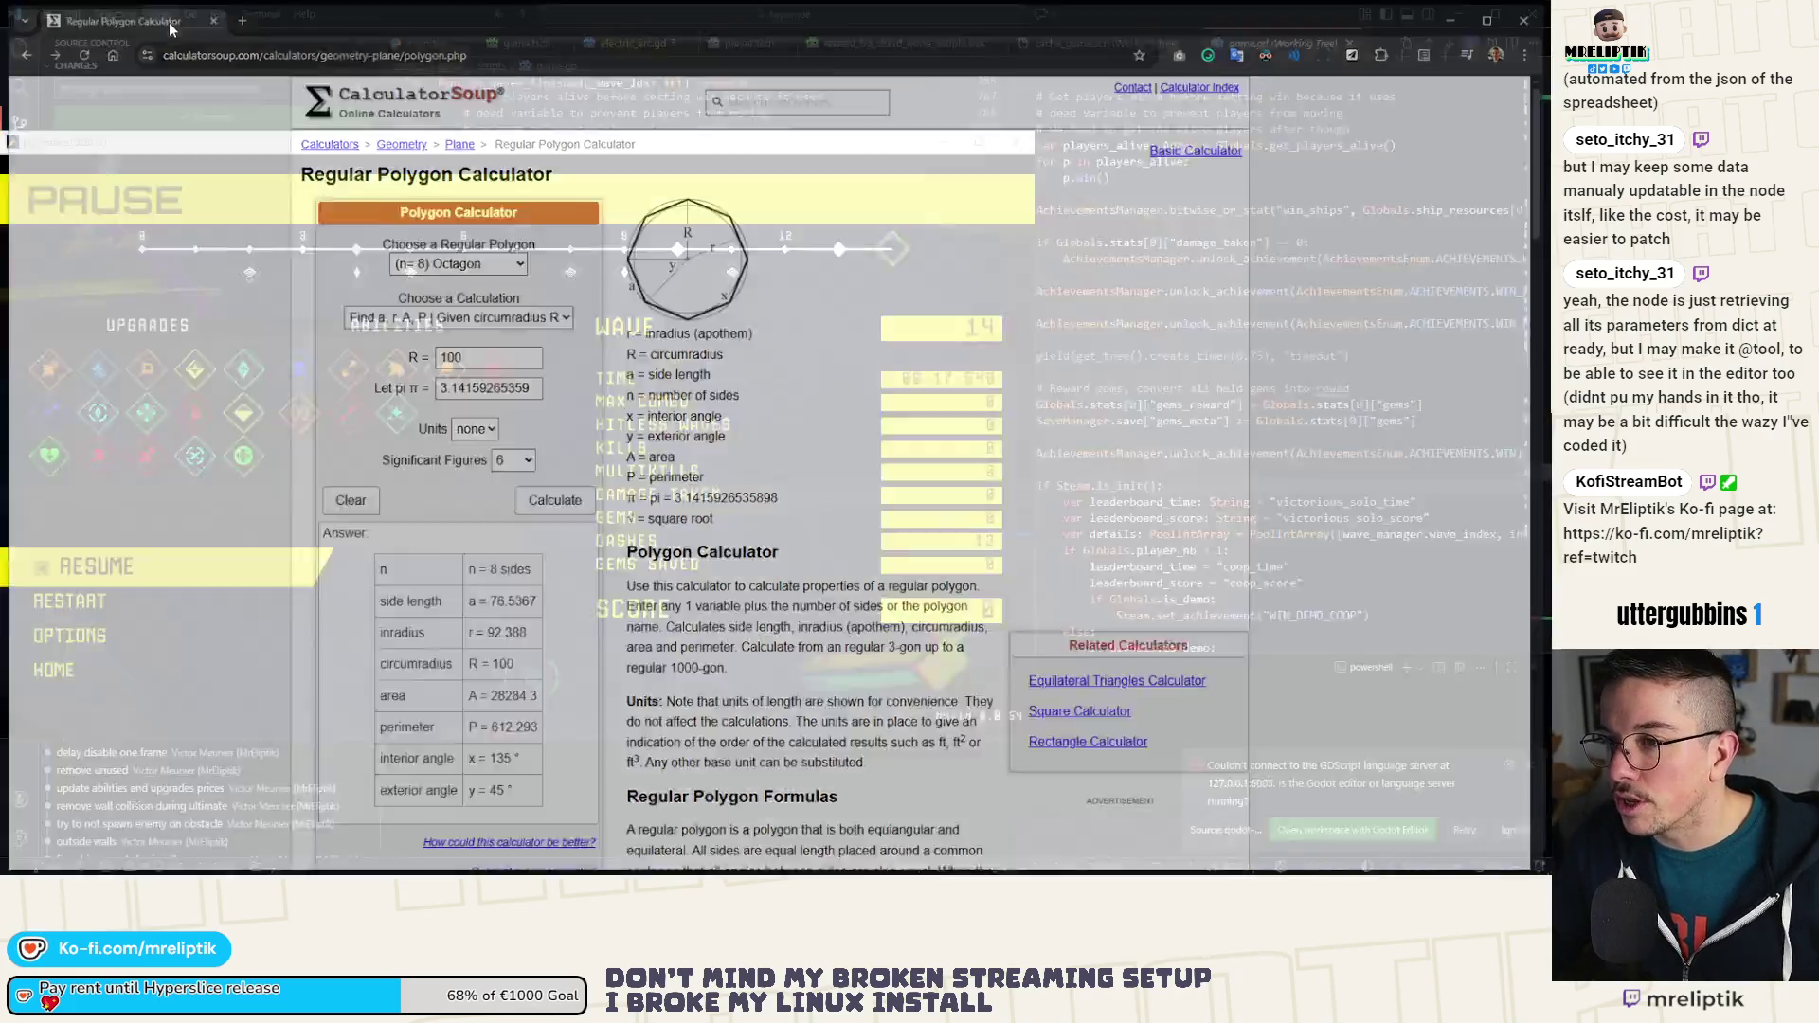
Step: Shorten the 128-sided polygon's area in C6 to 31415.9
{"action": "key", "text": "alt+Tab"}
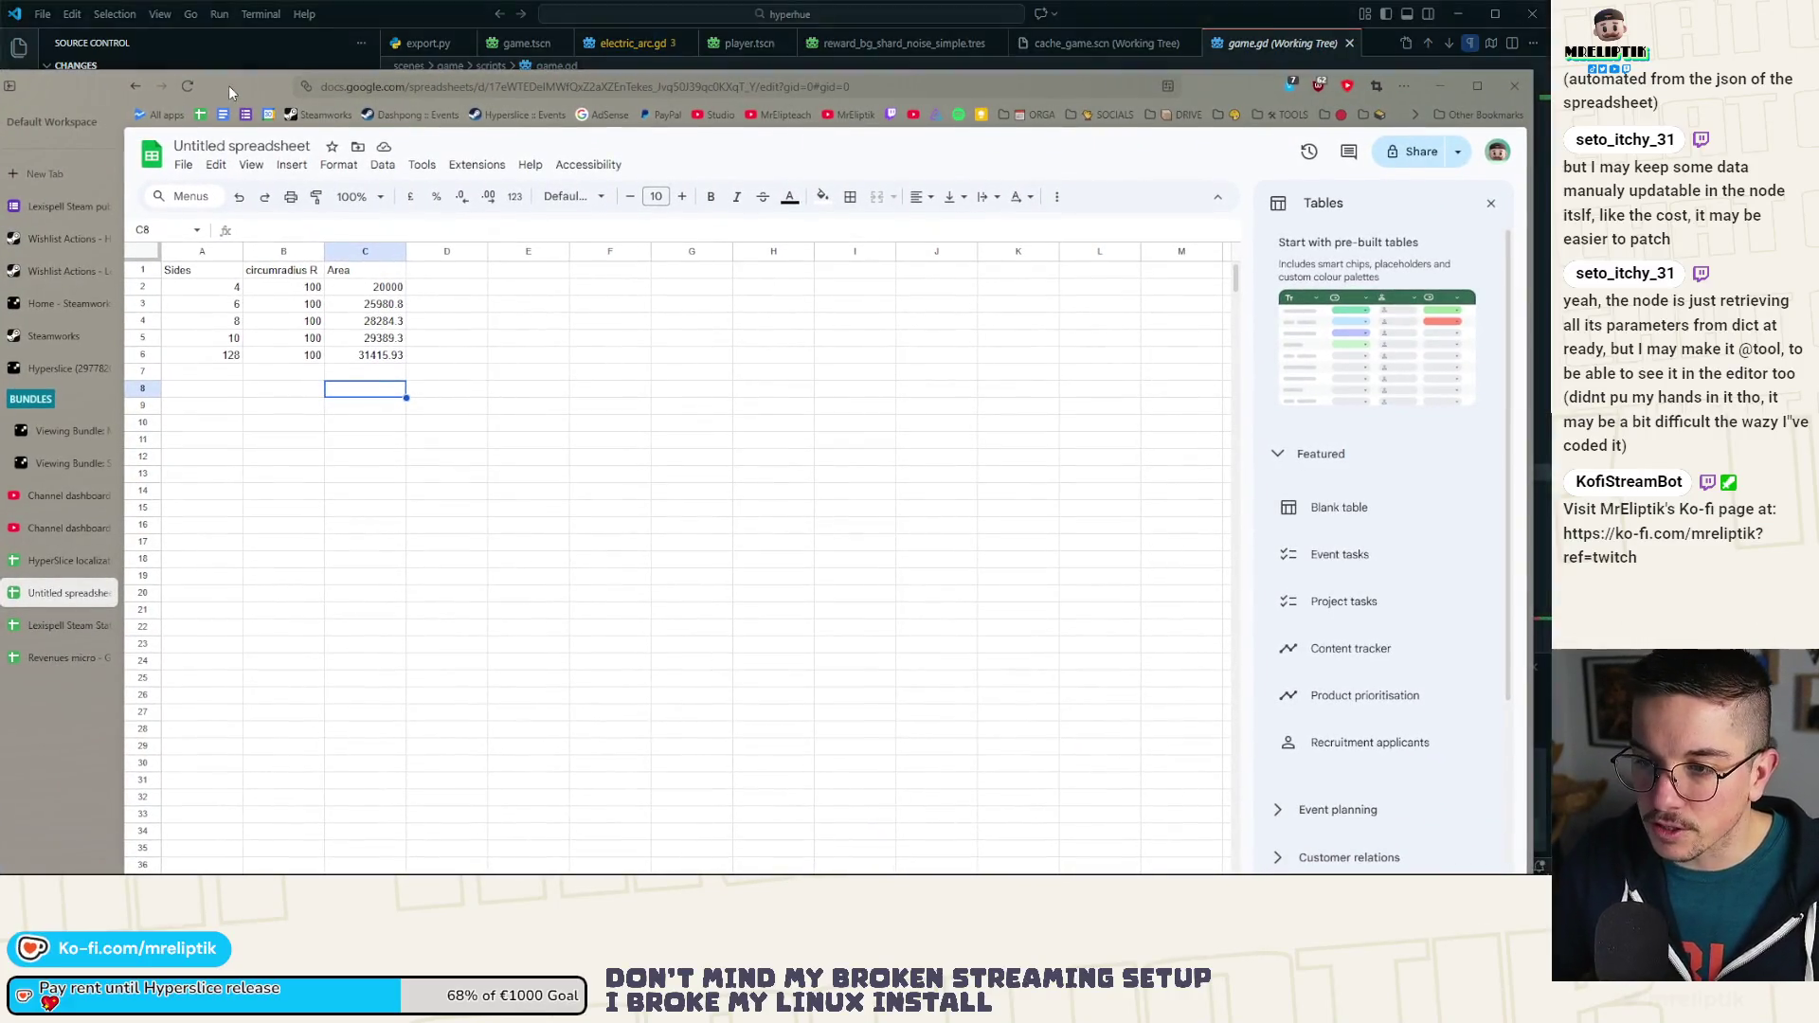
{"action": "left_click", "coordinate": [388, 289]}
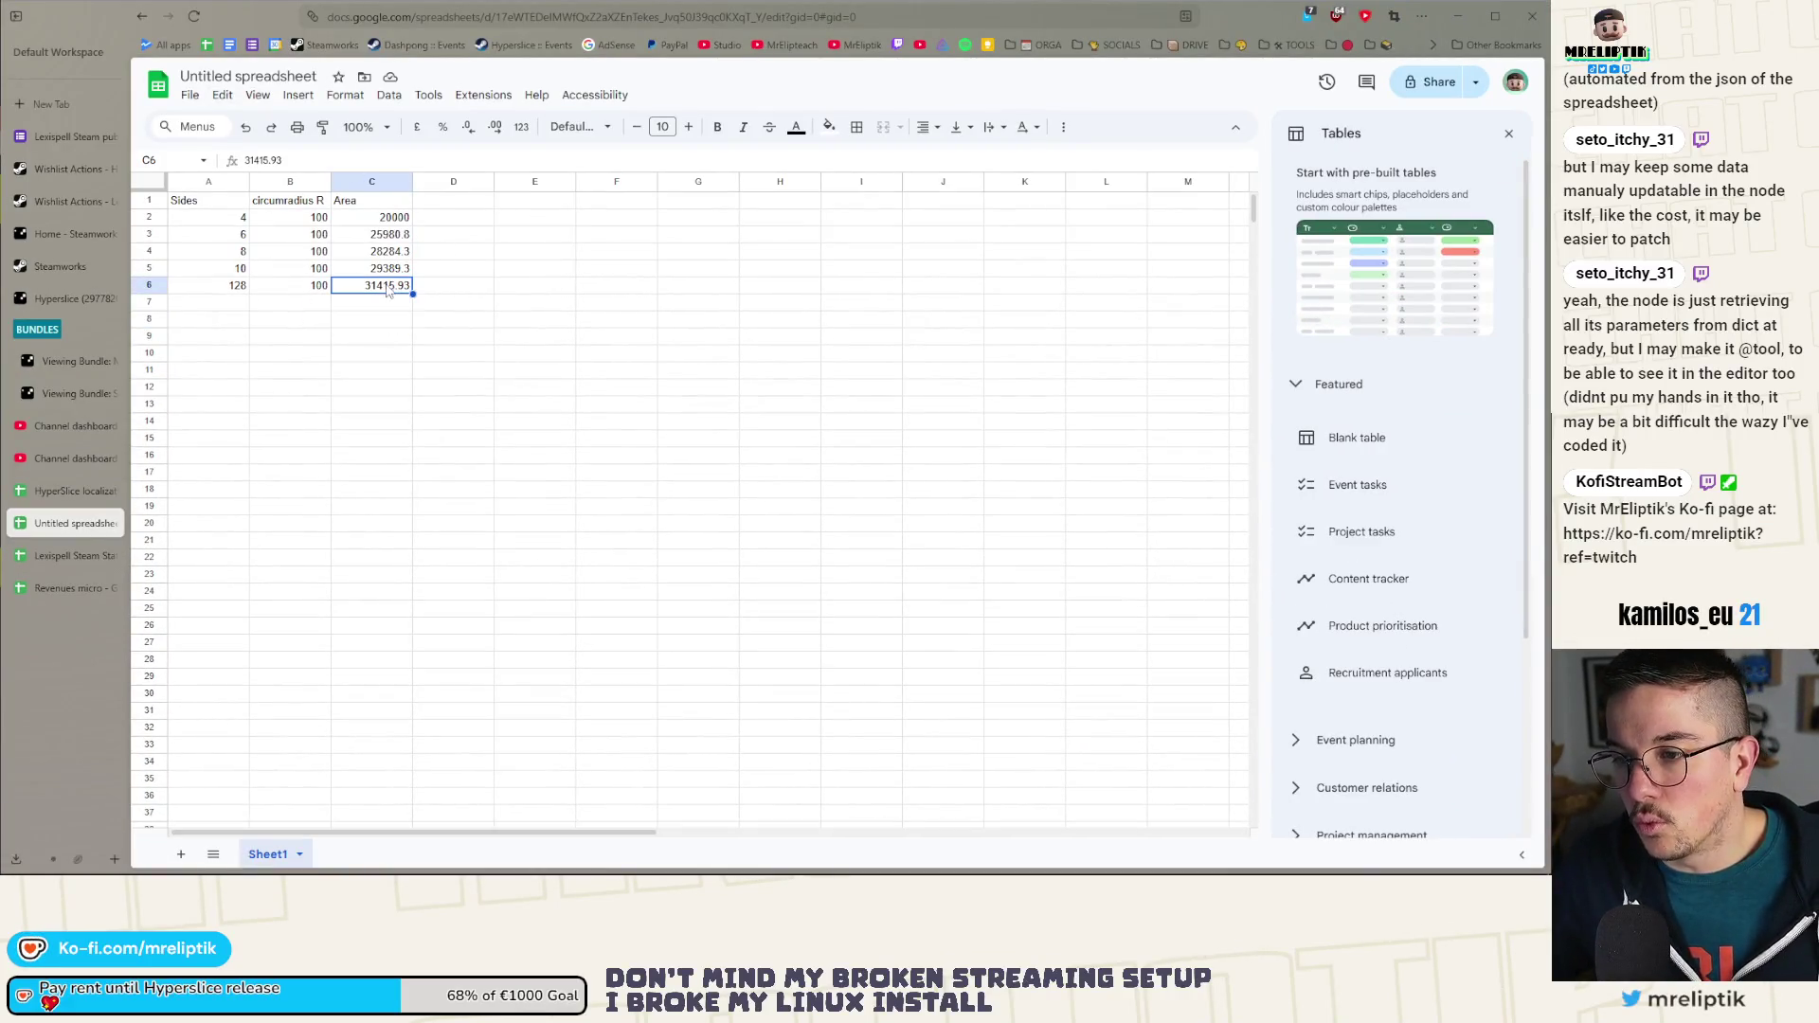
{"action": "left_click", "coordinate": [390, 268]}
{"action": "left_click", "coordinate": [239, 272]}
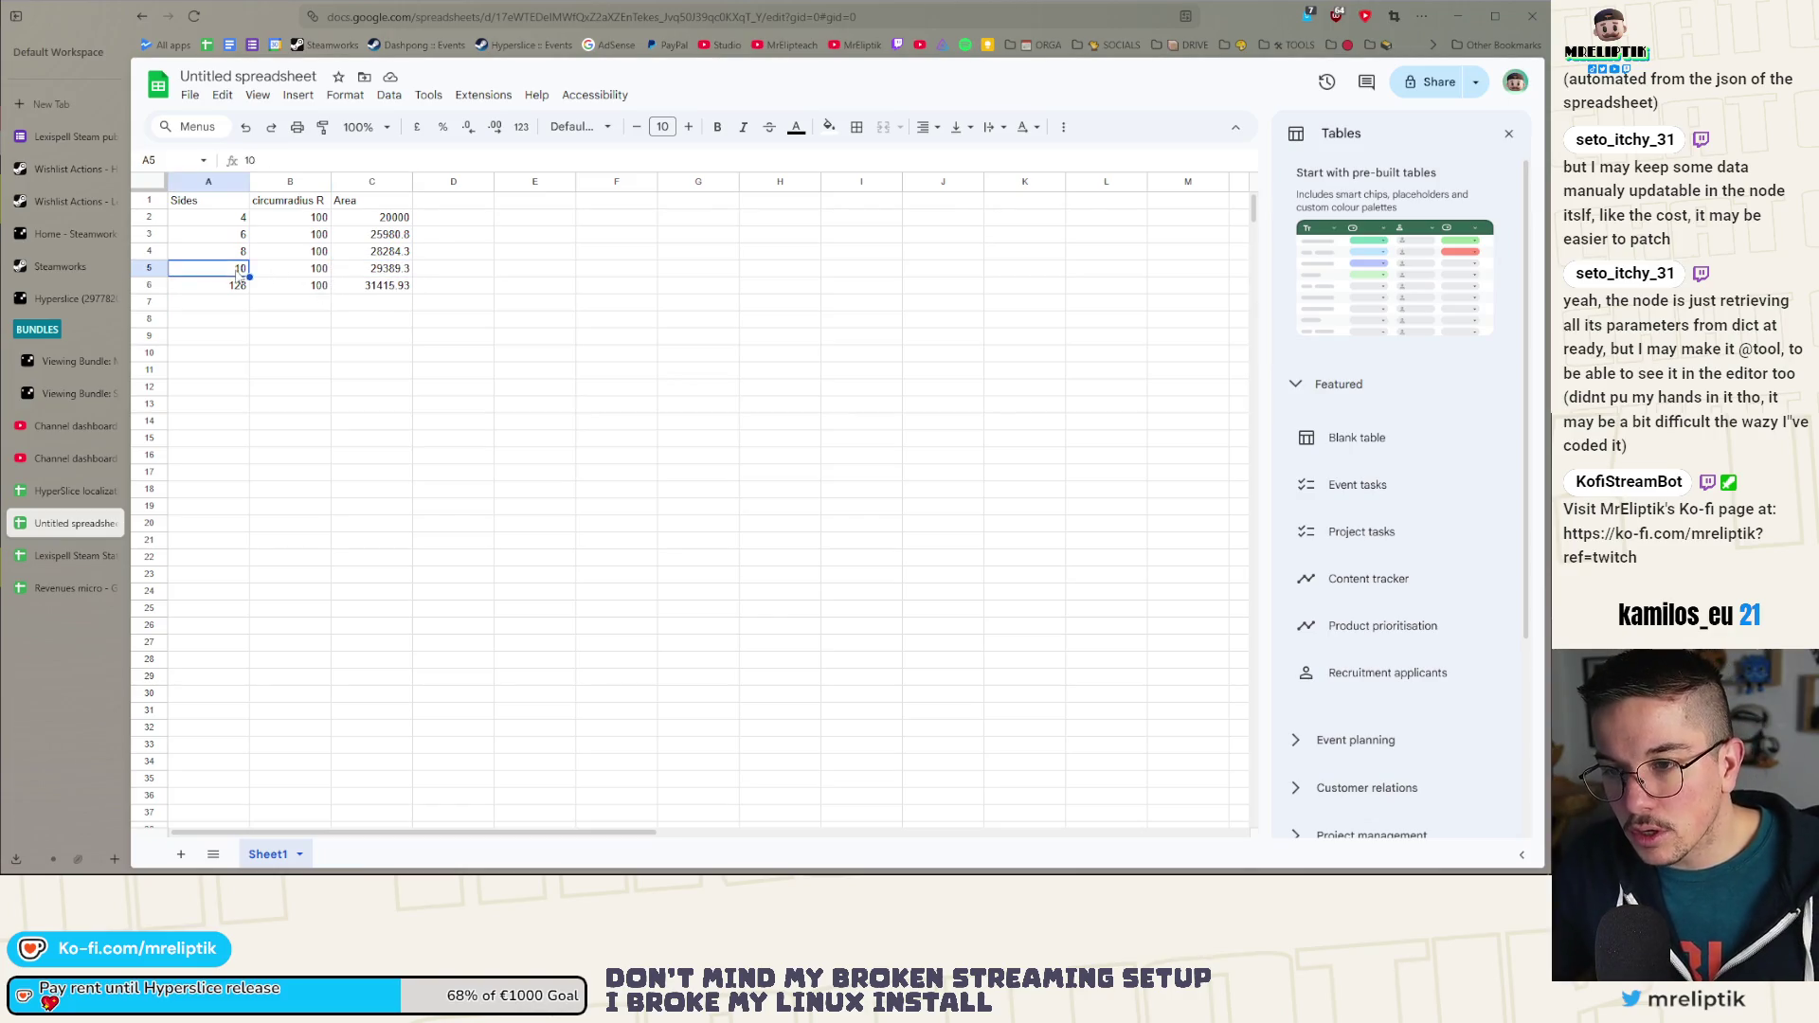
{"action": "left_click", "coordinate": [240, 289]}
{"action": "left_click", "coordinate": [373, 273]}
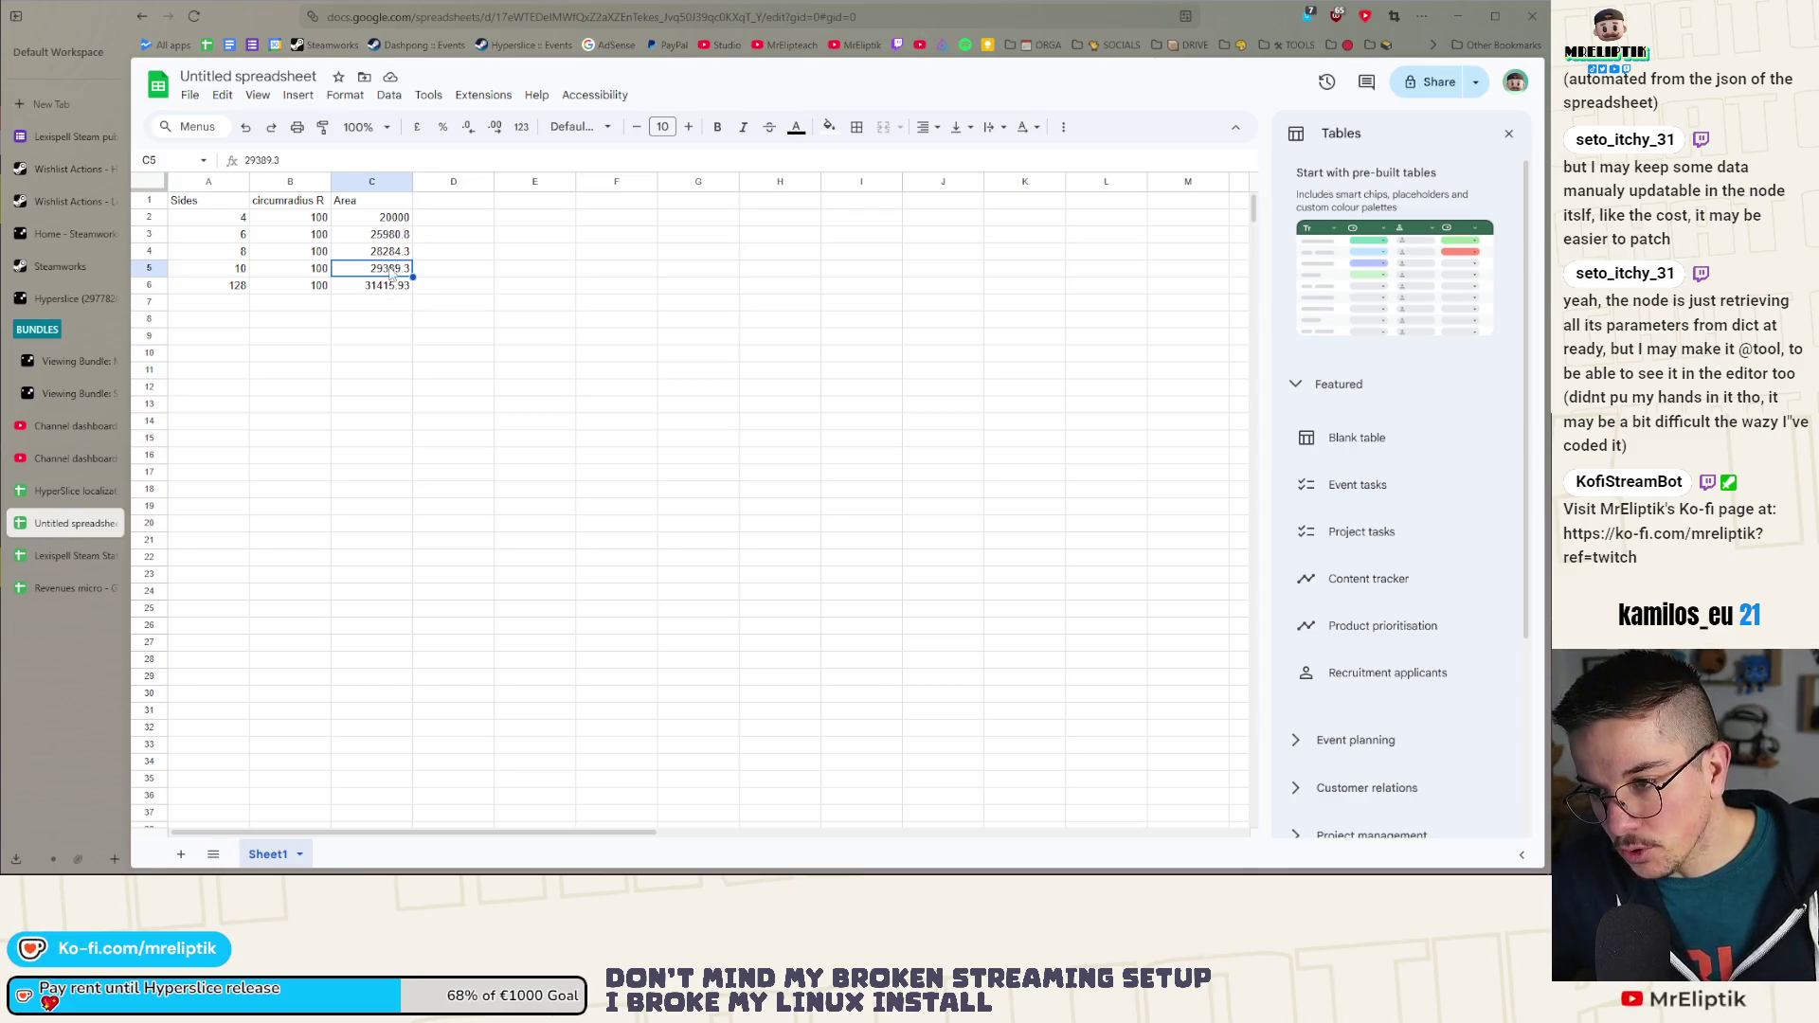
{"action": "left_click", "coordinate": [396, 288]}
{"action": "type", "text": "31415.9"}
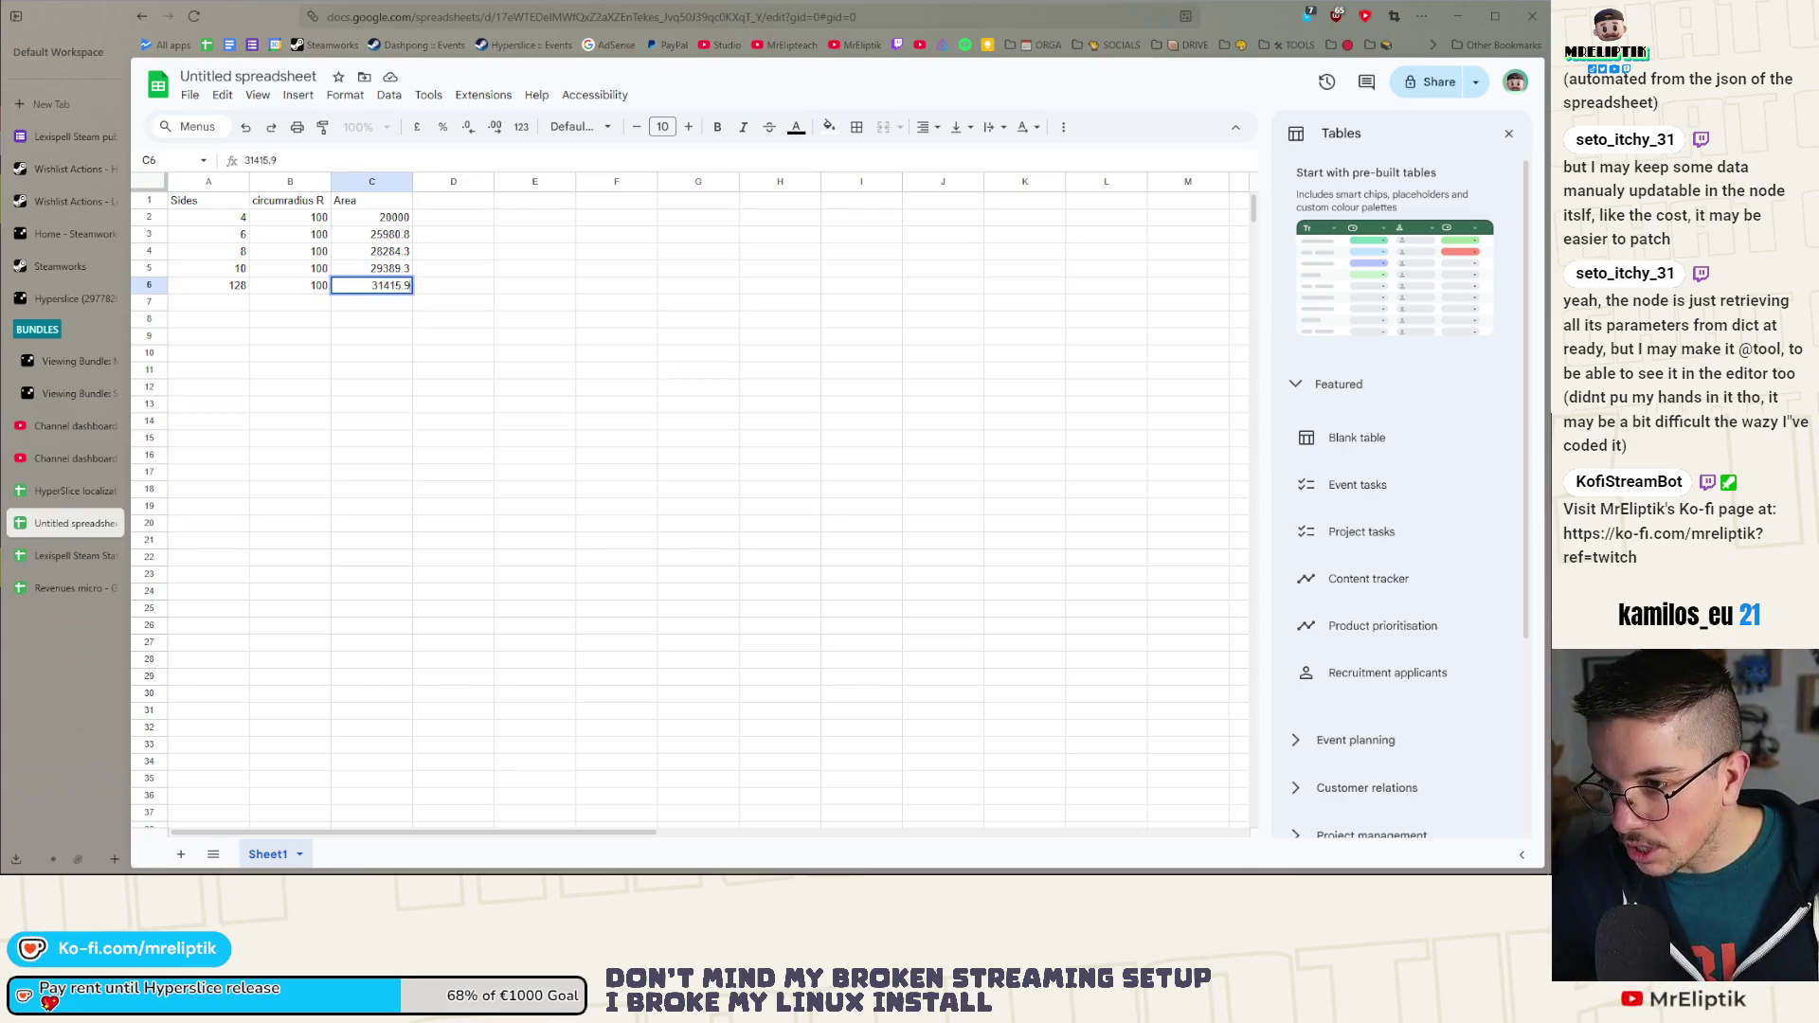
{"action": "left_click", "coordinate": [409, 320]}
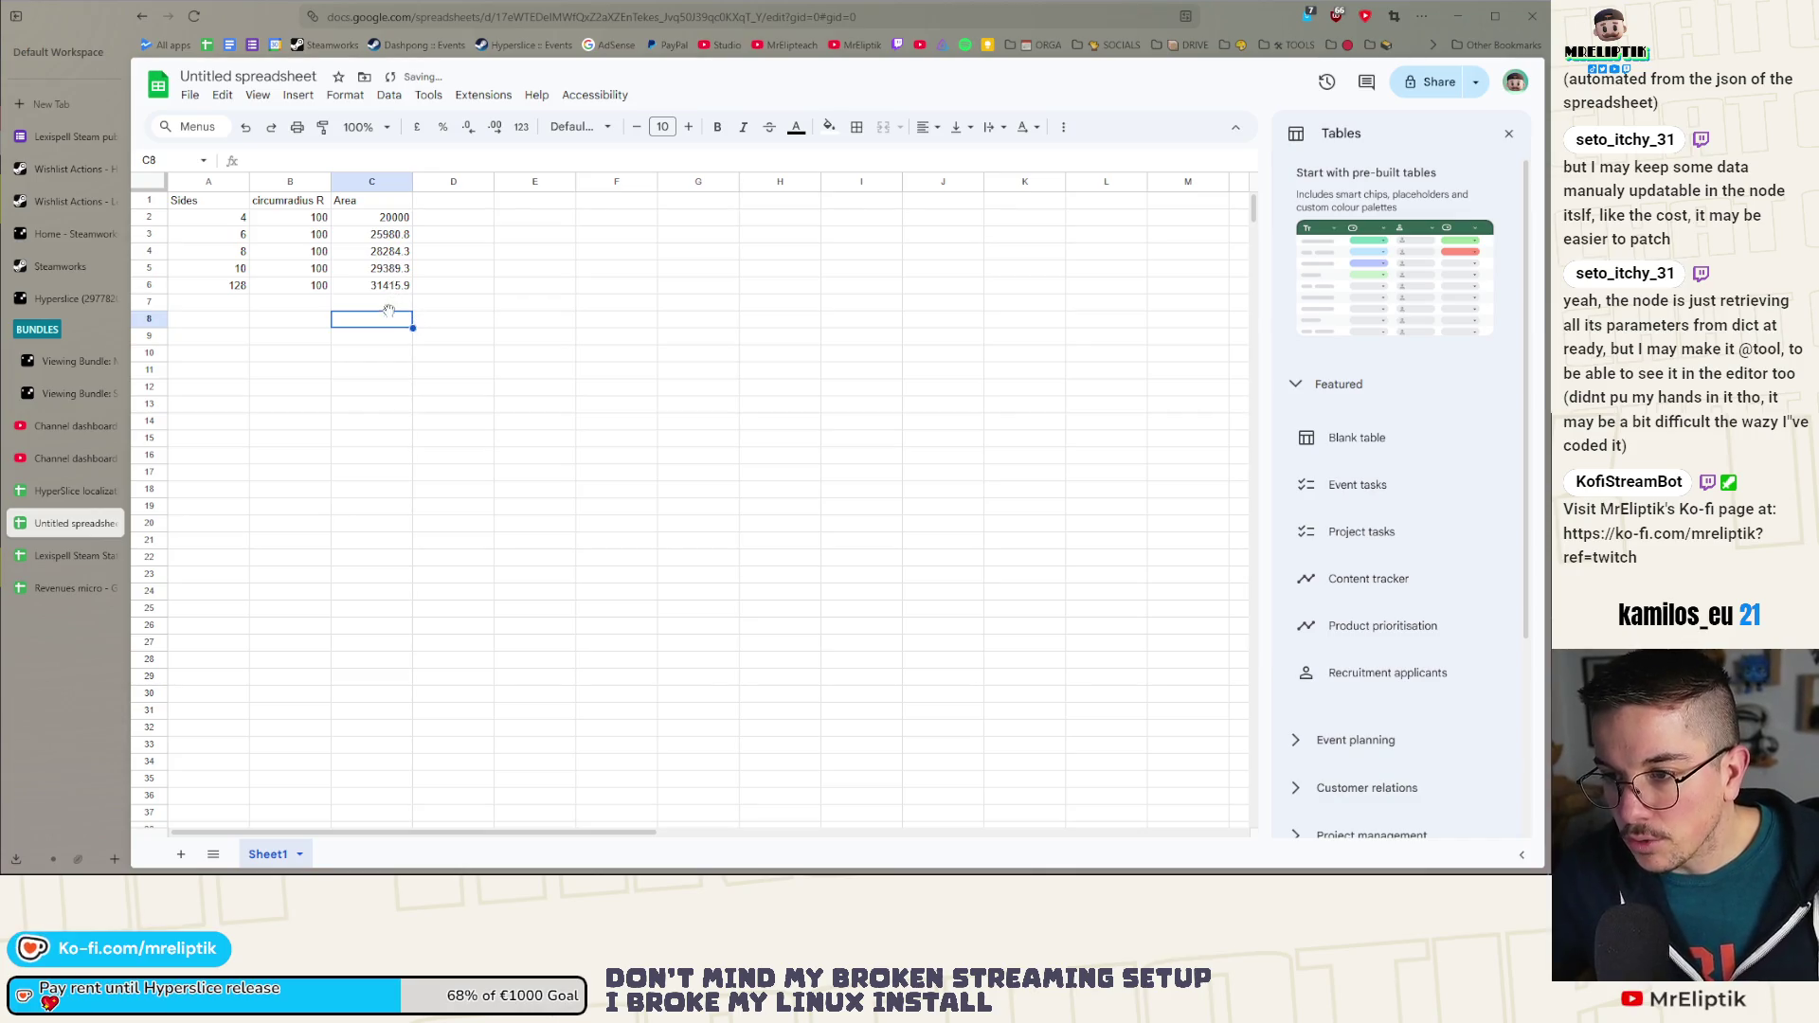
Step: Re-enter the square's area in C2 as 20000
{"action": "left_click", "coordinate": [411, 220]}
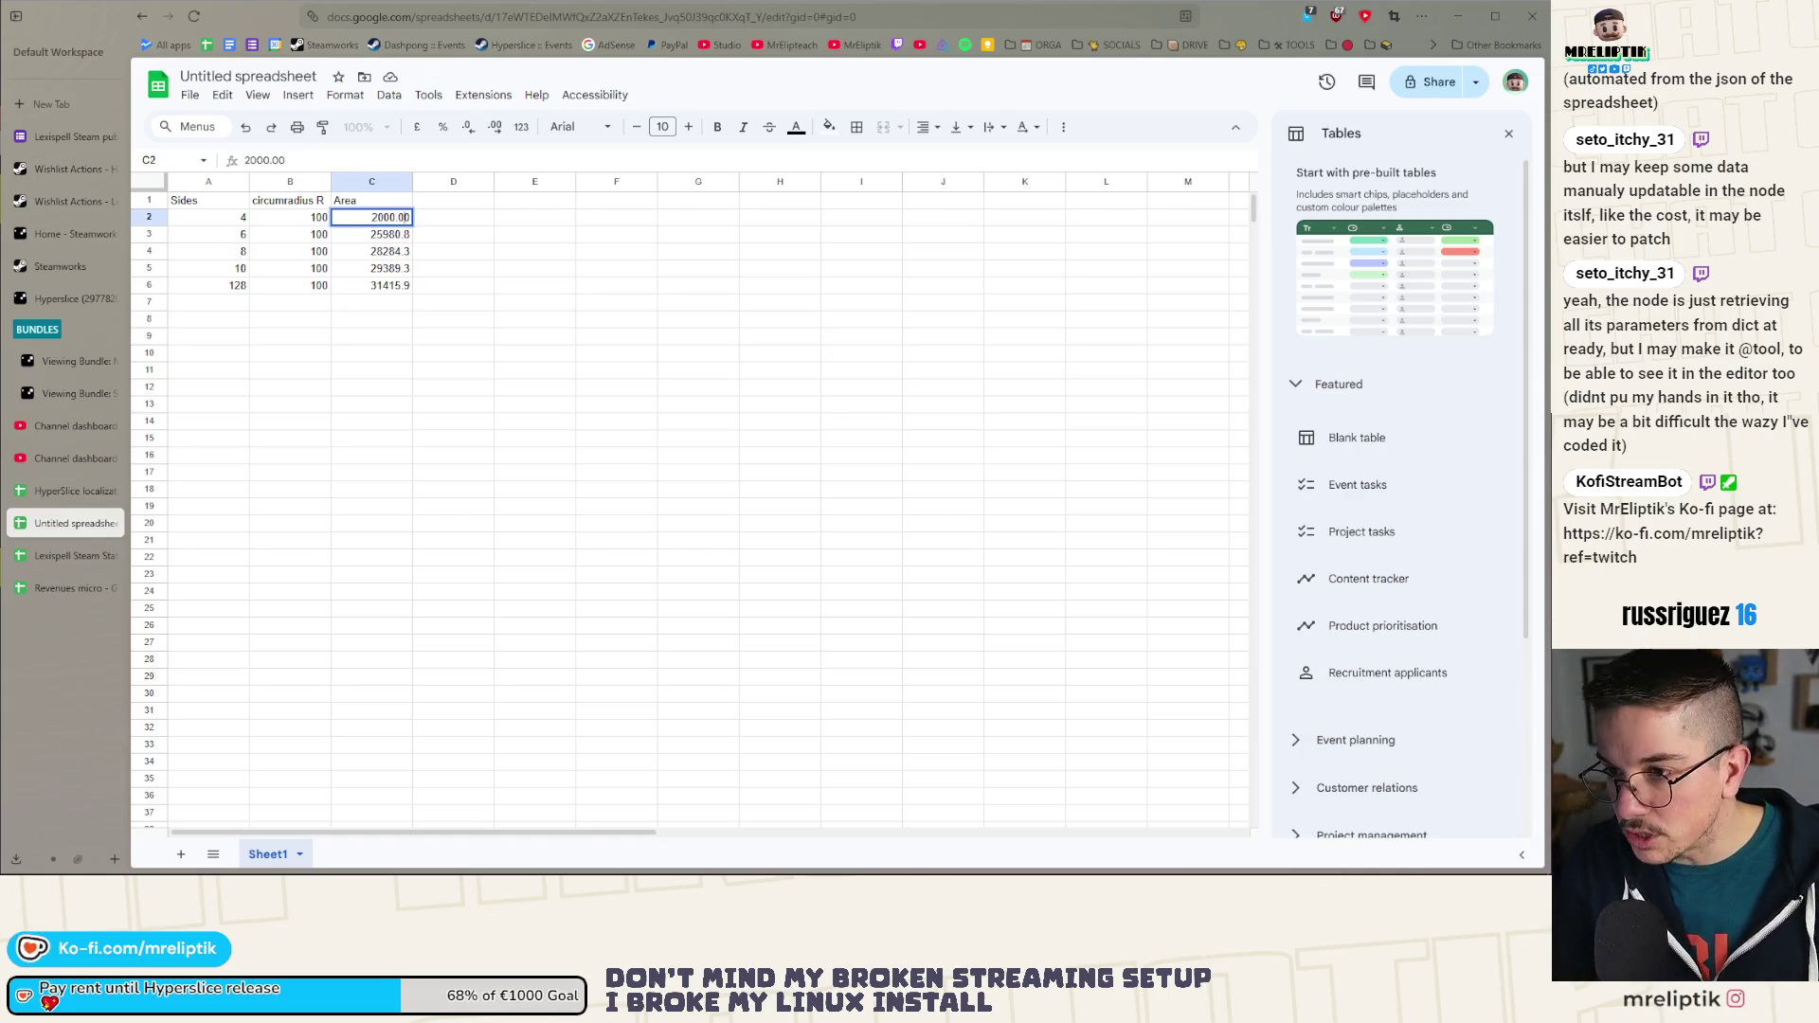
{"action": "type", "text": "2000"}
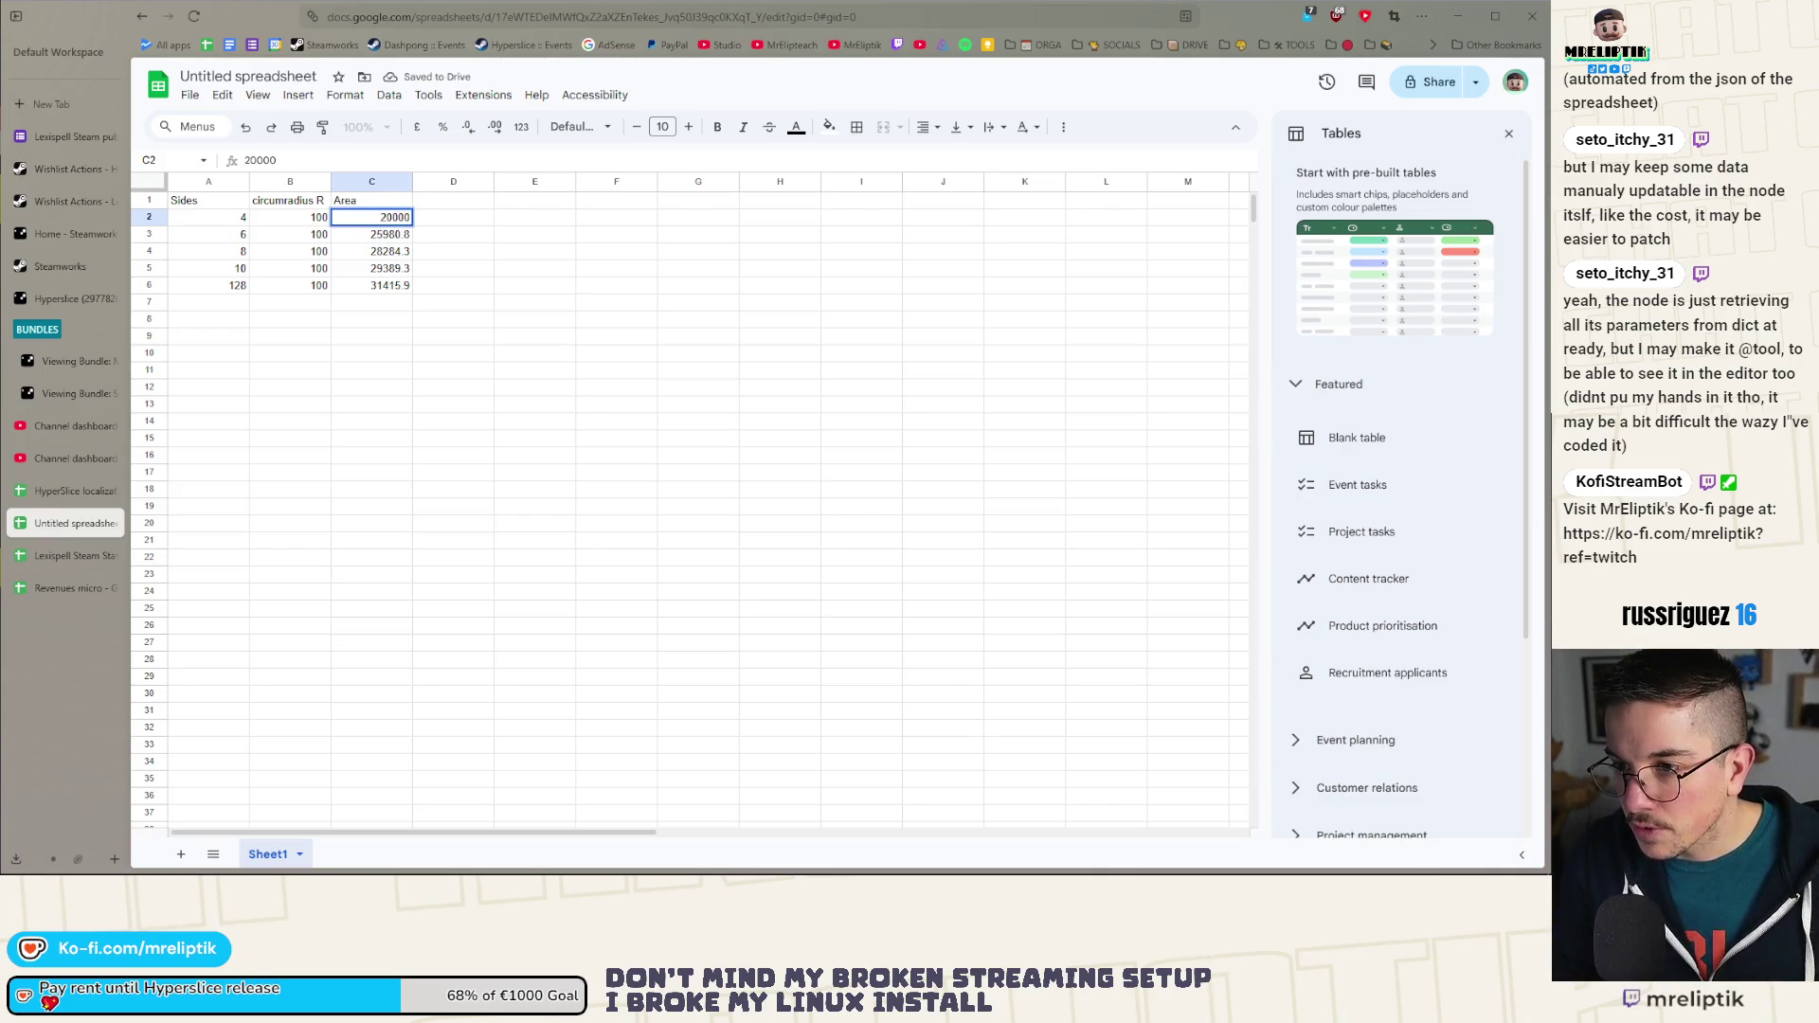
{"action": "key", "text": "Return"}
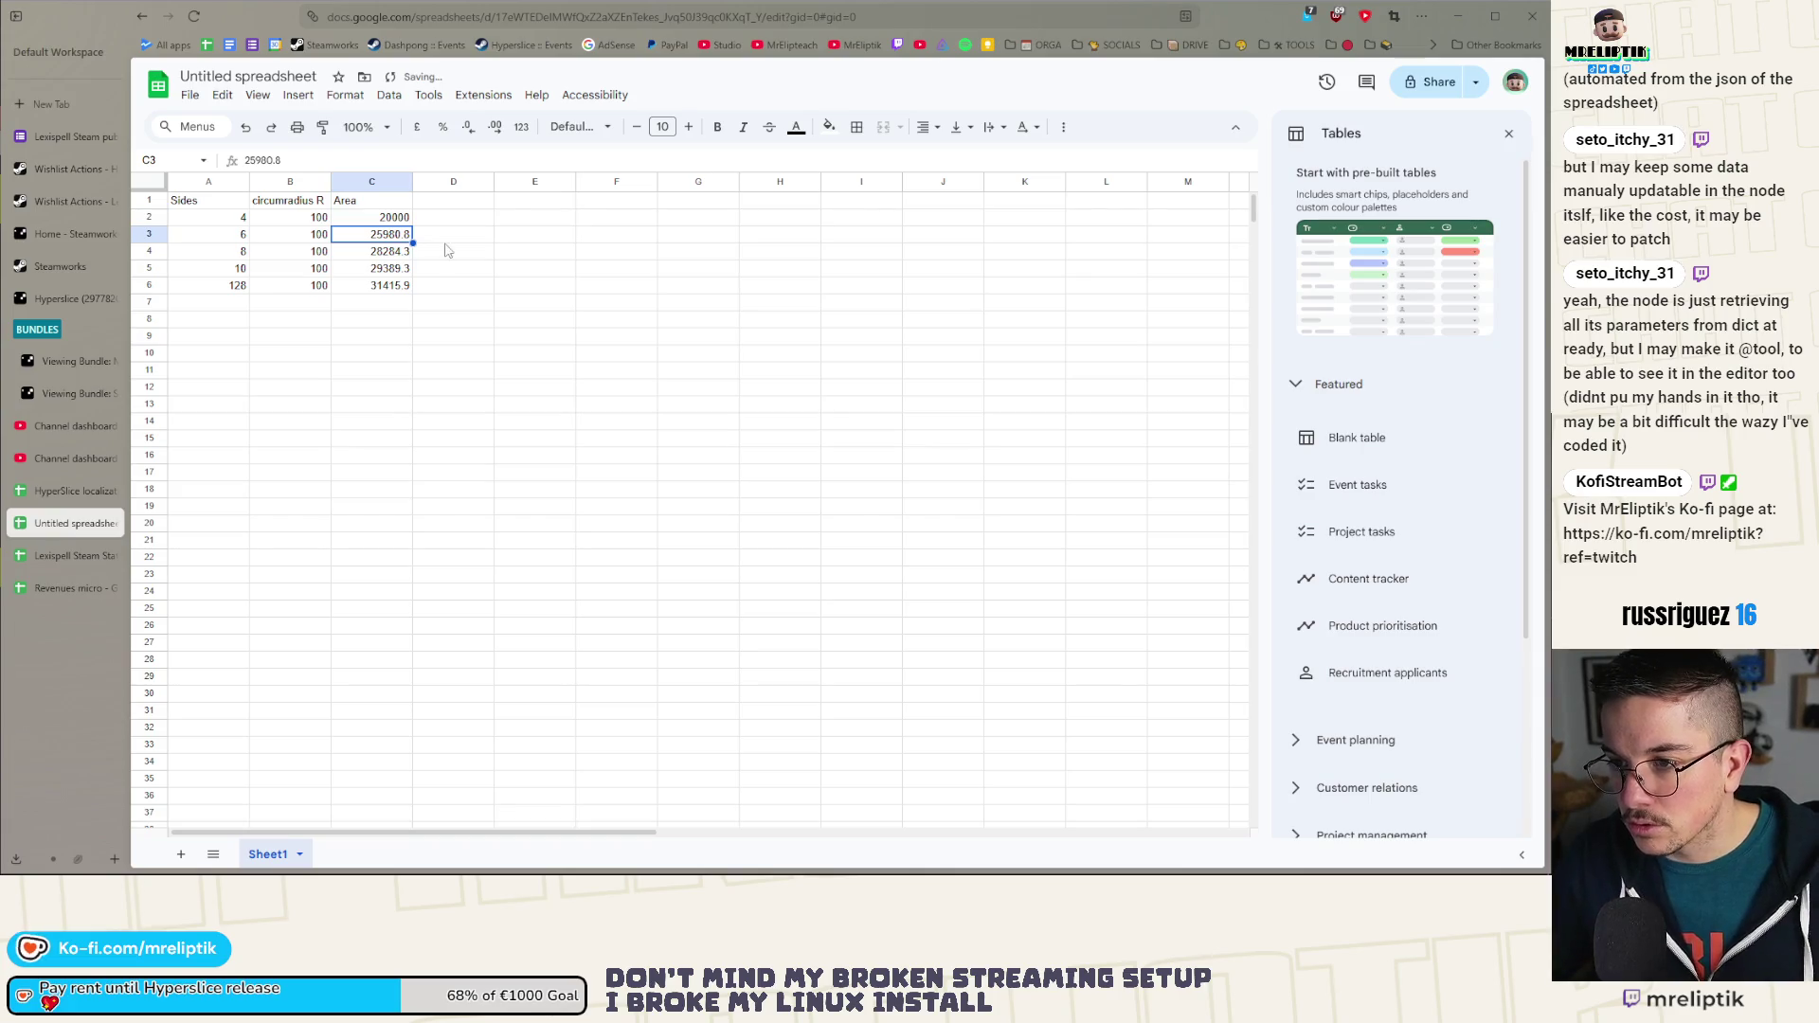
{"action": "left_click", "coordinate": [379, 216]}
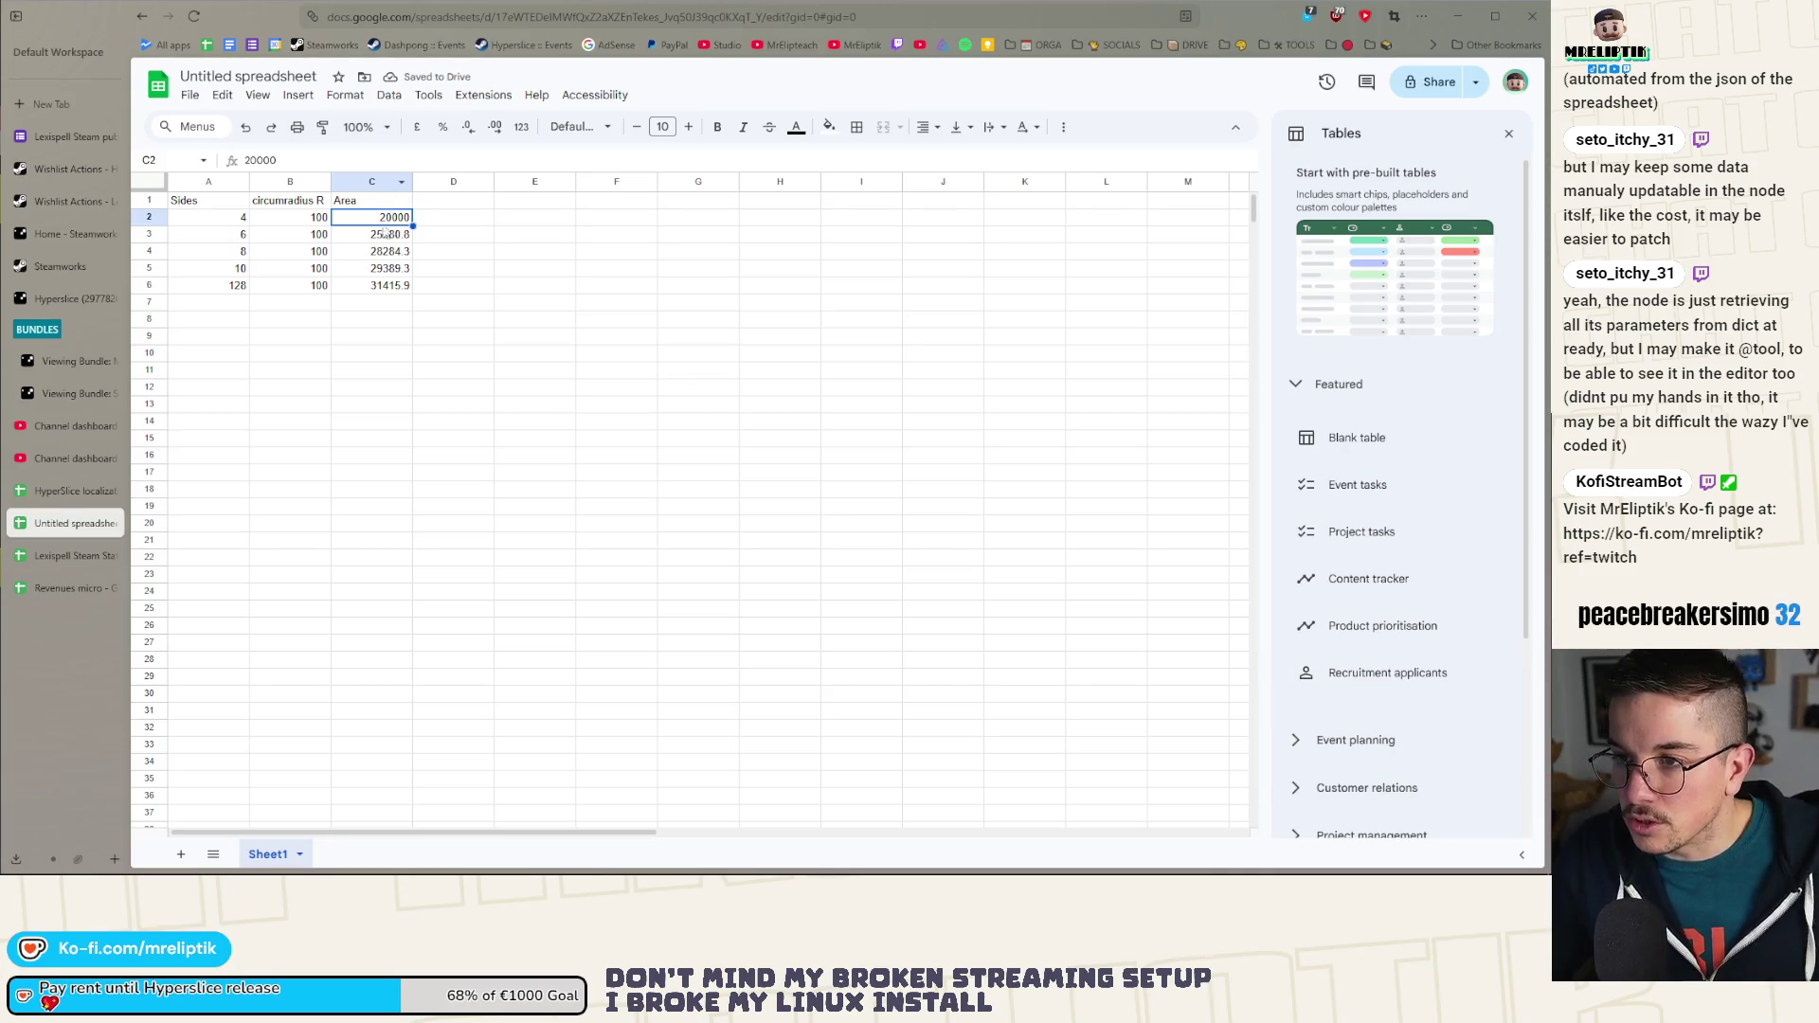
Step: Apply Number format to C2:C6 so areas read 20,000.00 through 31,415.90
{"action": "left_click_drag", "start_coordinate": [377, 217], "coordinate": [392, 286]}
{"action": "left_click", "coordinate": [392, 95]}
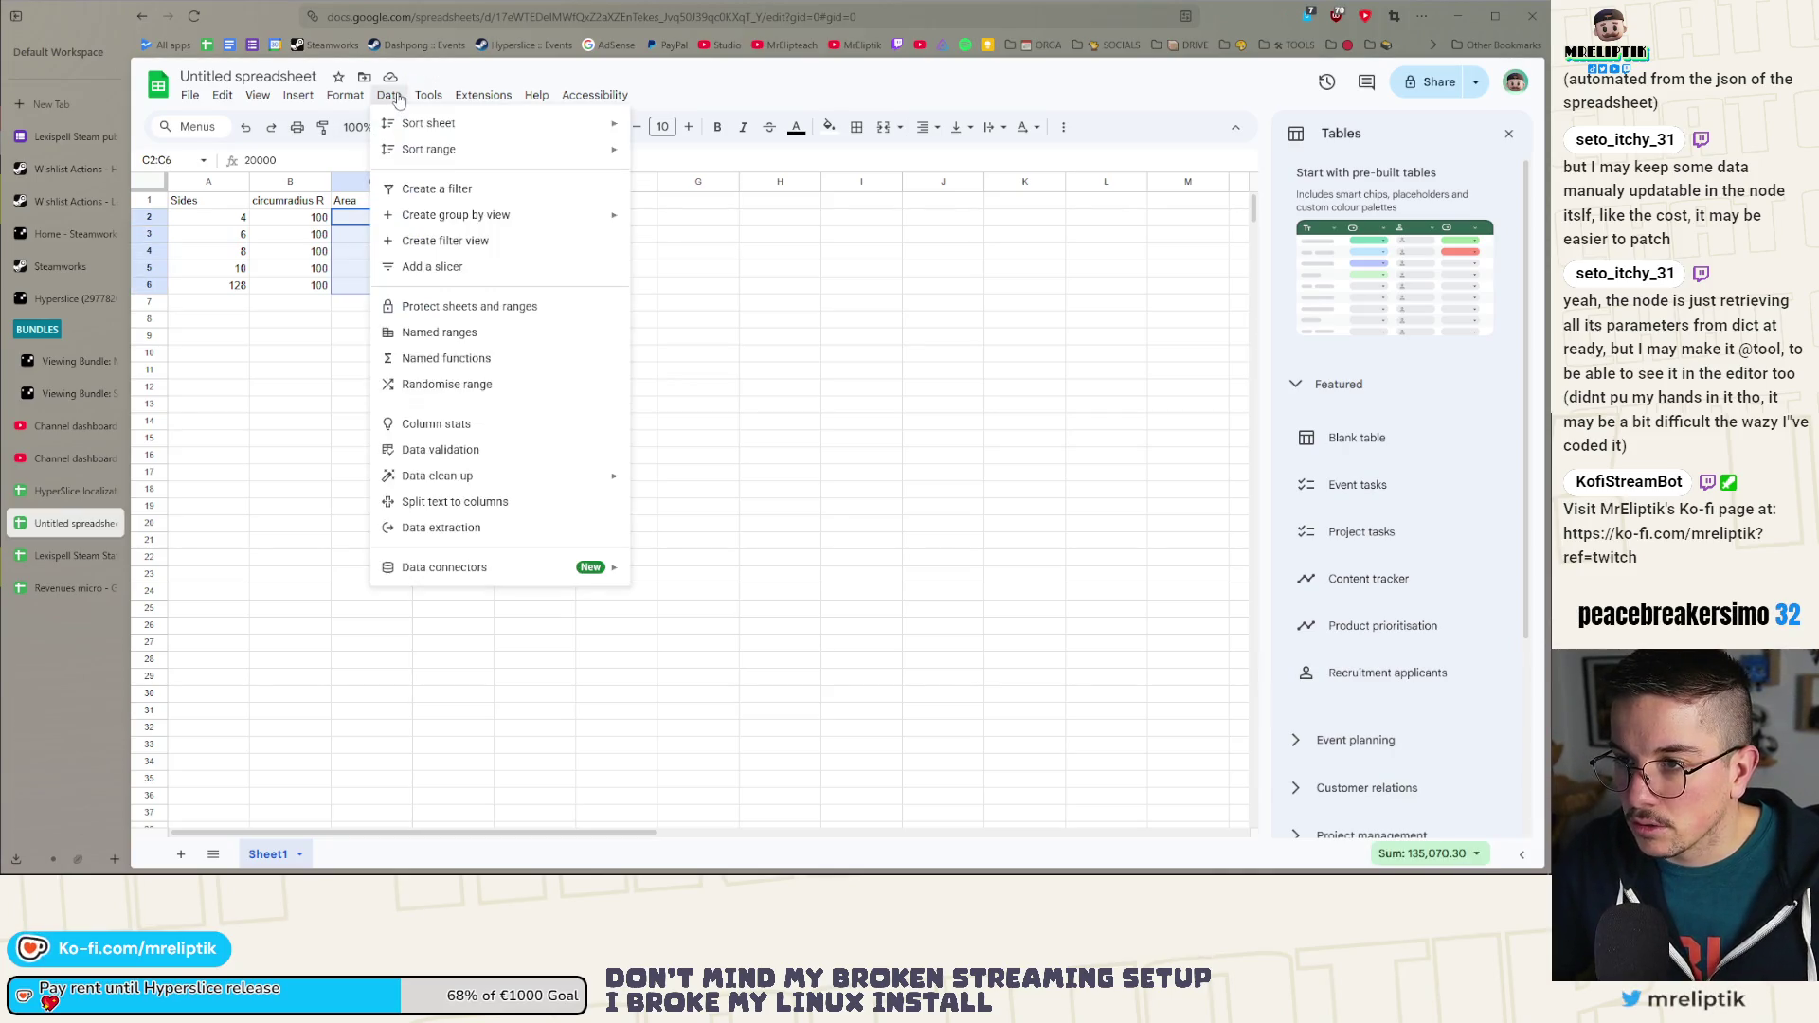
{"action": "mouse_move", "coordinate": [345, 95]}
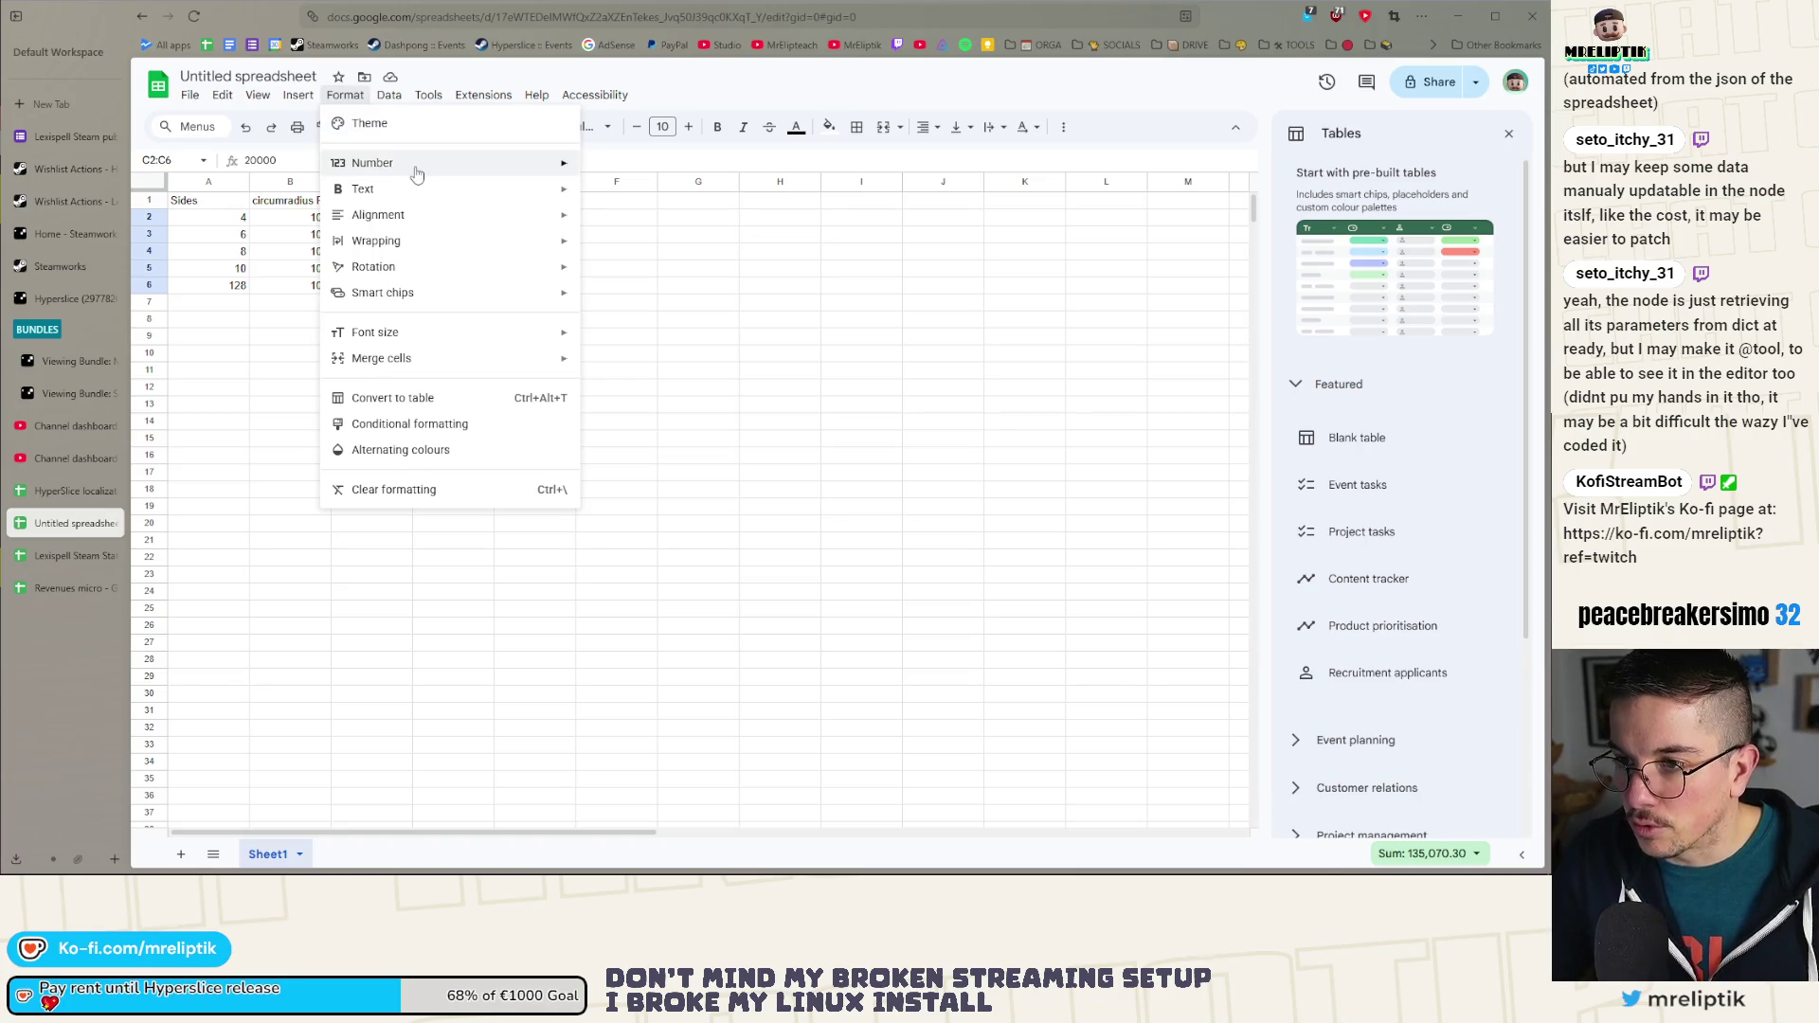
{"action": "mouse_move", "coordinate": [417, 174]}
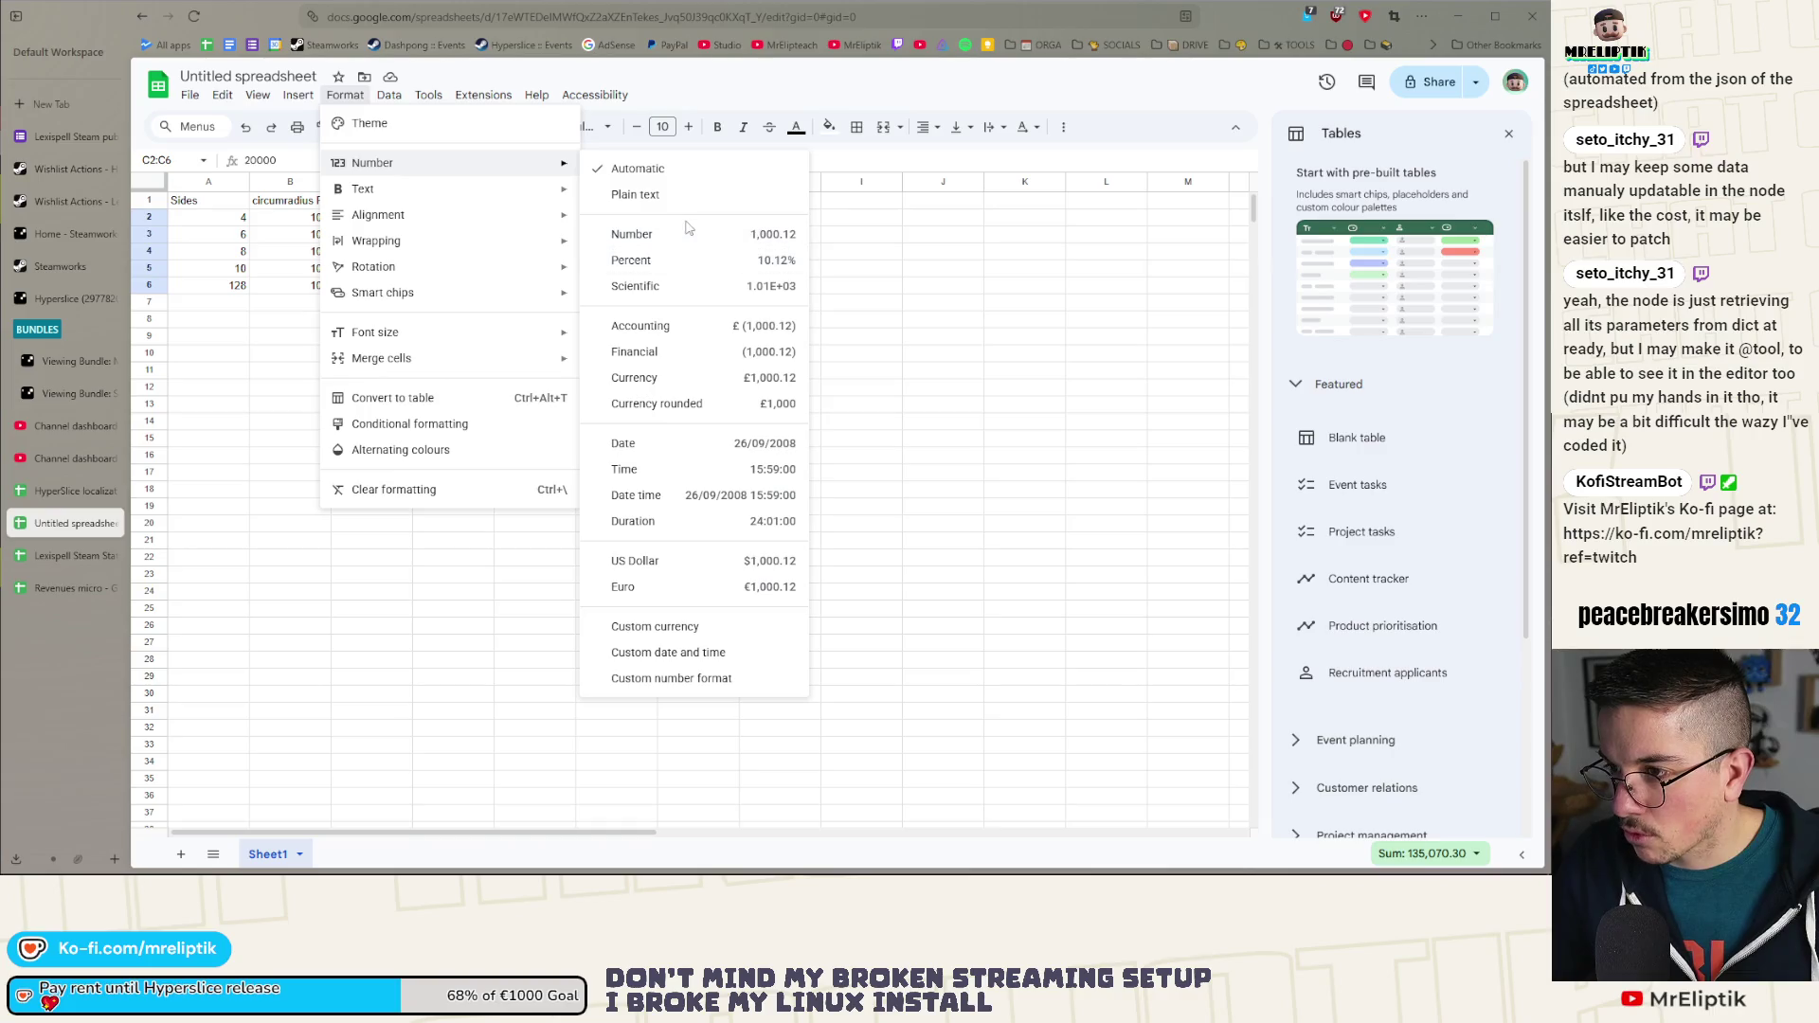
{"action": "left_click", "coordinate": [678, 235]}
{"action": "left_click", "coordinate": [482, 272]}
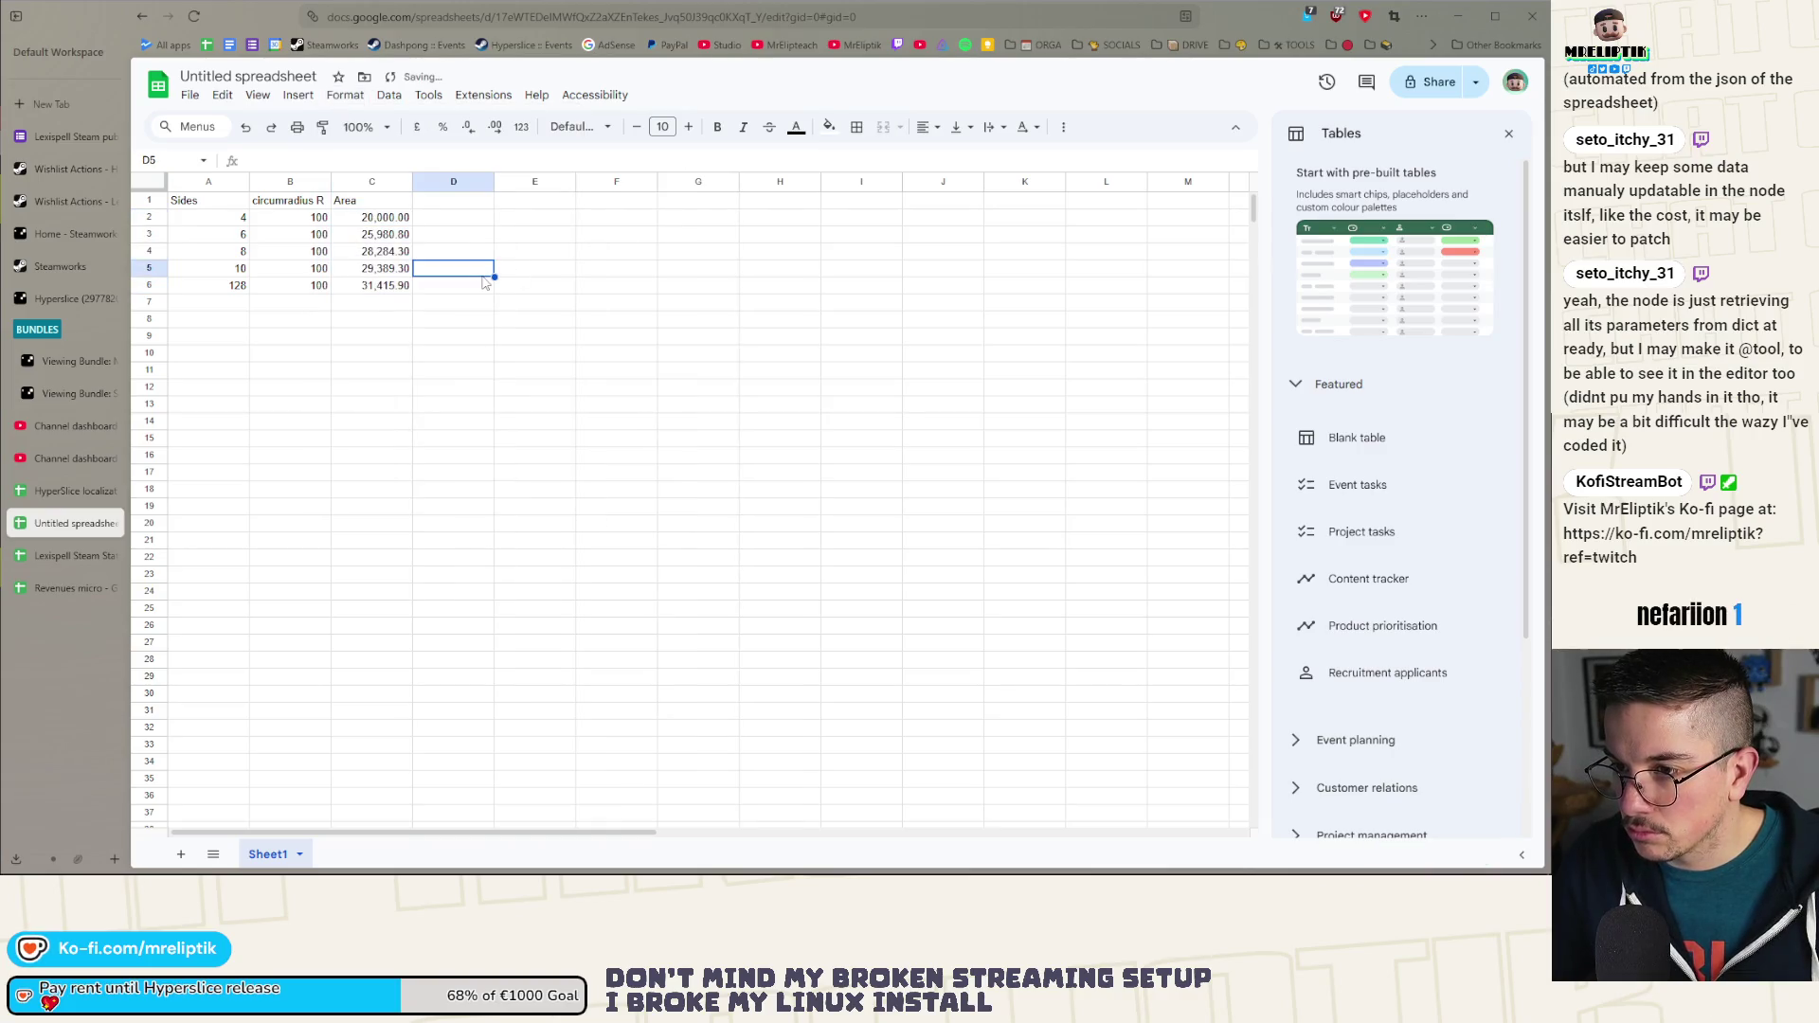
{"action": "left_click", "coordinate": [457, 305]}
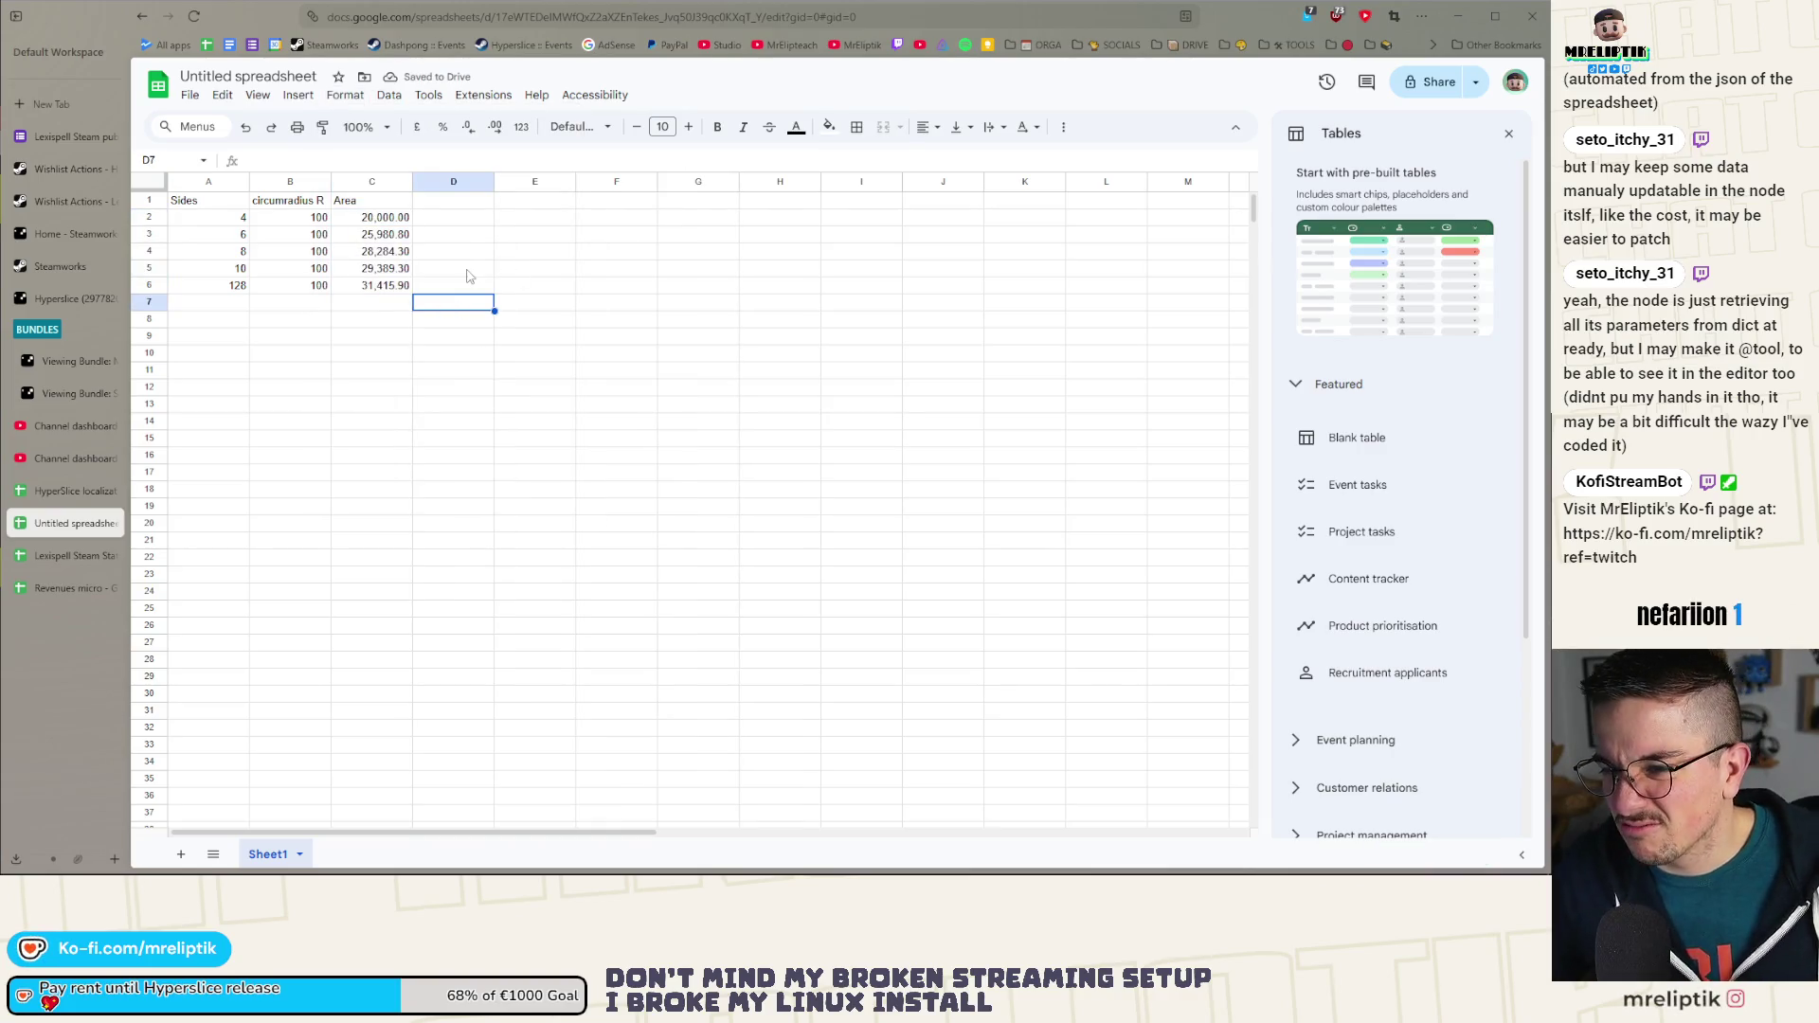
{"action": "left_click", "coordinate": [379, 218]}
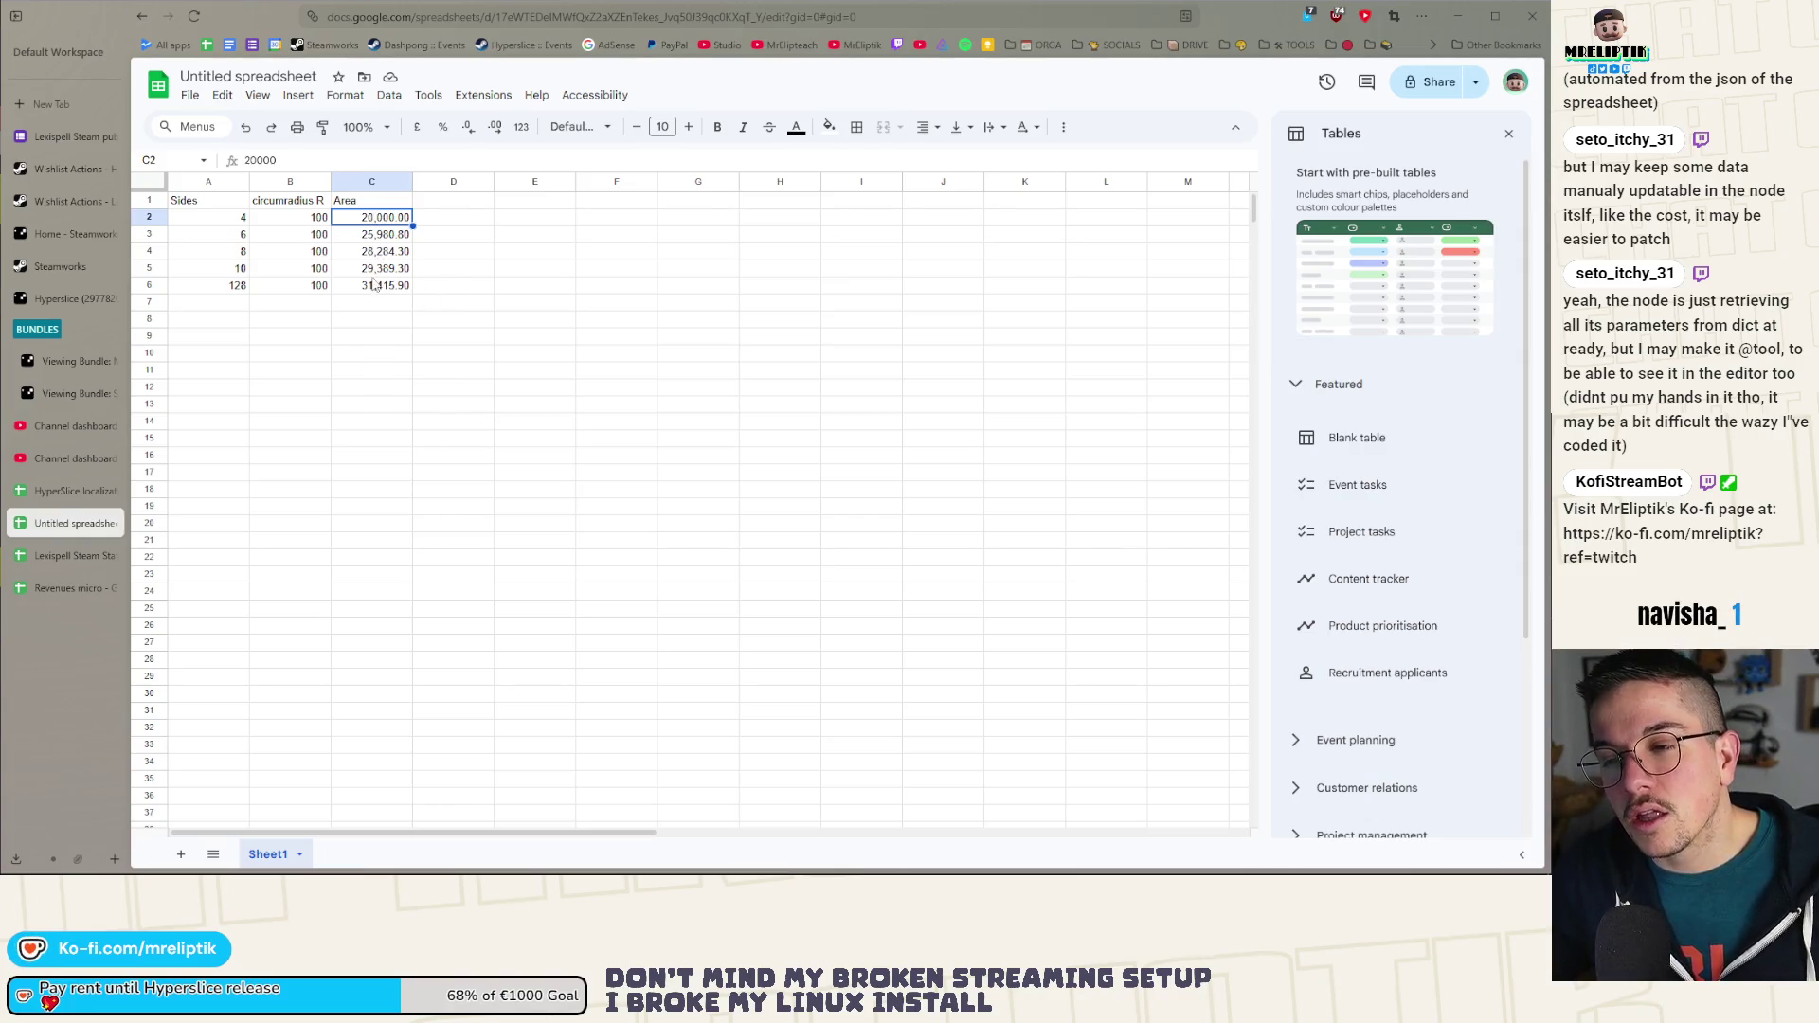
{"action": "left_click", "coordinate": [376, 284]}
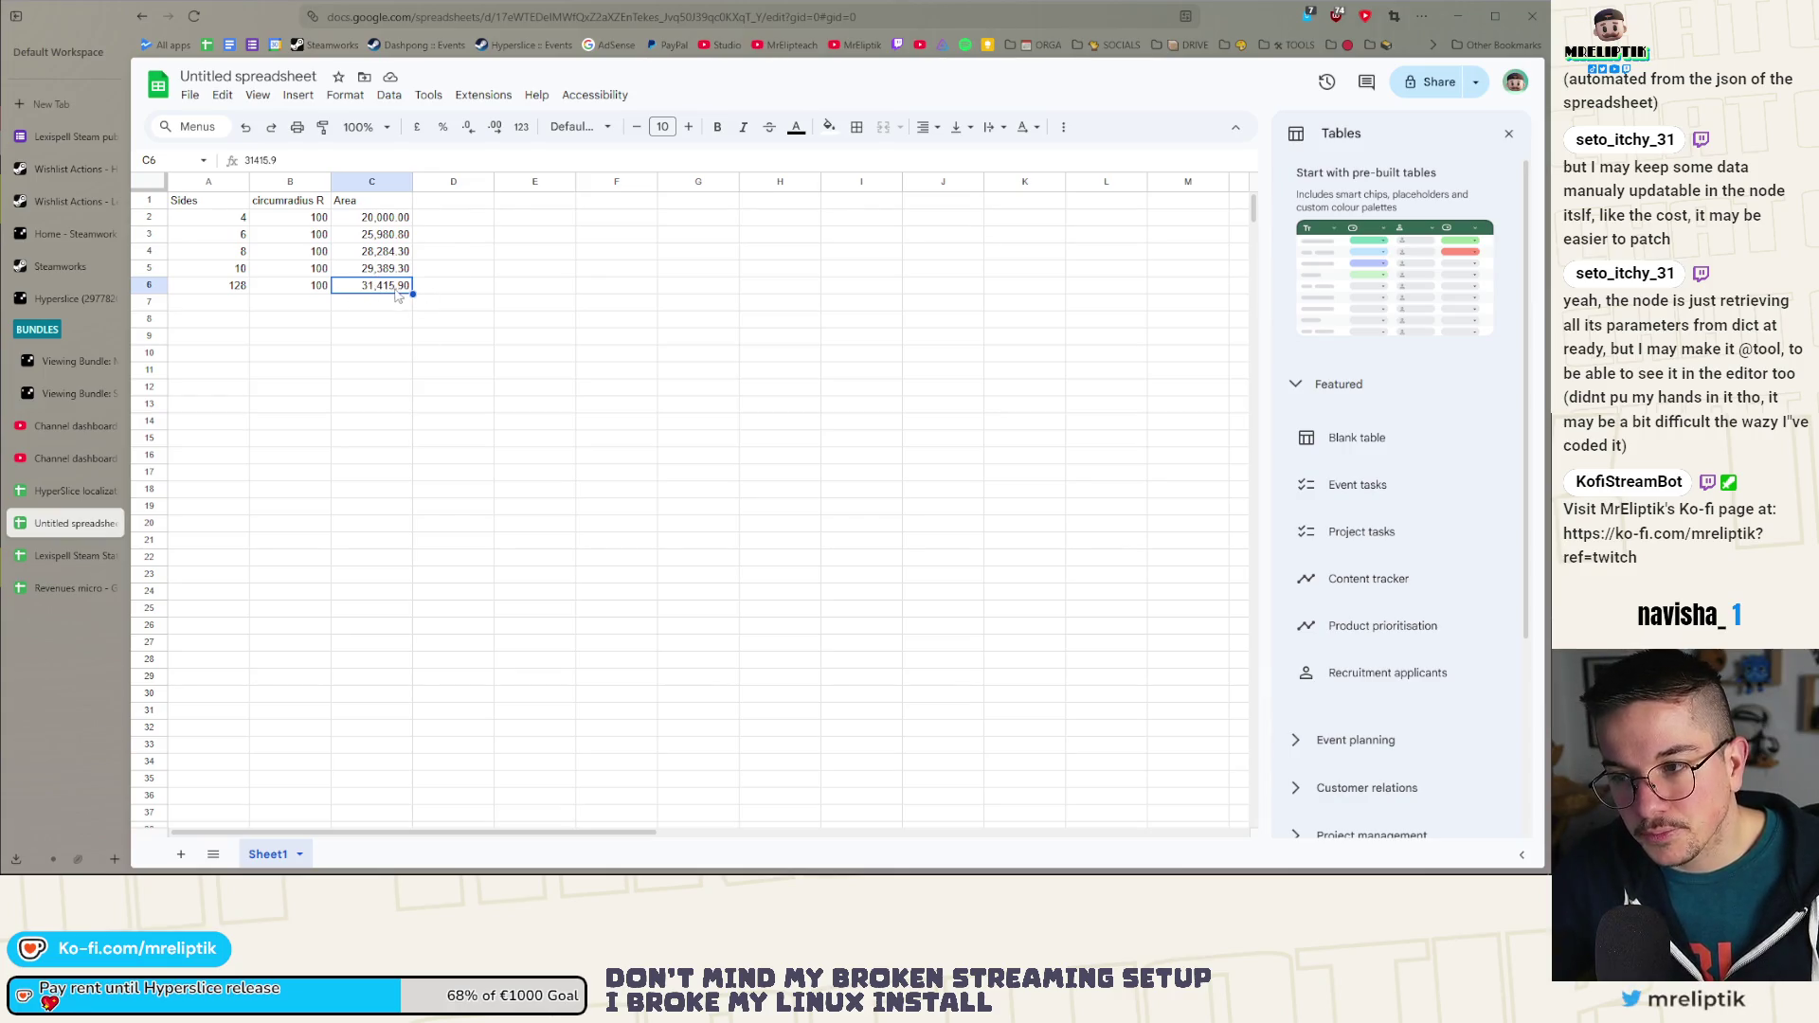
{"action": "left_click", "coordinate": [441, 284]}
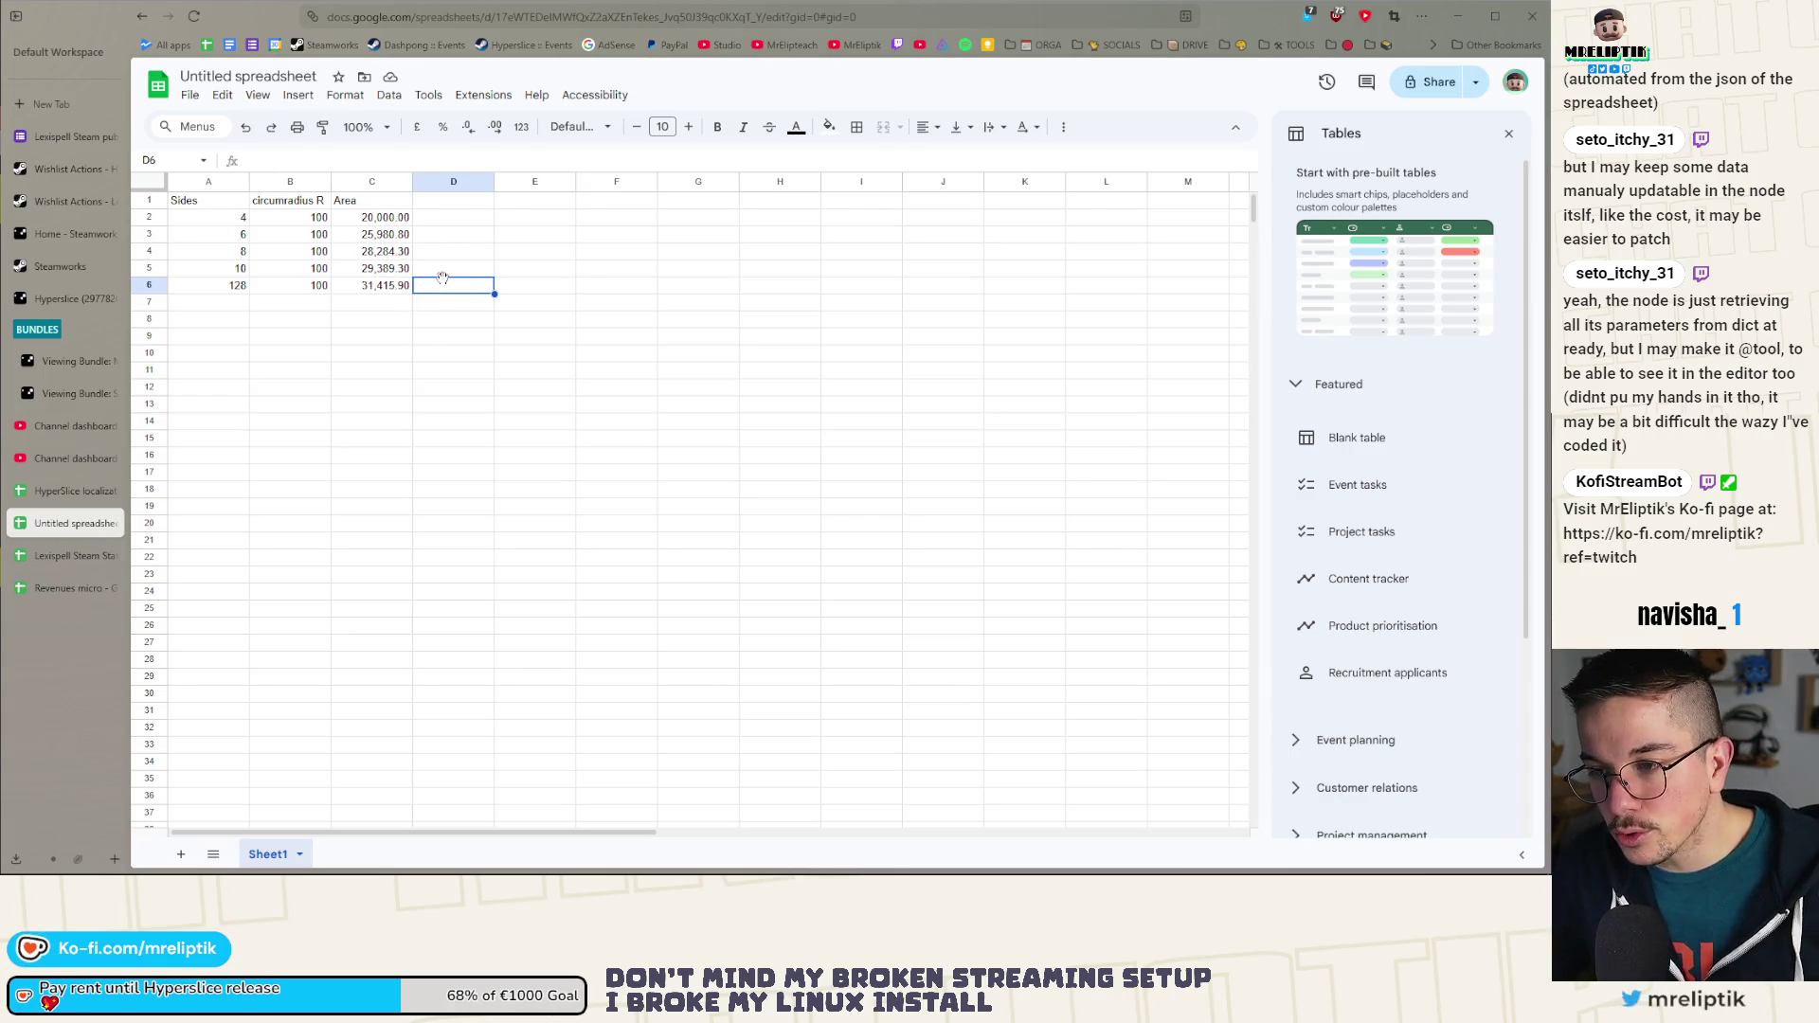
Step: Enter =C6/C5 in D5 and fill the ratio formula up through D2
{"action": "left_click", "coordinate": [448, 275]}
{"action": "key", "text": "Return"}
{"action": "type", "text": "="}
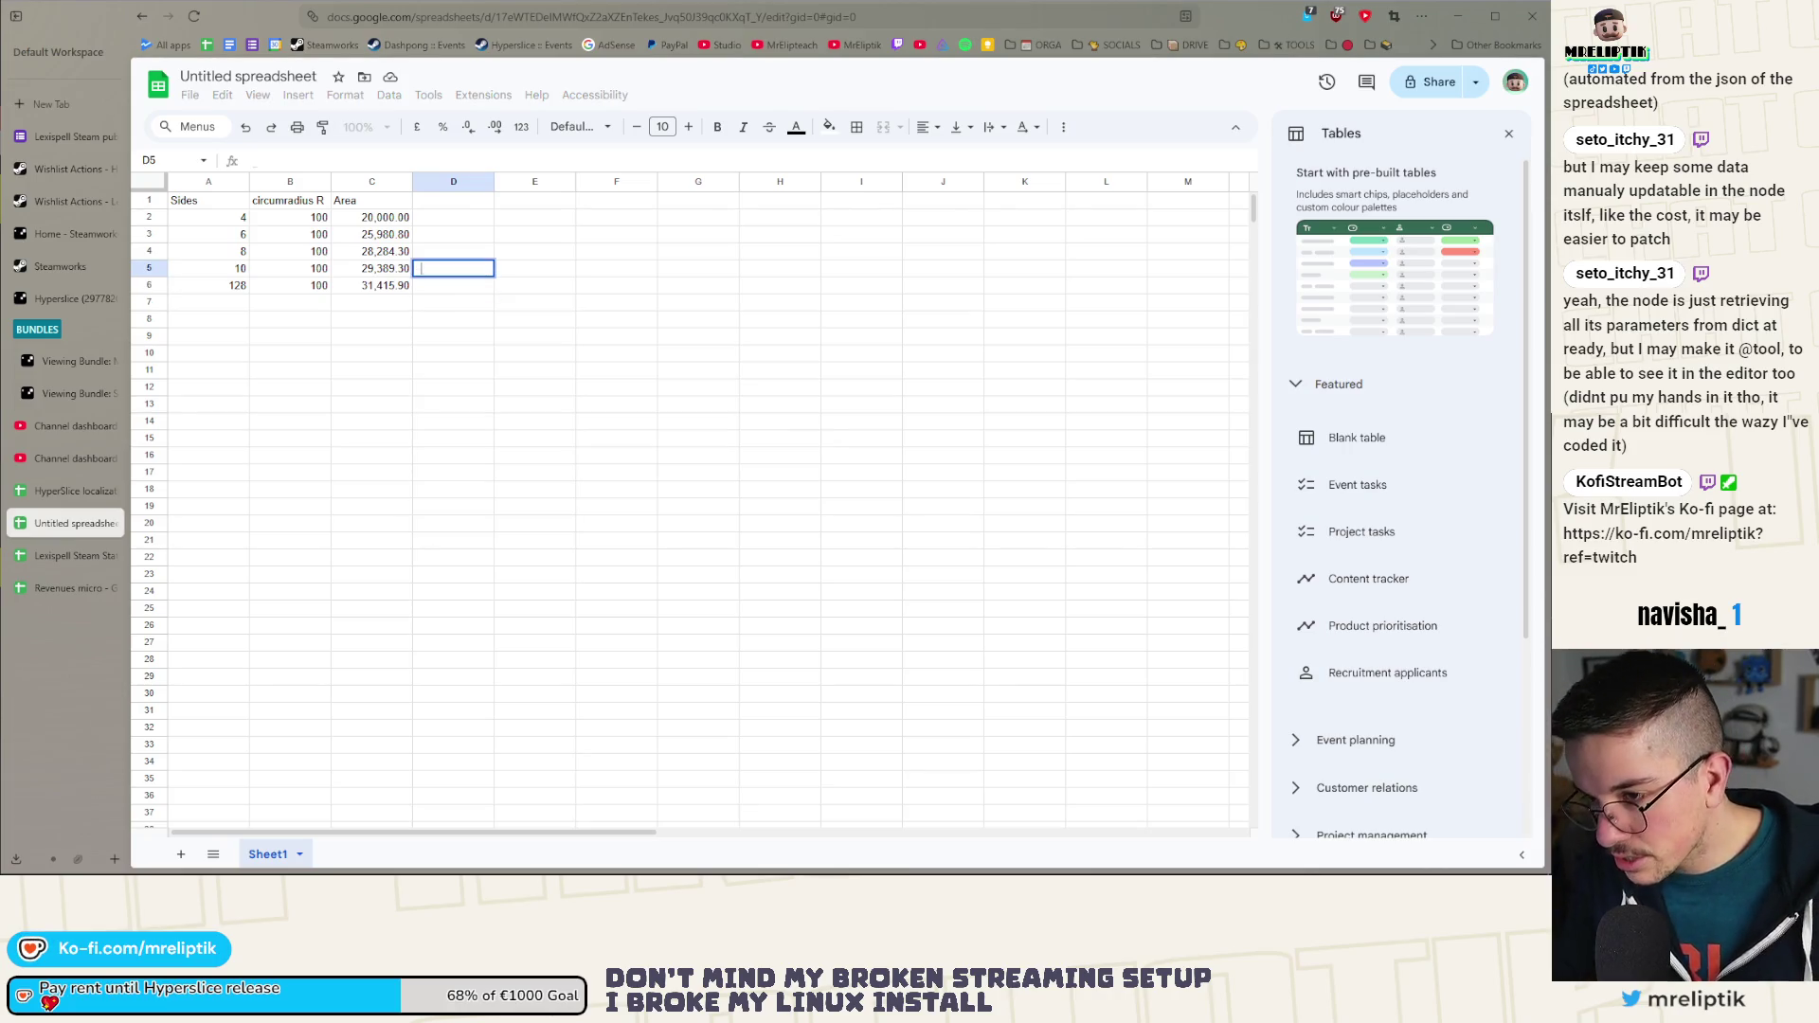
{"action": "left_click", "coordinate": [379, 289]}
{"action": "type", "text": "/"}
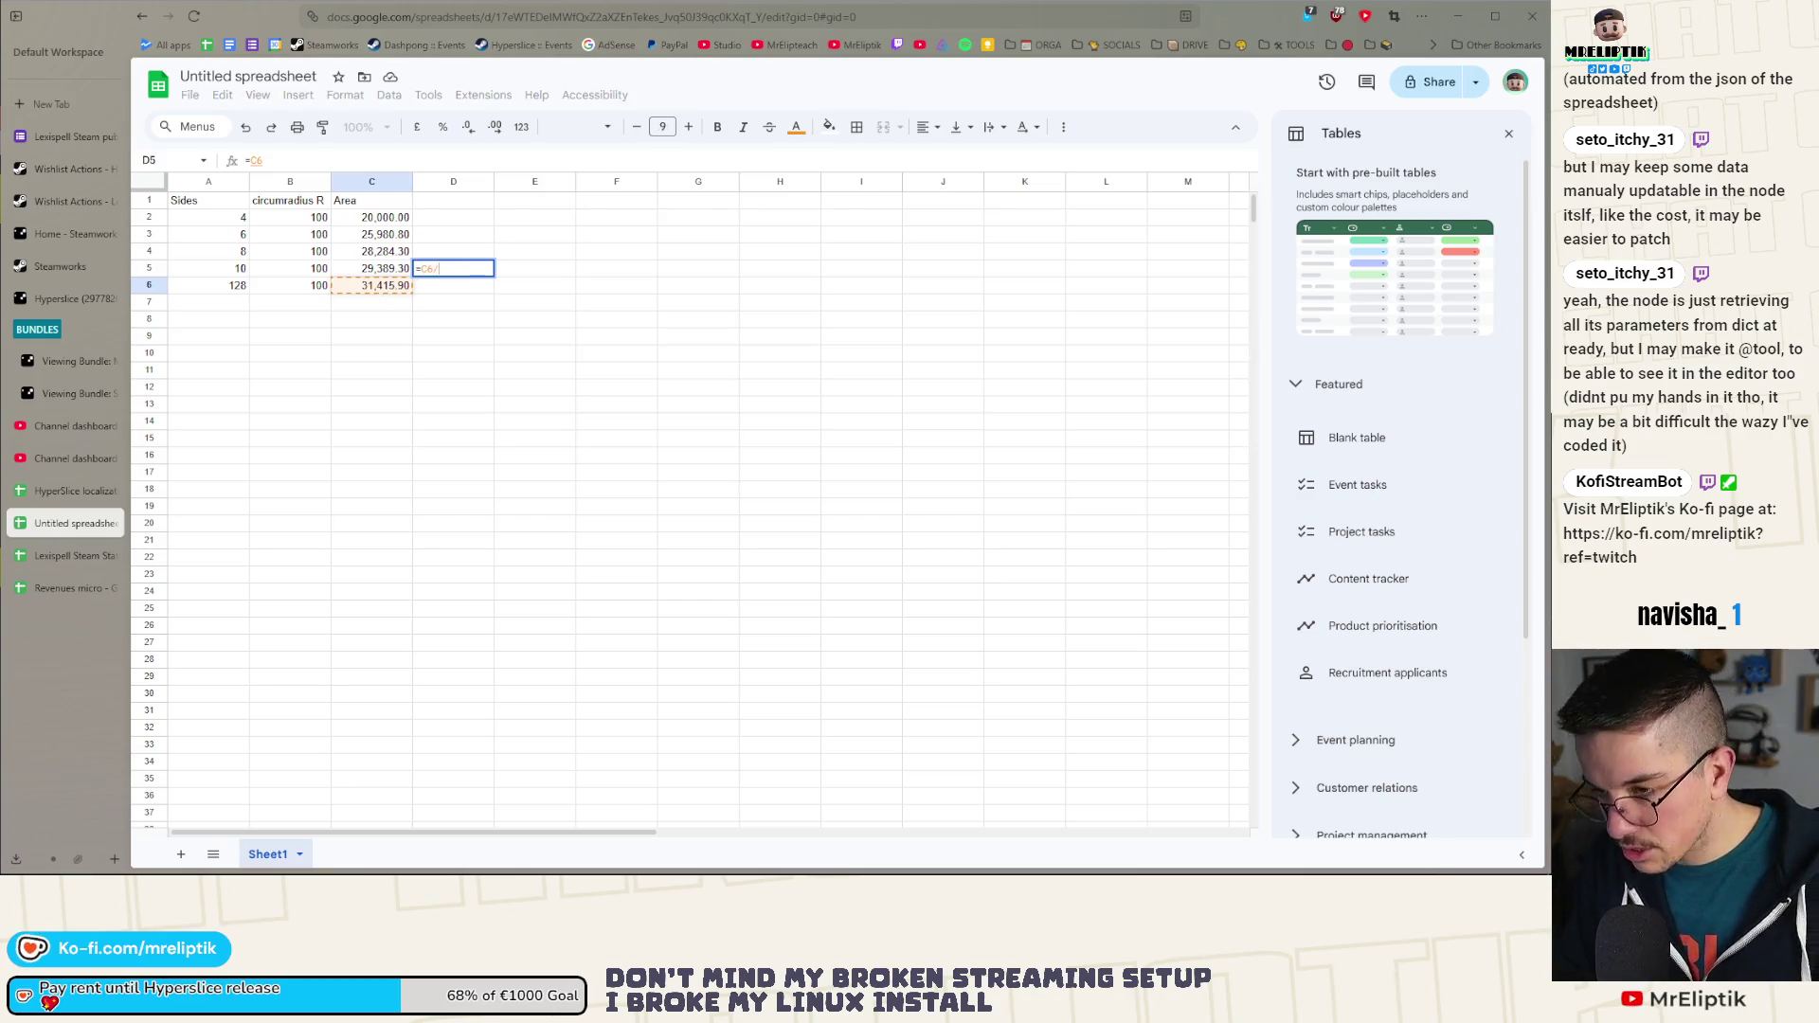
{"action": "left_click", "coordinate": [391, 277]}
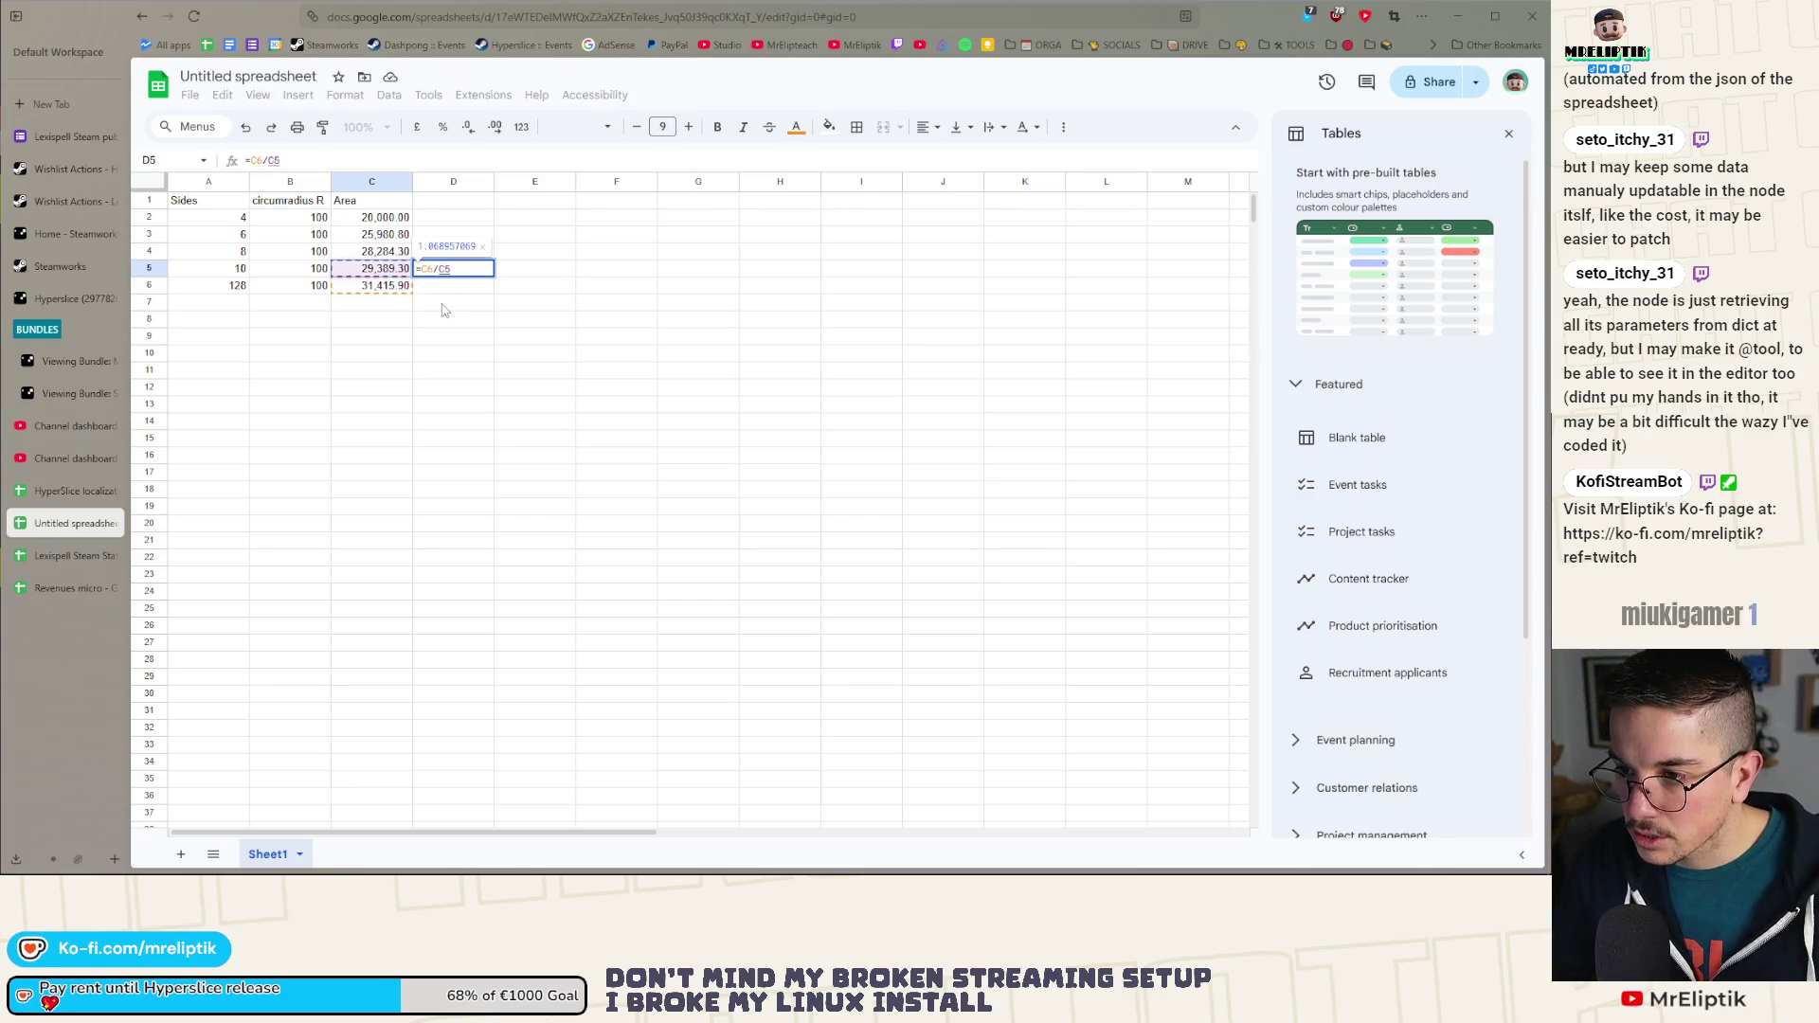
{"action": "key", "text": "Return"}
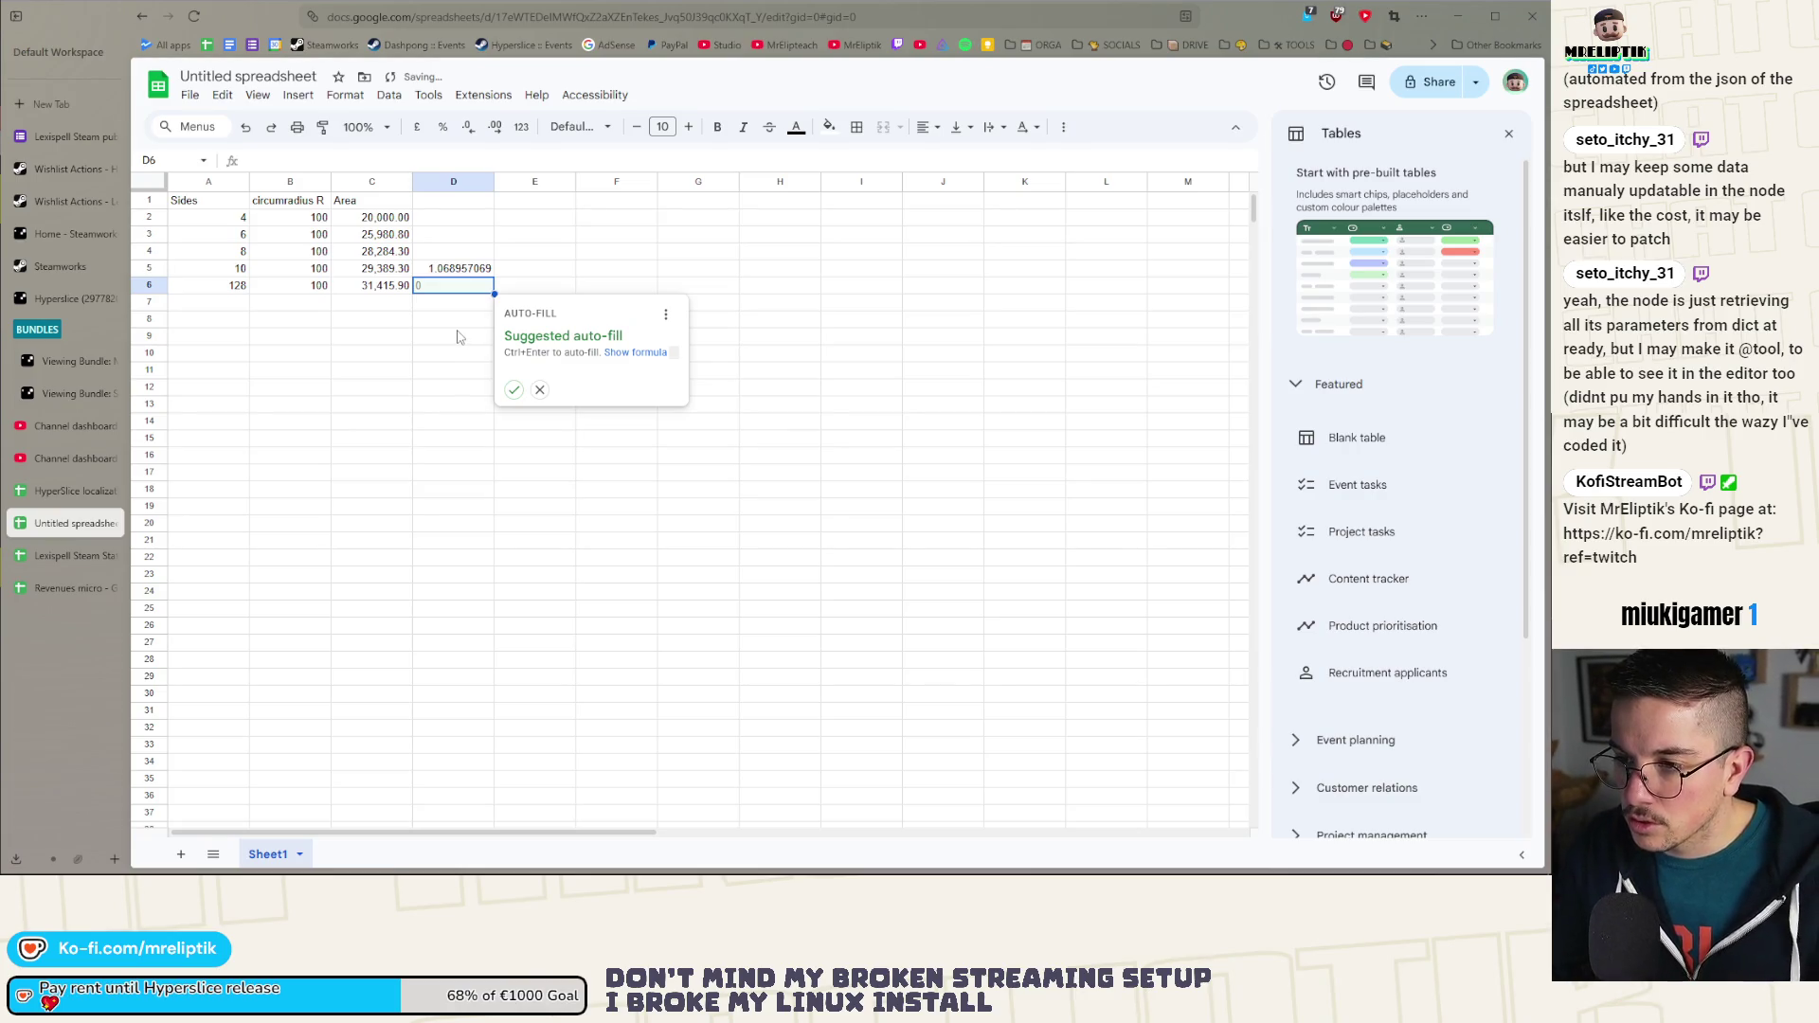
{"action": "left_click", "coordinate": [426, 264]}
{"action": "left_click_drag", "start_coordinate": [489, 234], "coordinate": [486, 216]}
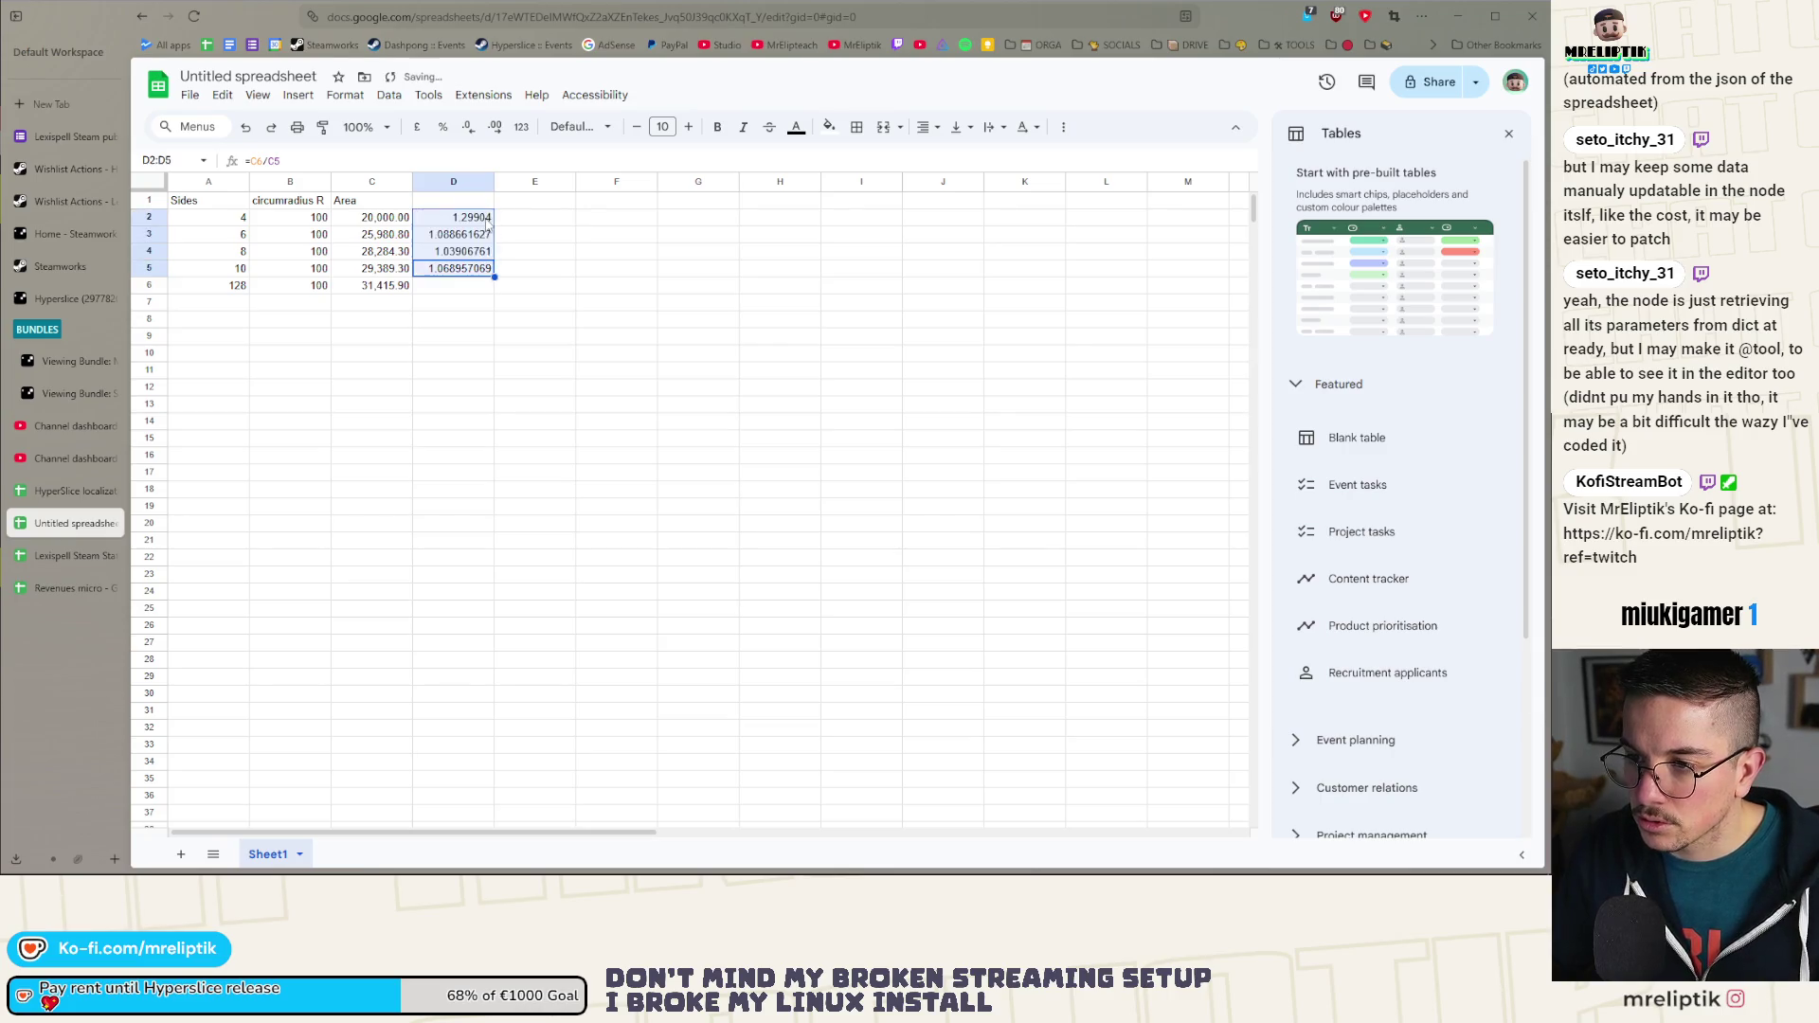
Step: Check the copied formulas and change D5 to =C$6/C5
{"action": "double_click", "coordinate": [453, 250]}
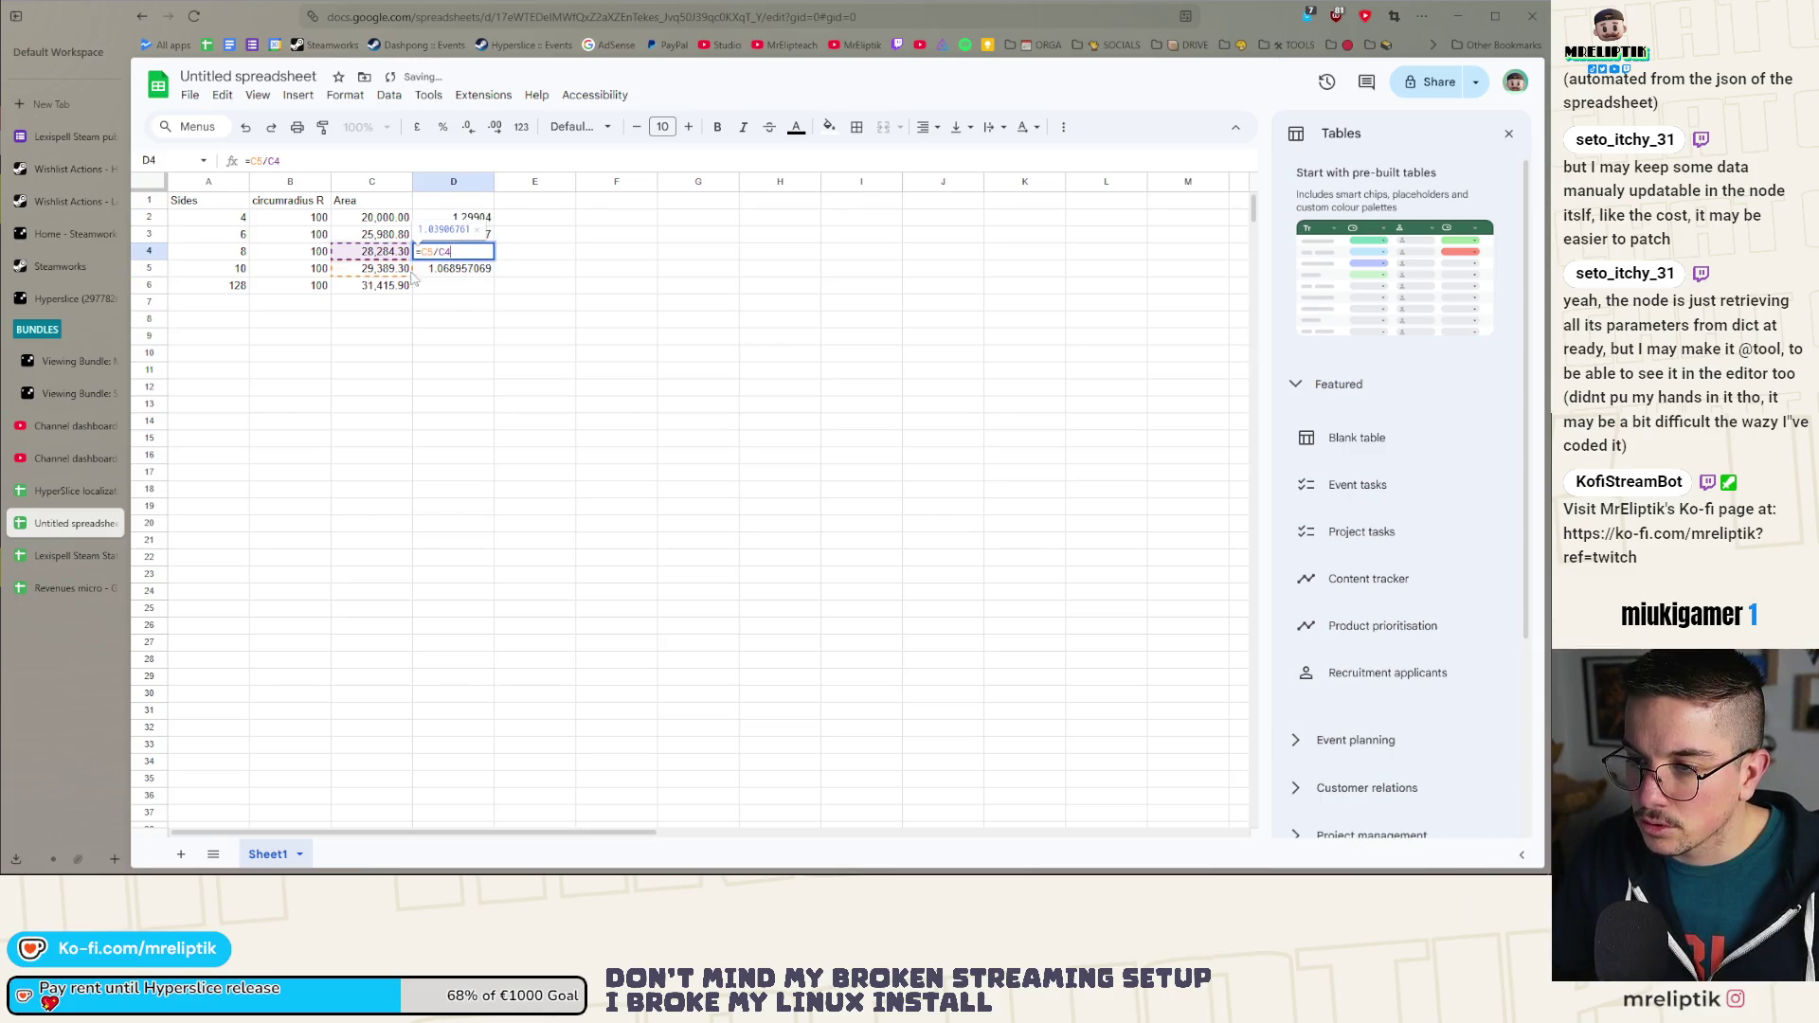
{"action": "key", "text": "Return"}
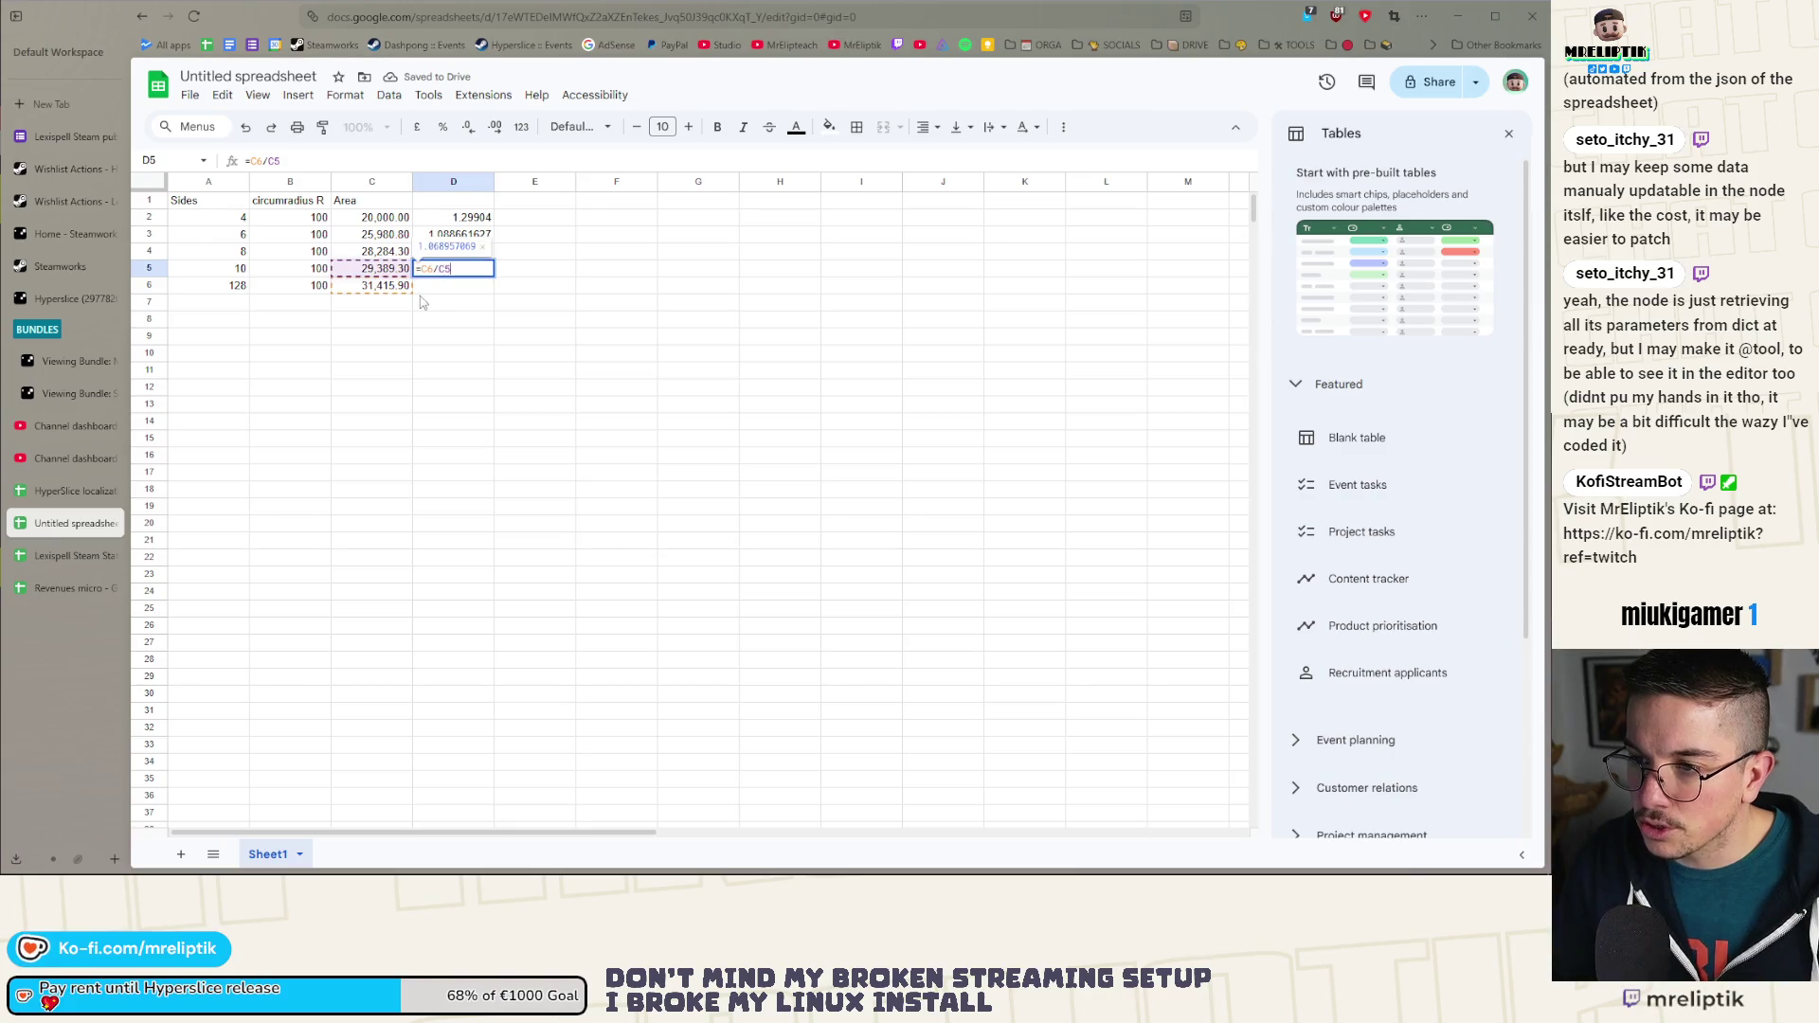
{"action": "left_click", "coordinate": [249, 161]}
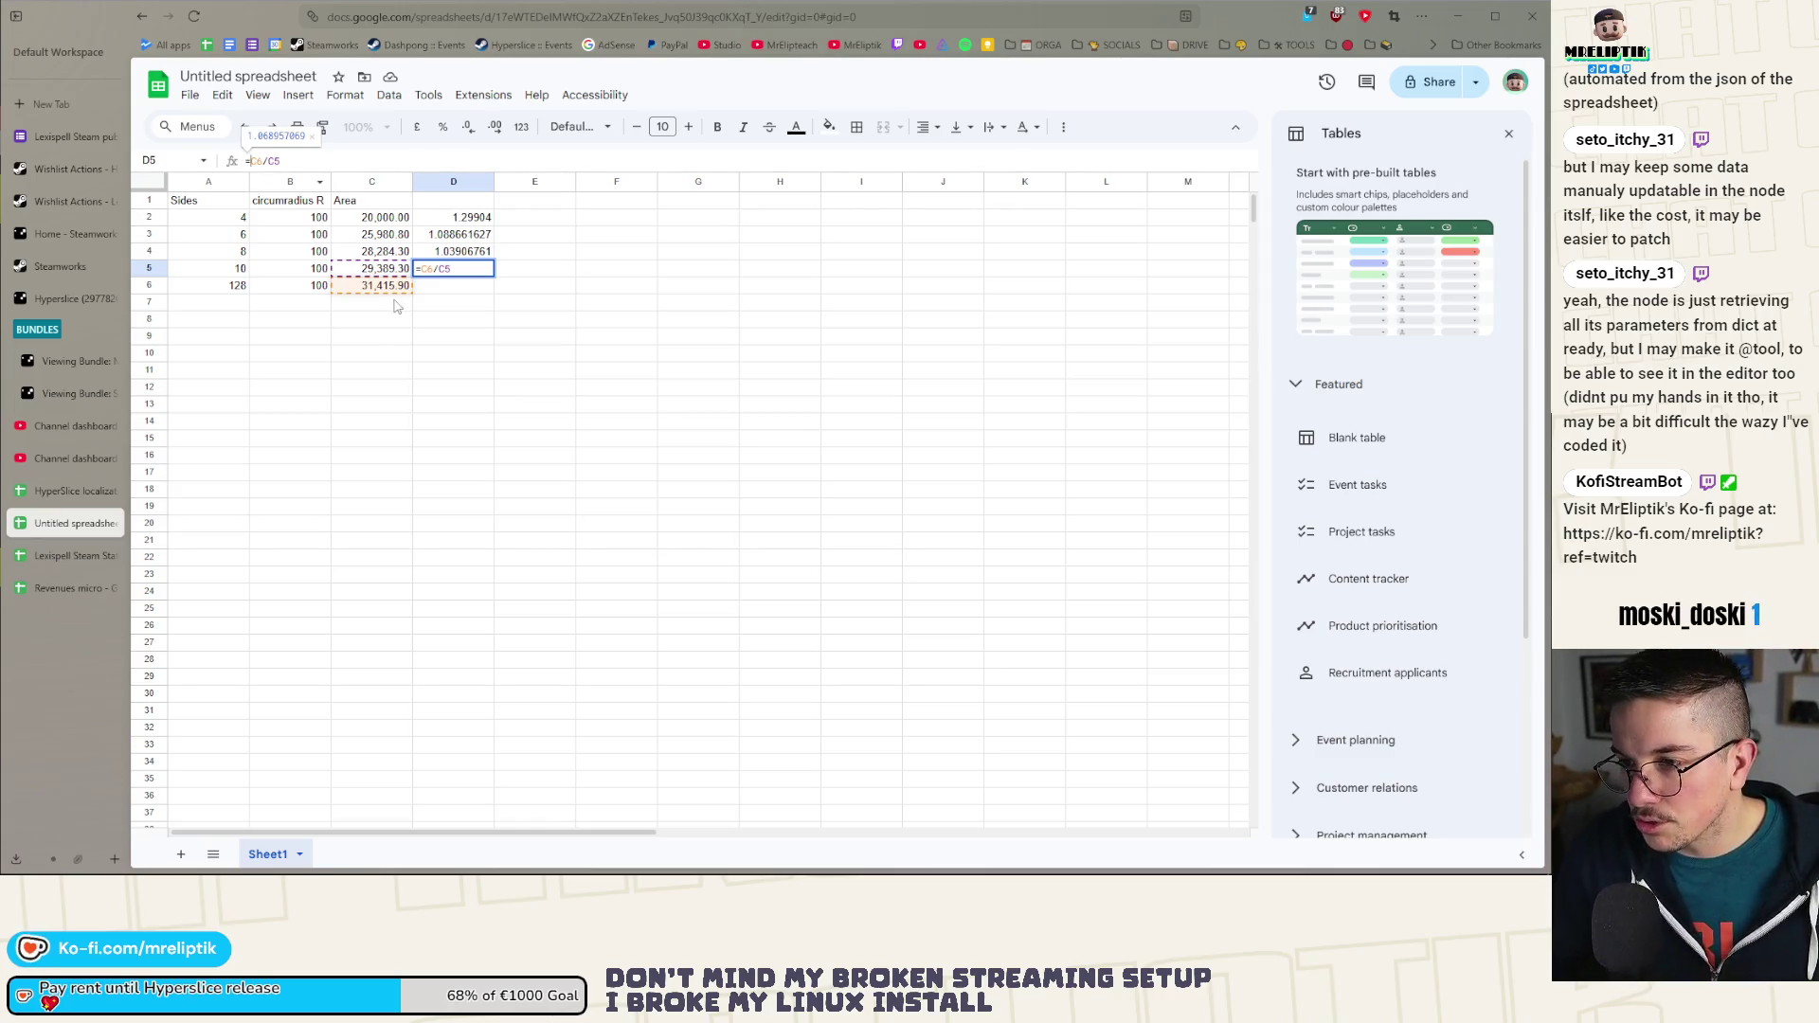
{"action": "double_click", "coordinate": [437, 253]}
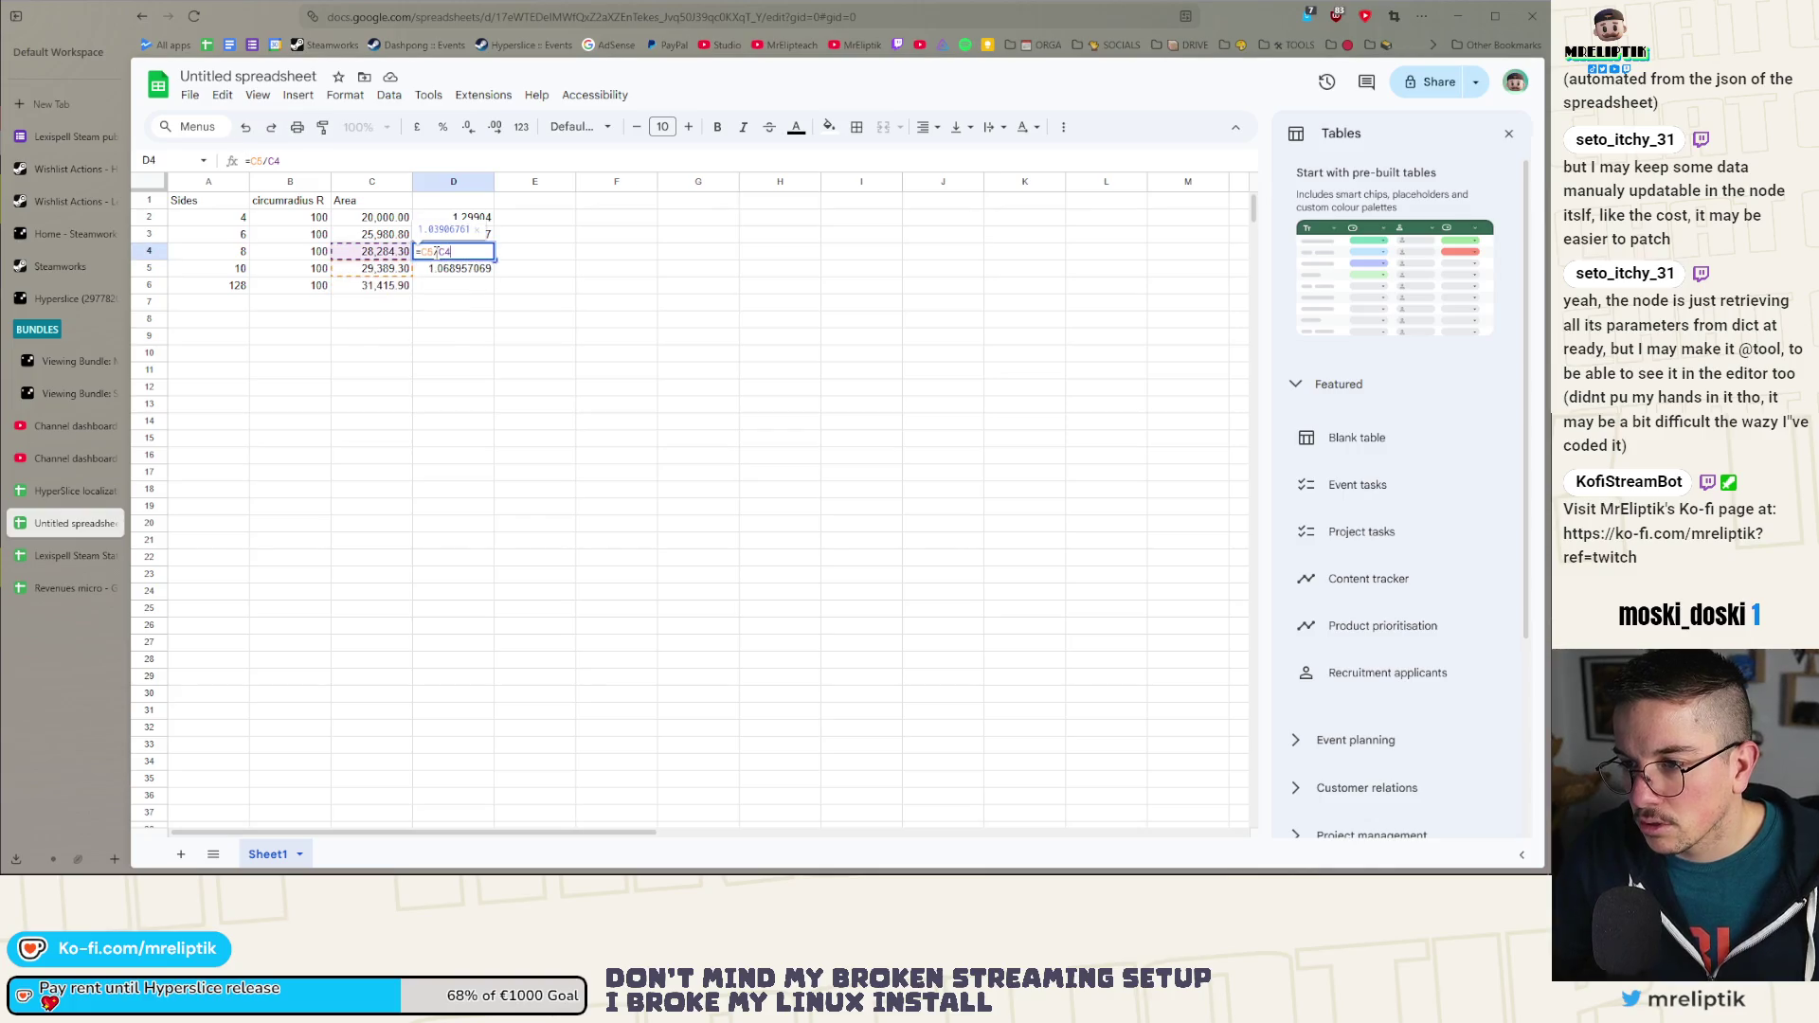
{"action": "key", "text": "Return"}
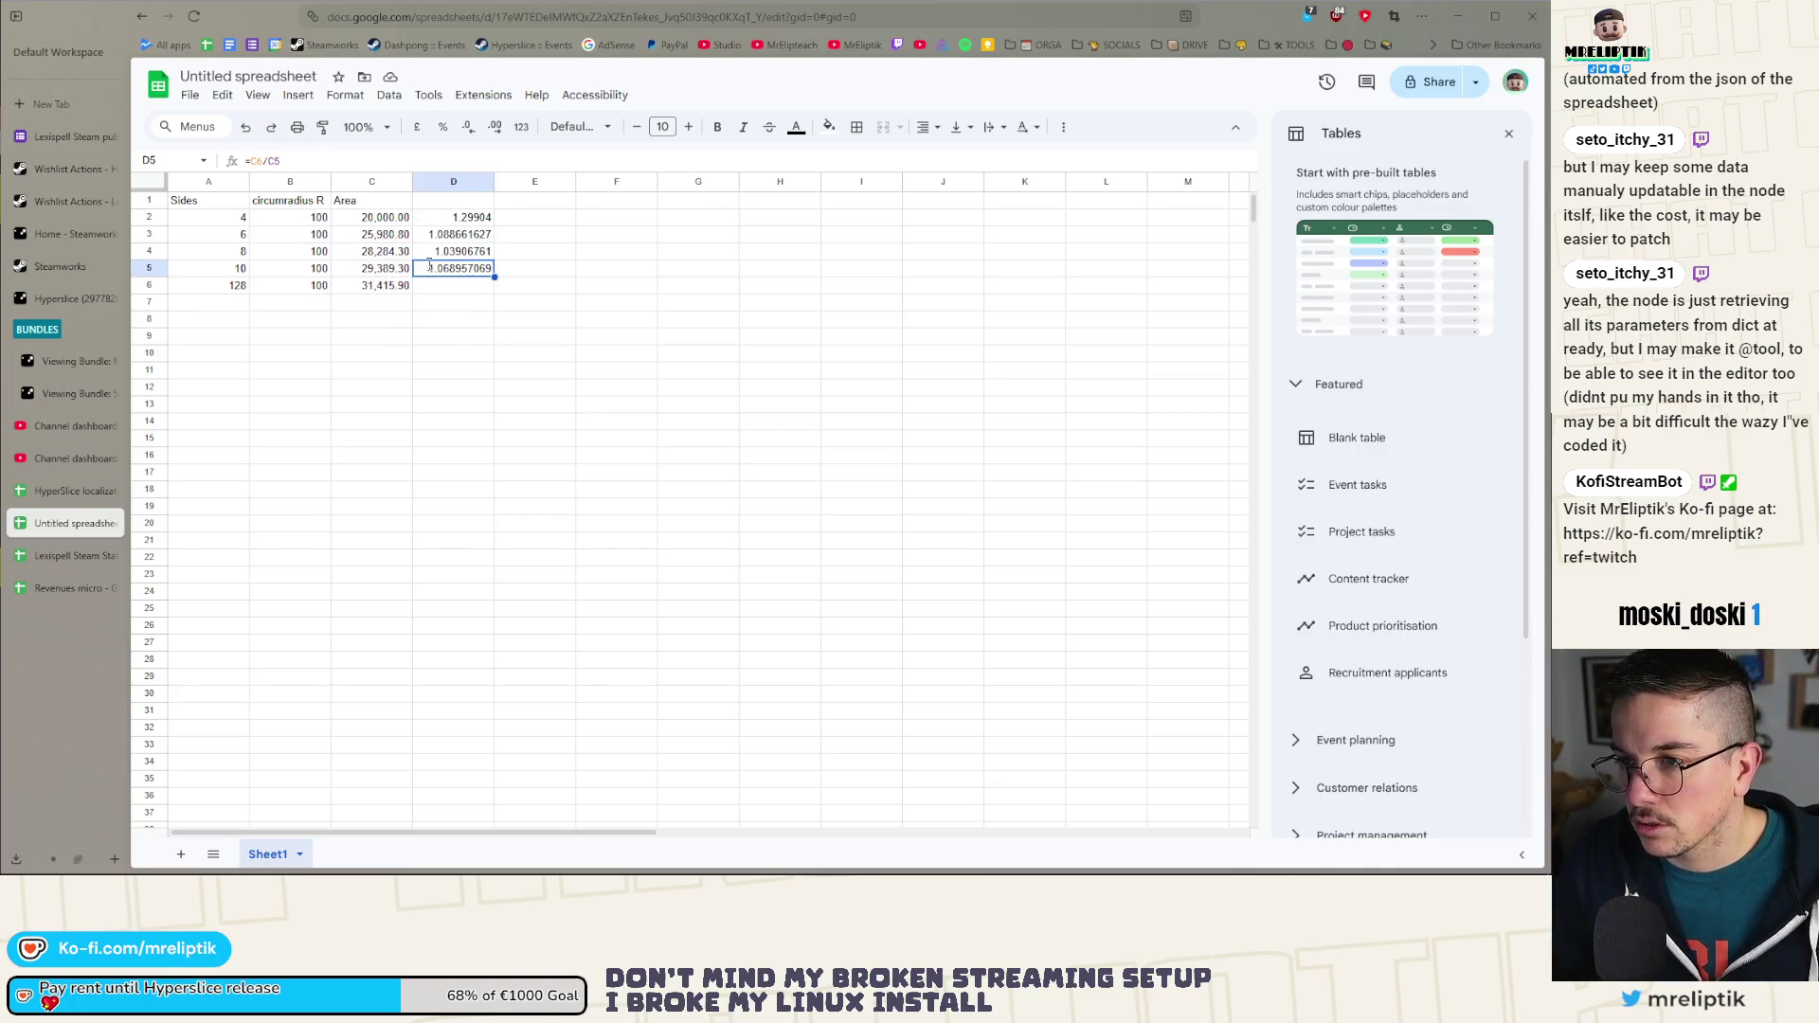
{"action": "double_click", "coordinate": [429, 266]}
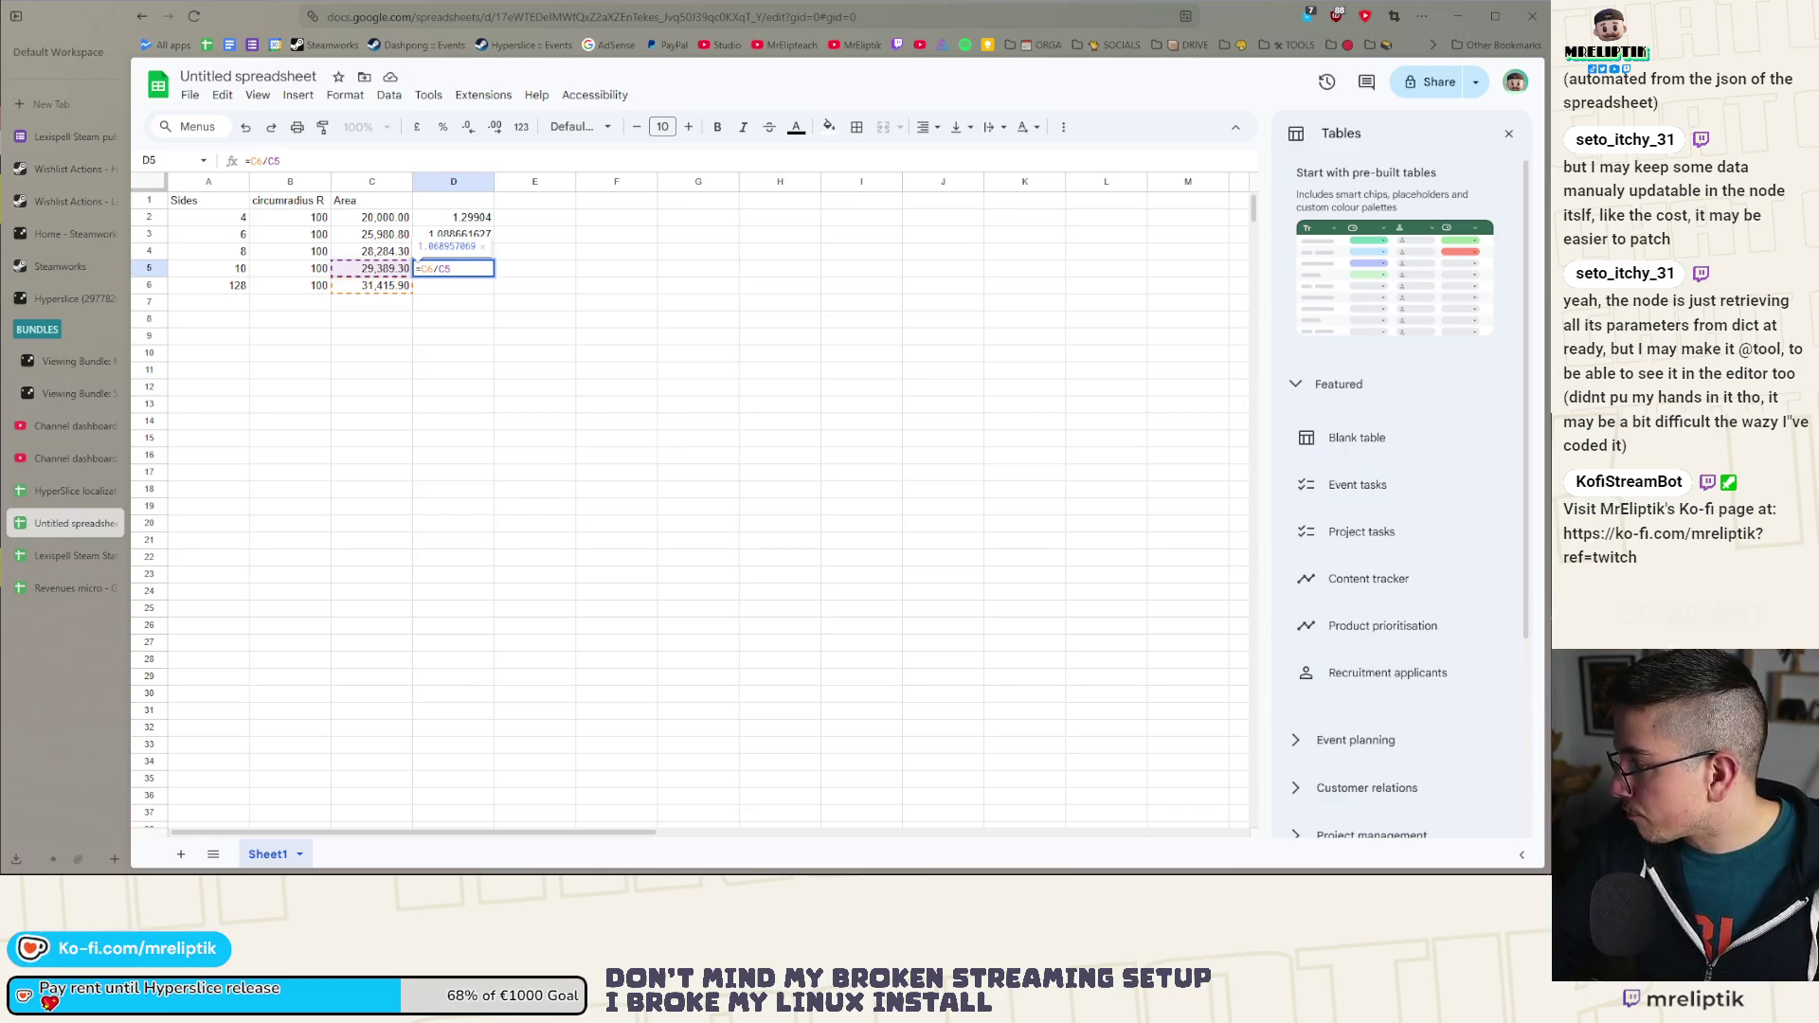
{"action": "left_click", "coordinate": [441, 268]}
{"action": "double_click", "coordinate": [442, 269]}
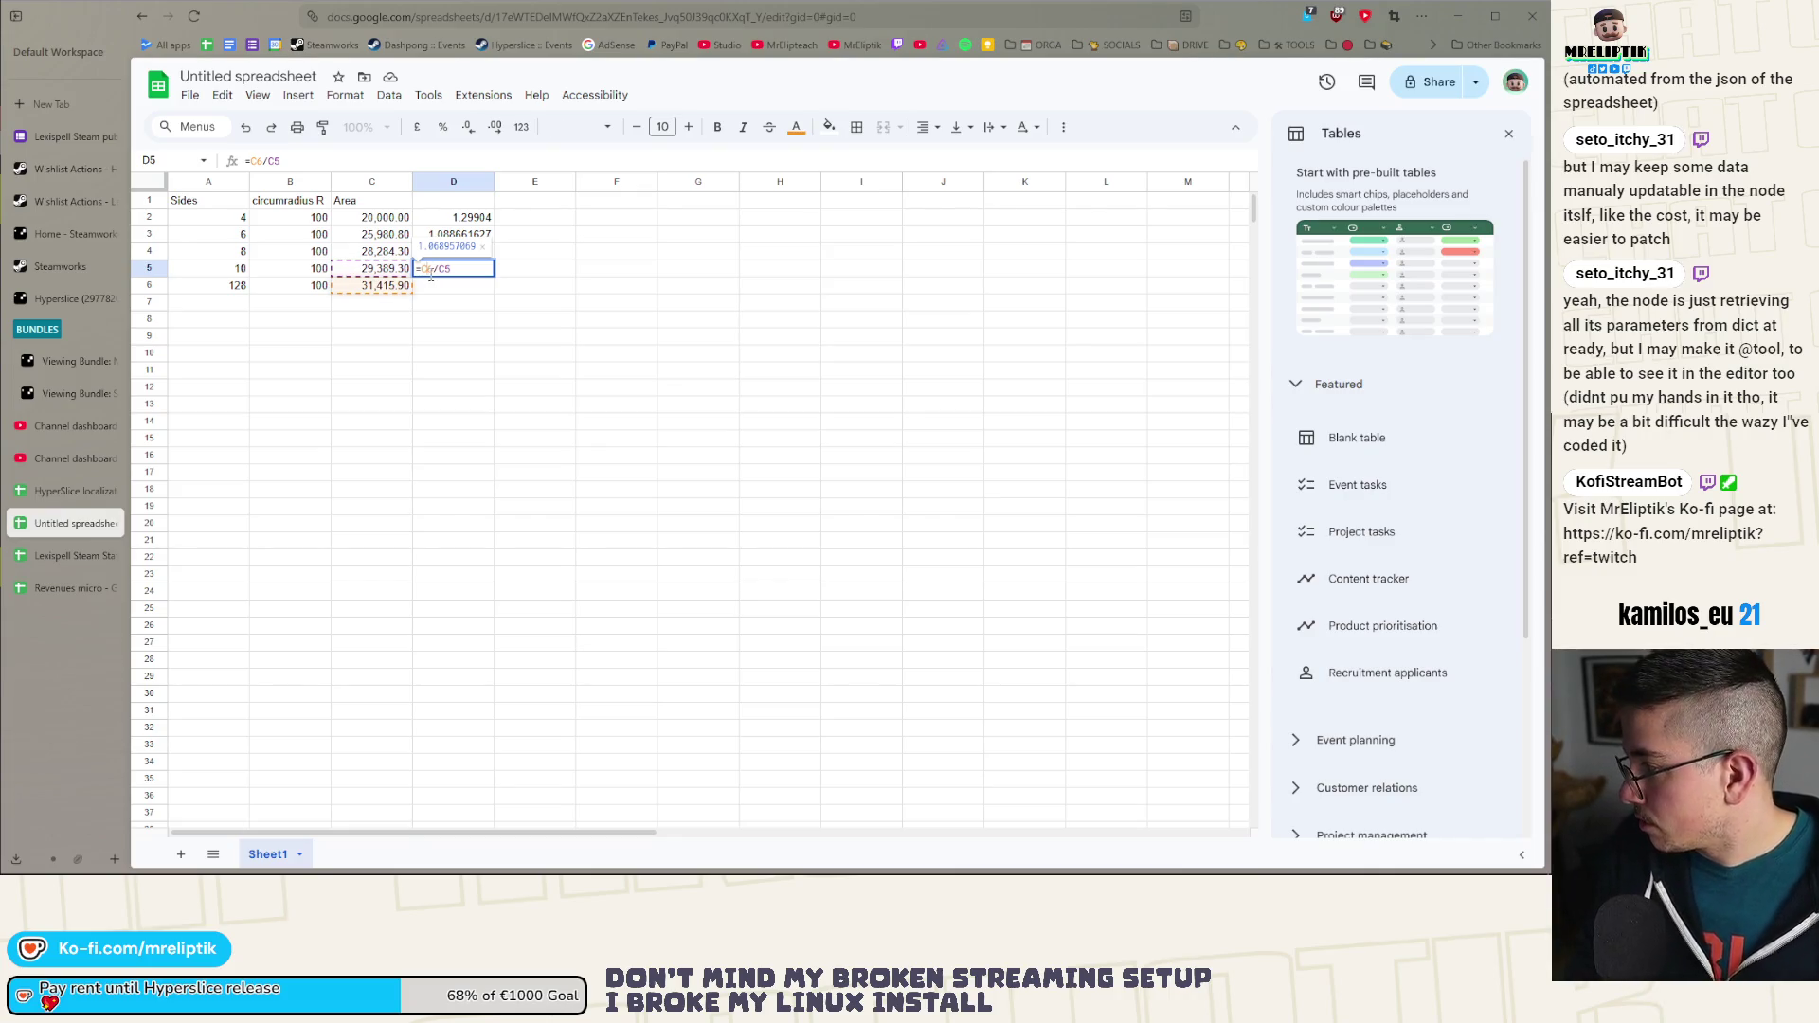
{"action": "key", "text": "BackSpace"}
{"action": "key", "text": "BackSpace"}
{"action": "key", "text": "BackSpace"}
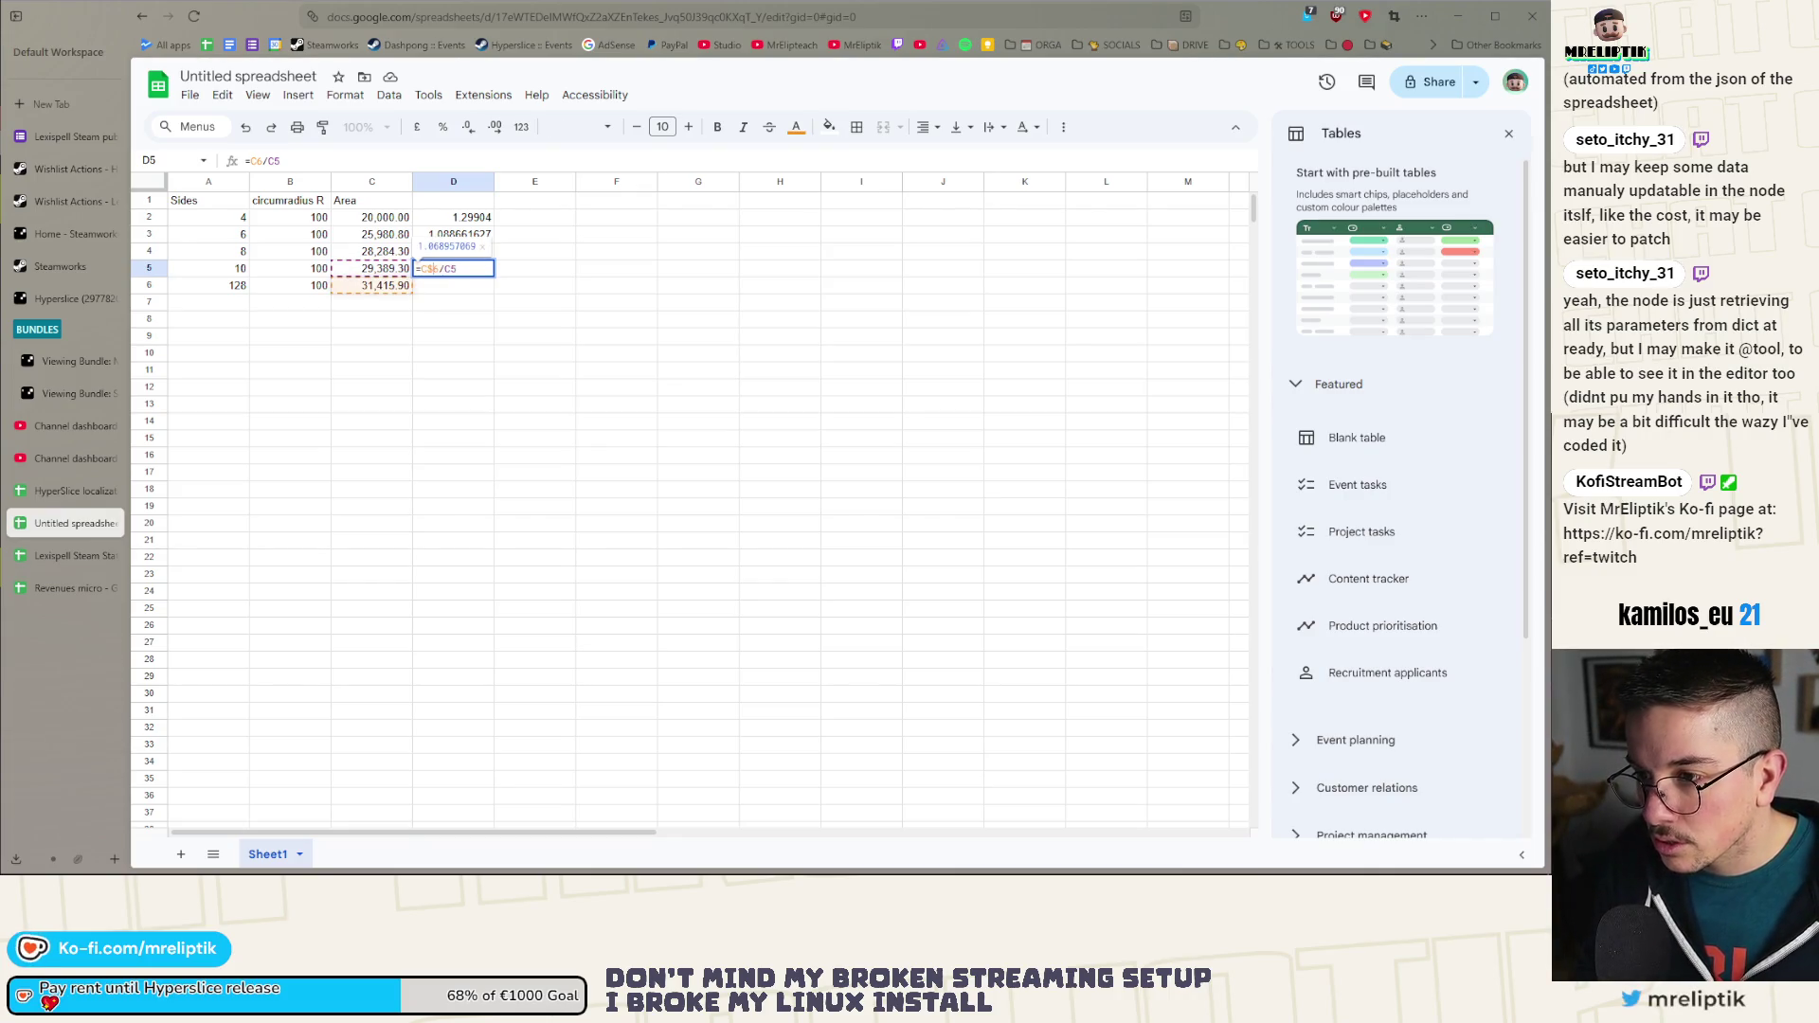
{"action": "key", "text": "Return"}
{"action": "left_click", "coordinate": [456, 271]}
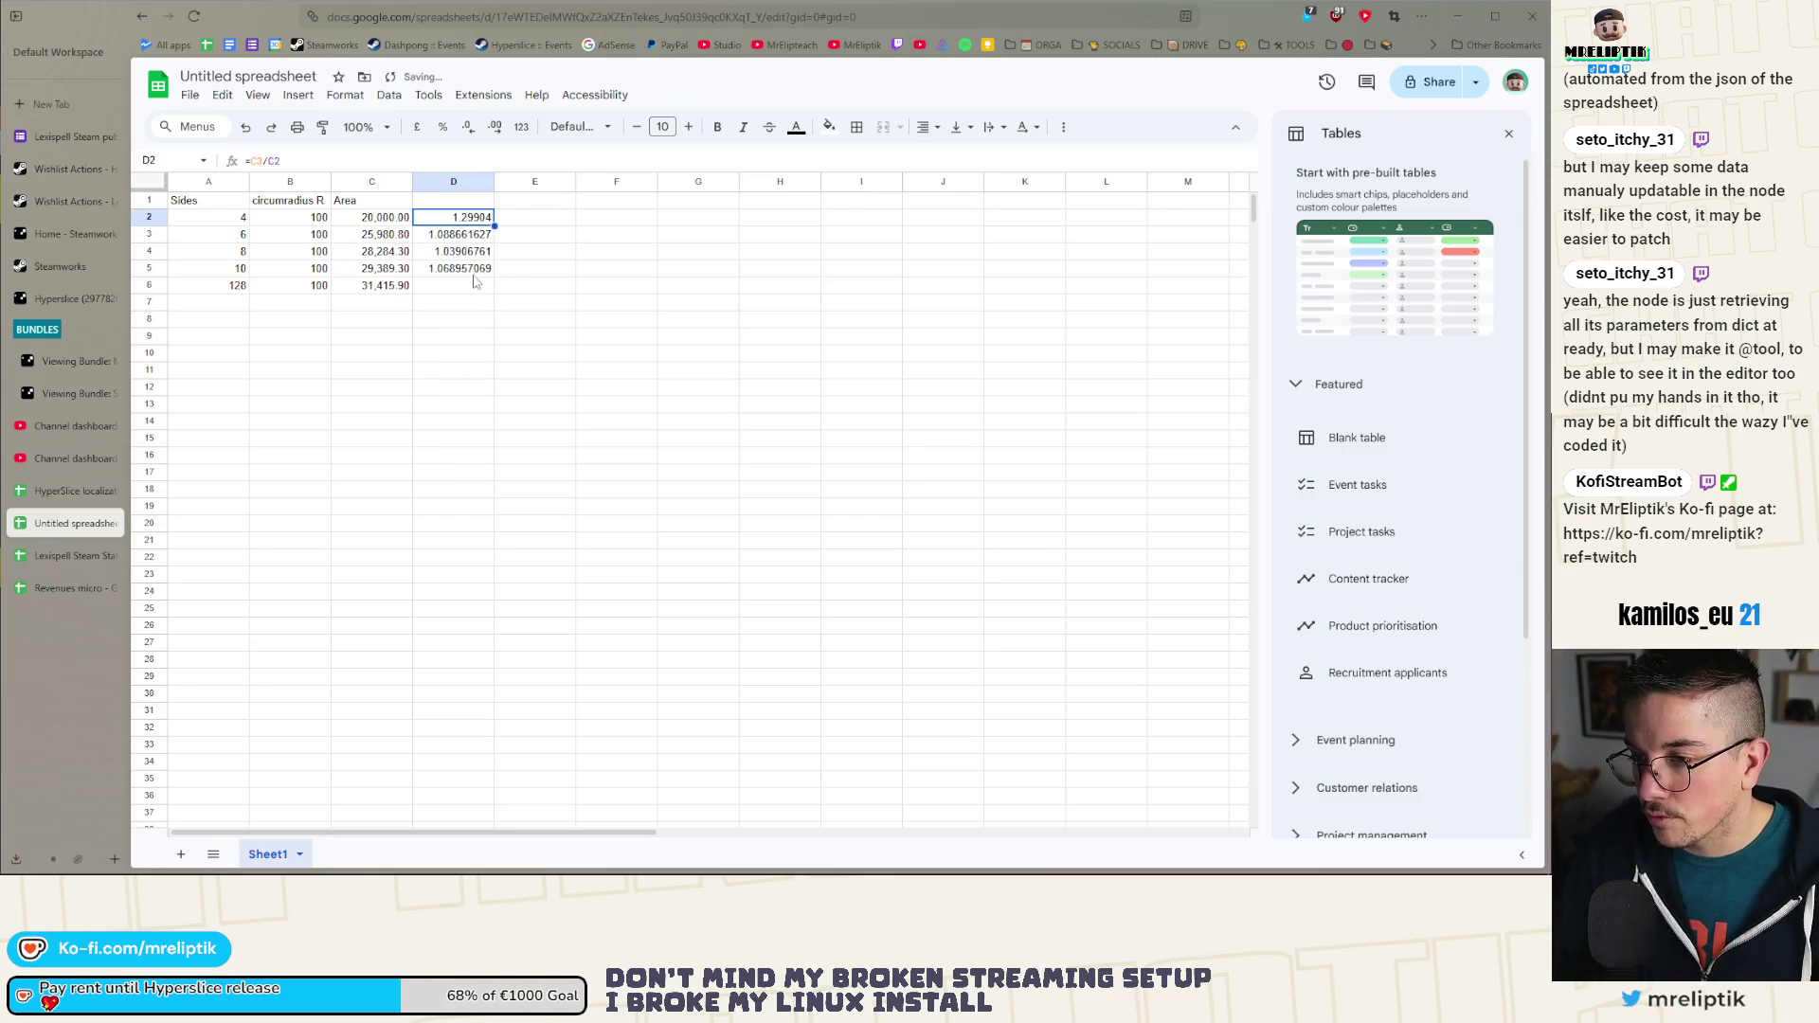
Step: Copy D5's anchored formula =C$6/C5 up into D2:D4 and check each copied formula
{"action": "left_click_drag", "start_coordinate": [494, 277], "coordinate": [485, 217]}
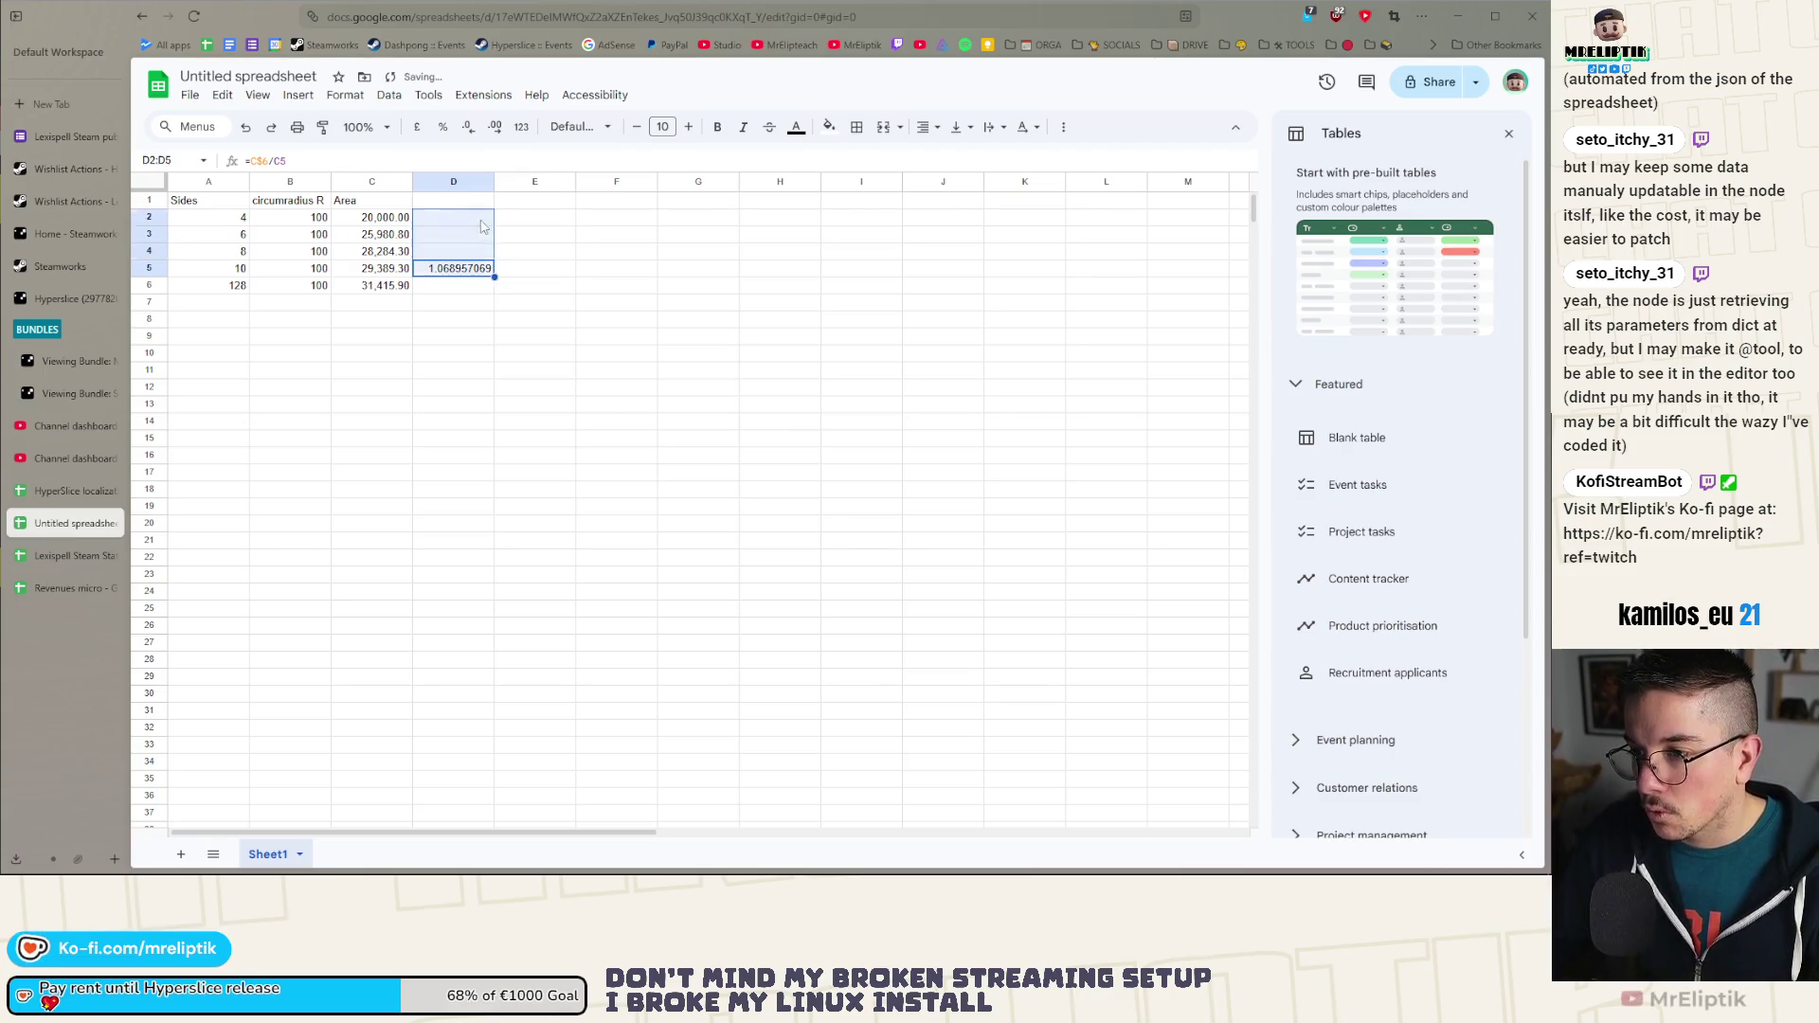
{"action": "left_click", "coordinate": [535, 254]}
{"action": "left_click", "coordinate": [454, 273]}
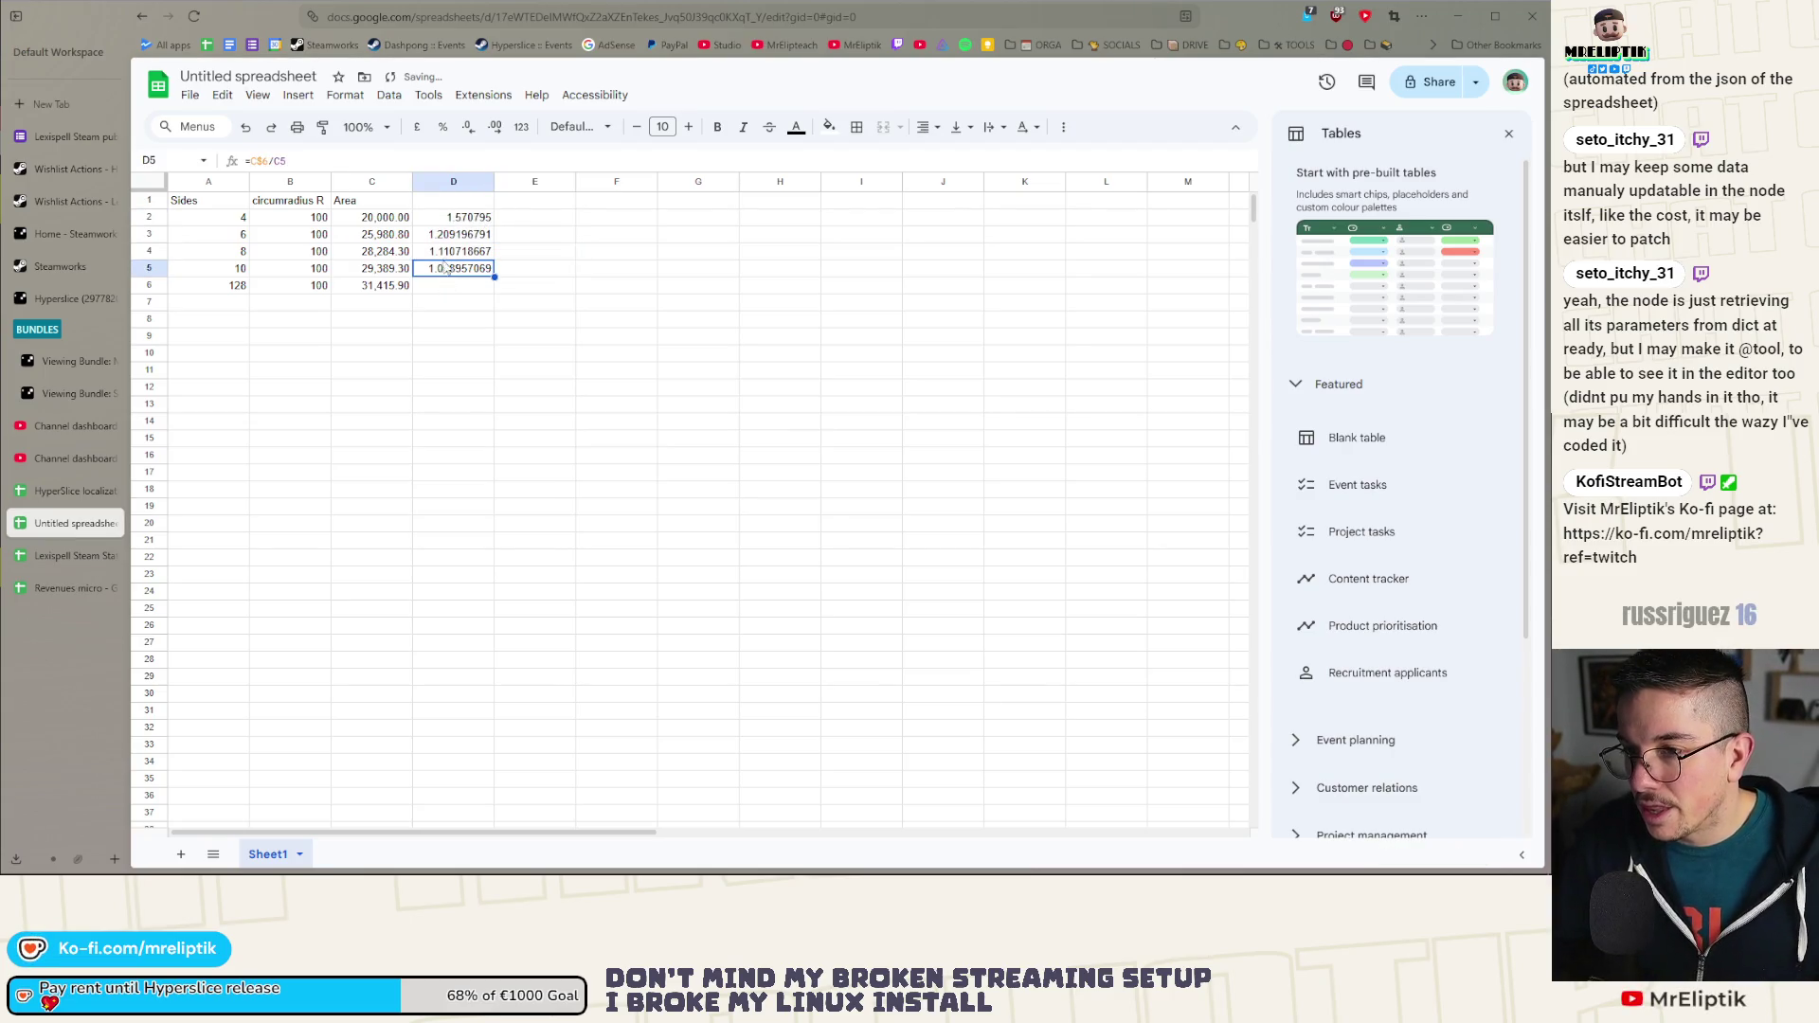
{"action": "left_click", "coordinate": [452, 252]}
{"action": "left_click", "coordinate": [456, 236]}
{"action": "left_click", "coordinate": [459, 221]}
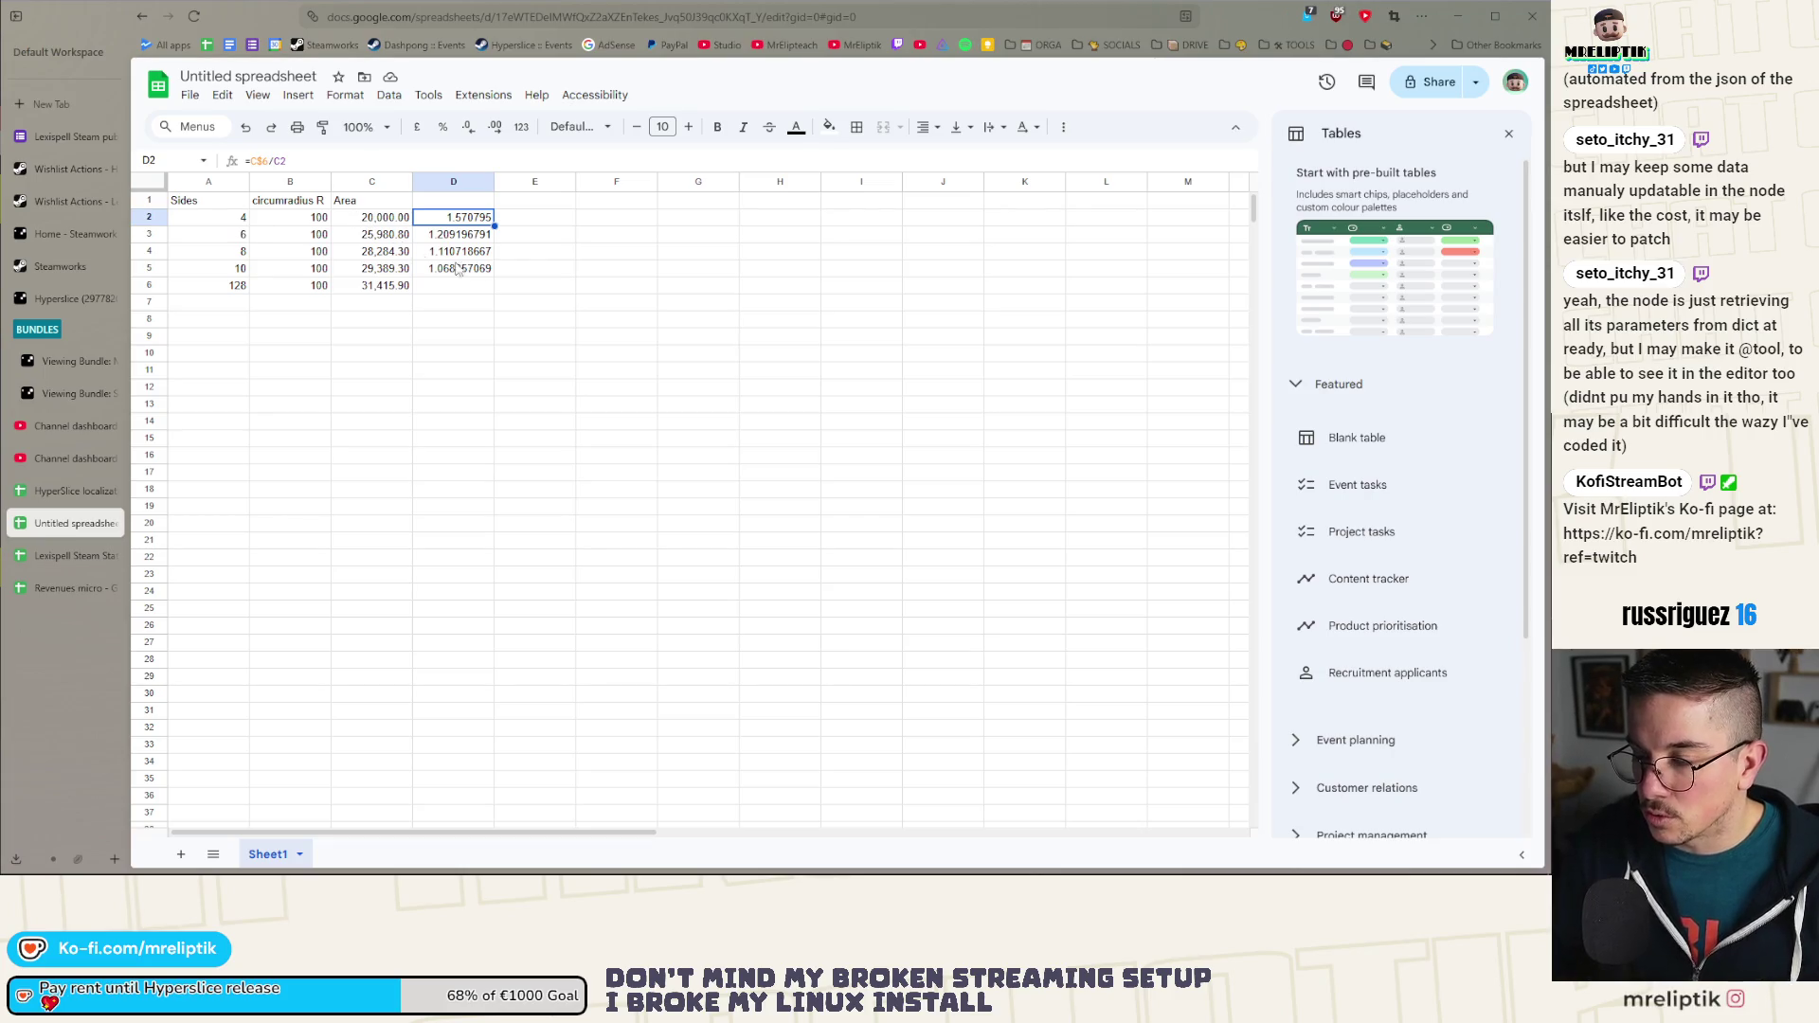
{"action": "left_click", "coordinate": [453, 270]}
{"action": "key", "text": "Up"}
{"action": "key", "text": "Up"}
{"action": "key", "text": "Up"}
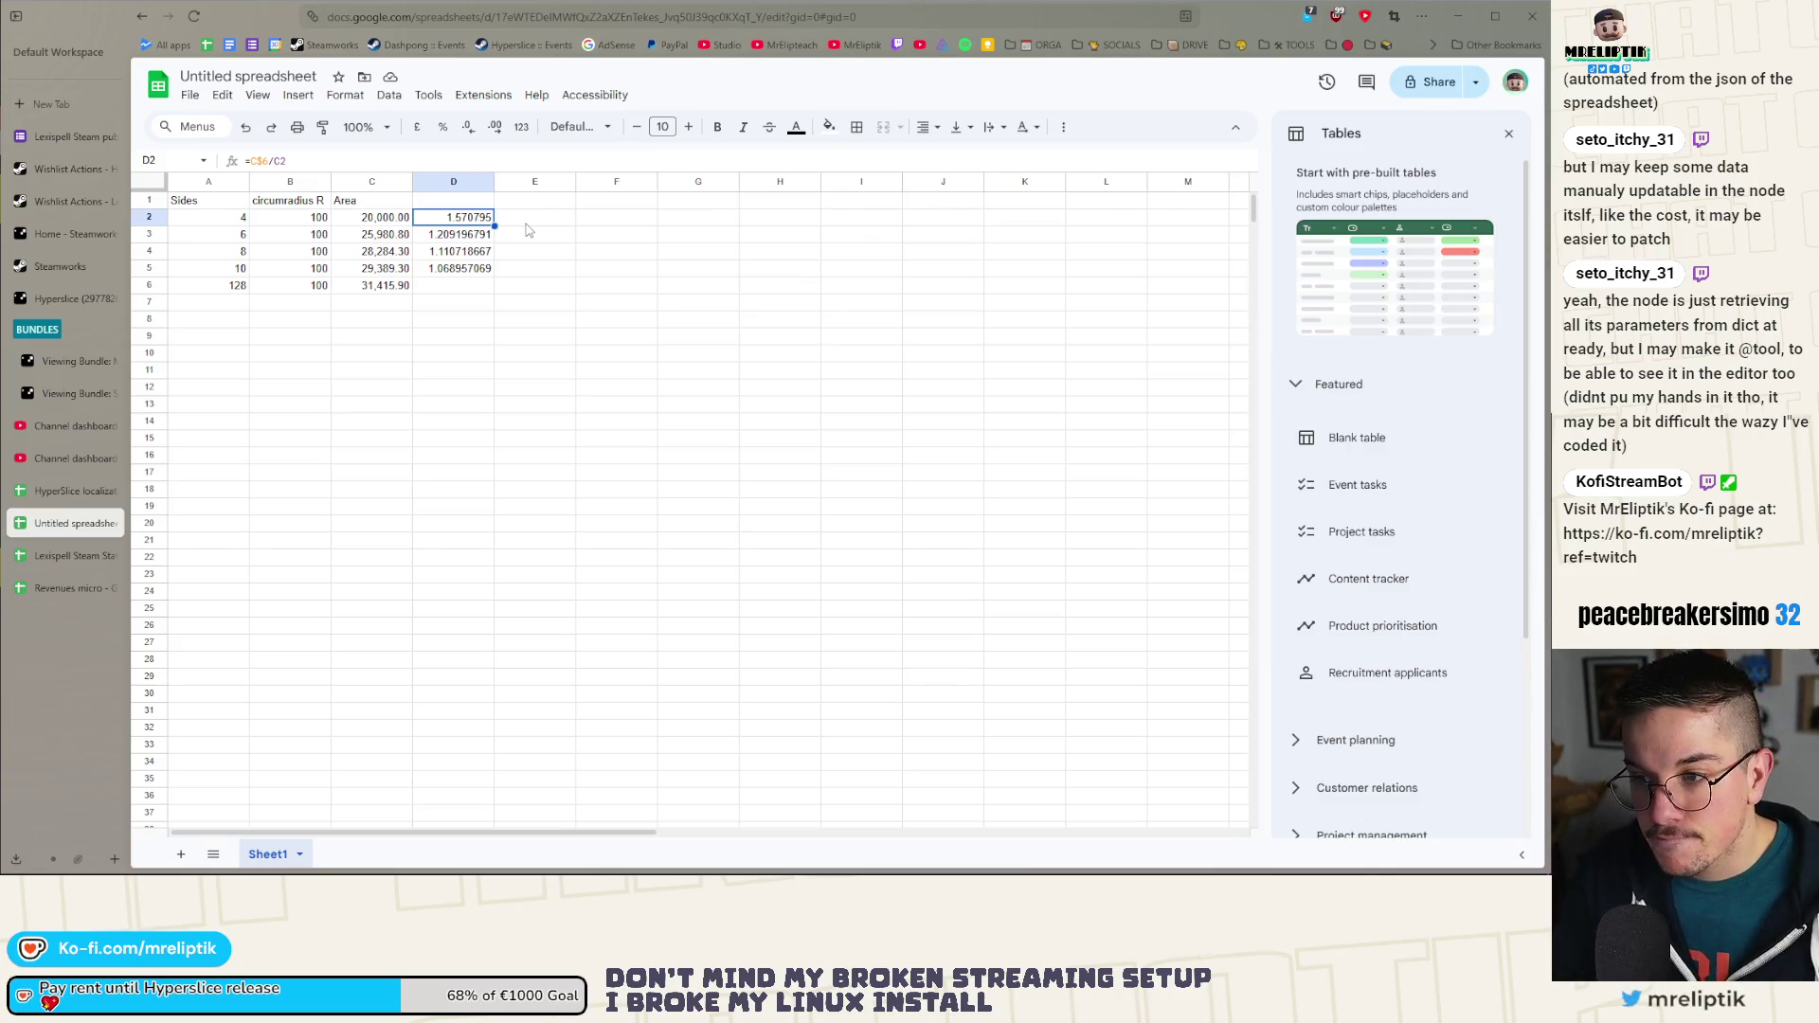
Step: Extend the anchored ratio formula down from D5 into D6 so it returns 1
{"action": "left_click", "coordinate": [457, 289]}
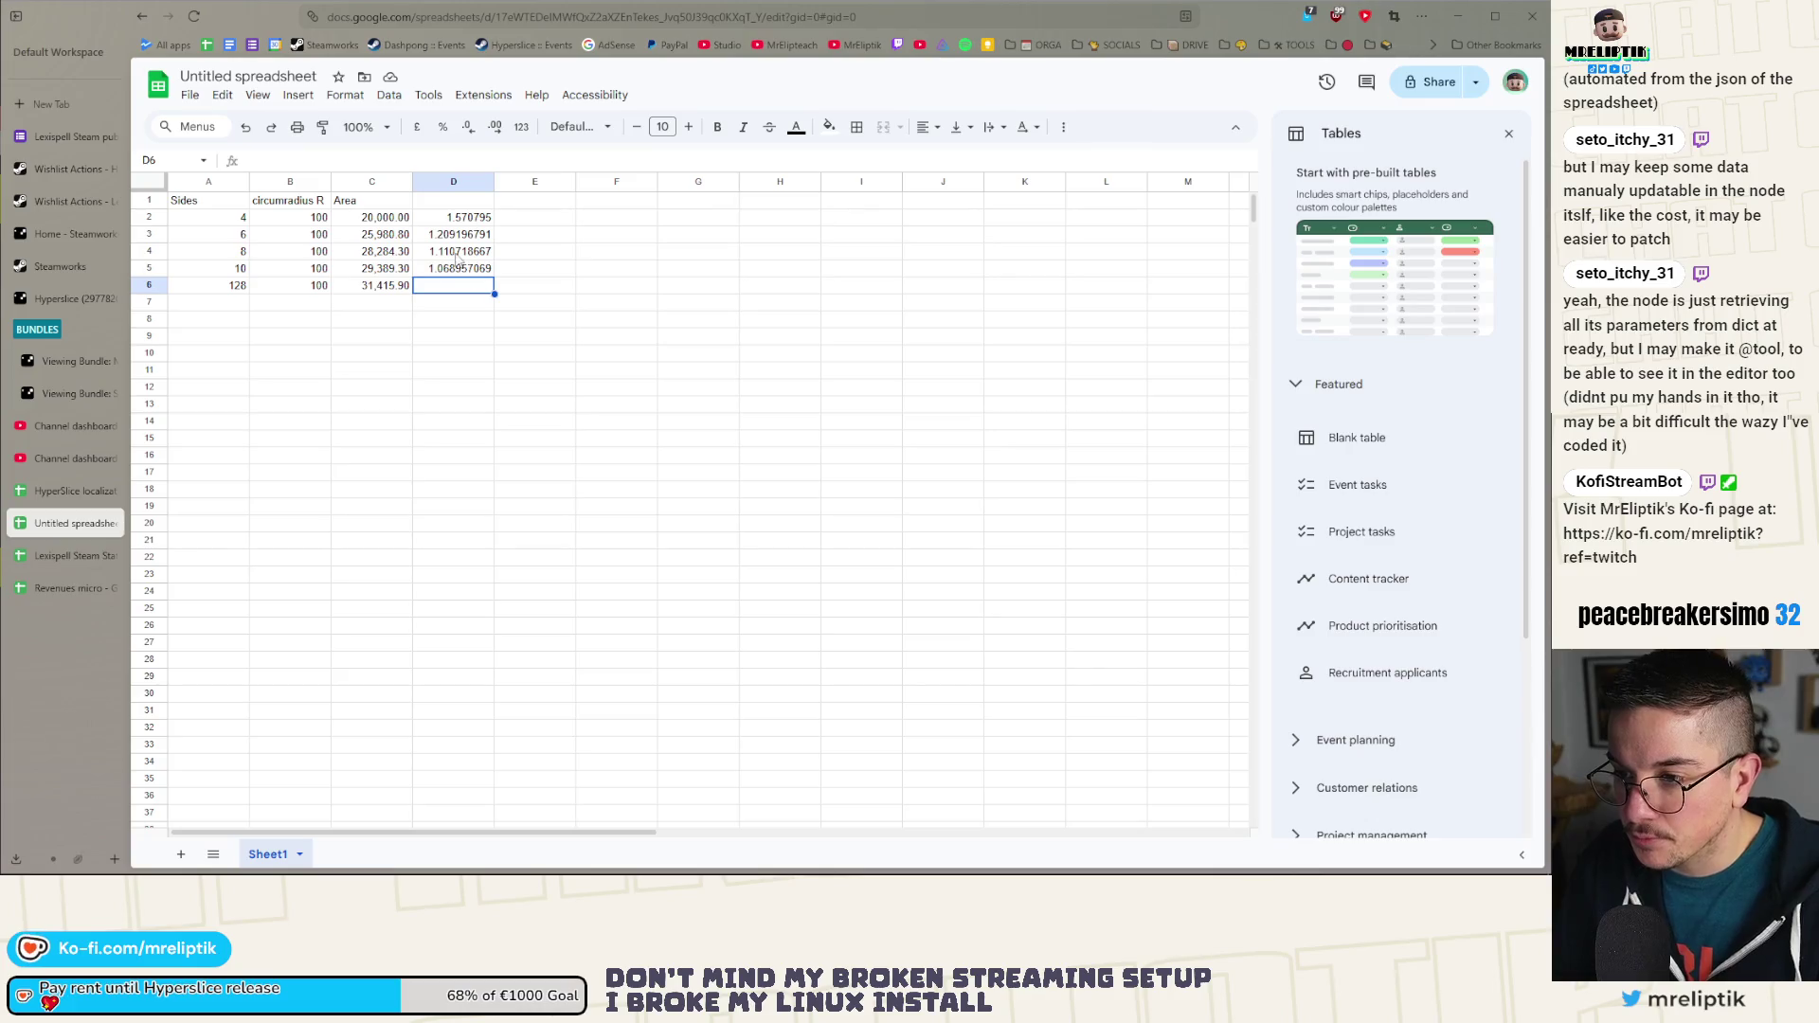
{"action": "left_click", "coordinate": [453, 273]}
{"action": "left_click_drag", "start_coordinate": [495, 286], "coordinate": [495, 290]}
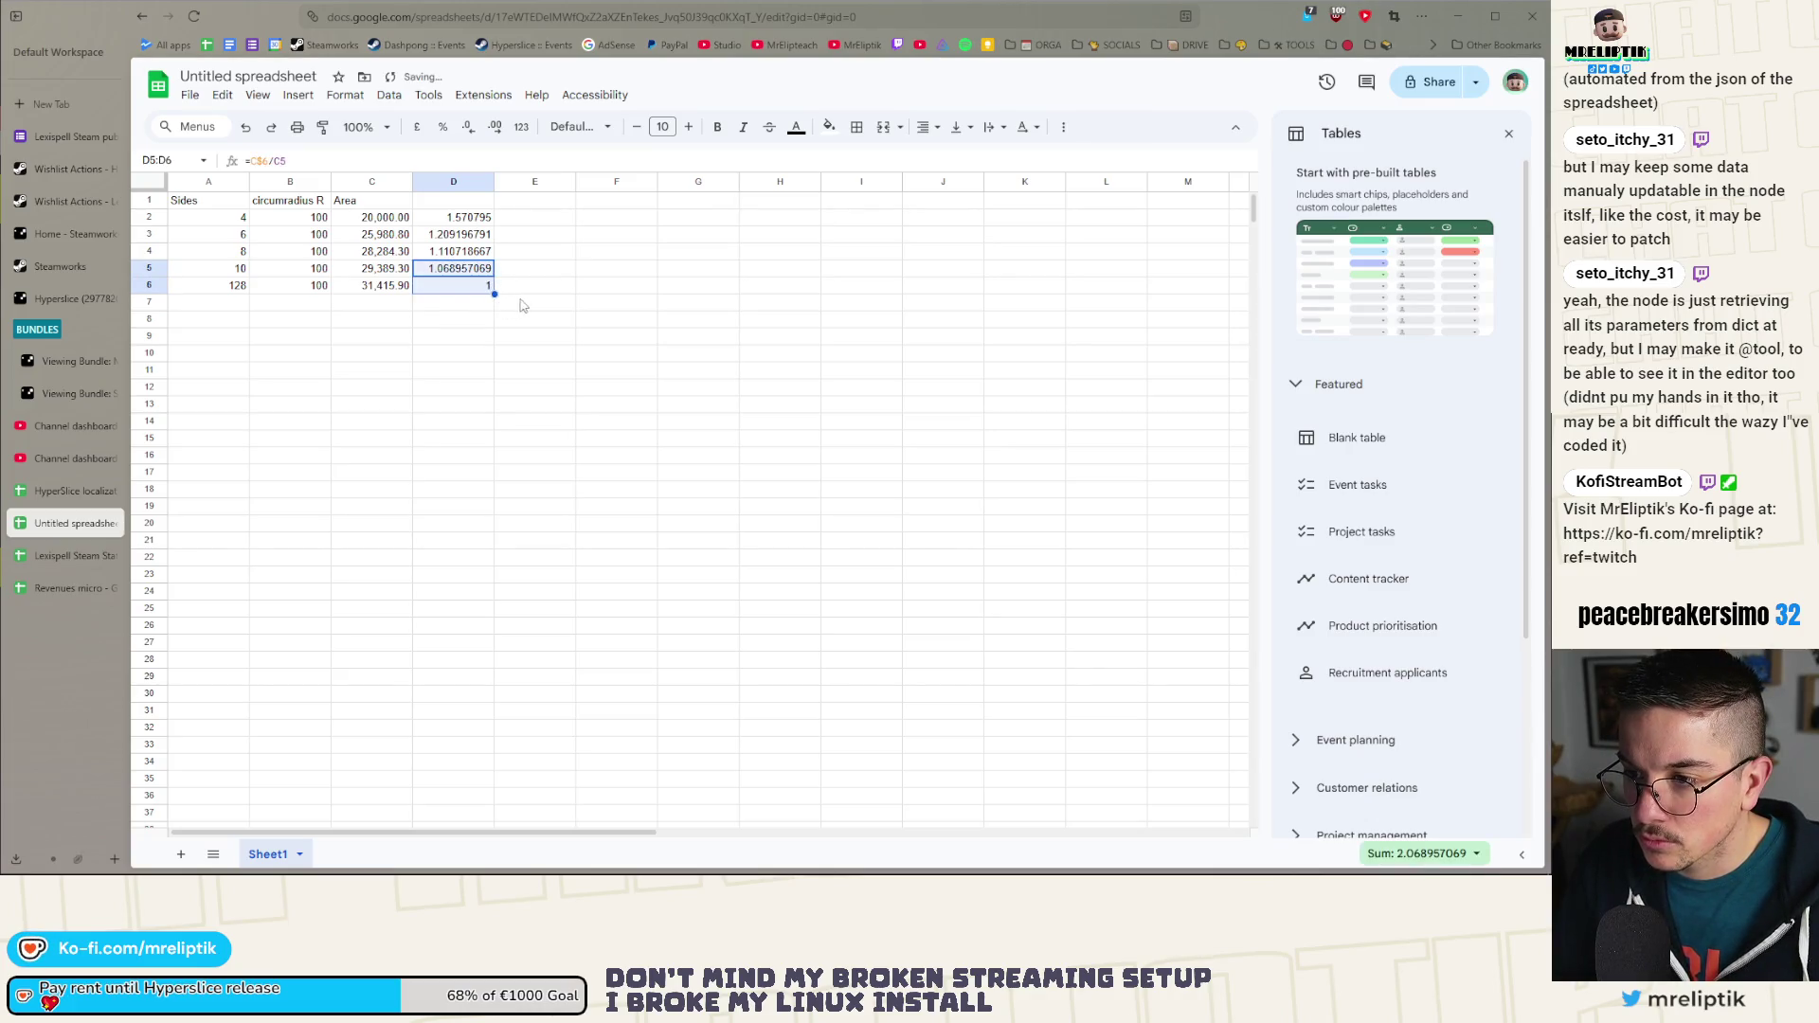
{"action": "left_click", "coordinate": [455, 295]}
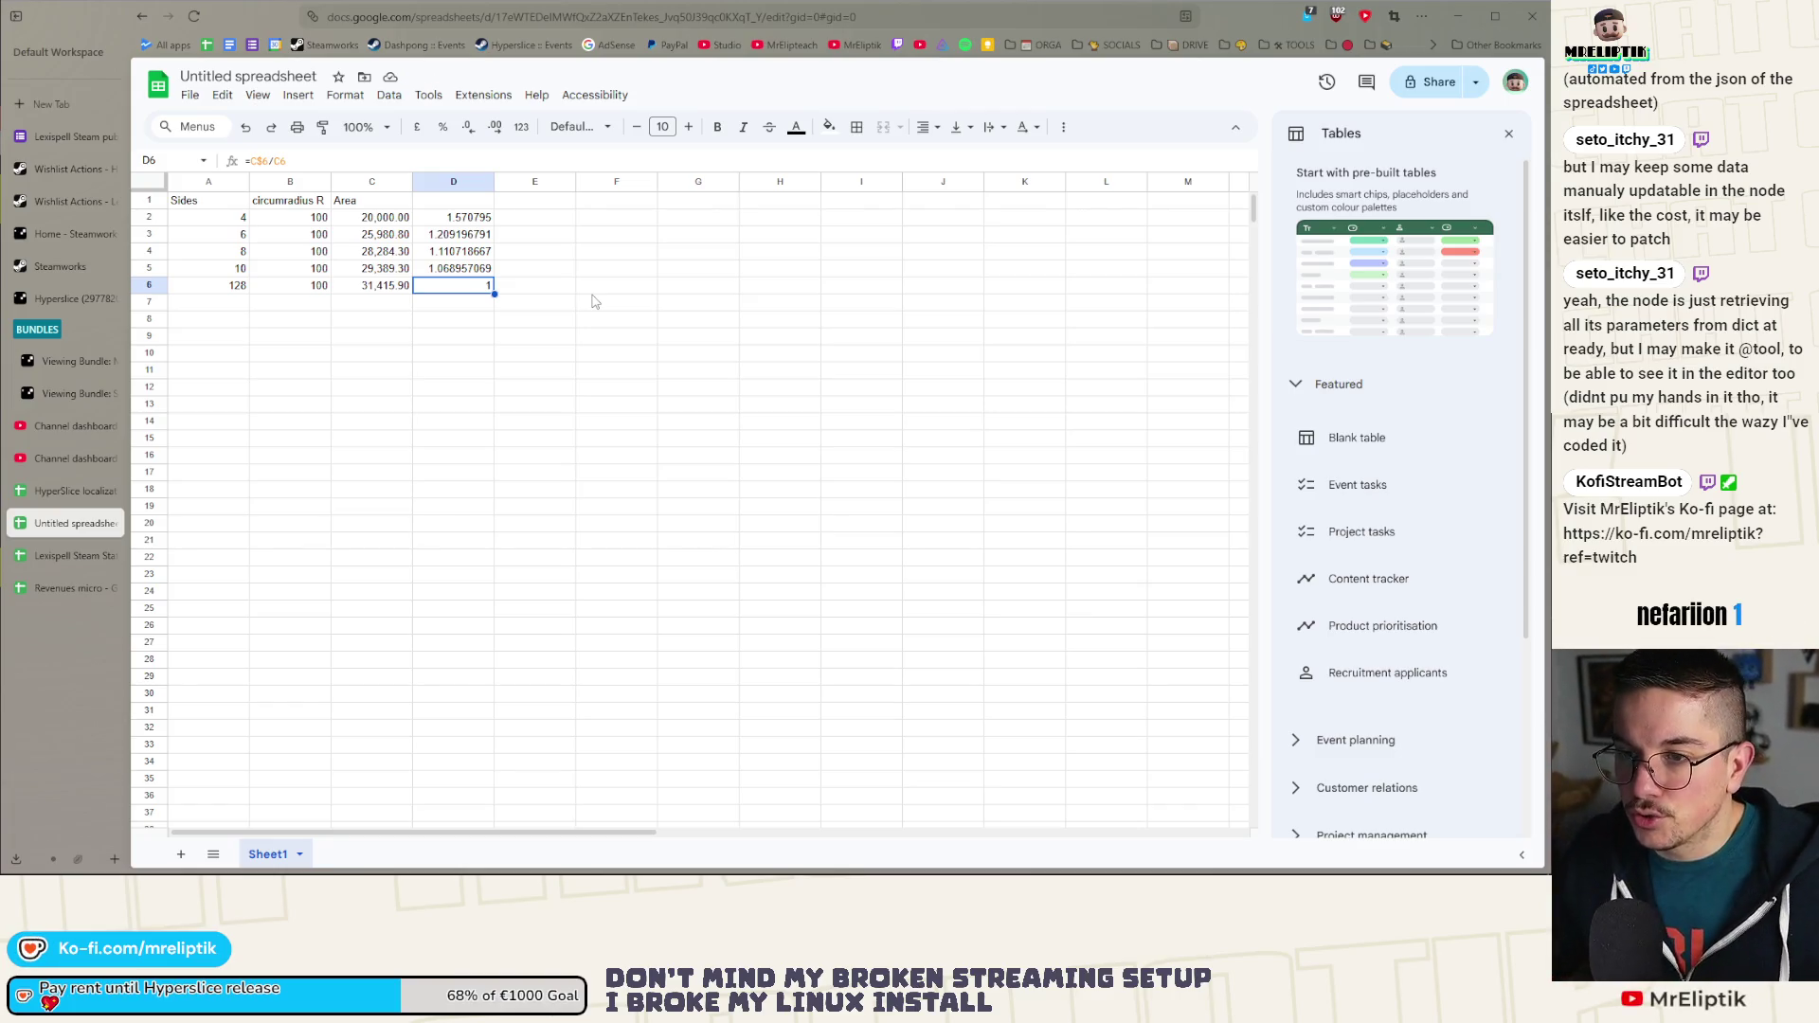
Step: Enter 'Multiplier' in D1 and make header row A1:D1 bold and centred
{"action": "left_click", "coordinate": [455, 203]}
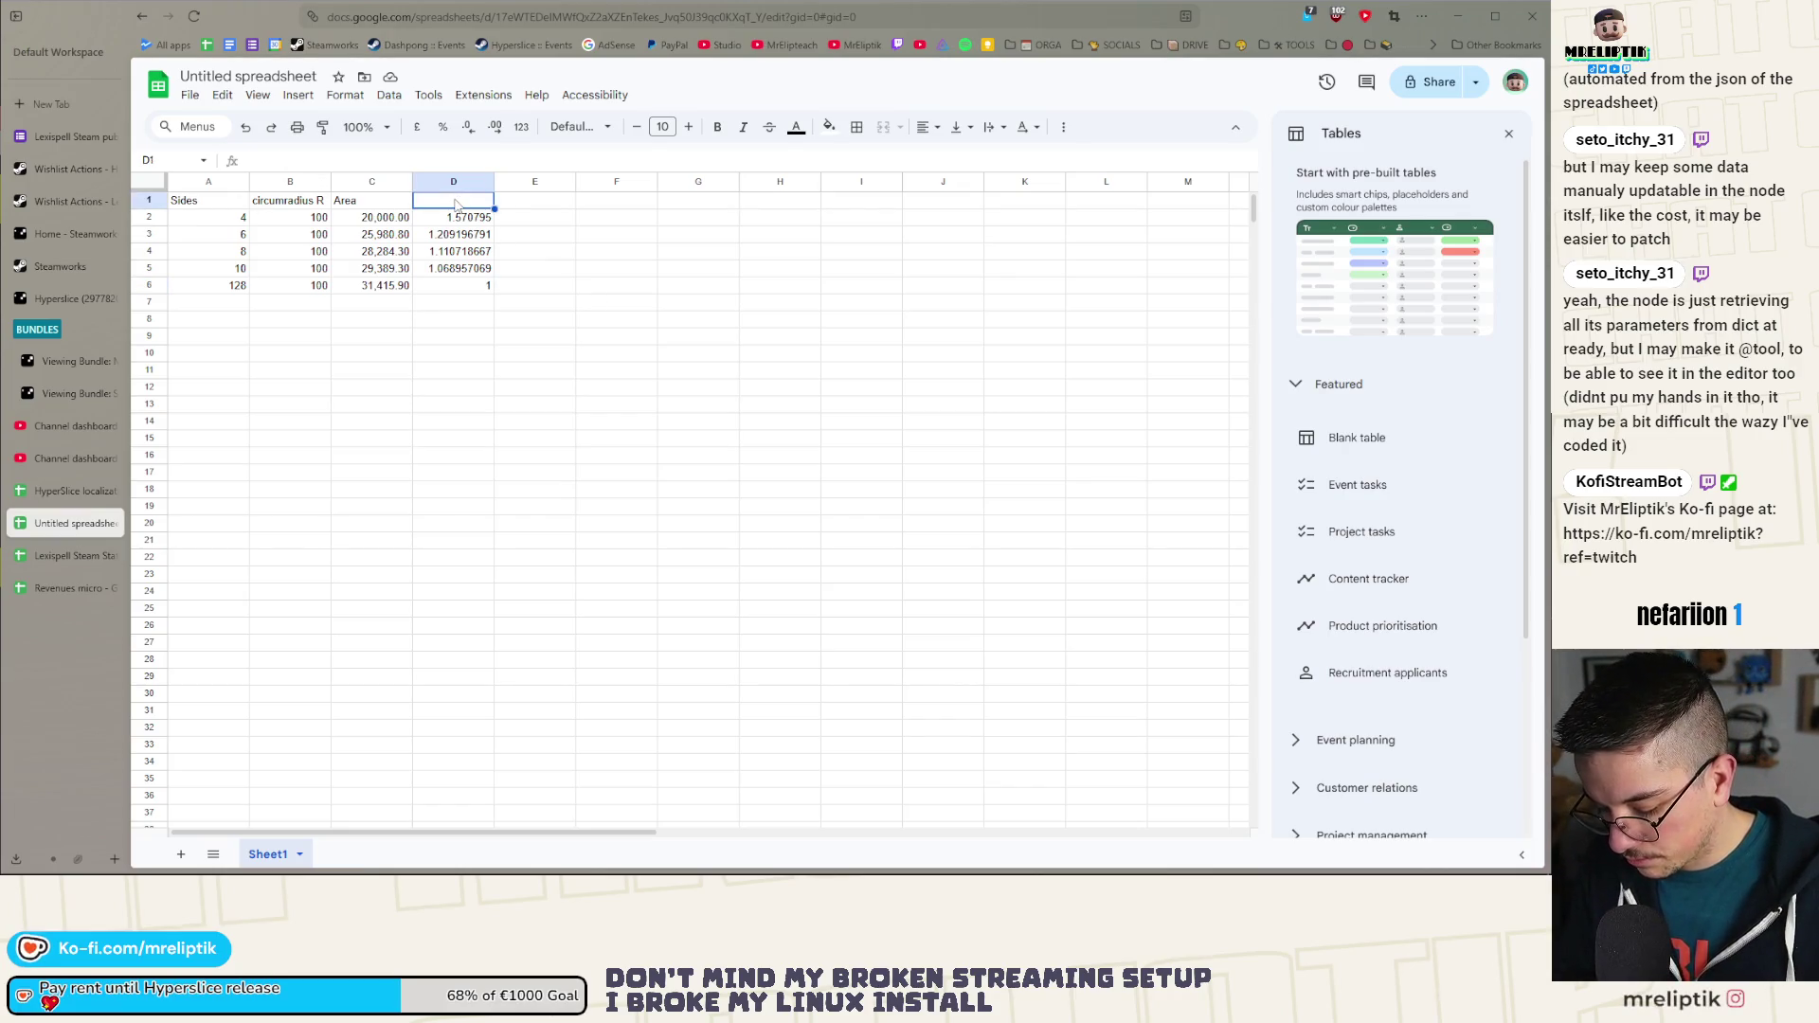
{"action": "type", "text": "M"}
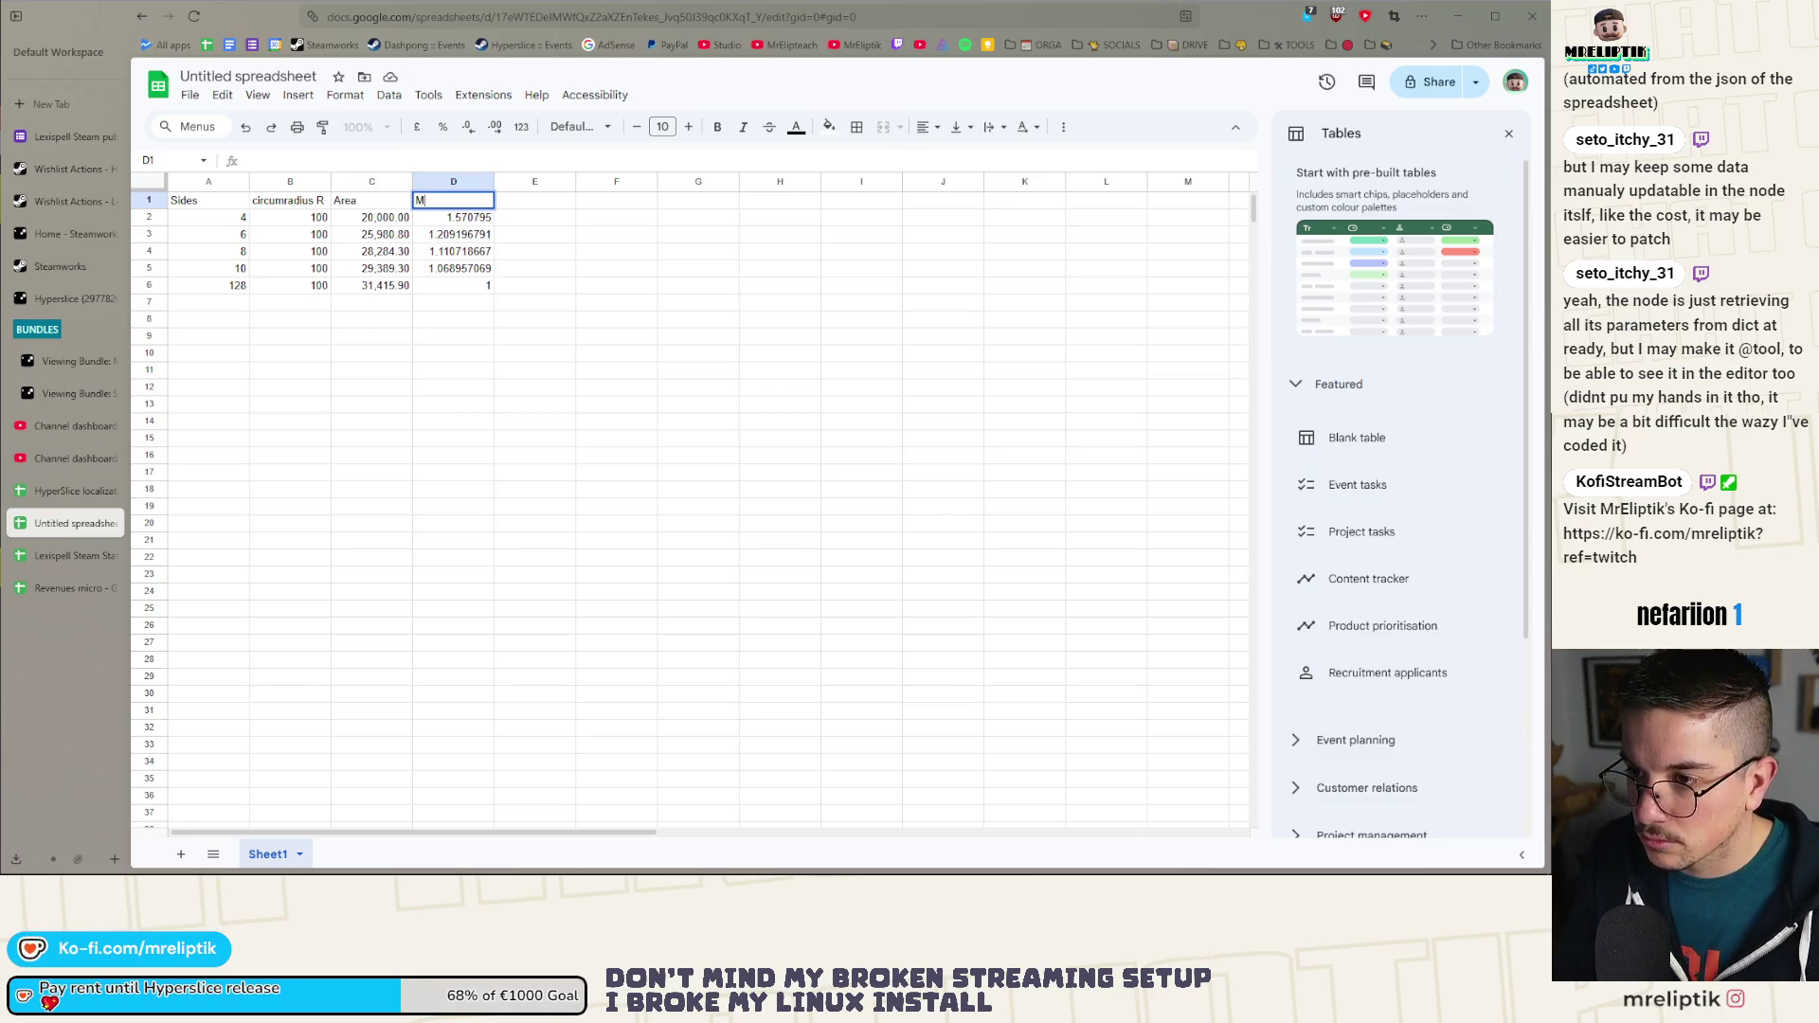
{"action": "type", "text": "ultiplier"}
{"action": "key", "text": "Return"}
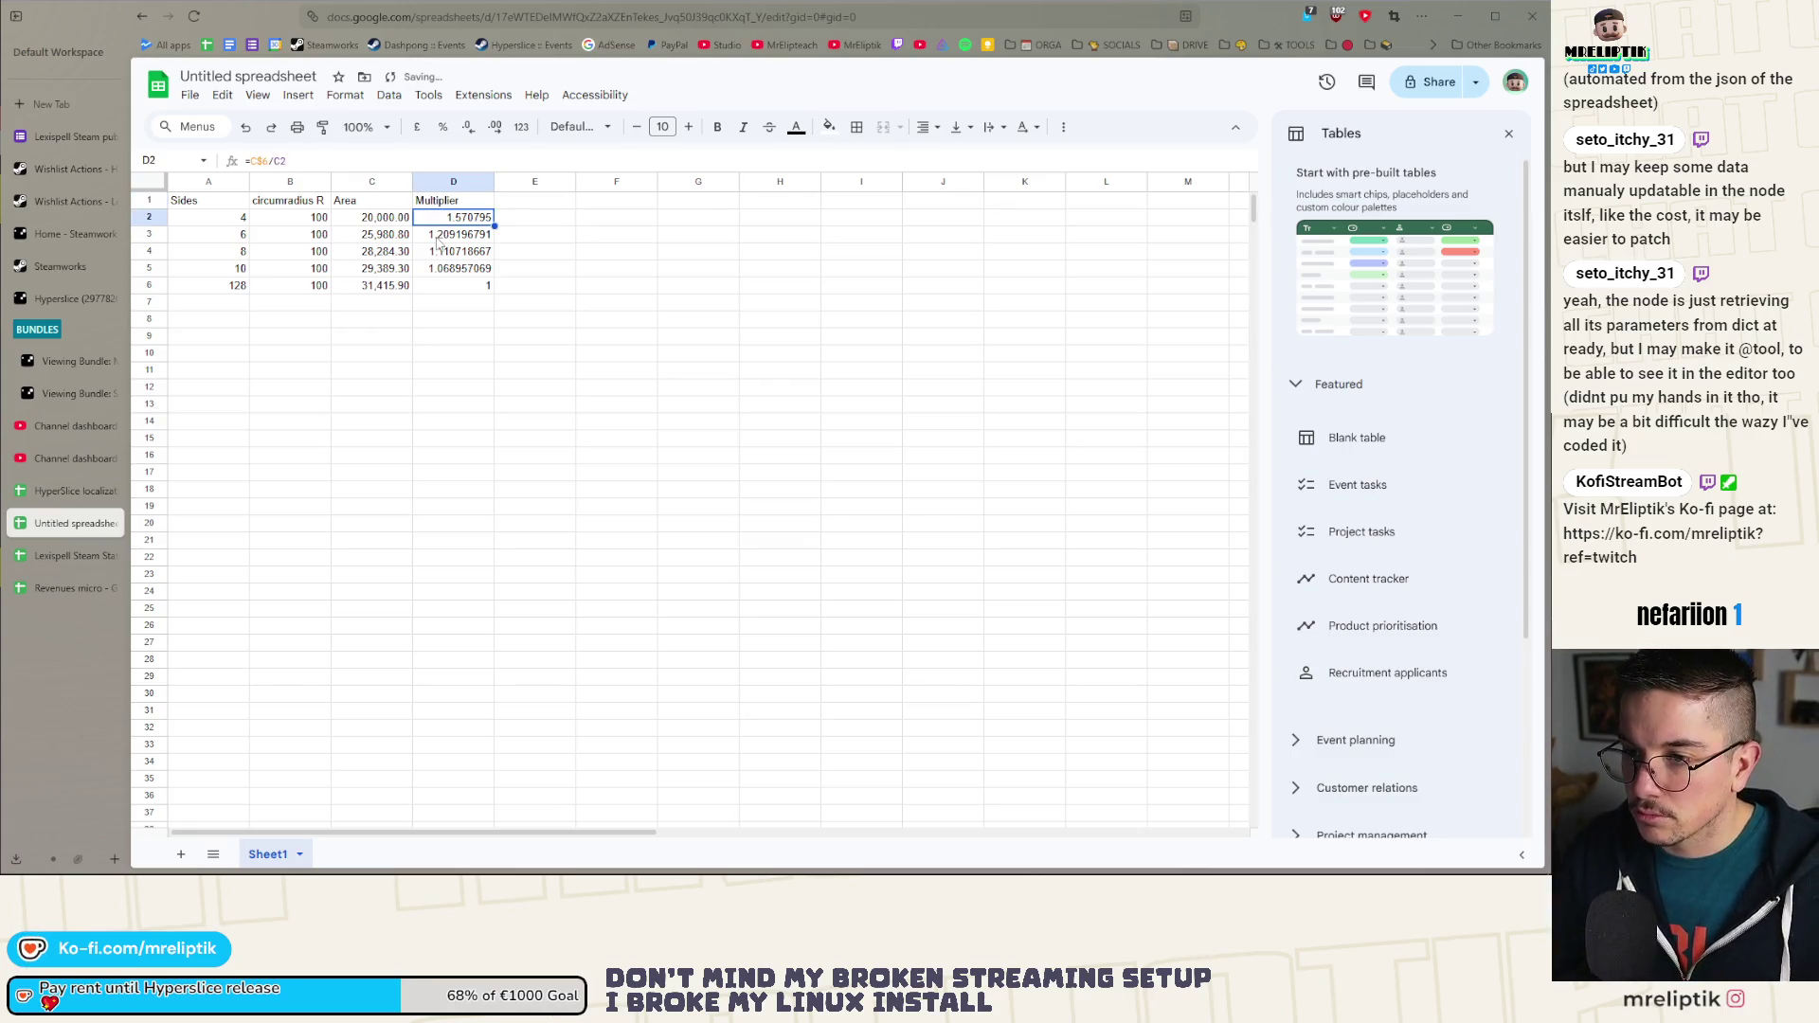
{"action": "left_click", "coordinate": [424, 205]}
{"action": "key", "text": "shift+Left"}
{"action": "key", "text": "shift+Left"}
{"action": "key", "text": "shift+Left"}
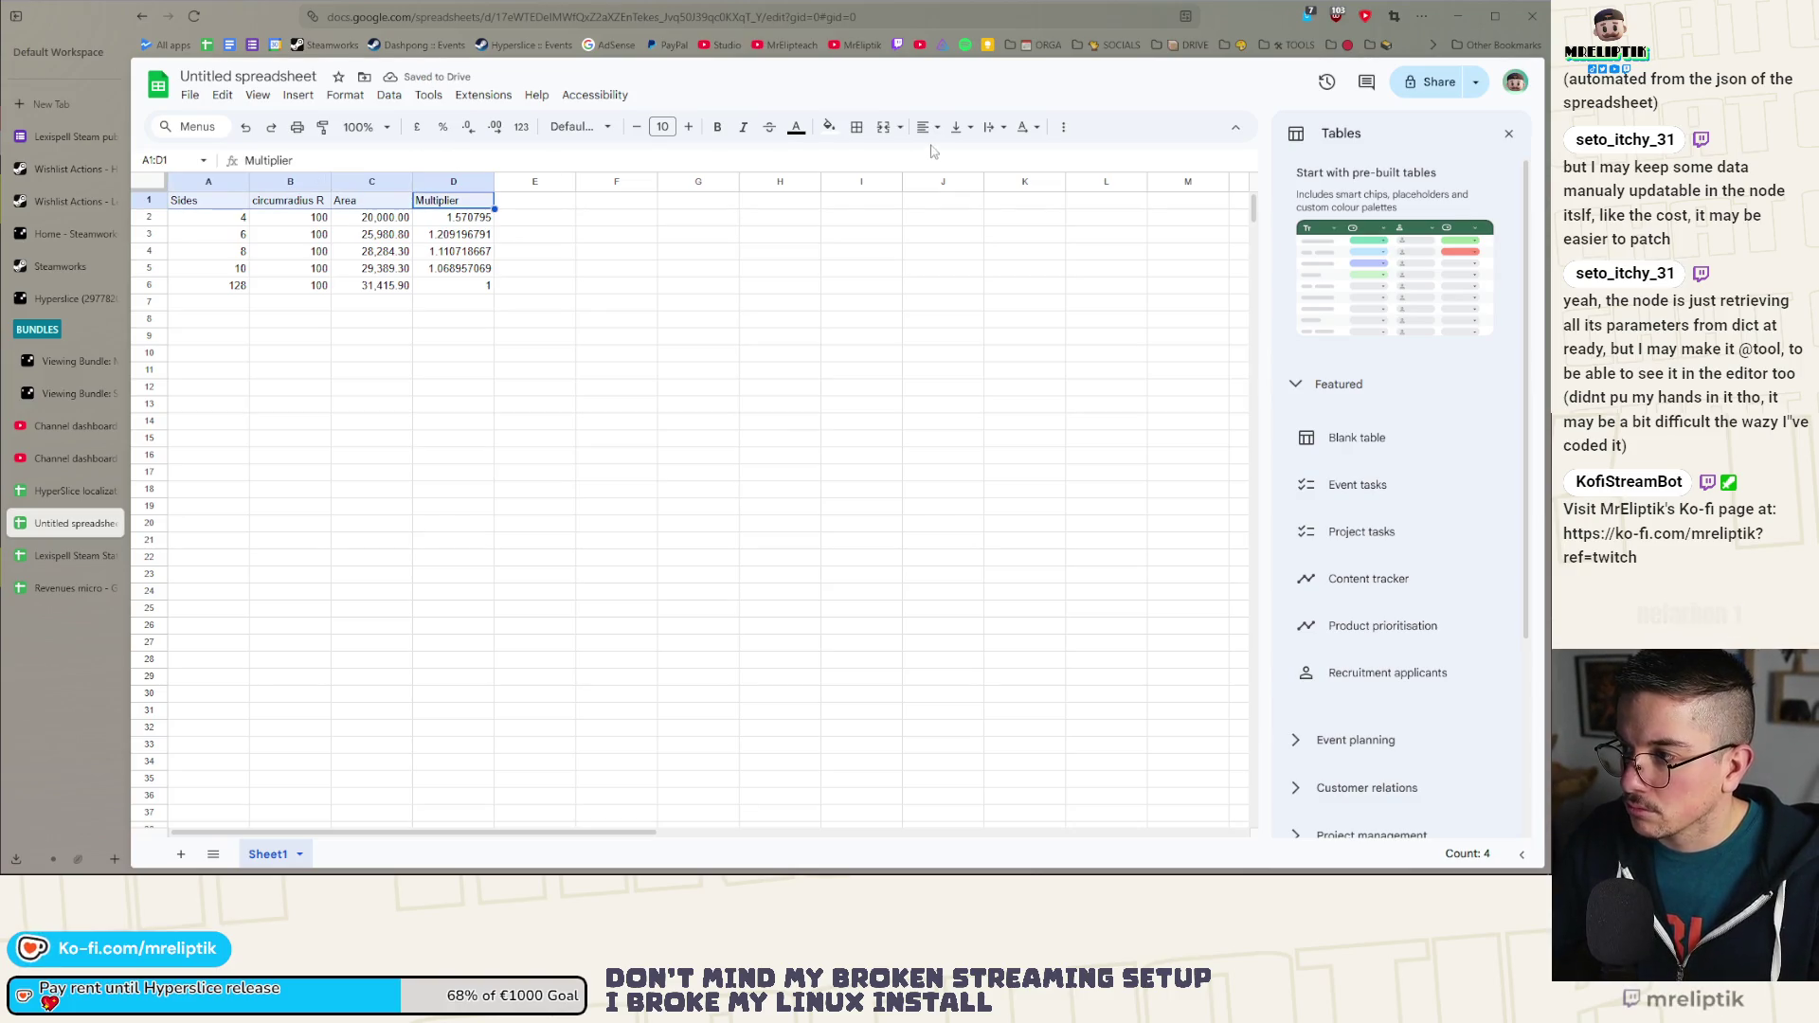
{"action": "left_click", "coordinate": [927, 126]}
{"action": "left_click", "coordinate": [955, 170]}
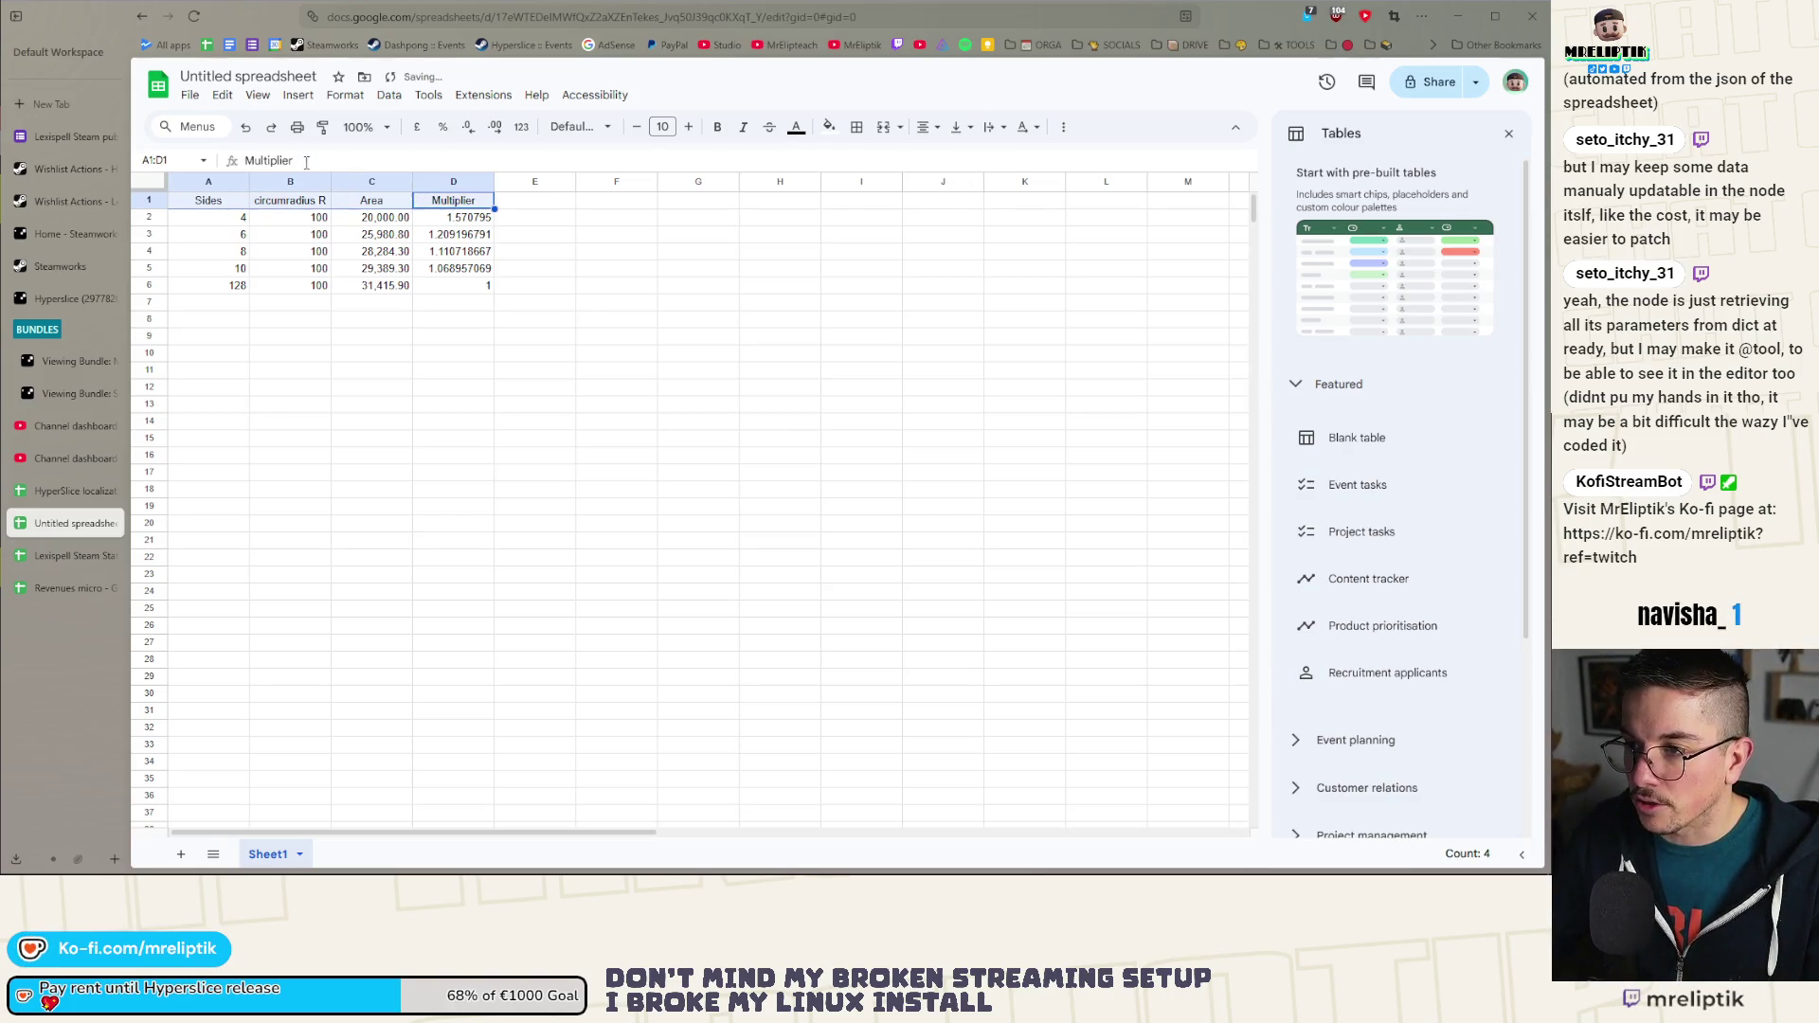
{"action": "left_click", "coordinate": [718, 127]}
{"action": "left_click", "coordinate": [534, 268]}
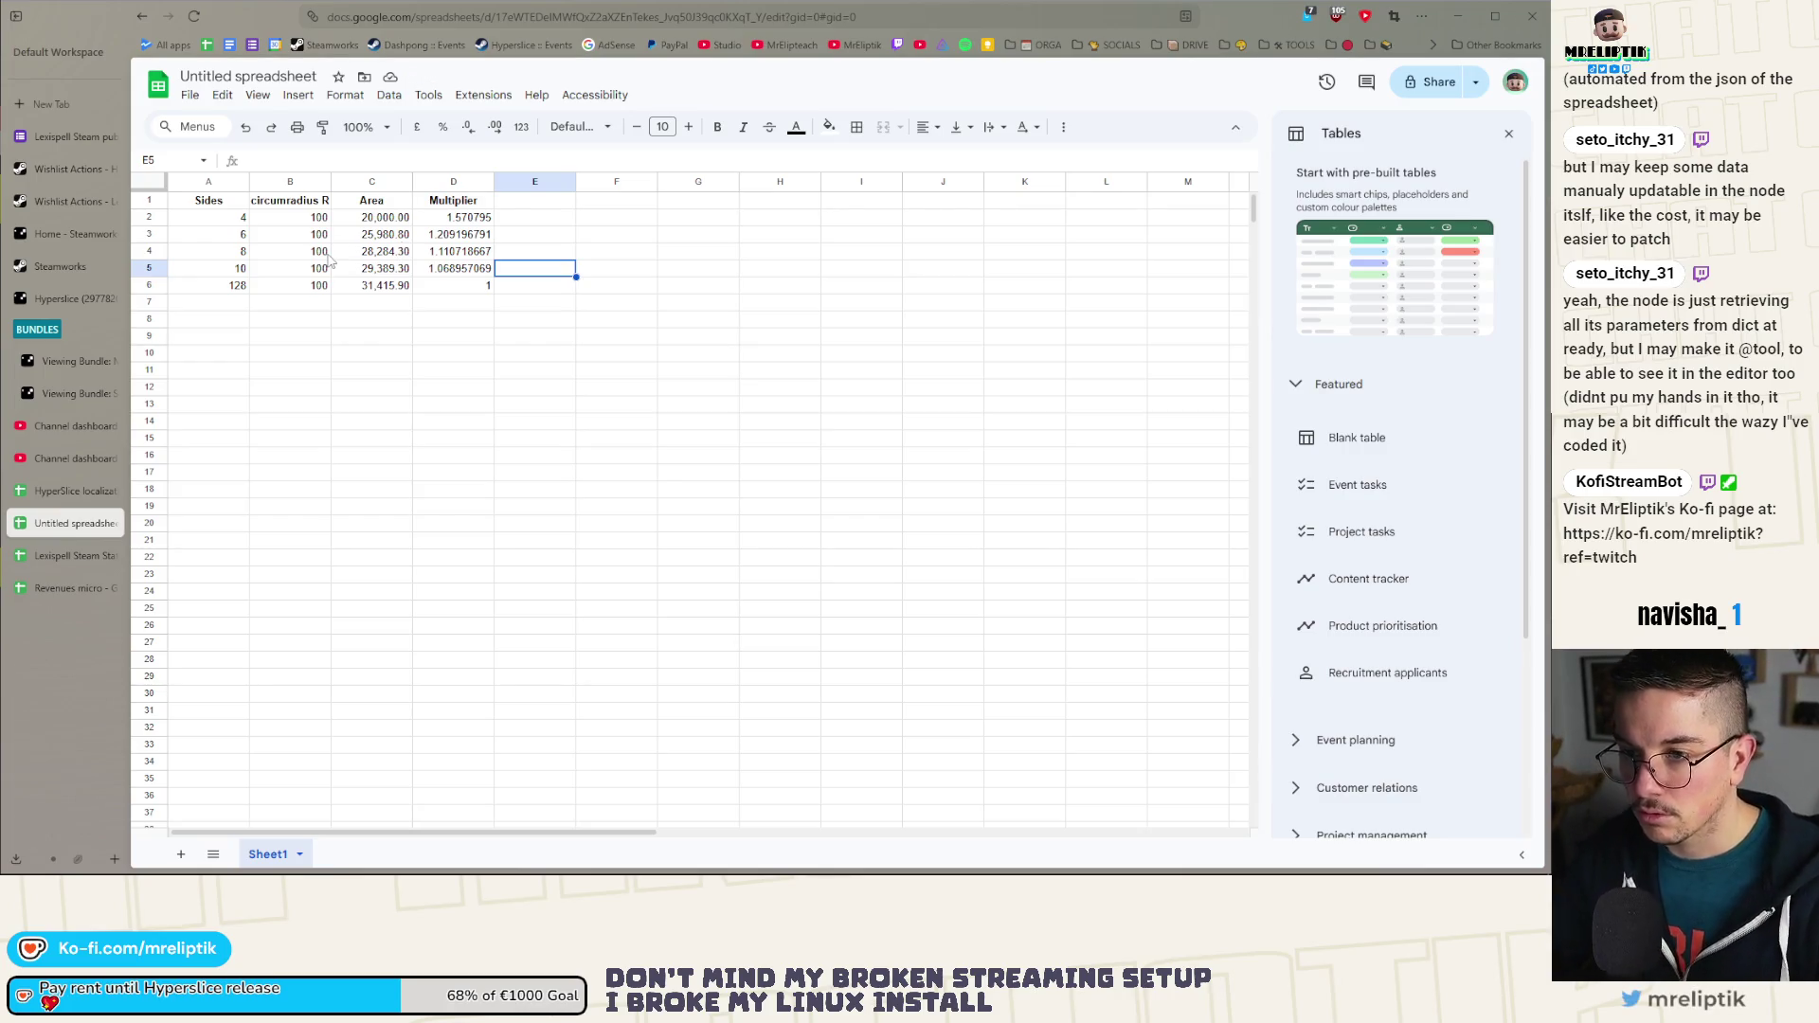
{"action": "left_click", "coordinate": [458, 224]}
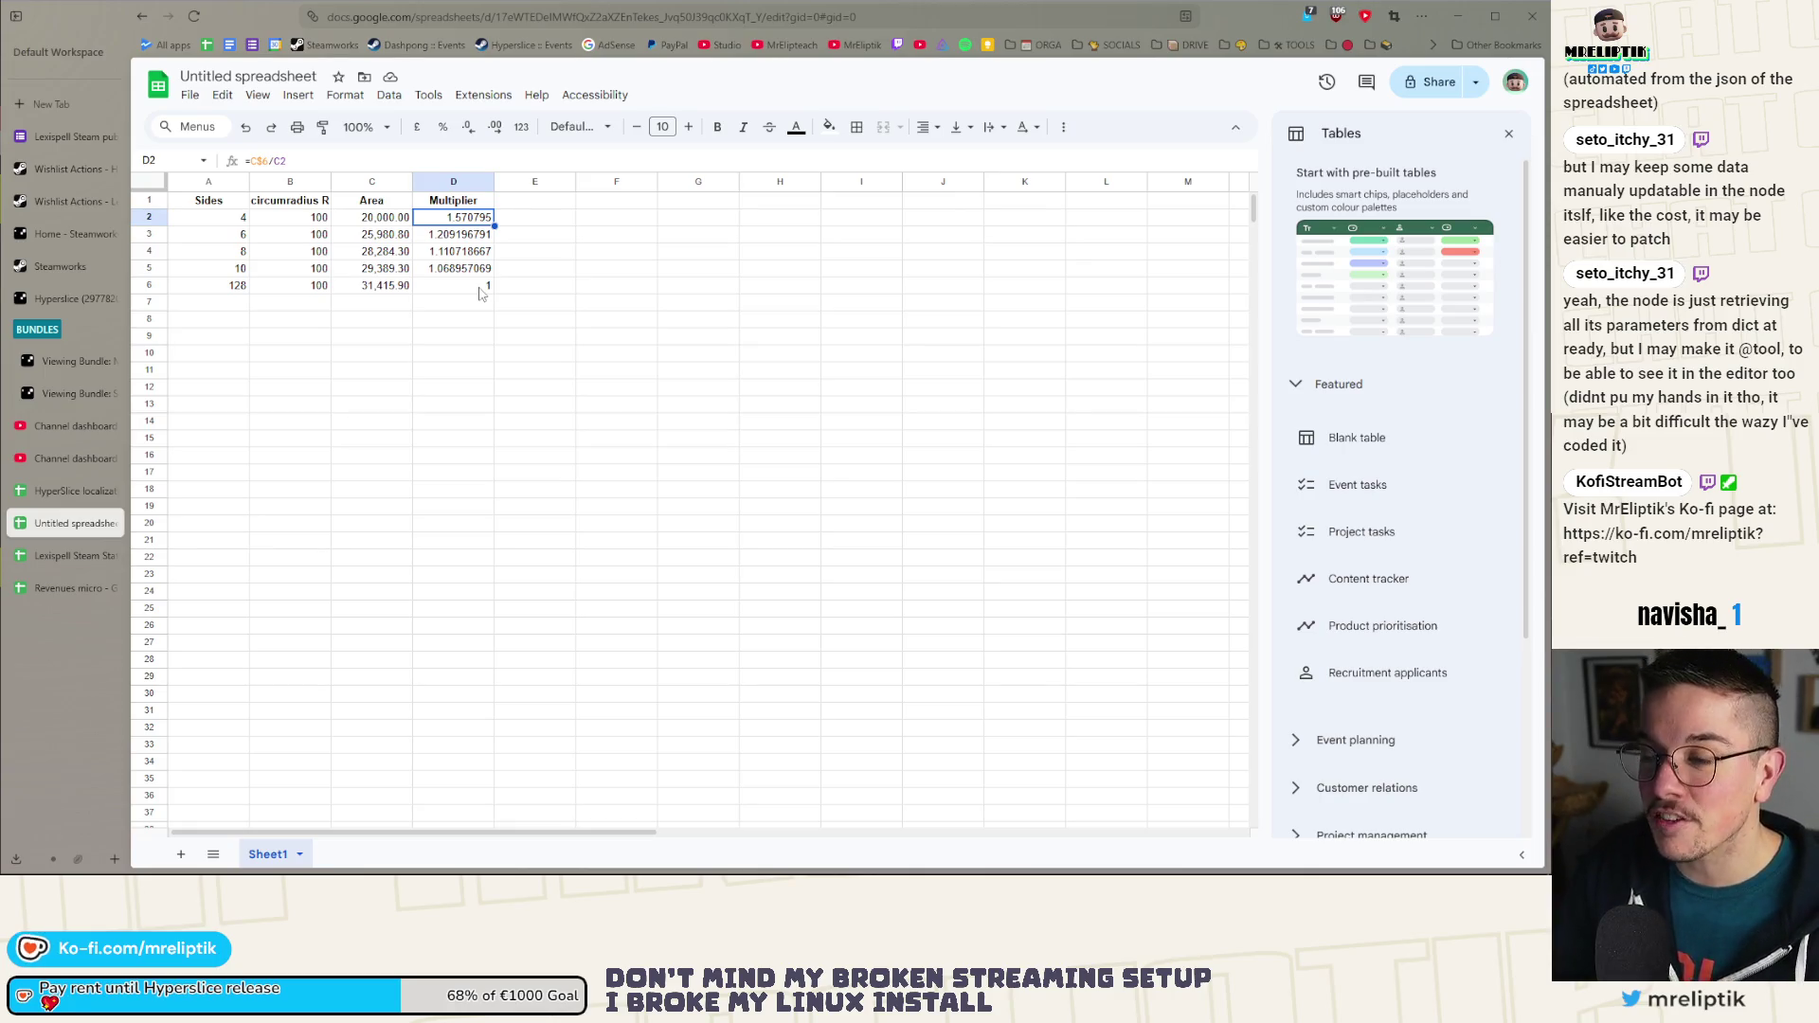
Step: Rename the spreadsheet to 'Hyperslice arena shape multiplier'
{"action": "left_click", "coordinate": [249, 74]}
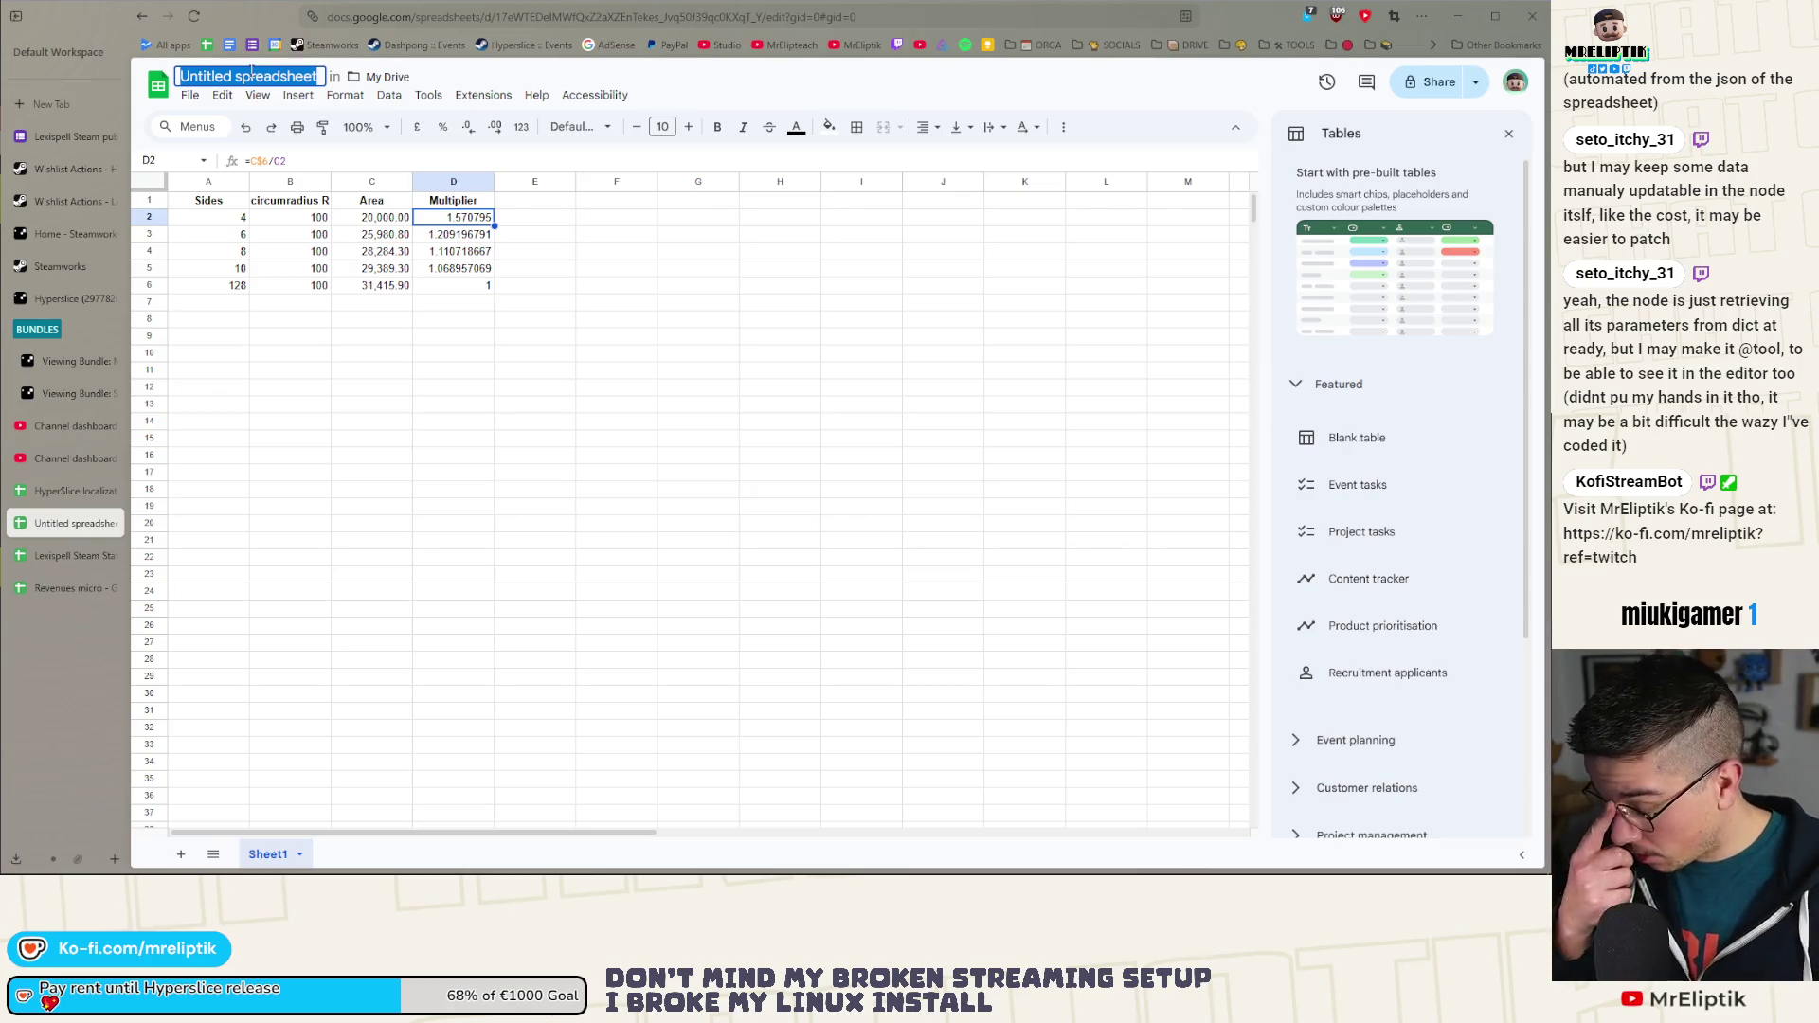
{"action": "type", "text": "Hy"}
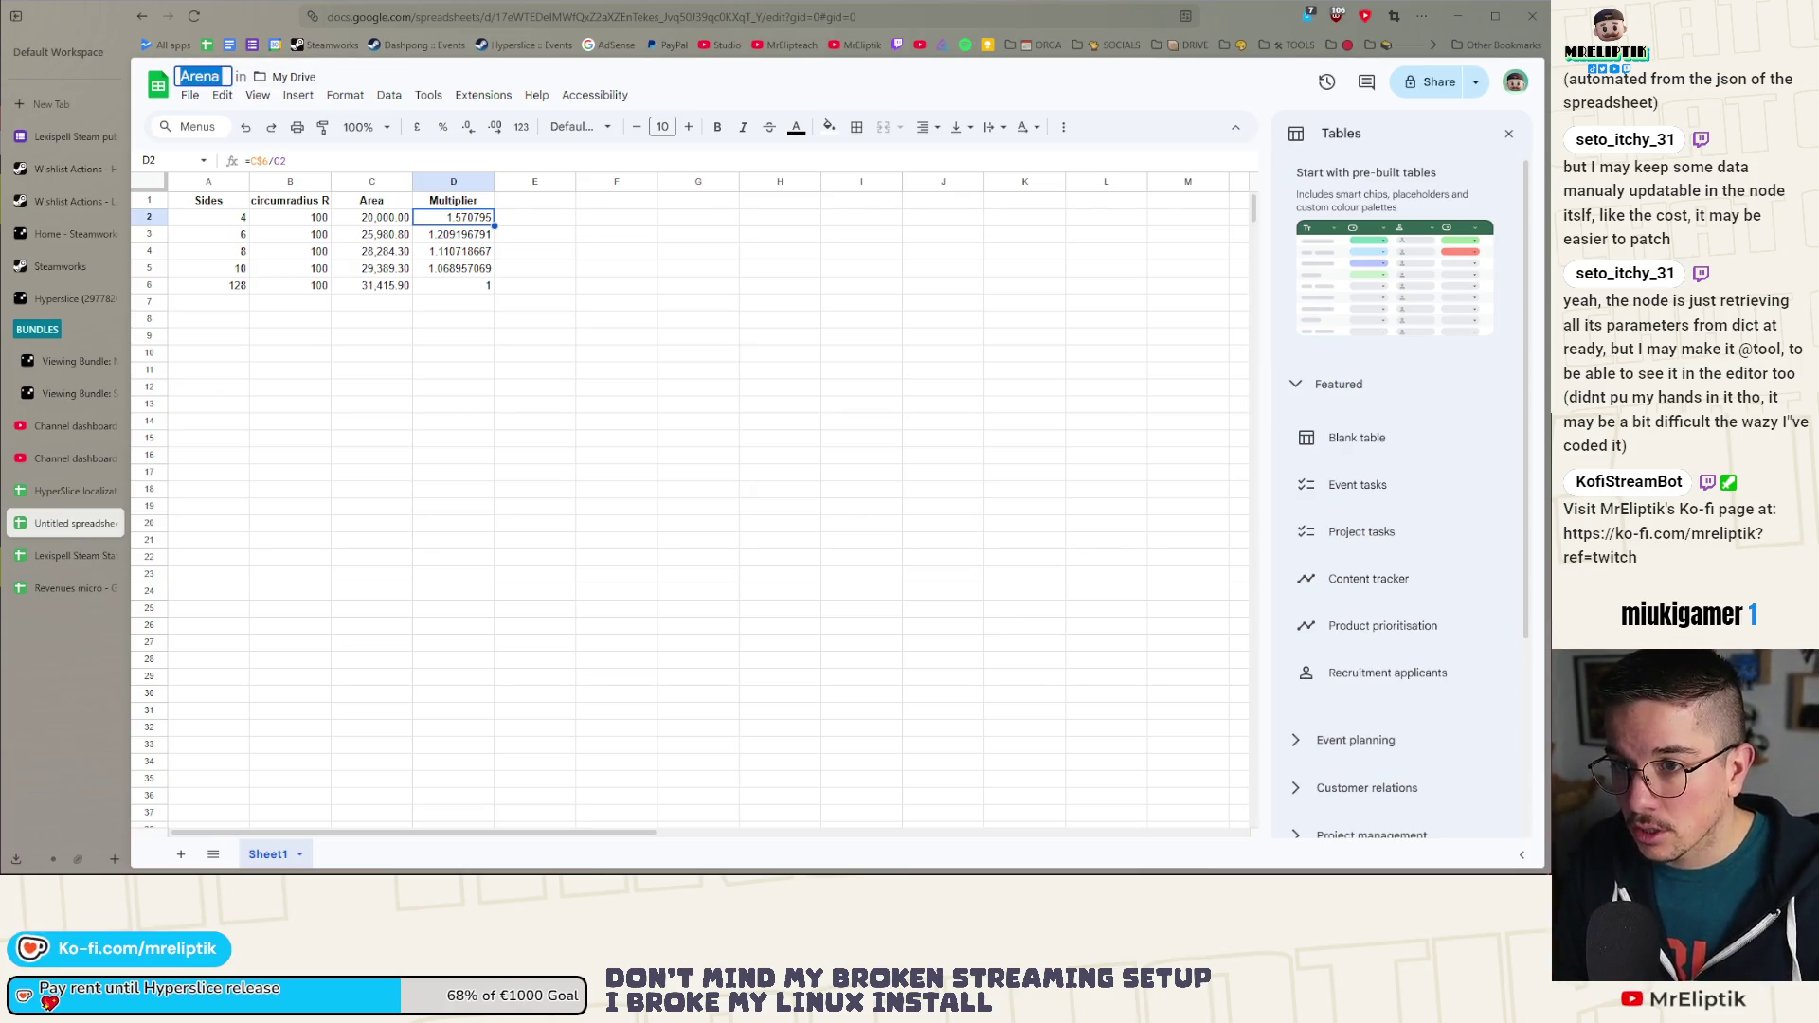
{"action": "type", "text": "perslice arena"}
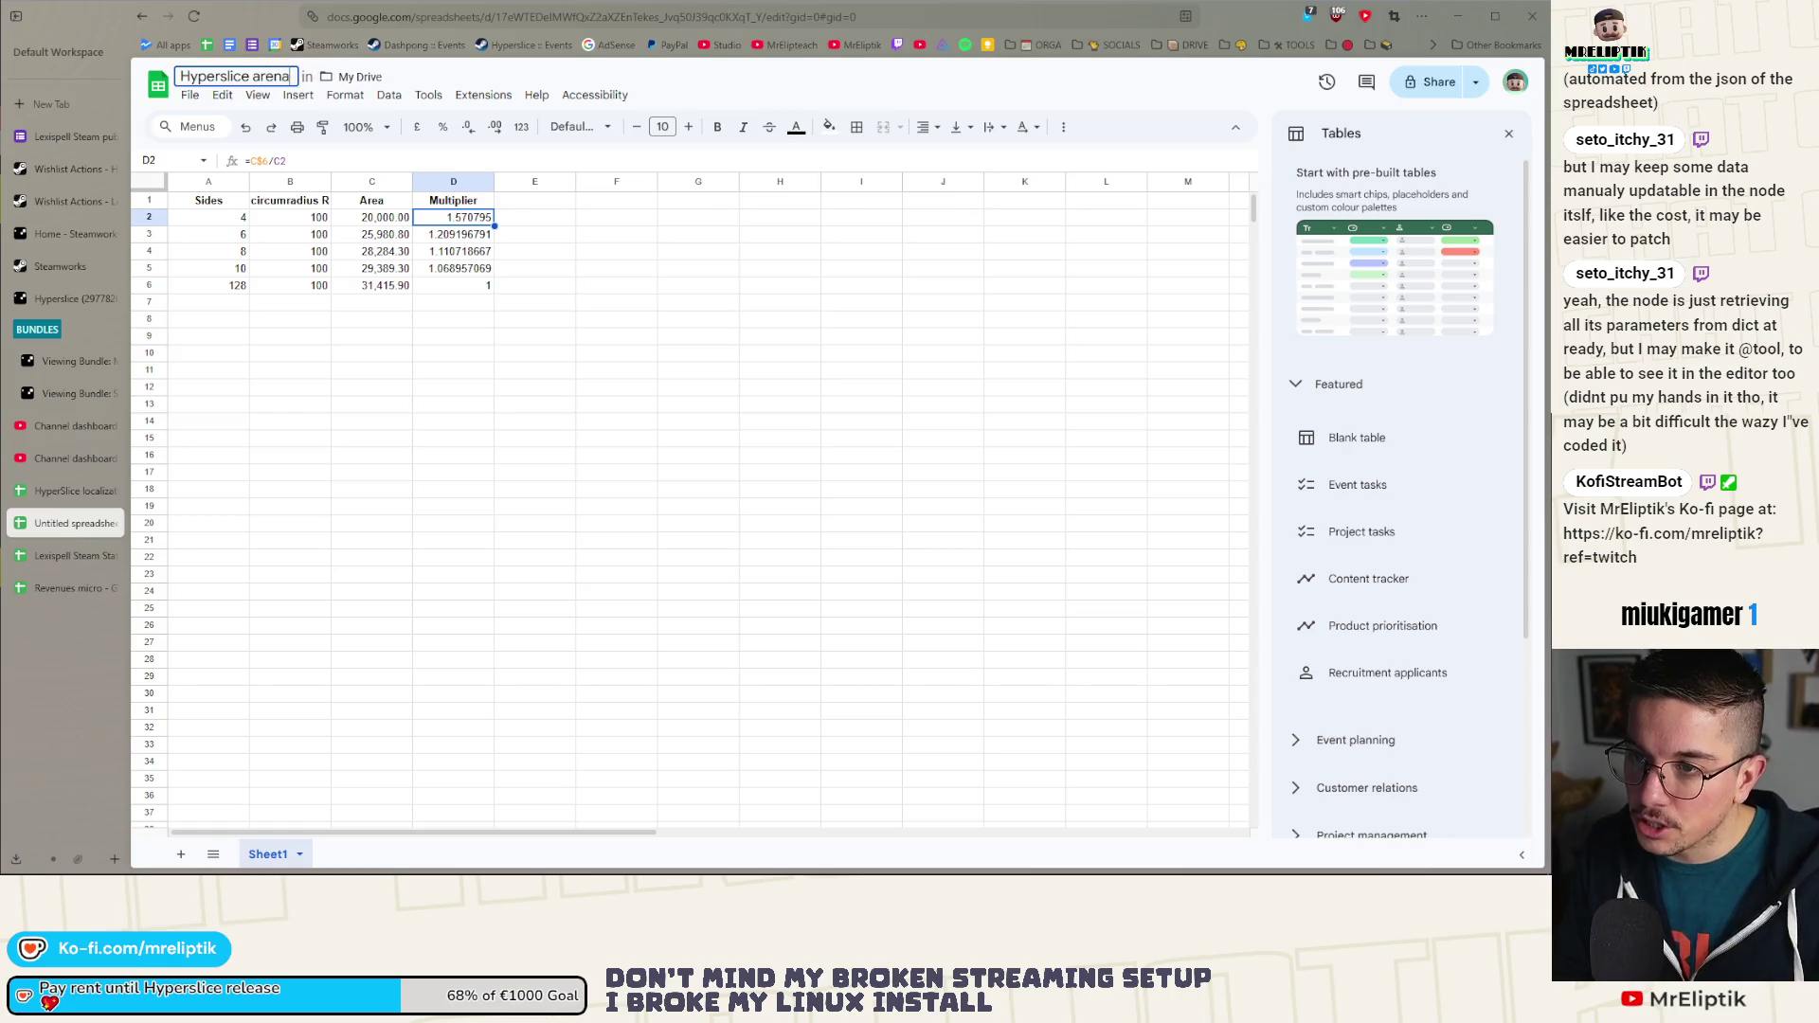
{"action": "type", "text": " shape multiplier"}
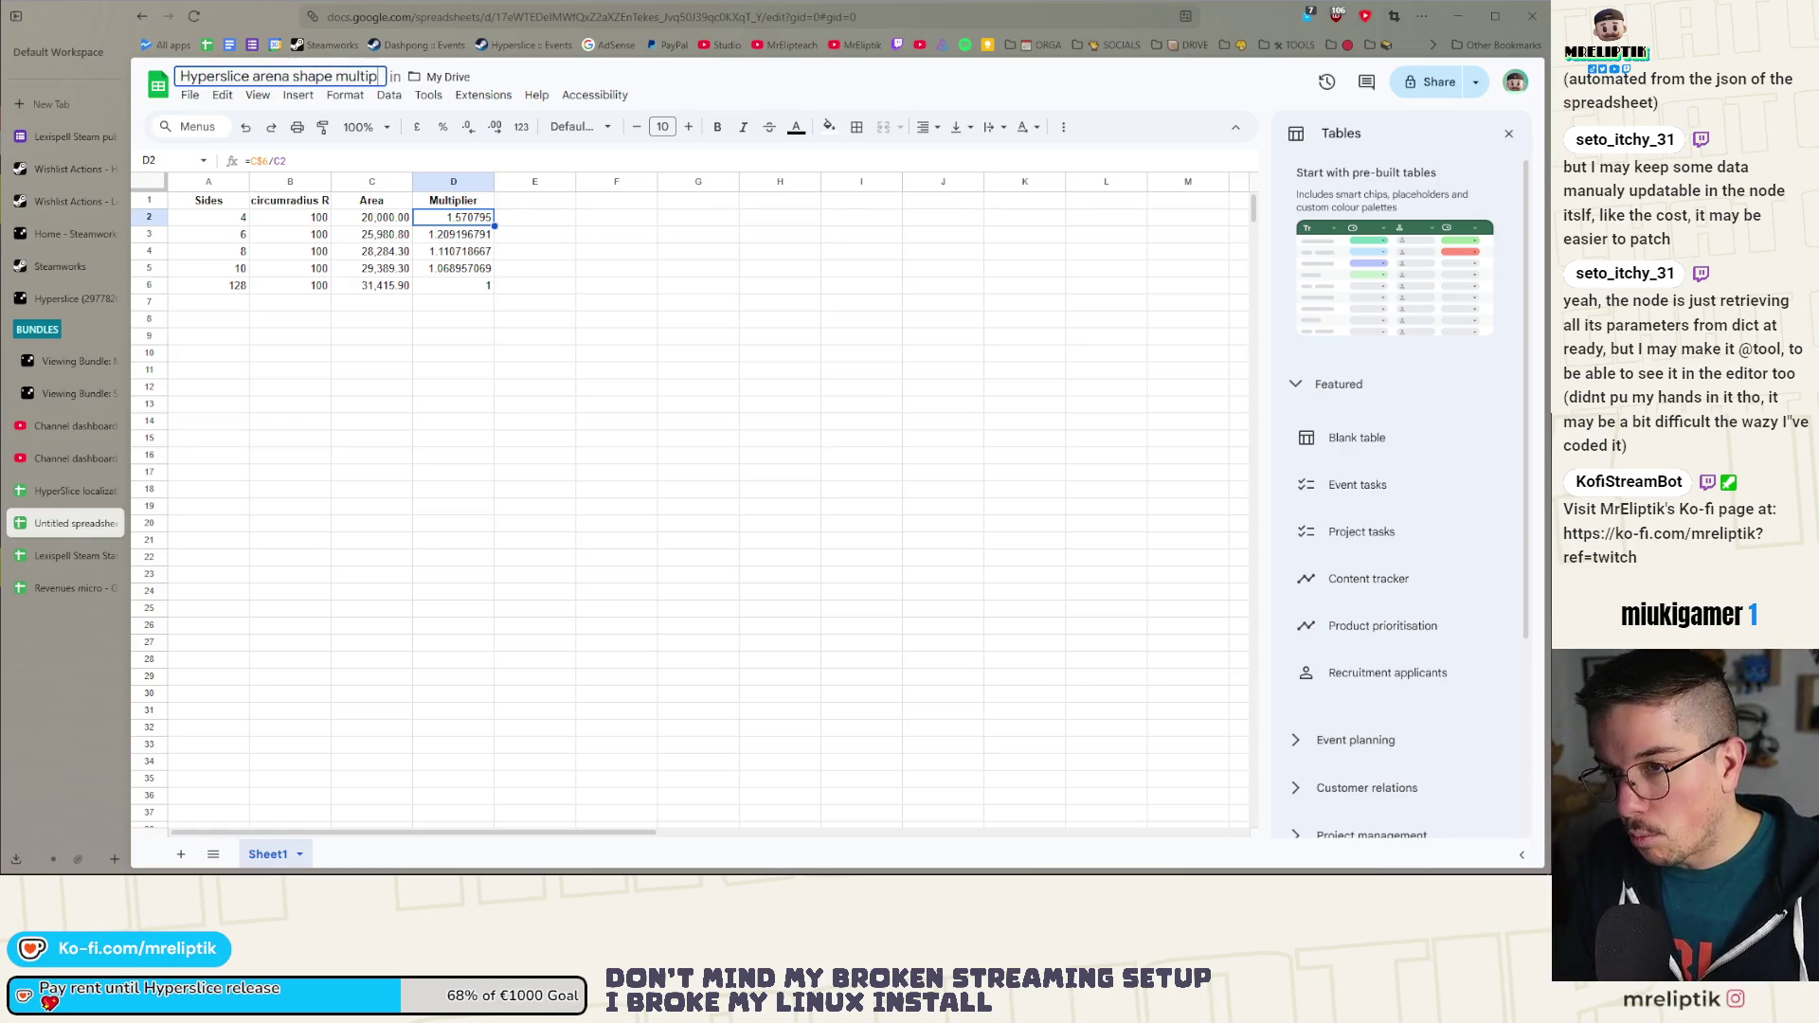
{"action": "key", "text": "Return"}
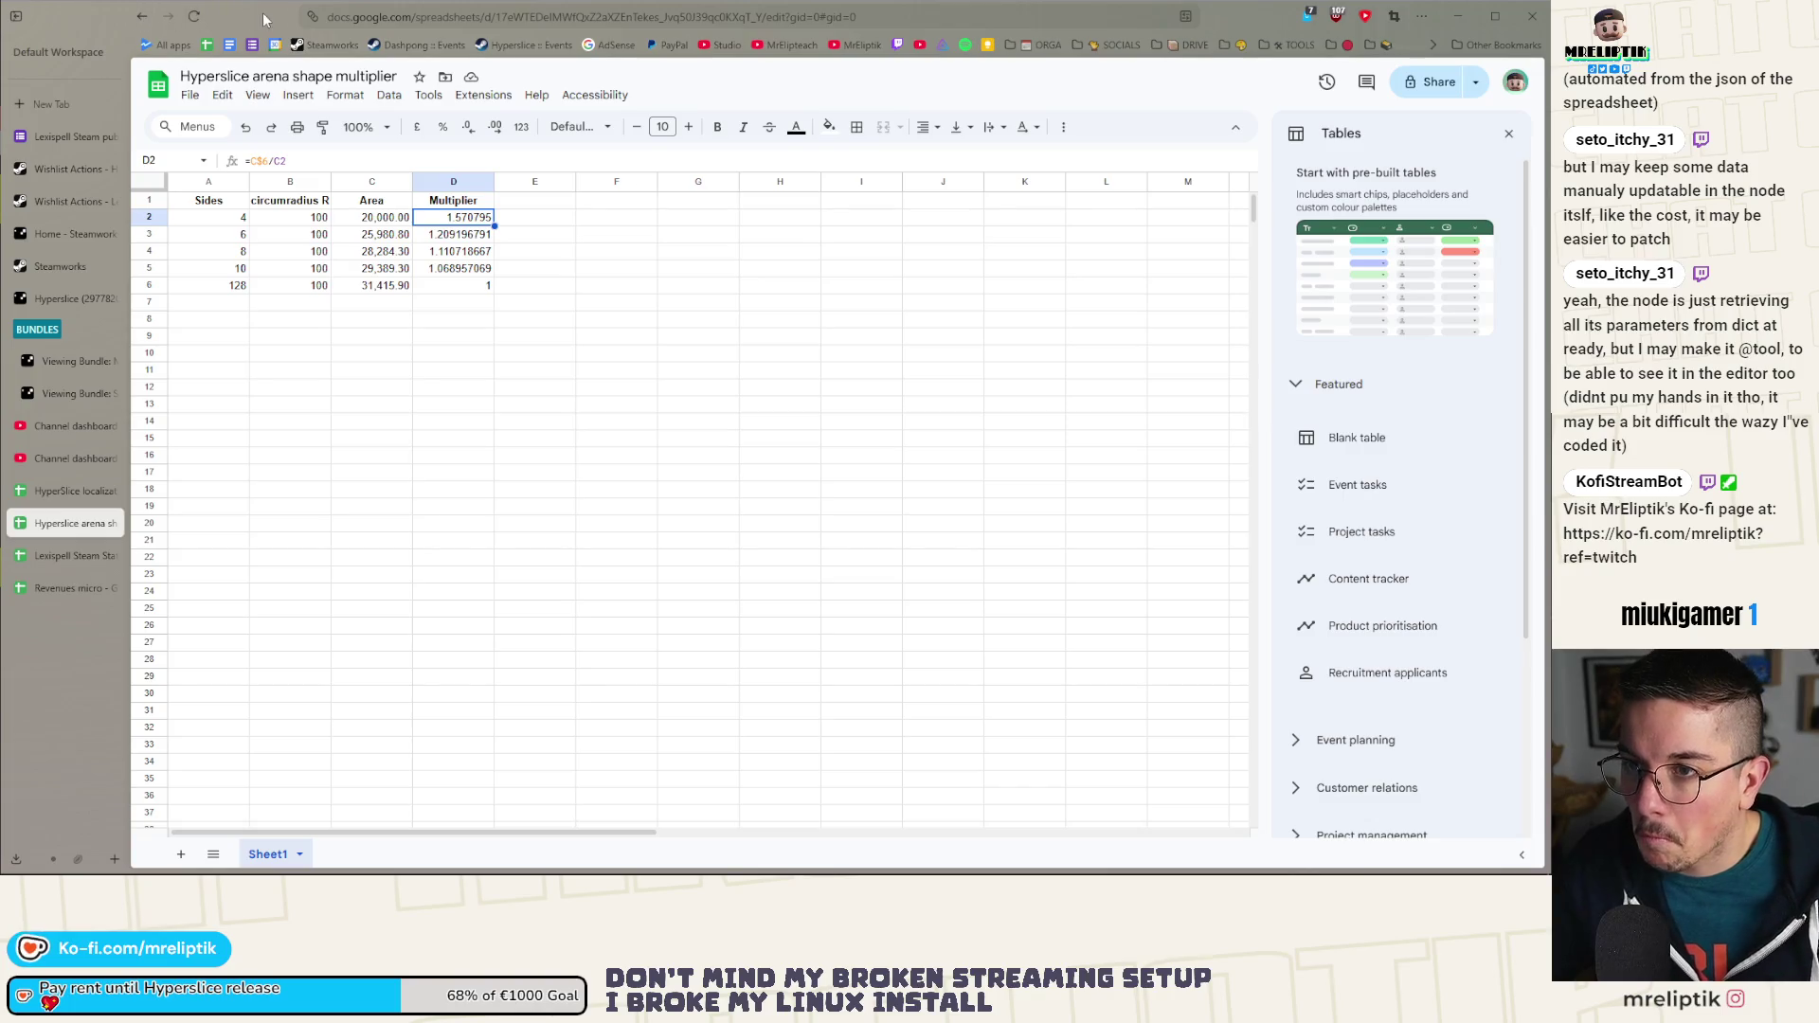
{"action": "key", "text": "alt+Tab"}
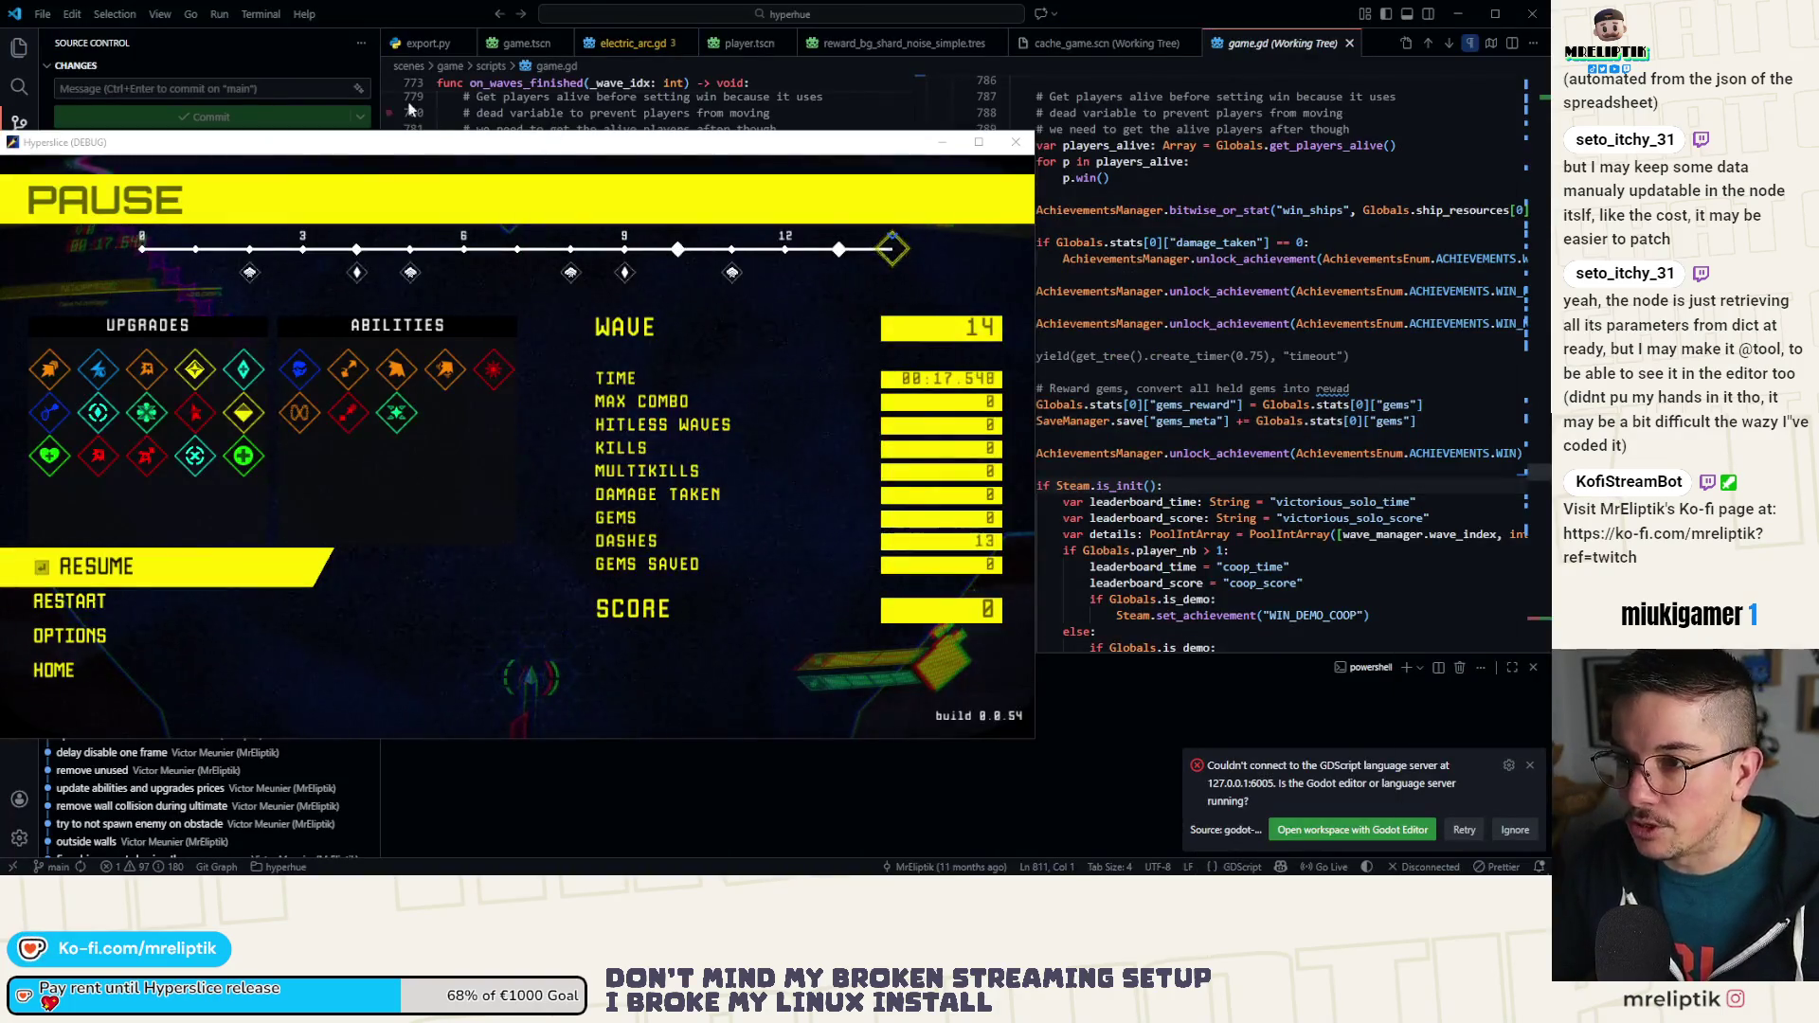
Step: Close the paused debug game and set game.gd's 4- and 6-wall multipliers to 1.57 and 1.21
{"action": "left_click", "coordinate": [1016, 143]}
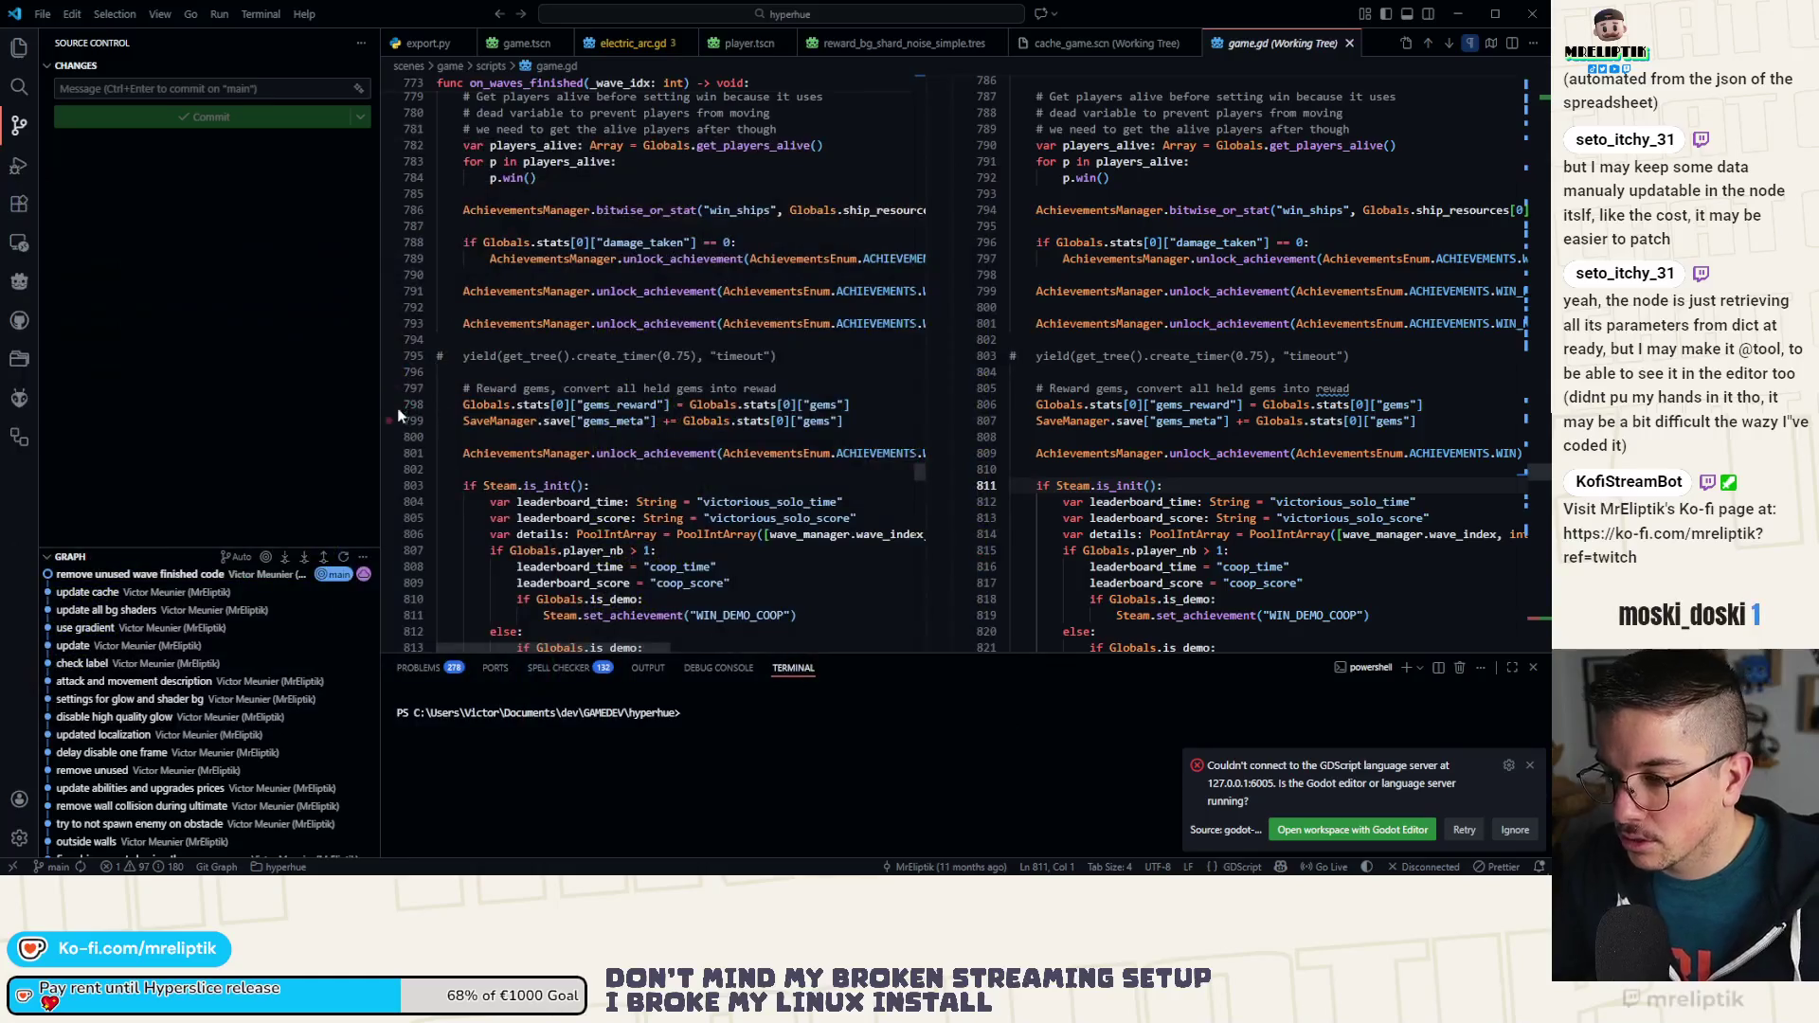
{"action": "key", "text": "alt+Tab"}
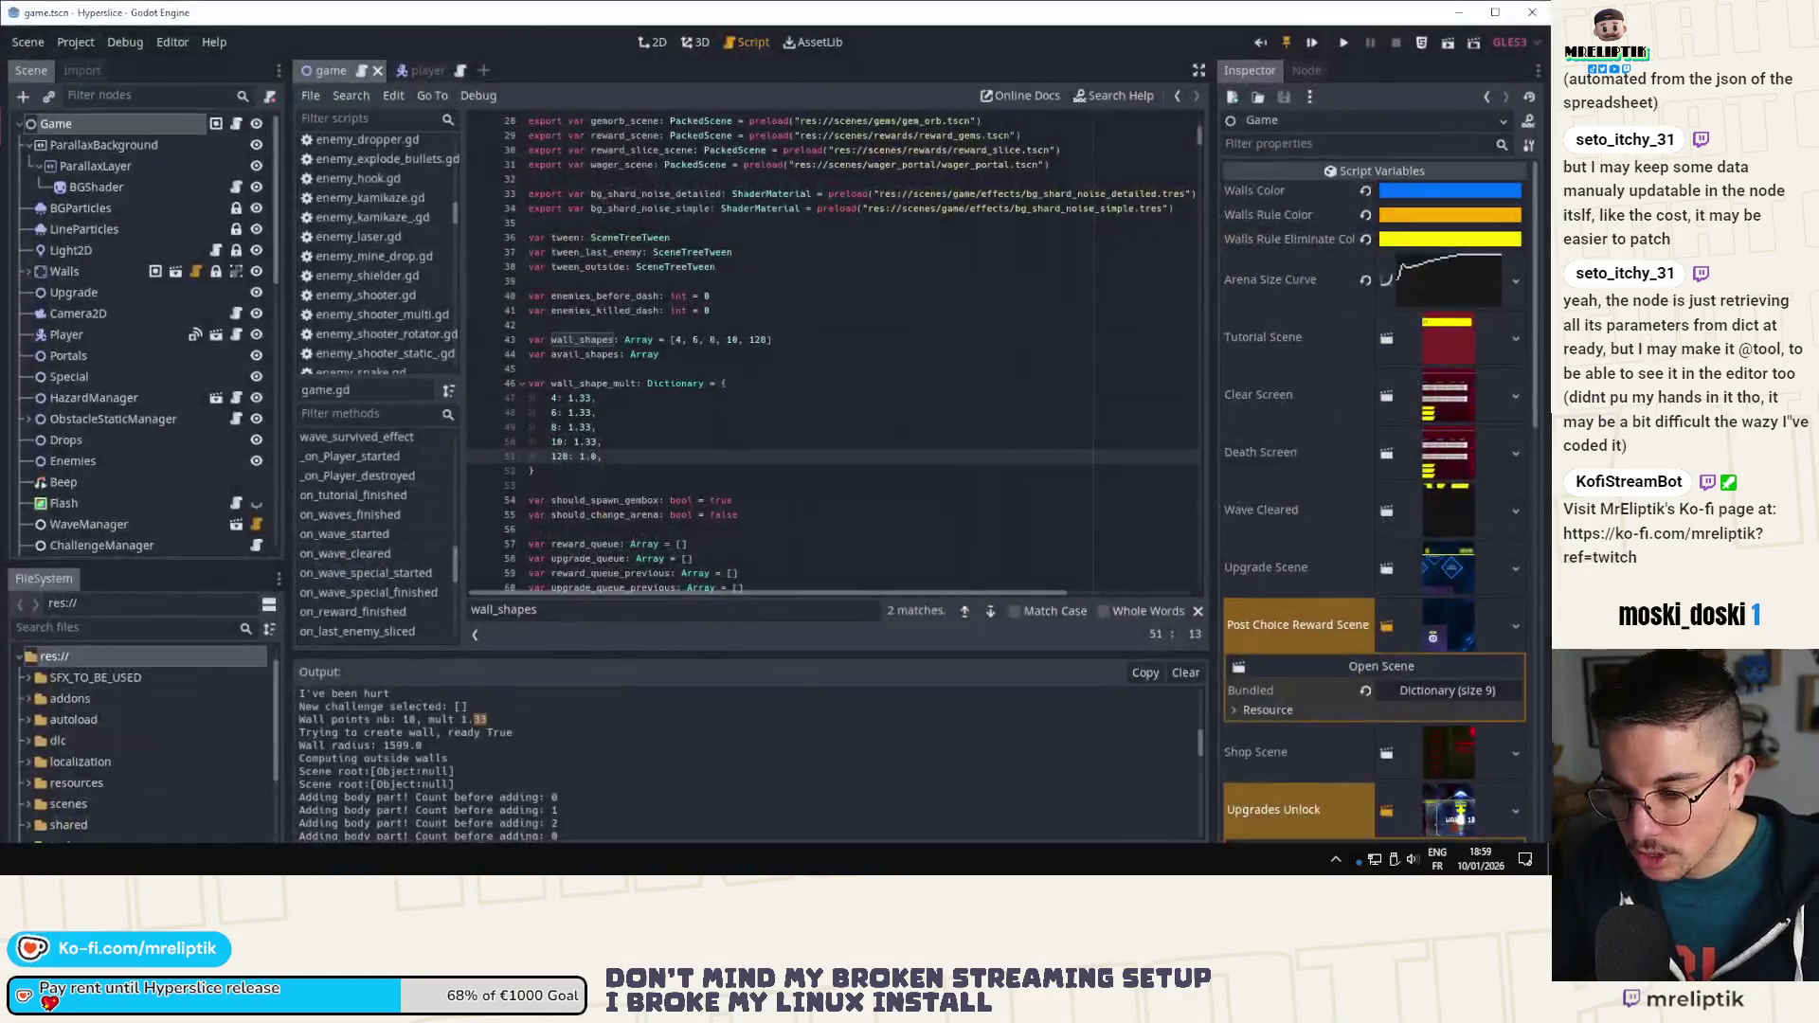
{"action": "left_click", "coordinate": [588, 399]}
{"action": "type", "text": "57"}
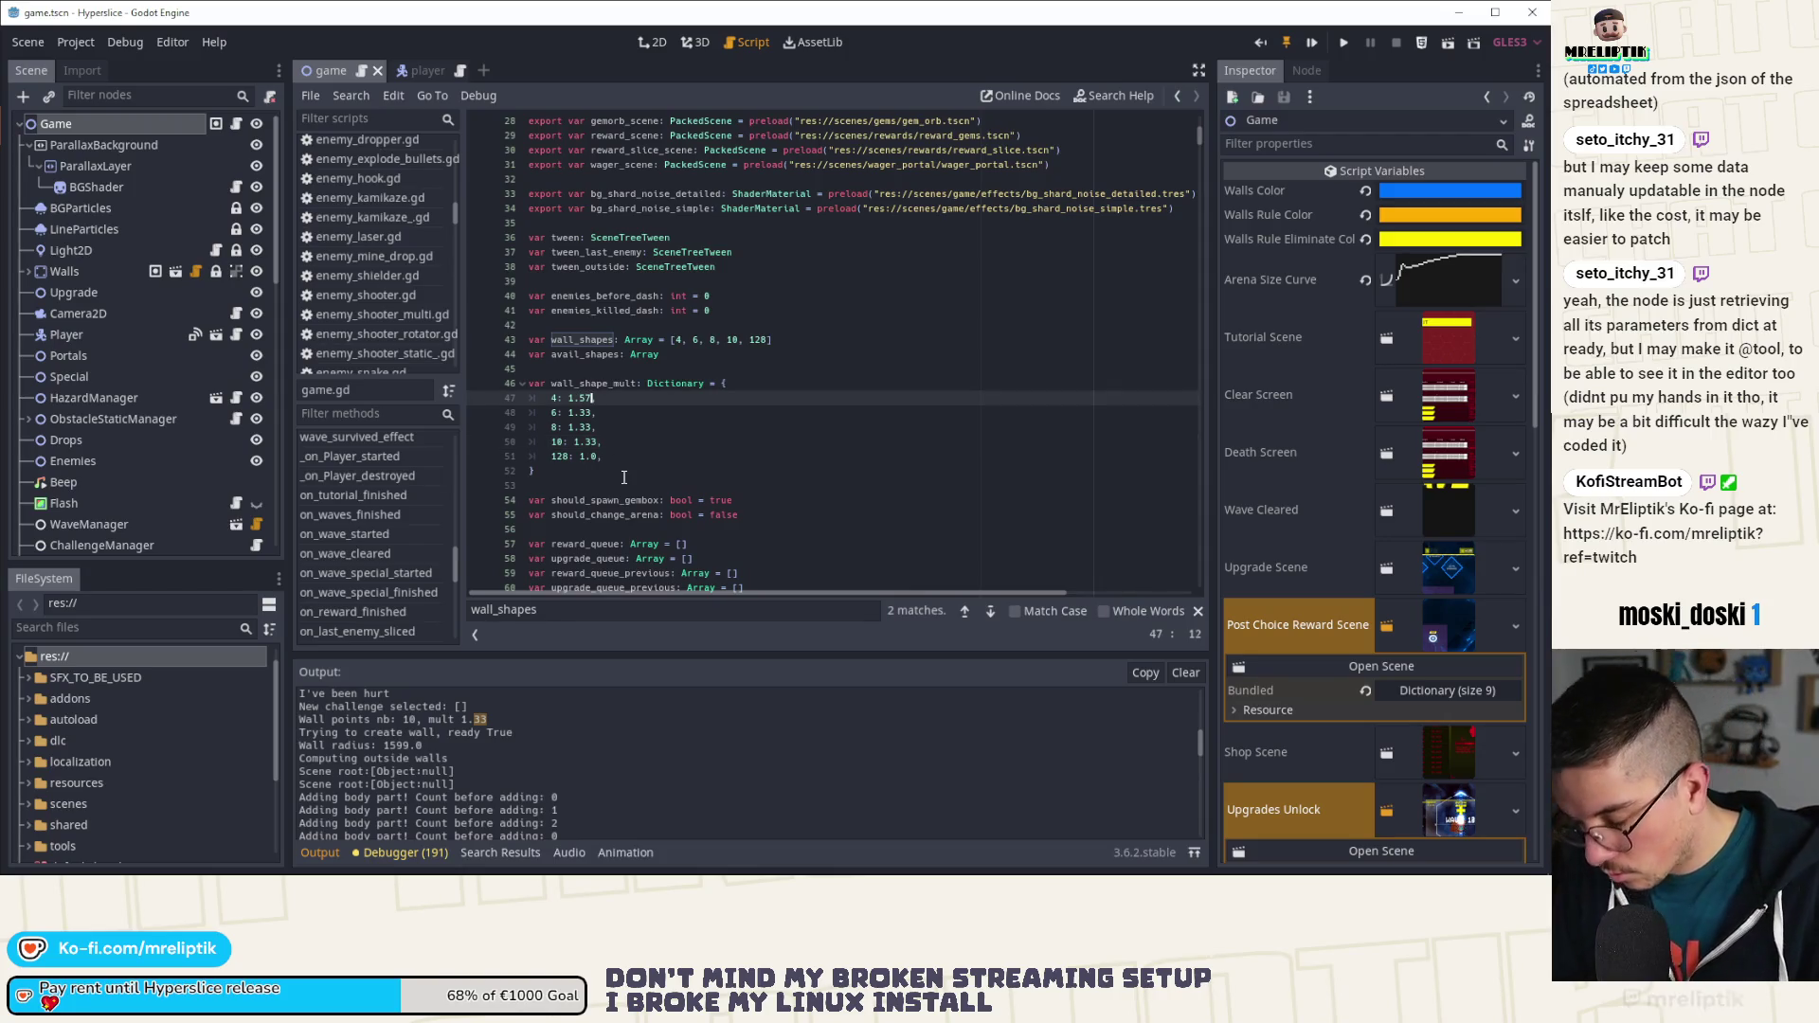
{"action": "key", "text": "Down"}
{"action": "key", "text": "BackSpace"}
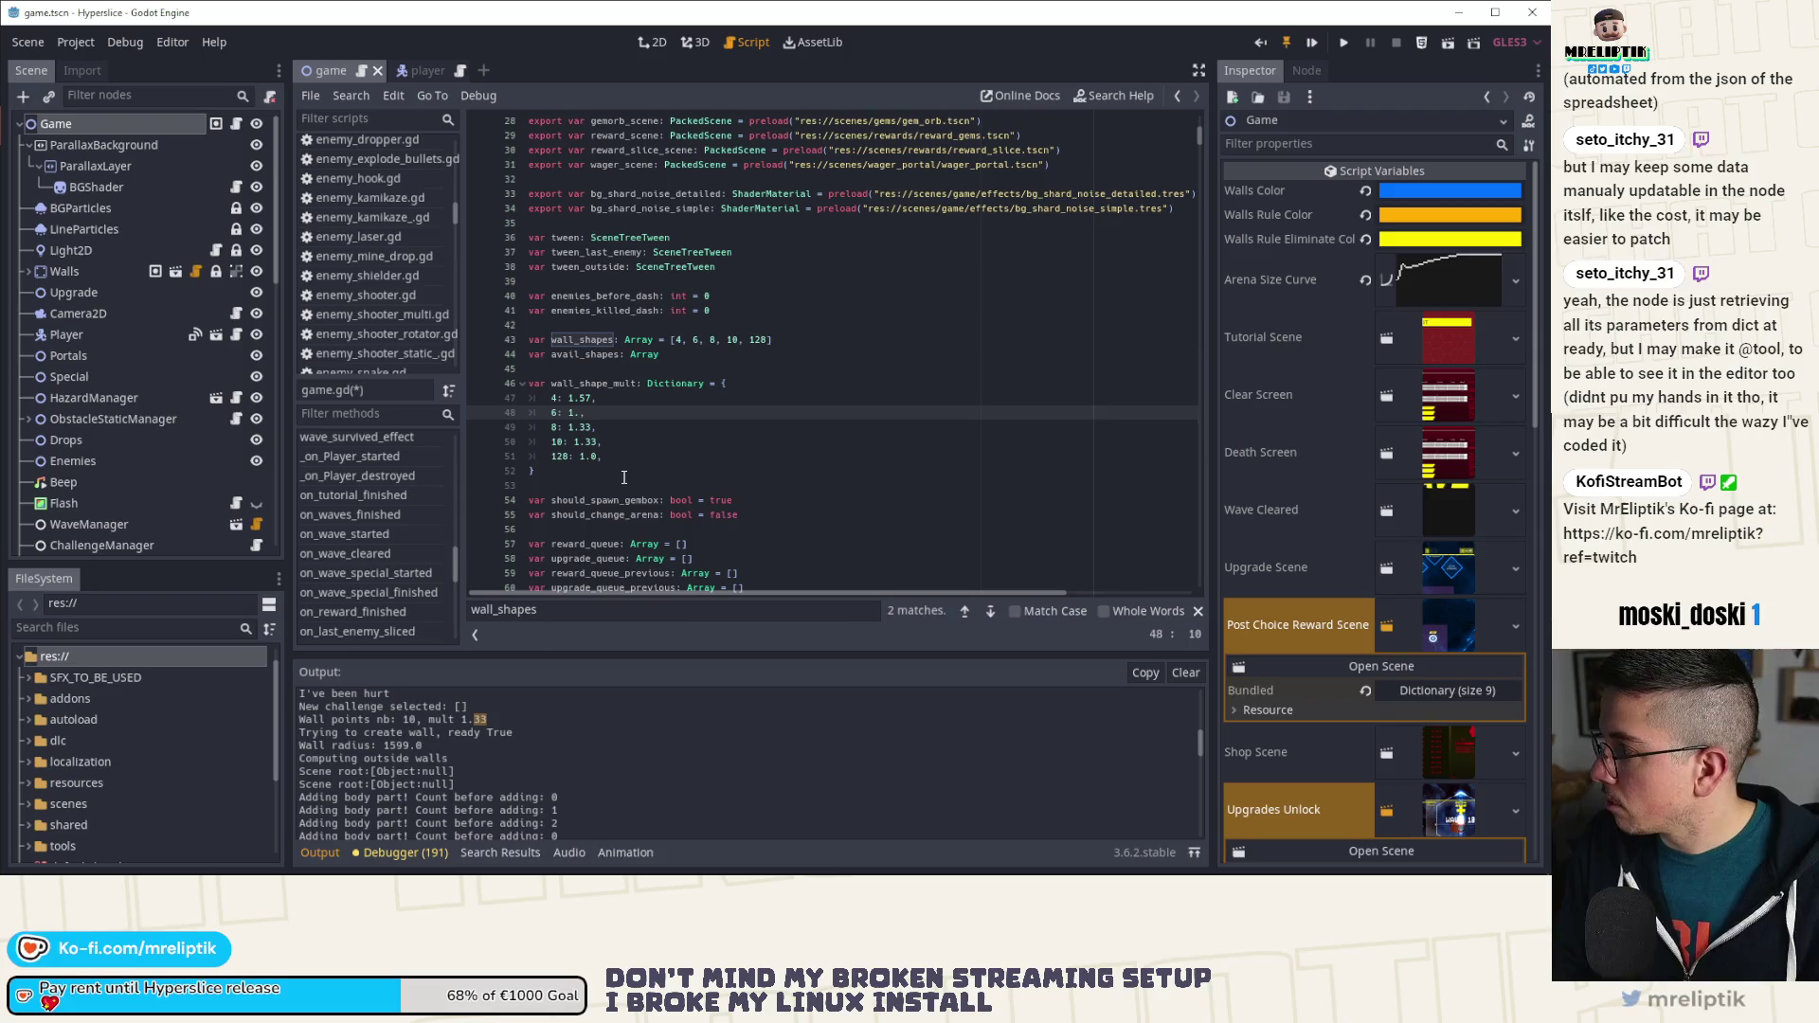
Step: Change the 8- and 10-wall multipliers to 1.11 and 1.07 and save game.gd
{"action": "key", "text": "Down"}
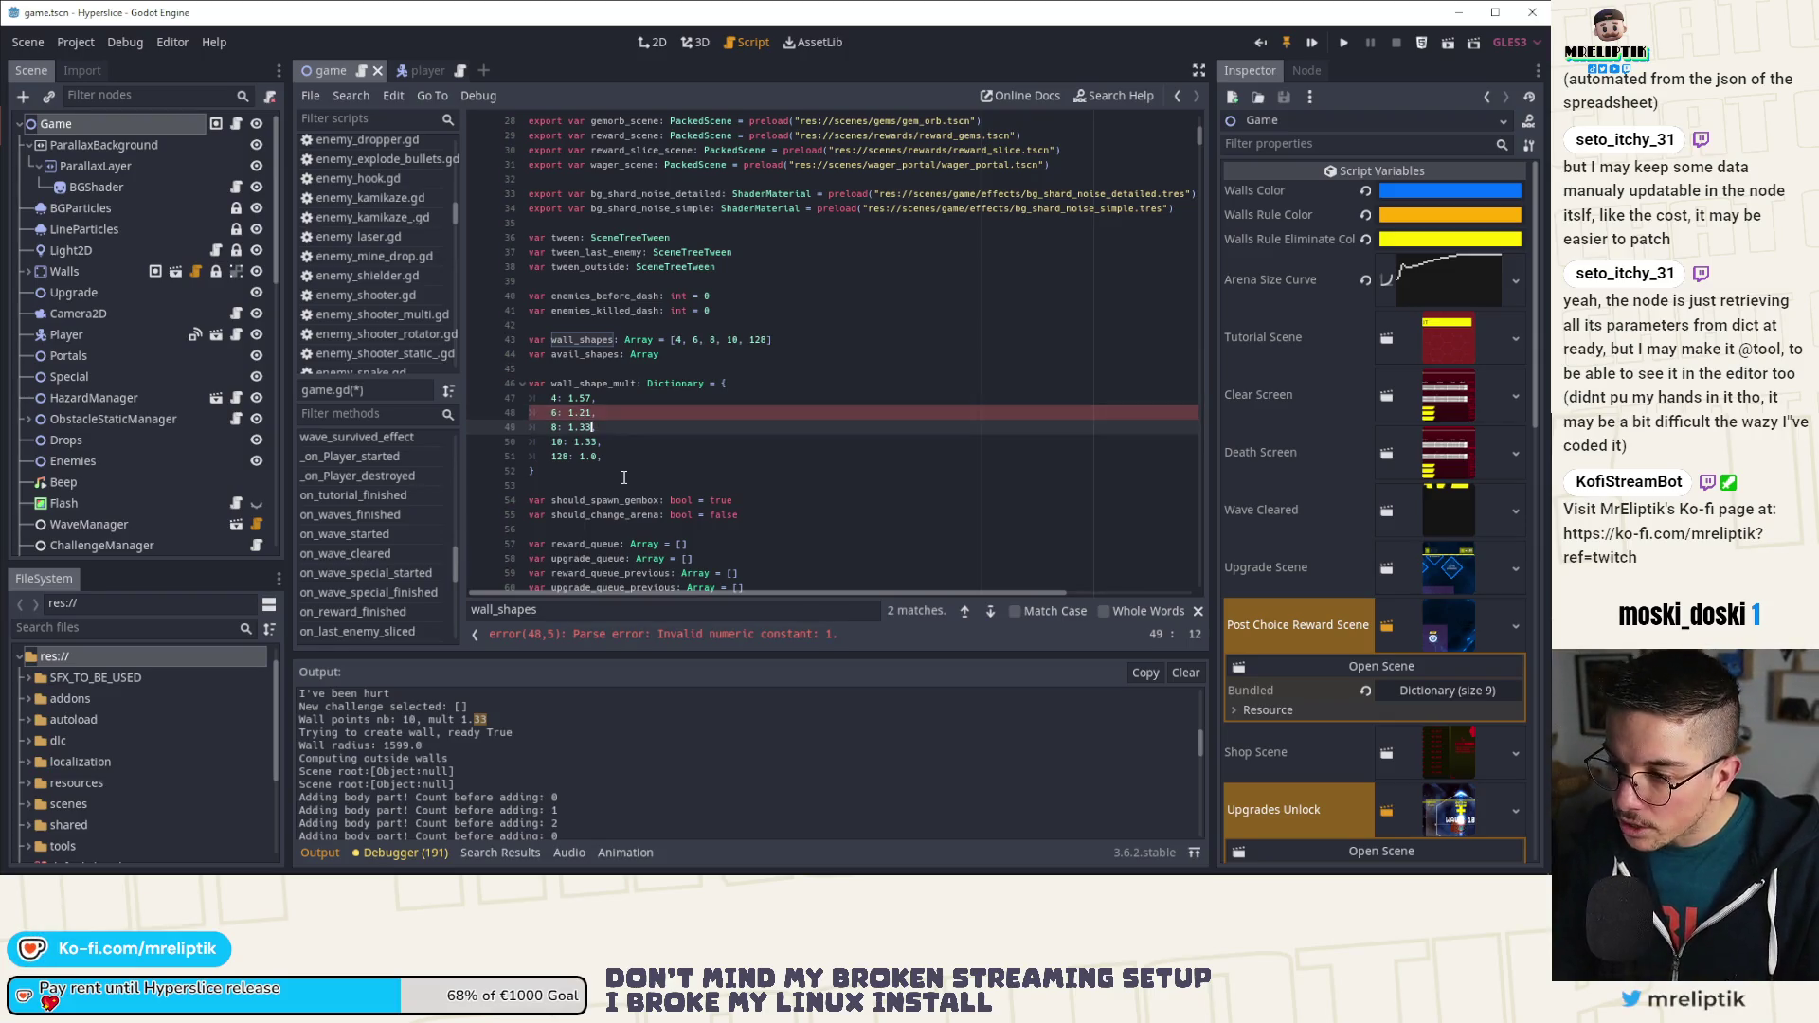
{"action": "key", "text": "BackSpace"}
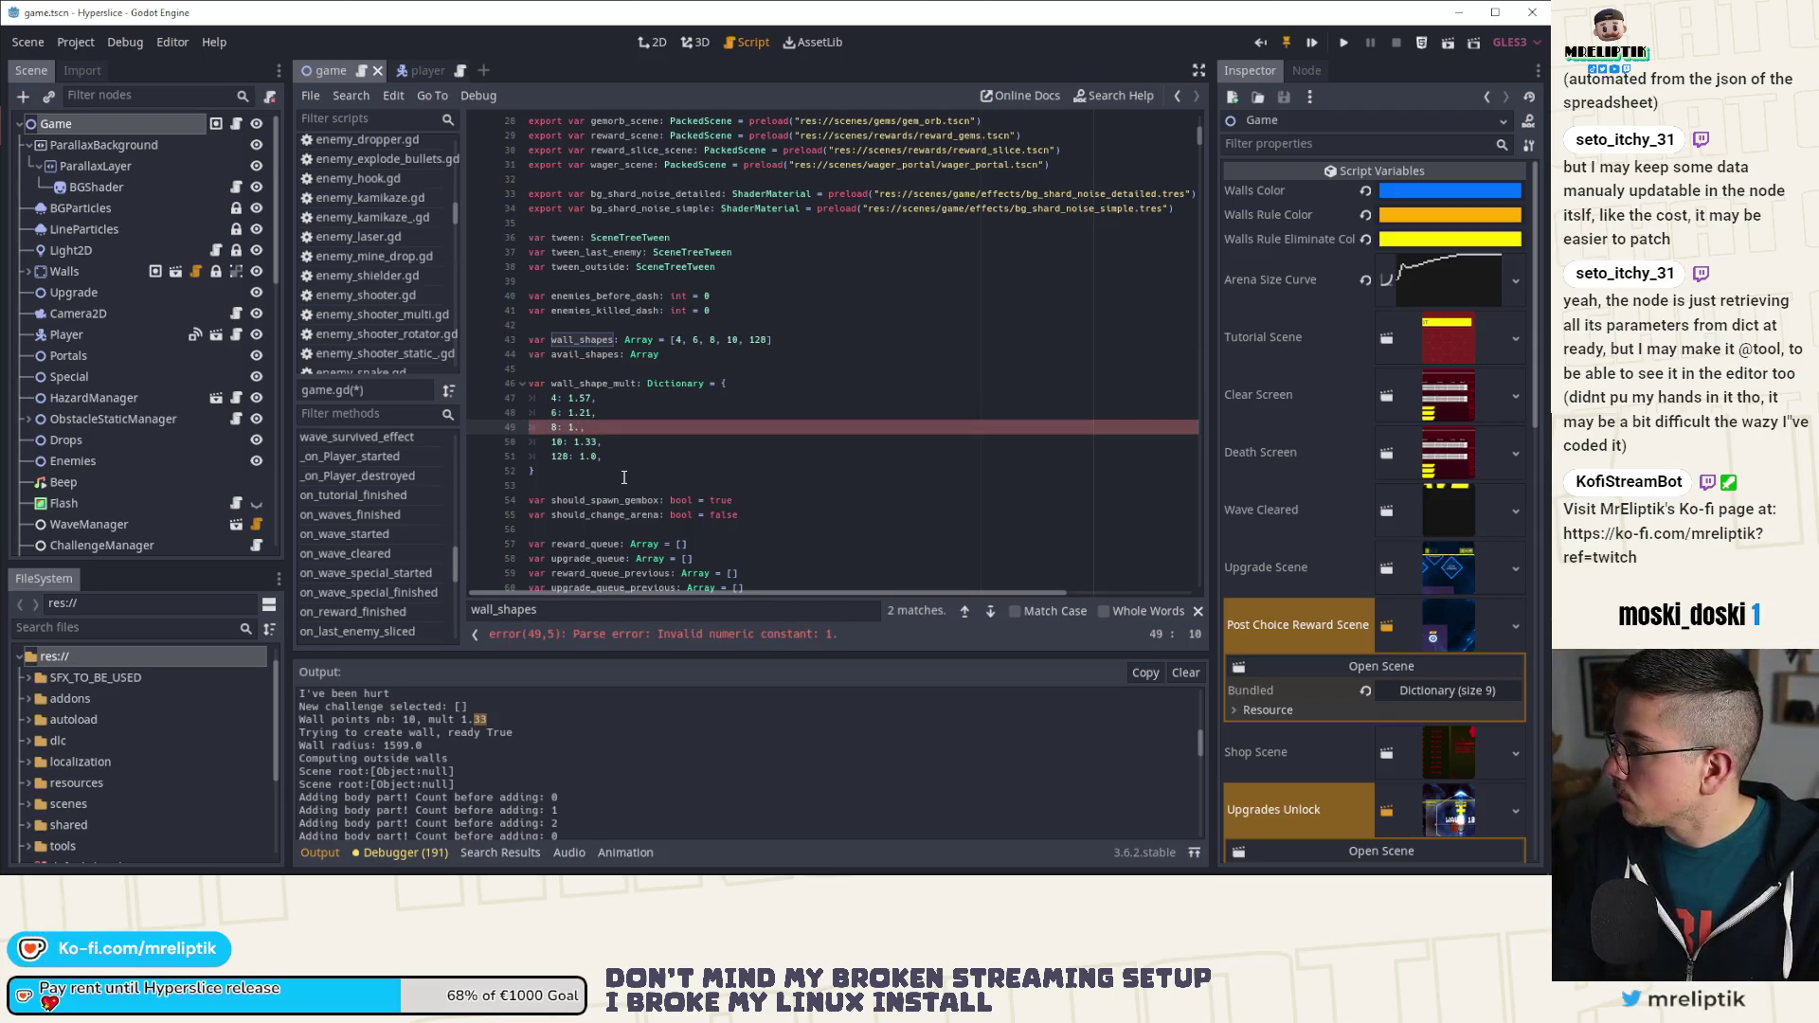
{"action": "type", "text": "11"}
{"action": "key", "text": "Down"}
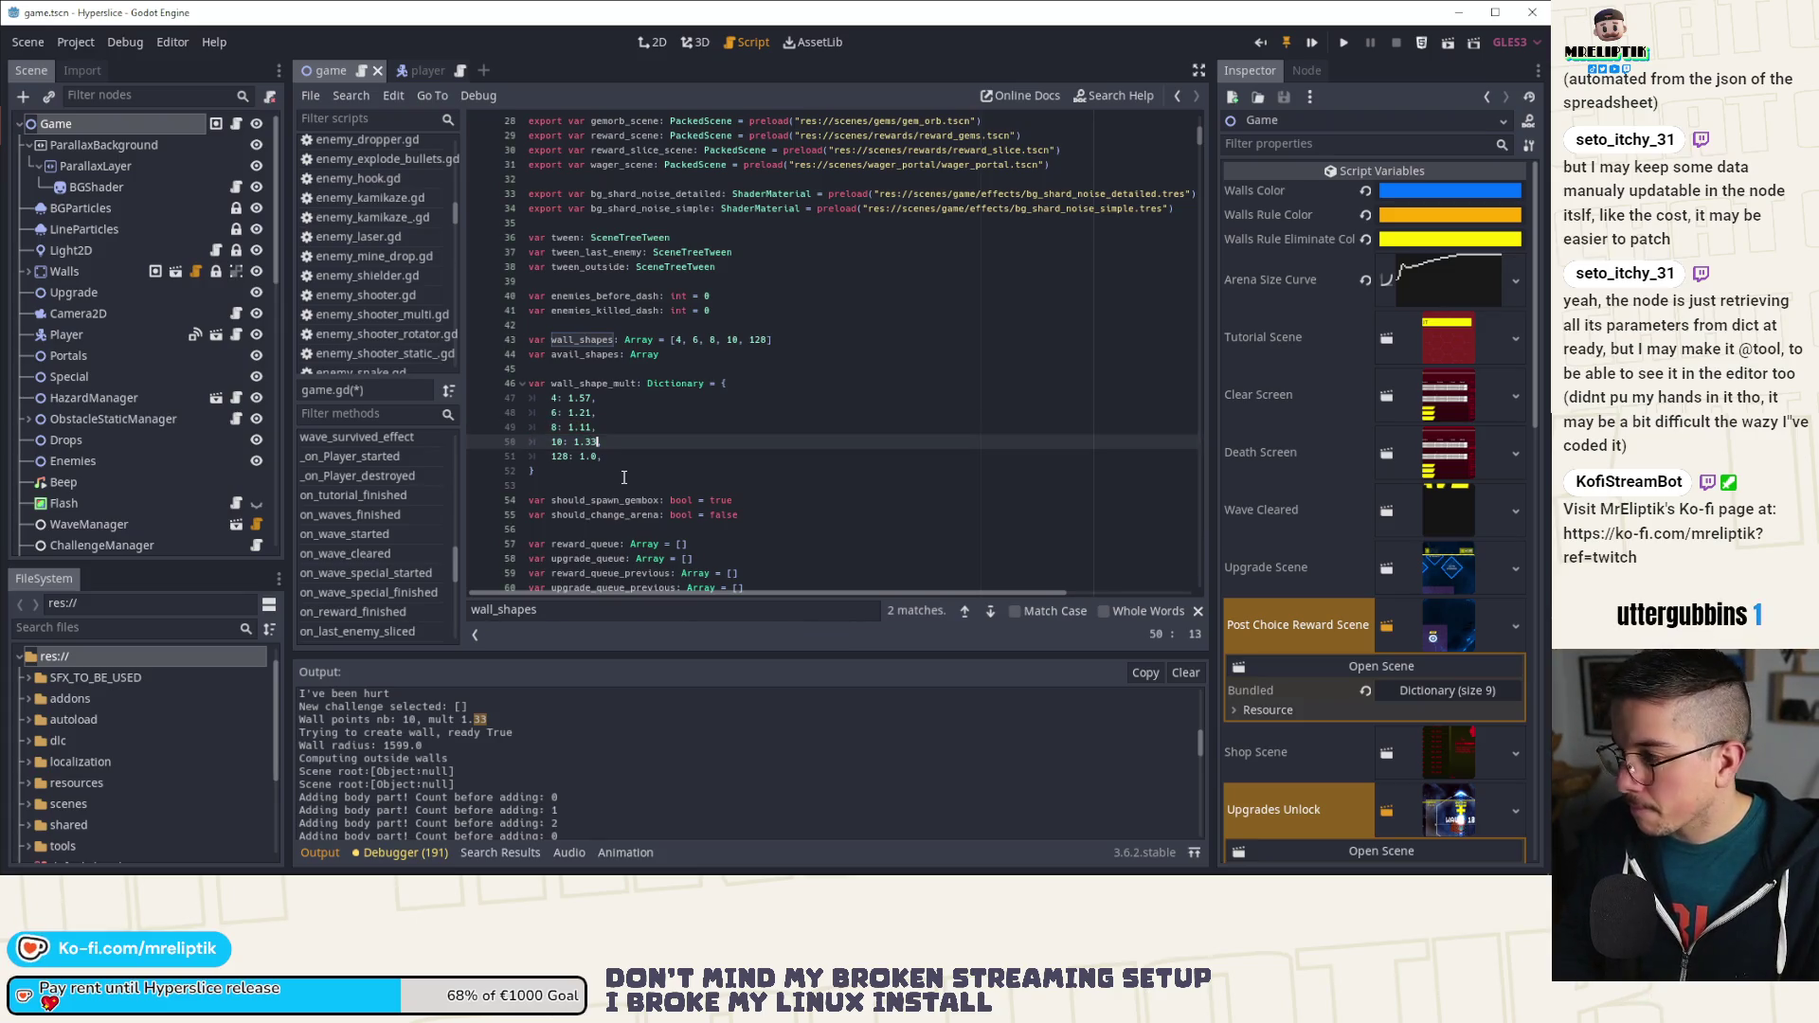
{"action": "key", "text": "Delete"}
{"action": "key", "text": "BackSpace"}
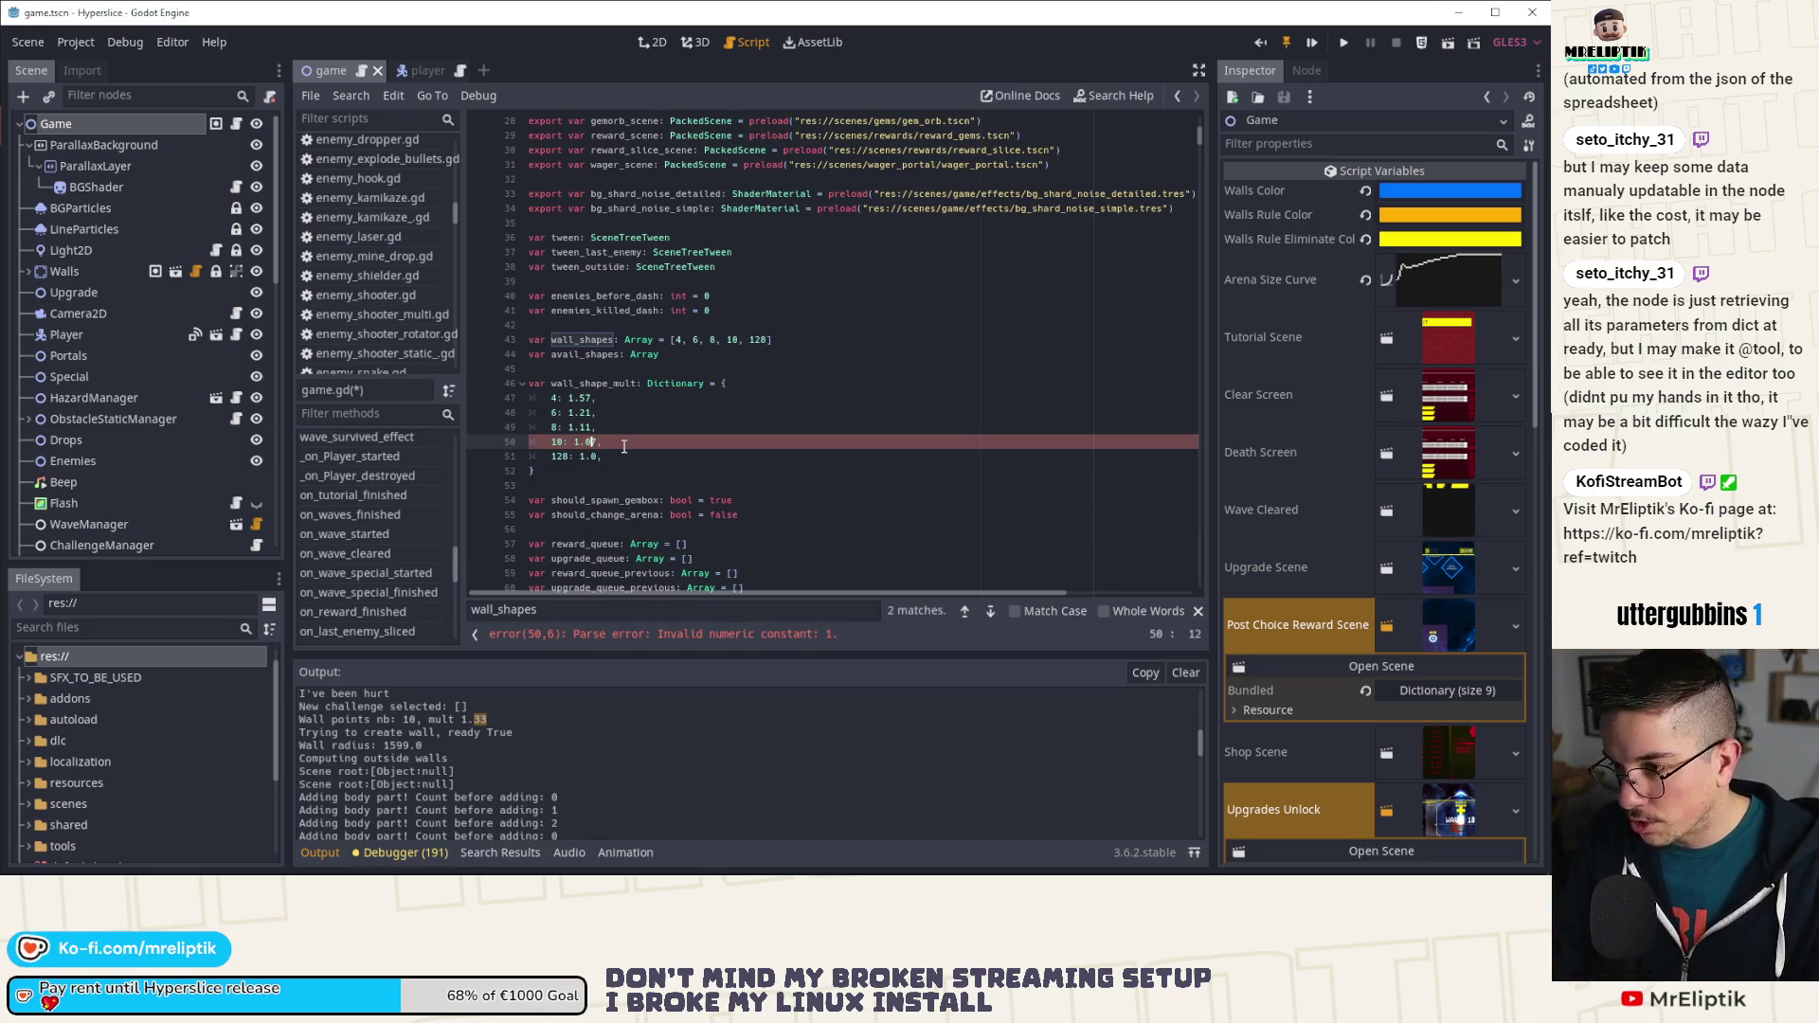
{"action": "type", "text": "07"}
{"action": "key", "text": "Down"}
{"action": "key", "text": "ctrl+s"}
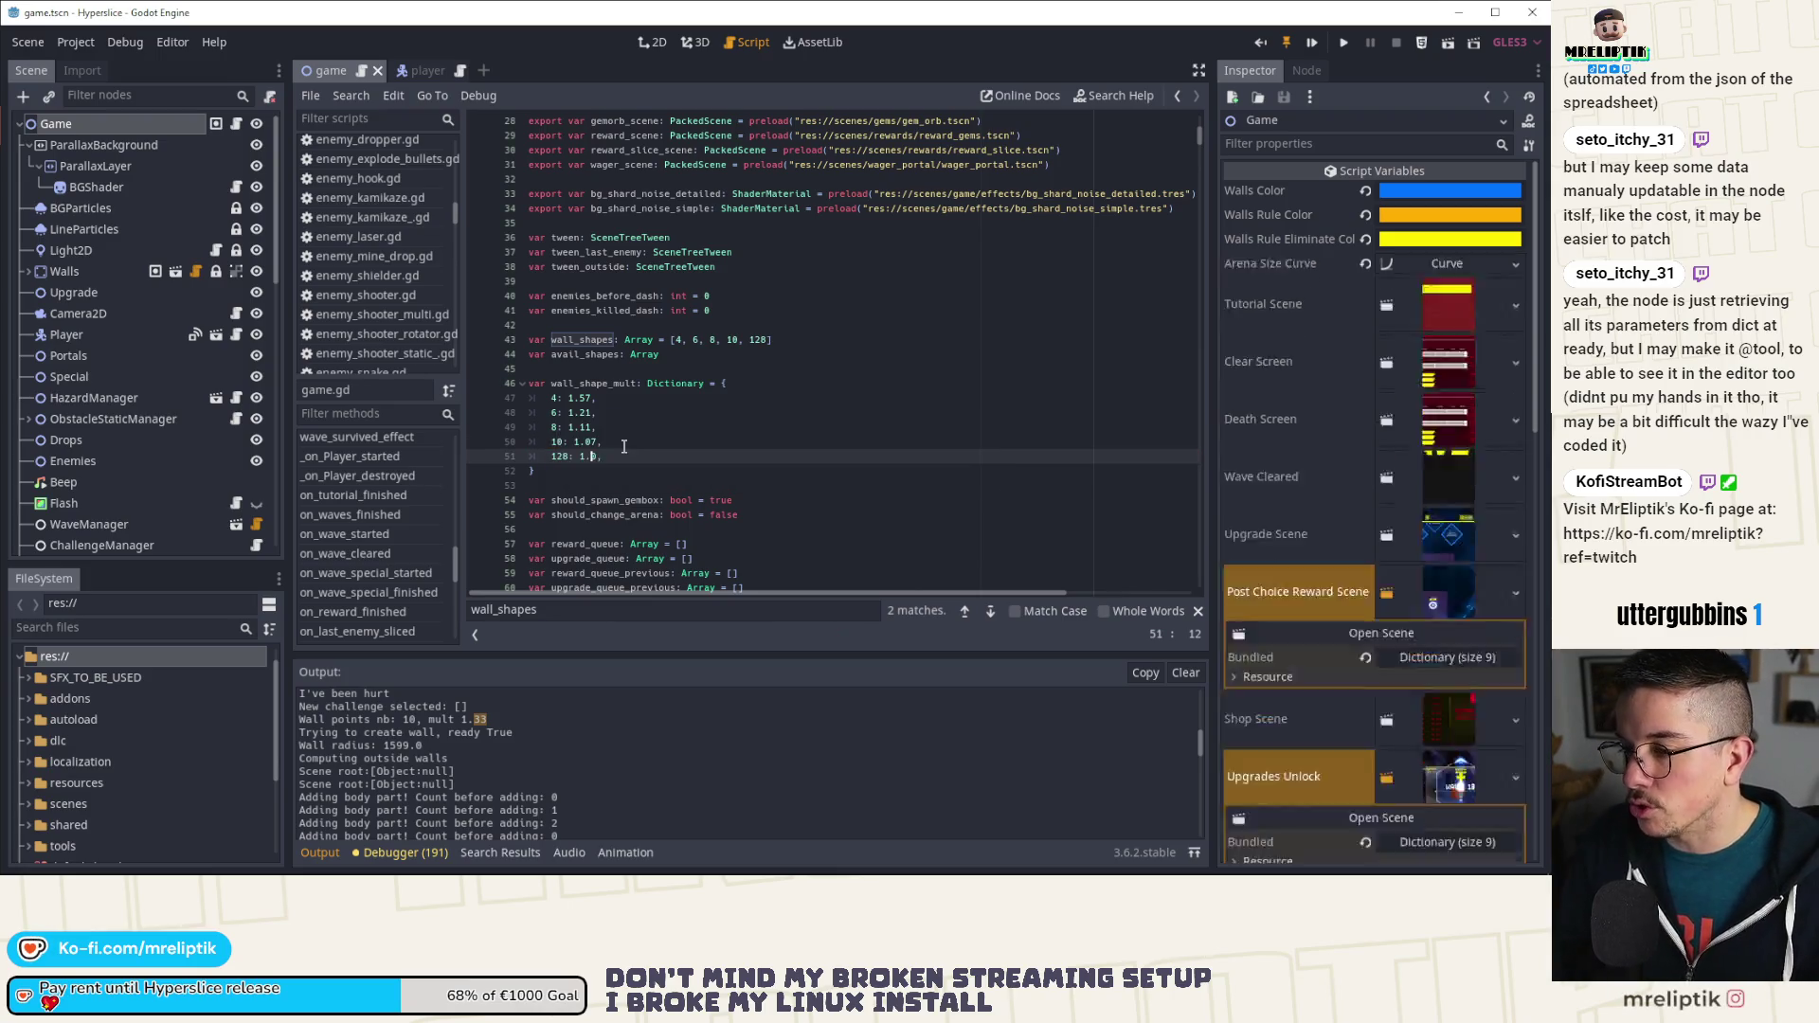
Step: Find where wall_shape_mult is used and inspect the mult factor in the arena radius formula
{"action": "left_click", "coordinate": [637, 384]}
{"action": "scroll", "coordinate": [689, 423], "scroll_direction": "down", "scroll_amount": 20}
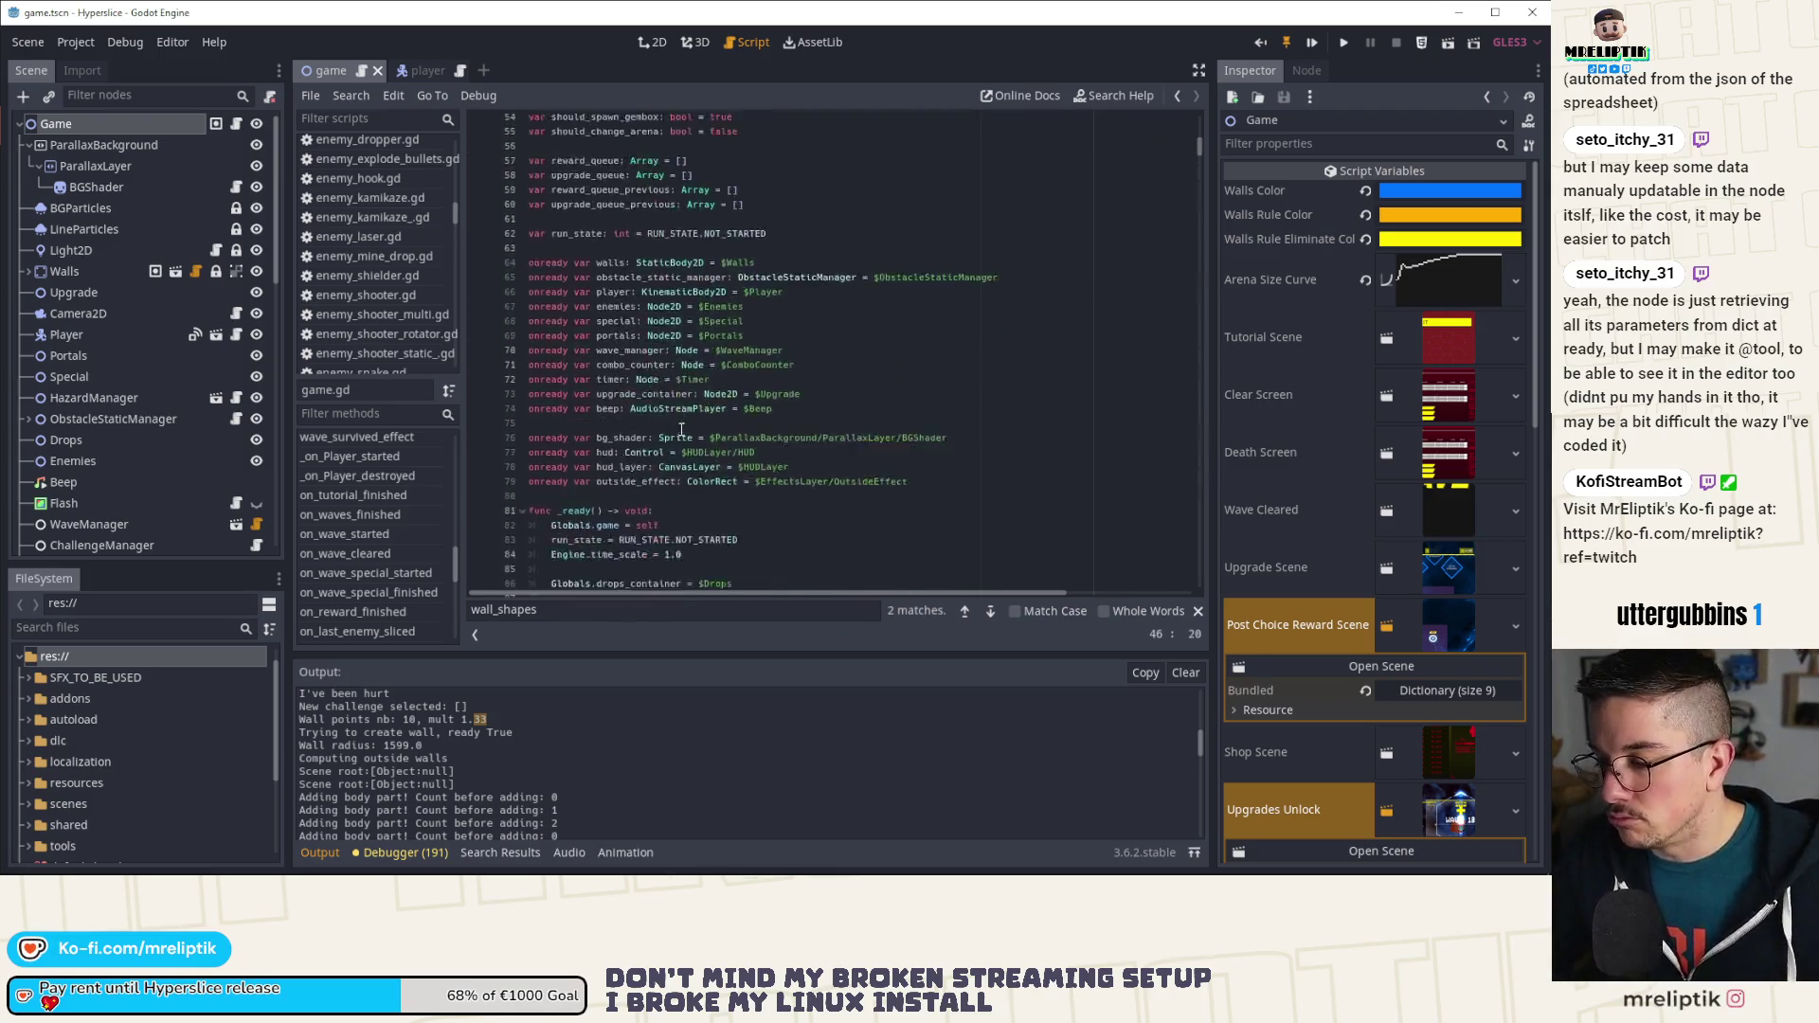
{"action": "scroll", "coordinate": [675, 502], "scroll_direction": "down", "scroll_amount": 3}
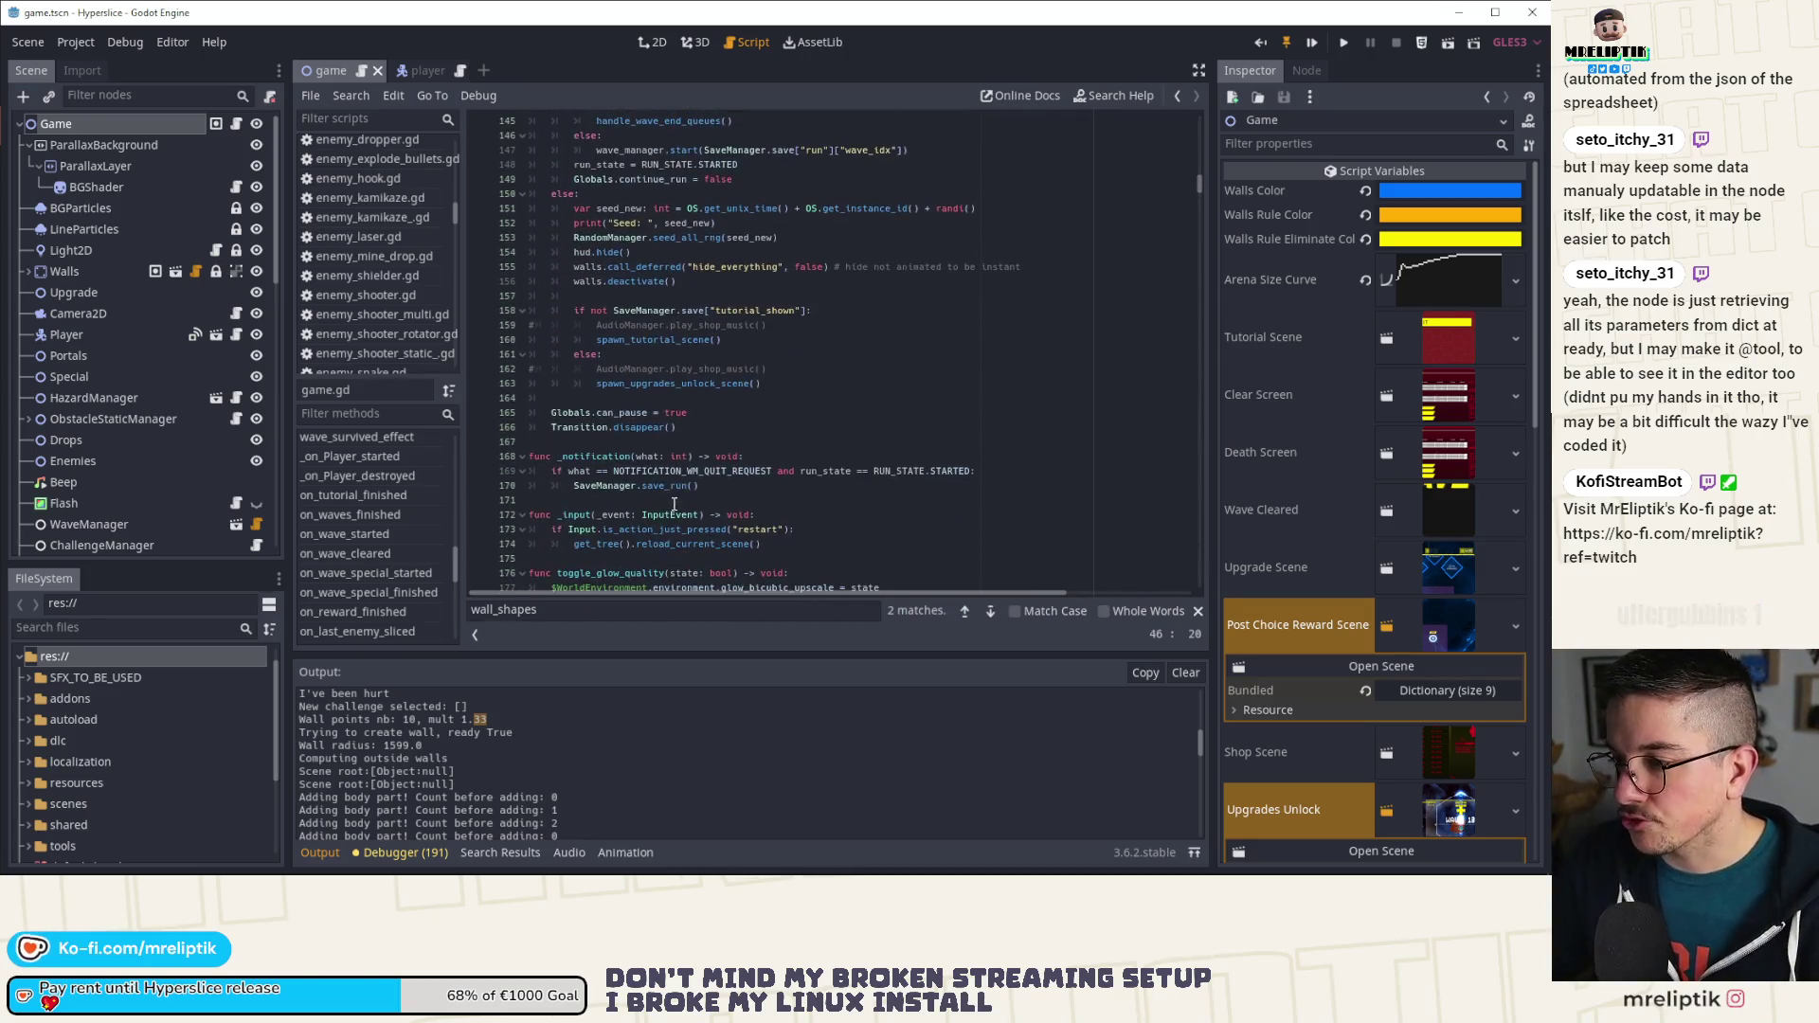
{"action": "left_click", "coordinate": [991, 612]}
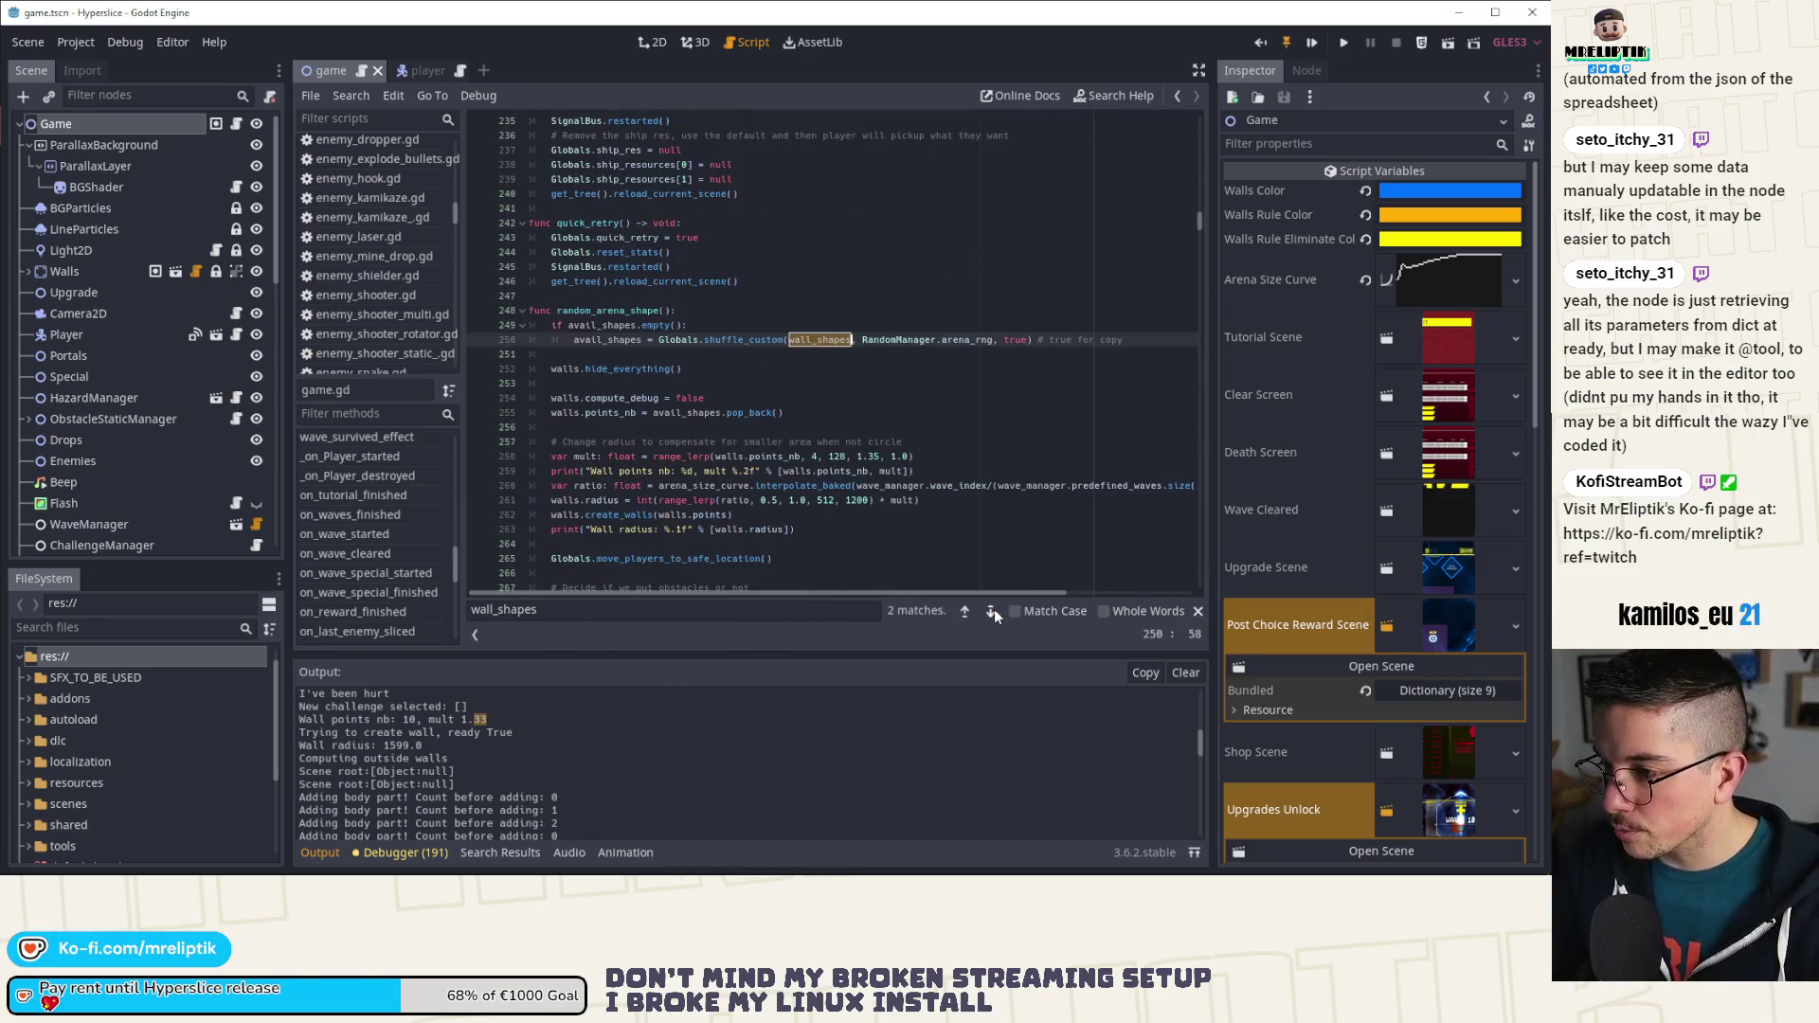
{"action": "left_click", "coordinate": [1198, 612]}
{"action": "scroll", "coordinate": [801, 398], "scroll_direction": "down", "scroll_amount": 2}
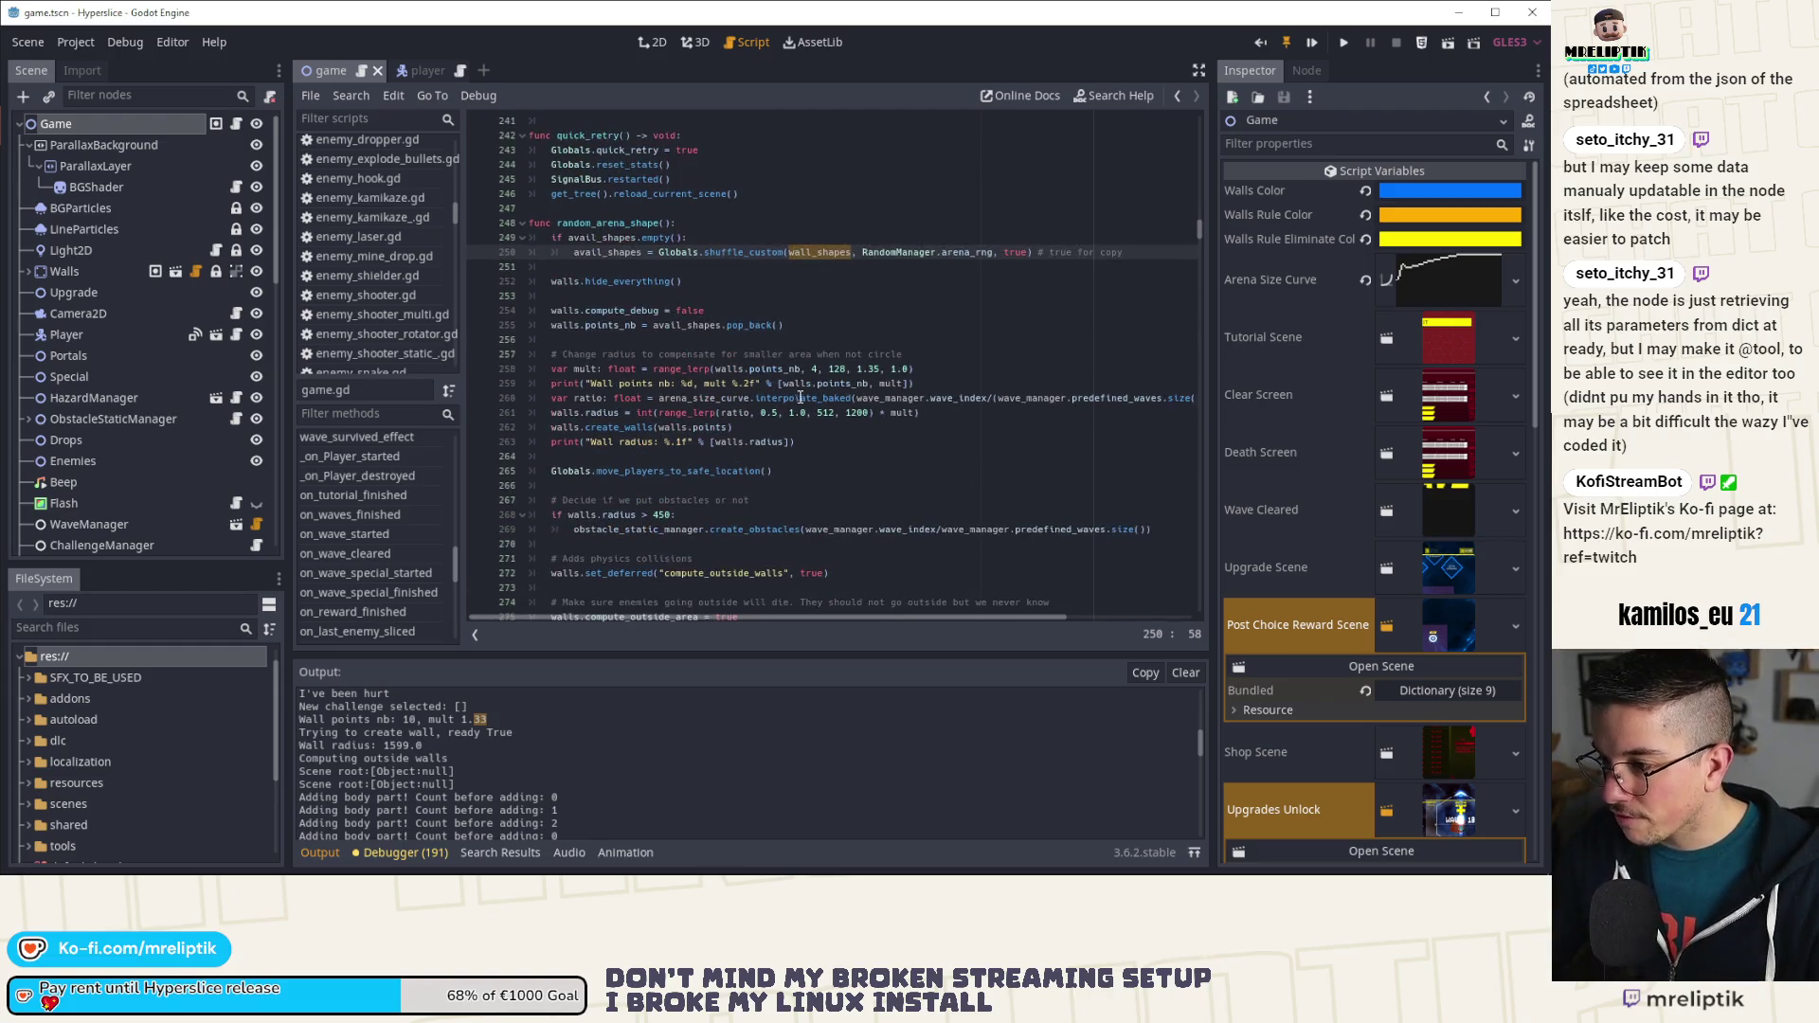
{"action": "double_click", "coordinate": [712, 420]}
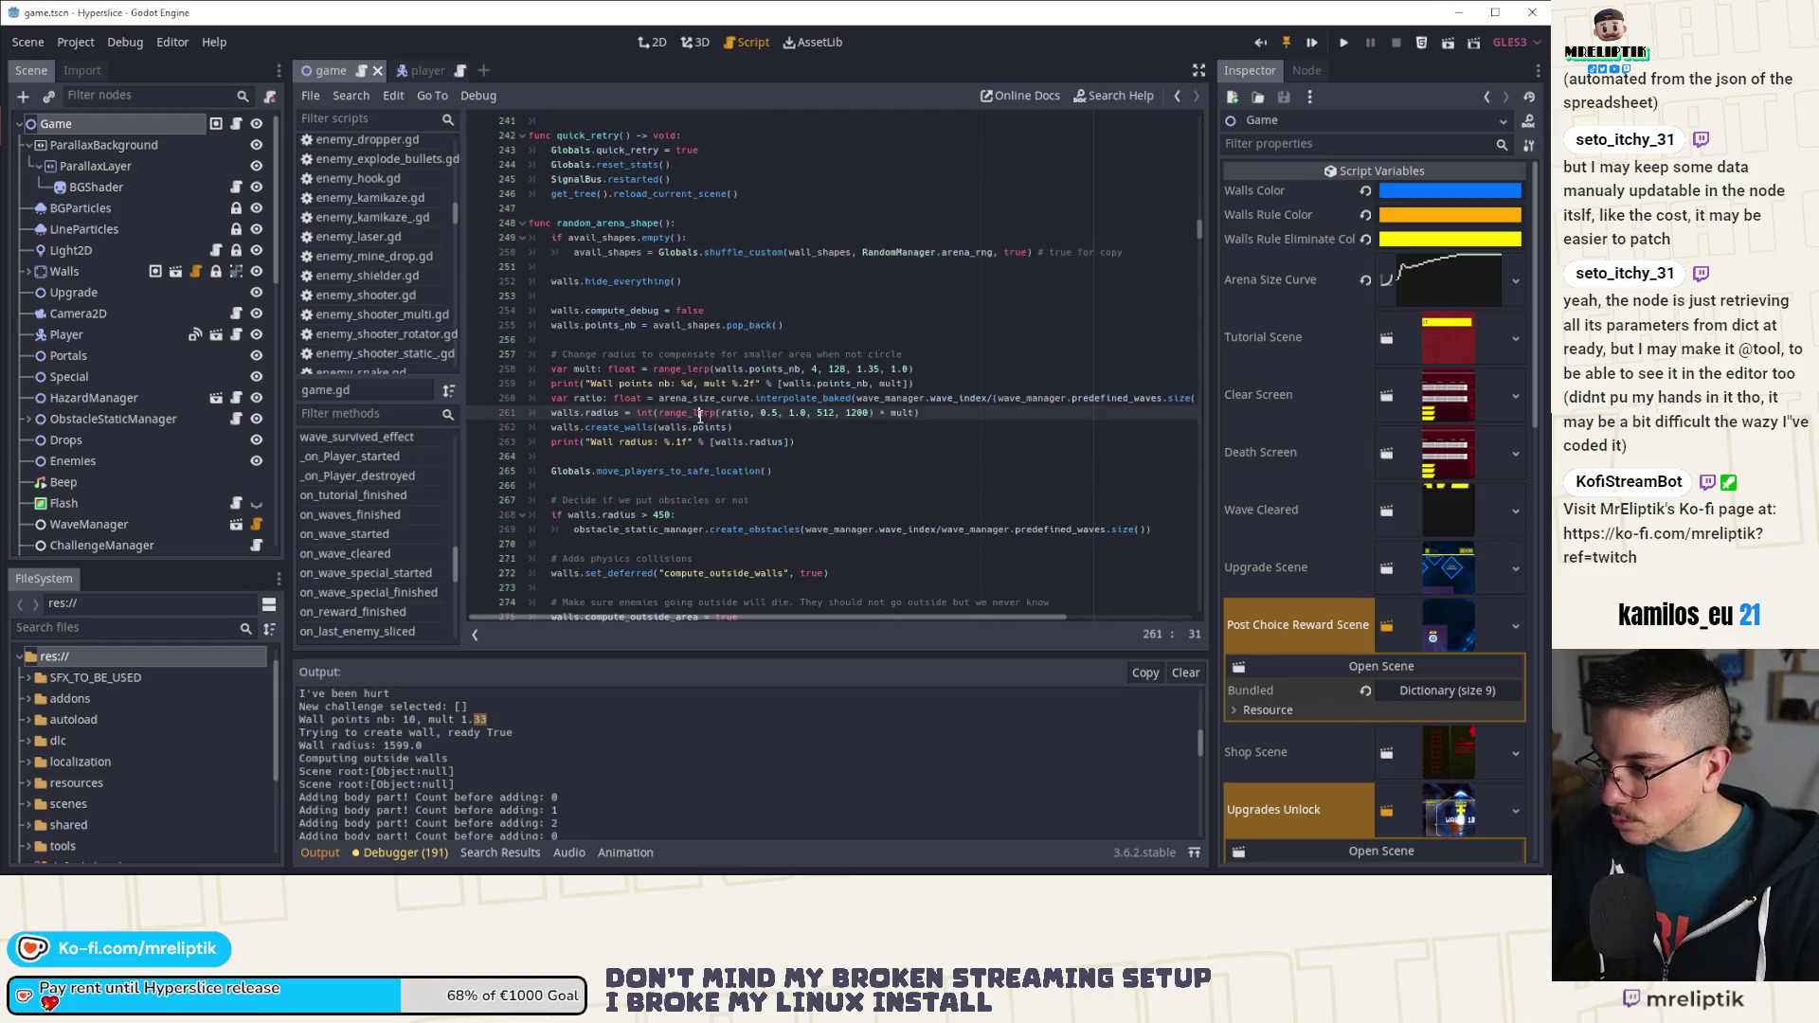
{"action": "left_click", "coordinate": [870, 417]}
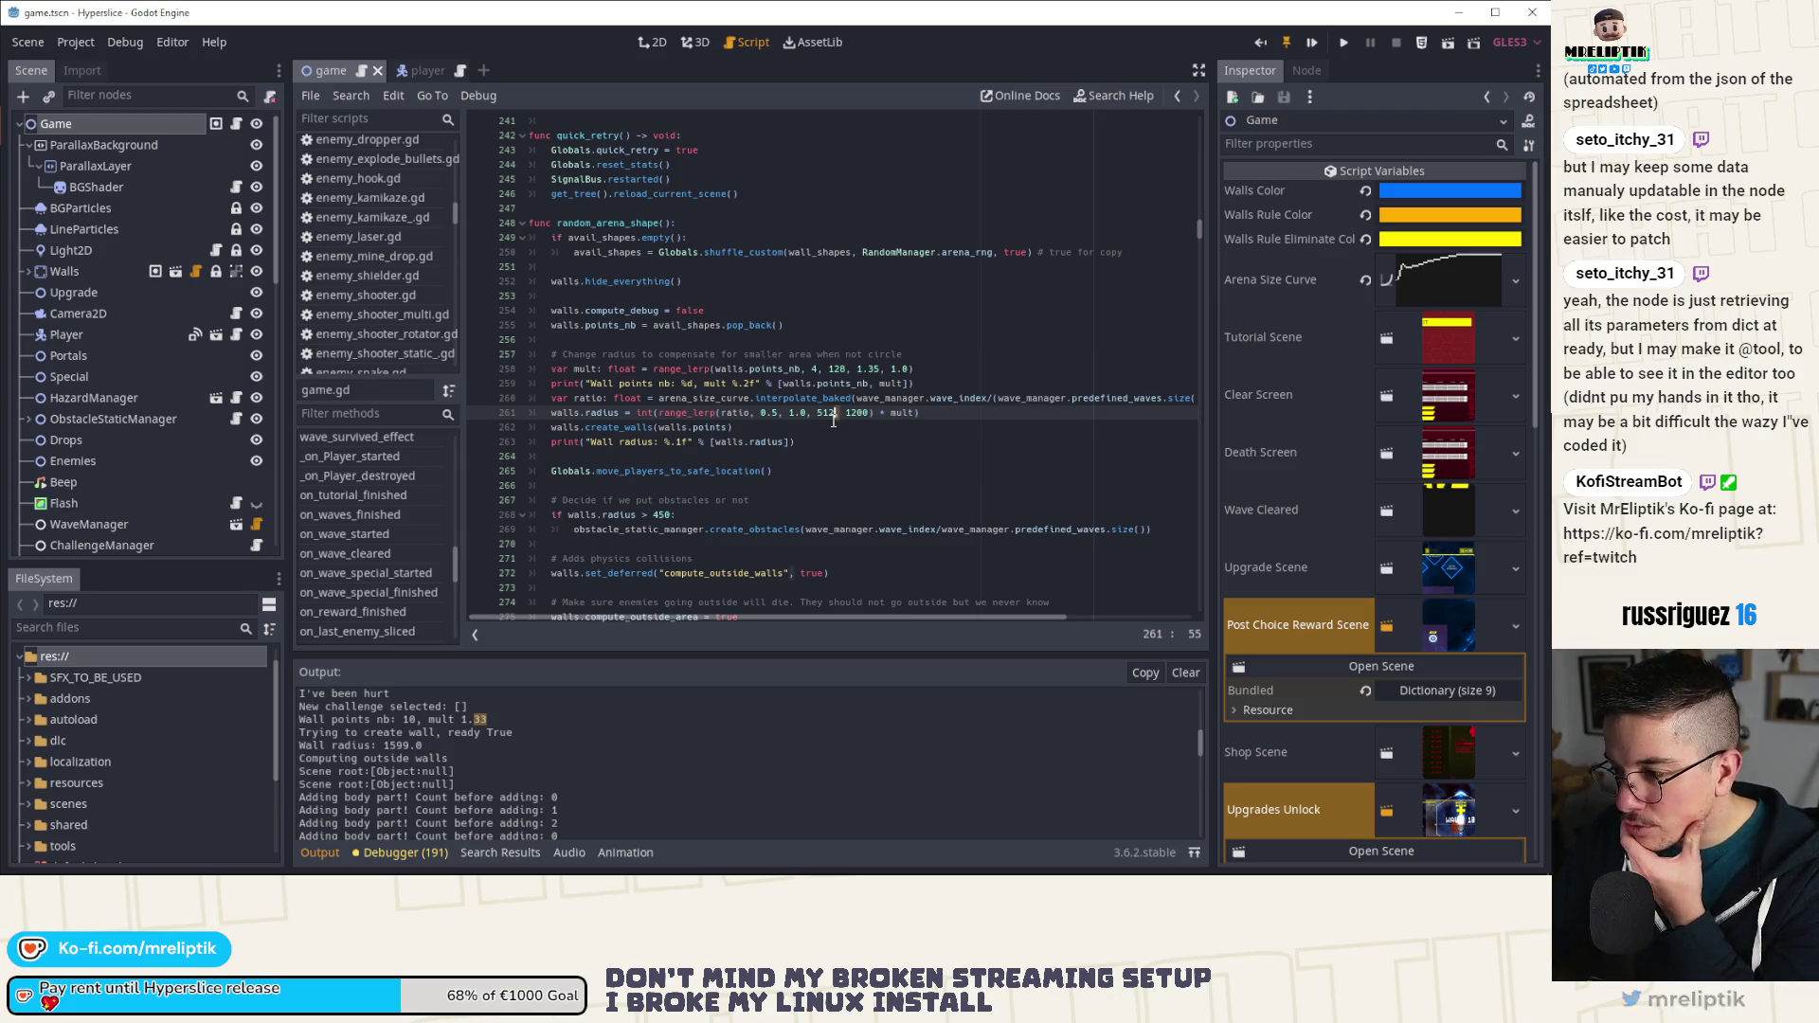
{"action": "left_click", "coordinate": [829, 412]}
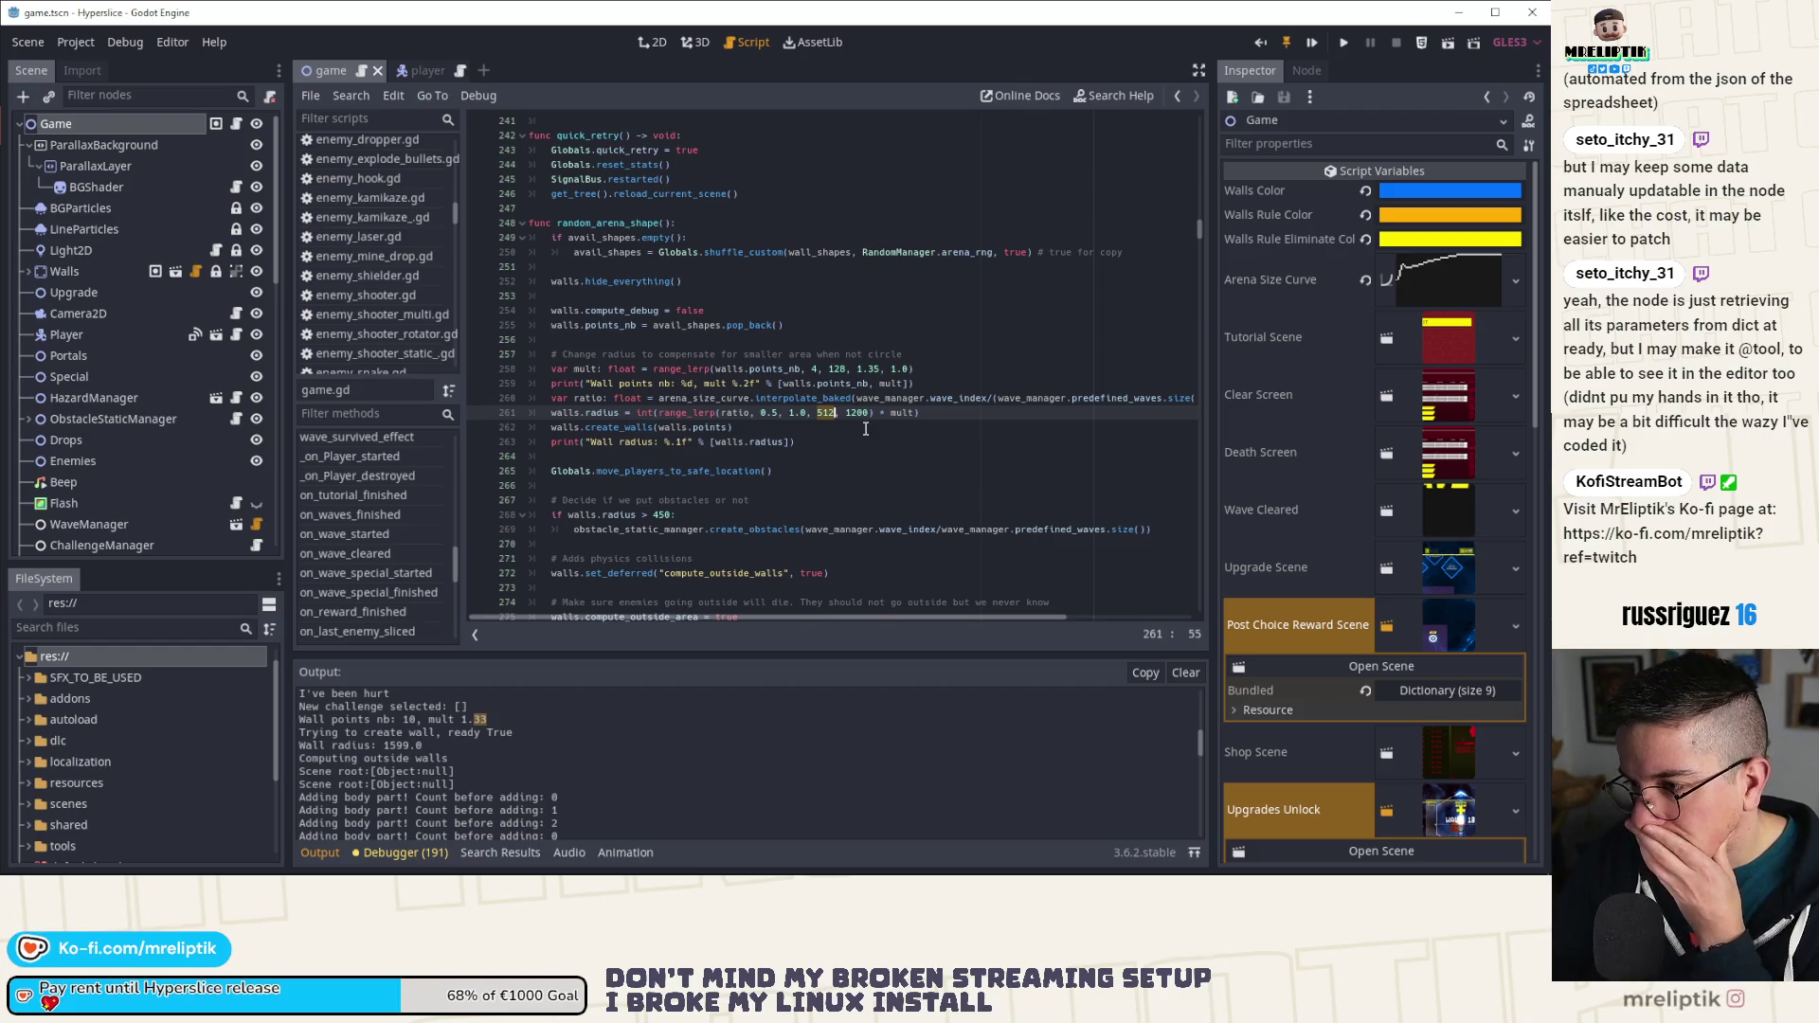
{"action": "double_click", "coordinate": [900, 413]}
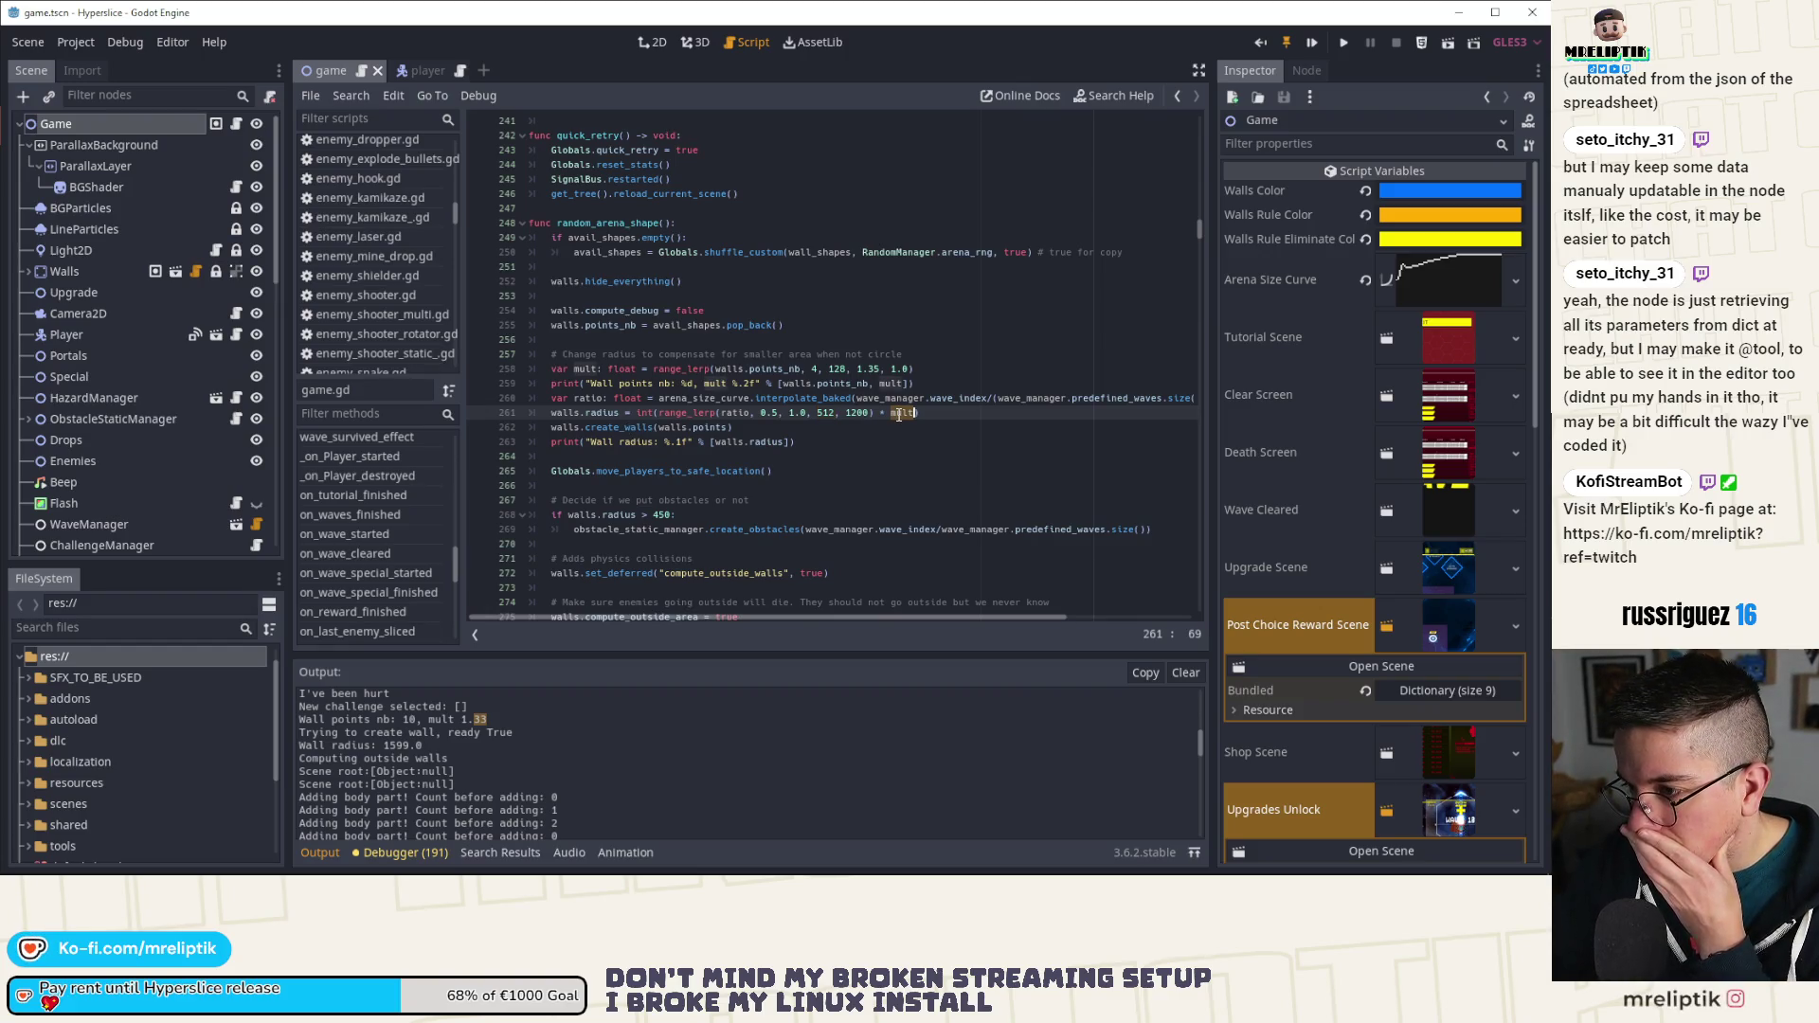
{"action": "left_click", "coordinate": [660, 368]}
Step: Replace the range_lerp expression computing mult with wall_shape_mult[walls.points_nb]
{"action": "left_click_drag", "start_coordinate": [654, 368], "coordinate": [937, 370]}
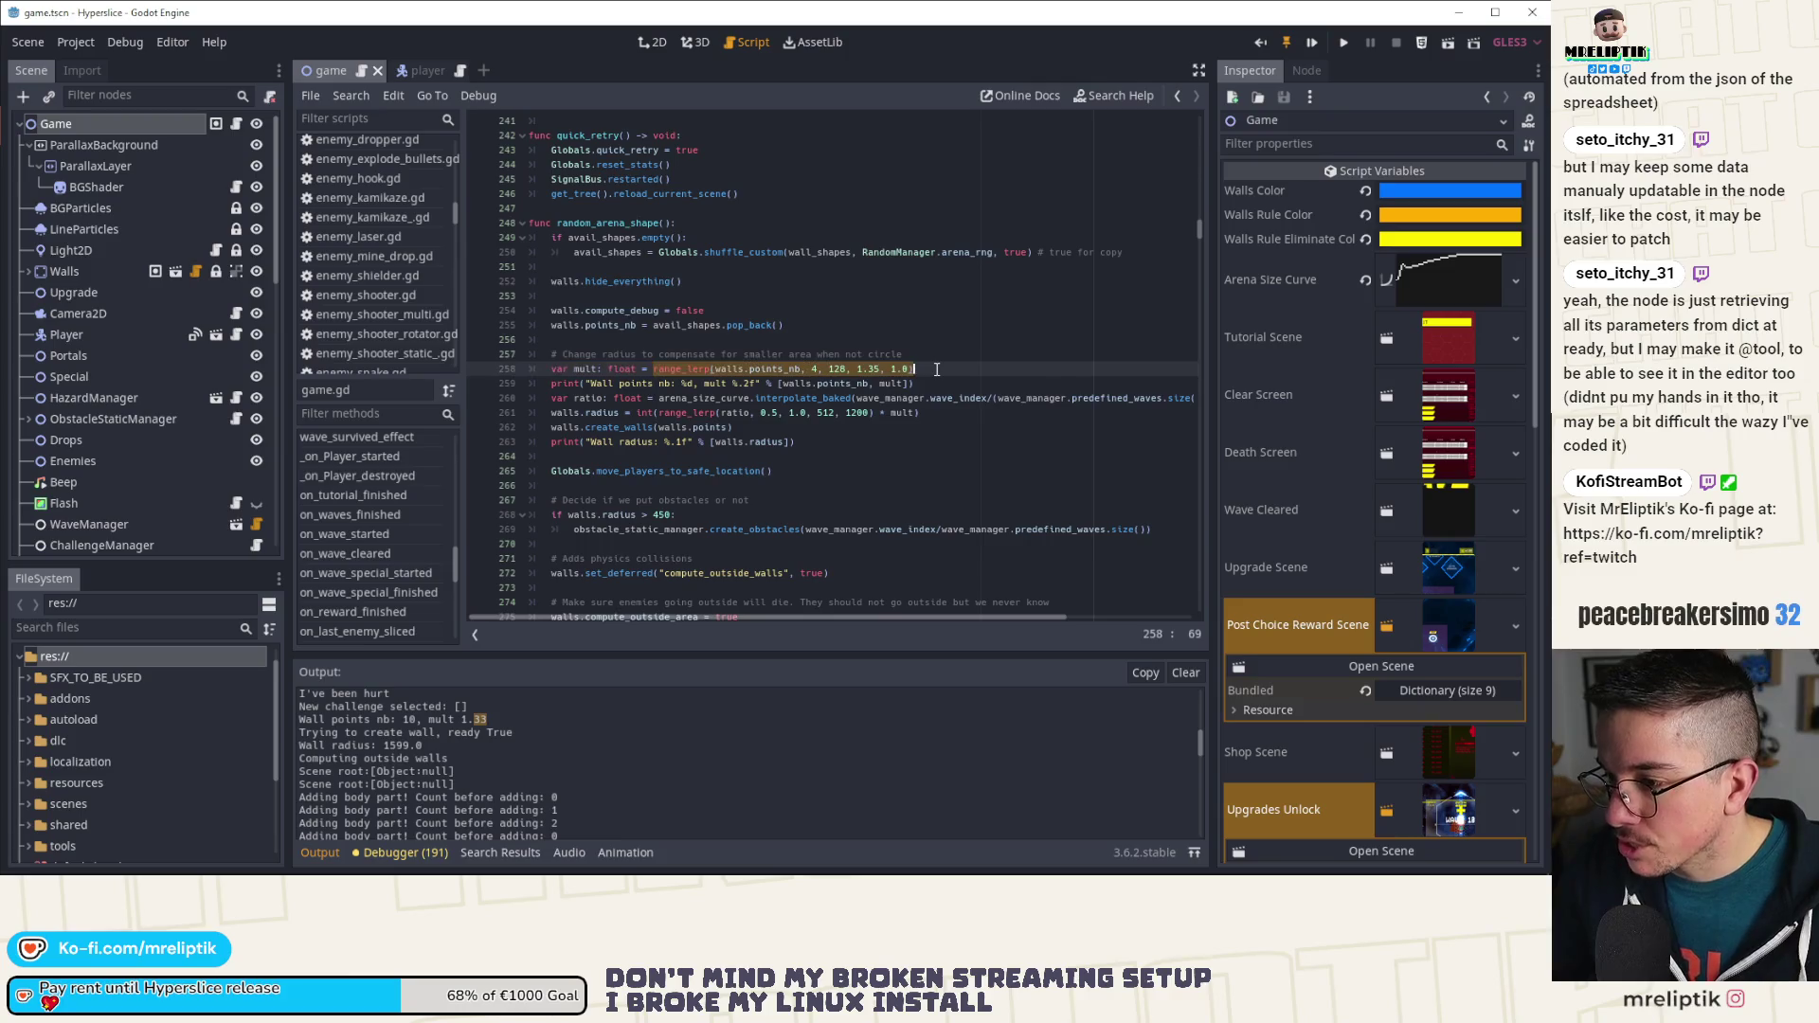
{"action": "type", "text": "wall_shape_mult["}
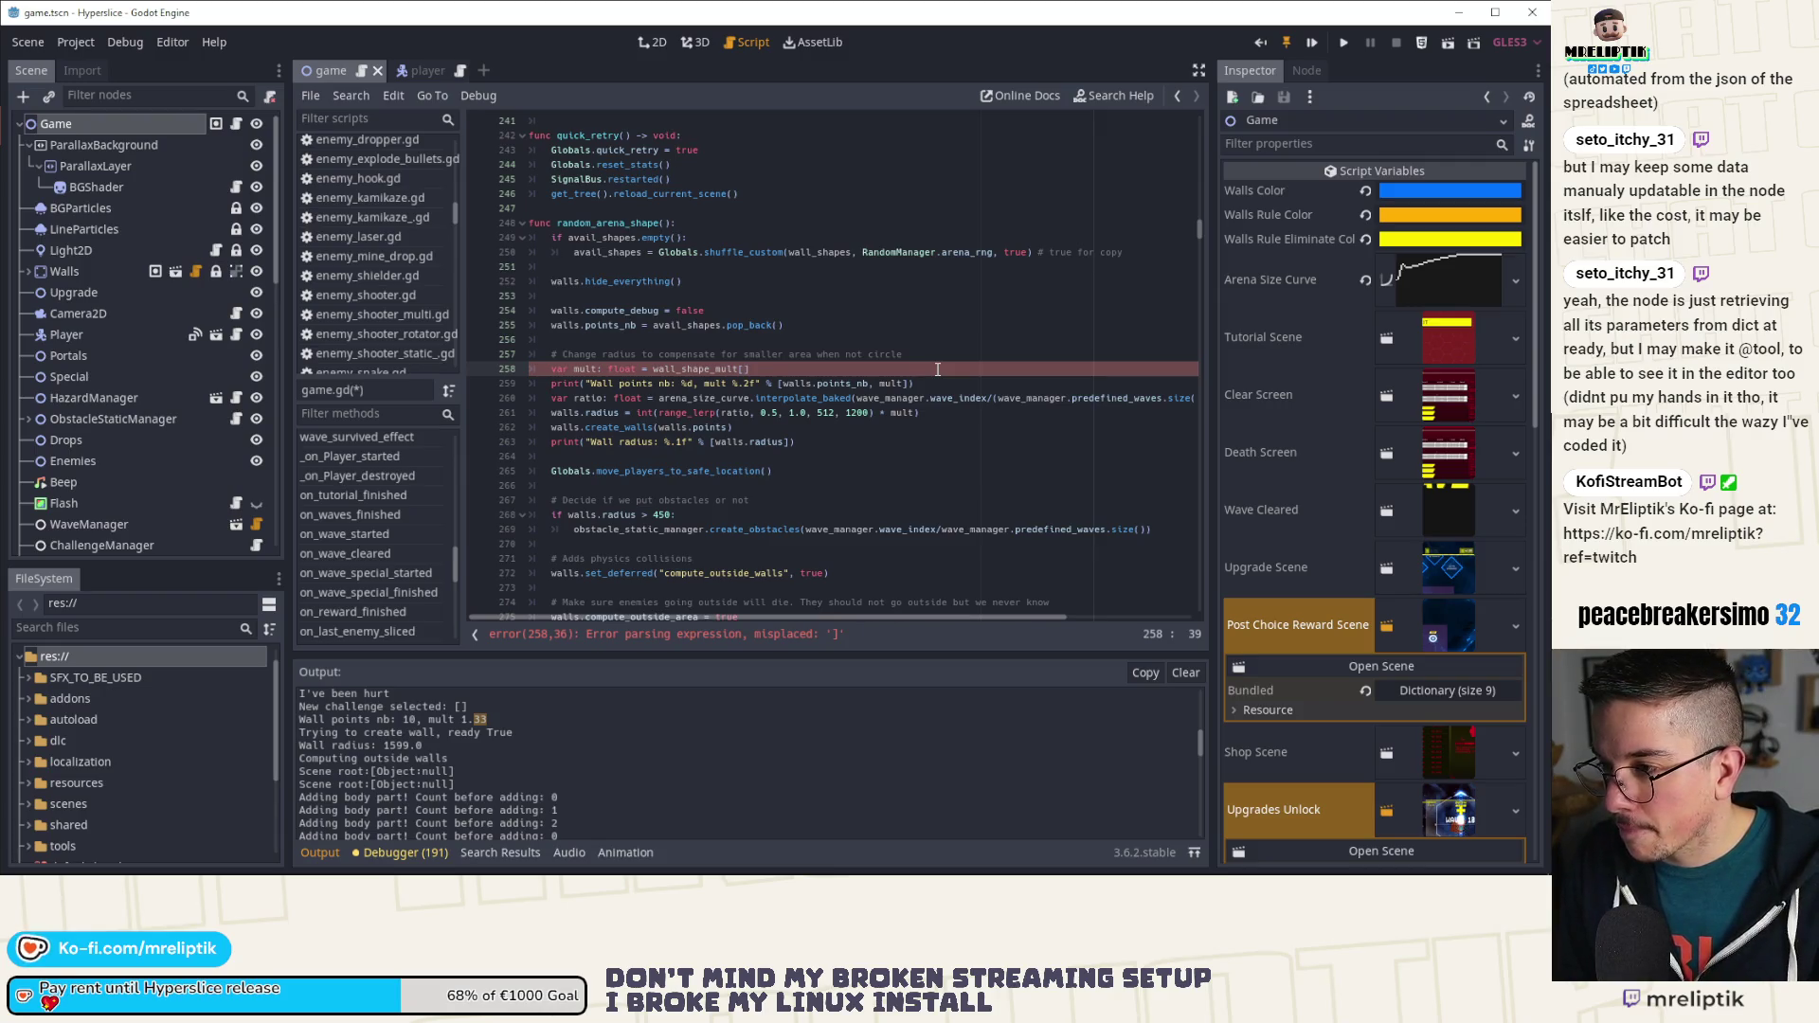
{"action": "type", "text": "avail_shapes"}
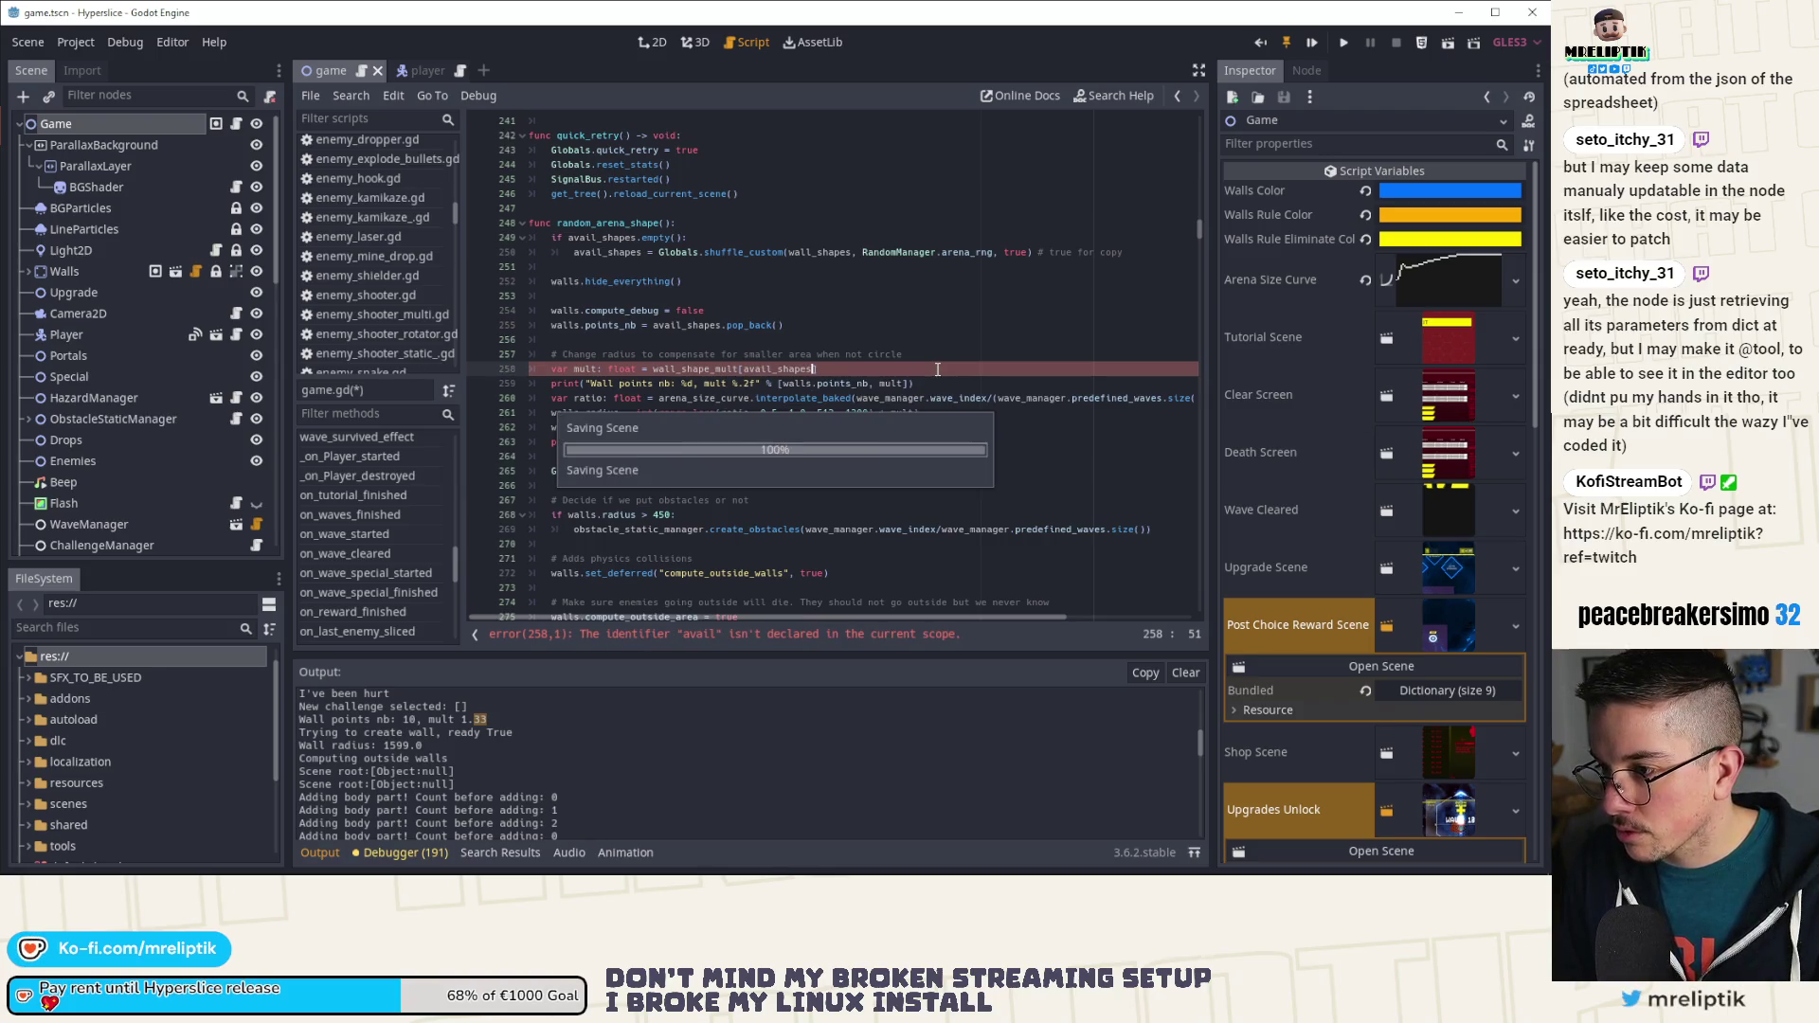
{"action": "key", "text": "Return"}
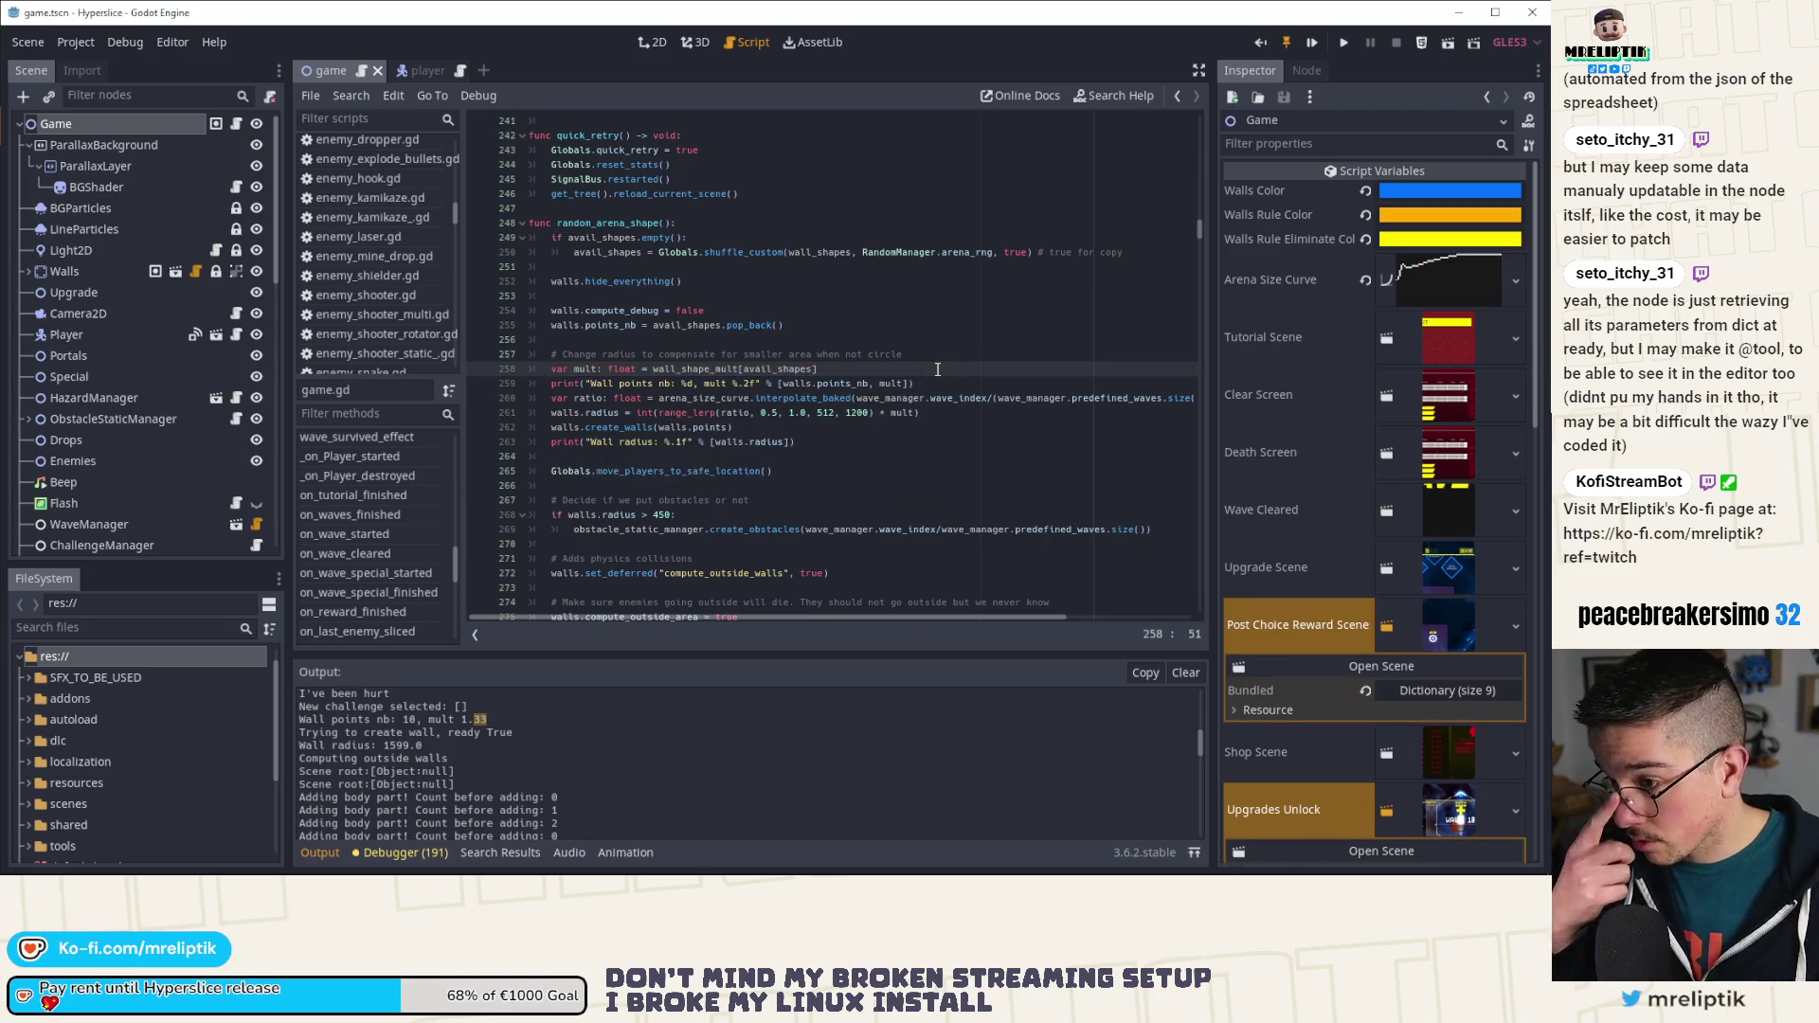
{"action": "double_click", "coordinate": [609, 254]}
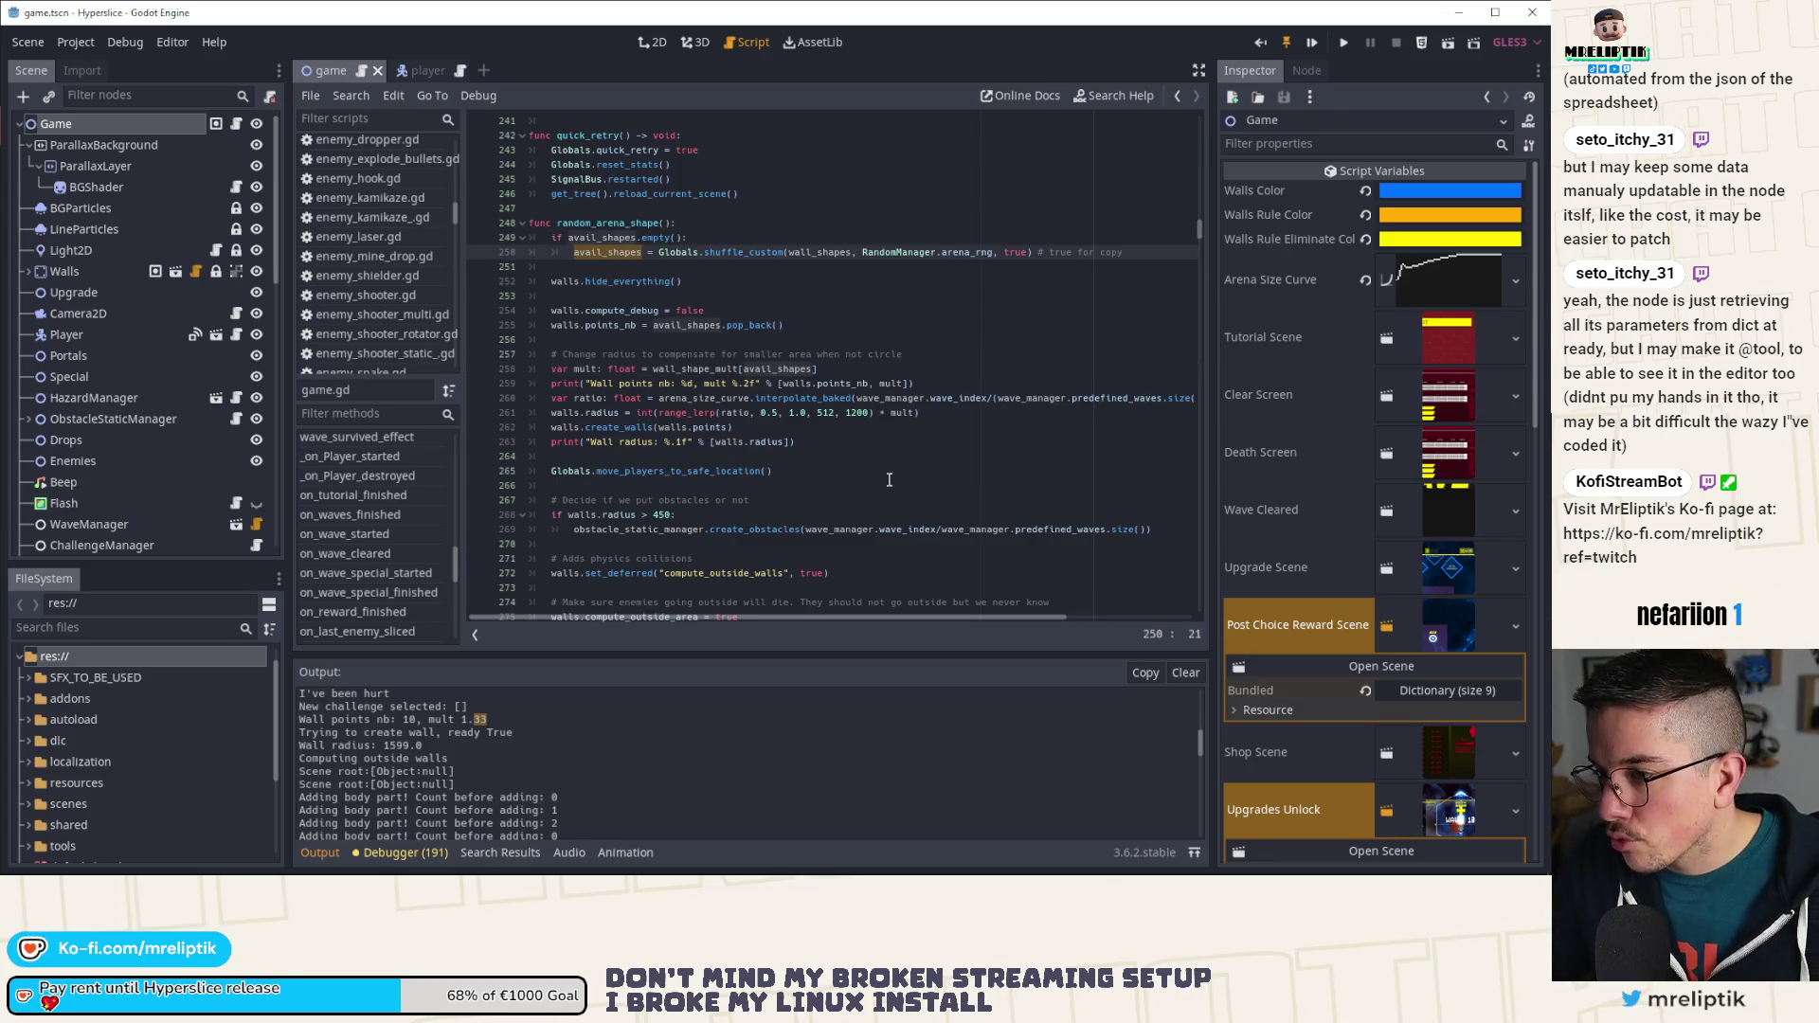
{"action": "left_click", "coordinate": [645, 326]}
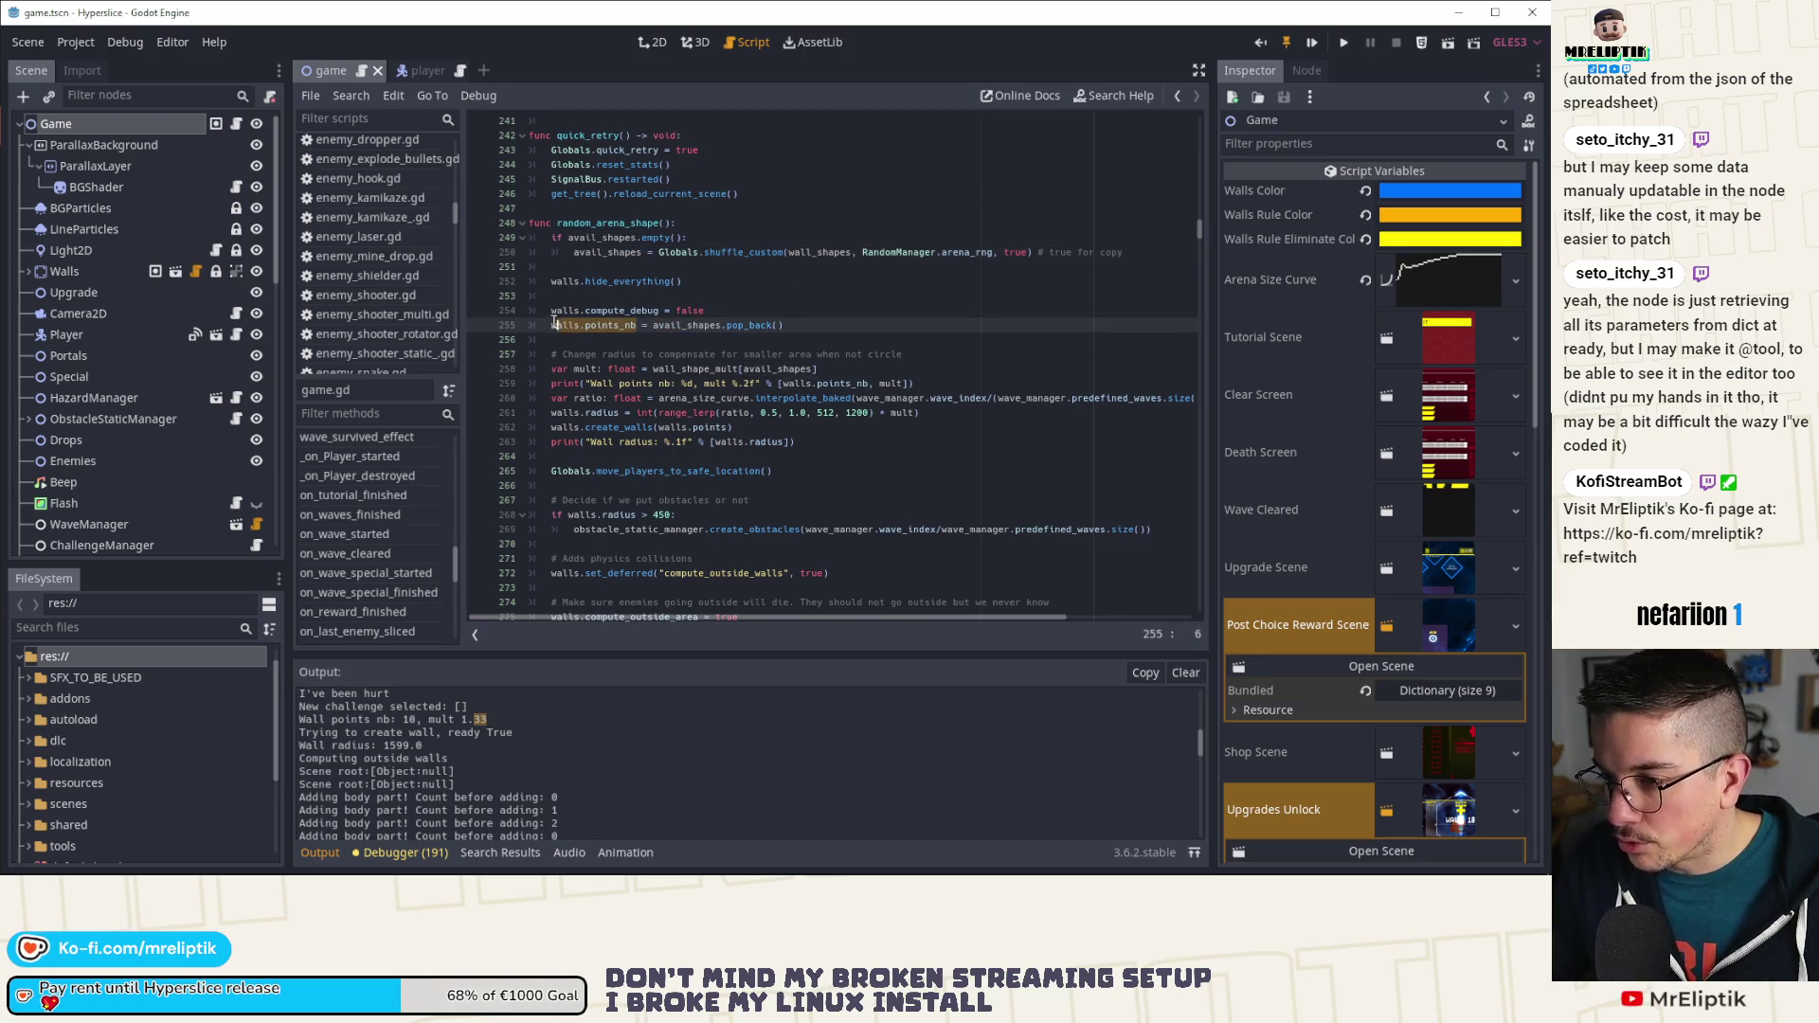
{"action": "double_click", "coordinate": [763, 354]}
{"action": "double_click", "coordinate": [766, 369]}
{"action": "type", "text": "walls.points_nb"}
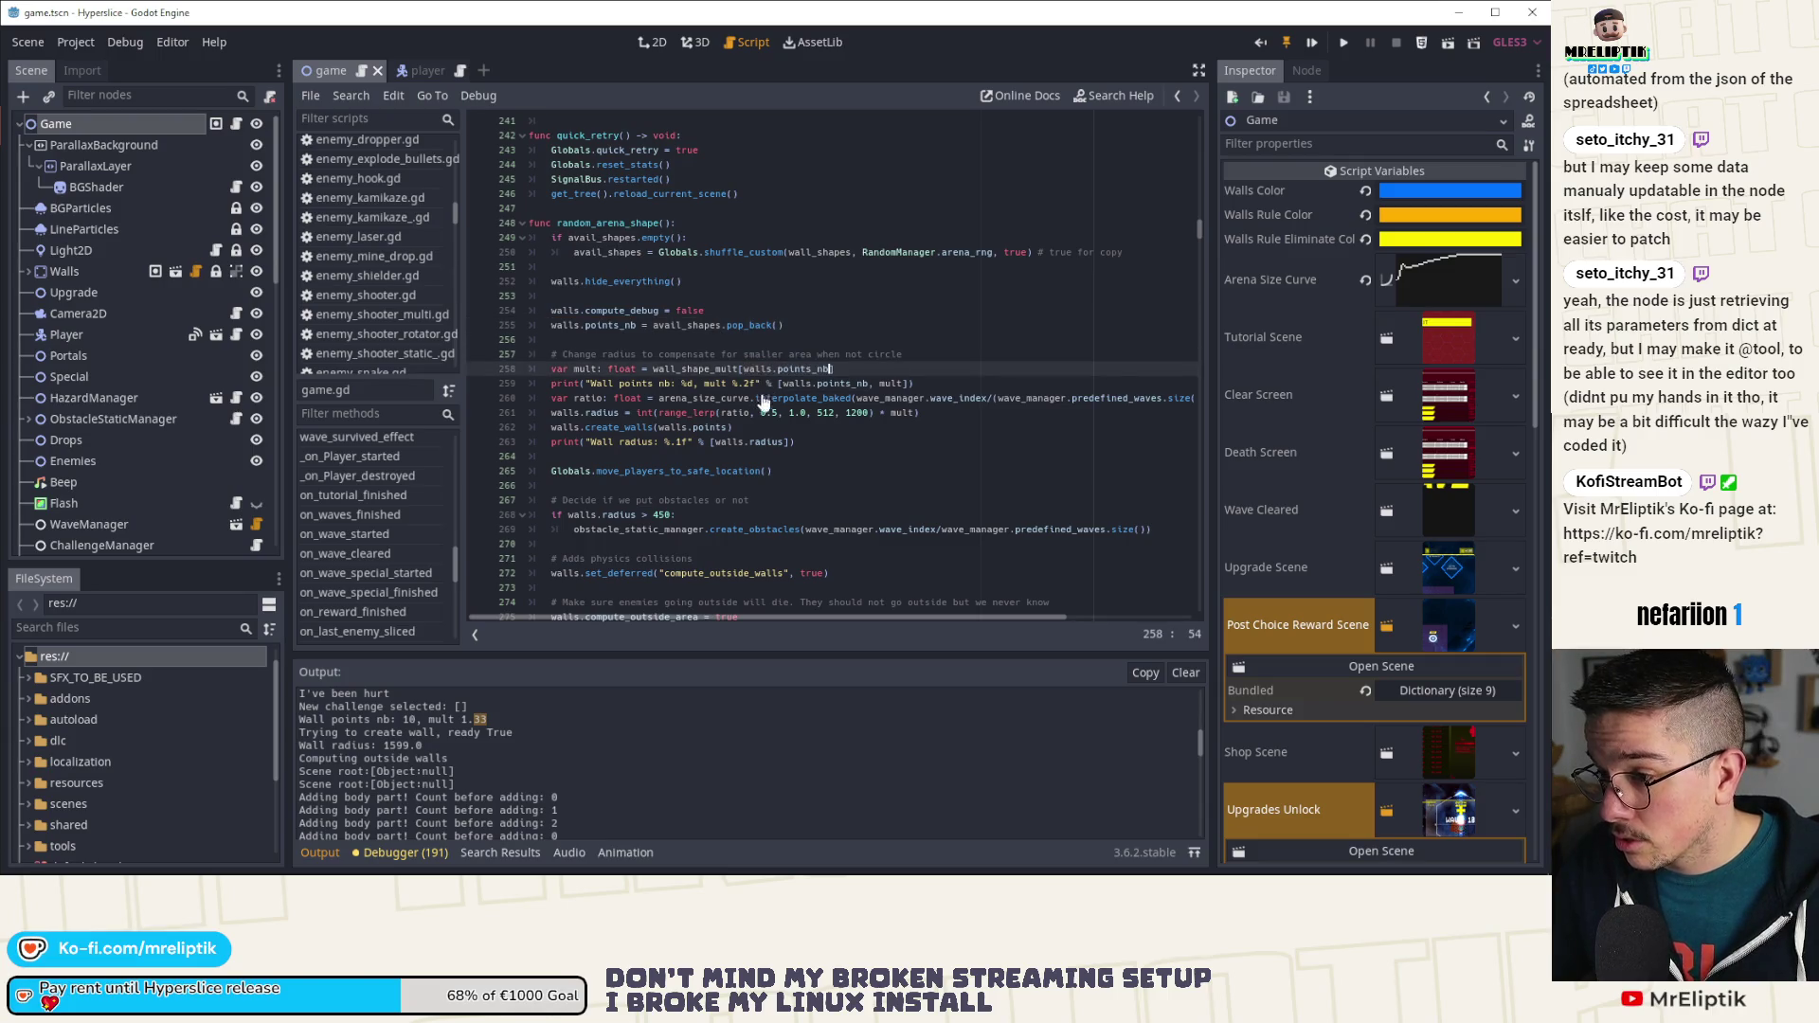
{"action": "double_click", "coordinate": [709, 370]}
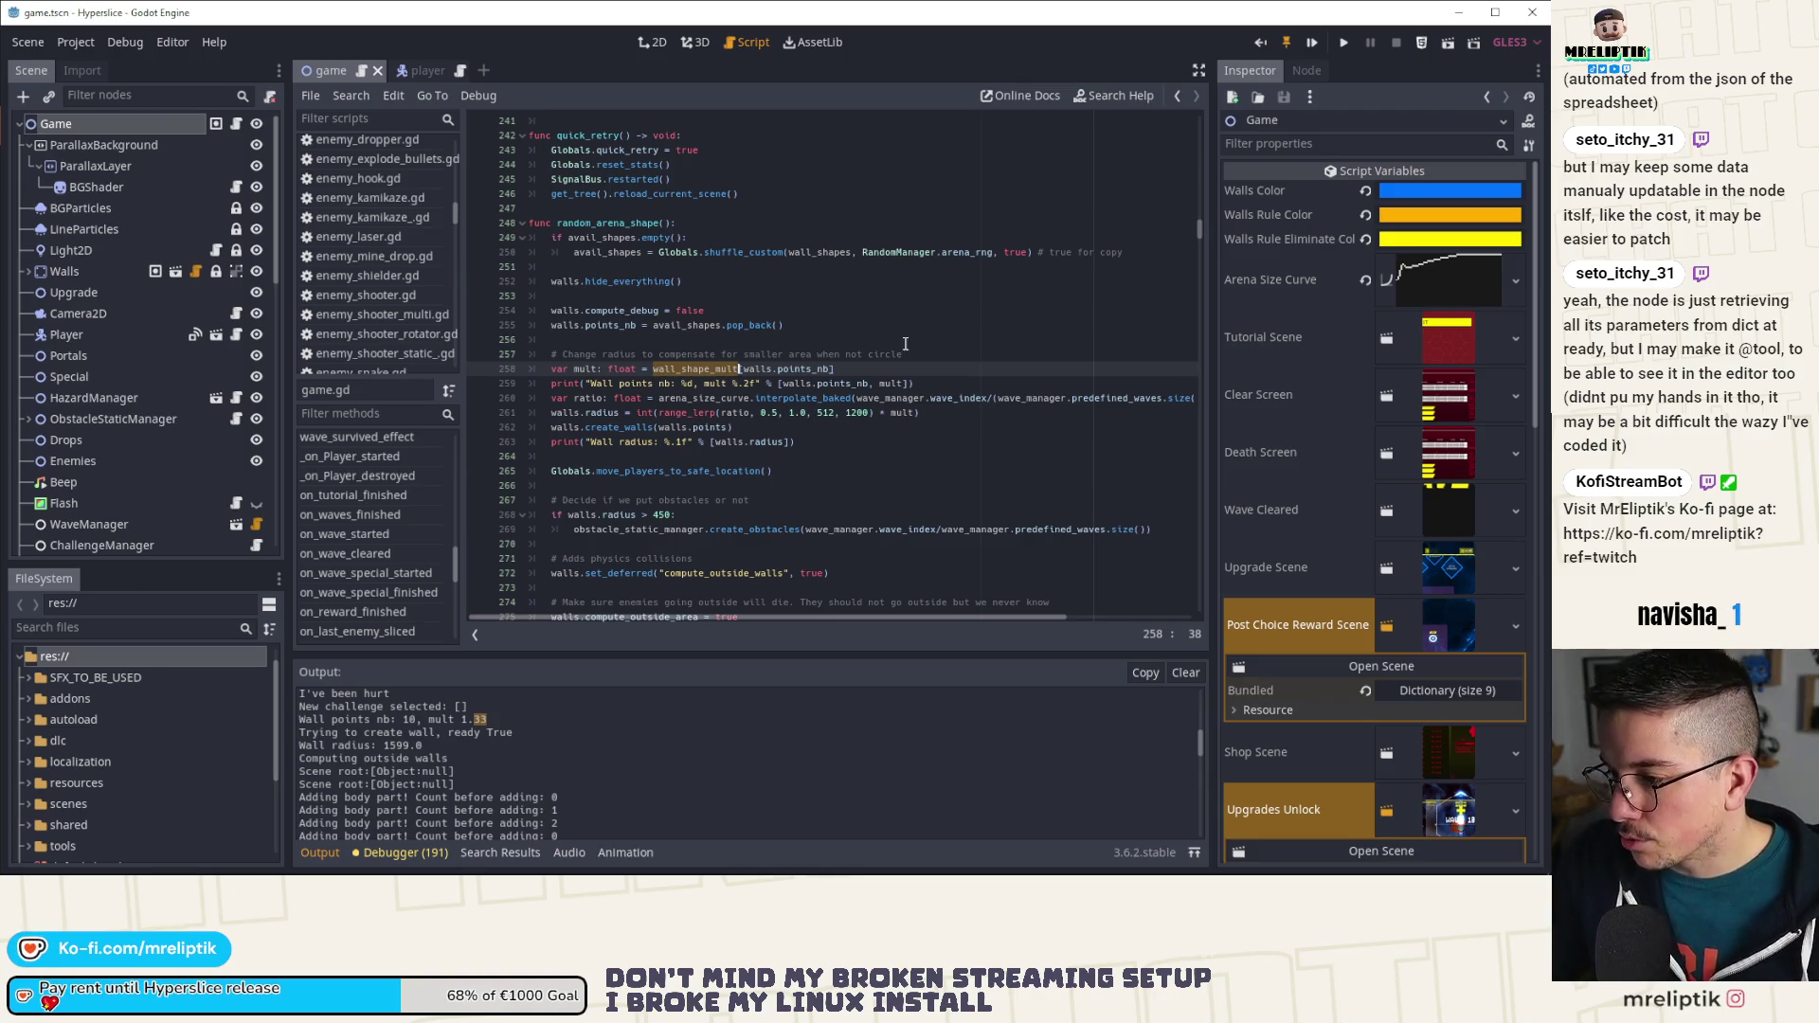
Step: Run the project and move the Hyperslice debug window aside to reveal the scene tree
{"action": "left_click", "coordinate": [1312, 44]}
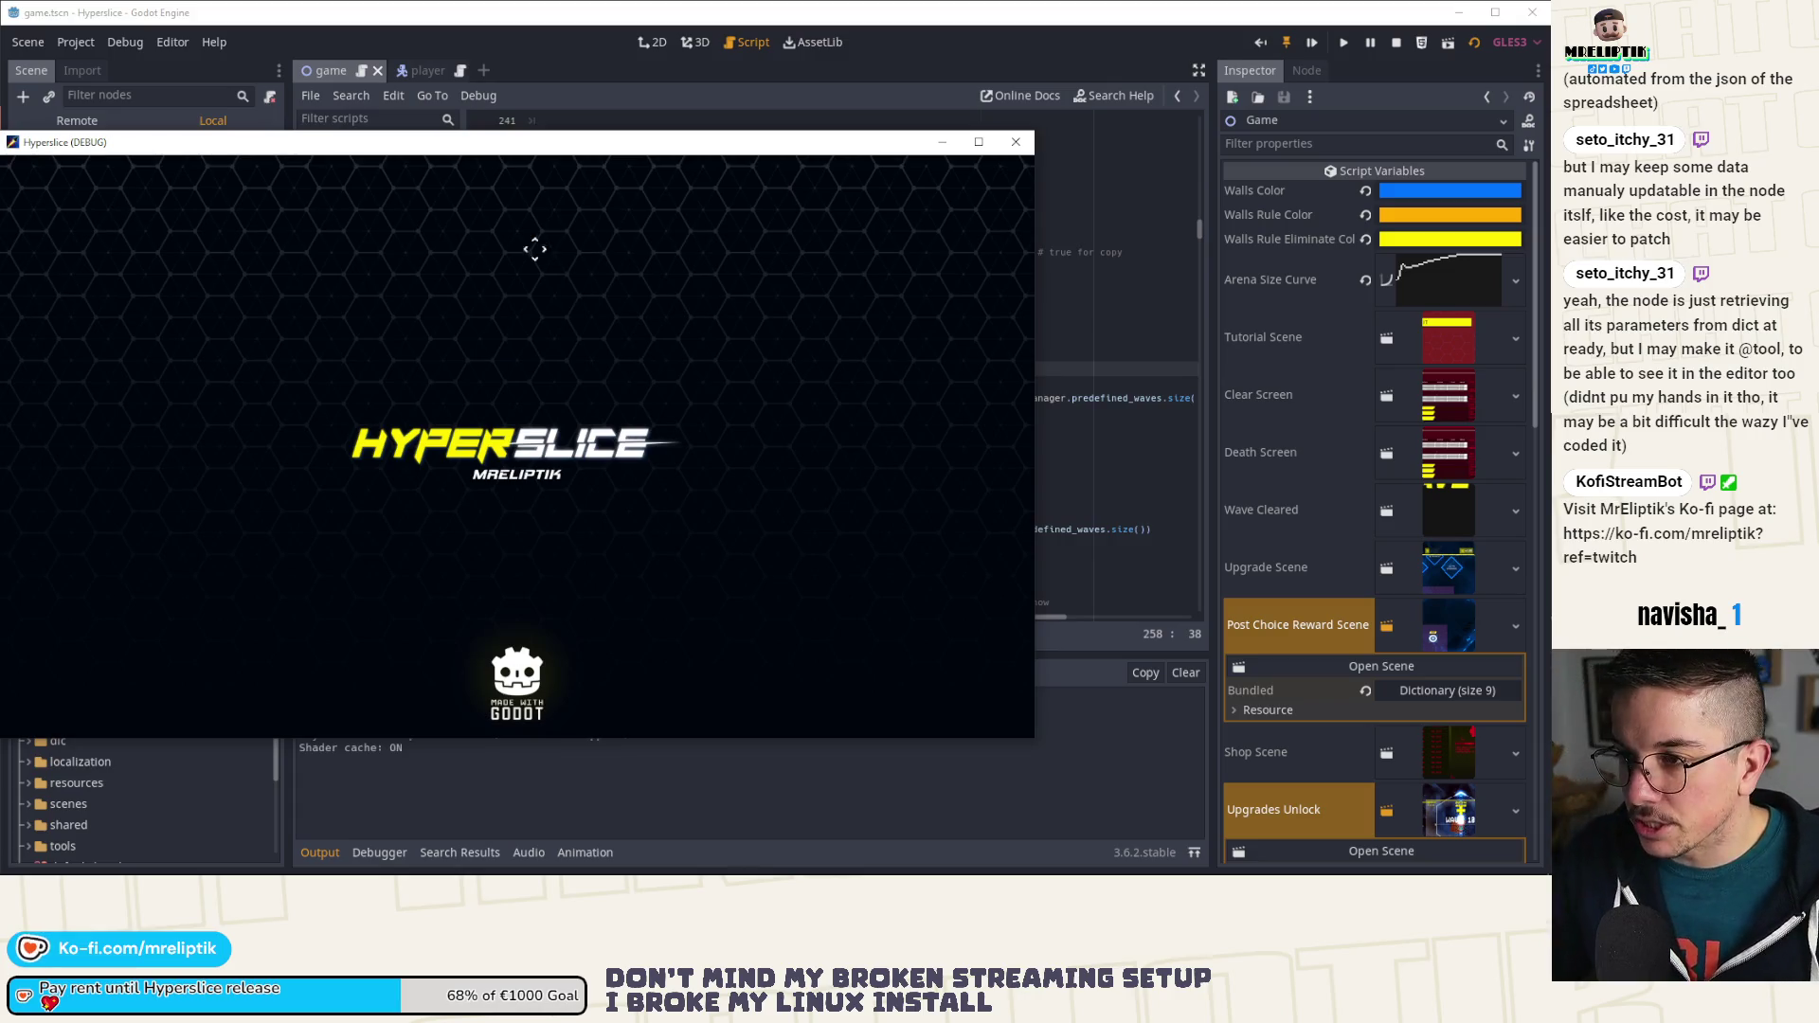
{"action": "mouse_move", "coordinate": [550, 136]}
{"action": "left_mouse_down"}
{"action": "mouse_move", "coordinate": [588, 142]}
{"action": "mouse_move", "coordinate": [635, 59]}
{"action": "left_mouse_up"}
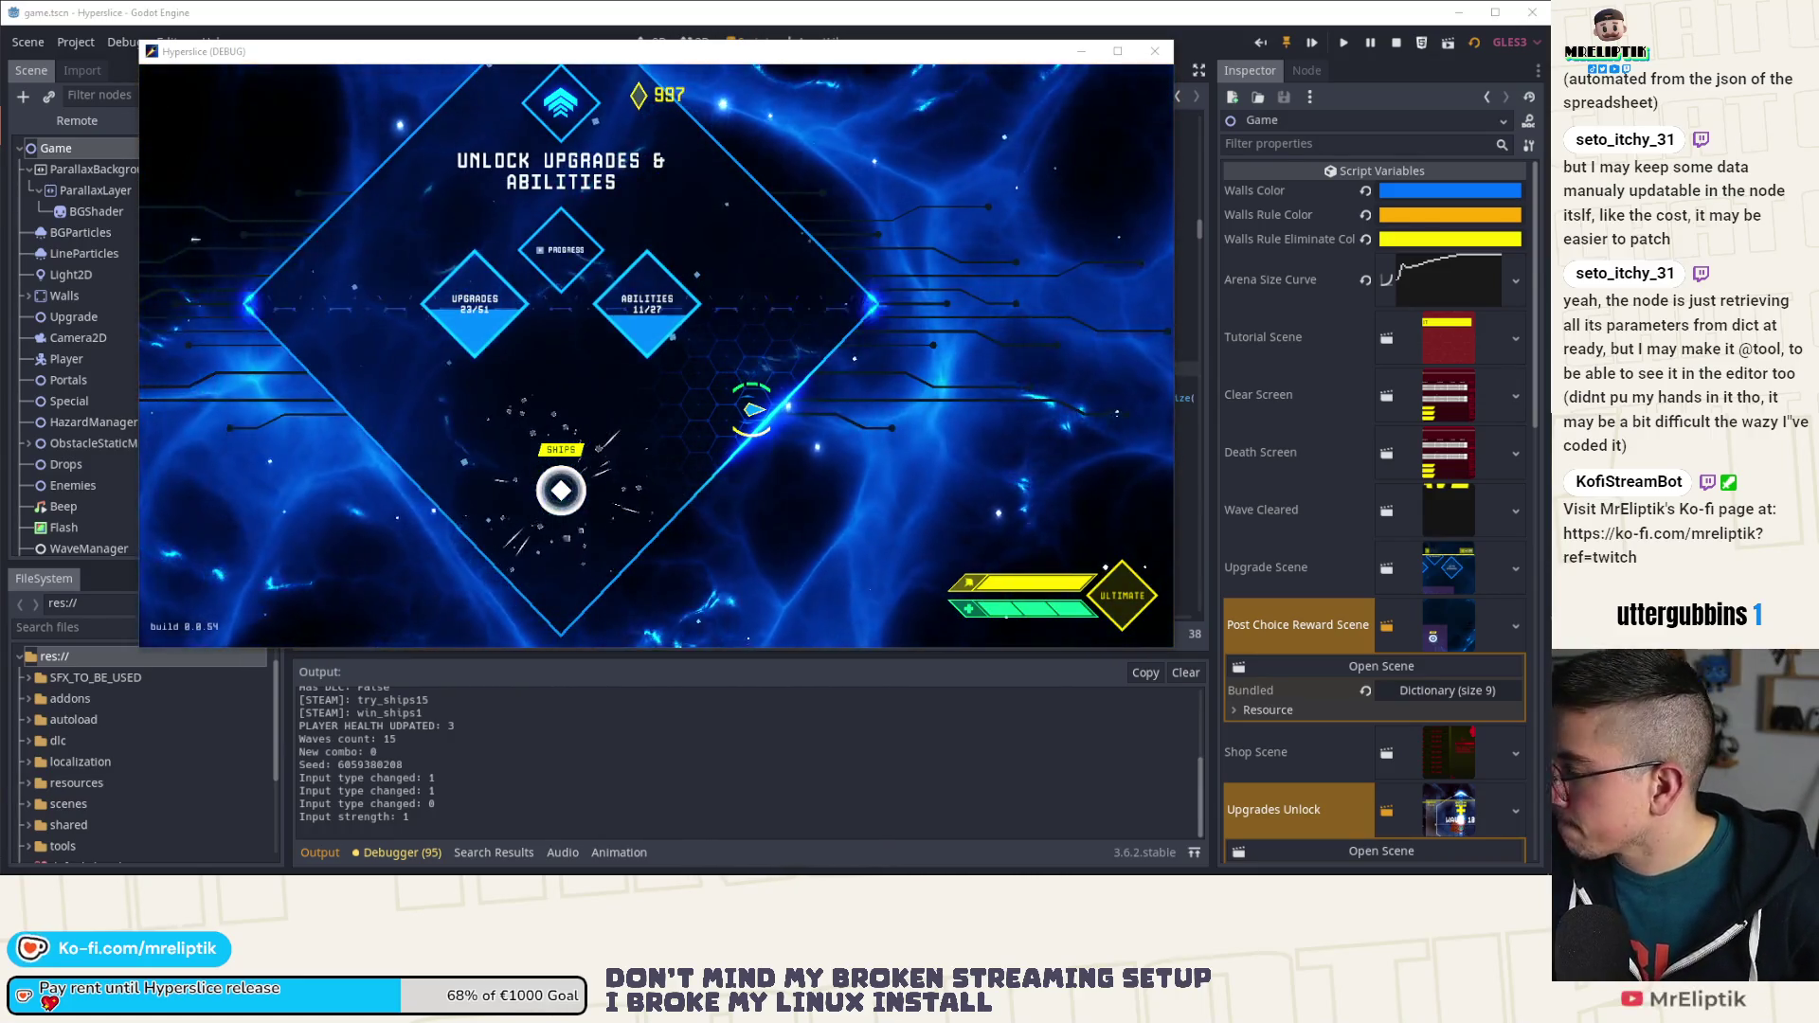
Step: Return to the running Hyperslice game and pause the run during wave 14
{"action": "key", "text": "alt+Tab"}
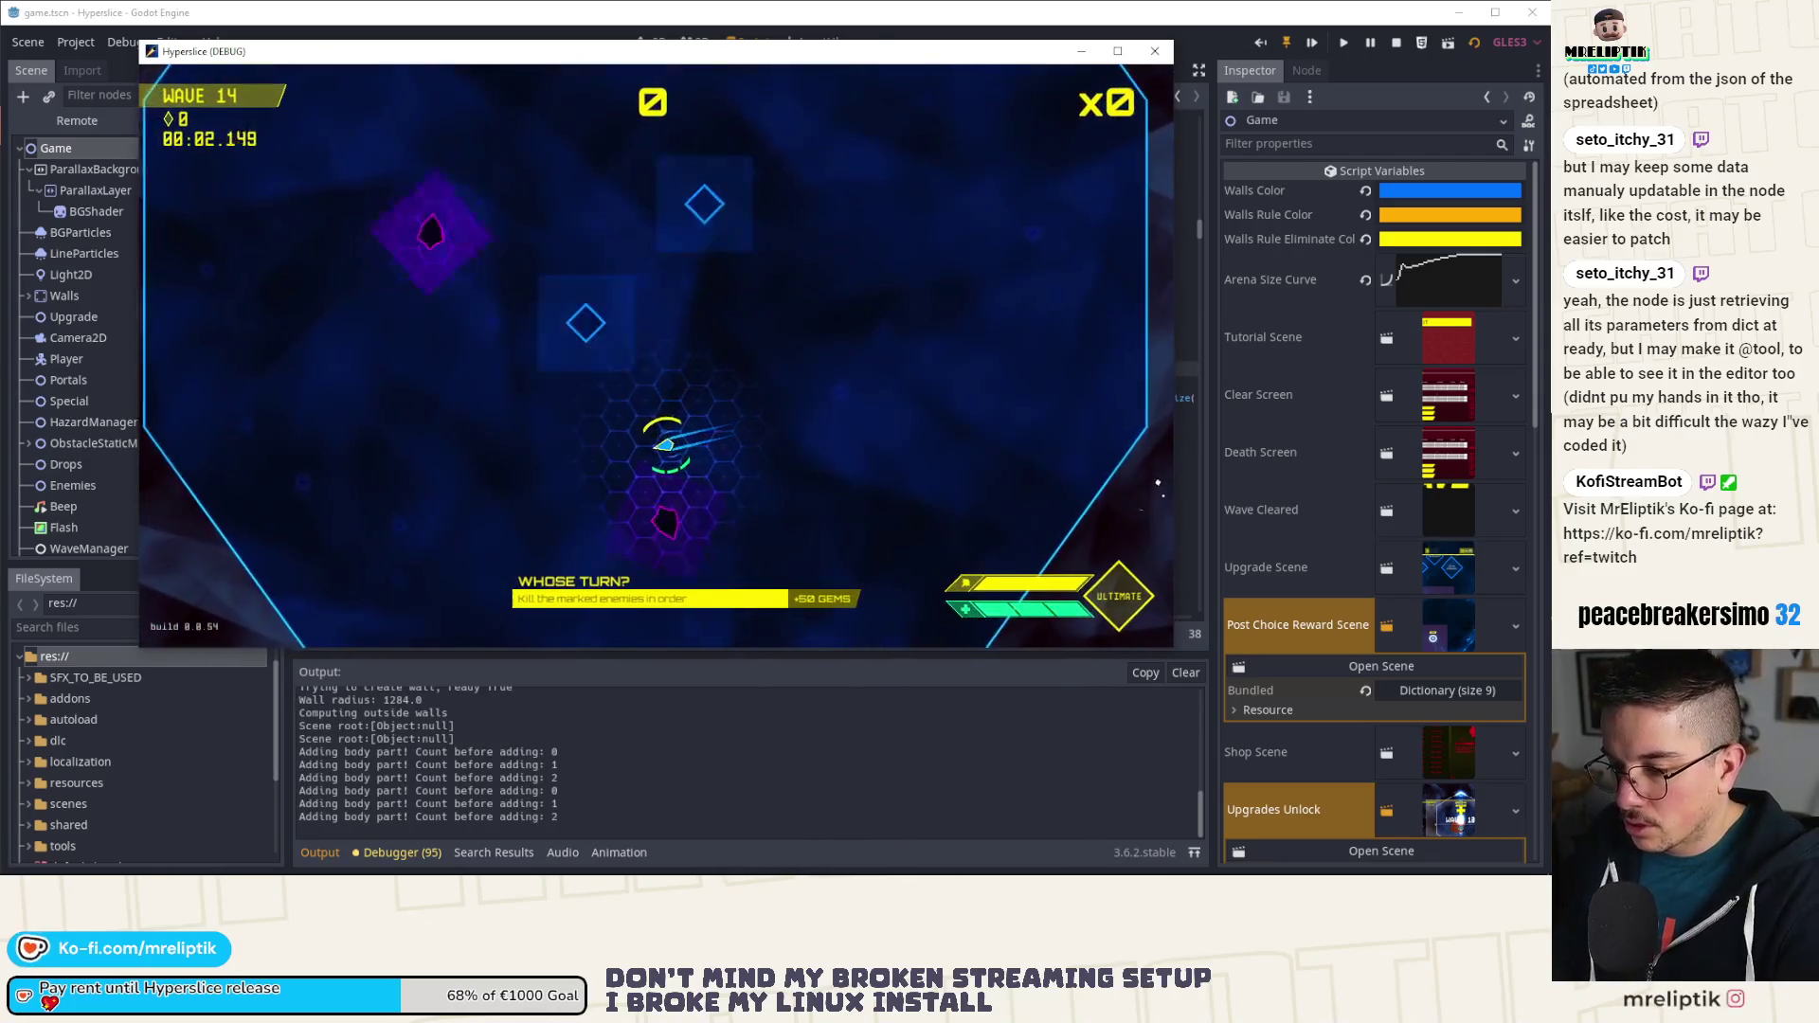
{"action": "key", "text": "Escape"}
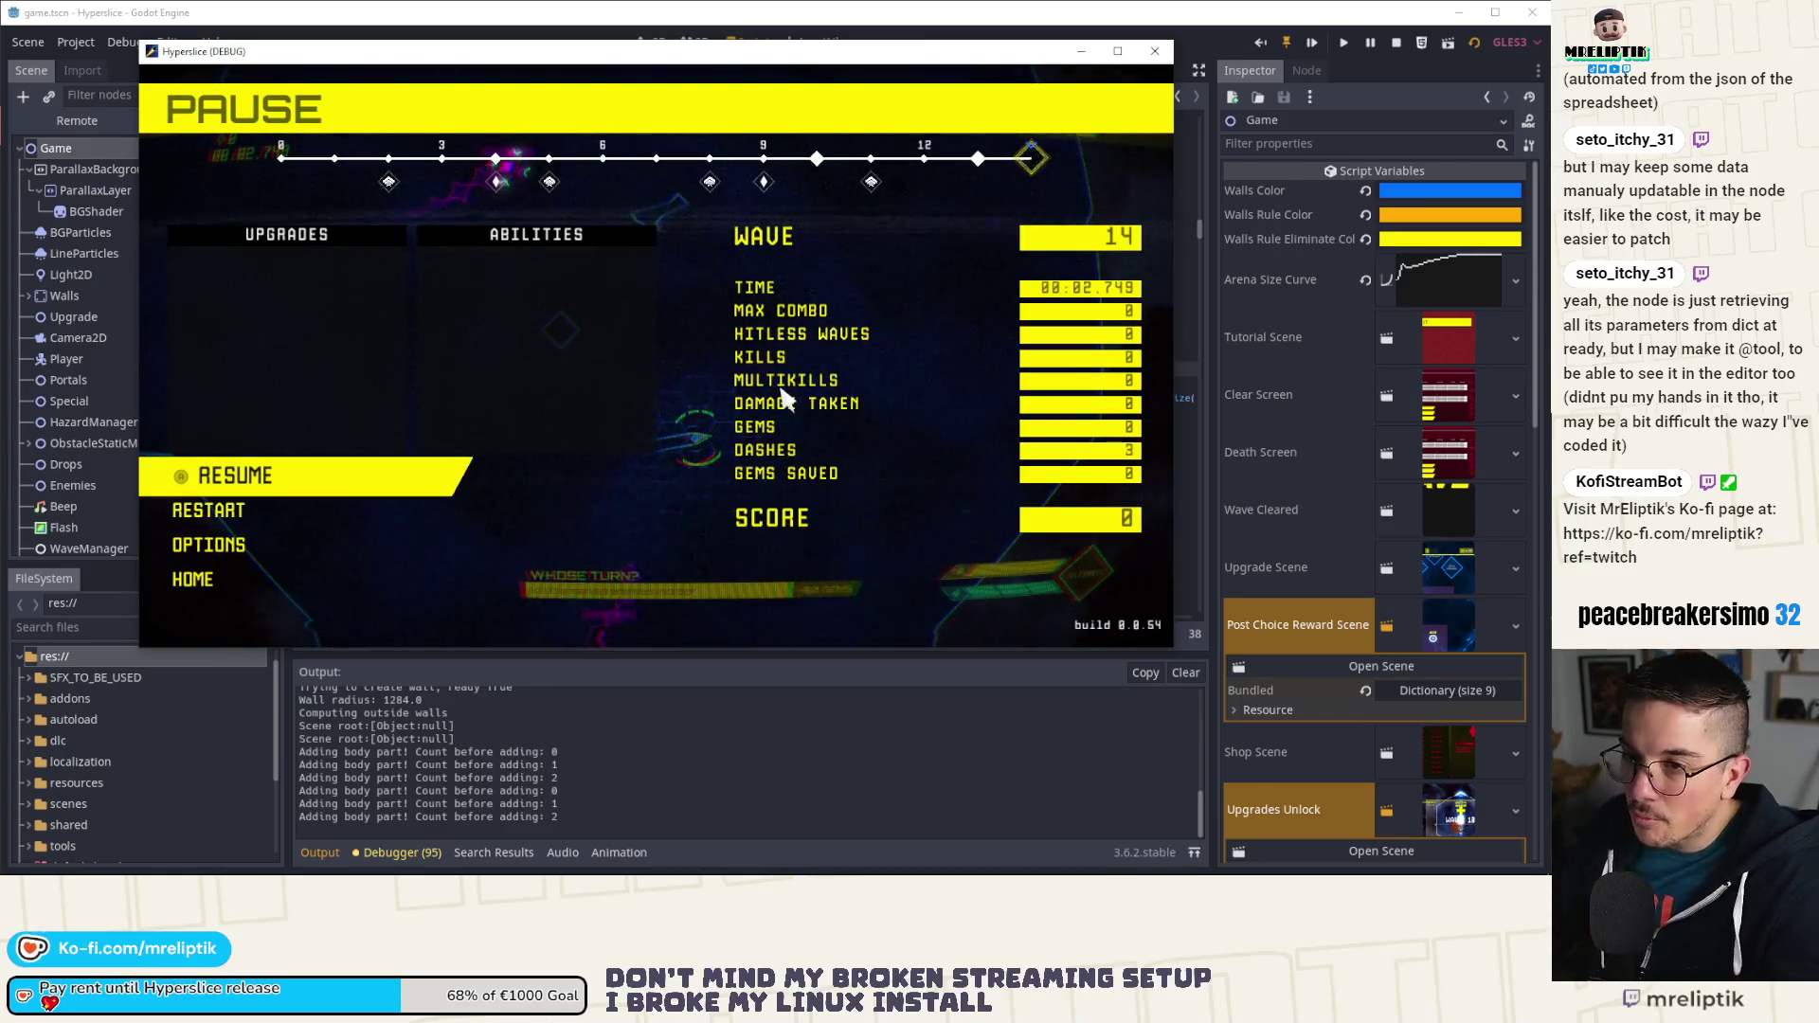
{"action": "left_click", "coordinate": [418, 31]}
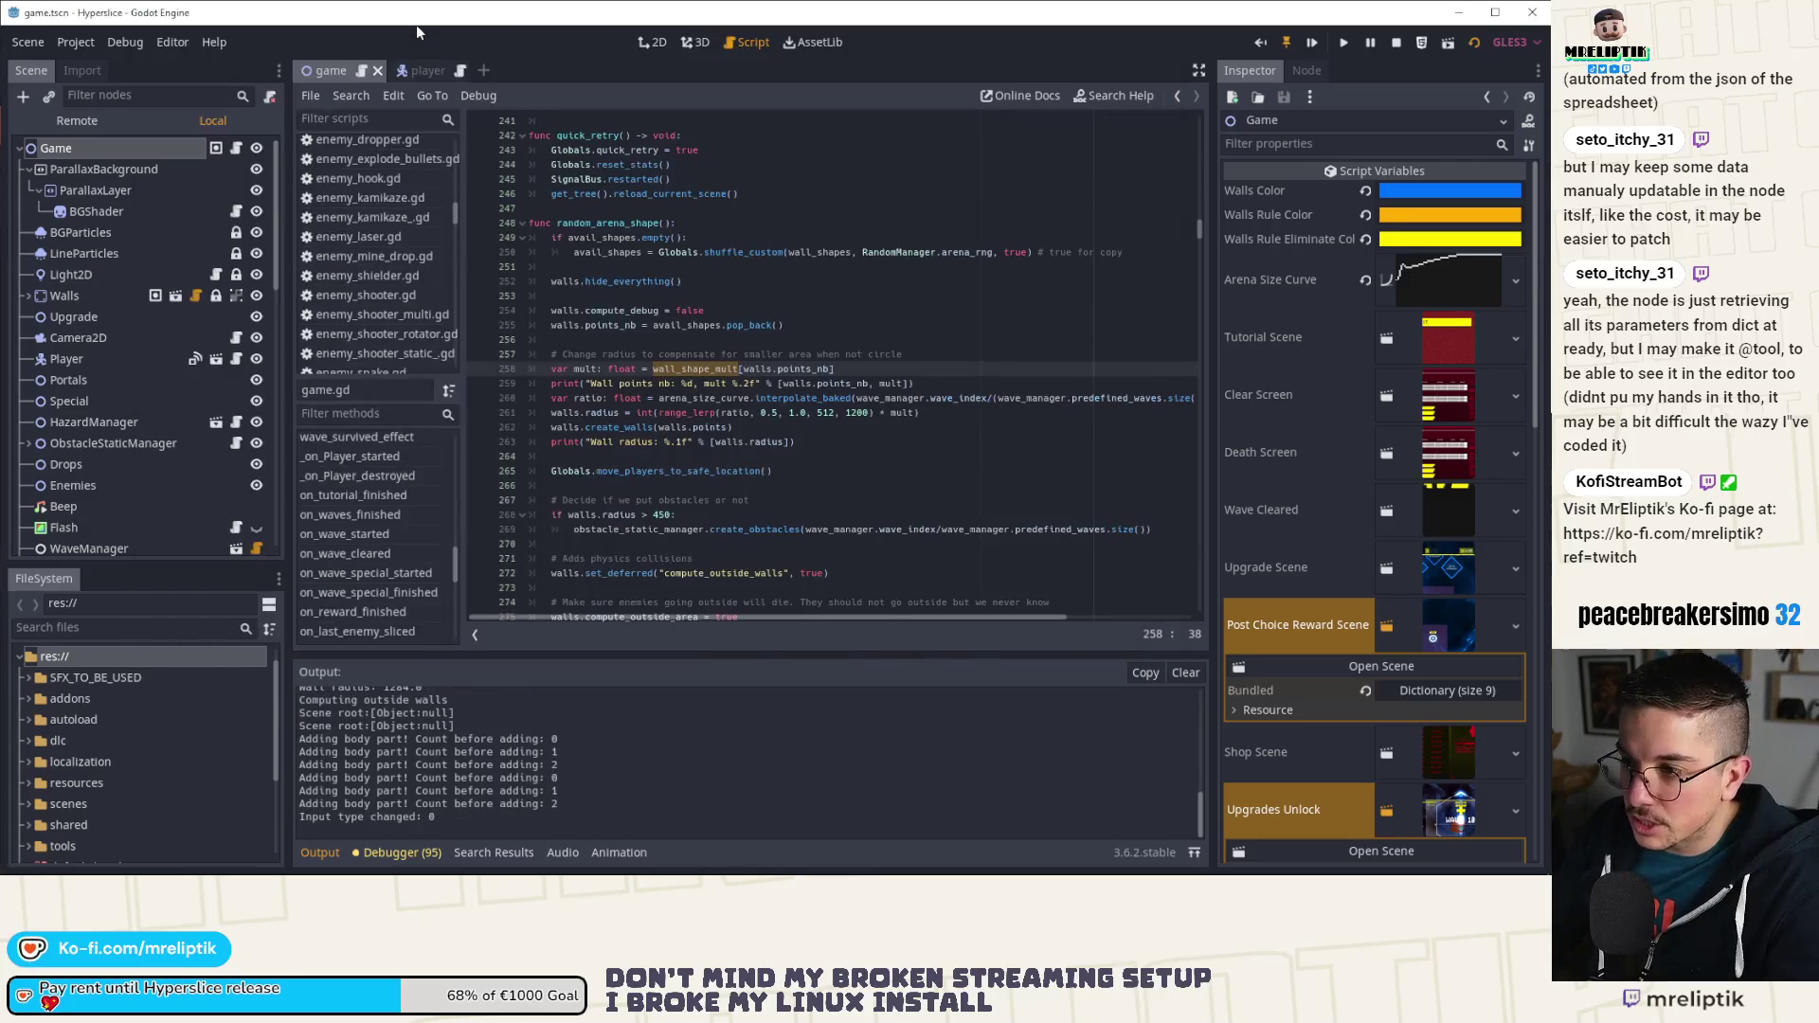
{"action": "double_click", "coordinate": [852, 412]}
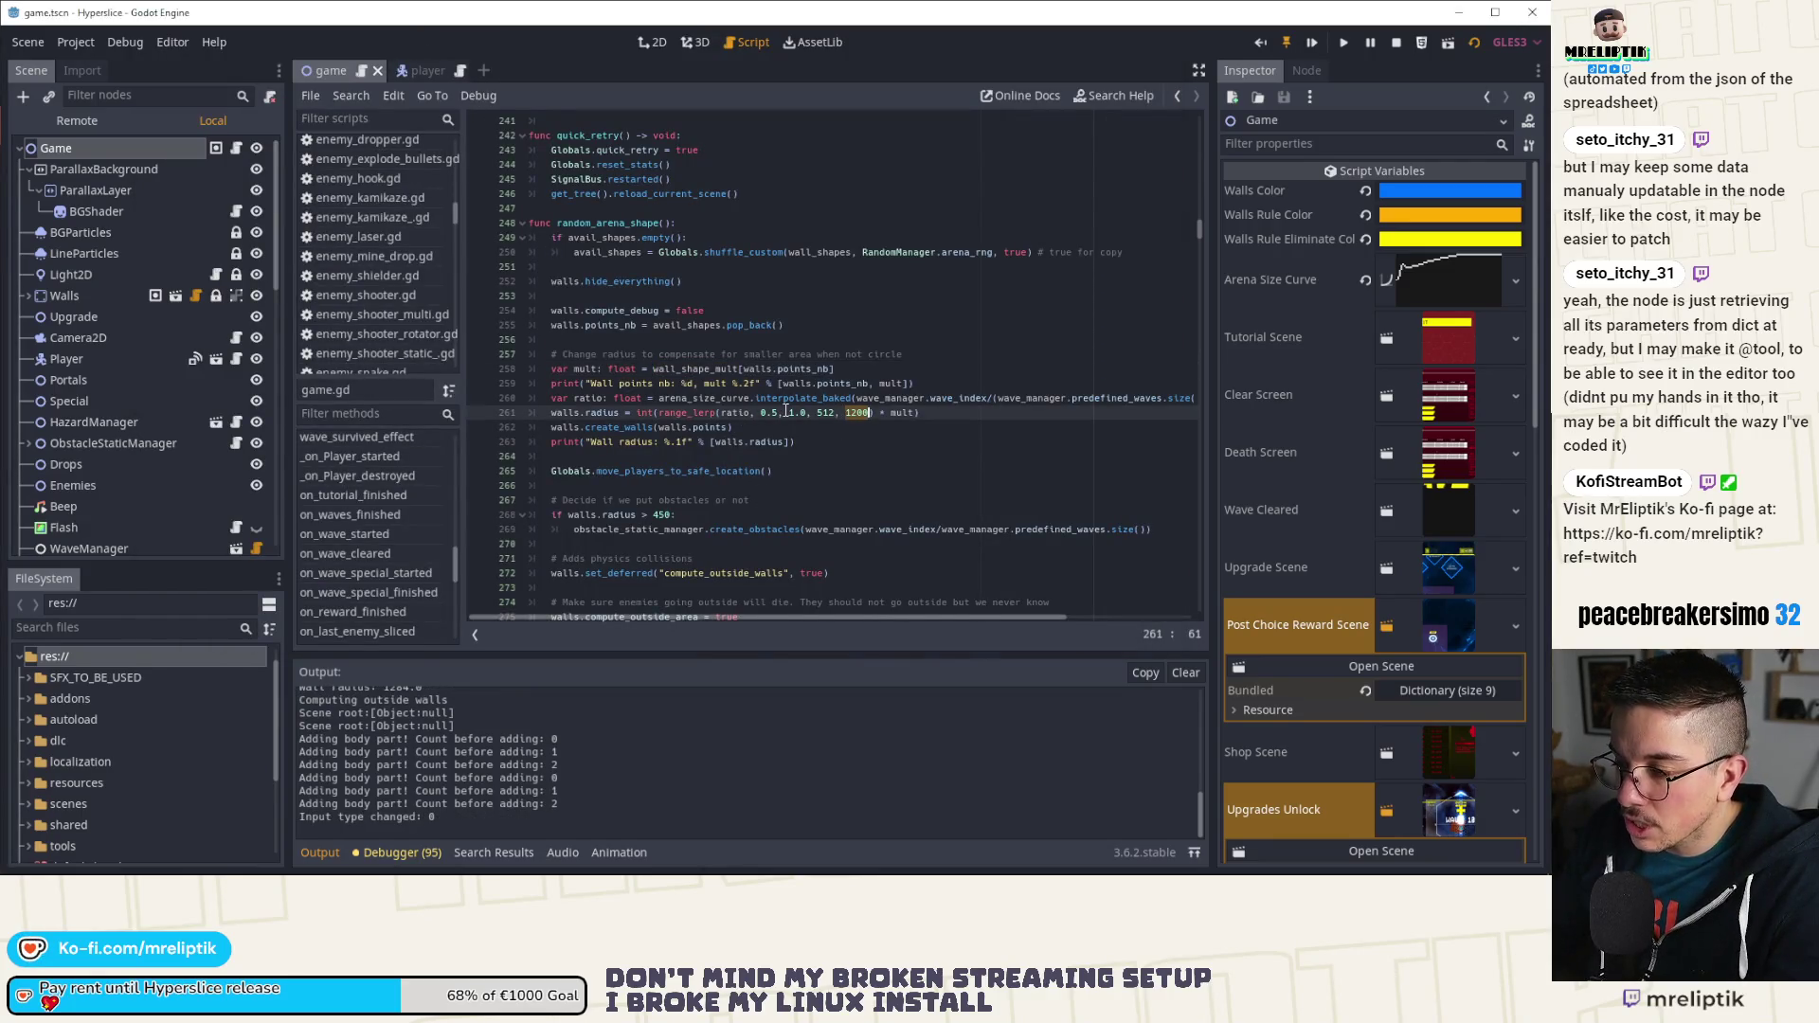
{"action": "mouse_move", "coordinate": [95, 870]}
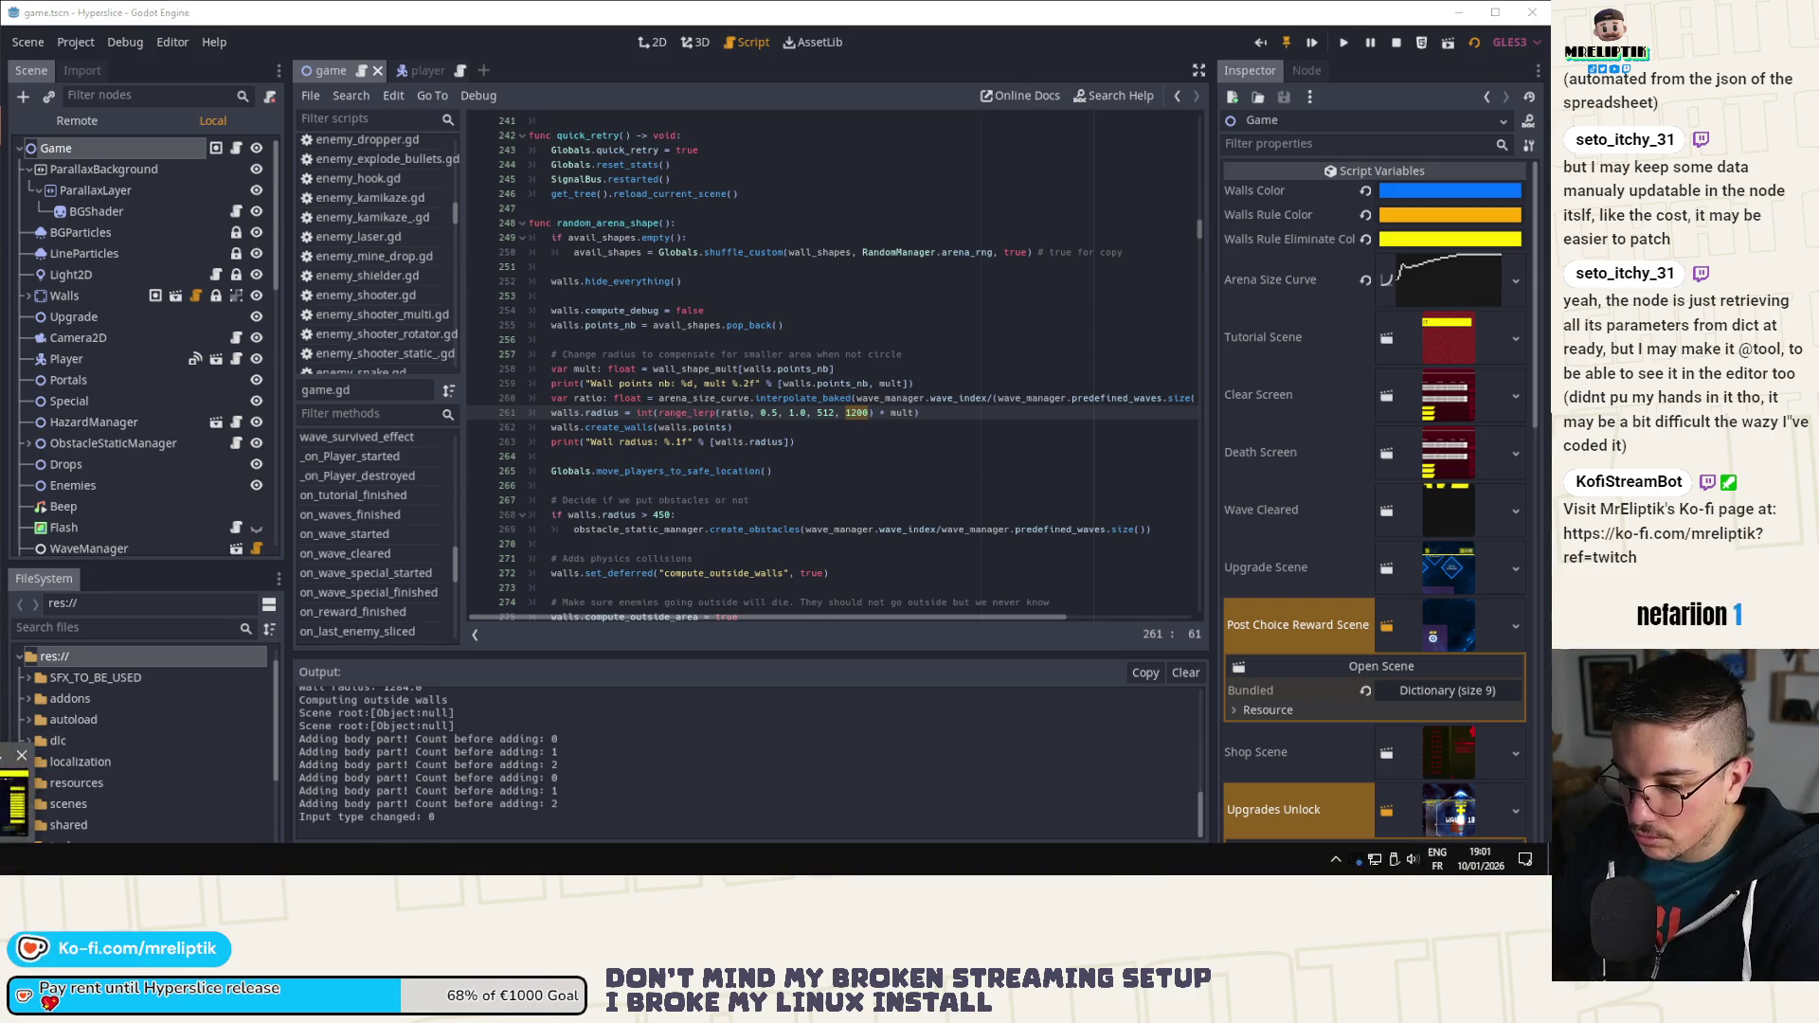
{"action": "left_click", "coordinate": [15, 800]}
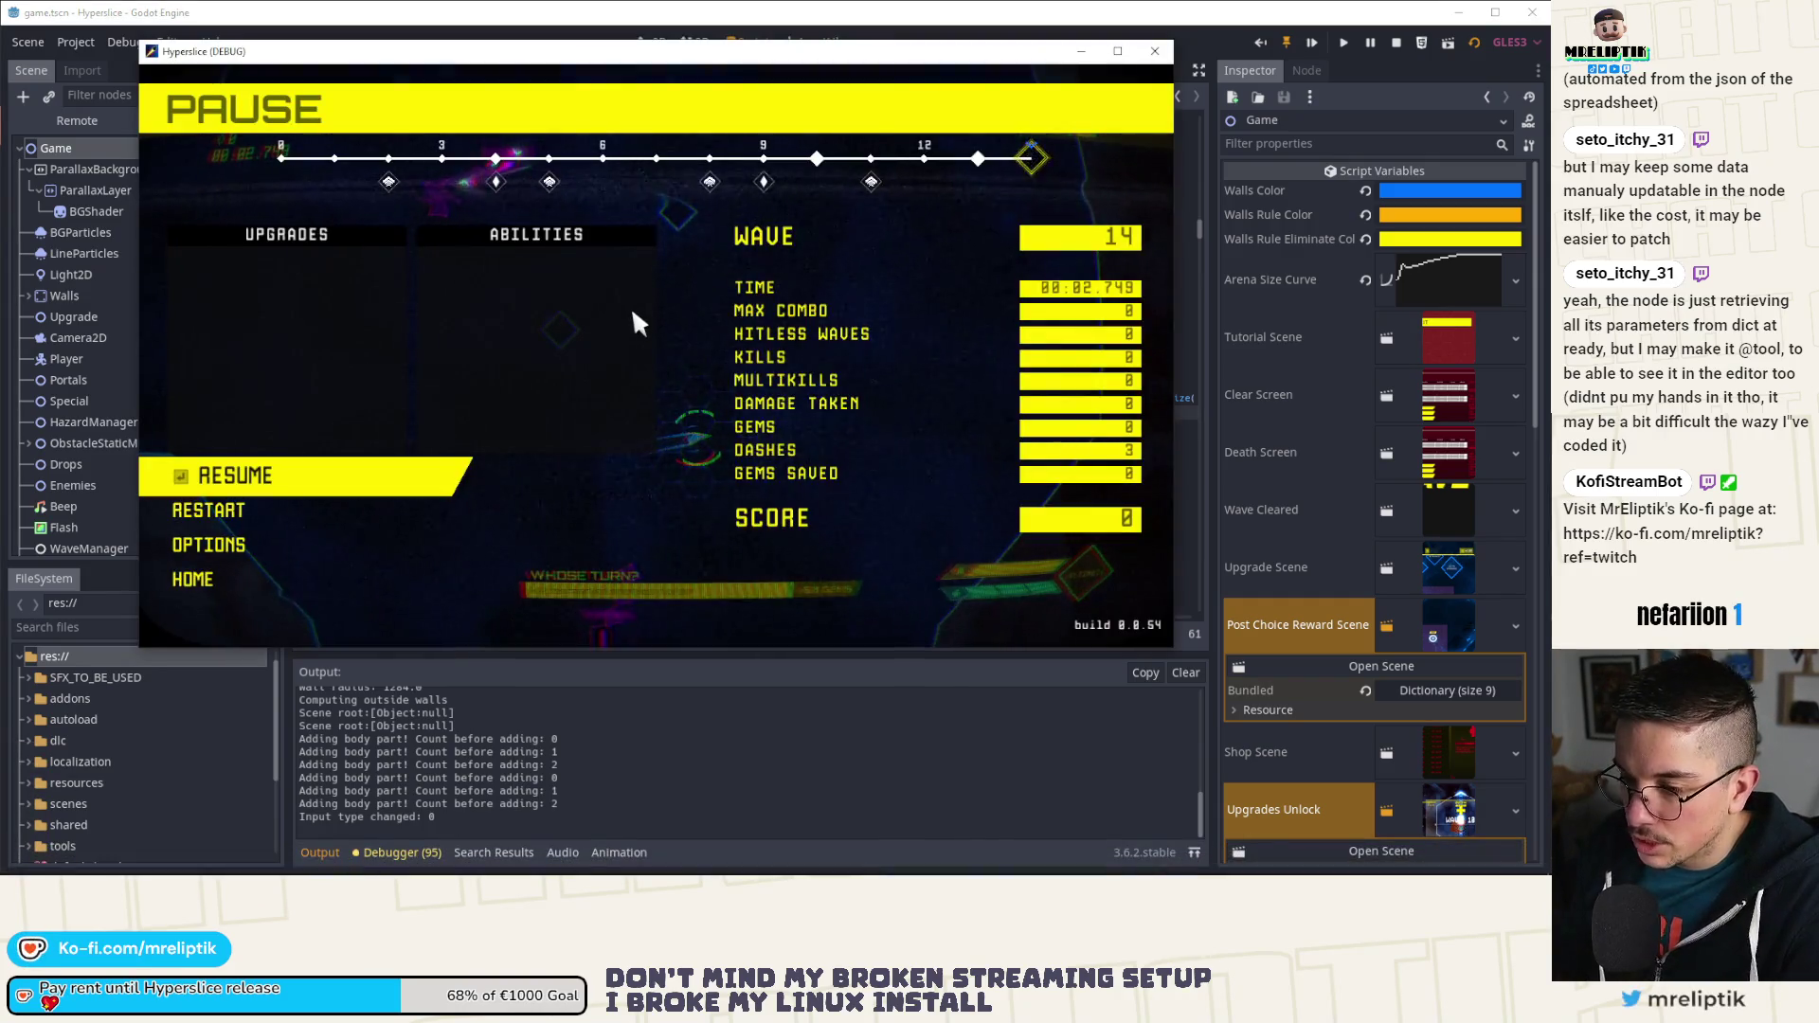
Step: Resume wave 14, add 15 random upgrades through the dev console, and keep playing
{"action": "key", "text": "Escape"}
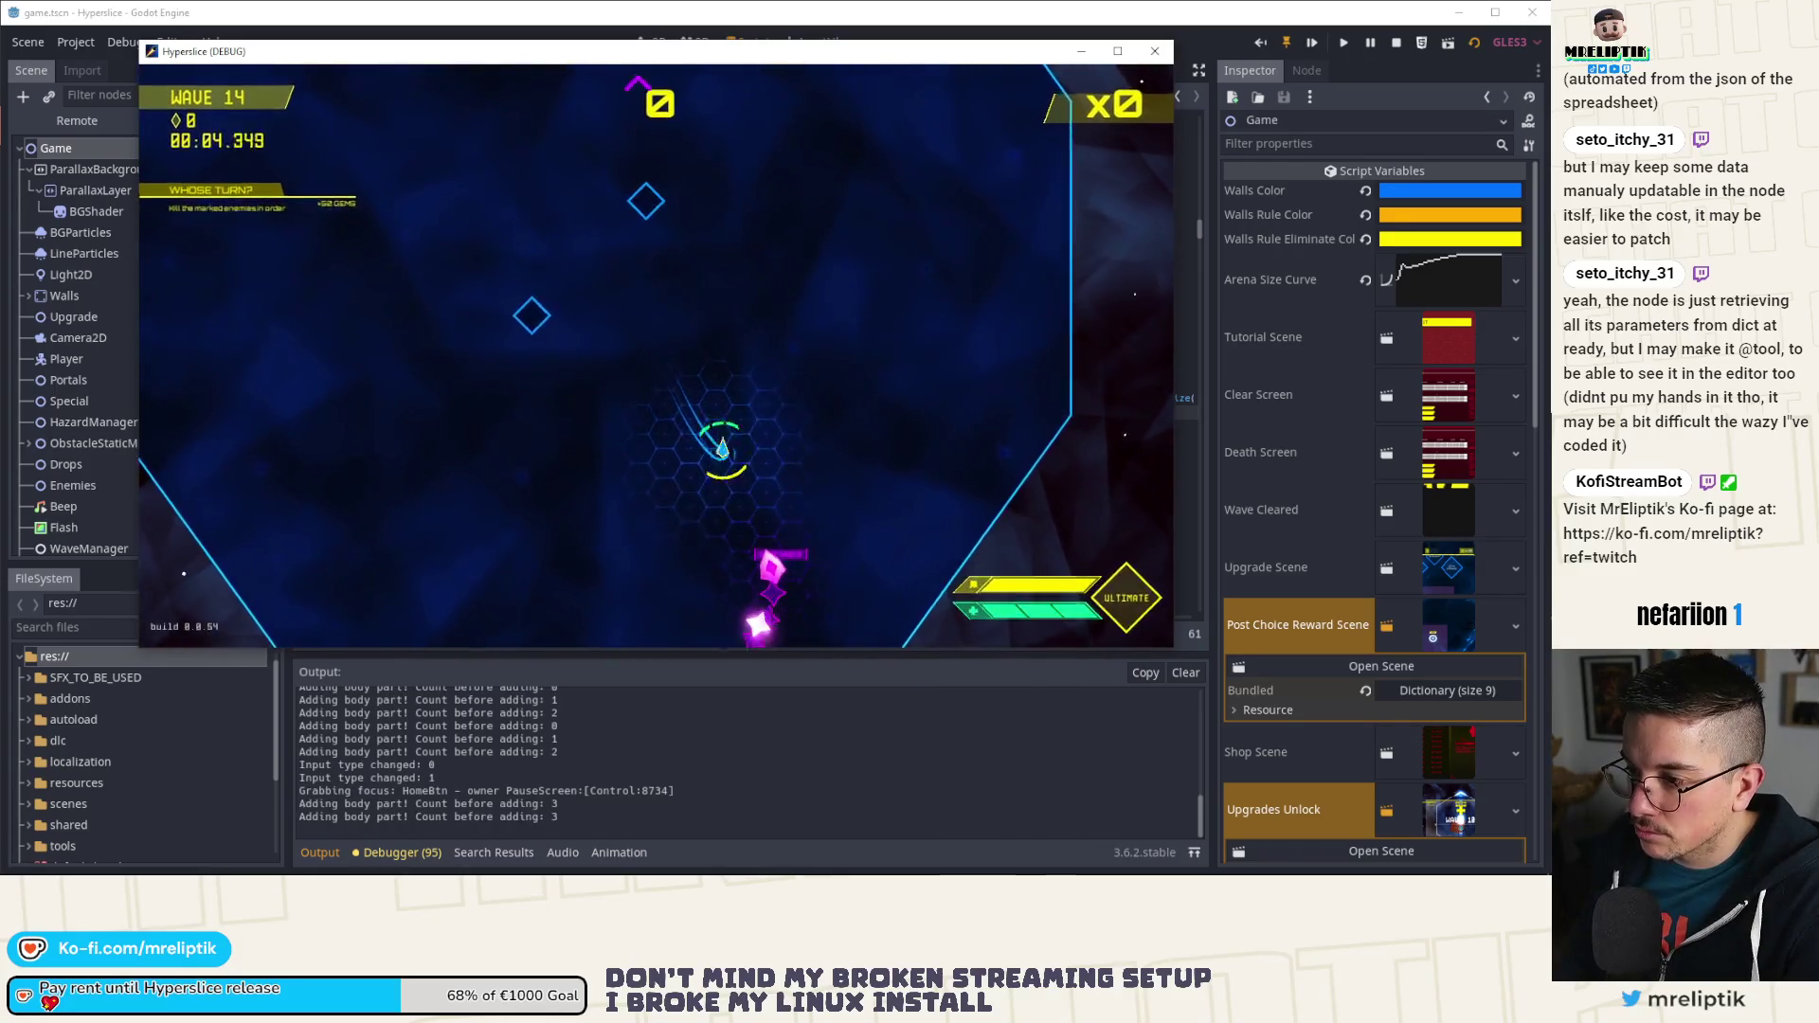
{"action": "key", "text": "grave"}
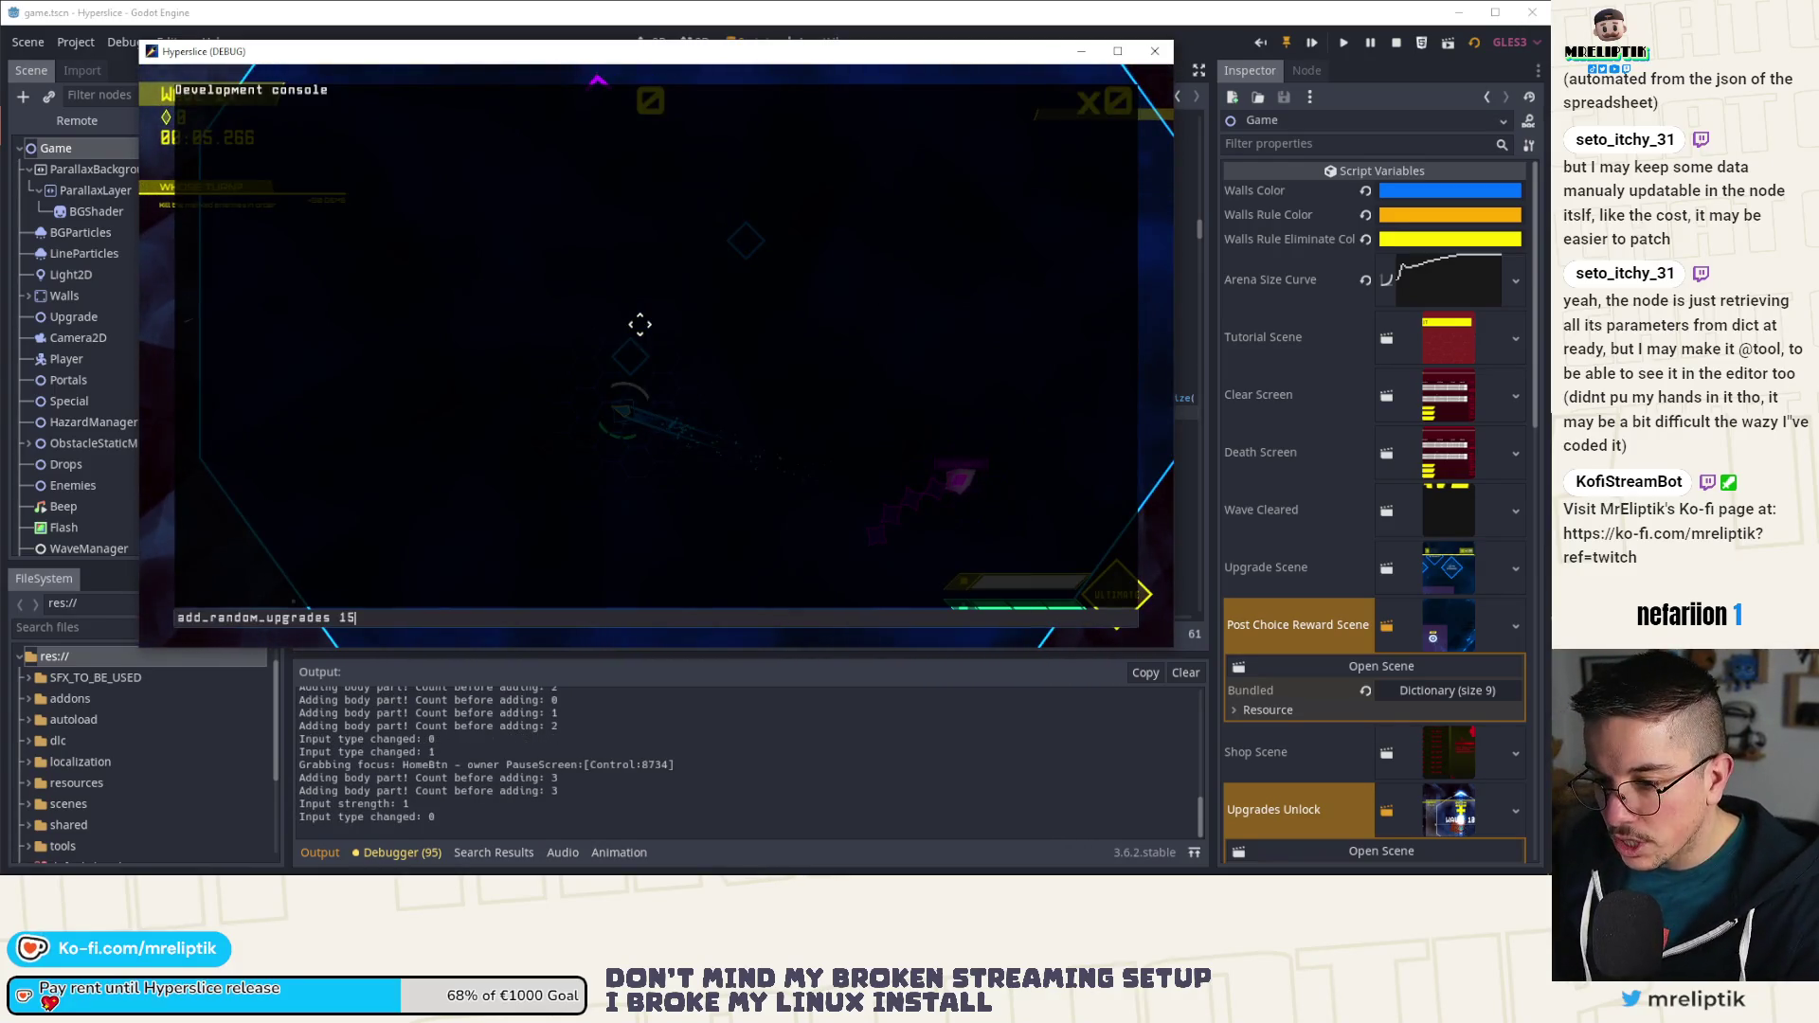
{"action": "key", "text": "Return"}
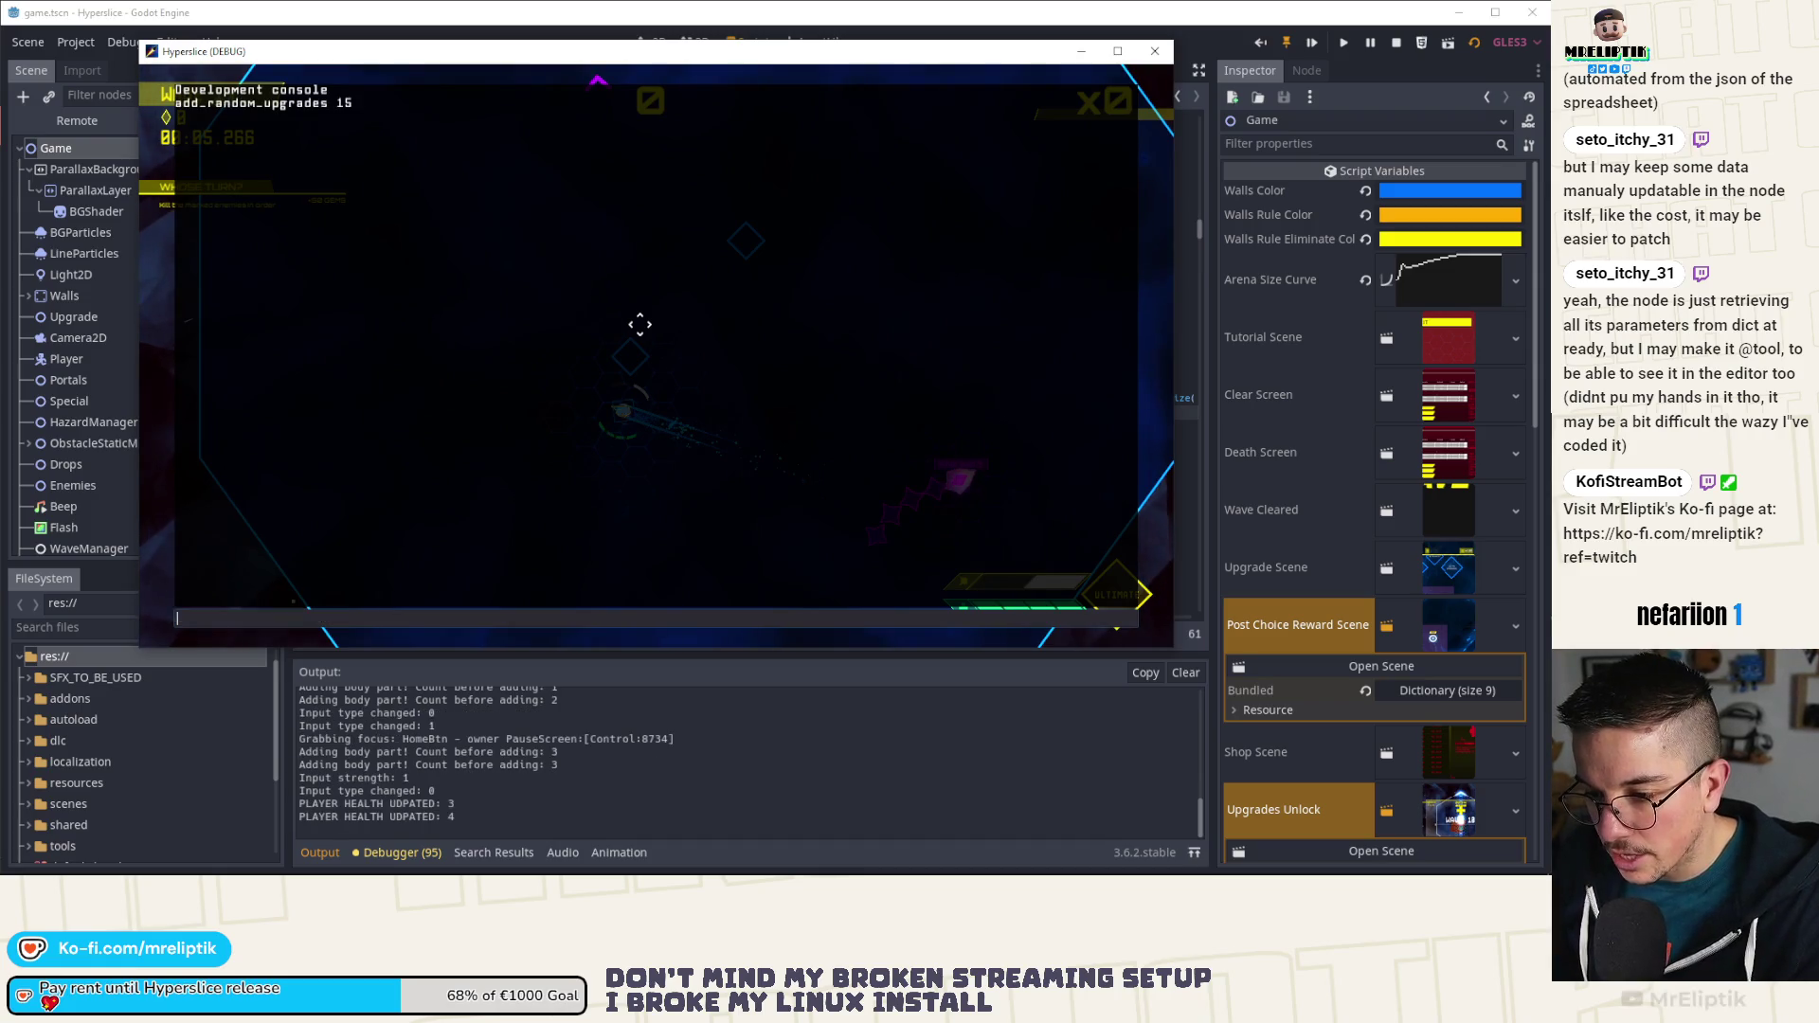
{"action": "type", "text": "add_random_abilities 4"}
{"action": "key", "text": "grave"}
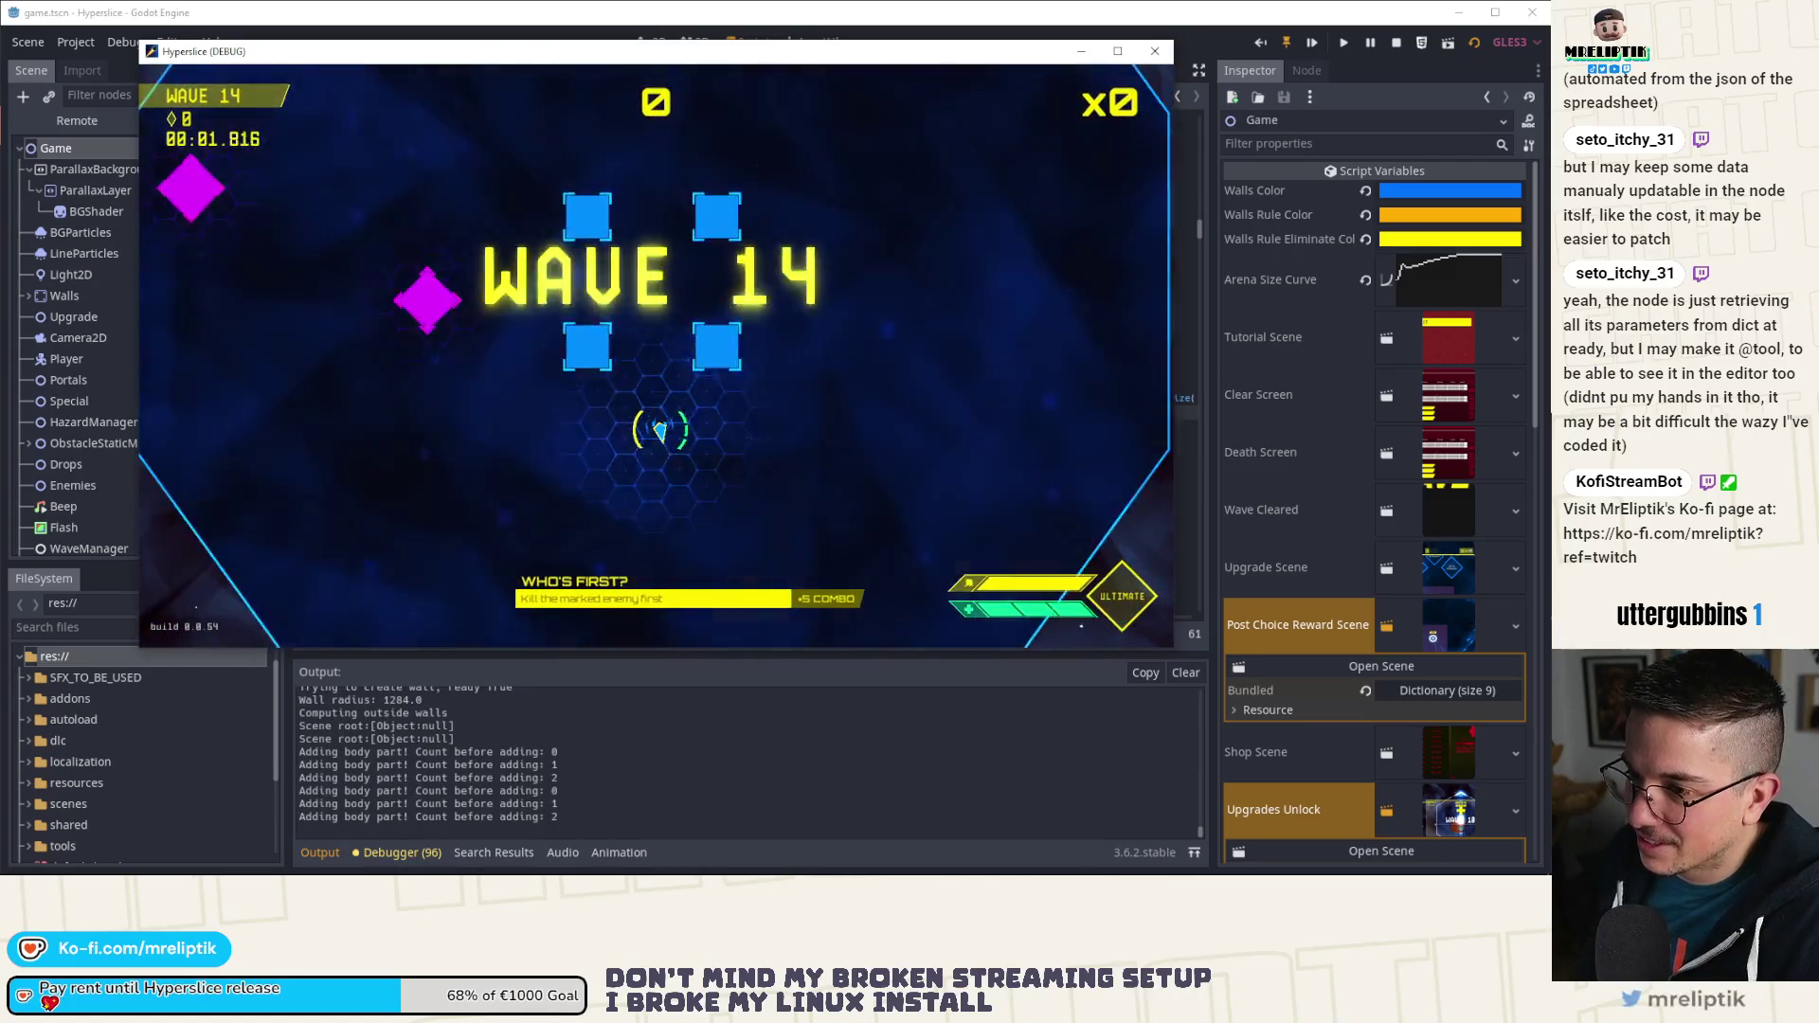
Step: Rerun the random upgrade and ability console commands and play wave 14 until the run ends
{"action": "key", "text": "grave"}
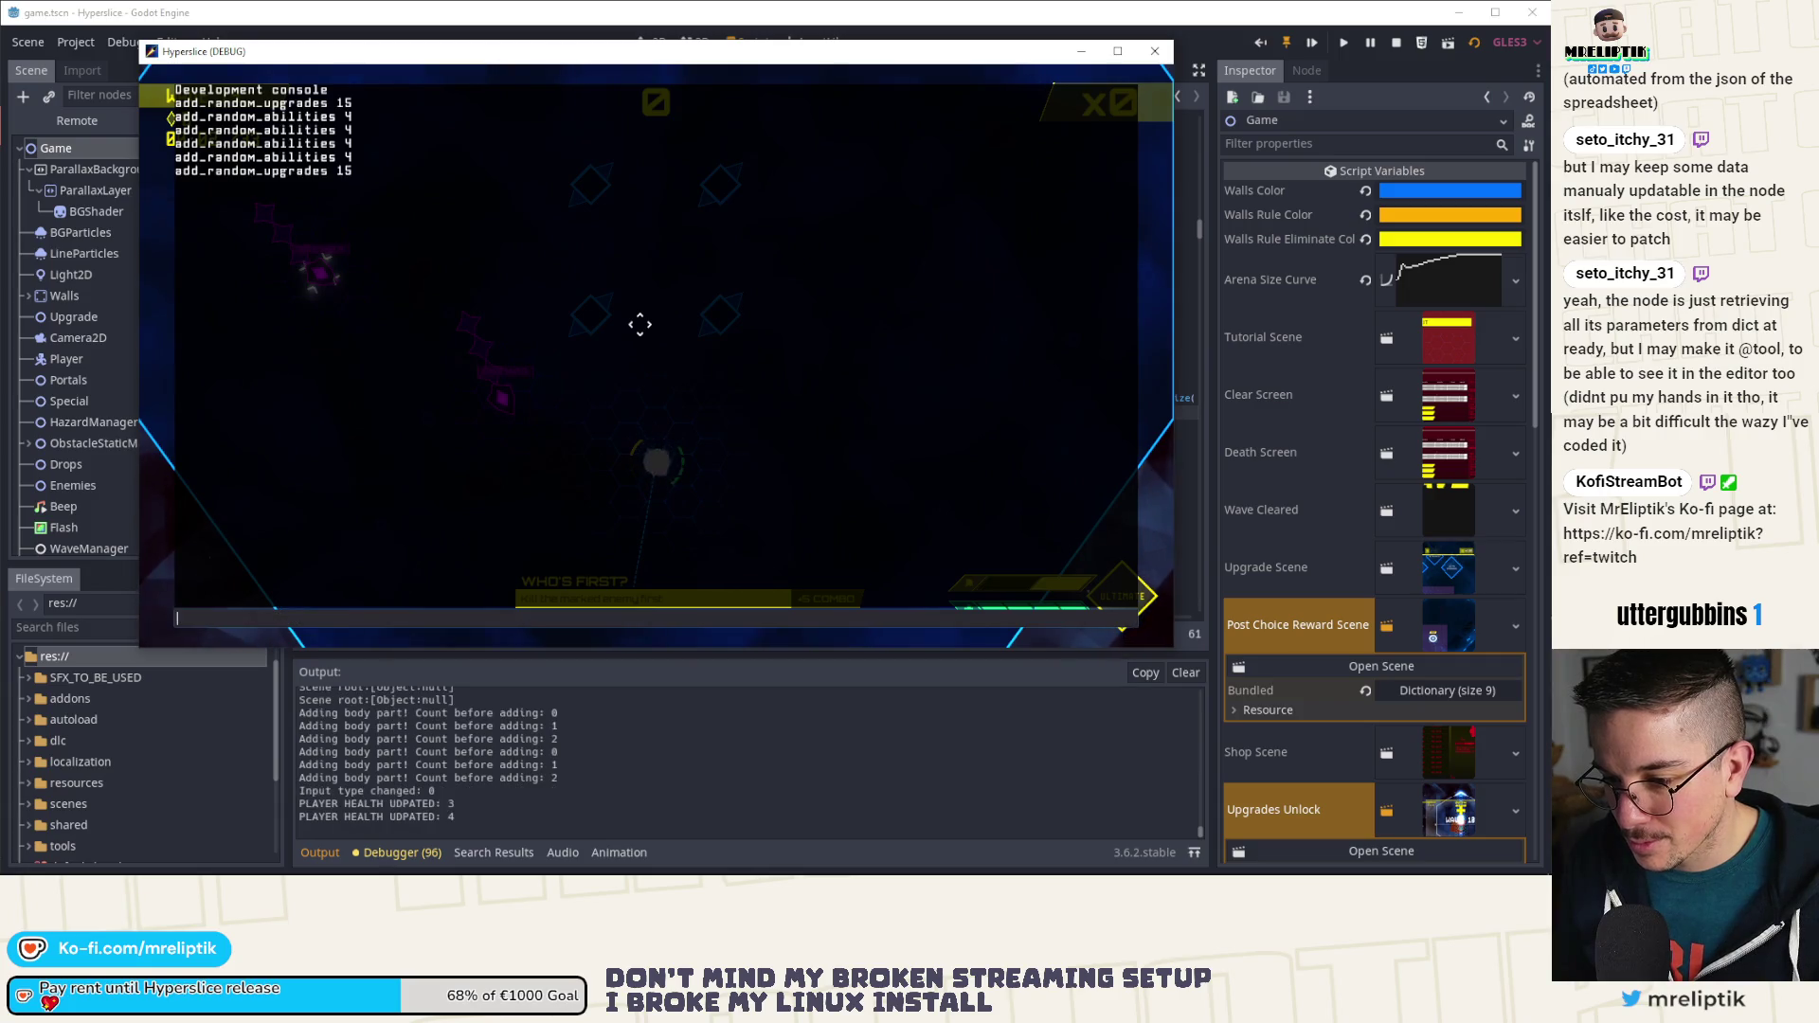
{"action": "key", "text": "grave"}
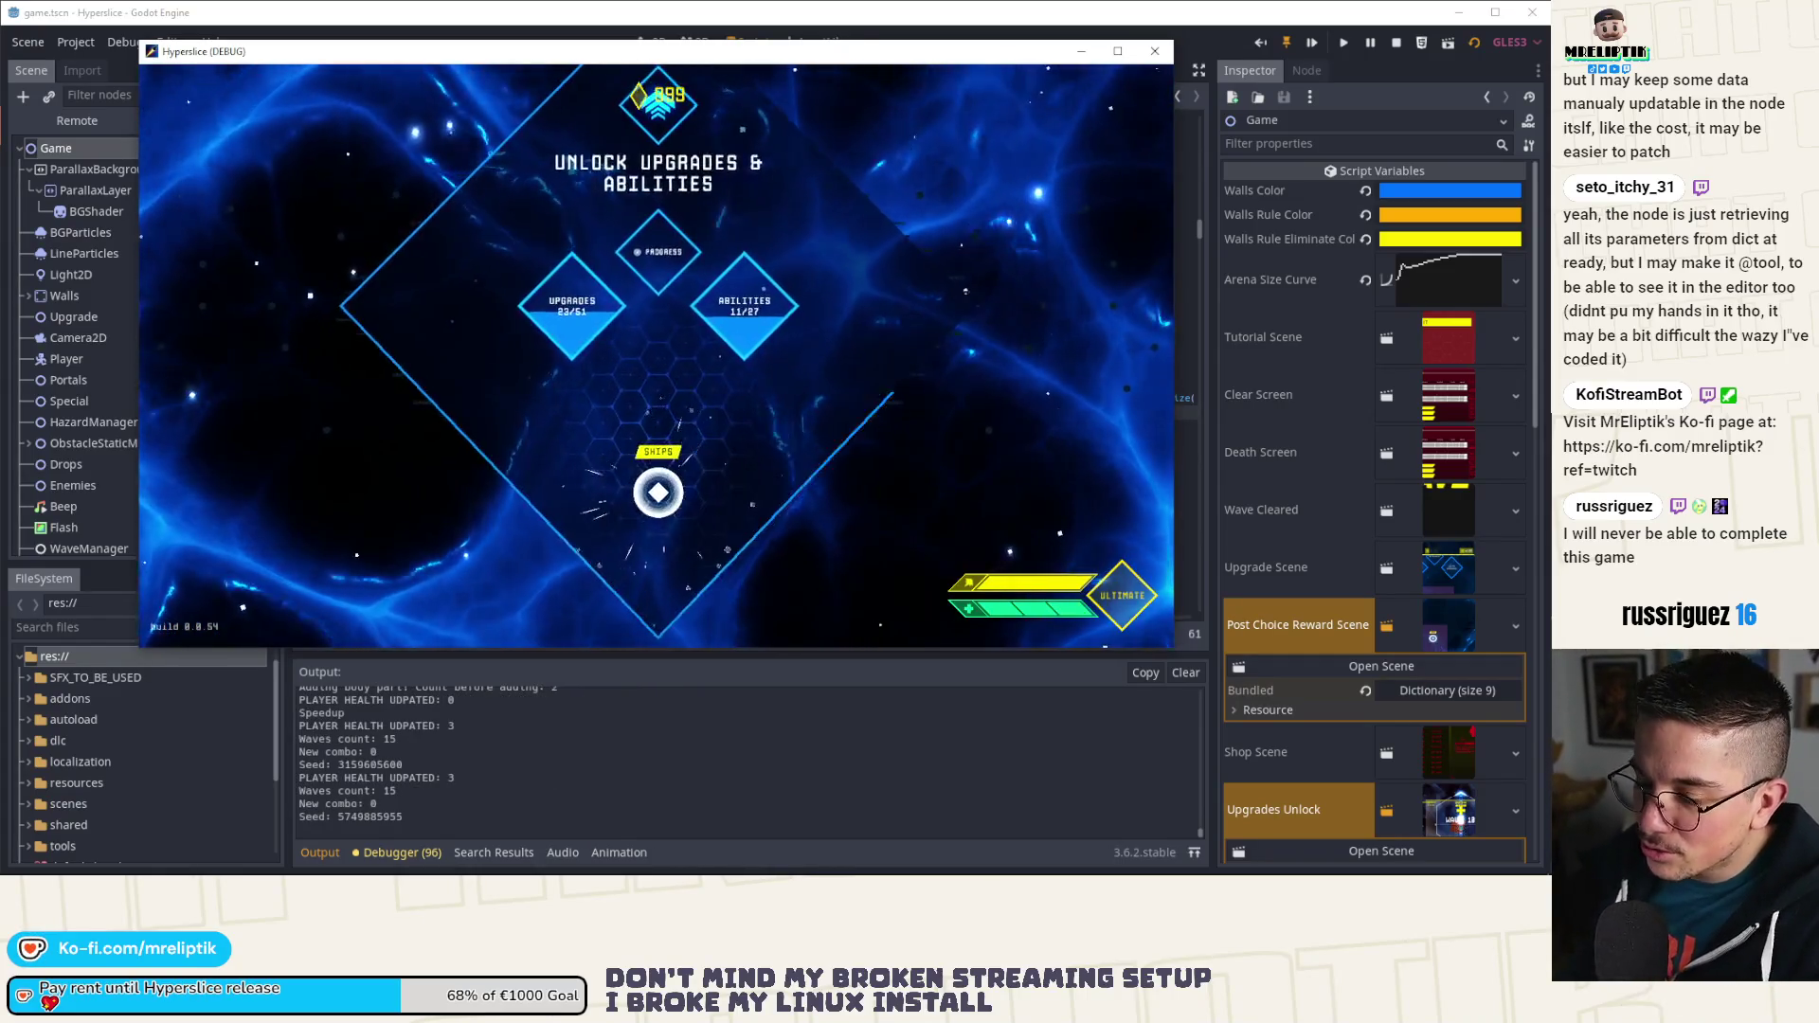
Step: Start a new run and add 4 random abilities via the dev console at wave 14
{"action": "key", "text": "space"}
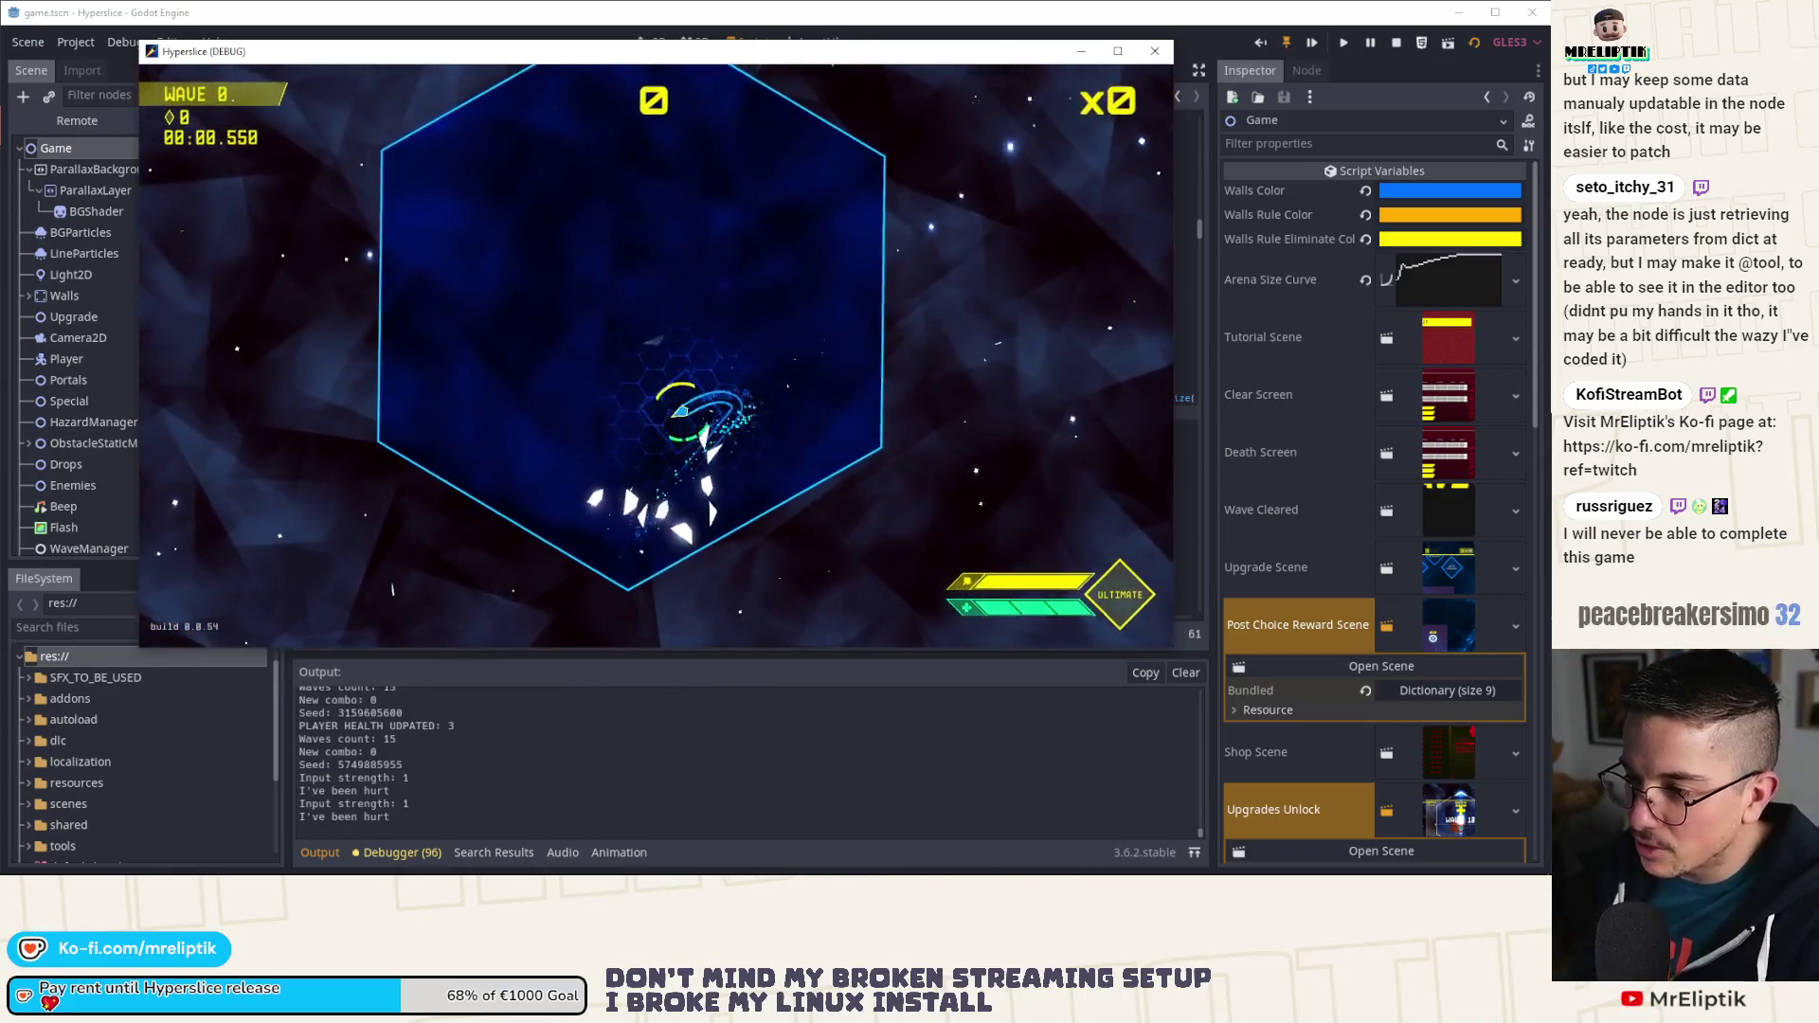
{"action": "key", "text": "quoteleft"}
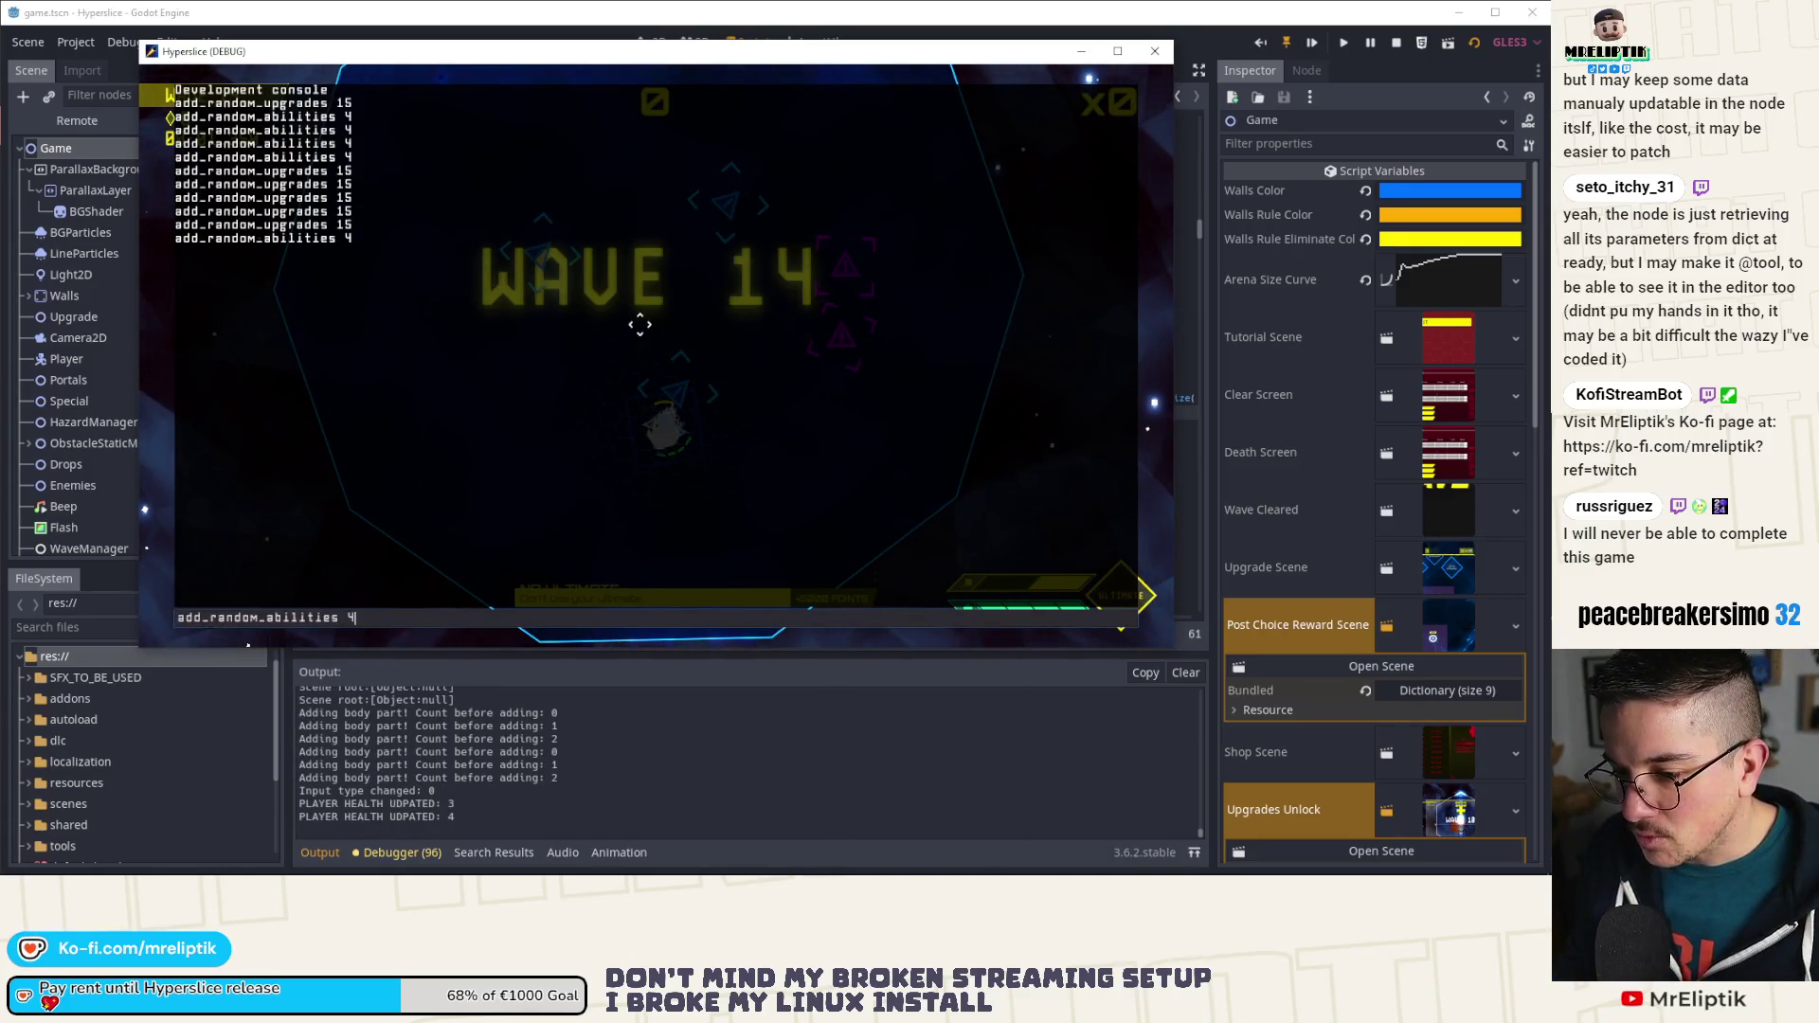
{"action": "key", "text": "quoteleft"}
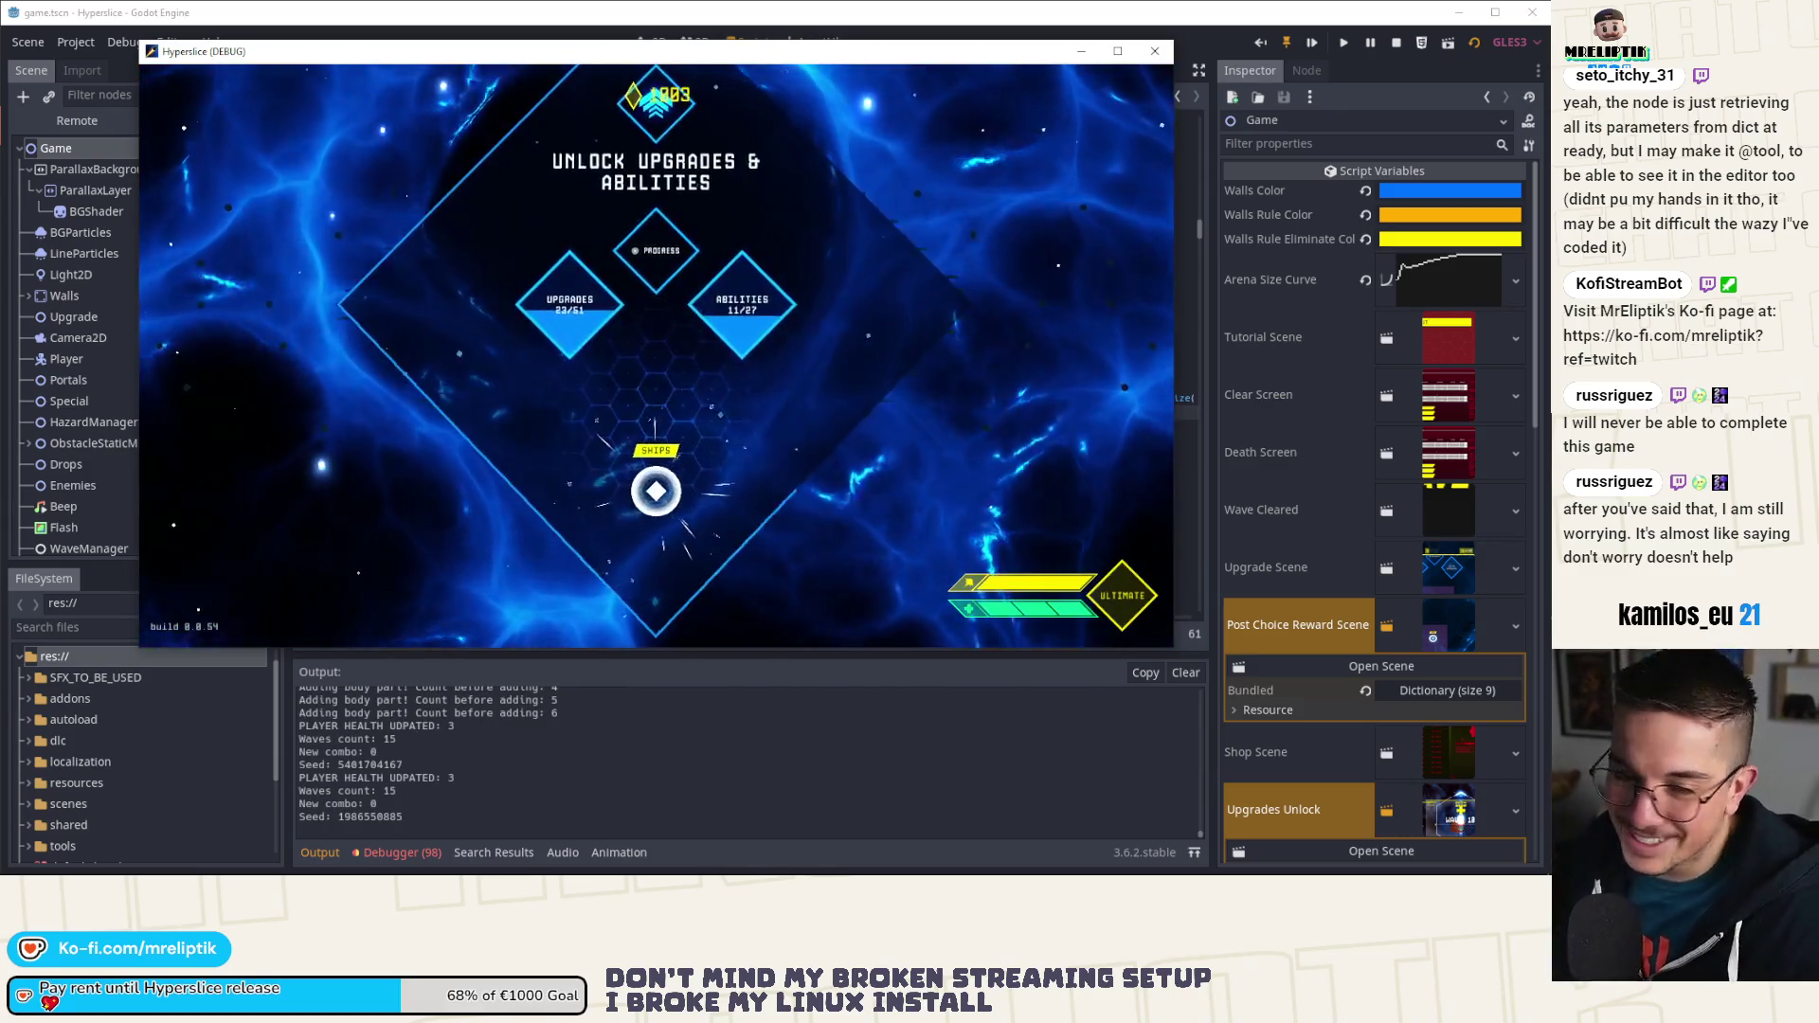
Step: Start a new run and run add_random_upgrades 15 in the dev console
{"action": "key", "text": "space"}
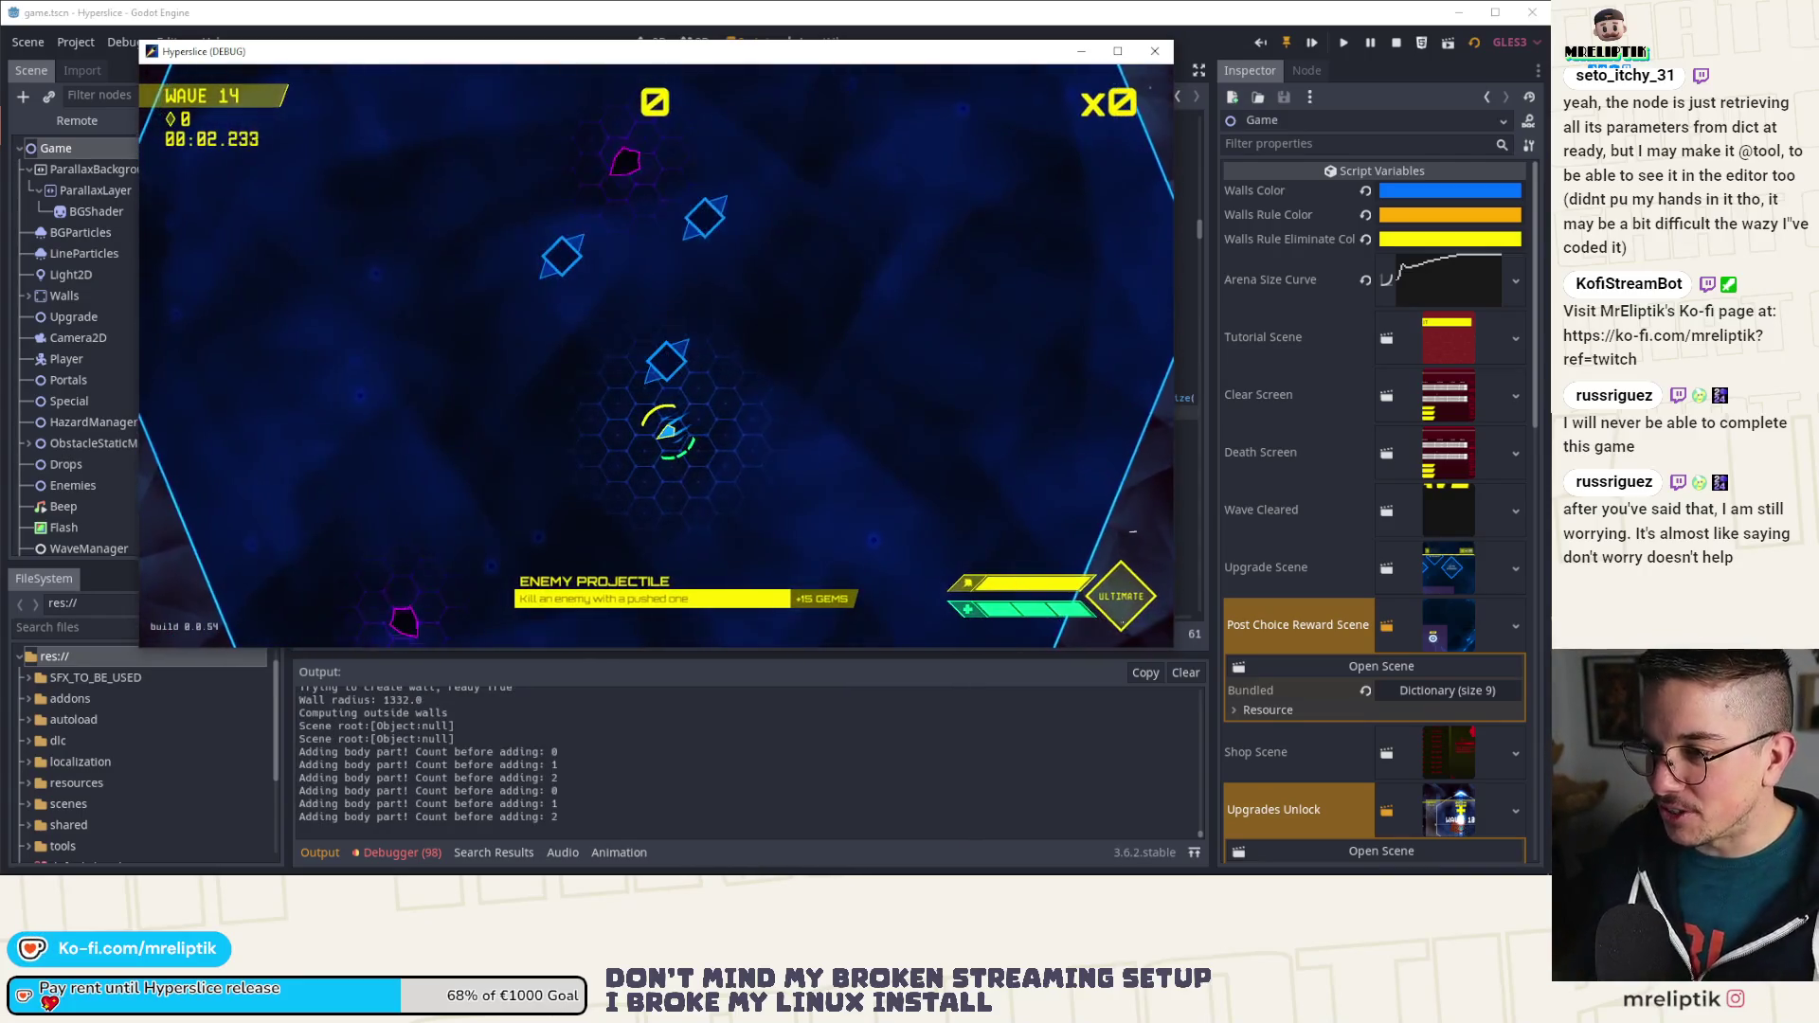
{"action": "key", "text": "grave"}
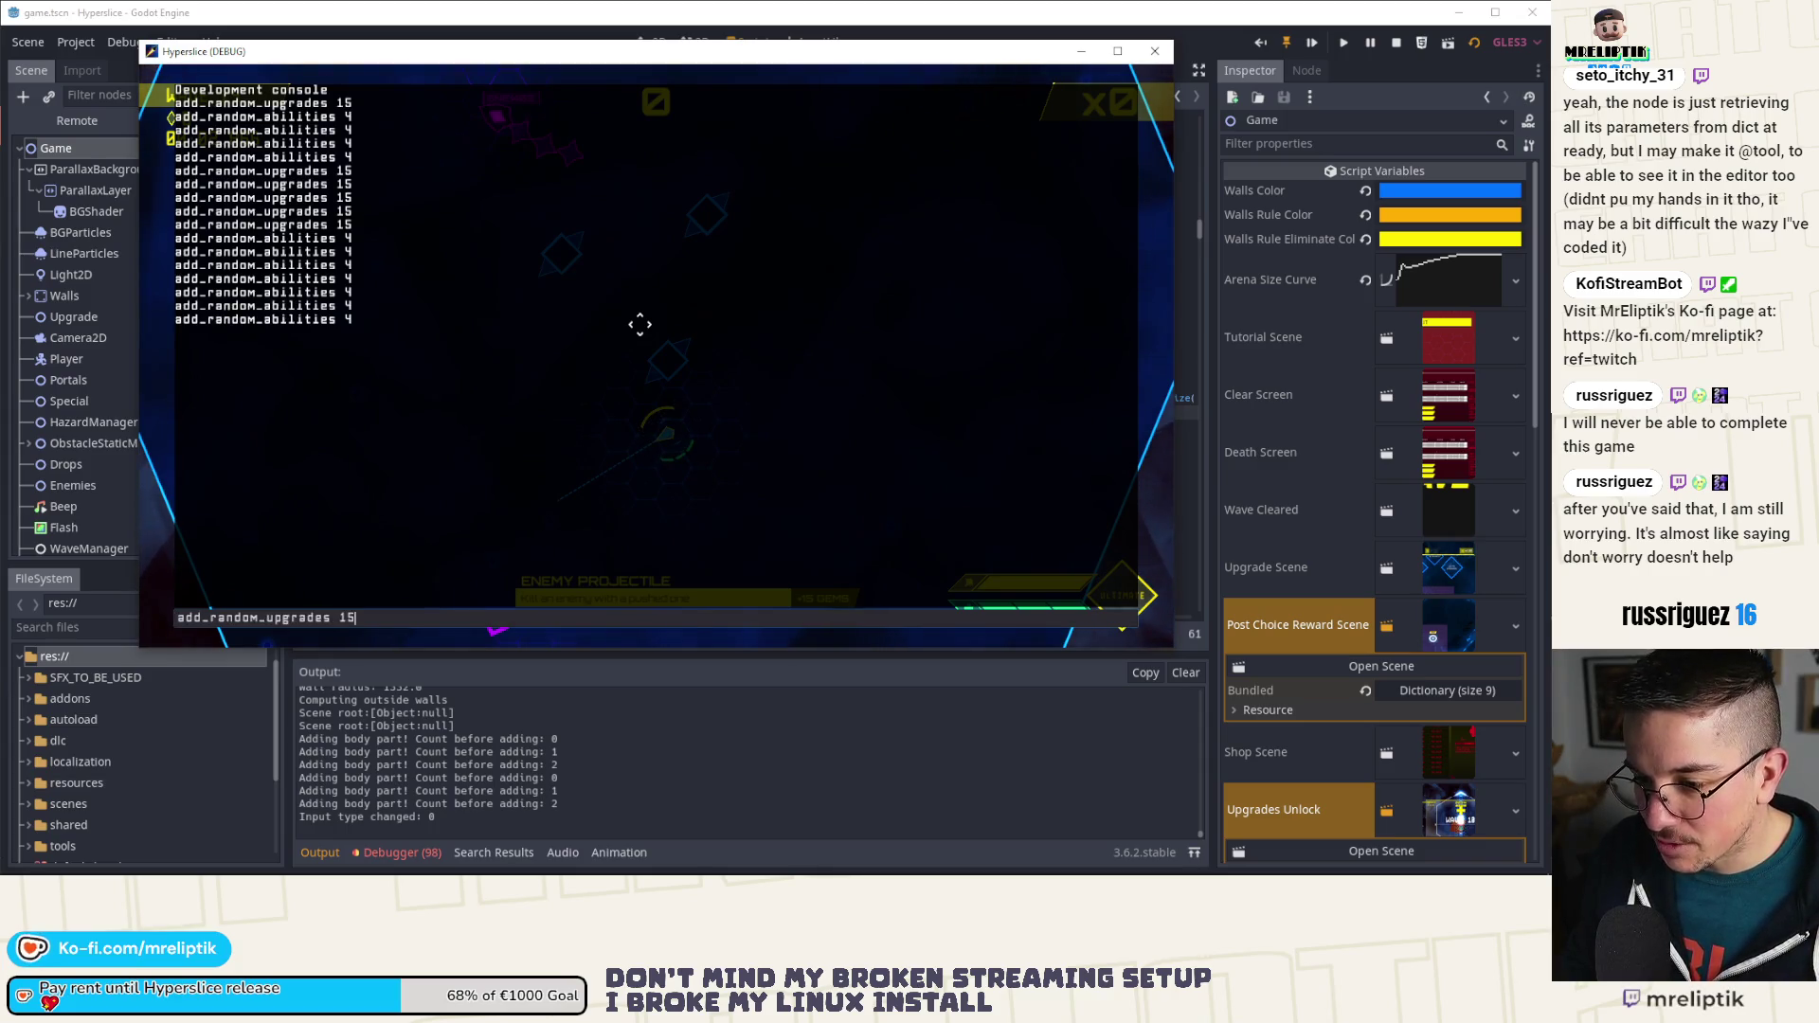
{"action": "key", "text": "Return"}
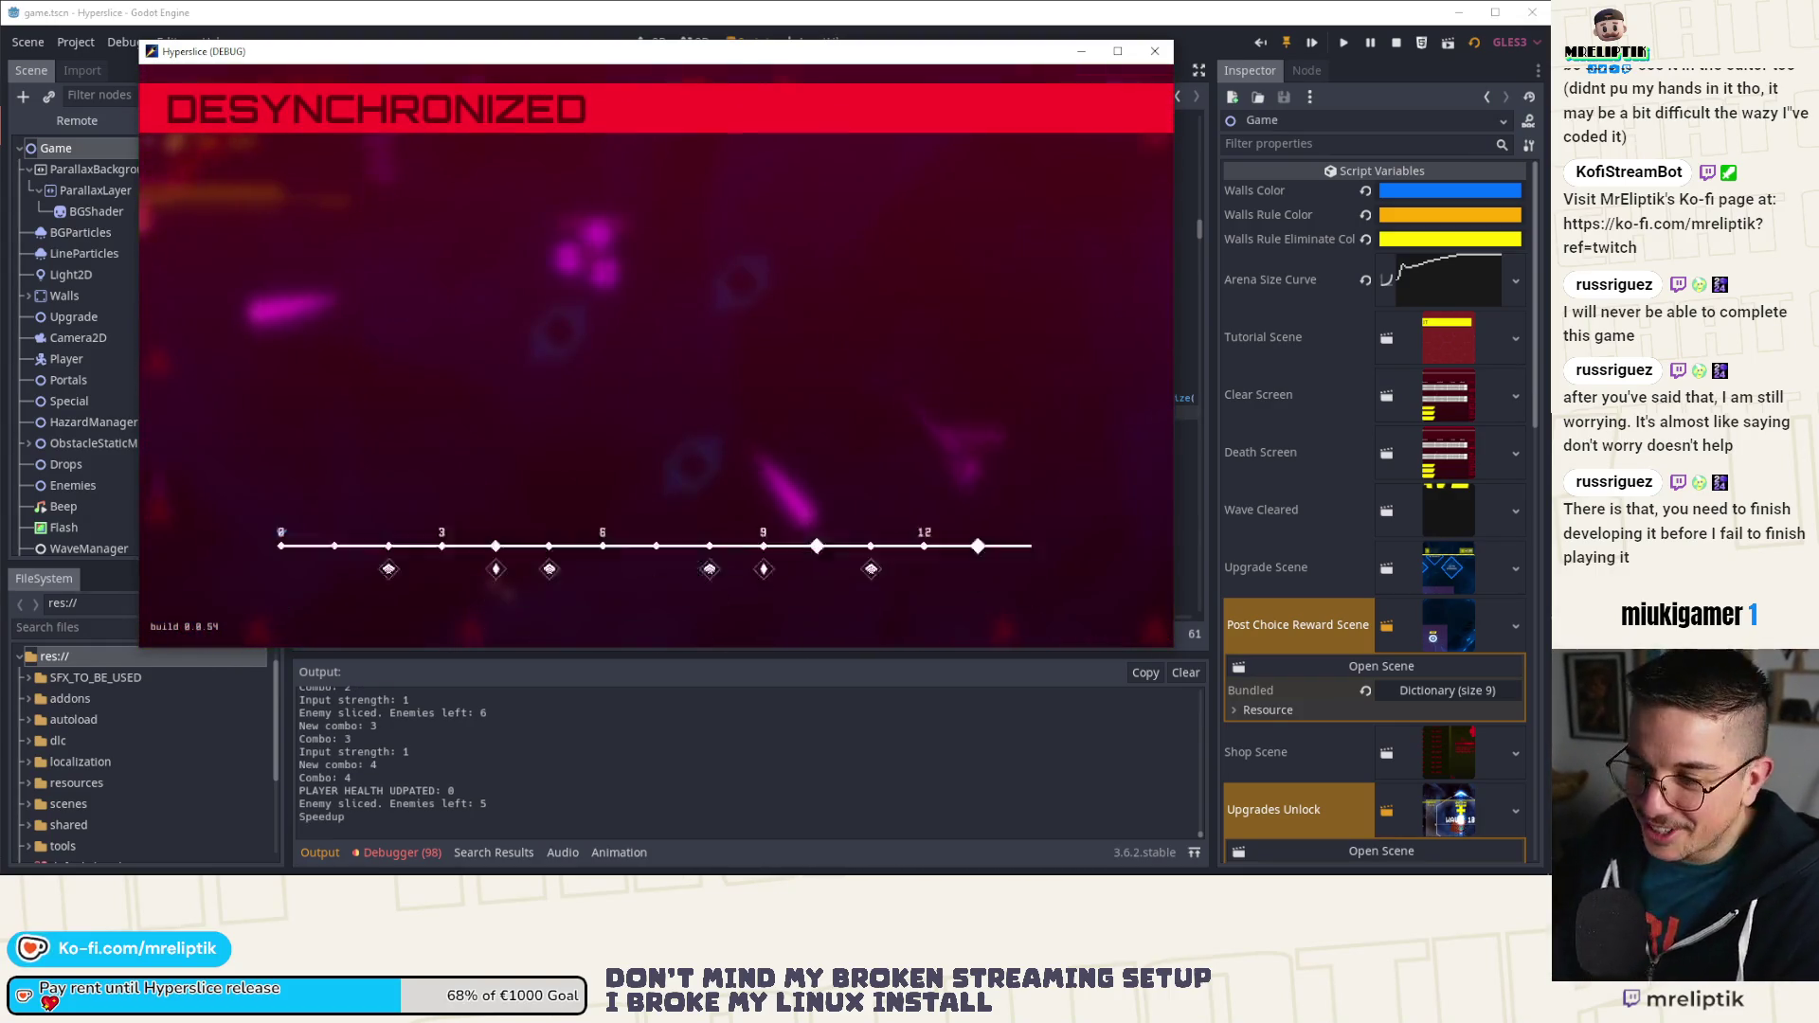
Step: Quick-retry after game over, then restart the run from the pause menu and launch at wave 14
{"action": "key", "text": "Return"}
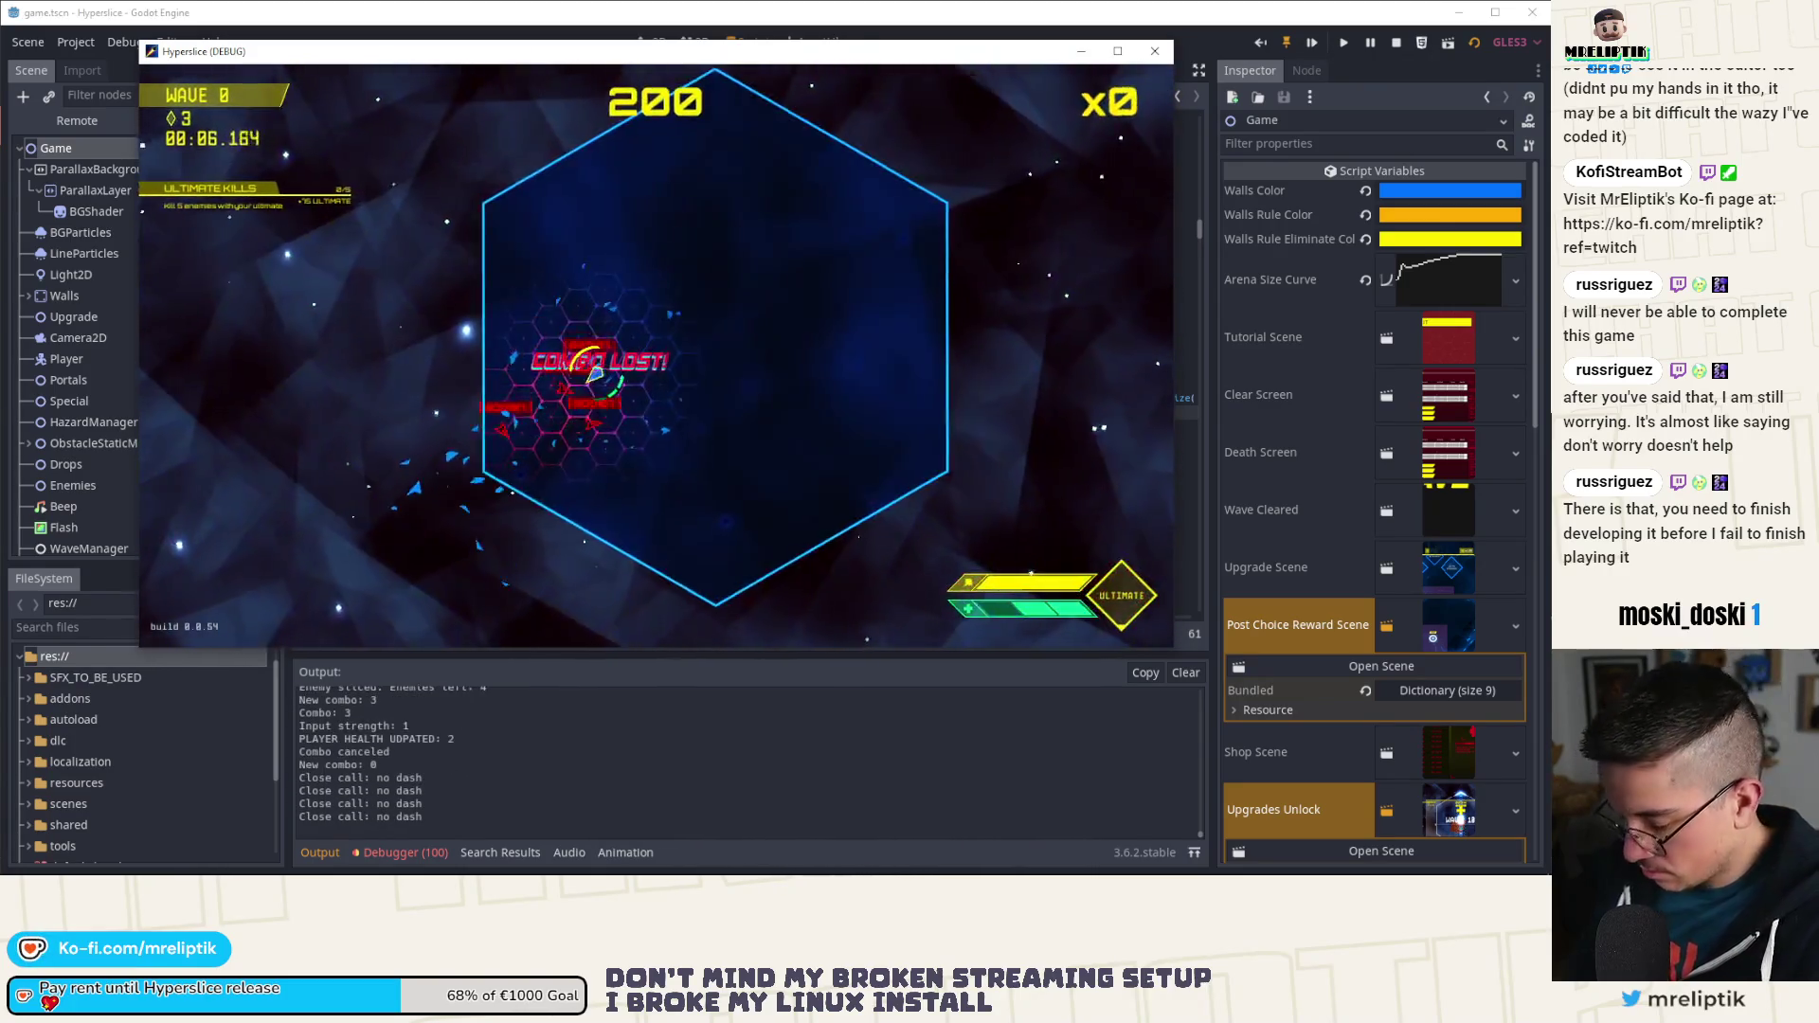
{"action": "key", "text": "Escape"}
{"action": "key", "text": "Down"}
{"action": "key", "text": "Return"}
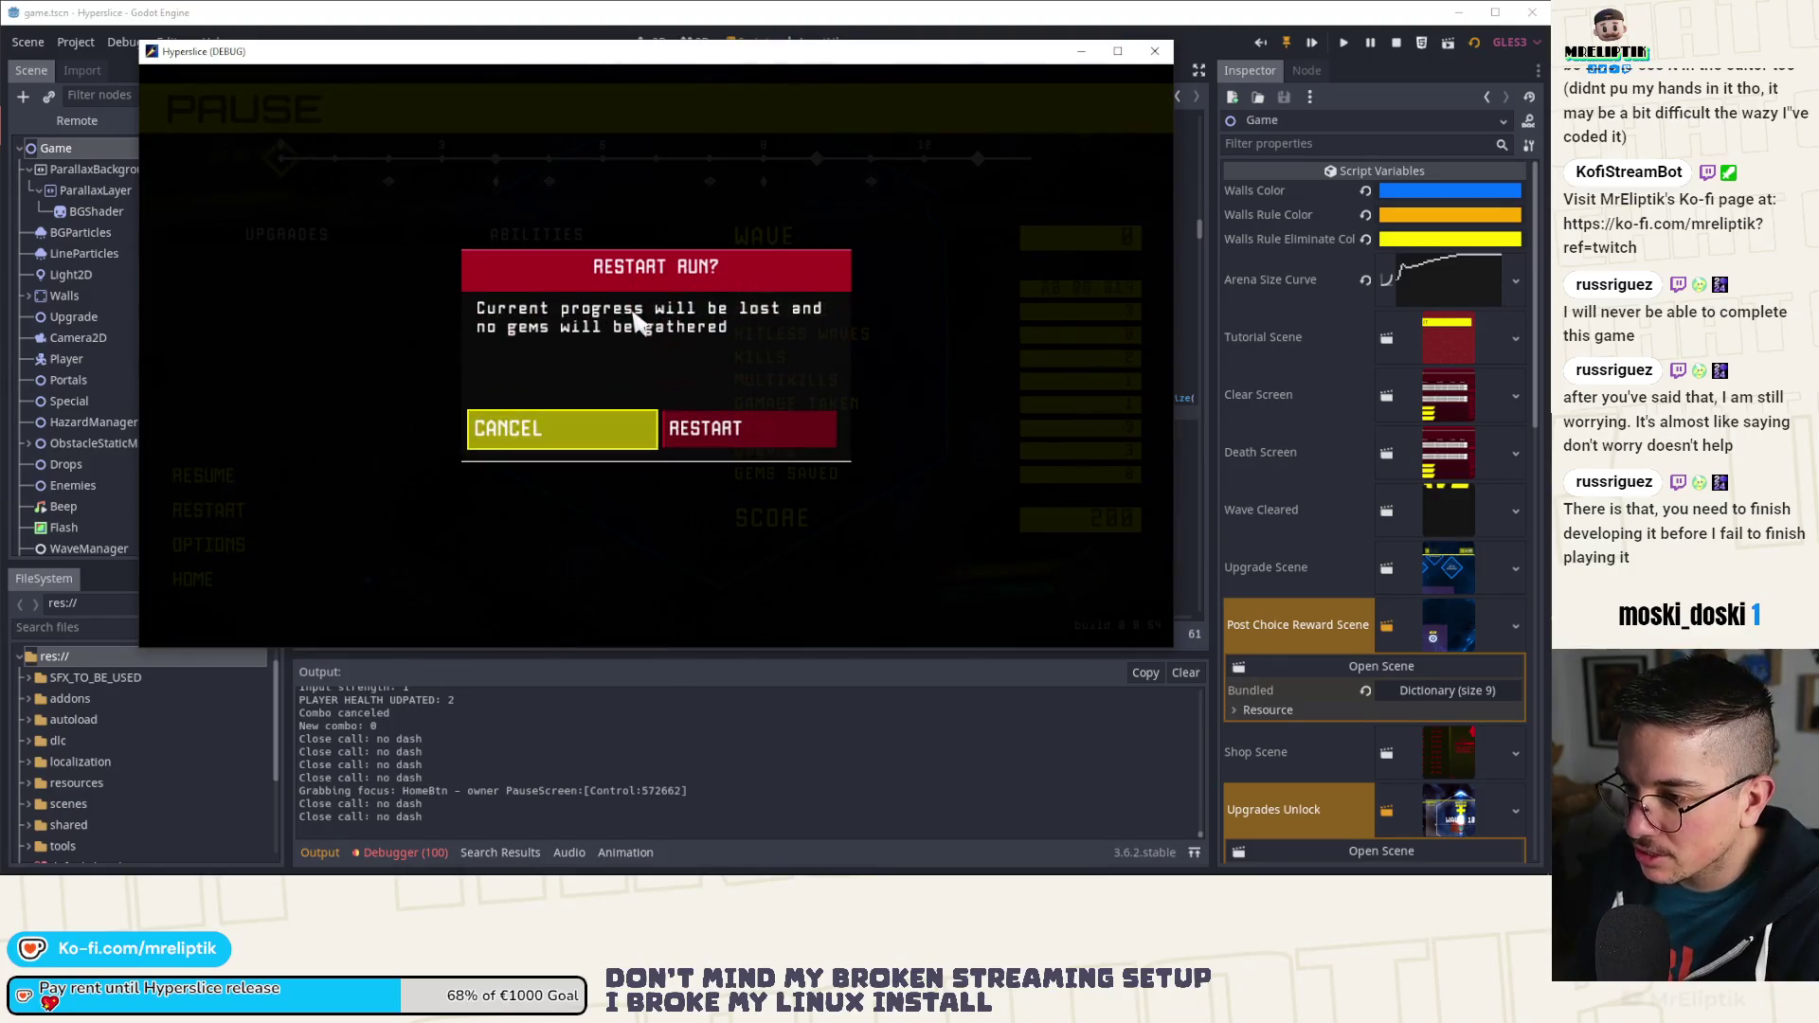
{"action": "key", "text": "Right"}
{"action": "key", "text": "Return"}
{"action": "key", "text": "Up"}
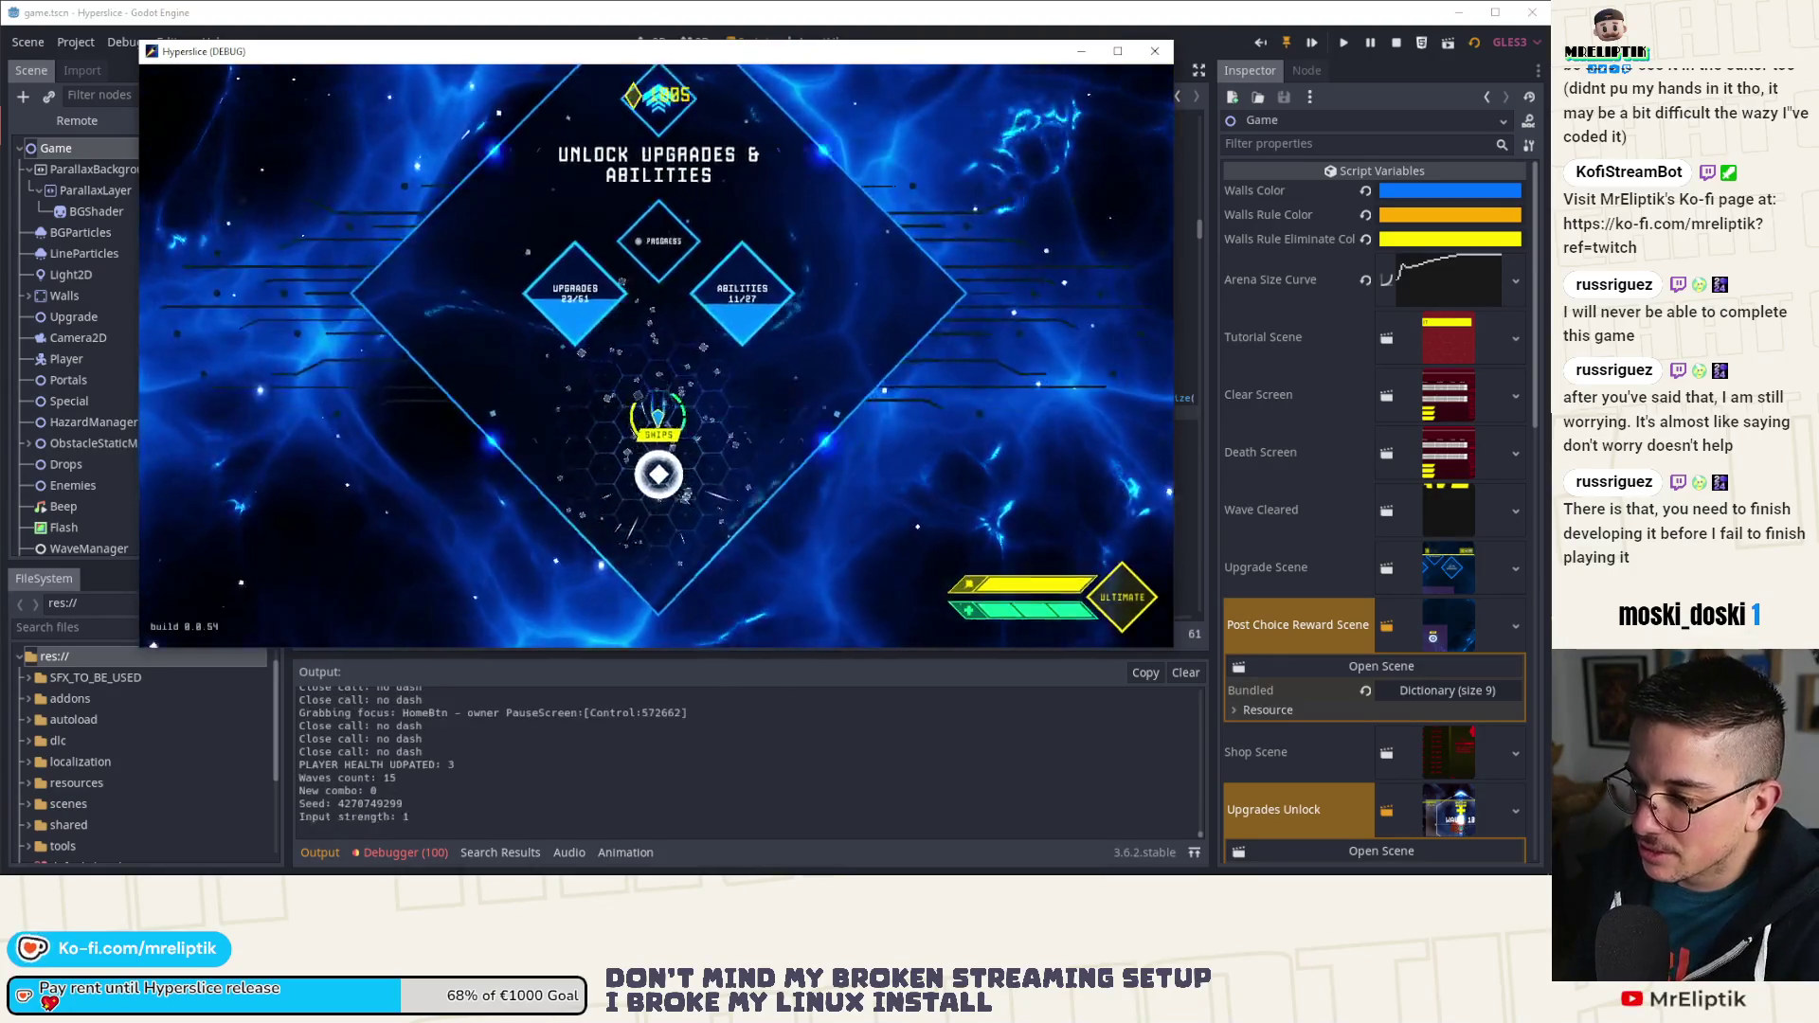
{"action": "key", "text": "Up"}
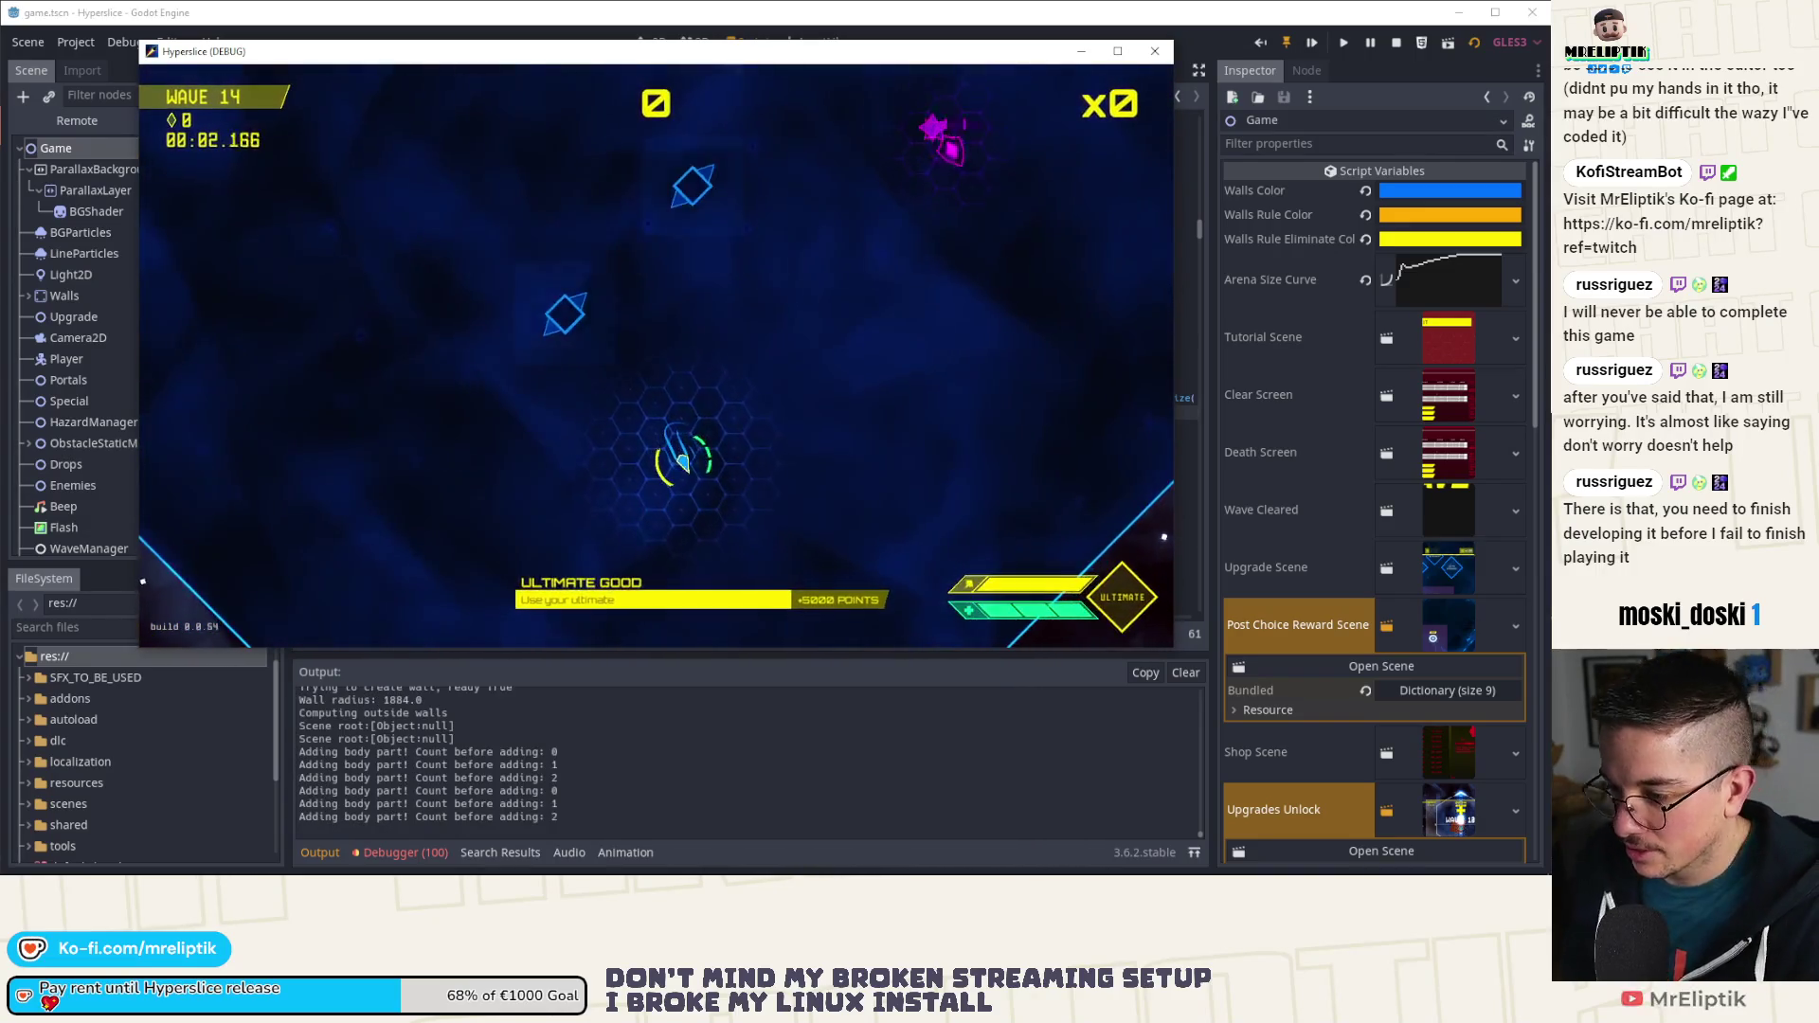
Step: Run add_random_abilities 4 in the dev console, play to a 111 850 result, then stop the test
{"action": "key", "text": "grave"}
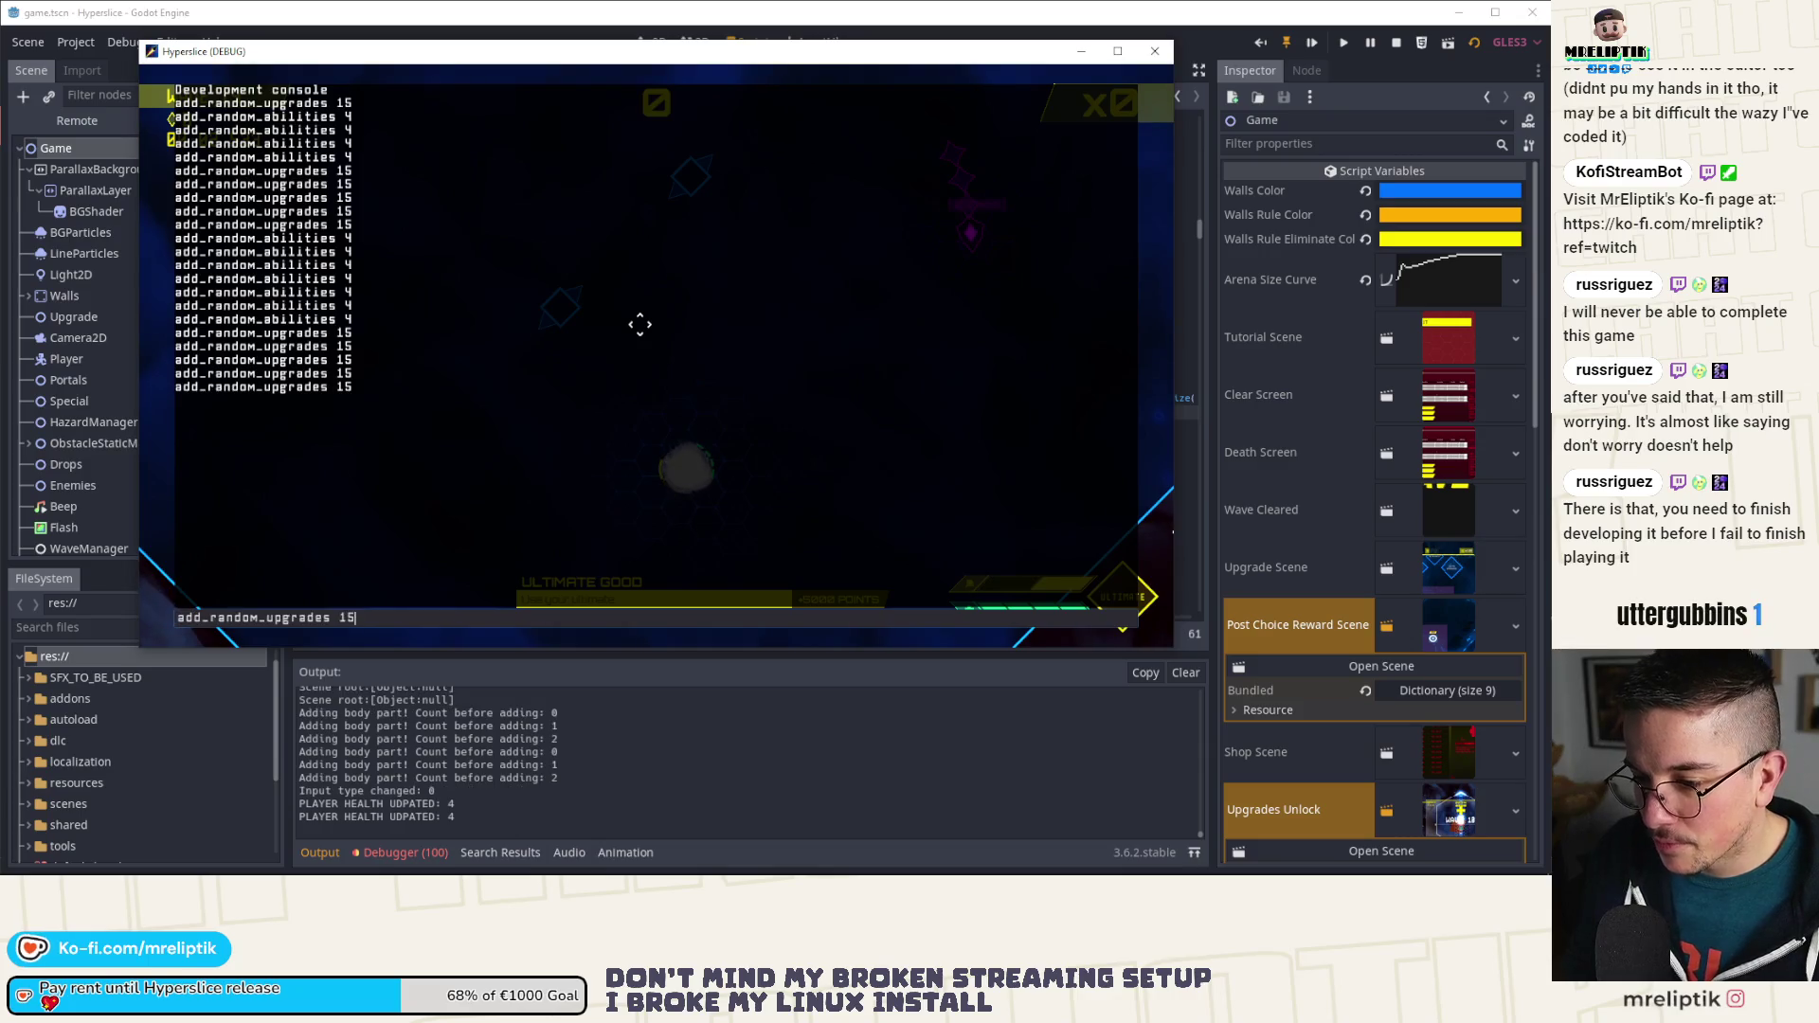
{"action": "key", "text": "Return"}
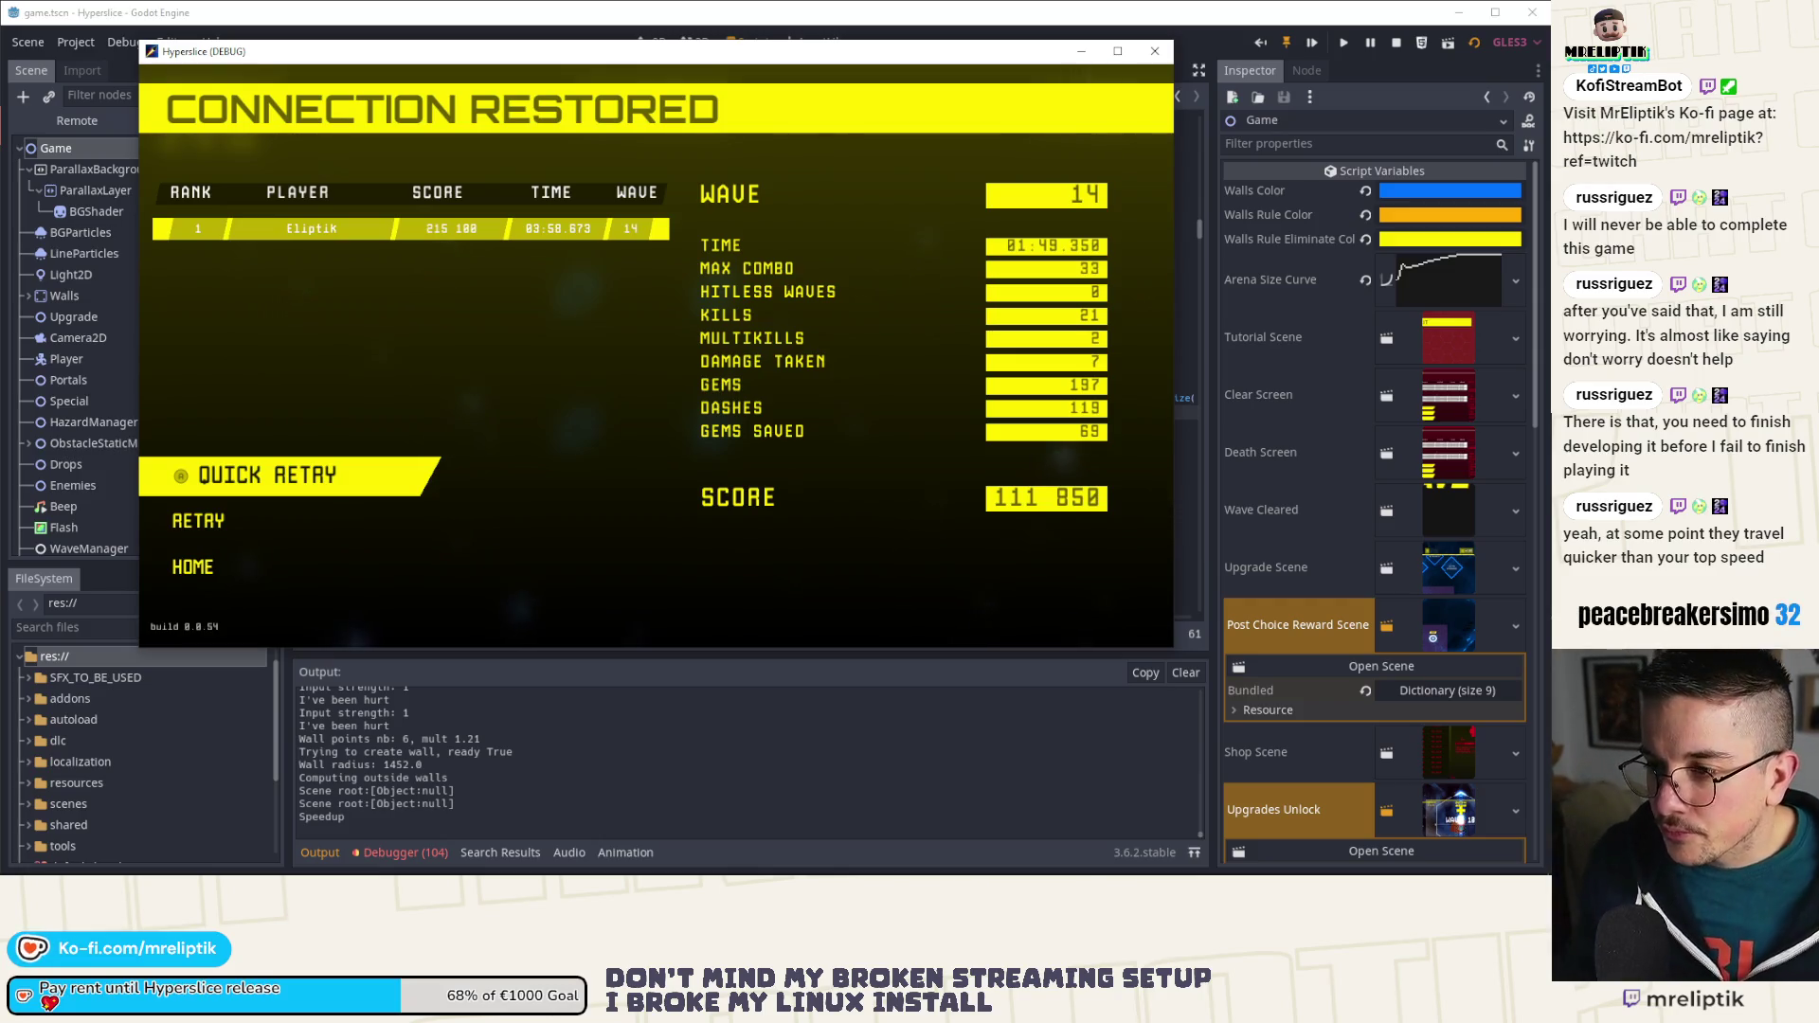
{"action": "left_click", "coordinate": [1154, 50]}
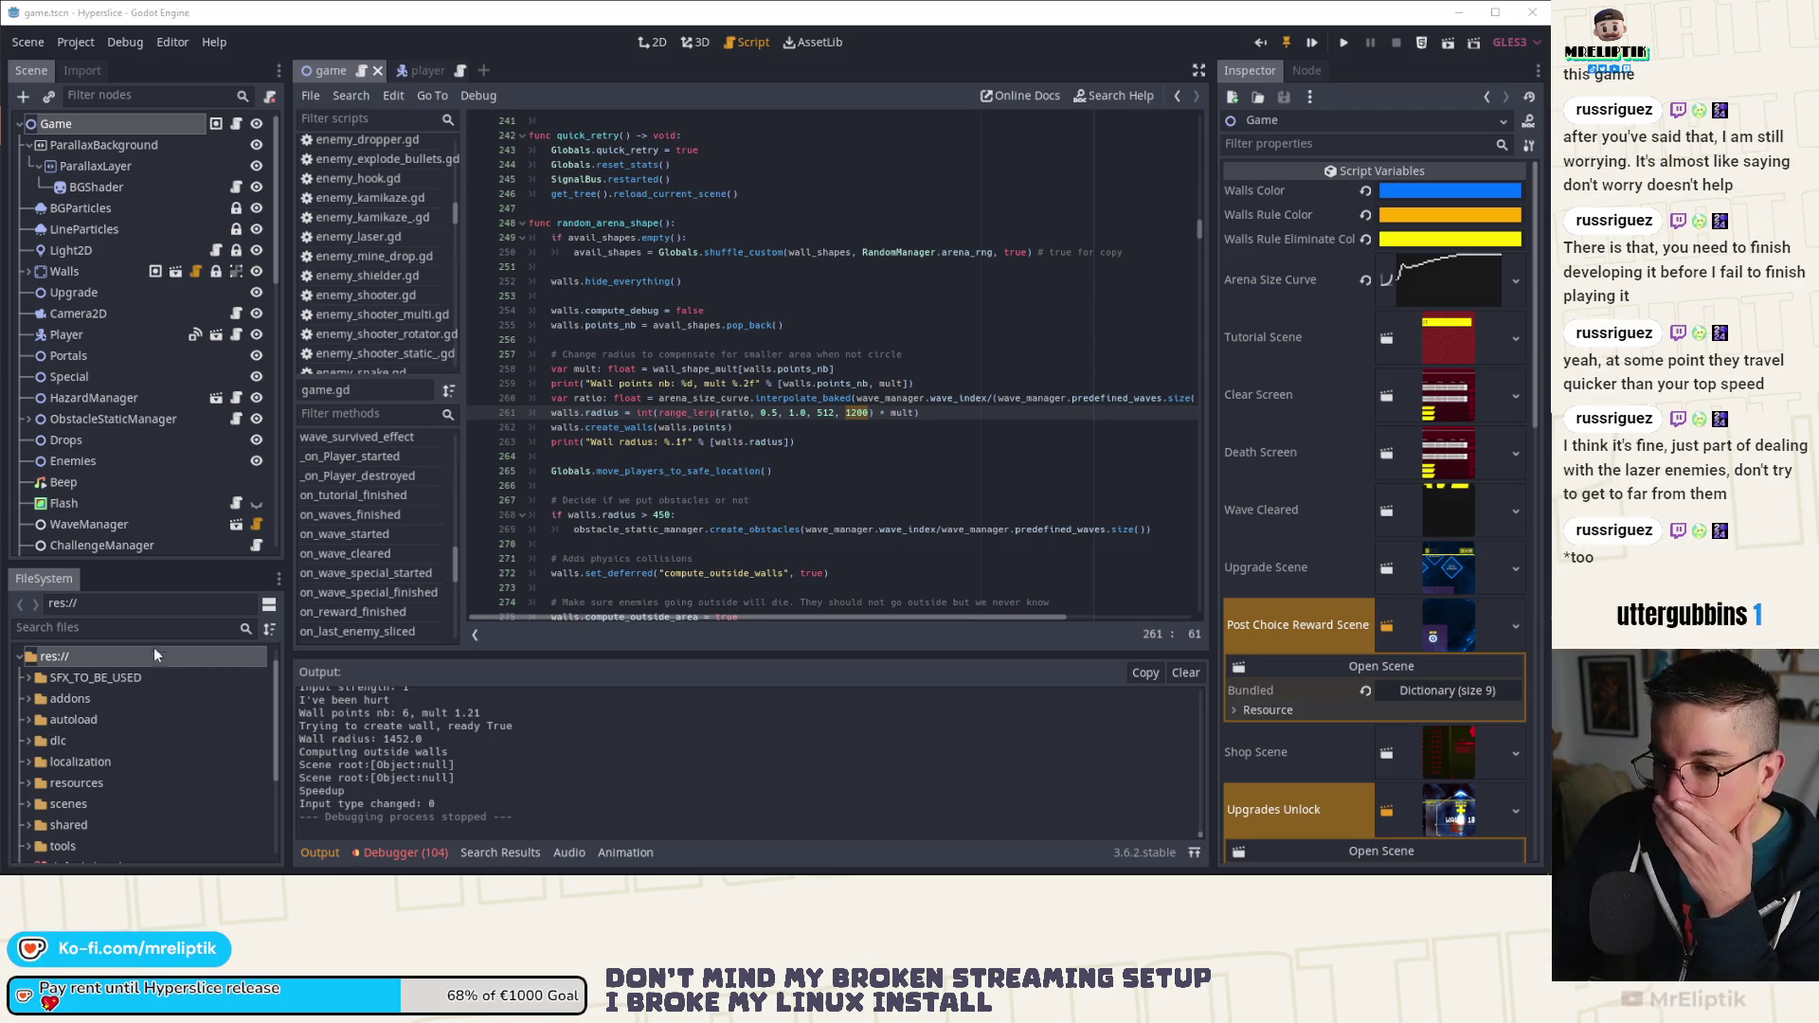
Step: Open the debugger's Errors list and scroll to the end of the 104 errors
{"action": "left_click", "coordinate": [174, 603]}
{"action": "left_click", "coordinate": [403, 853]}
{"action": "left_click", "coordinate": [413, 639]}
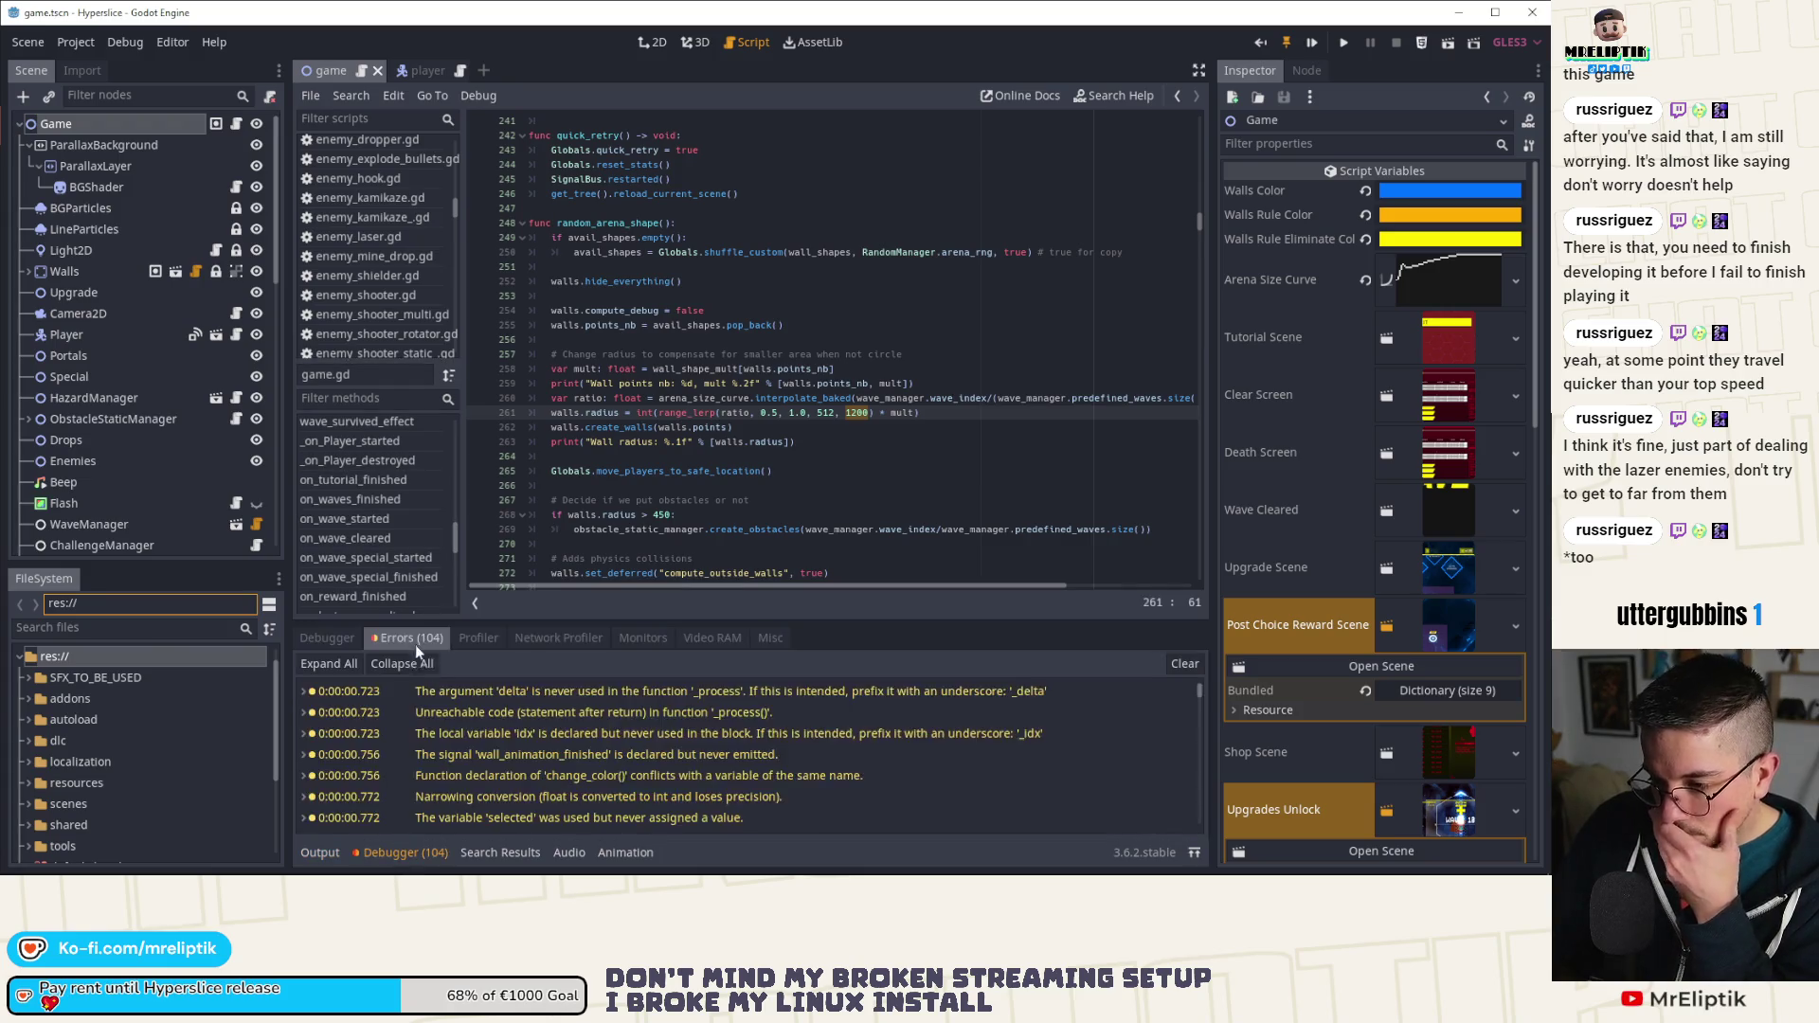
{"action": "scroll", "coordinate": [510, 758], "scroll_direction": "down", "scroll_amount": 3}
{"action": "scroll", "coordinate": [510, 758], "scroll_direction": "down", "scroll_amount": 5}
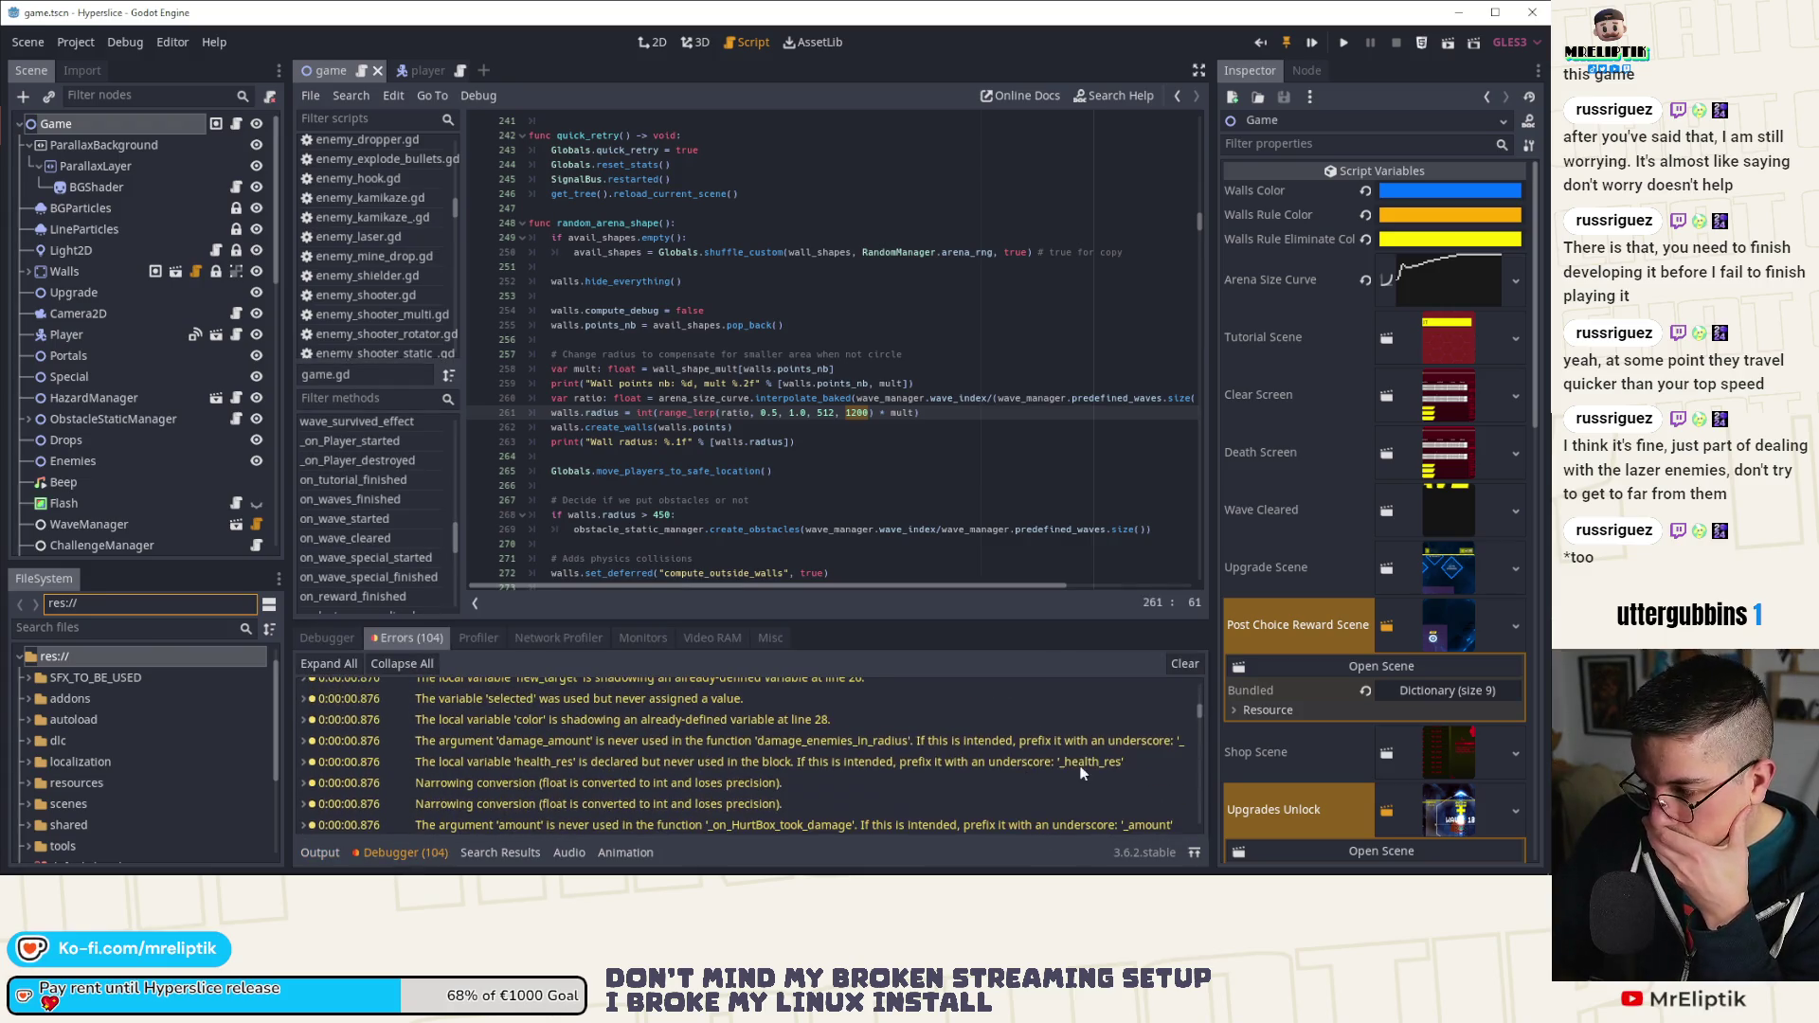
{"action": "left_click", "coordinate": [1196, 708]}
{"action": "left_click_drag", "start_coordinate": [1202, 718], "coordinate": [1203, 843]}
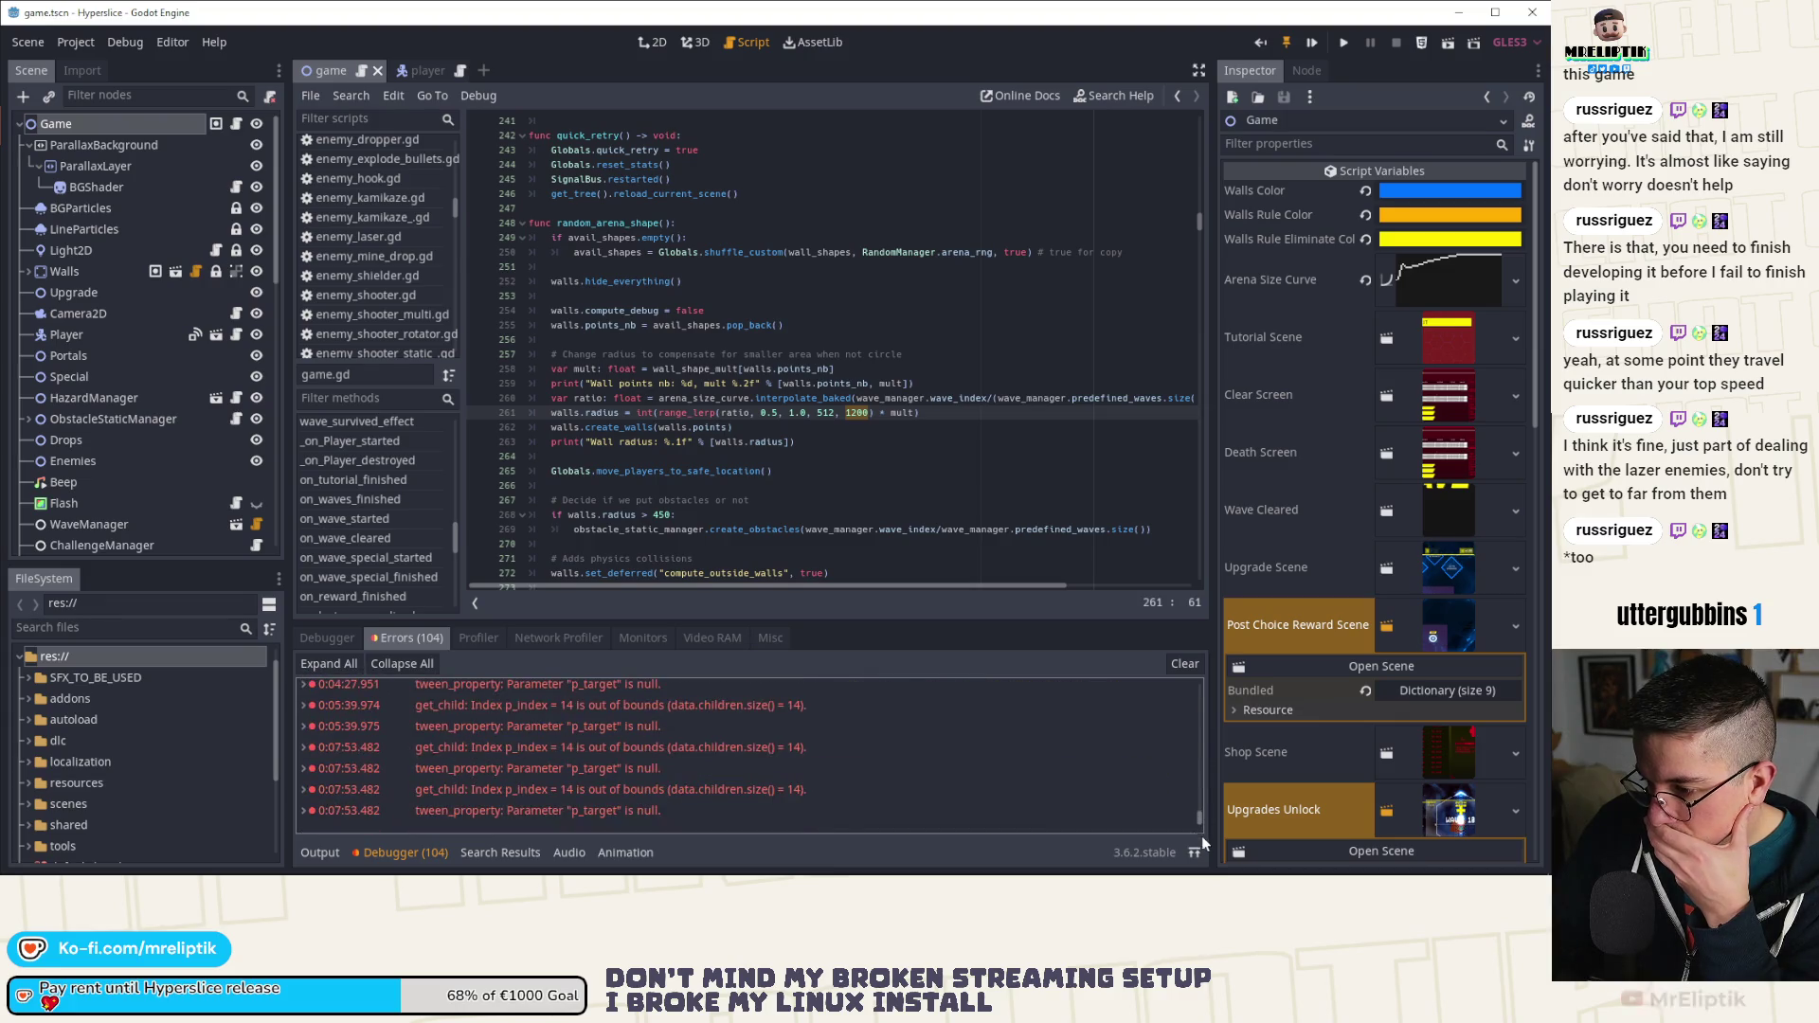
Step: Jump to the null-target tween_property error at progress_display.gd line 152 and inspect wave_icon_cleared
{"action": "double_click", "coordinate": [517, 769]}
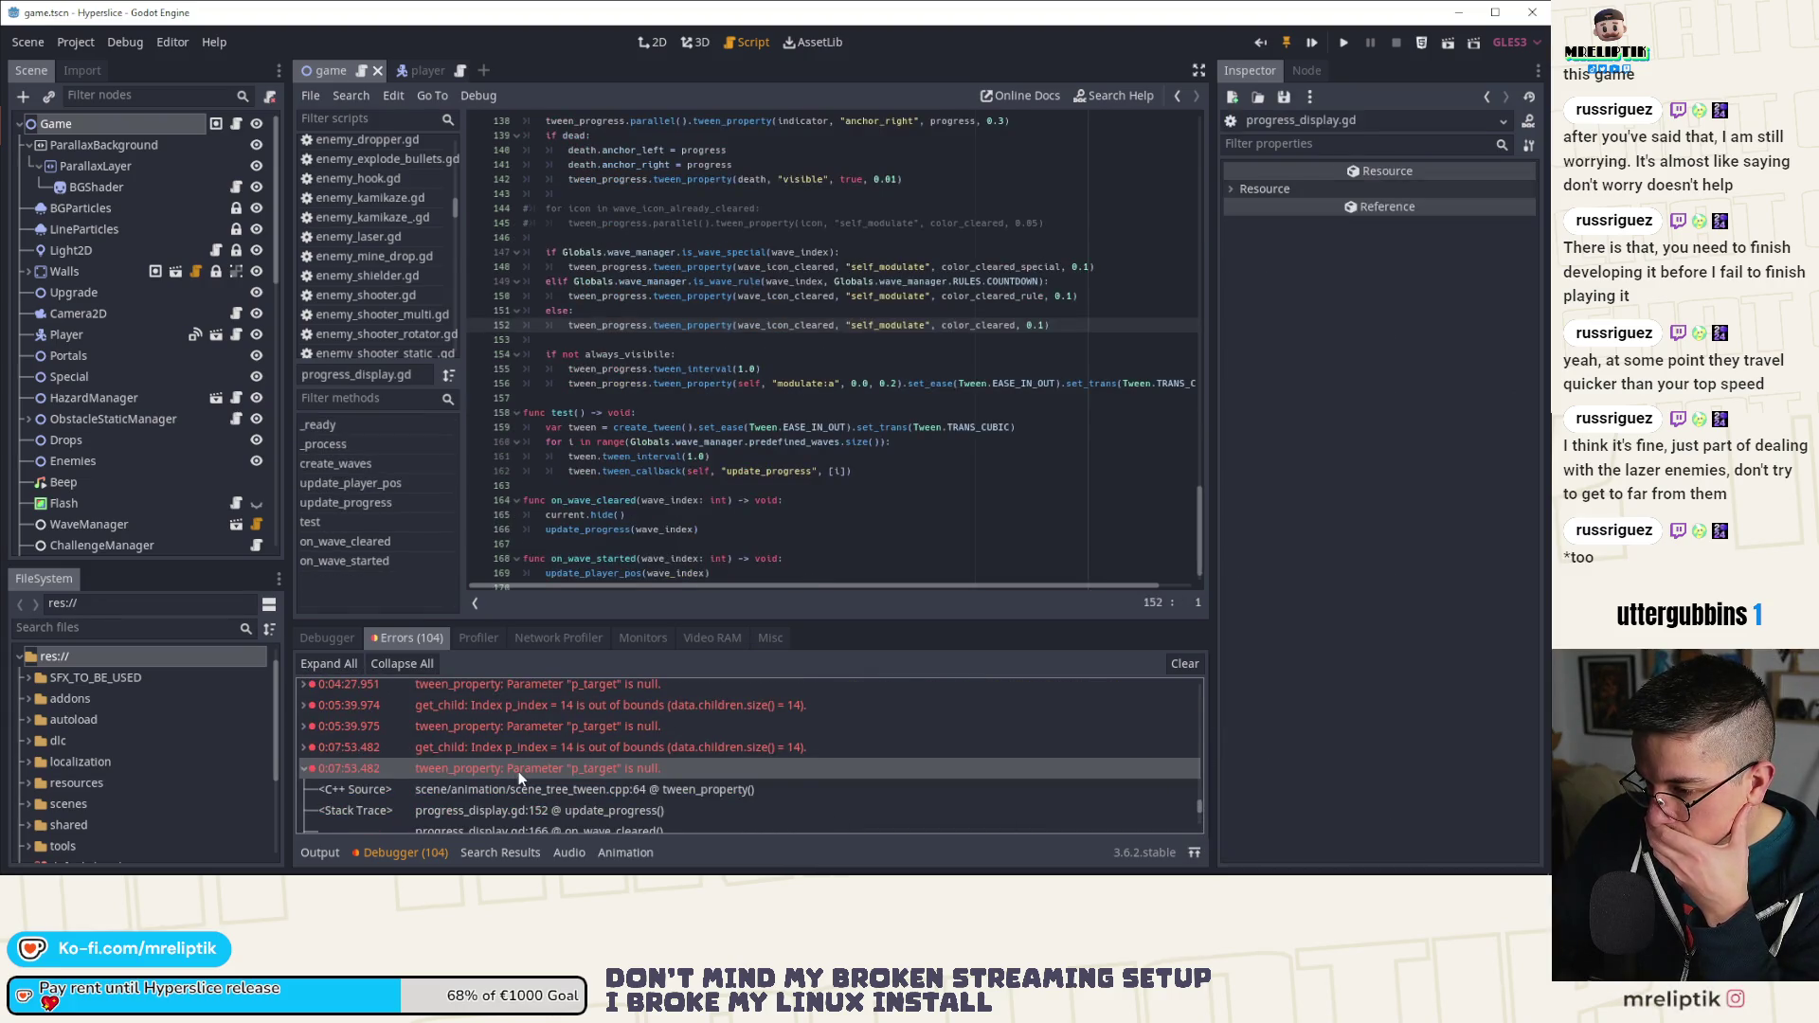
{"action": "double_click", "coordinate": [520, 768]}
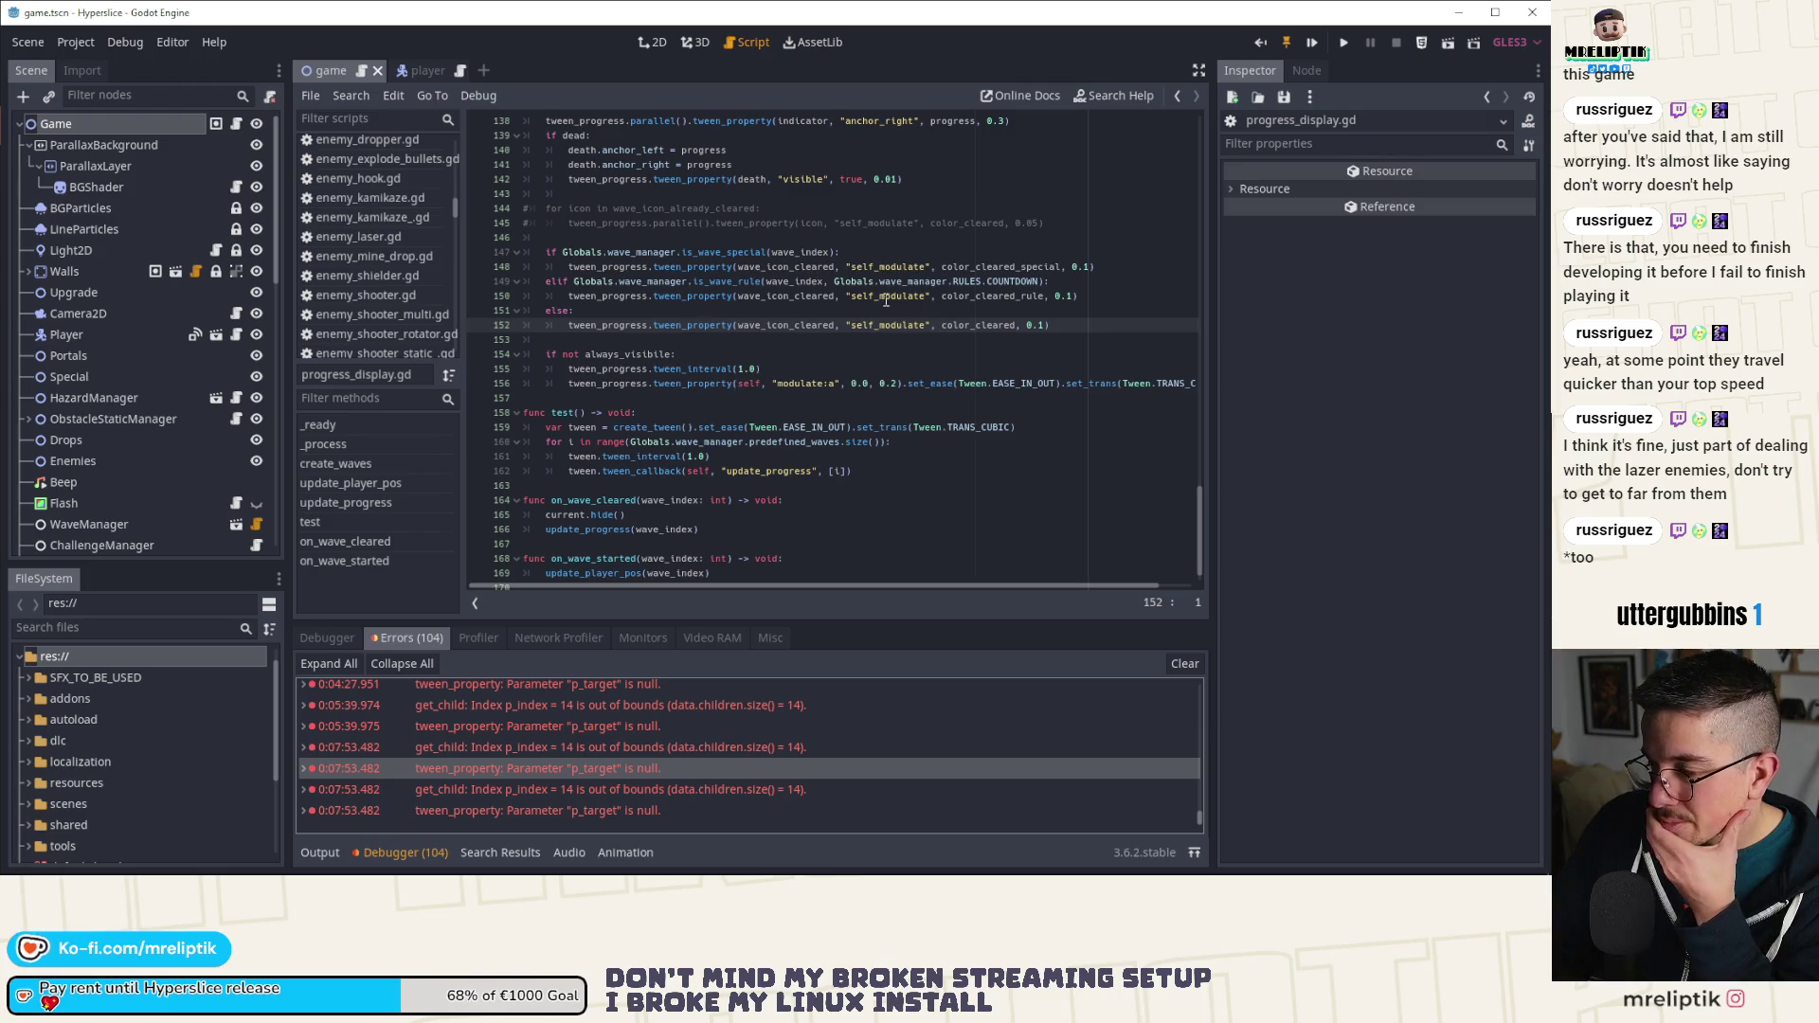
{"action": "double_click", "coordinate": [786, 325]}
{"action": "scroll", "coordinate": [720, 360], "scroll_direction": "up", "scroll_amount": 3}
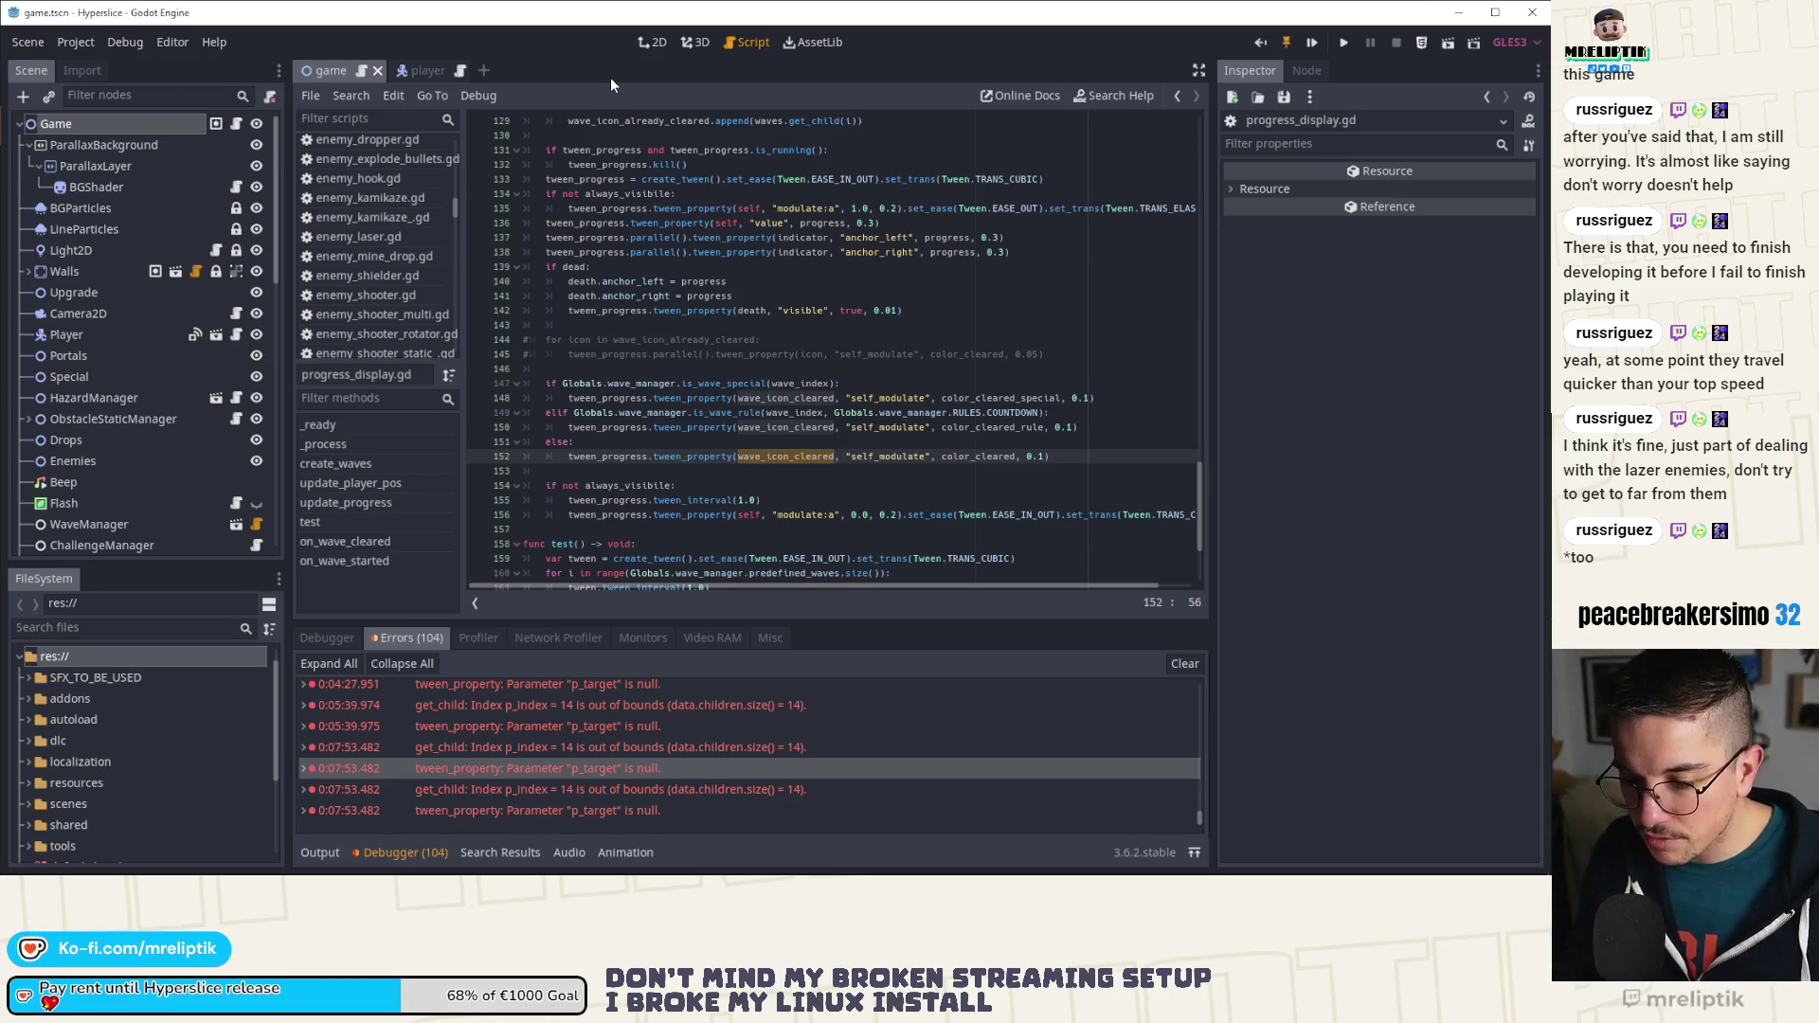
{"action": "scroll", "coordinate": [848, 368], "scroll_direction": "up", "scroll_amount": 10}
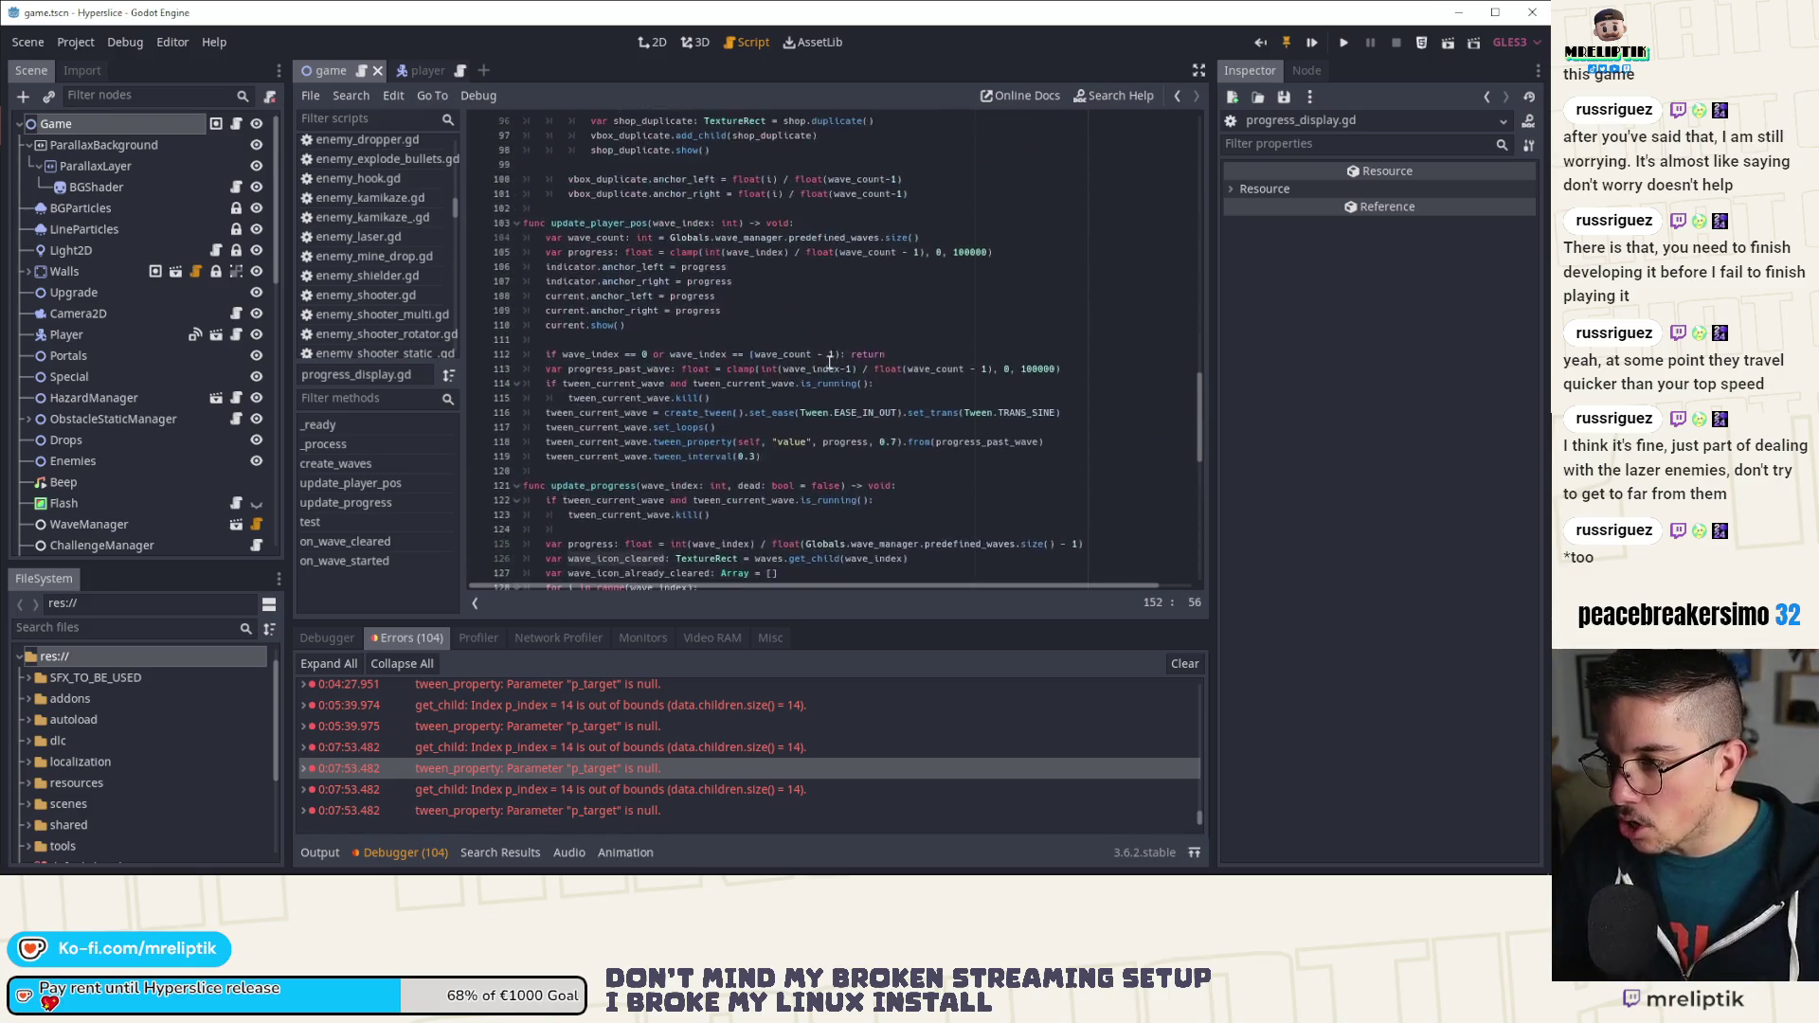
{"action": "scroll", "coordinate": [848, 368], "scroll_direction": "up", "scroll_amount": 5}
Step: Back in game.gd, change the range_lerp upper bound on line 261 from 1200 to 975
{"action": "key", "text": "alt+Left"}
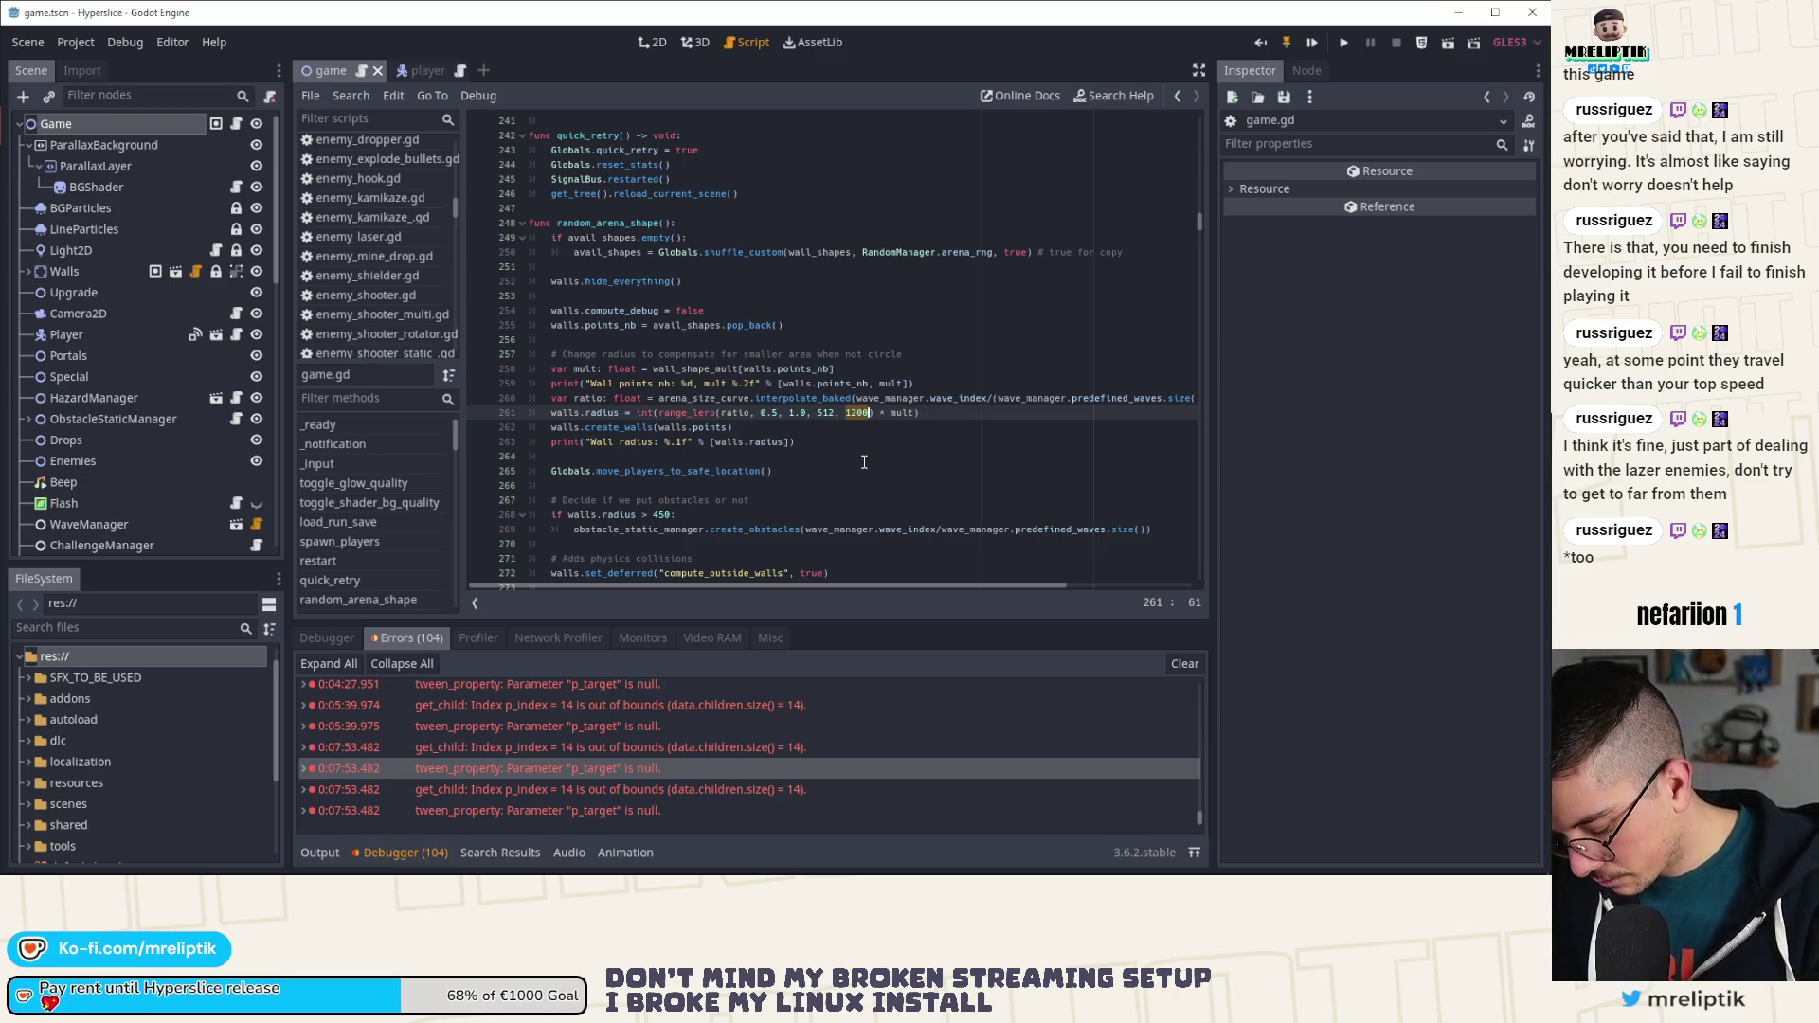
{"action": "type", "text": "975"}
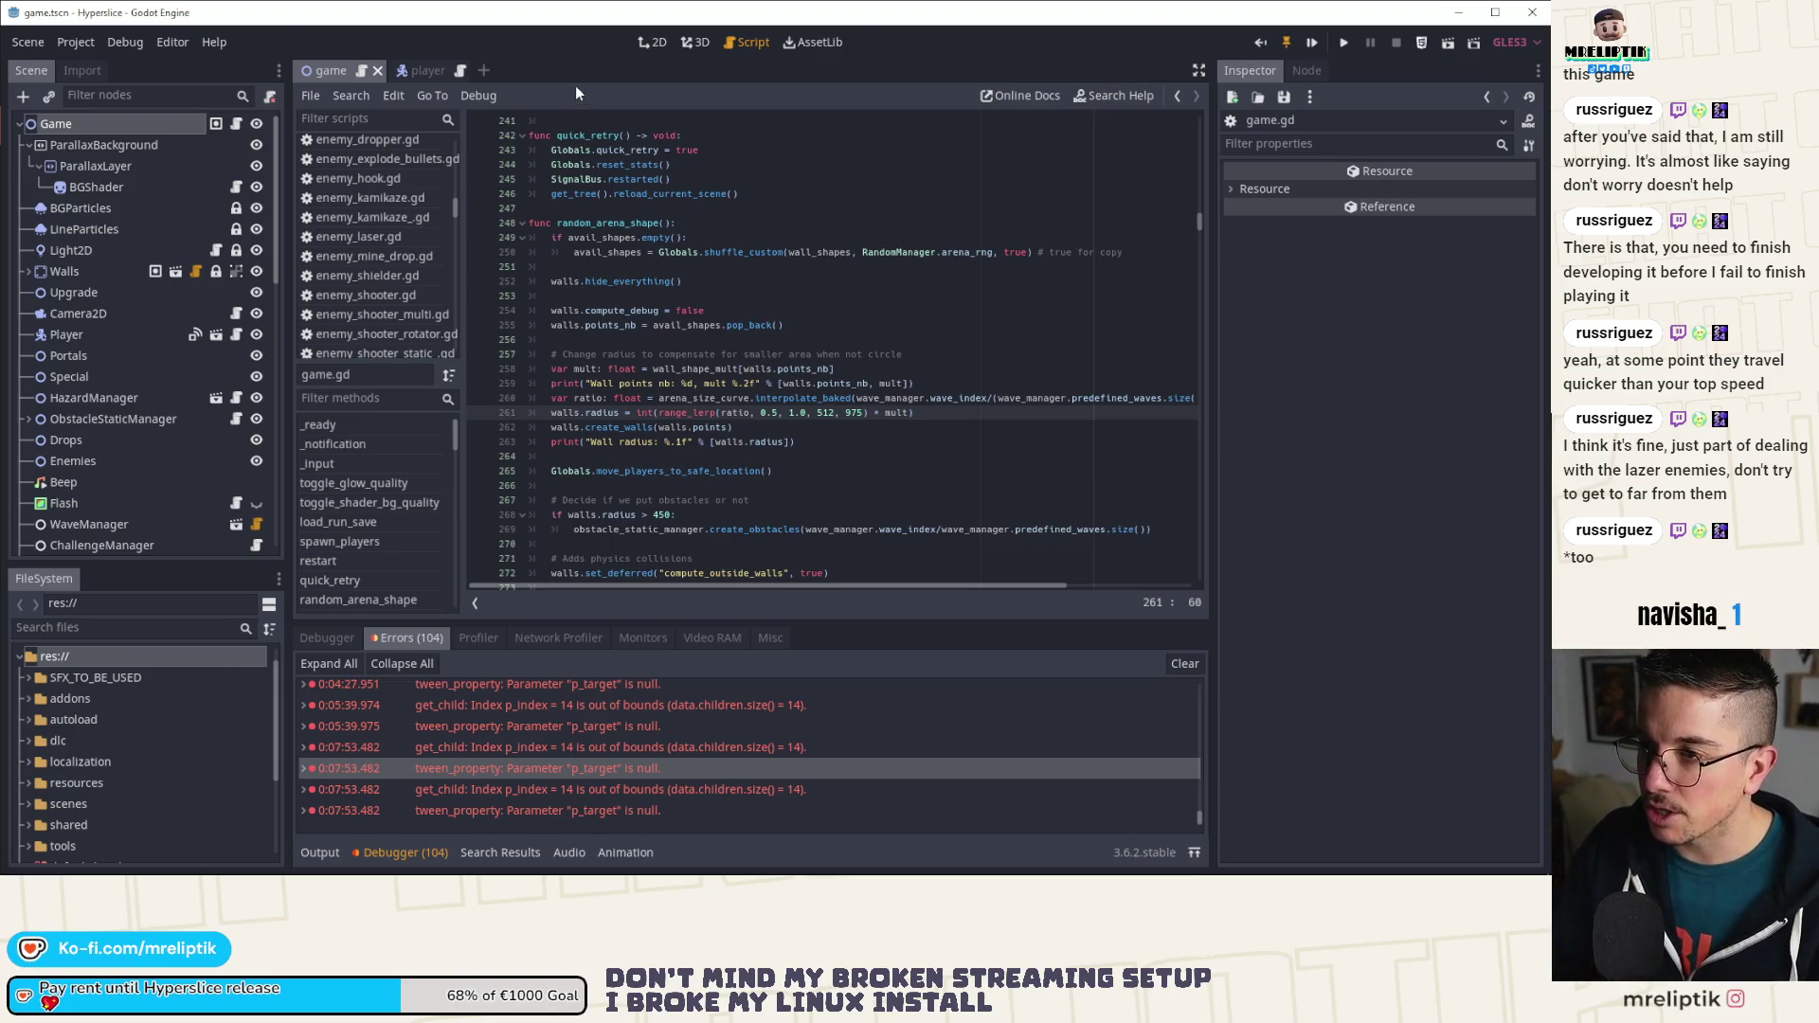
{"action": "key", "text": "ctrl+space"}
{"action": "key", "text": "Escape"}
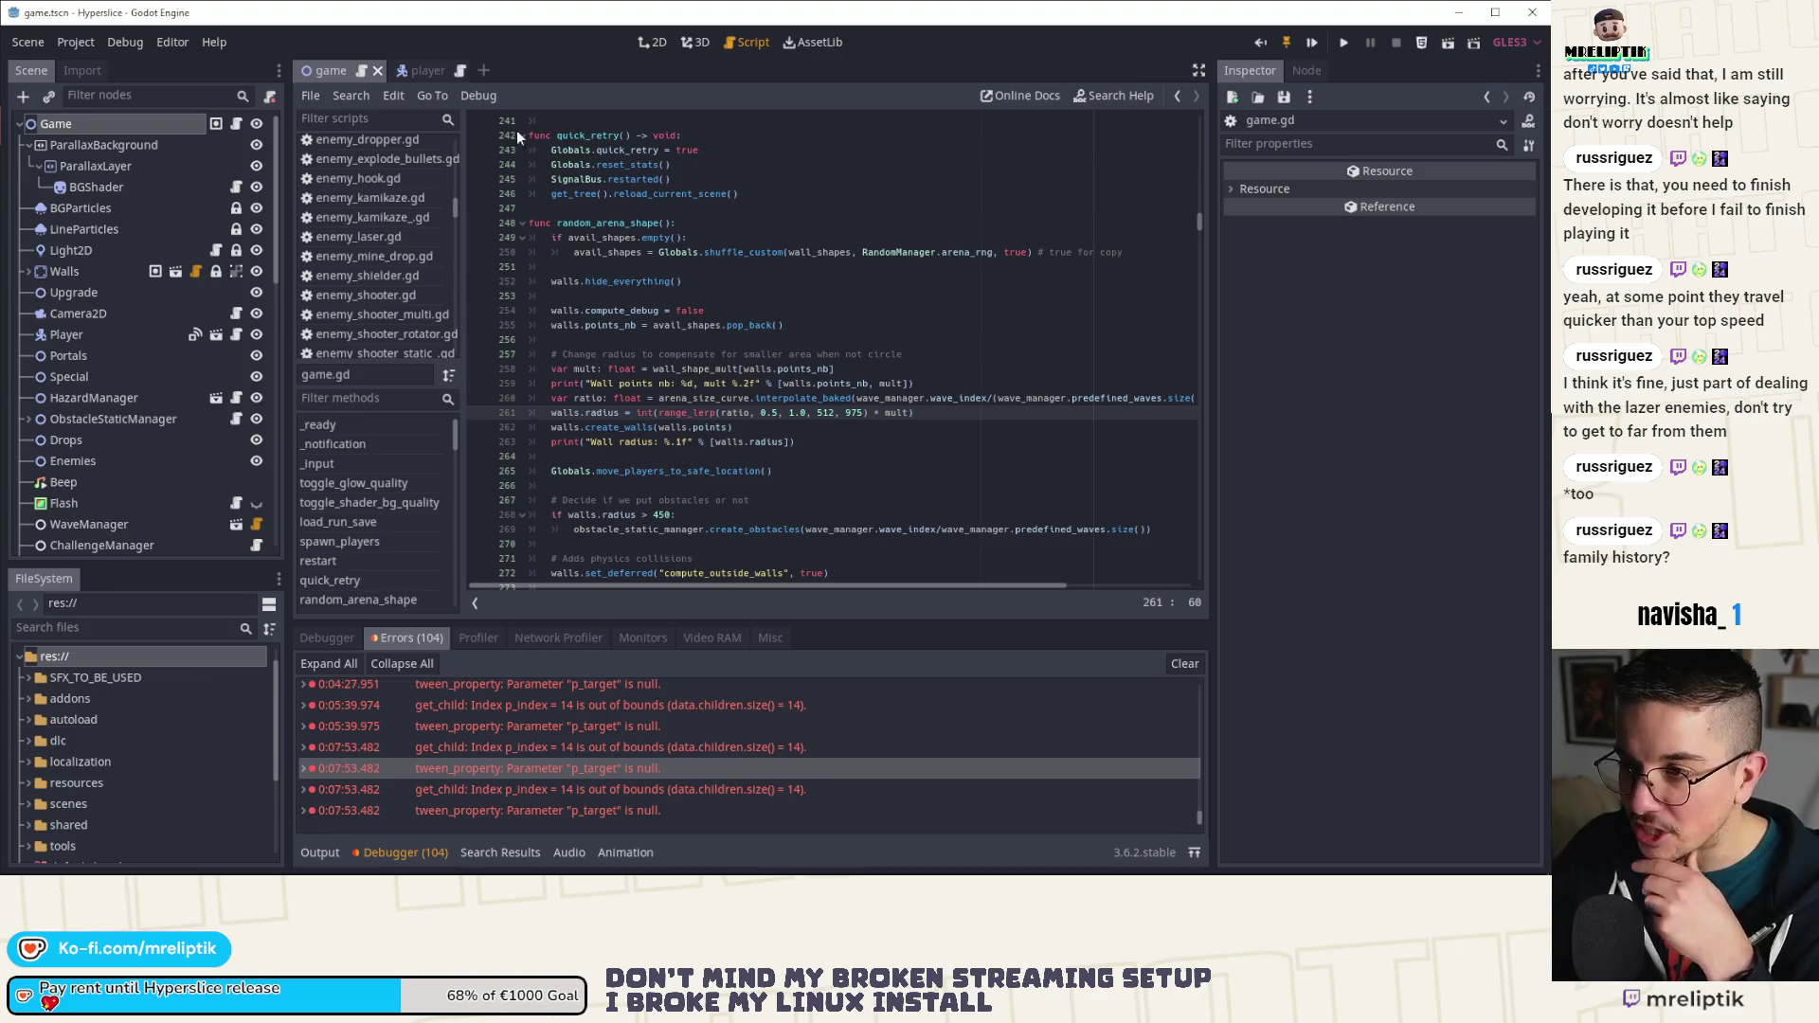
Step: Hide the bottom panel and scroll game.gd back to the Game class declaration at the top
{"action": "left_click", "coordinate": [318, 850]}
{"action": "left_click", "coordinate": [316, 849]}
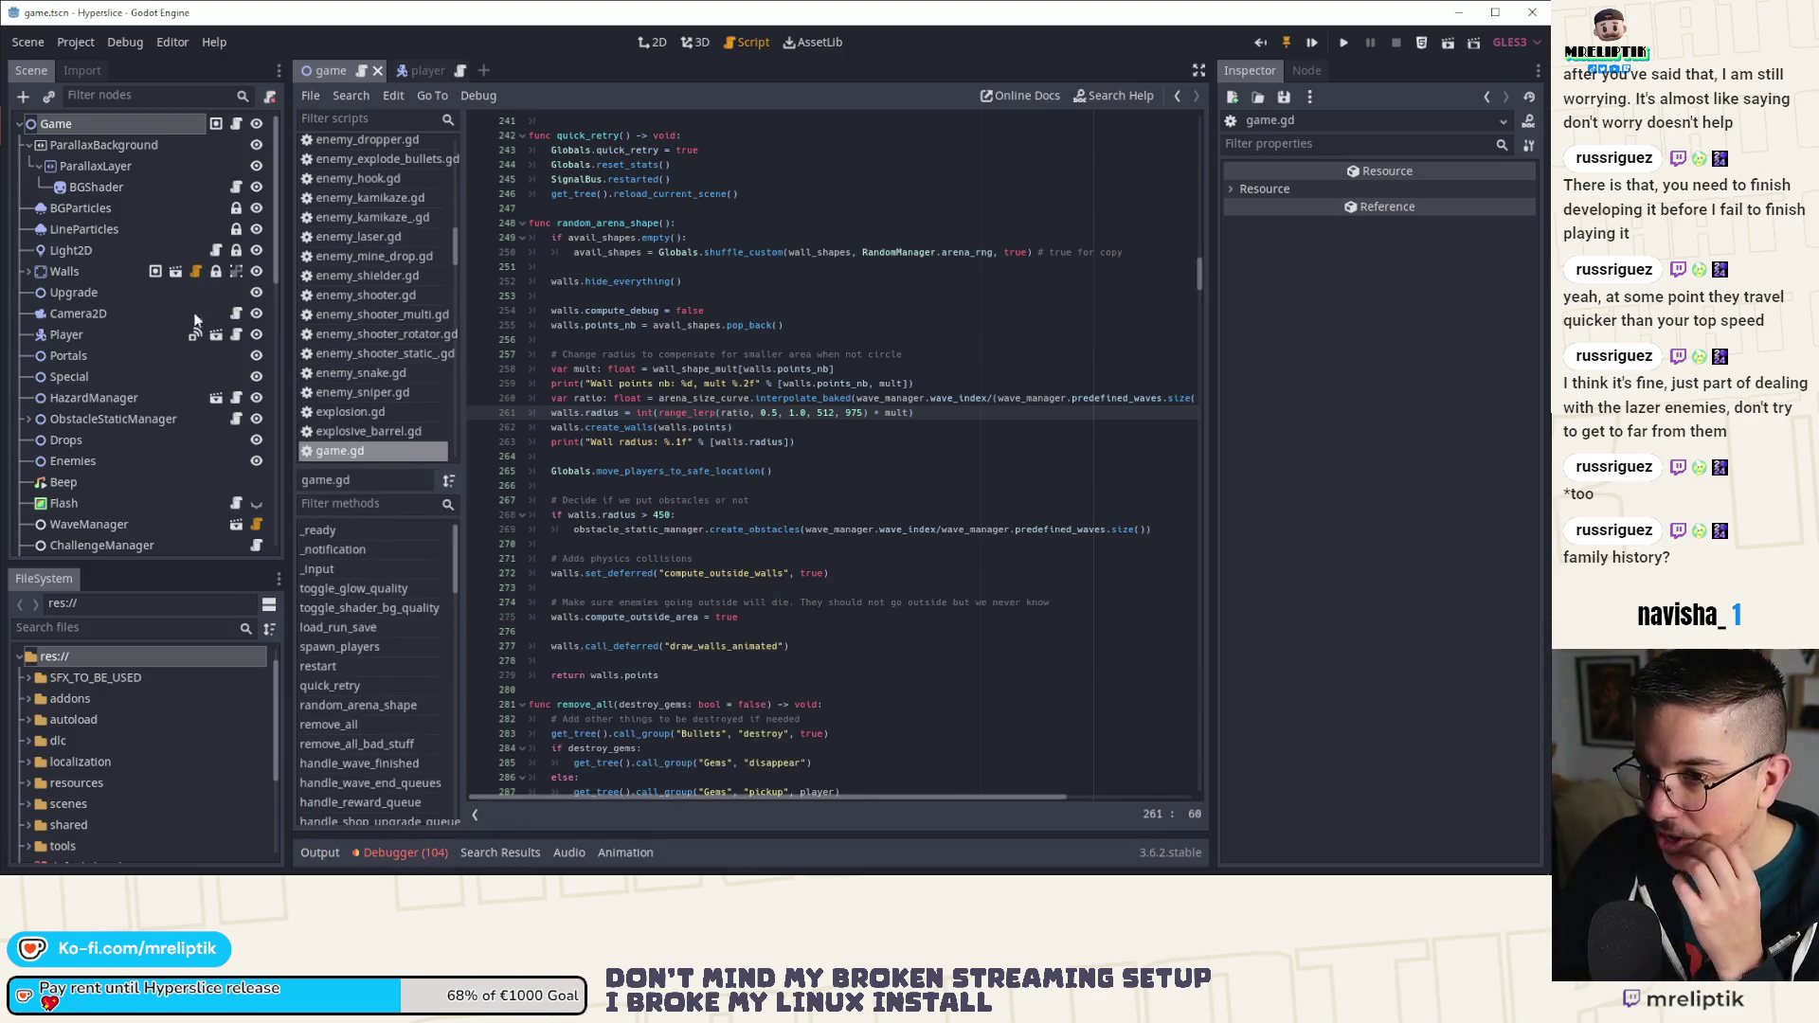
{"action": "mouse_move", "coordinate": [1198, 274]}
{"action": "left_mouse_down"}
{"action": "mouse_move", "coordinate": [720, 133]}
{"action": "mouse_move", "coordinate": [235, 138]}
{"action": "left_mouse_up"}
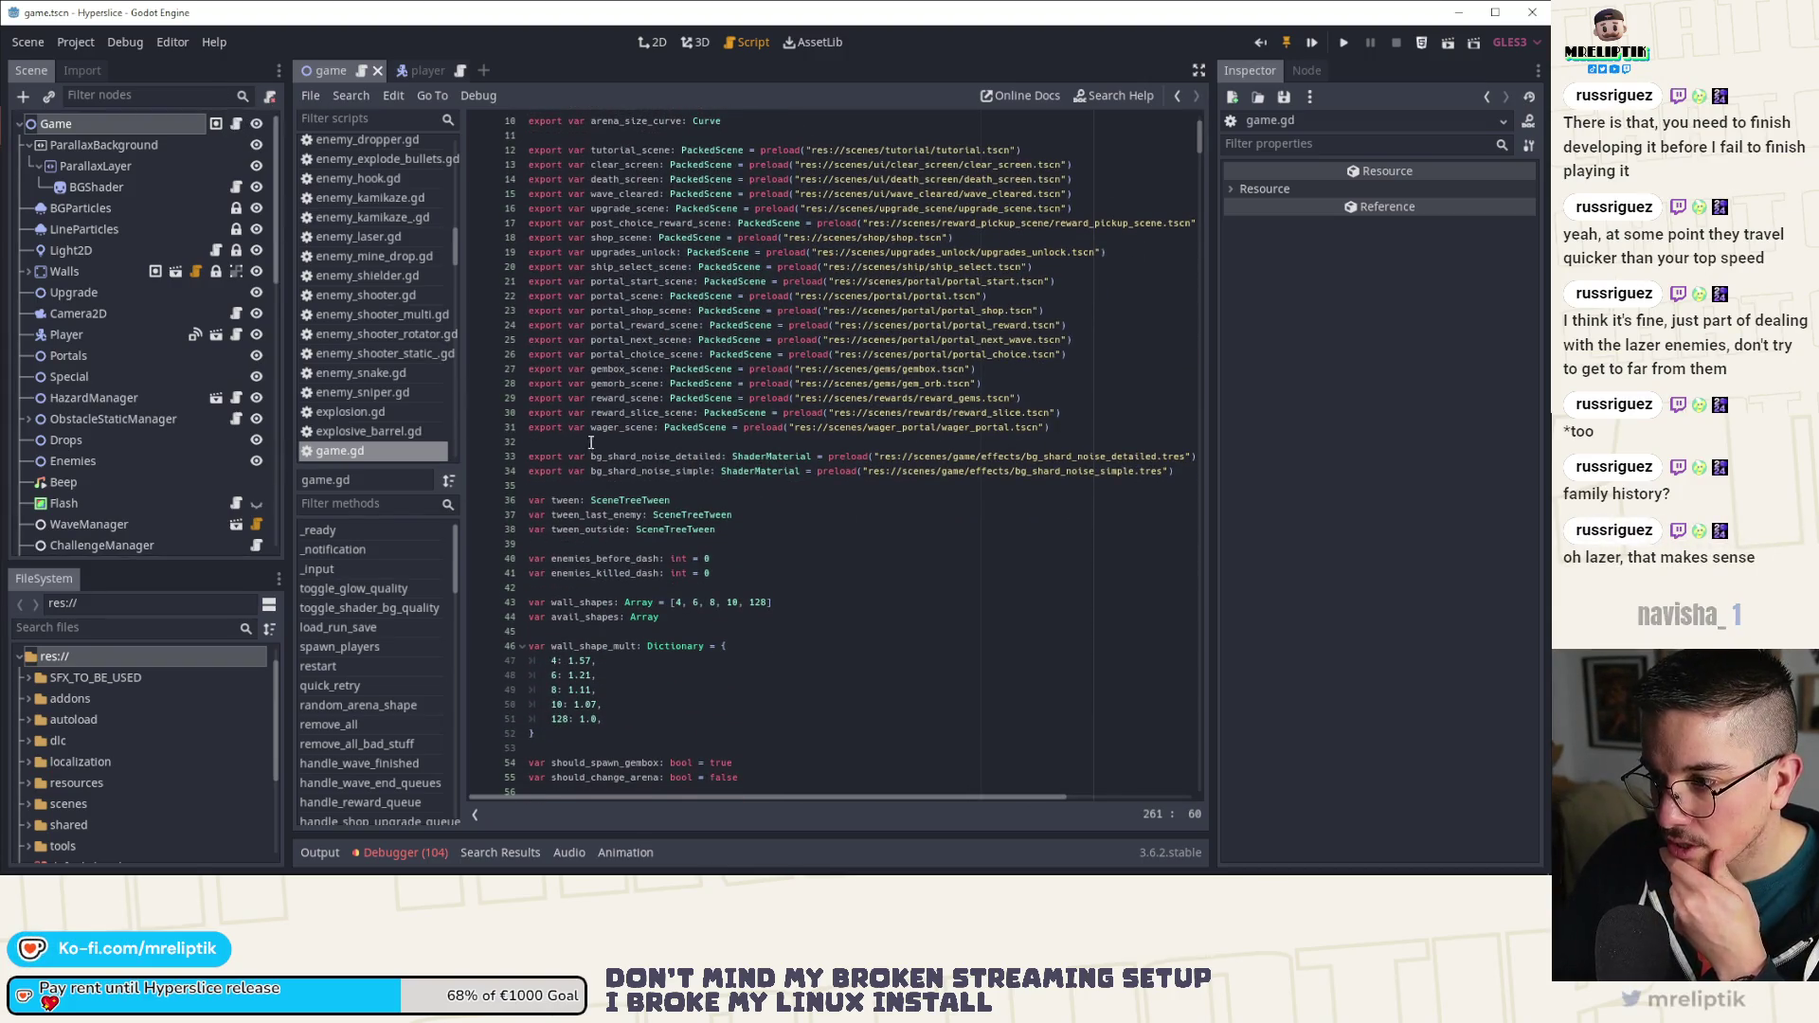
{"action": "scroll", "coordinate": [663, 432], "scroll_direction": "up", "scroll_amount": 3}
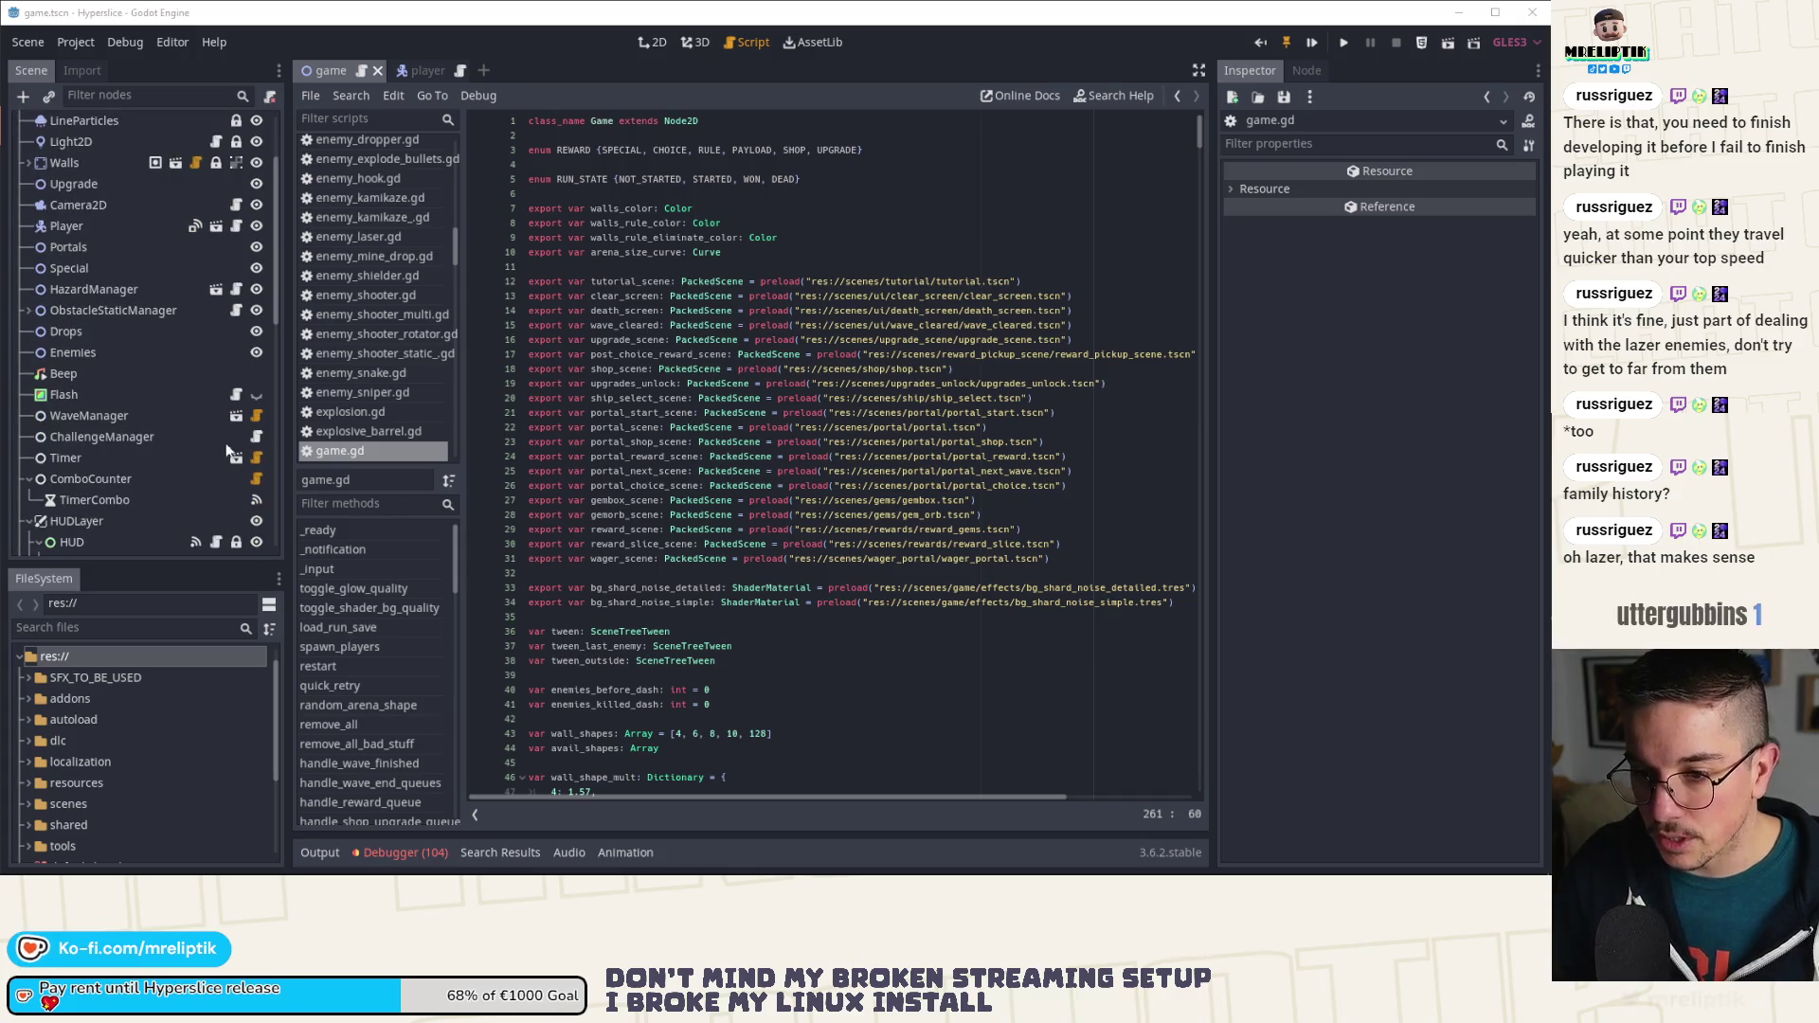
Step: Open wave_manager.gd and unfold the predefined_waves_demo array to reach wave 15
{"action": "left_click", "coordinate": [256, 415]}
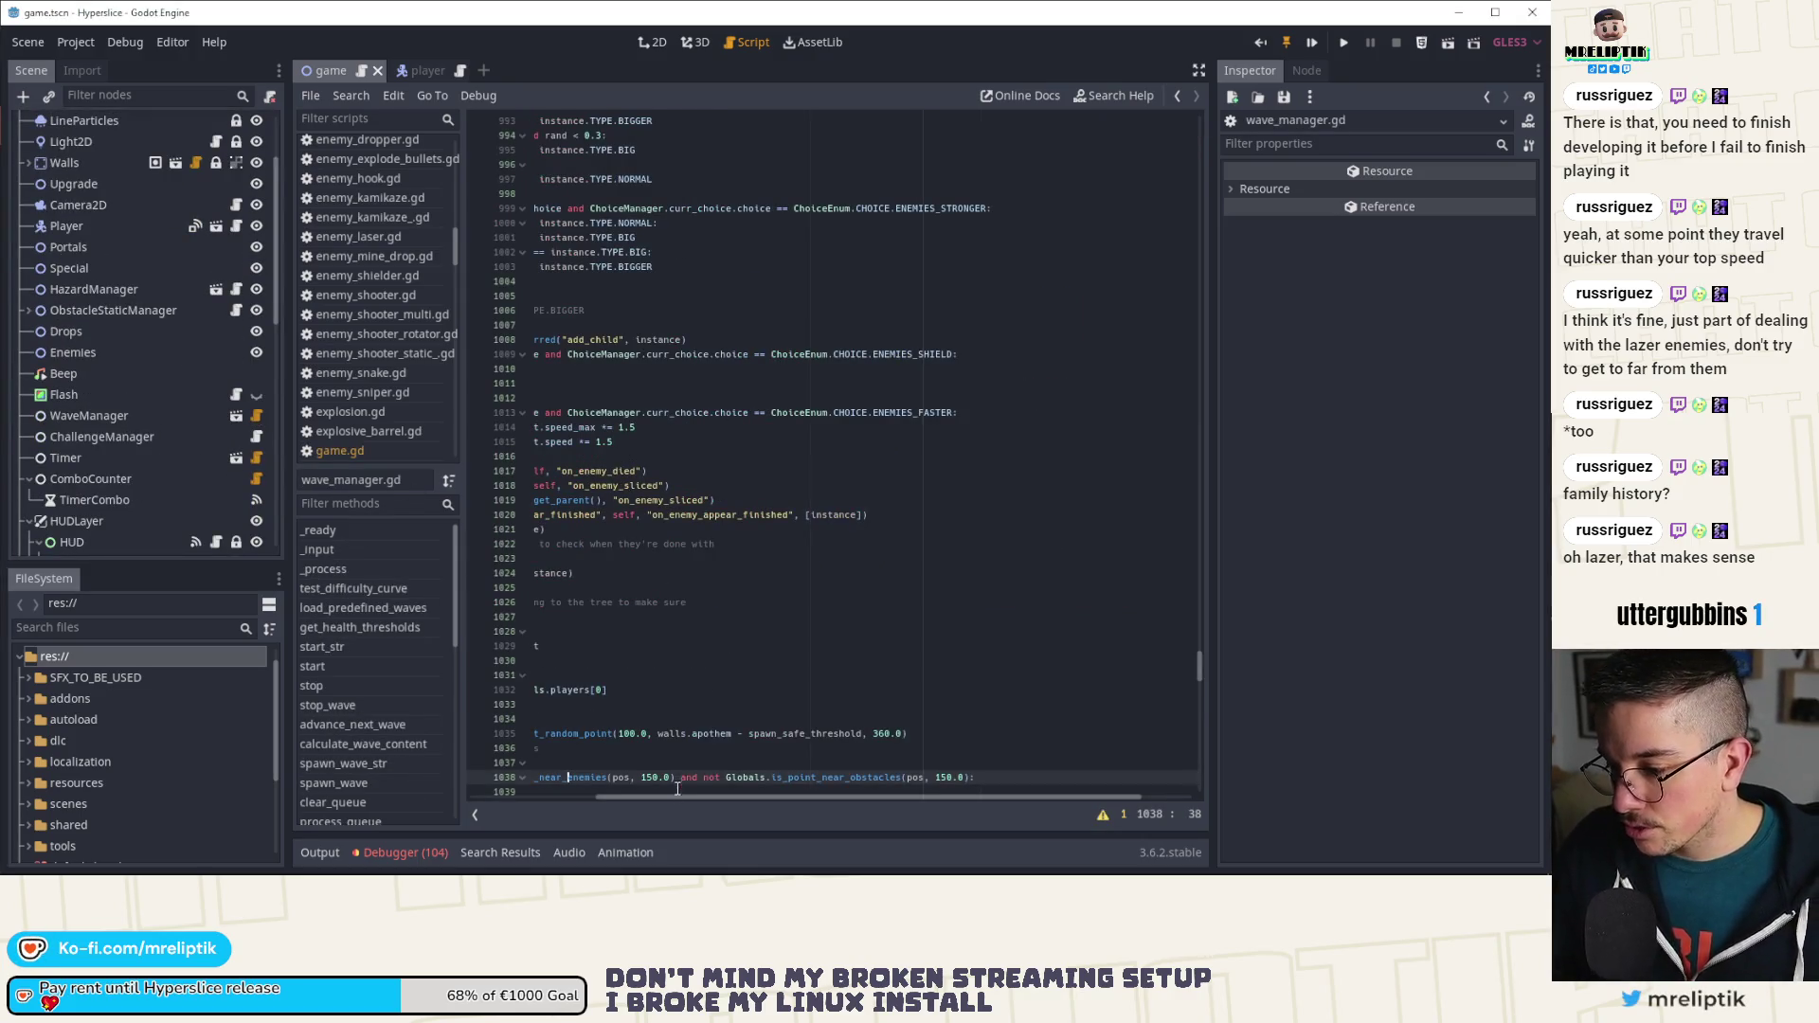
{"action": "left_click_drag", "start_coordinate": [678, 789], "coordinate": [482, 787]}
{"action": "scroll", "coordinate": [1139, 586], "scroll_direction": "up", "scroll_amount": 10}
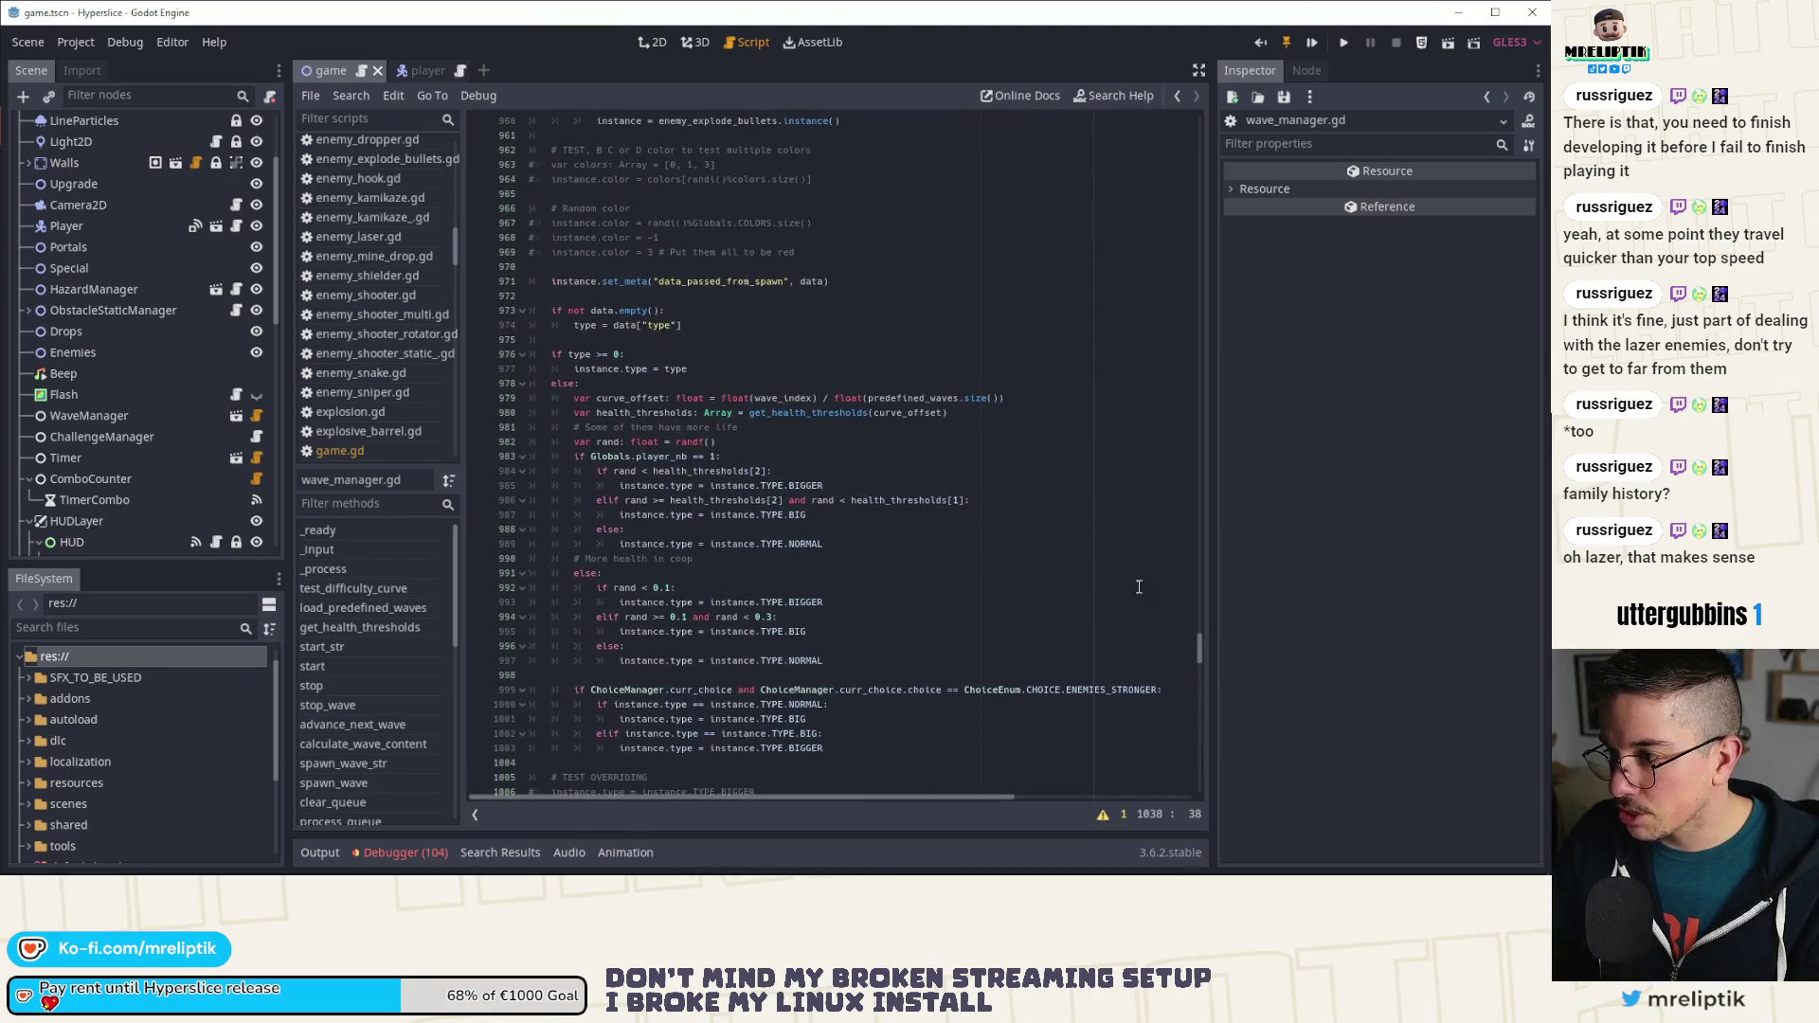
{"action": "left_click_drag", "start_coordinate": [1202, 650], "coordinate": [1201, 374]}
{"action": "scroll", "coordinate": [773, 533], "scroll_direction": "up", "scroll_amount": 20}
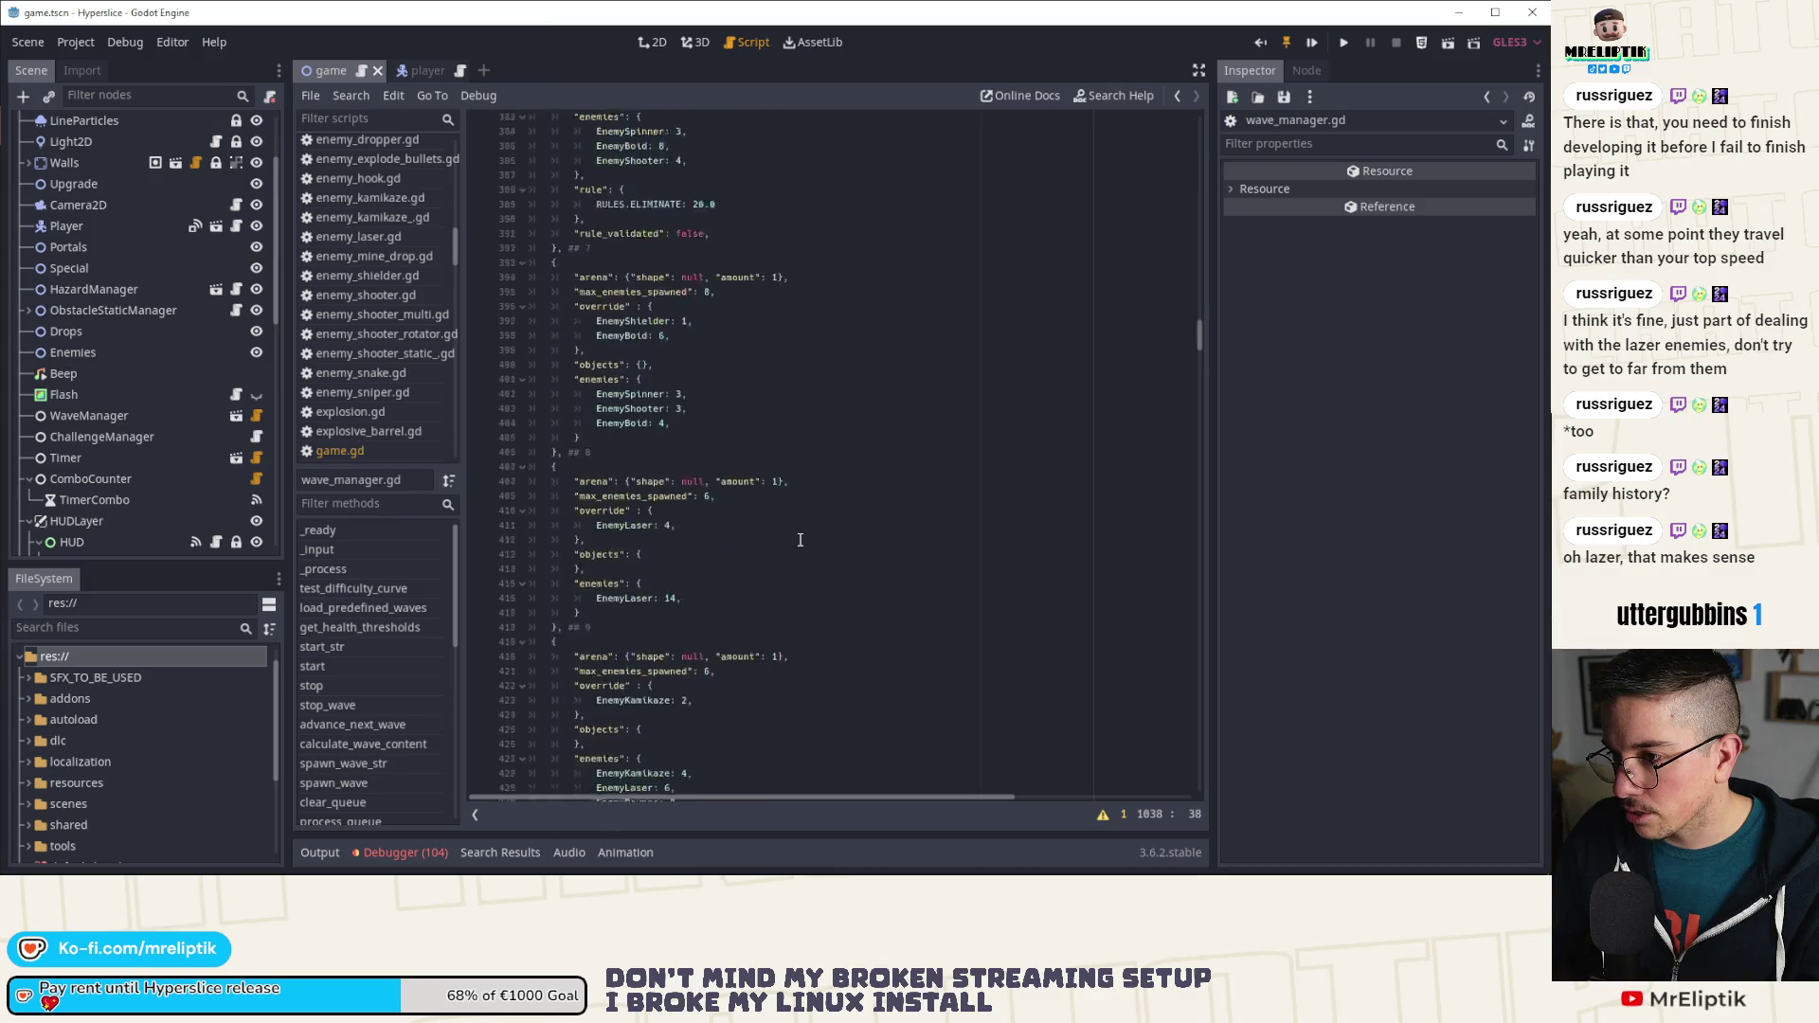
{"action": "scroll", "coordinate": [799, 540], "scroll_direction": "up", "scroll_amount": 20}
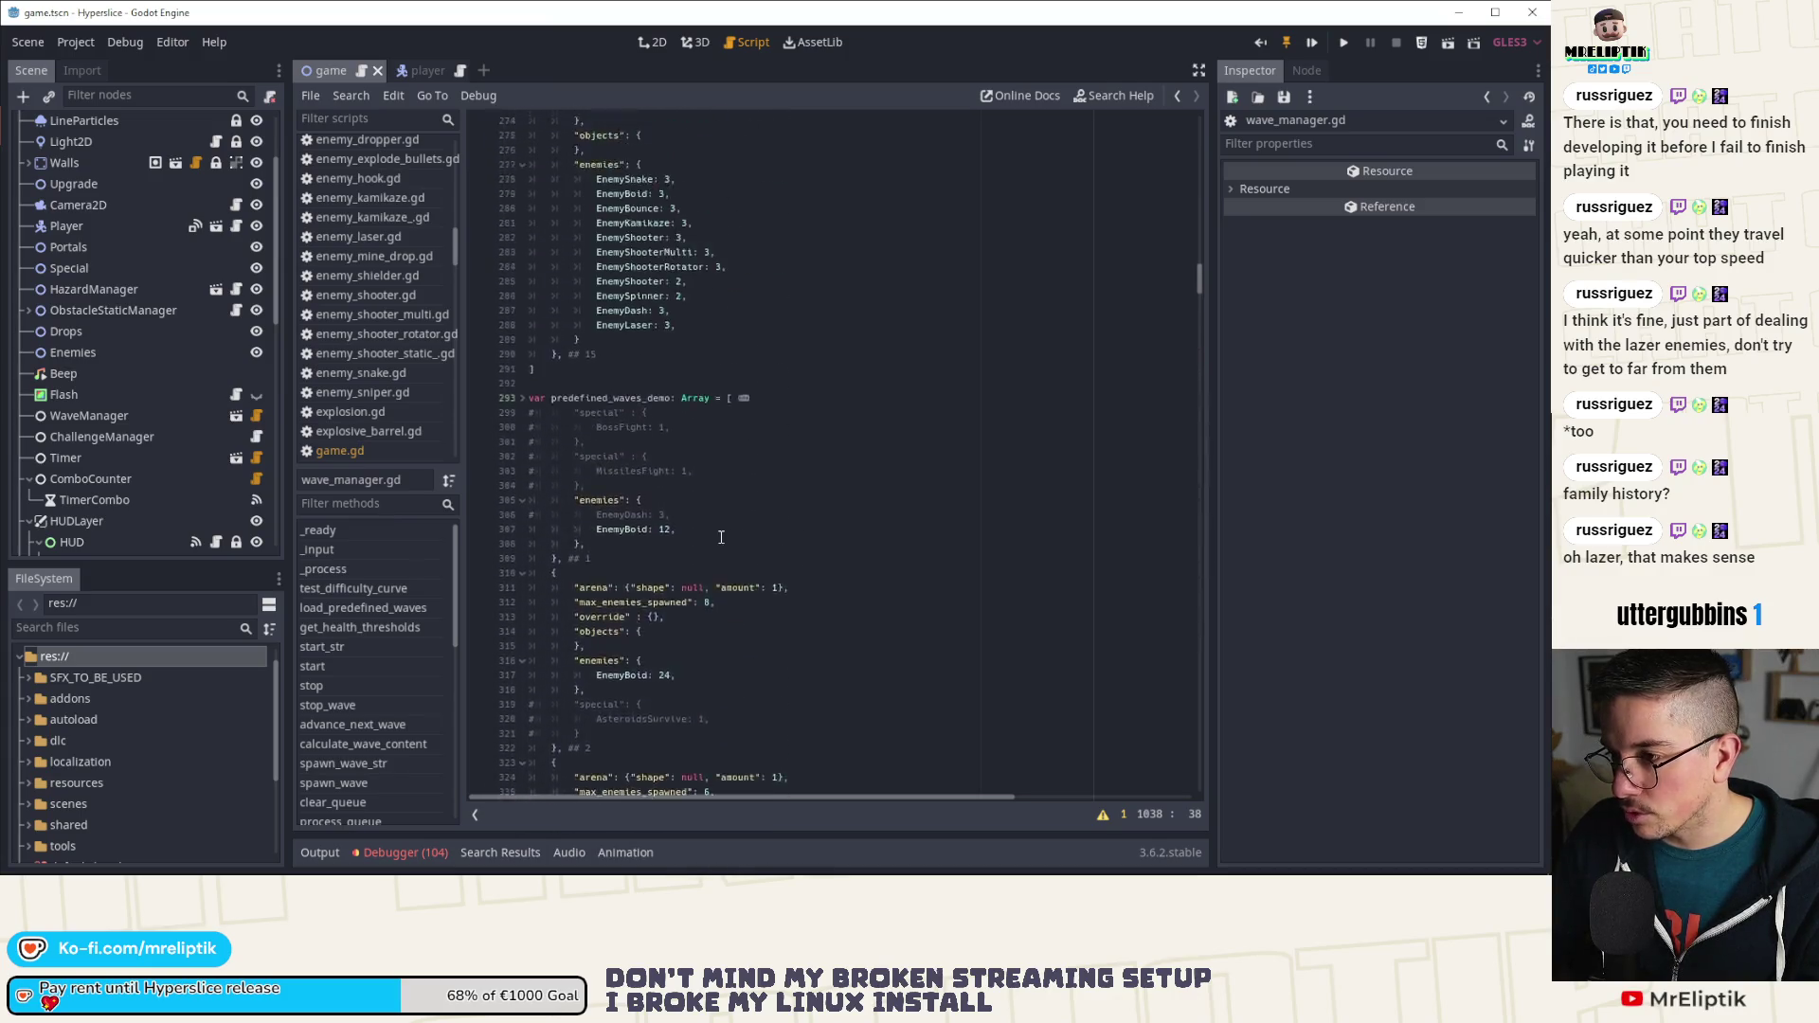
{"action": "left_click", "coordinate": [522, 546]}
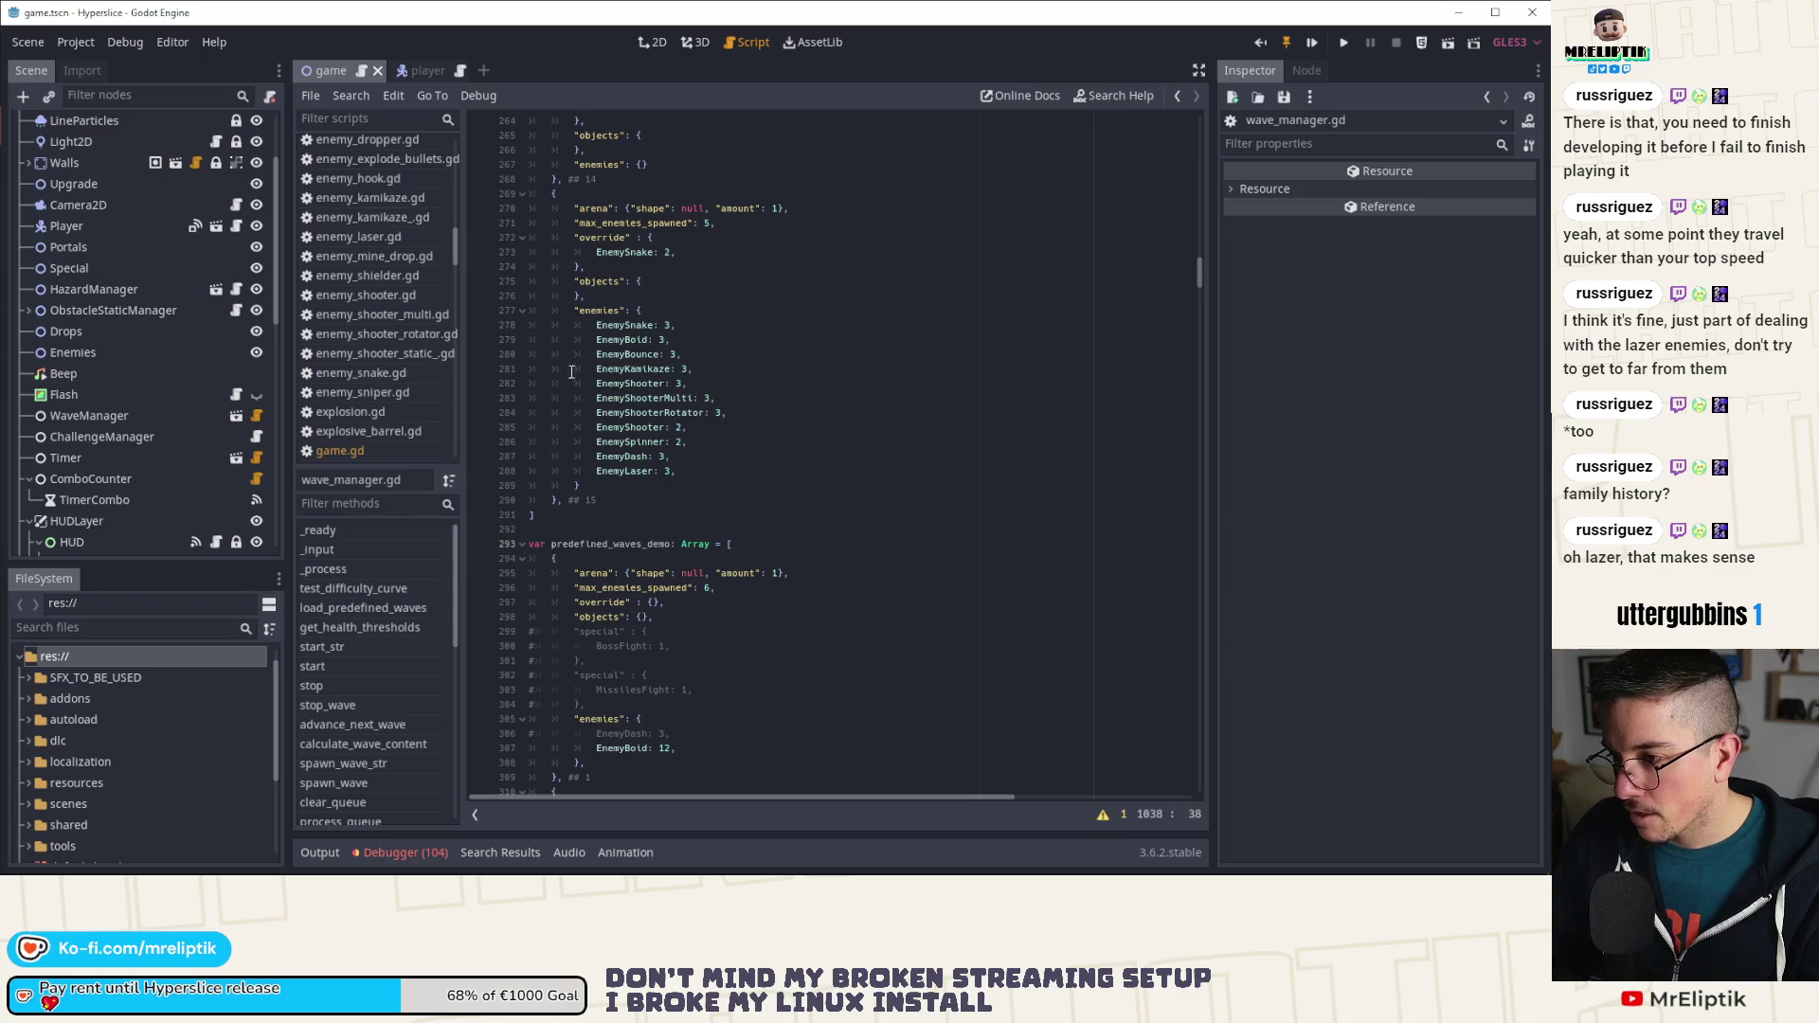
{"action": "scroll", "coordinate": [637, 463], "scroll_direction": "up", "scroll_amount": 4}
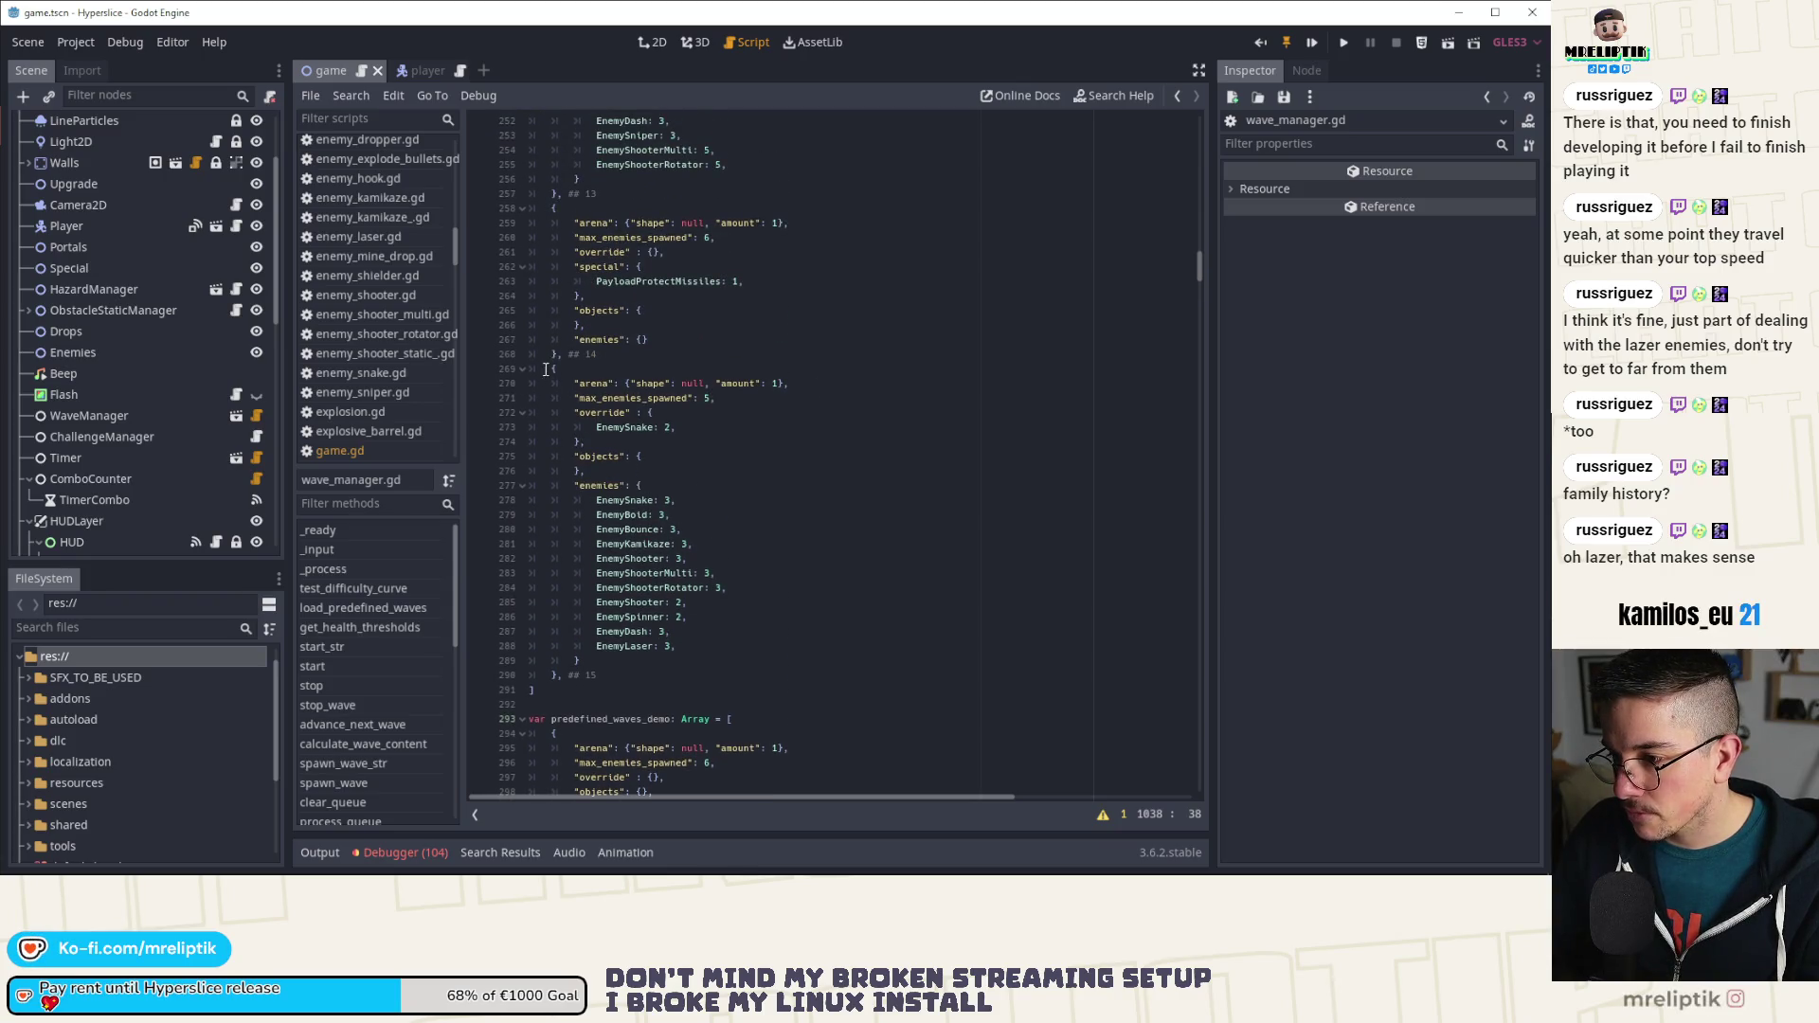
Step: Duplicate the wave 15 block, comment out the copy, and save
{"action": "left_click_drag", "start_coordinate": [553, 369], "coordinate": [676, 671]}
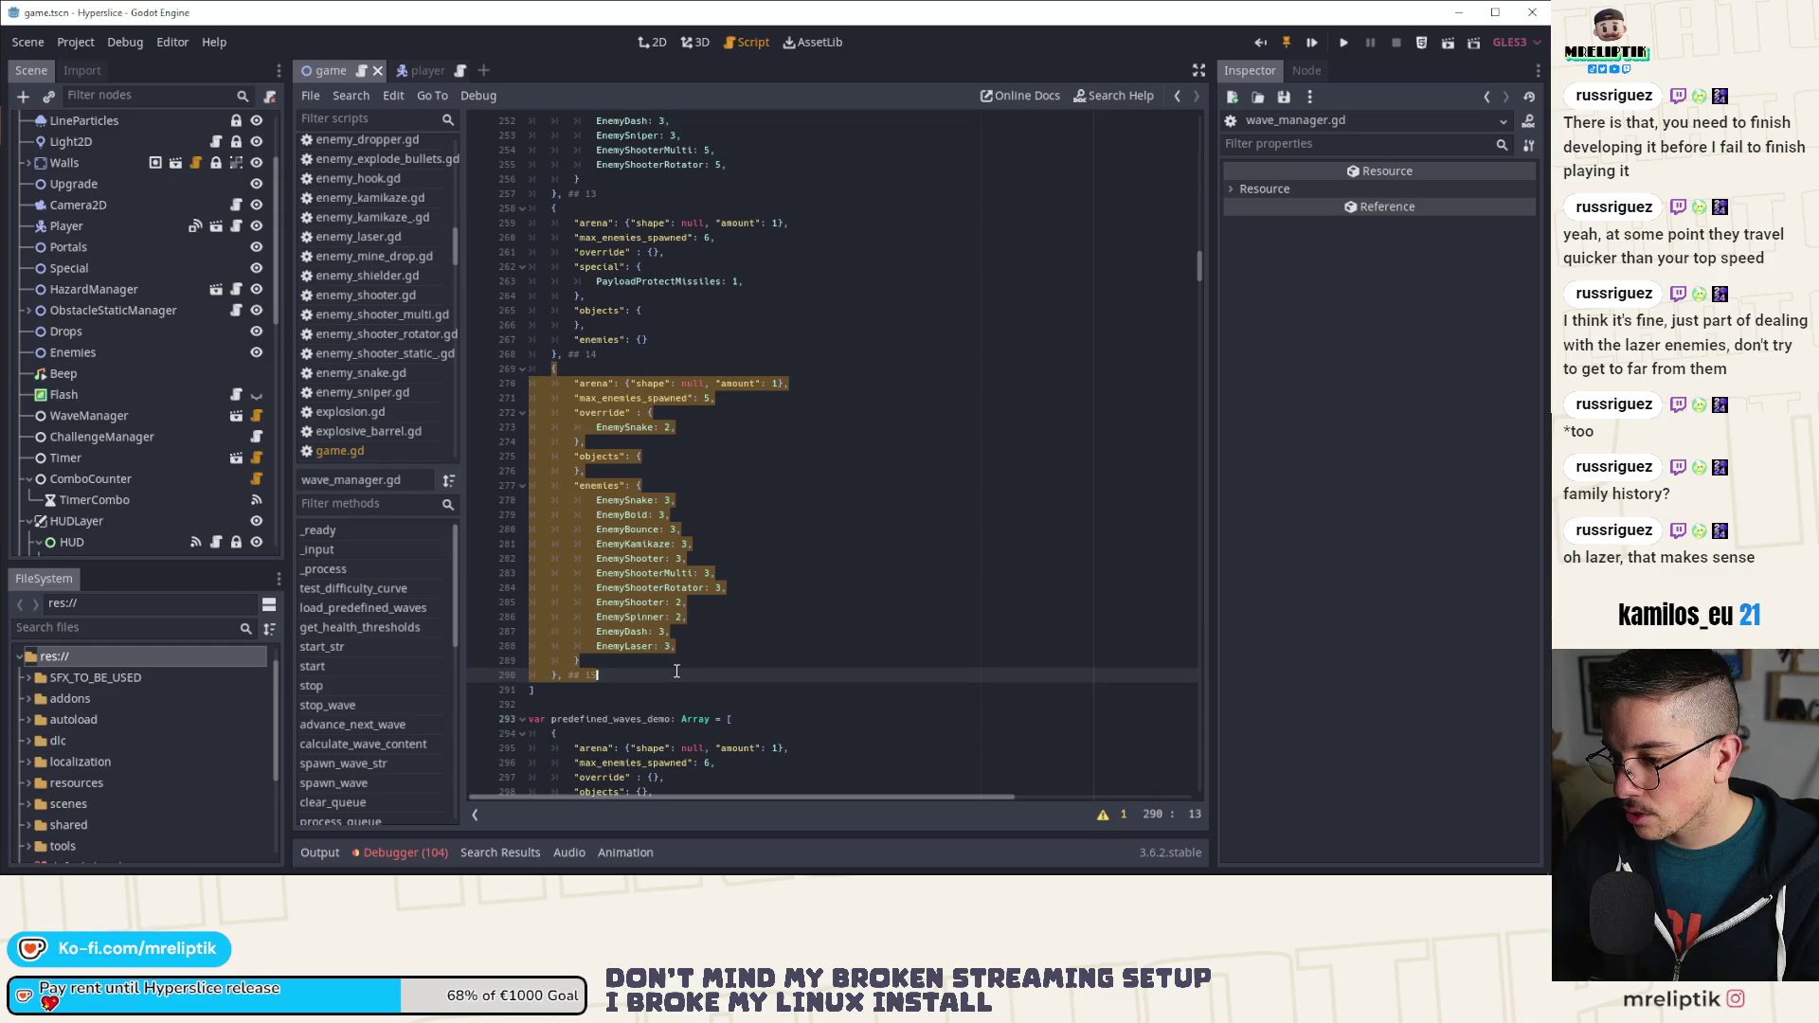
{"action": "key", "text": "ctrl+b"}
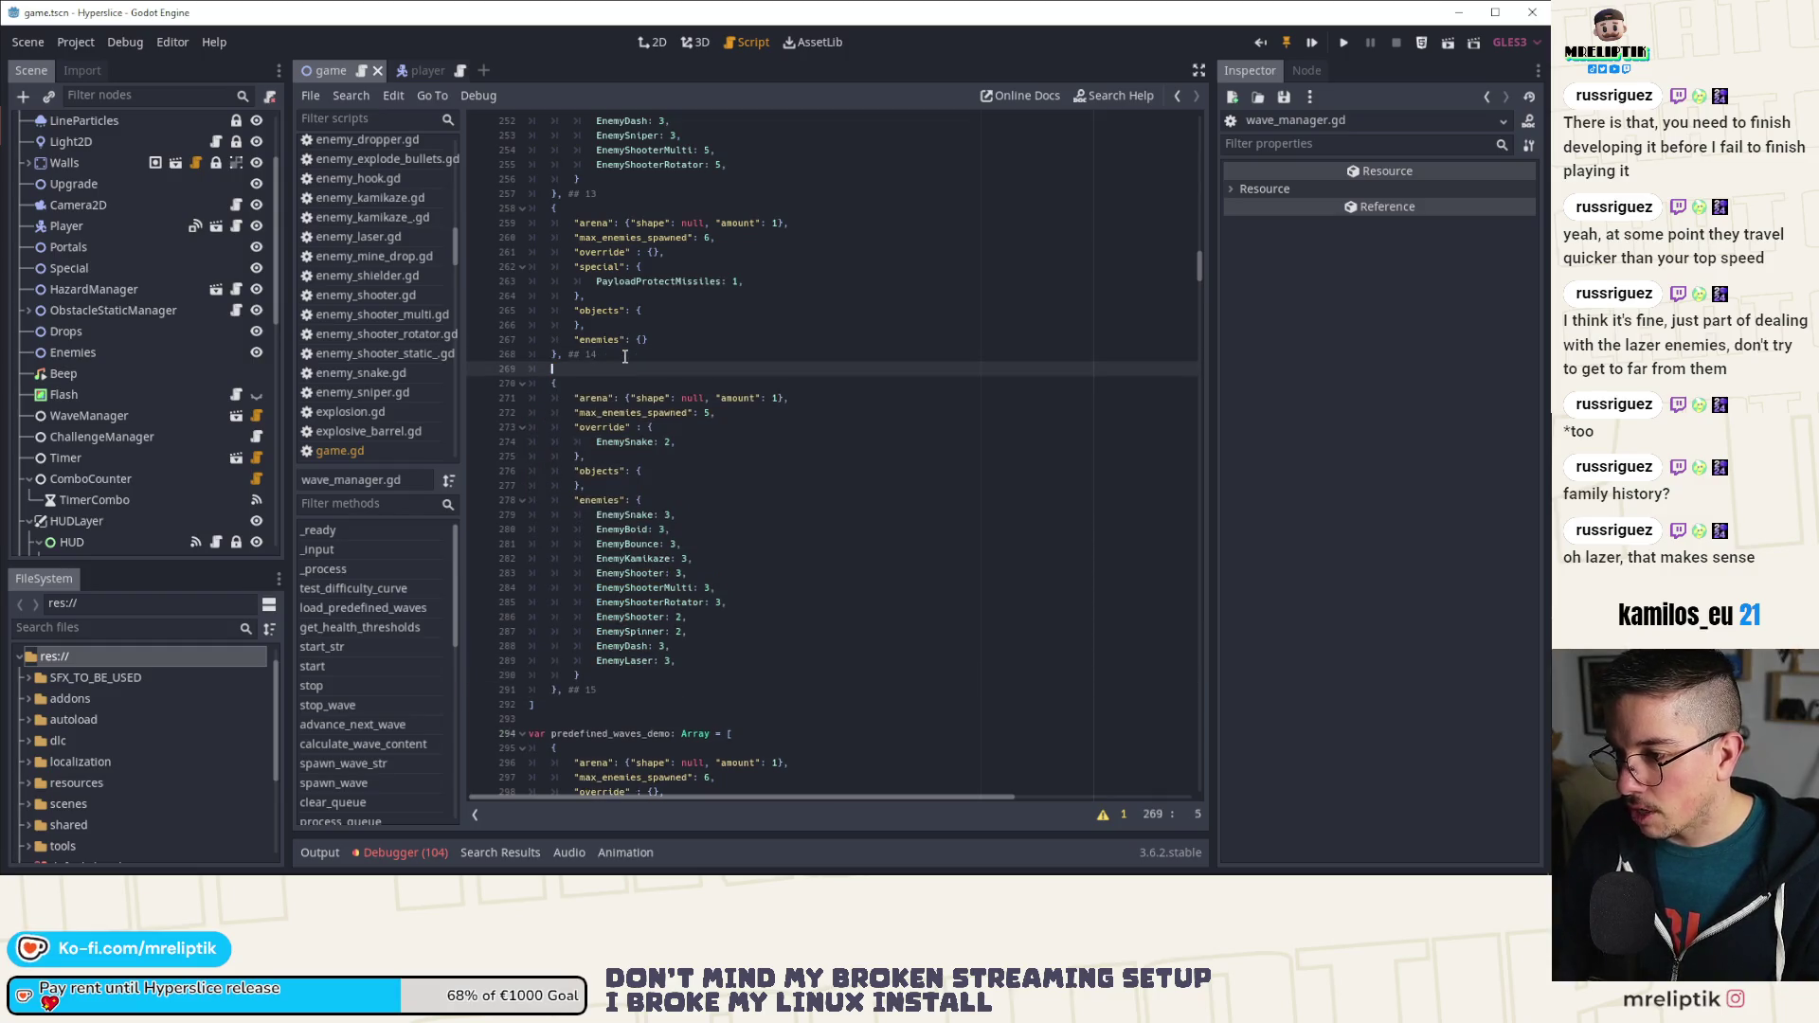
{"action": "scroll", "coordinate": [624, 474], "scroll_direction": "down", "scroll_amount": 7}
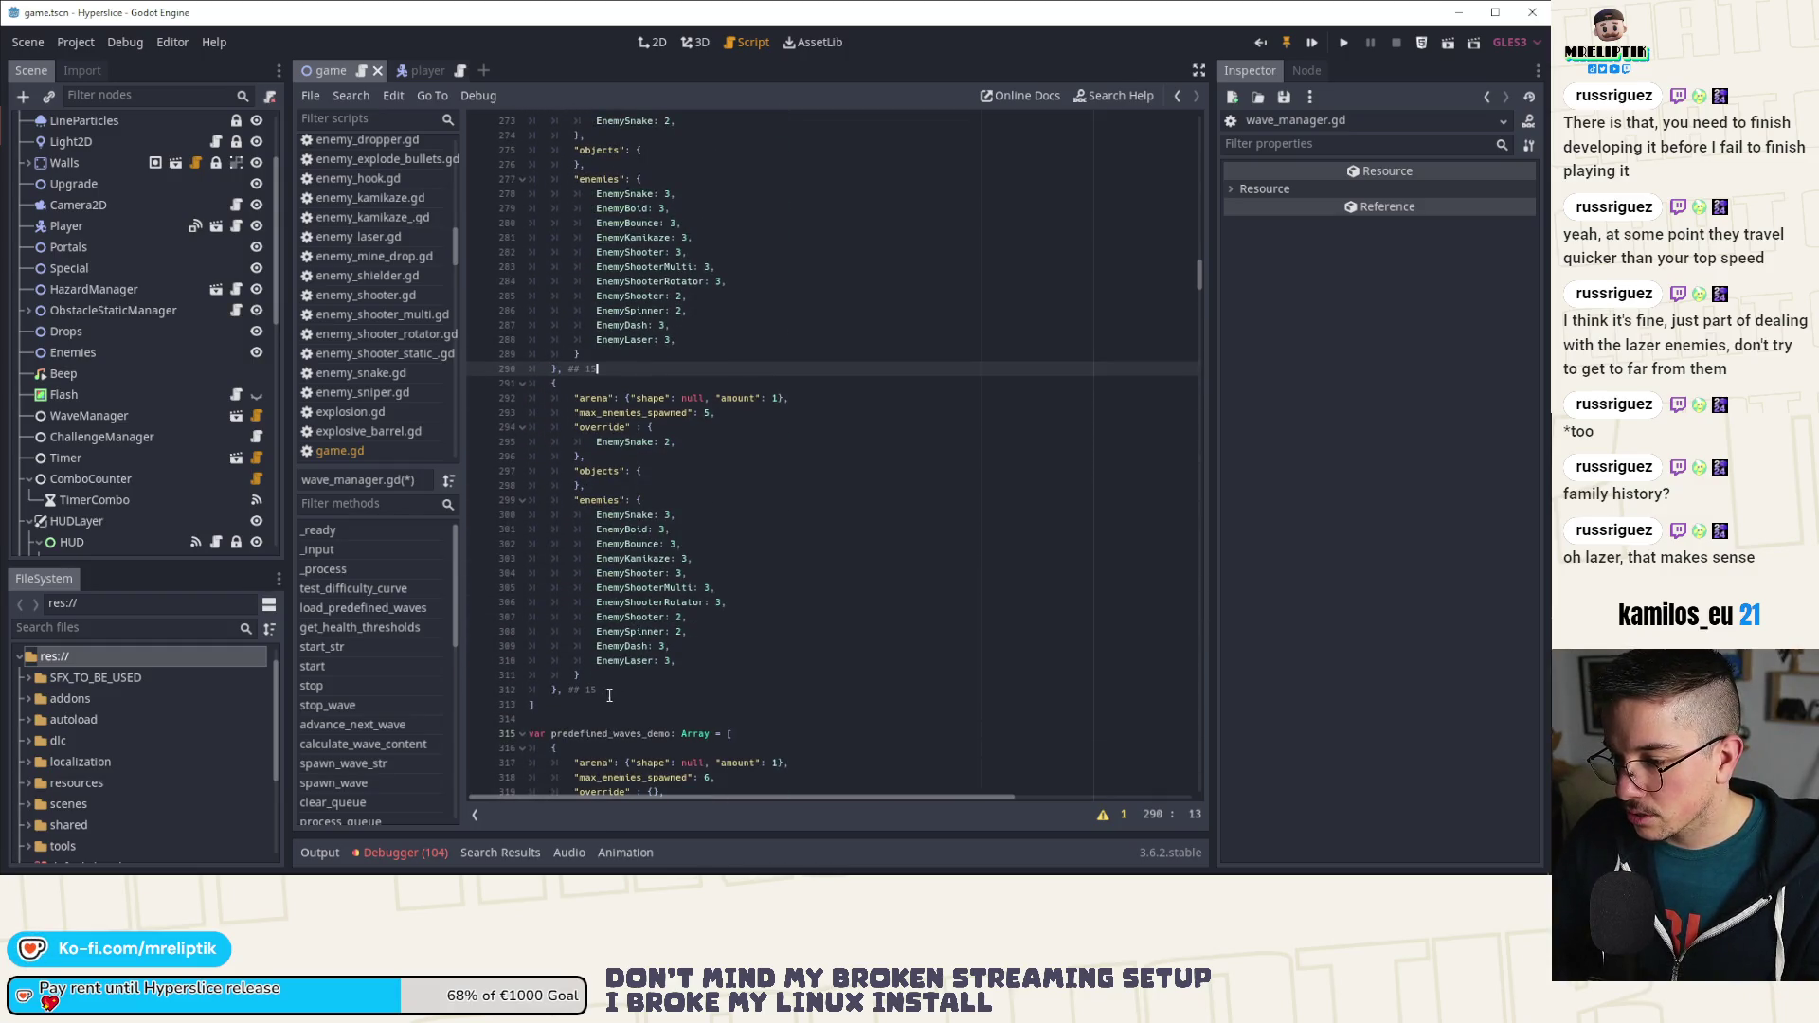
{"action": "mouse_move", "coordinate": [609, 695]}
{"action": "left_mouse_down"}
{"action": "mouse_move", "coordinate": [559, 383]}
{"action": "mouse_move", "coordinate": [457, 385]}
{"action": "left_mouse_up"}
{"action": "key", "text": "ctrl+k"}
{"action": "key", "text": "ctrl+s"}
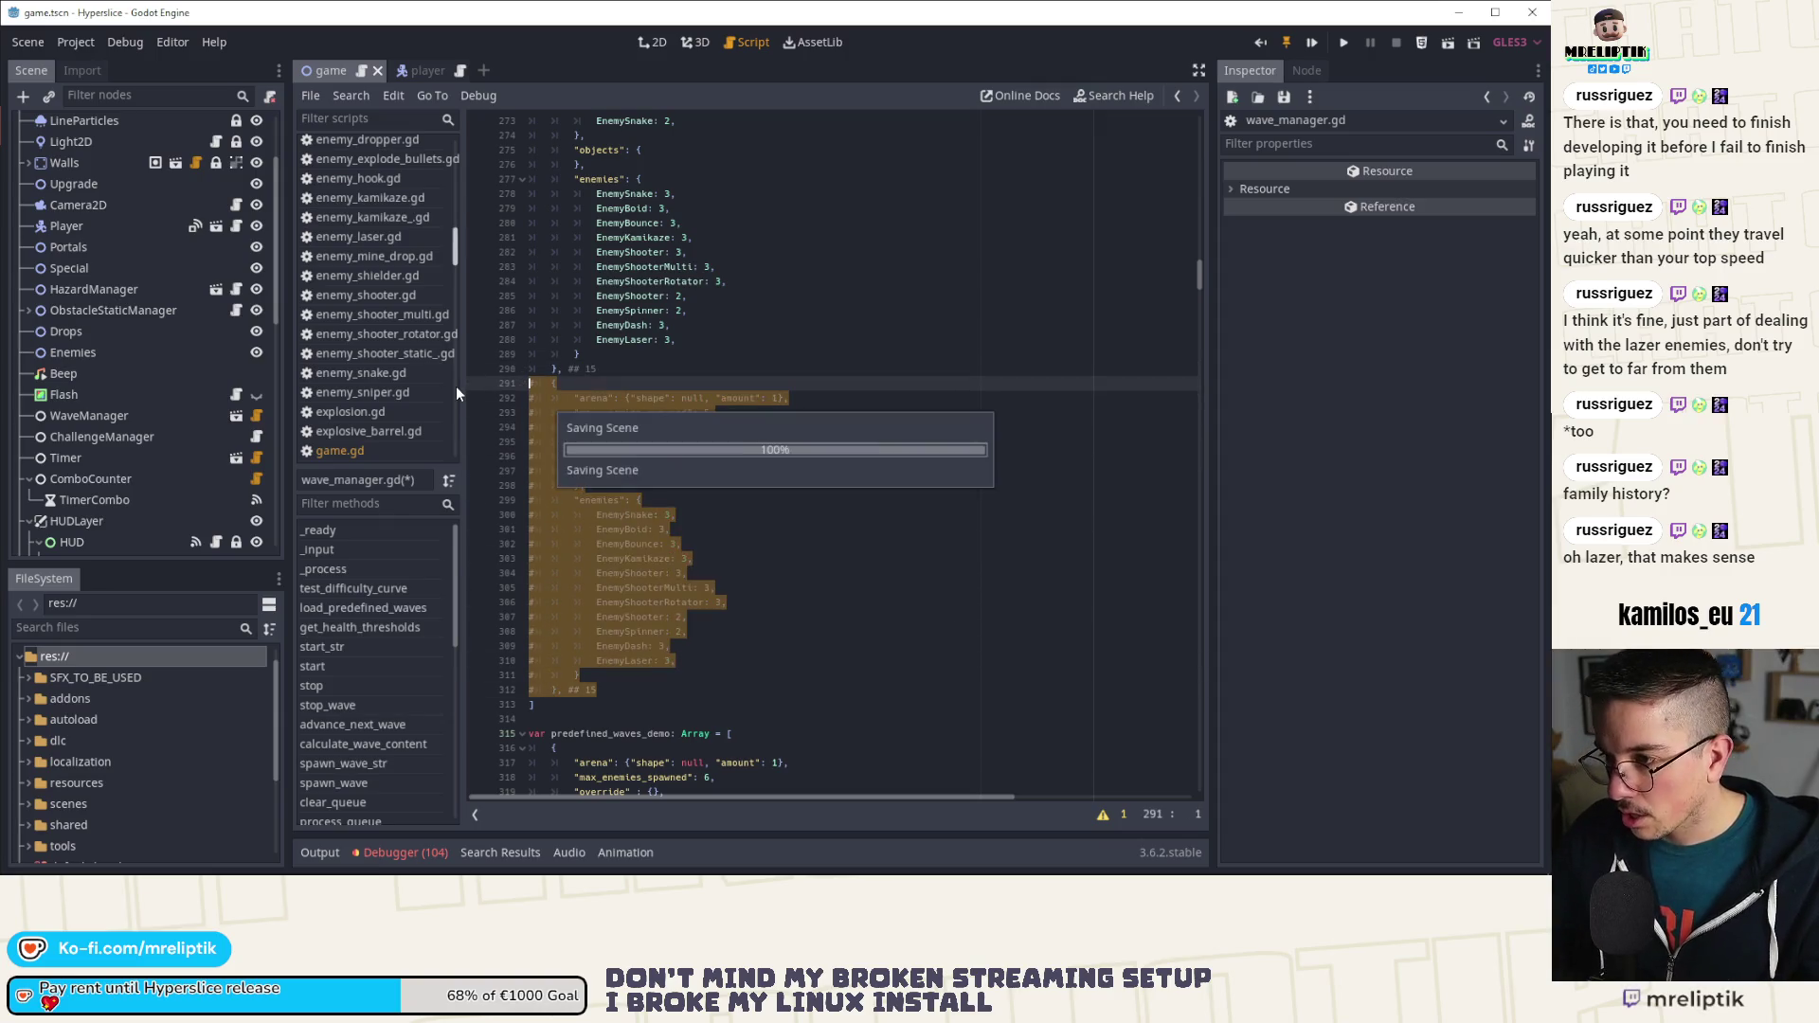
Step: Trim the active wave 15 to EnemyBoid: 3 with an empty override, and save
{"action": "scroll", "coordinate": [521, 385], "scroll_direction": "up", "scroll_amount": 6}
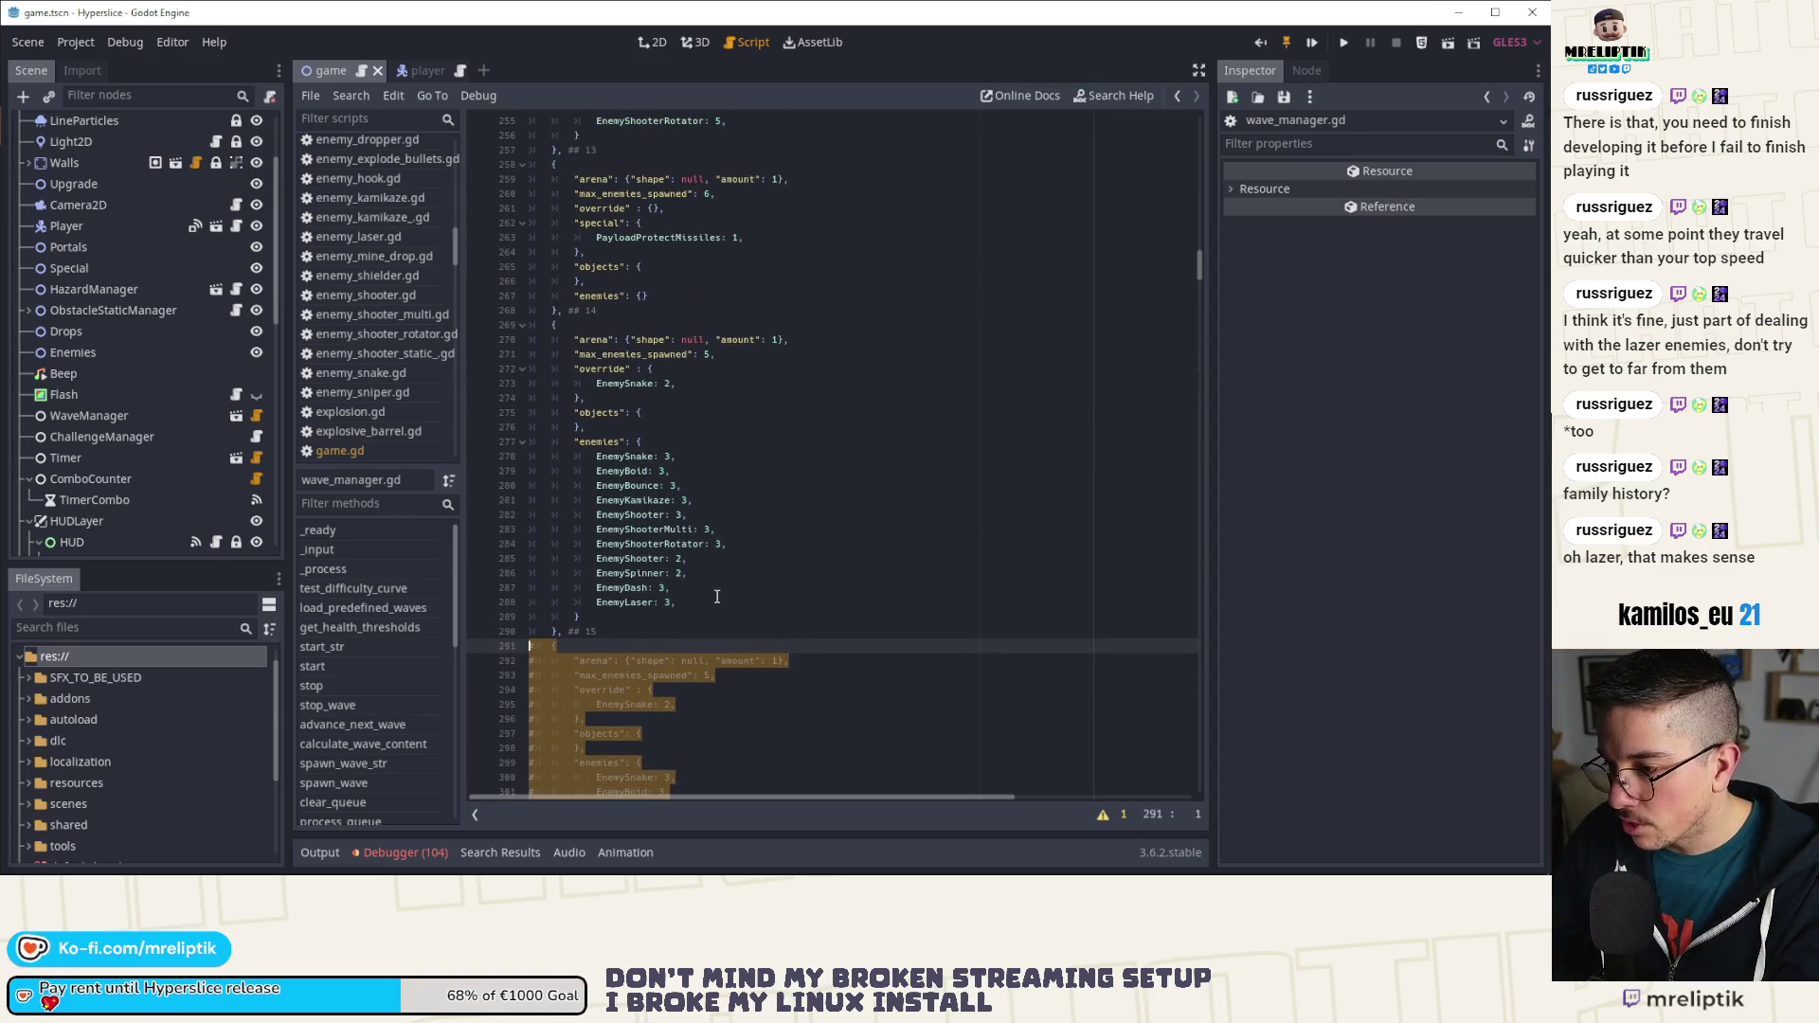
{"action": "left_click_drag", "start_coordinate": [684, 602], "coordinate": [526, 491]}
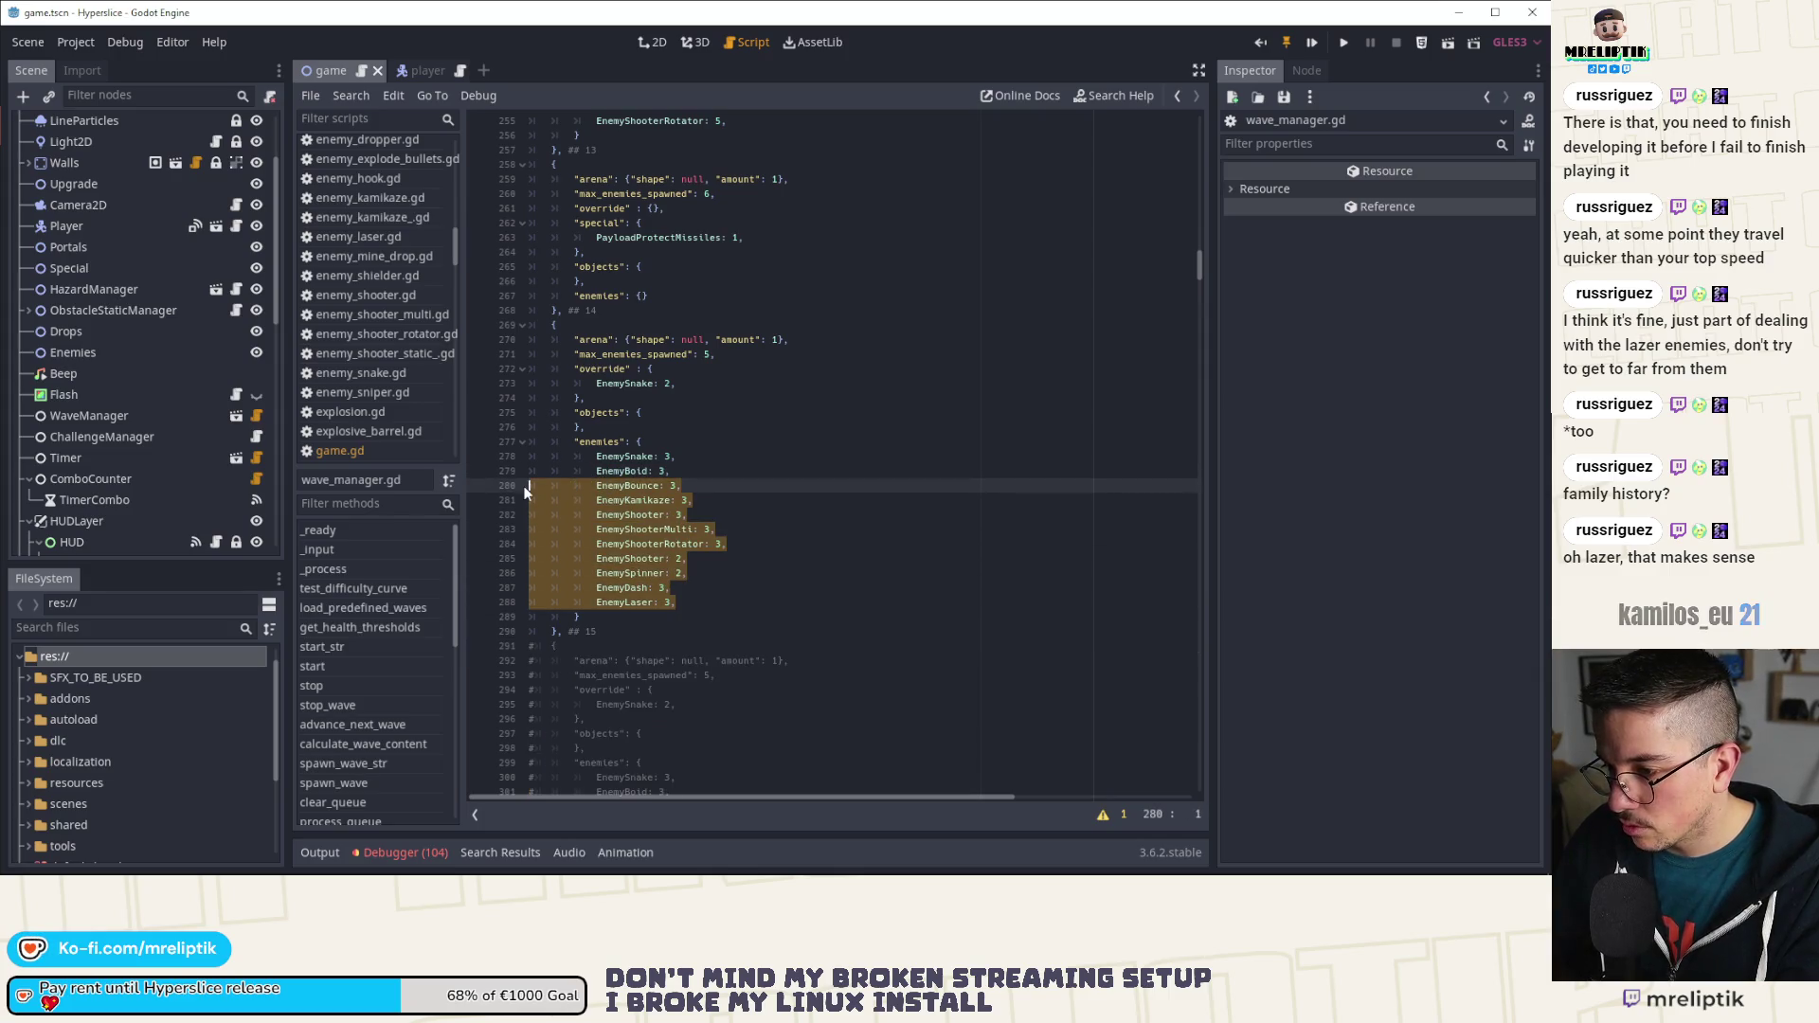
{"action": "key", "text": "BackSpace"}
{"action": "key", "text": "BackSpace"}
{"action": "left_click_drag", "start_coordinate": [675, 457], "coordinate": [645, 443]}
{"action": "key", "text": "BackSpace"}
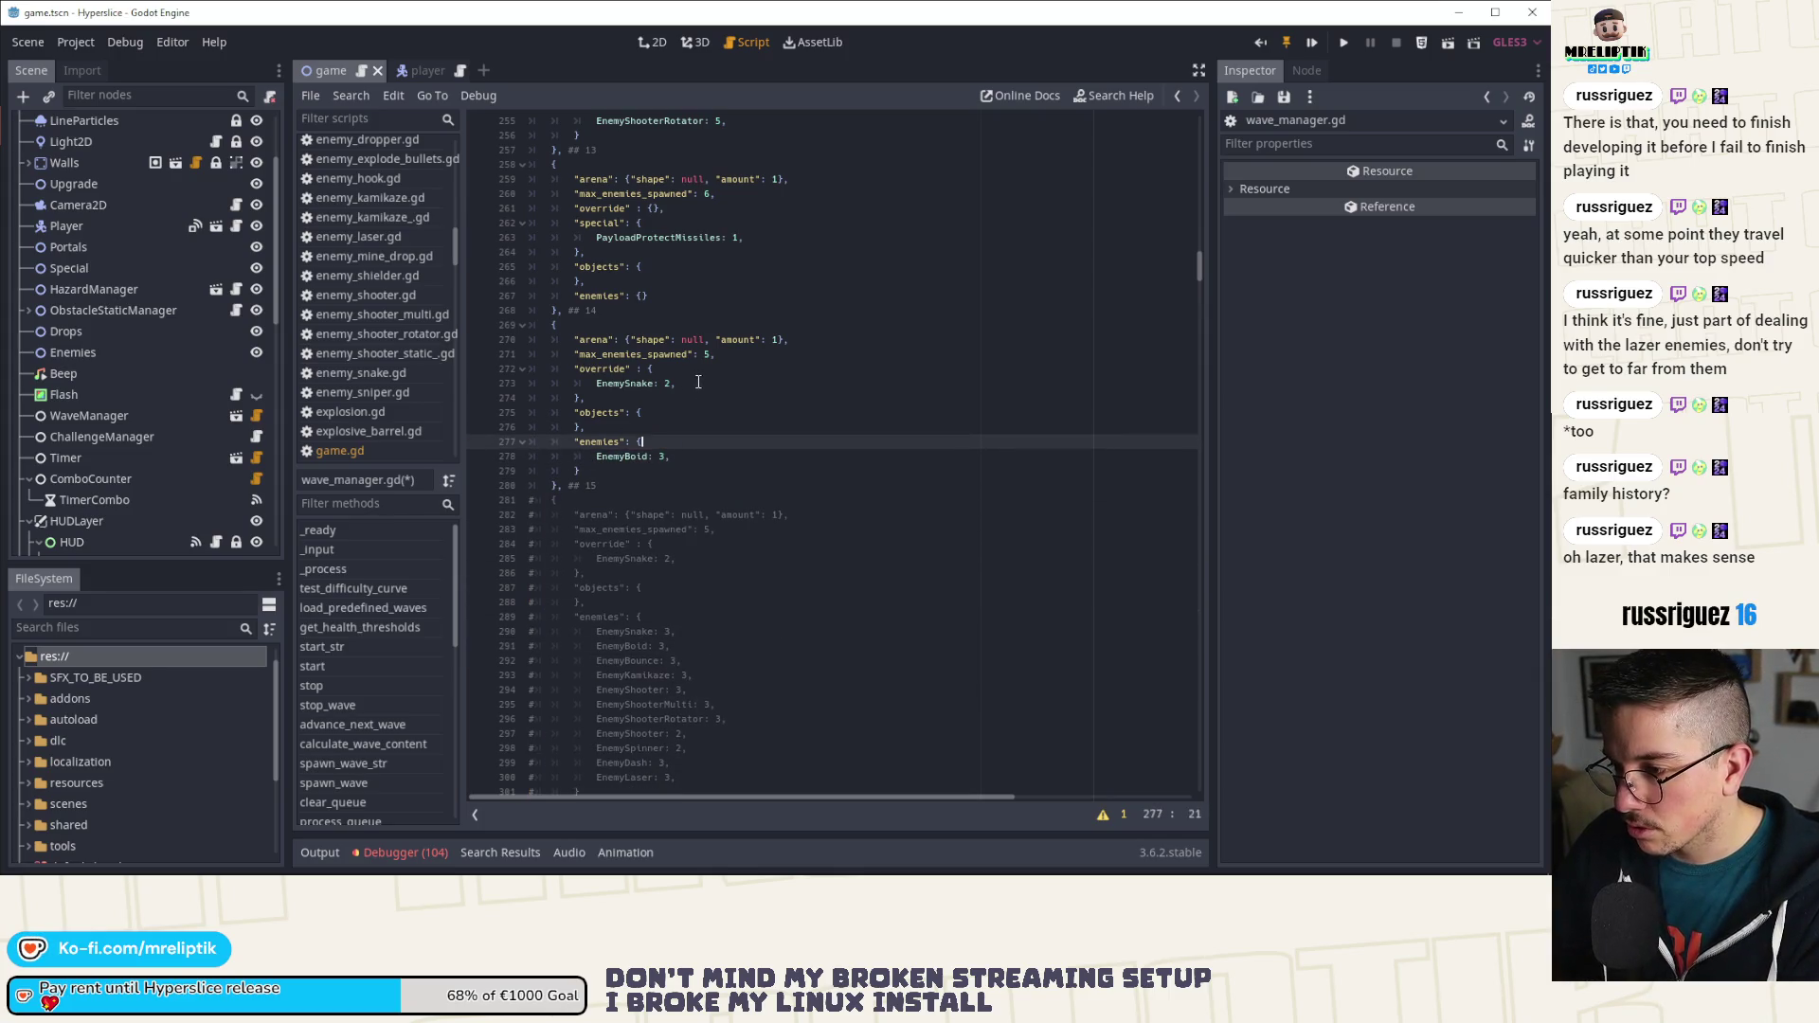
{"action": "left_click_drag", "start_coordinate": [699, 382], "coordinate": [479, 381]}
{"action": "key", "text": "BackSpace"}
{"action": "key", "text": "BackSpace"}
{"action": "key", "text": "ctrl+s"}
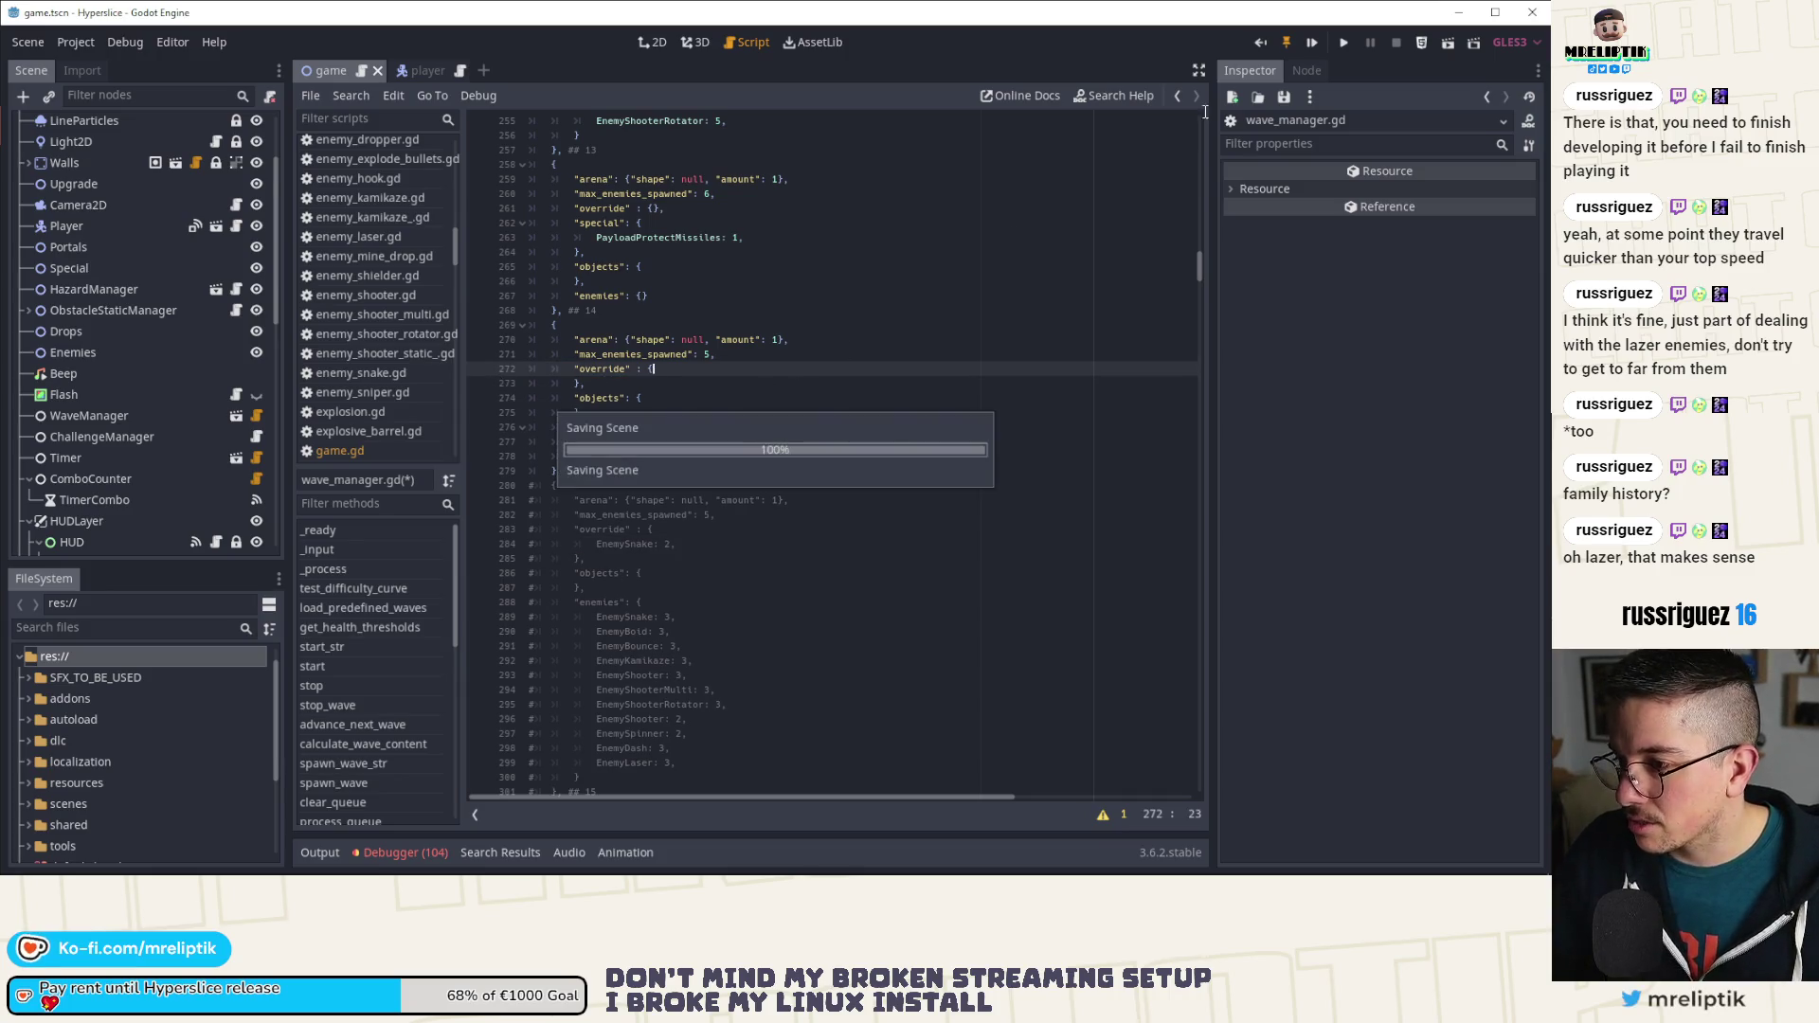
Step: Run the game, maximize its debug window and start a run with a ship
{"action": "left_click", "coordinate": [1314, 43]}
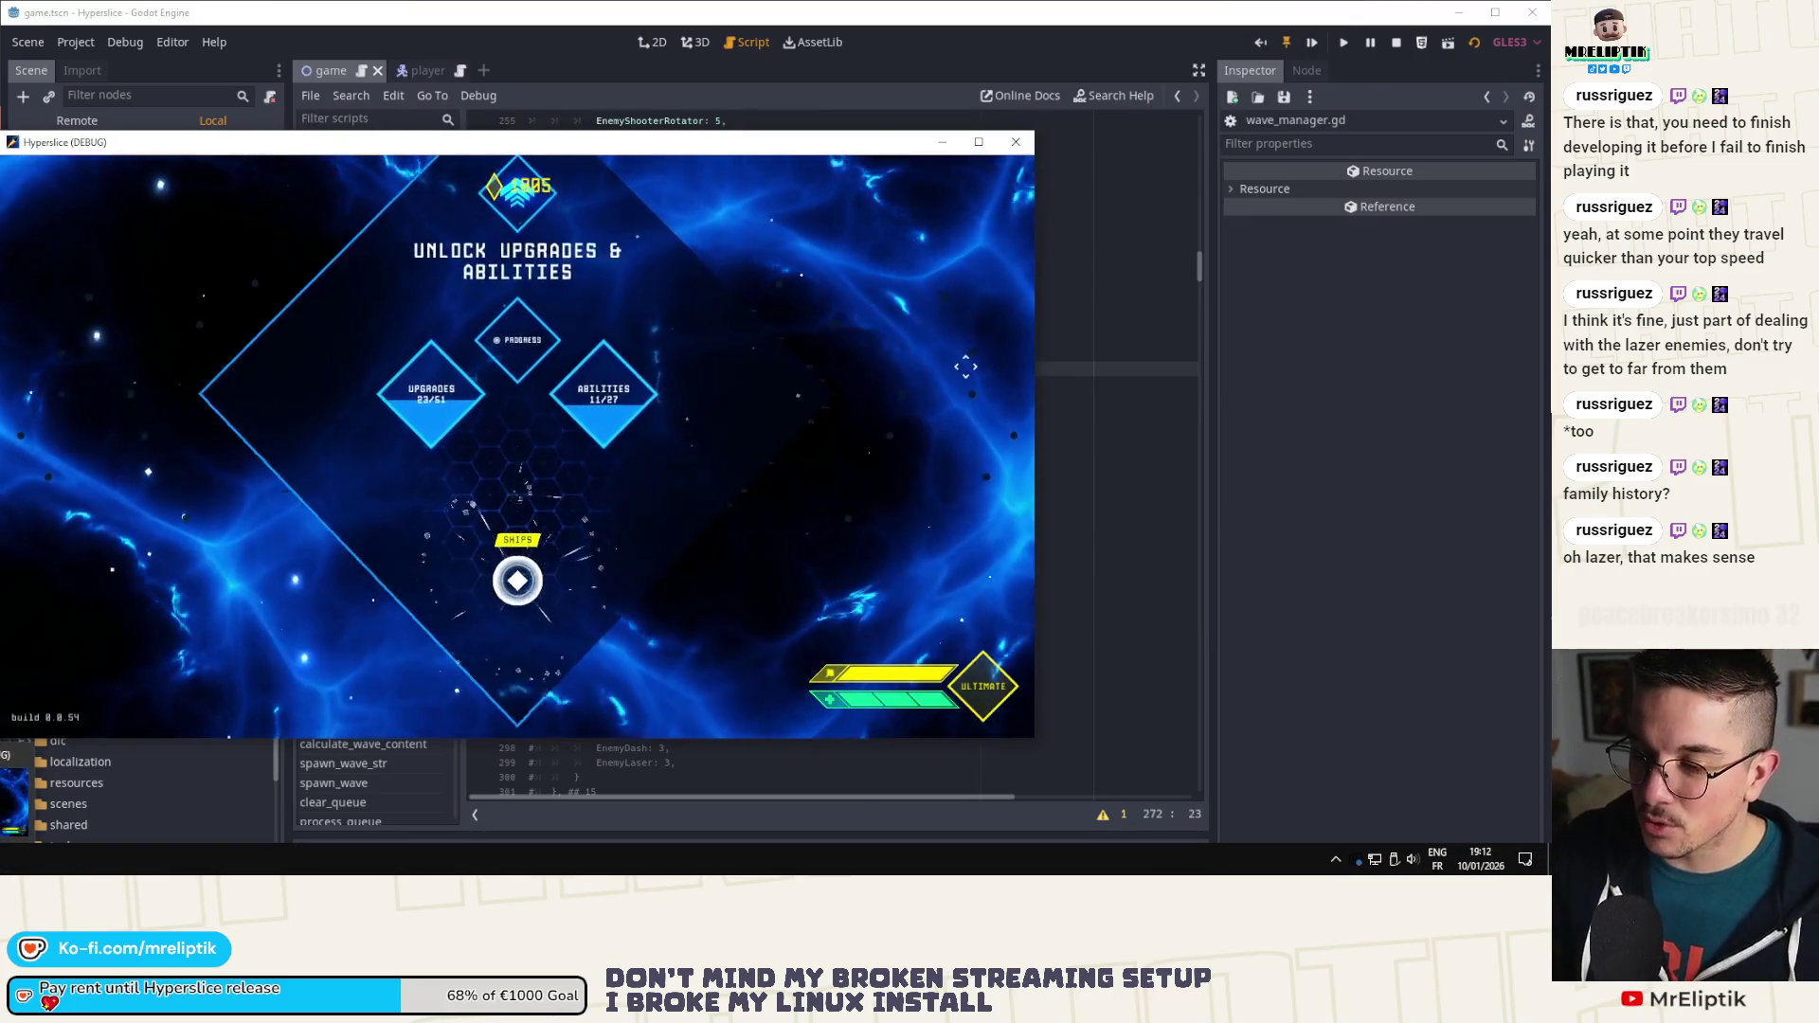
{"action": "double_click", "coordinate": [685, 147]}
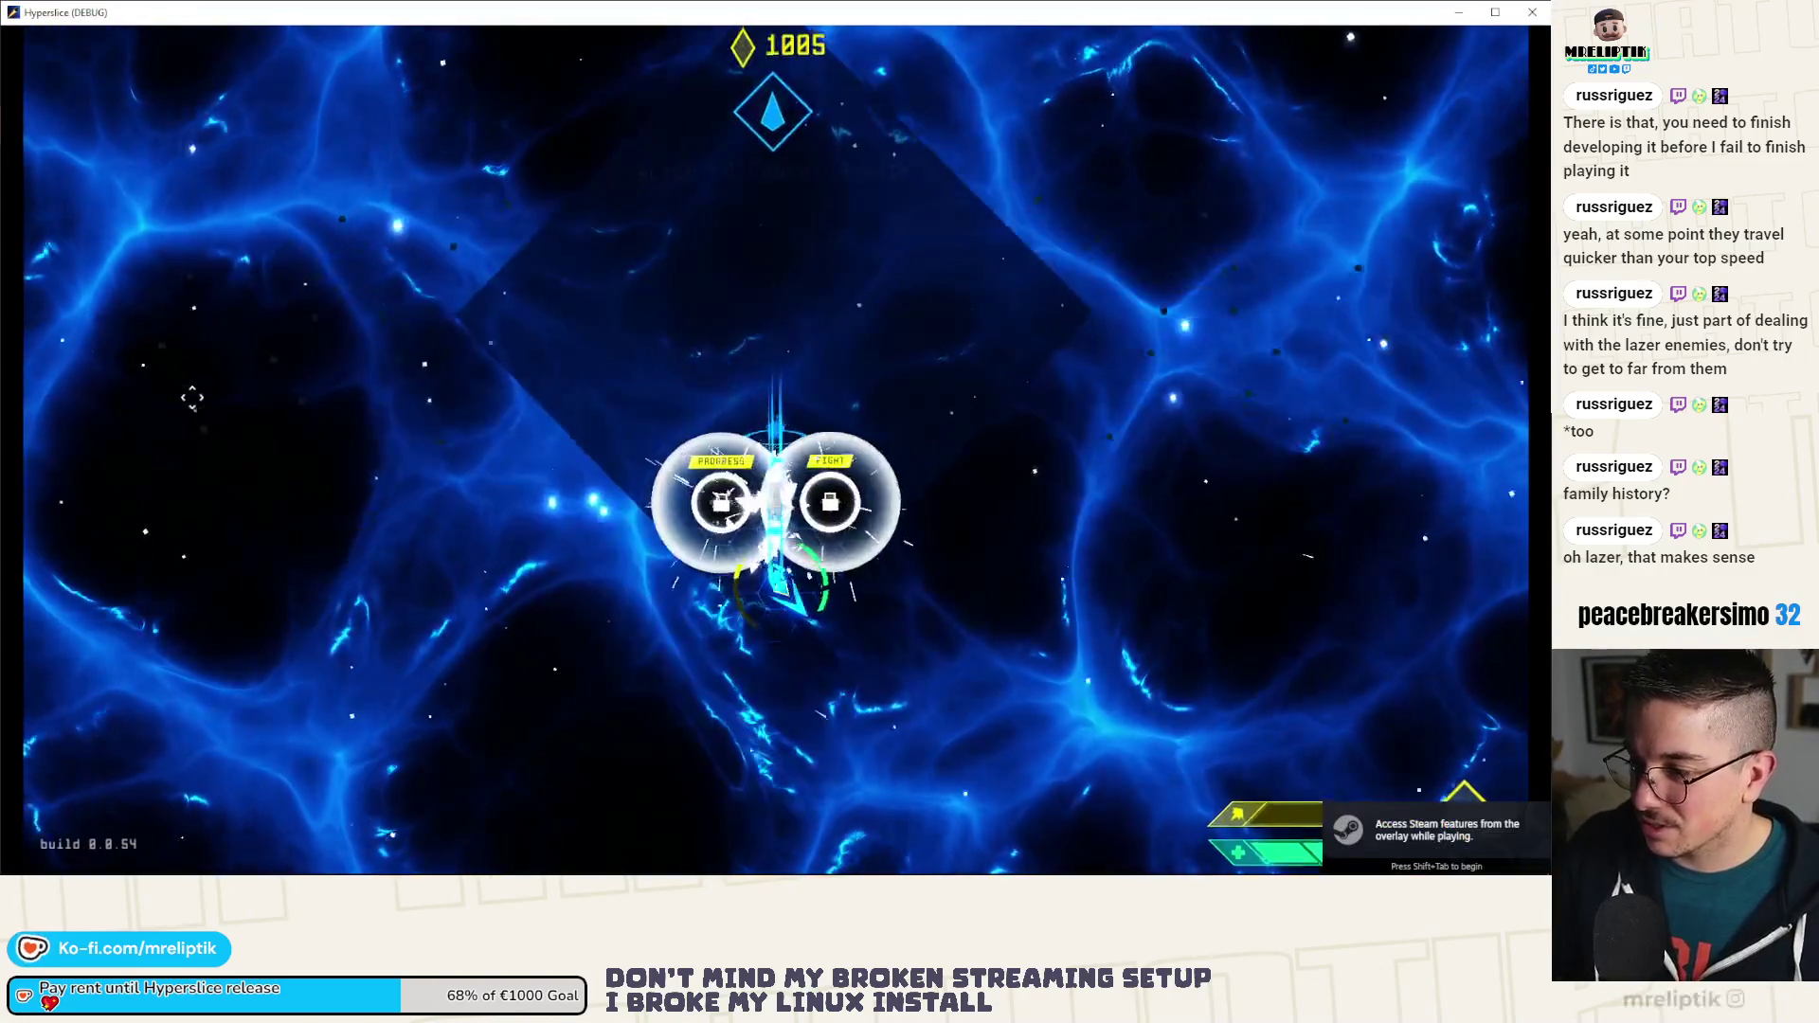
{"action": "left_click", "coordinate": [666, 361]}
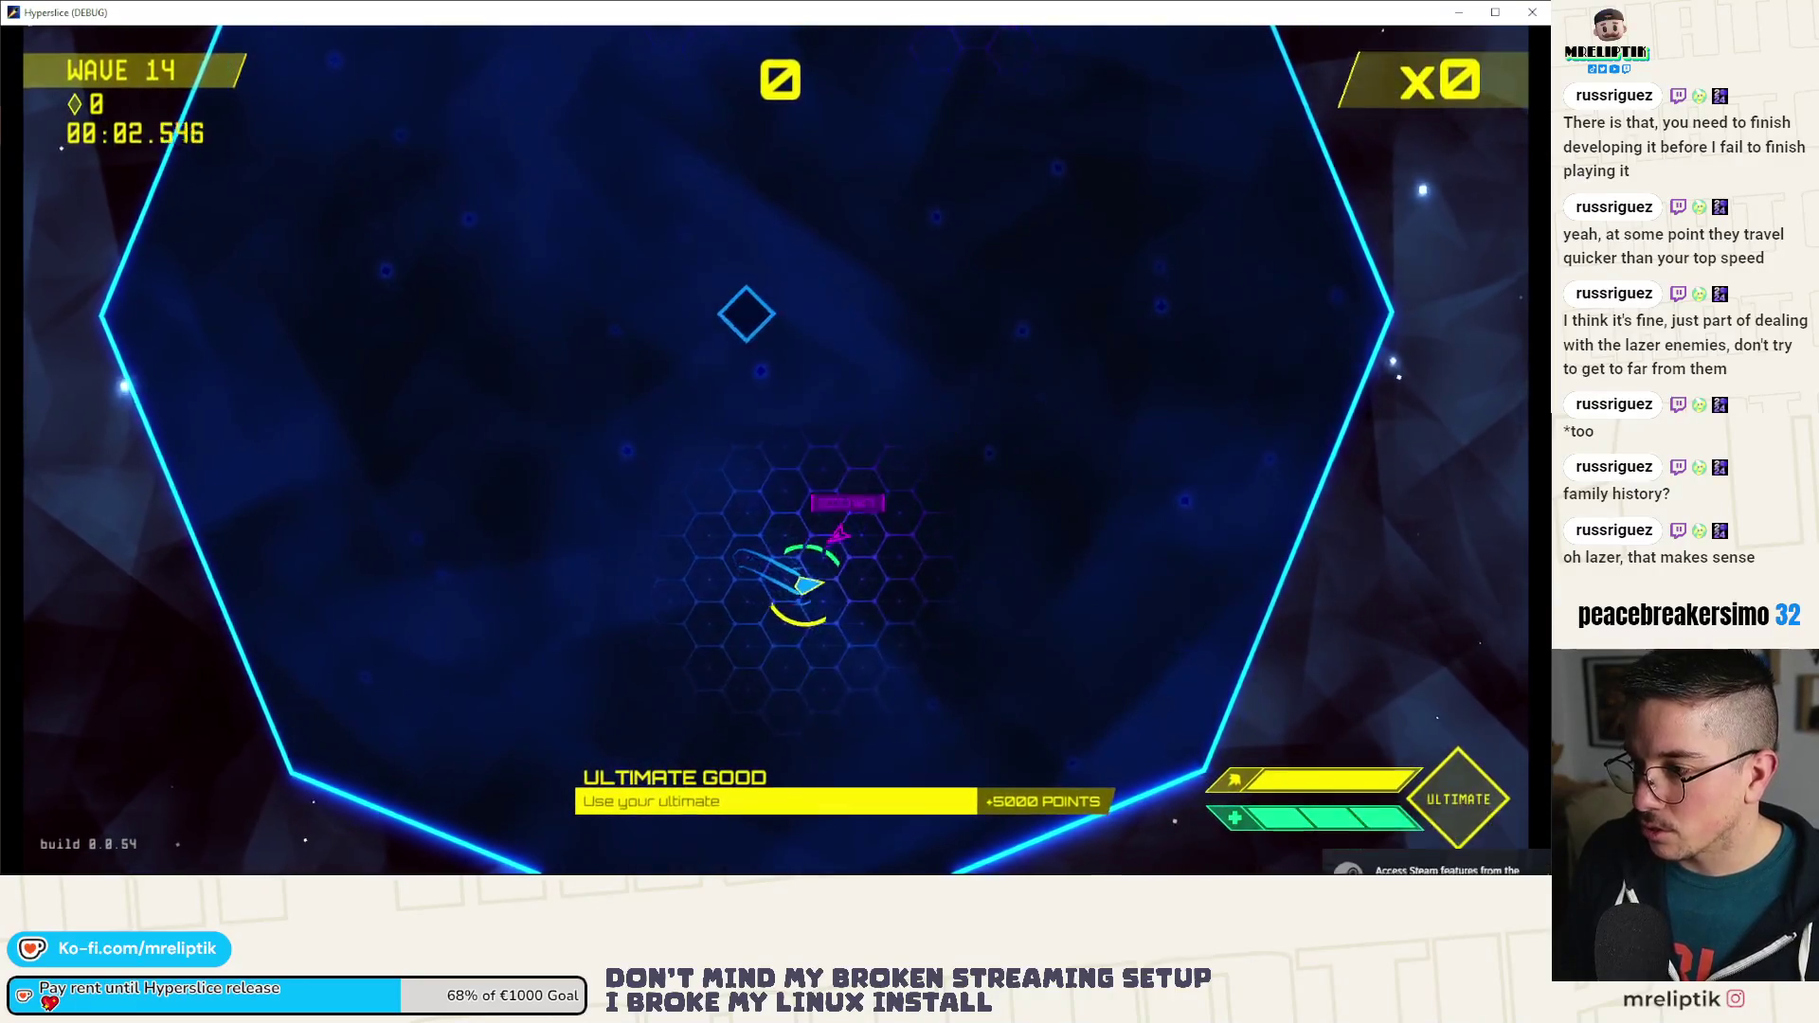
Step: Slash and dash through wave 14's enemies until it's cleared with 600 points and 14 gems
{"action": "left_click", "coordinate": [683, 366]}
{"action": "left_click", "coordinate": [701, 389]}
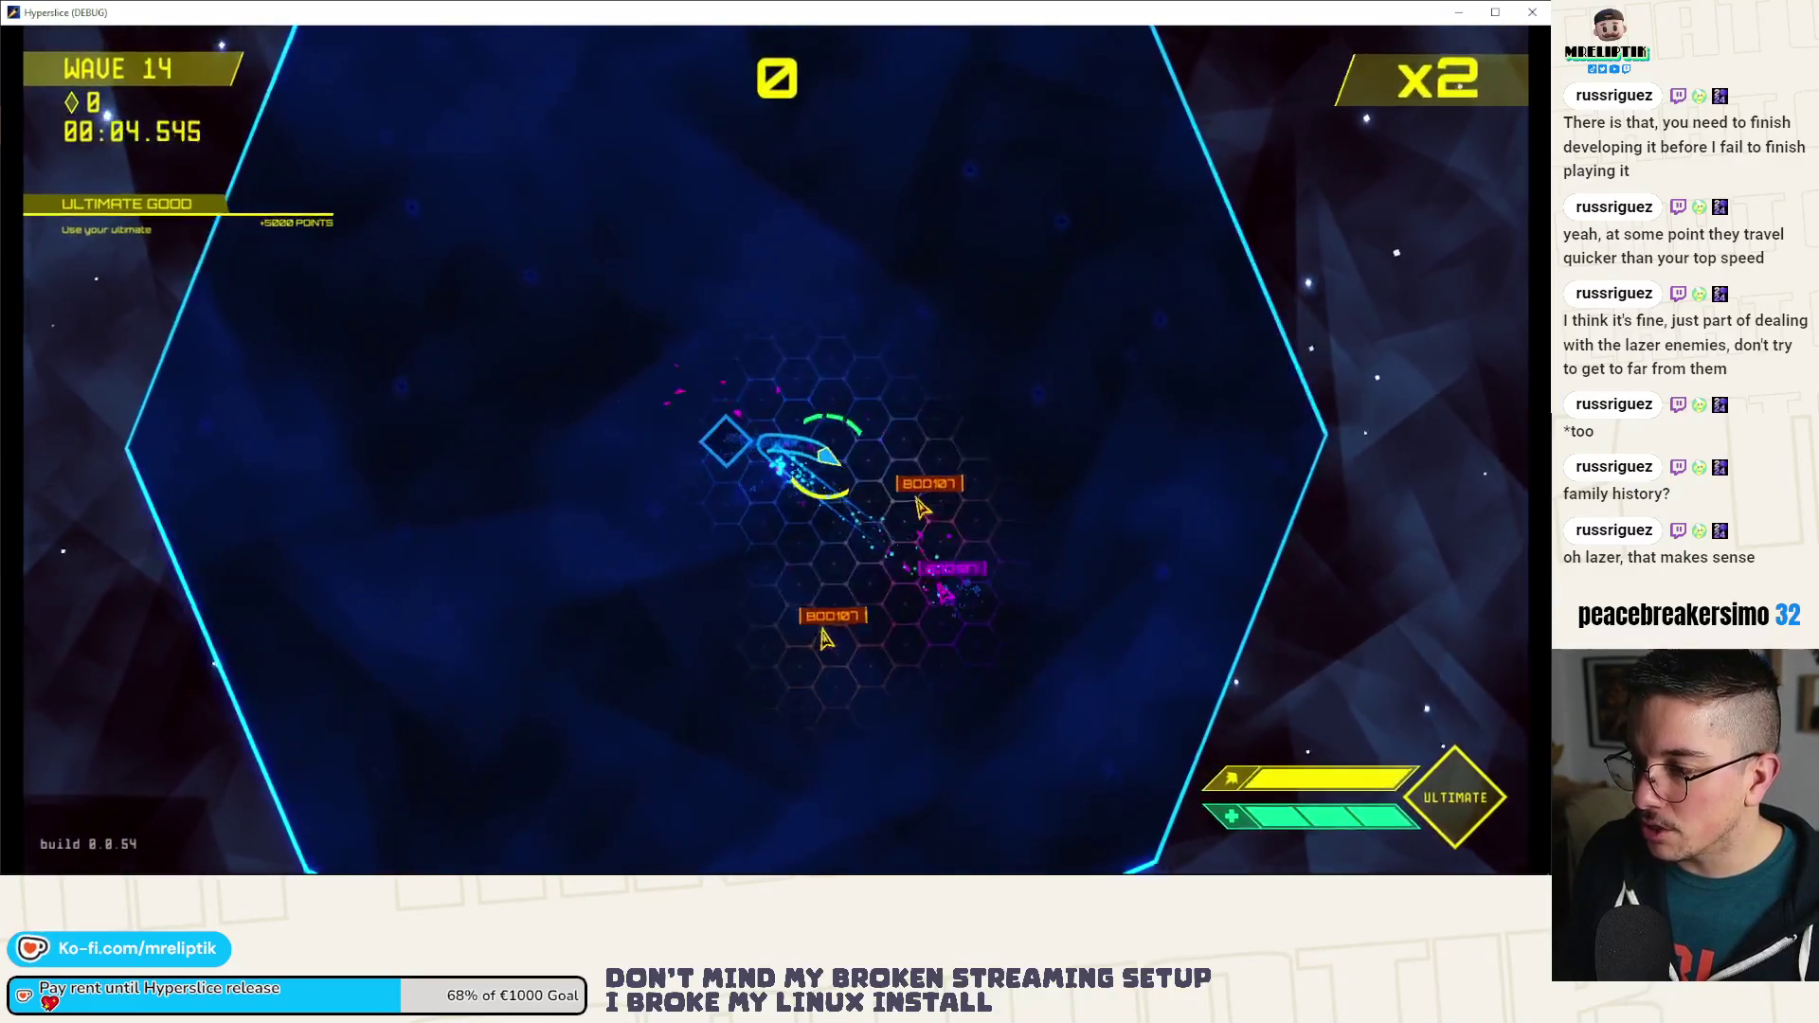
{"action": "left_click", "coordinate": [692, 388]}
{"action": "left_click", "coordinate": [720, 368]}
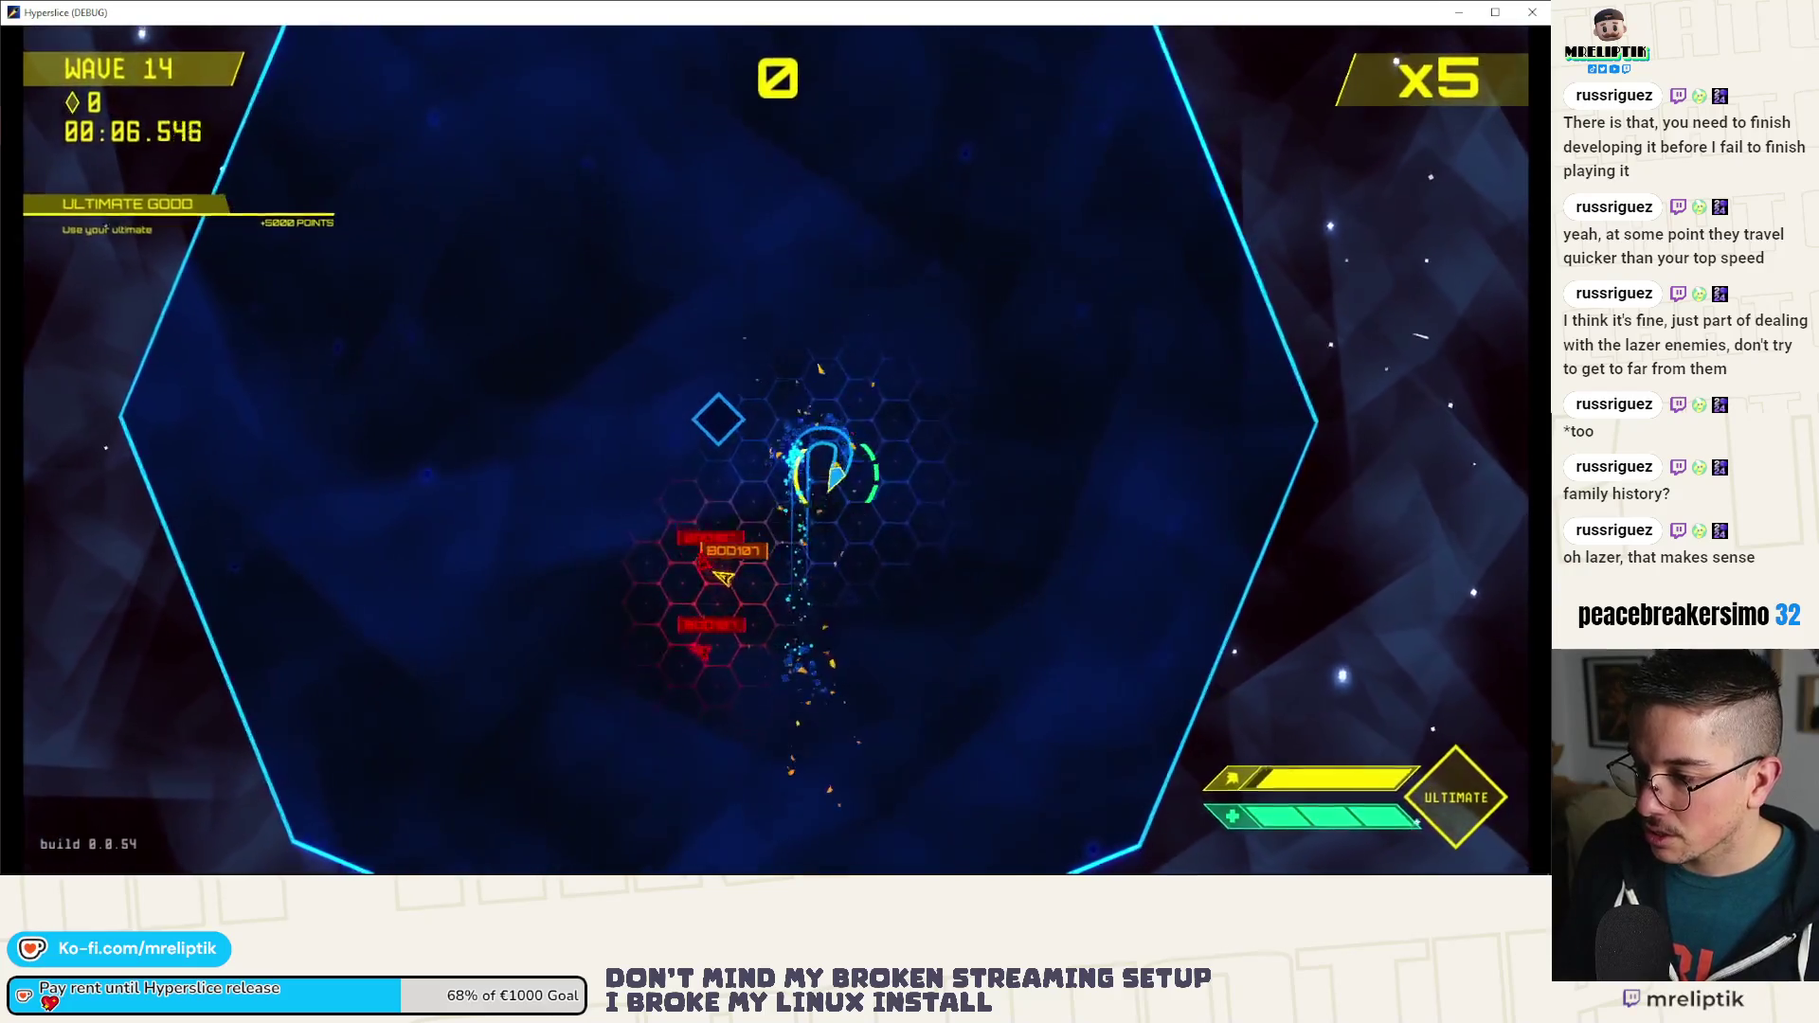
{"action": "left_click", "coordinate": [711, 478]}
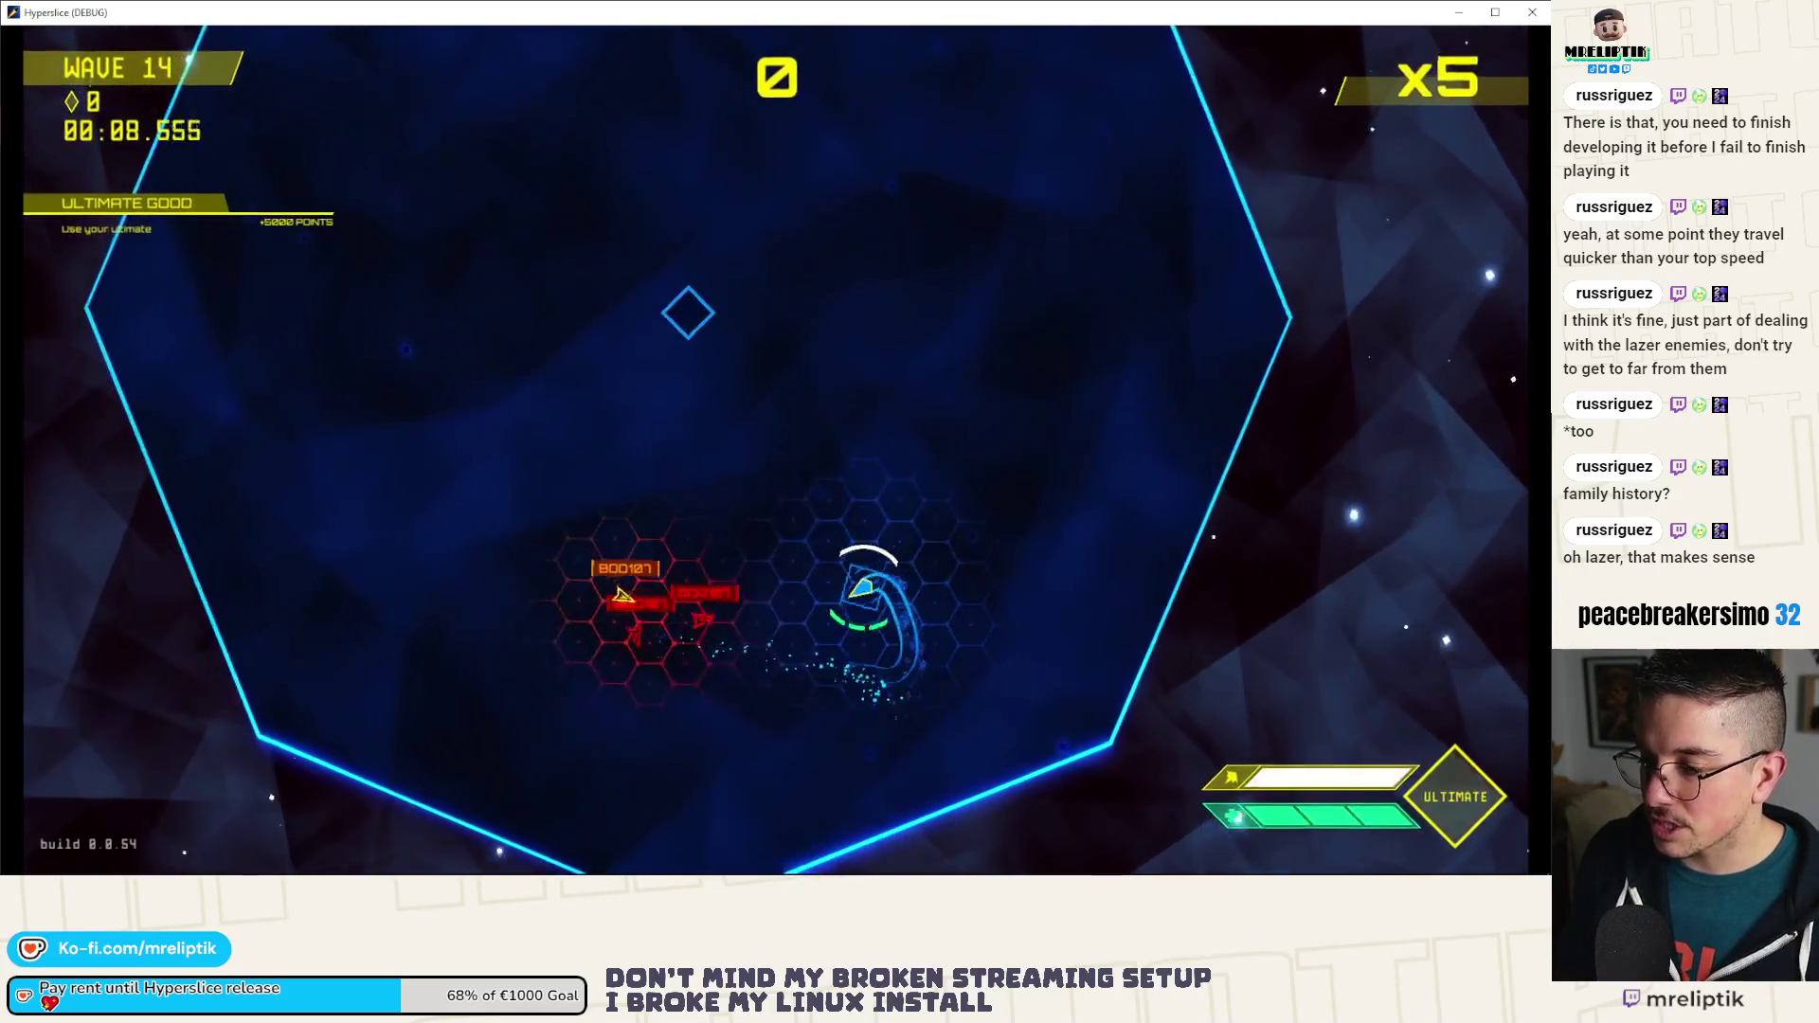
{"action": "left_click", "coordinate": [833, 467]}
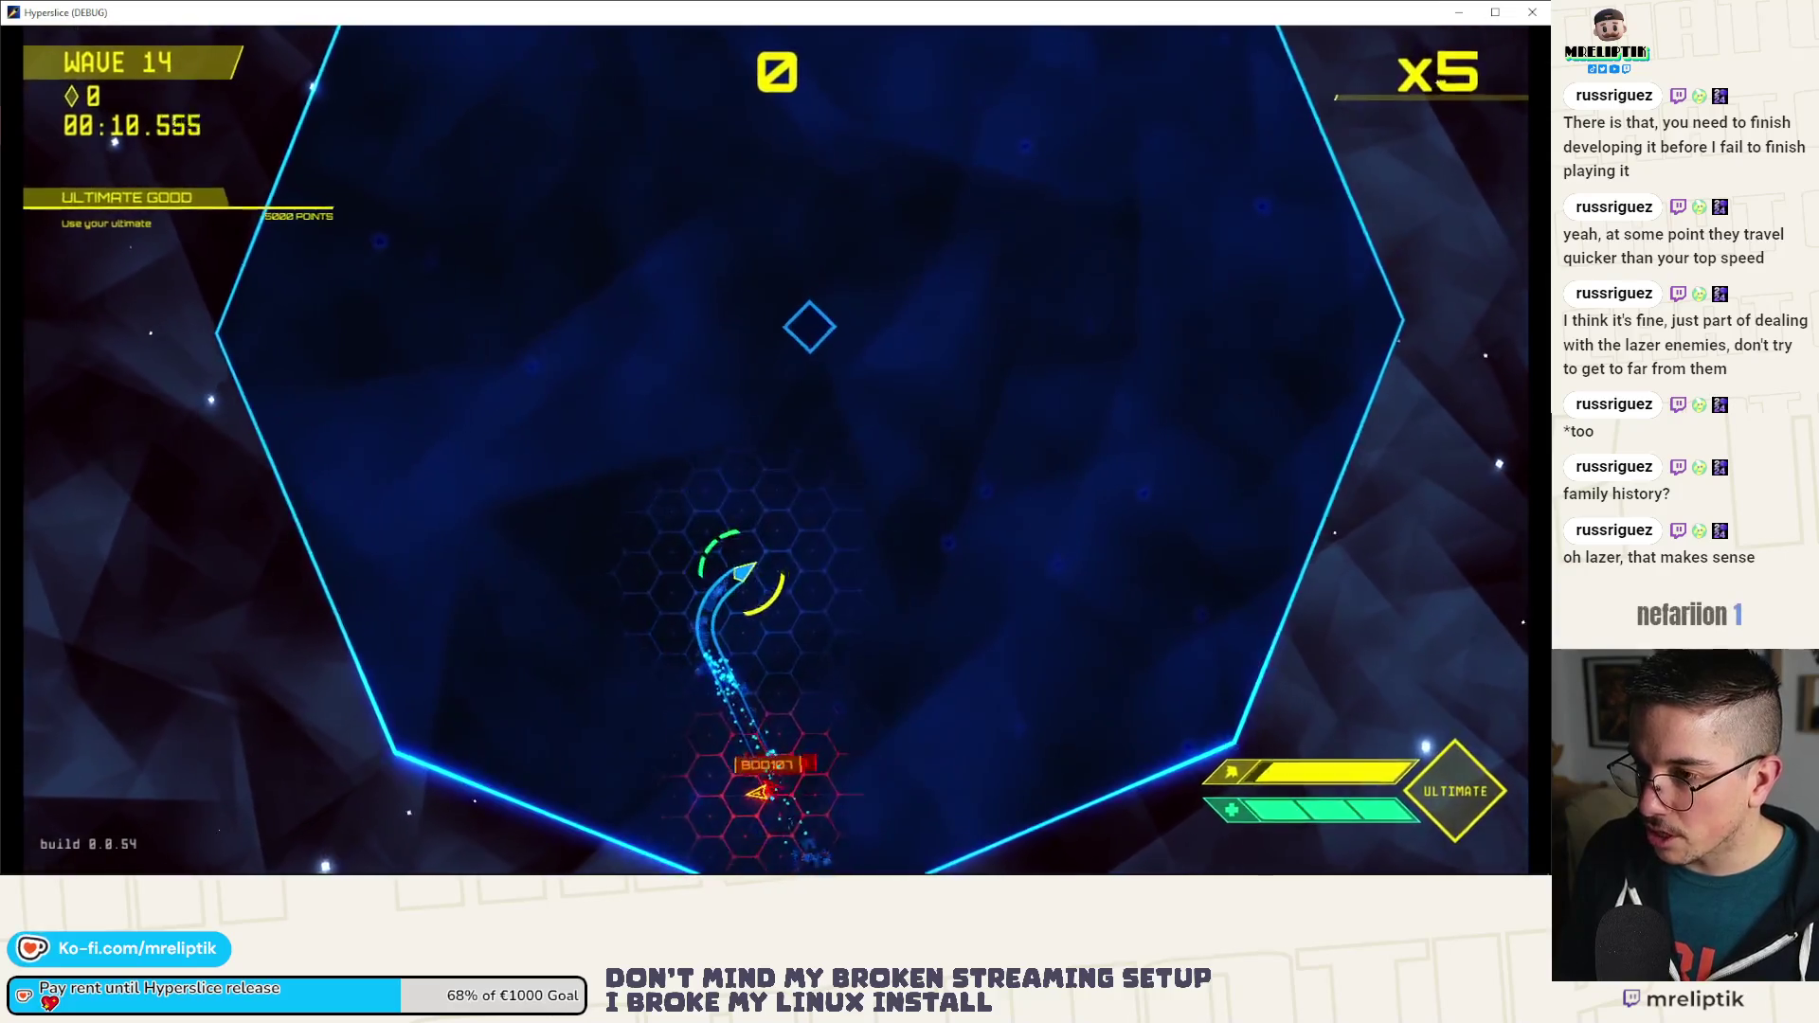
{"action": "left_click", "coordinate": [772, 764]}
{"action": "left_click", "coordinate": [718, 786]}
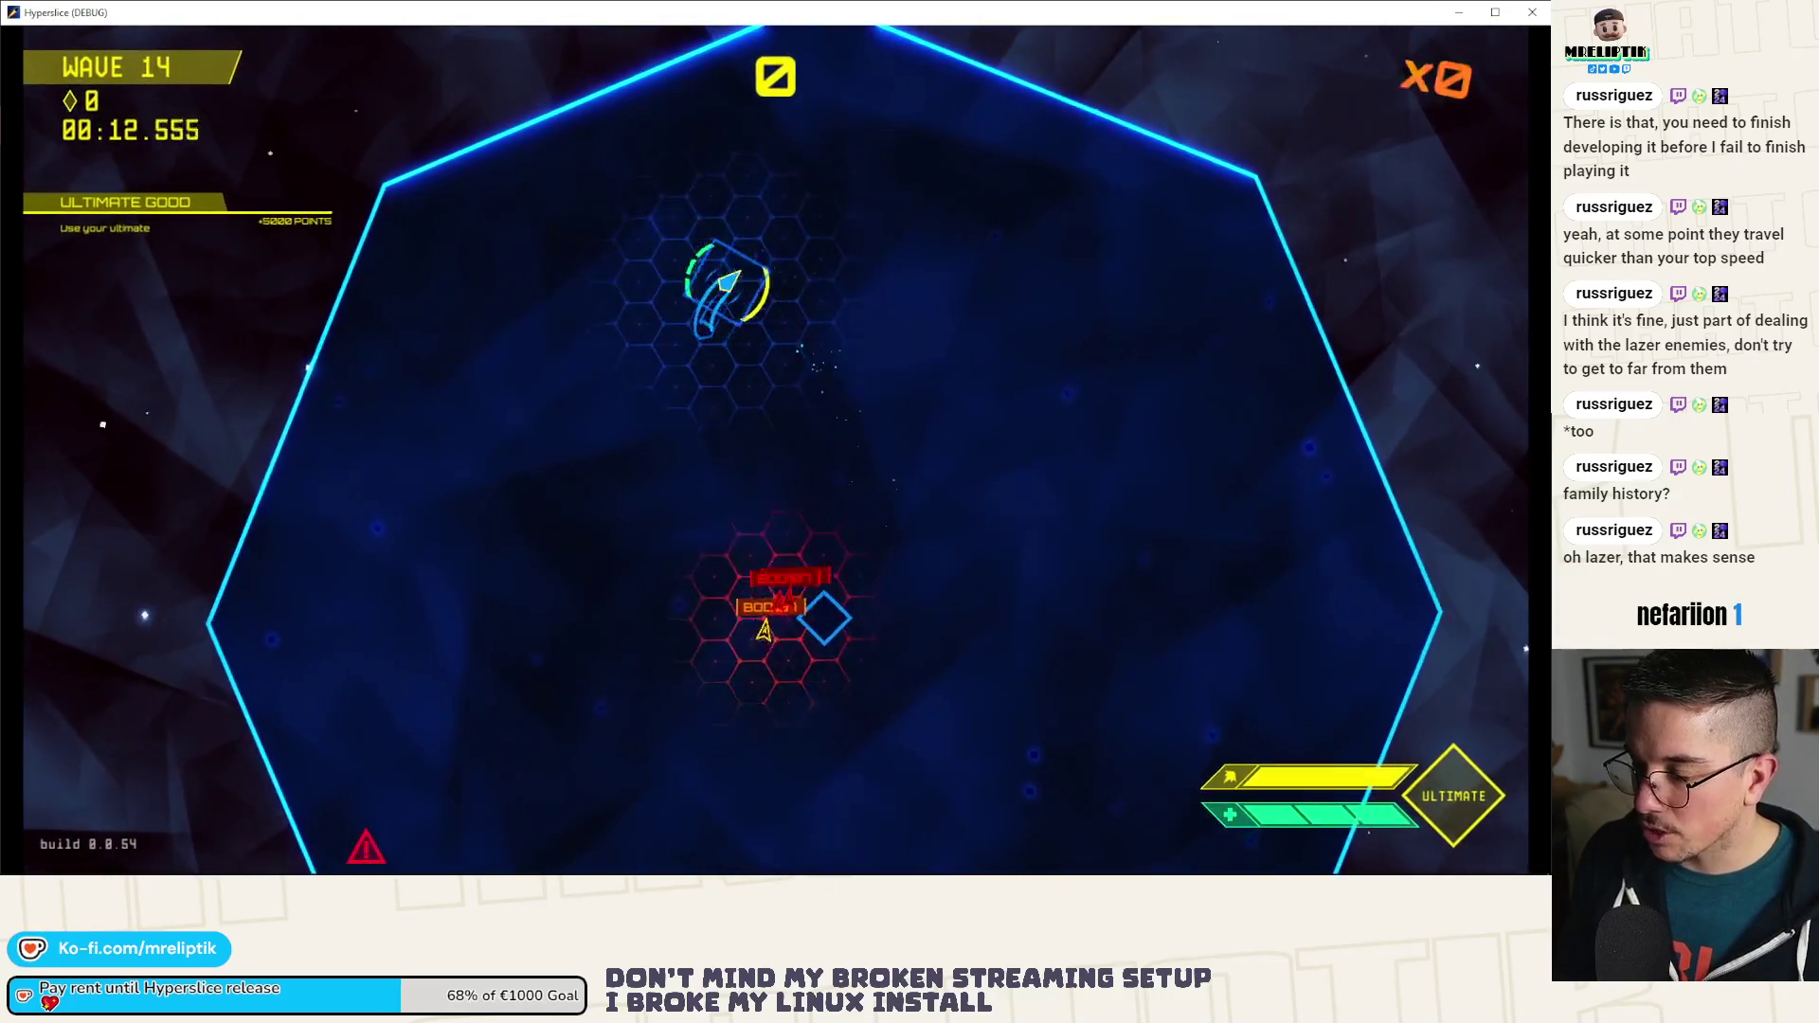
{"action": "left_click", "coordinate": [751, 306]}
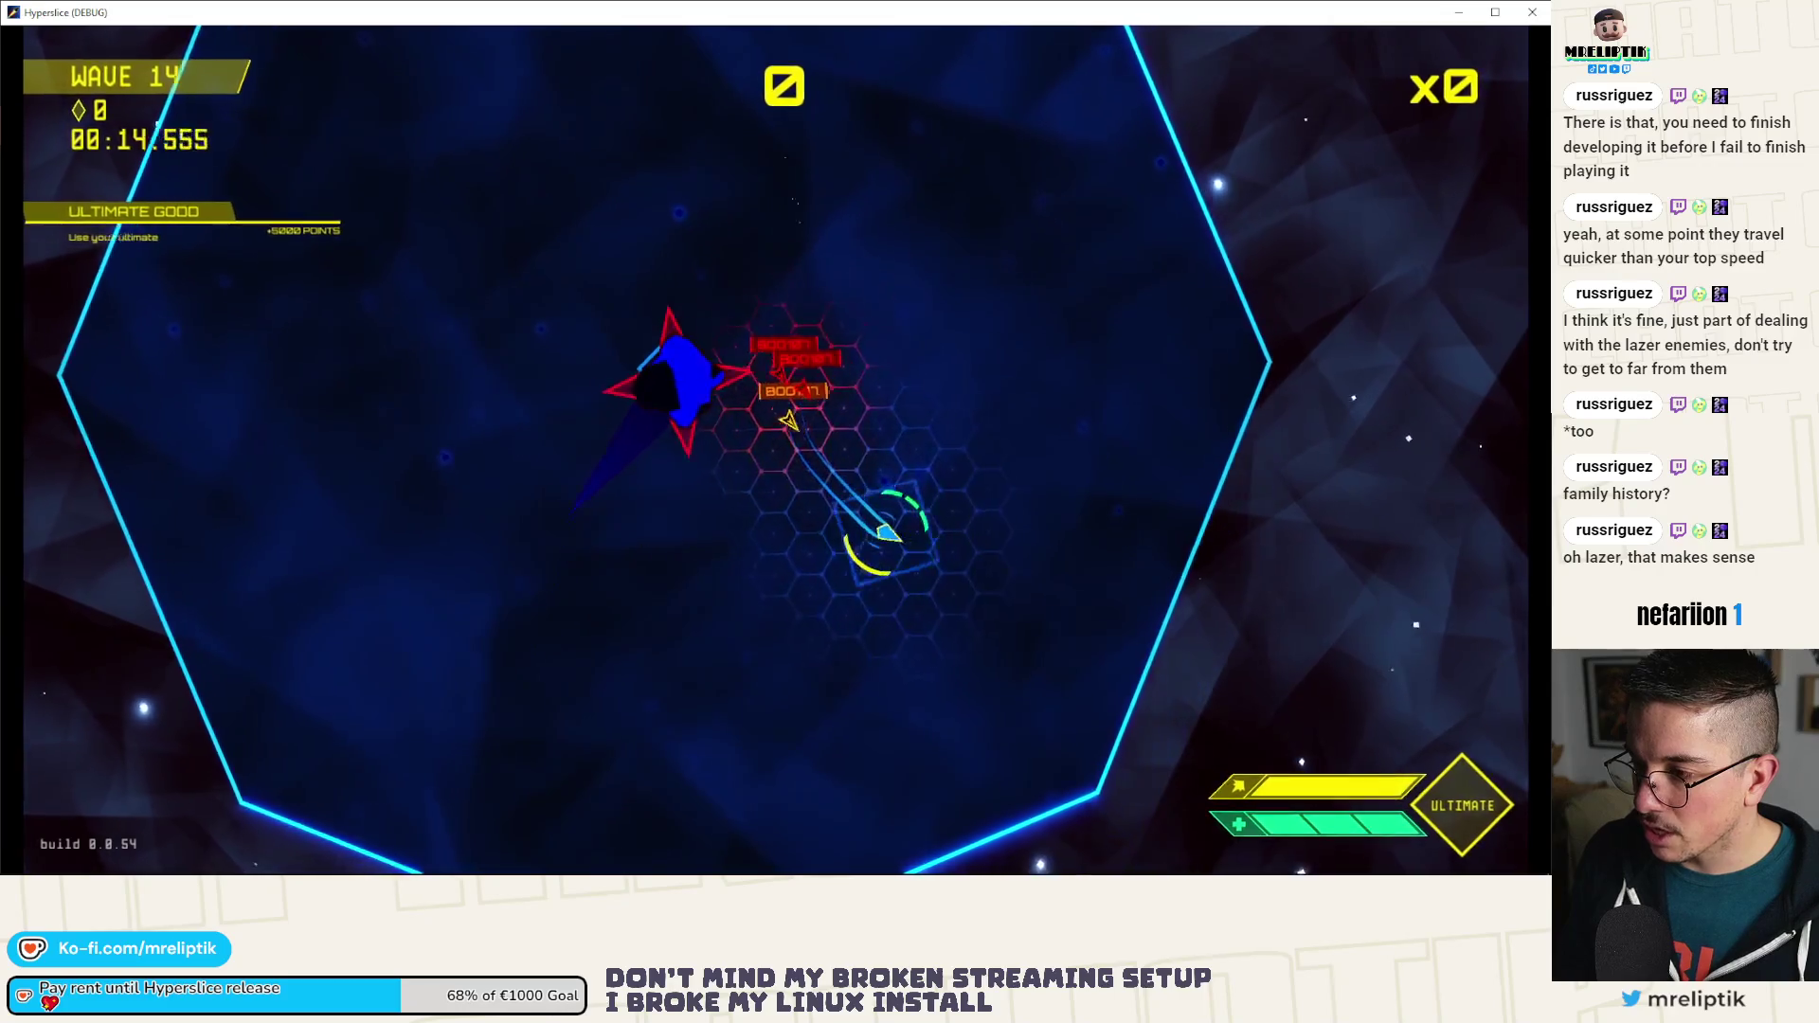
{"action": "left_click", "coordinate": [771, 406]}
{"action": "left_click", "coordinate": [834, 346]}
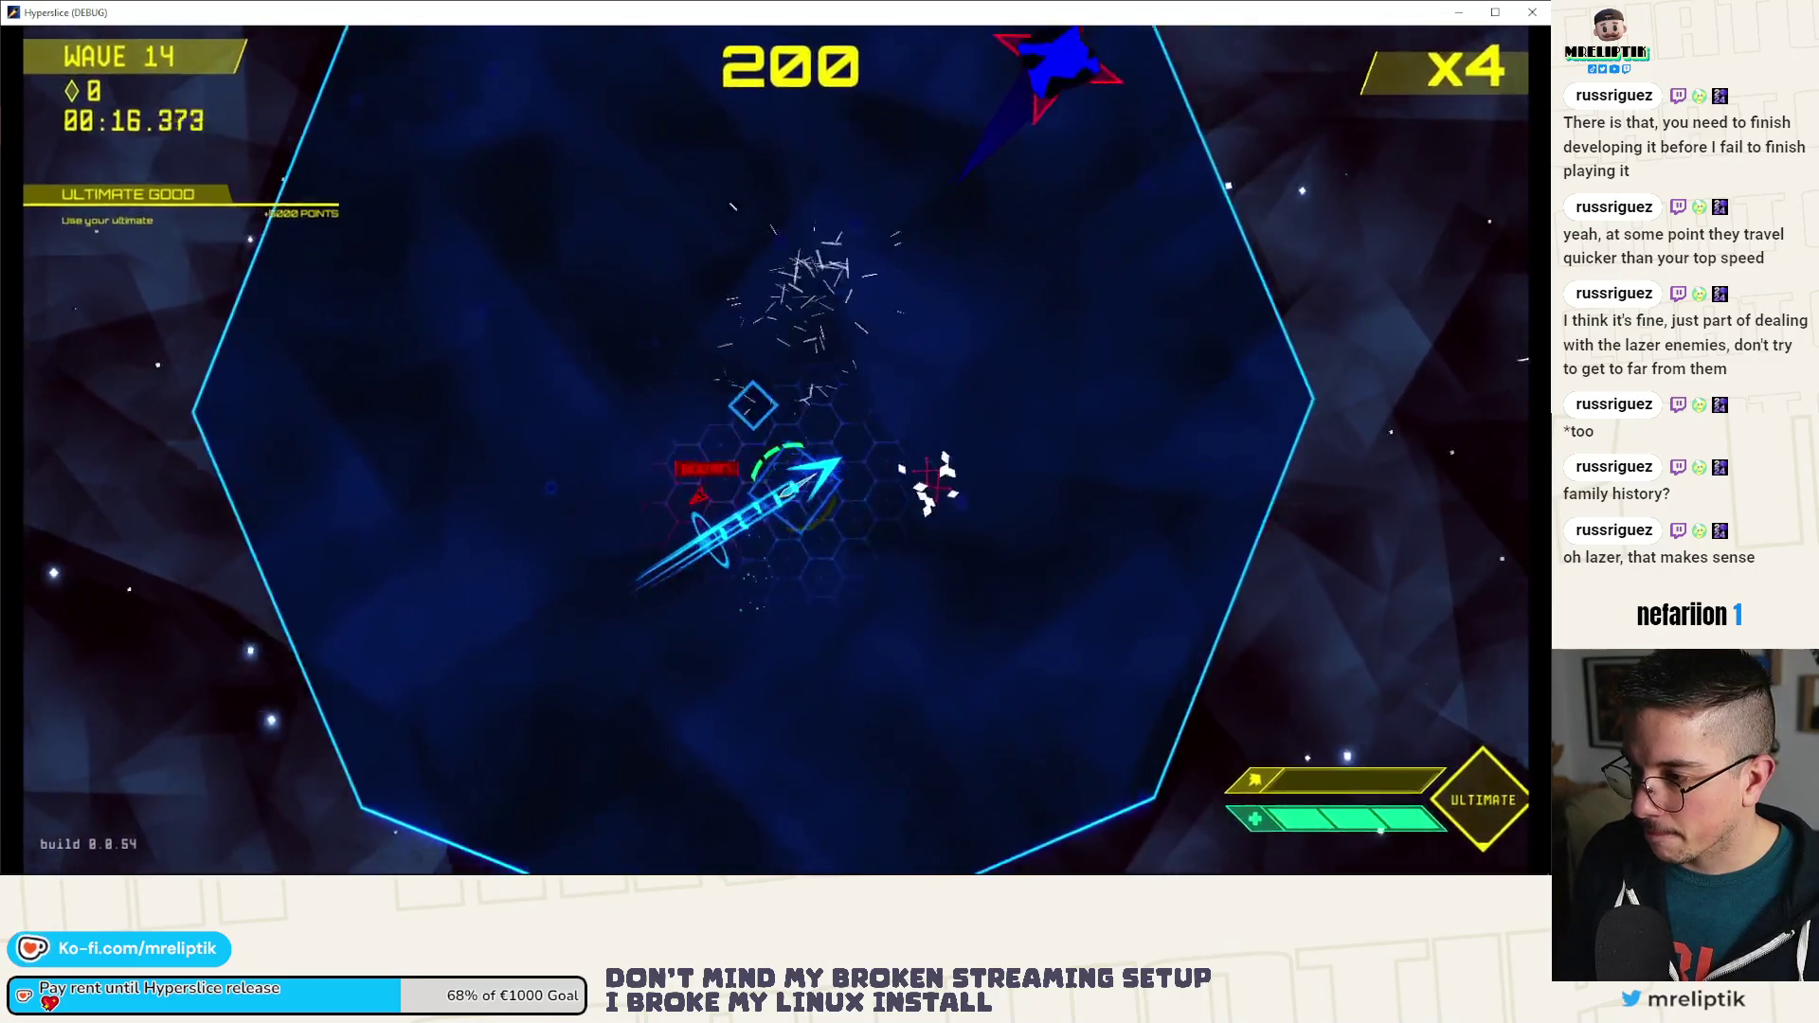
{"action": "left_click", "coordinate": [653, 720]}
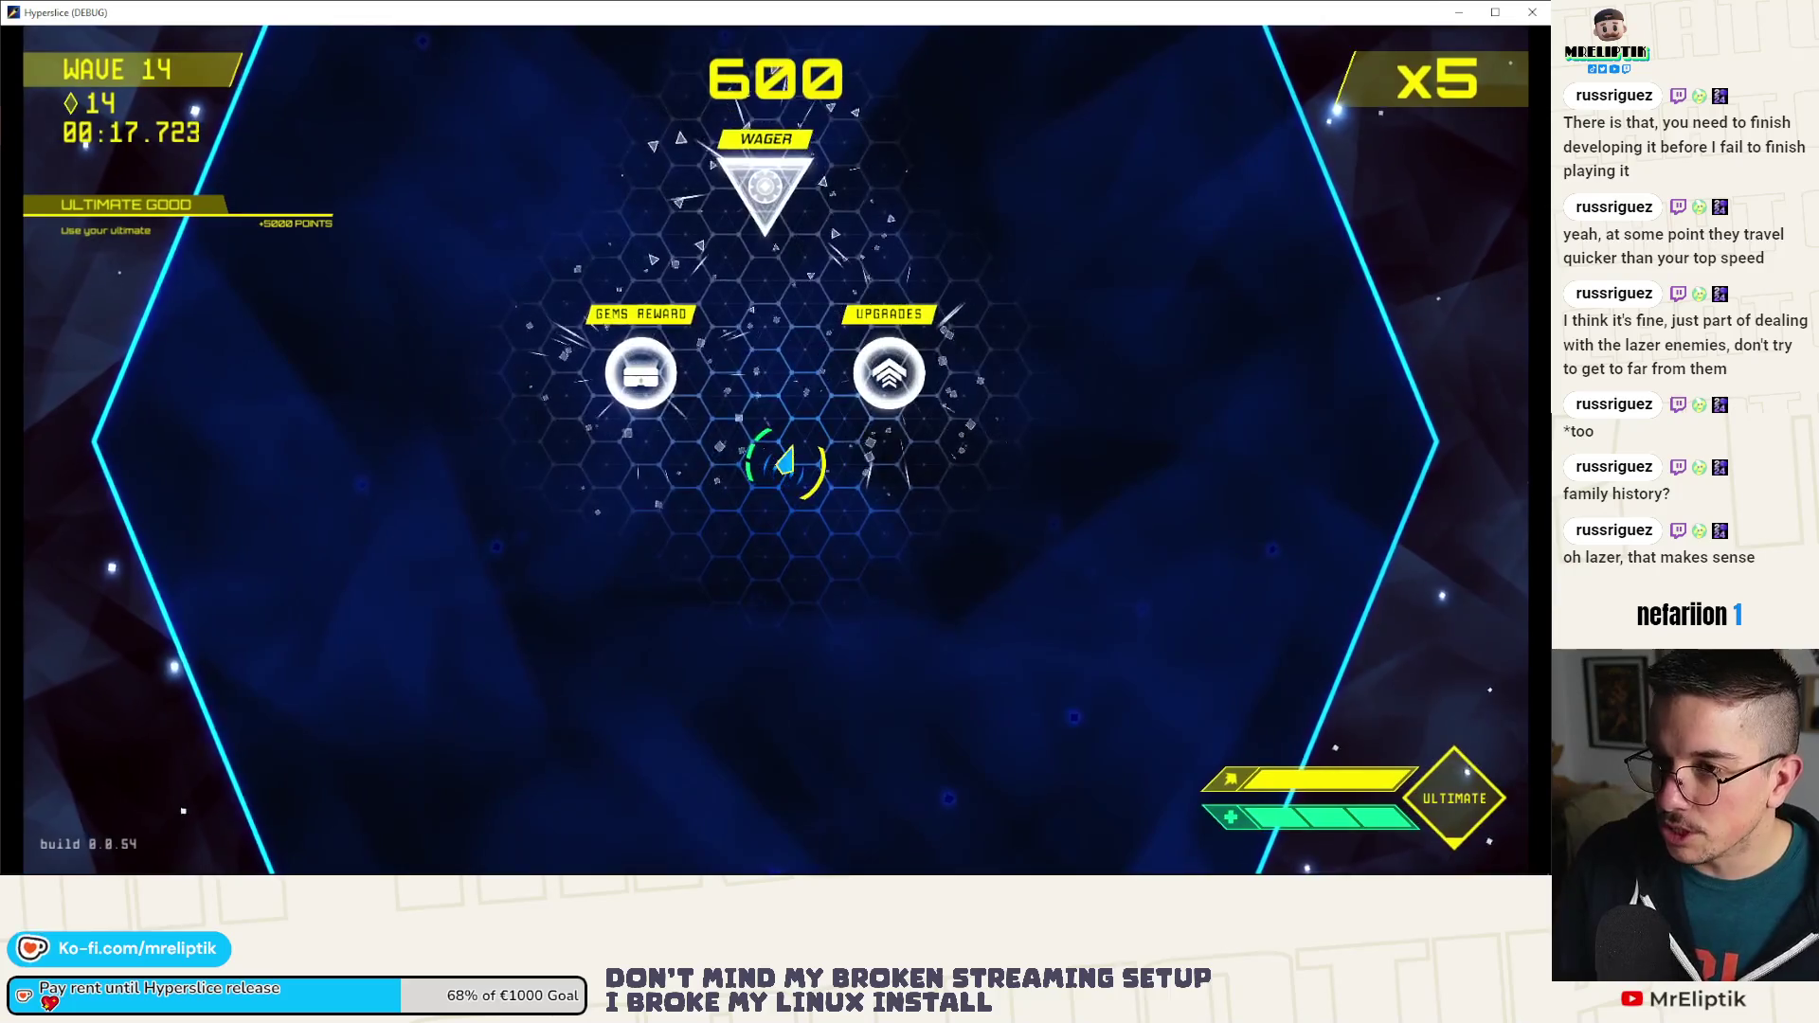
Step: Back in Godot, open game.gd and check the debugger's Errors list, now showing 100 errors
{"action": "key", "text": "alt+Tab"}
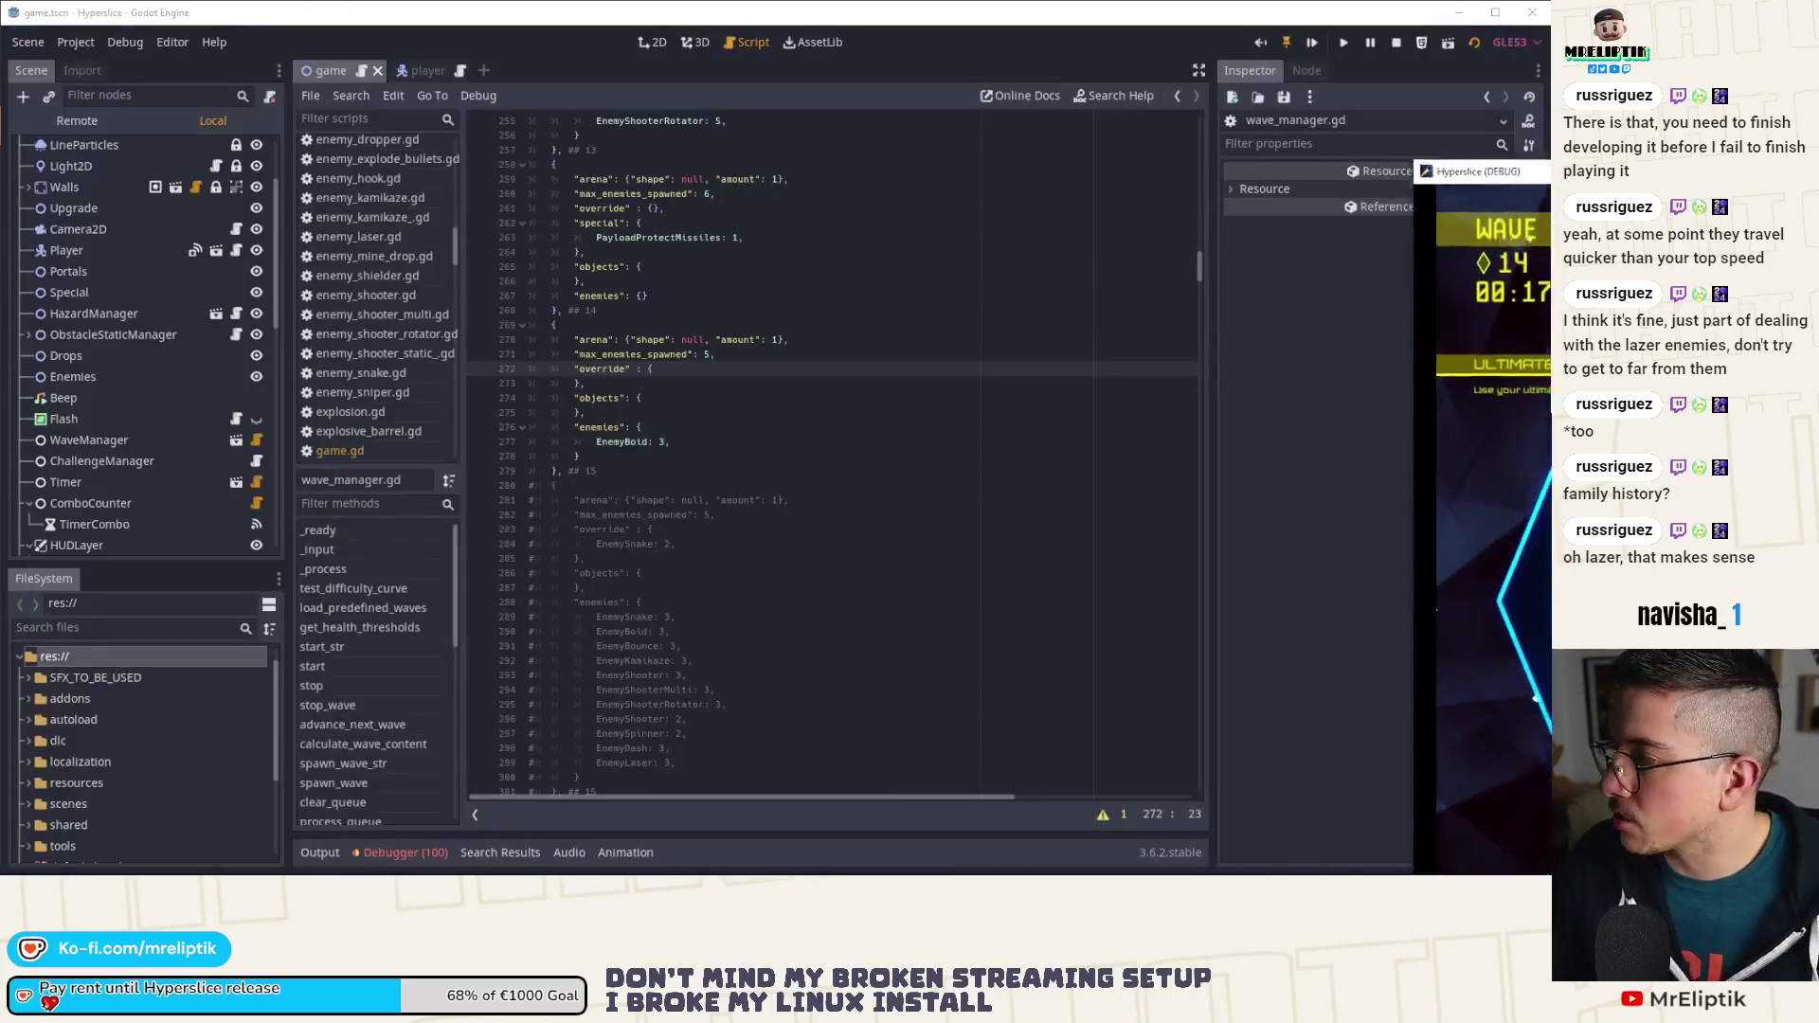
{"action": "scroll", "coordinate": [379, 284], "scroll_direction": "up", "scroll_amount": 3}
{"action": "scroll", "coordinate": [239, 231], "scroll_direction": "up", "scroll_amount": 3}
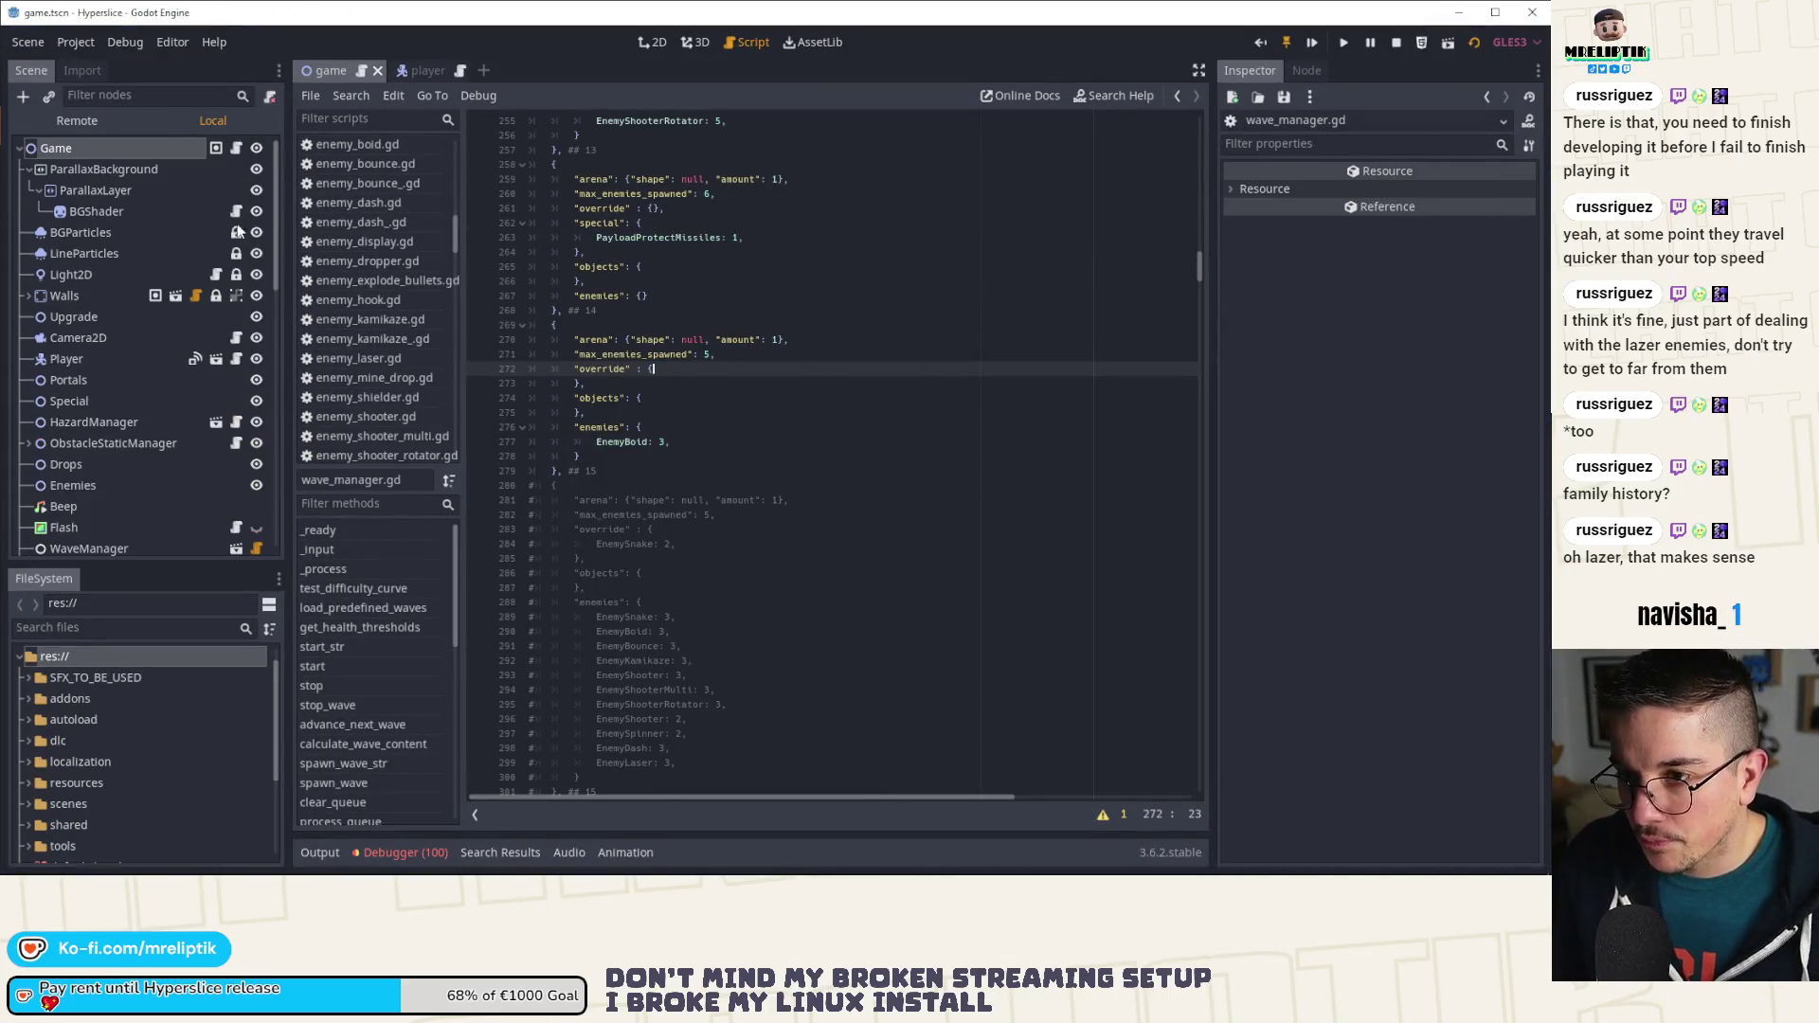
{"action": "left_click", "coordinate": [237, 149]}
{"action": "scroll", "coordinate": [757, 613], "scroll_direction": "down", "scroll_amount": 8}
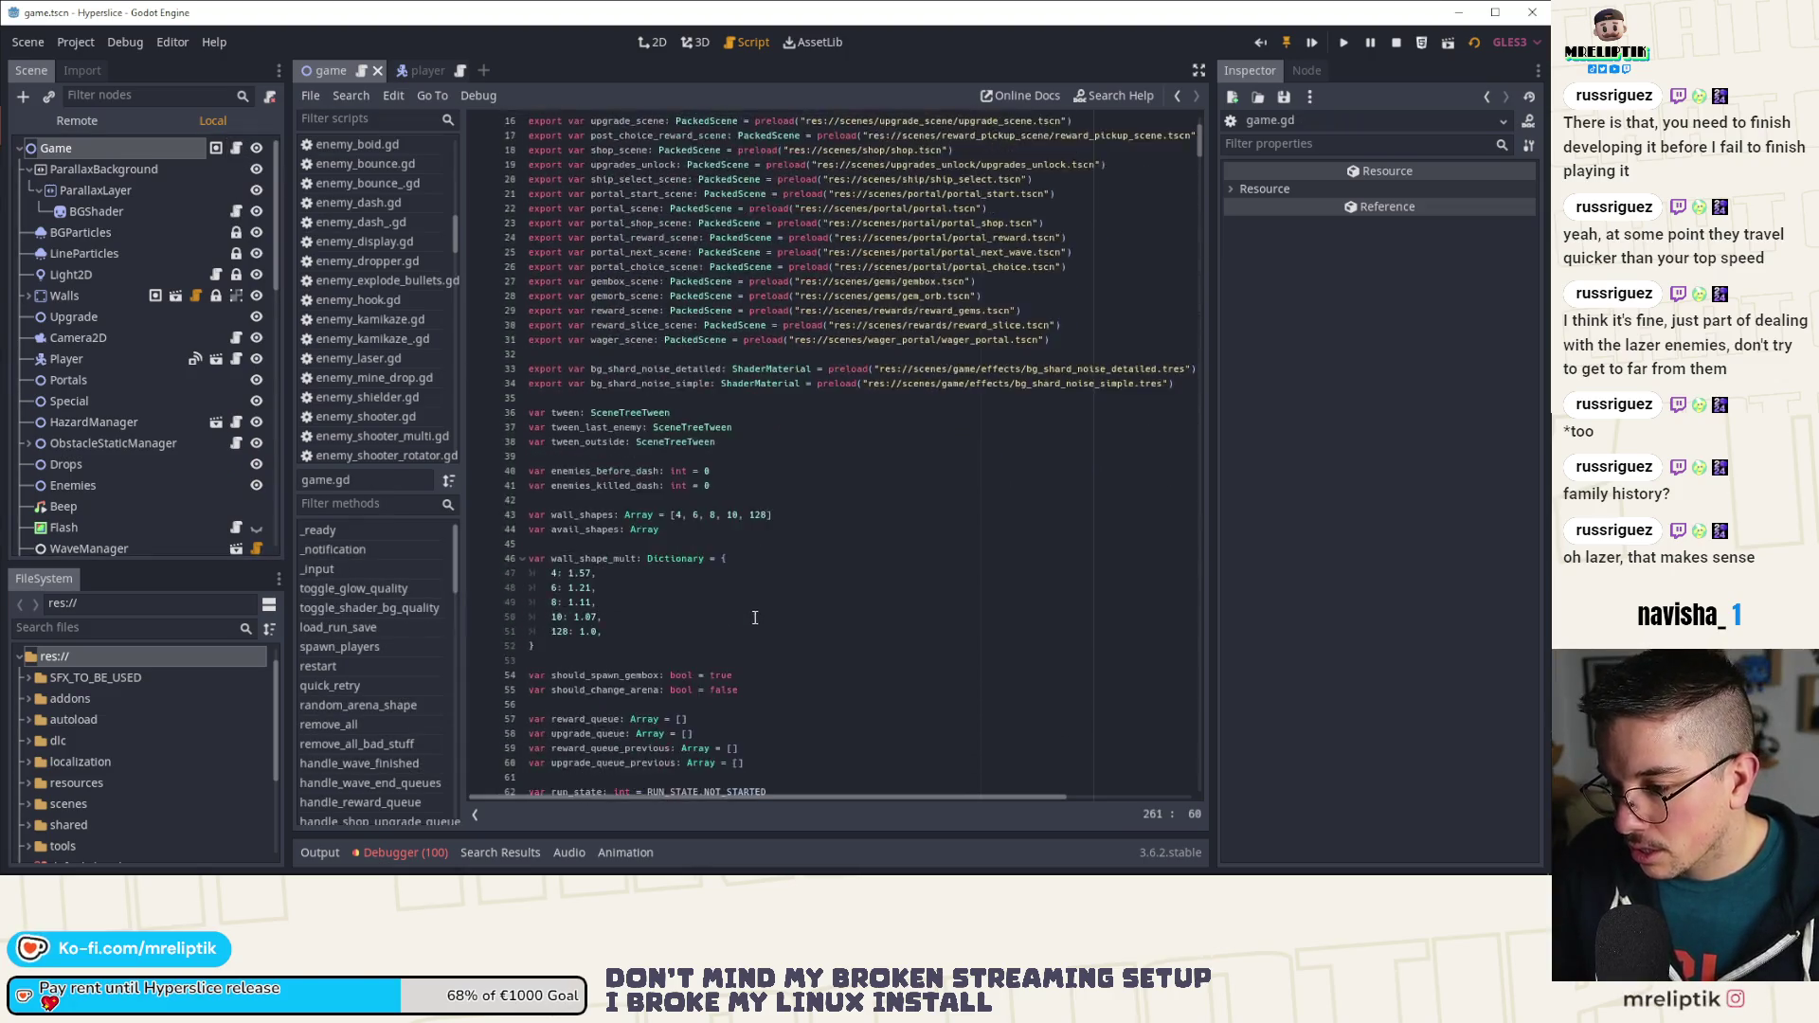
{"action": "left_click", "coordinate": [432, 853]}
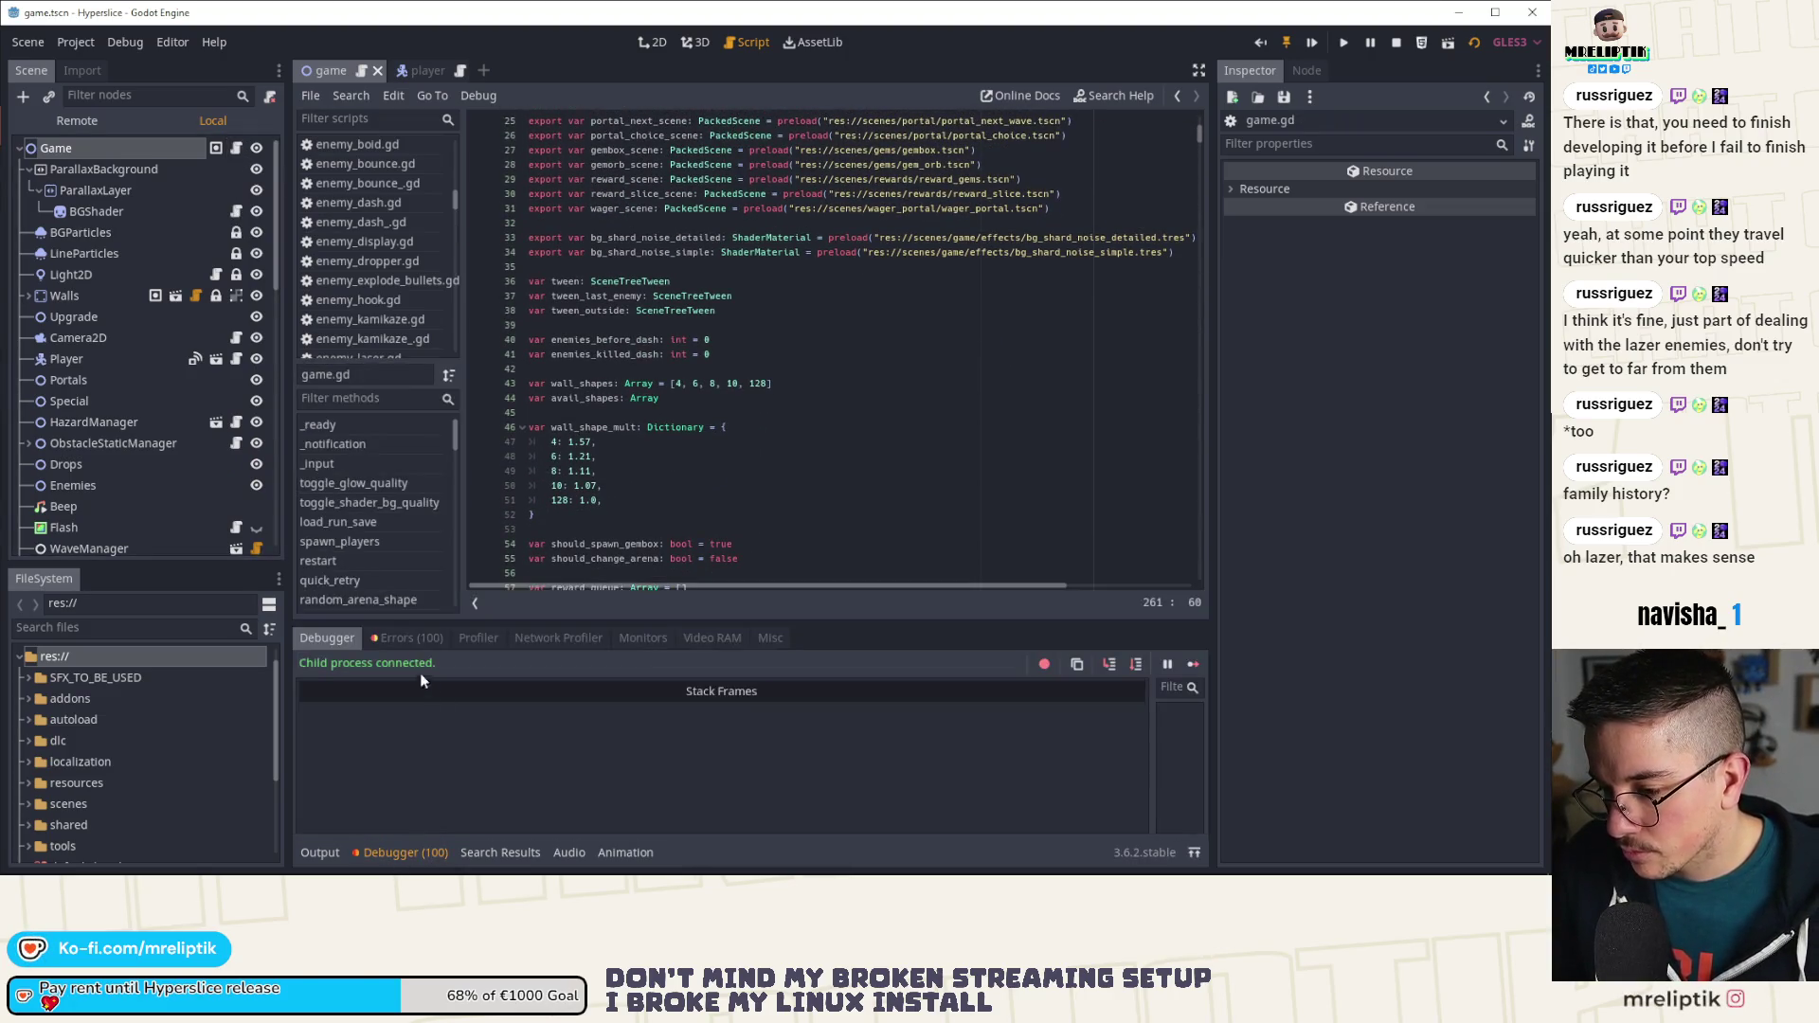
{"action": "left_click", "coordinate": [422, 642]}
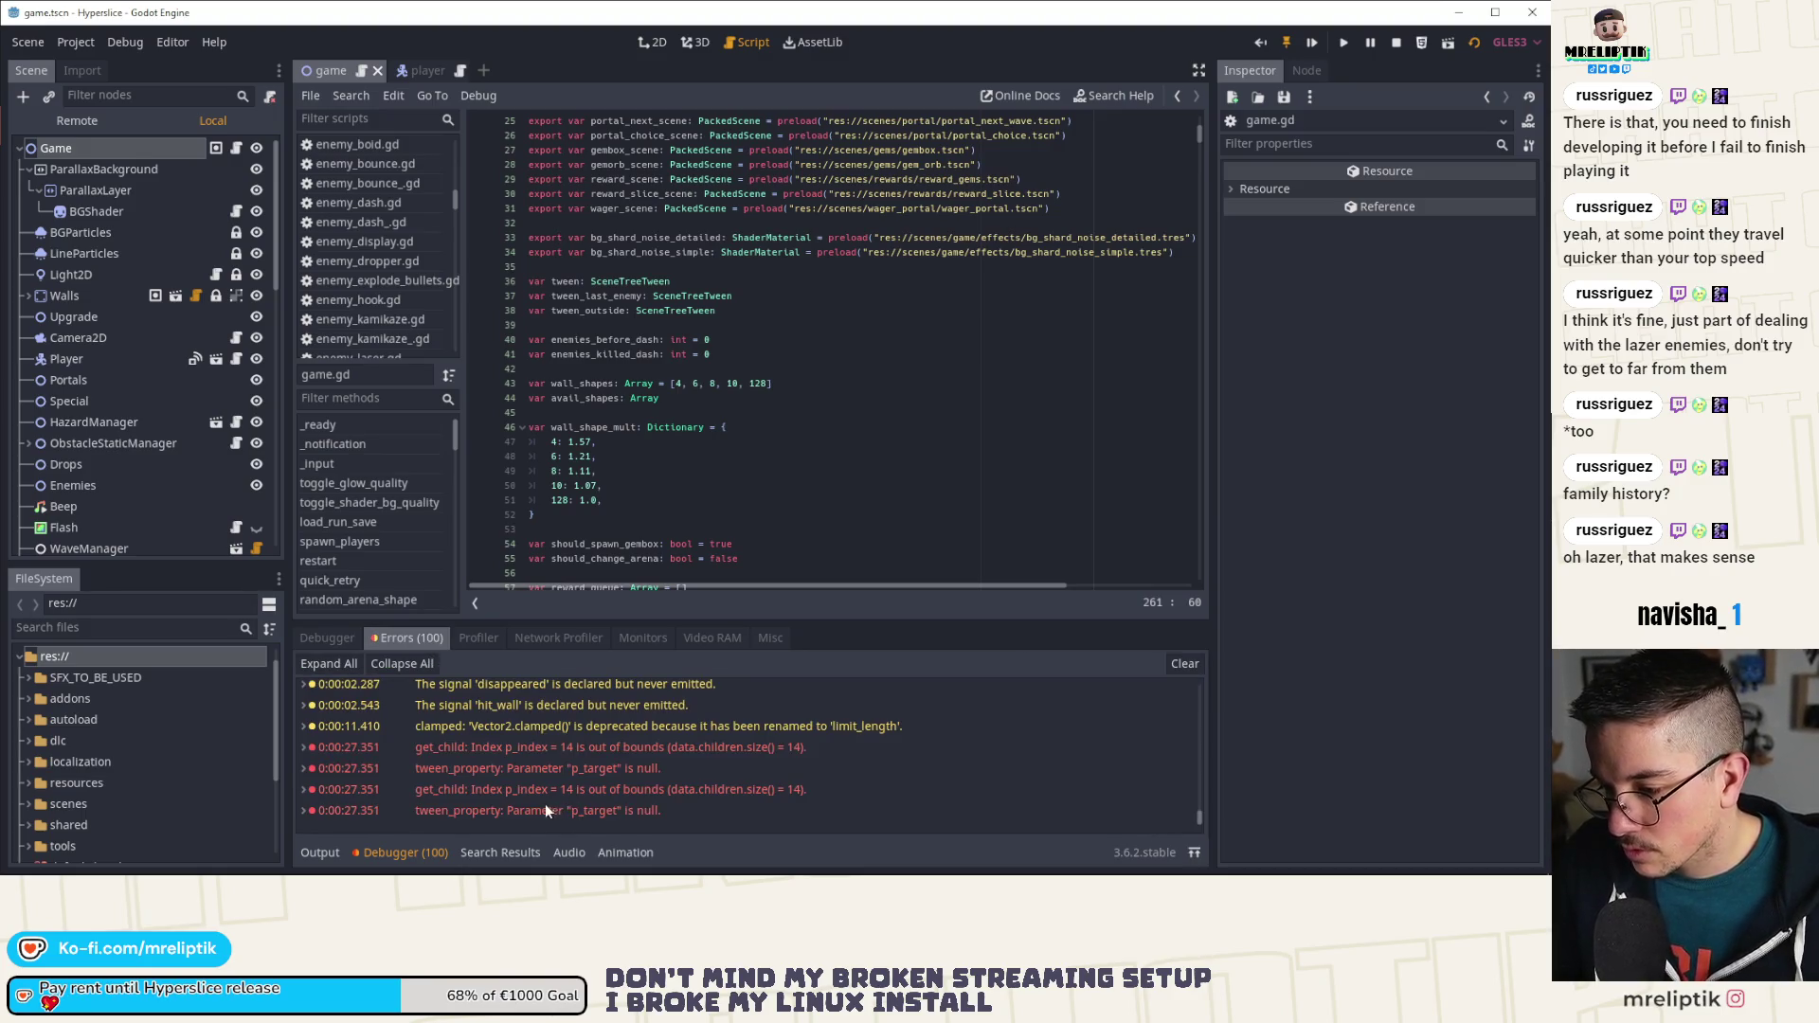
{"action": "left_click", "coordinate": [421, 850]}
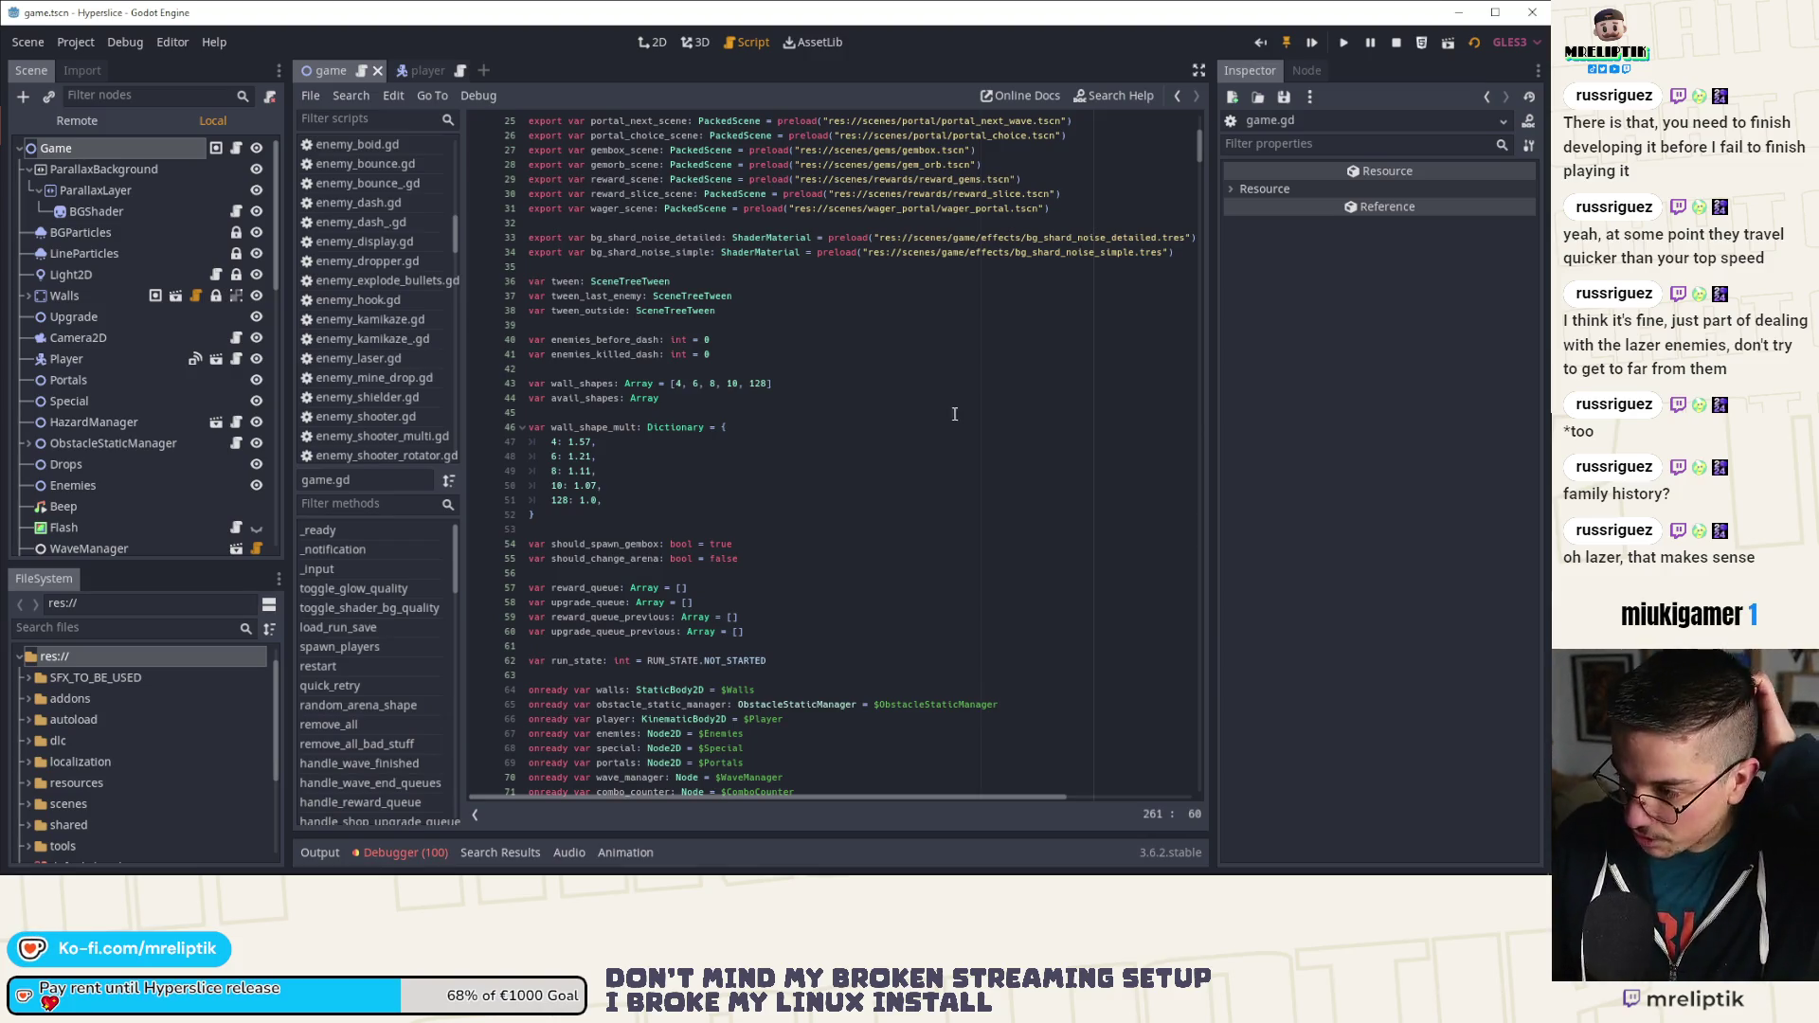
{"action": "scroll", "coordinate": [955, 414], "scroll_direction": "down", "scroll_amount": 4}
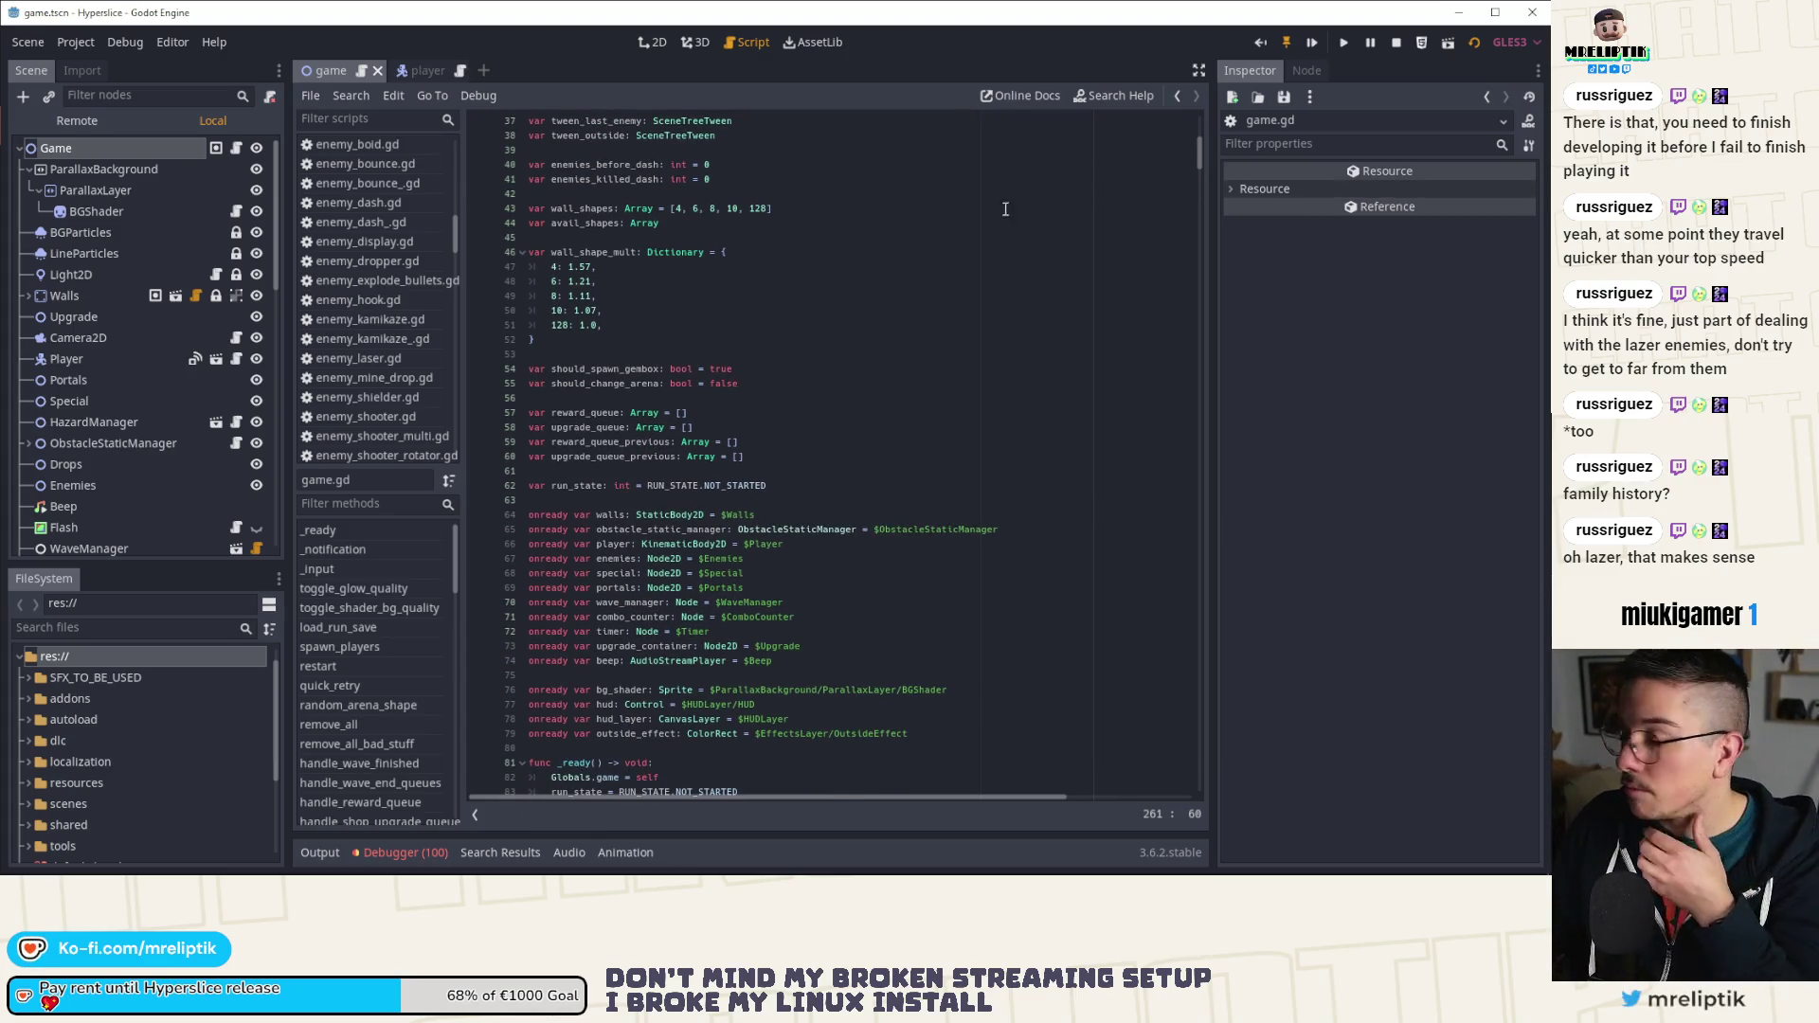
Step: Add the comment 'Calculated using a tool online and a gsheet' above wall_shape_mult in game.gd
{"action": "left_click", "coordinate": [648, 238]}
{"action": "key", "text": "Return"}
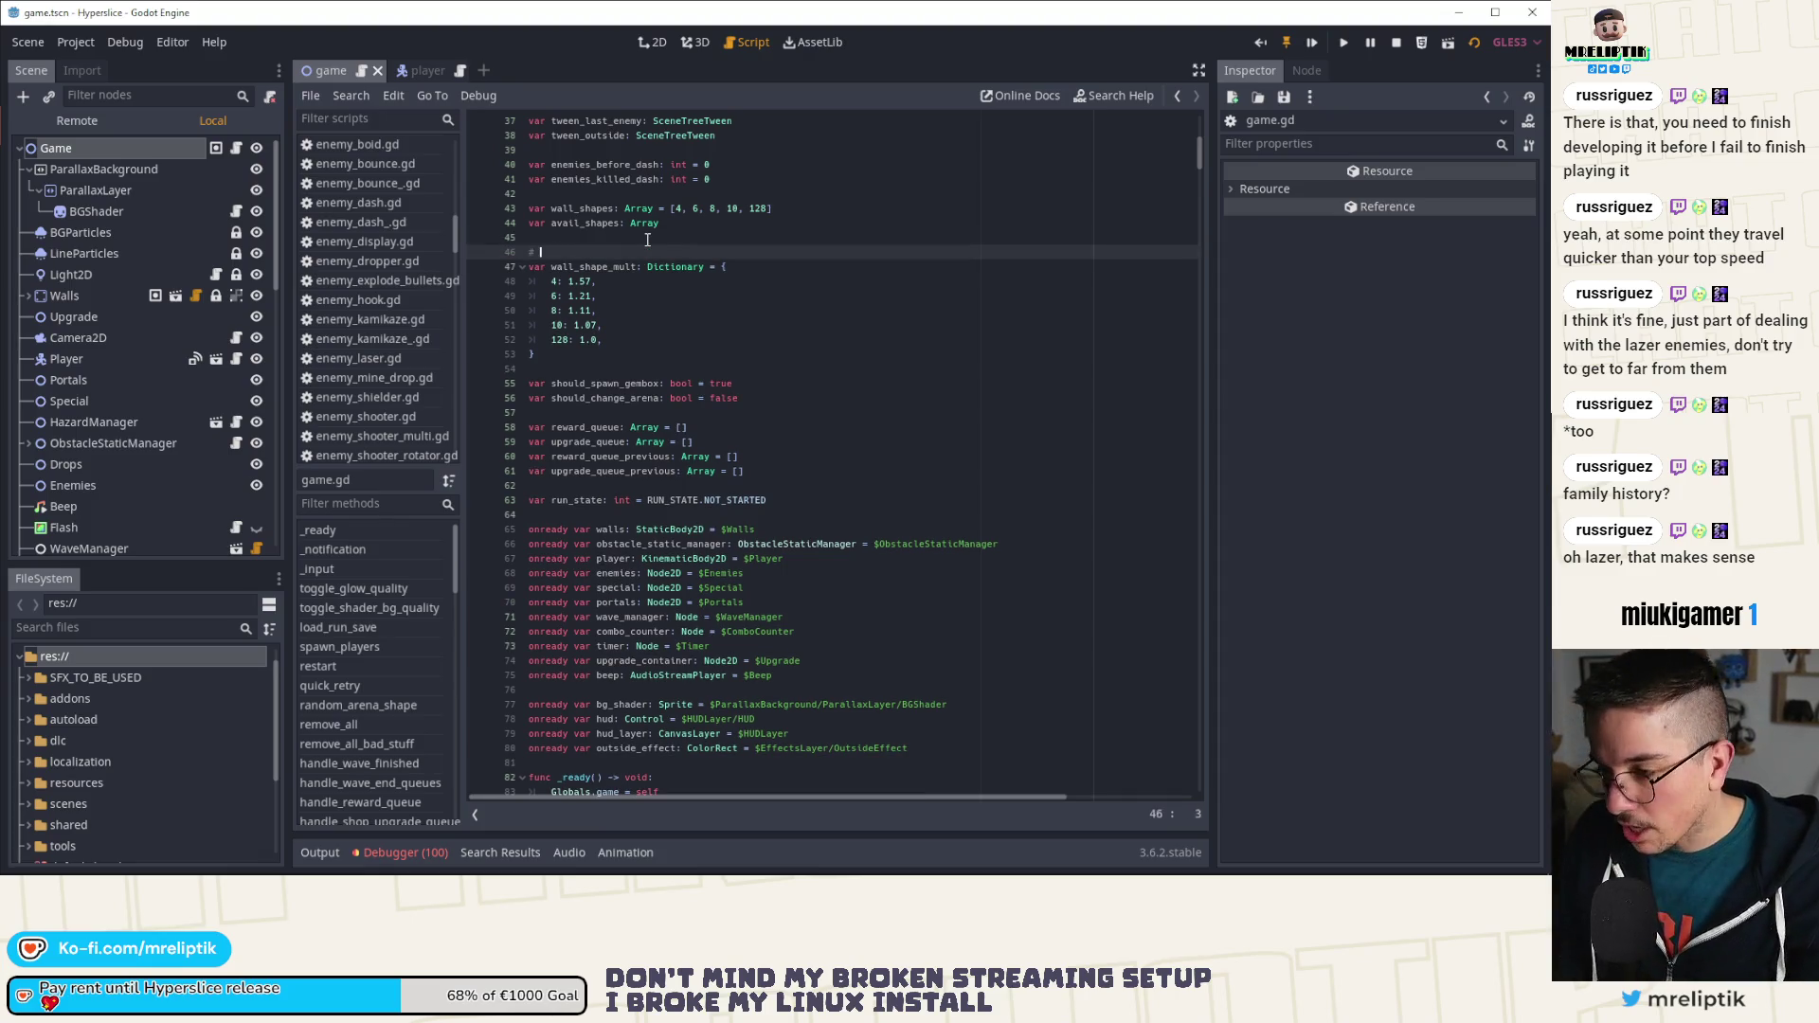
{"action": "type", "text": "culated using ("}
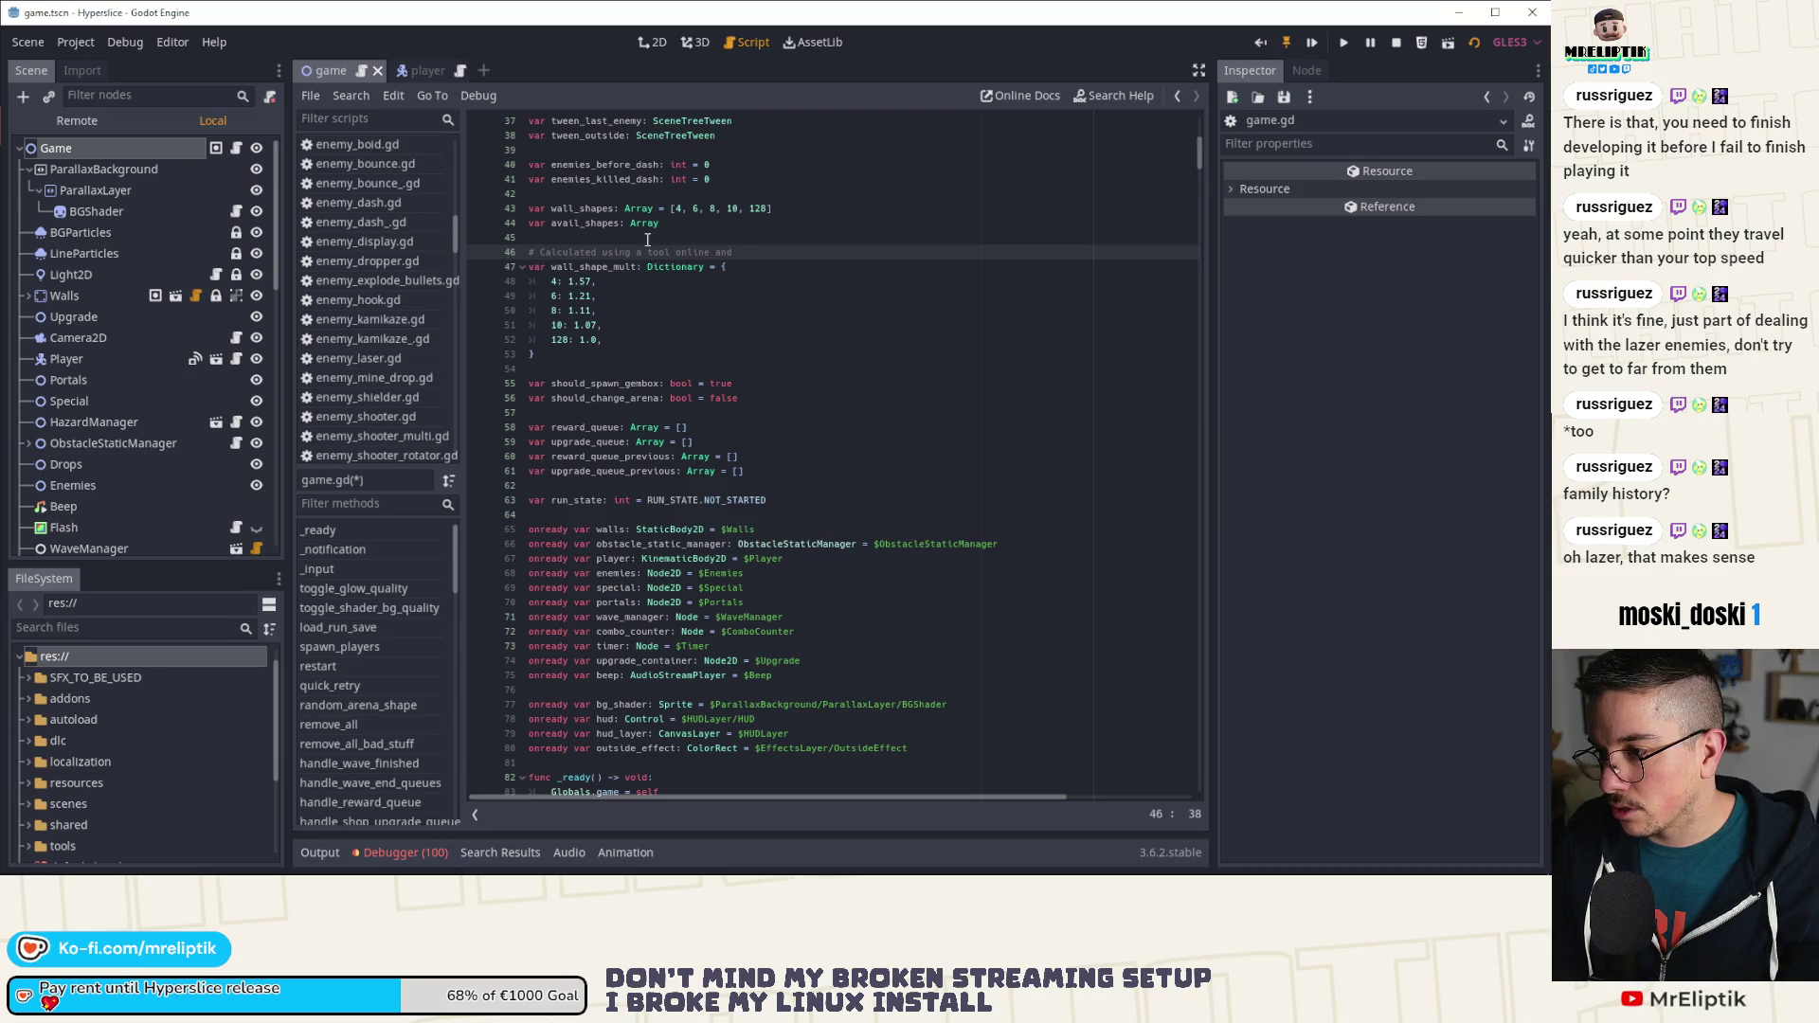
{"action": "type", "text": "a gsheet"}
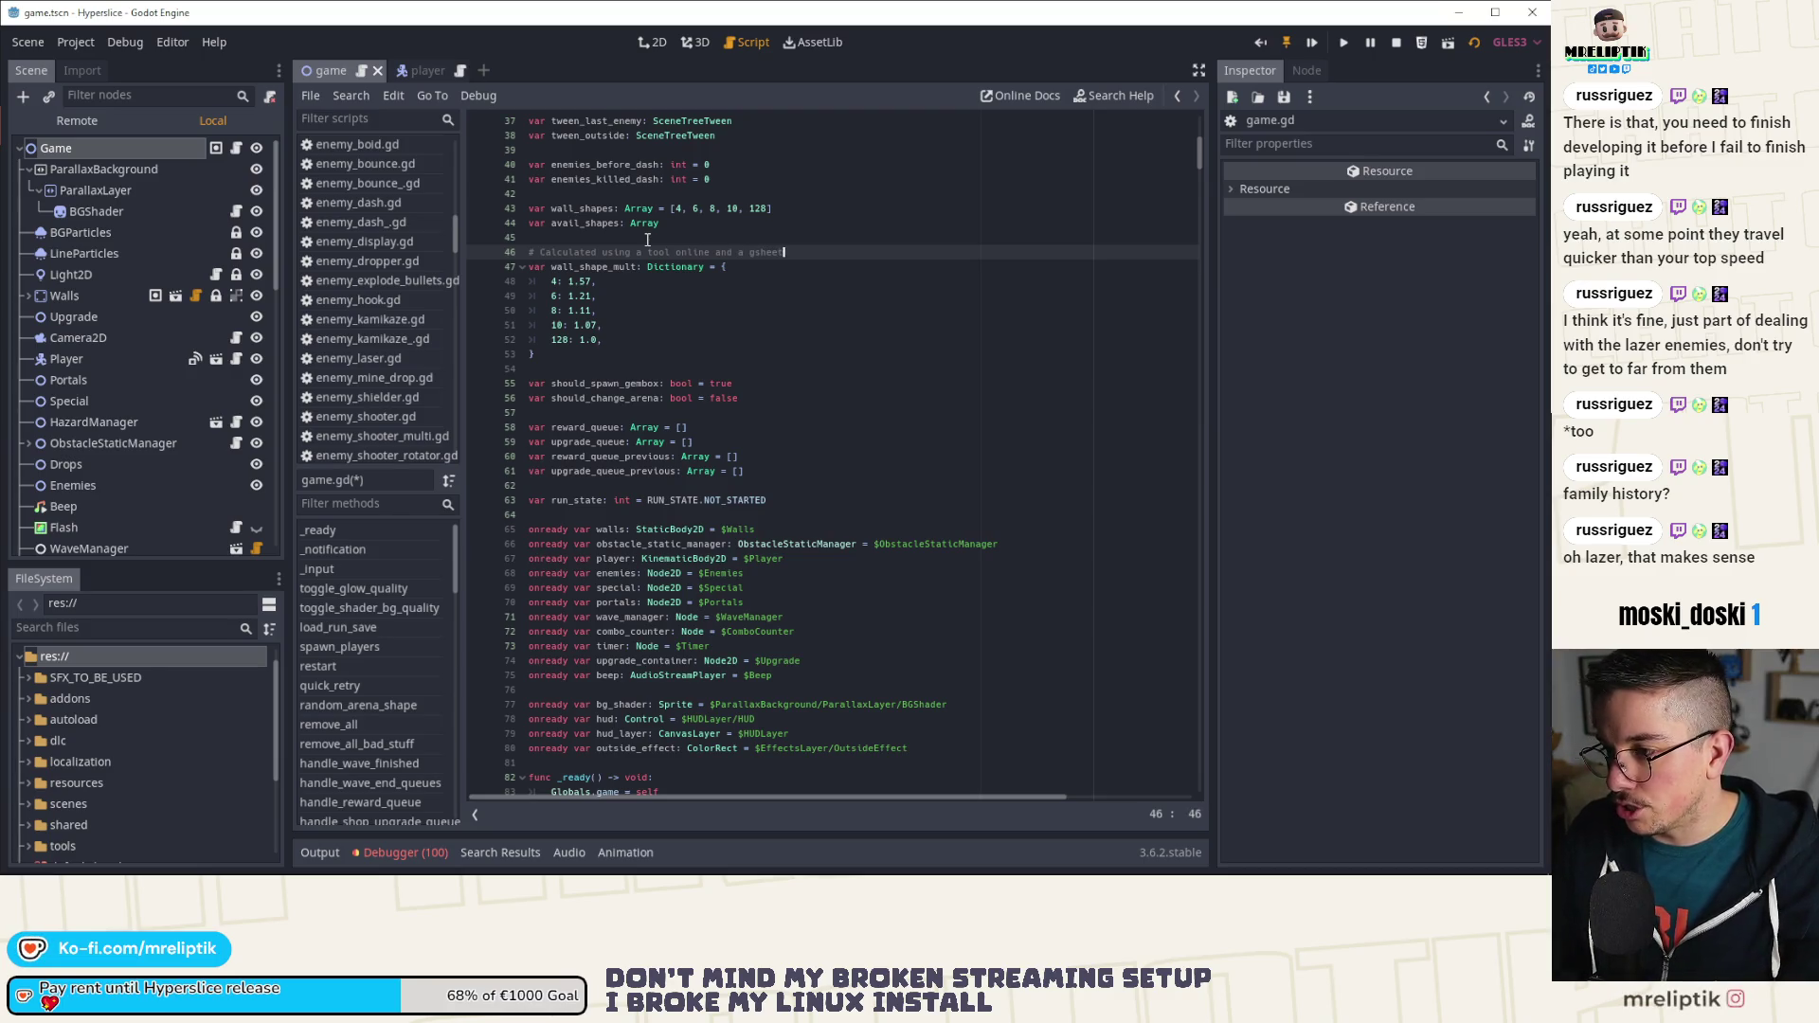
{"action": "key", "text": "alt+Tab"}
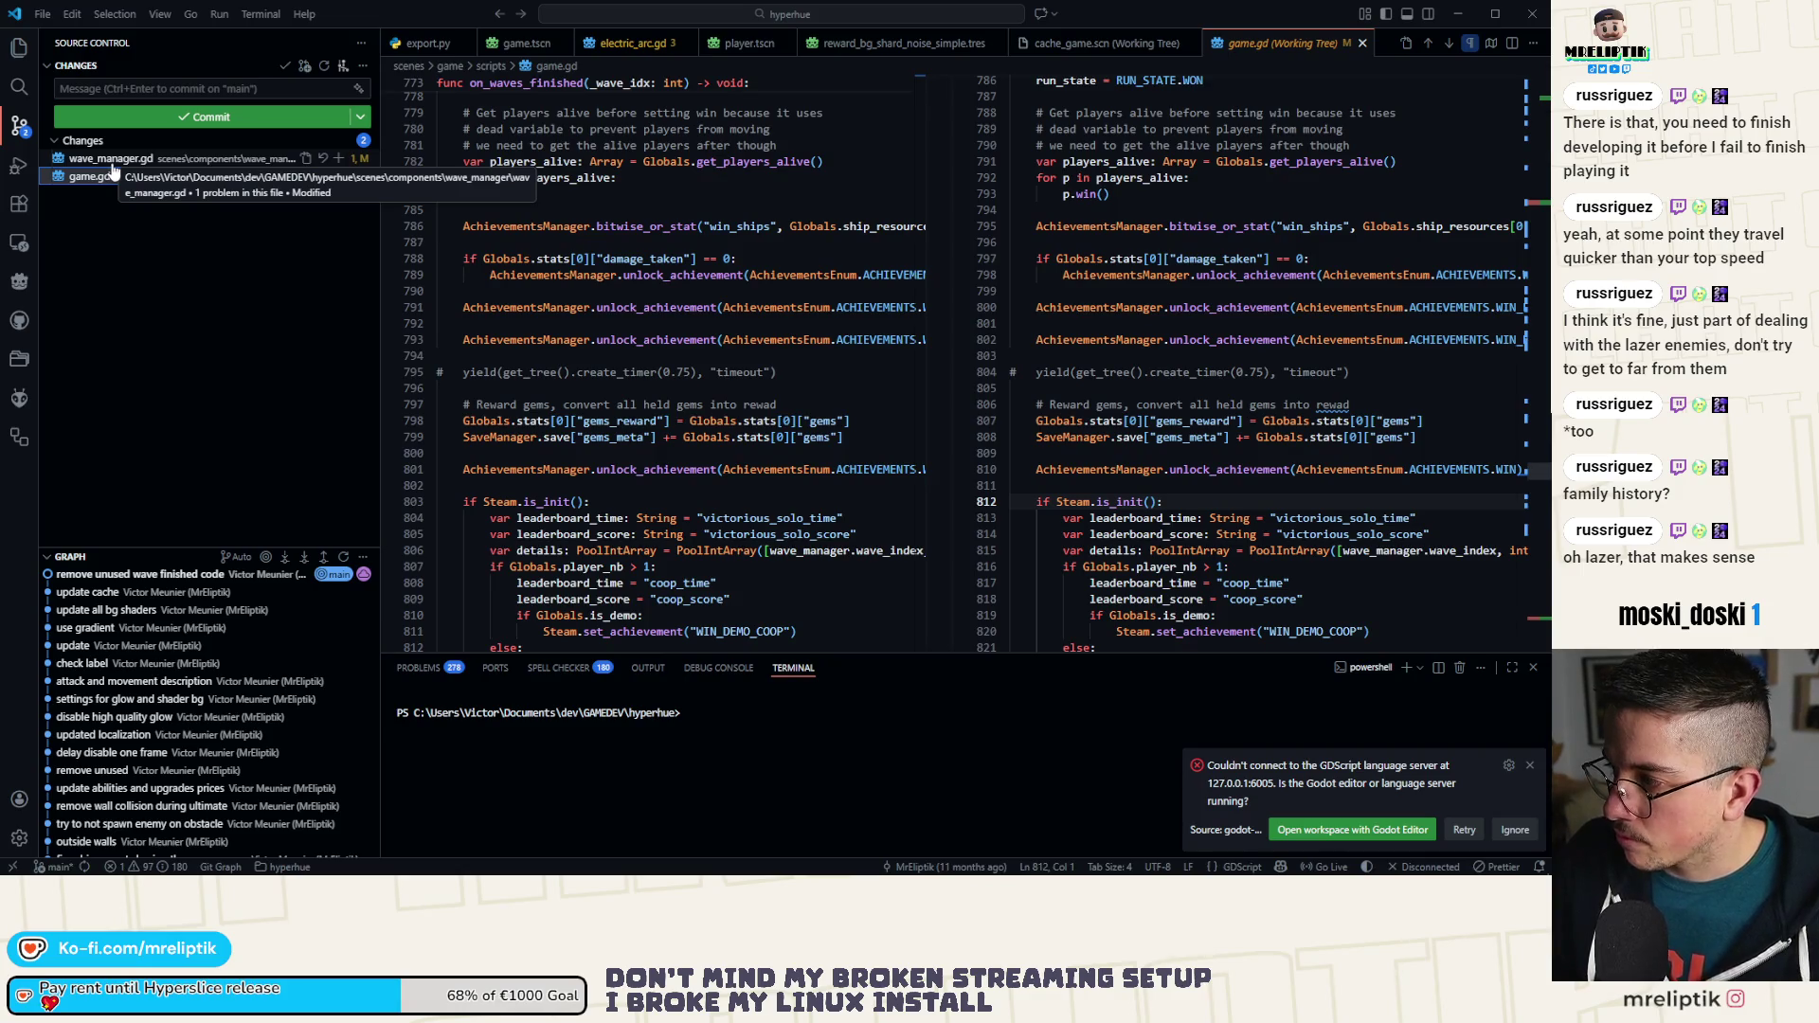
Step: Stage game.gd, commit it with a message about fixing the wall radius, and return to Godot
{"action": "left_click", "coordinate": [112, 164]}
{"action": "left_click", "coordinate": [122, 178]}
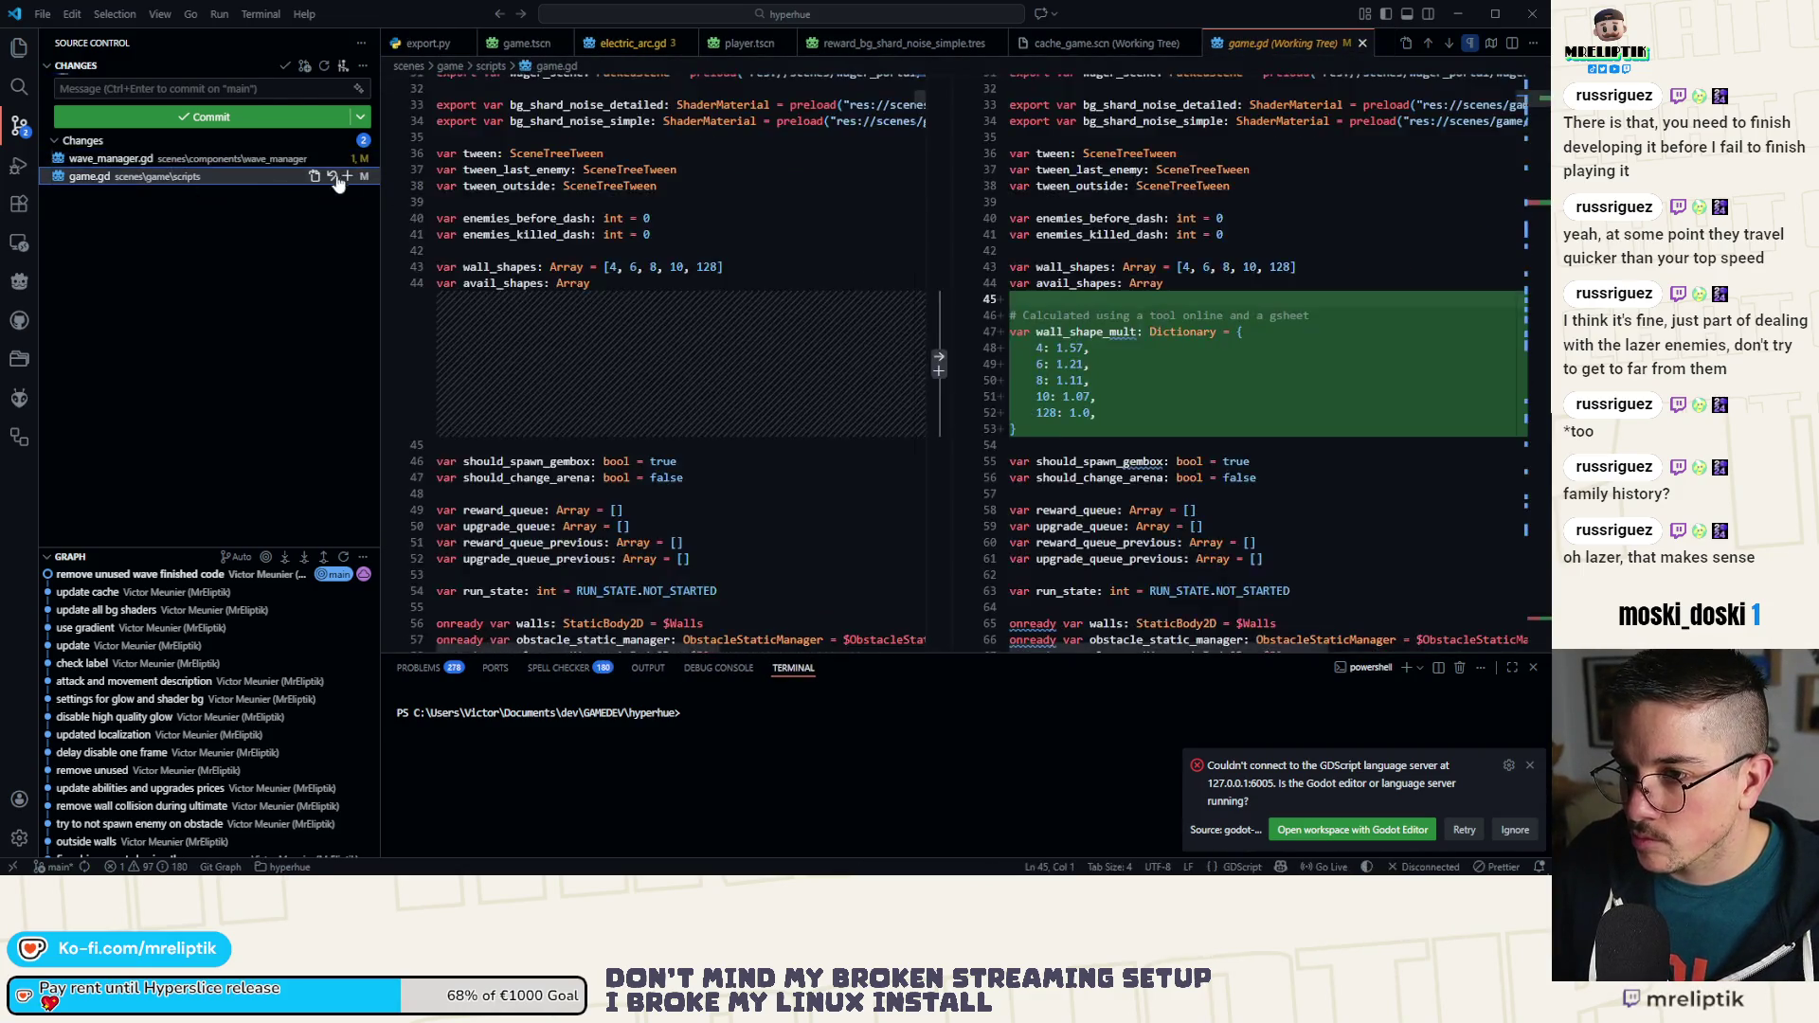
{"action": "left_click", "coordinate": [347, 176]}
{"action": "left_click", "coordinate": [193, 90]}
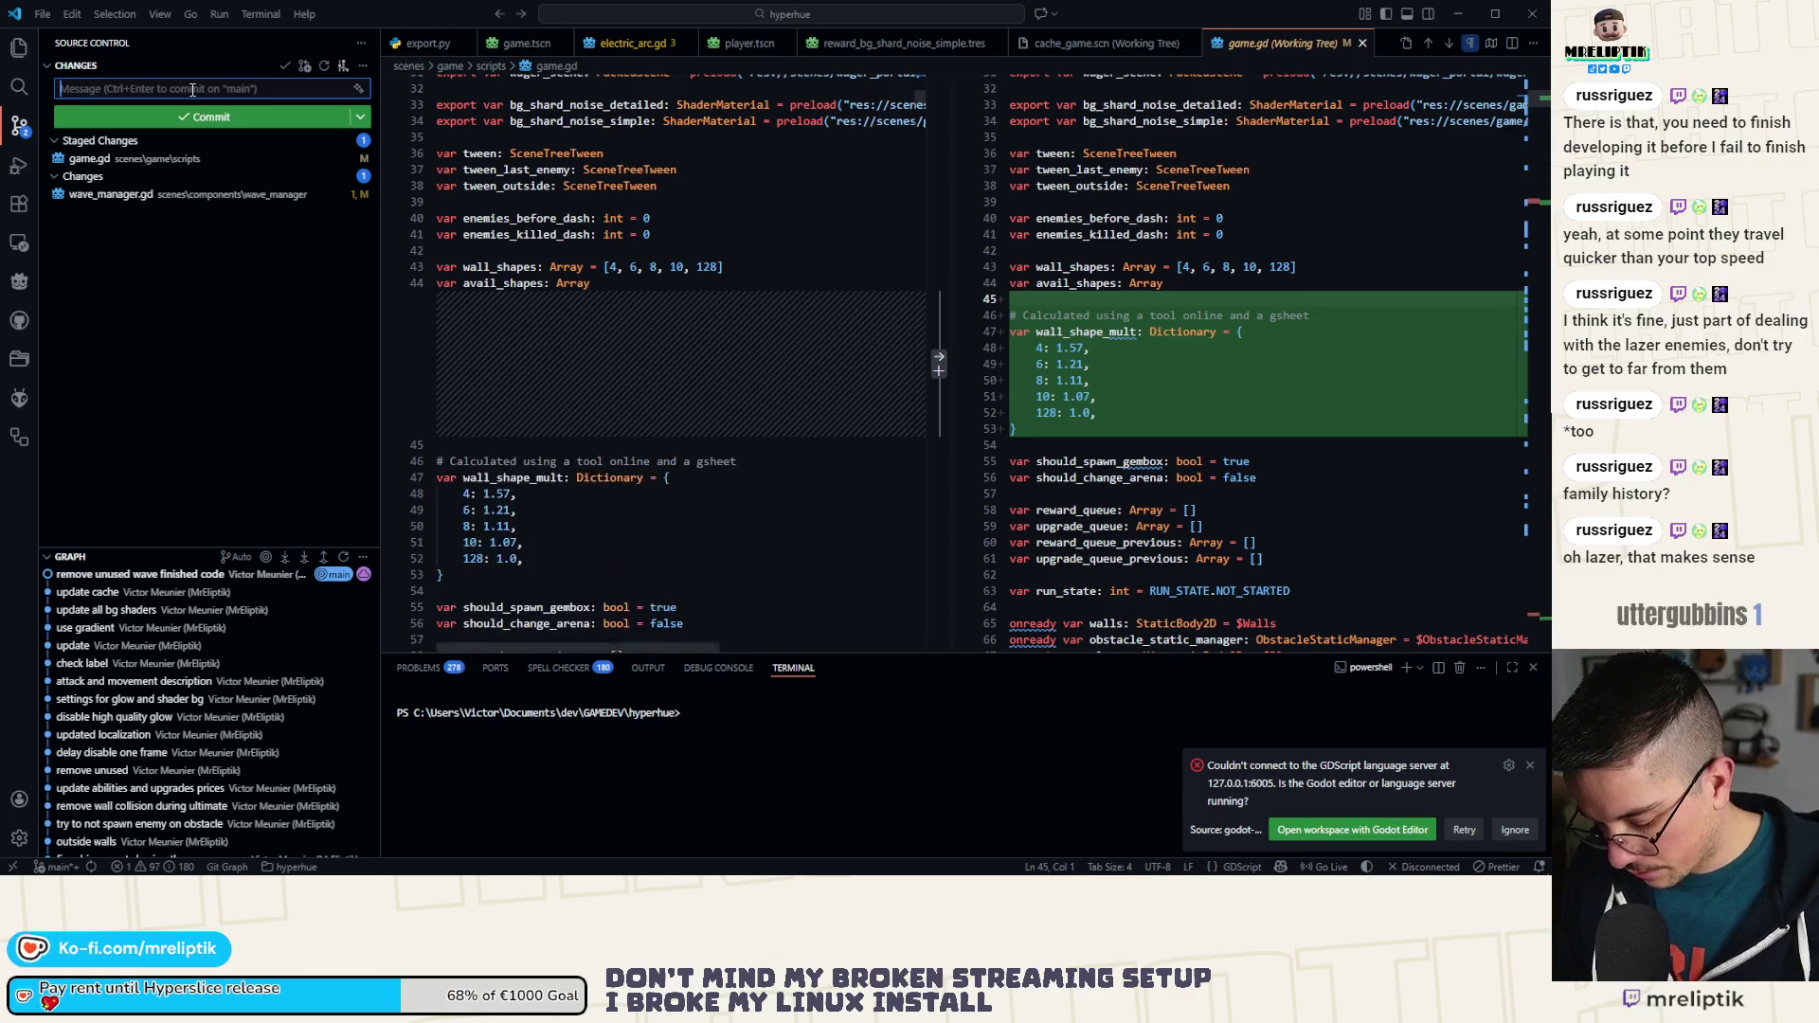
{"action": "type", "text": "fix the mult for"}
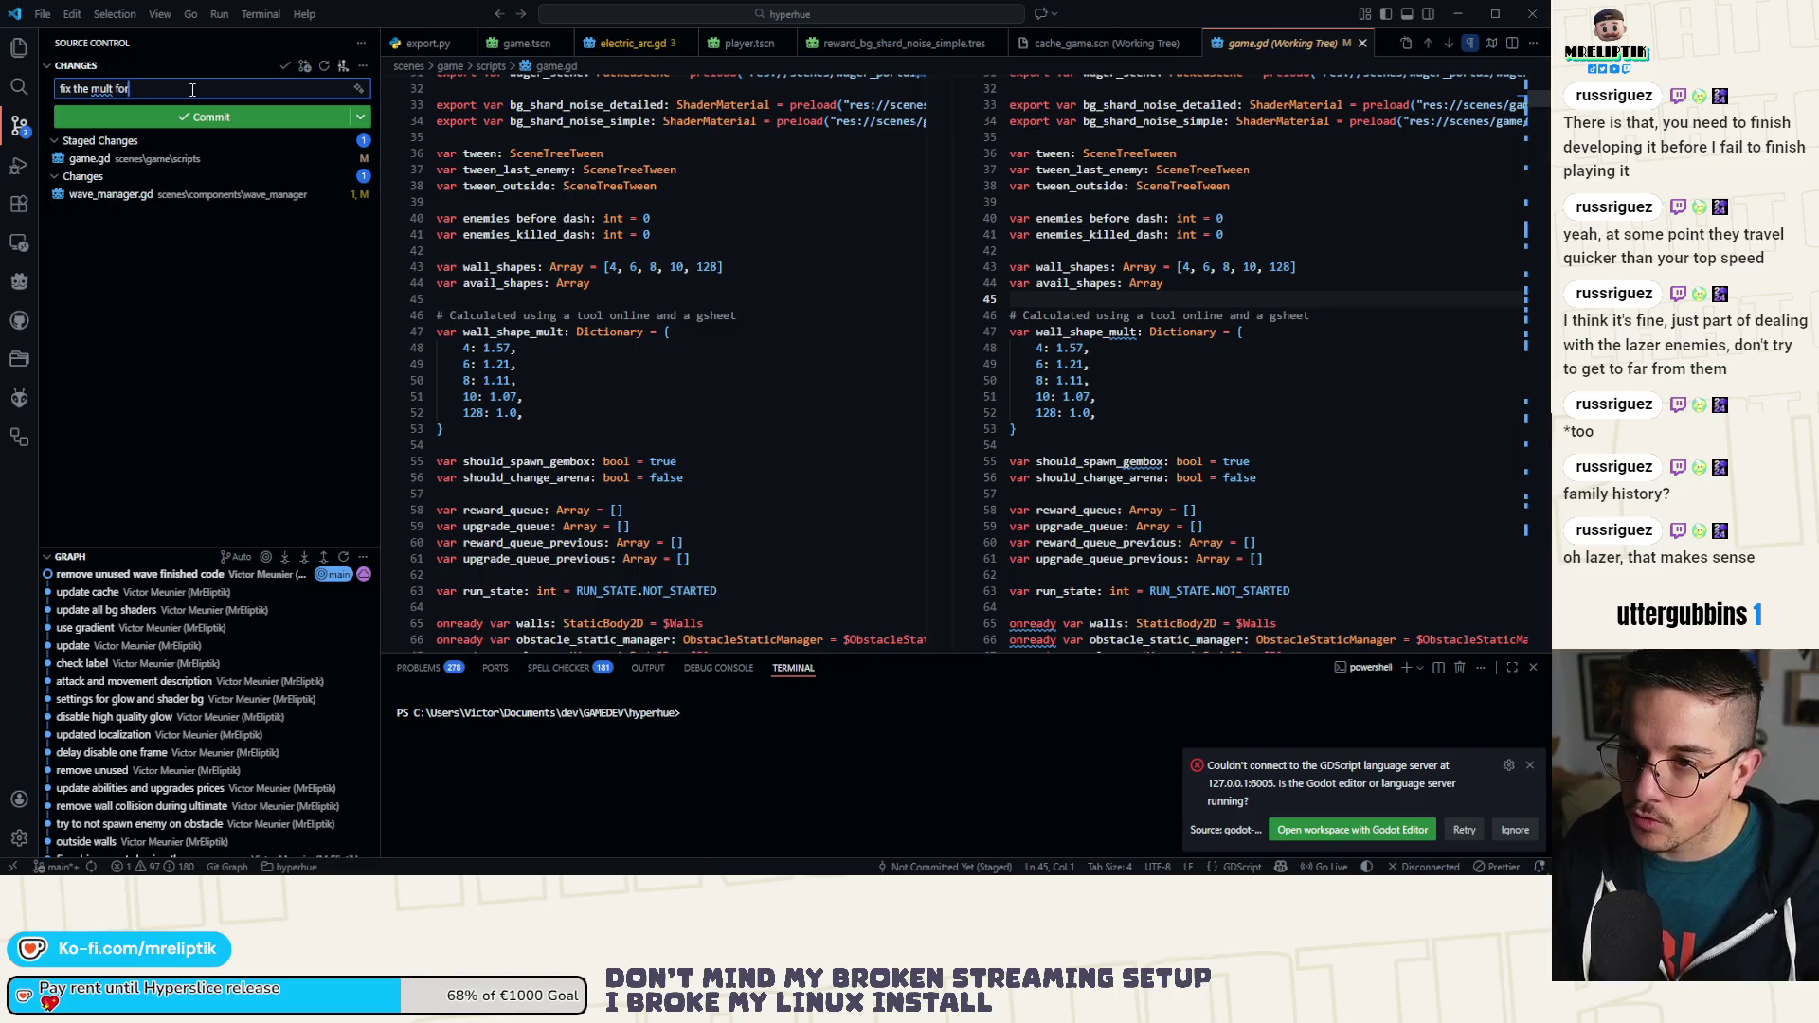
{"action": "type", "text": " wall radius and reduce max"}
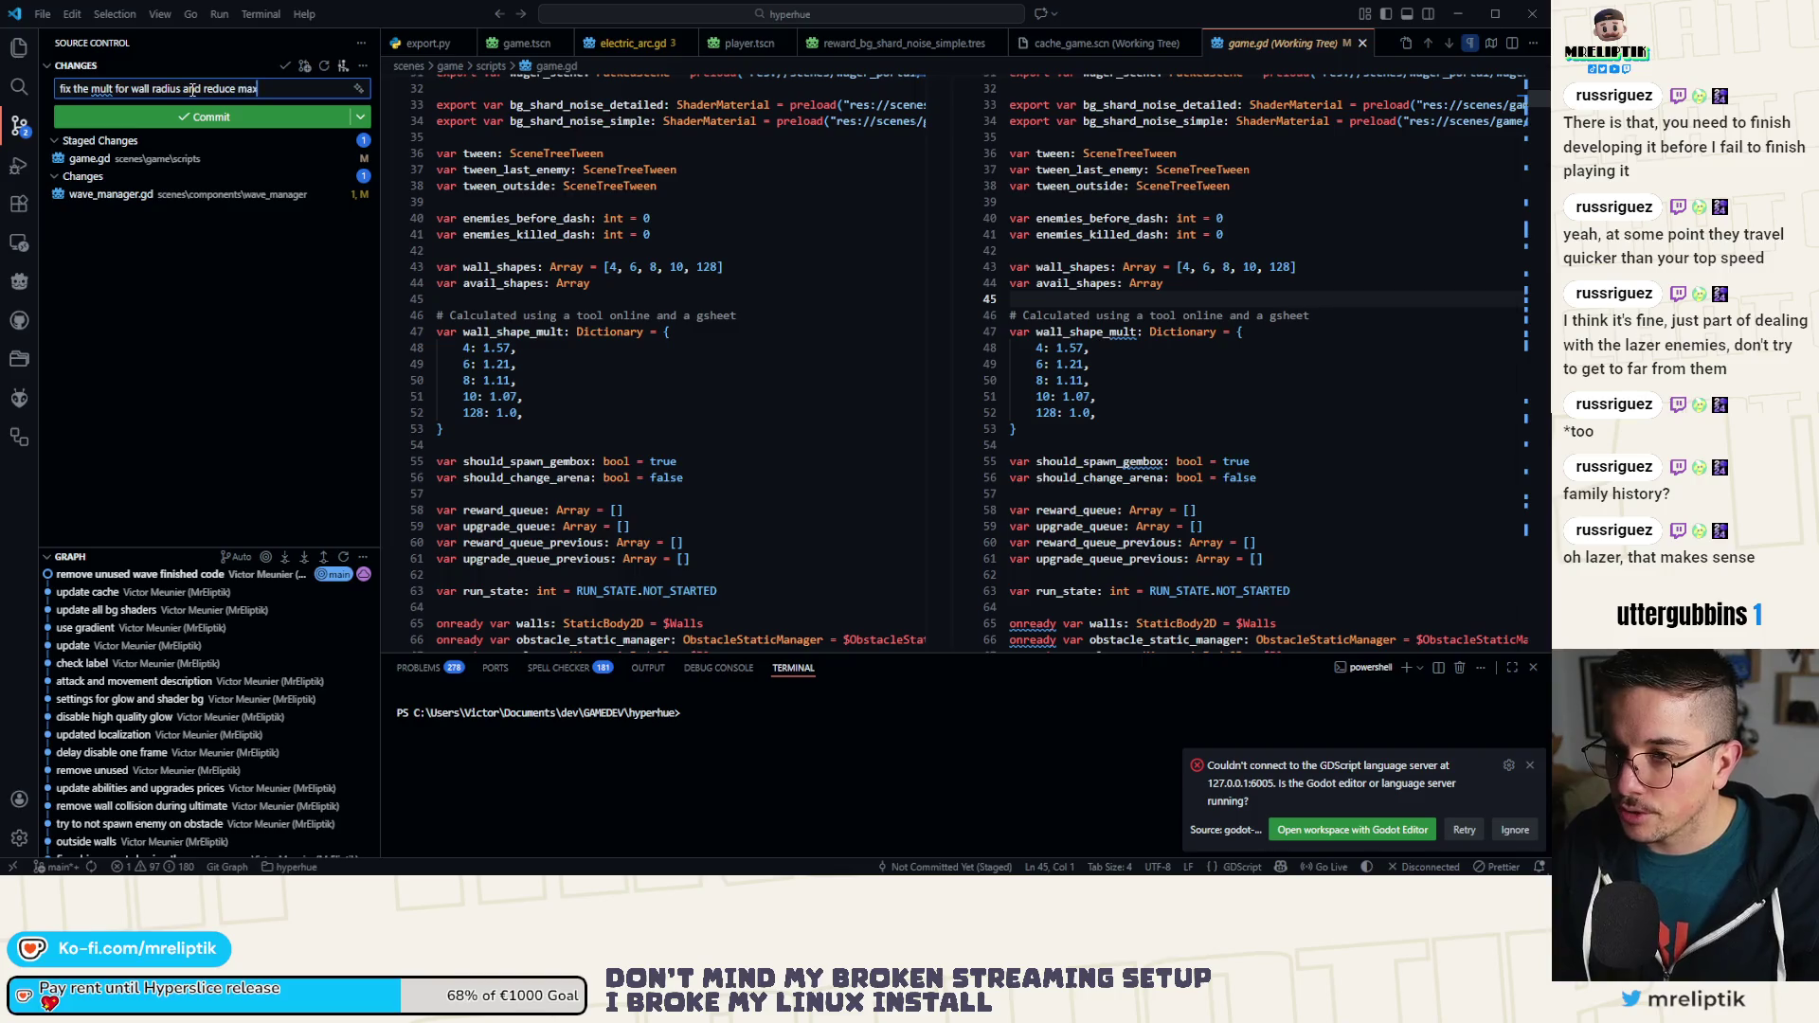
{"action": "type", "text": "ze"}
{"action": "key", "text": "ctrl+Return"}
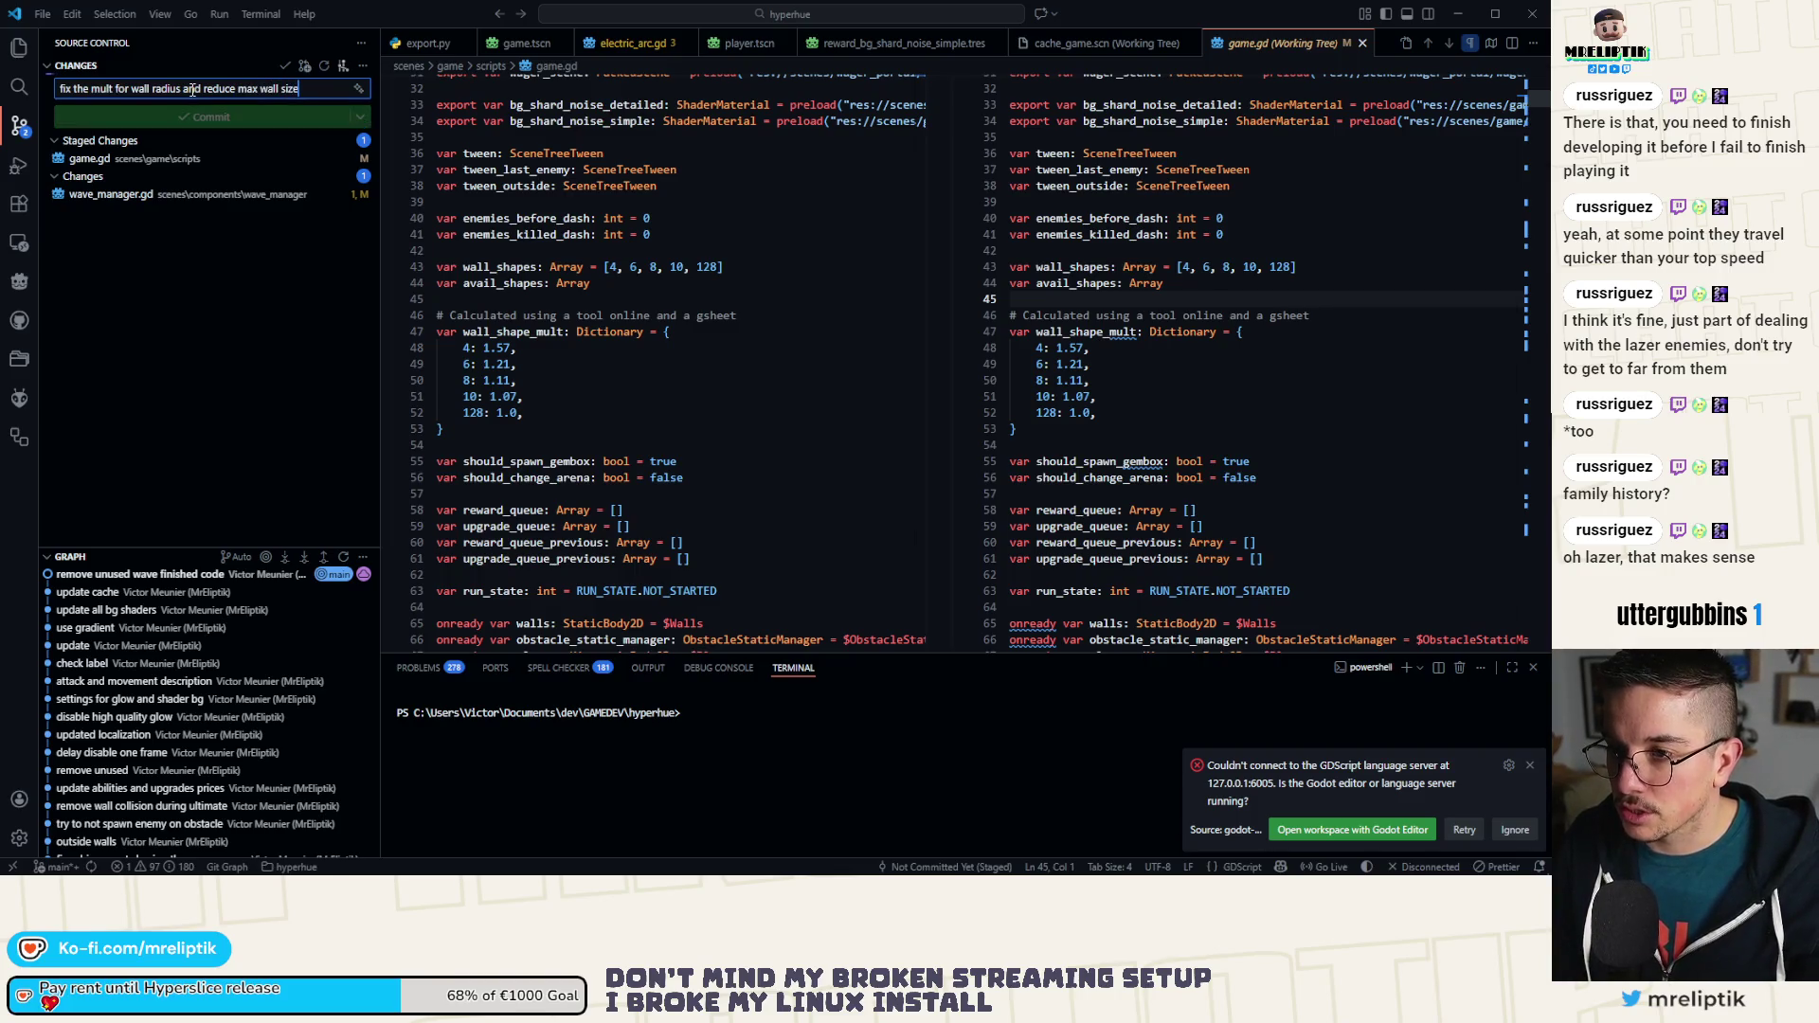
{"action": "left_click", "coordinate": [93, 863]}
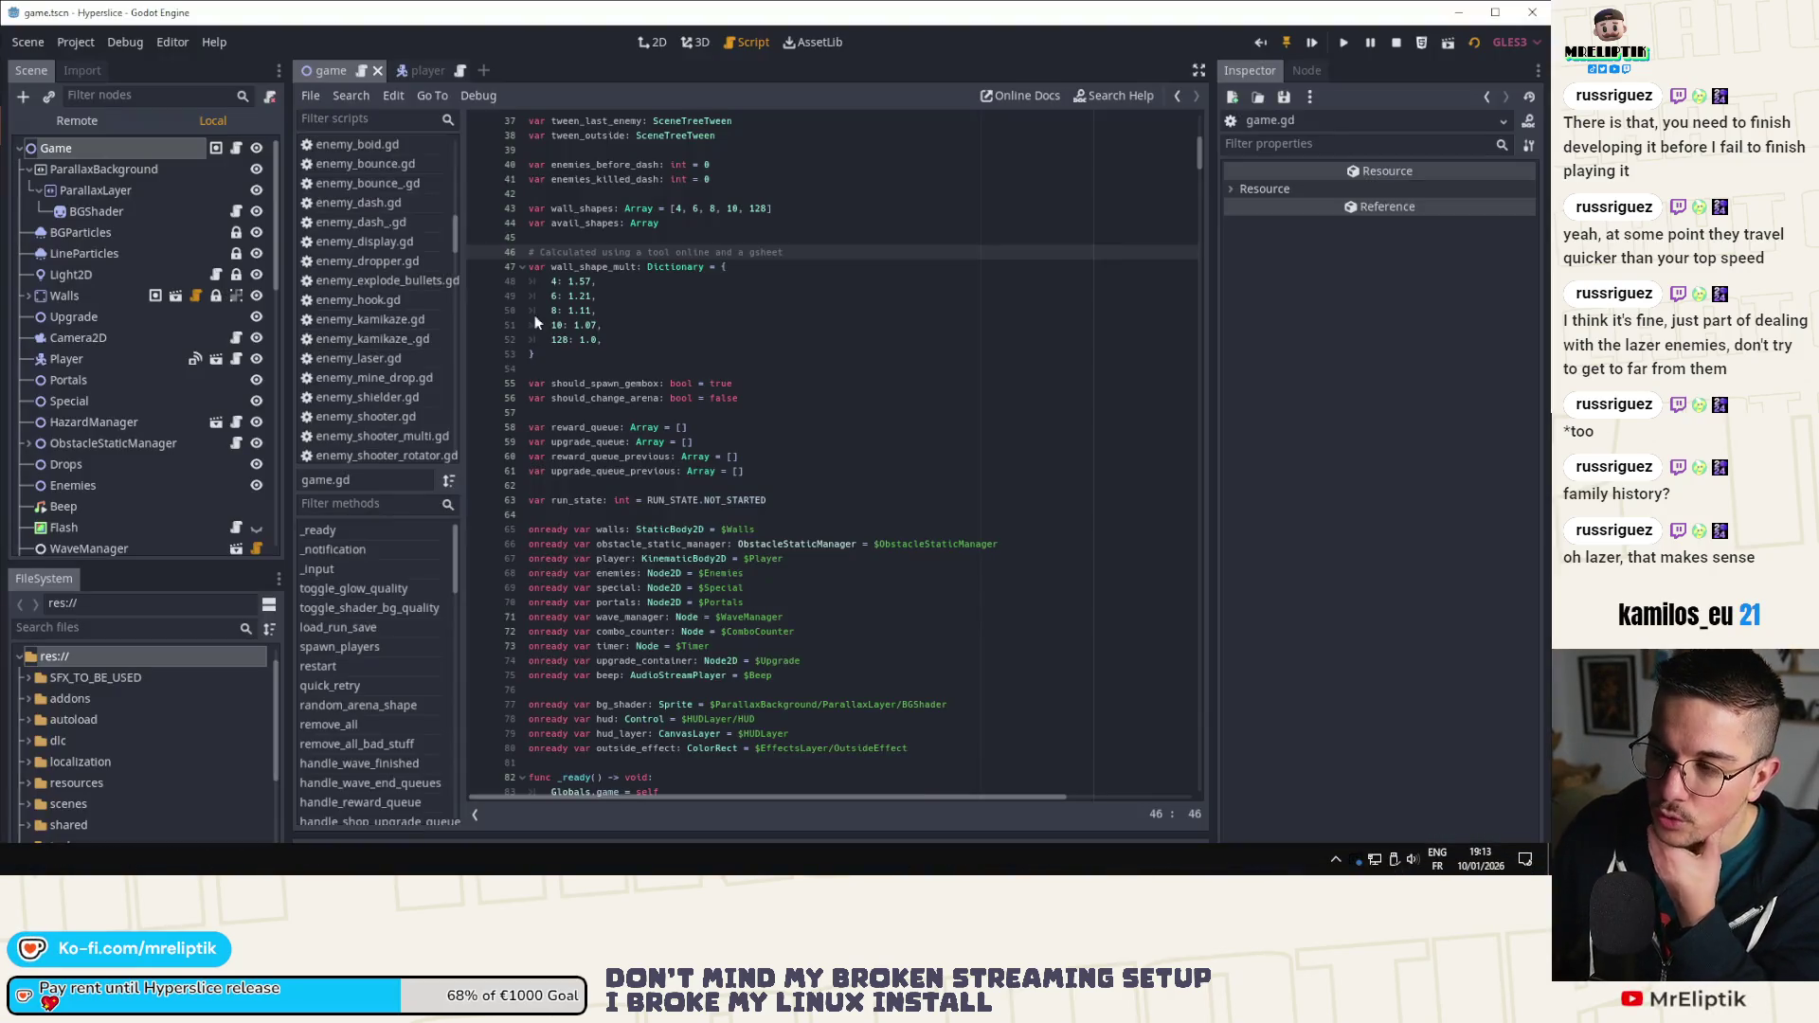
{"action": "left_click", "coordinate": [19, 796]}
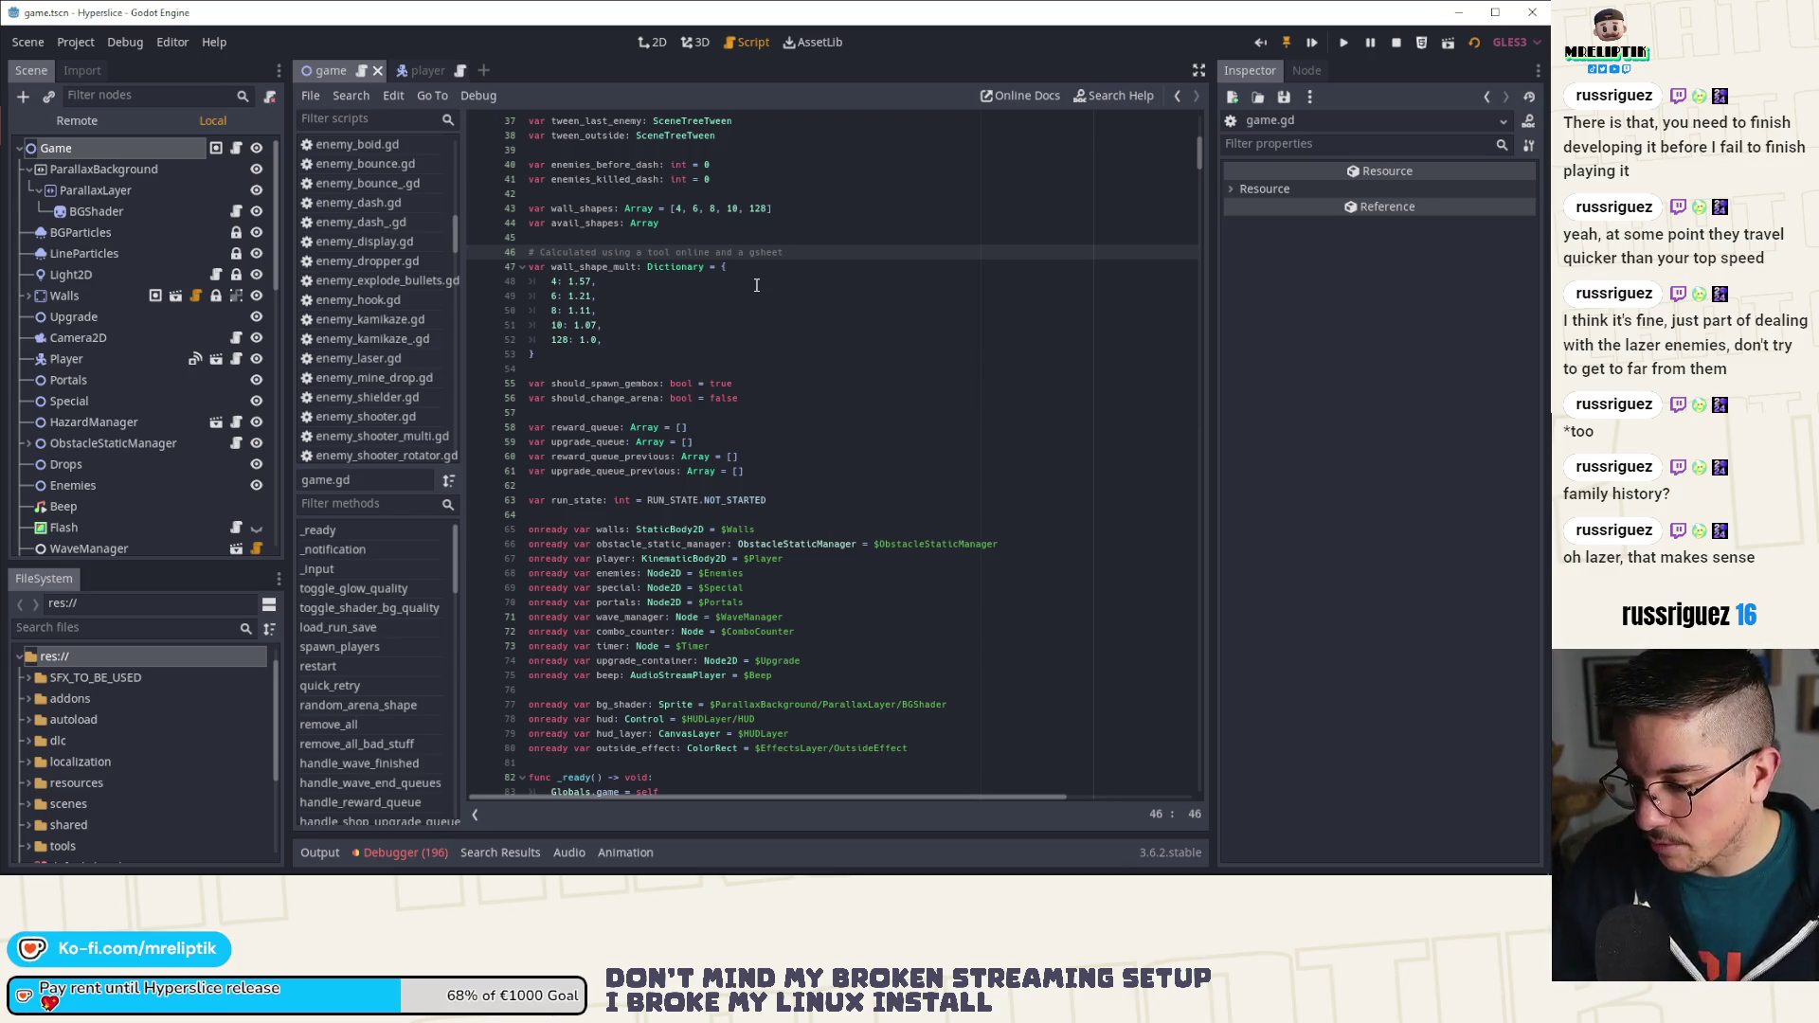
Step: Clear all logged errors from the debugger's Errors list
{"action": "left_click", "coordinate": [731, 295]}
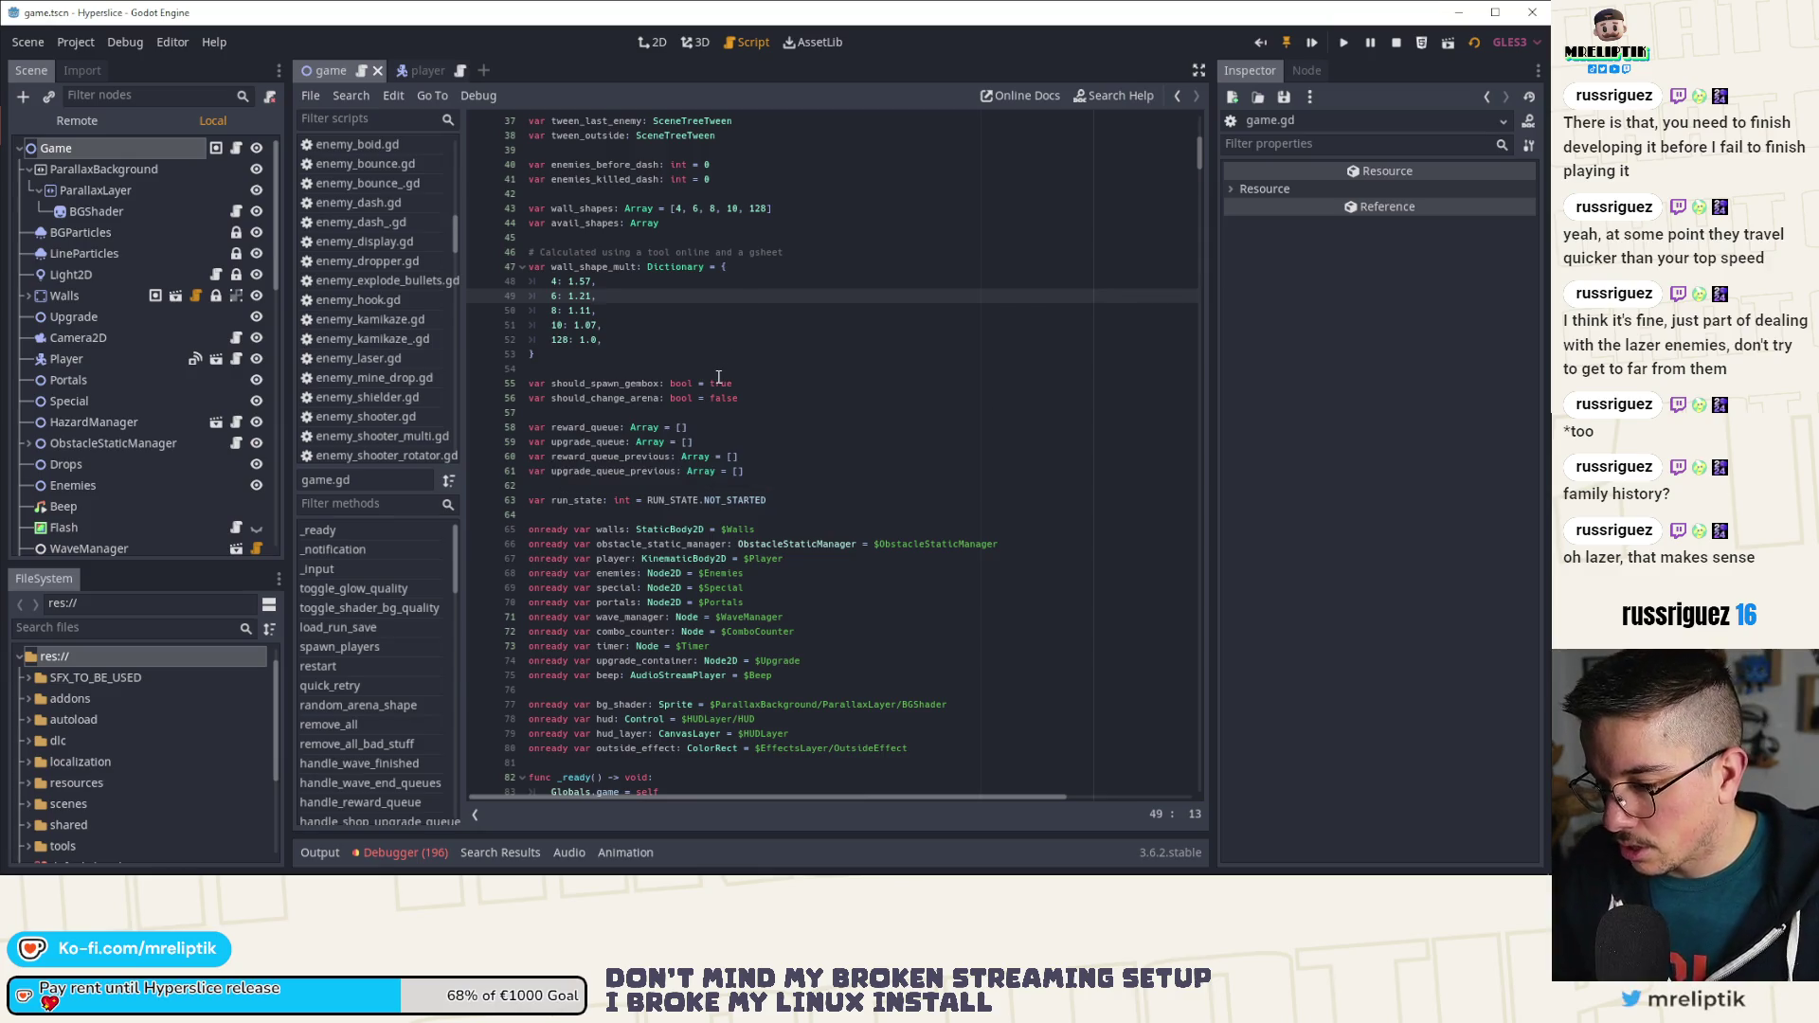
{"action": "left_click", "coordinate": [406, 852]}
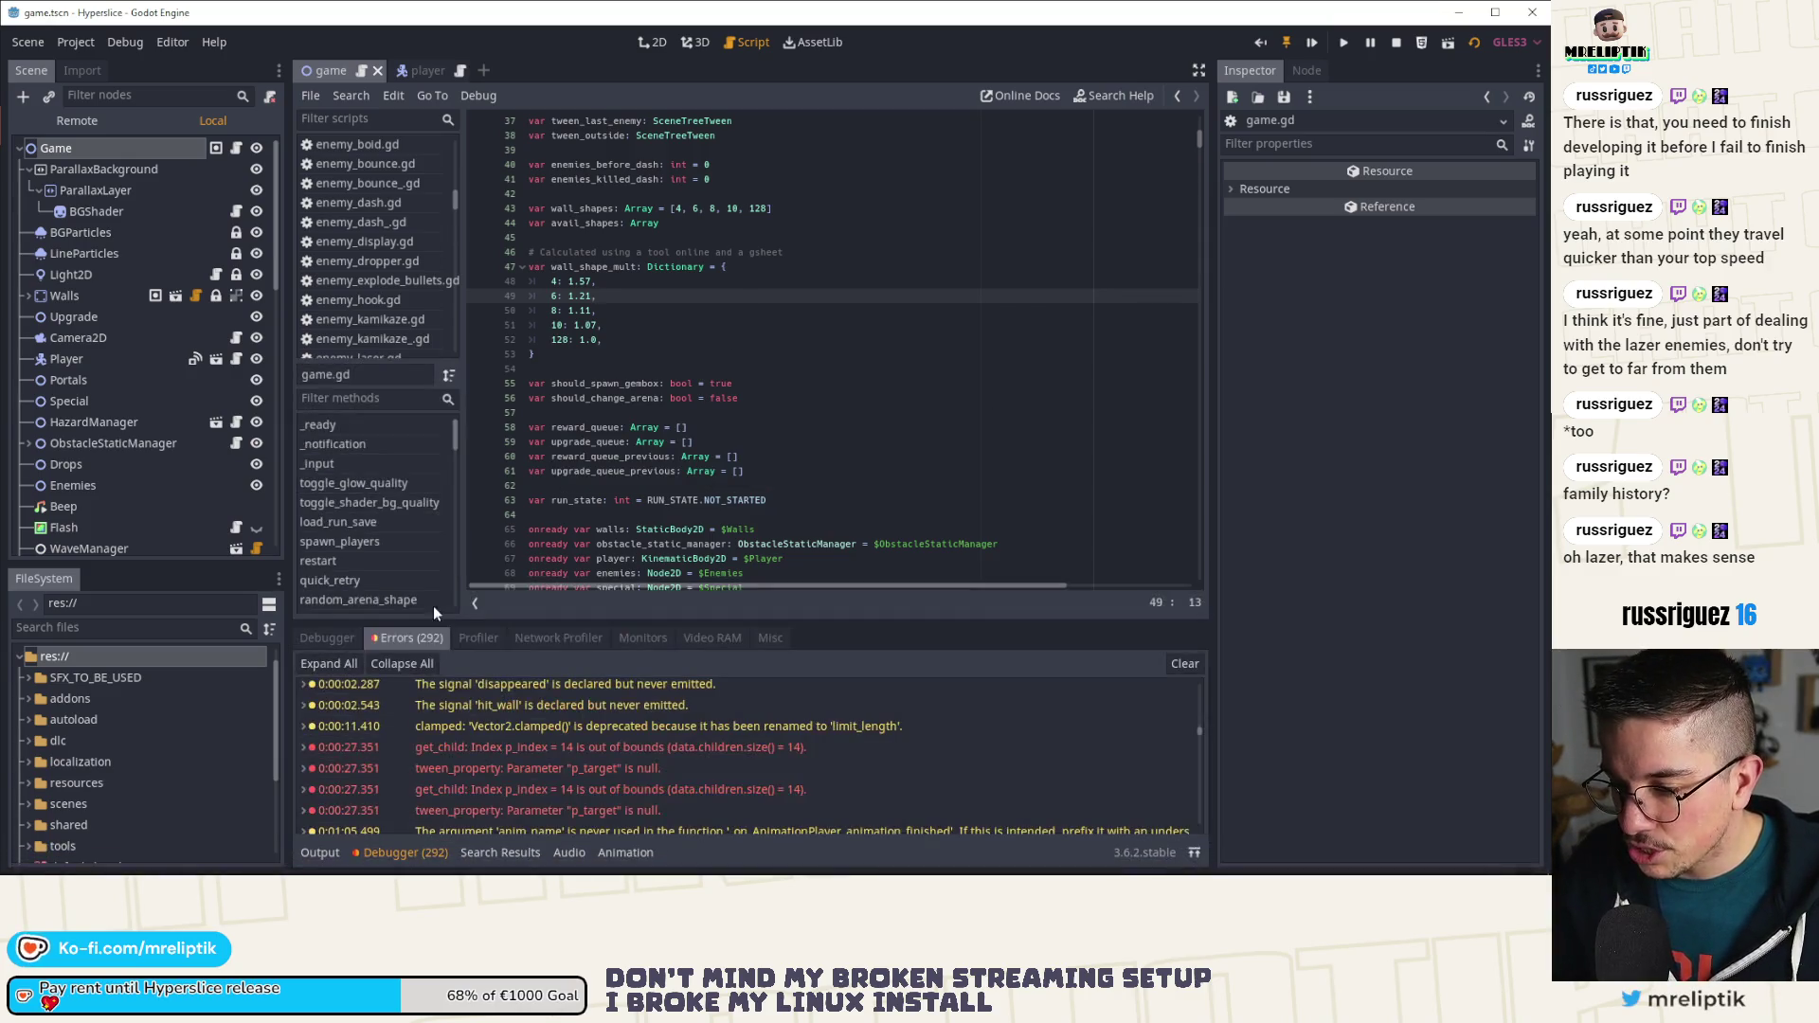
{"action": "scroll", "coordinate": [599, 772], "scroll_direction": "down", "scroll_amount": 1}
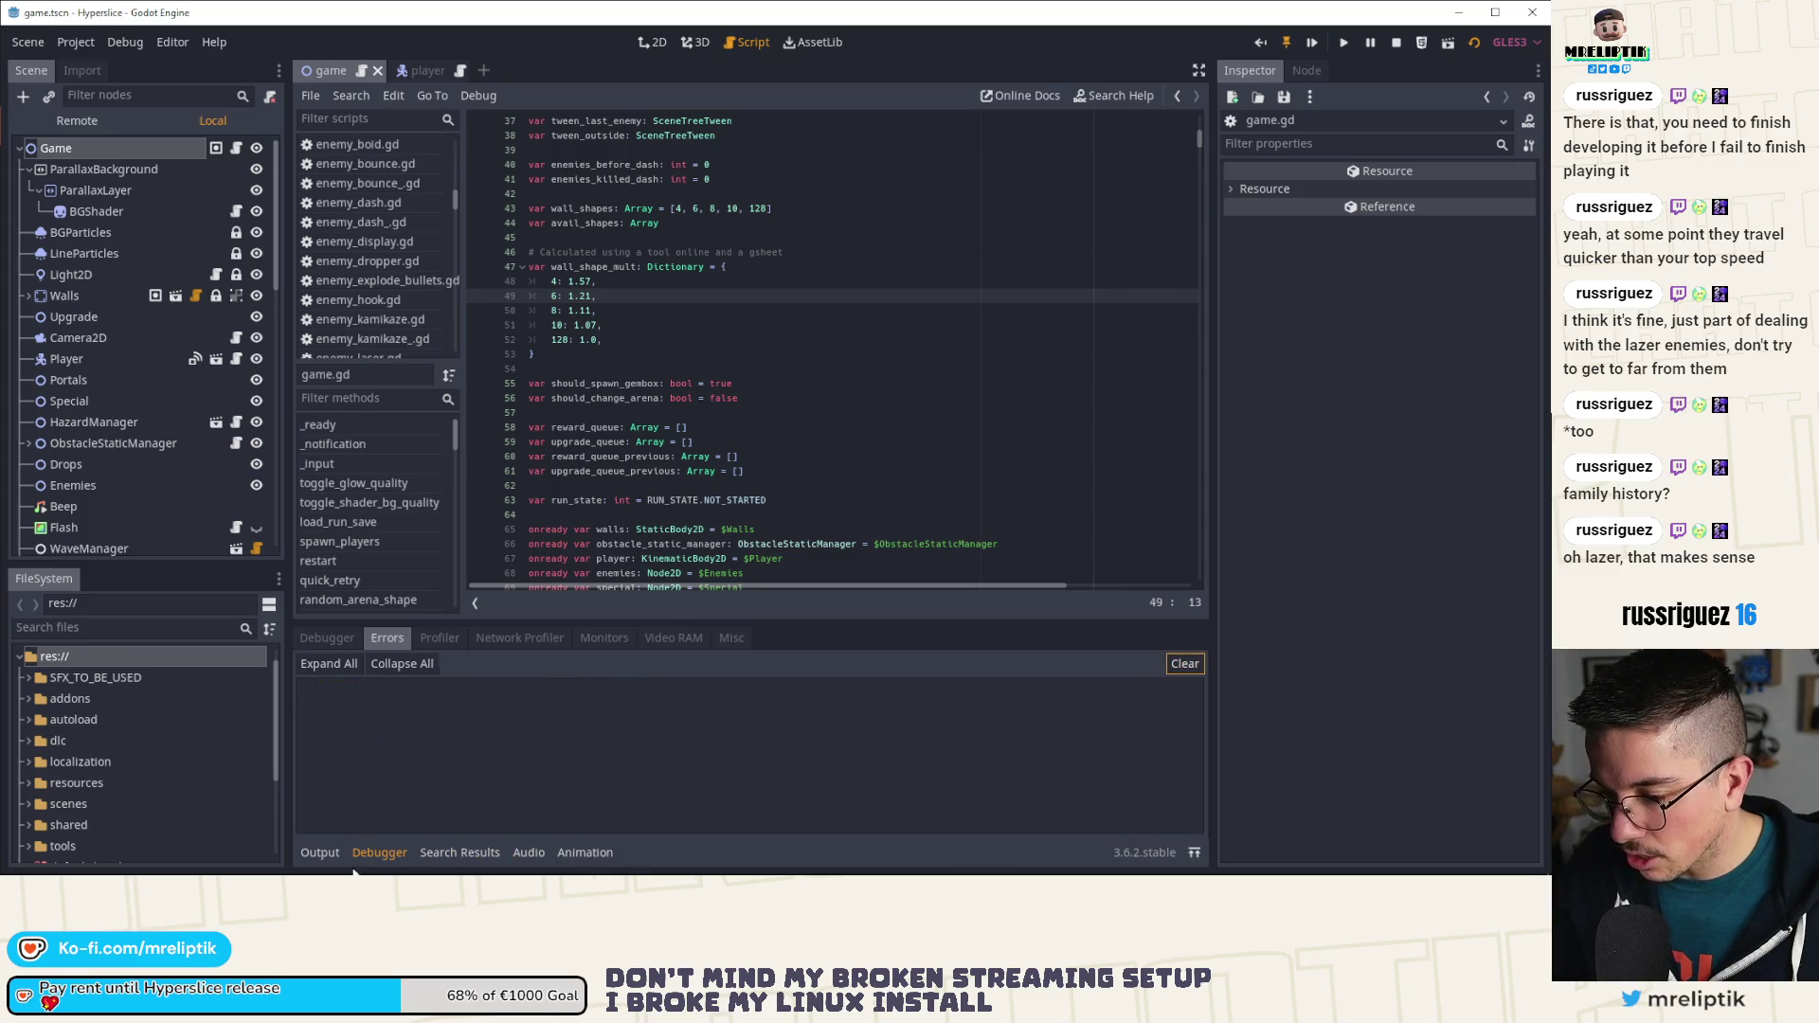
{"action": "left_click", "coordinate": [379, 851]}
Step: Scroll through game.gd and jump to handle_wave_finished from the methods list
{"action": "scroll", "coordinate": [687, 482], "scroll_direction": "down", "scroll_amount": 10}
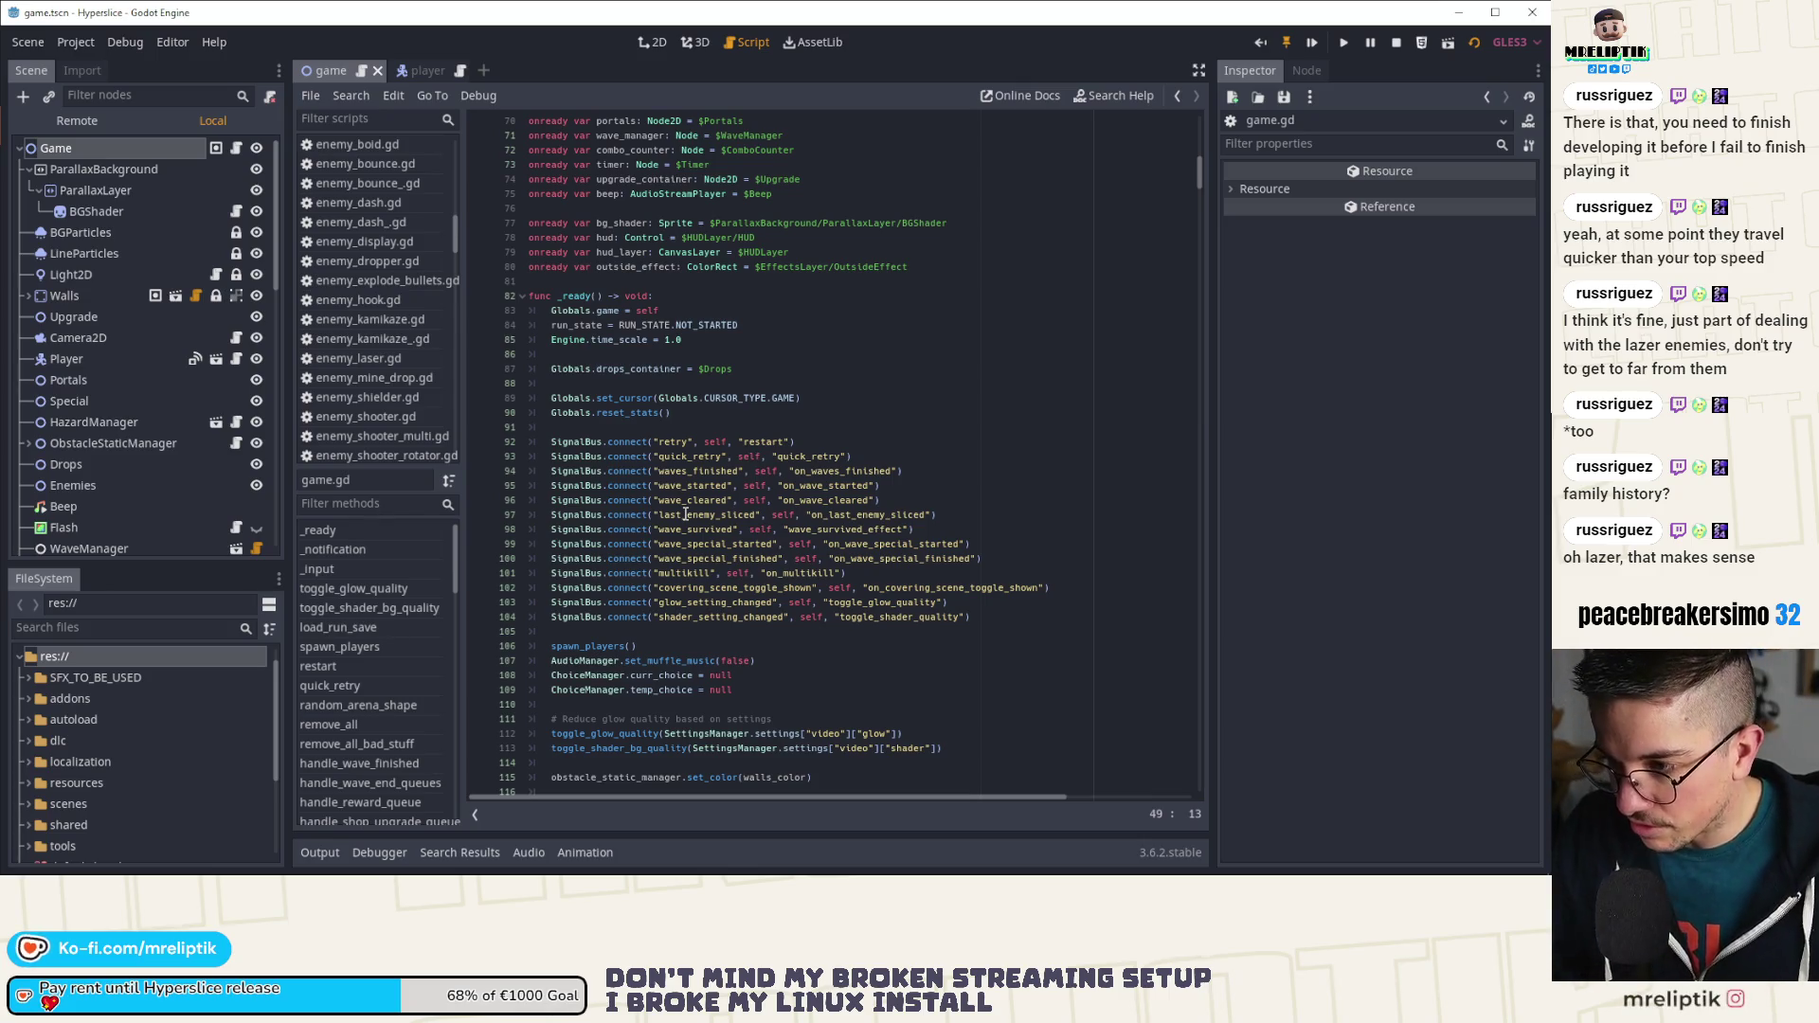
{"action": "scroll", "coordinate": [686, 512], "scroll_direction": "down", "scroll_amount": 4}
{"action": "scroll", "coordinate": [687, 502], "scroll_direction": "down", "scroll_amount": 1}
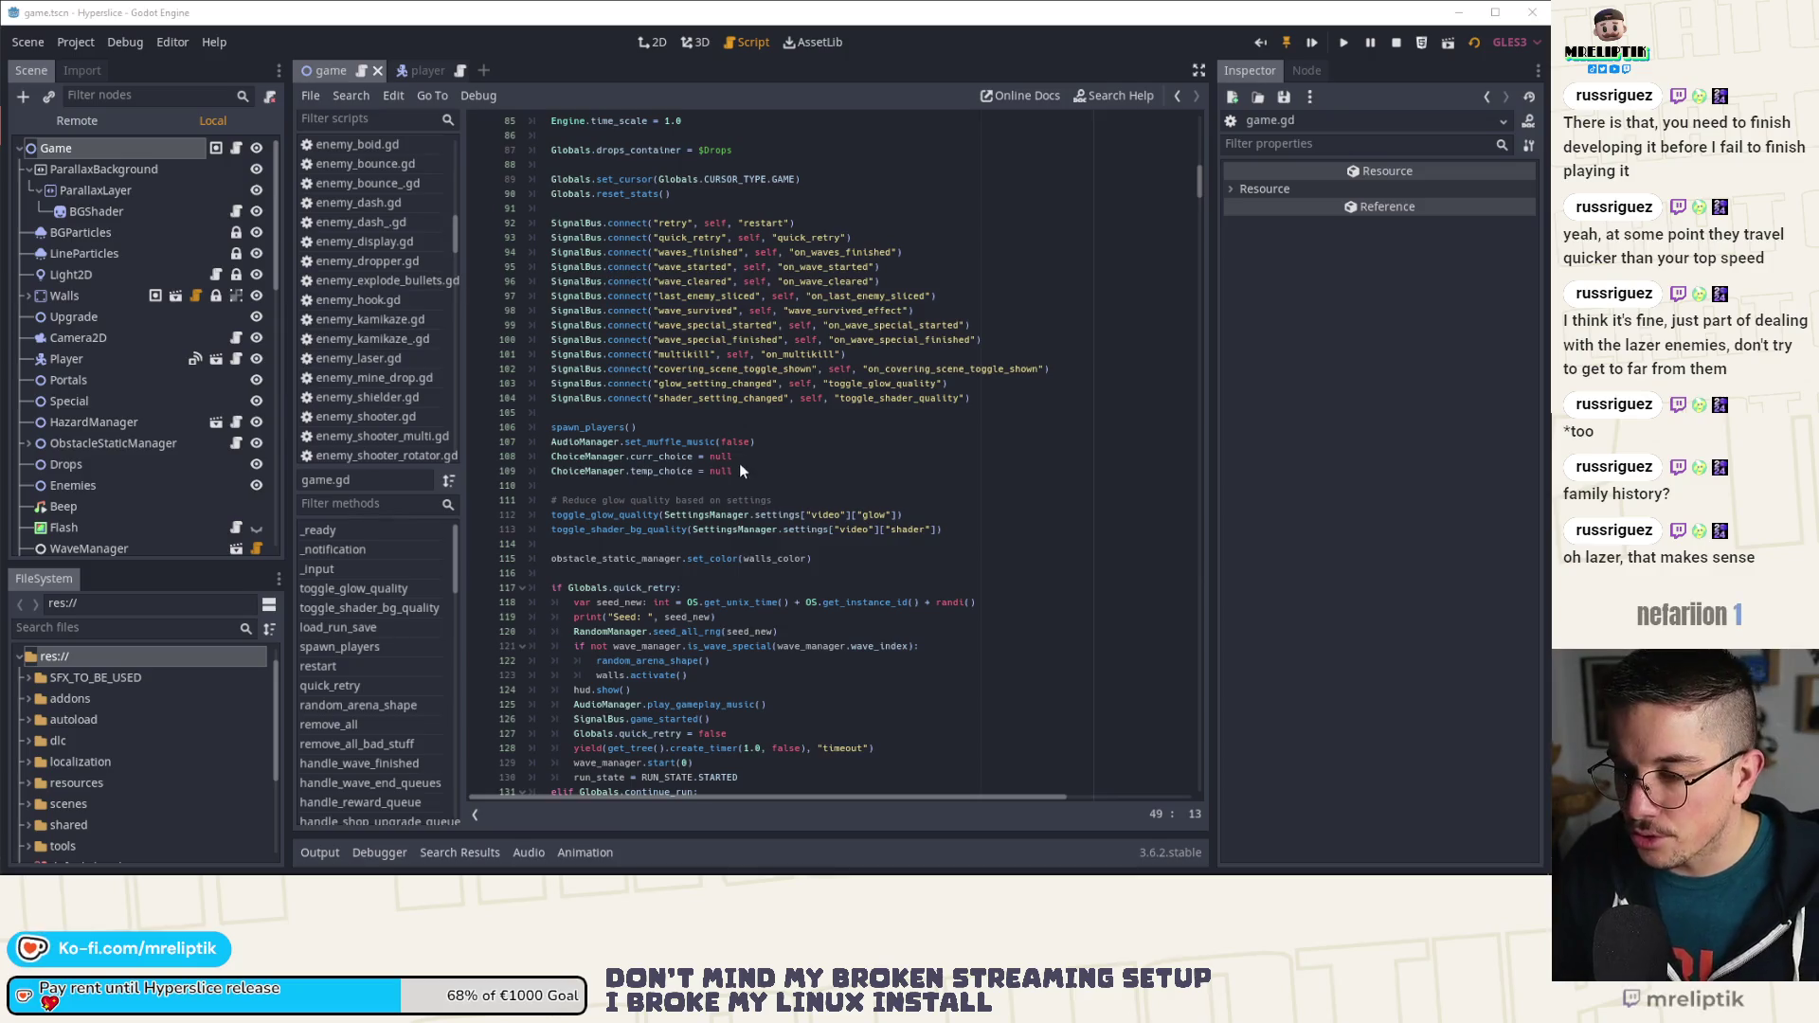
{"action": "left_click", "coordinate": [737, 485]}
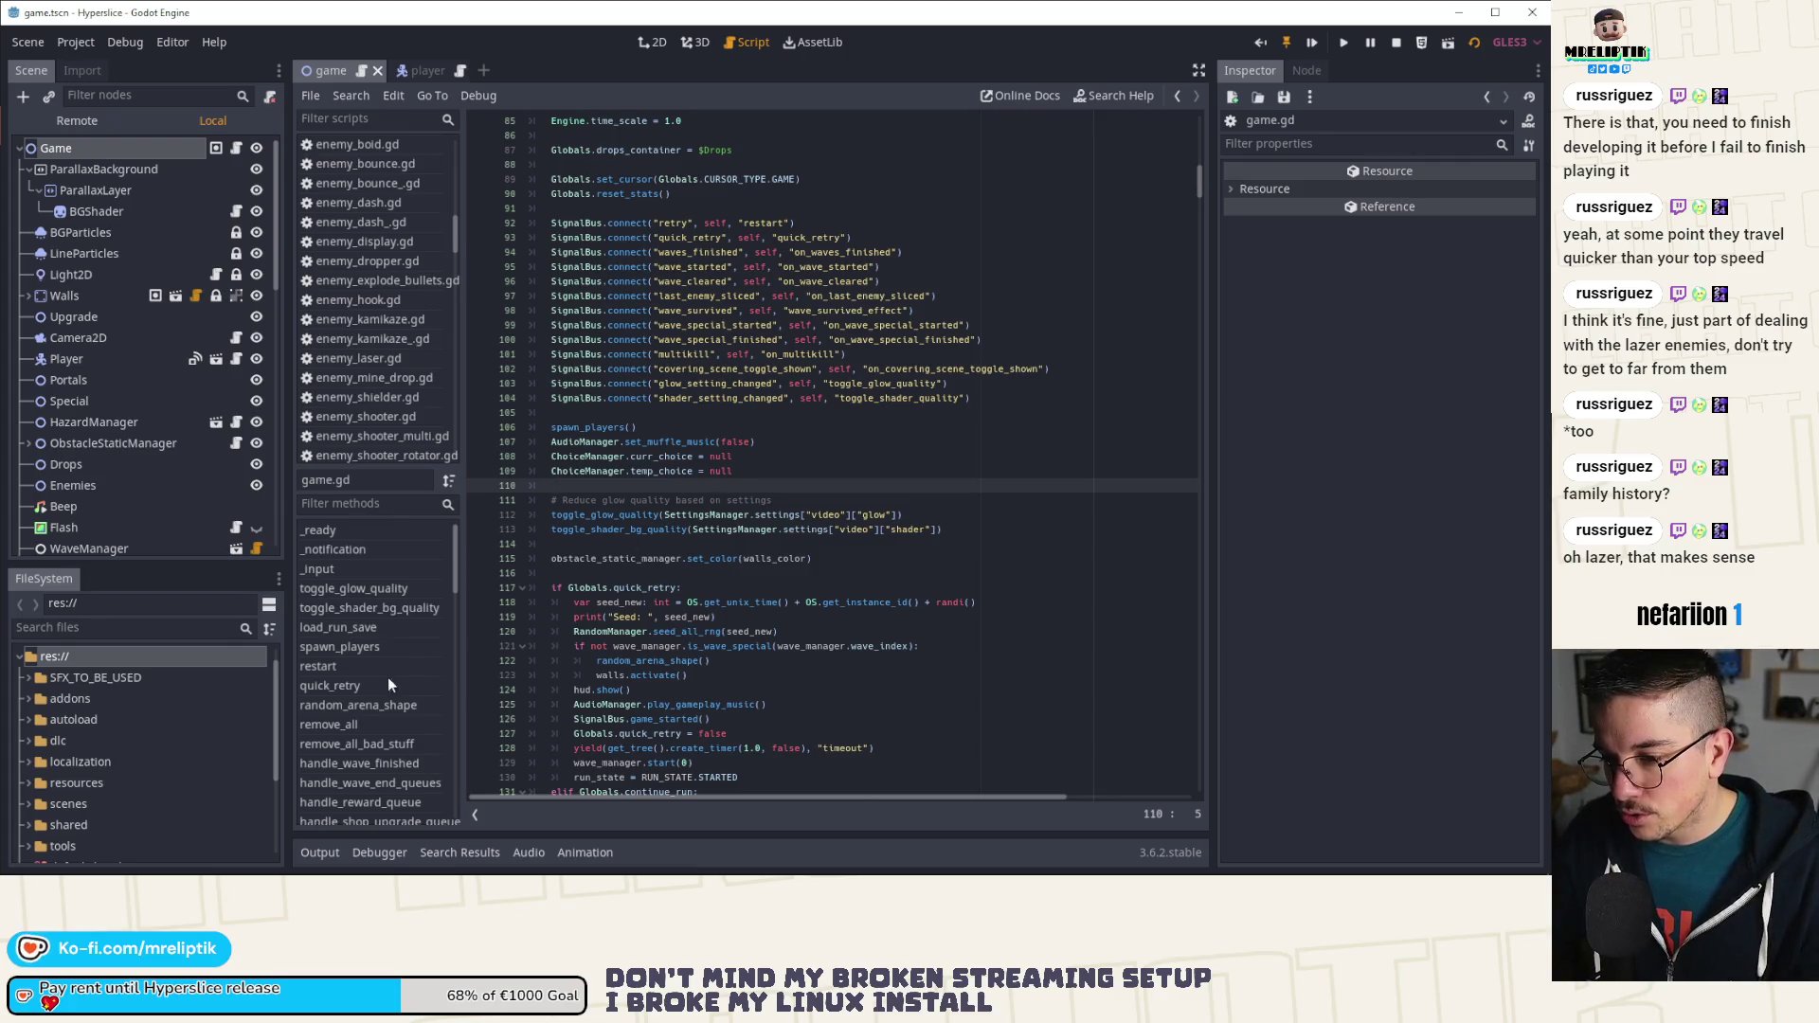
{"action": "scroll", "coordinate": [364, 682], "scroll_direction": "down", "scroll_amount": 3}
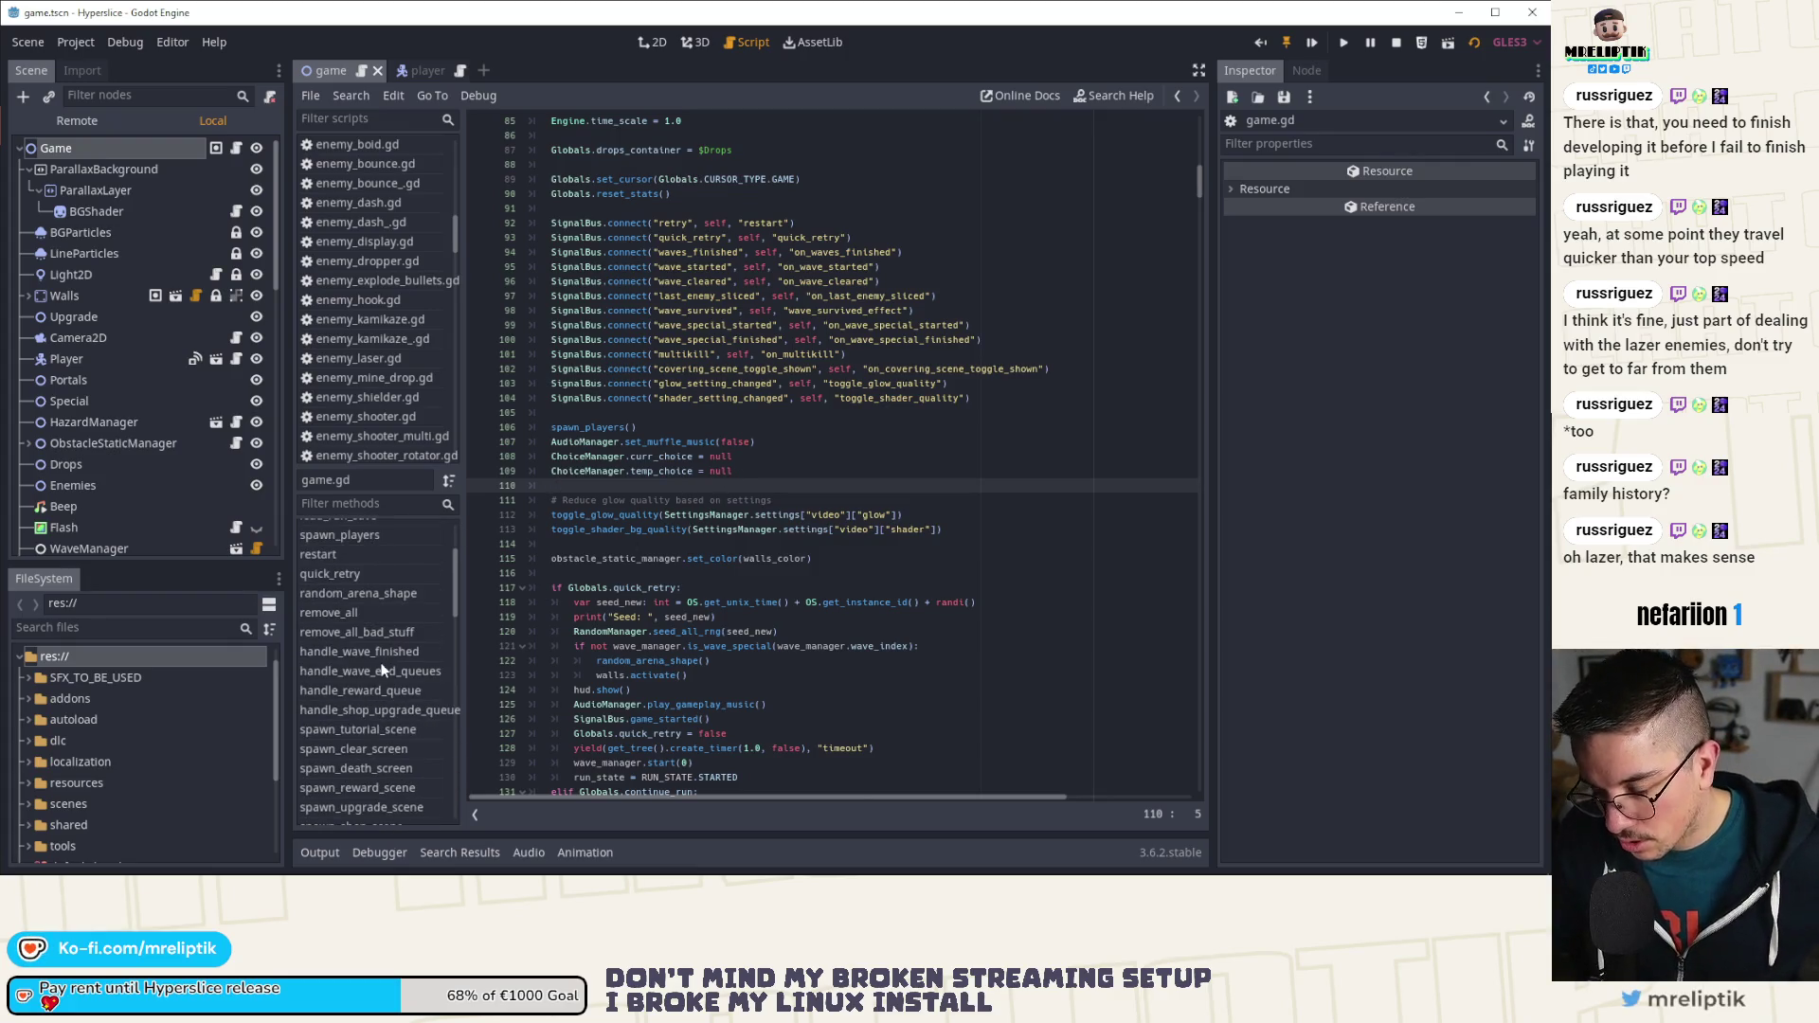
{"action": "left_click", "coordinate": [373, 652]}
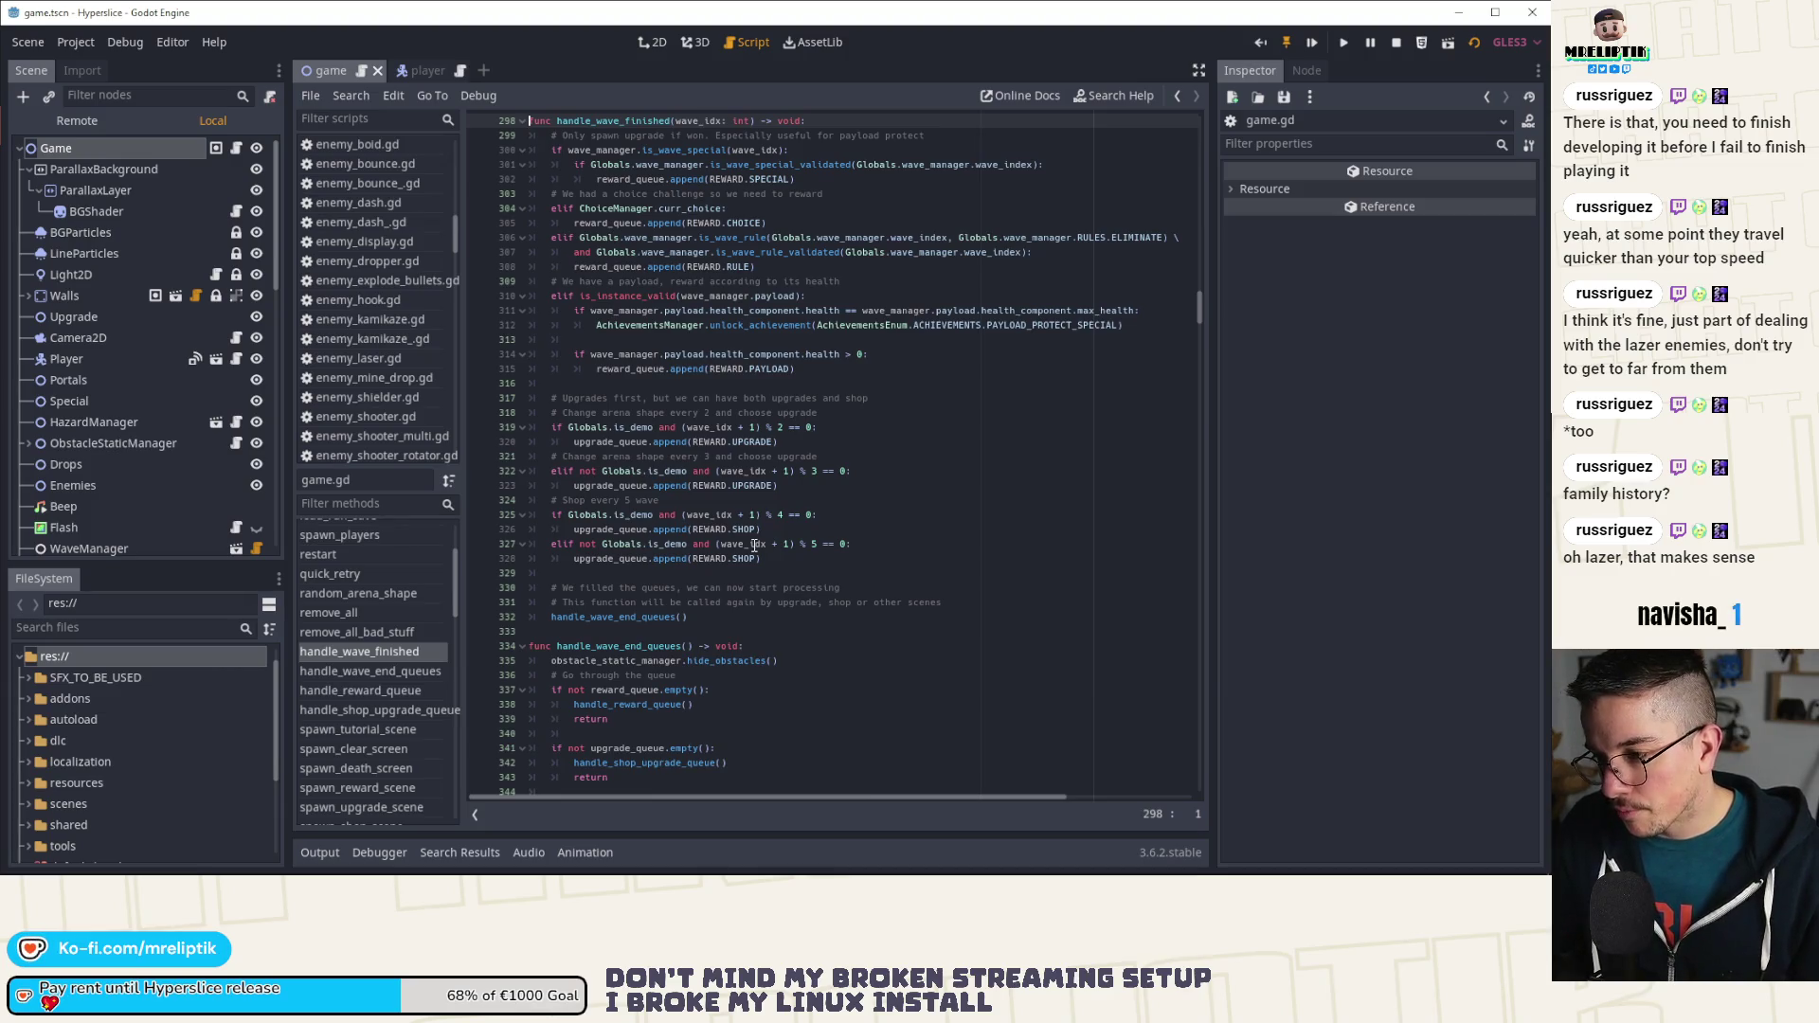
Step: Review handle_wave_finished, checking its wave_idx parameter and handle_wave_end_queues call
{"action": "scroll", "coordinate": [755, 545], "scroll_direction": "up", "scroll_amount": 4}
{"action": "double_click", "coordinate": [711, 296]}
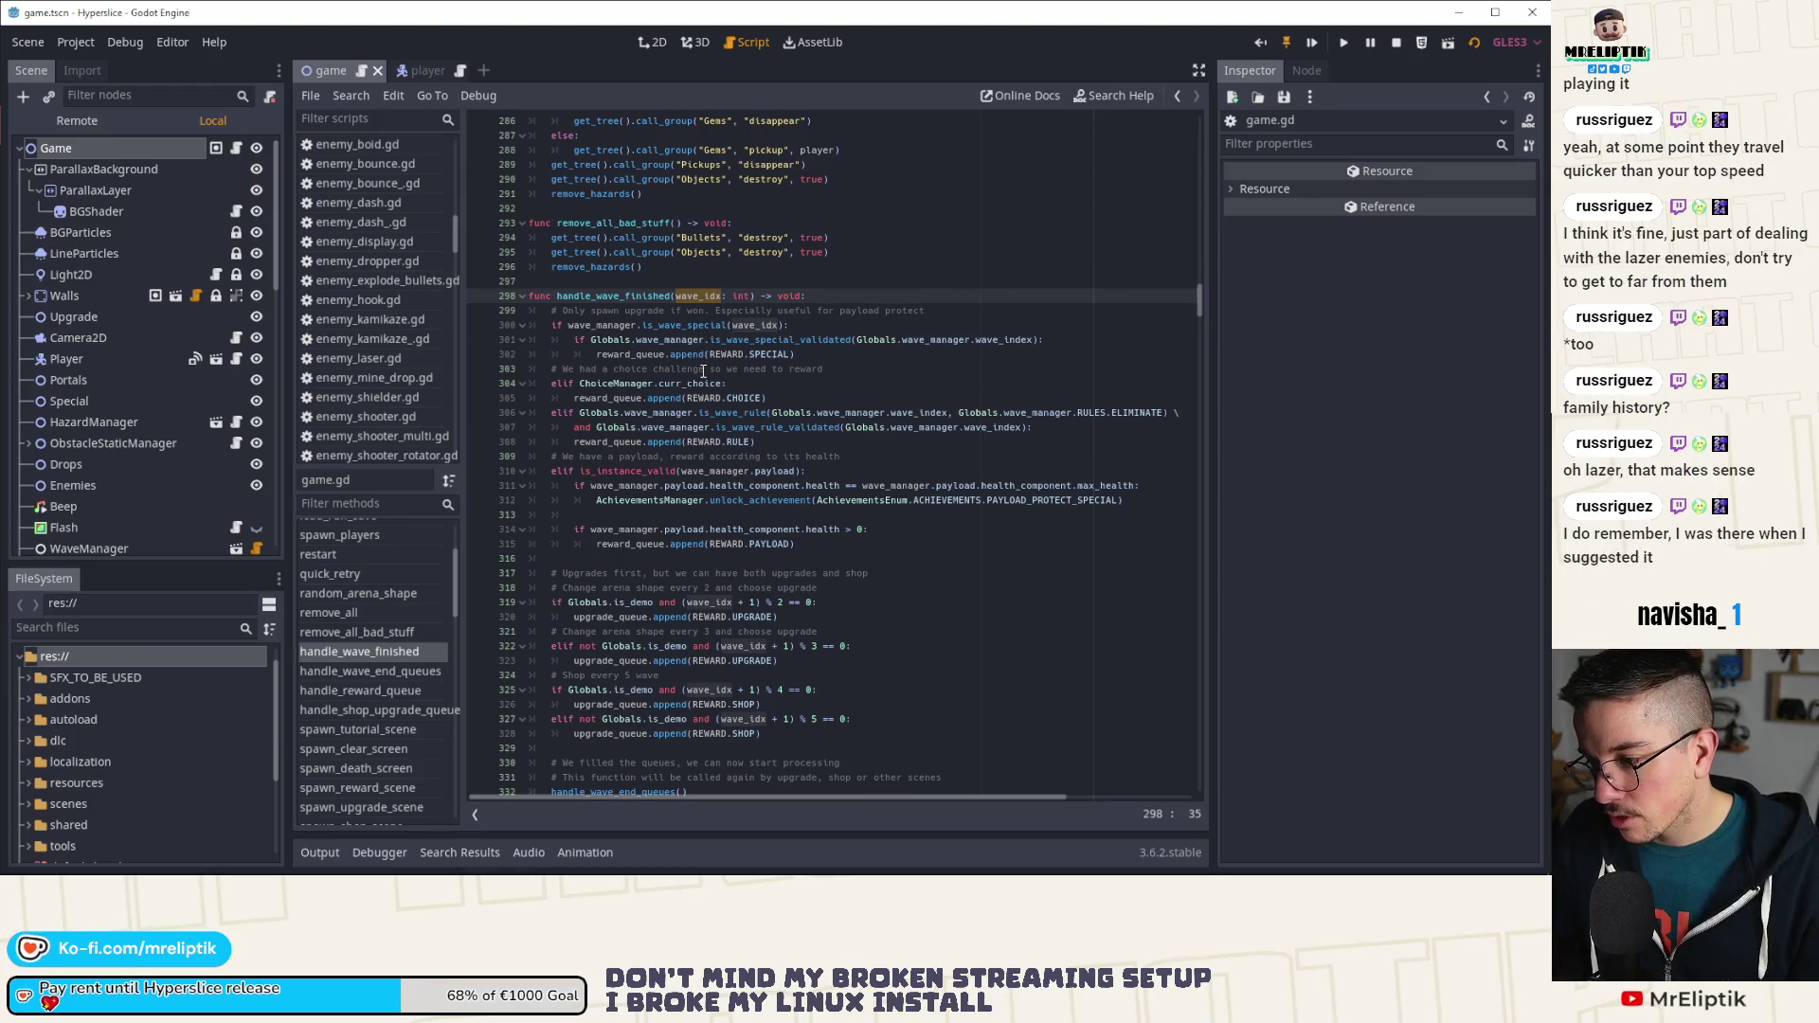
{"action": "left_click", "coordinate": [824, 298]}
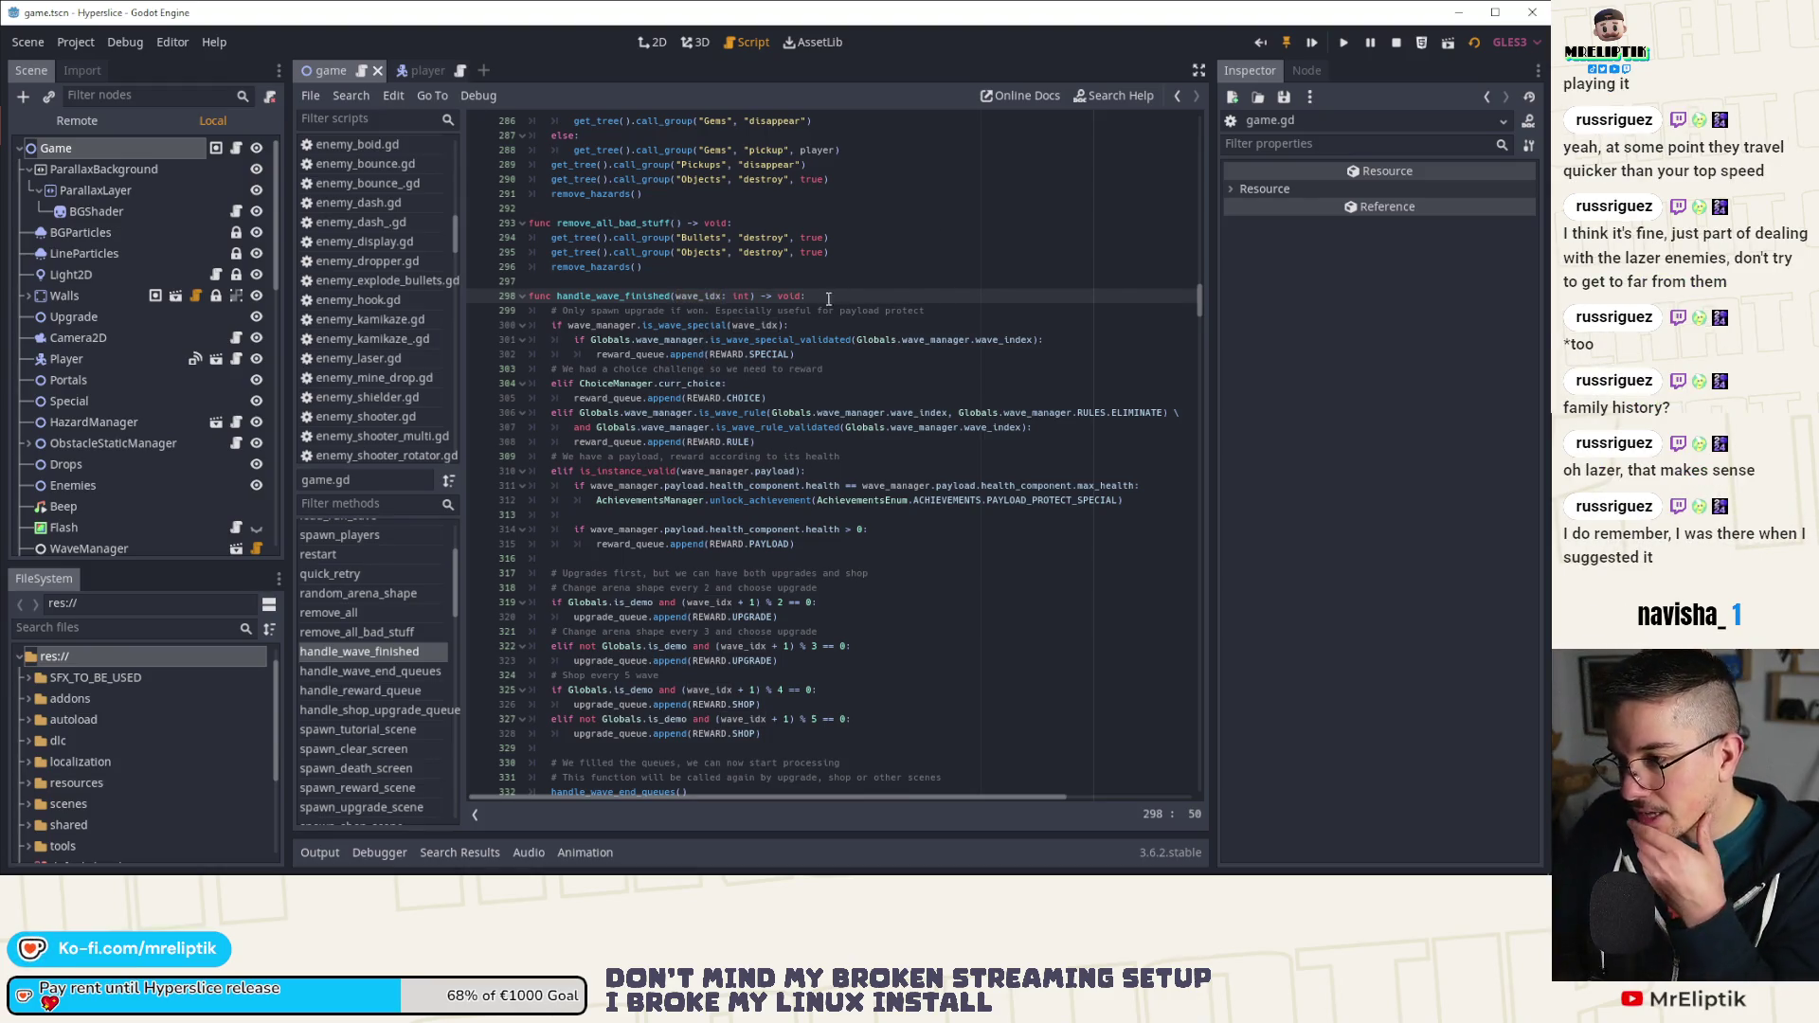
{"action": "scroll", "coordinate": [820, 353], "scroll_direction": "down", "scroll_amount": 2}
{"action": "double_click", "coordinate": [663, 704]}
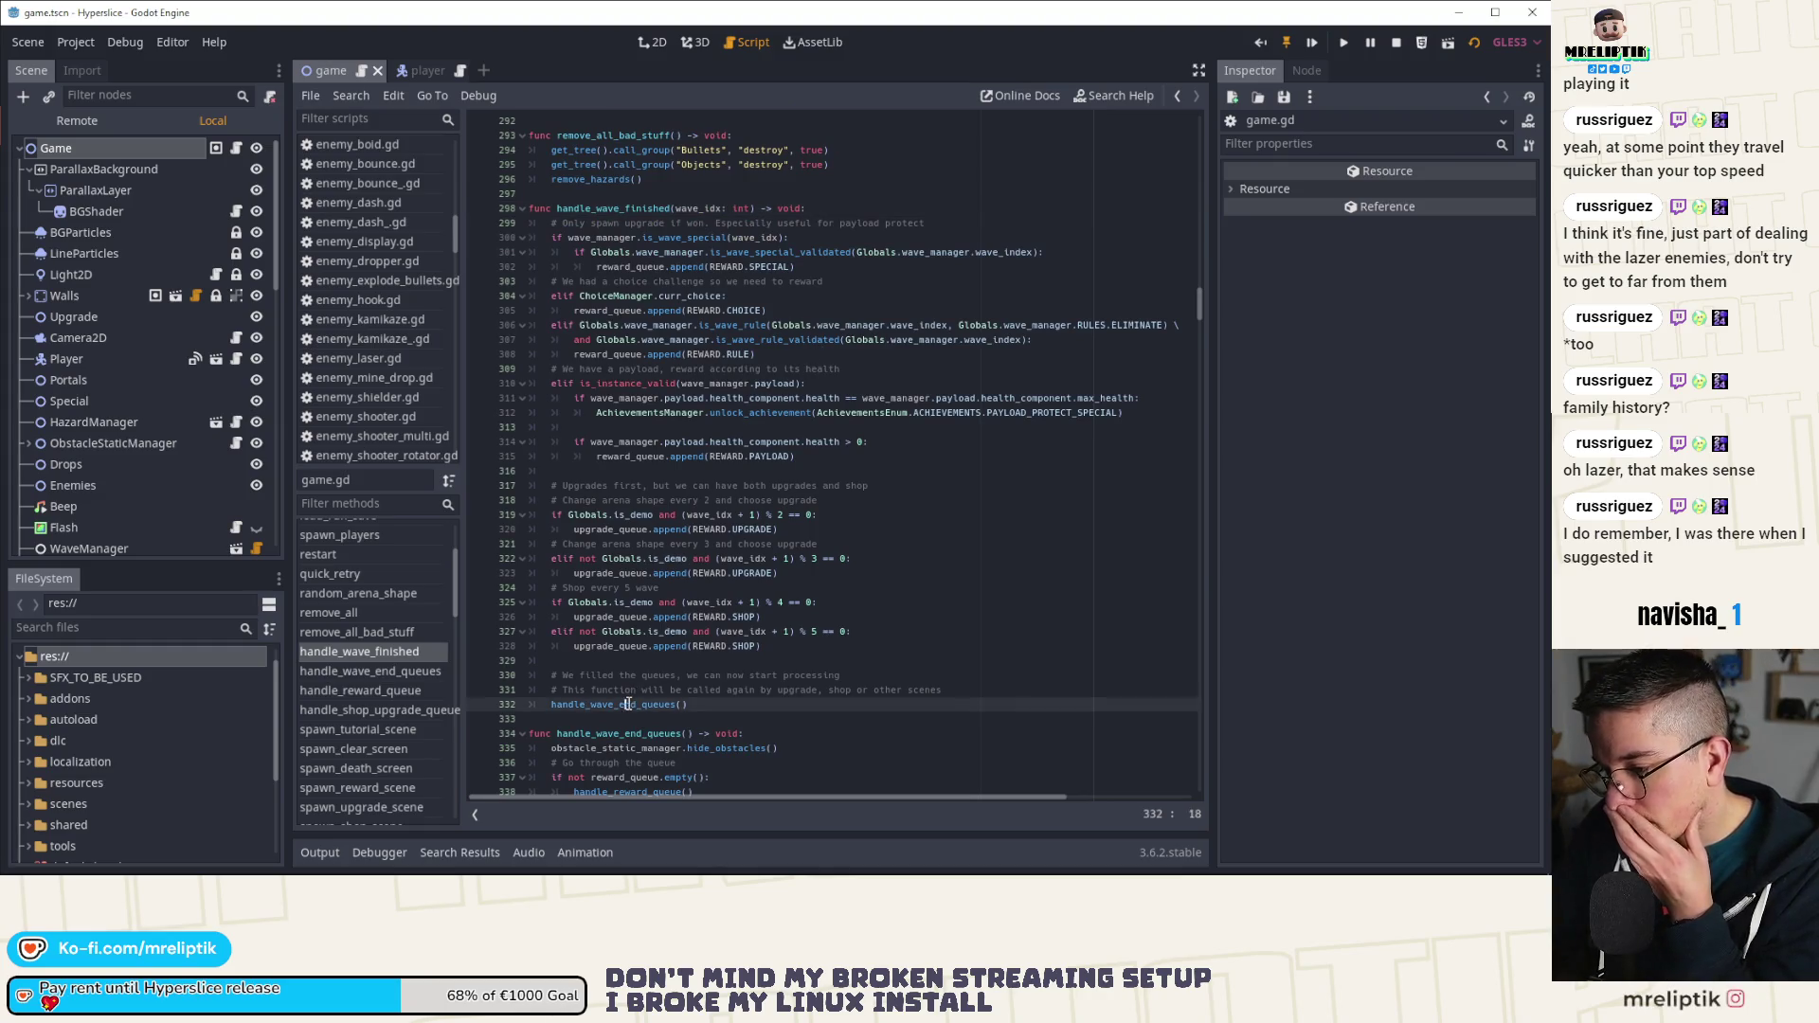
{"action": "scroll", "coordinate": [645, 706], "scroll_direction": "down", "scroll_amount": 10}
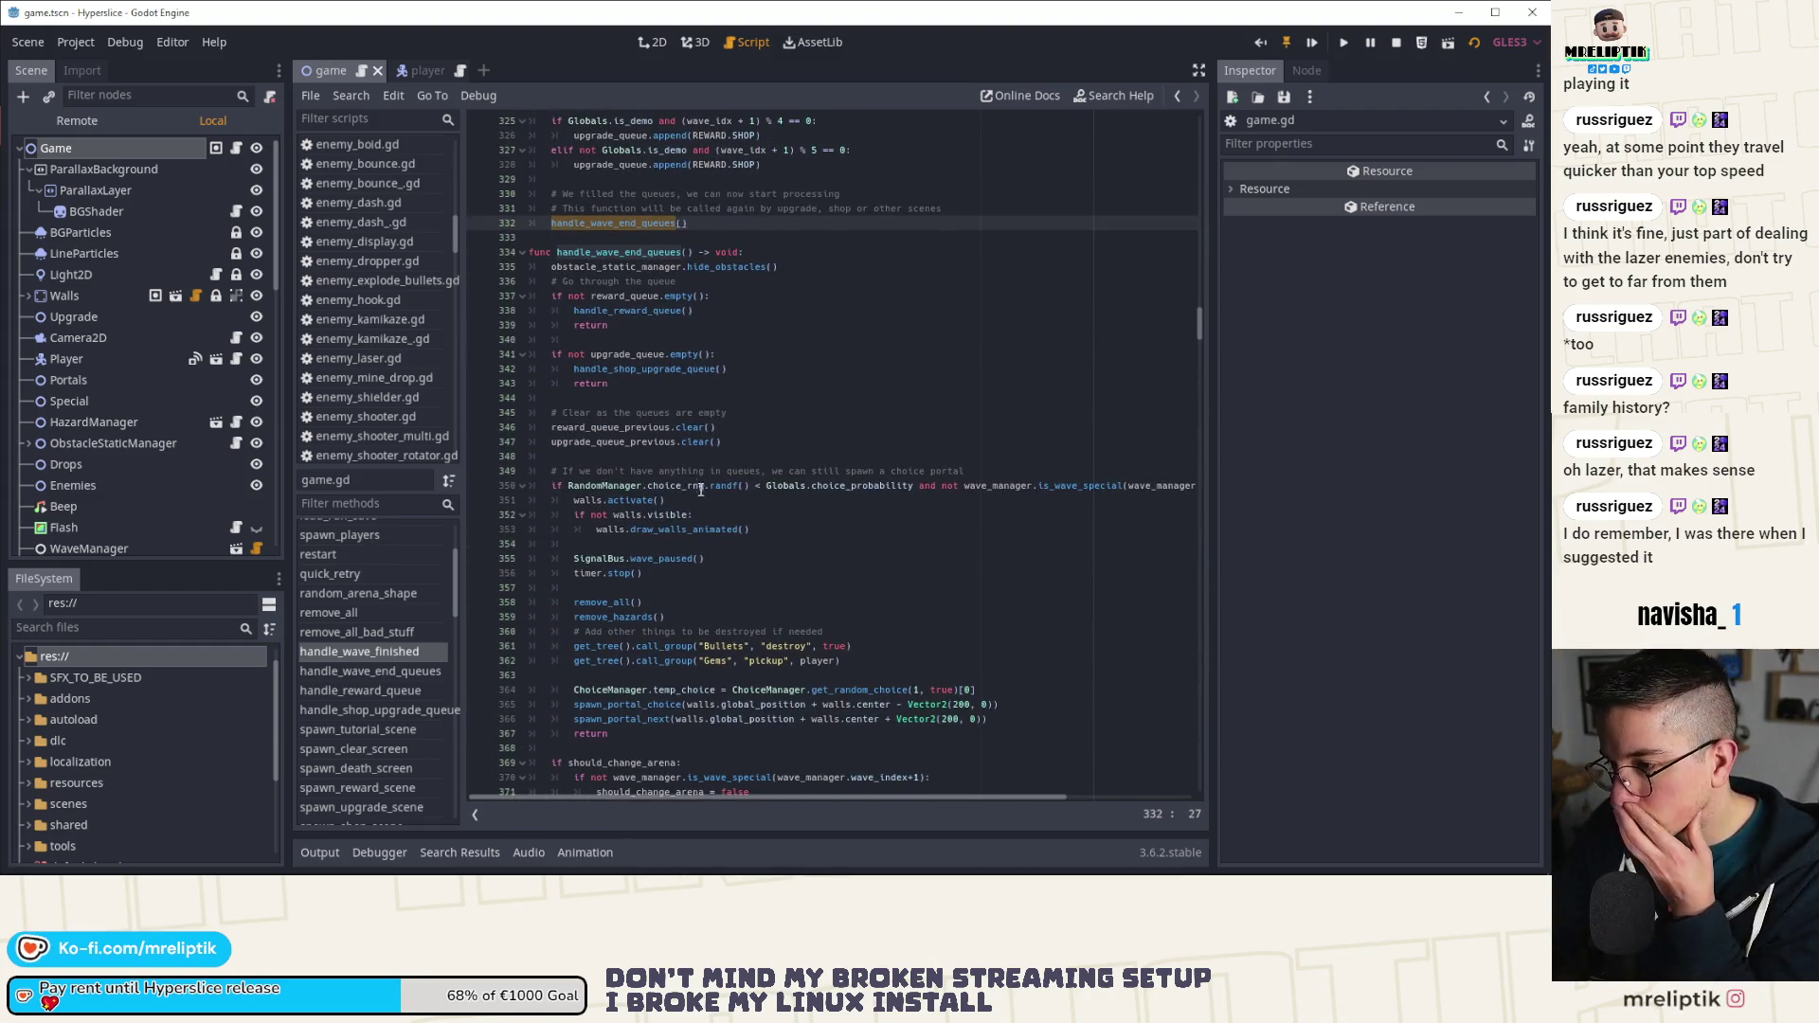
{"action": "scroll", "coordinate": [762, 388], "scroll_direction": "up", "scroll_amount": 6}
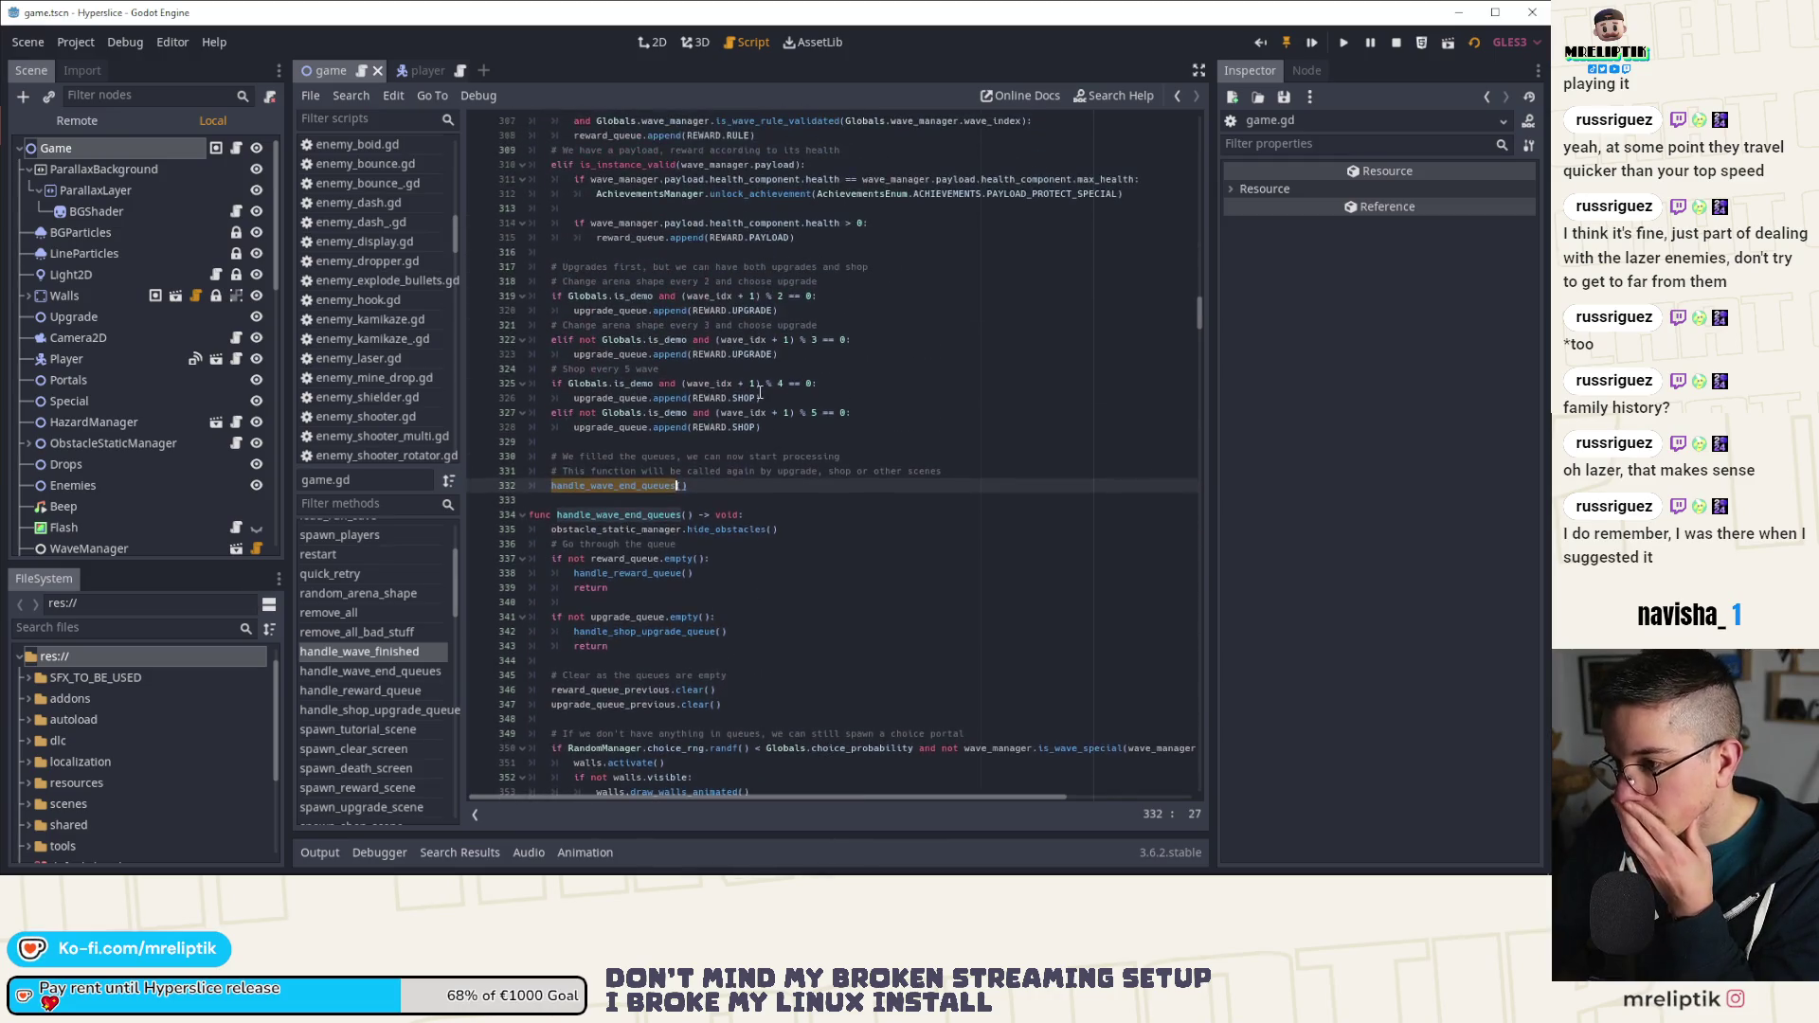
{"action": "scroll", "coordinate": [753, 413], "scroll_direction": "down", "scroll_amount": 5}
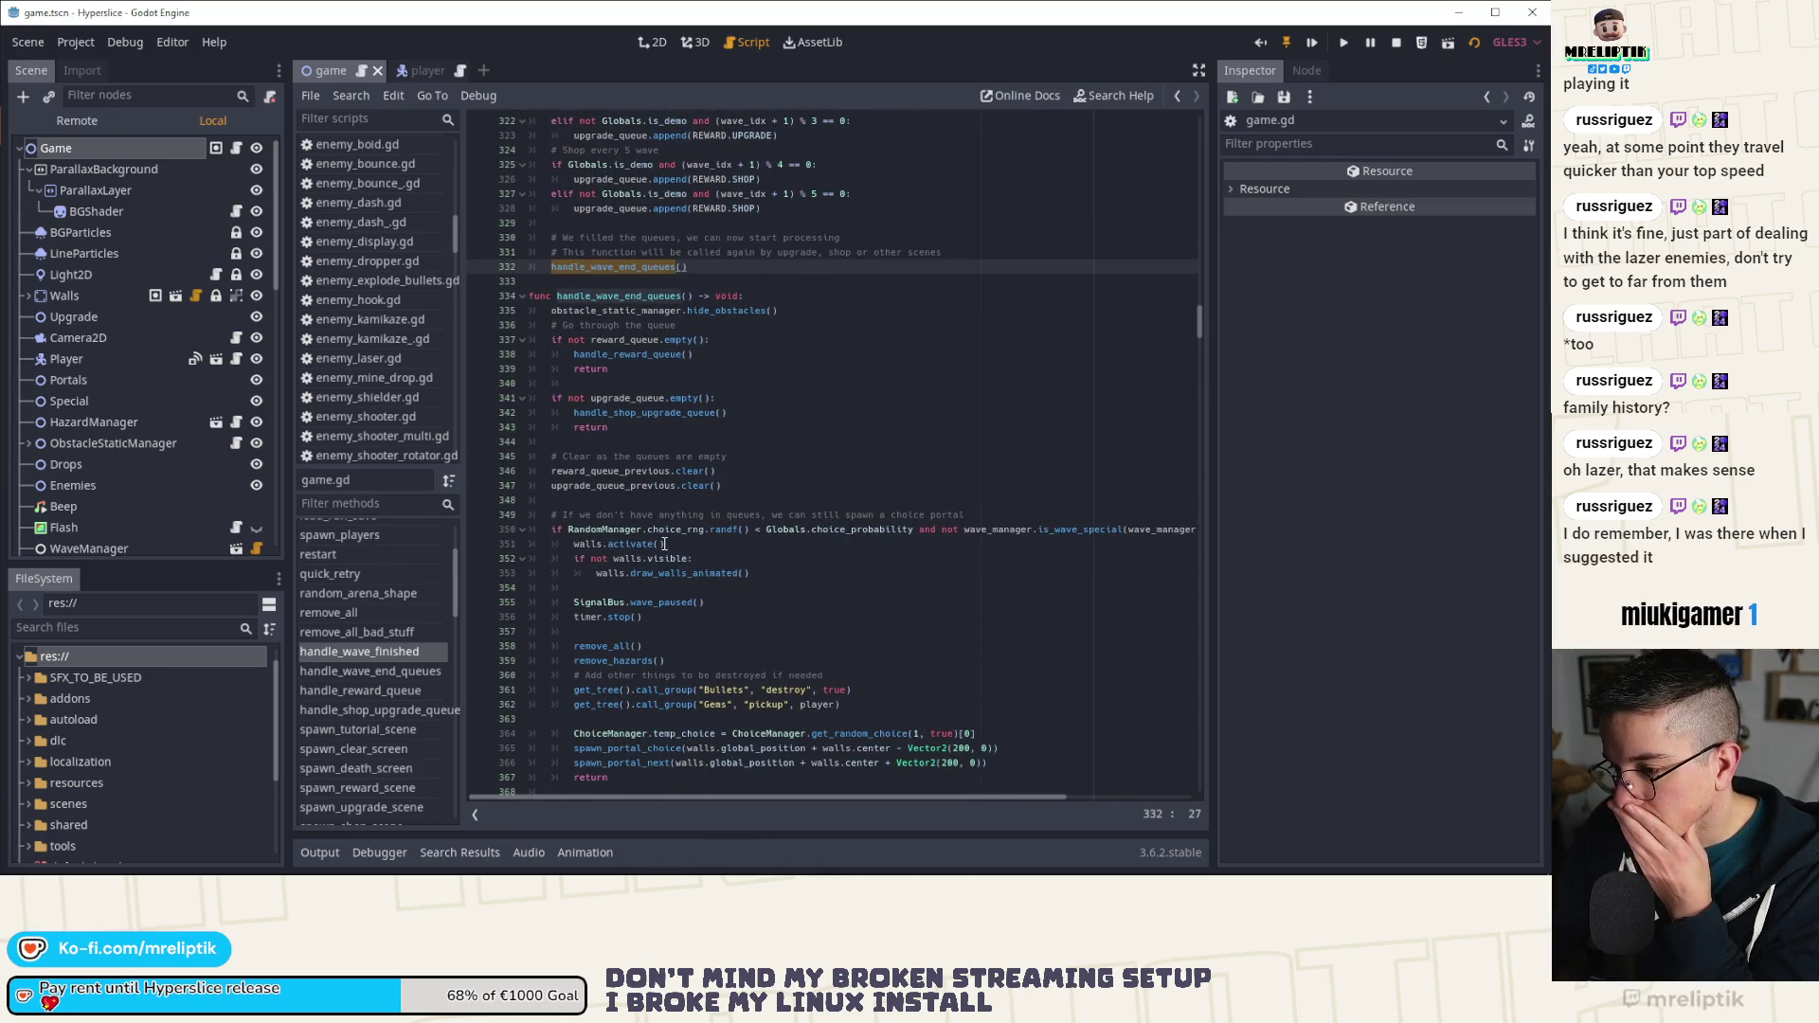
{"action": "scroll", "coordinate": [635, 547], "scroll_direction": "down", "scroll_amount": 2}
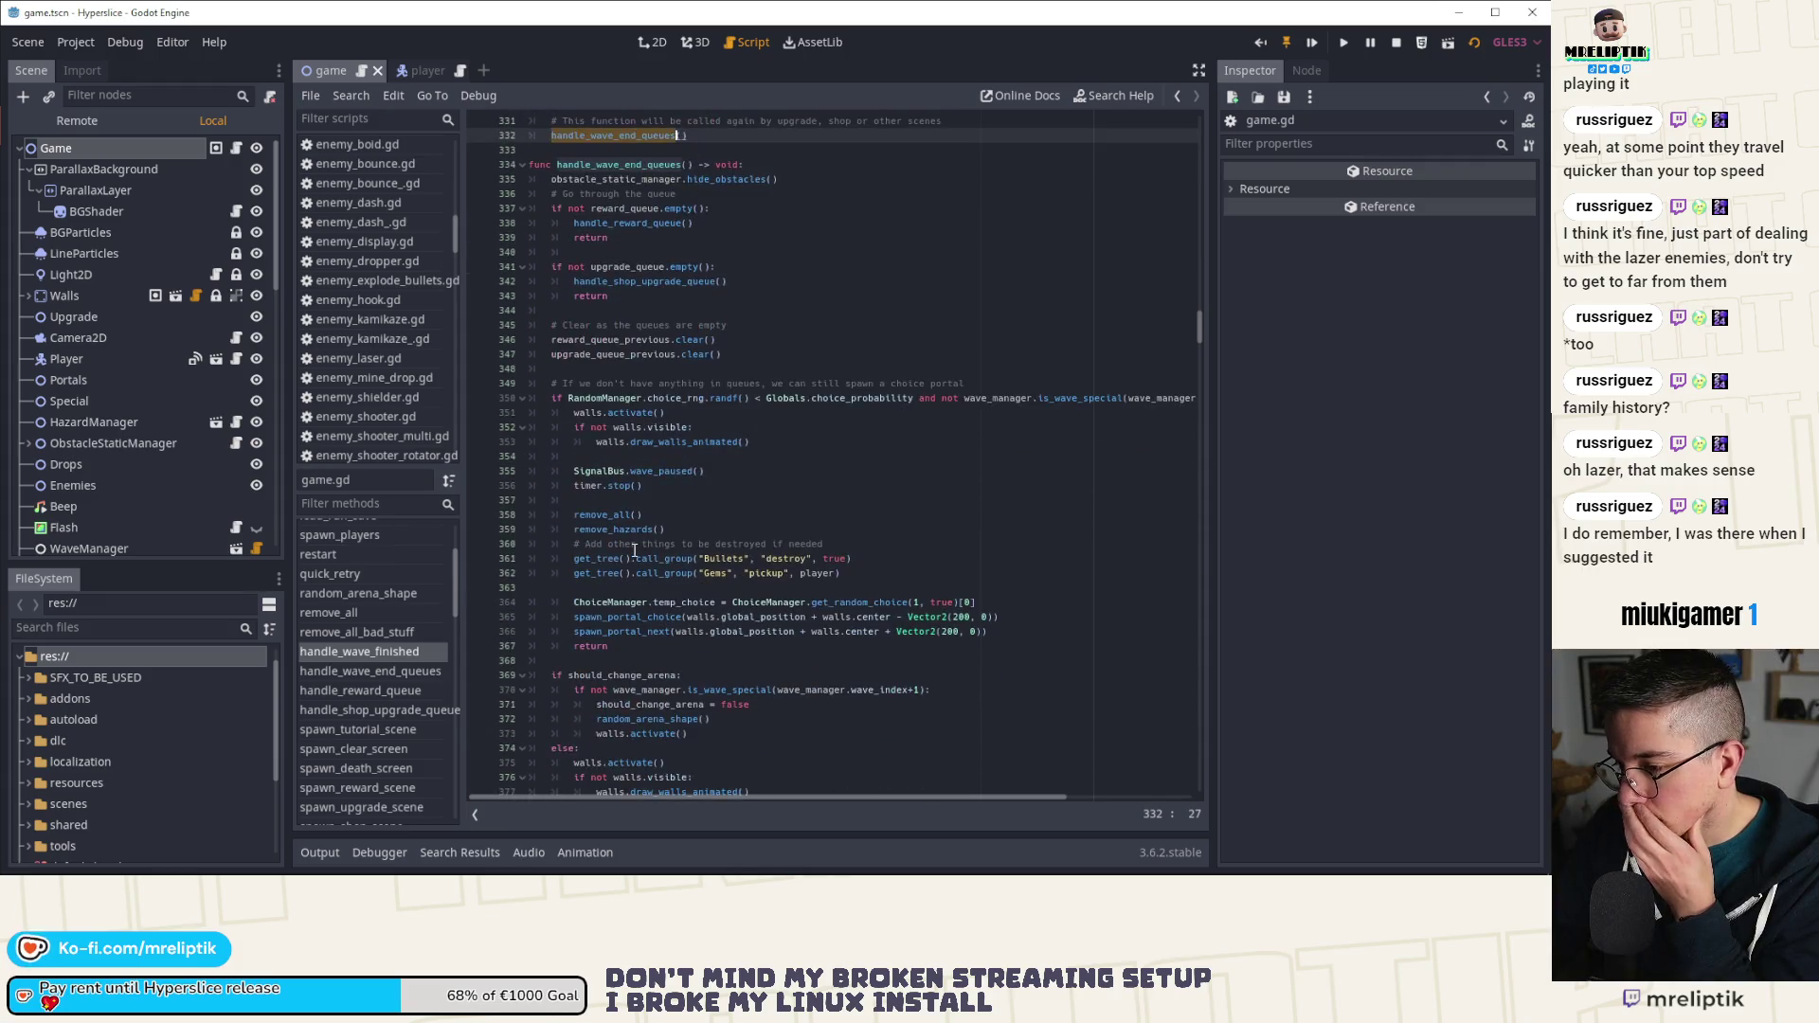
{"action": "scroll", "coordinate": [635, 548], "scroll_direction": "down", "scroll_amount": 2}
{"action": "scroll", "coordinate": [635, 547], "scroll_direction": "down", "scroll_amount": 2}
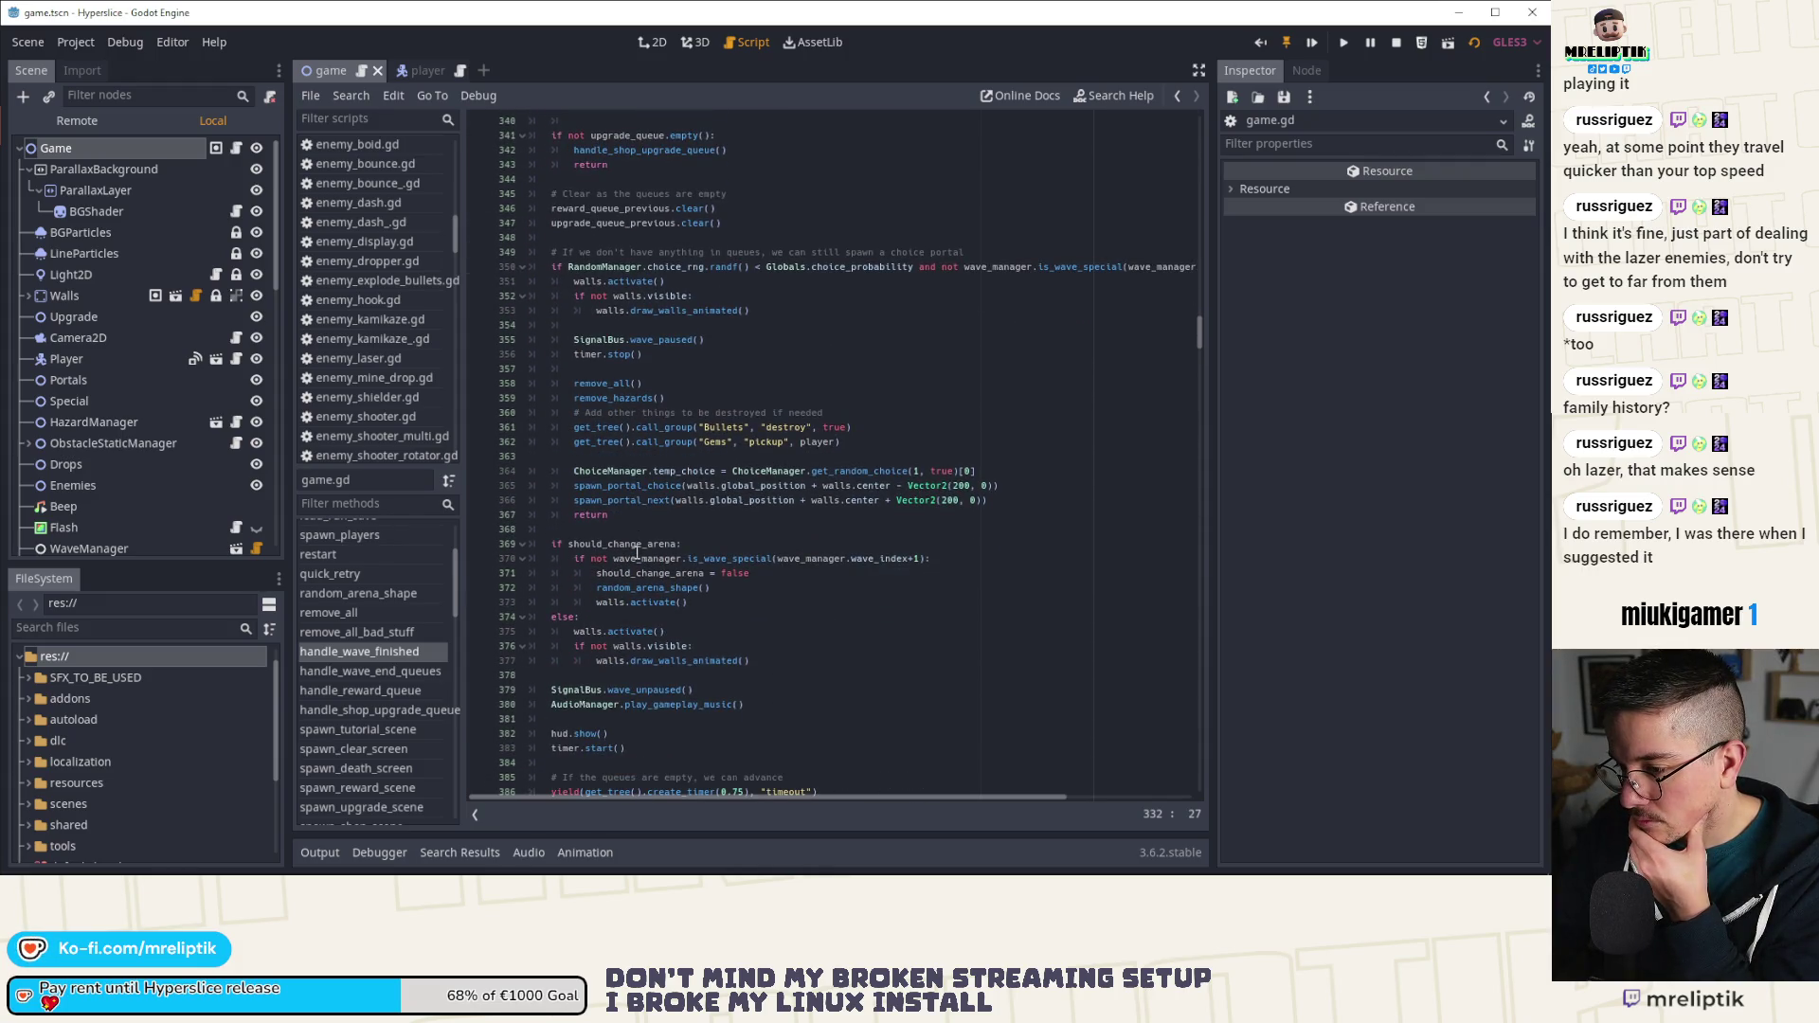
{"action": "scroll", "coordinate": [637, 551], "scroll_direction": "up", "scroll_amount": 17}
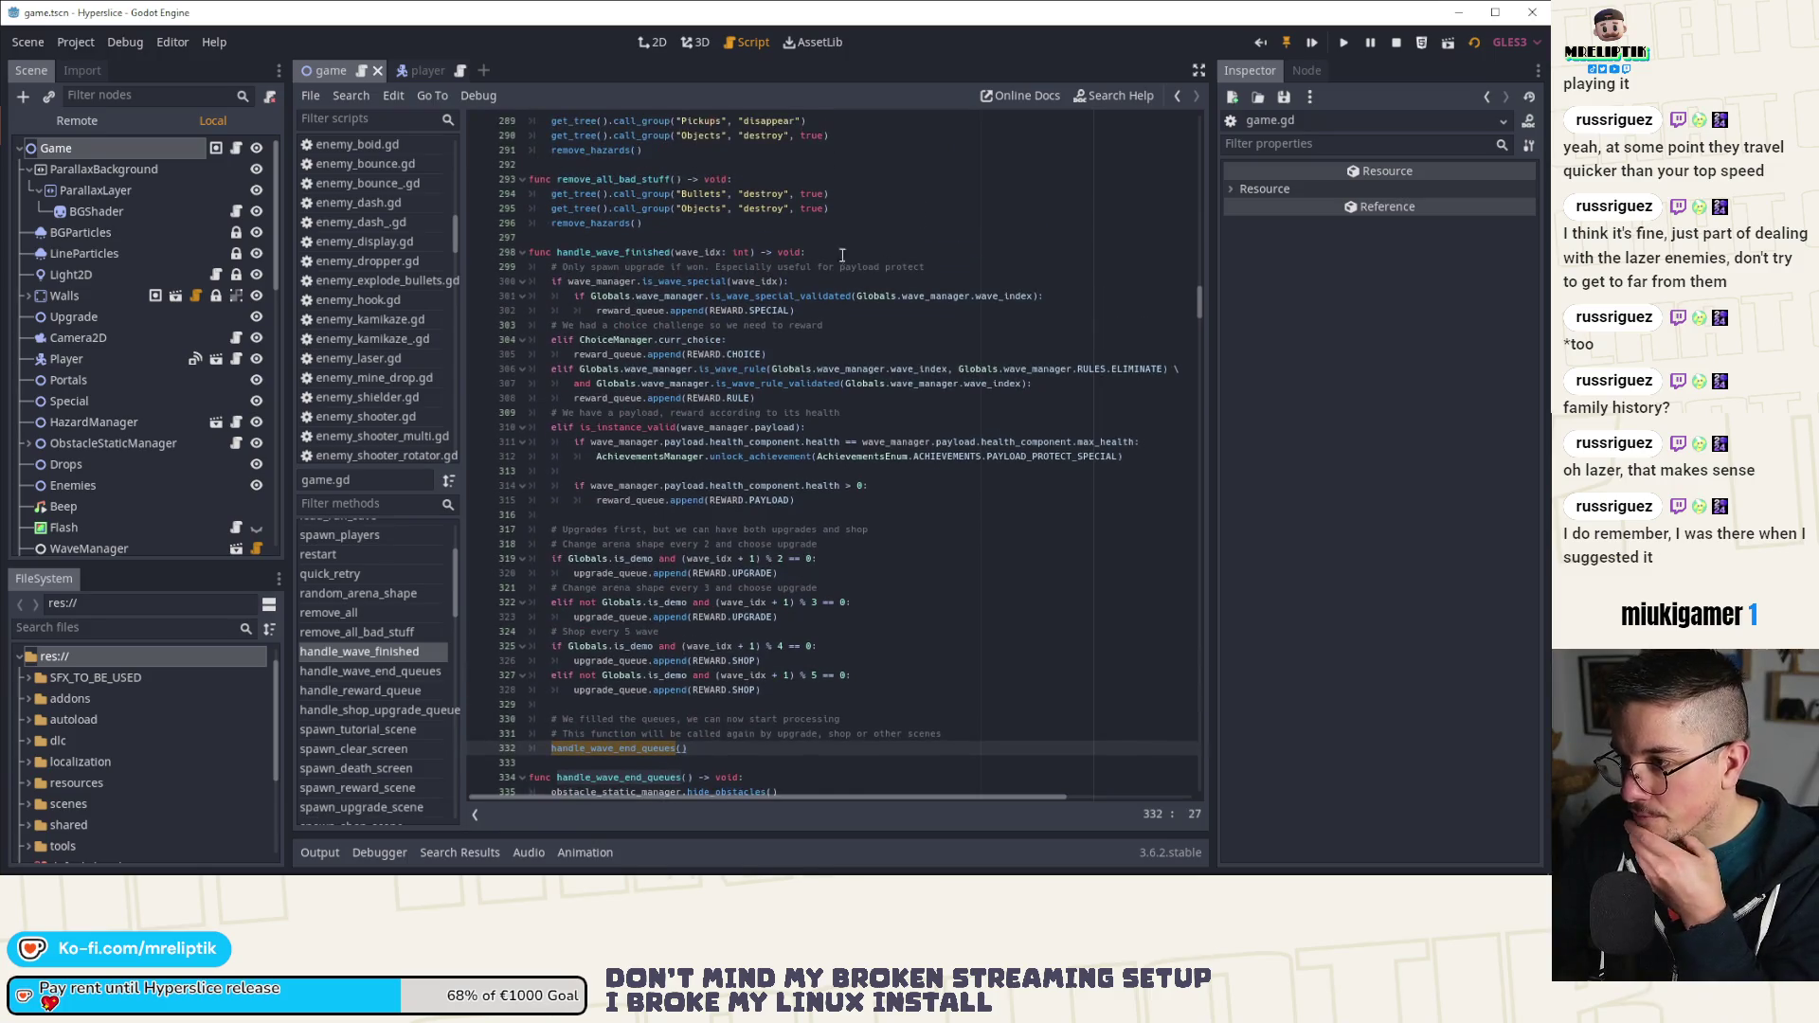
Step: Search game.gd for handle_wave_finished and jump to its call at line 882
{"action": "left_click", "coordinate": [855, 251]}
{"action": "double_click", "coordinate": [638, 251]}
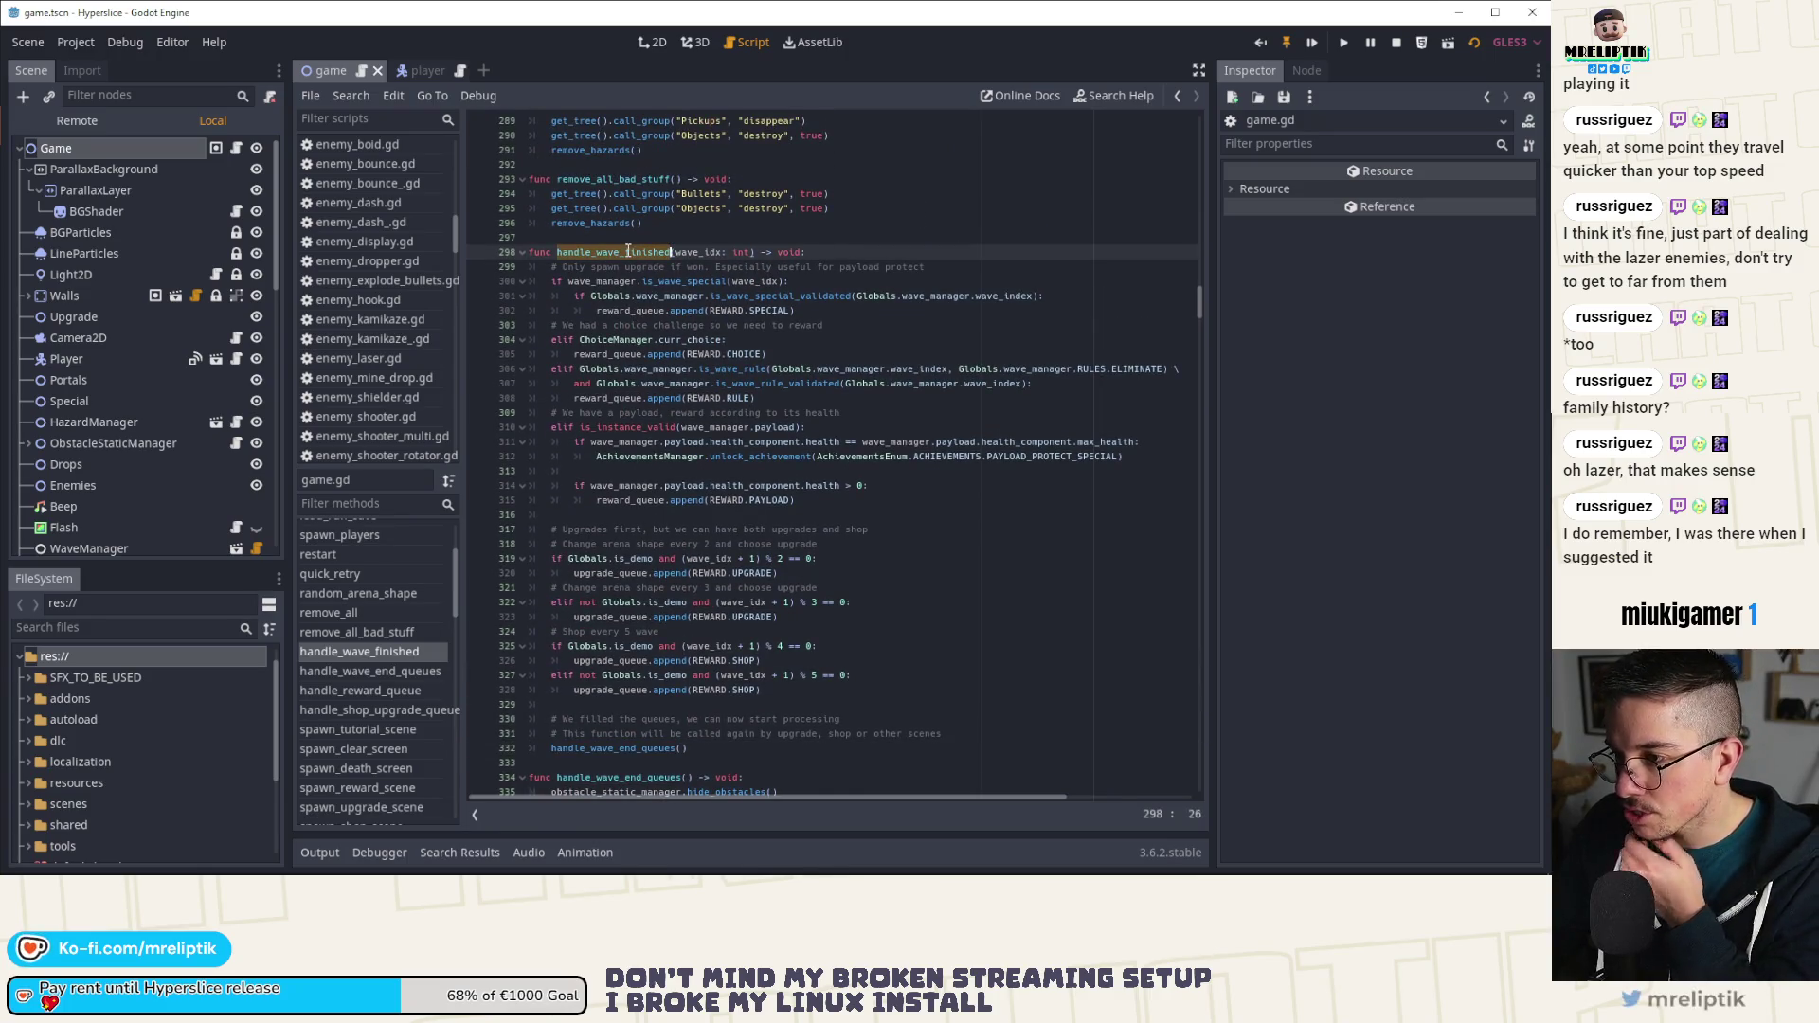
{"action": "key", "text": "ctrl+f"}
{"action": "left_click", "coordinate": [965, 793]}
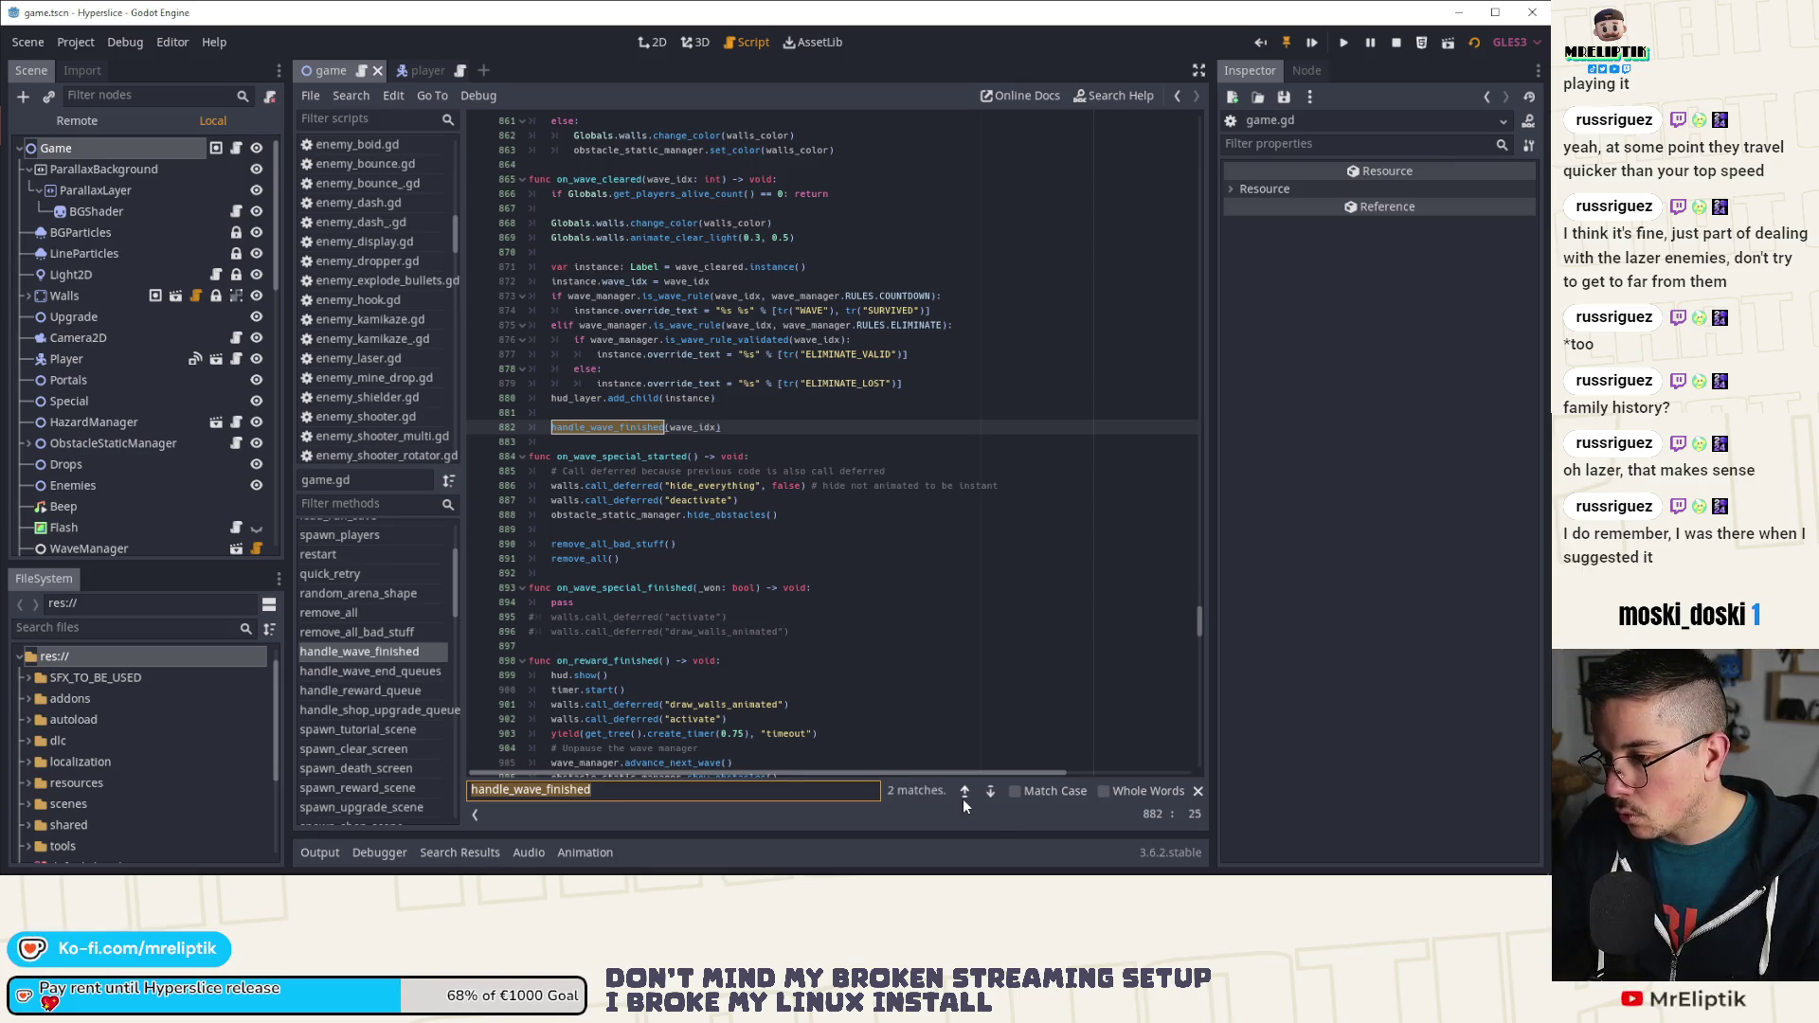
Step: Return to the handle_wave_finished definition at line 298 and add a blank first line
{"action": "left_click", "coordinate": [991, 792]}
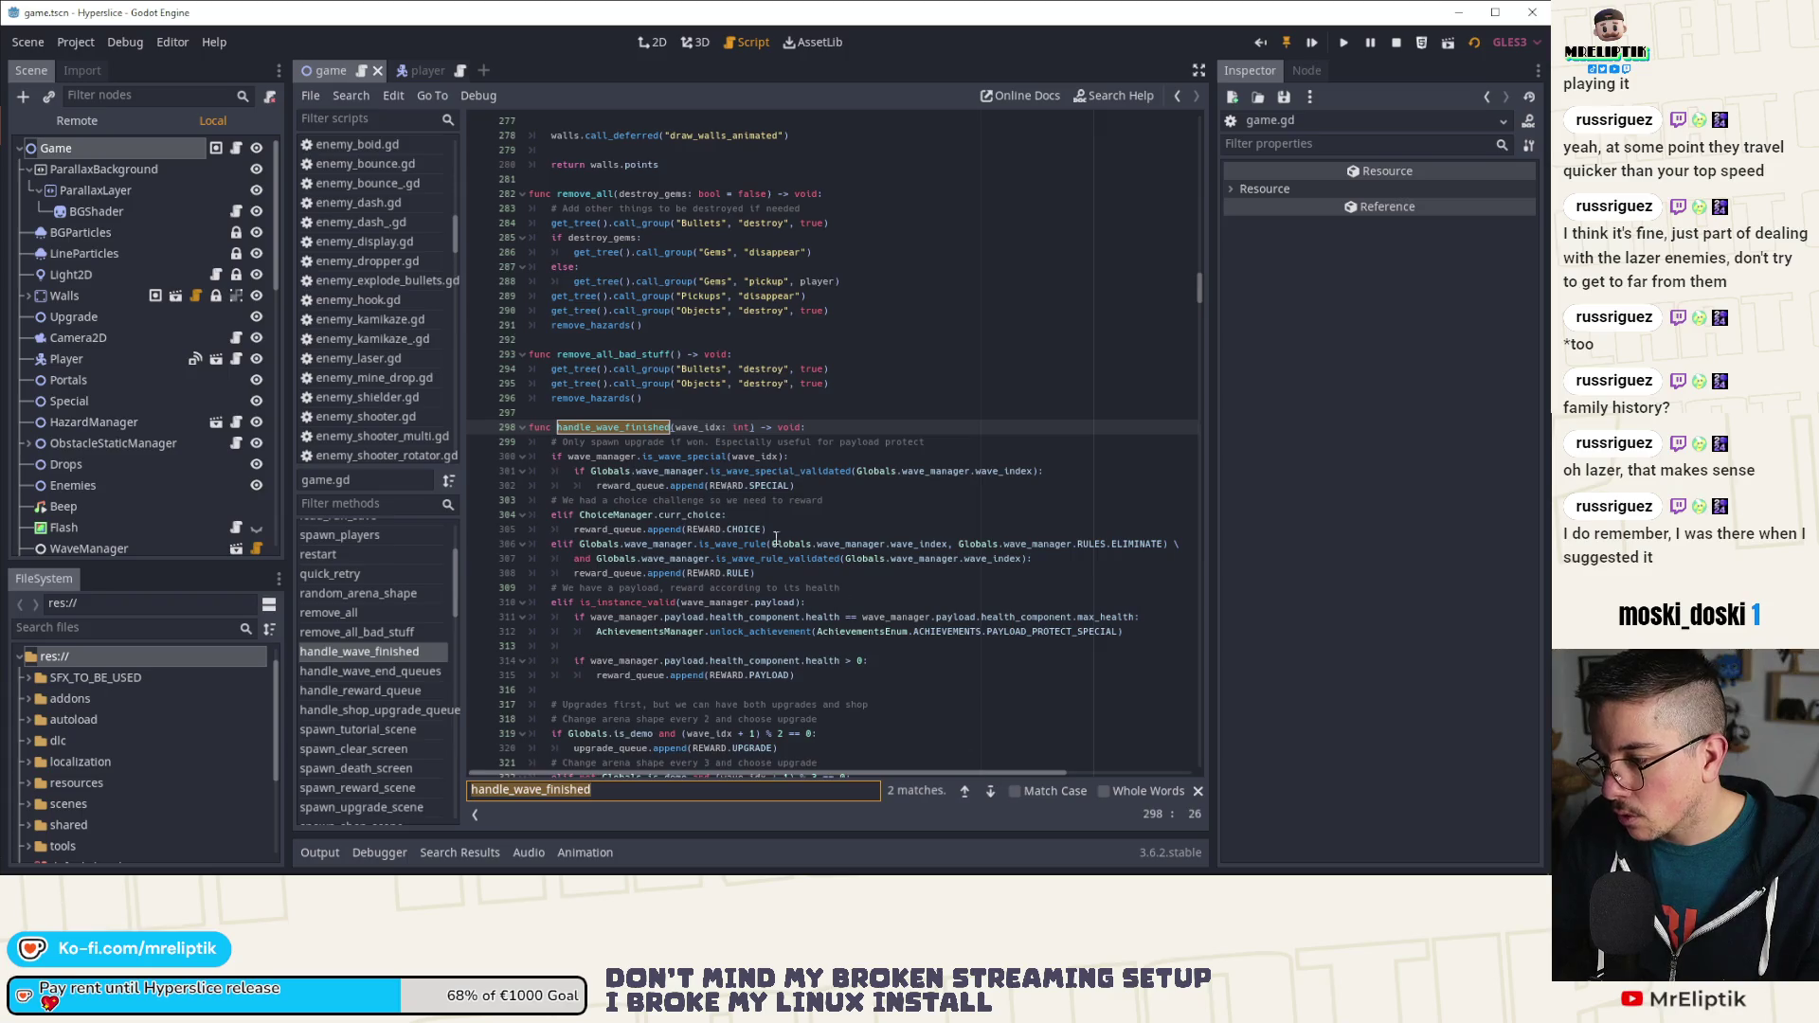
{"action": "left_click", "coordinate": [879, 428]}
{"action": "key", "text": "Return"}
{"action": "key", "text": "Return"}
{"action": "key", "text": "Return"}
{"action": "key", "text": "Up"}
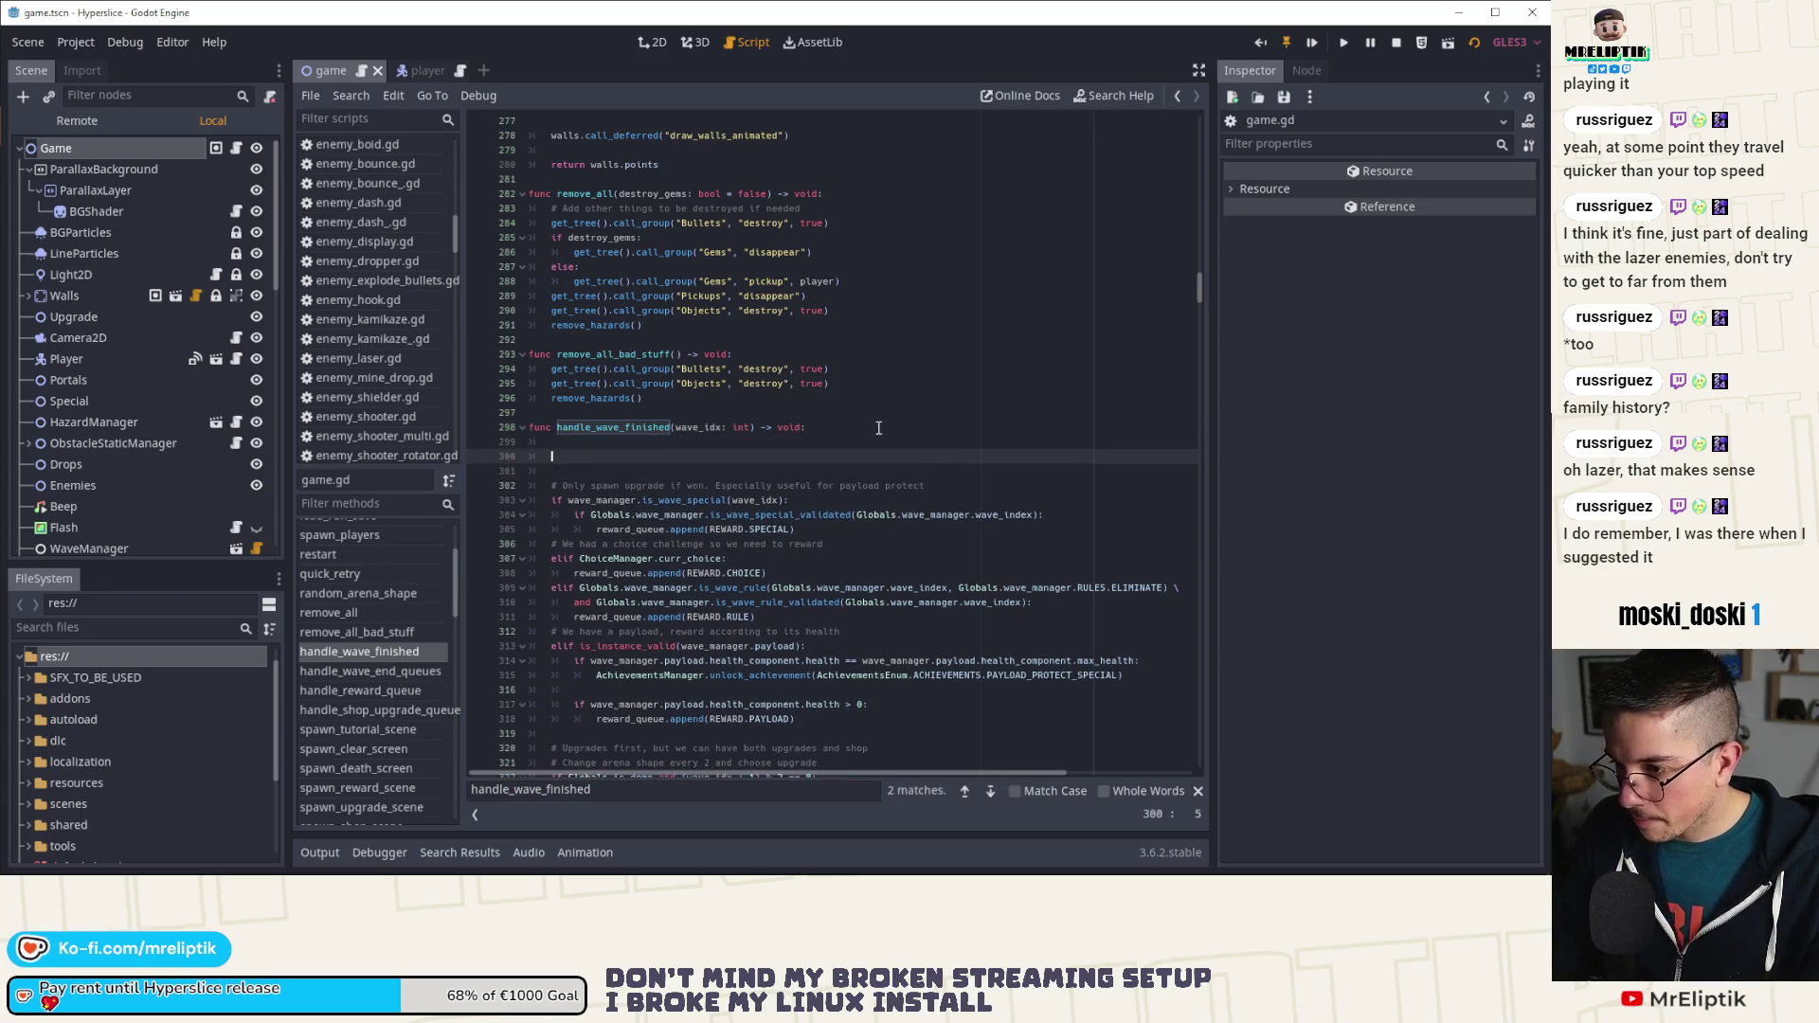
{"action": "key", "text": "BackSpace"}
Step: Begin an 'if wave' condition, removing the wrongly accepted wave_cleared completion
{"action": "type", "text": "if wave"}
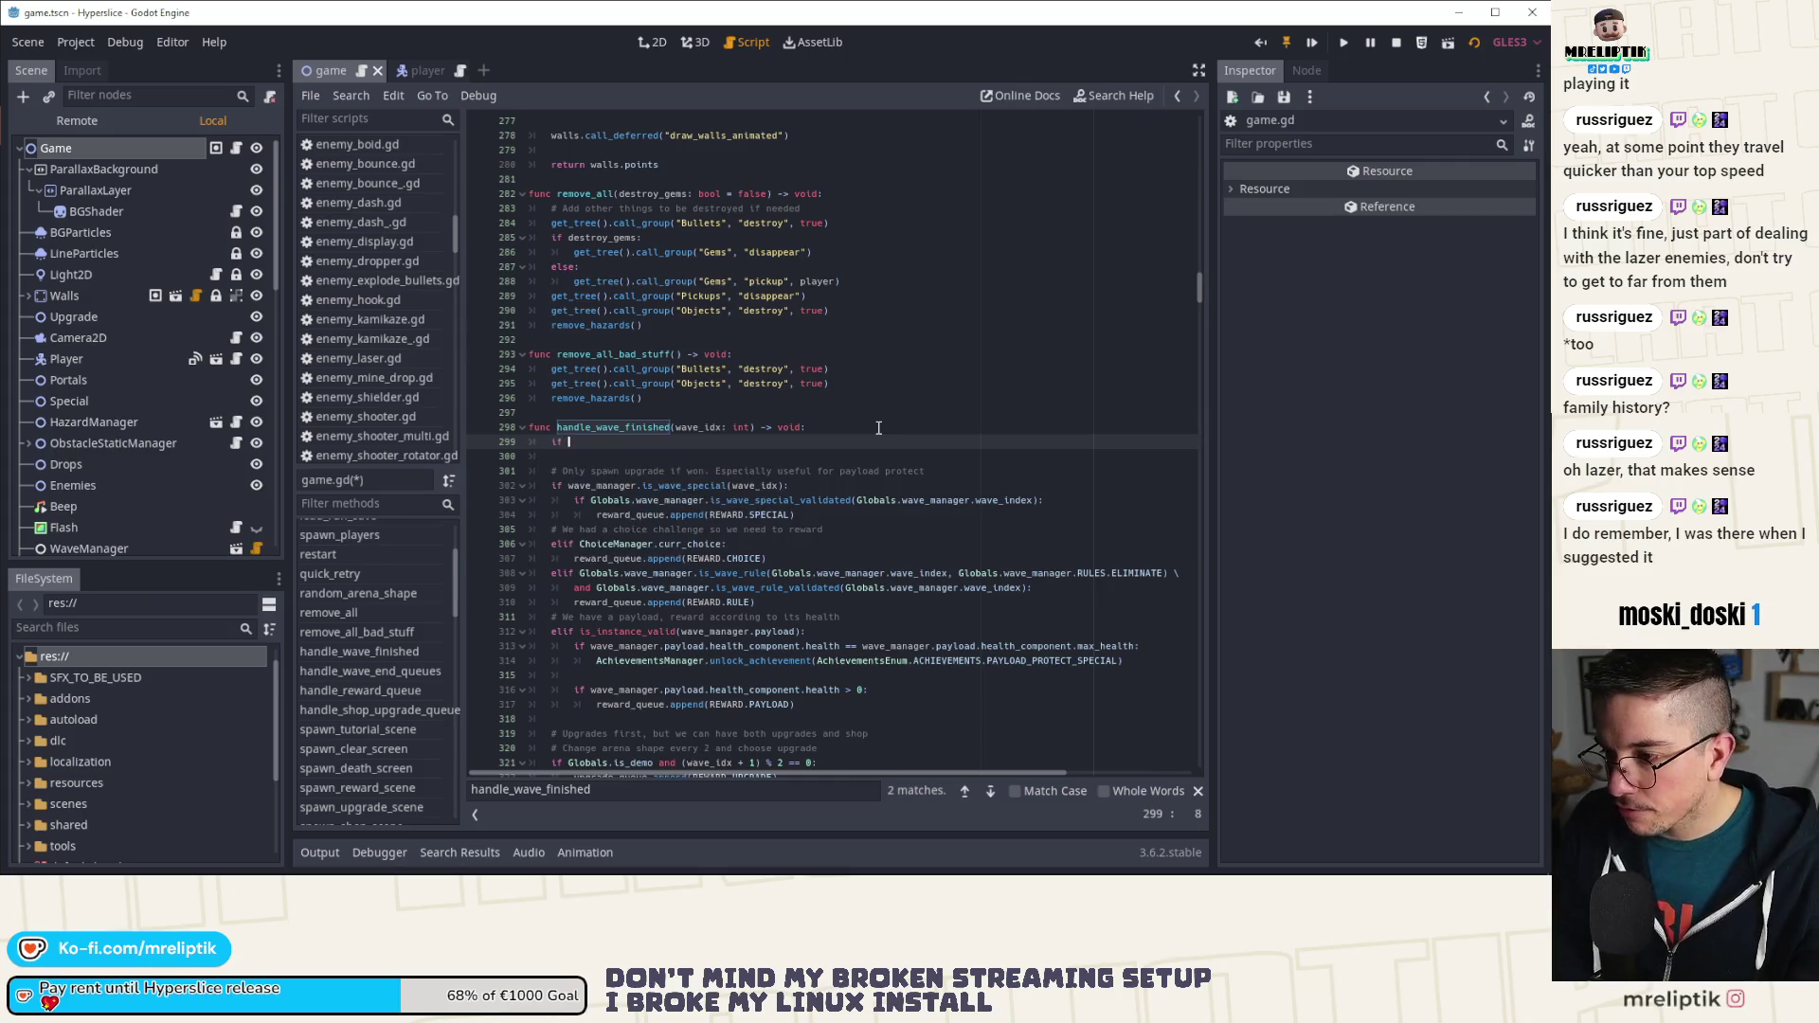
{"action": "key", "text": "Return"}
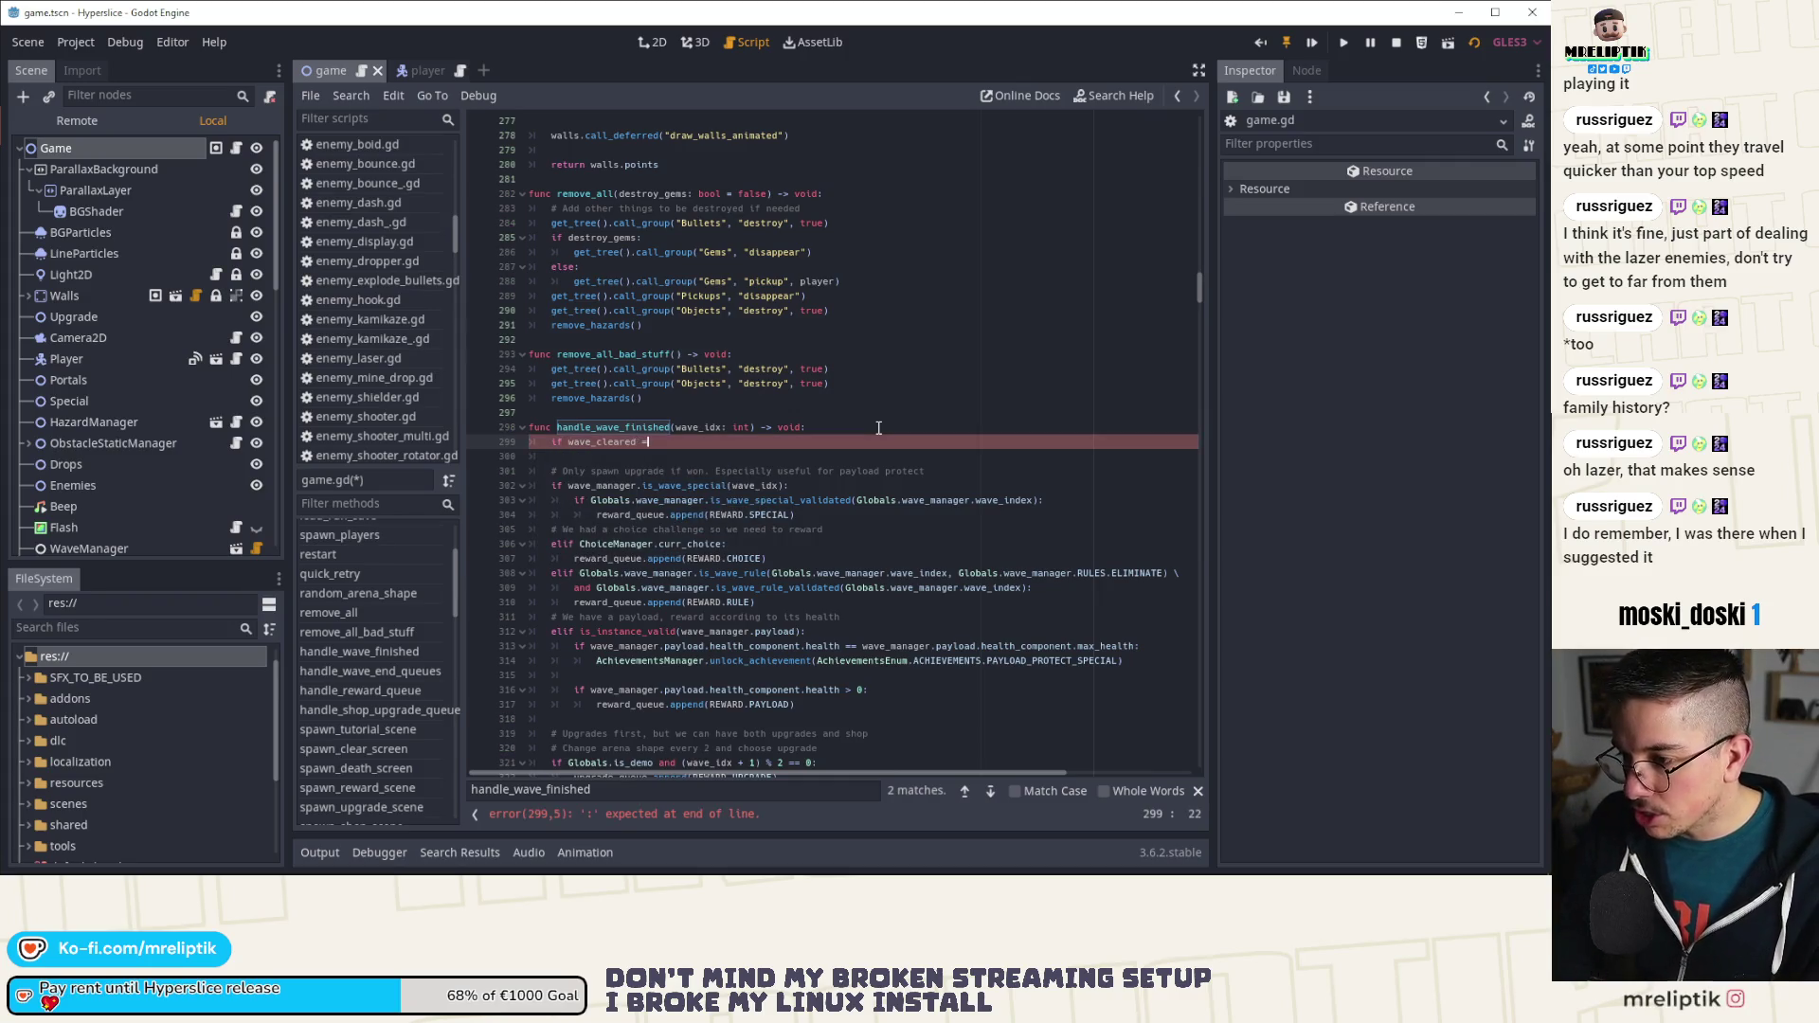
{"action": "key", "text": "Left"}
{"action": "key", "text": "Left"}
{"action": "key", "text": "ctrl+shift+Left"}
{"action": "key", "text": "BackSpace"}
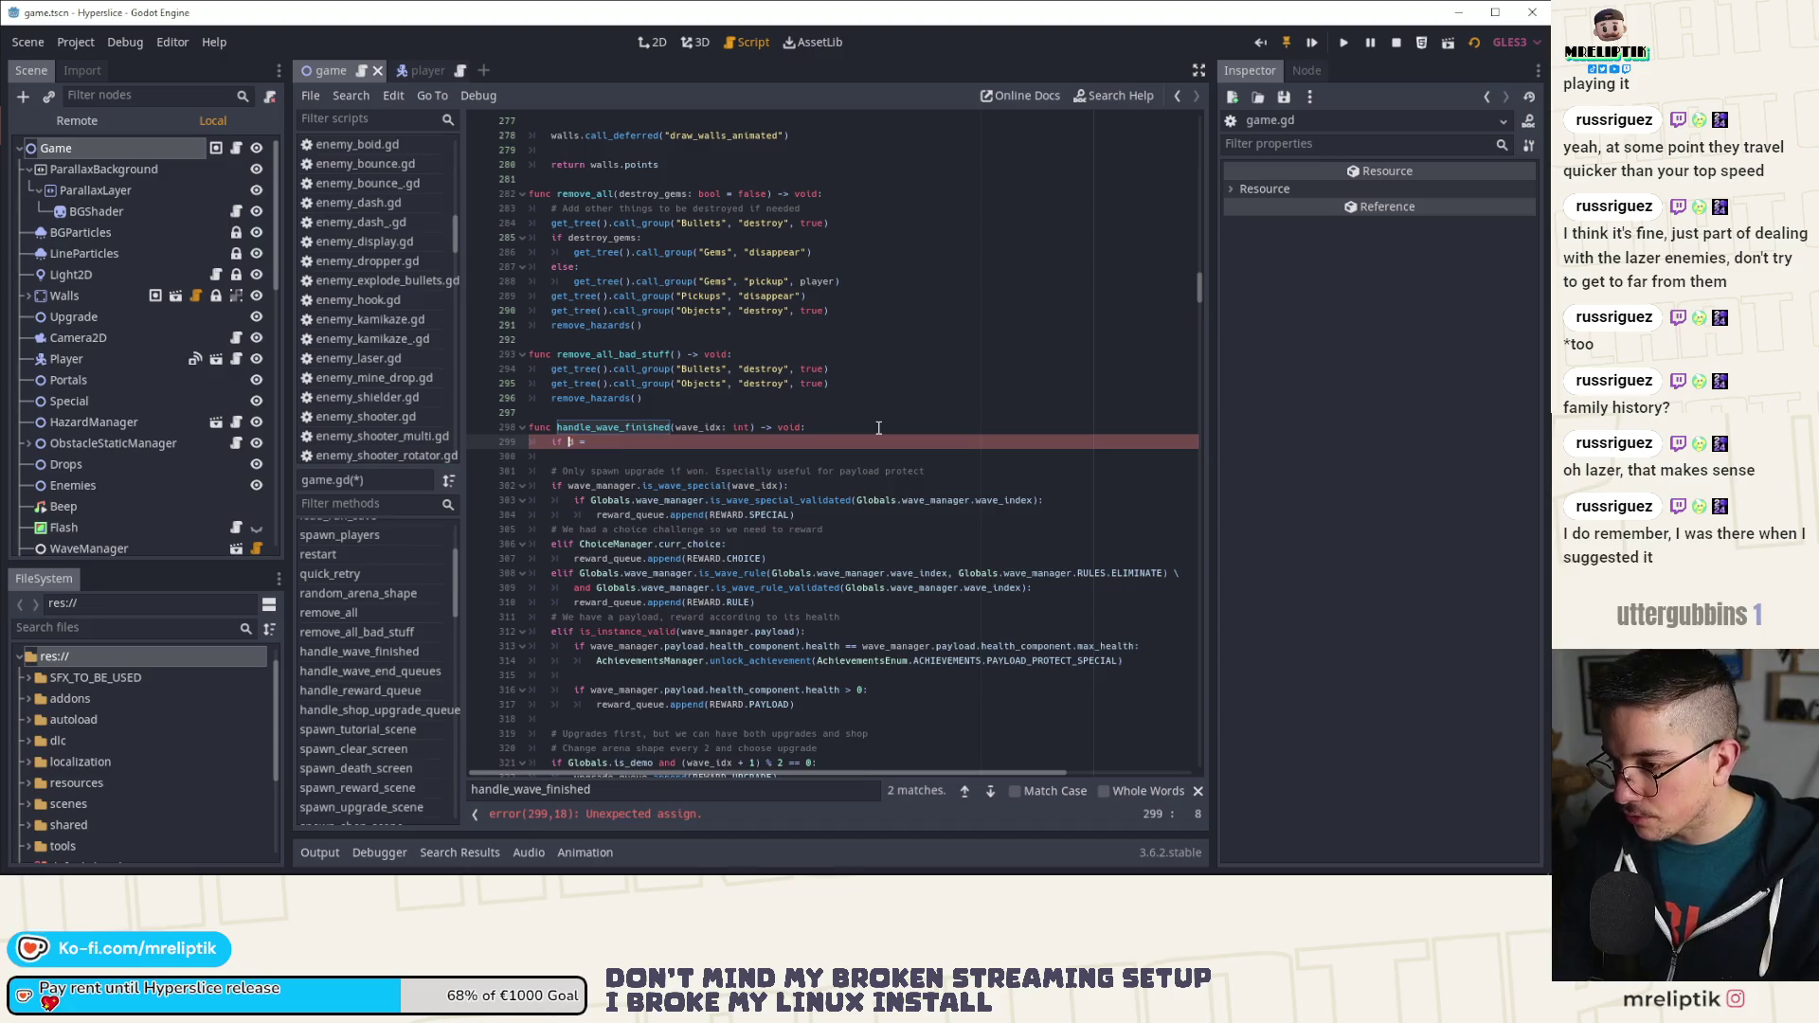
Step: Complete the check as wave_idx == wave_manager.predefined_waves.size() and run the game with F5
{"action": "type", "text": "wave_idx == "}
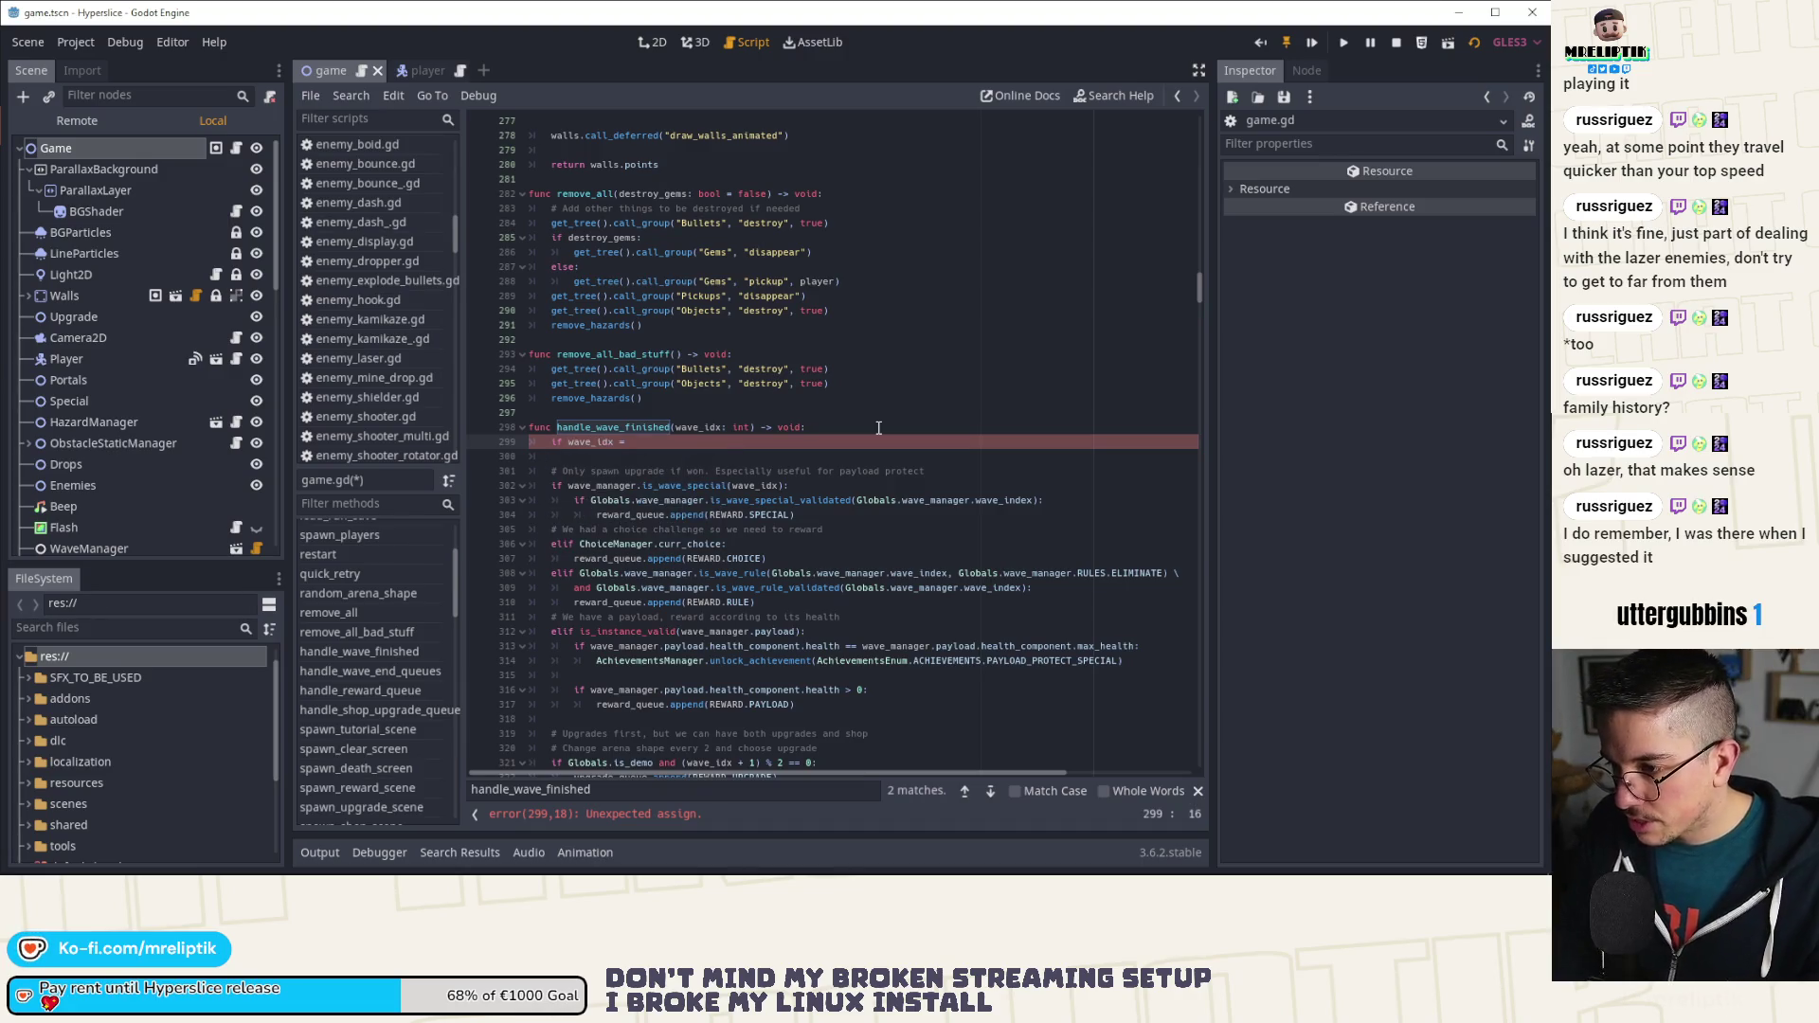
{"action": "type", "text": "wave_manager."}
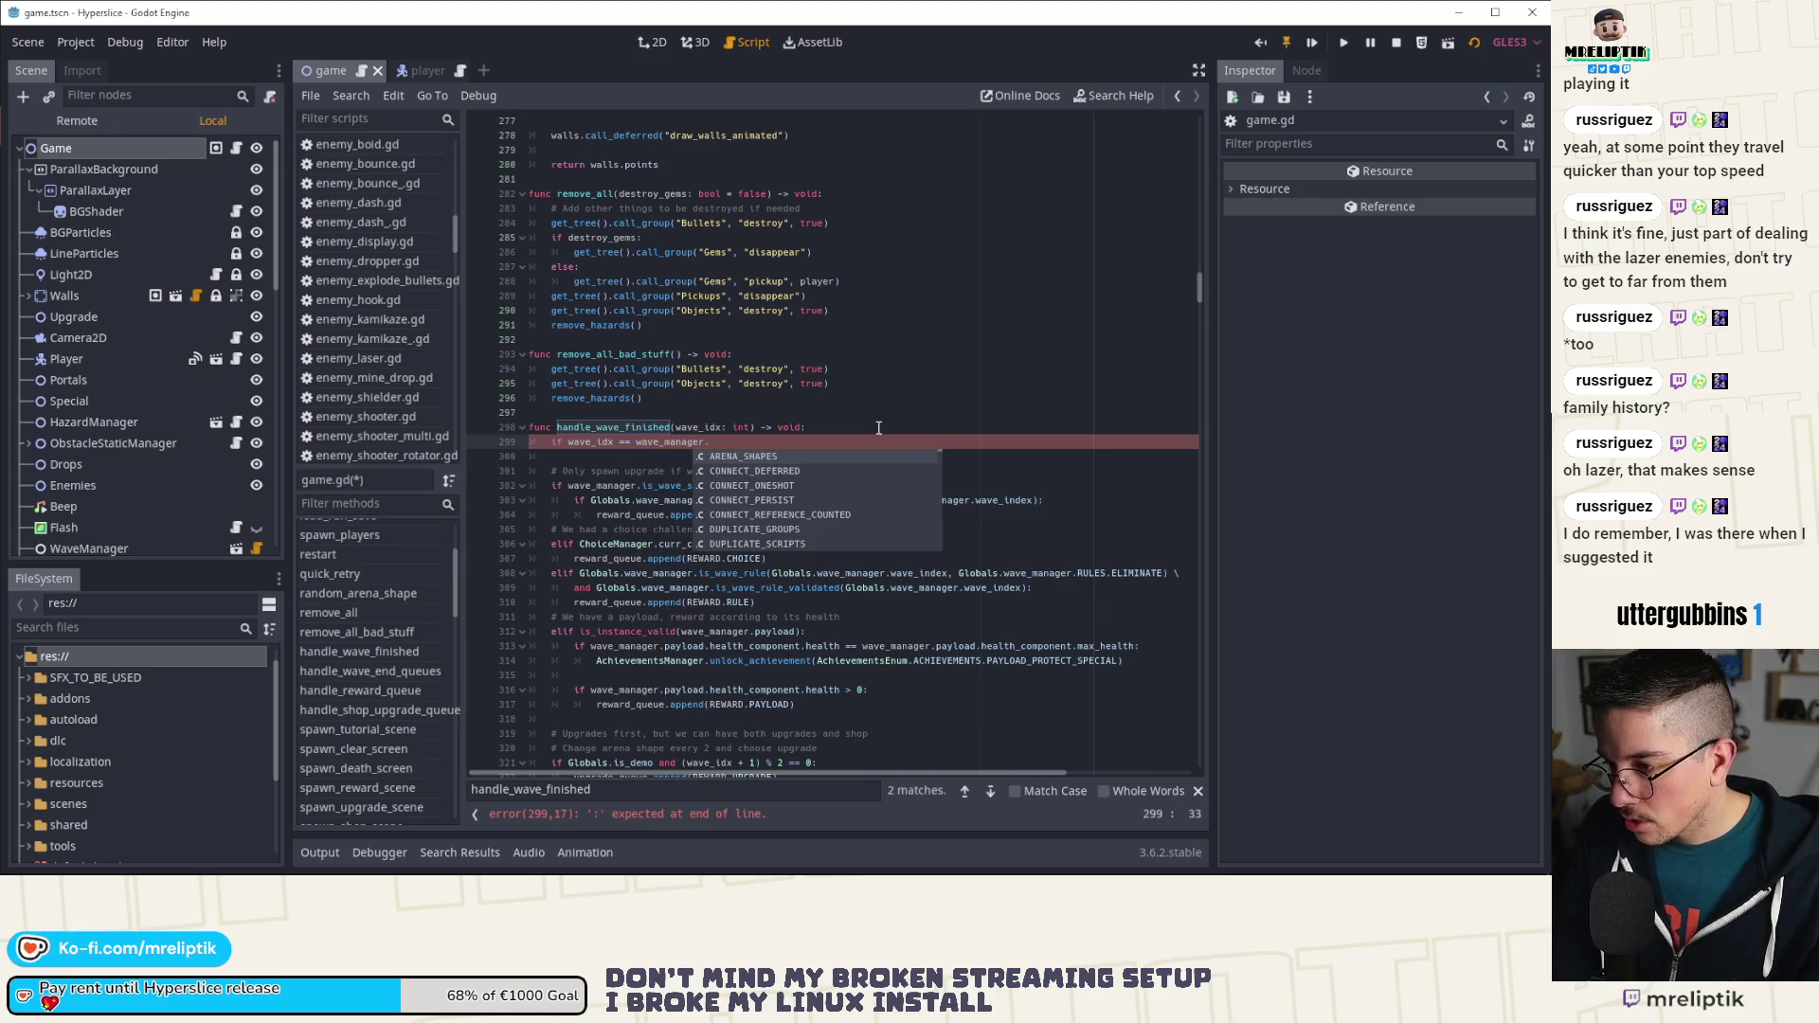
{"action": "type", "text": "wave"}
{"action": "key", "text": "Down"}
{"action": "key", "text": "Return"}
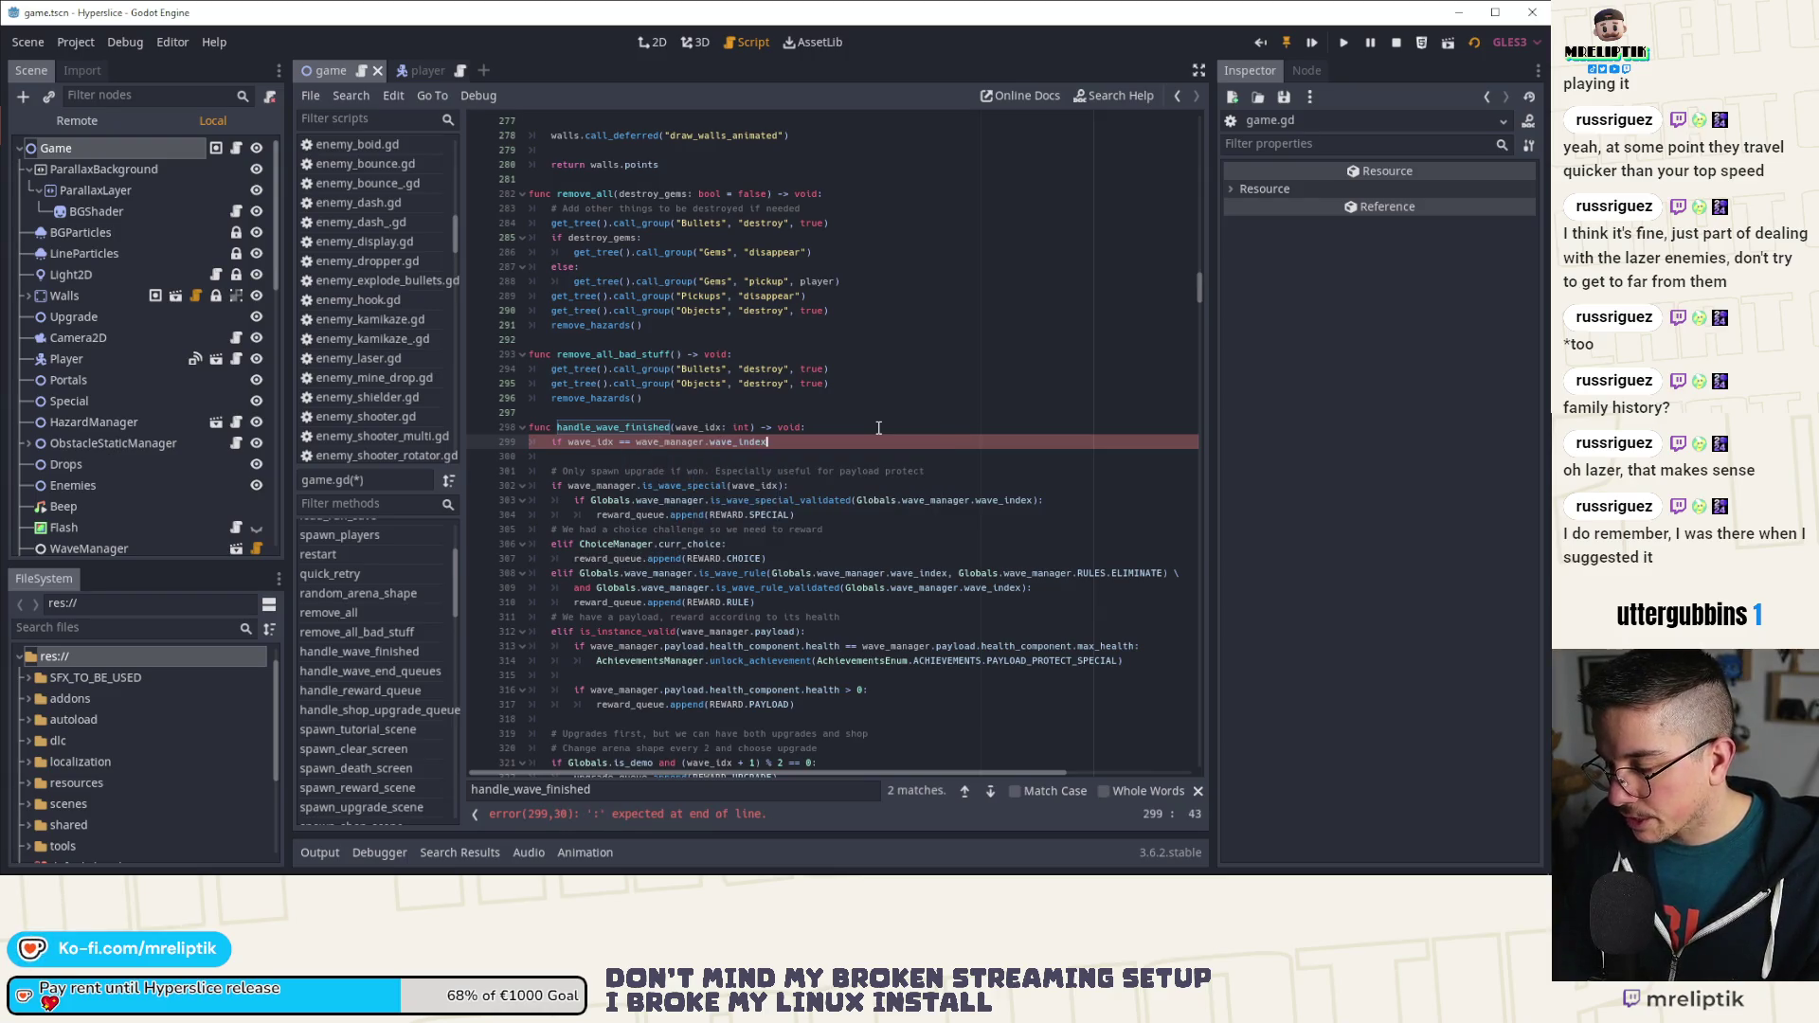
{"action": "key", "text": "ctrl+Left"}
{"action": "key", "text": "ctrl+Delete"}
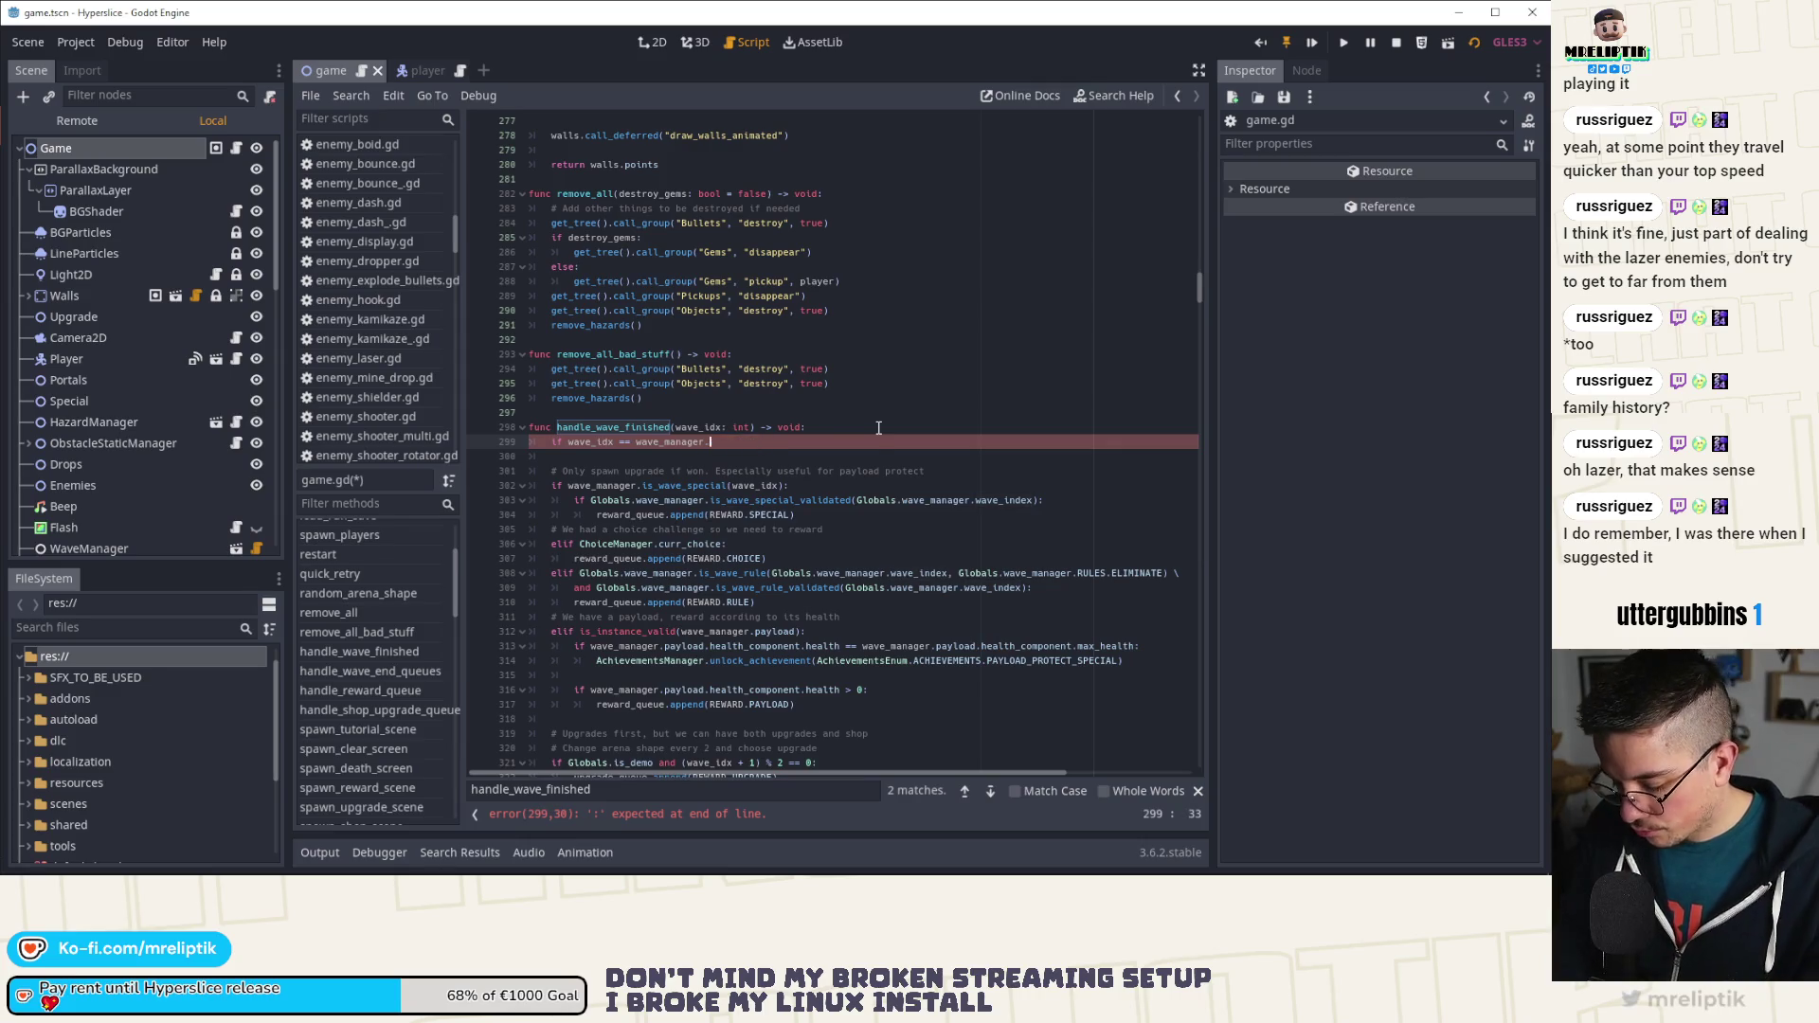
{"action": "type", "text": "predef"}
{"action": "key", "text": "Return"}
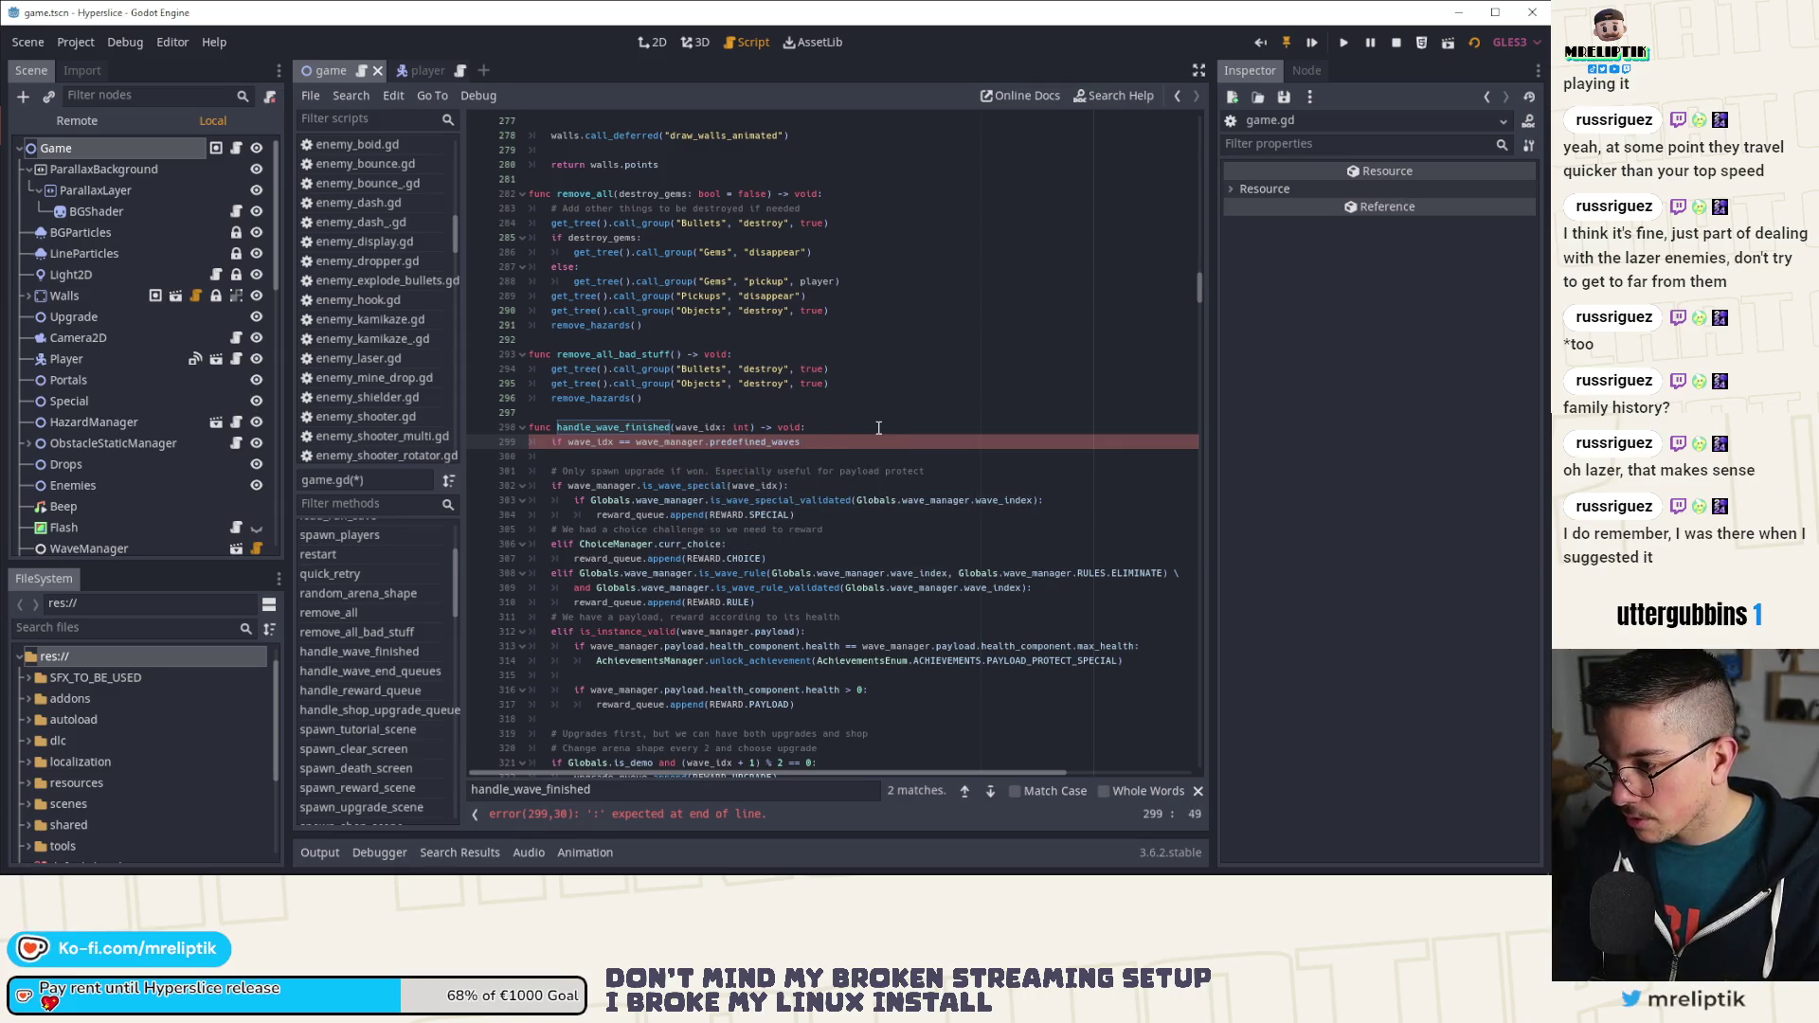
{"action": "type", "text": ".size("}
{"action": "key", "text": "F5"}
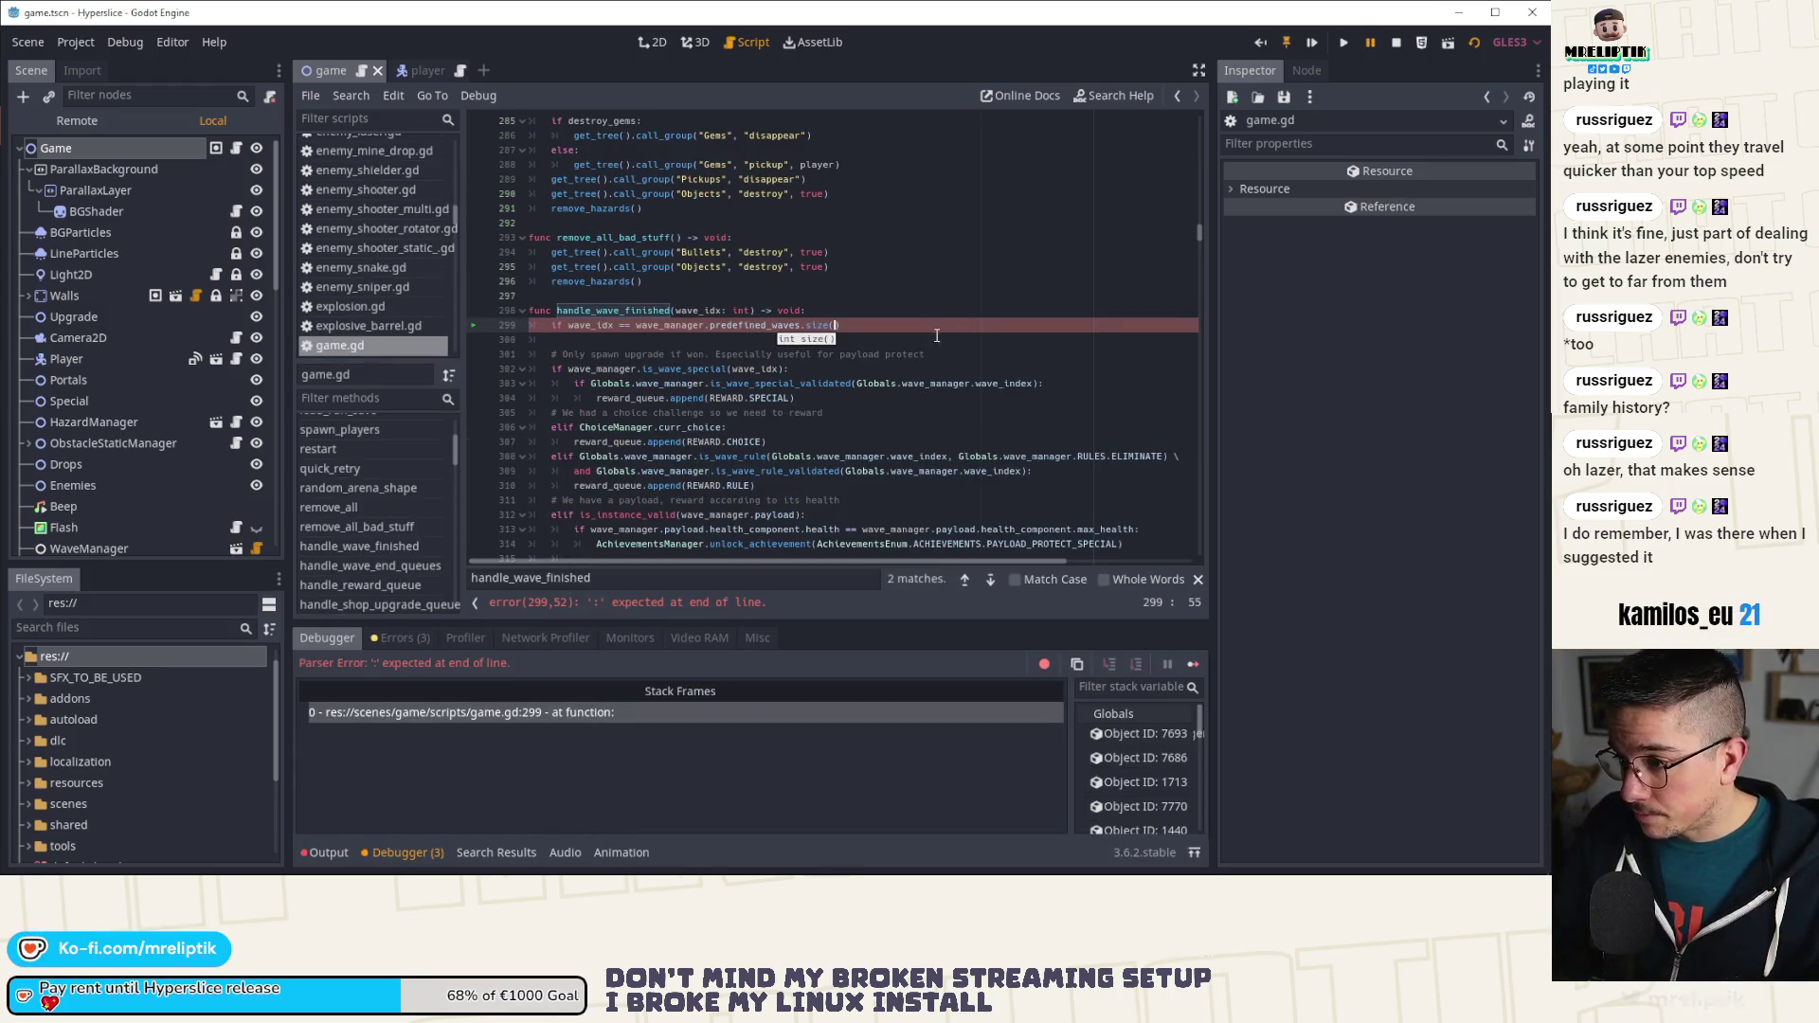
Step: Finish the condition as predefined_waves.size() - 1: and save the script
{"action": "left_click", "coordinate": [917, 325]}
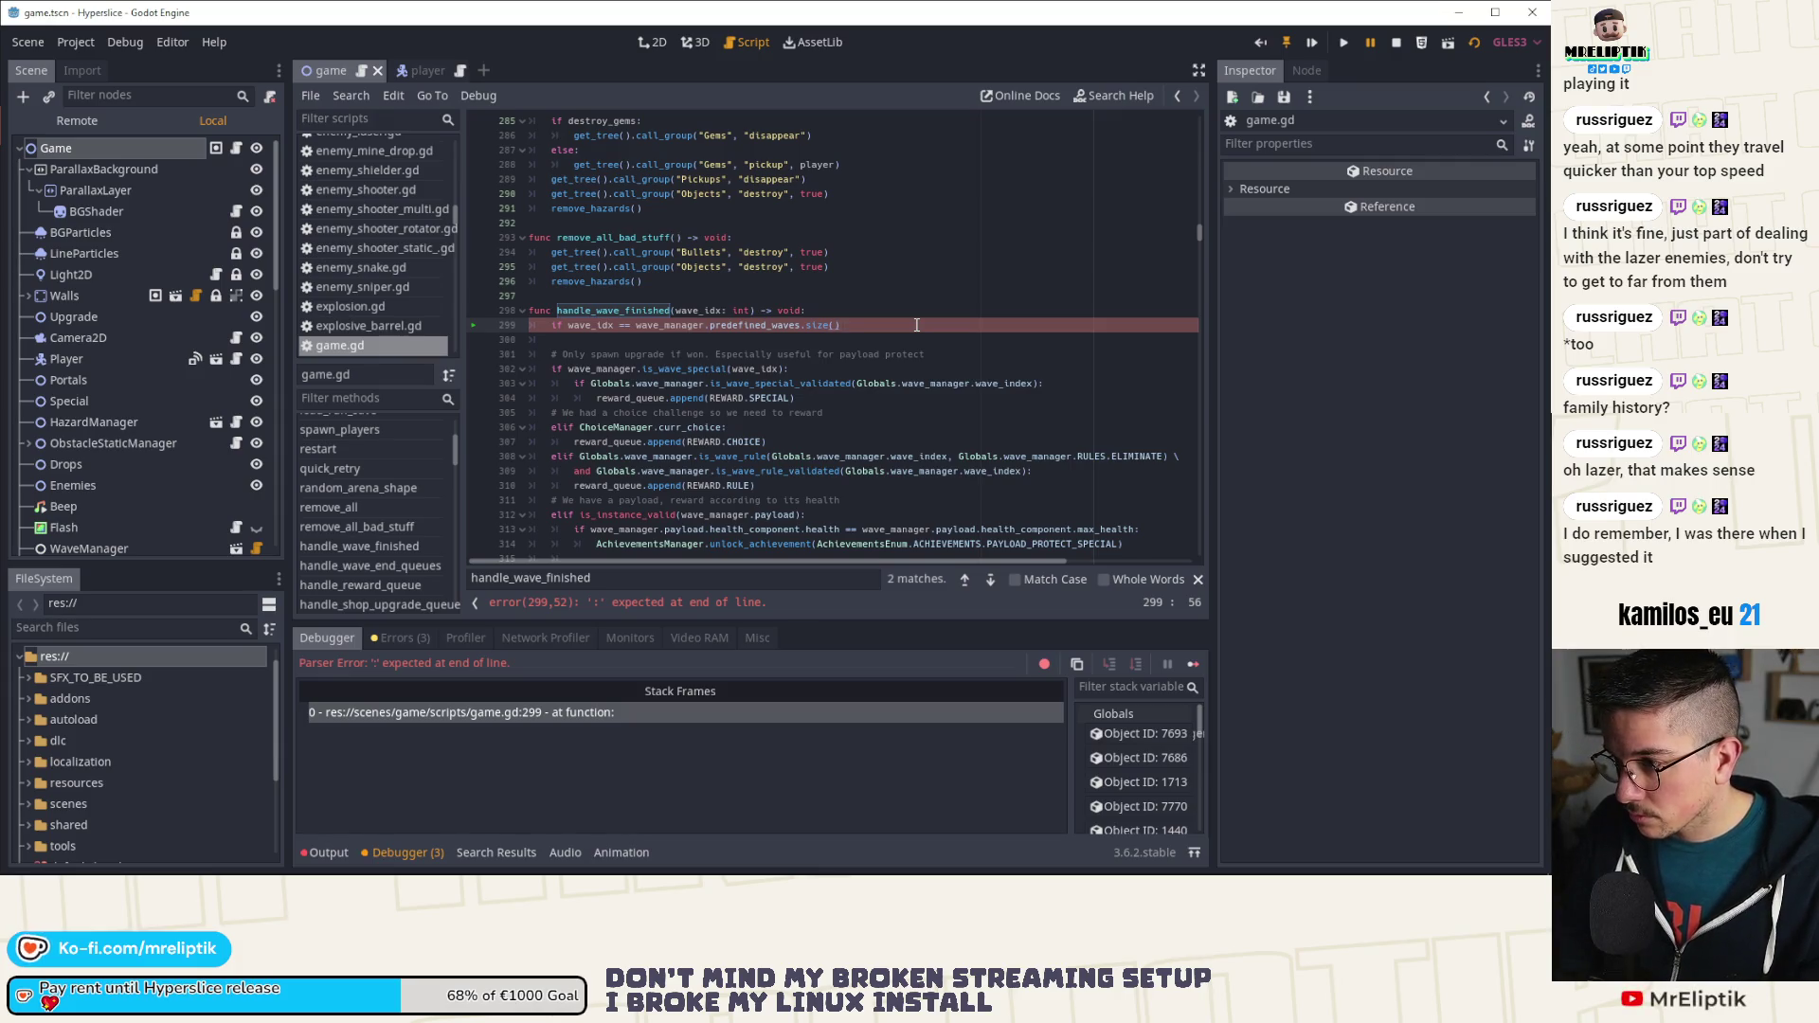
{"action": "type", "text": ":"}
{"action": "key", "text": "Return"}
{"action": "scroll", "coordinate": [603, 544], "scroll_direction": "down", "scroll_amount": 10}
{"action": "scroll", "coordinate": [603, 544], "scroll_direction": "down", "scroll_amount": 4}
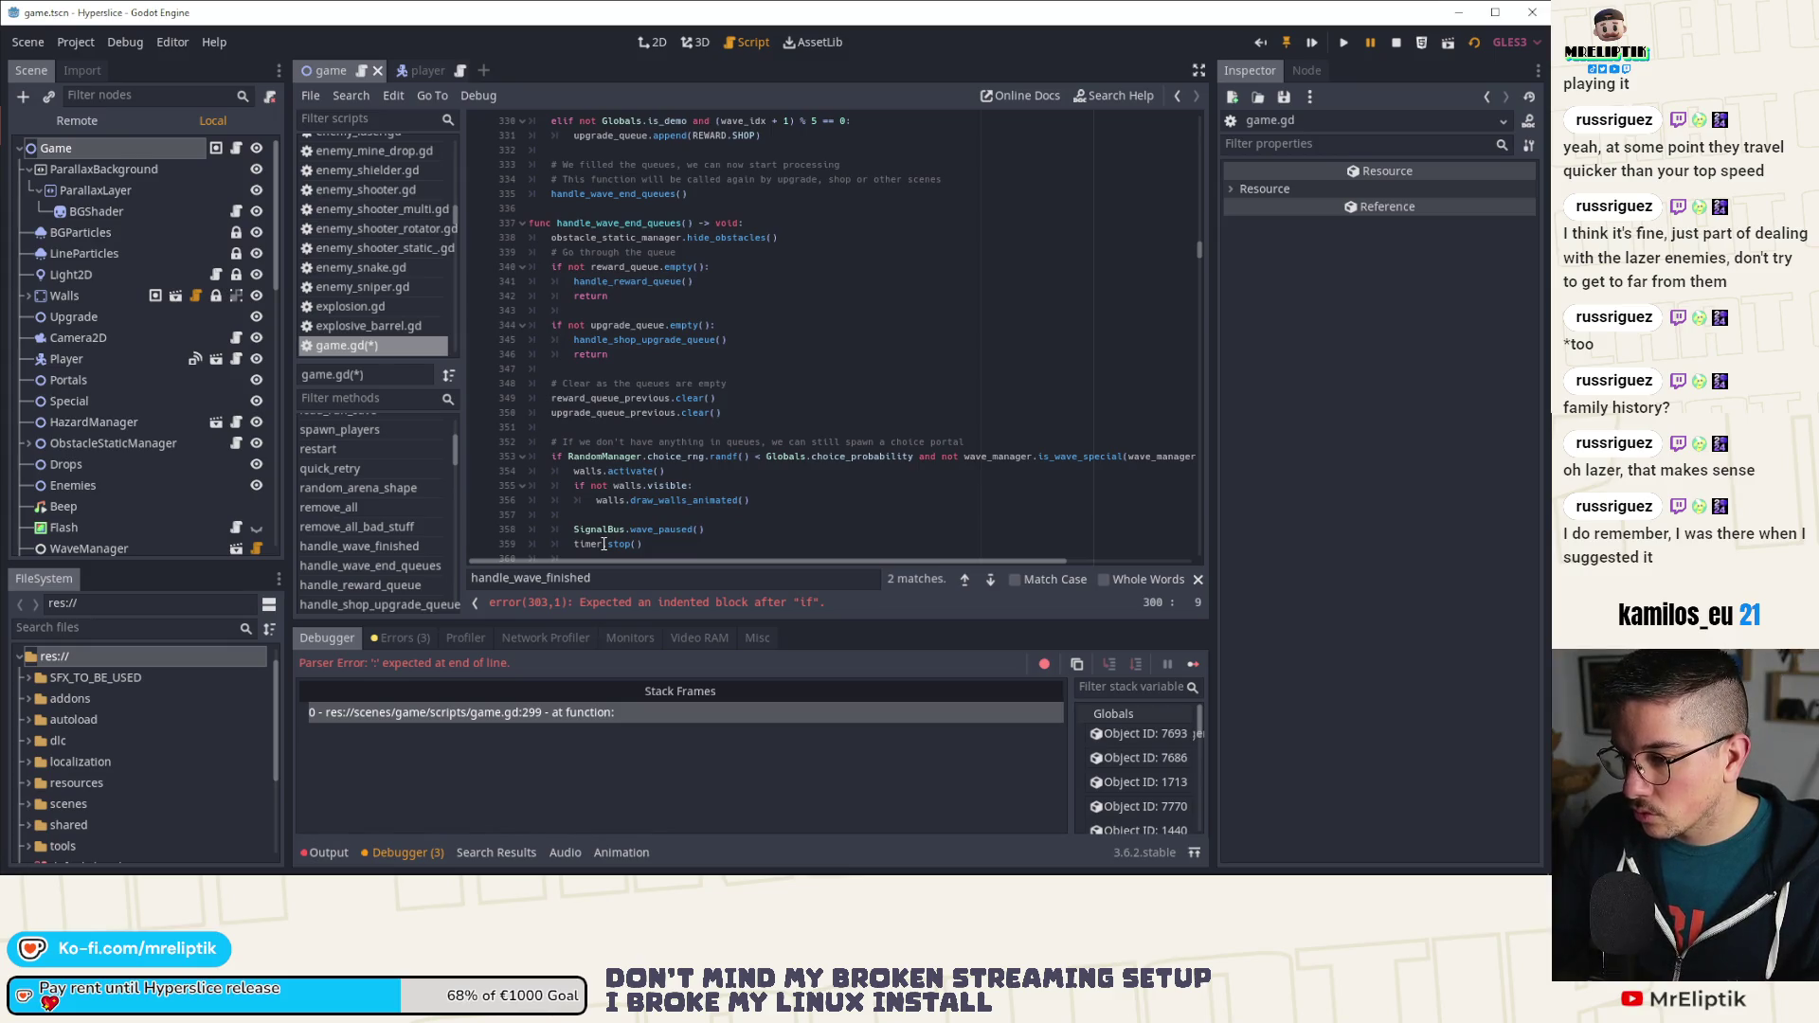
{"action": "scroll", "coordinate": [837, 254], "scroll_direction": "up", "scroll_amount": 14}
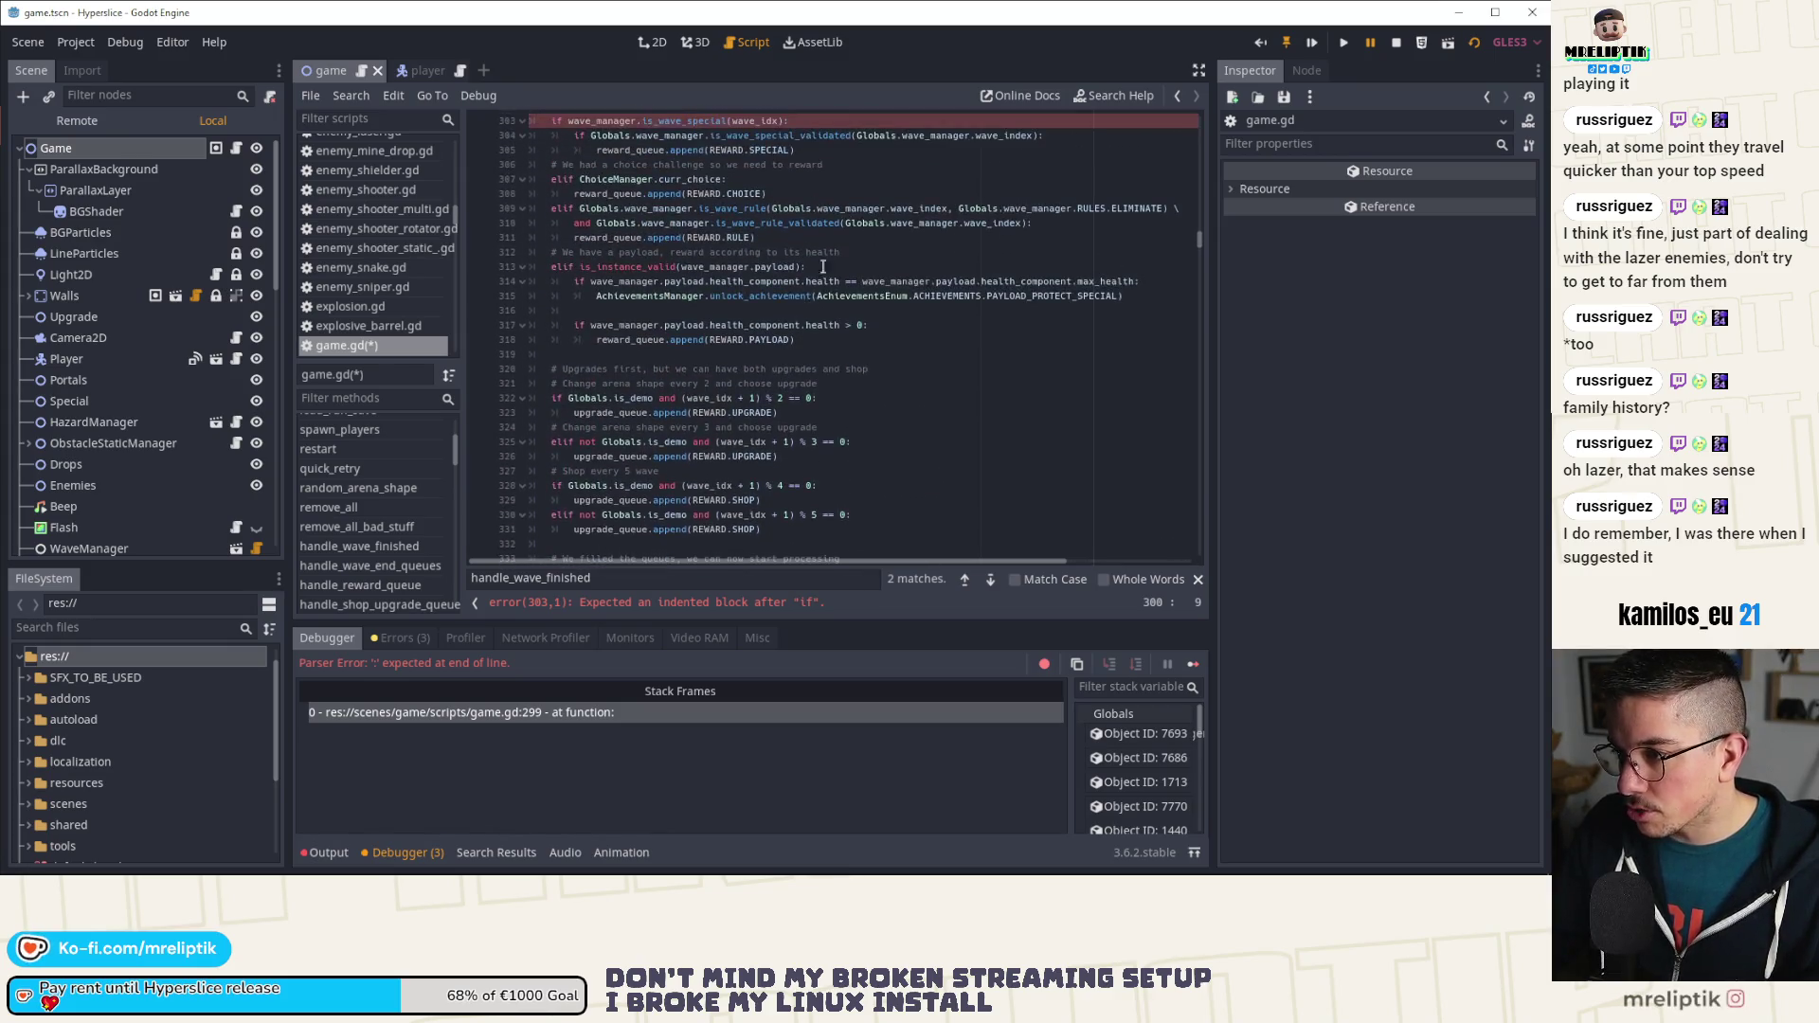
{"action": "left_click", "coordinate": [837, 282]}
{"action": "key", "text": "BackSpace"}
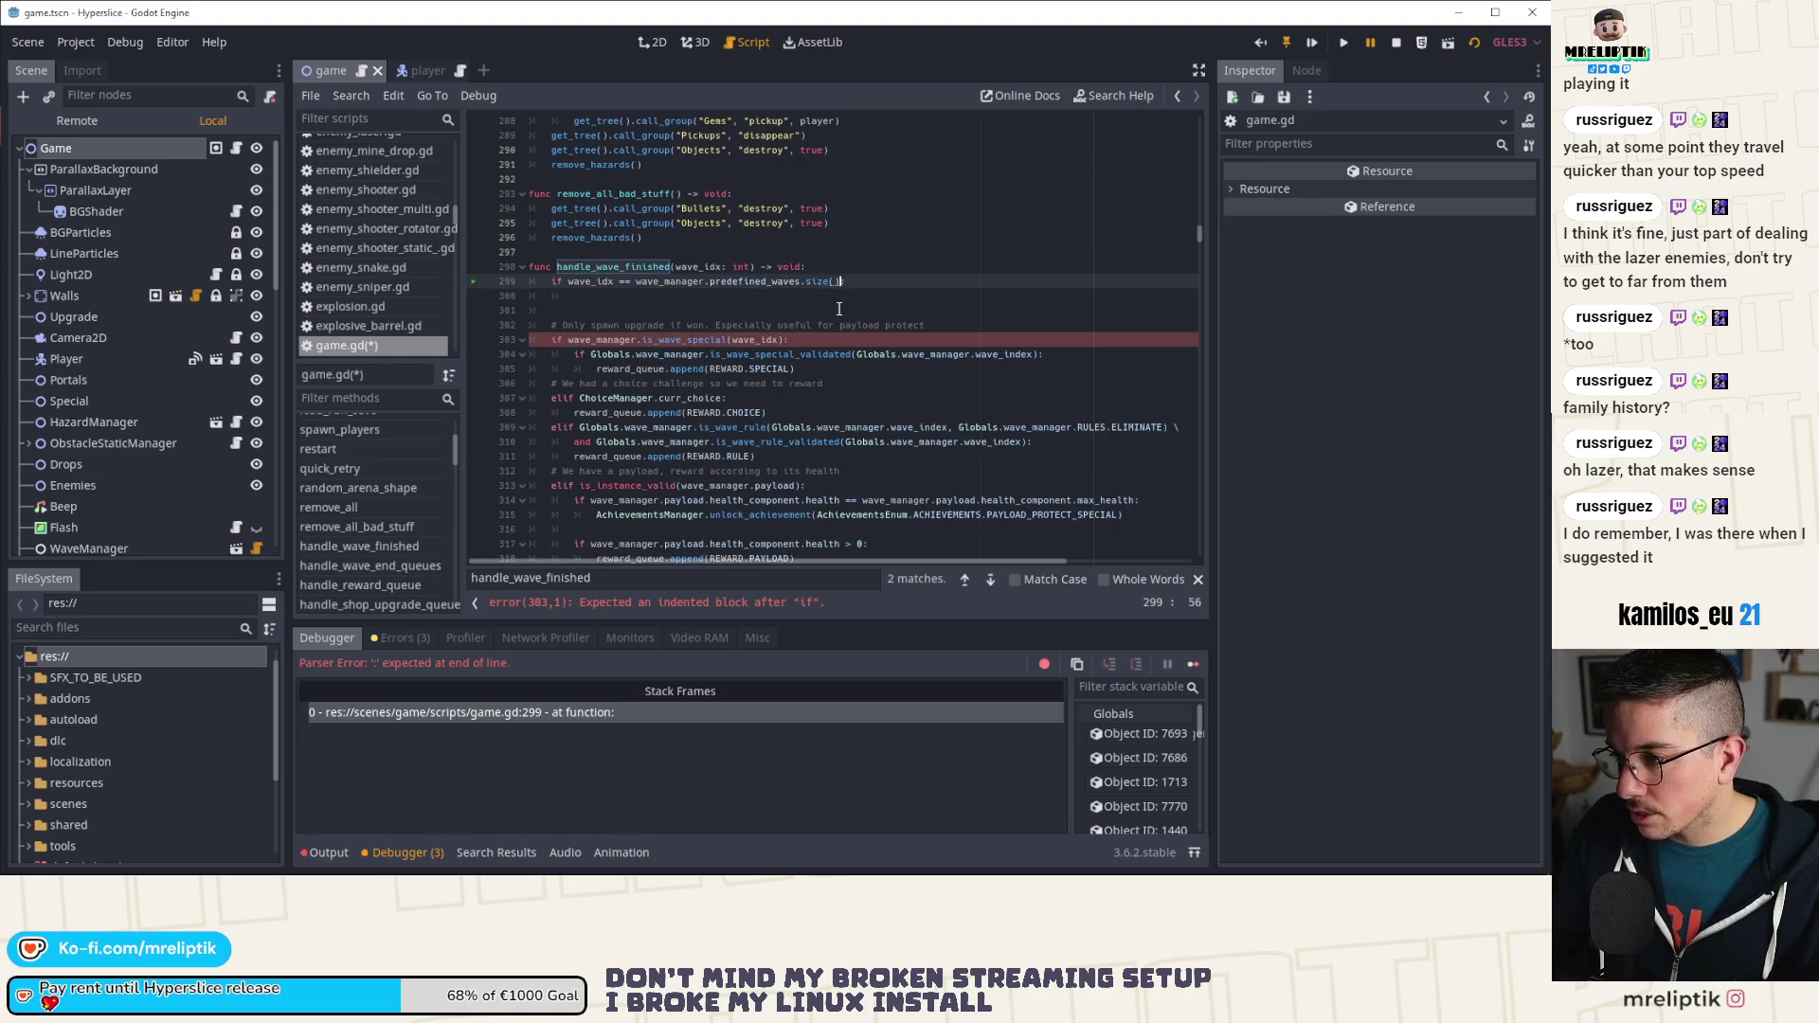
{"action": "type", "text": " -1:"}
{"action": "key", "text": "ctrl+s"}
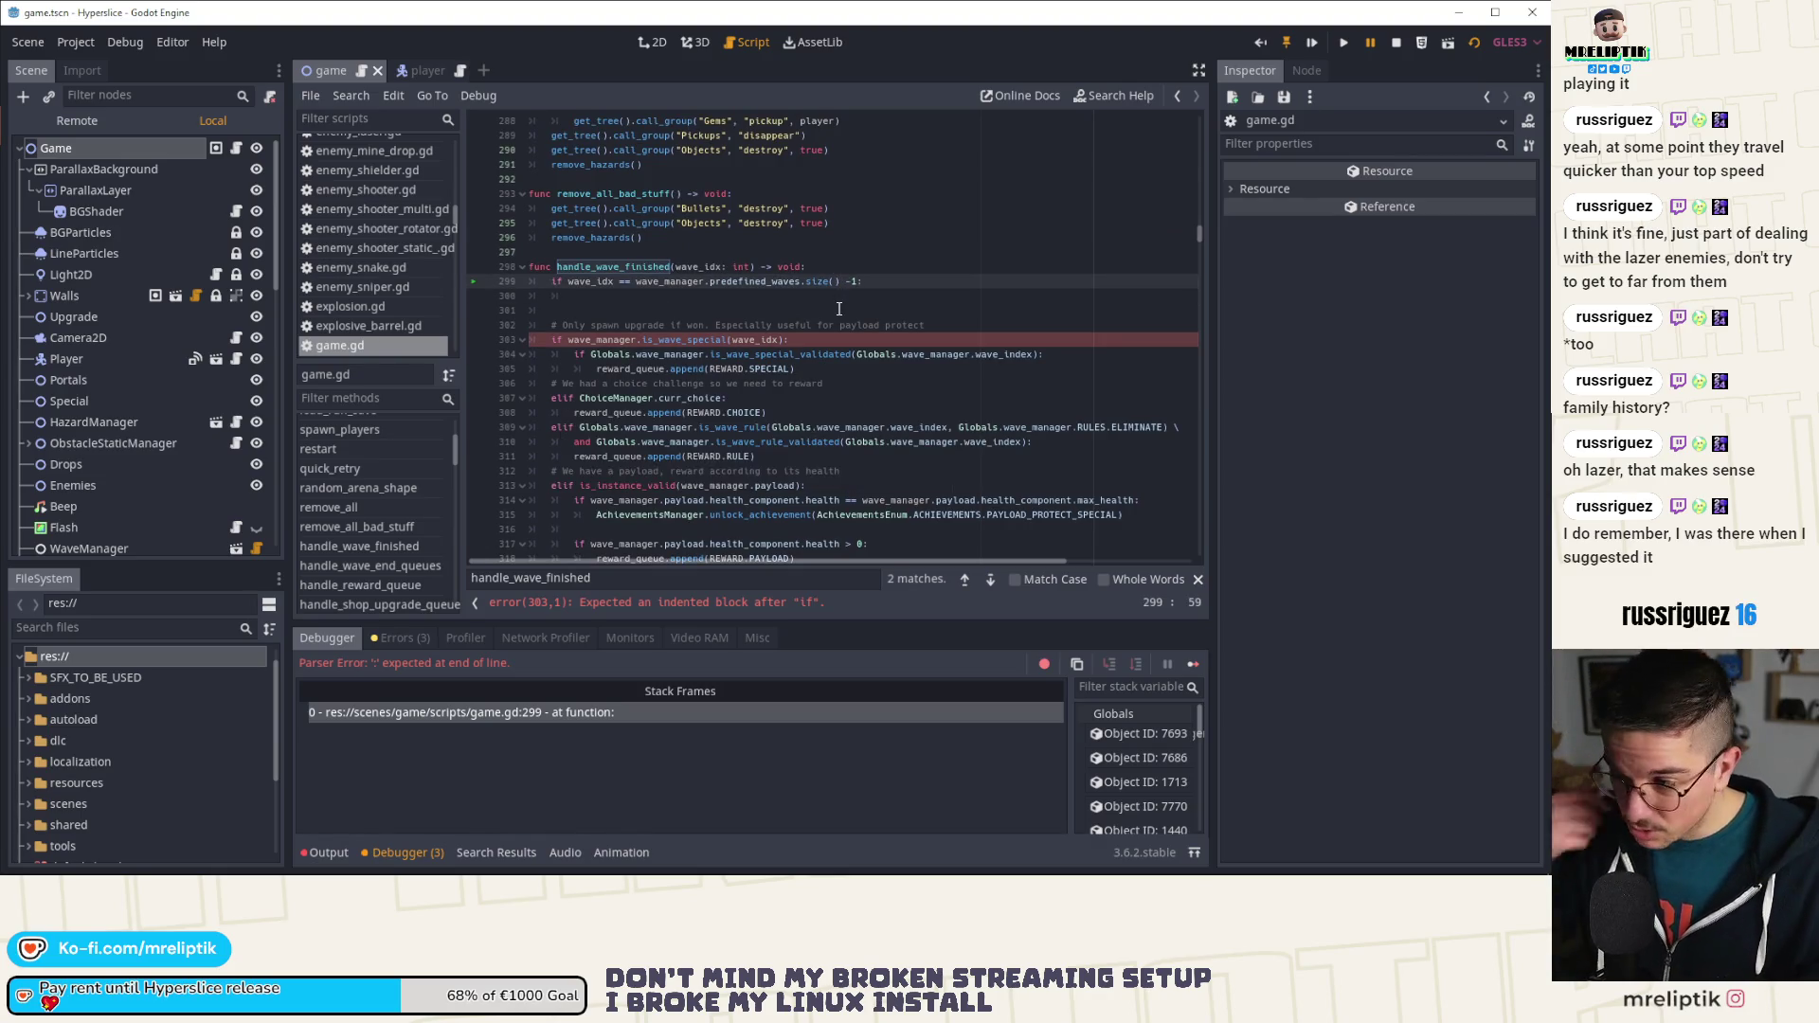
Step: Move the handle_wave_end_queues() call from line 335 into the new if block
{"action": "scroll", "coordinate": [684, 385], "scroll_direction": "down", "scroll_amount": 11}
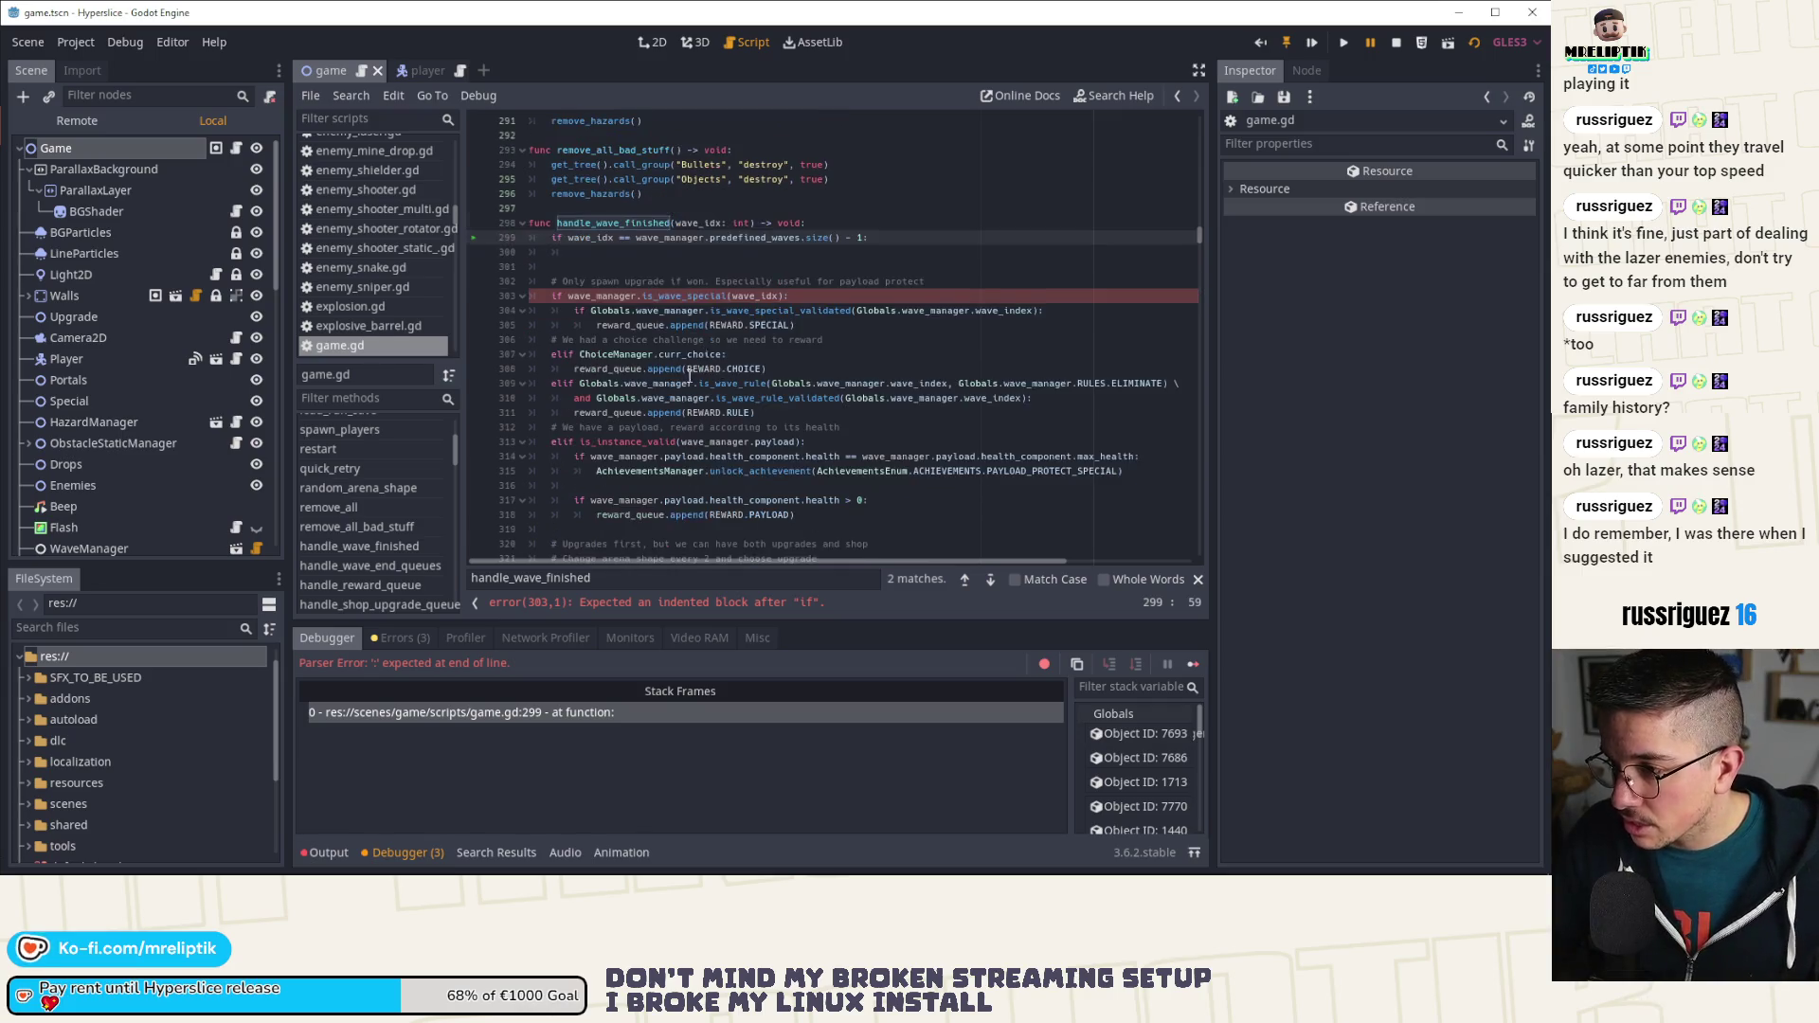
{"action": "scroll", "coordinate": [684, 385], "scroll_direction": "down", "scroll_amount": 3}
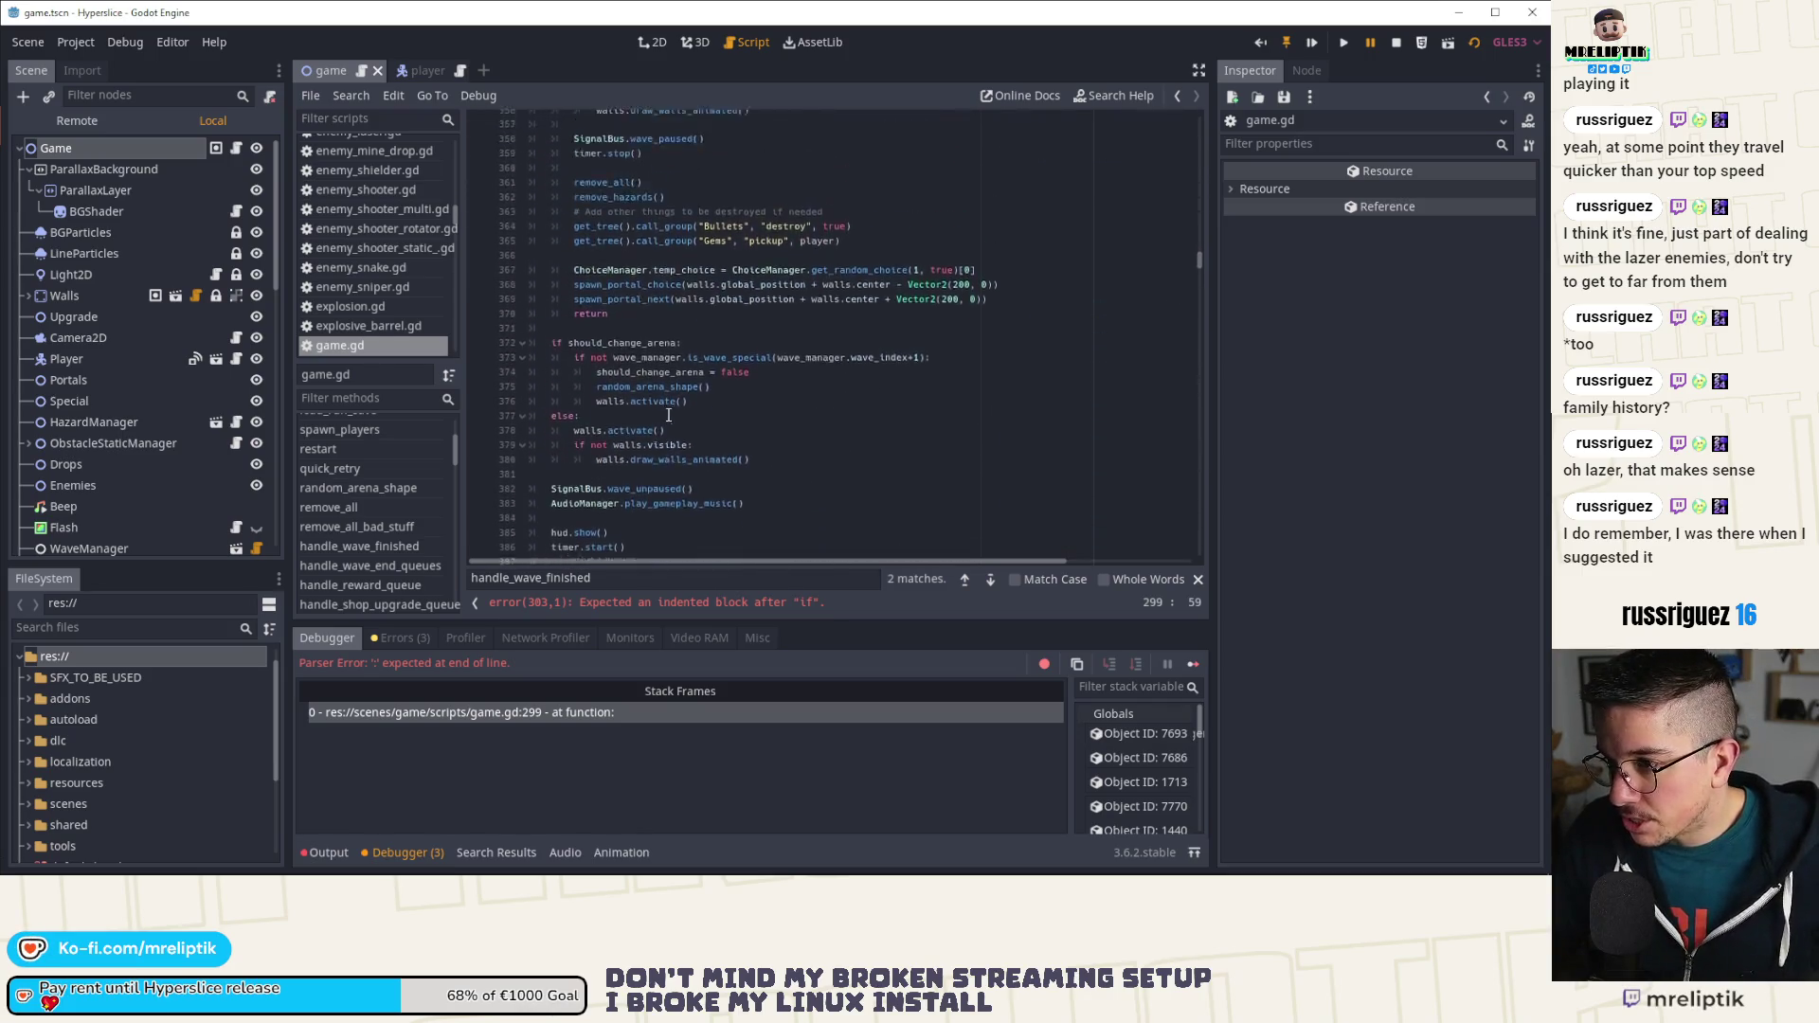
{"action": "scroll", "coordinate": [667, 419], "scroll_direction": "up", "scroll_amount": 4}
{"action": "left_click", "coordinate": [710, 370]}
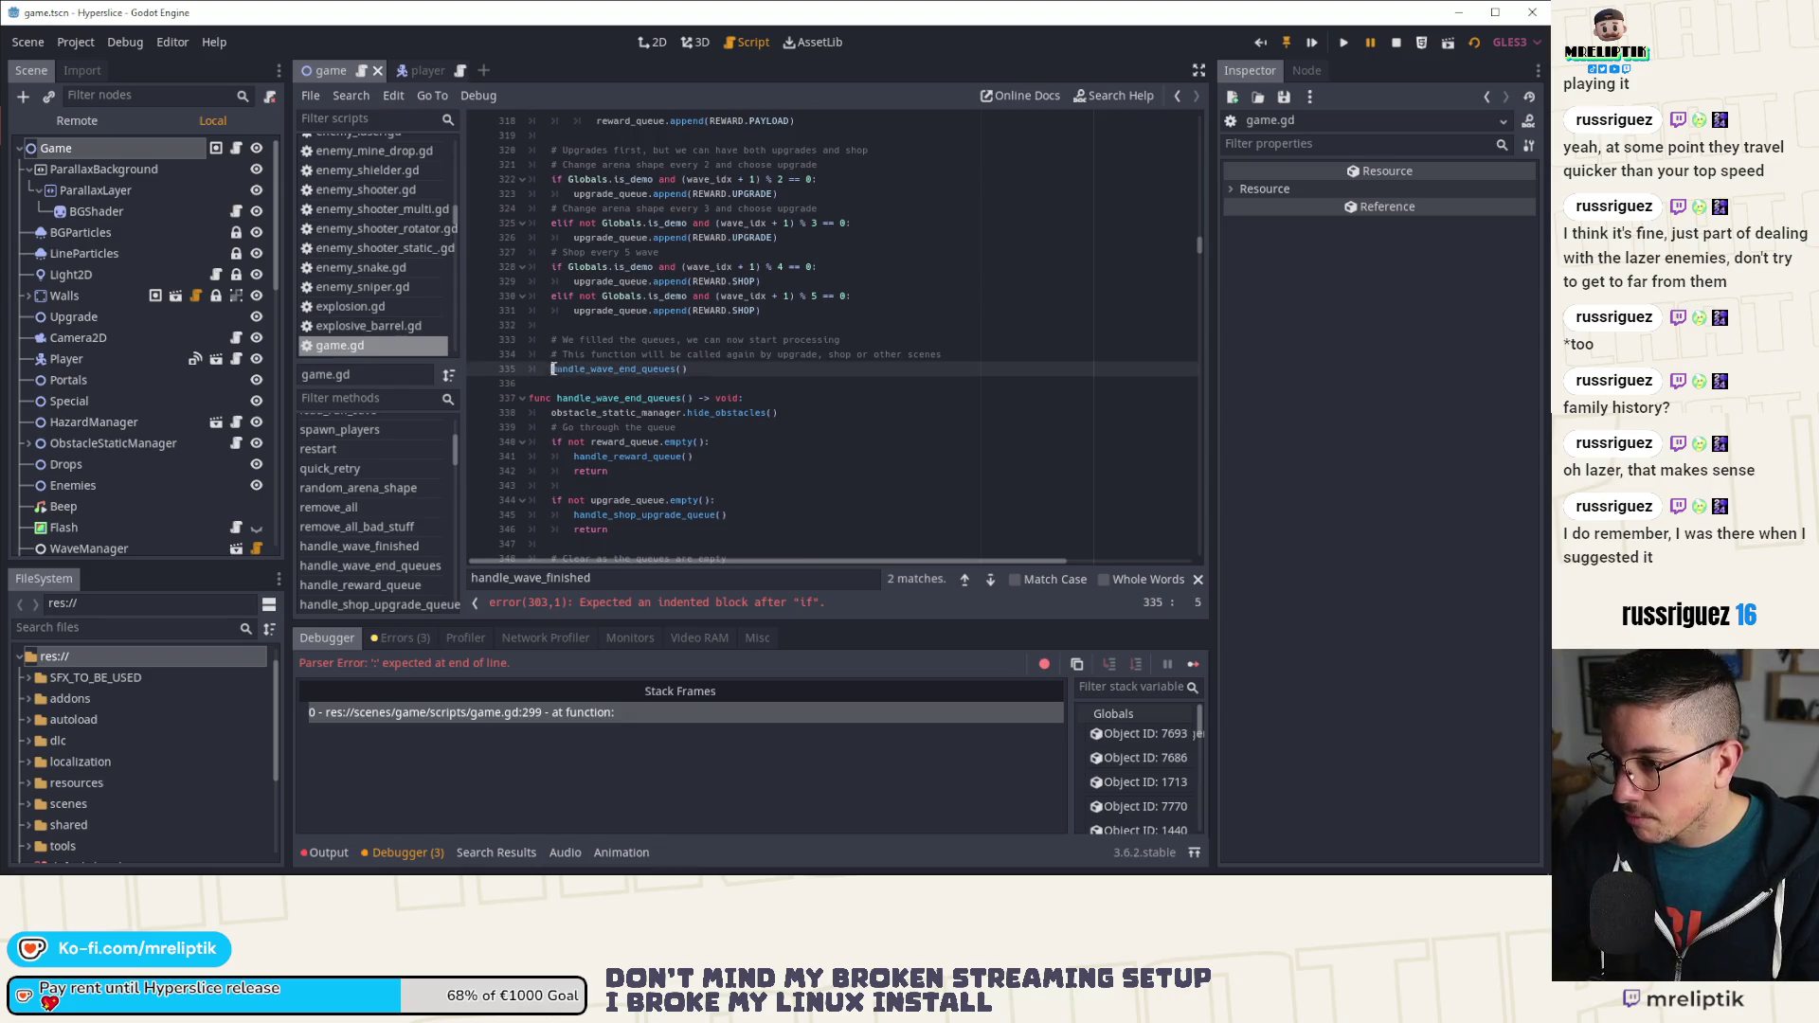
{"action": "key", "text": "ctrl+x"}
{"action": "scroll", "coordinate": [682, 398], "scroll_direction": "up", "scroll_amount": 13}
{"action": "left_click", "coordinate": [660, 441]}
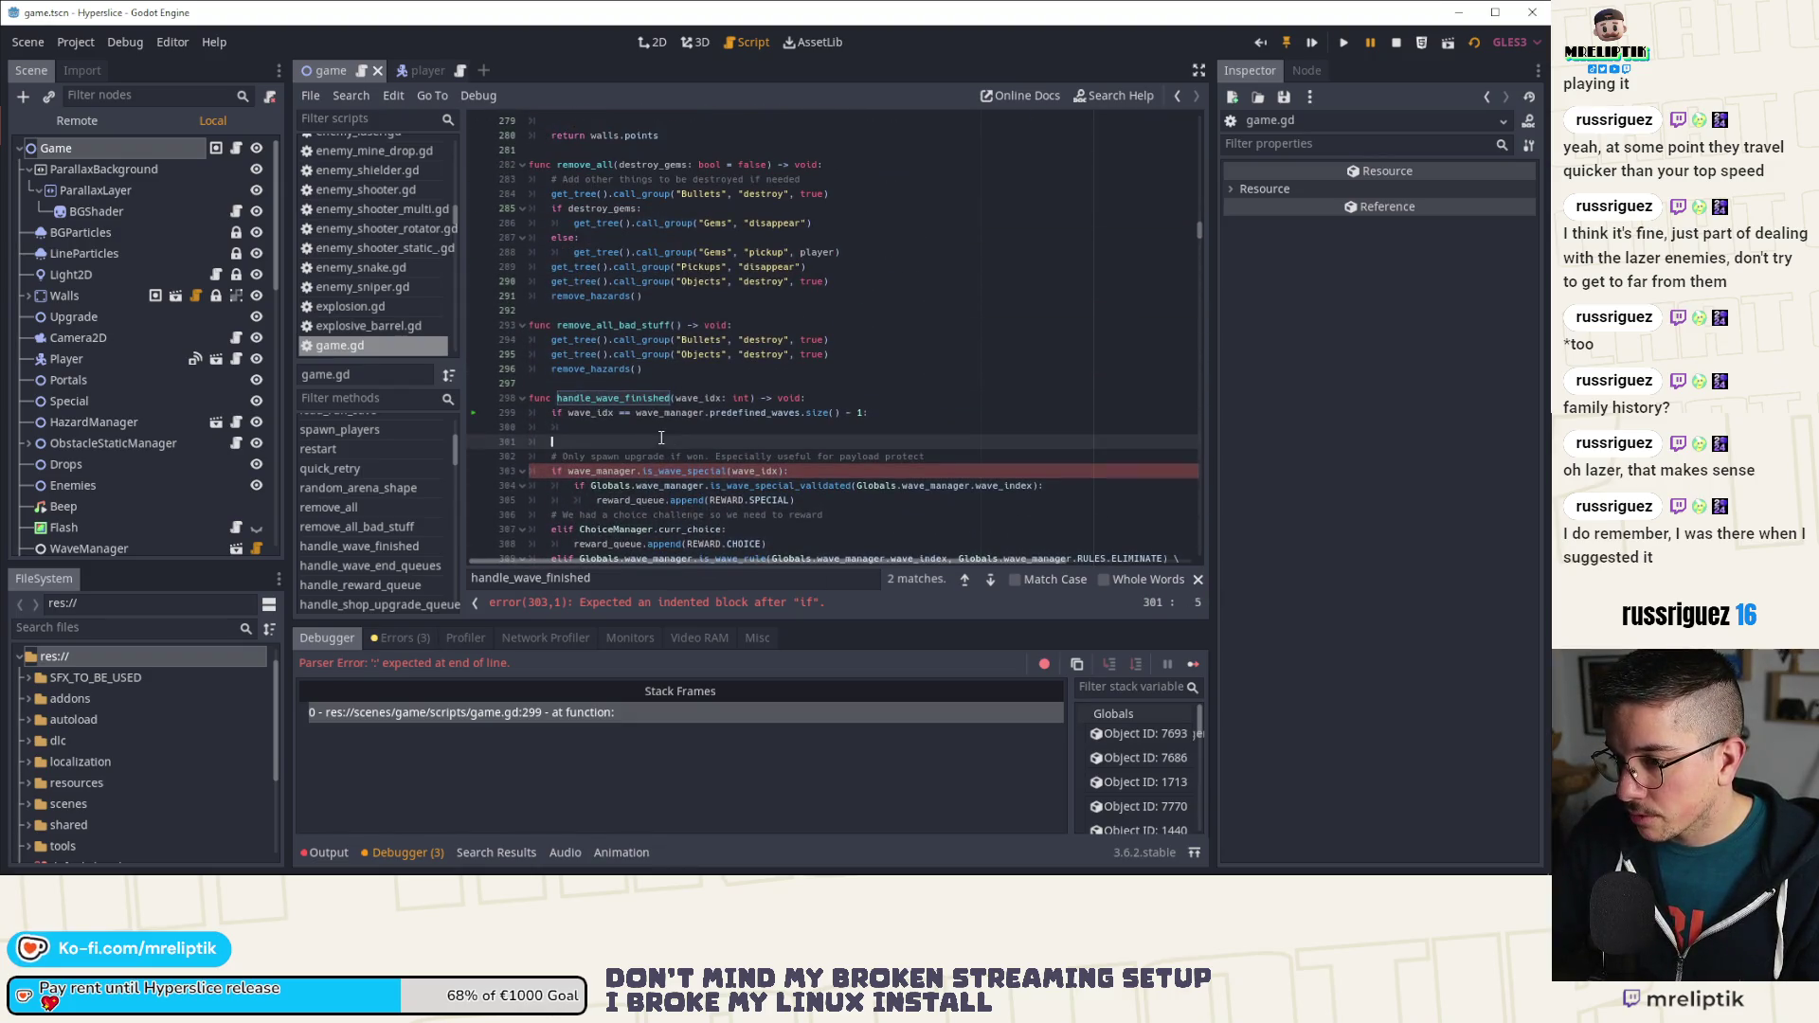
{"action": "key", "text": "ctrl+v"}
{"action": "key", "text": "shift+Home"}
{"action": "key", "text": "ctrl+x"}
{"action": "left_click", "coordinate": [642, 427]}
{"action": "key", "text": "ctrl+v"}
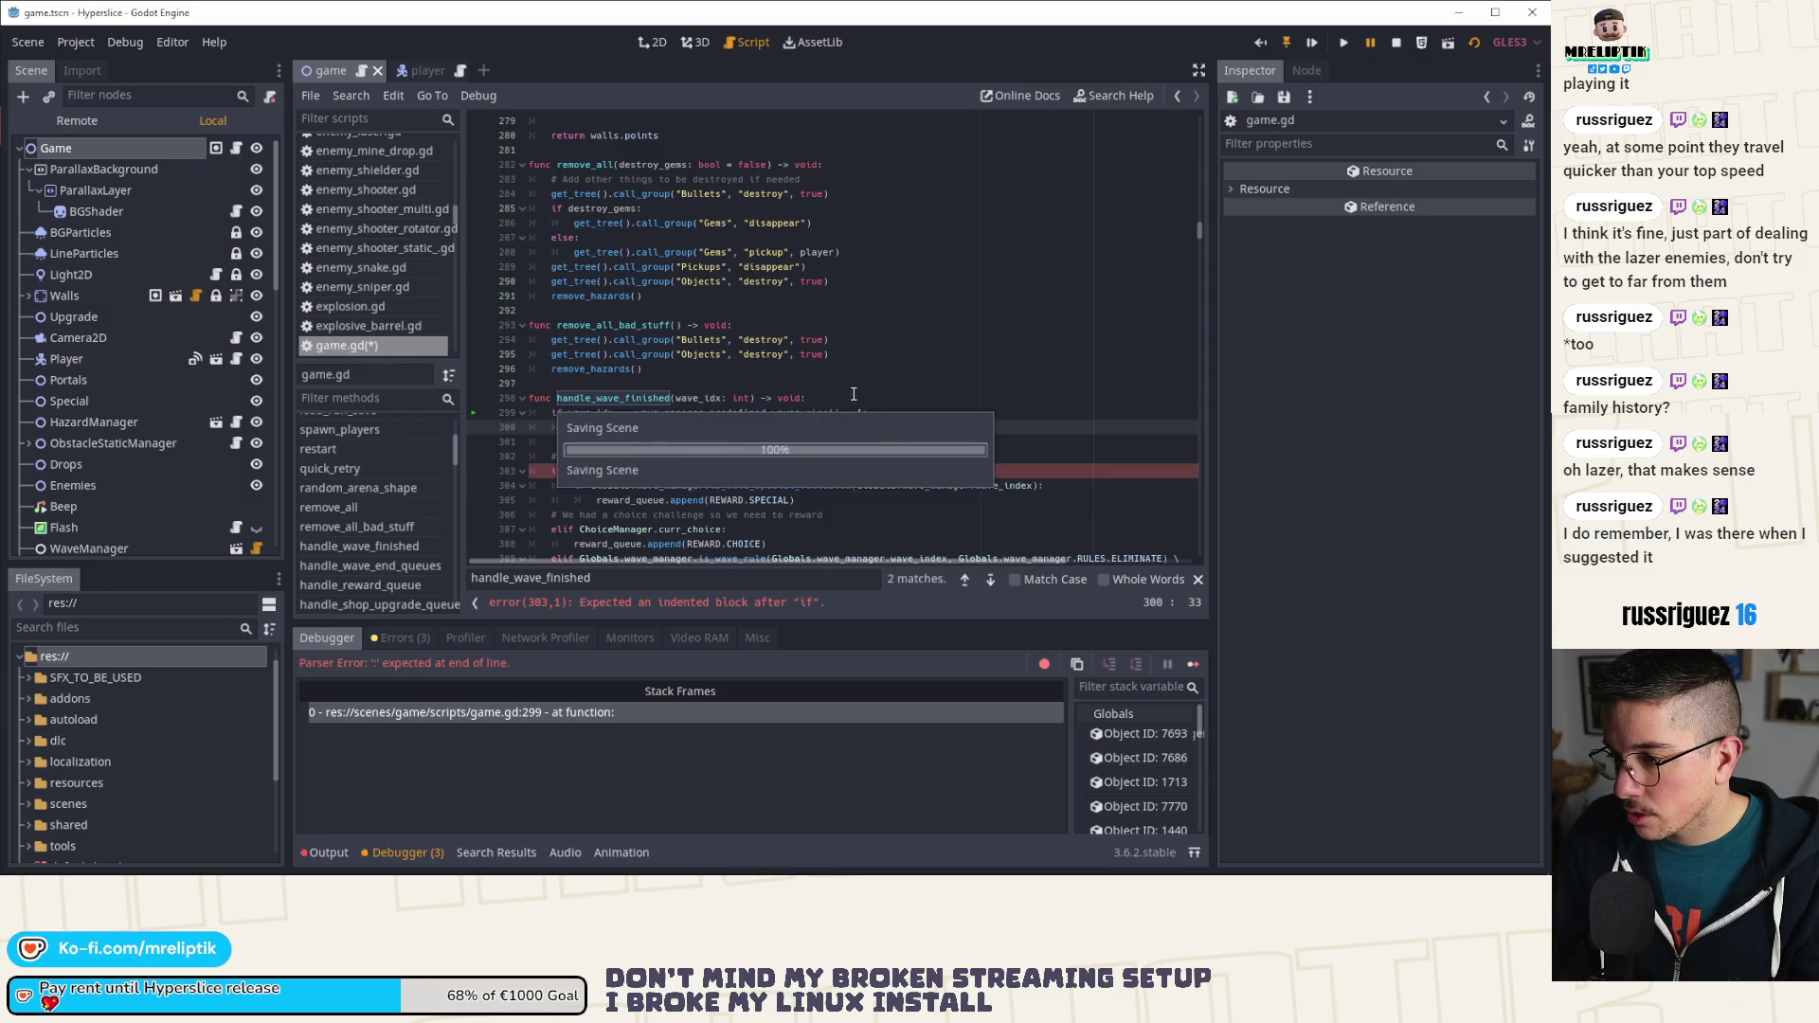
Step: Add the '# Skip rewards on the last scene' comment above the check and restart the game
{"action": "left_click", "coordinate": [850, 398]}
{"action": "key", "text": "Return"}
{"action": "type", "text": "# Ski"}
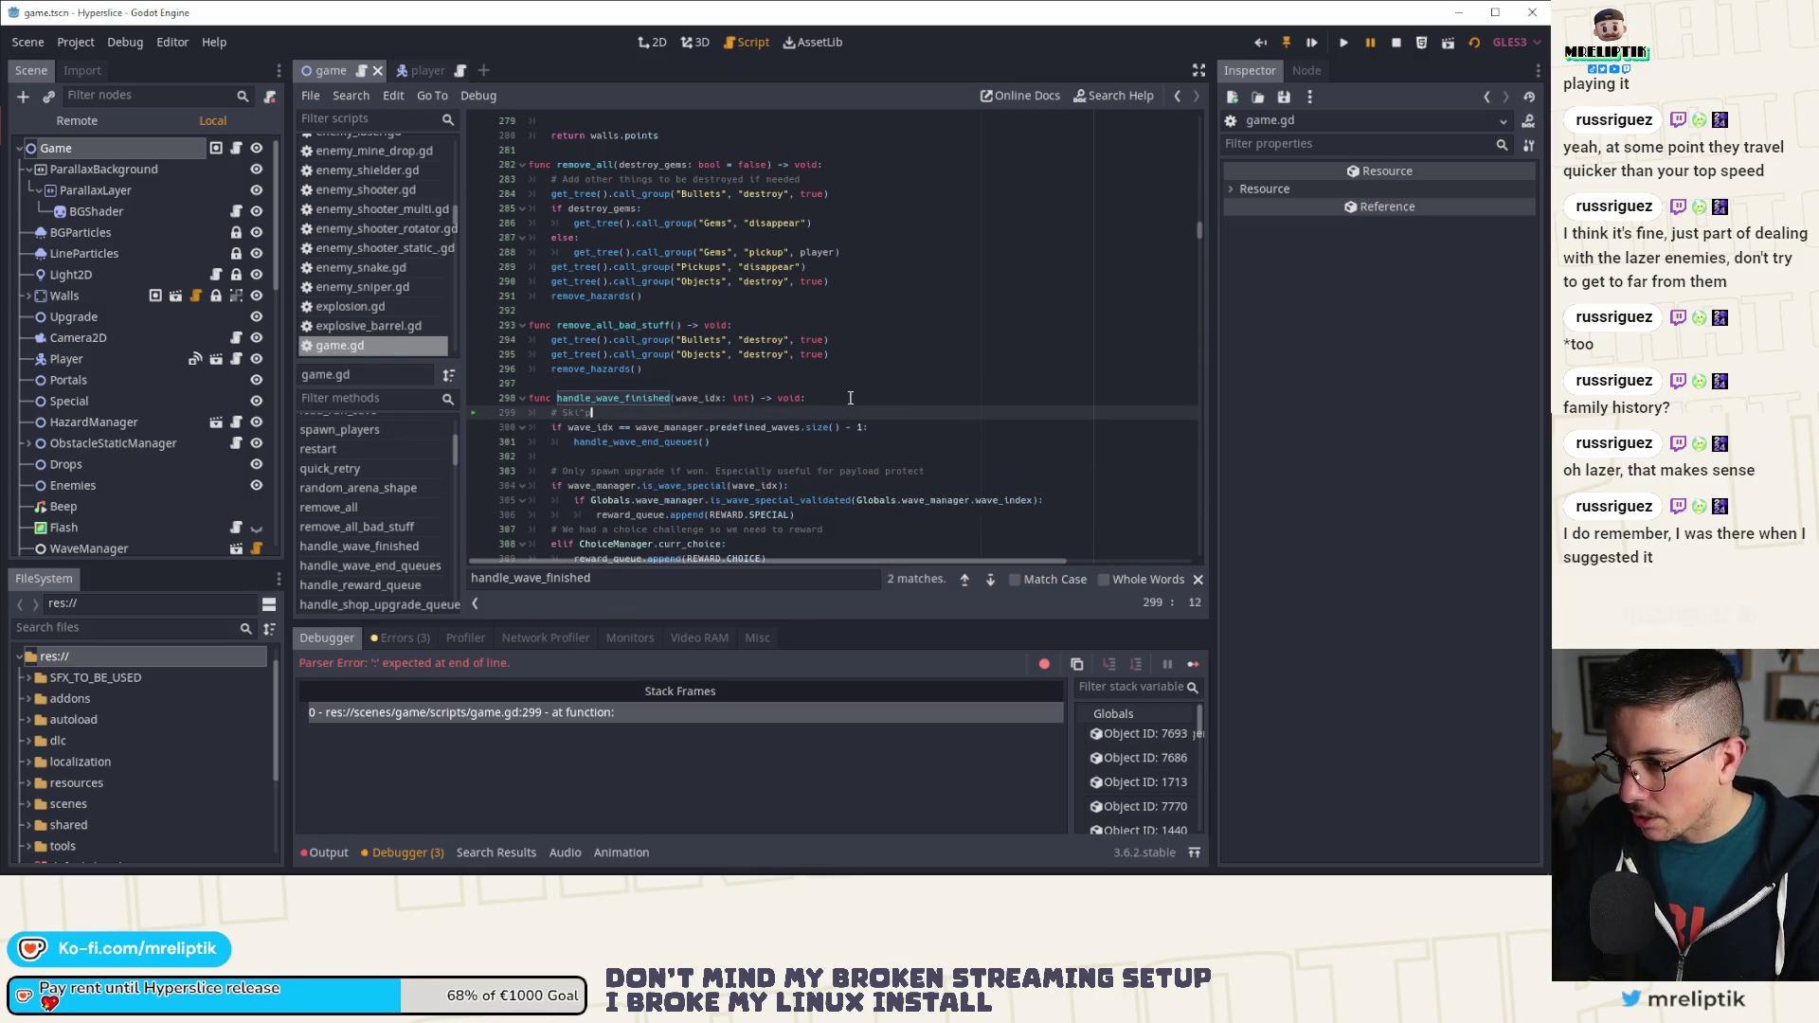
{"action": "type", "text": "rewards on the last scene"}
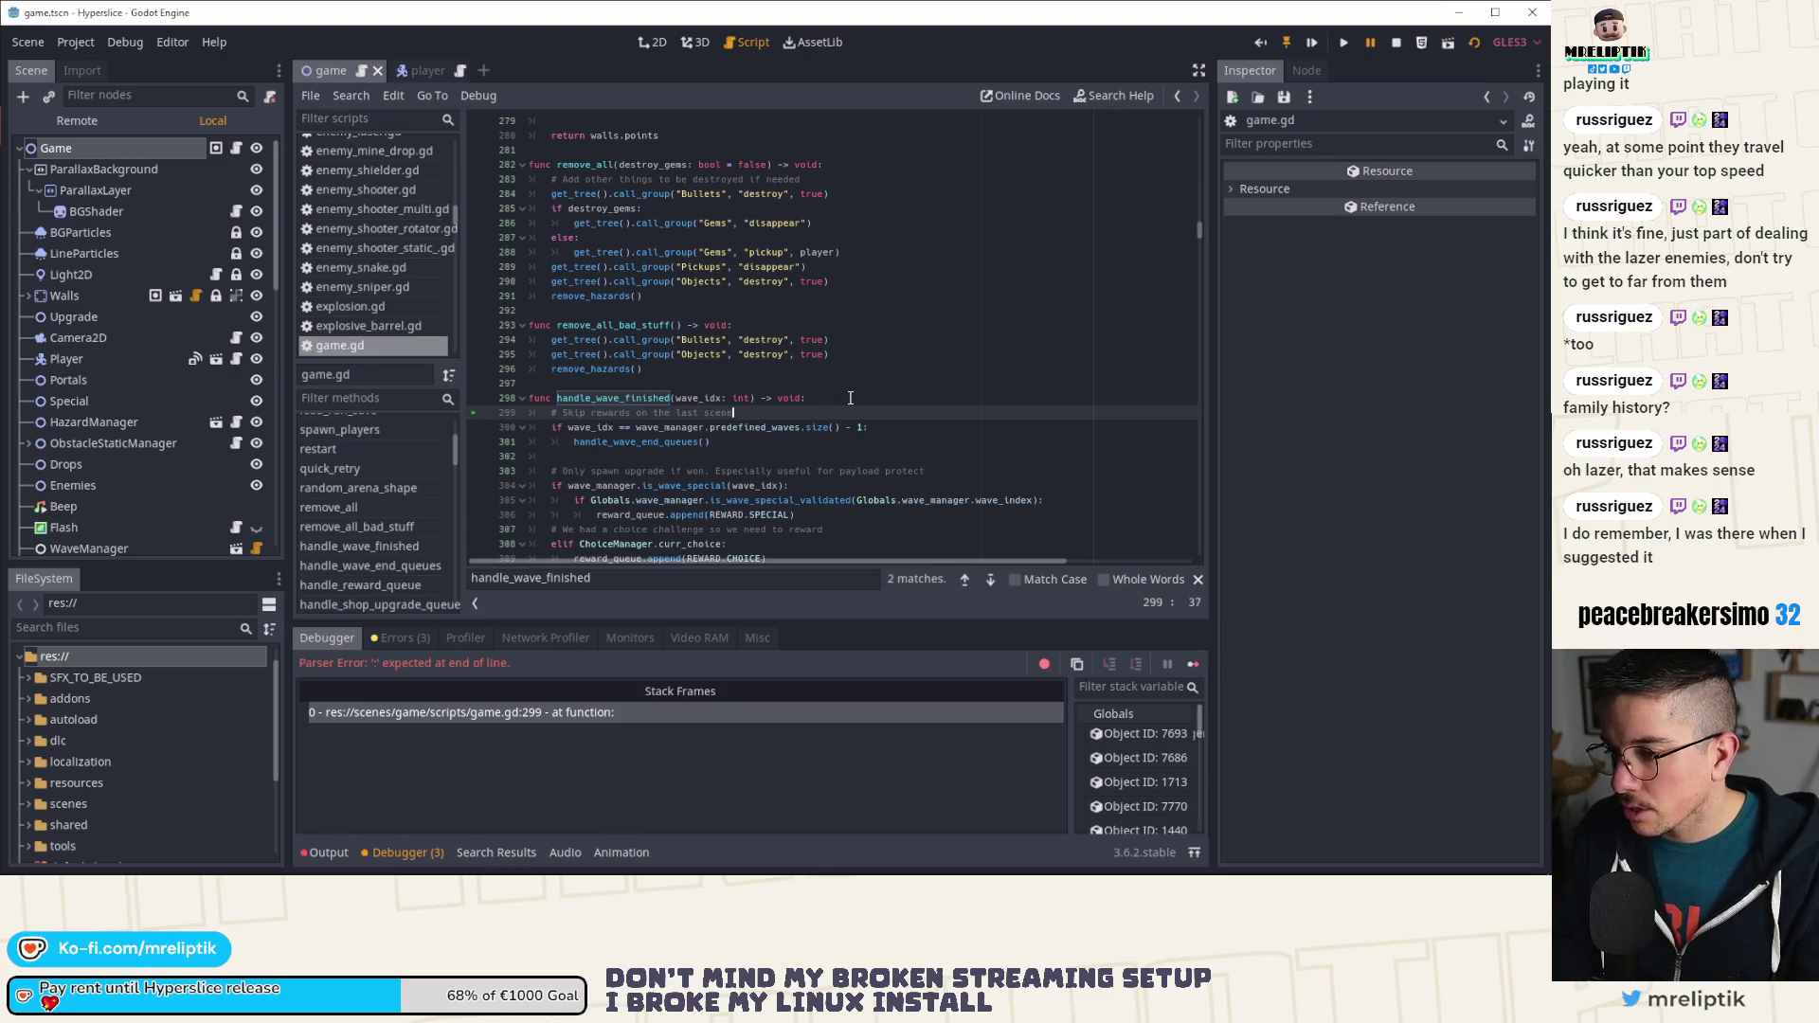
{"action": "left_click", "coordinate": [1391, 42]}
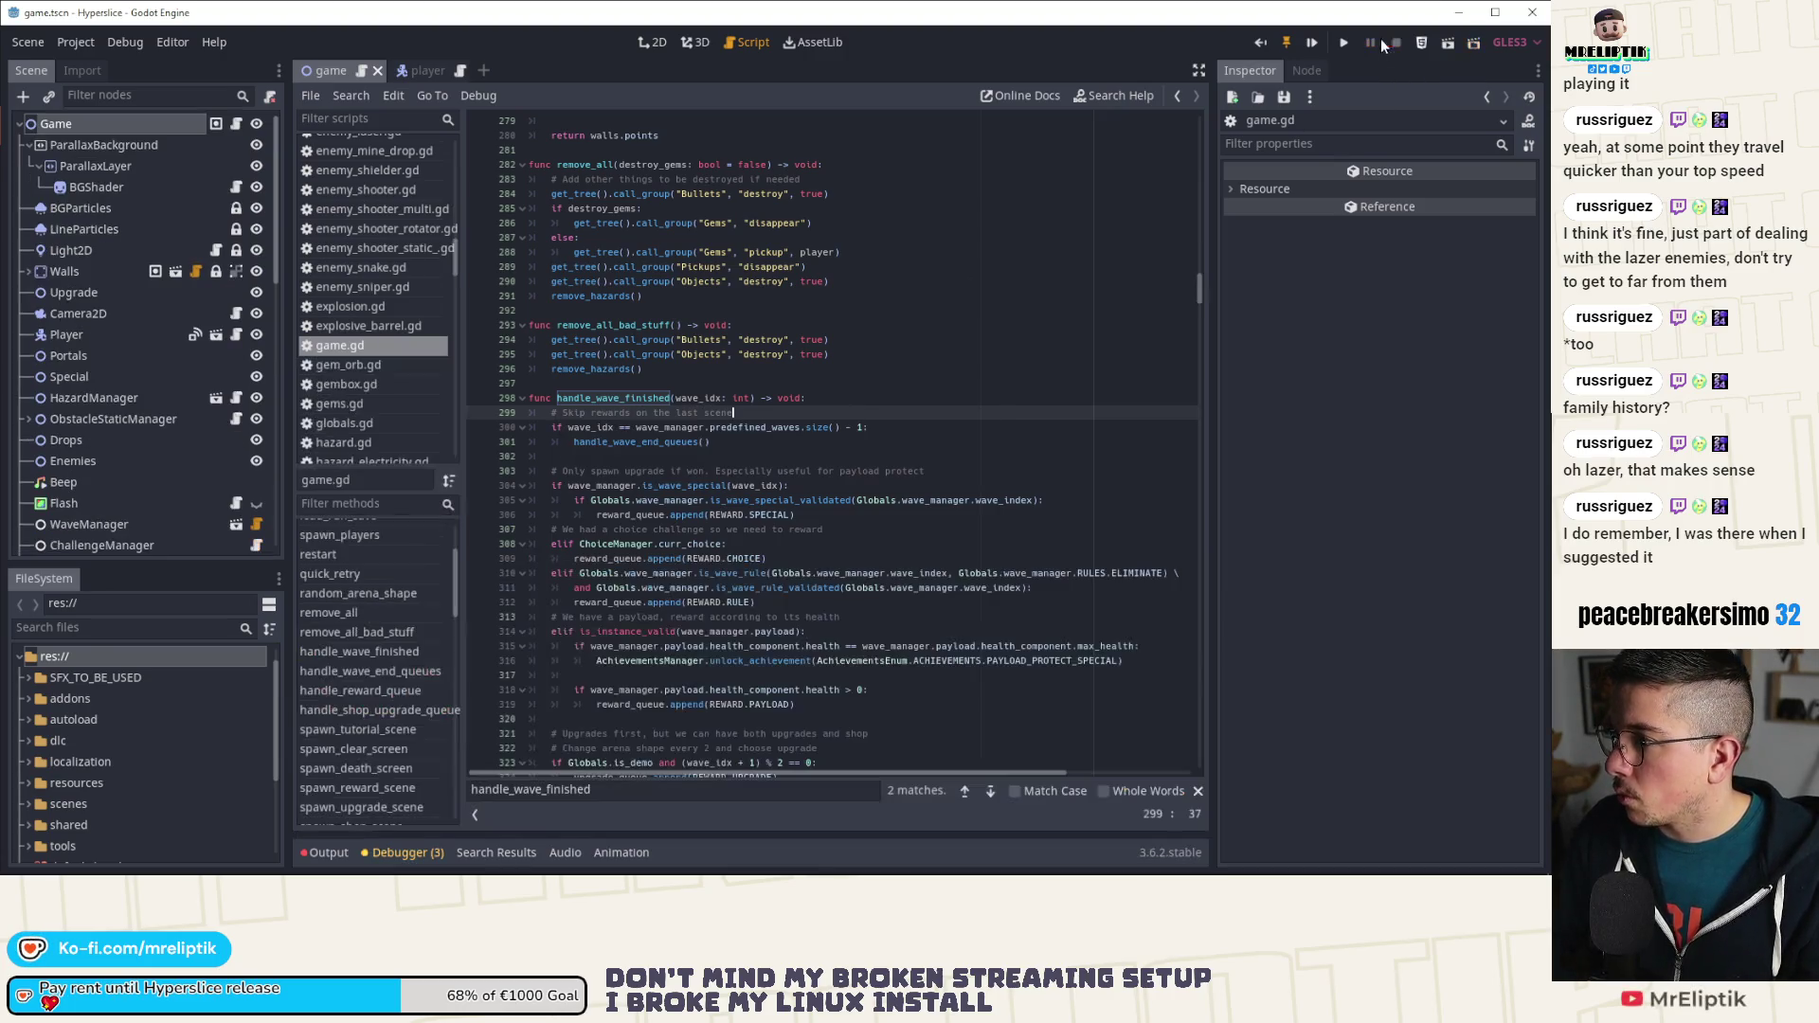
{"action": "left_click", "coordinate": [1317, 41]}
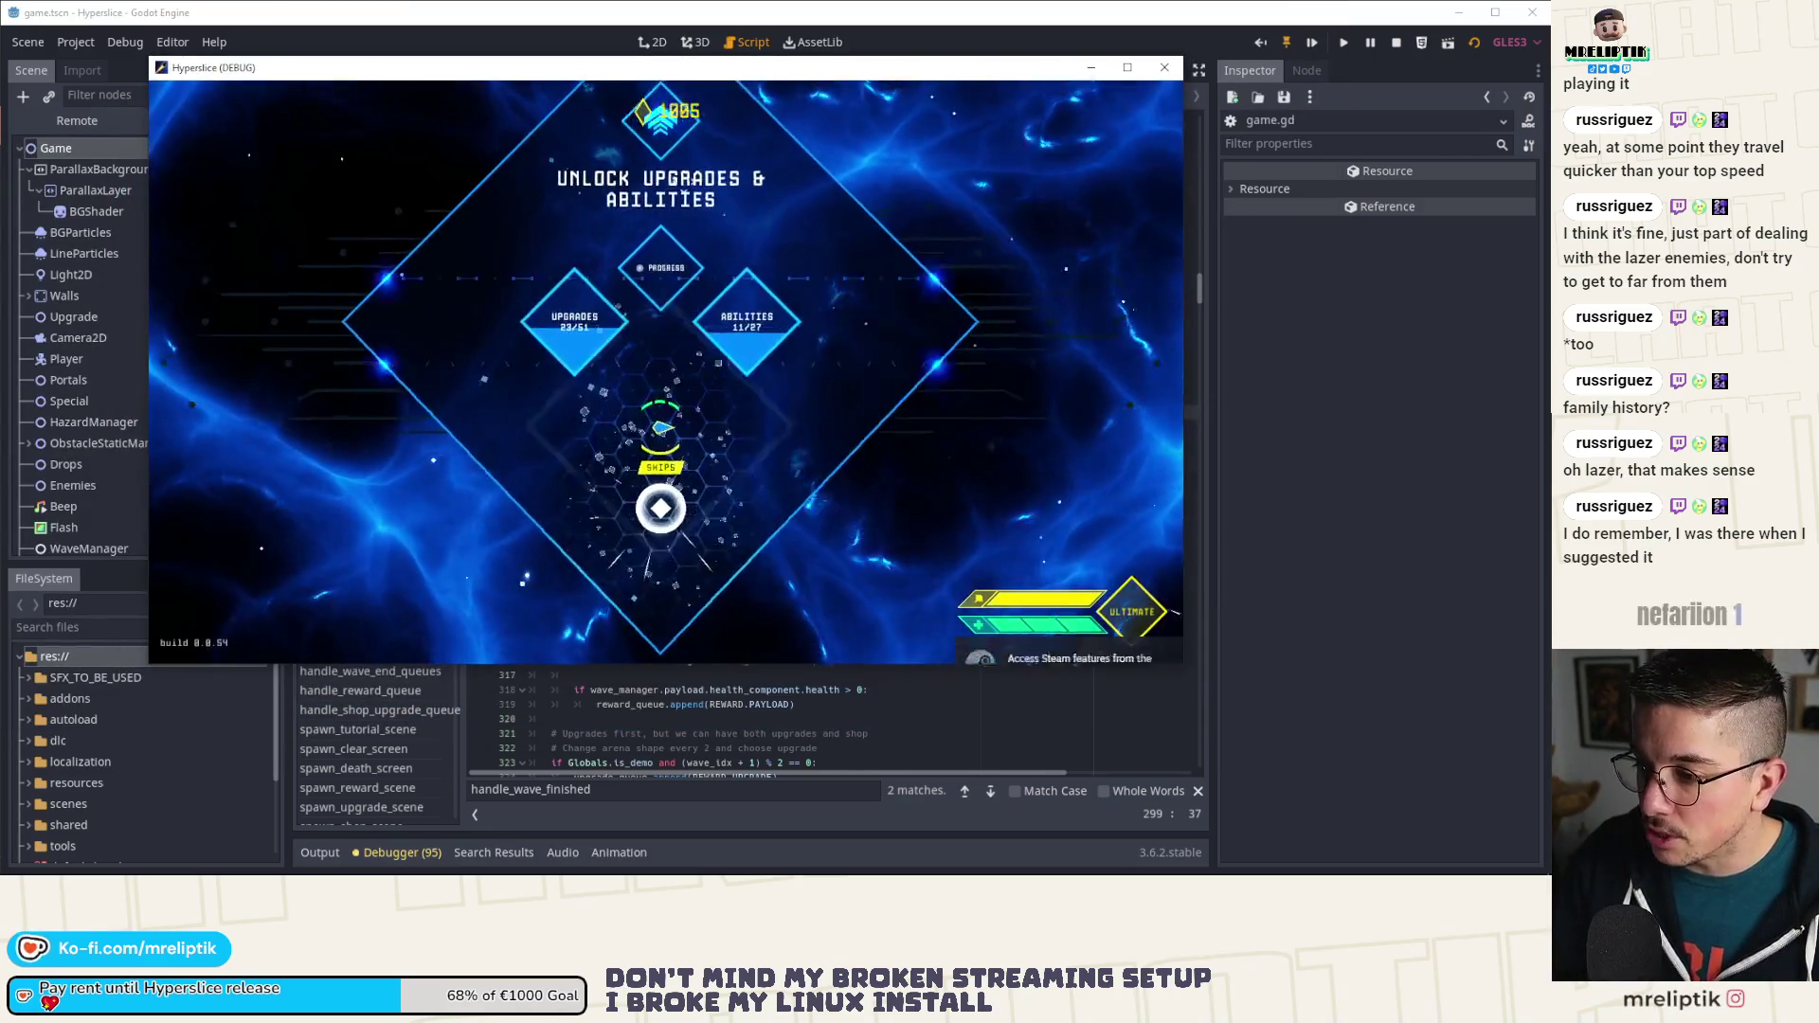
Step: Pick the upgrade-screen choice in the Hyperslice debug window to start wave 14
{"action": "left_click", "coordinate": [684, 181]}
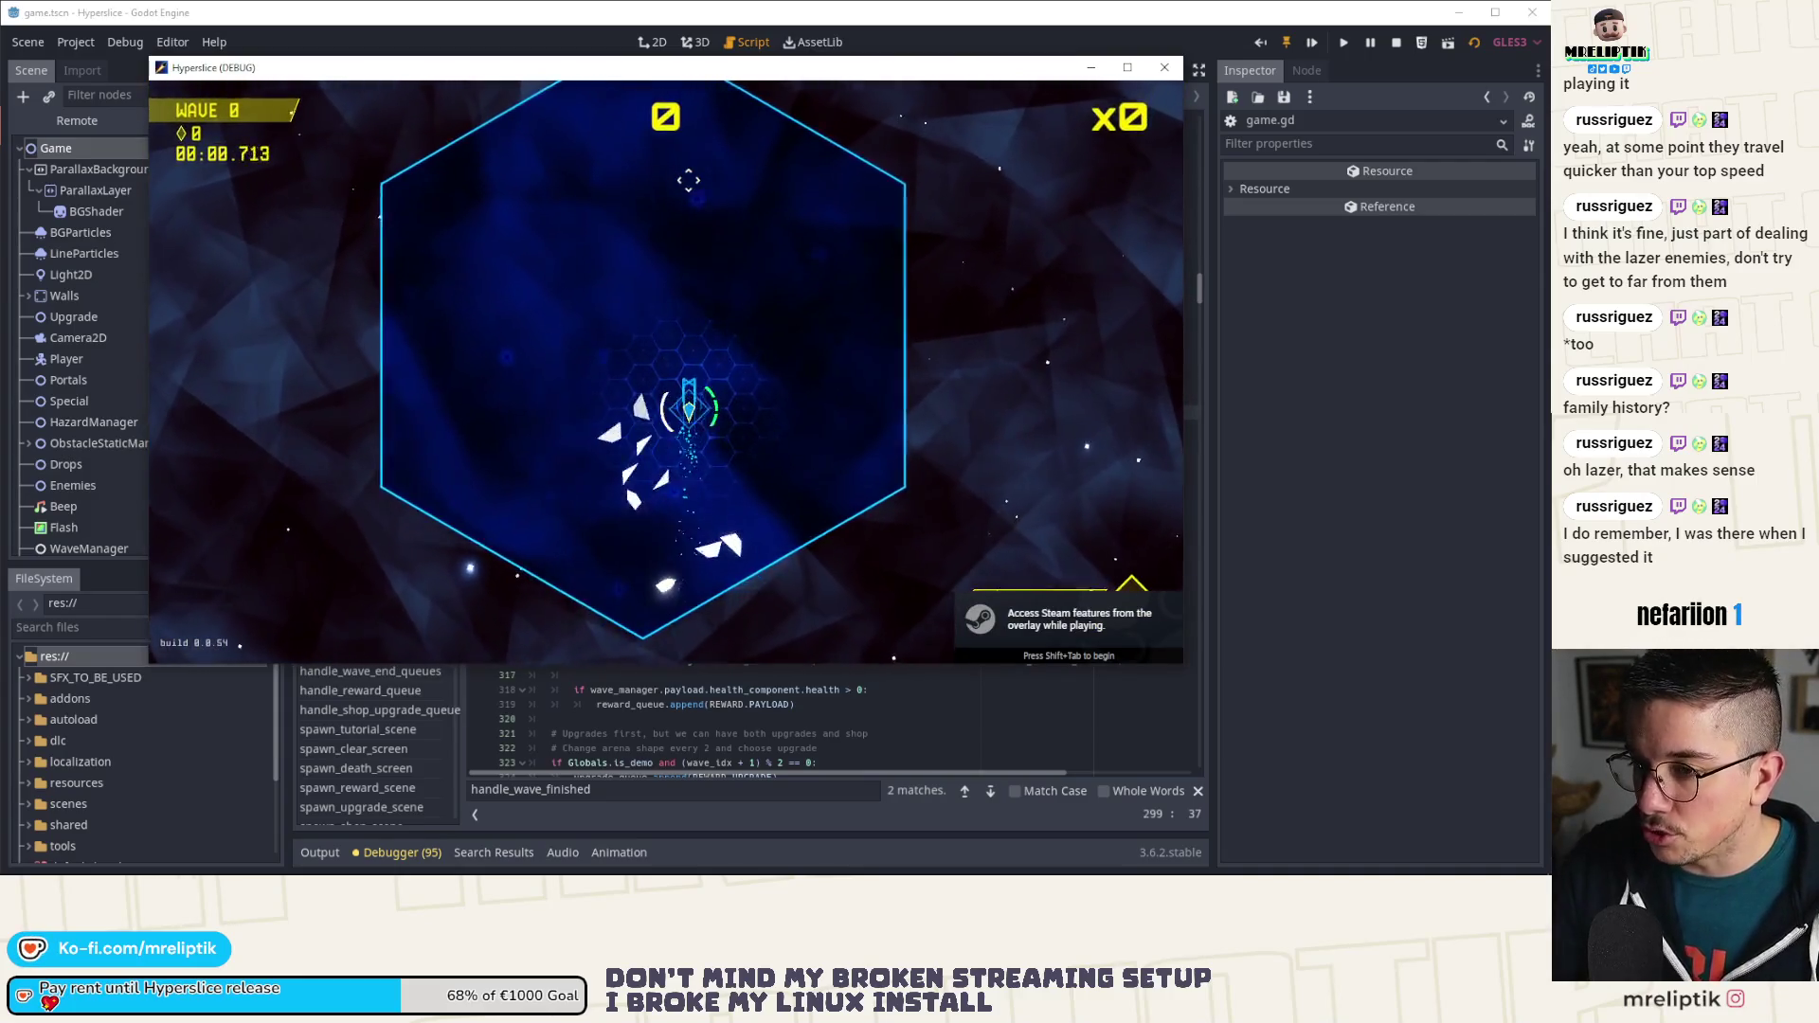
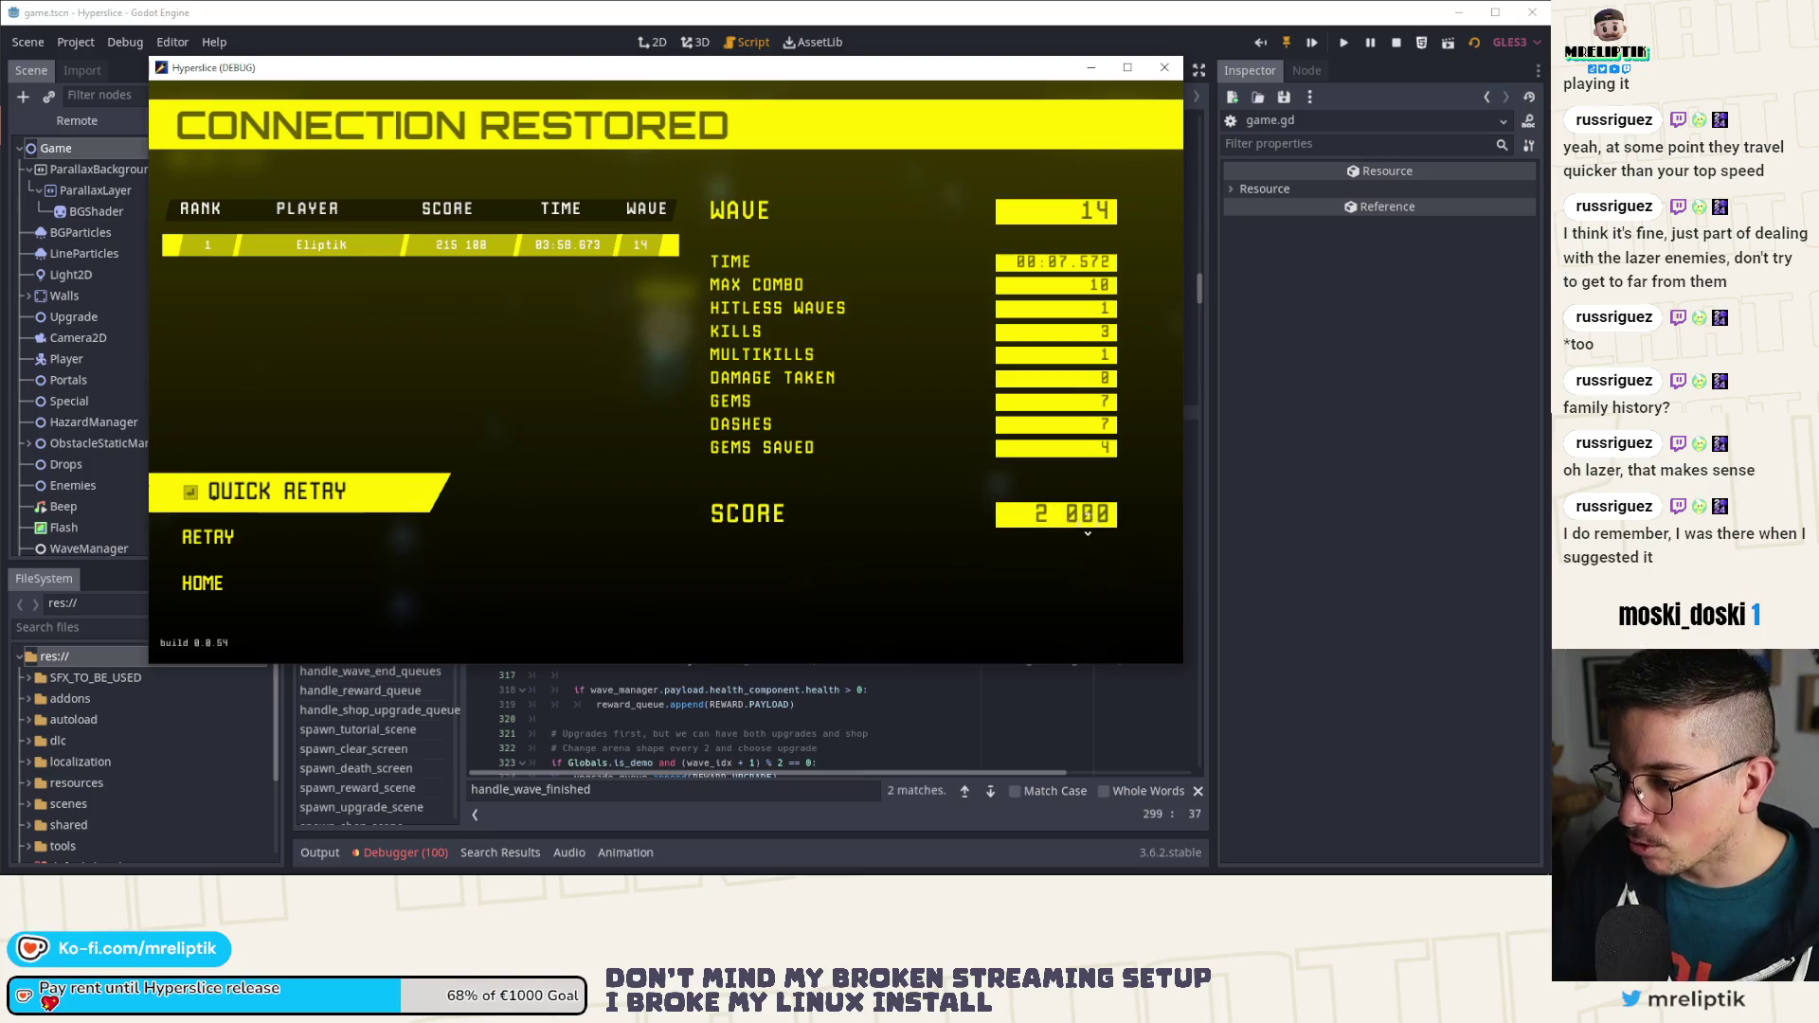
Step: From home, browse the Victorious Solo Scores, Solo Scores and Victorious Solo Times leaderboards, then close the game
{"action": "left_click", "coordinate": [271, 592]}
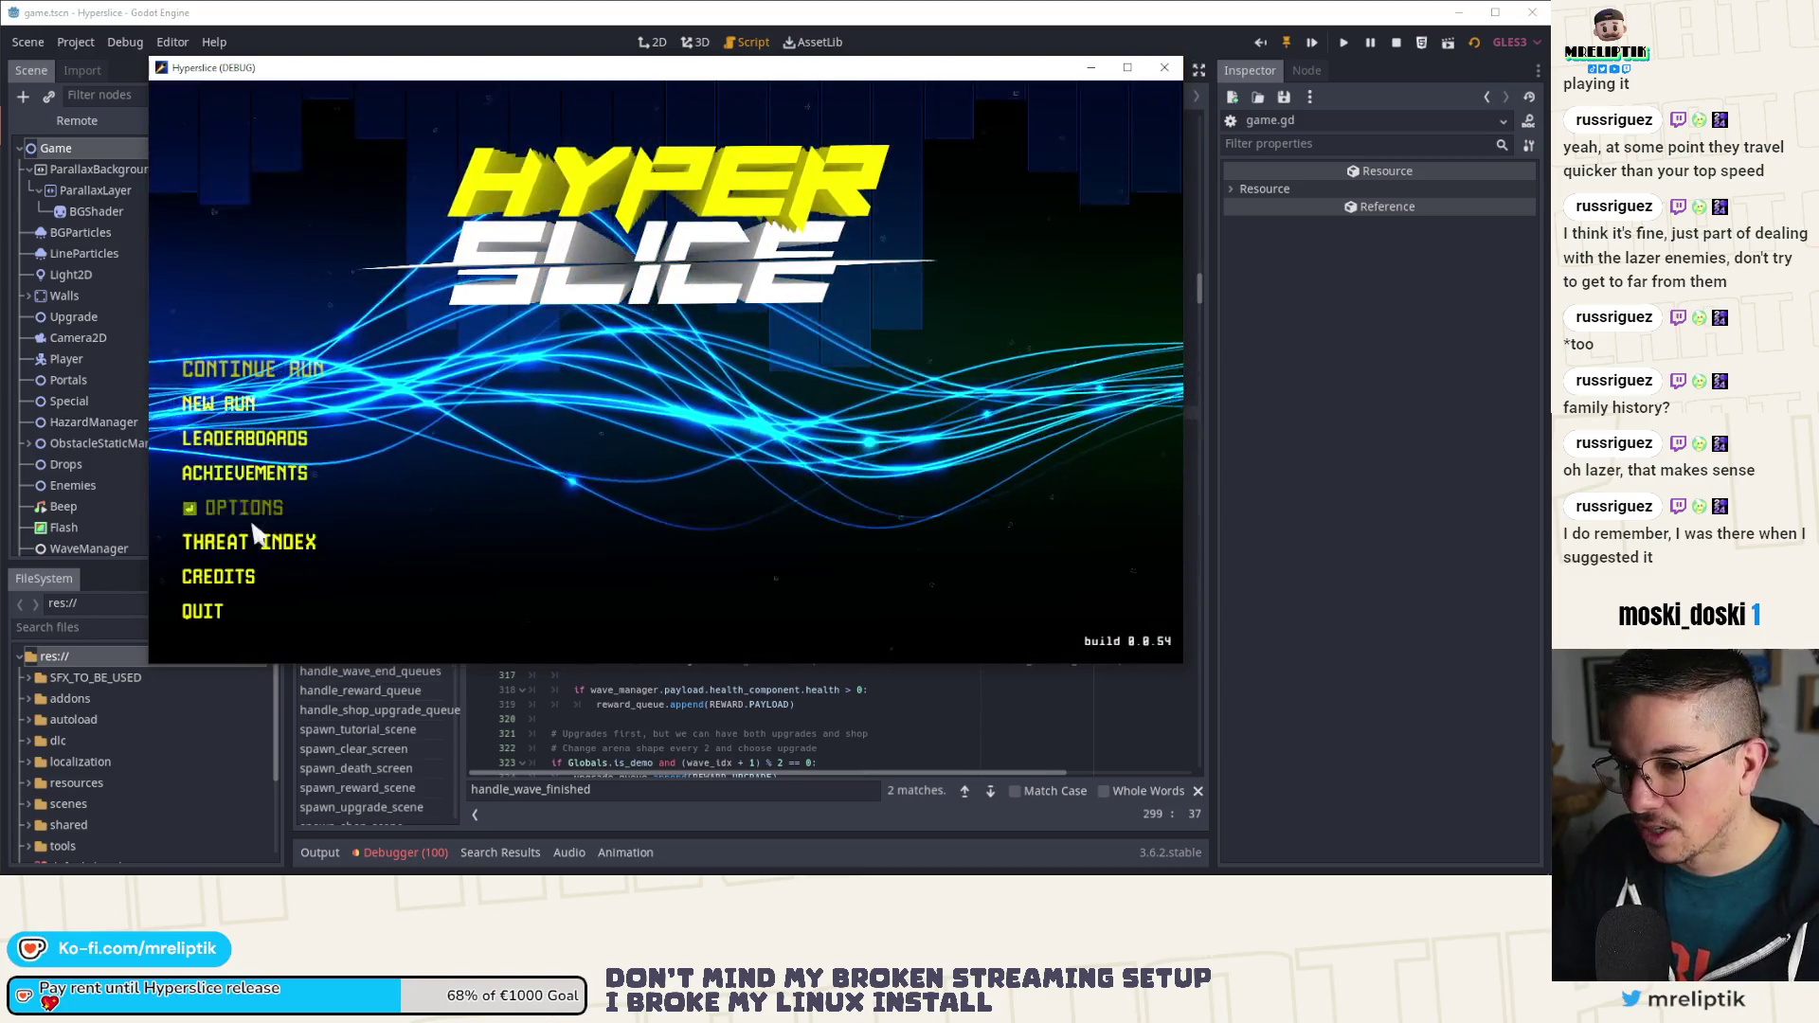
{"action": "left_click", "coordinate": [244, 438]}
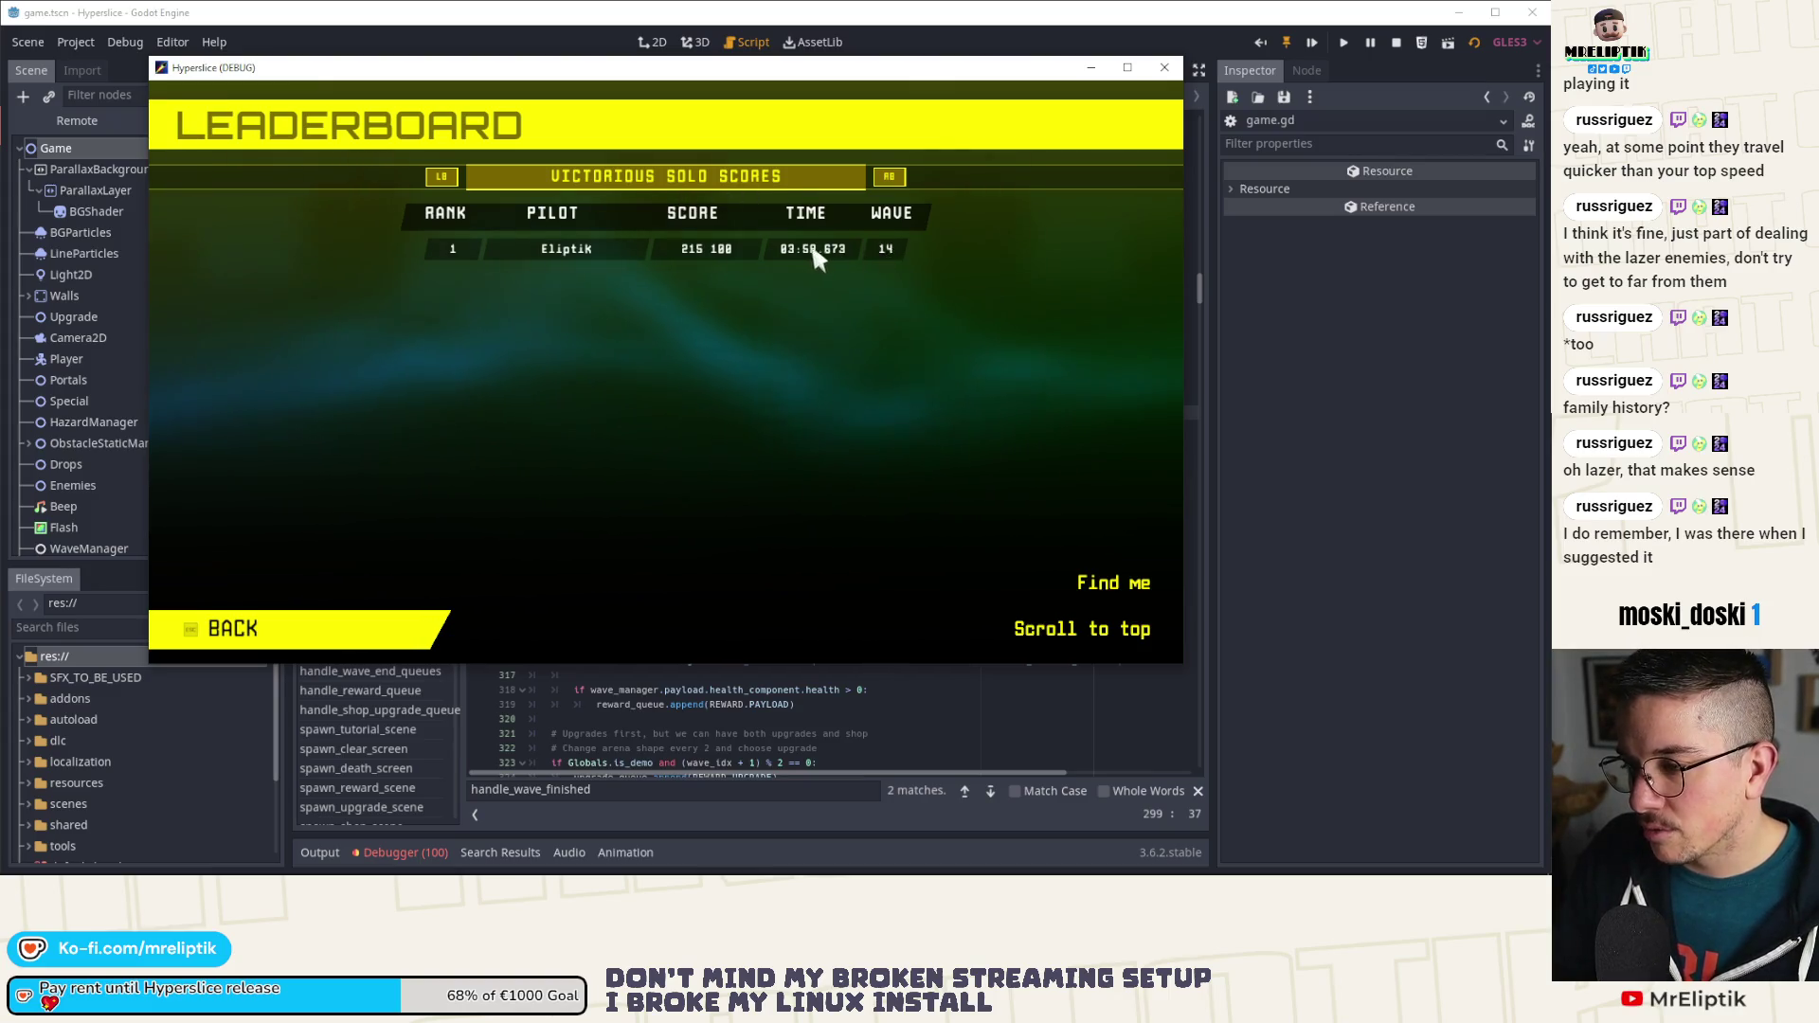
{"action": "left_click", "coordinate": [889, 176]}
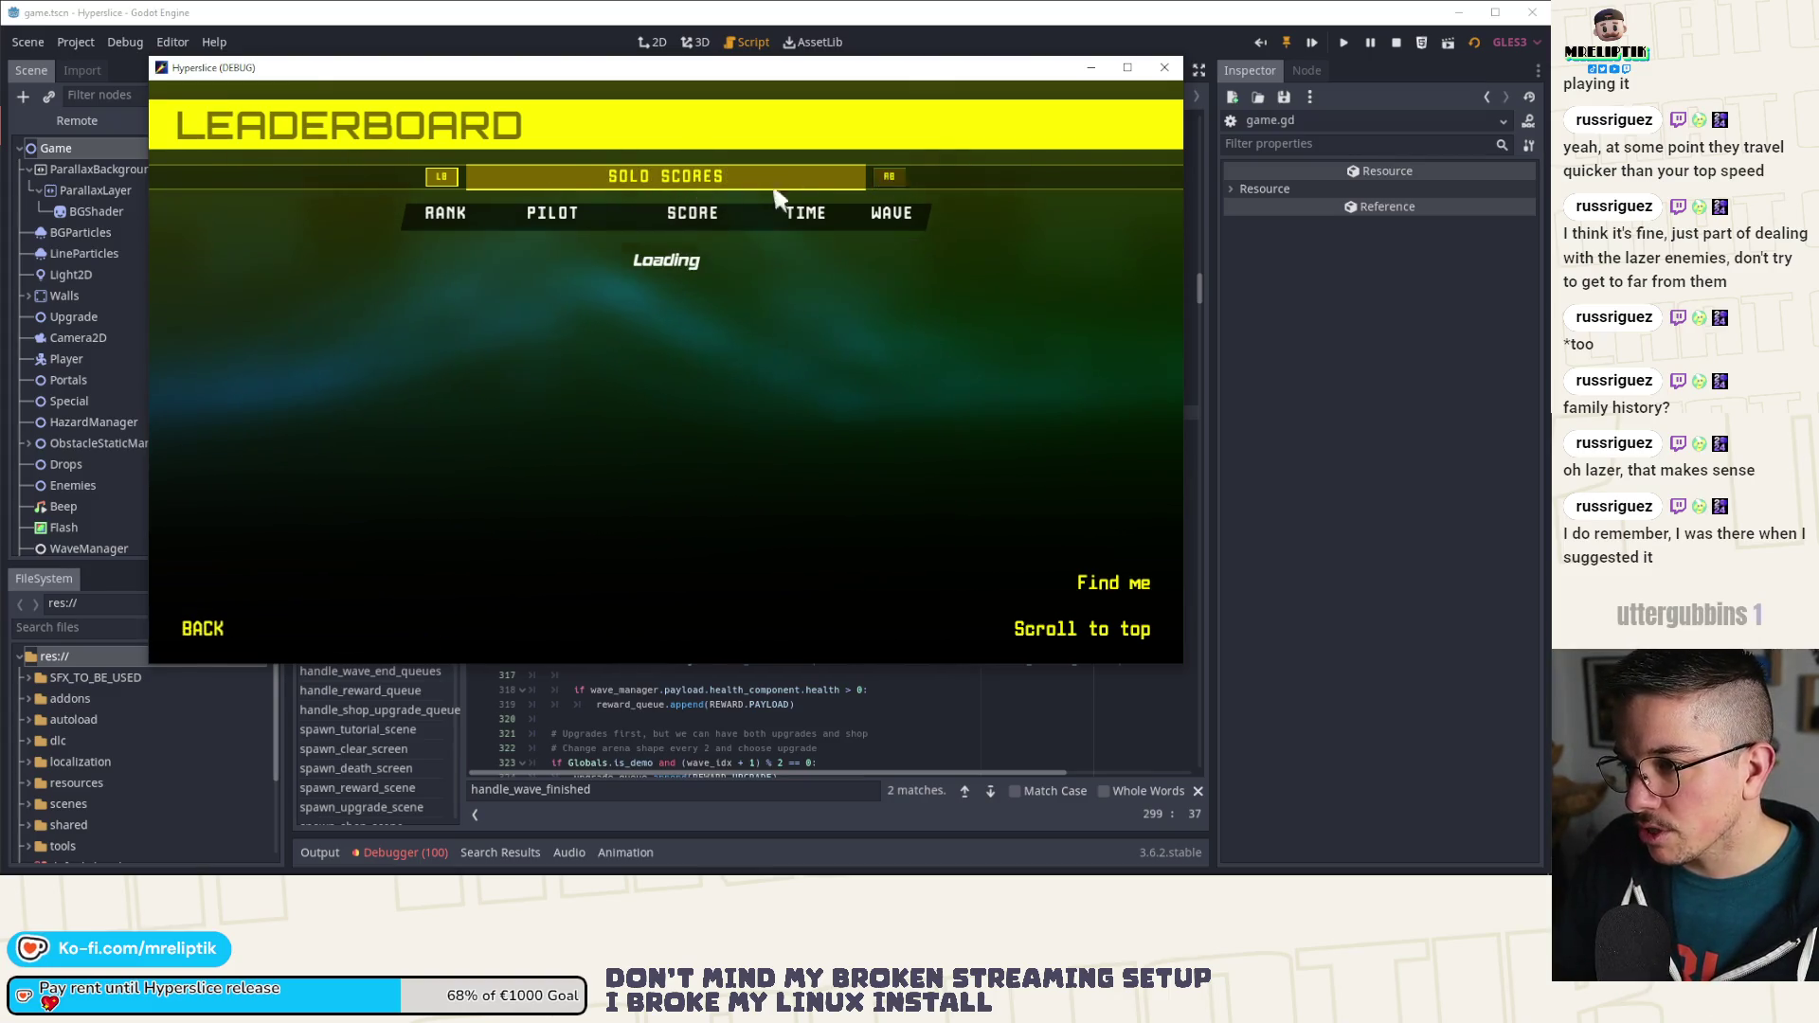
{"action": "left_click", "coordinate": [442, 176]}
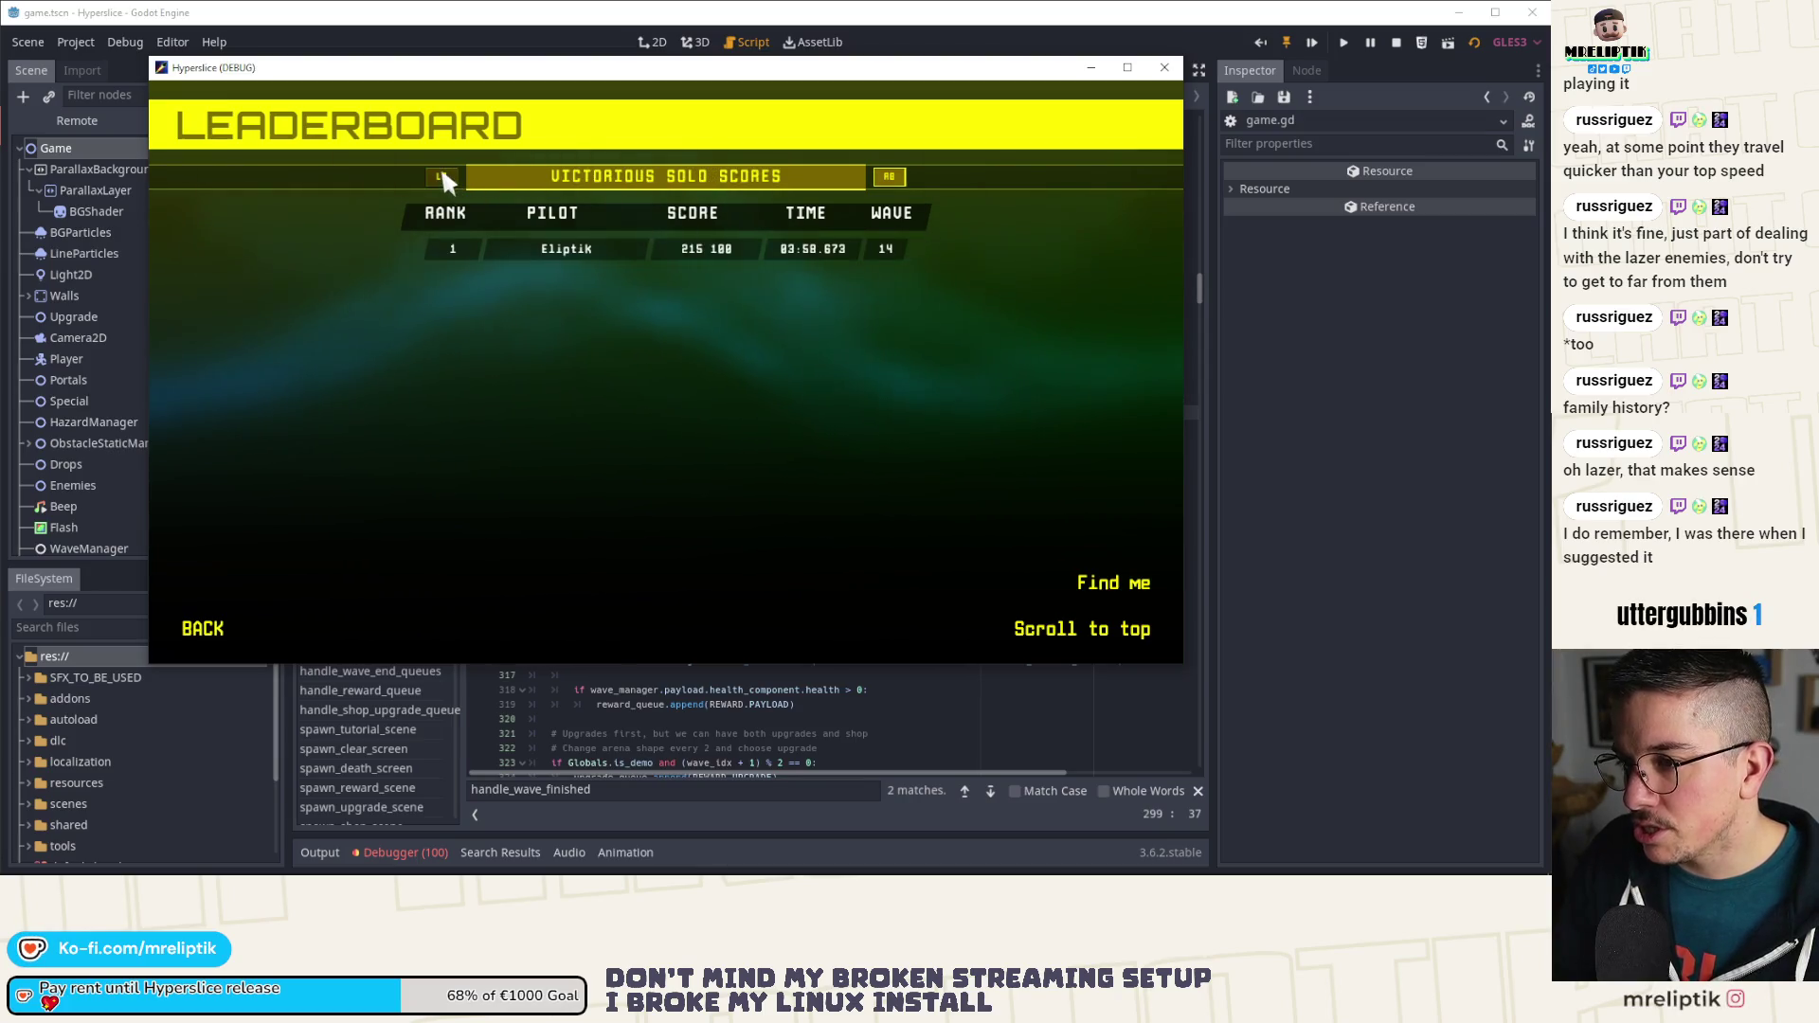
{"action": "left_click", "coordinate": [443, 176]}
{"action": "left_click", "coordinate": [891, 178]}
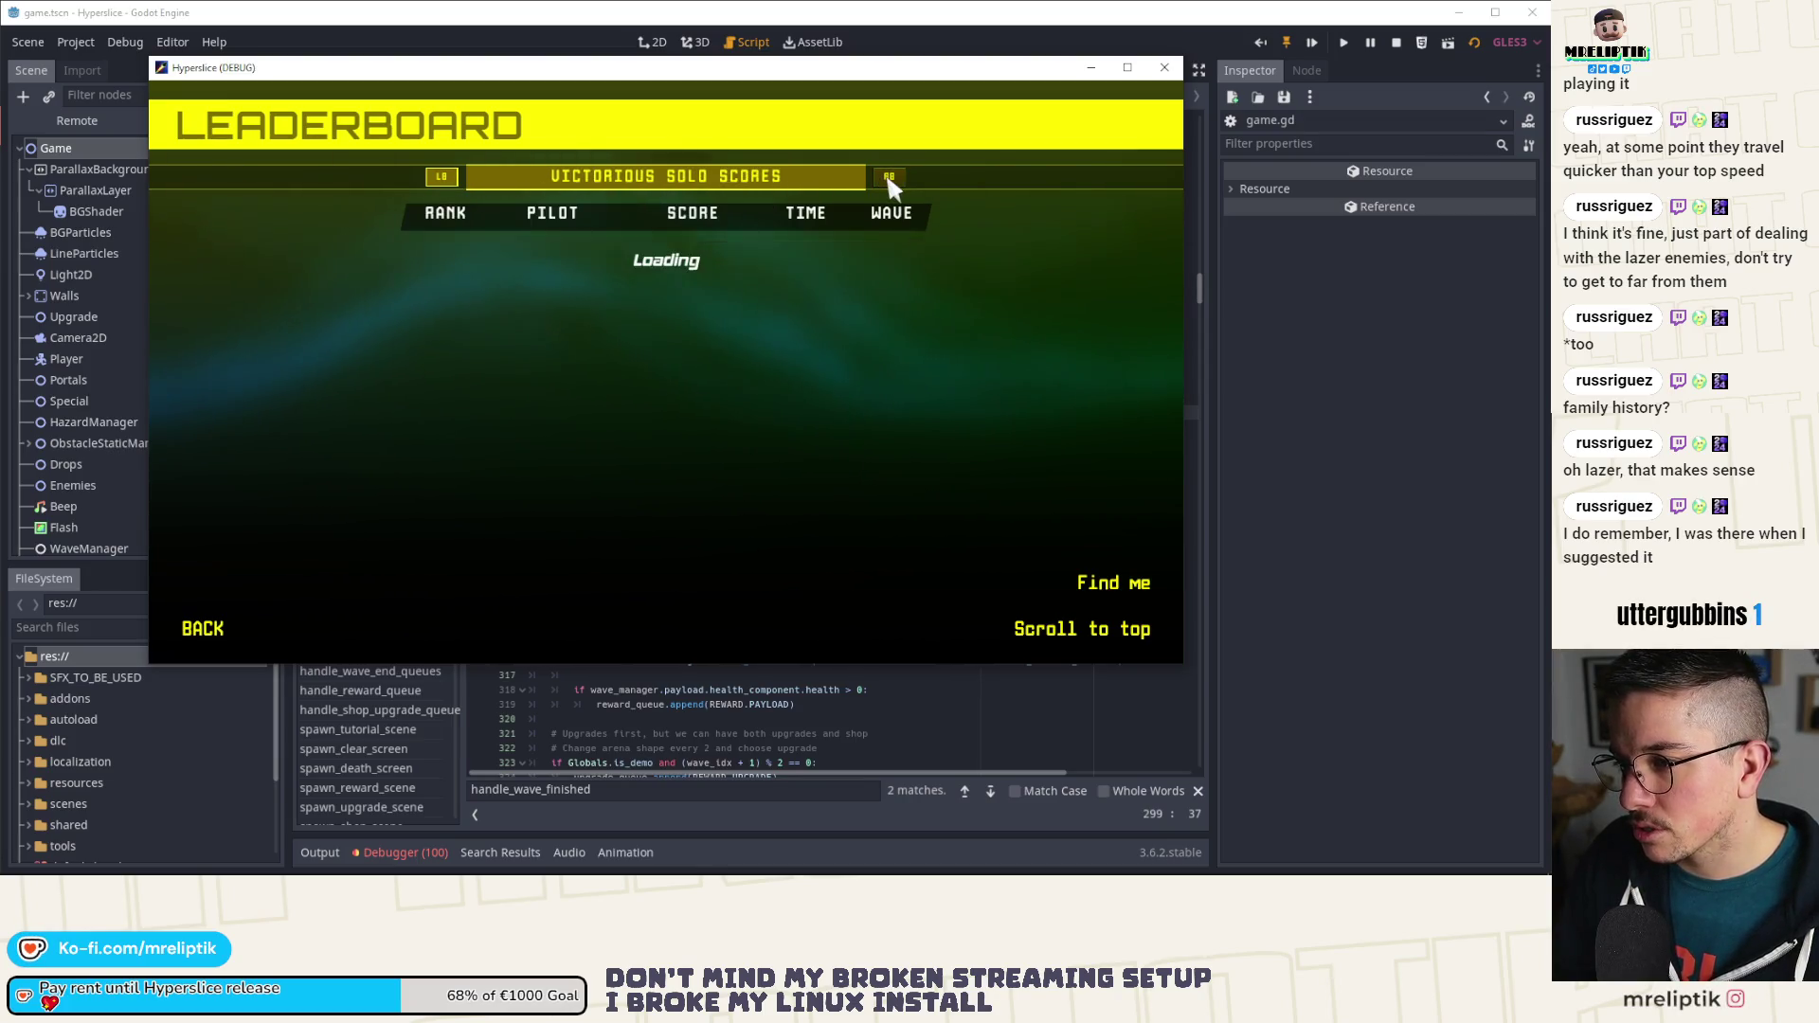
{"action": "left_click", "coordinate": [439, 181]}
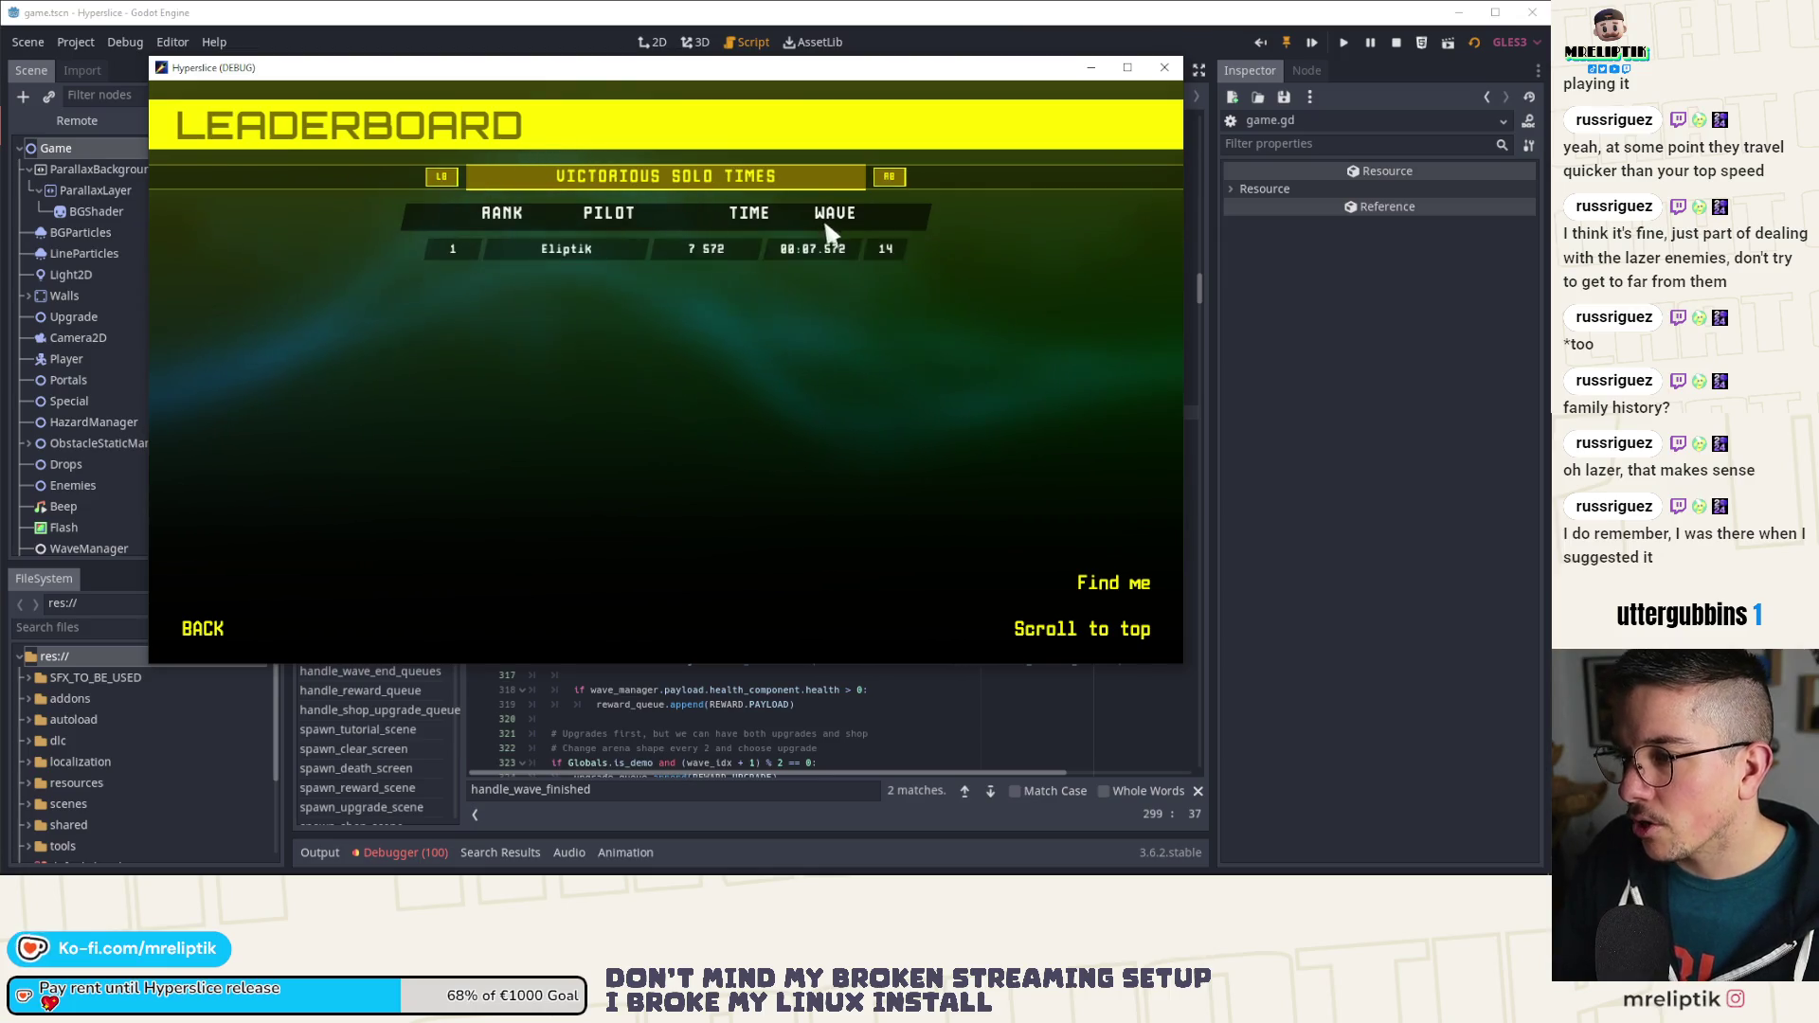
{"action": "left_click", "coordinate": [883, 174]}
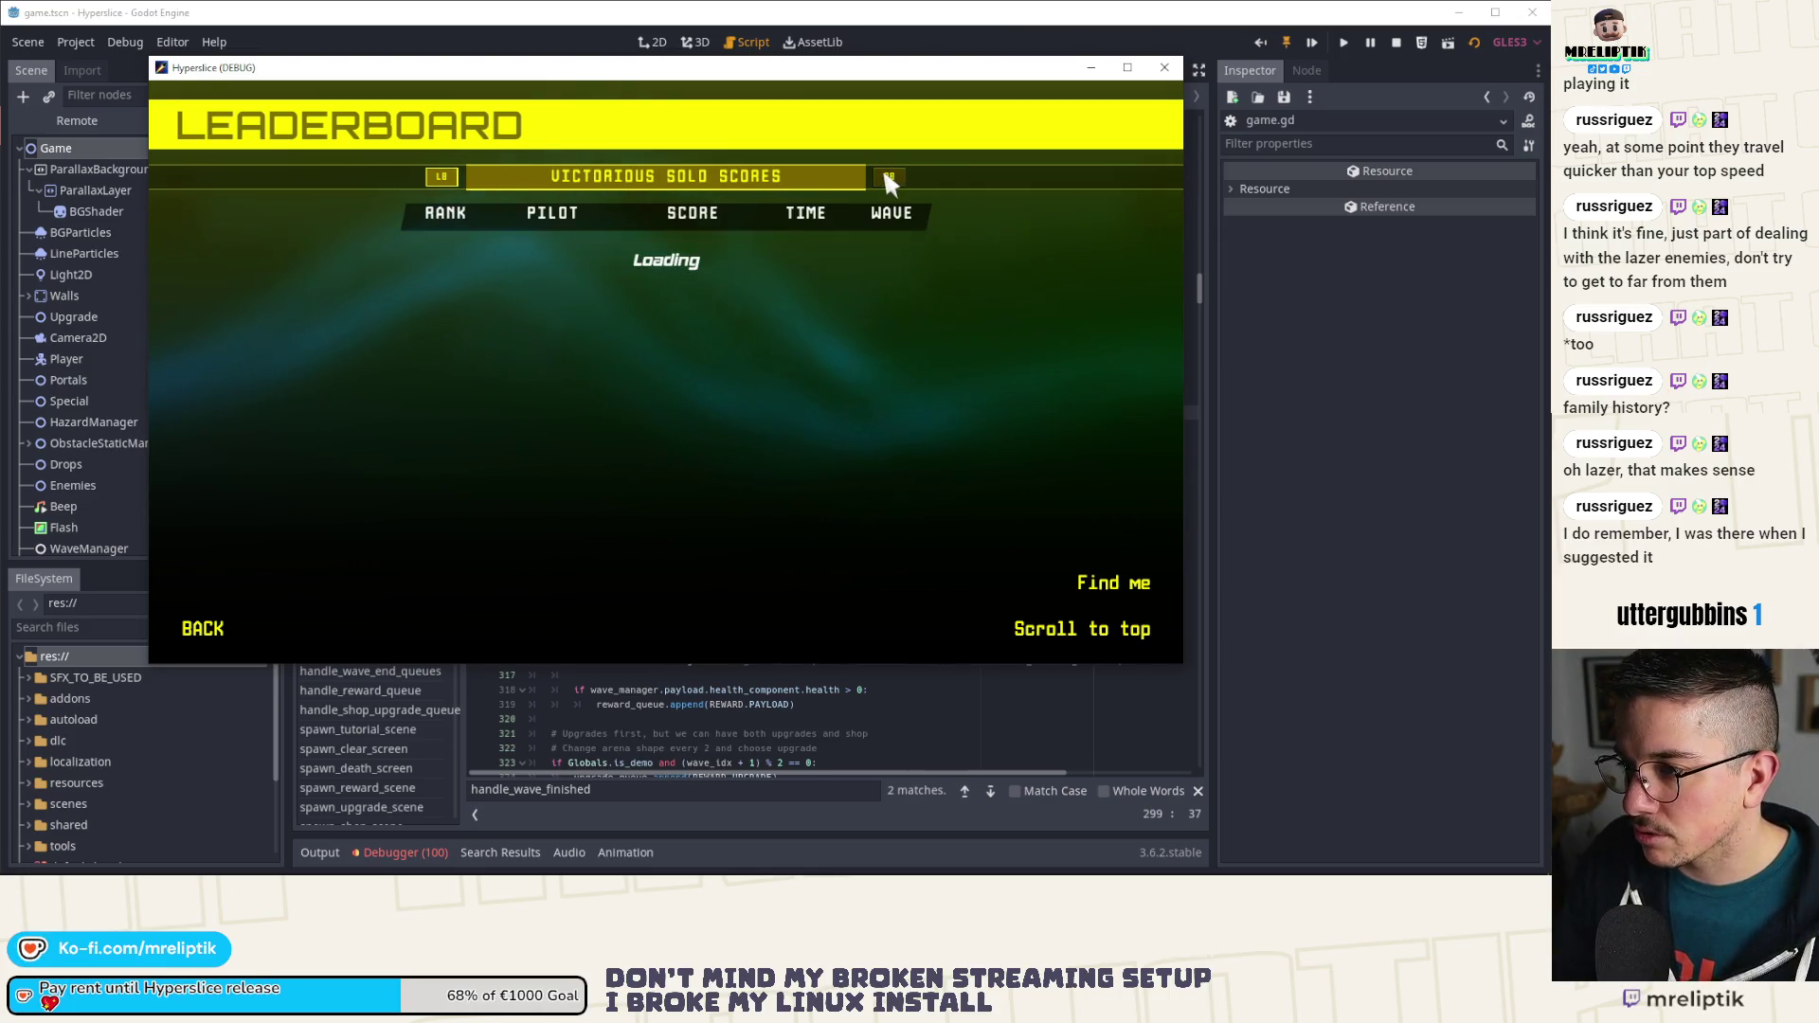
{"action": "left_click", "coordinate": [1164, 67]}
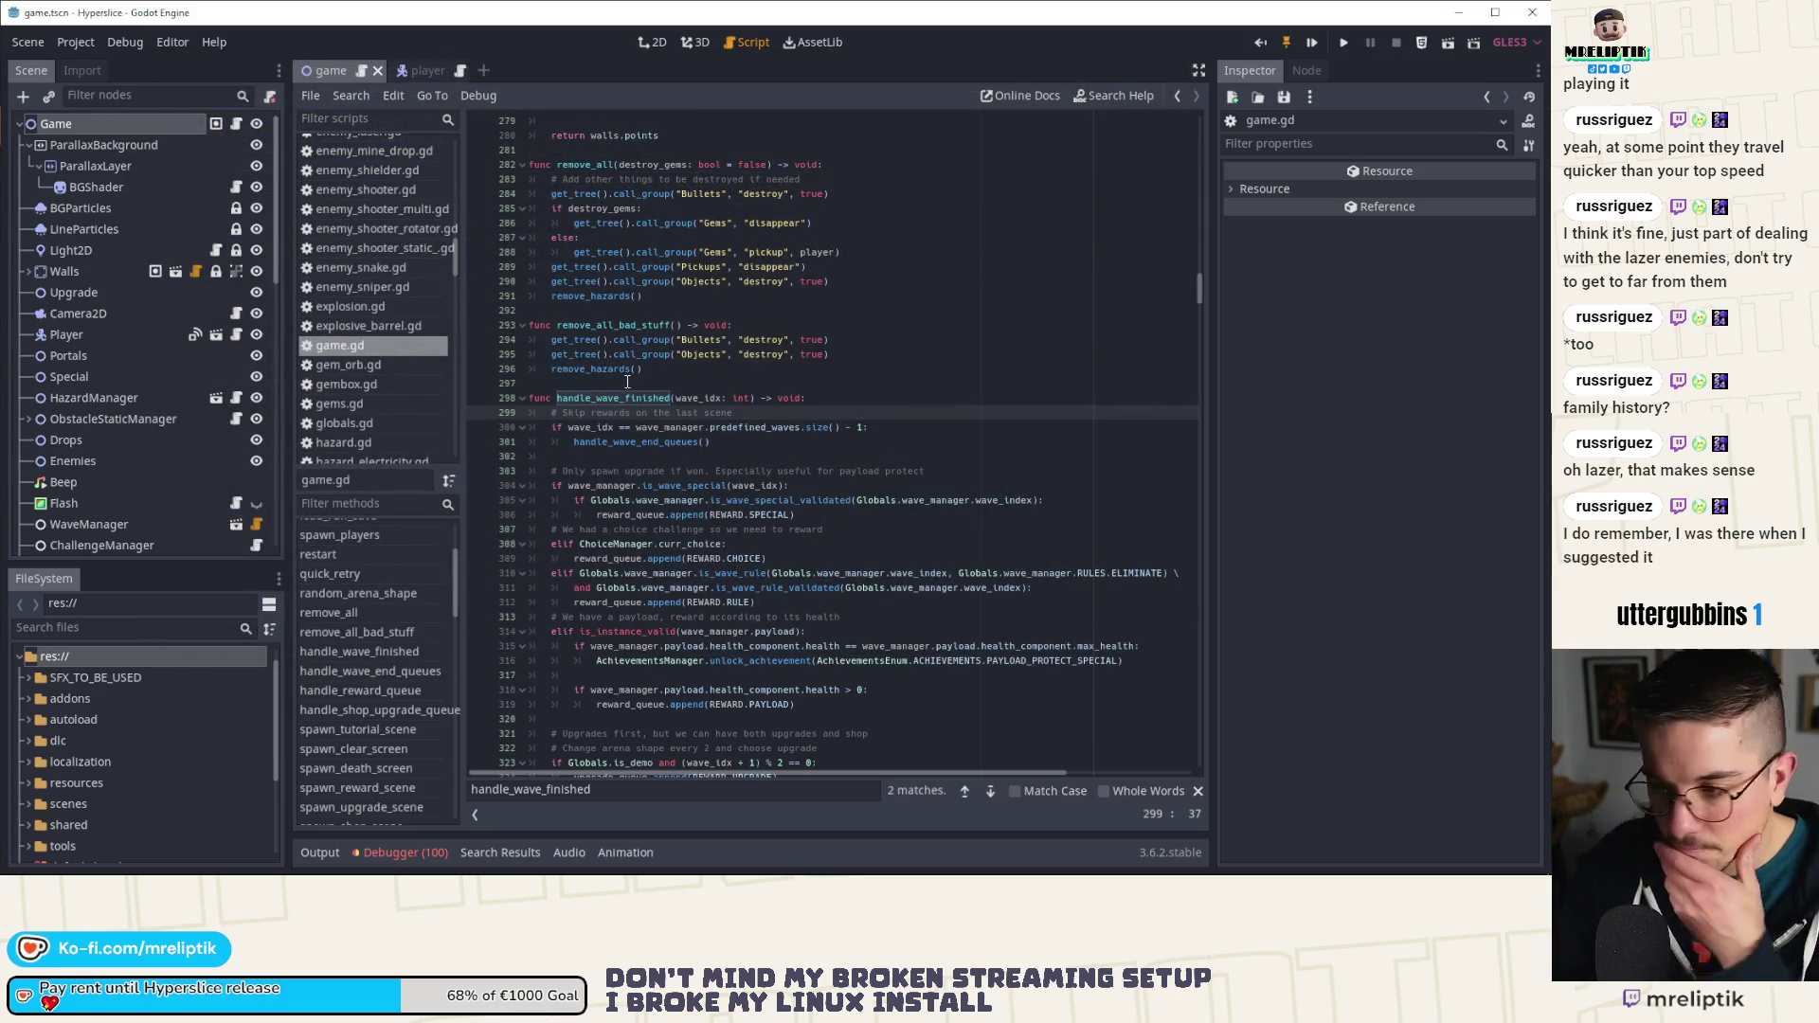
Step: Put a breakpoint on the handle_wave_end_queues call at game.gd line 301 and run the project
{"action": "double_click", "coordinate": [637, 442]}
{"action": "scroll", "coordinate": [637, 441], "scroll_direction": "down", "scroll_amount": 4}
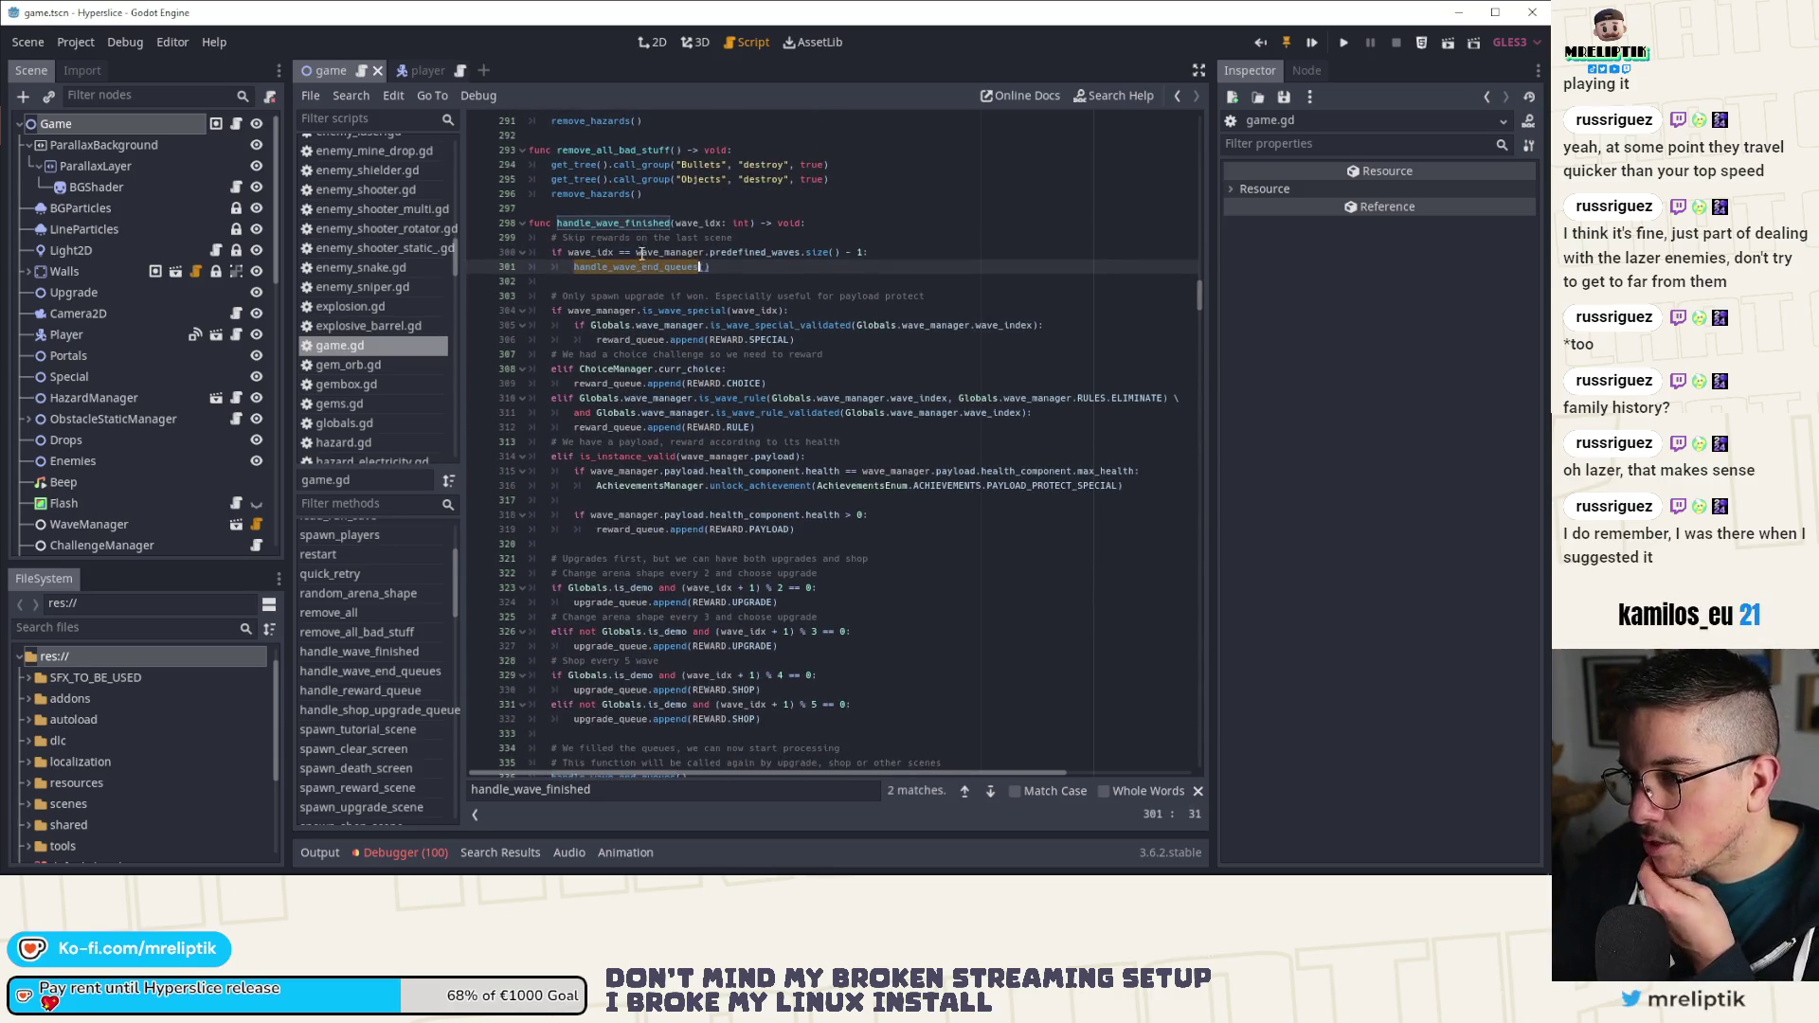
{"action": "left_click", "coordinate": [479, 269]}
{"action": "left_click", "coordinate": [474, 268]}
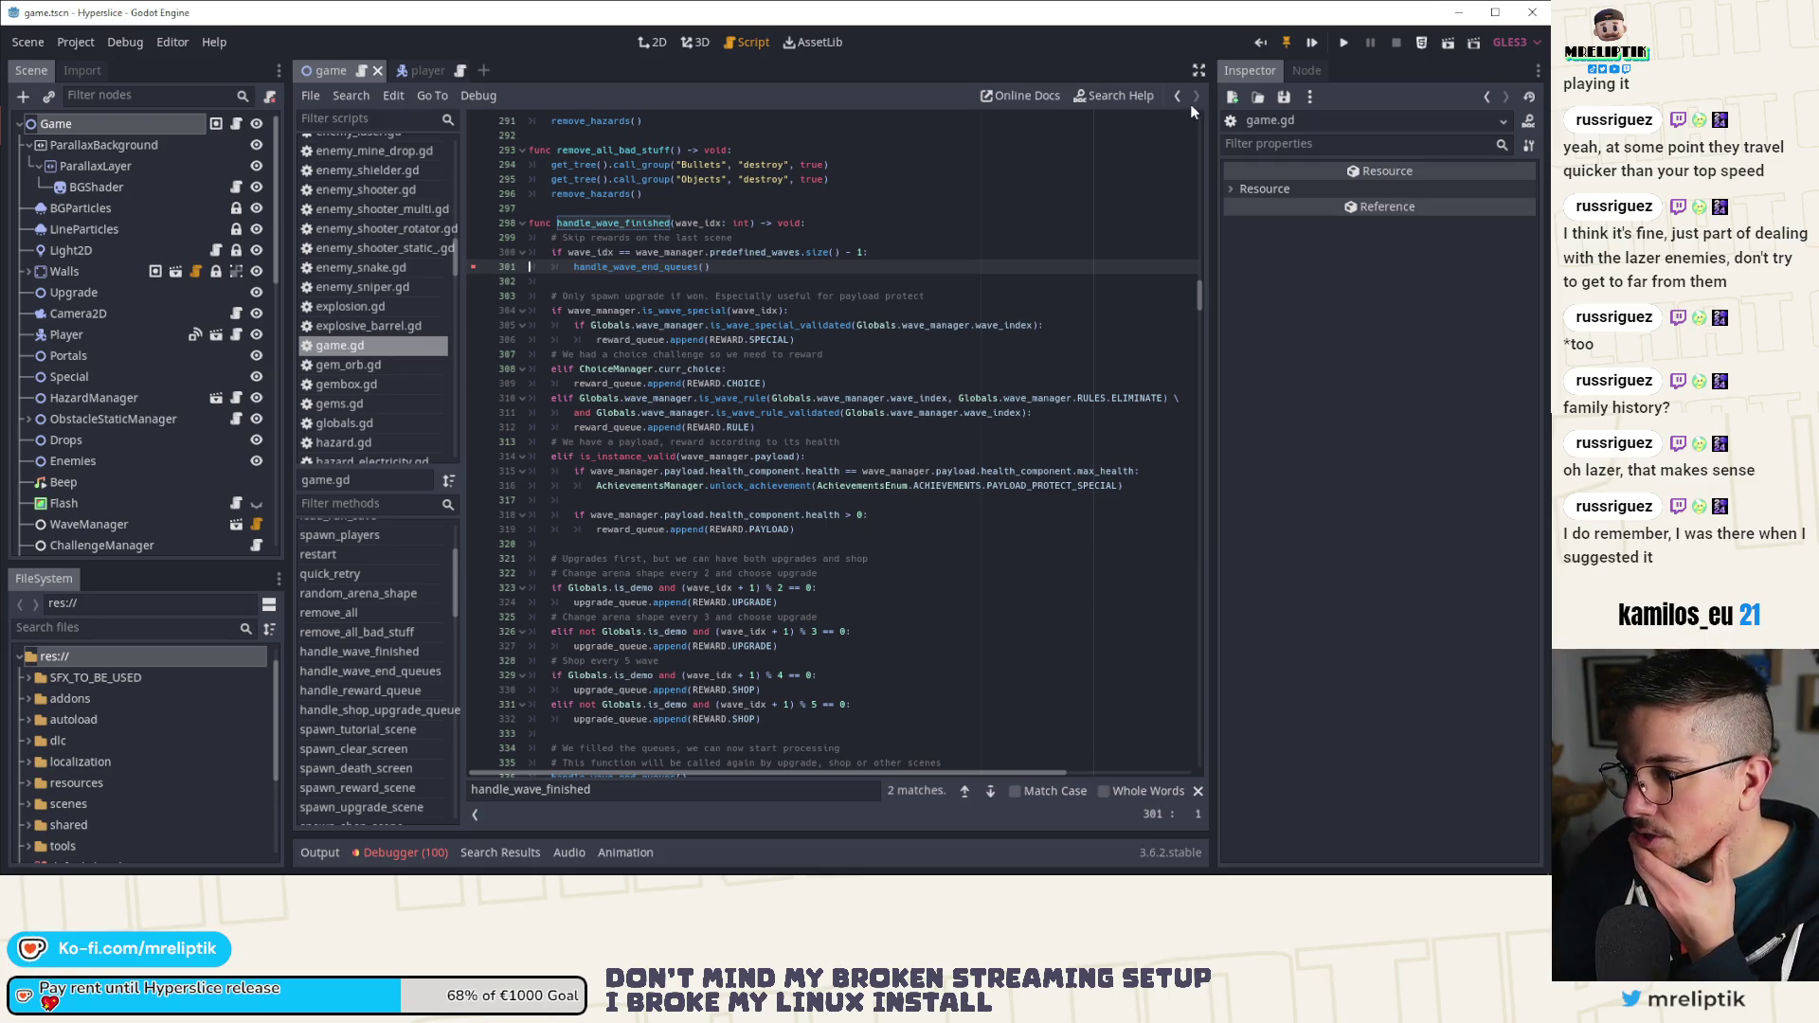
{"action": "left_click", "coordinate": [1311, 42]}
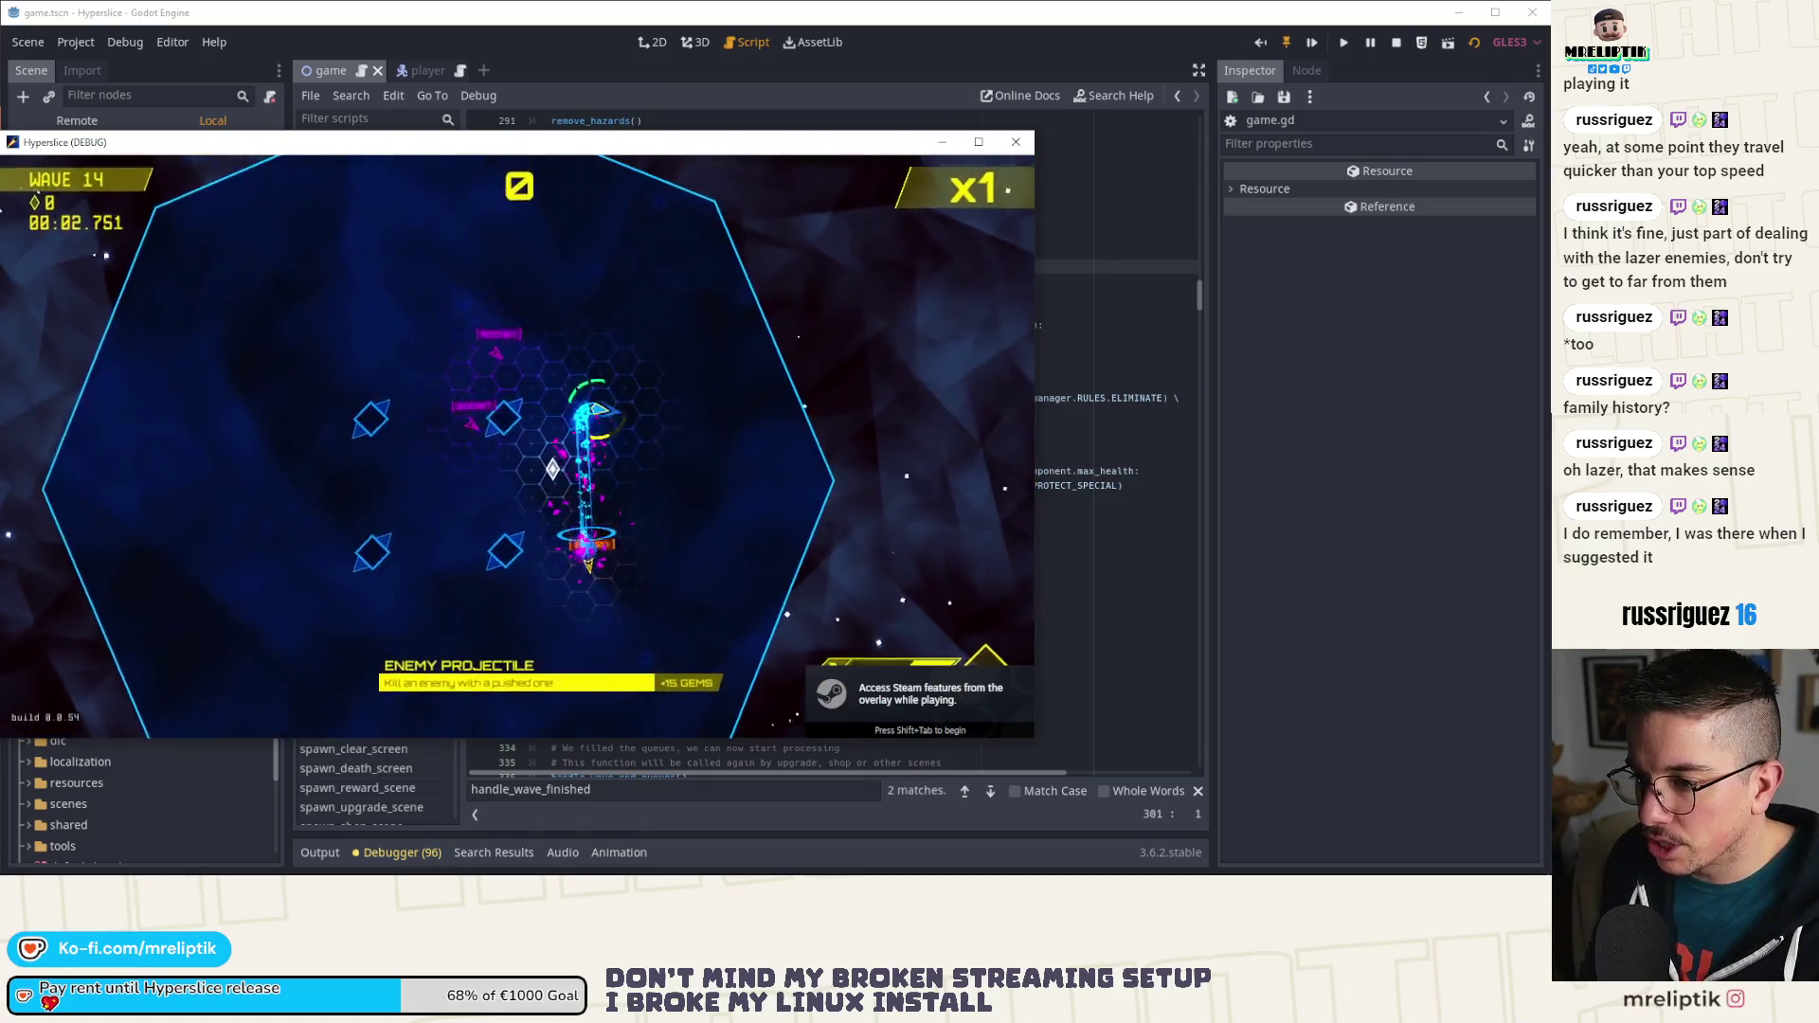
Step: Play wave 14 until the line 301 breakpoint pauses the game, then return to the editor's debugger
{"action": "left_click", "coordinate": [90, 277]}
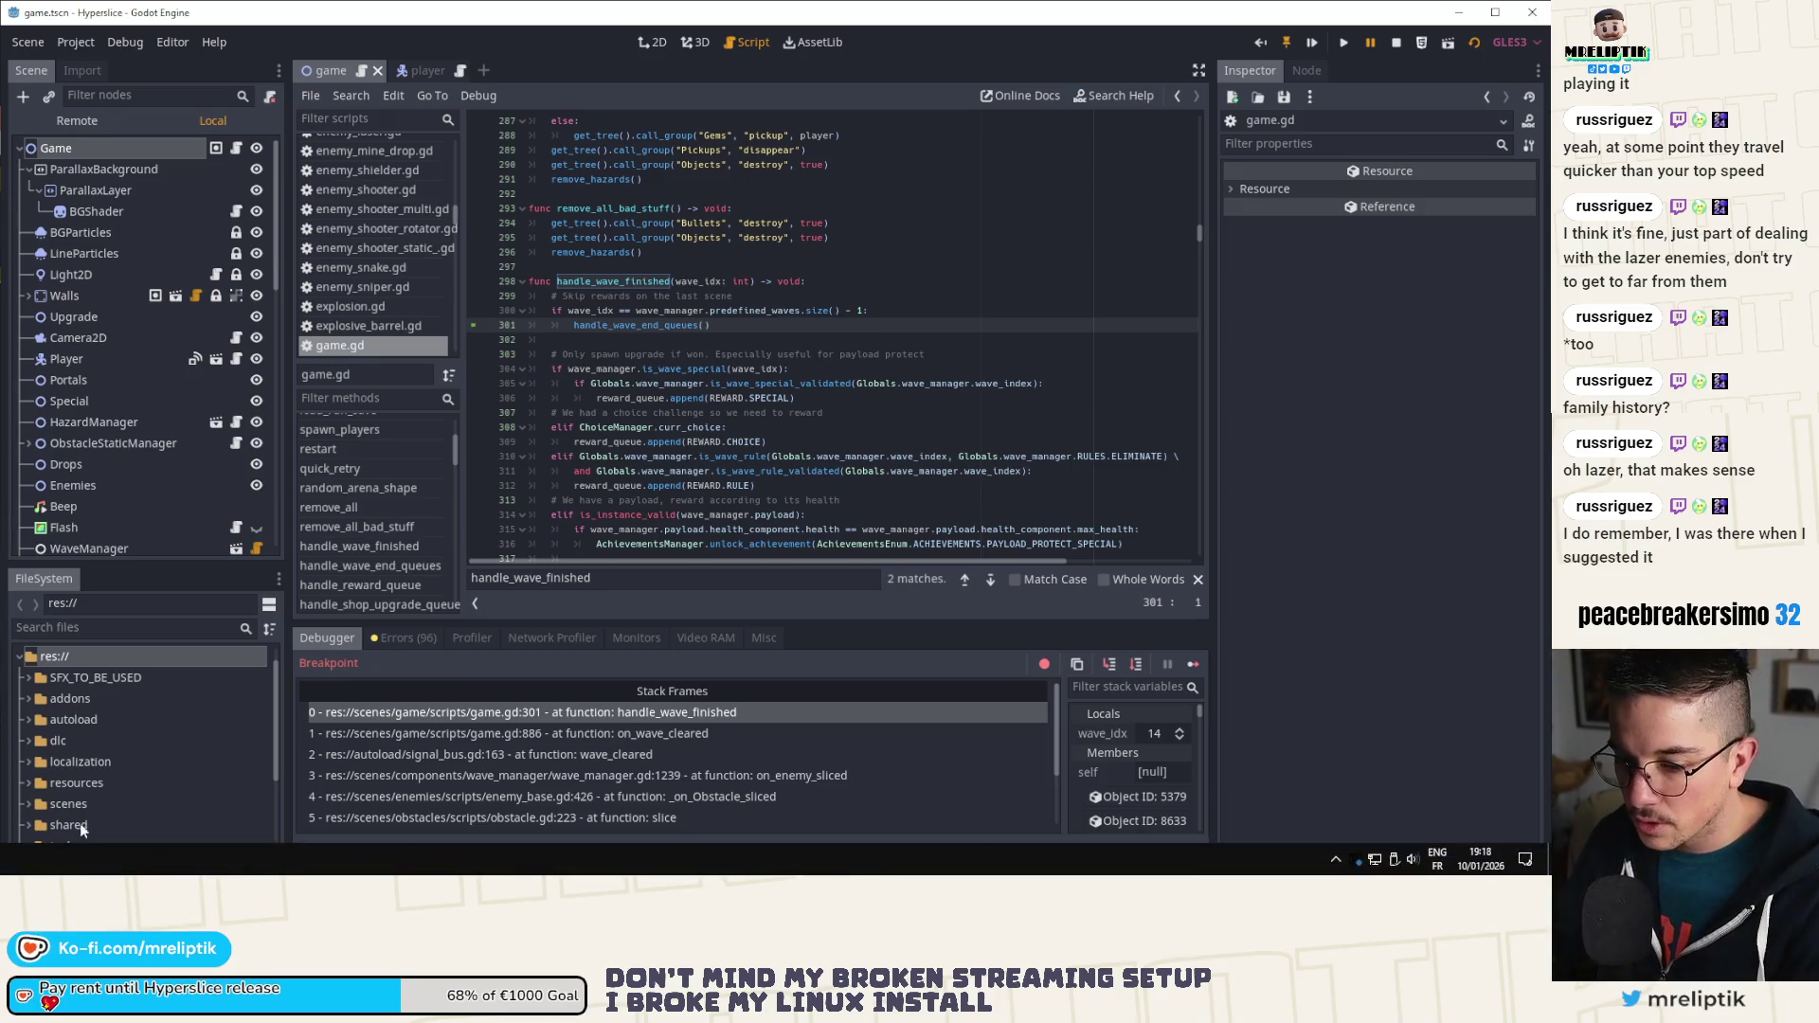
{"action": "key", "text": "alt+Tab"}
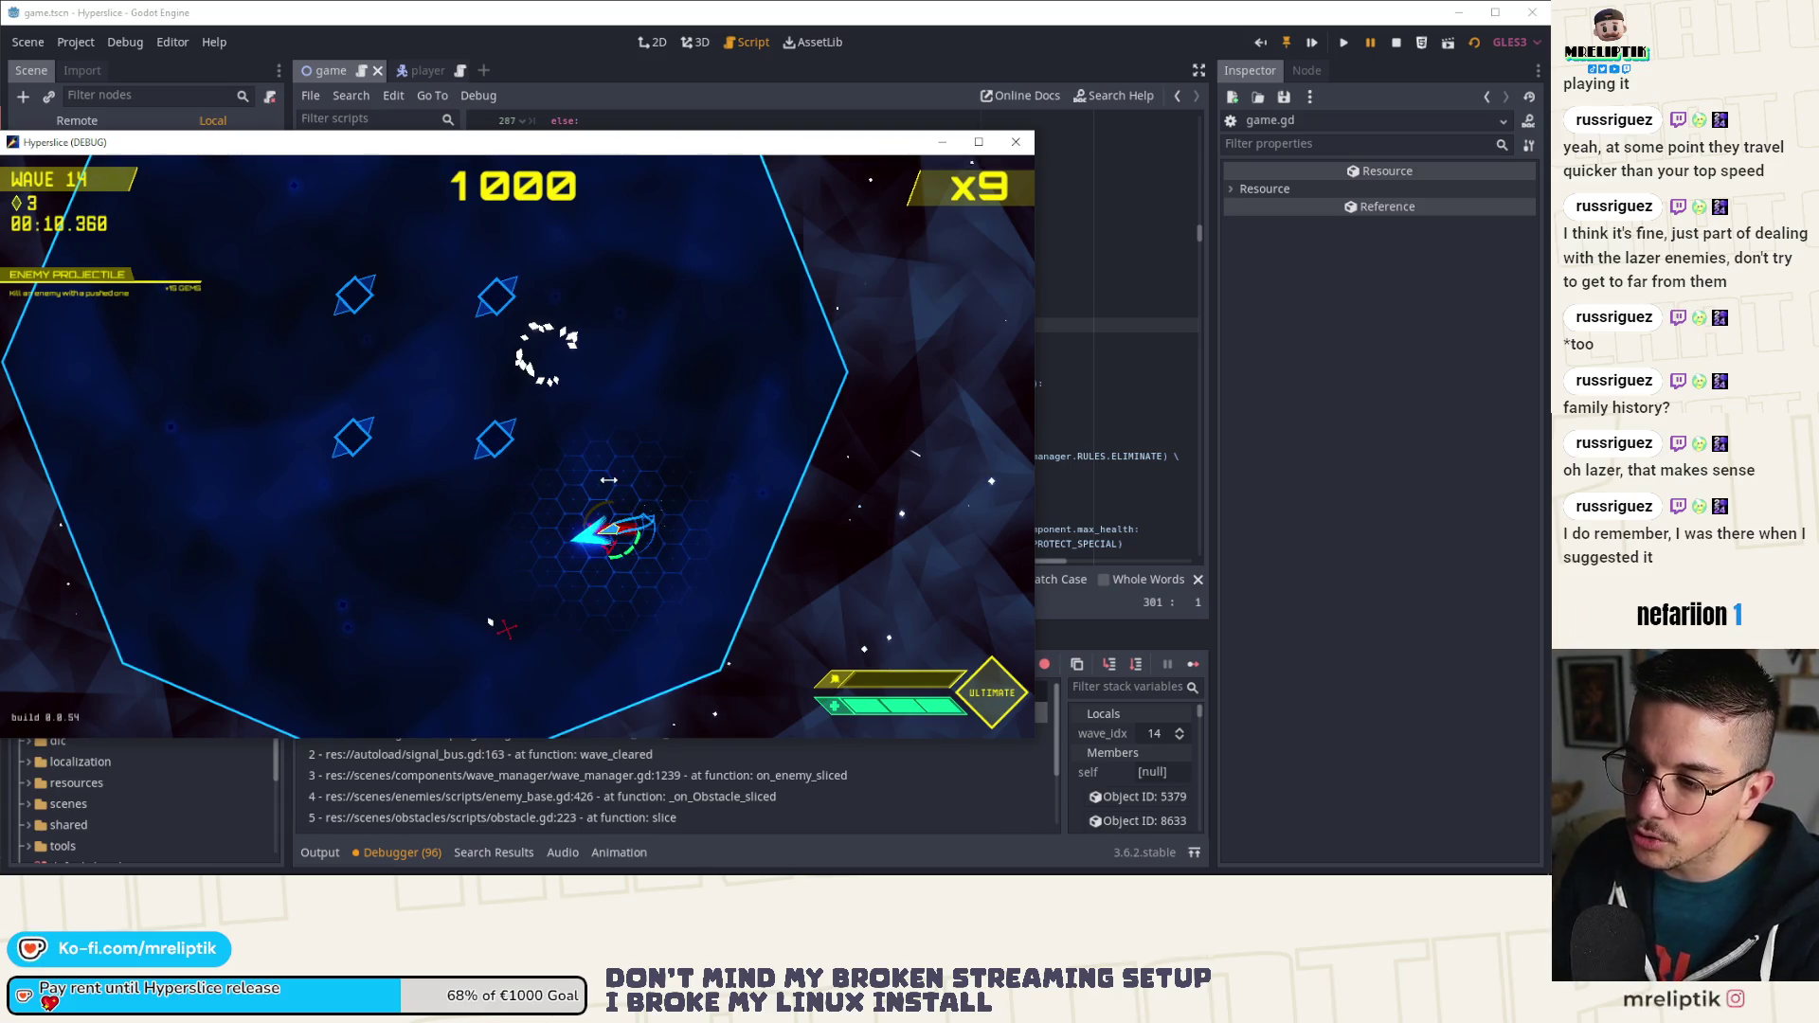
{"action": "key", "text": "alt+Tab"}
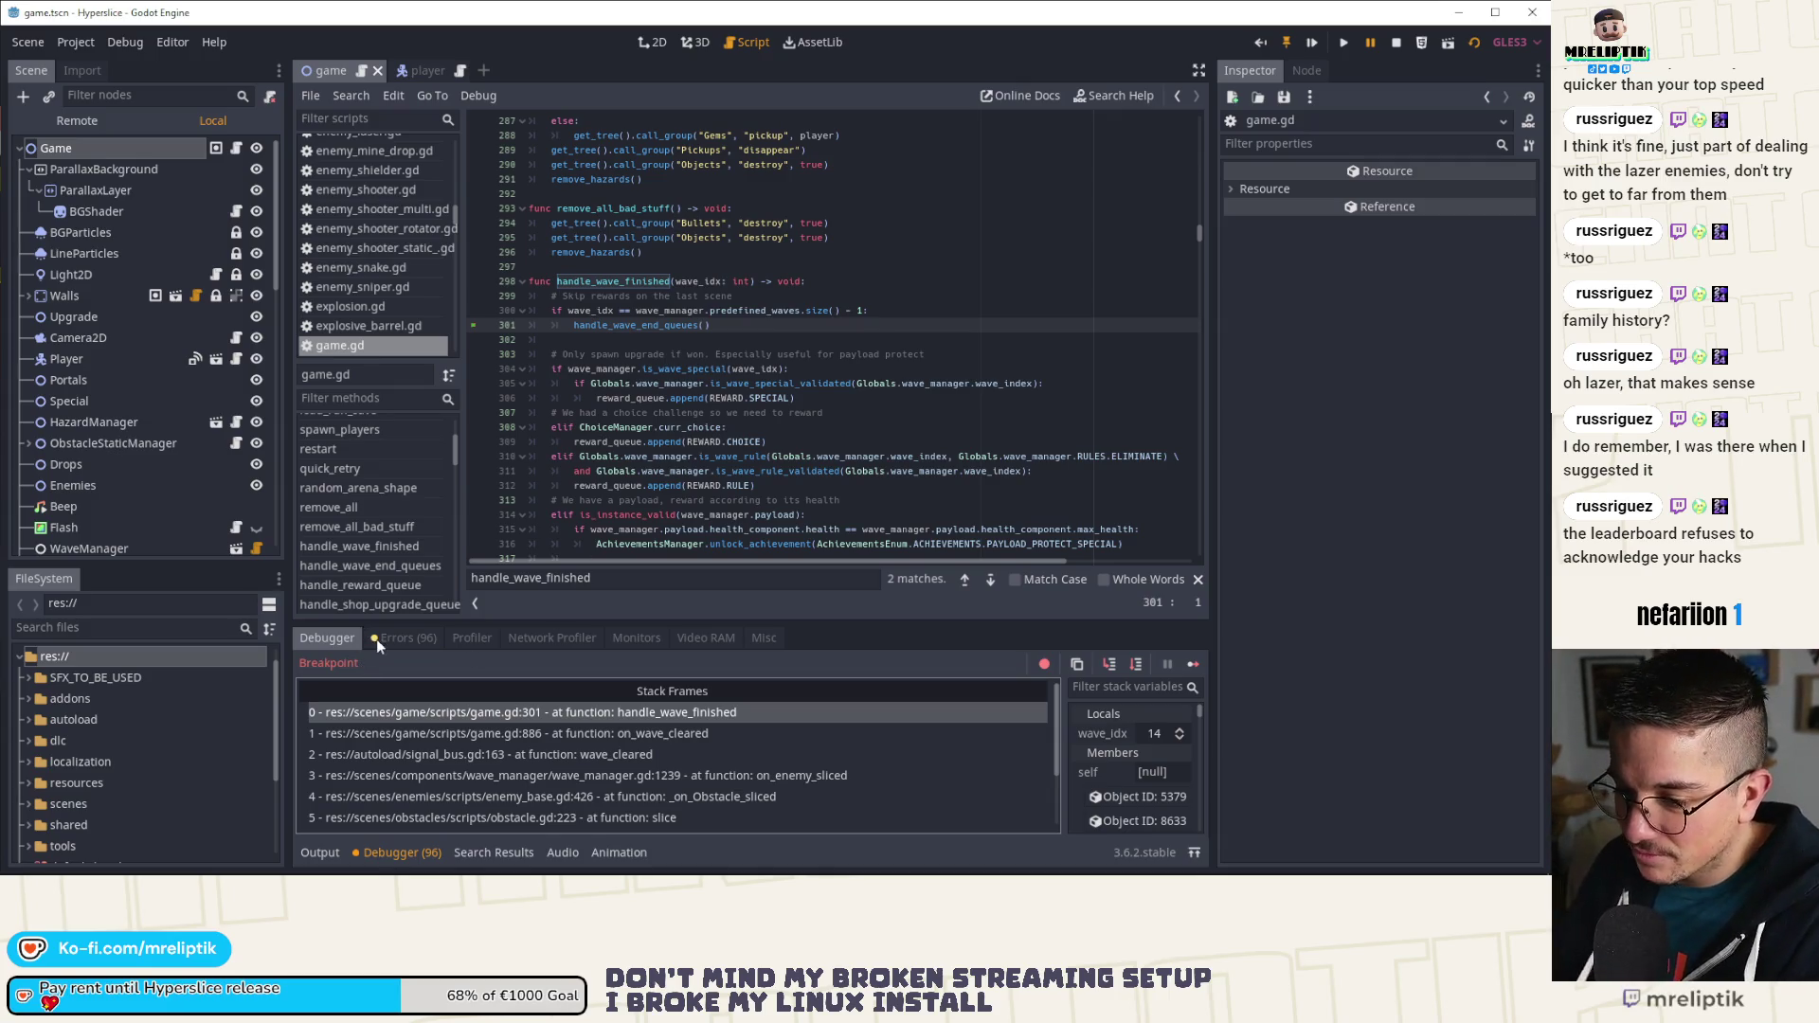
Step: Back in the debugger's stack frames, step into handle_wave_end_queues and then into hide_obstacles
{"action": "left_click", "coordinate": [318, 854]}
{"action": "left_click", "coordinate": [391, 854]}
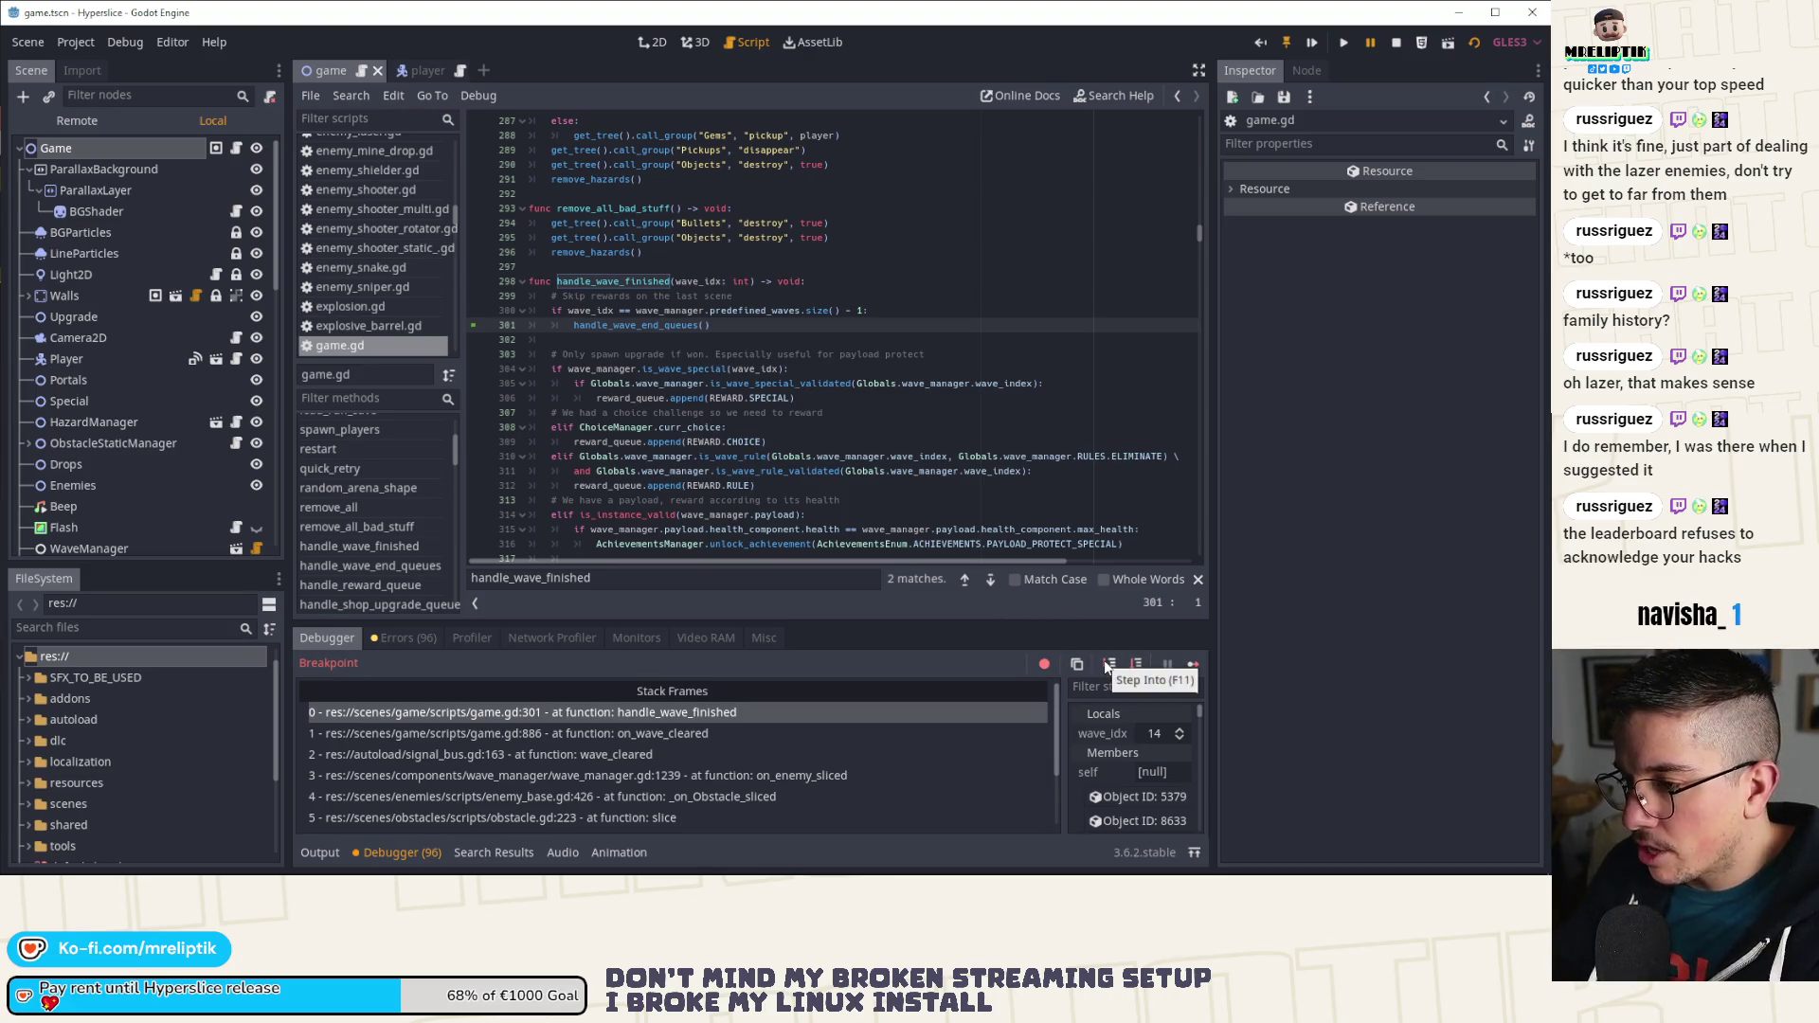
{"action": "scroll", "coordinate": [711, 440], "scroll_direction": "down", "scroll_amount": 7}
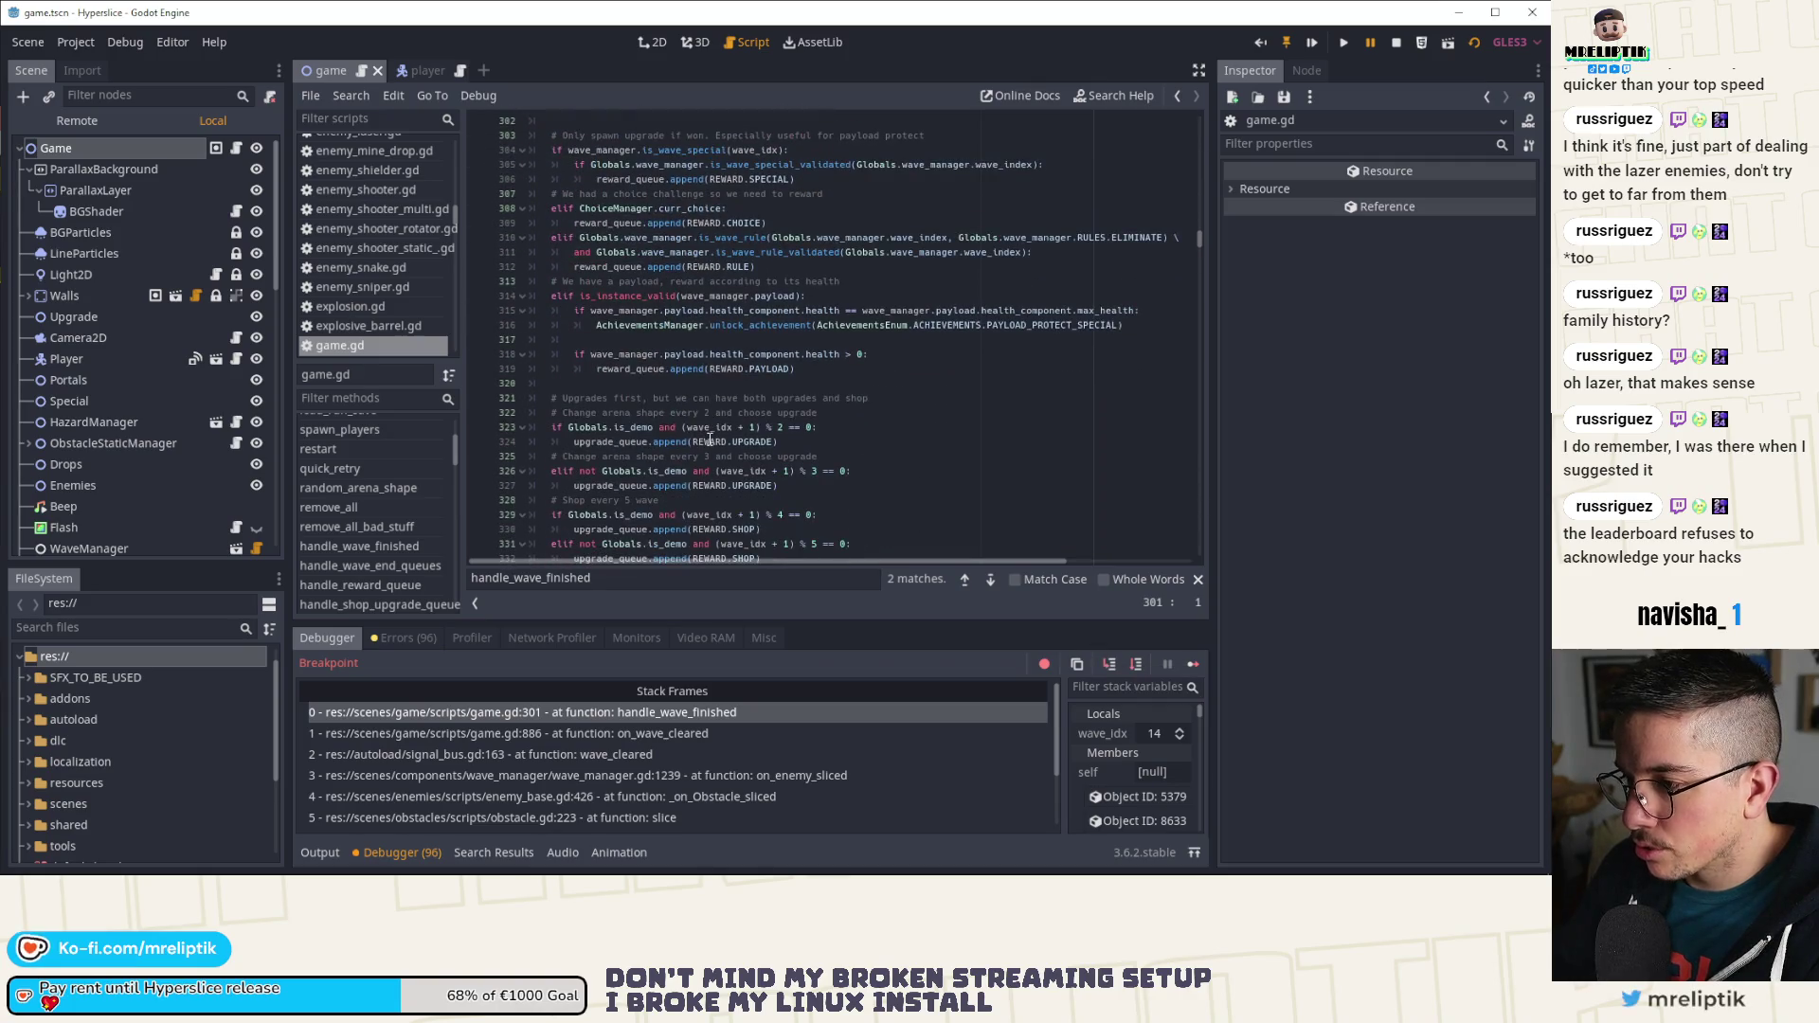
{"action": "scroll", "coordinate": [787, 515], "scroll_direction": "down", "scroll_amount": 2}
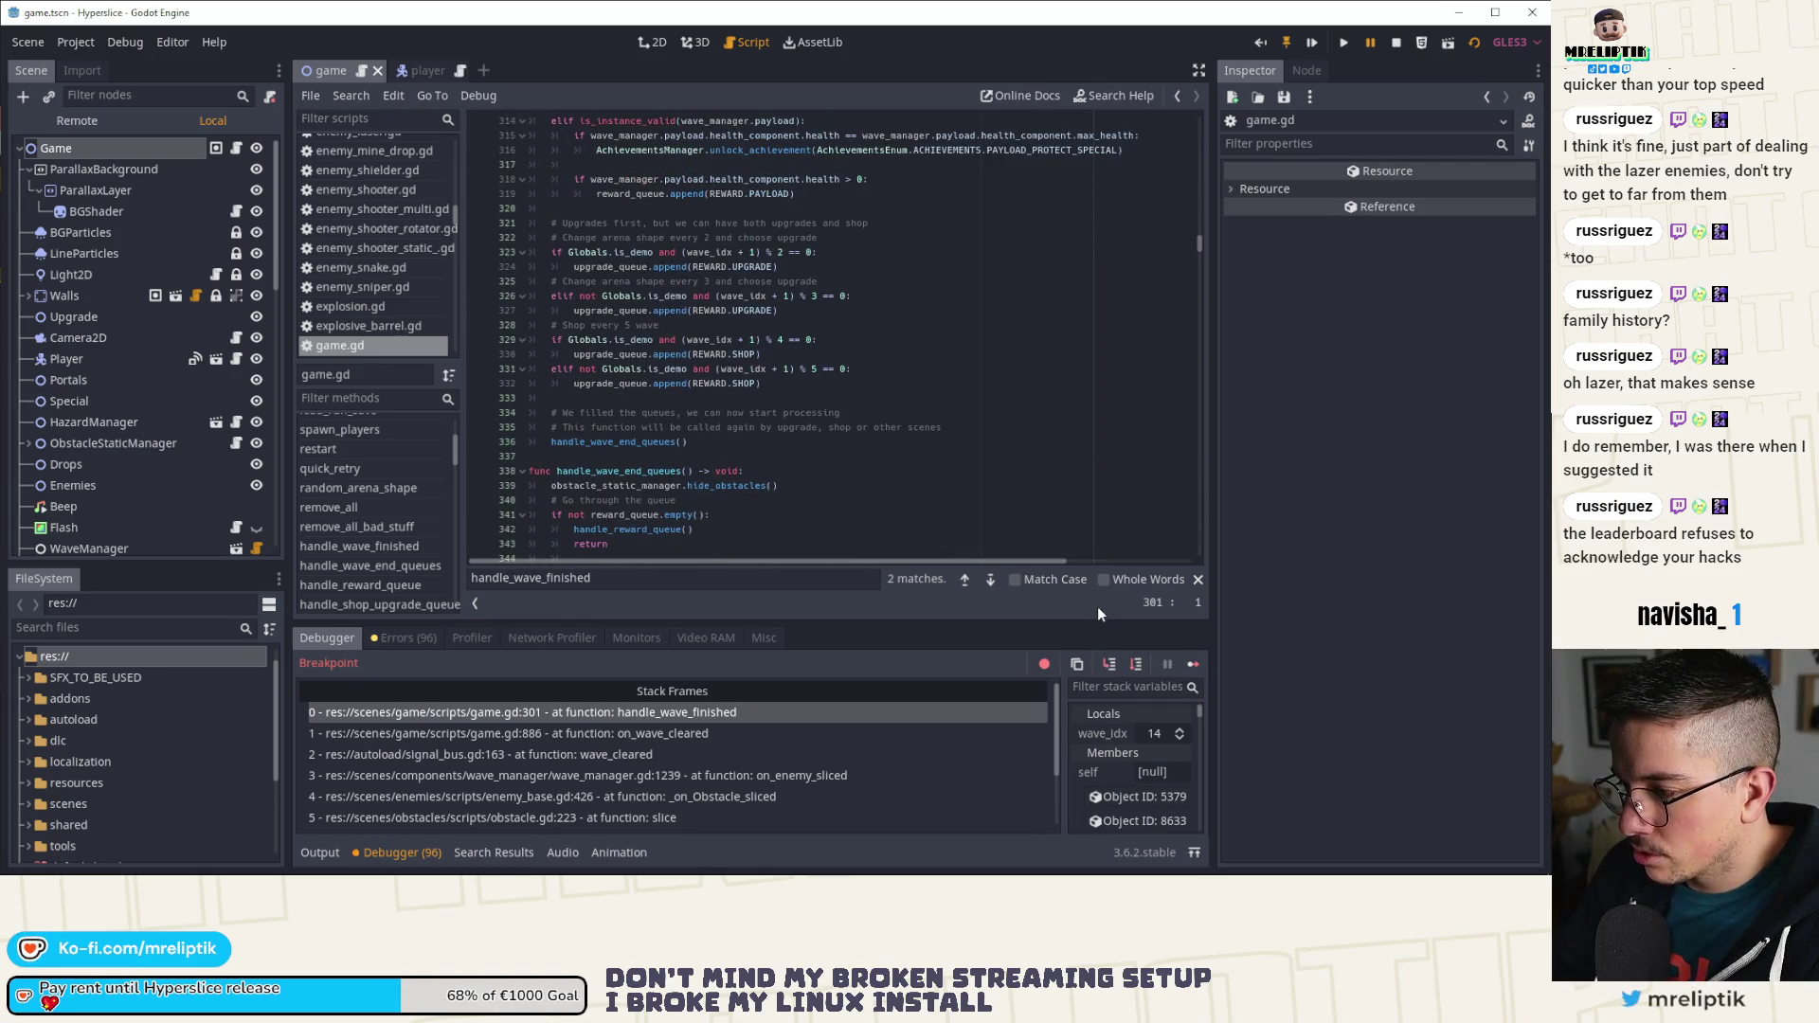
{"action": "left_click", "coordinate": [1109, 666]}
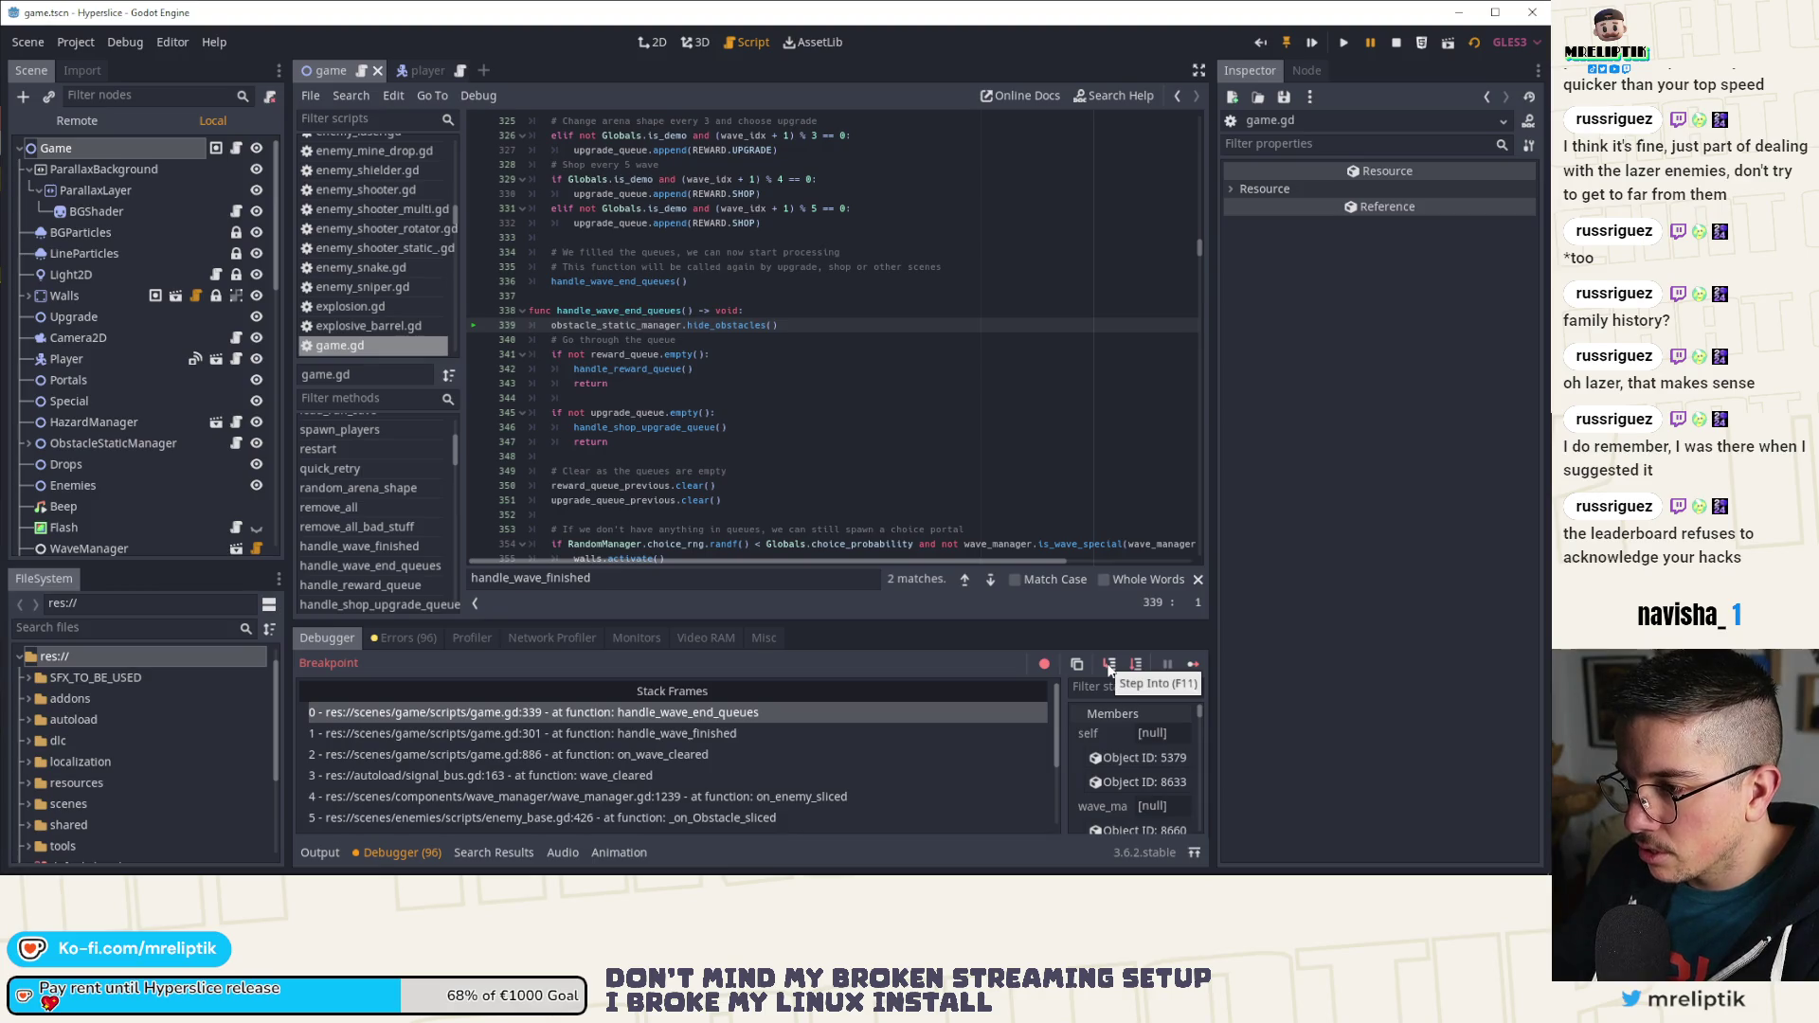
{"action": "left_click", "coordinate": [1109, 668]}
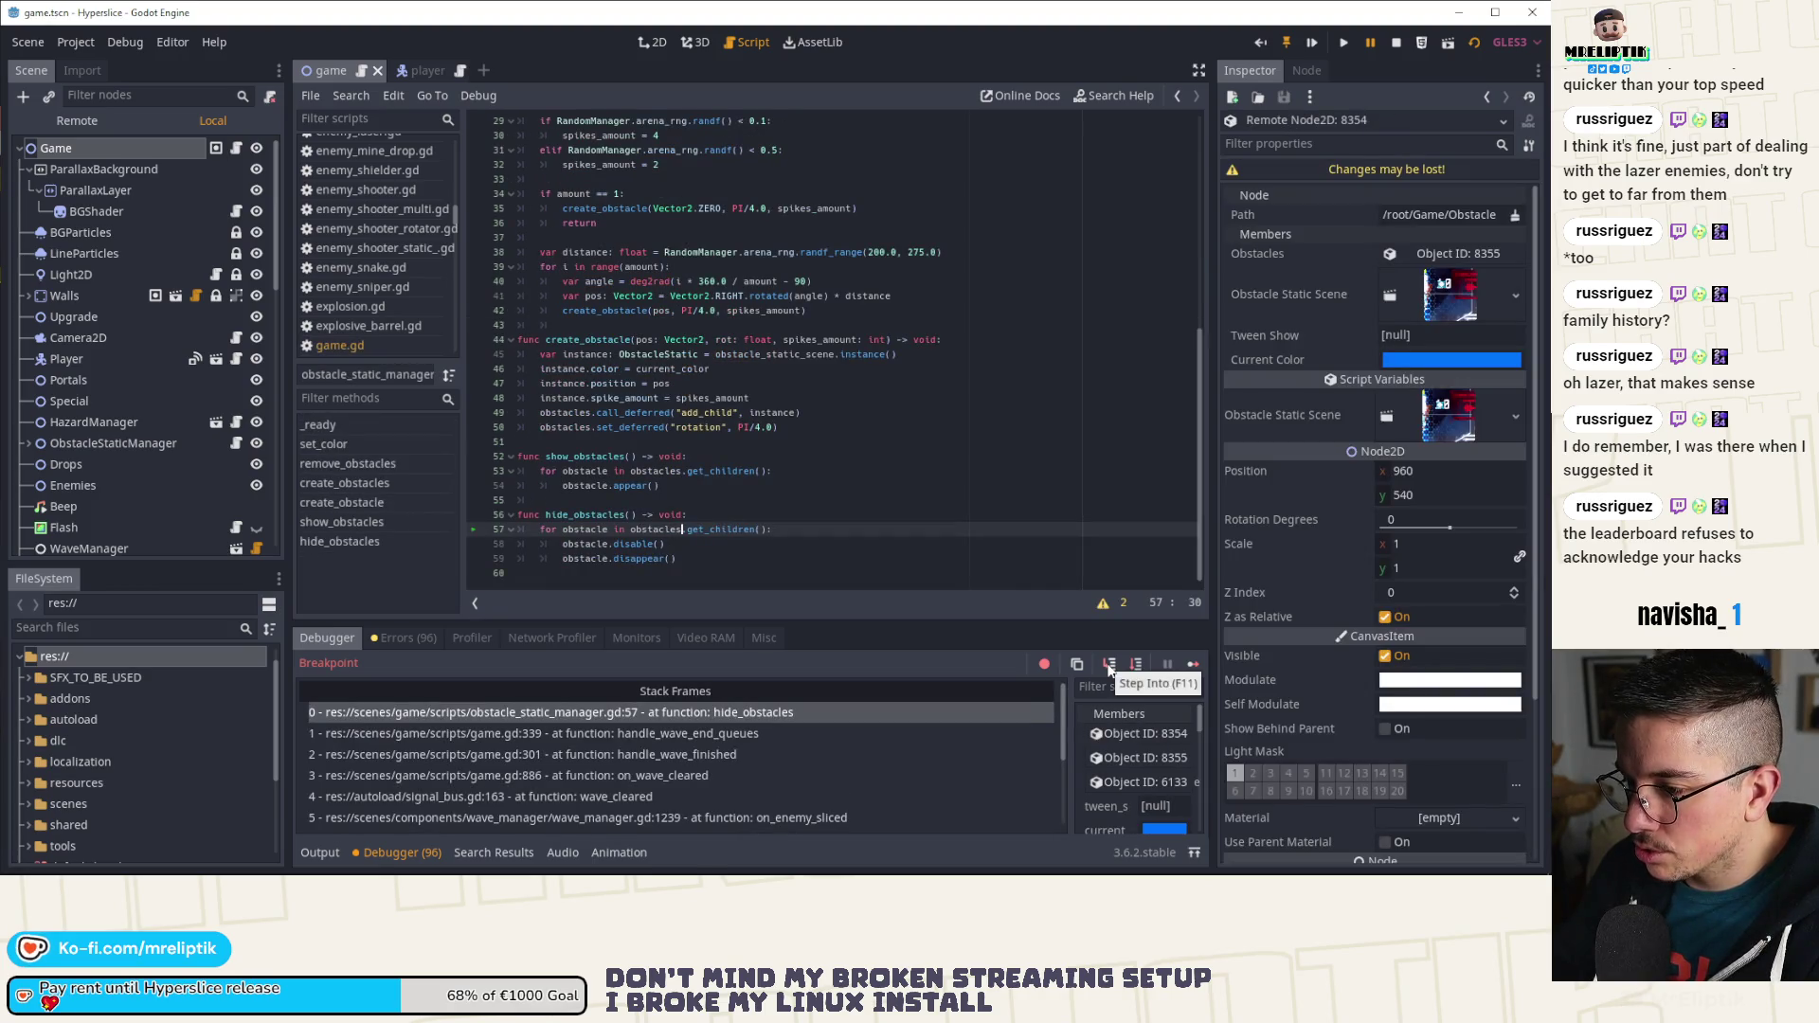
Step: Step through hide_obstacles' obstacle loop line by line and back out to handle_wave_end_queues
{"action": "left_click", "coordinate": [1134, 664]}
{"action": "left_click", "coordinate": [1134, 665]}
{"action": "left_click", "coordinate": [1134, 665]}
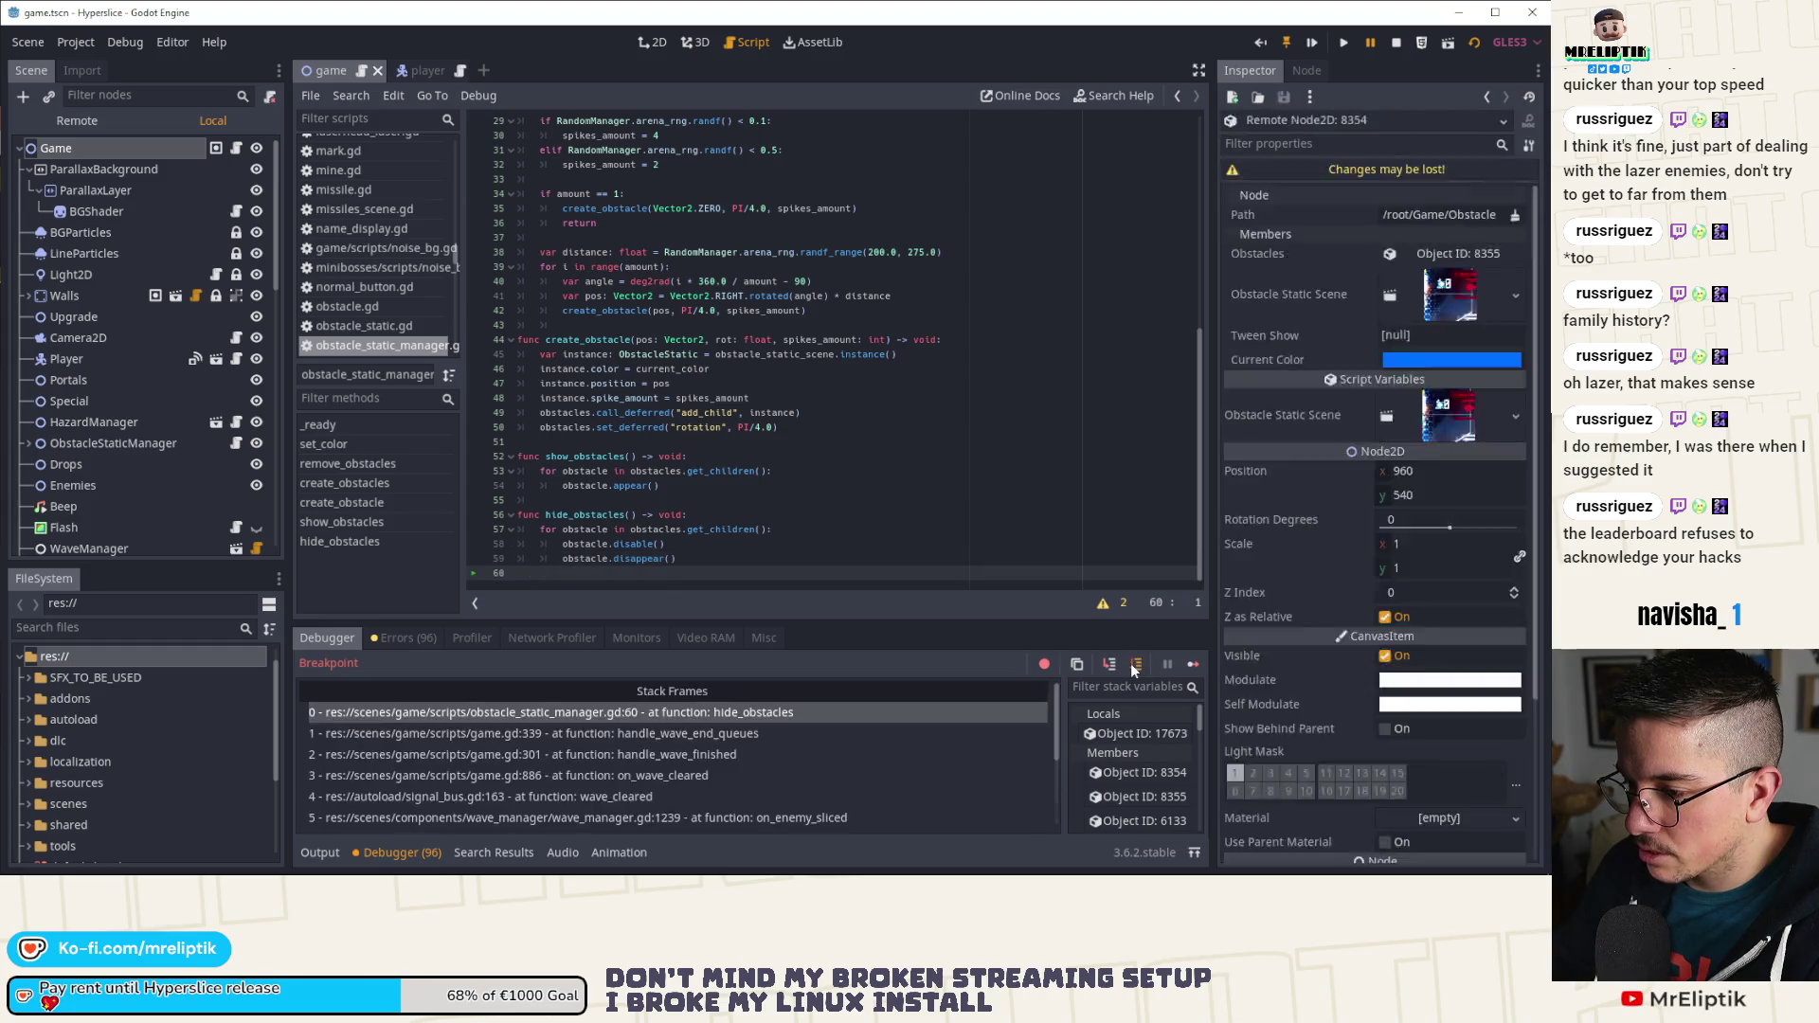
{"action": "left_click", "coordinate": [1135, 664]}
{"action": "left_click", "coordinate": [1134, 665]}
{"action": "left_click", "coordinate": [1134, 664]}
{"action": "left_click", "coordinate": [1135, 664]}
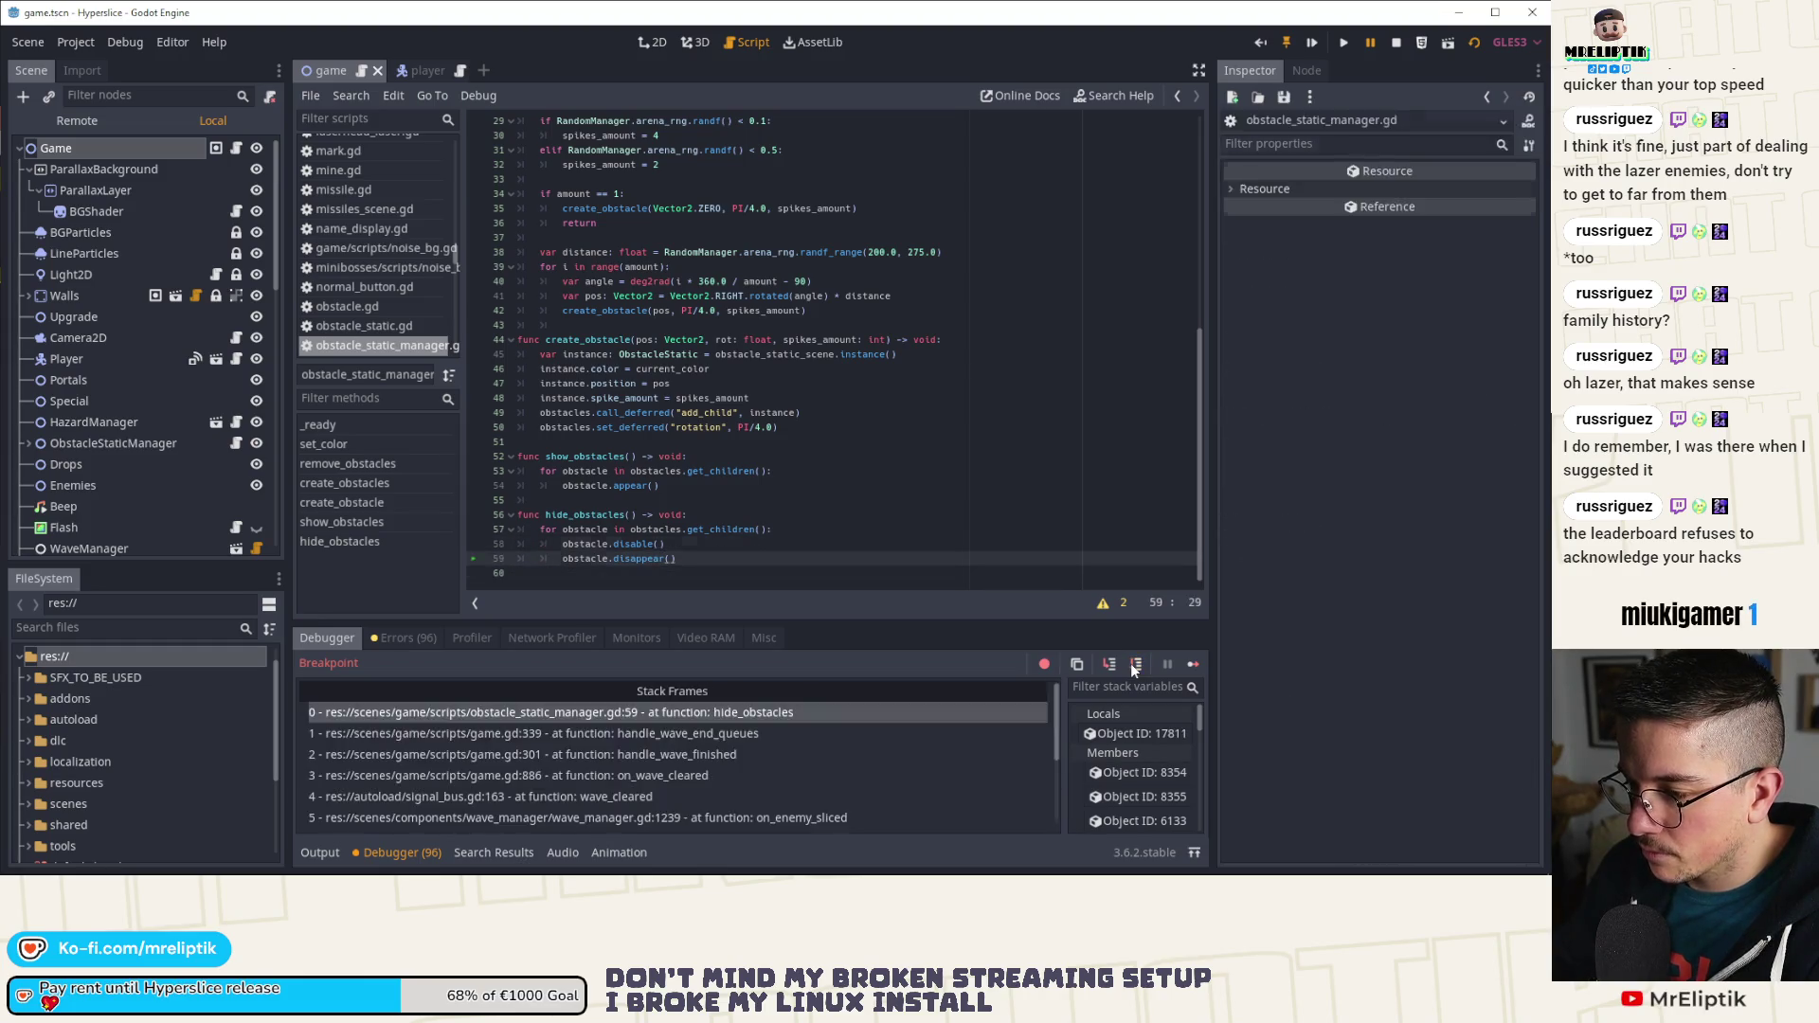
{"action": "left_click", "coordinate": [1133, 666]}
{"action": "left_click", "coordinate": [1132, 665]}
{"action": "left_click", "coordinate": [1133, 665]}
{"action": "left_click", "coordinate": [1132, 665]}
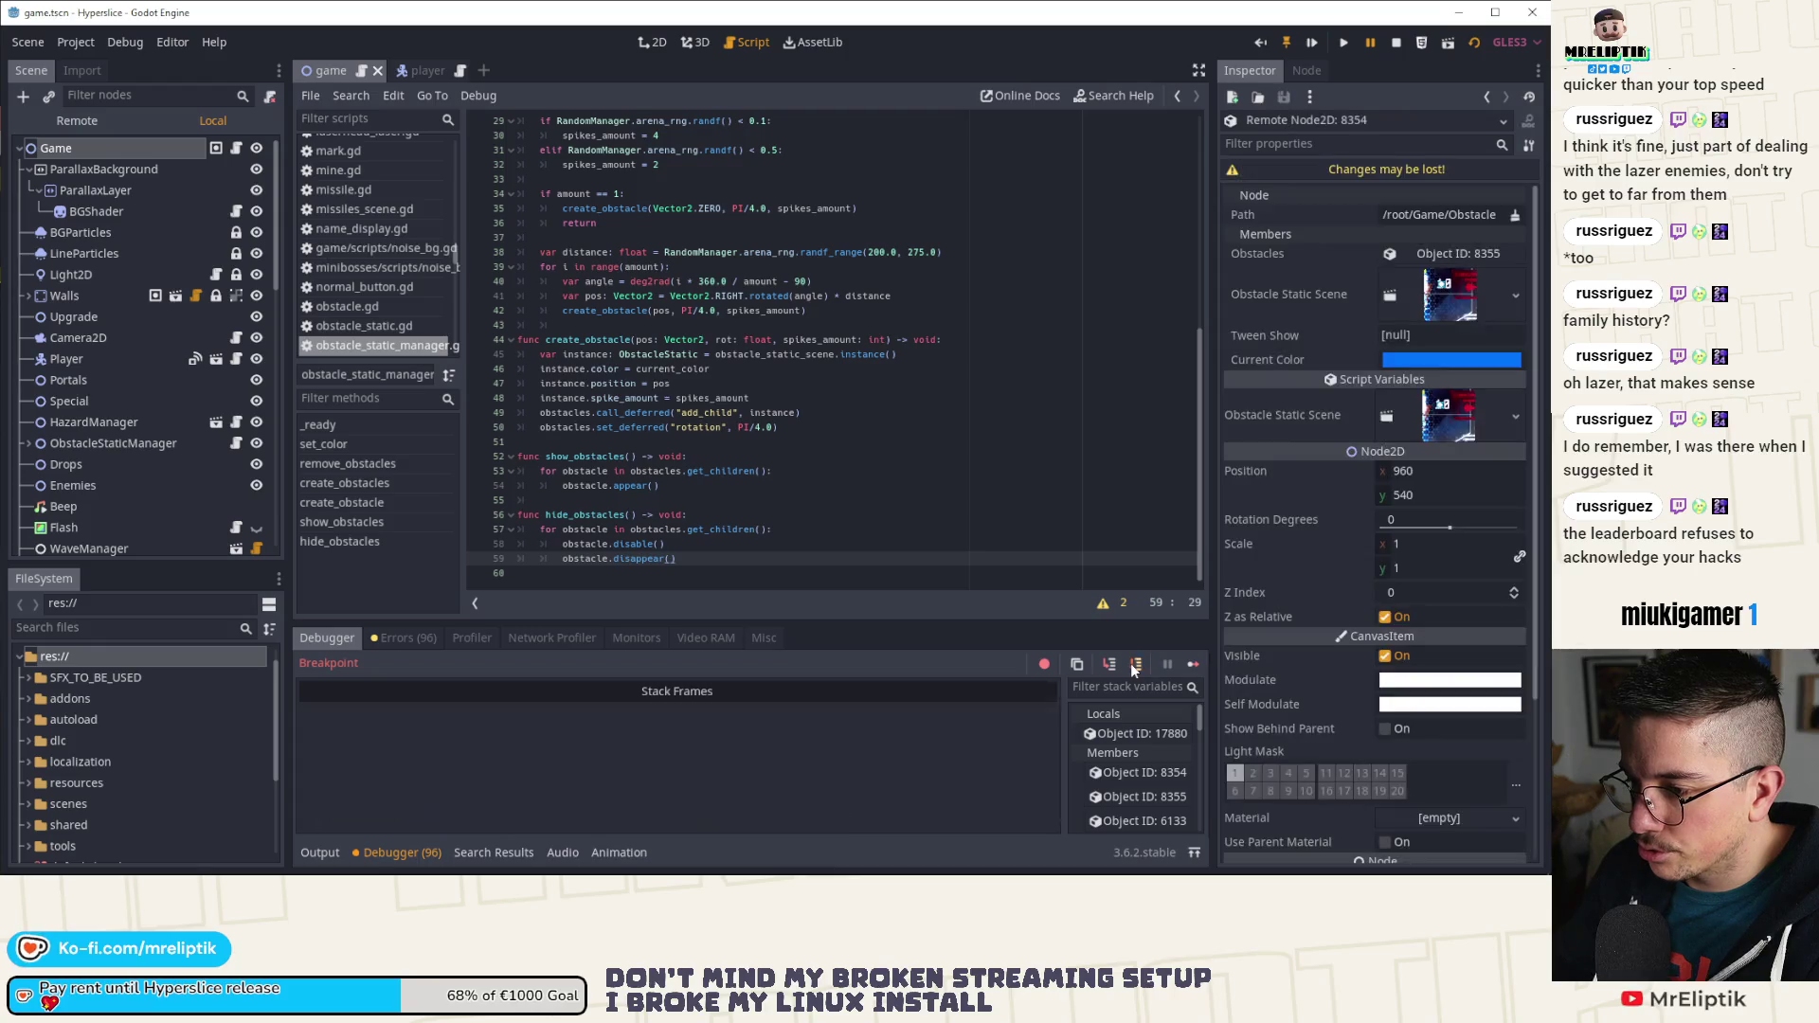
{"action": "left_click", "coordinate": [1133, 666]}
{"action": "left_click", "coordinate": [1133, 667]}
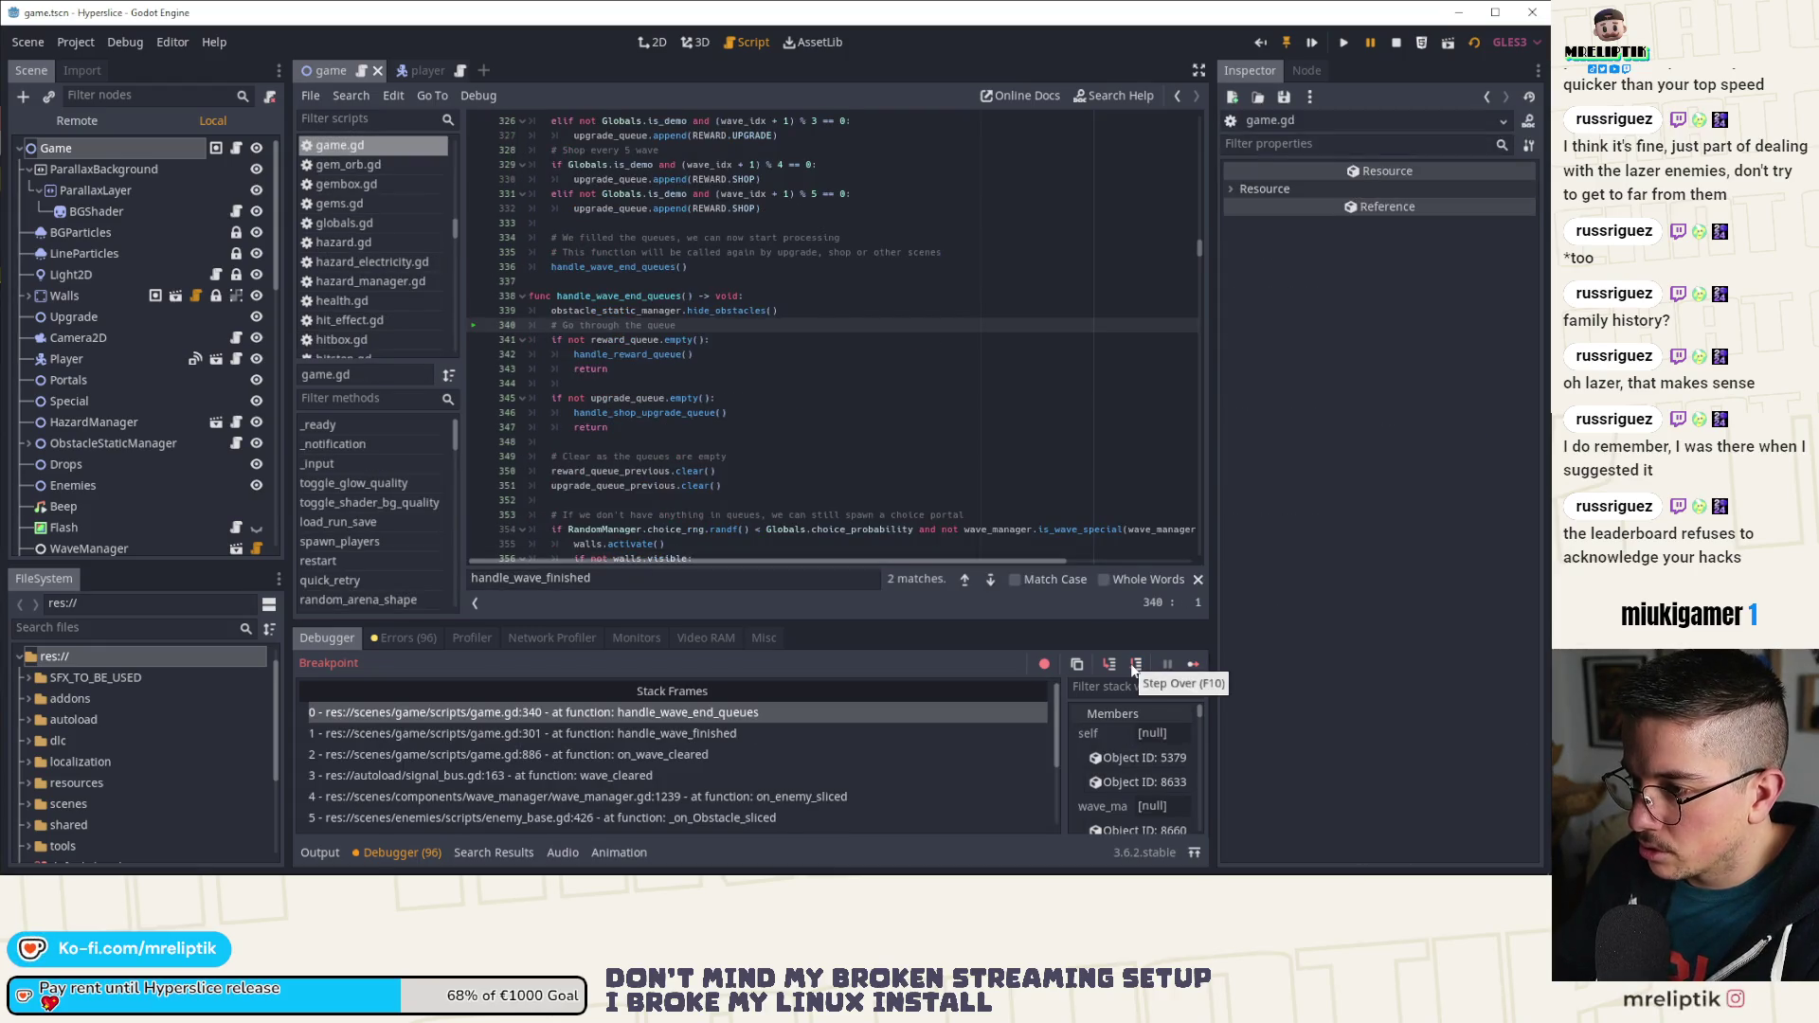
Step: Step over the queue checks and queue clearing until execution reaches line 352
{"action": "left_click", "coordinate": [1133, 667]}
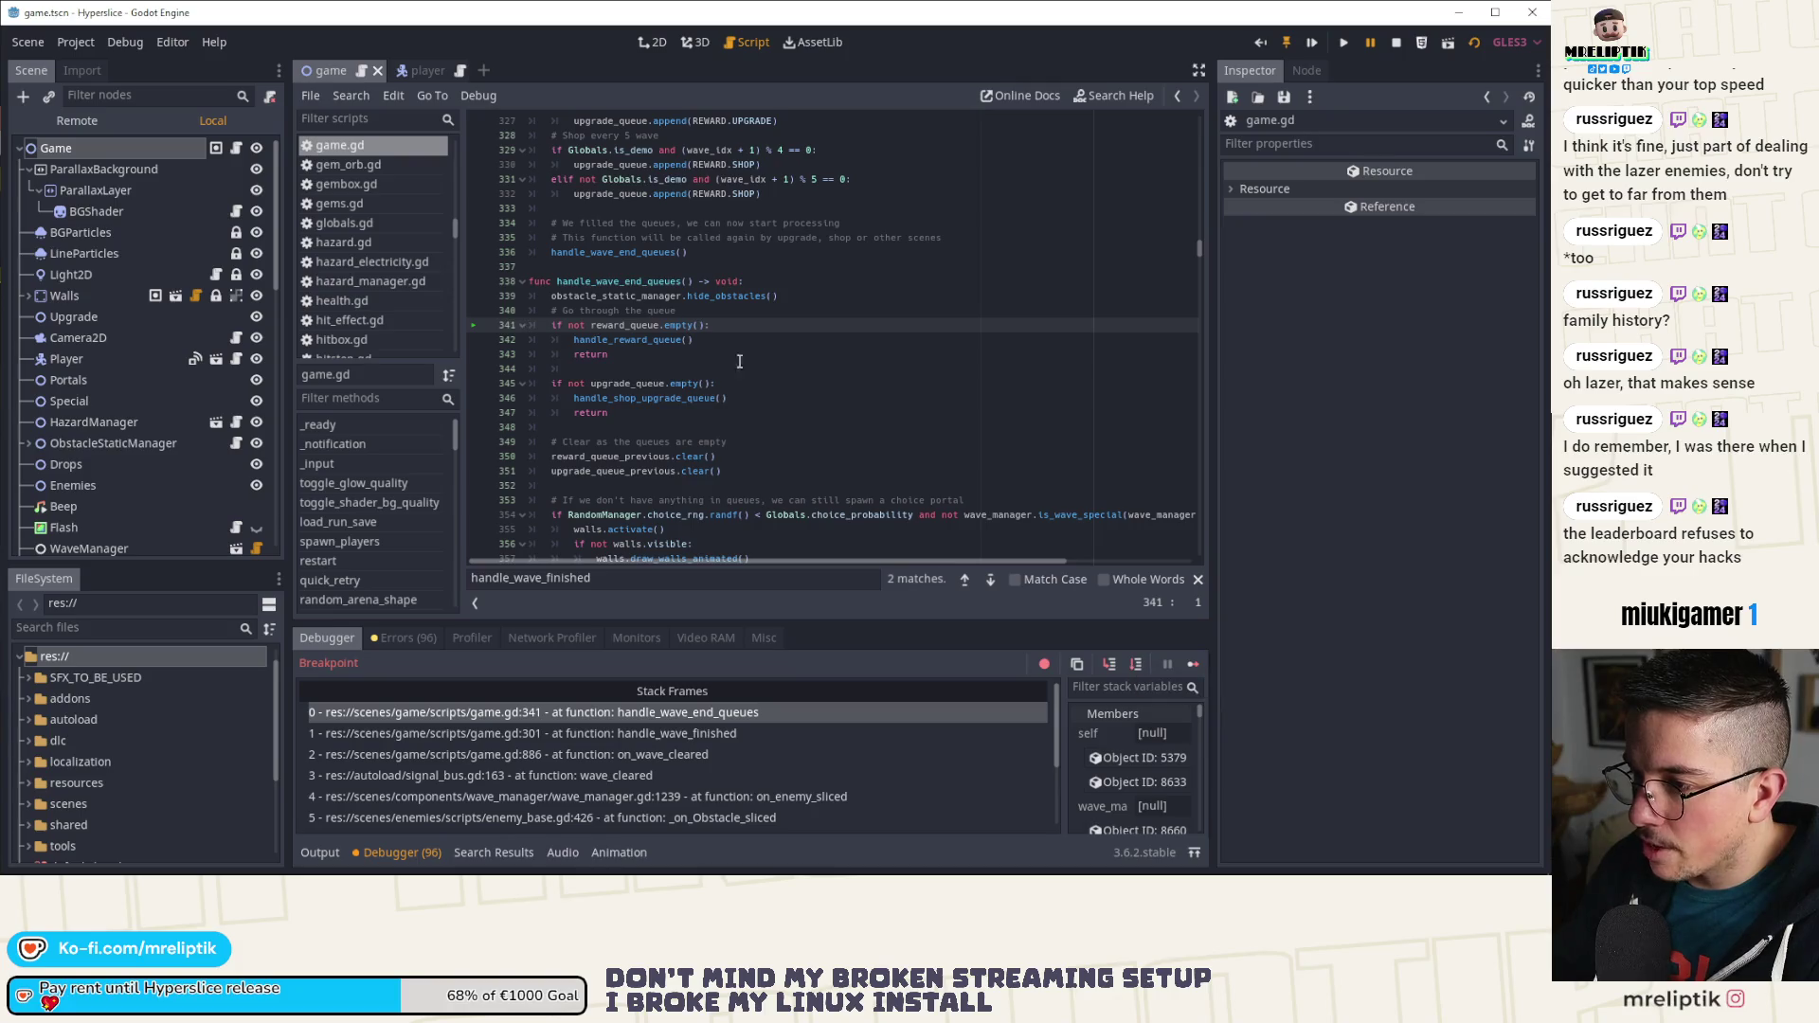
{"action": "left_click", "coordinate": [1112, 665]}
{"action": "left_click", "coordinate": [1113, 665]}
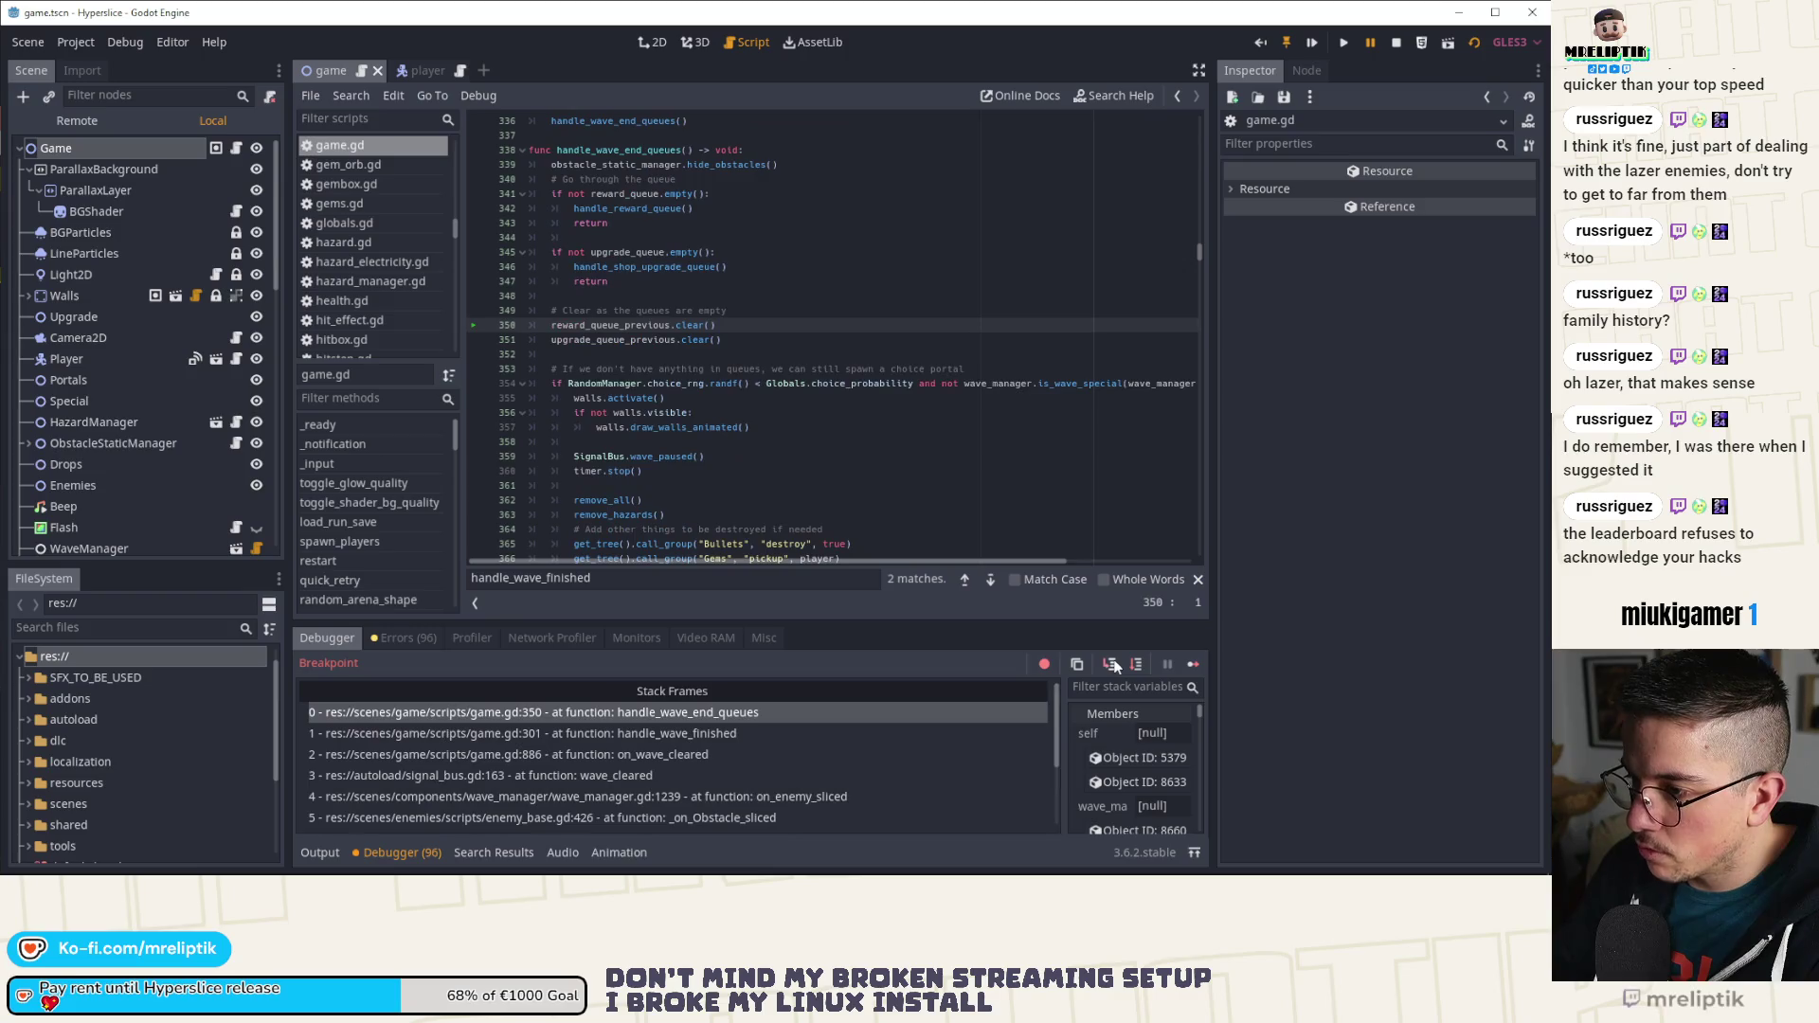
{"action": "left_click", "coordinate": [1112, 666]}
{"action": "left_click", "coordinate": [1112, 666]}
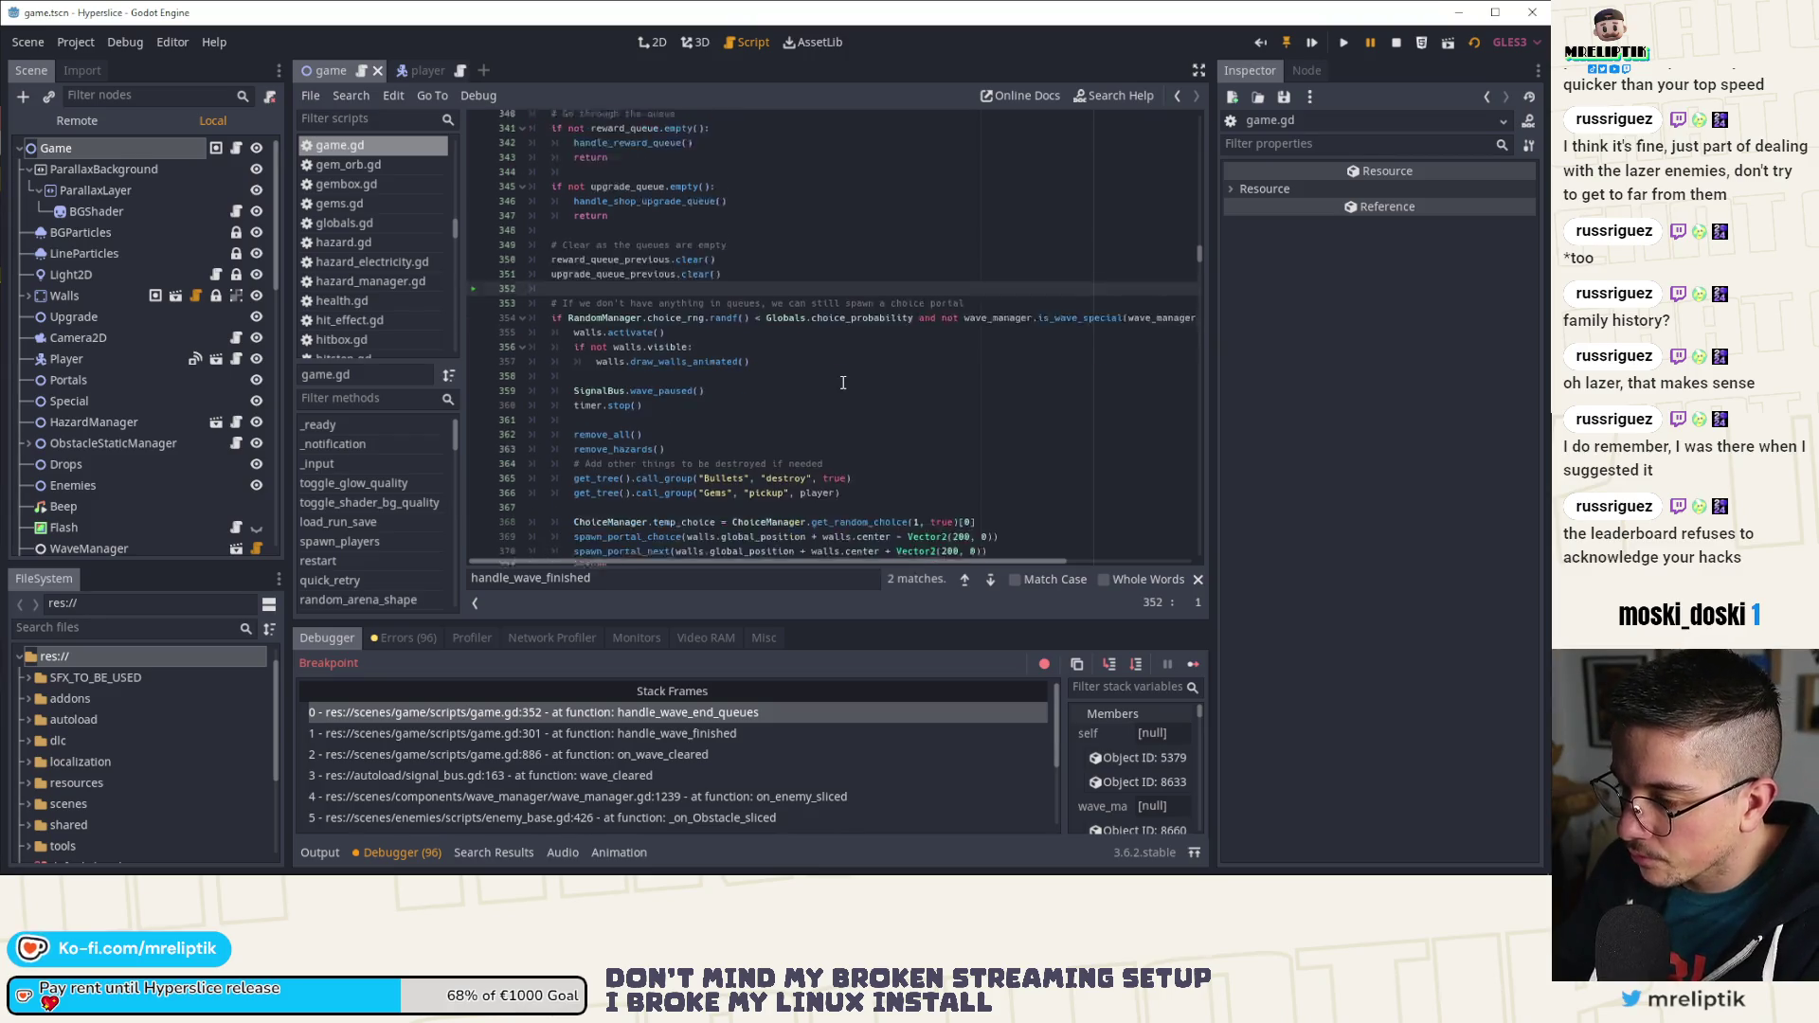
Step: Collapse the debugger, select and copy the handle_wave_end_queues body, then return to its line 301 call
{"action": "scroll", "coordinate": [844, 383], "scroll_direction": "down", "scroll_amount": 6}
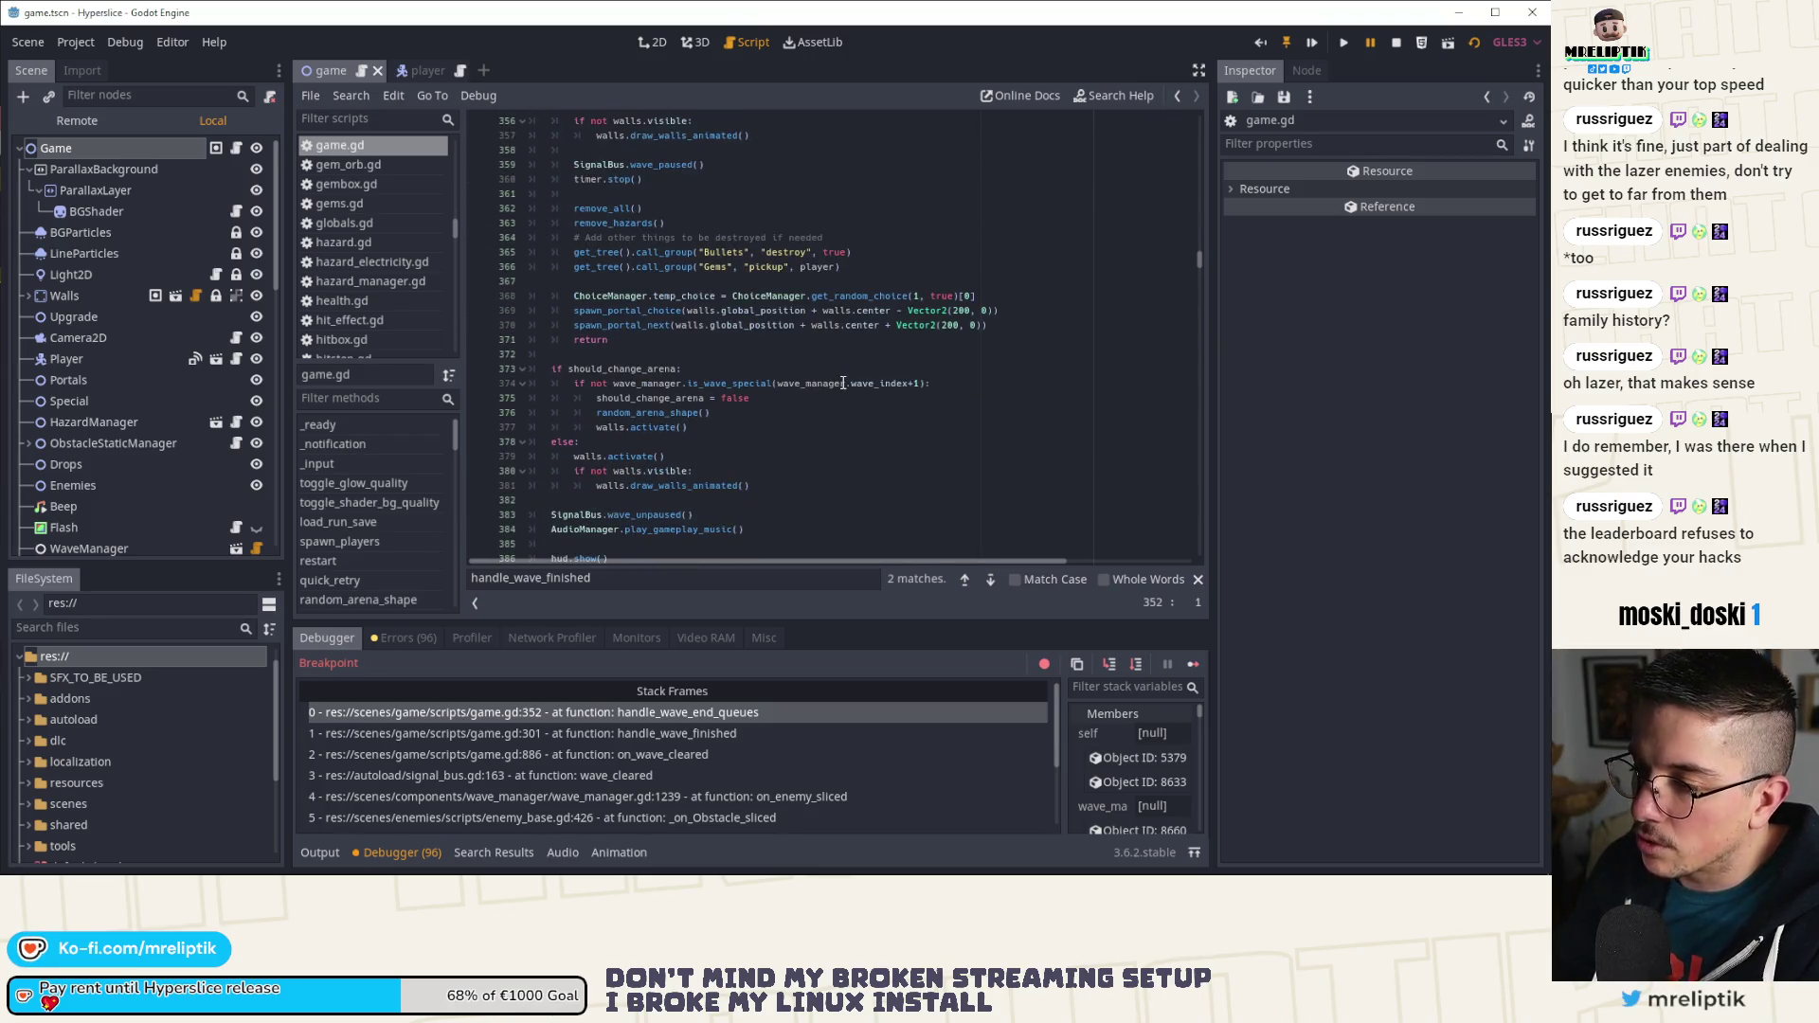
{"action": "scroll", "coordinate": [843, 383], "scroll_direction": "down", "scroll_amount": 1}
{"action": "scroll", "coordinate": [844, 383], "scroll_direction": "down", "scroll_amount": 2}
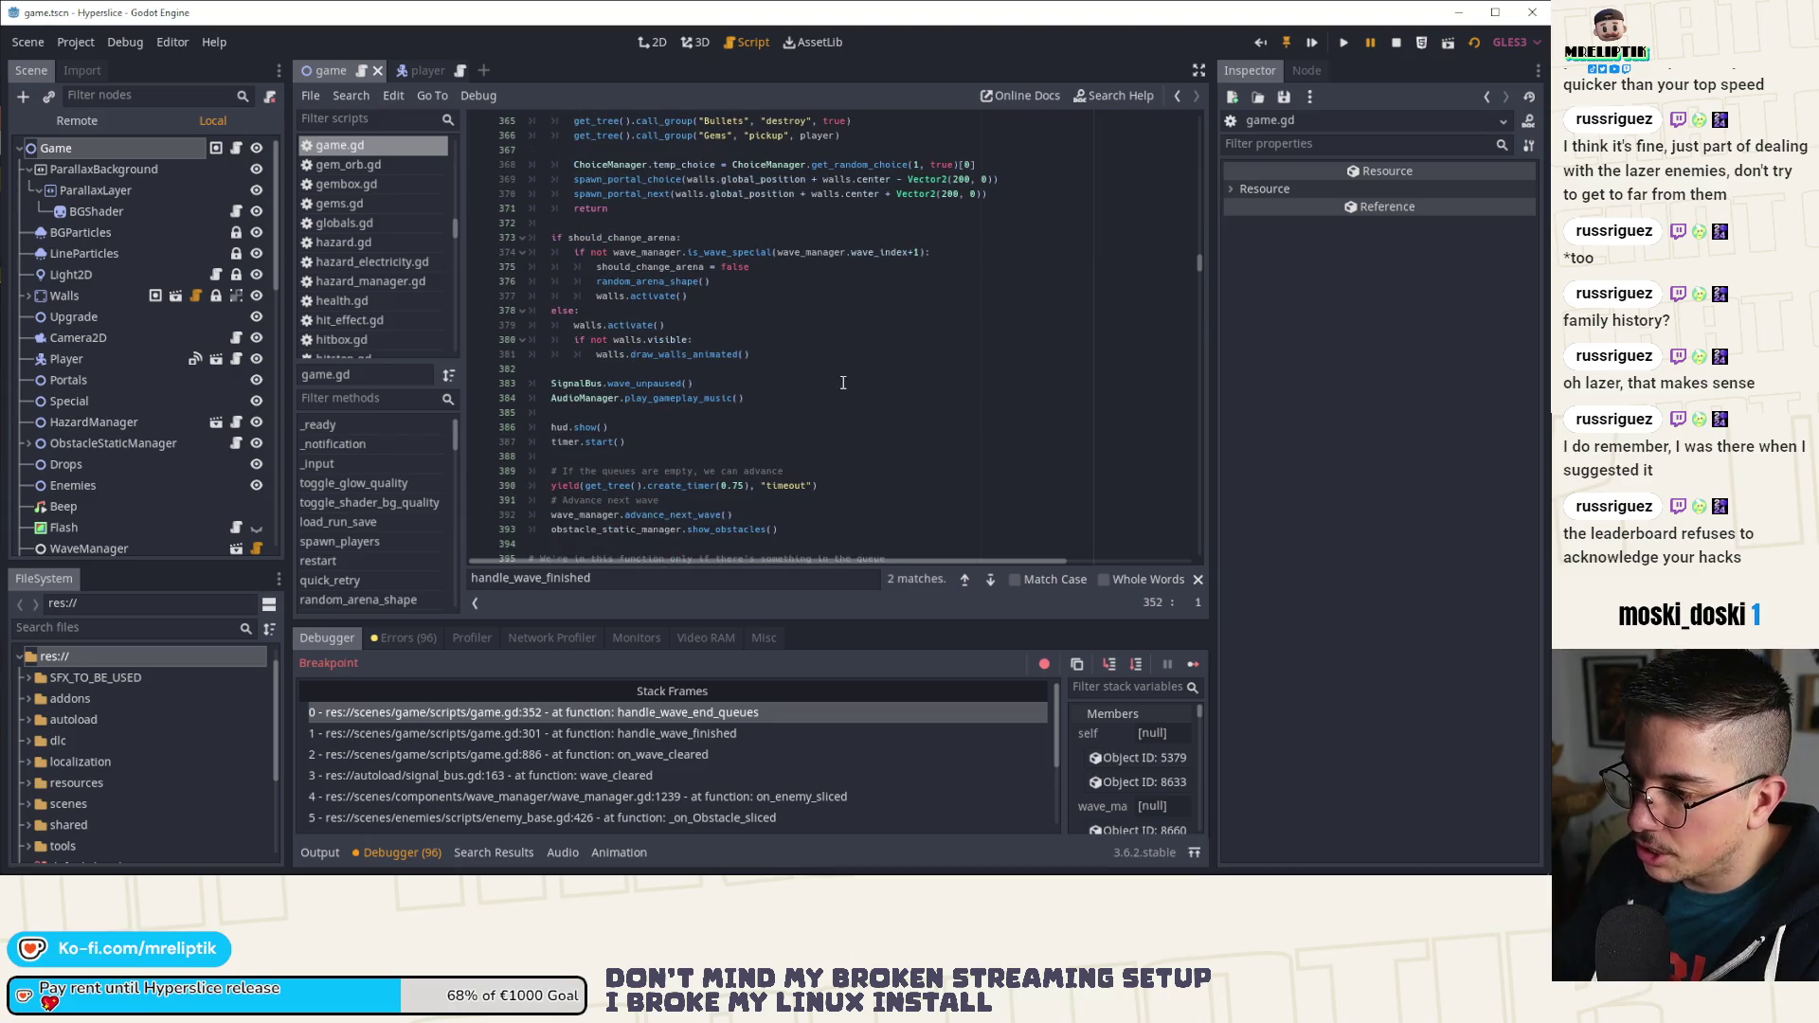
{"action": "scroll", "coordinate": [843, 383], "scroll_direction": "down", "scroll_amount": 1}
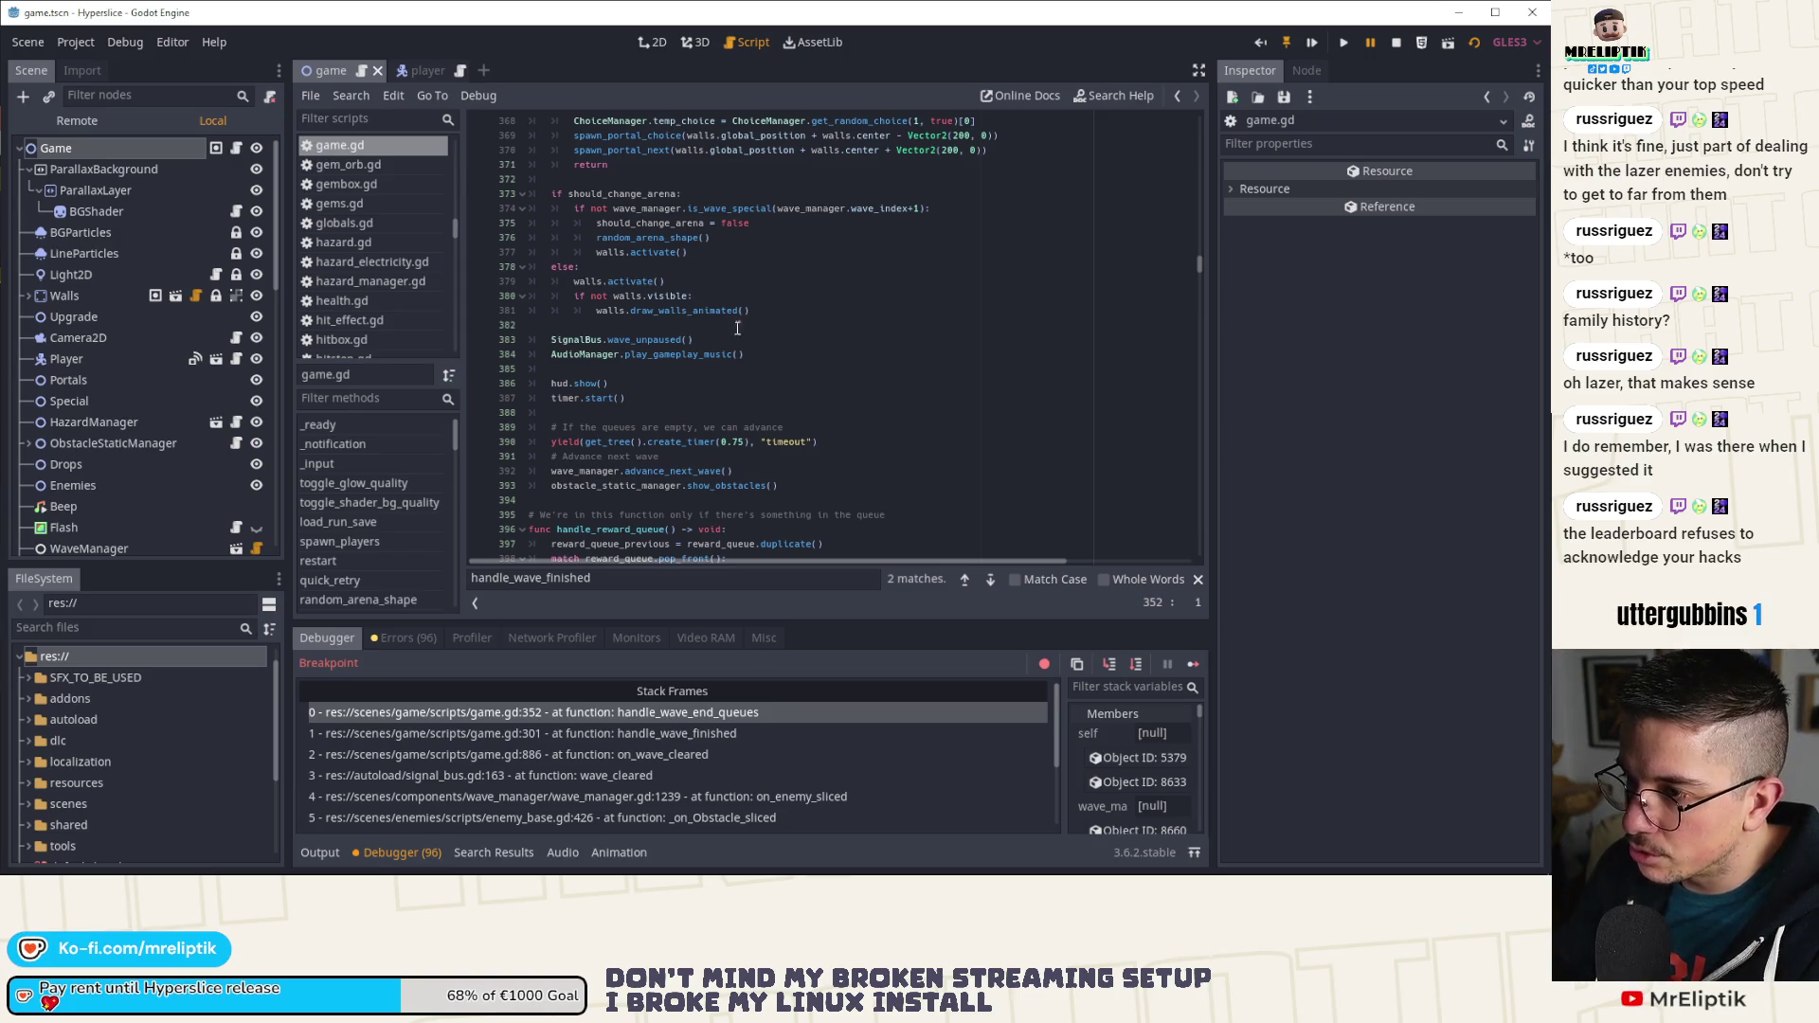
{"action": "scroll", "coordinate": [630, 502], "scroll_direction": "down", "scroll_amount": 2}
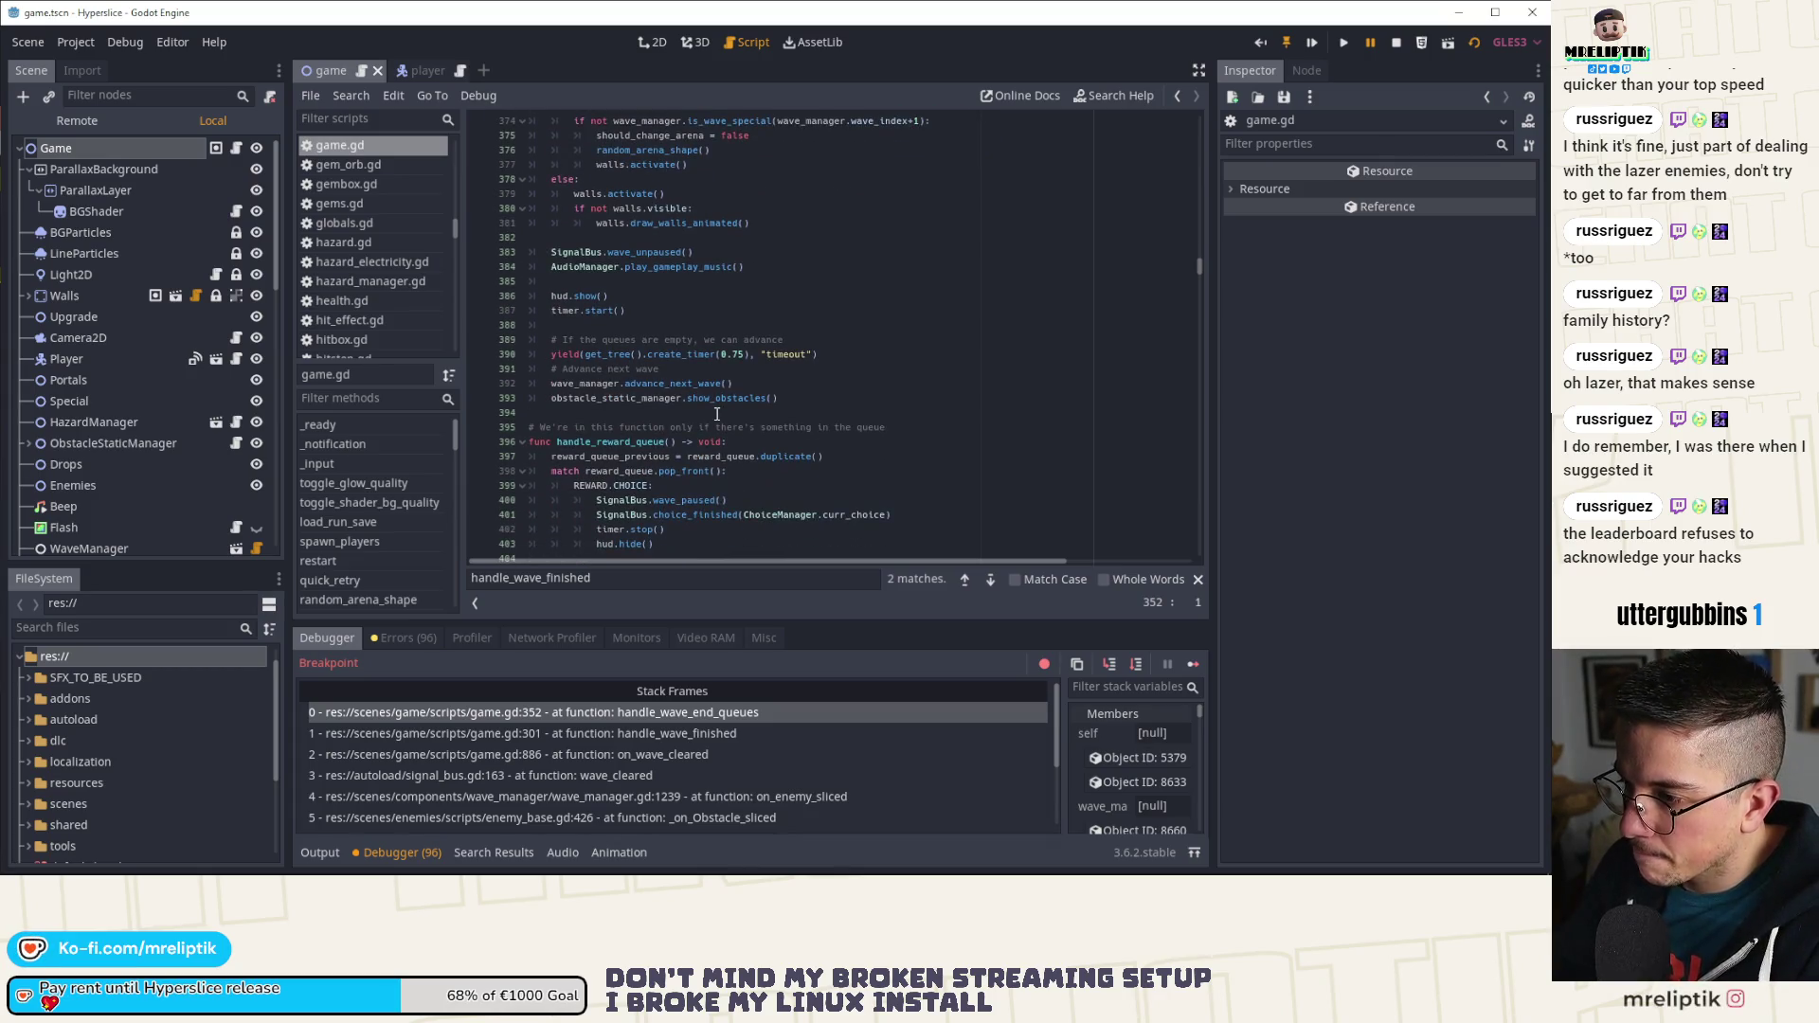
{"action": "left_click", "coordinate": [338, 850]}
{"action": "scroll", "coordinate": [835, 412], "scroll_direction": "up", "scroll_amount": 3}
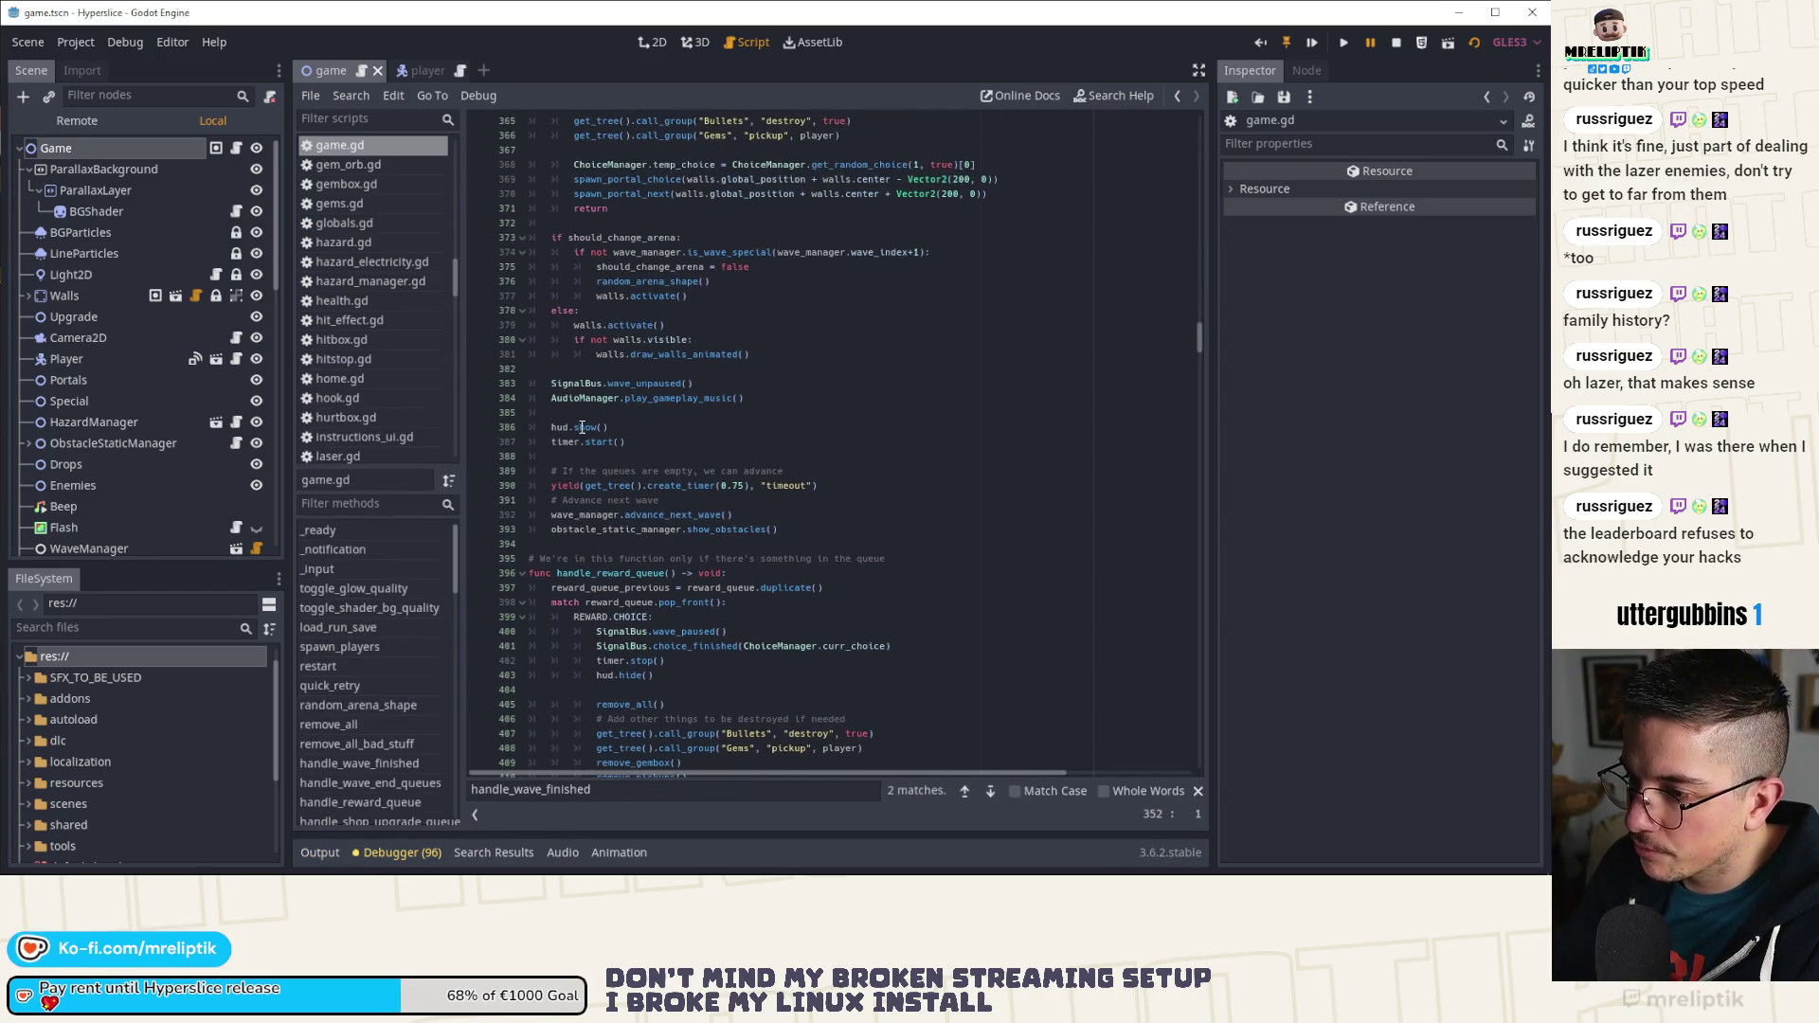
{"action": "scroll", "coordinate": [676, 353], "scroll_direction": "up", "scroll_amount": 8}
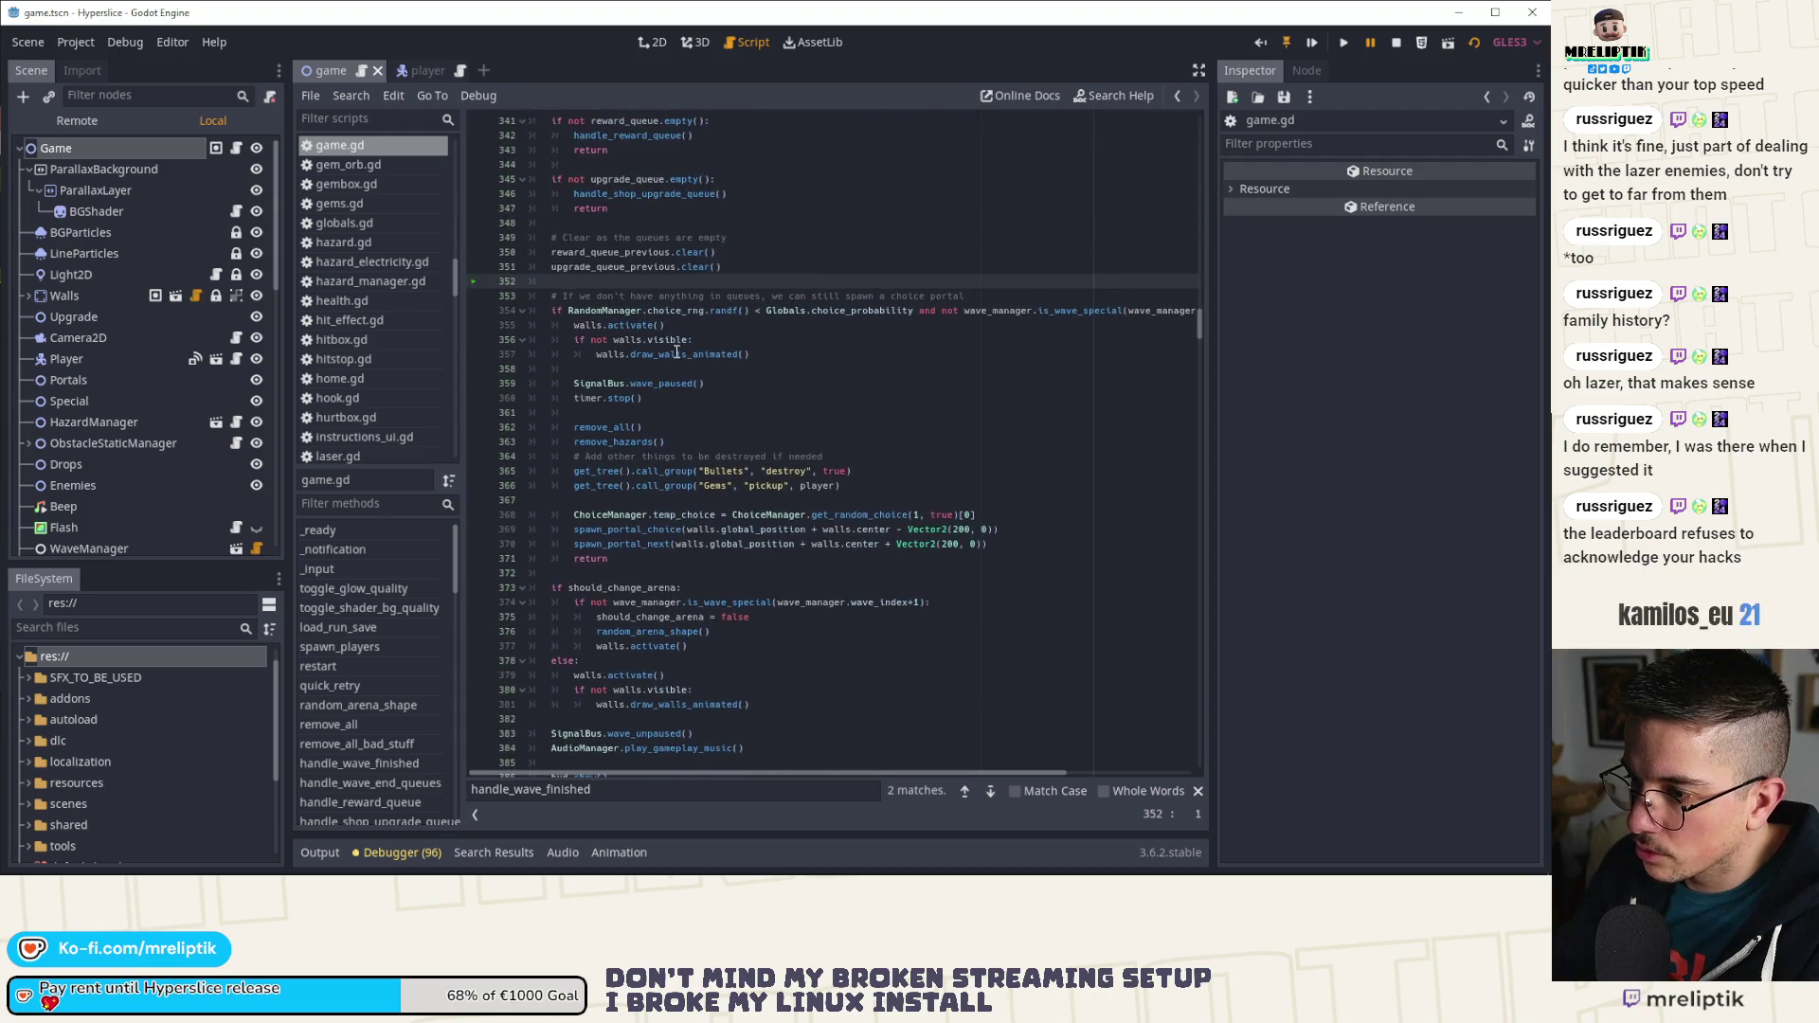
{"action": "scroll", "coordinate": [593, 355], "scroll_direction": "up", "scroll_amount": 3}
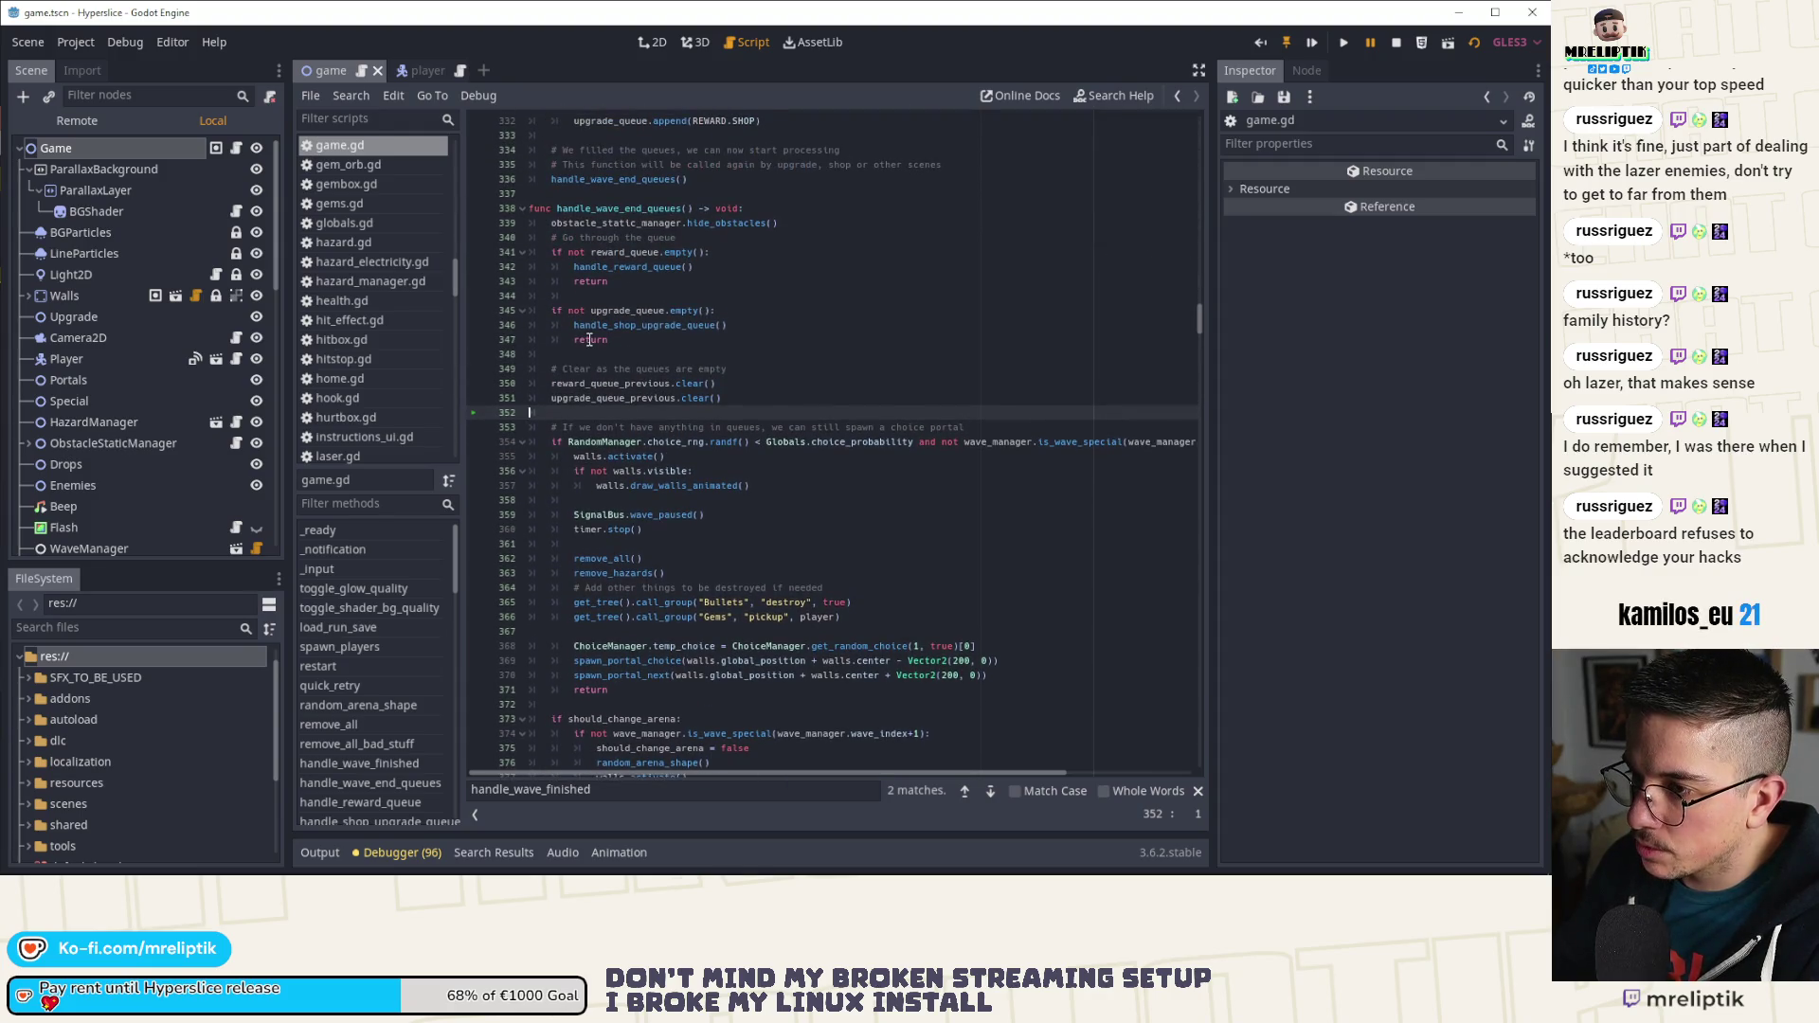
{"action": "mouse_move", "coordinate": [552, 227]}
{"action": "left_mouse_down"}
{"action": "mouse_move", "coordinate": [663, 592]}
{"action": "mouse_move", "coordinate": [748, 749]}
{"action": "mouse_move", "coordinate": [768, 653]}
{"action": "mouse_move", "coordinate": [829, 630]}
{"action": "left_mouse_up"}
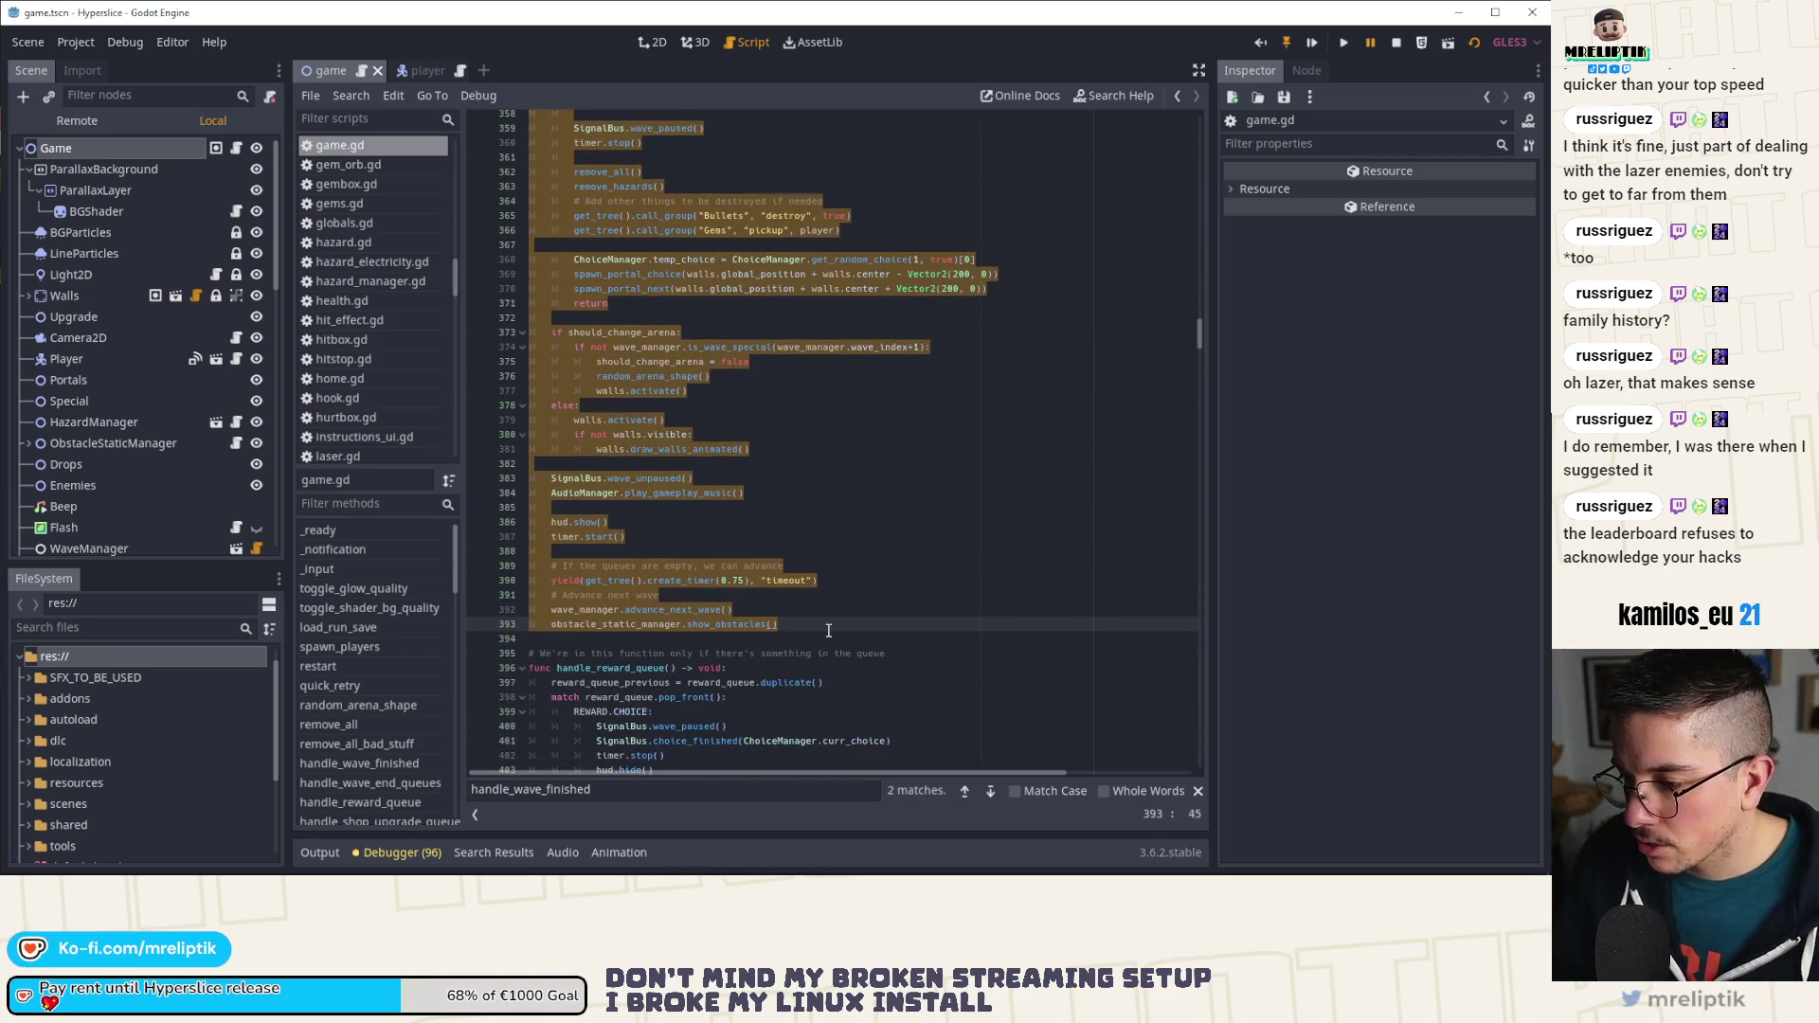
{"action": "scroll", "coordinate": [717, 565], "scroll_direction": "up", "scroll_amount": 20}
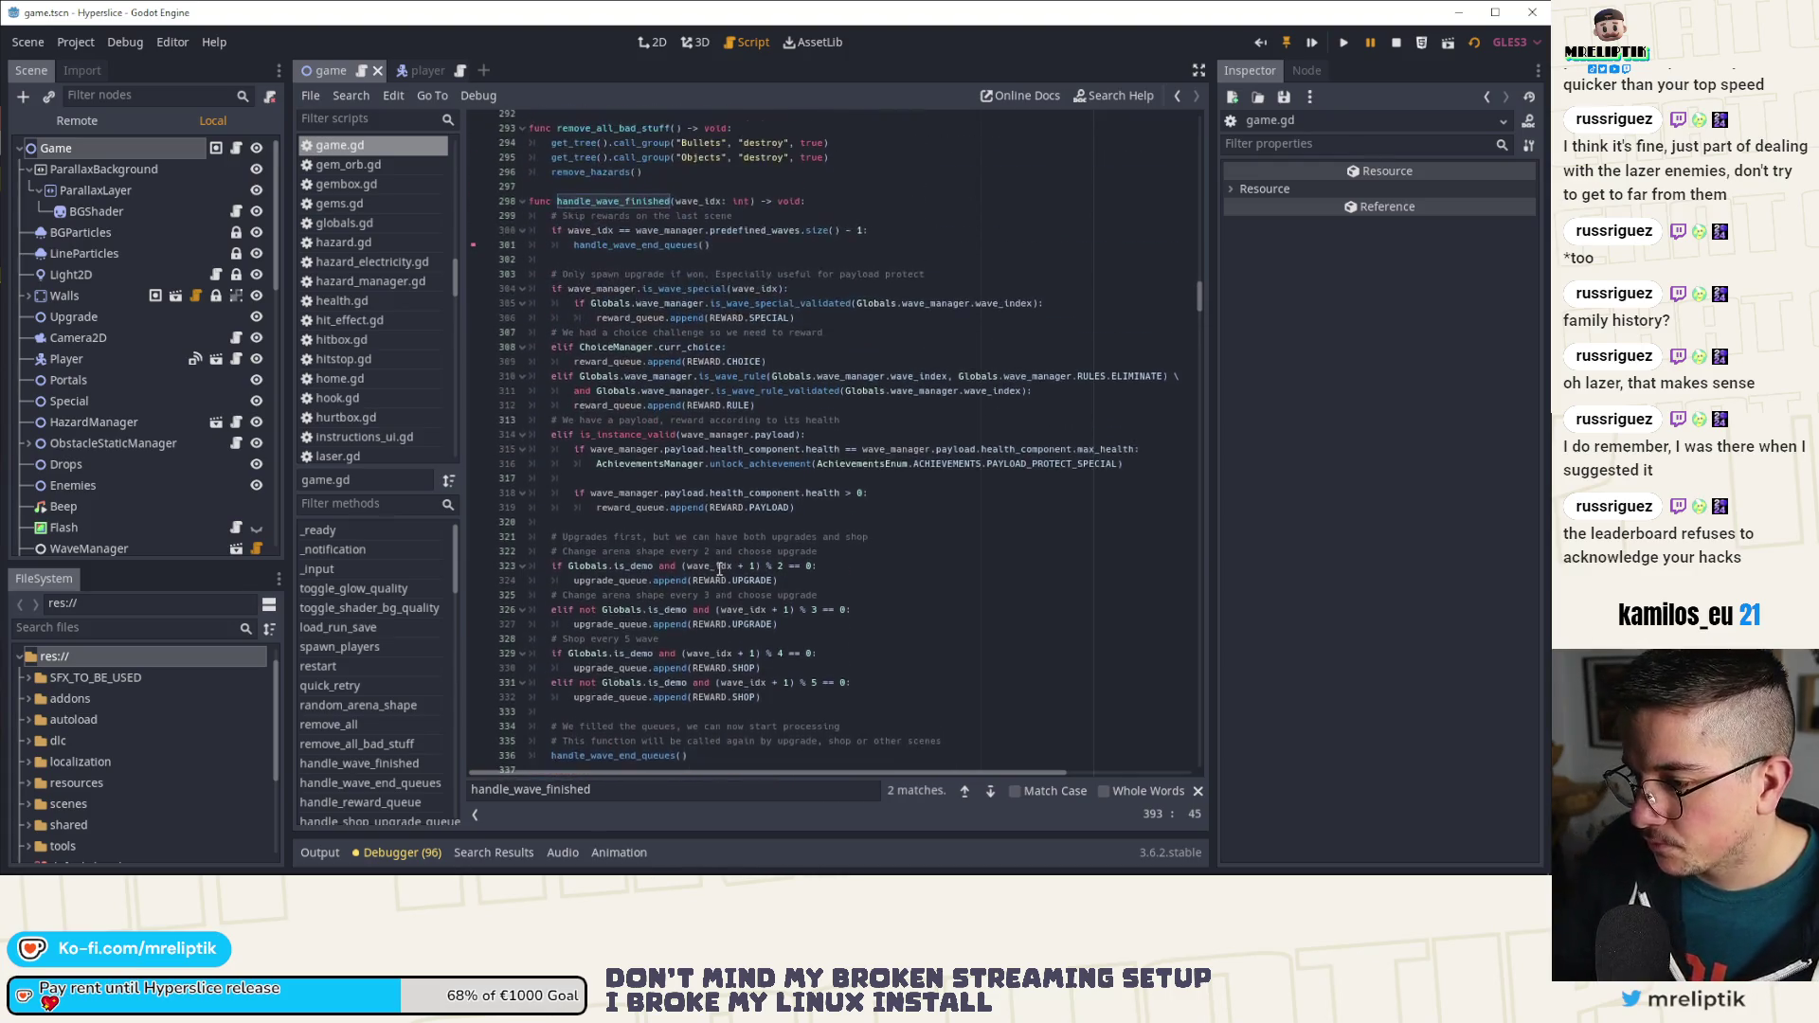
{"action": "left_click", "coordinate": [708, 464]}
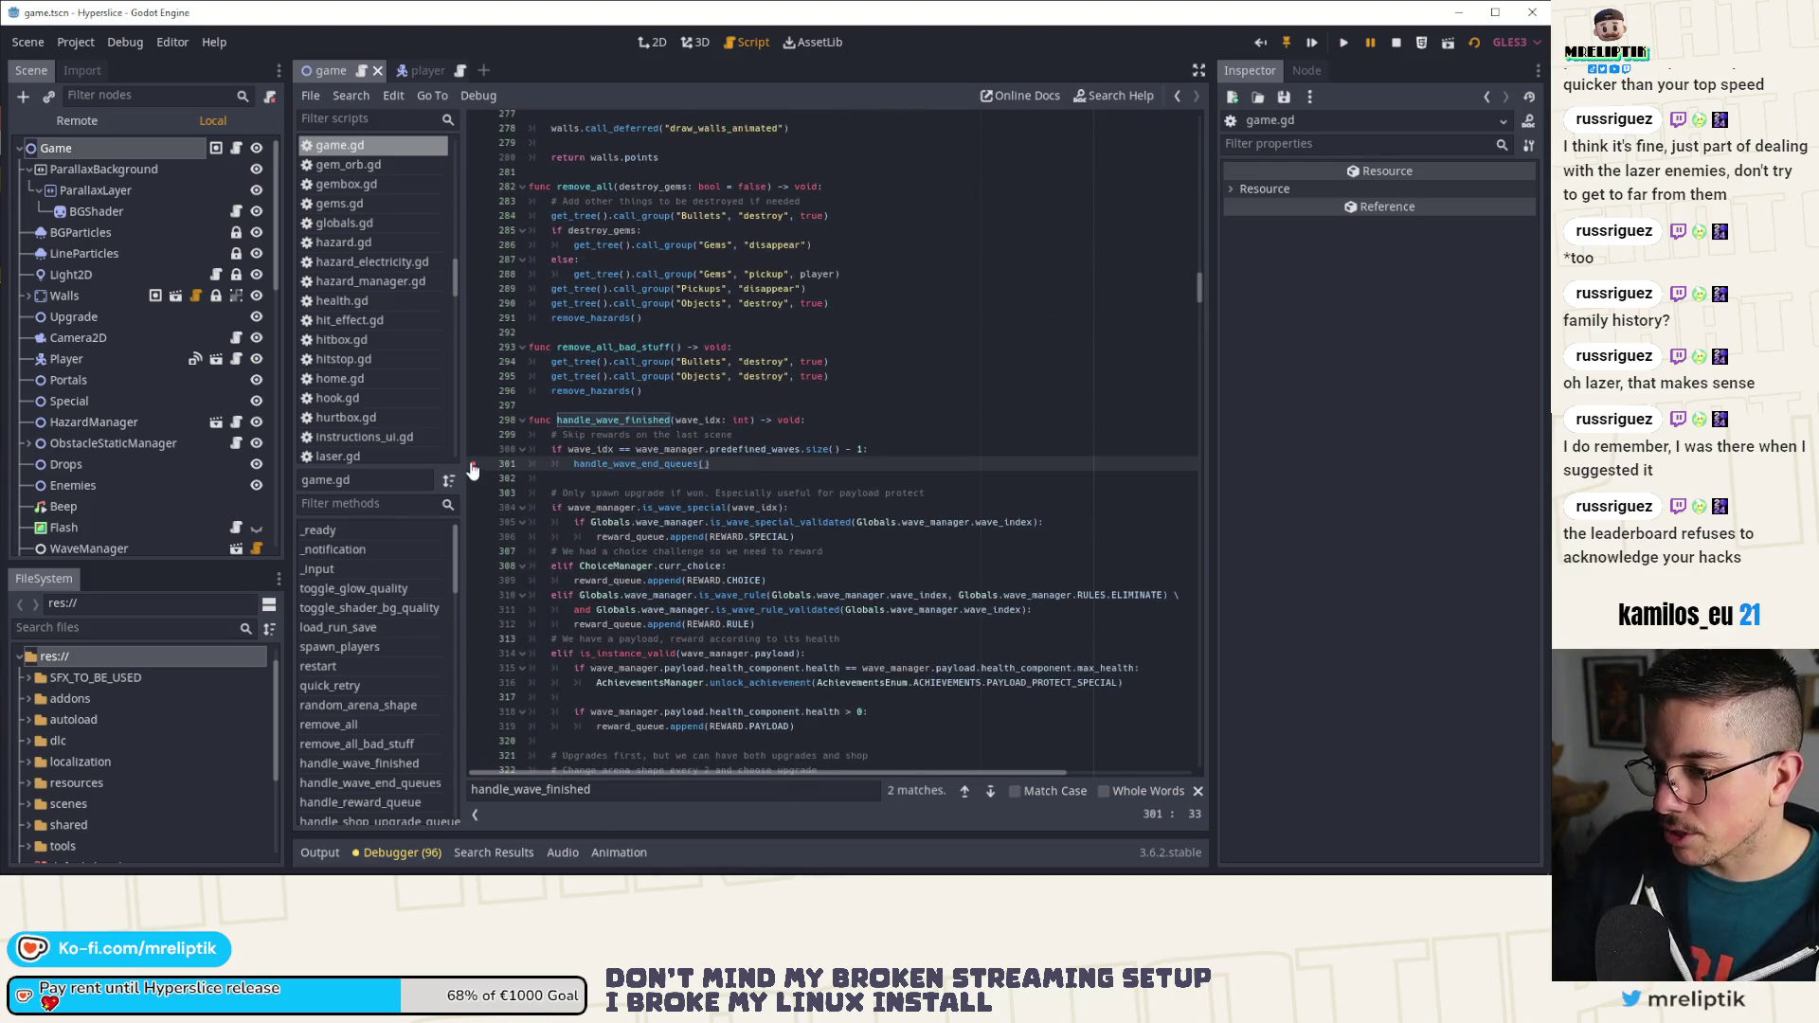
Step: Paste the copied function body over the handle_wave_end_queues() call on line 301
{"action": "left_click", "coordinate": [1395, 42]}
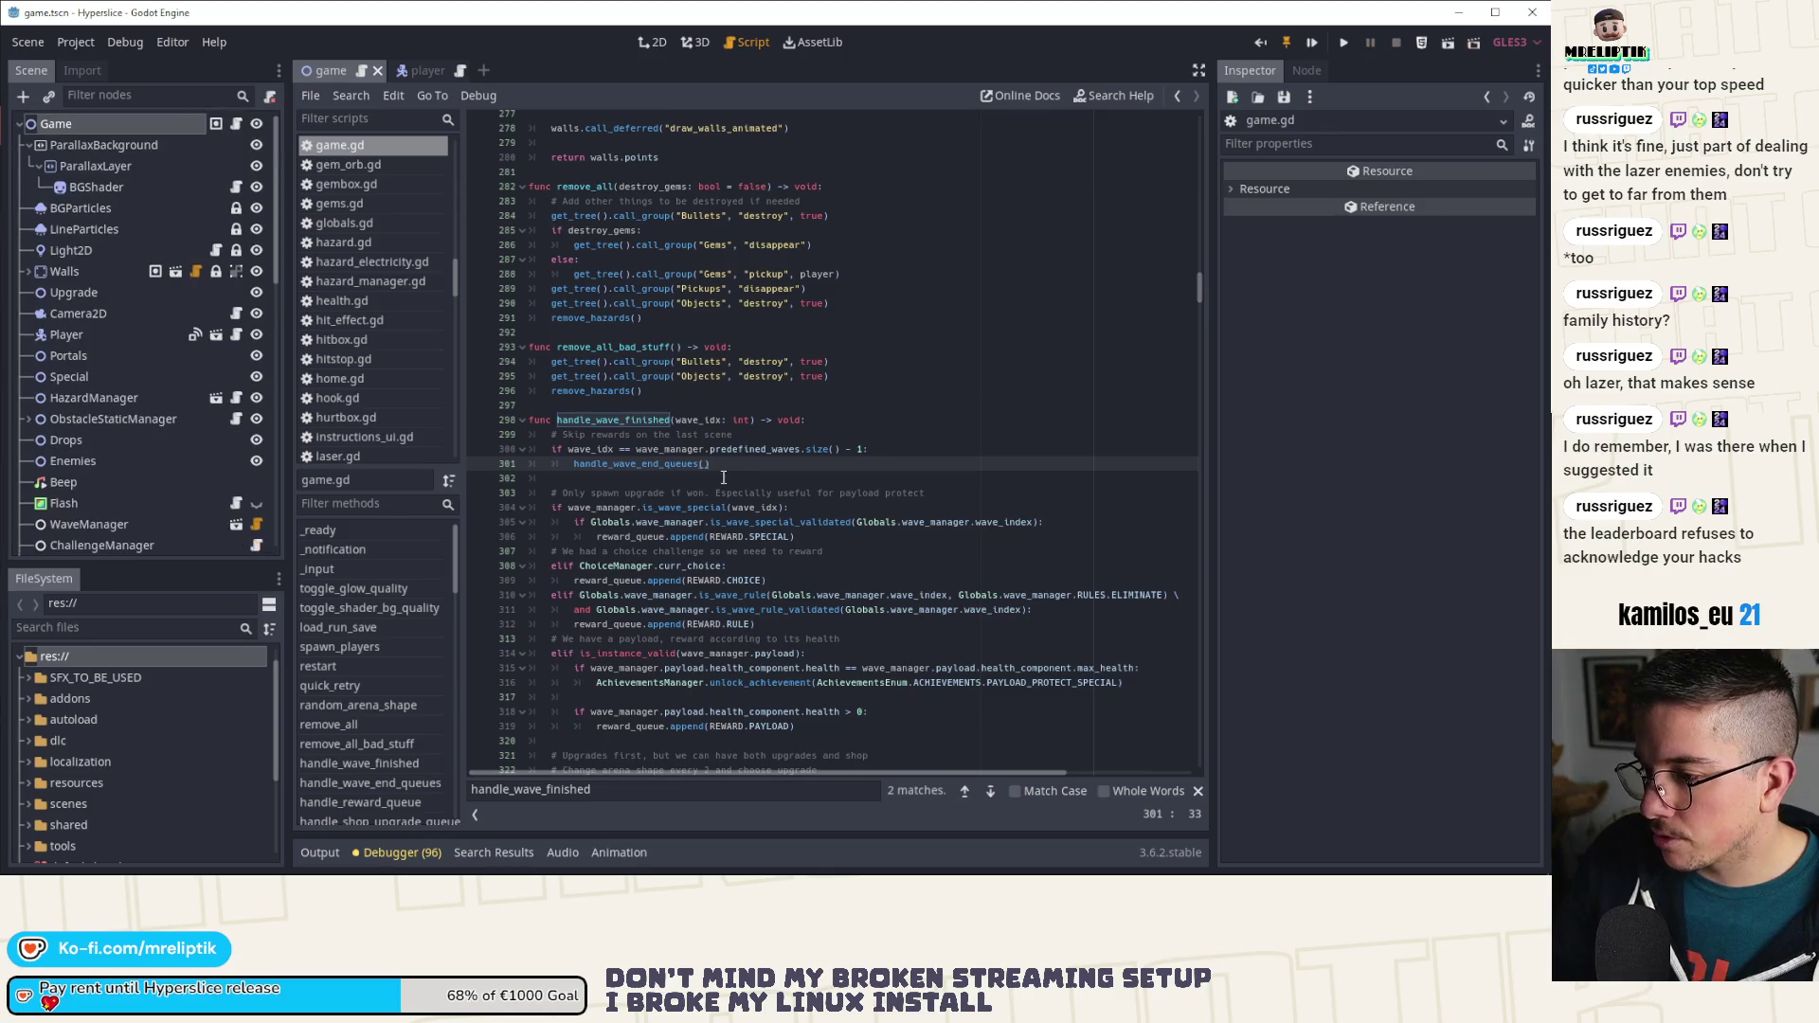
{"action": "left_click_drag", "start_coordinate": [713, 464], "coordinate": [600, 471]}
{"action": "key", "text": "ctrl+v"}
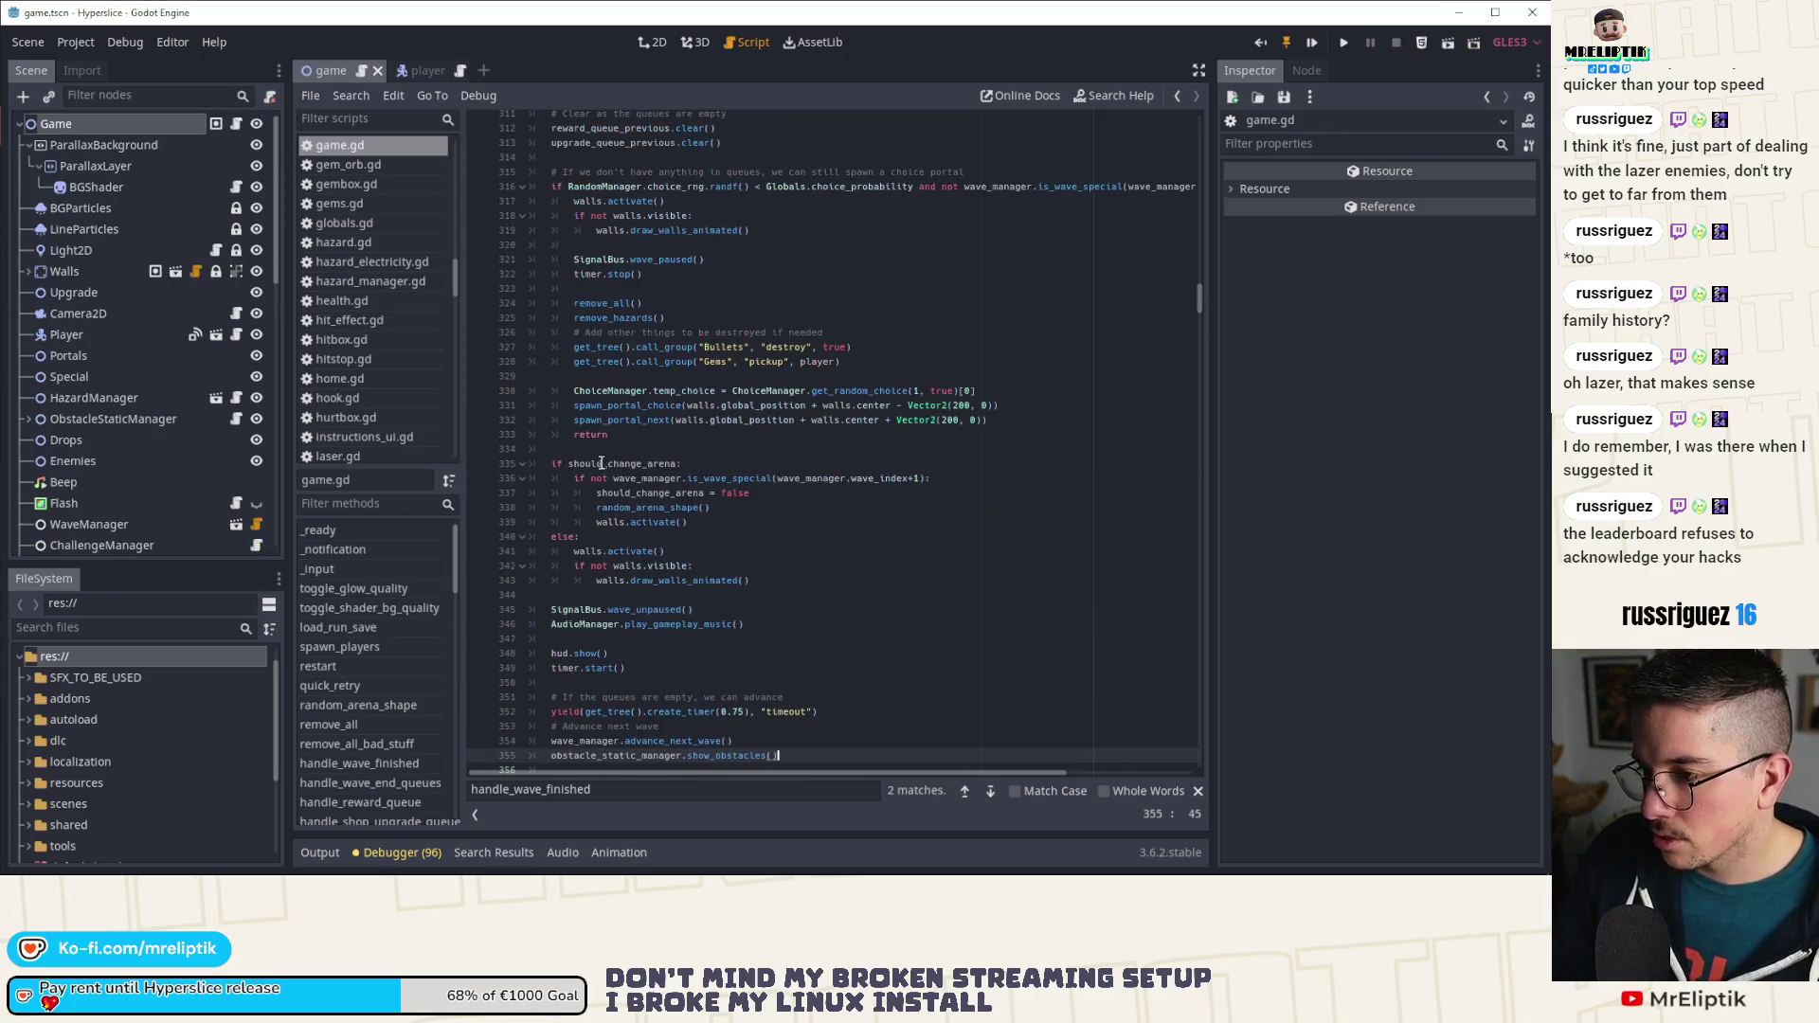
{"action": "scroll", "coordinate": [607, 460], "scroll_direction": "up", "scroll_amount": 3}
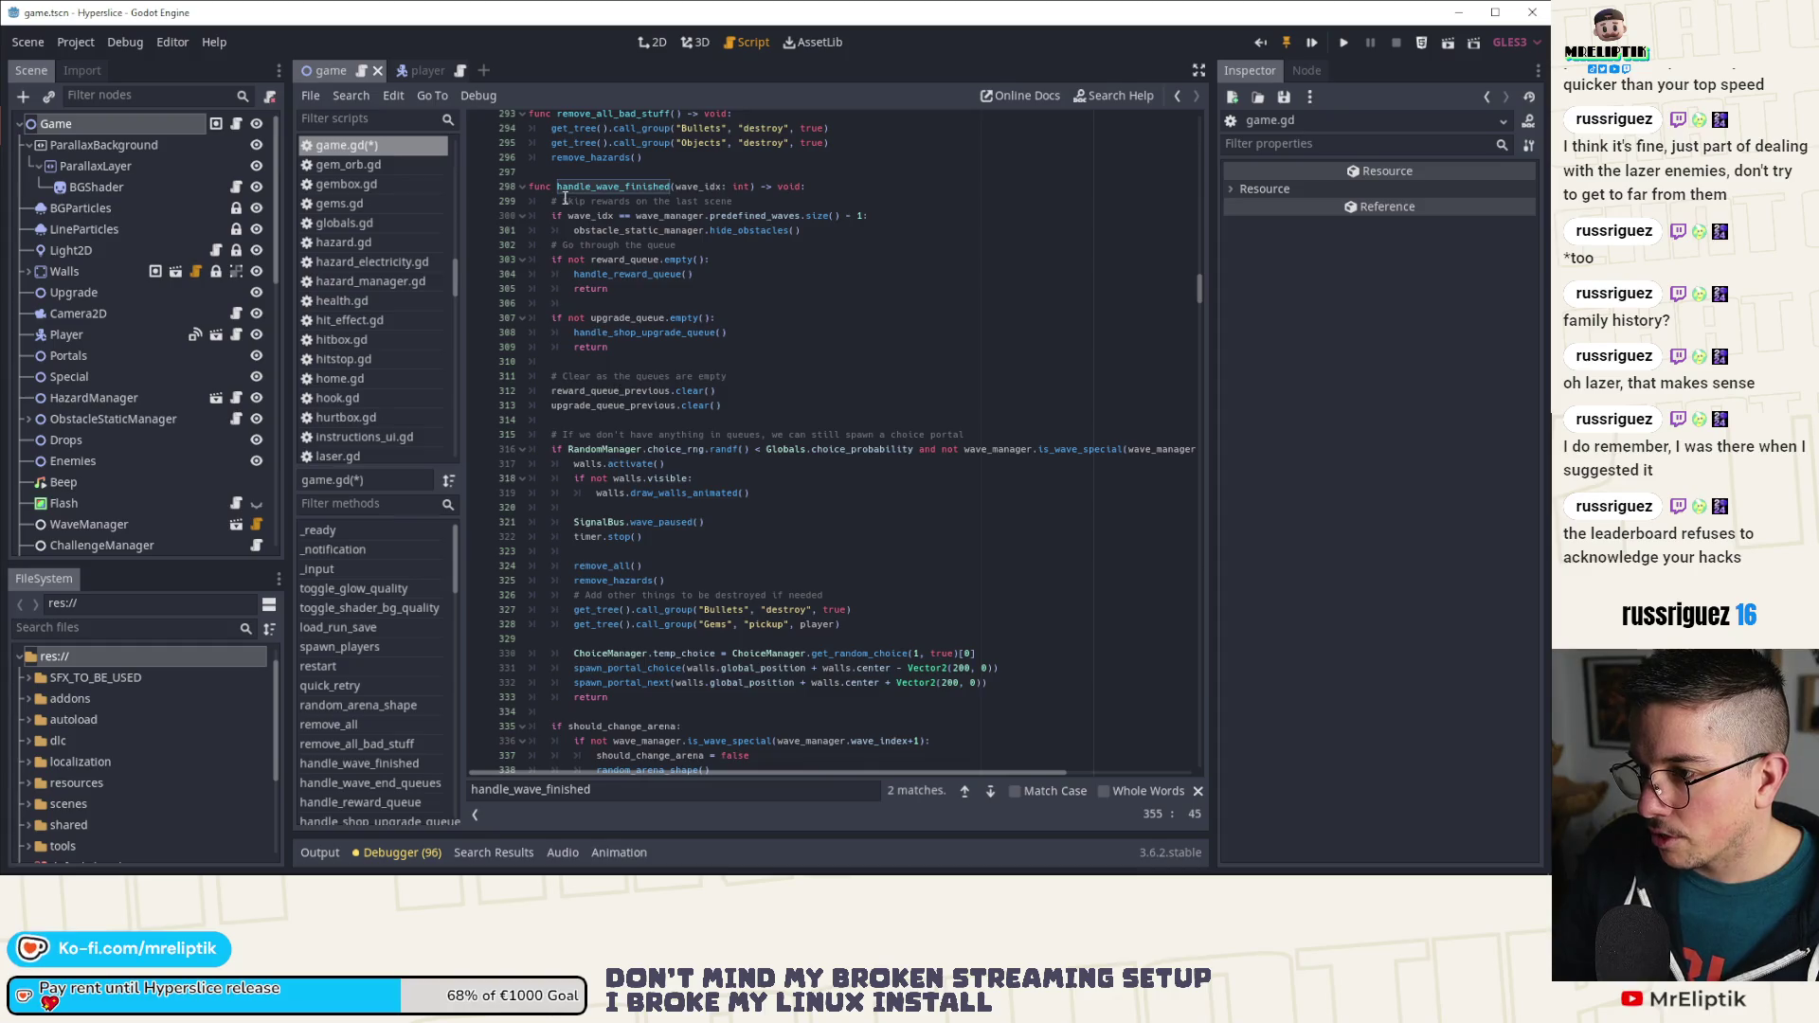
{"action": "mouse_move", "coordinate": [553, 245]}
{"action": "left_mouse_down"}
{"action": "mouse_move", "coordinate": [711, 379]}
{"action": "mouse_move", "coordinate": [733, 781]}
{"action": "mouse_move", "coordinate": [758, 582]}
{"action": "left_mouse_up"}
{"action": "scroll", "coordinate": [701, 414], "scroll_direction": "up", "scroll_amount": 10}
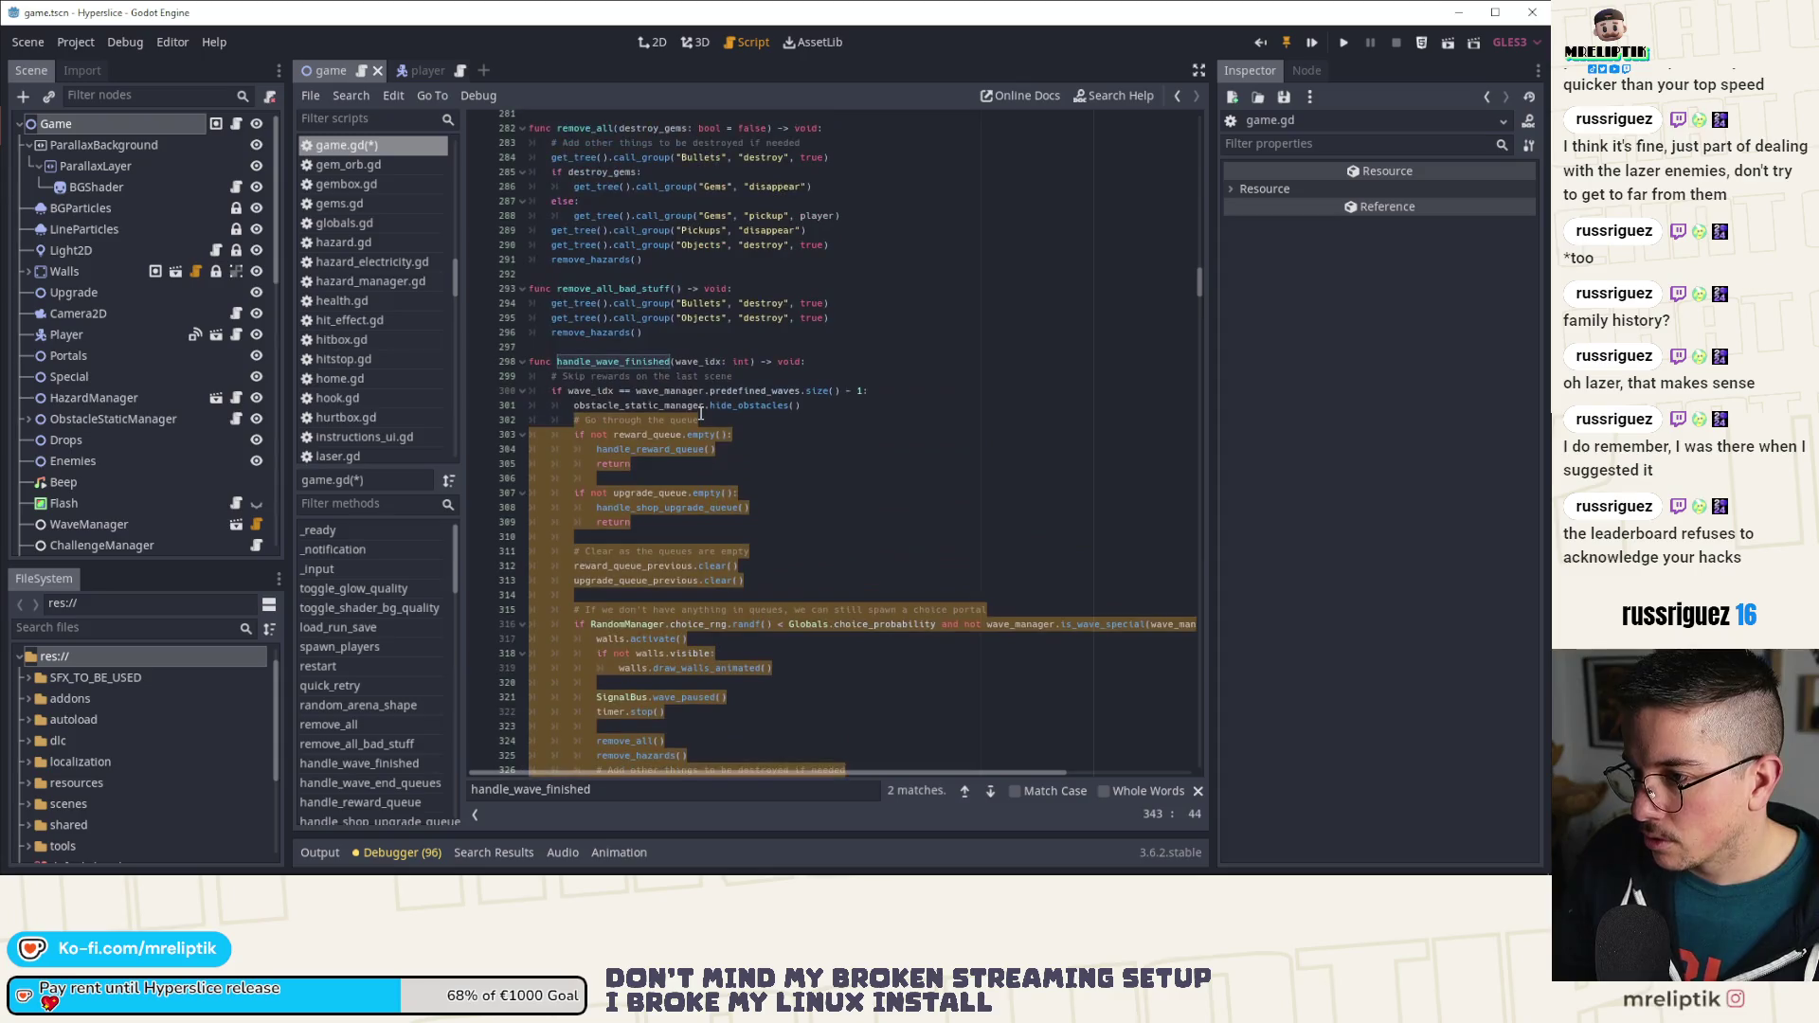
Step: Delete the pasted reward-queue and upgrade-queue checks
{"action": "left_click", "coordinate": [675, 474]}
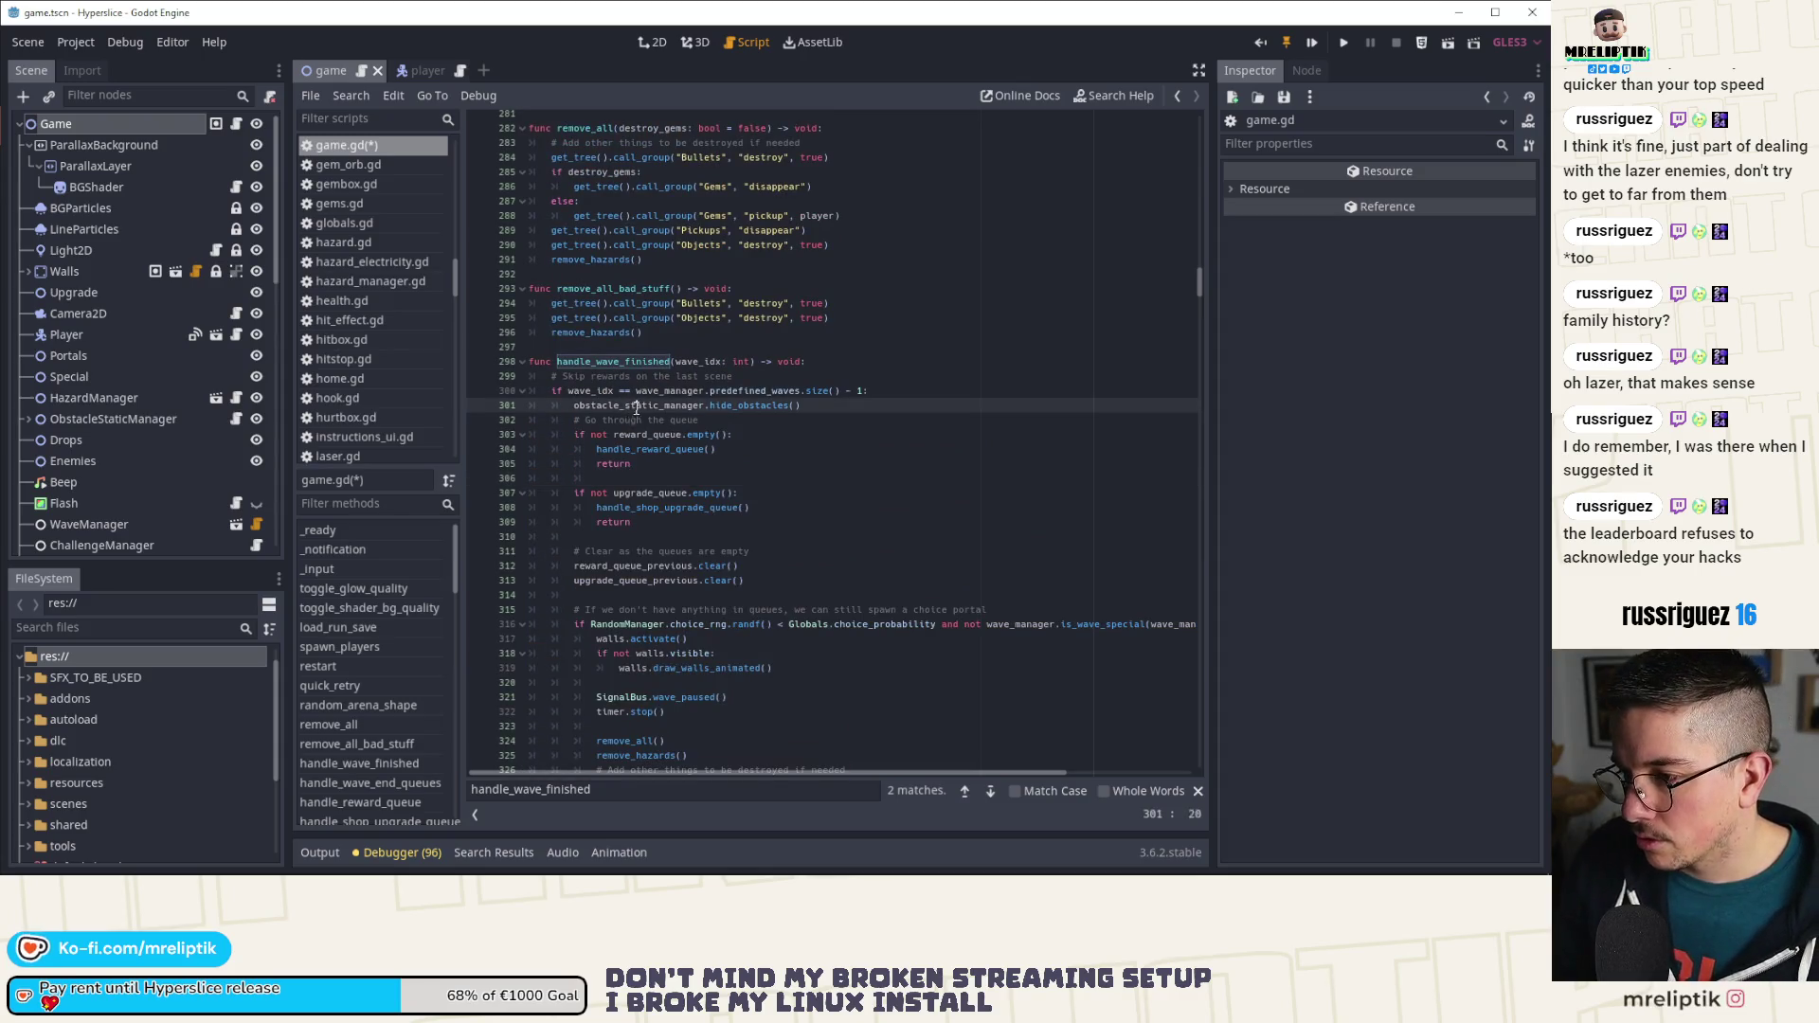
{"action": "key", "text": "Up"}
{"action": "key", "text": "Up"}
{"action": "key", "text": "Up"}
{"action": "key", "text": "ctrl+shift+k"}
{"action": "key", "text": "ctrl+shift+k"}
{"action": "key", "text": "ctrl+shift+k"}
{"action": "key", "text": "End"}
{"action": "key", "text": "ctrl+shift+k"}
{"action": "key", "text": "ctrl+shift+k"}
{"action": "key", "text": "ctrl+shift+k"}
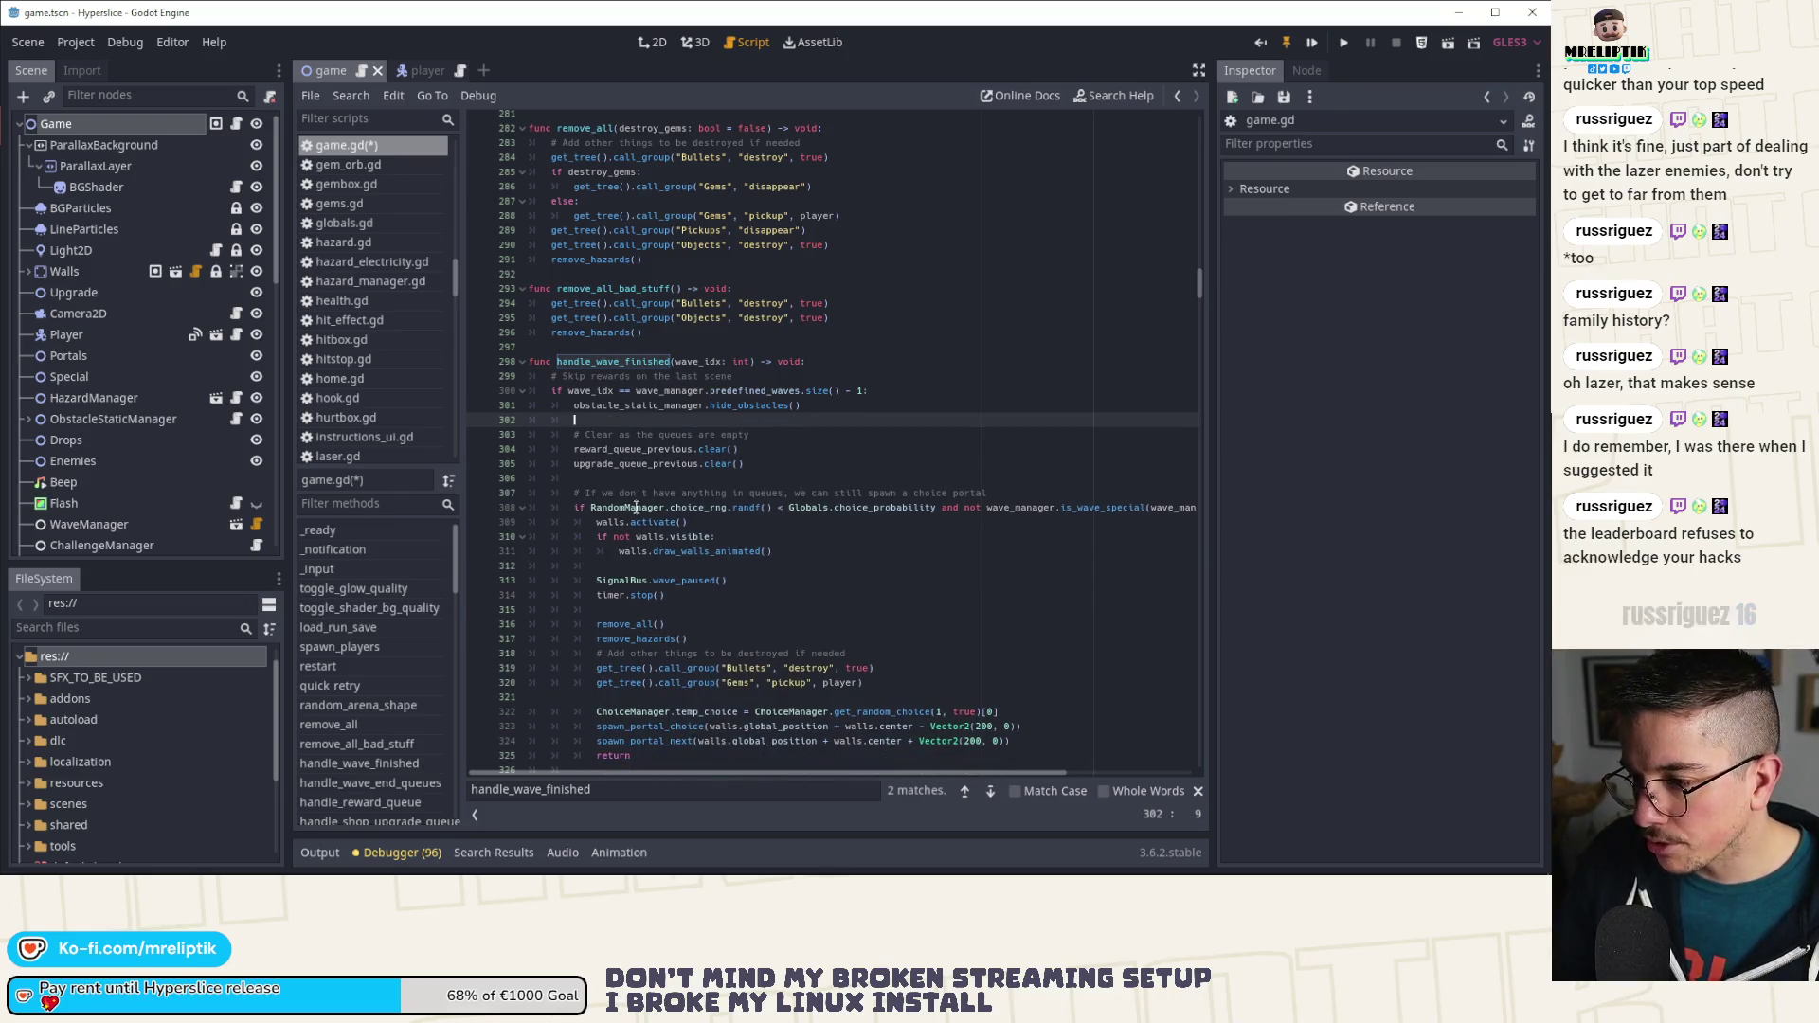
Step: Remove the choice-portal condition, walls activation and walls visibility check
{"action": "left_click", "coordinate": [661, 507]}
{"action": "scroll", "coordinate": [660, 474], "scroll_direction": "down", "scroll_amount": 1}
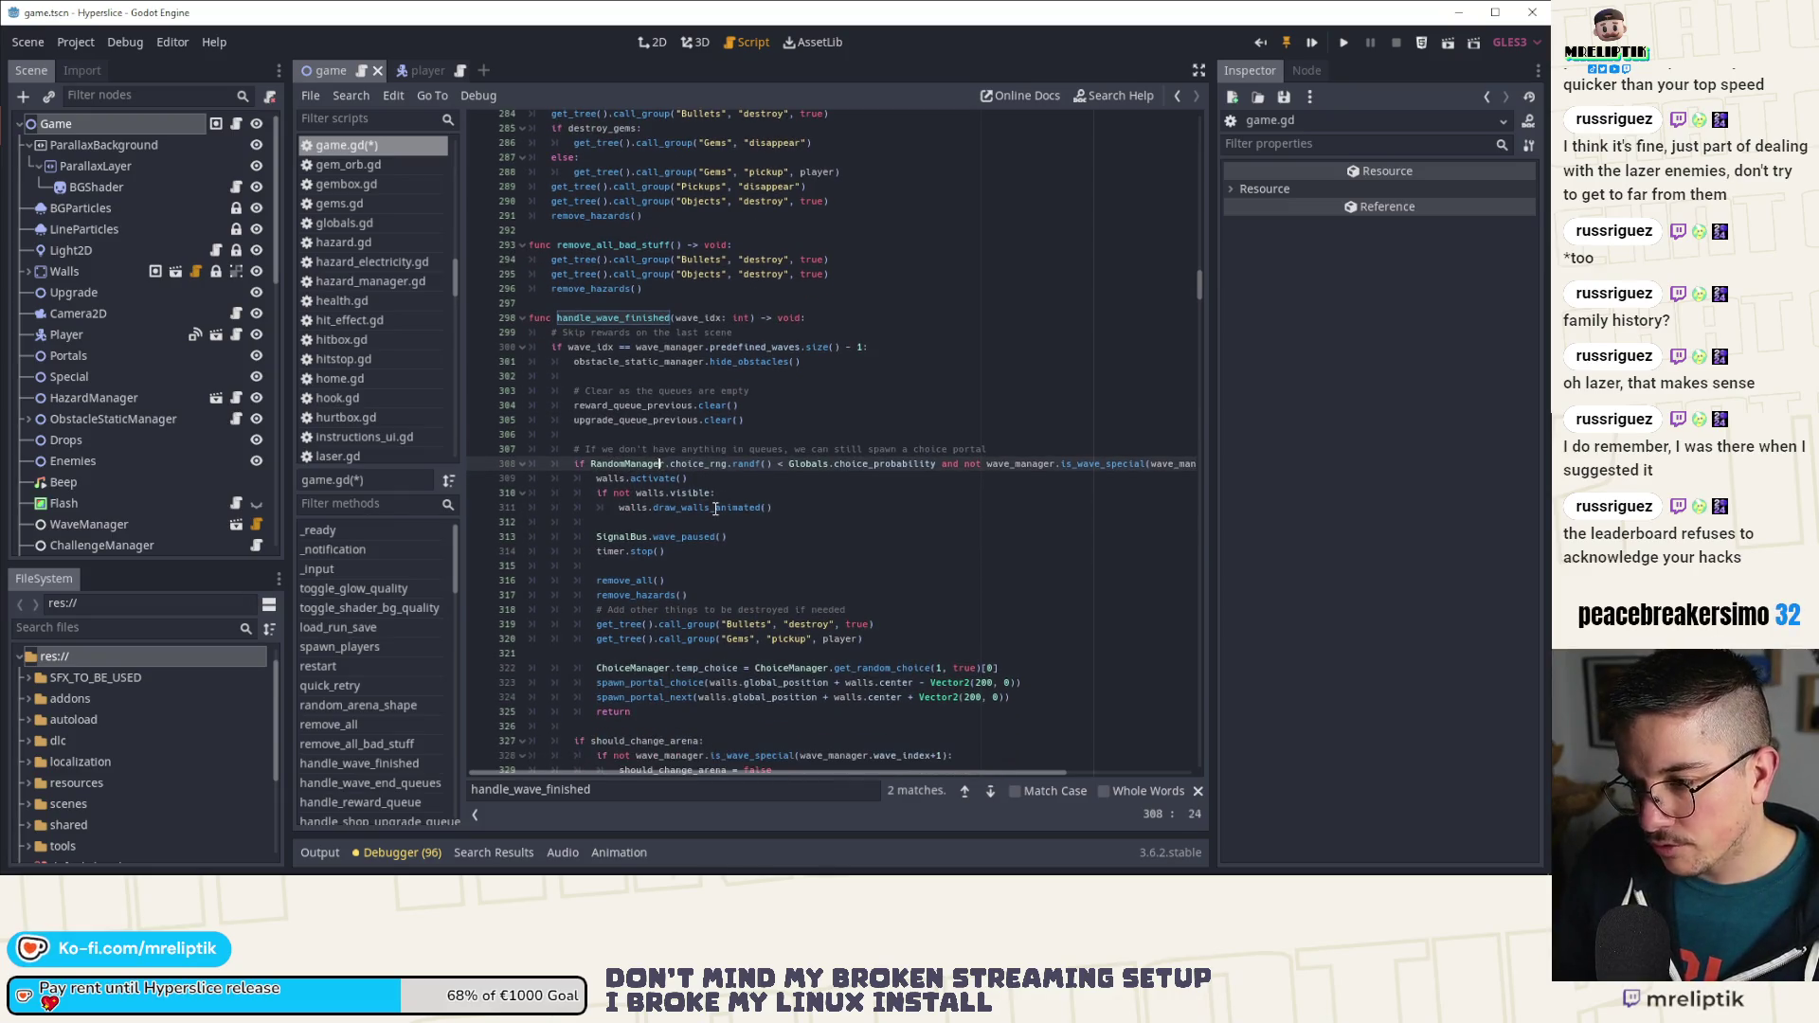
{"action": "key", "text": "ctrl+shift+k"}
{"action": "key", "text": "ctrl+shift+k"}
{"action": "key", "text": "ctrl+shift+k"}
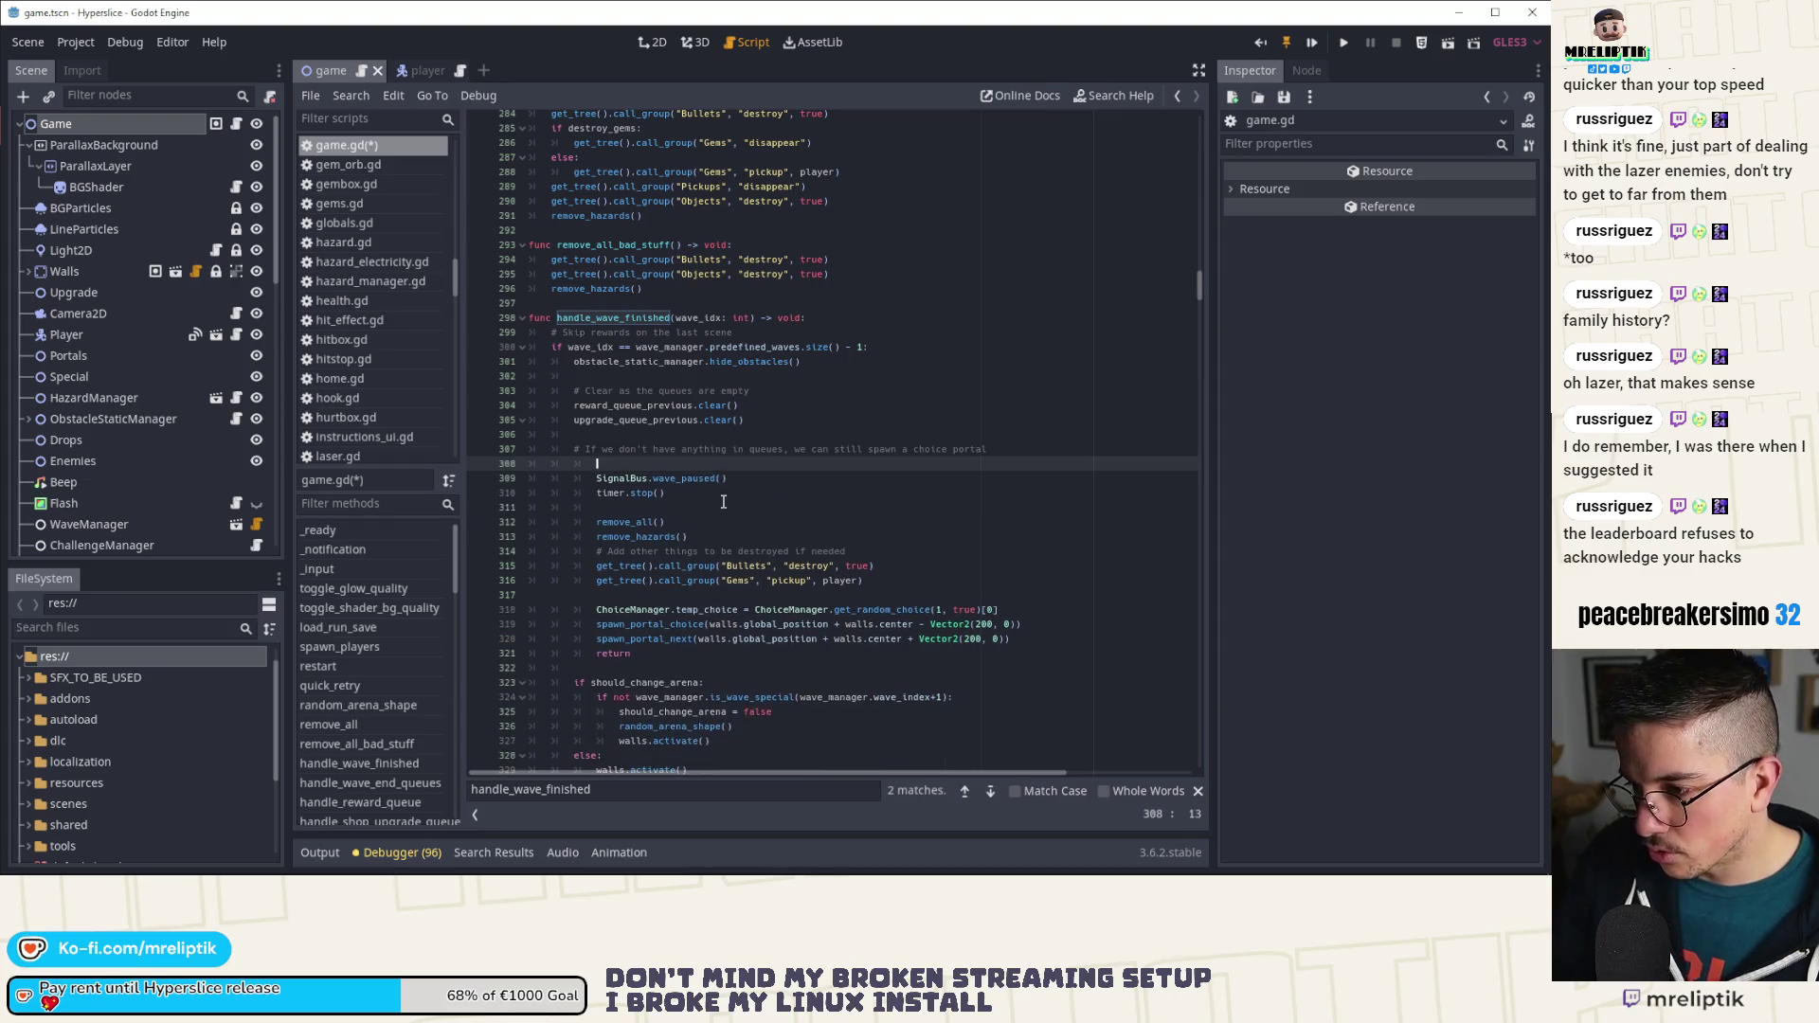
{"action": "key", "text": "Up"}
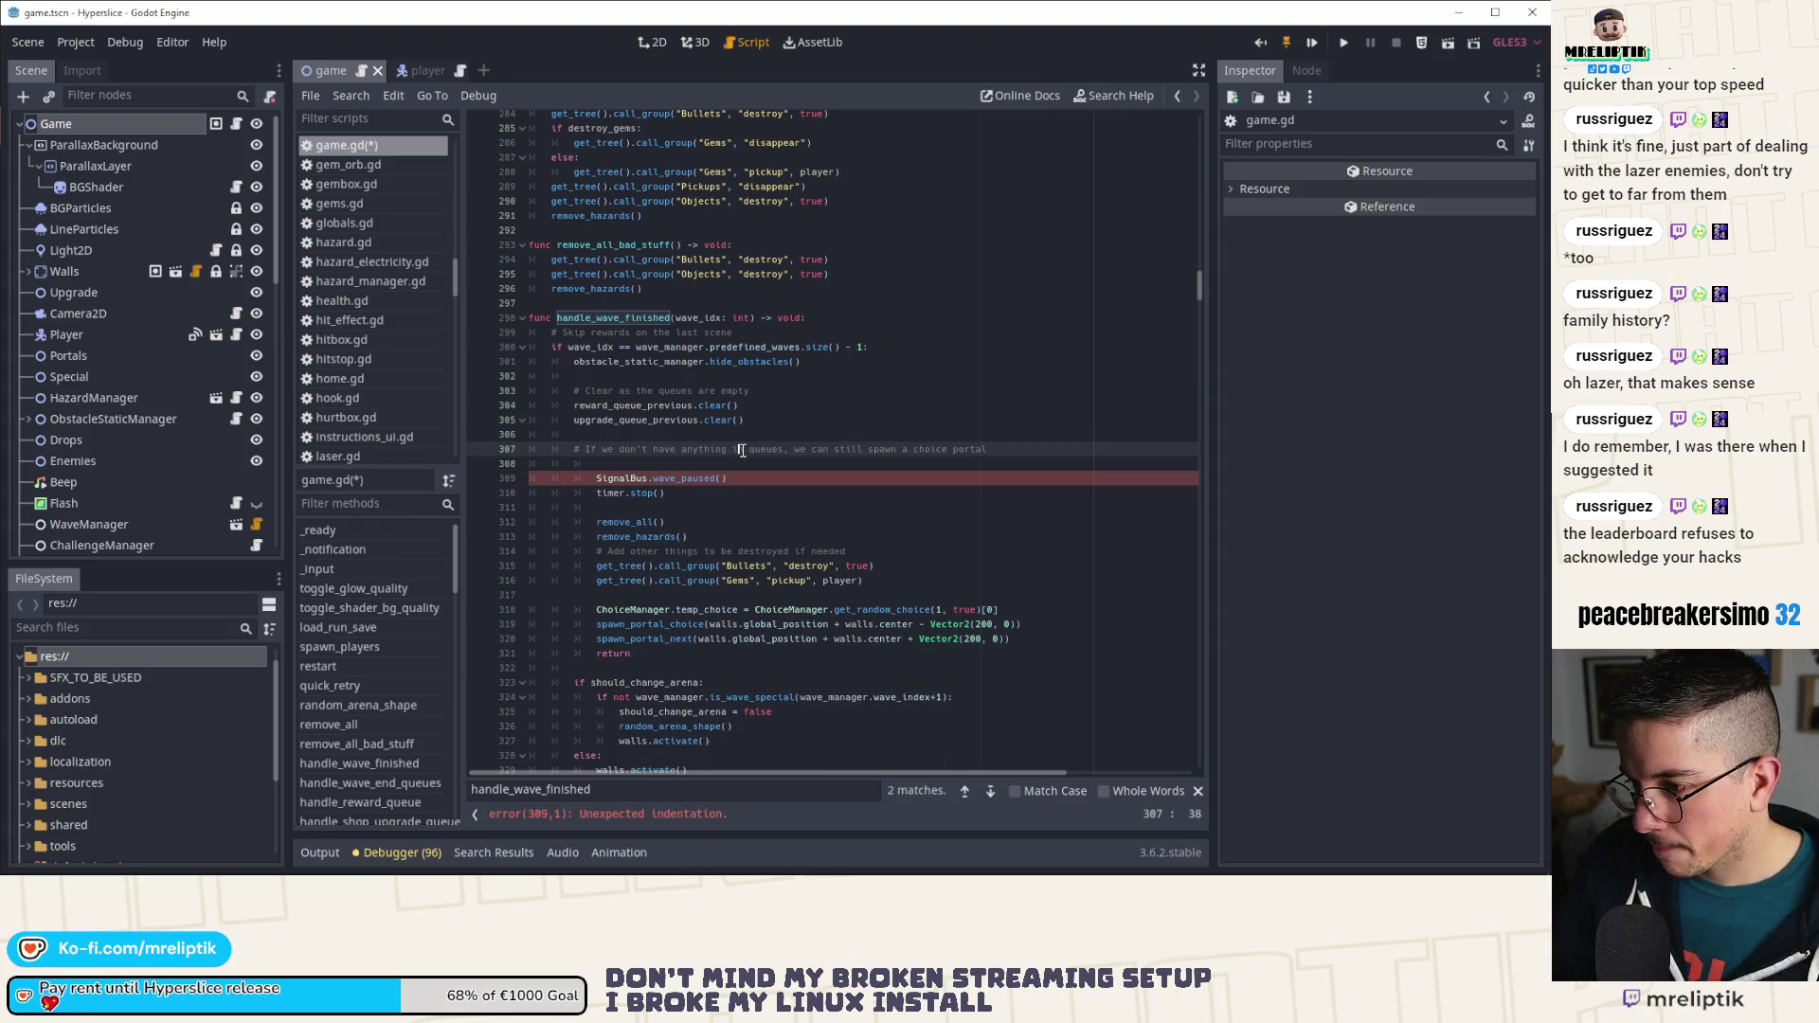
{"action": "key", "text": "ctrl+shift+k"}
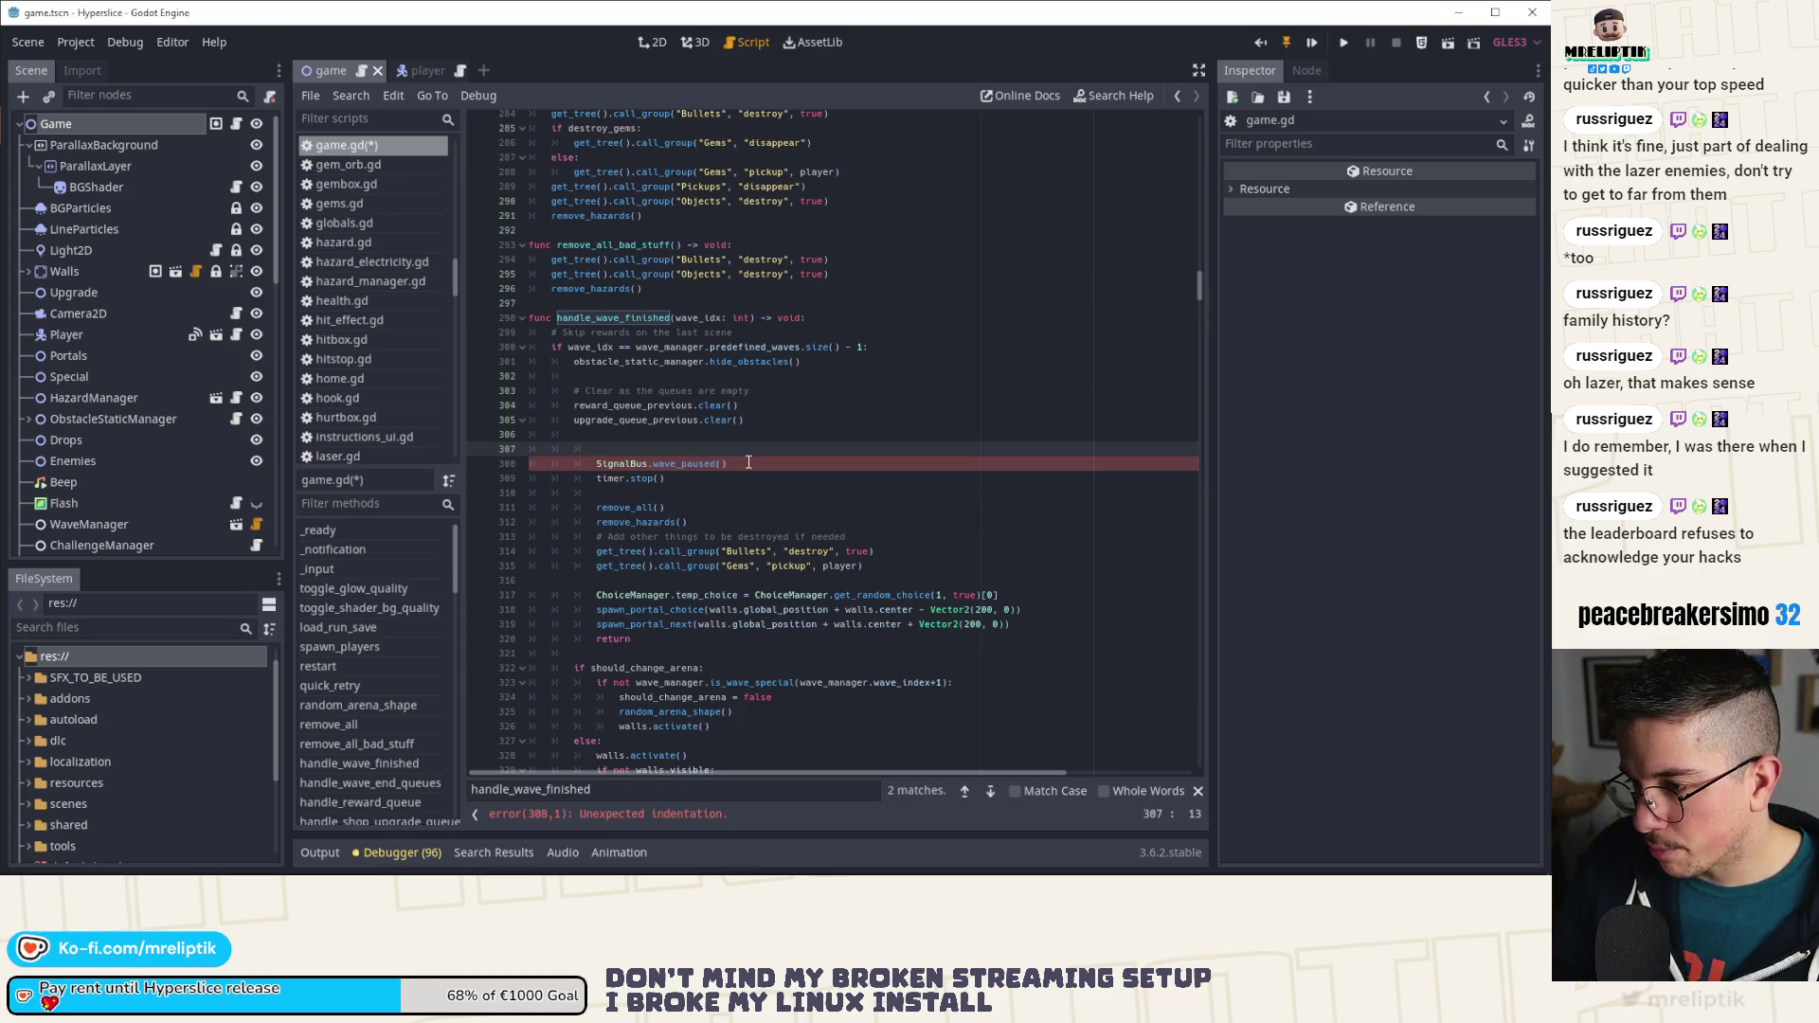
{"action": "key", "text": "ctrl+z"}
{"action": "key", "text": "ctrl+z"}
{"action": "key", "text": "ctrl+z"}
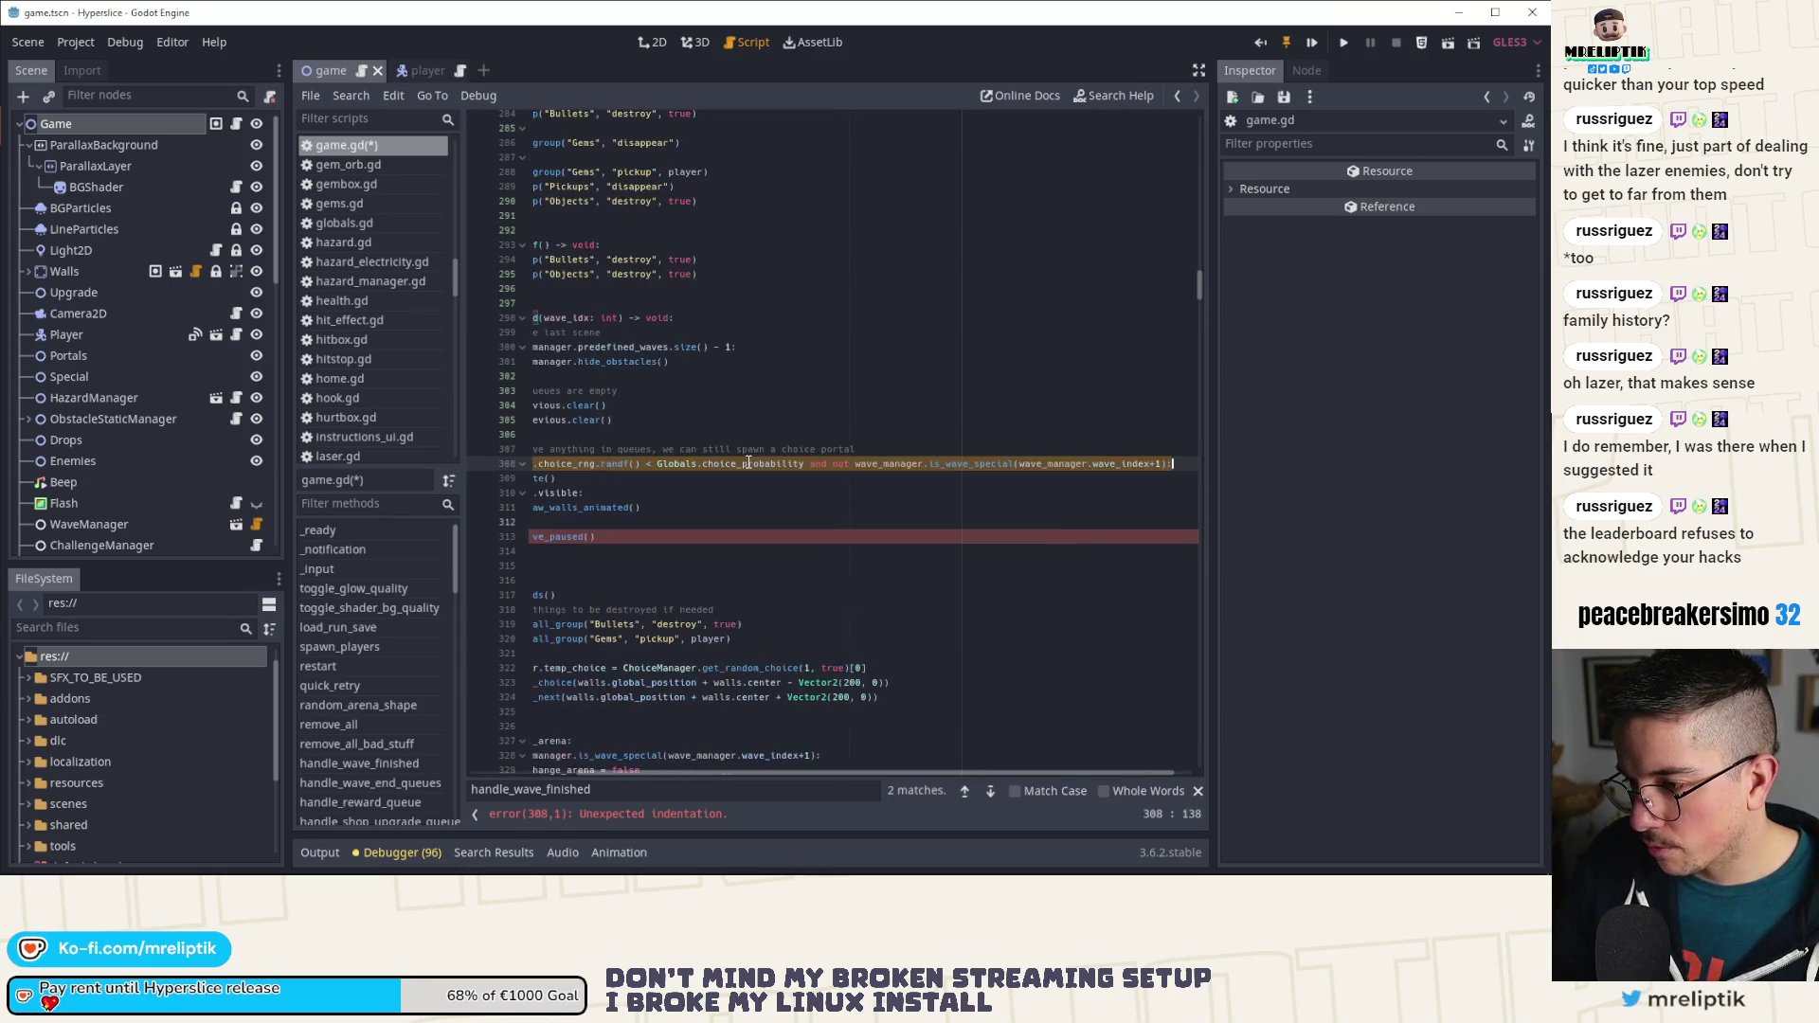
{"action": "left_click_drag", "start_coordinate": [707, 777], "coordinate": [527, 784]}
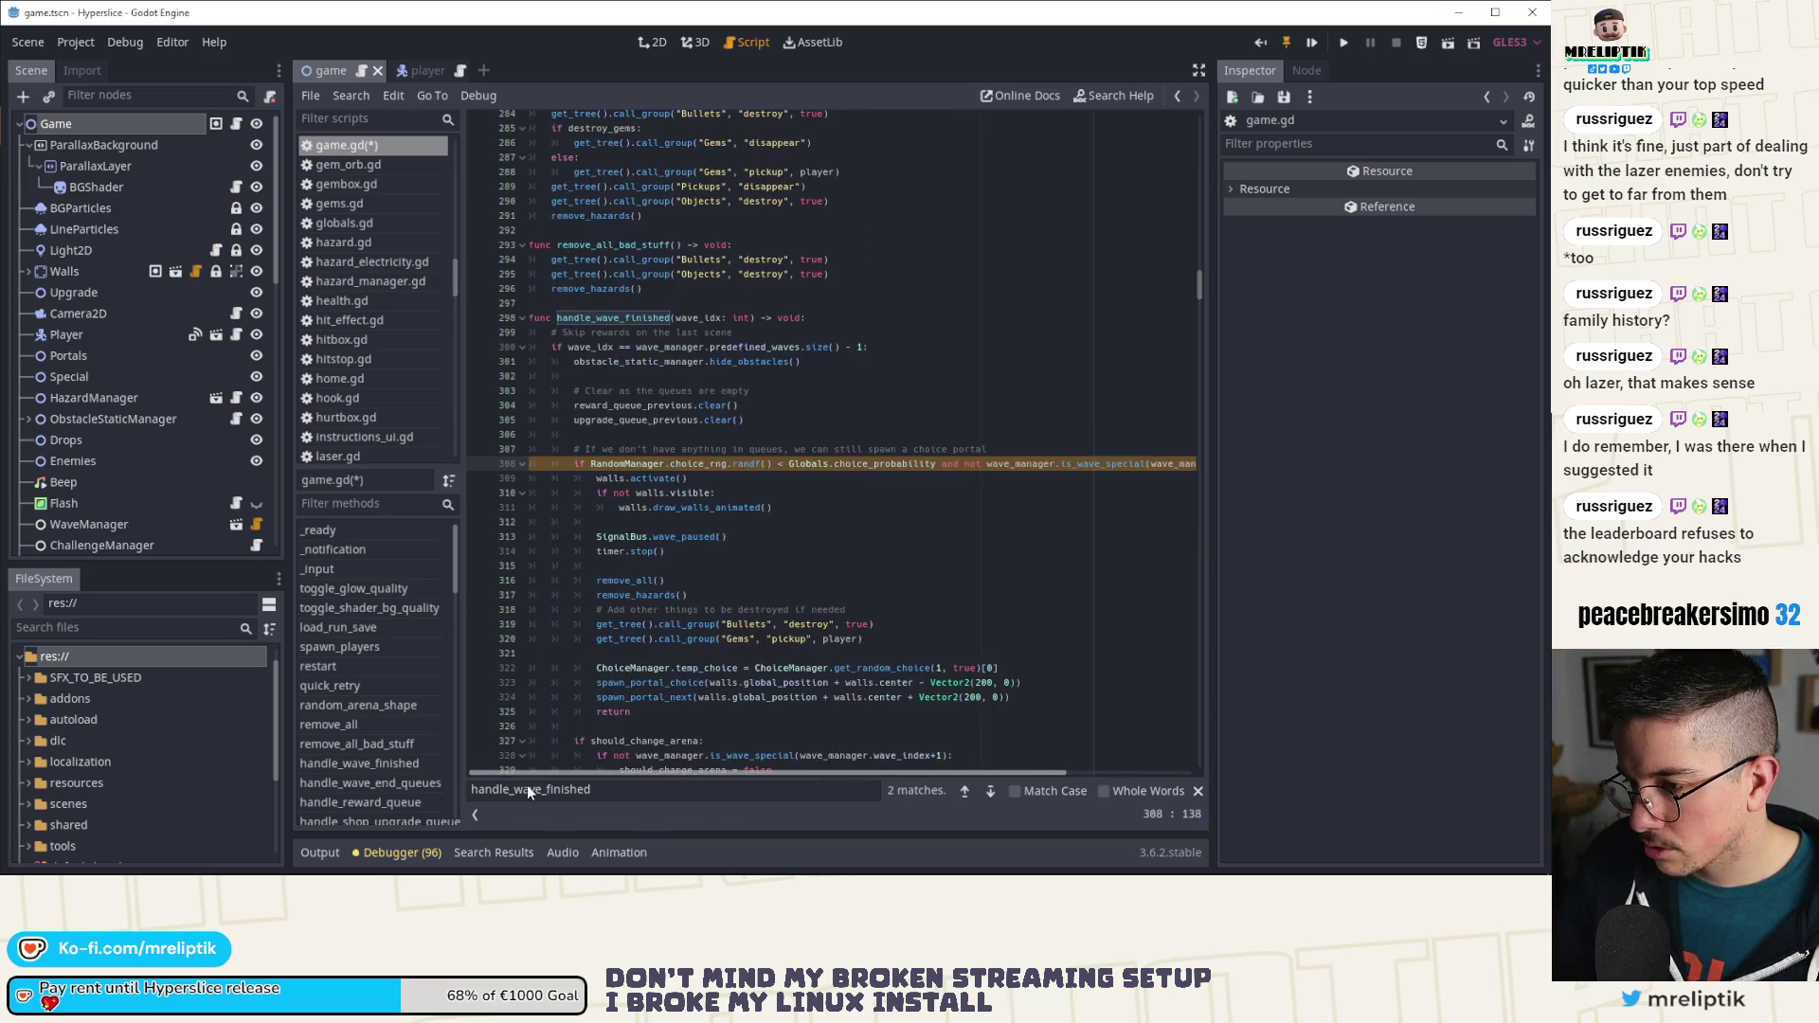
{"action": "key", "text": "ctrl+shift+k"}
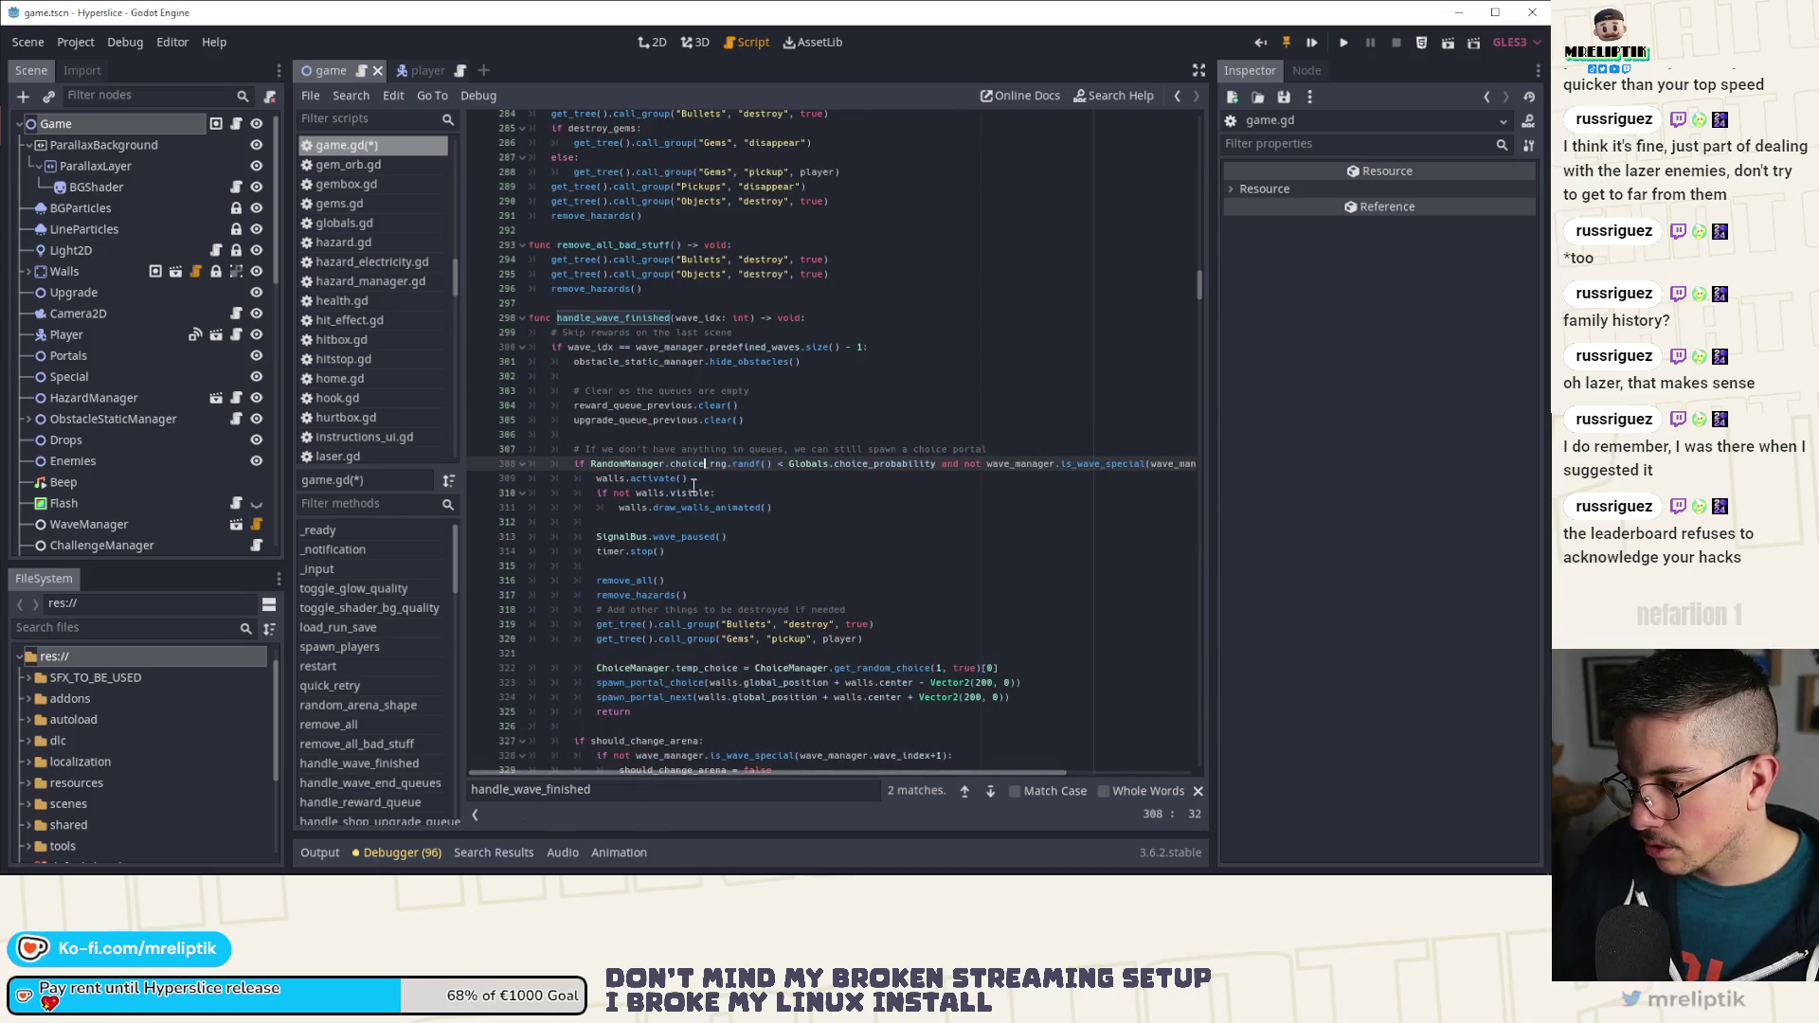
{"action": "key", "text": "ctrl+shift+k"}
{"action": "key", "text": "ctrl+shift+k"}
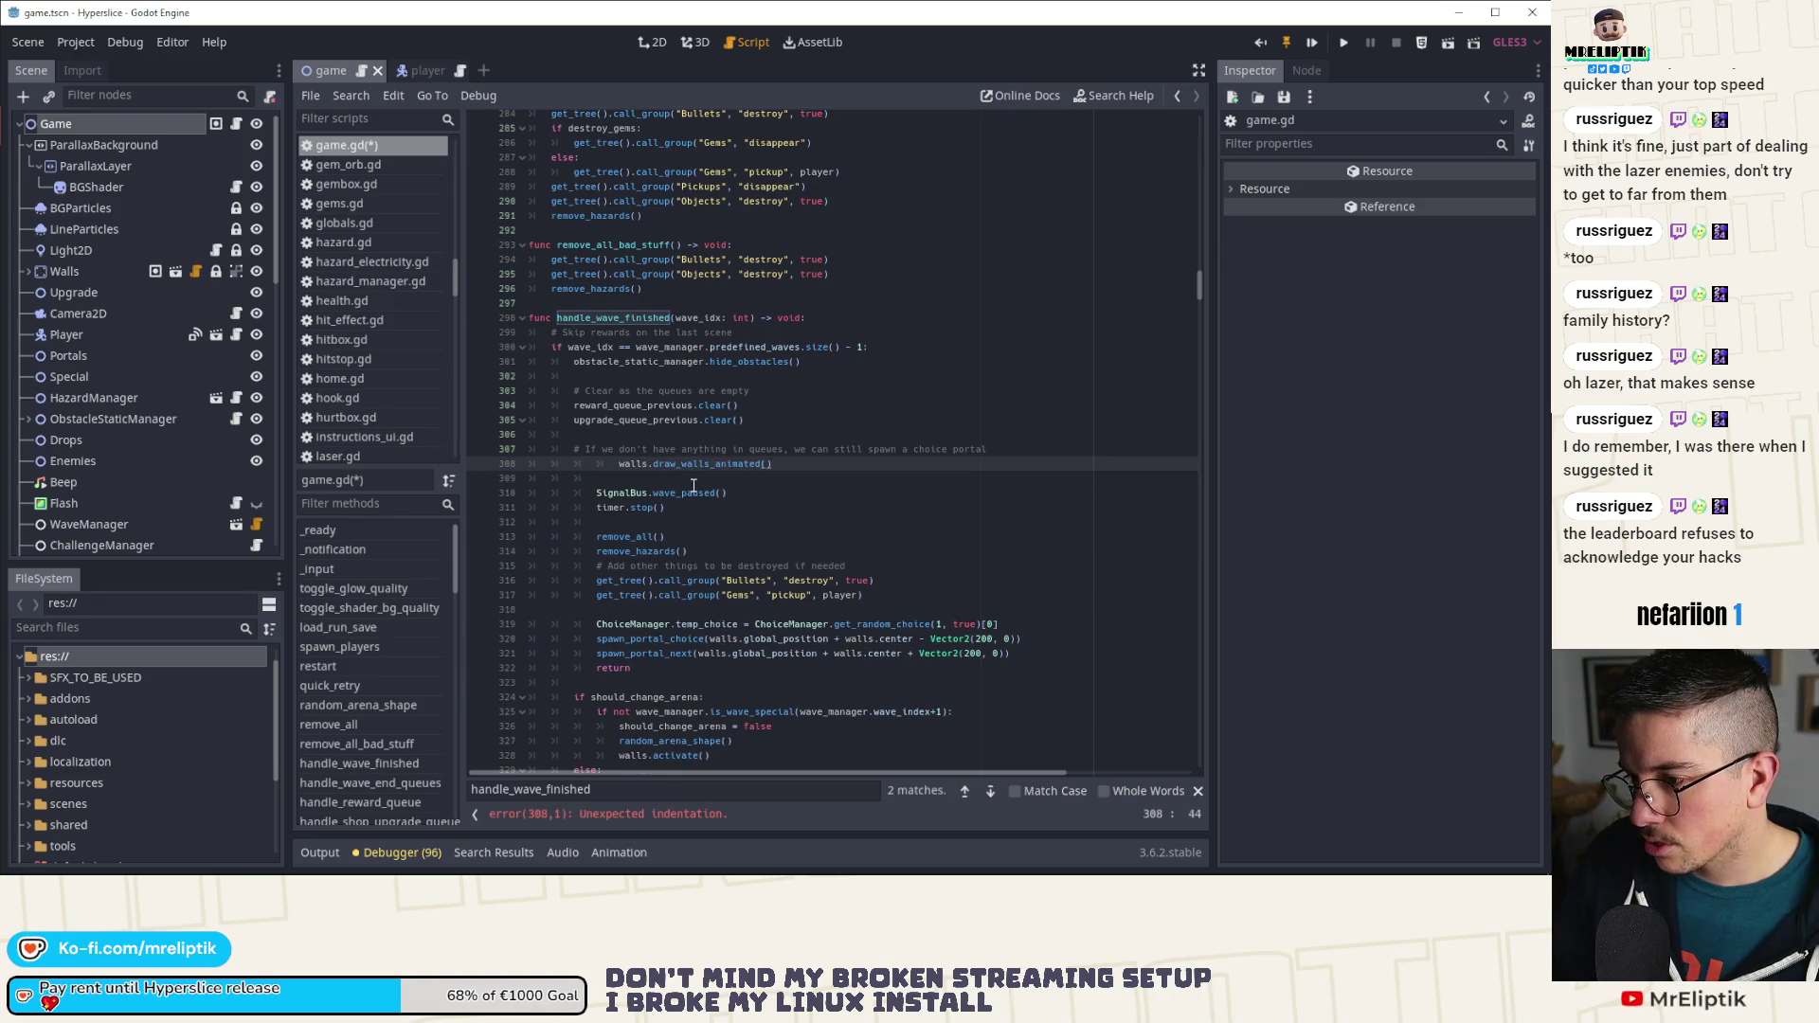
{"action": "key", "text": "ctrl+shift+k"}
Step: Dedent the timer stop, remove_all, bullets and gems cleanup lines and the cleanup comment
{"action": "left_click", "coordinate": [670, 479]}
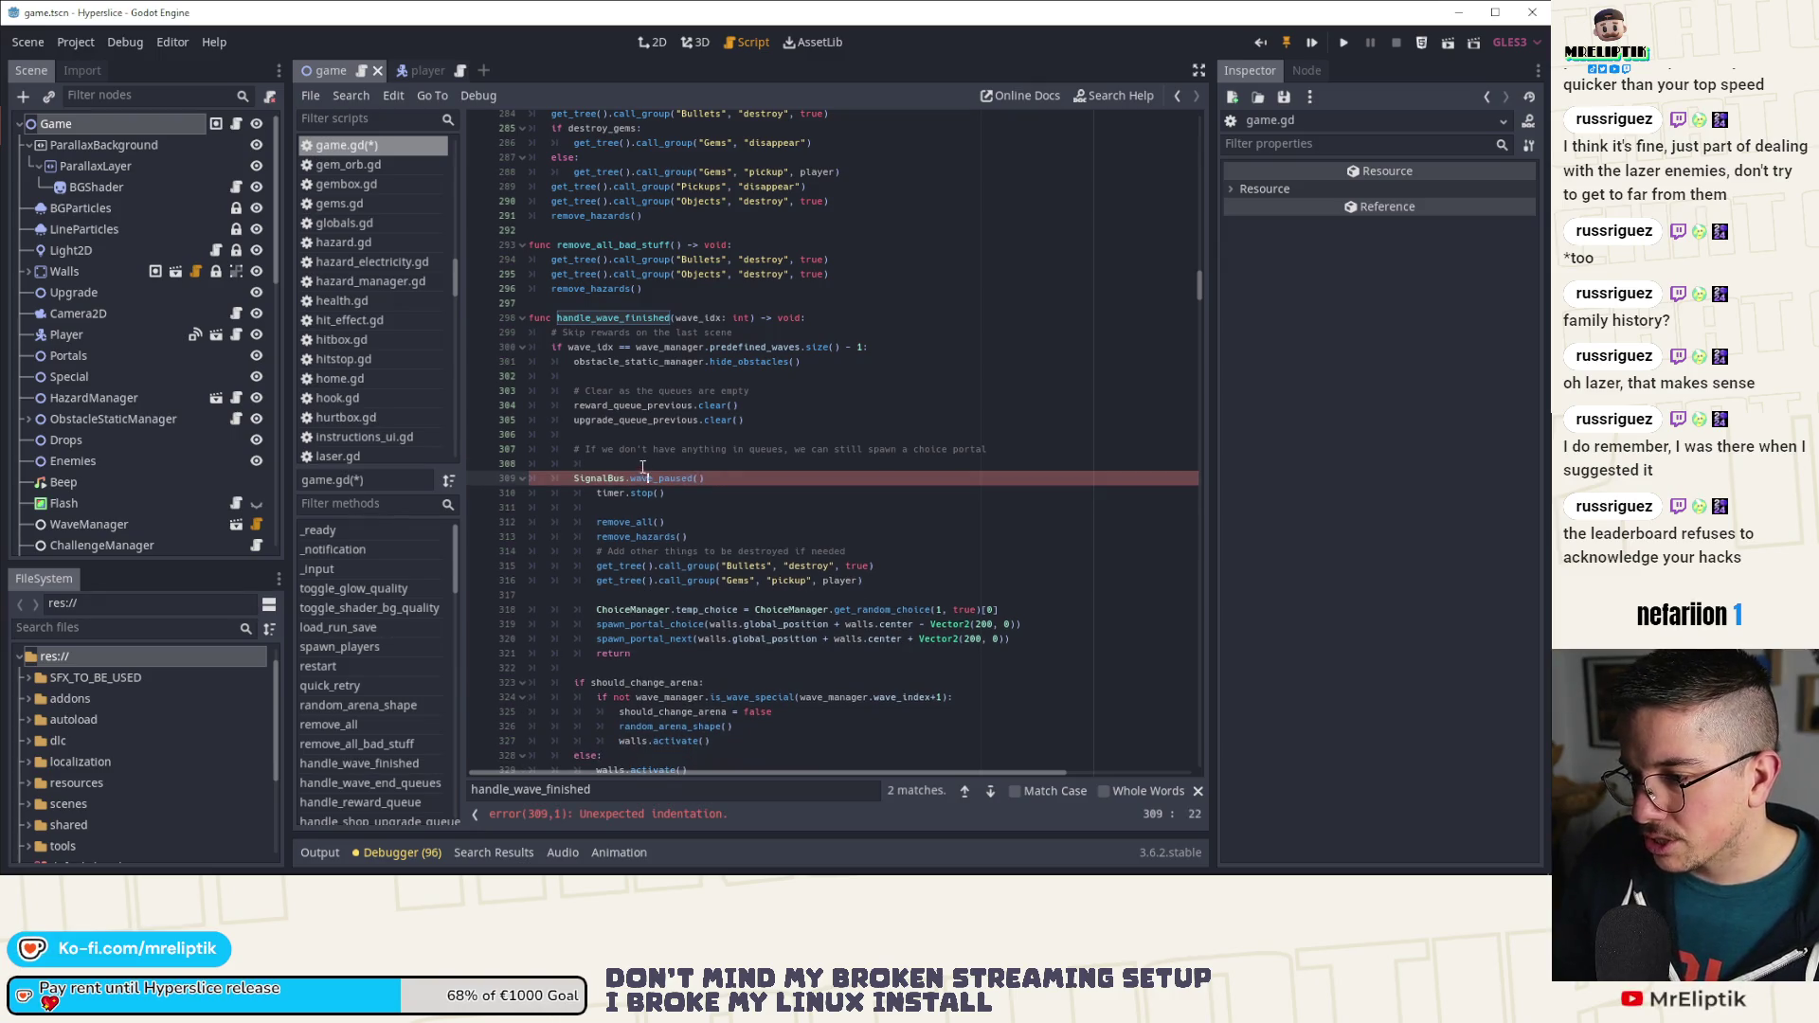
{"action": "left_click", "coordinate": [667, 492]}
{"action": "key", "text": "shift+Tab"}
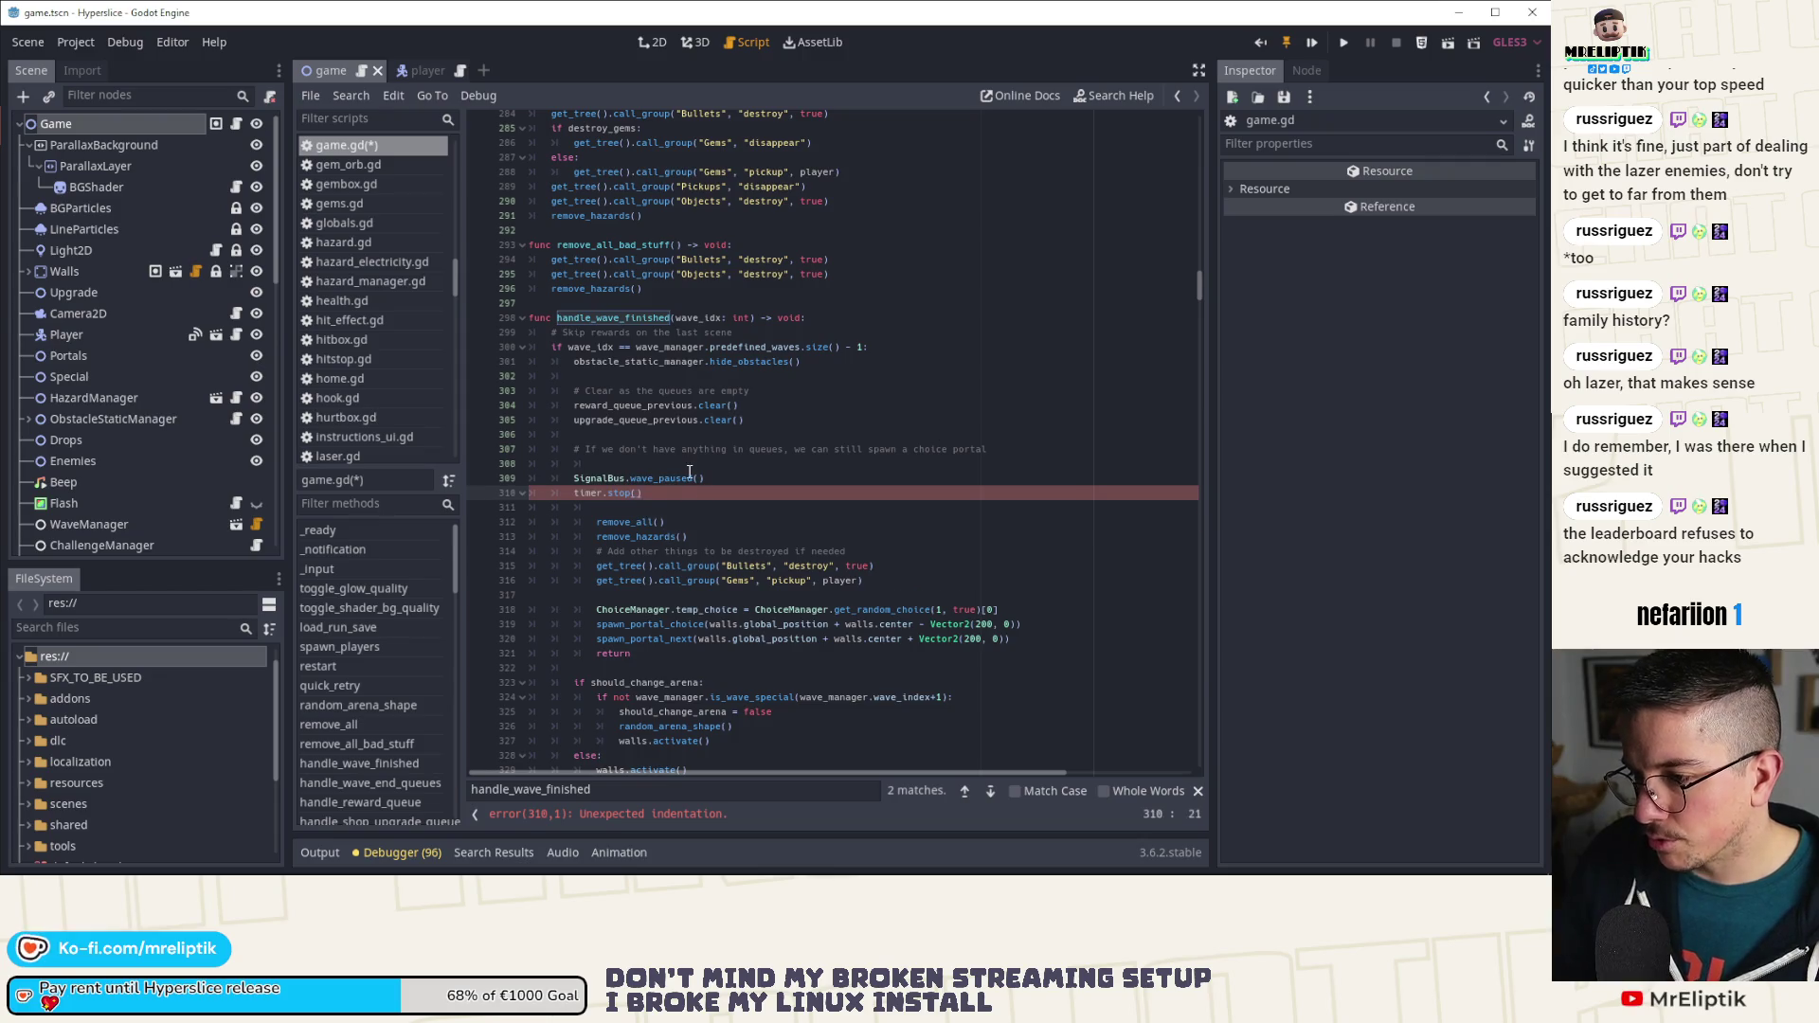
{"action": "left_click", "coordinate": [701, 522]}
{"action": "key", "text": "shift+Tab"}
{"action": "left_click", "coordinate": [704, 522]}
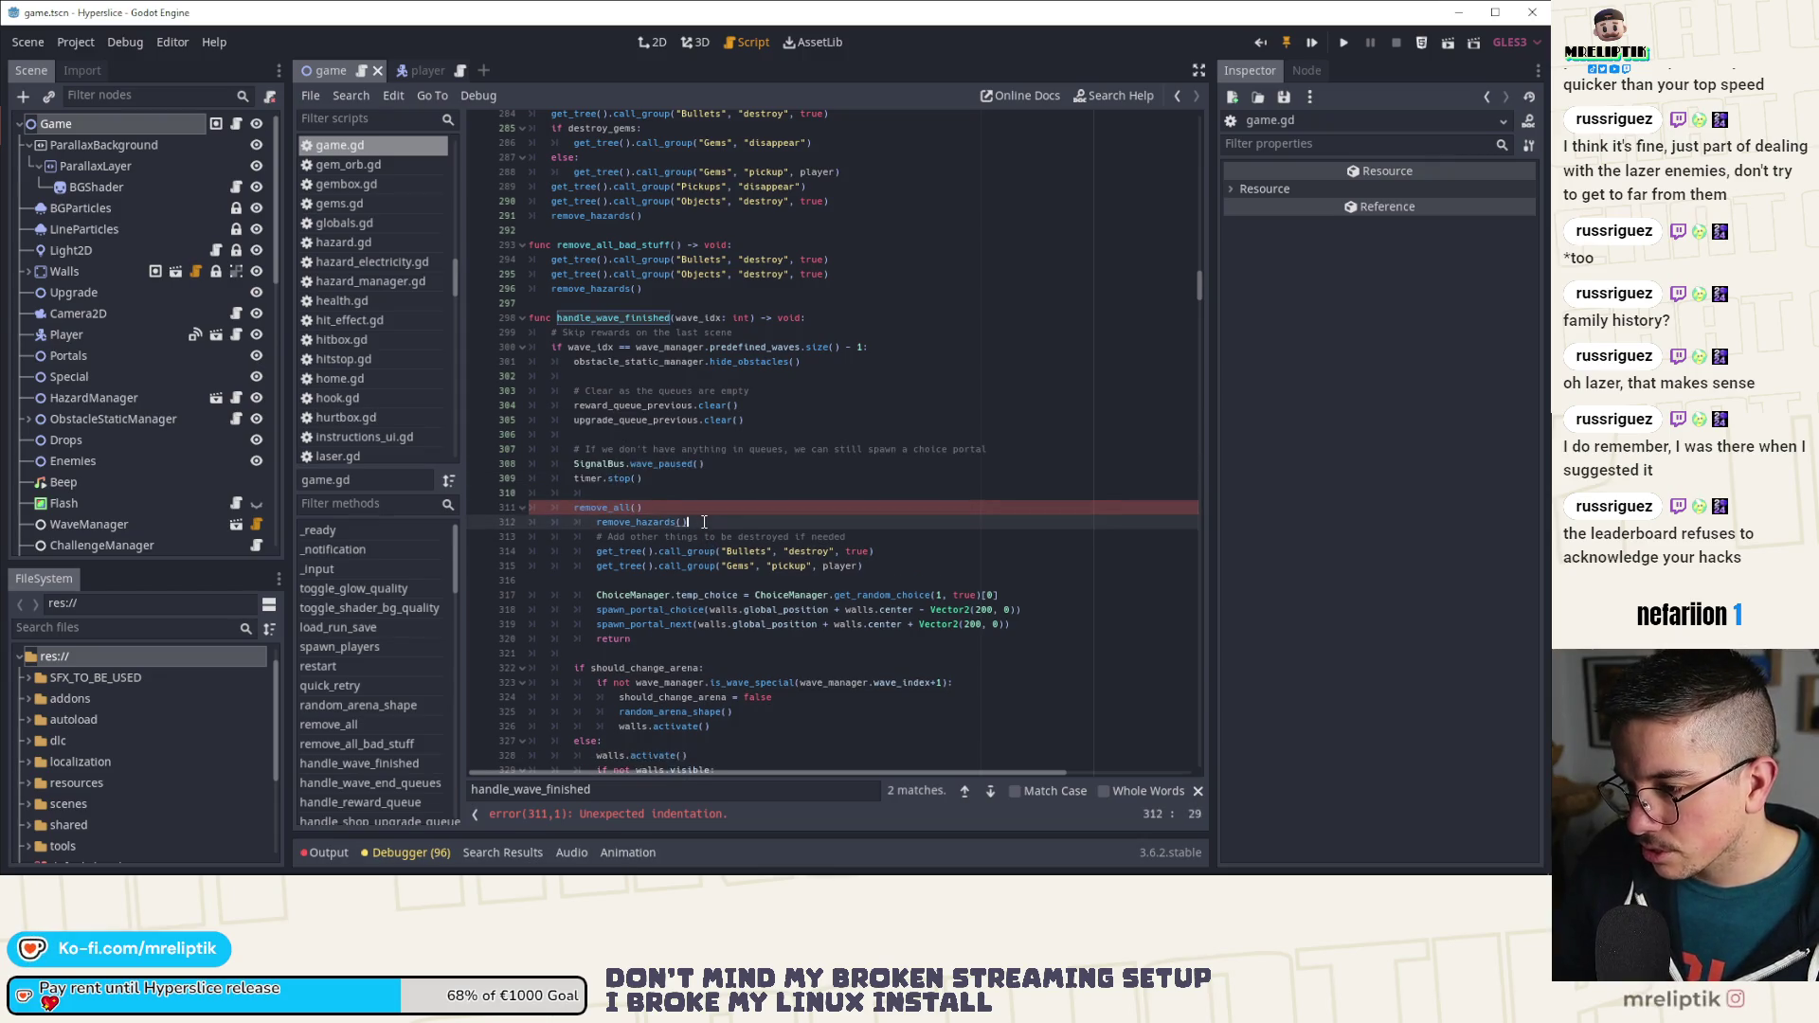
{"action": "left_click", "coordinate": [697, 552]}
{"action": "key", "text": "shift+Tab"}
{"action": "key", "text": "Down"}
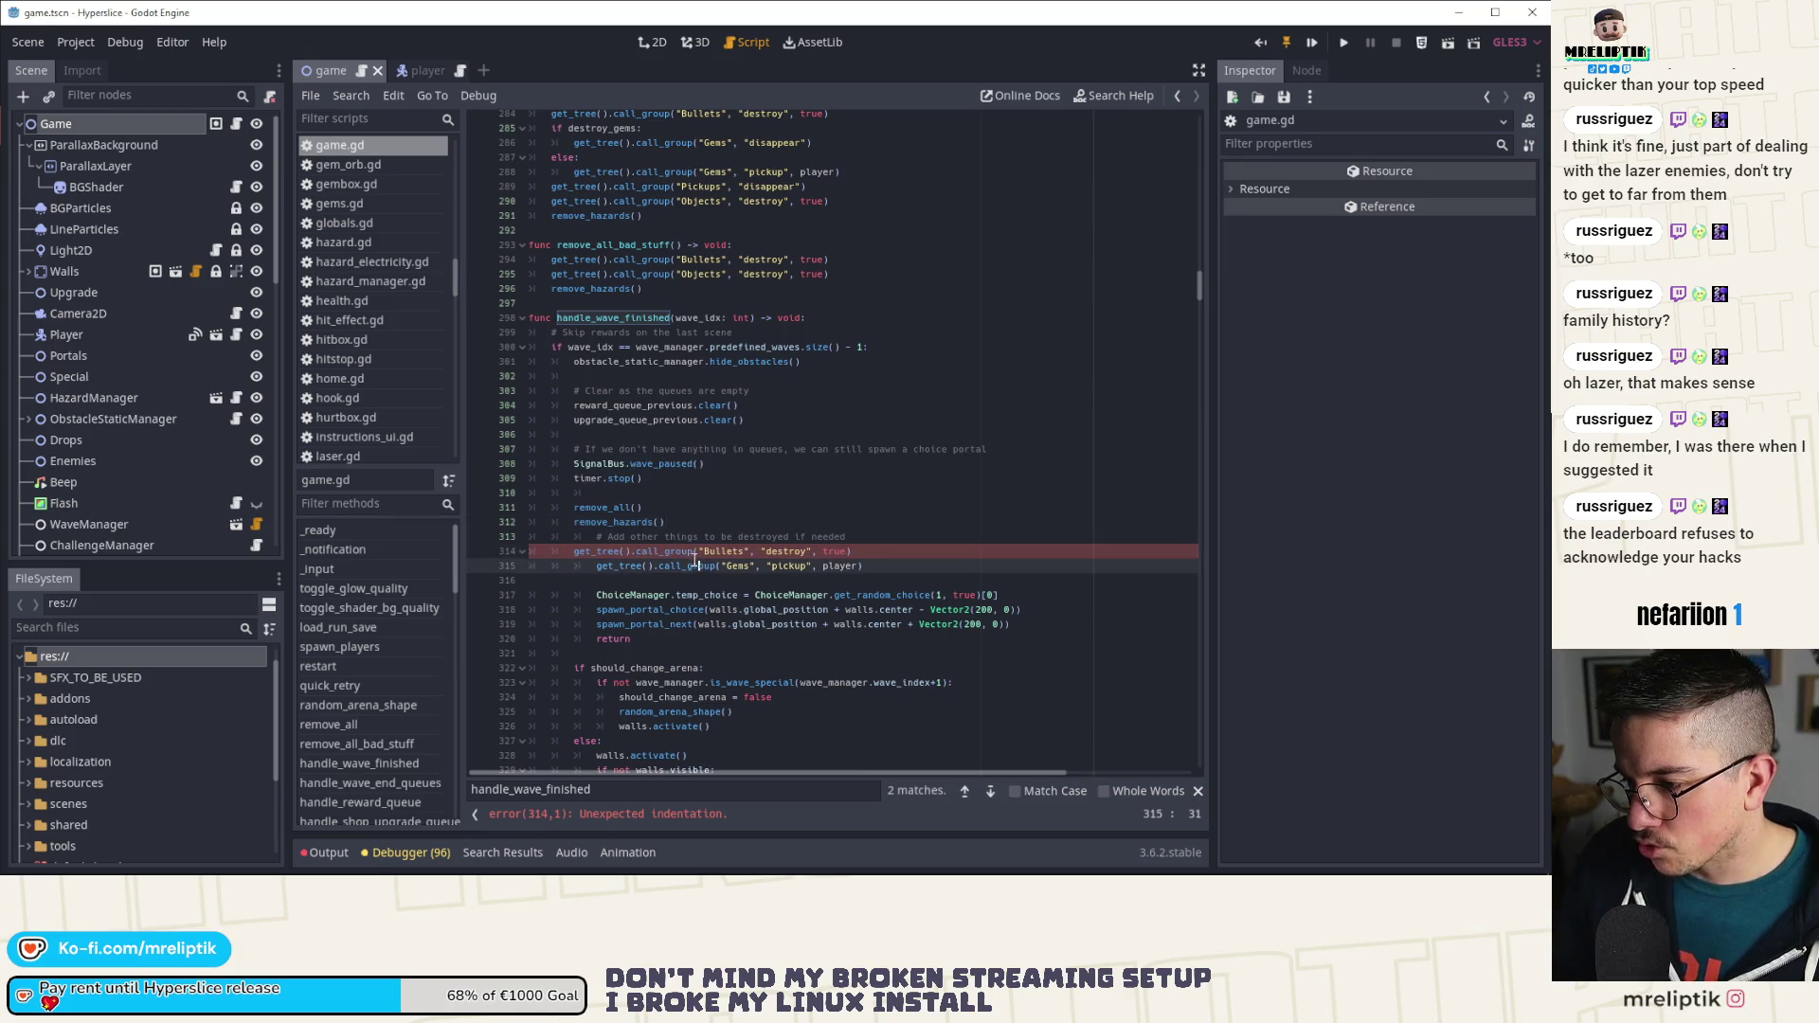
{"action": "key", "text": "shift+Tab"}
{"action": "left_click", "coordinate": [696, 537]}
{"action": "key", "text": "shift+Tab"}
{"action": "key", "text": "Up"}
{"action": "scroll", "coordinate": [687, 575], "scroll_direction": "down", "scroll_amount": 2}
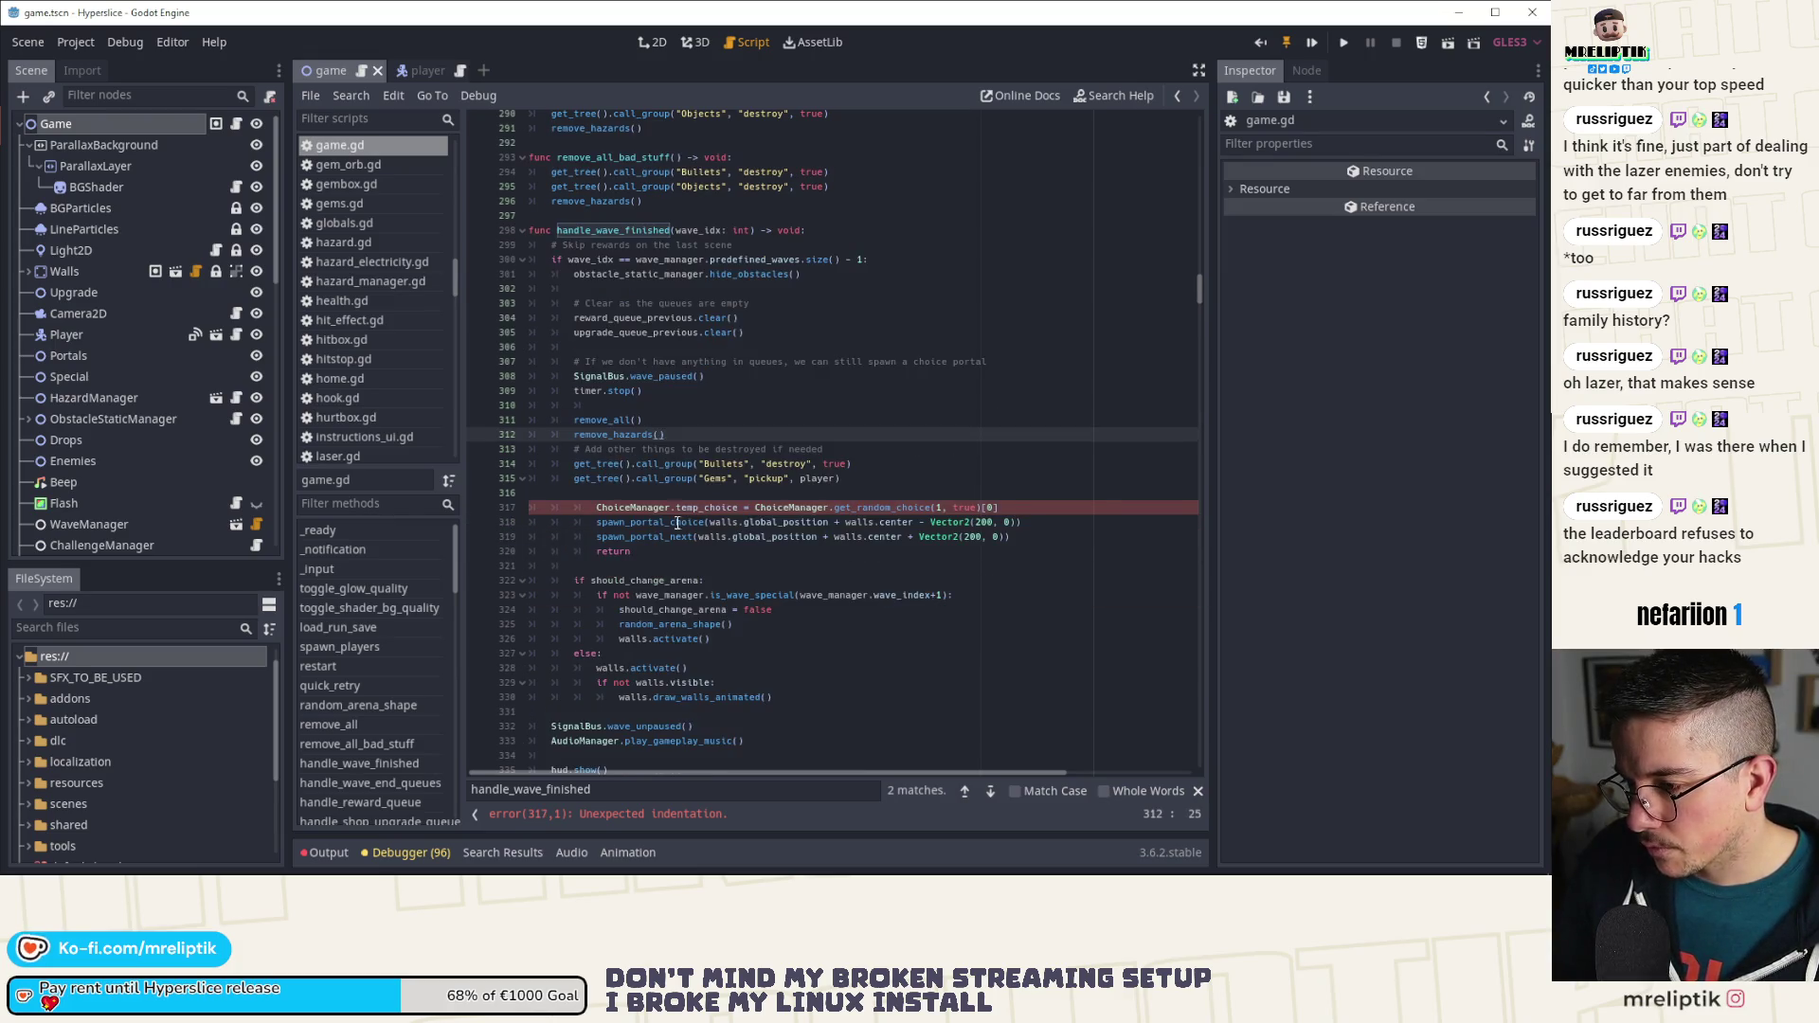
Step: Cut the choice and portal spawning lines, the should_change_arena block and leftover walls lines
{"action": "left_click", "coordinate": [676, 508]}
{"action": "scroll", "coordinate": [679, 545], "scroll_direction": "down", "scroll_amount": 2}
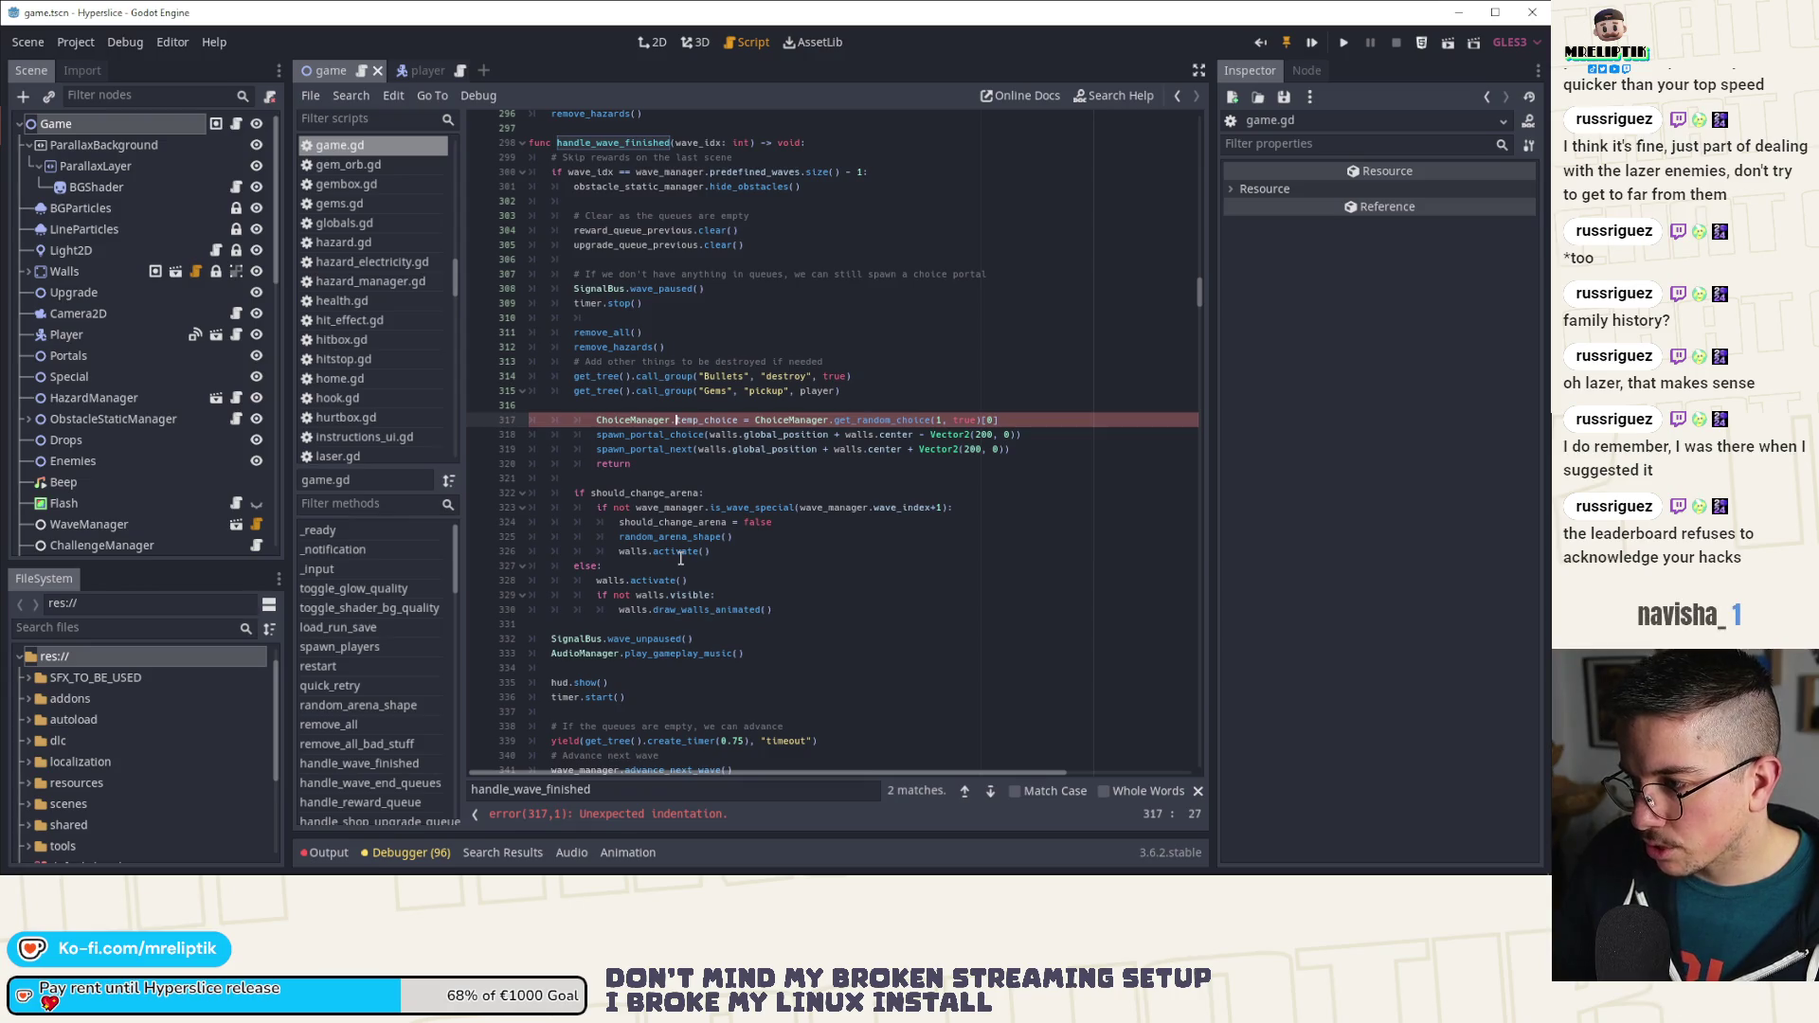
{"action": "key", "text": "ctrl+x"}
{"action": "key", "text": "ctrl+x"}
{"action": "key", "text": "ctrl+x"}
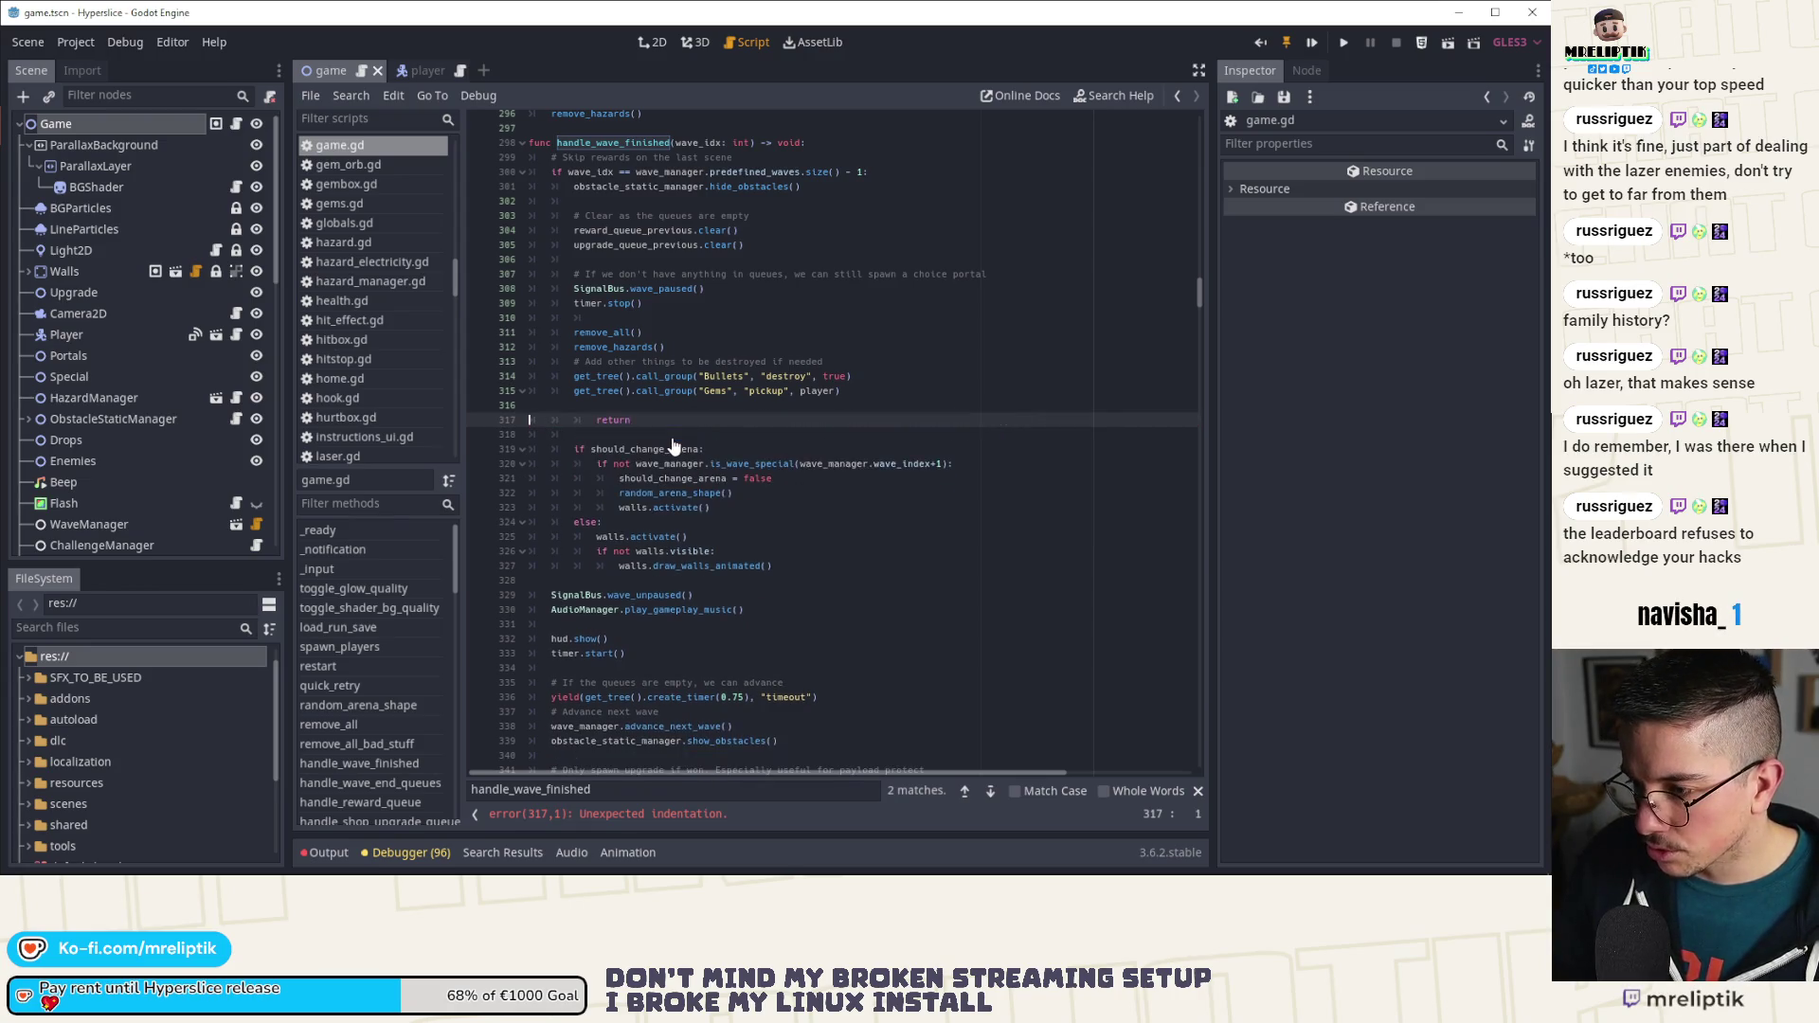
{"action": "key", "text": "Down"}
{"action": "key", "text": "ctrl+x"}
{"action": "key", "text": "ctrl+x"}
{"action": "key", "text": "ctrl+x"}
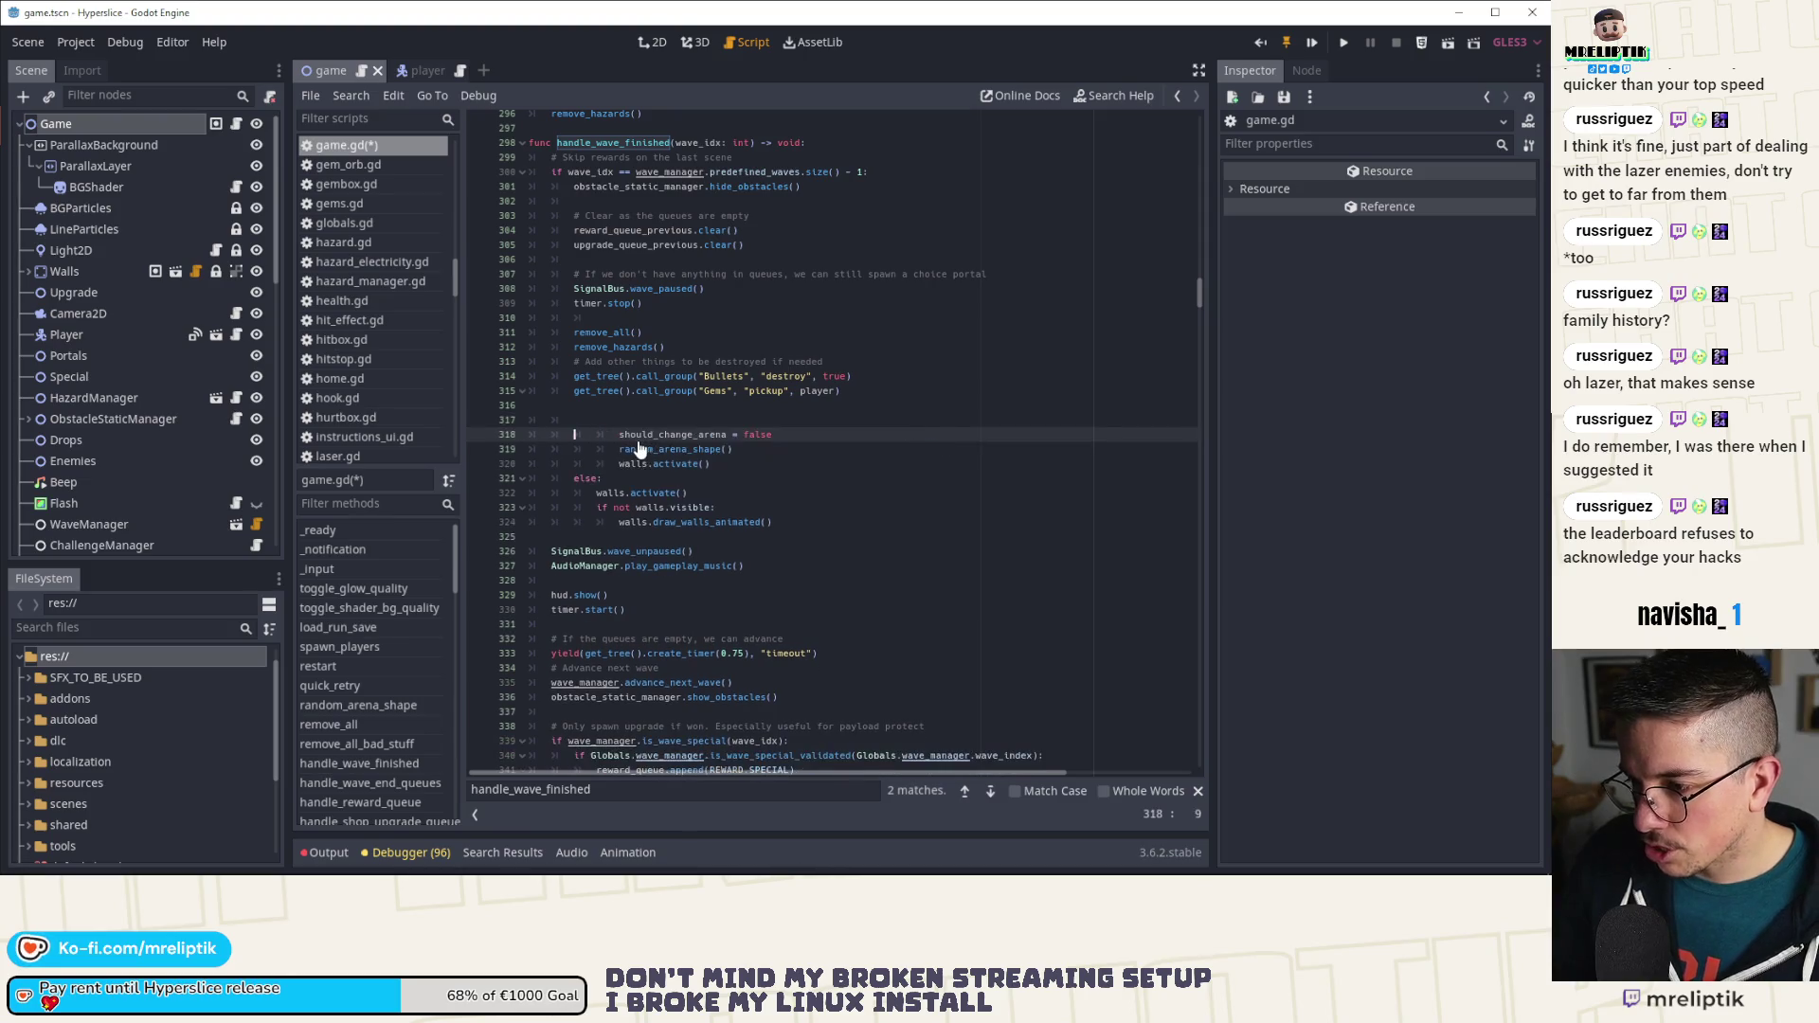
{"action": "key", "text": "ctrl+x"}
{"action": "key", "text": "ctrl+x"}
{"action": "key", "text": "ctrl+x"}
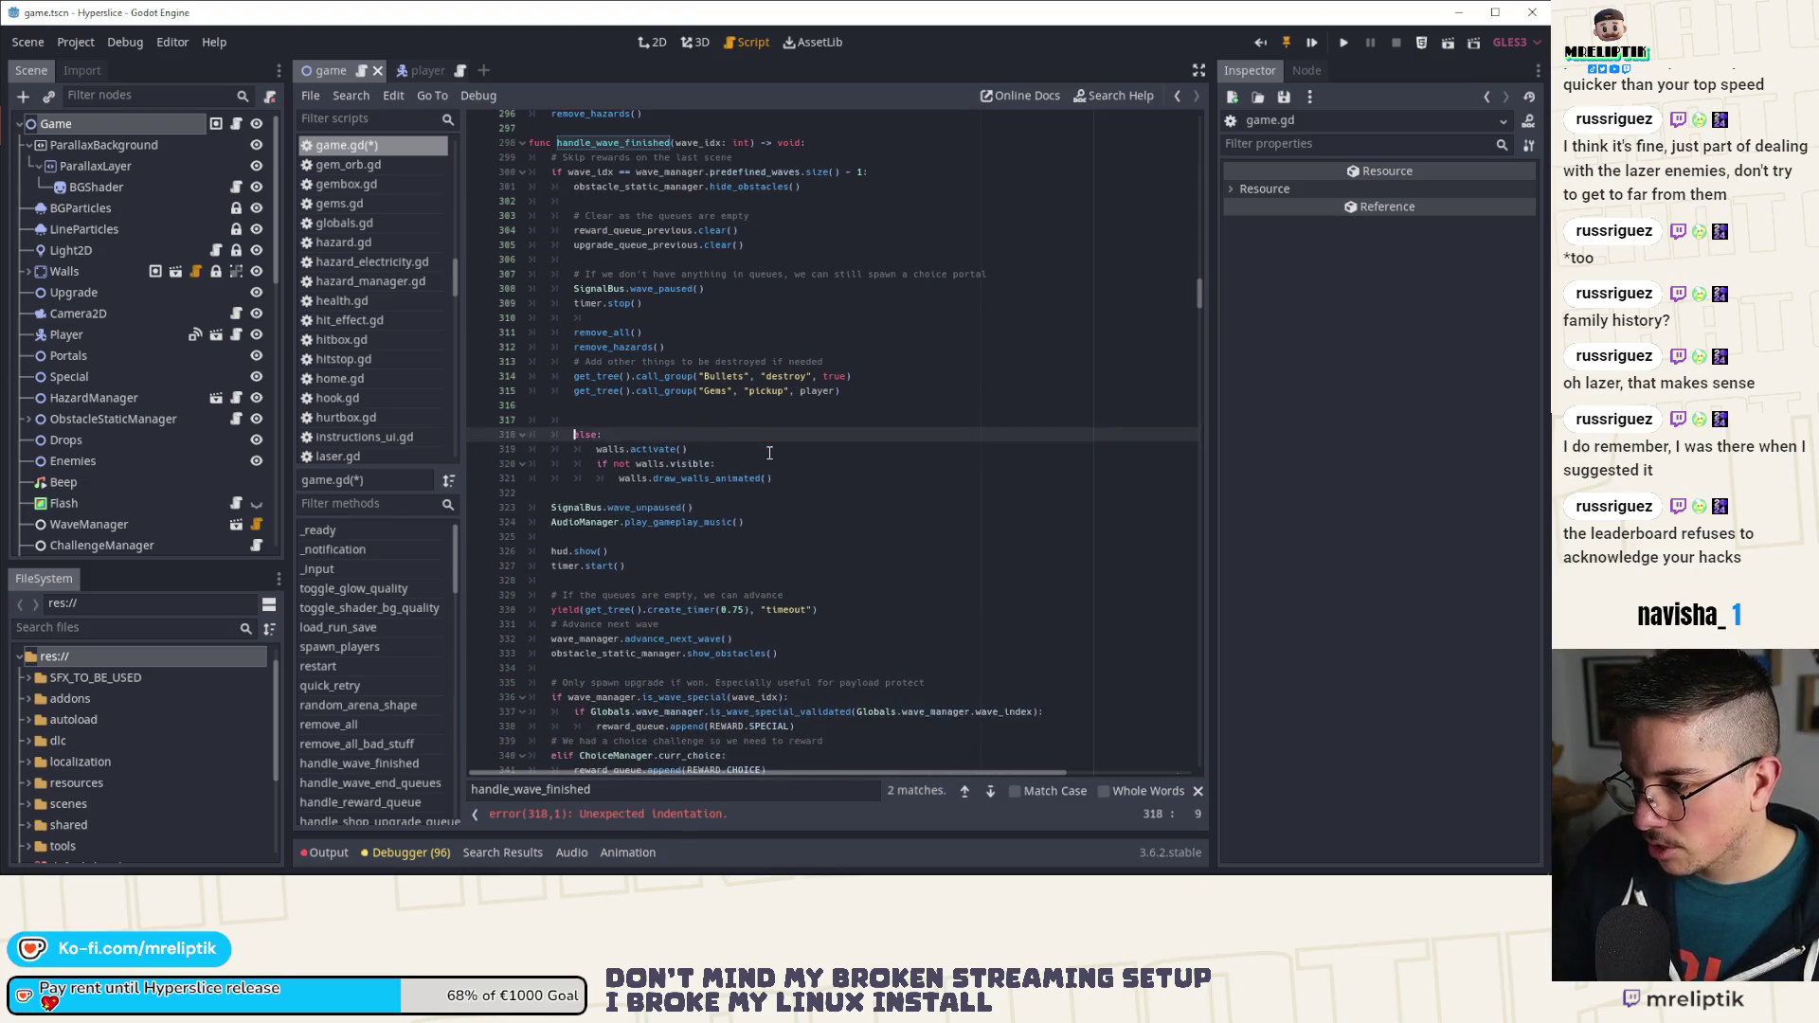
{"action": "key", "text": "ctrl+x"}
{"action": "left_click", "coordinate": [631, 407]}
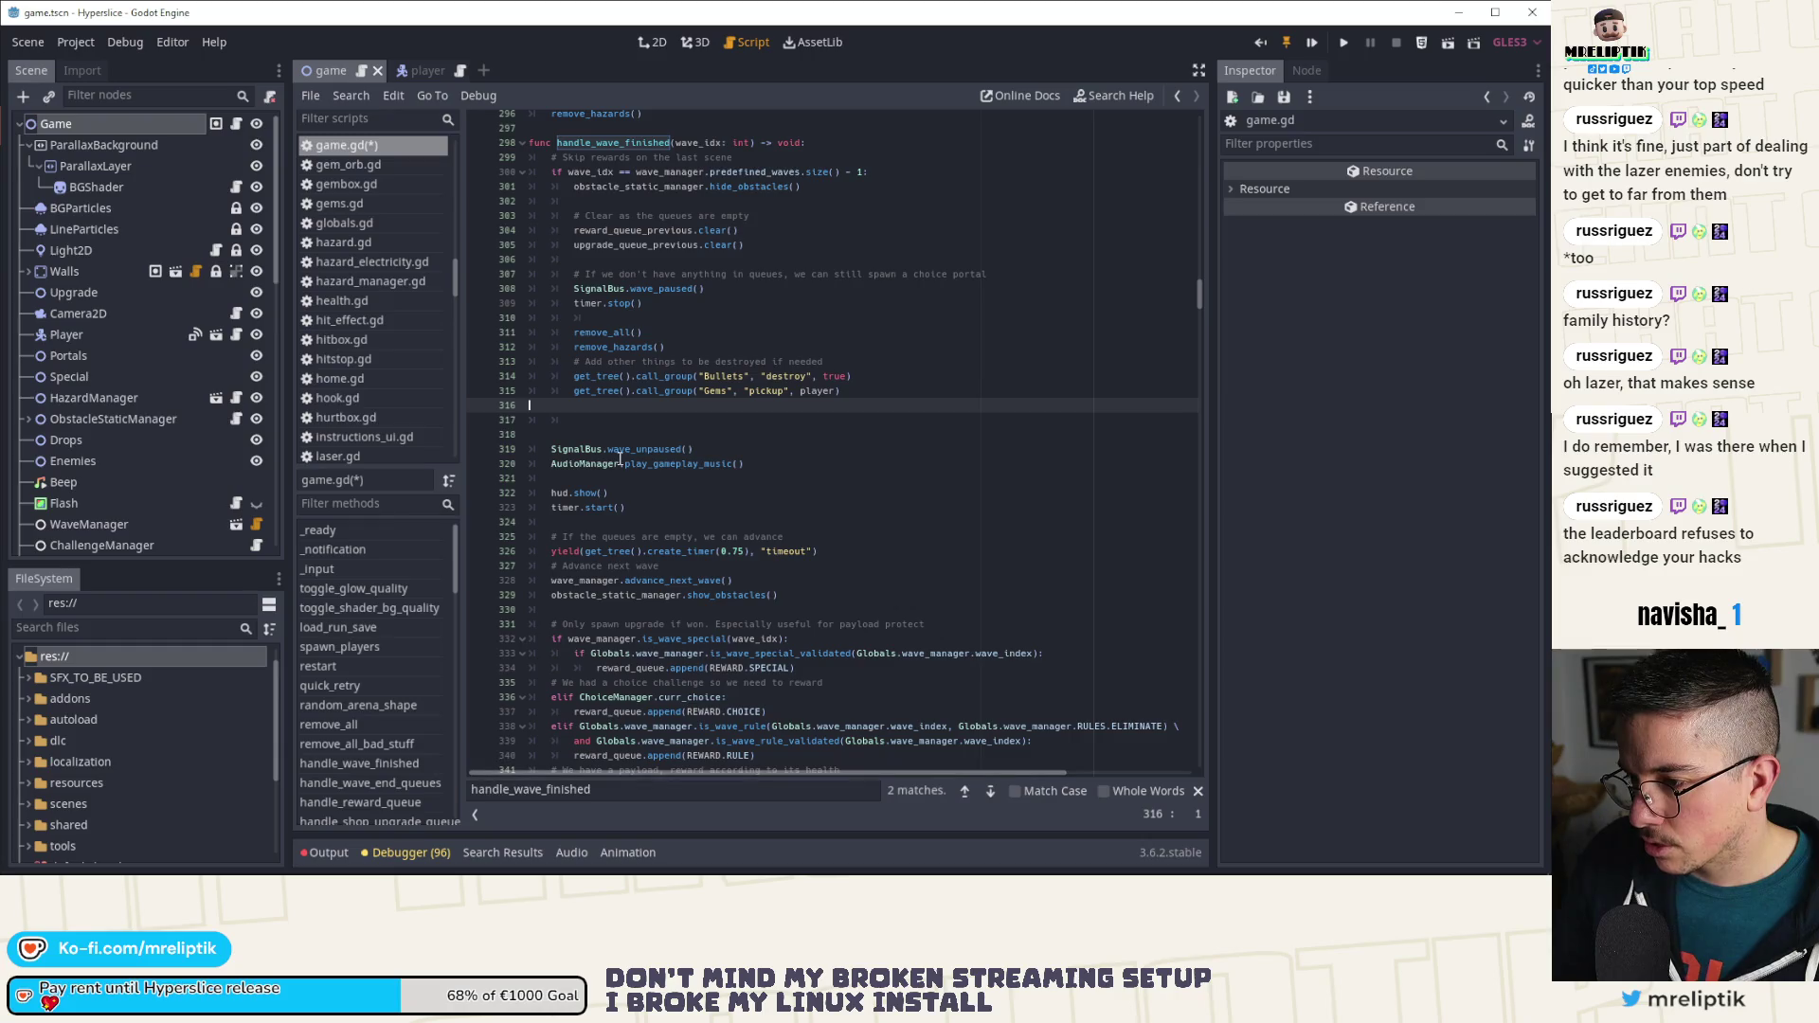
{"action": "scroll", "coordinate": [621, 459], "scroll_direction": "down", "scroll_amount": 3}
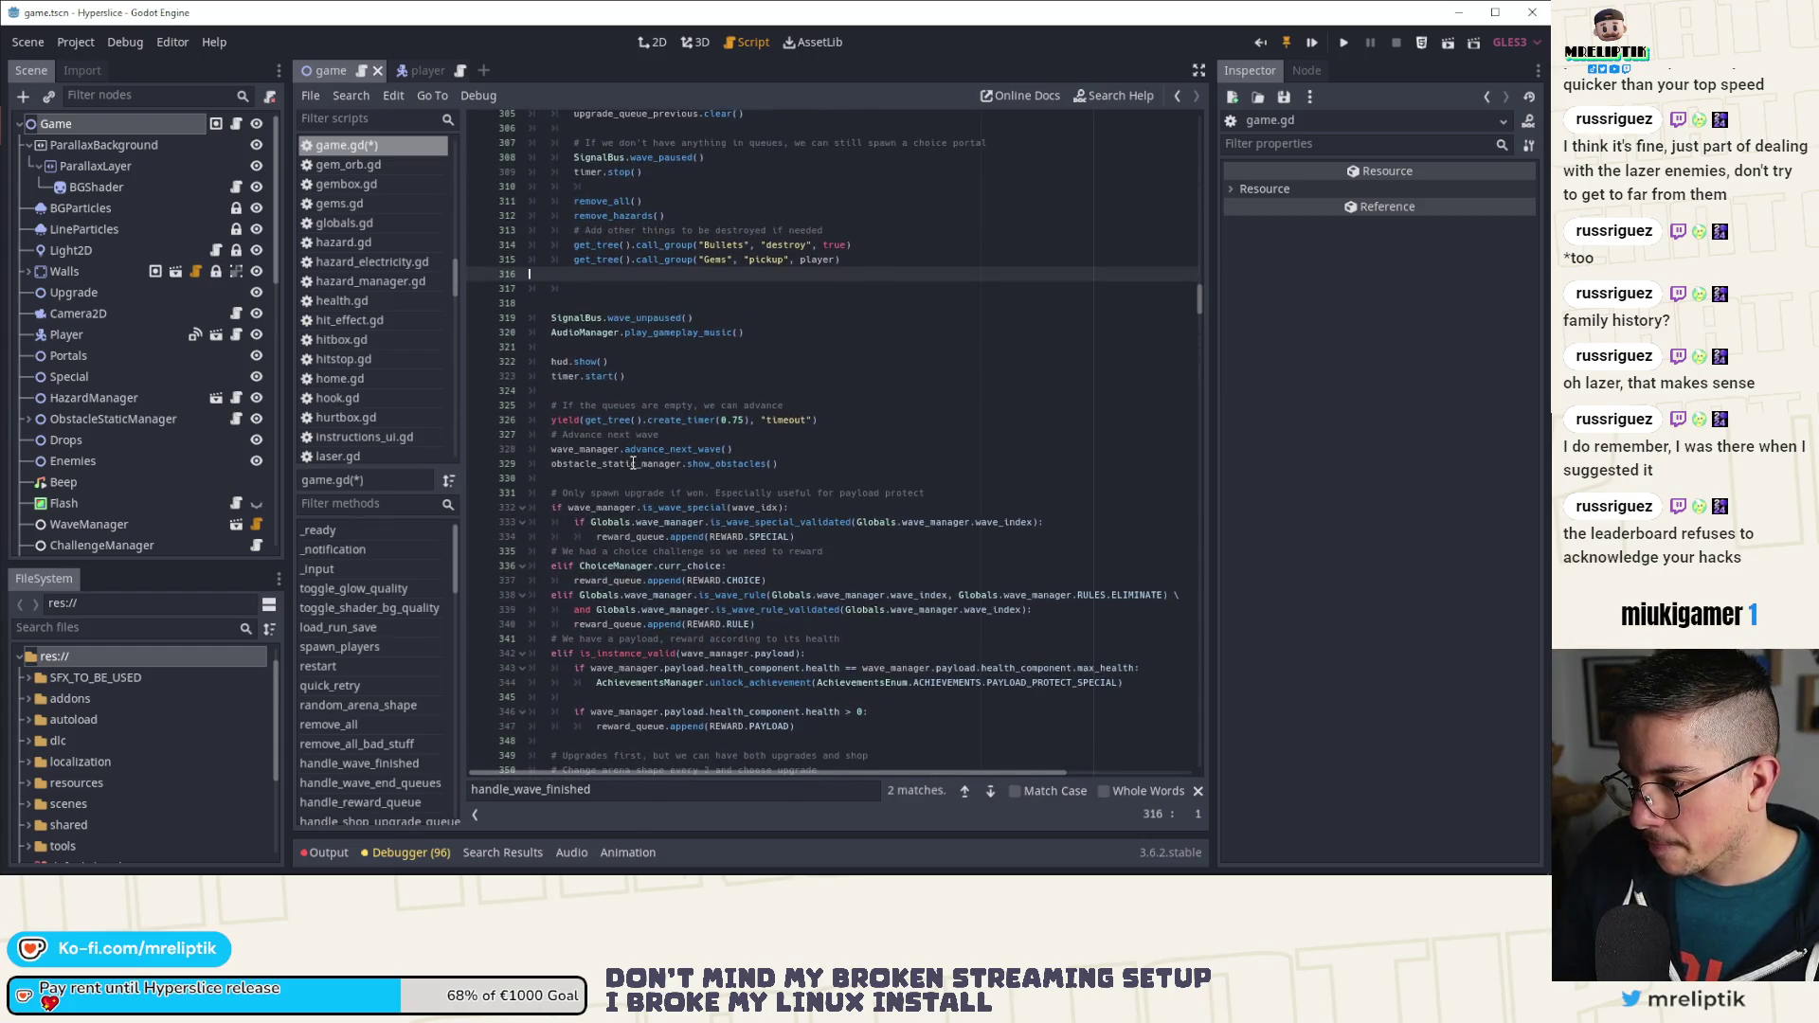
Step: Indent lines 319–329, then cut the unpause, music, HUD, timer restart and wave-advance lines
{"action": "left_click_drag", "start_coordinate": [792, 465], "coordinate": [548, 318]}
{"action": "key", "text": "Tab"}
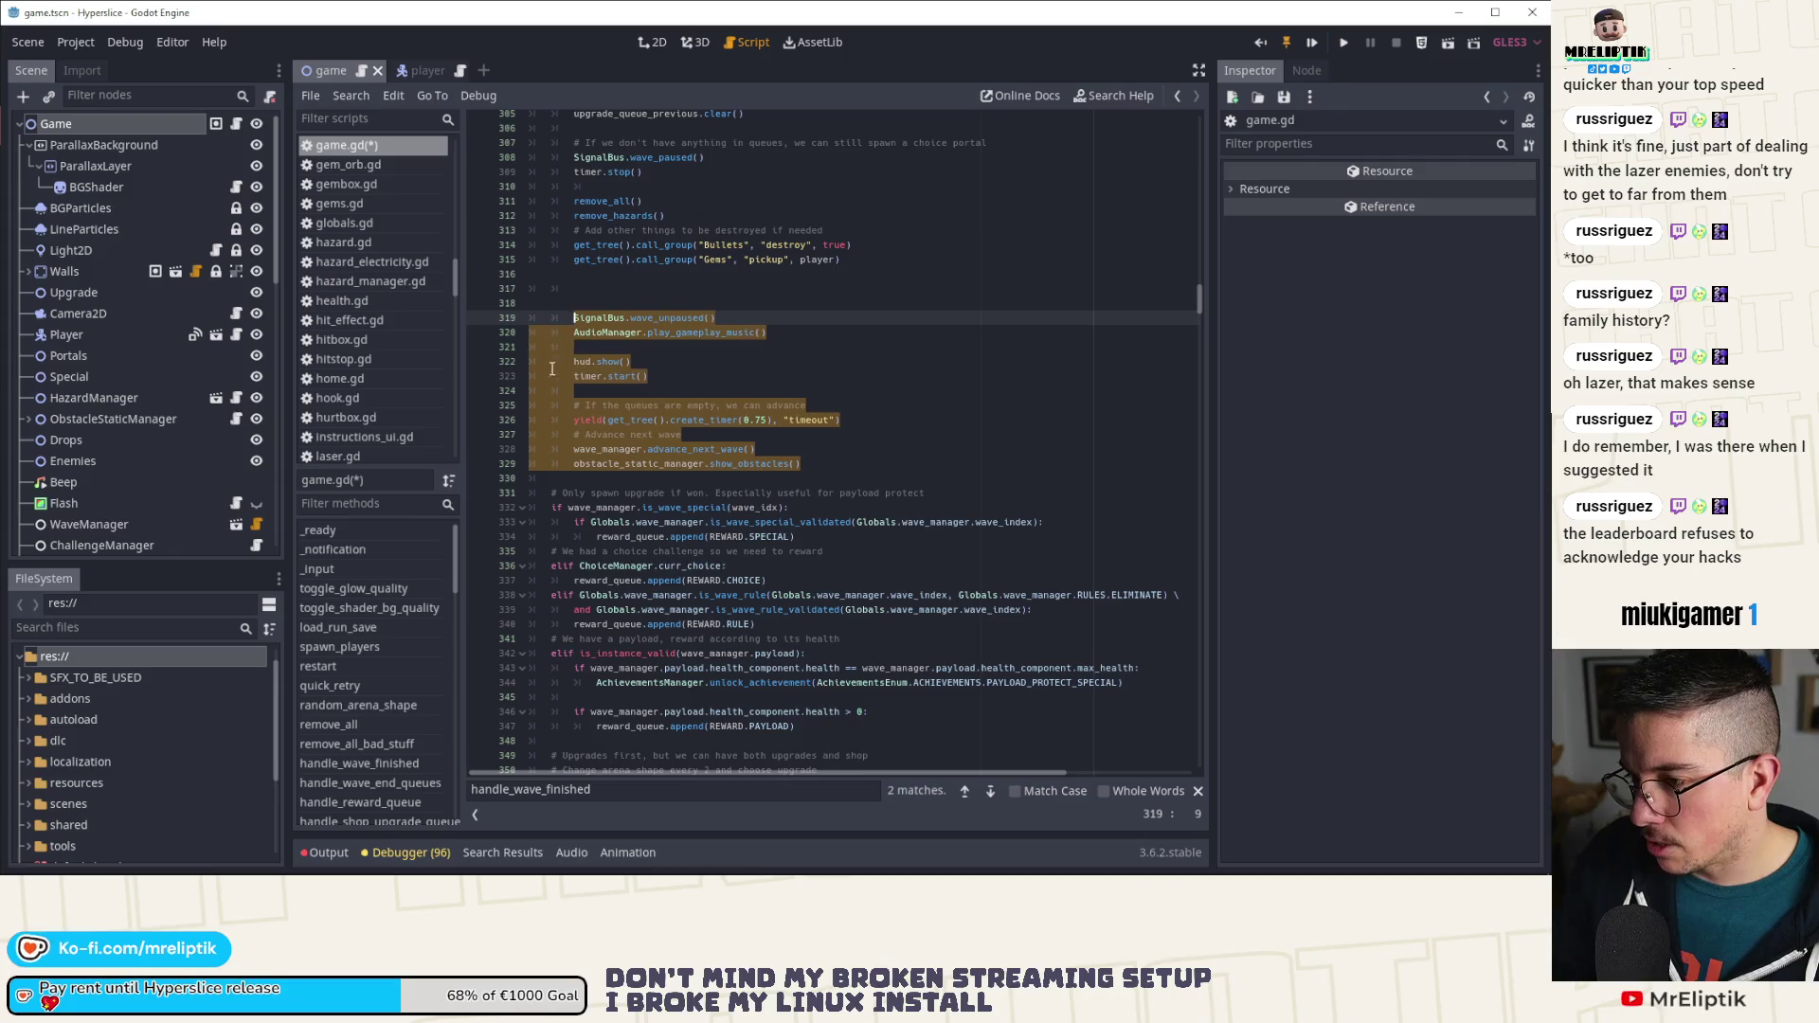
{"action": "left_click", "coordinate": [759, 318]}
{"action": "key", "text": "ctrl+x"}
{"action": "key", "text": "ctrl+x"}
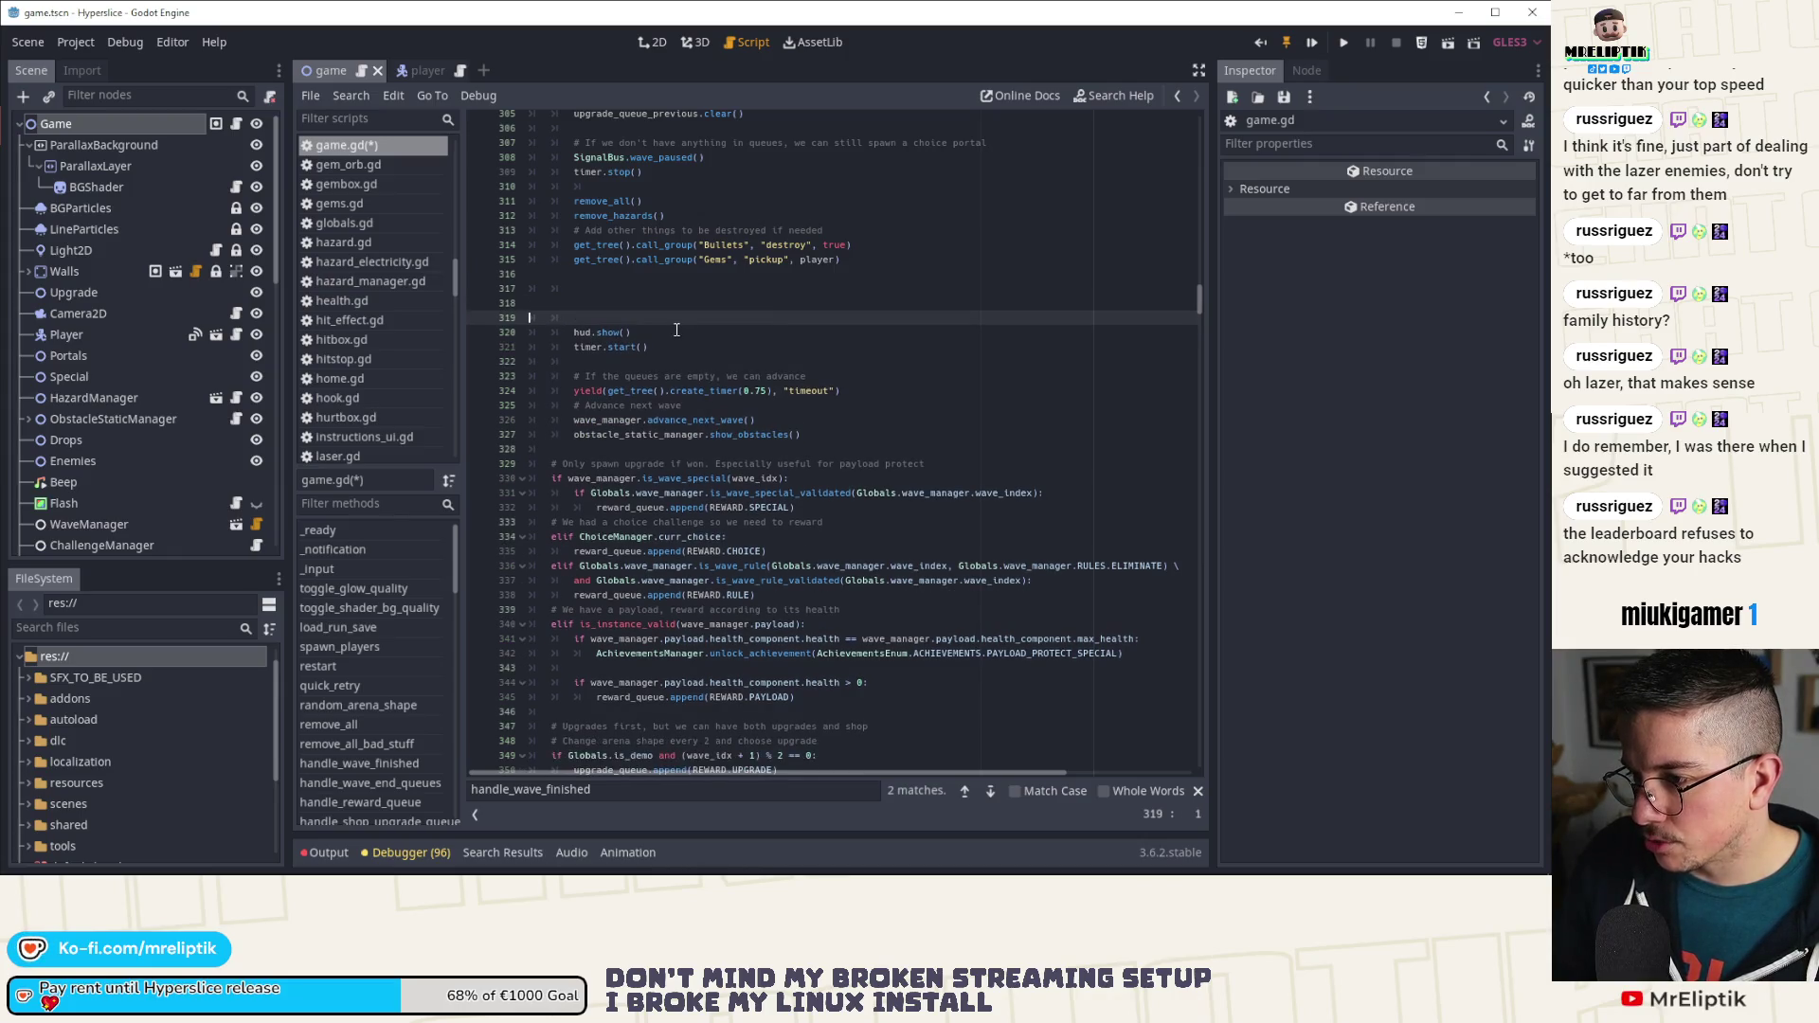
{"action": "key", "text": "Down"}
{"action": "key", "text": "ctrl+x"}
{"action": "key", "text": "ctrl+x"}
{"action": "scroll", "coordinate": [689, 441], "scroll_direction": "up", "scroll_amount": 3}
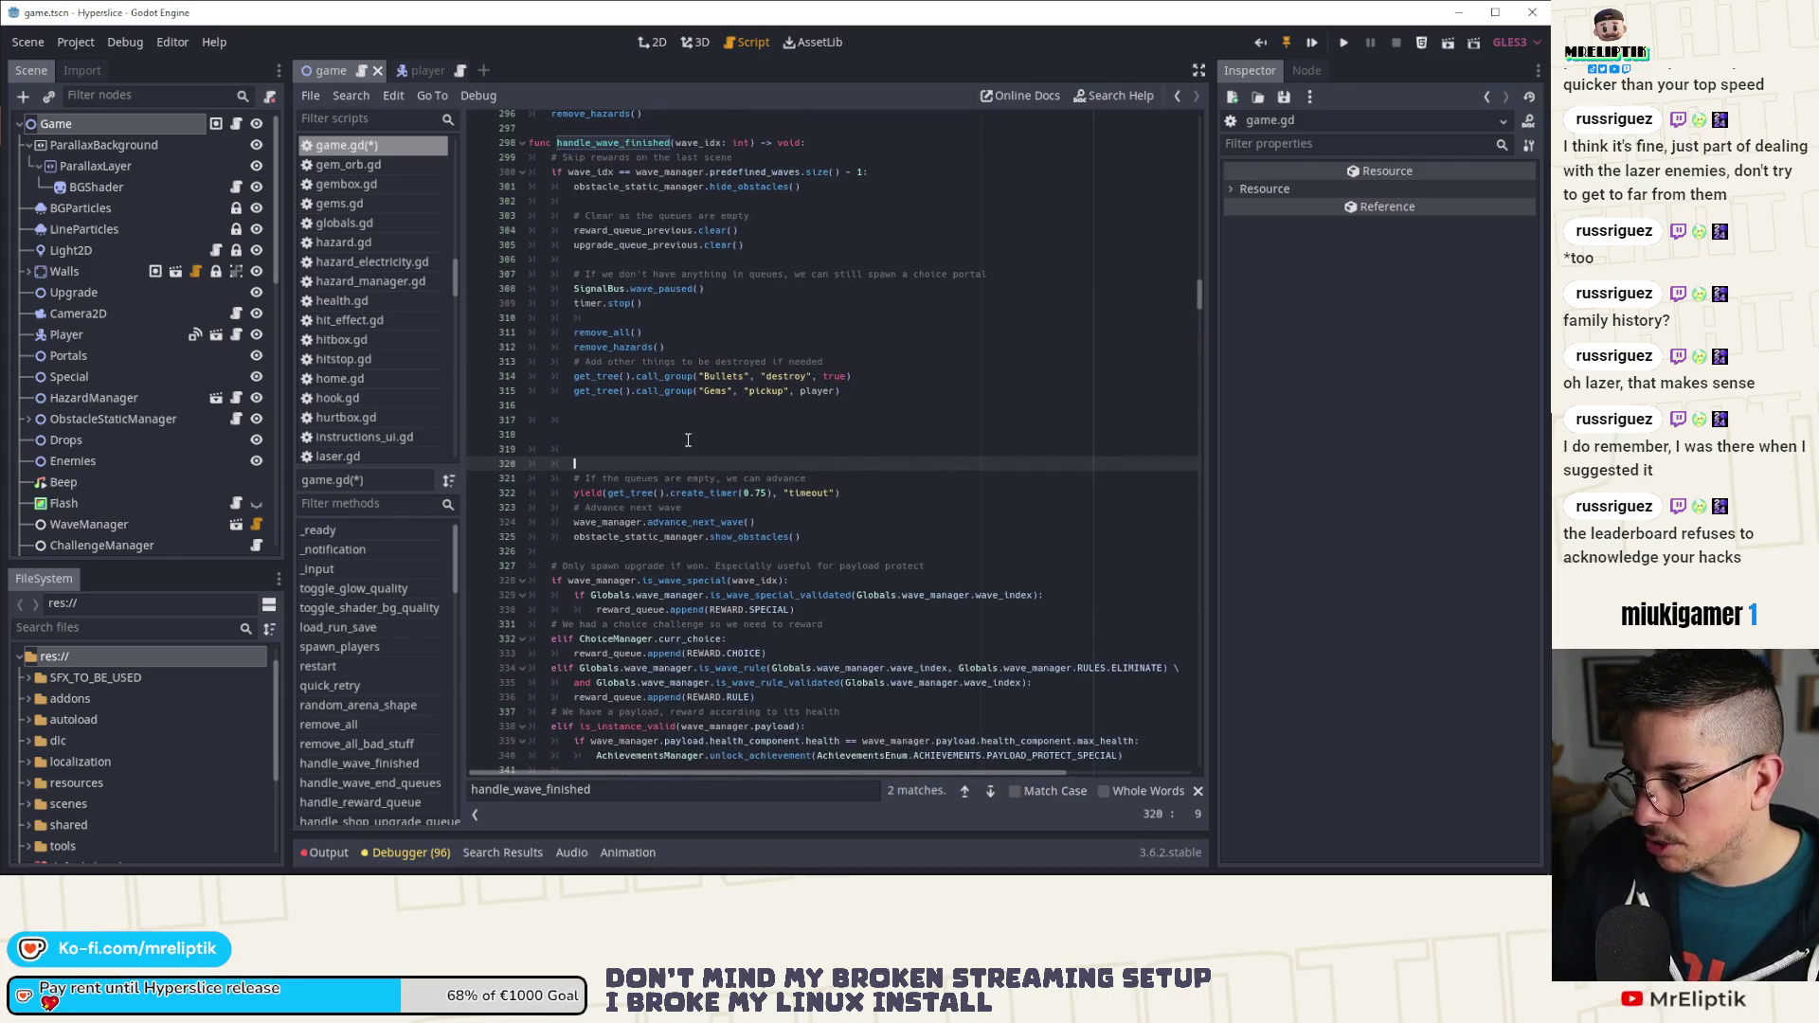
{"action": "key", "text": "Down"}
{"action": "key", "text": "ctrl+x"}
{"action": "key", "text": "ctrl+x"}
{"action": "key", "text": "ctrl+x"}
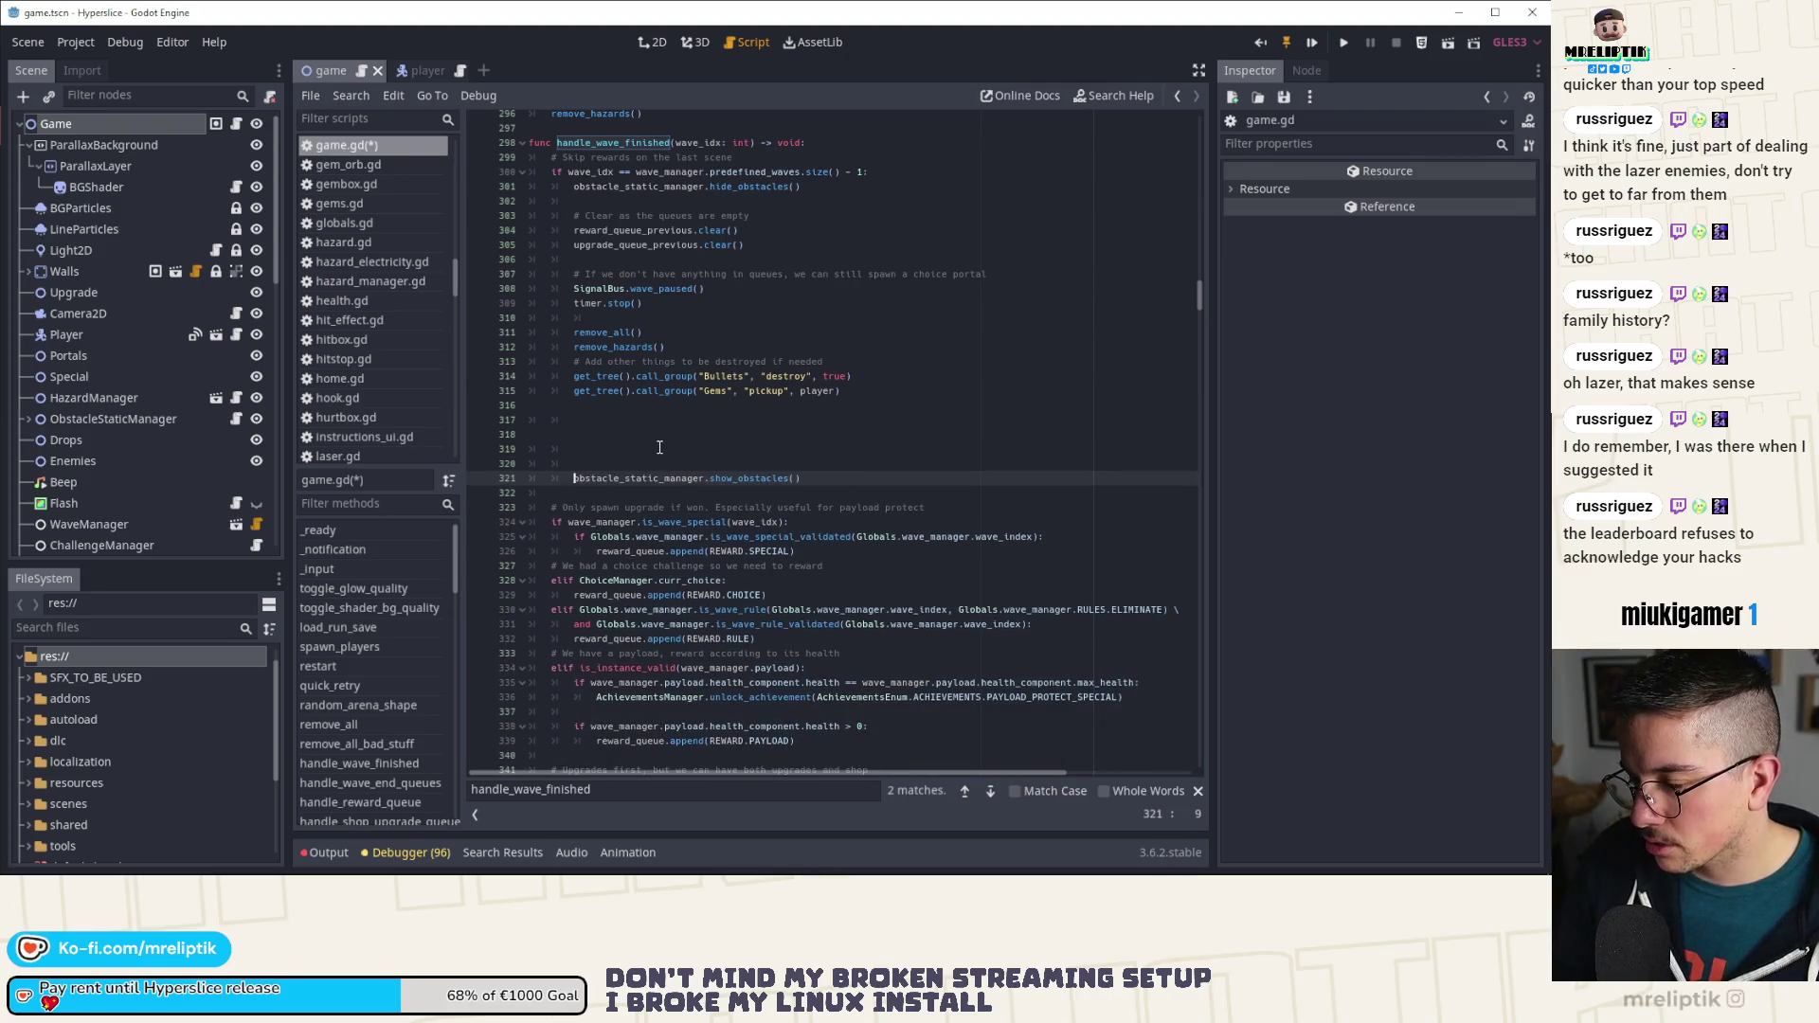
{"action": "left_click", "coordinate": [642, 407]}
{"action": "key", "text": "ctrl+x"}
{"action": "key", "text": "ctrl+x"}
{"action": "key", "text": "ctrl+x"}
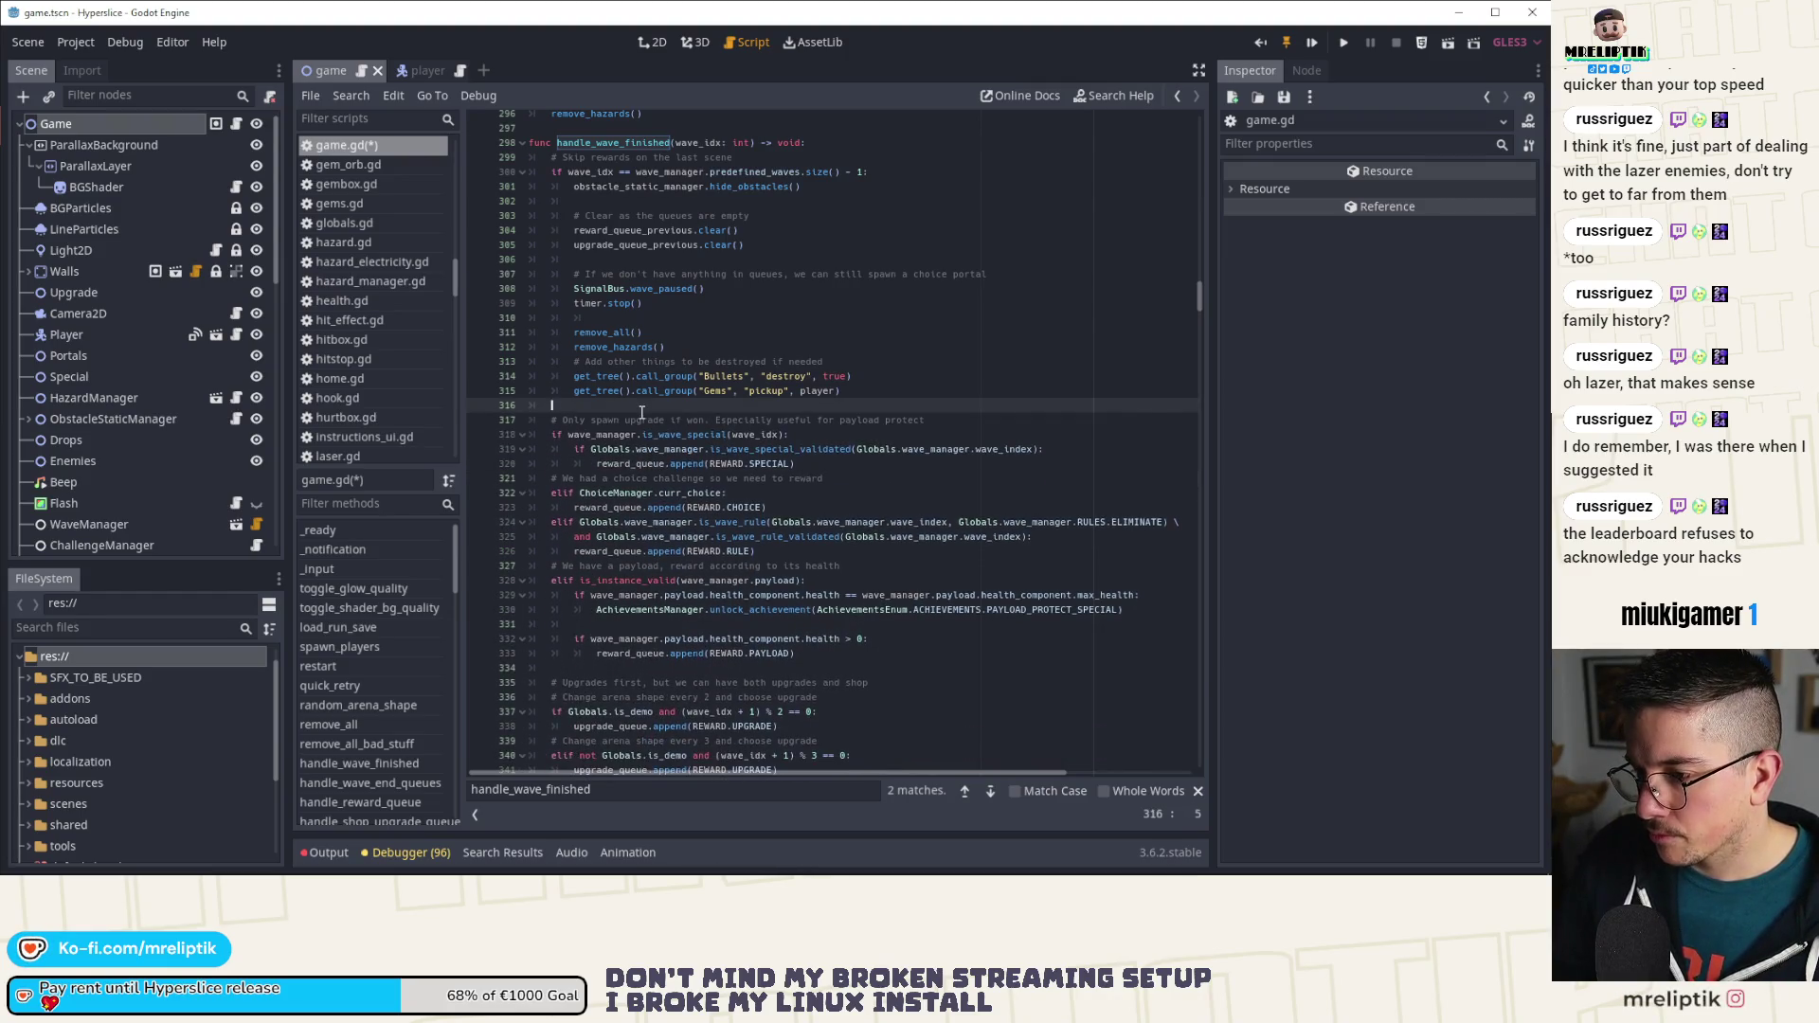
Step: Save game.gd and launch the game to test the change
{"action": "key", "text": "ctrl+s"}
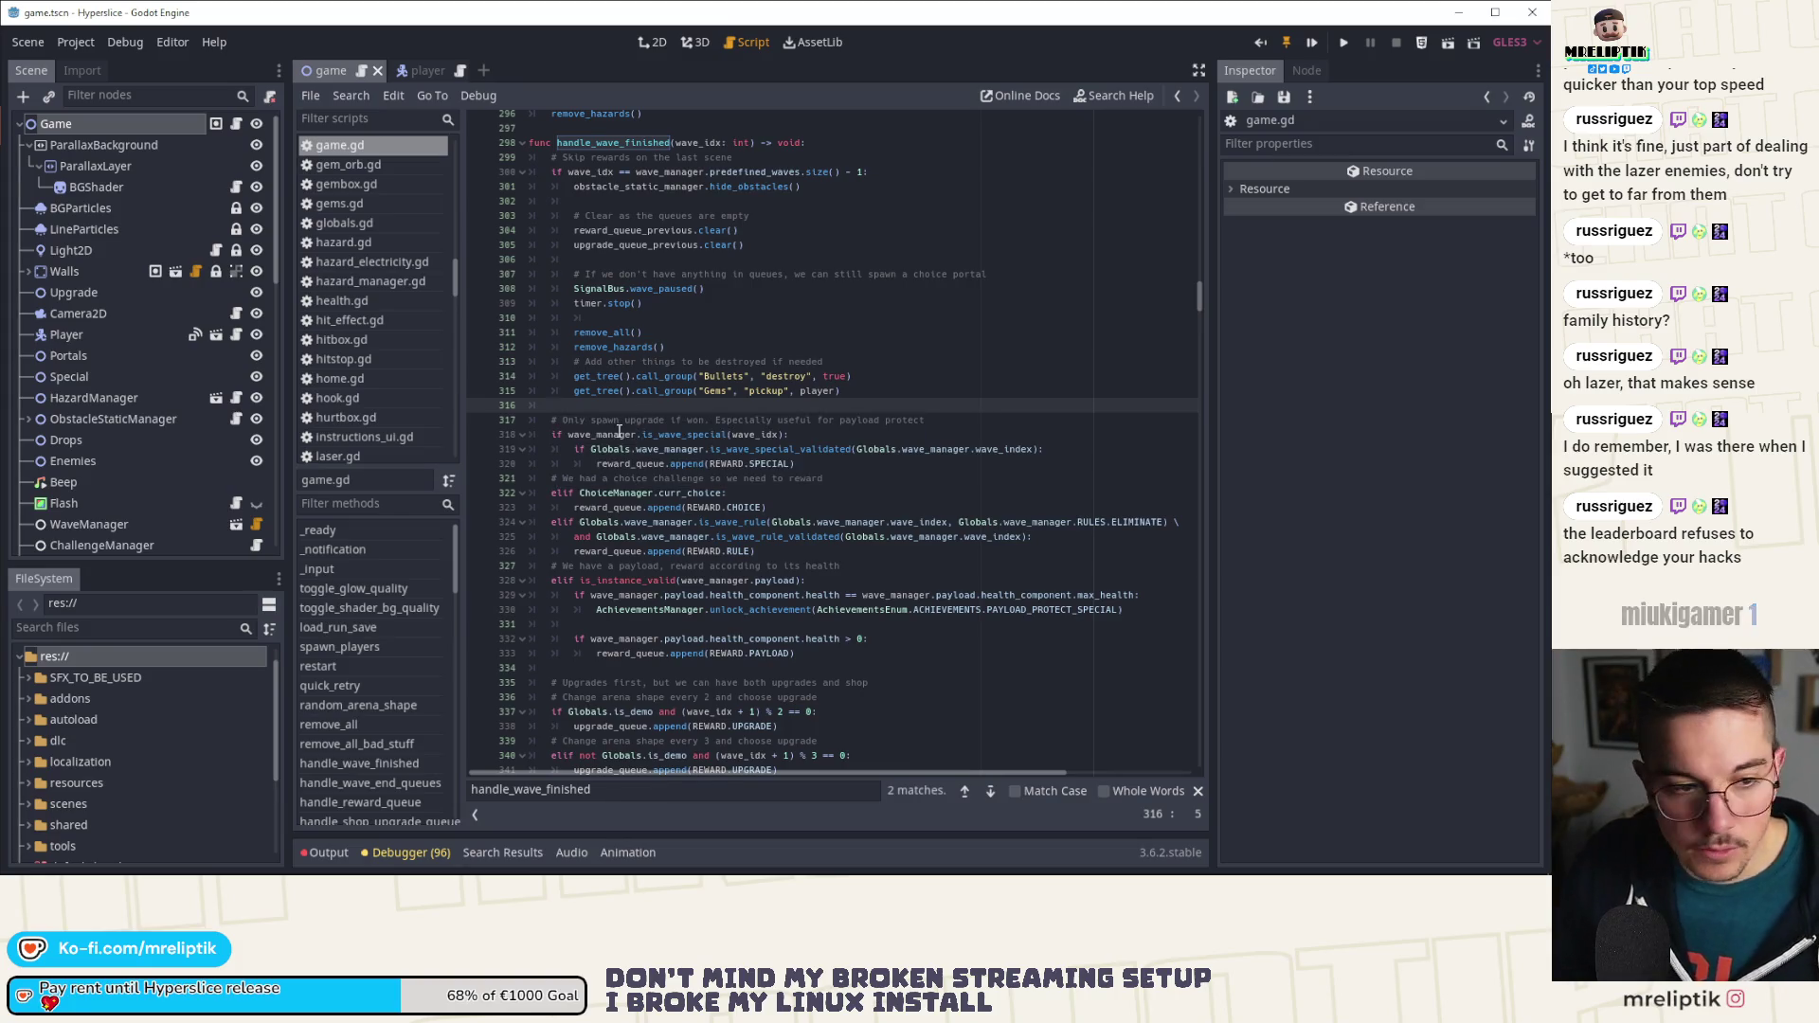
{"action": "scroll", "coordinate": [626, 455], "scroll_direction": "up", "scroll_amount": 4}
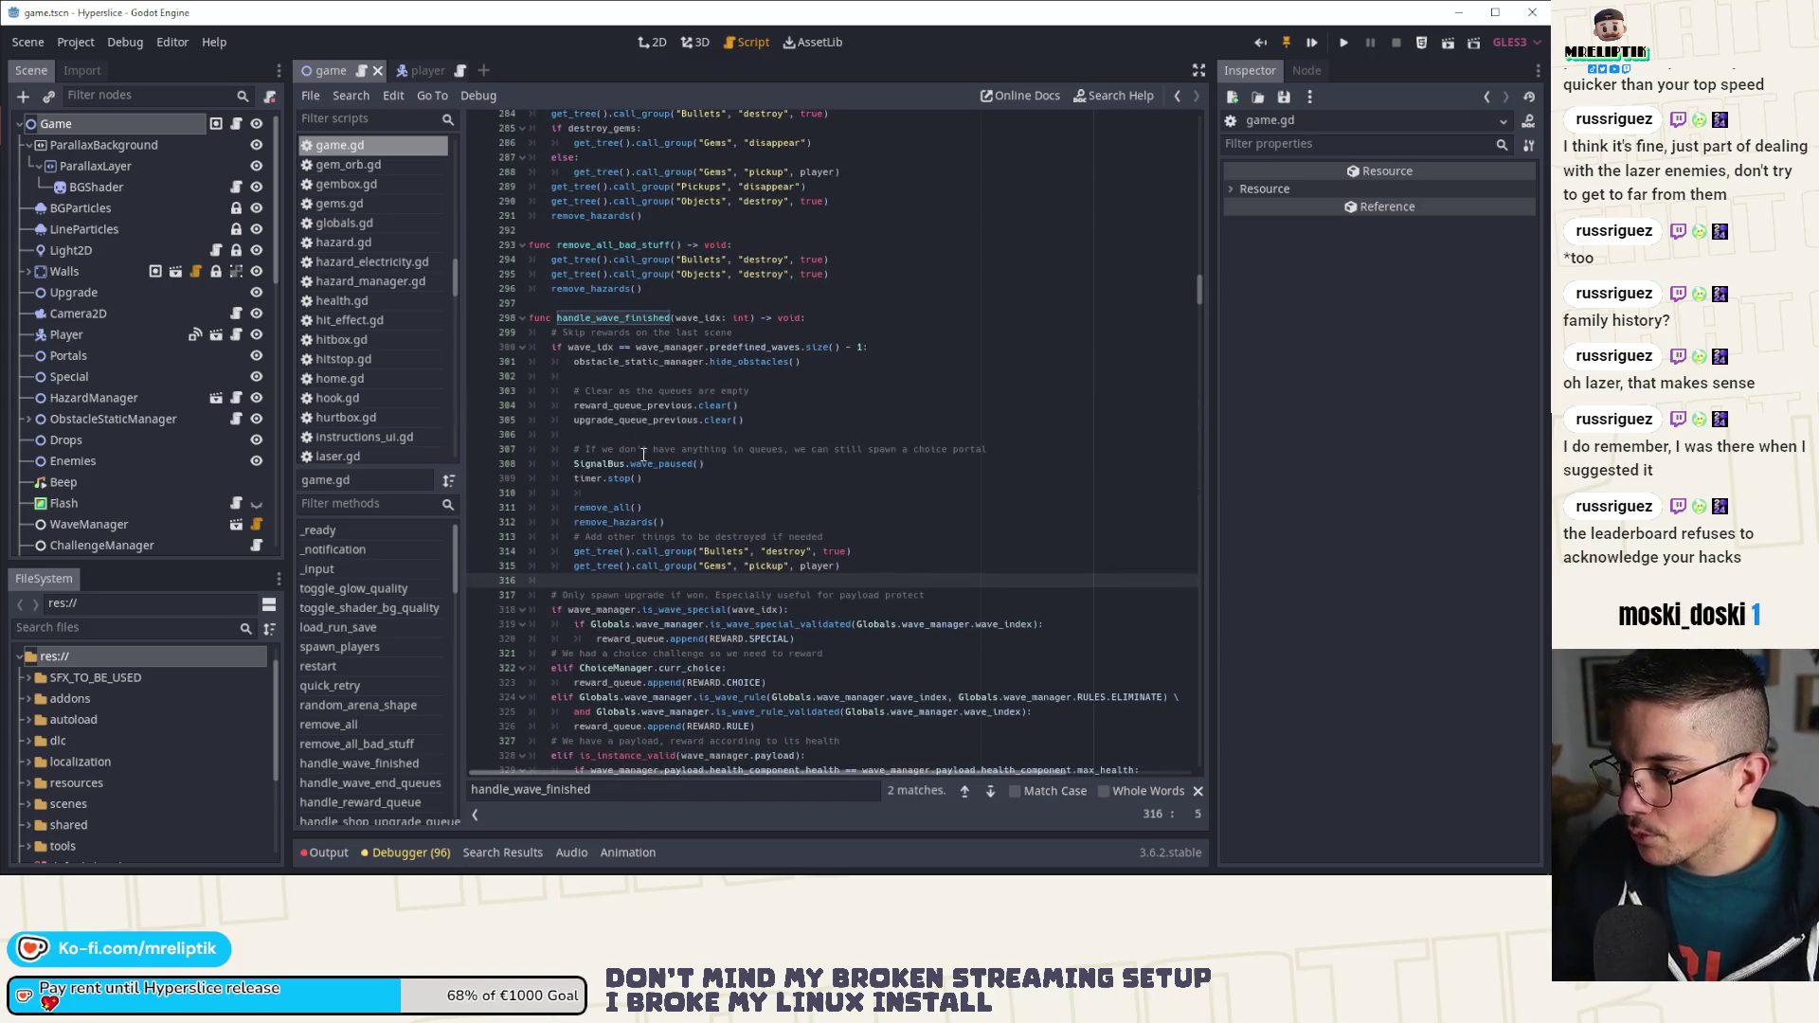
{"action": "left_click", "coordinate": [1317, 44]}
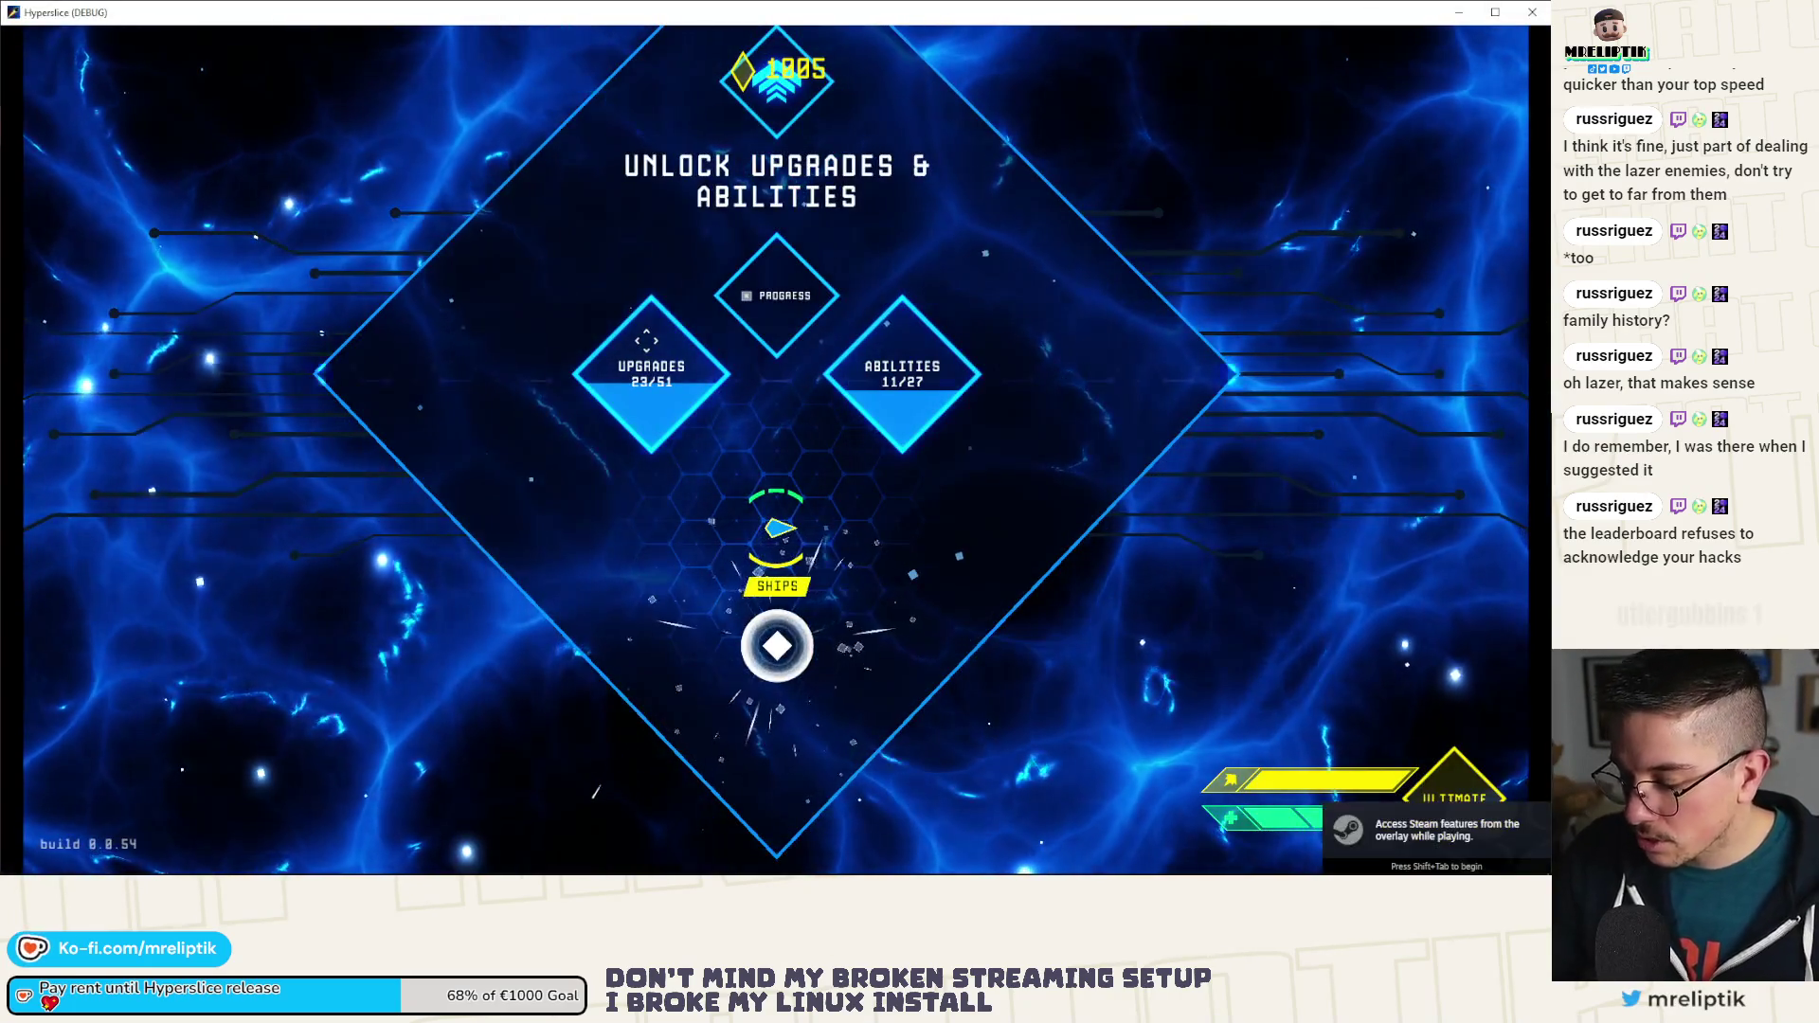
Step: Pick a ship, start a new run and play wave 14 through to the Connection Restored screen
{"action": "left_click", "coordinate": [772, 530]}
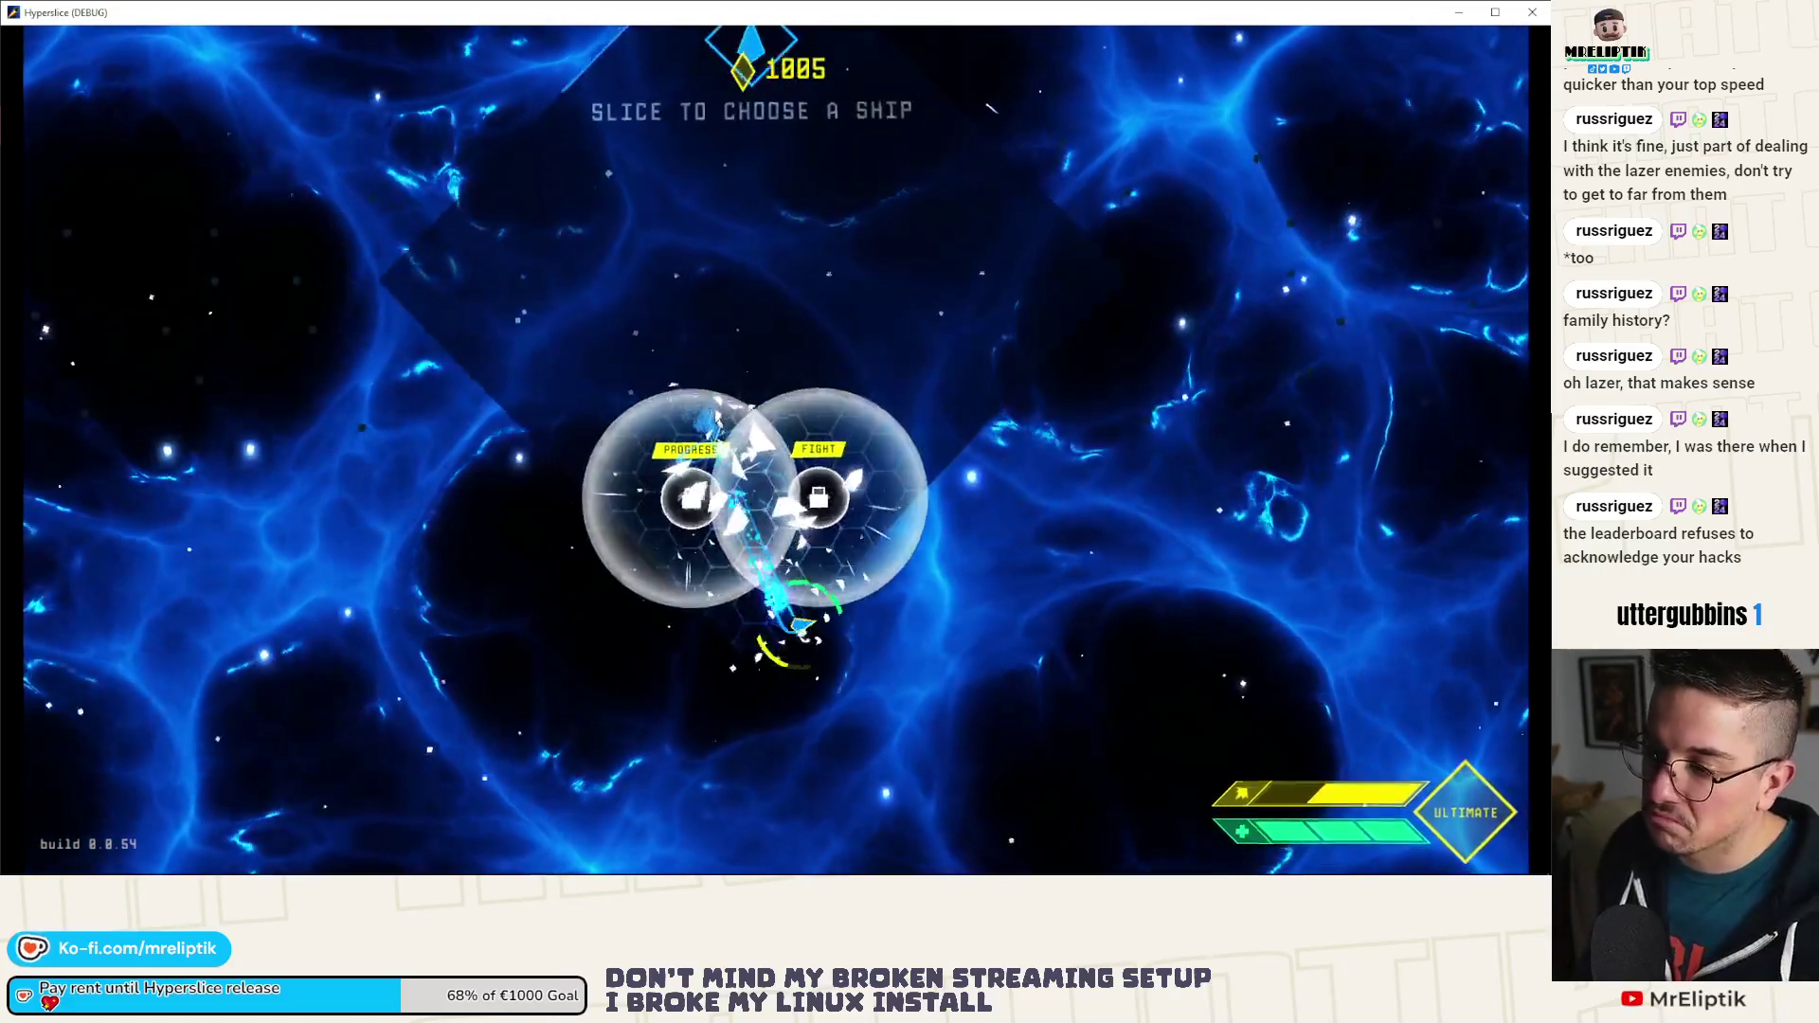
{"action": "left_click", "coordinate": [793, 648]}
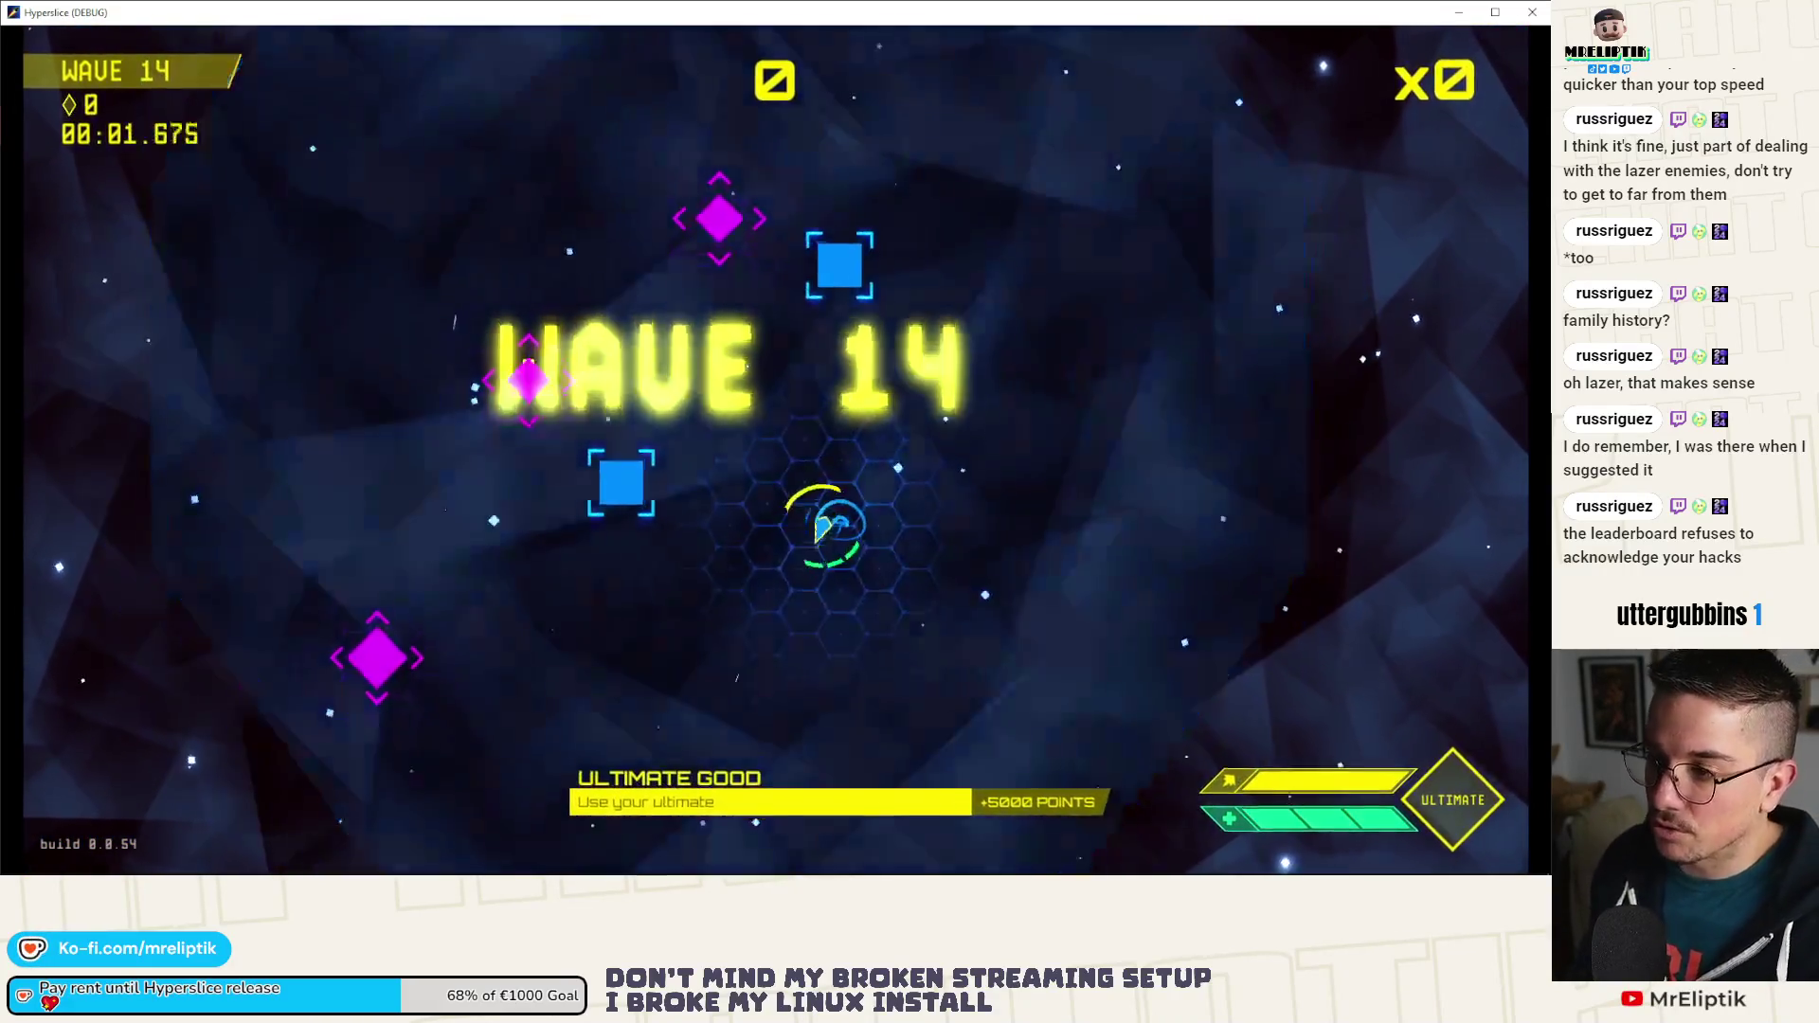
{"action": "left_click", "coordinate": [806, 493]}
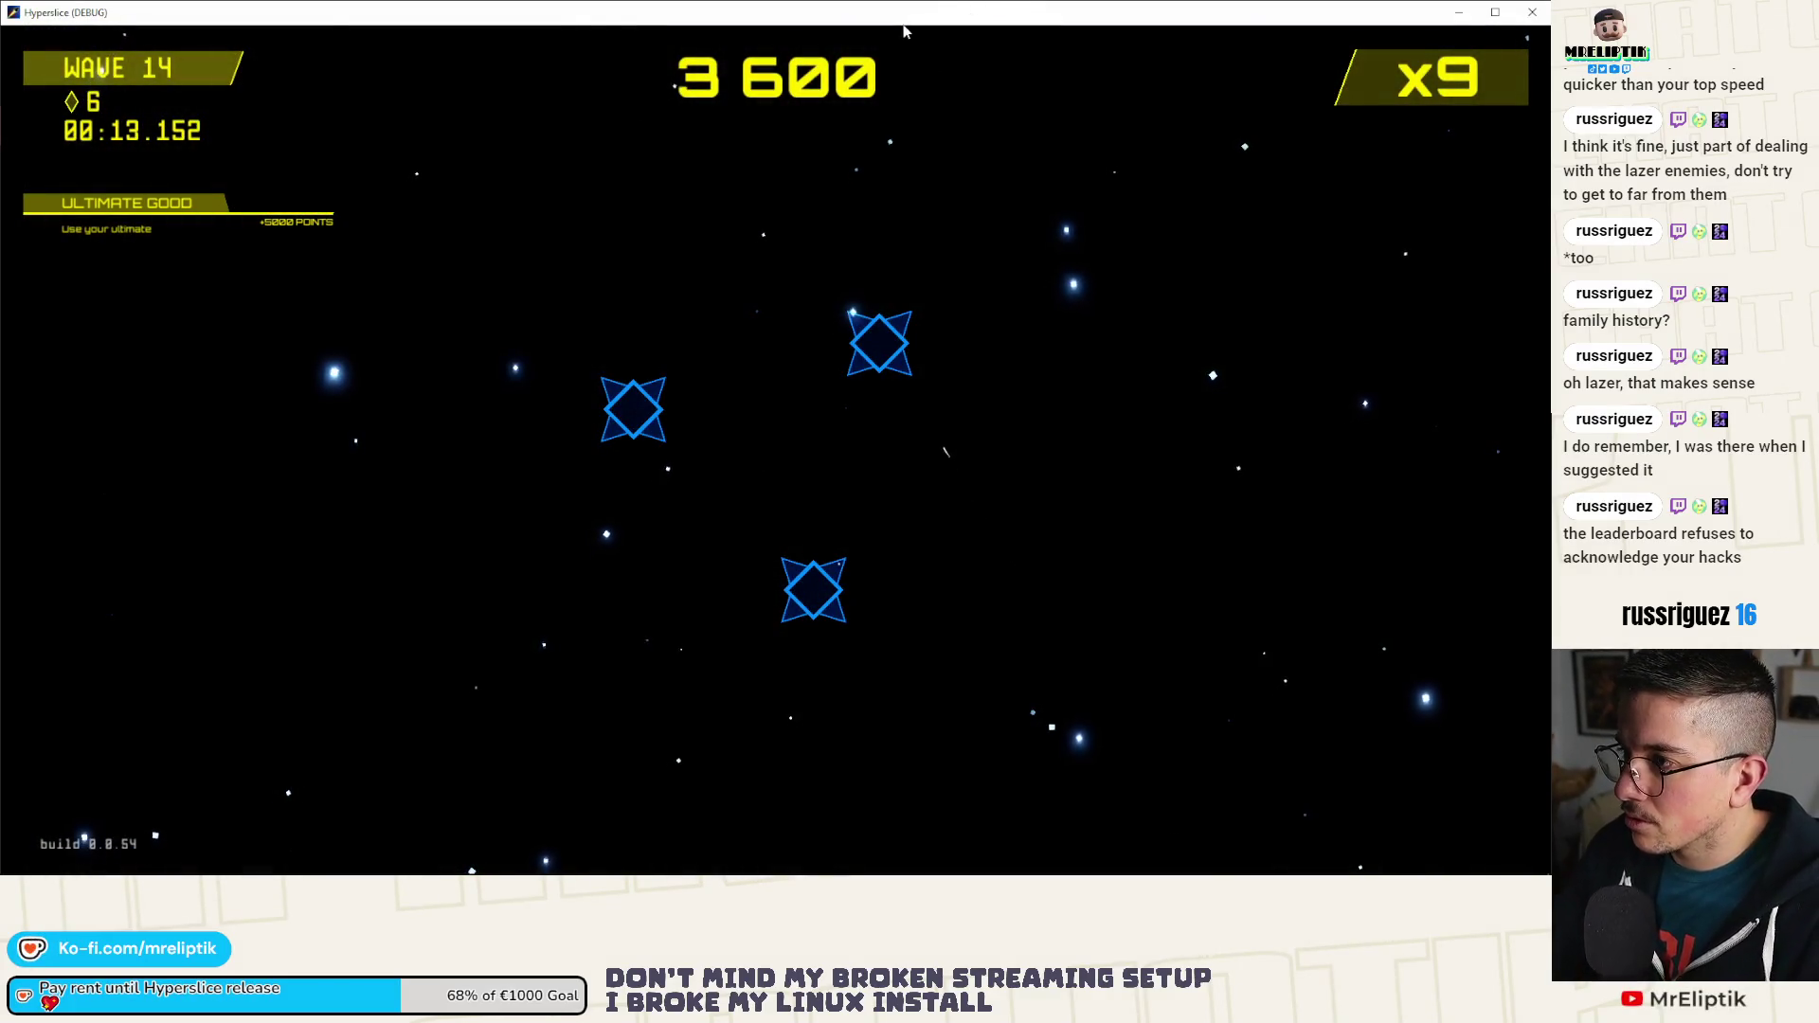
Step: Back in the editor, add a return statement on a new line after line 315
{"action": "key", "text": "super+Down"}
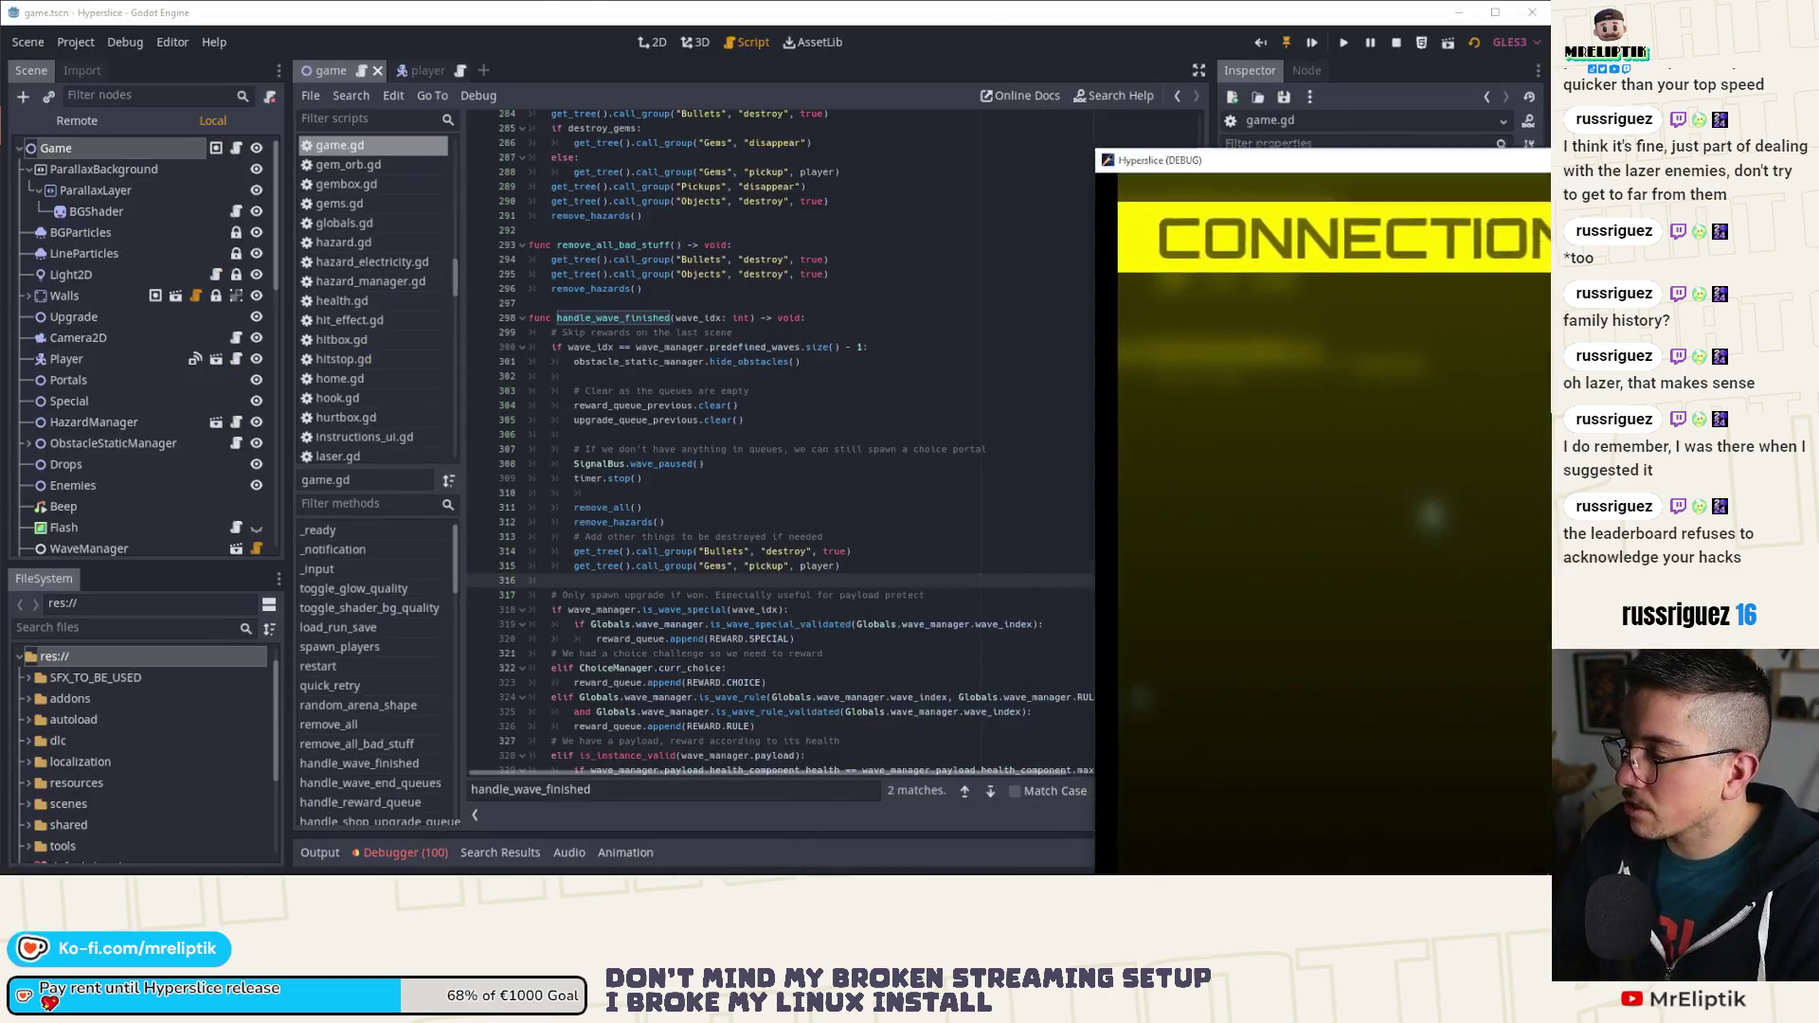
{"action": "left_click", "coordinate": [885, 560]}
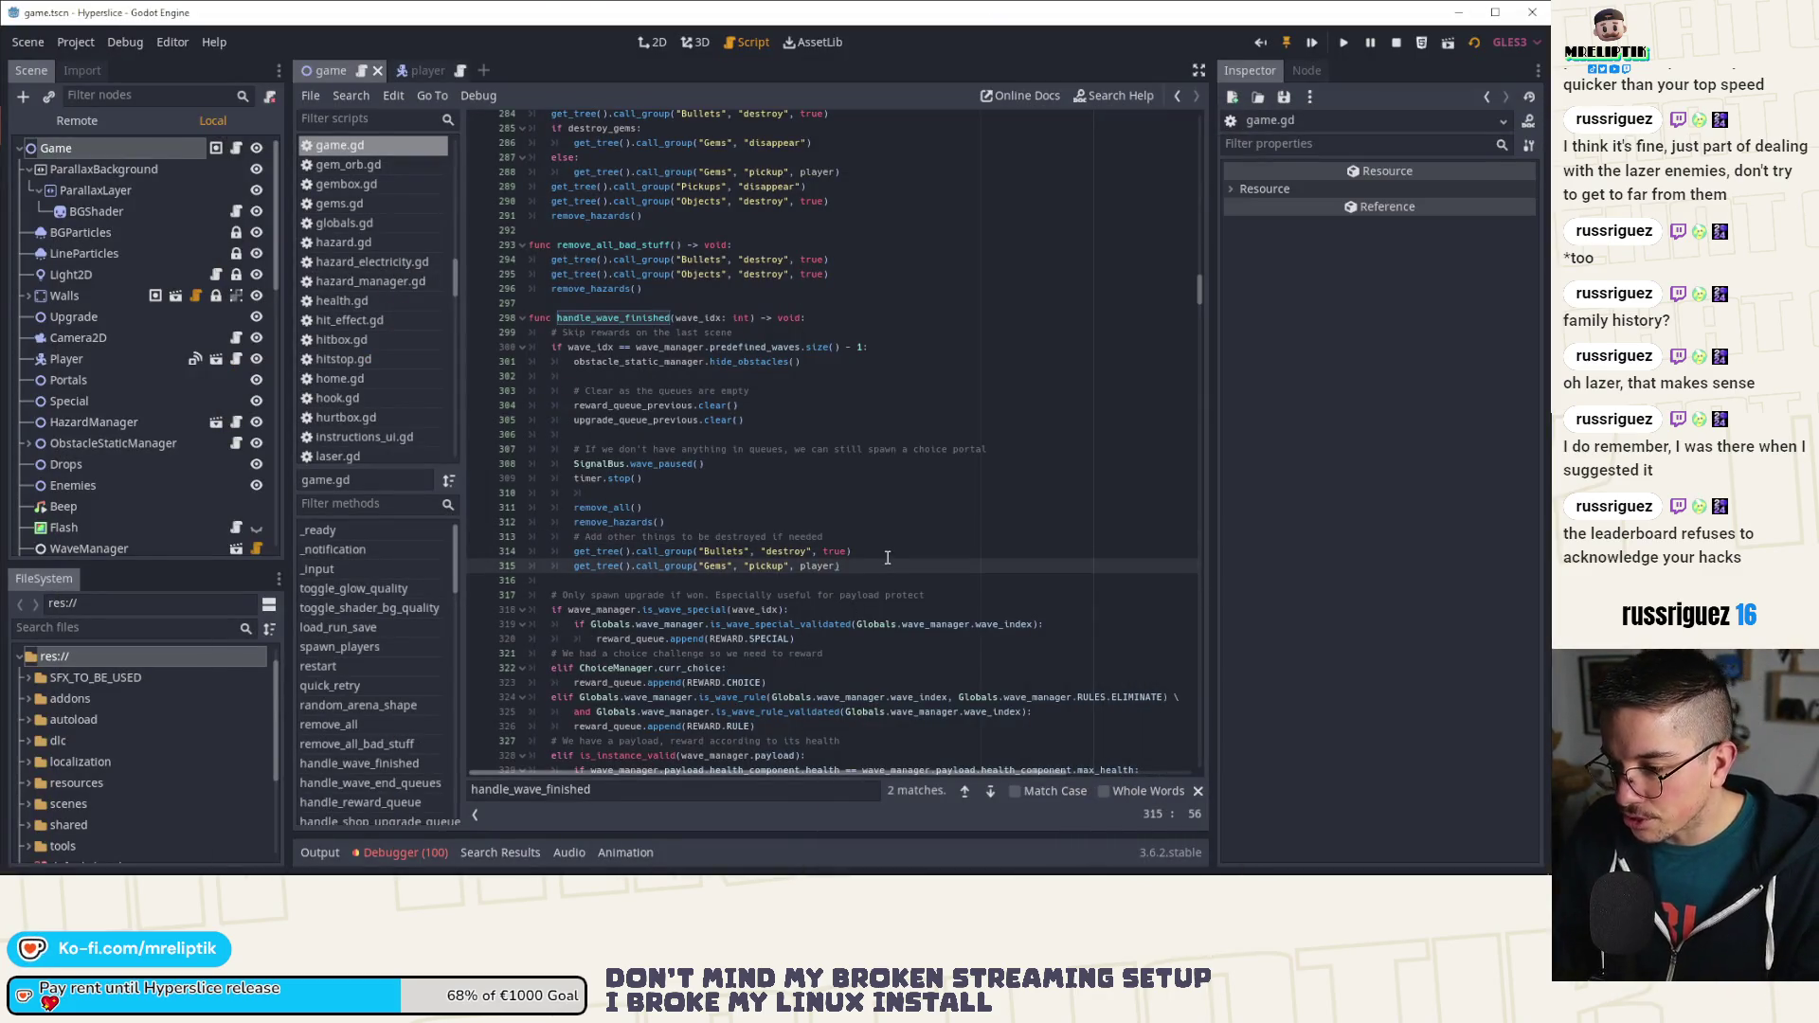
{"action": "key", "text": "Return"}
{"action": "type", "text": "return"}
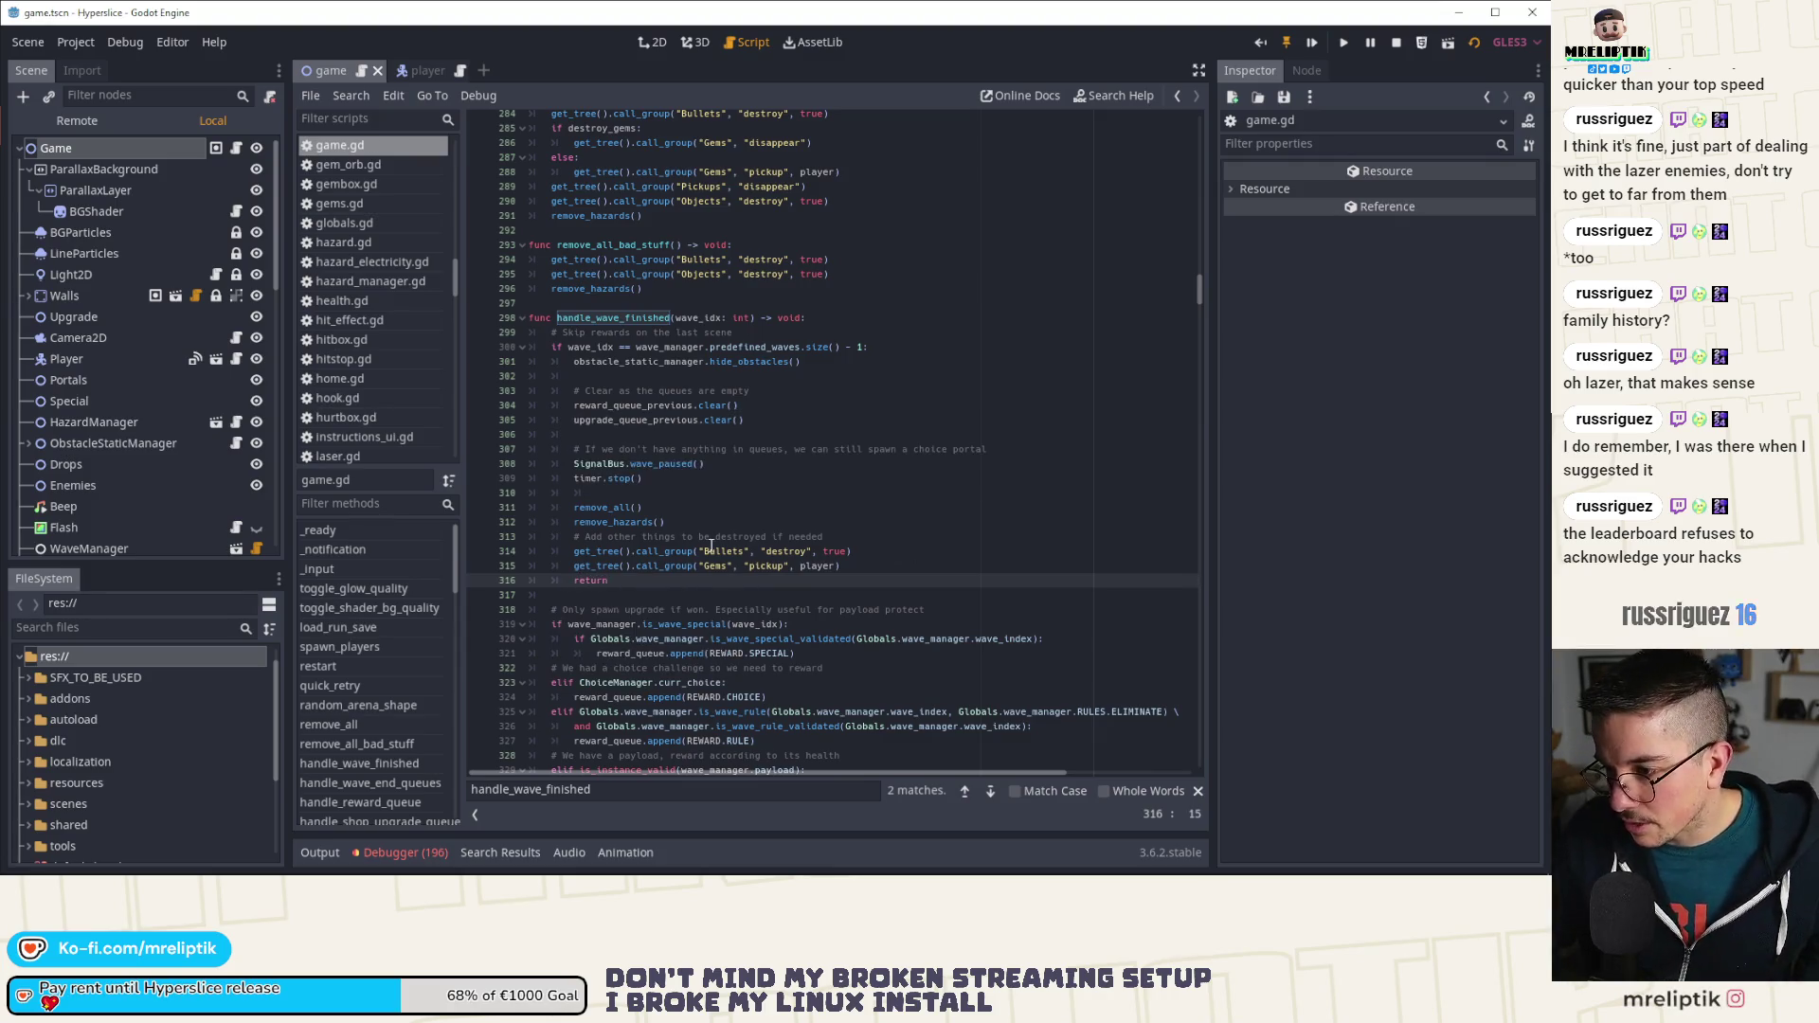
Step: Copy the advance_next_wave call from handle_wave_end_queues and return to the end of line 315
{"action": "scroll", "coordinate": [744, 558], "scroll_direction": "down", "scroll_amount": 15}
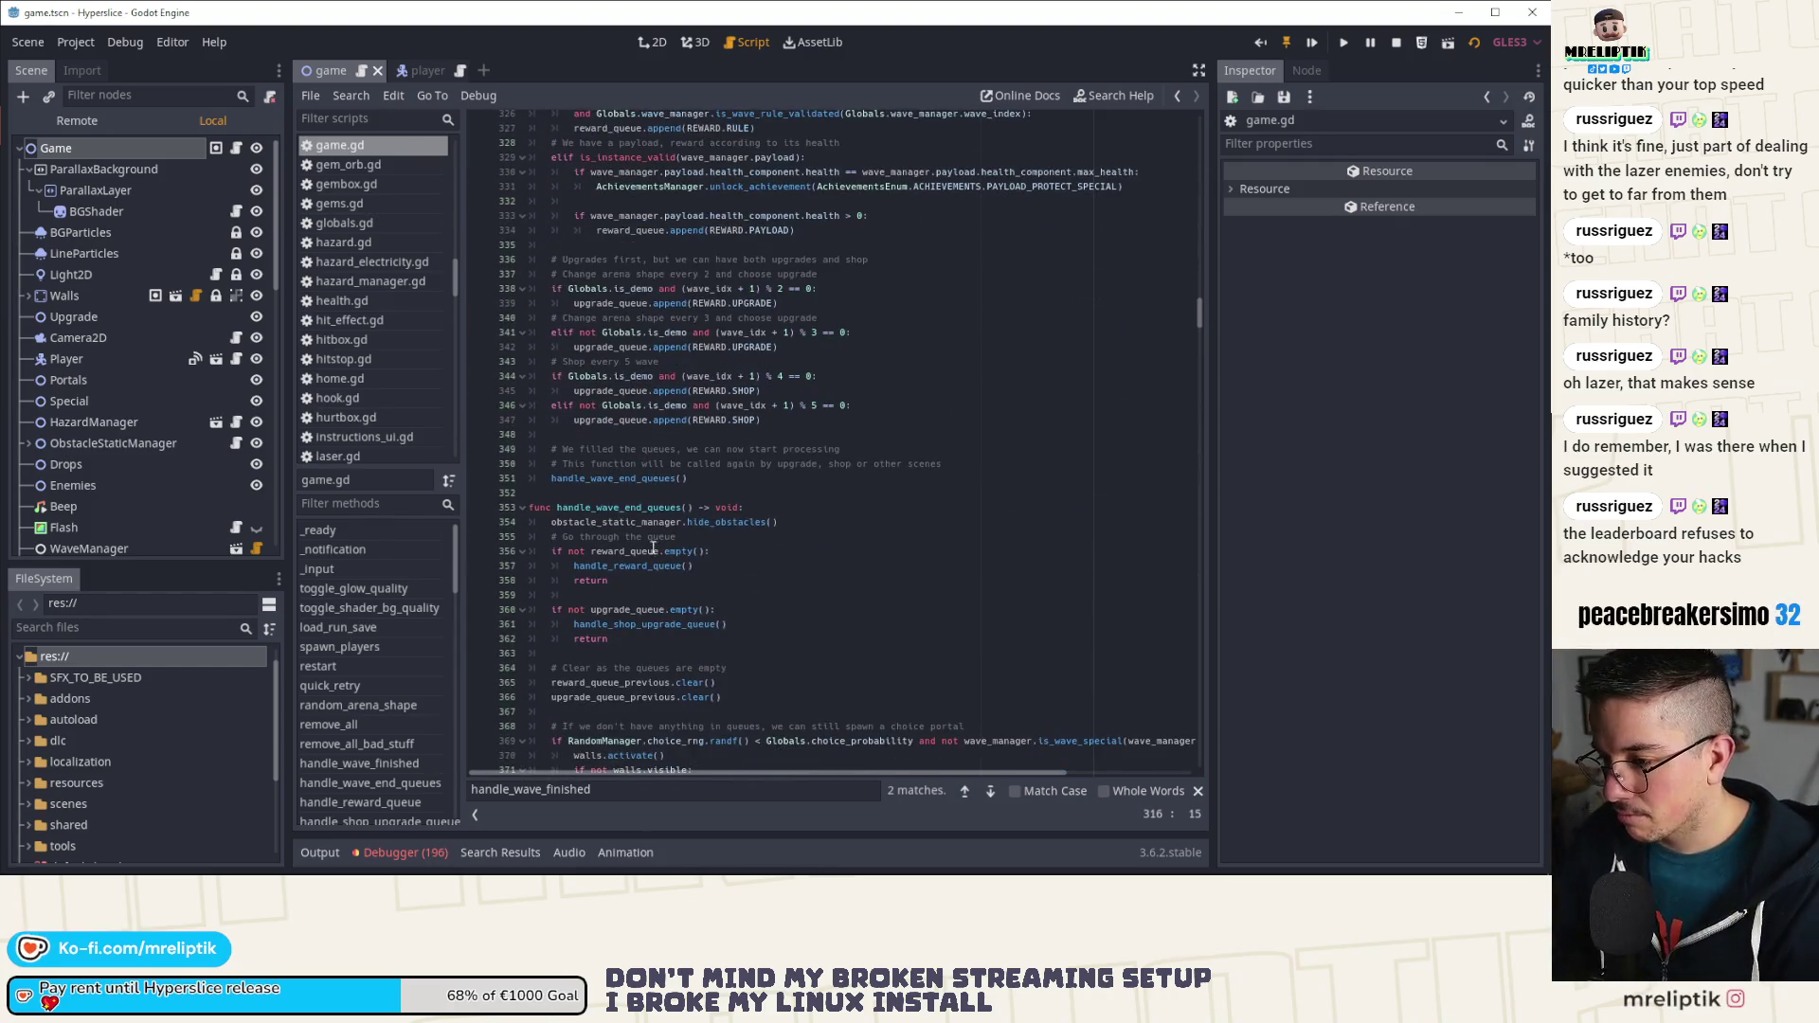
{"action": "scroll", "coordinate": [663, 638], "scroll_direction": "down", "scroll_amount": 15}
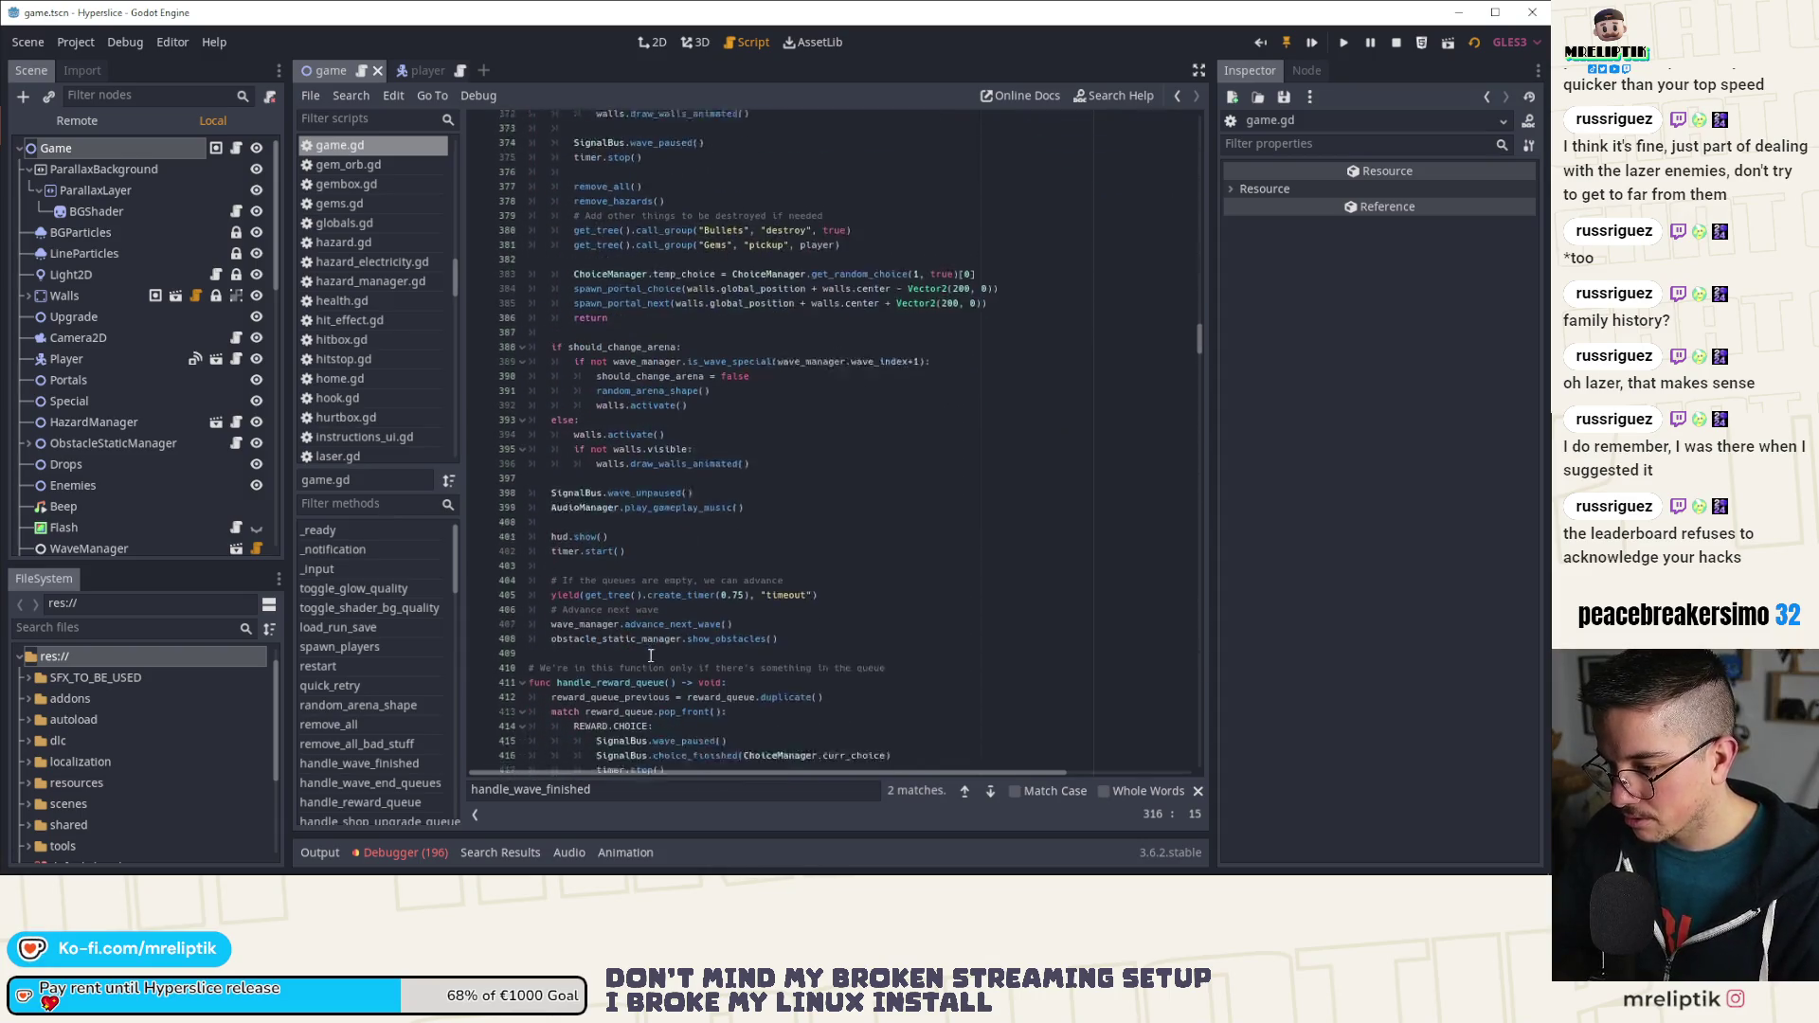
{"action": "left_click_drag", "start_coordinate": [758, 554], "coordinate": [591, 558]}
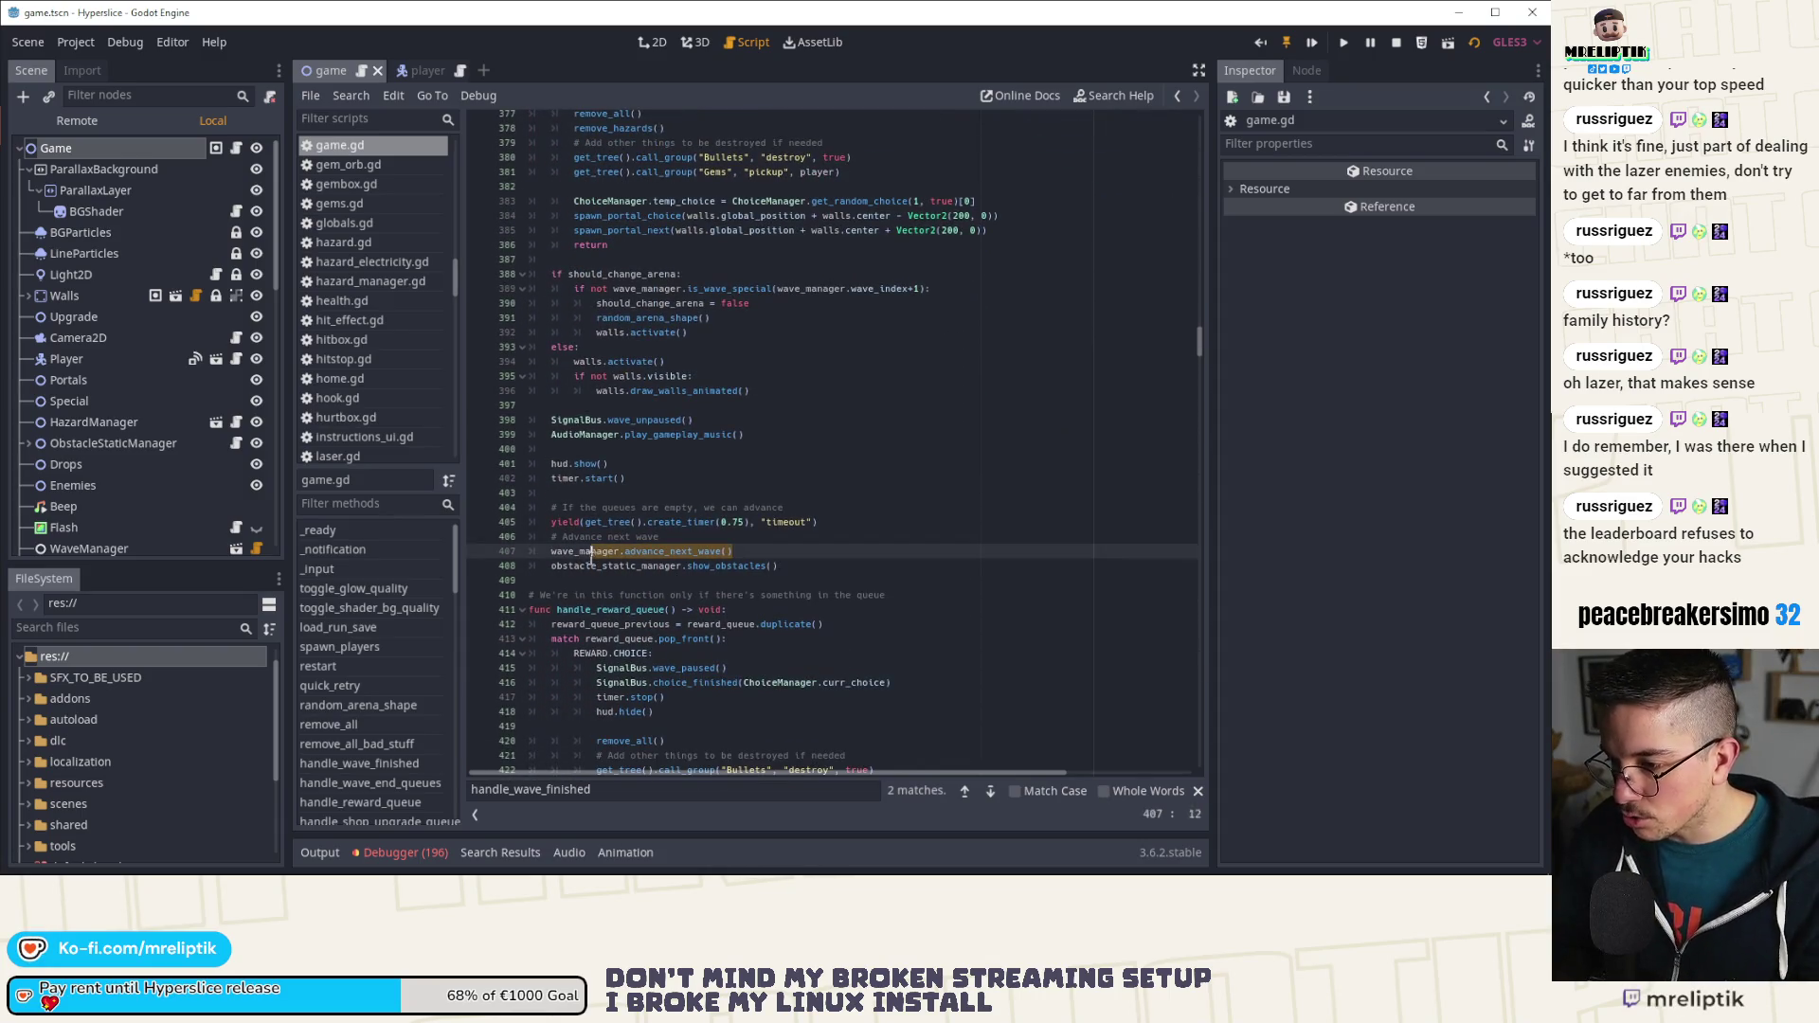
{"action": "key", "text": "Up"}
{"action": "scroll", "coordinate": [664, 555], "scroll_direction": "up", "scroll_amount": 20}
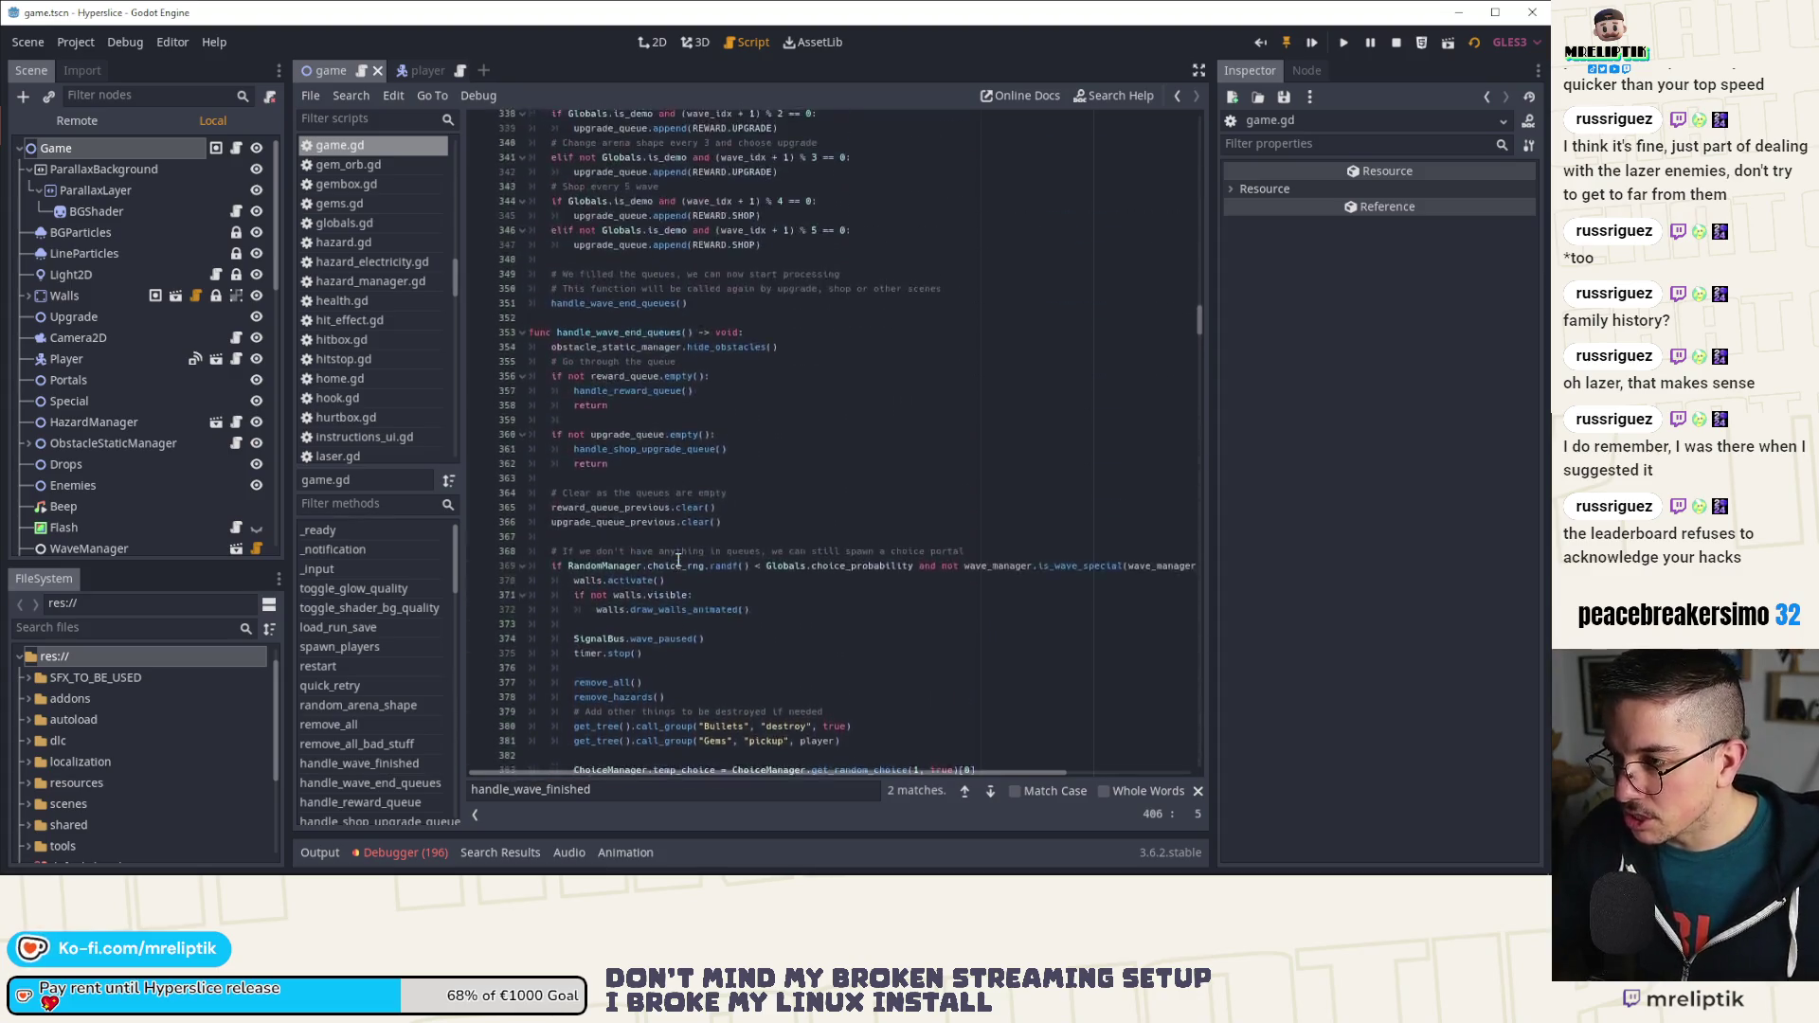
{"action": "scroll", "coordinate": [654, 597], "scroll_direction": "up", "scroll_amount": 11}
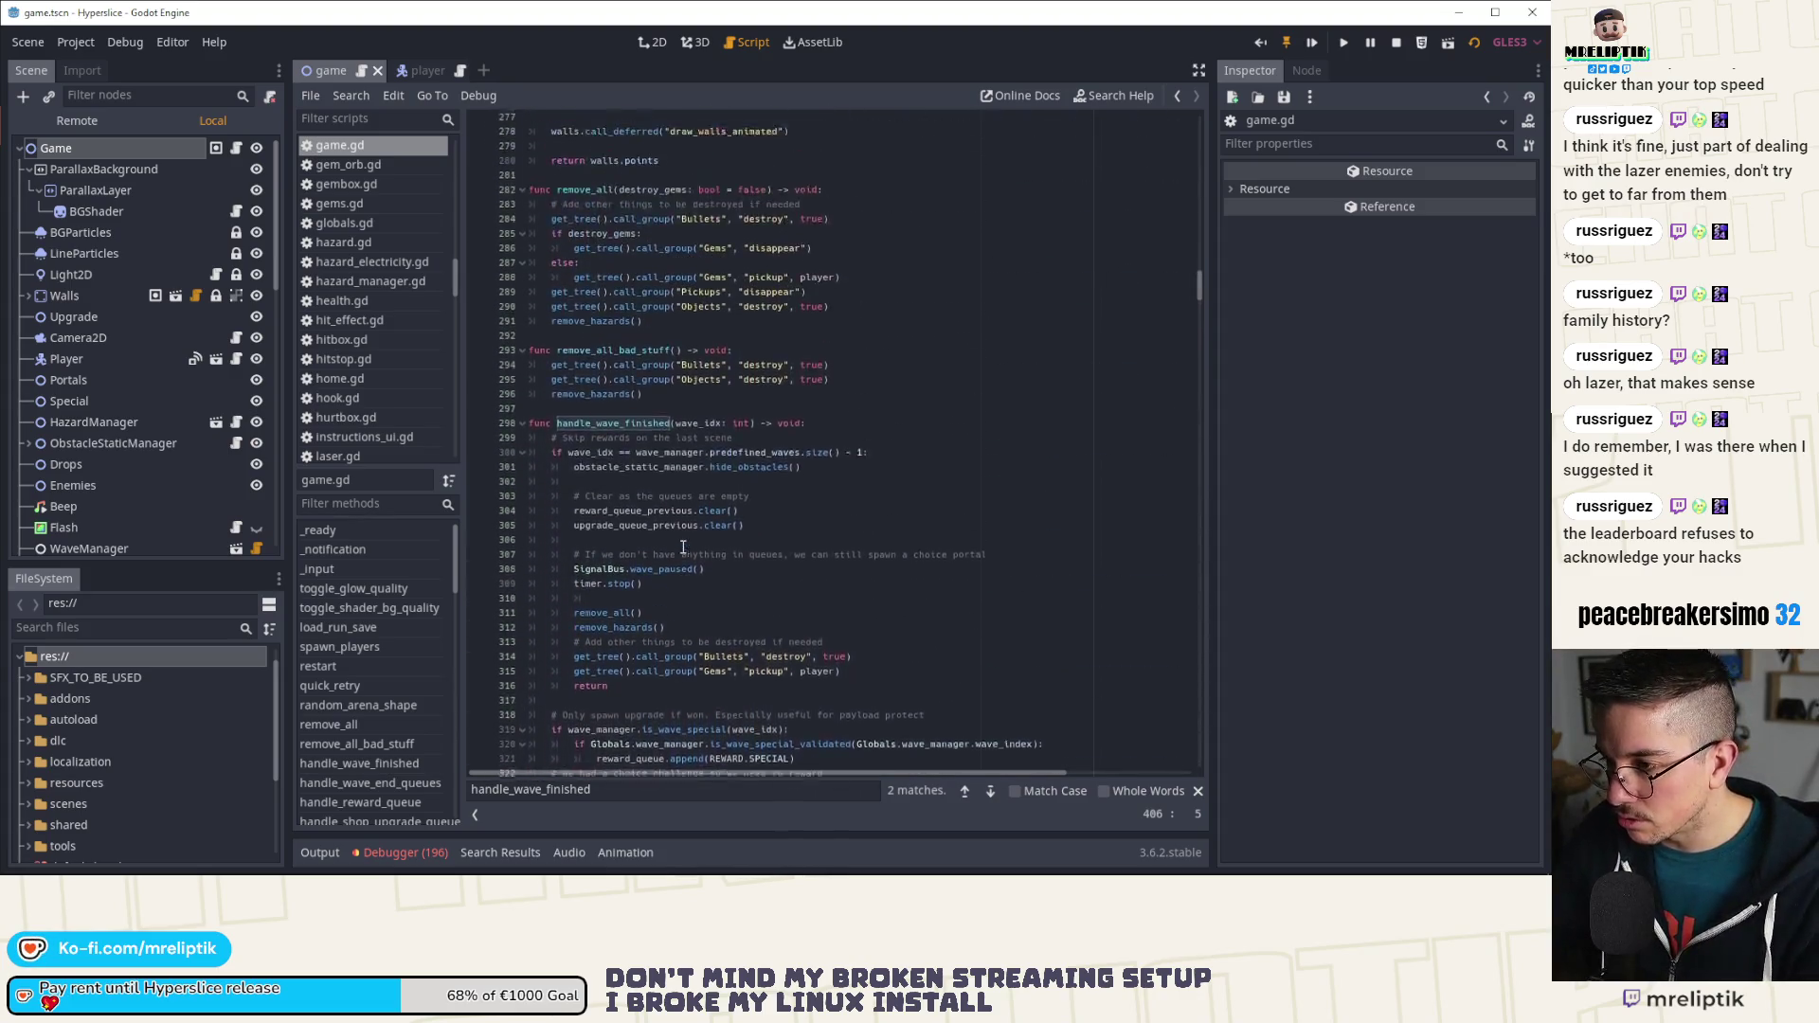
{"action": "scroll", "coordinate": [649, 621], "scroll_direction": "down", "scroll_amount": 1}
{"action": "left_click", "coordinate": [854, 606]}
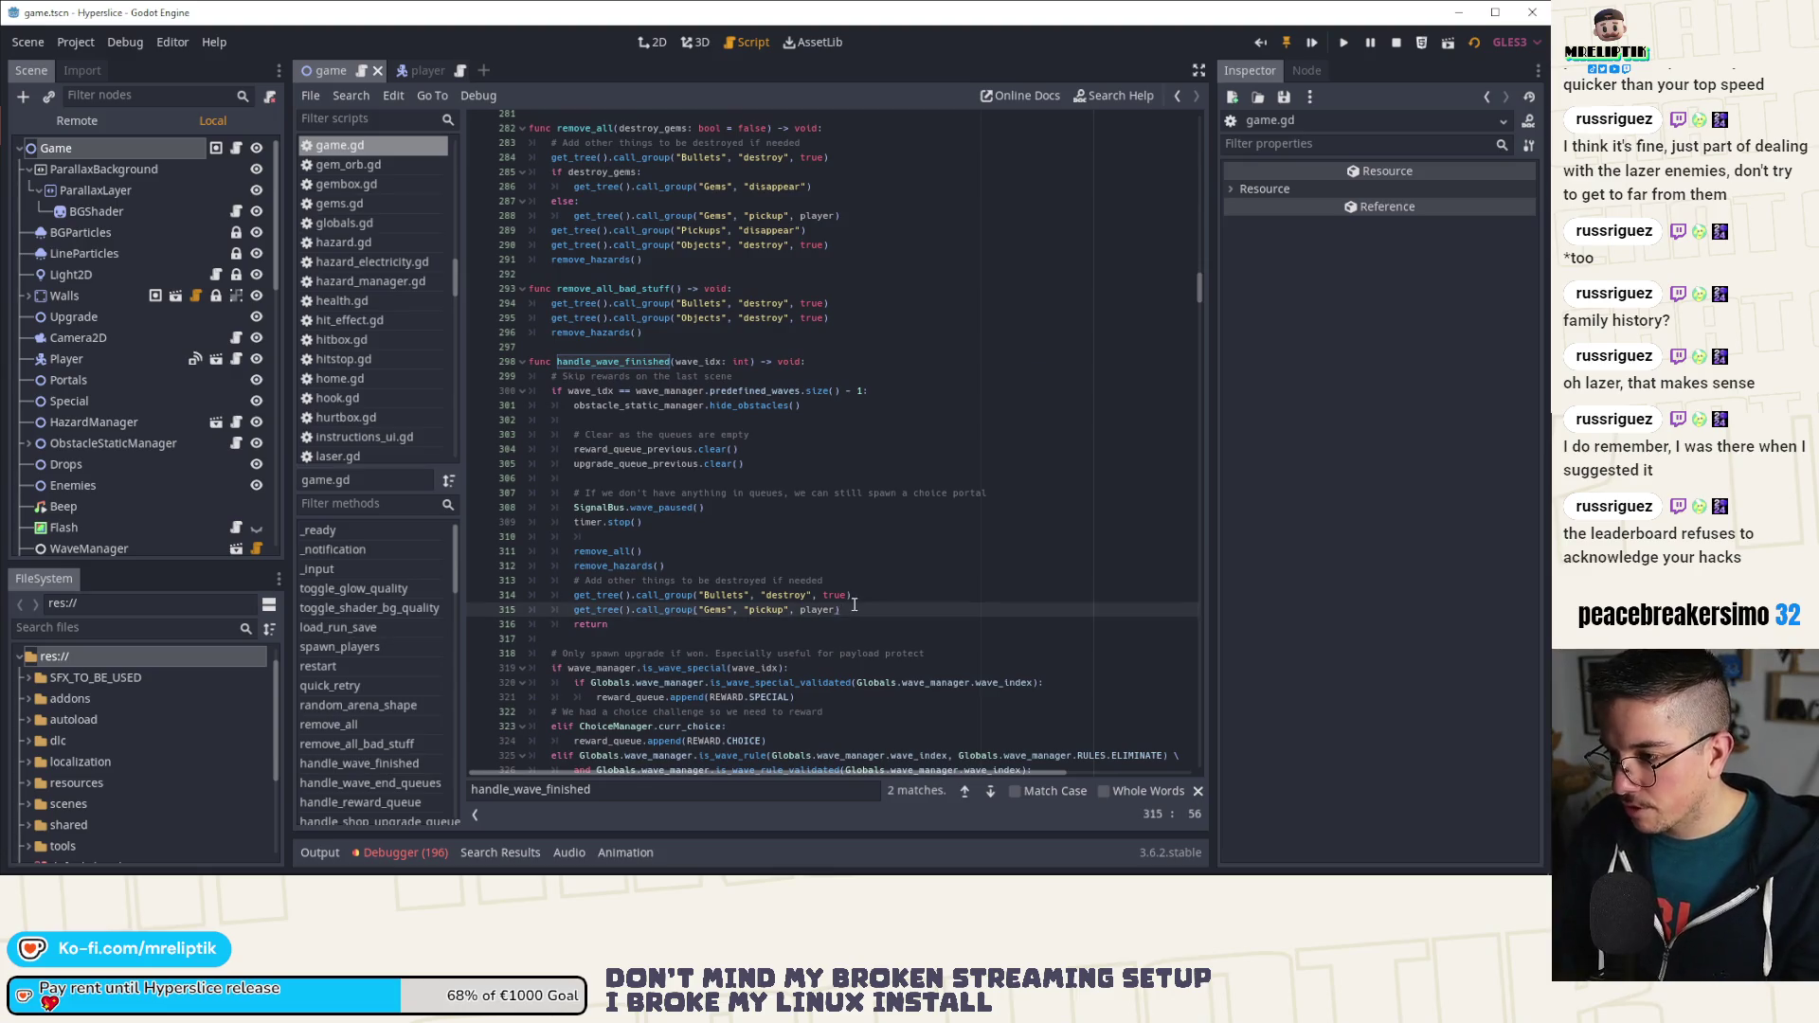
Step: Paste the wave_manager.advance_next_wave() lines after line 315, before the return
{"action": "type", "text": "# Advance next wave \twave_manager.advance_next_wave()"}
{"action": "key", "text": "Home"}
{"action": "key", "text": "BackSpace"}
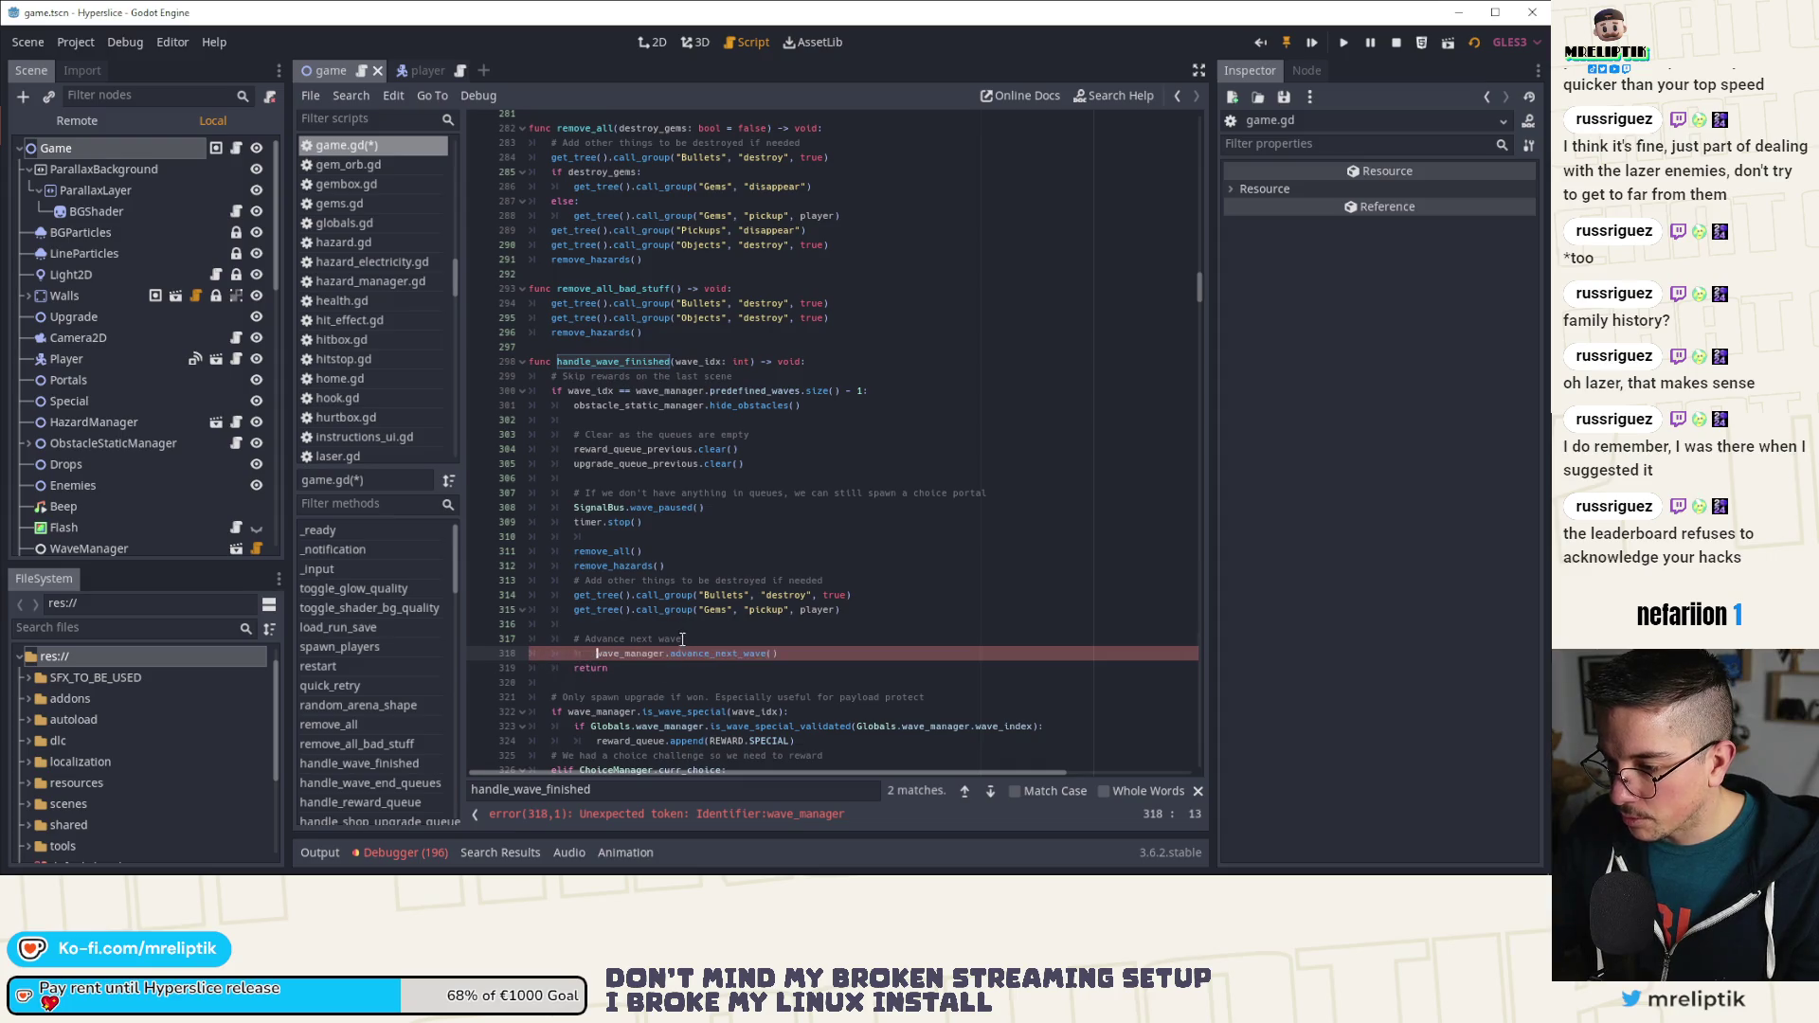
Step: Fix the advance call's indentation, start rewriting its comment with 'This will trigger the end', and save and run with F5
{"action": "left_click_drag", "start_coordinate": [682, 640], "coordinate": [581, 641]}
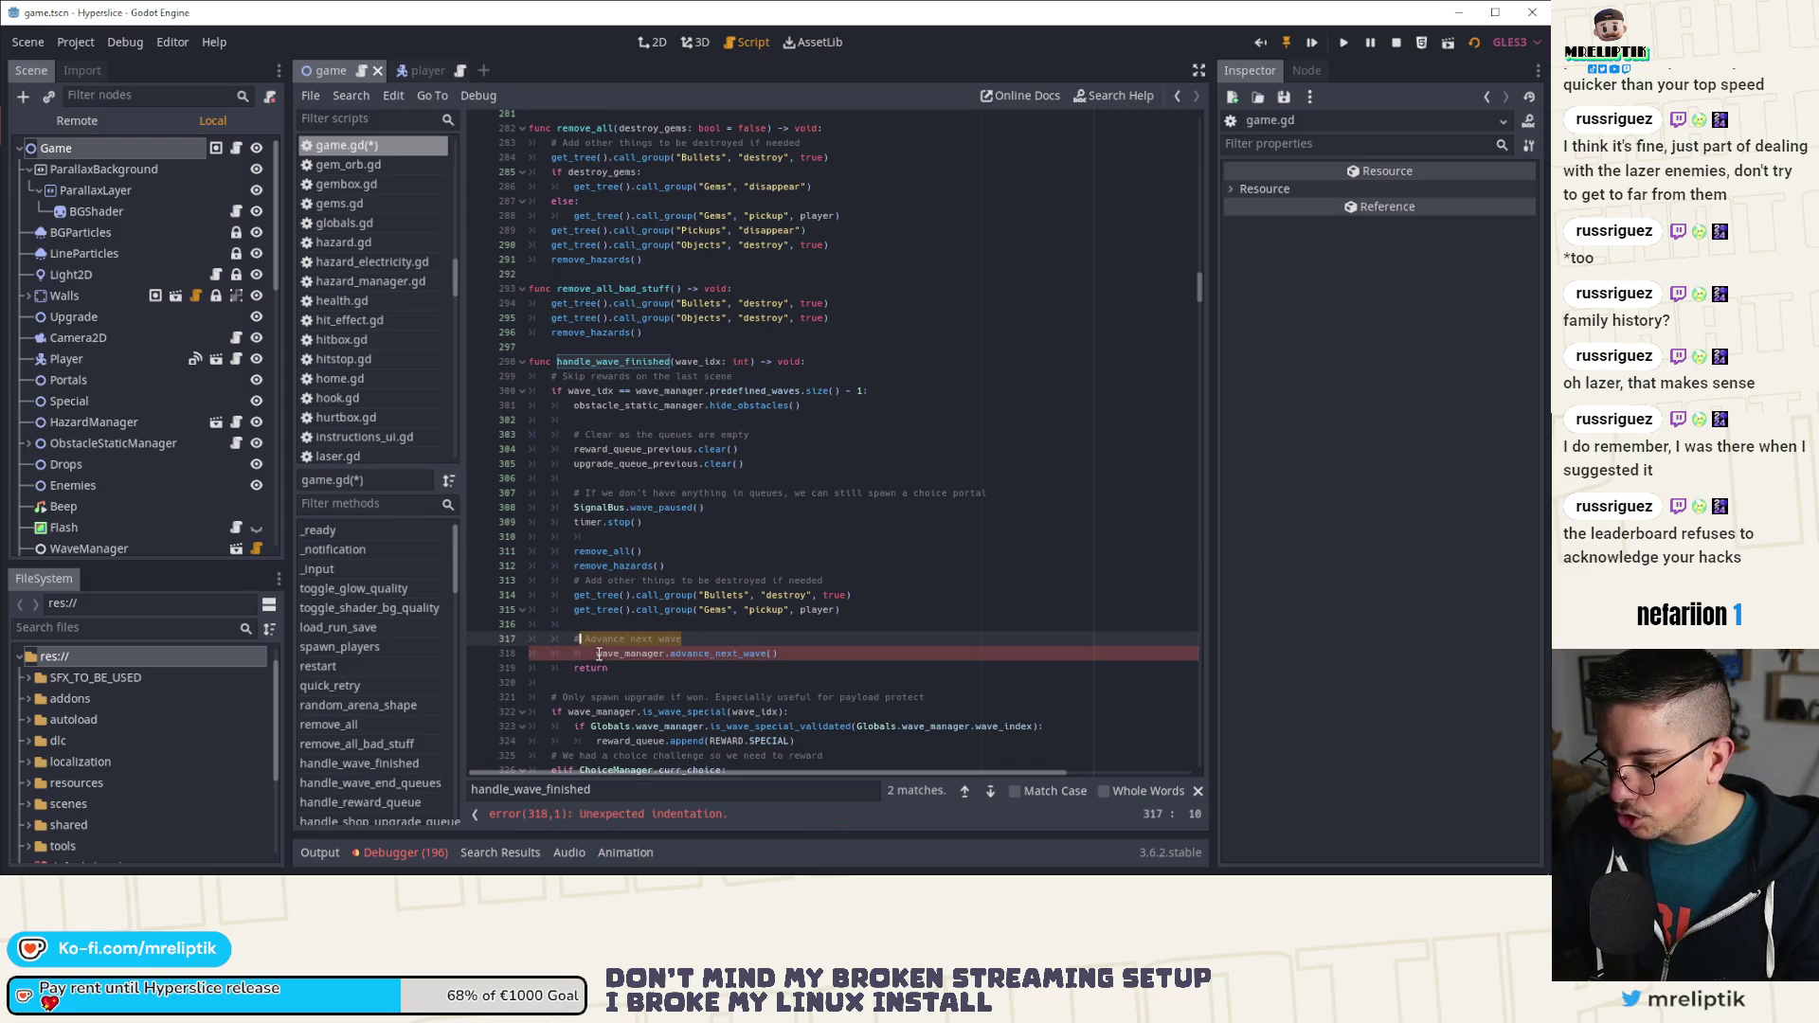
{"action": "left_click", "coordinate": [599, 654]}
{"action": "key", "text": "BackSpace"}
{"action": "key", "text": "Up"}
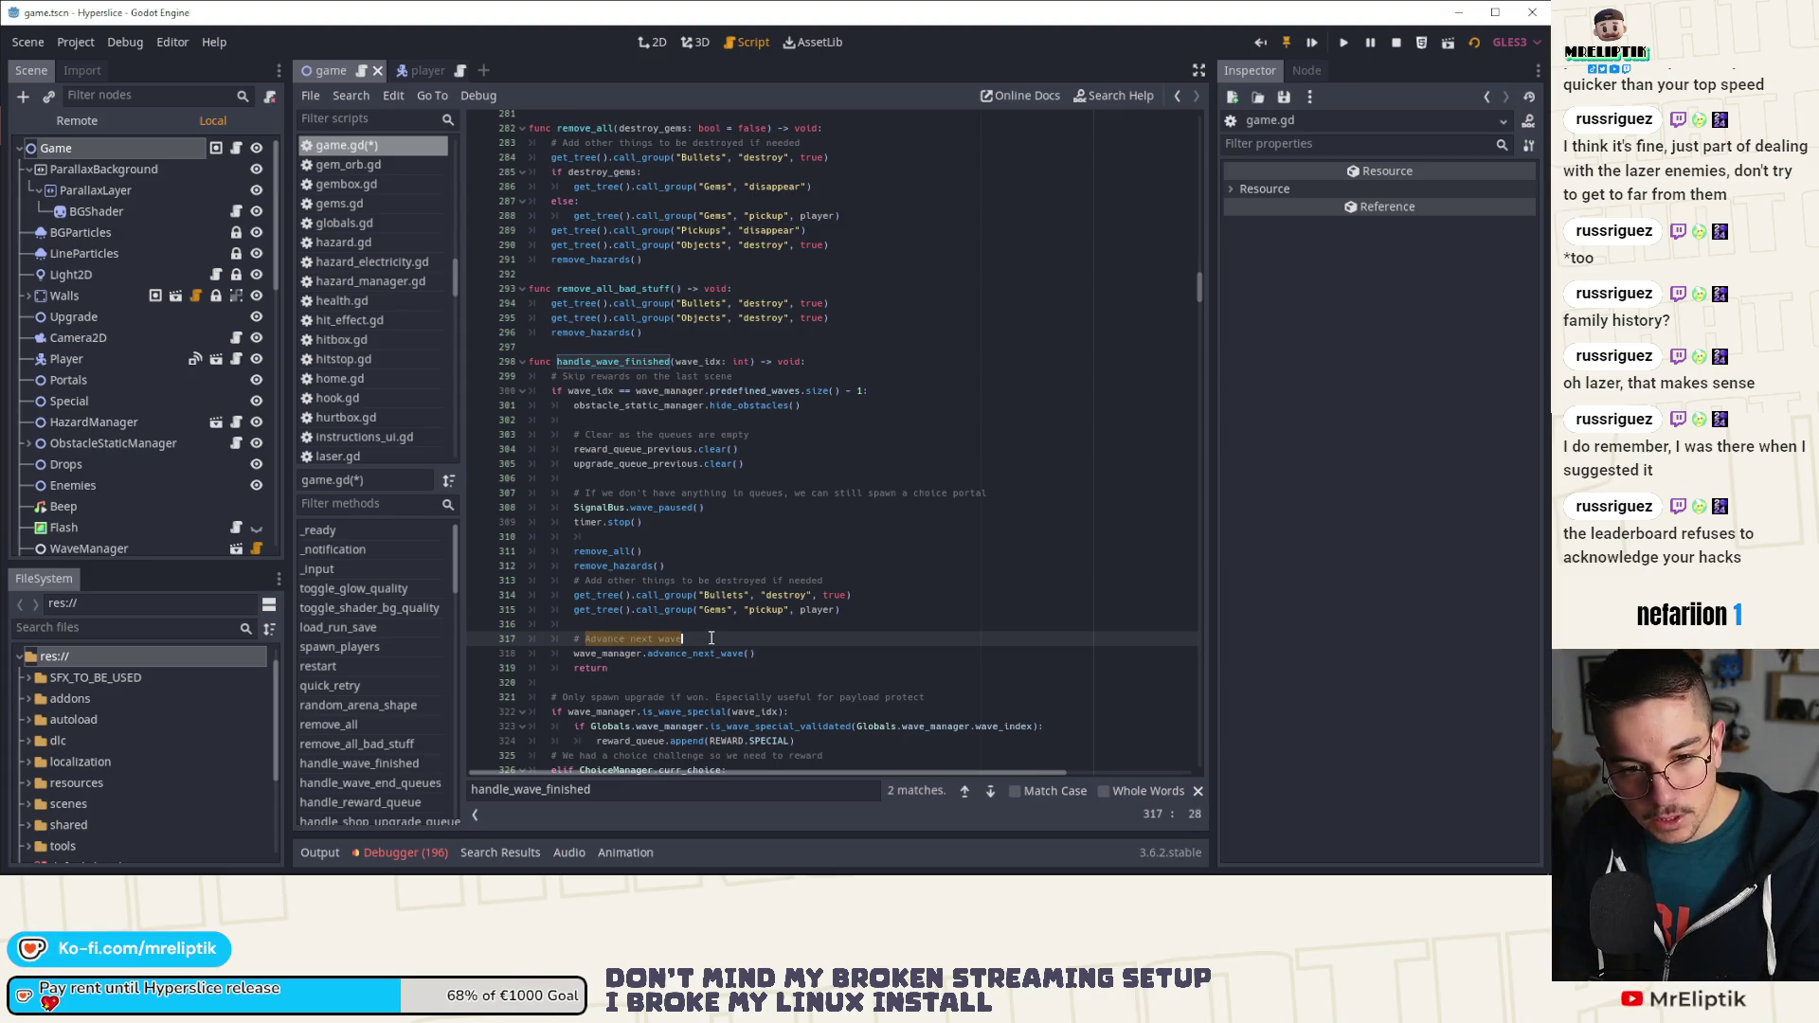
{"action": "type", "text": "This will trigger the end"}
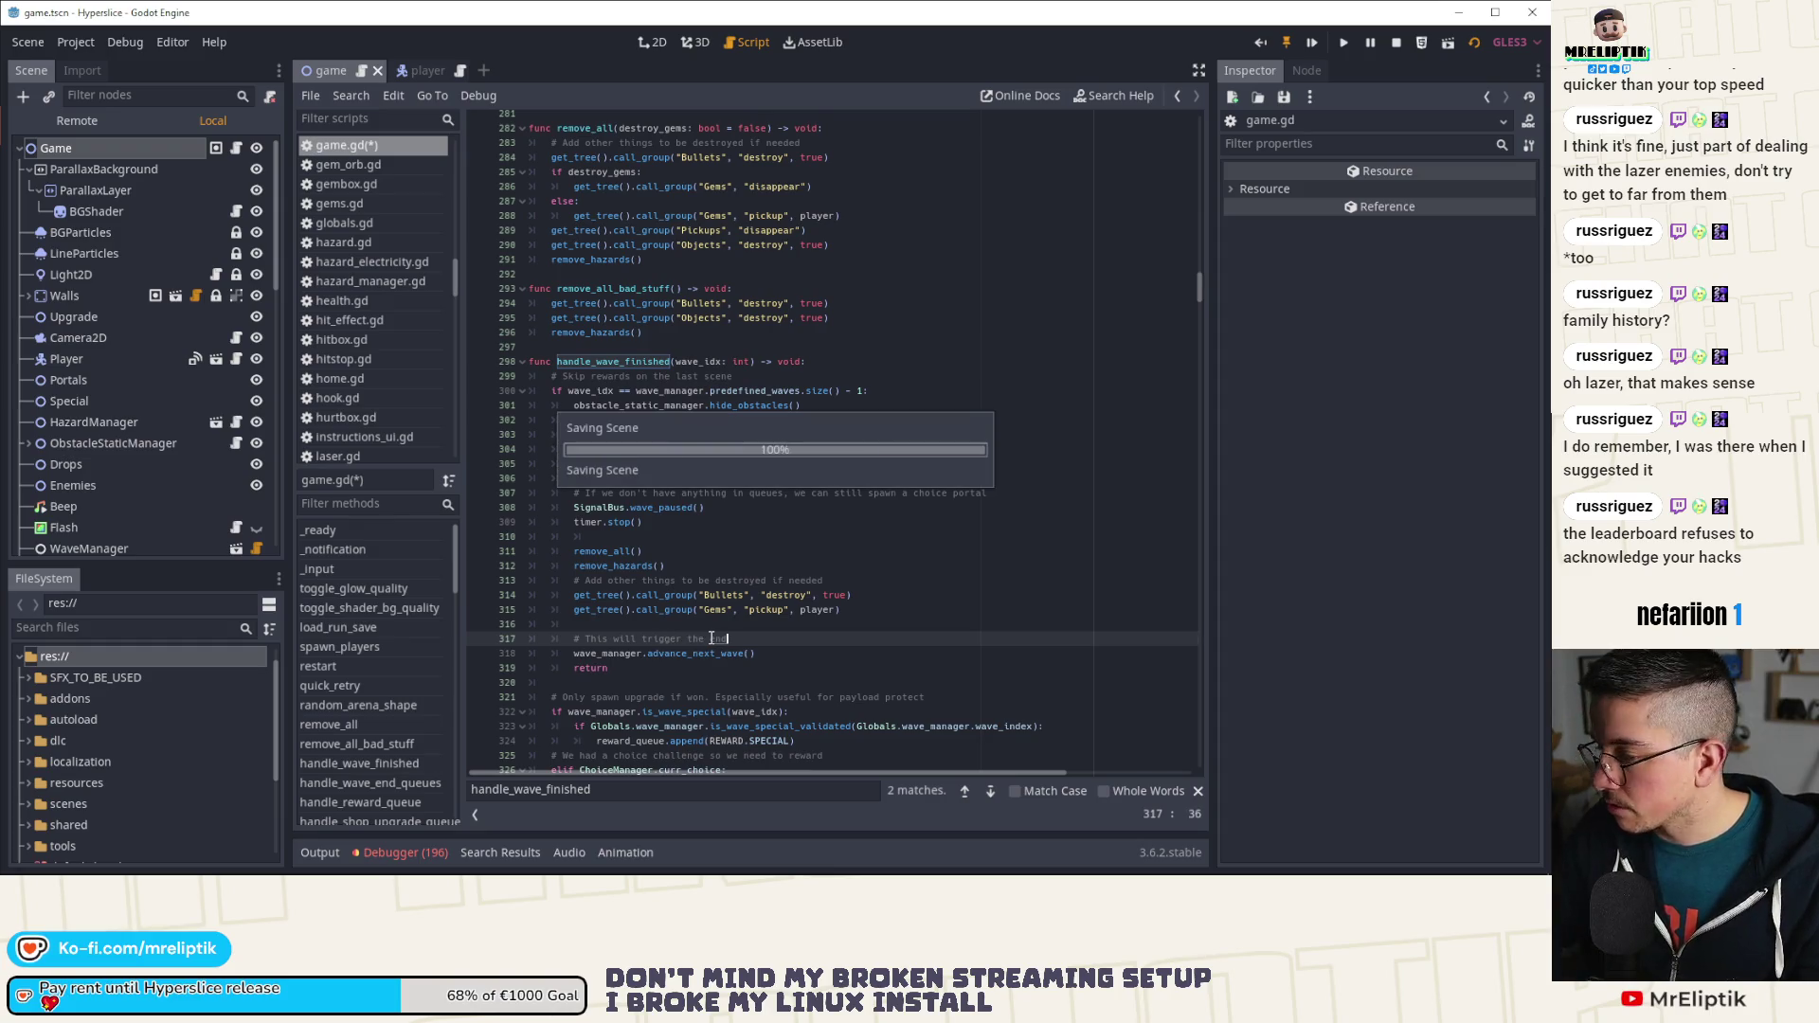
{"action": "key", "text": "F5"}
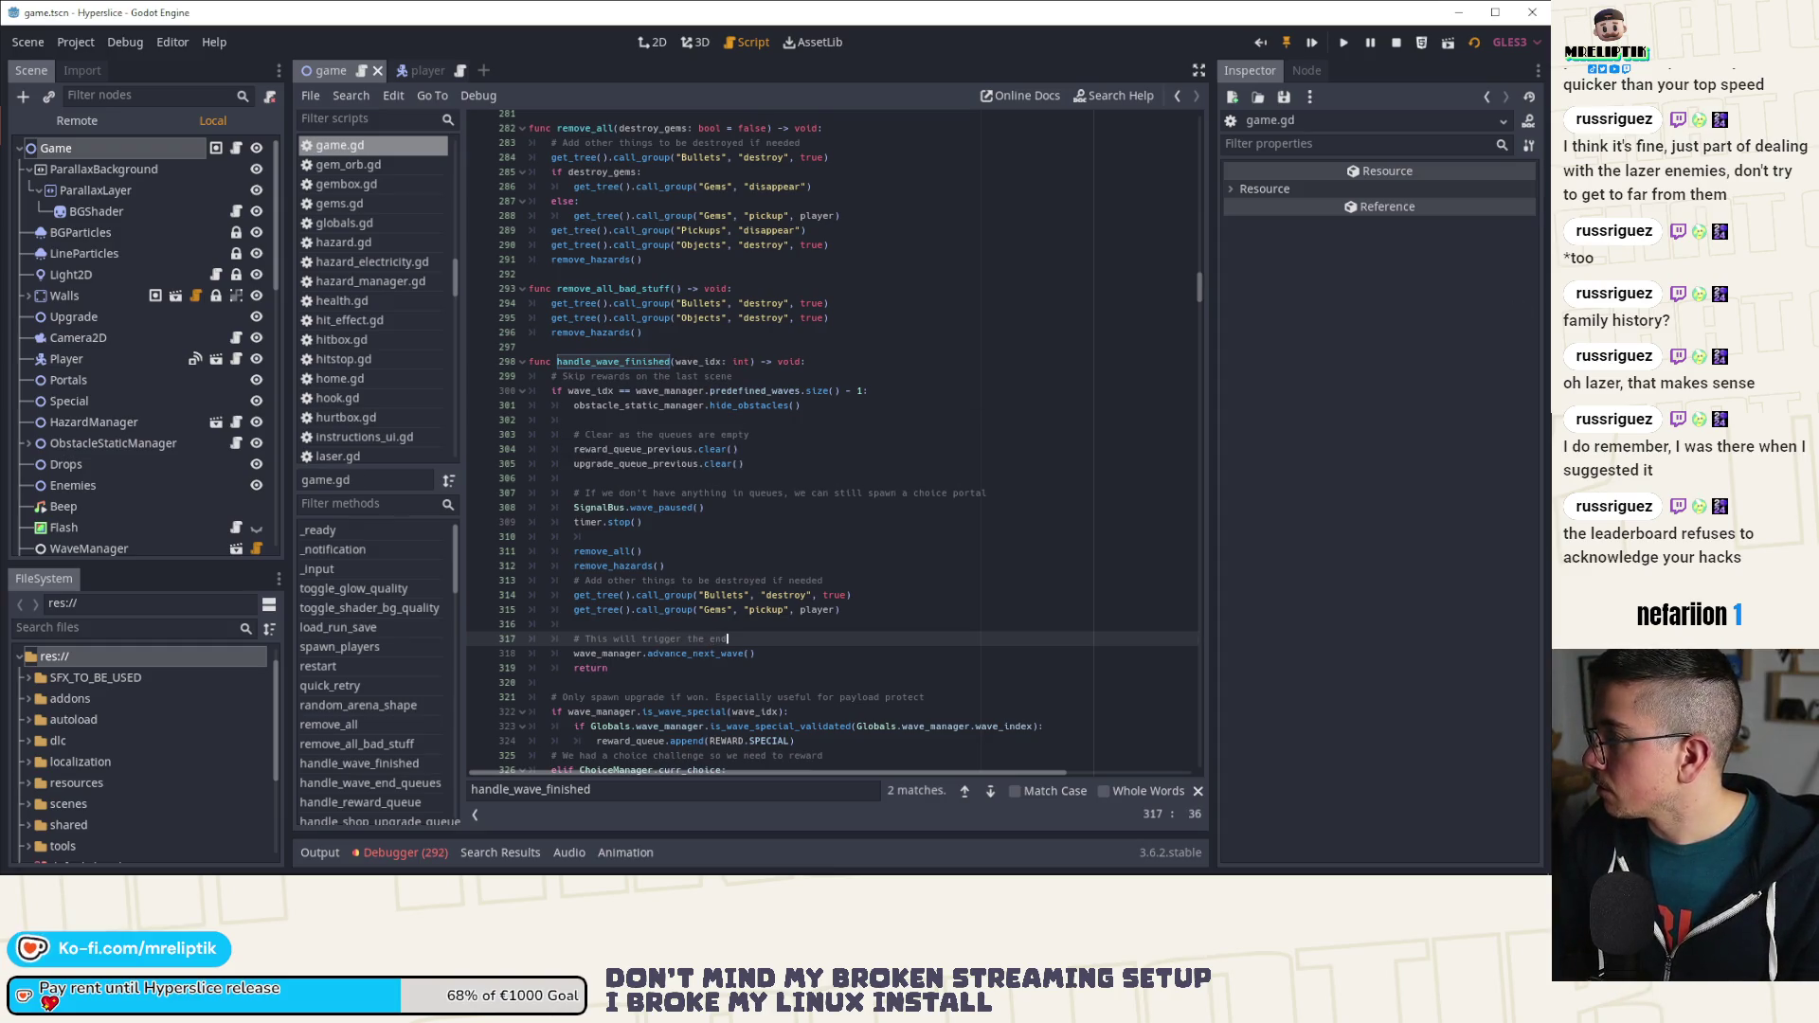
Step: Relaunch Hyperslice and dash through wave 14 to the Connection Restored screen, scoring 2 100
{"action": "left_click", "coordinate": [1344, 42]}
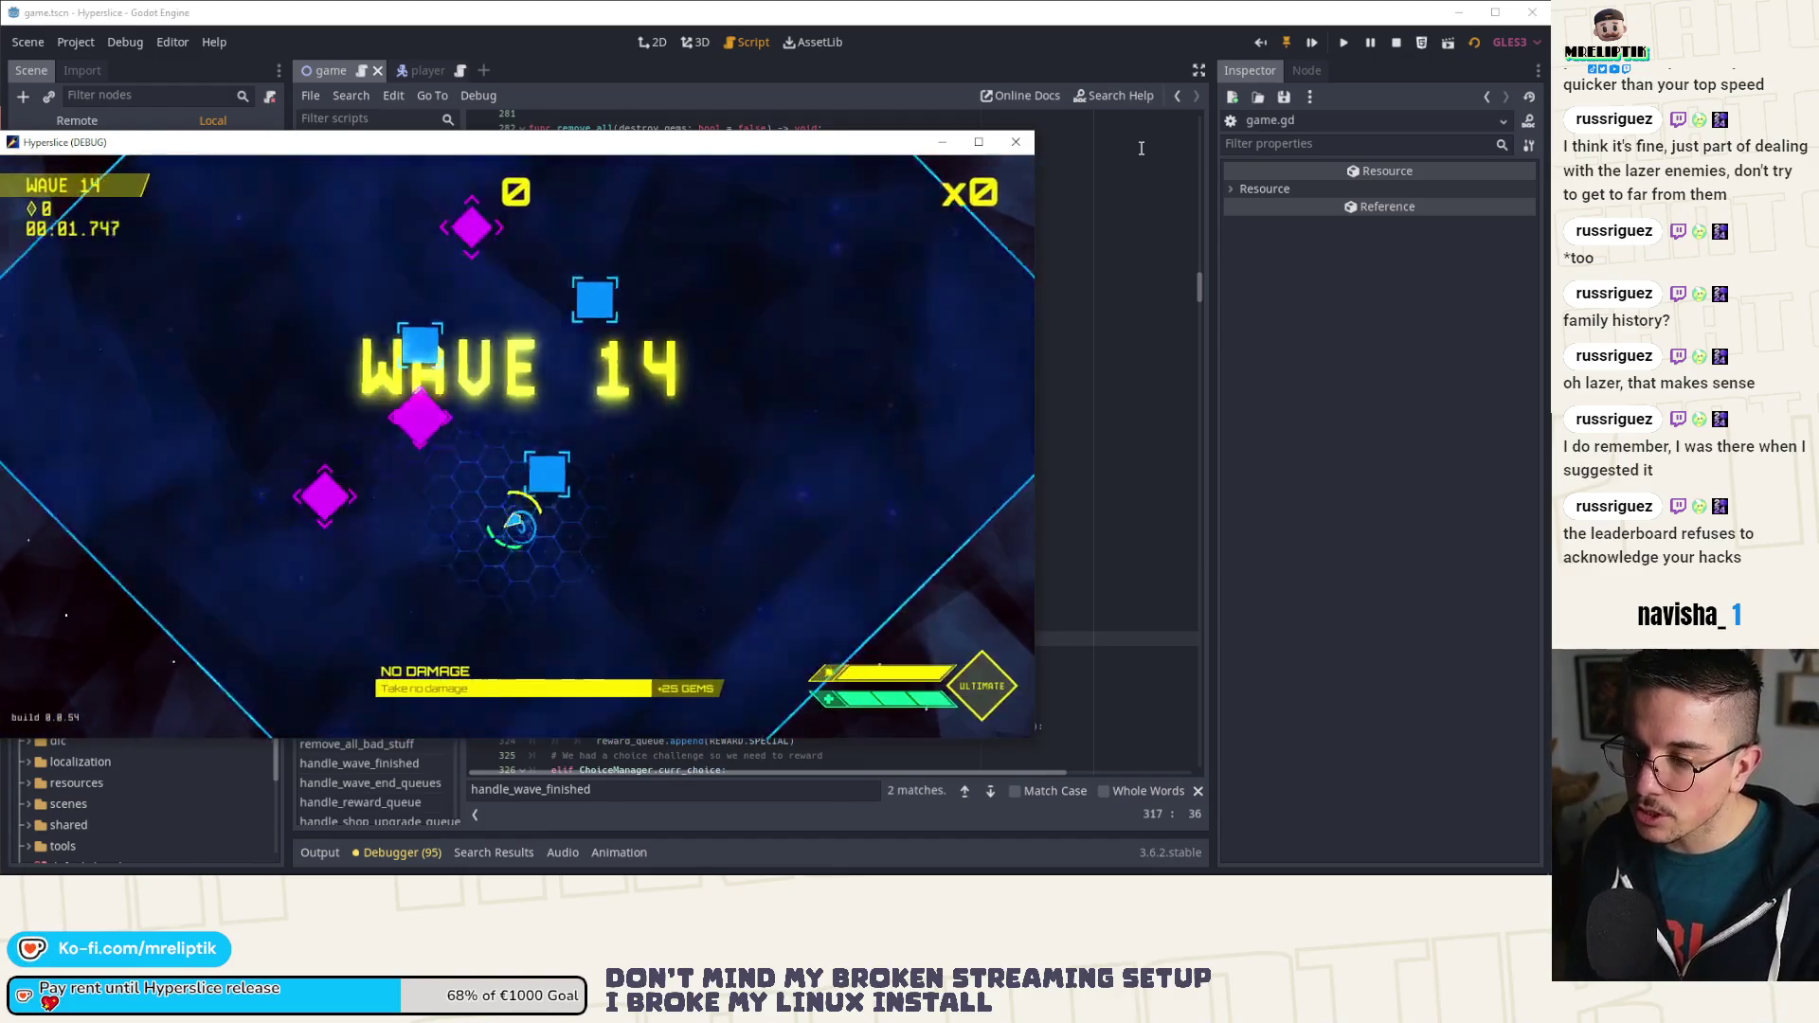
{"action": "left_click", "coordinate": [556, 540]}
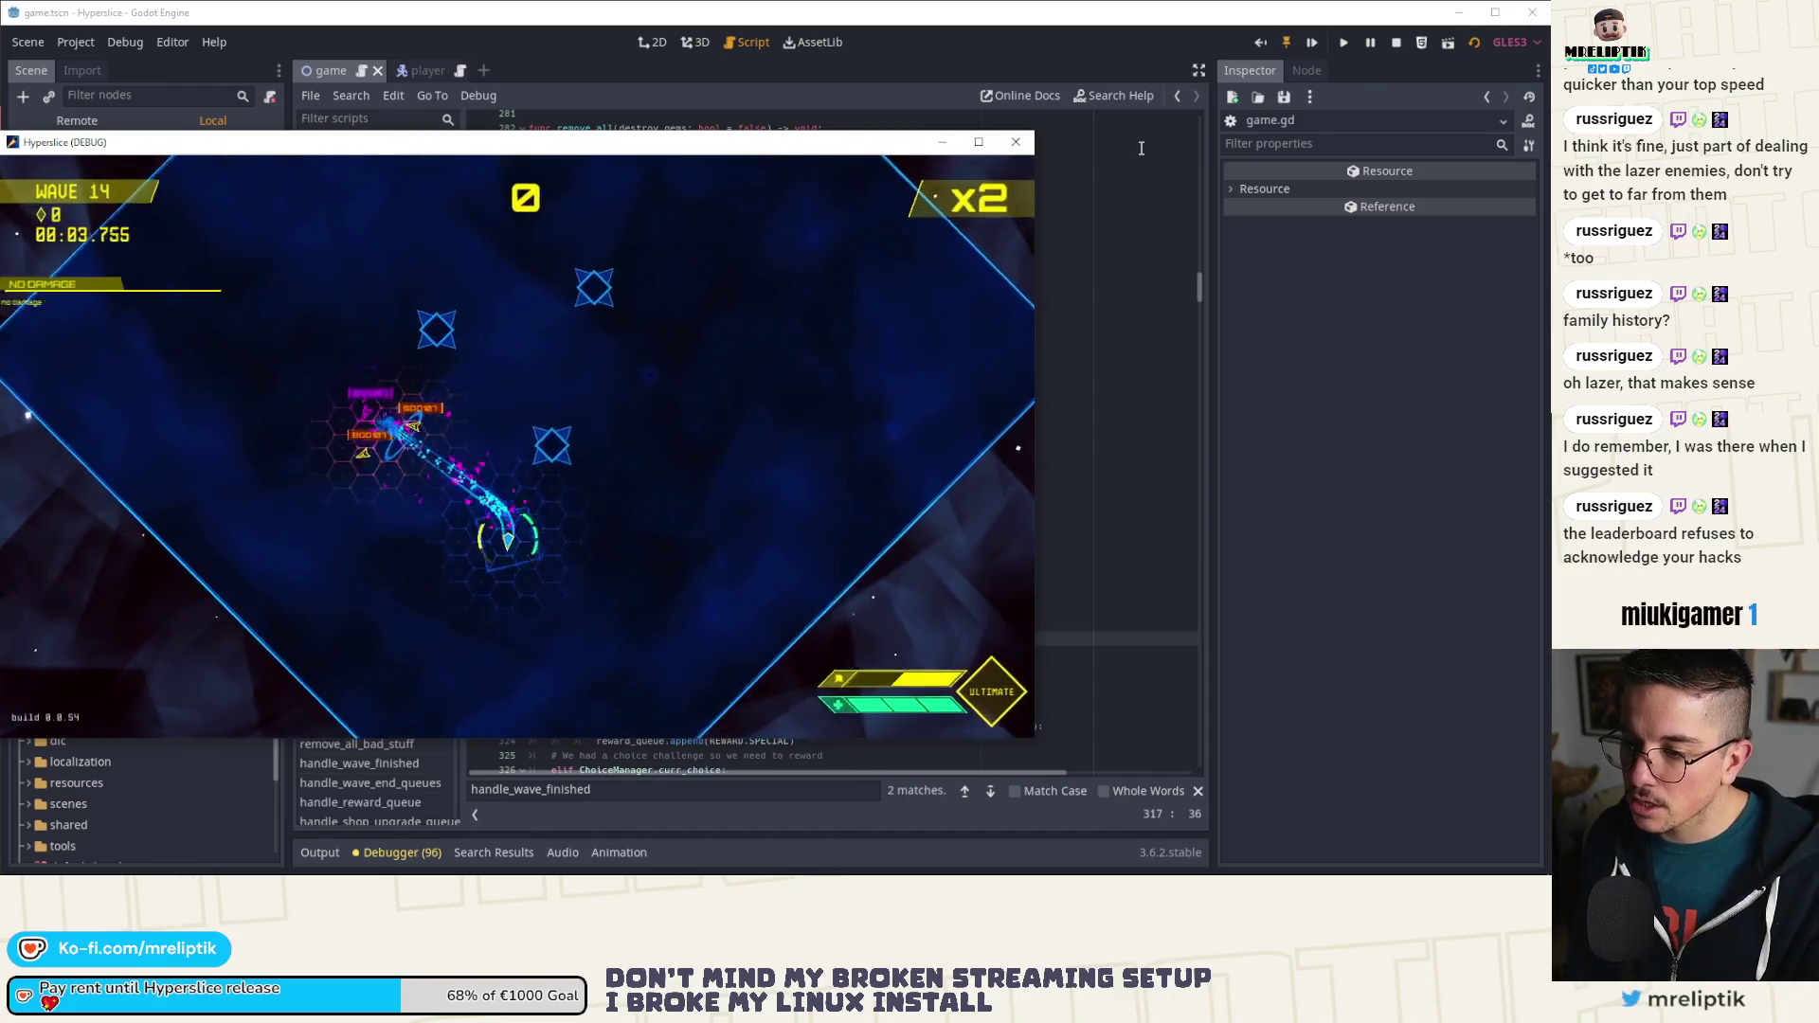
{"action": "left_click", "coordinate": [557, 540]}
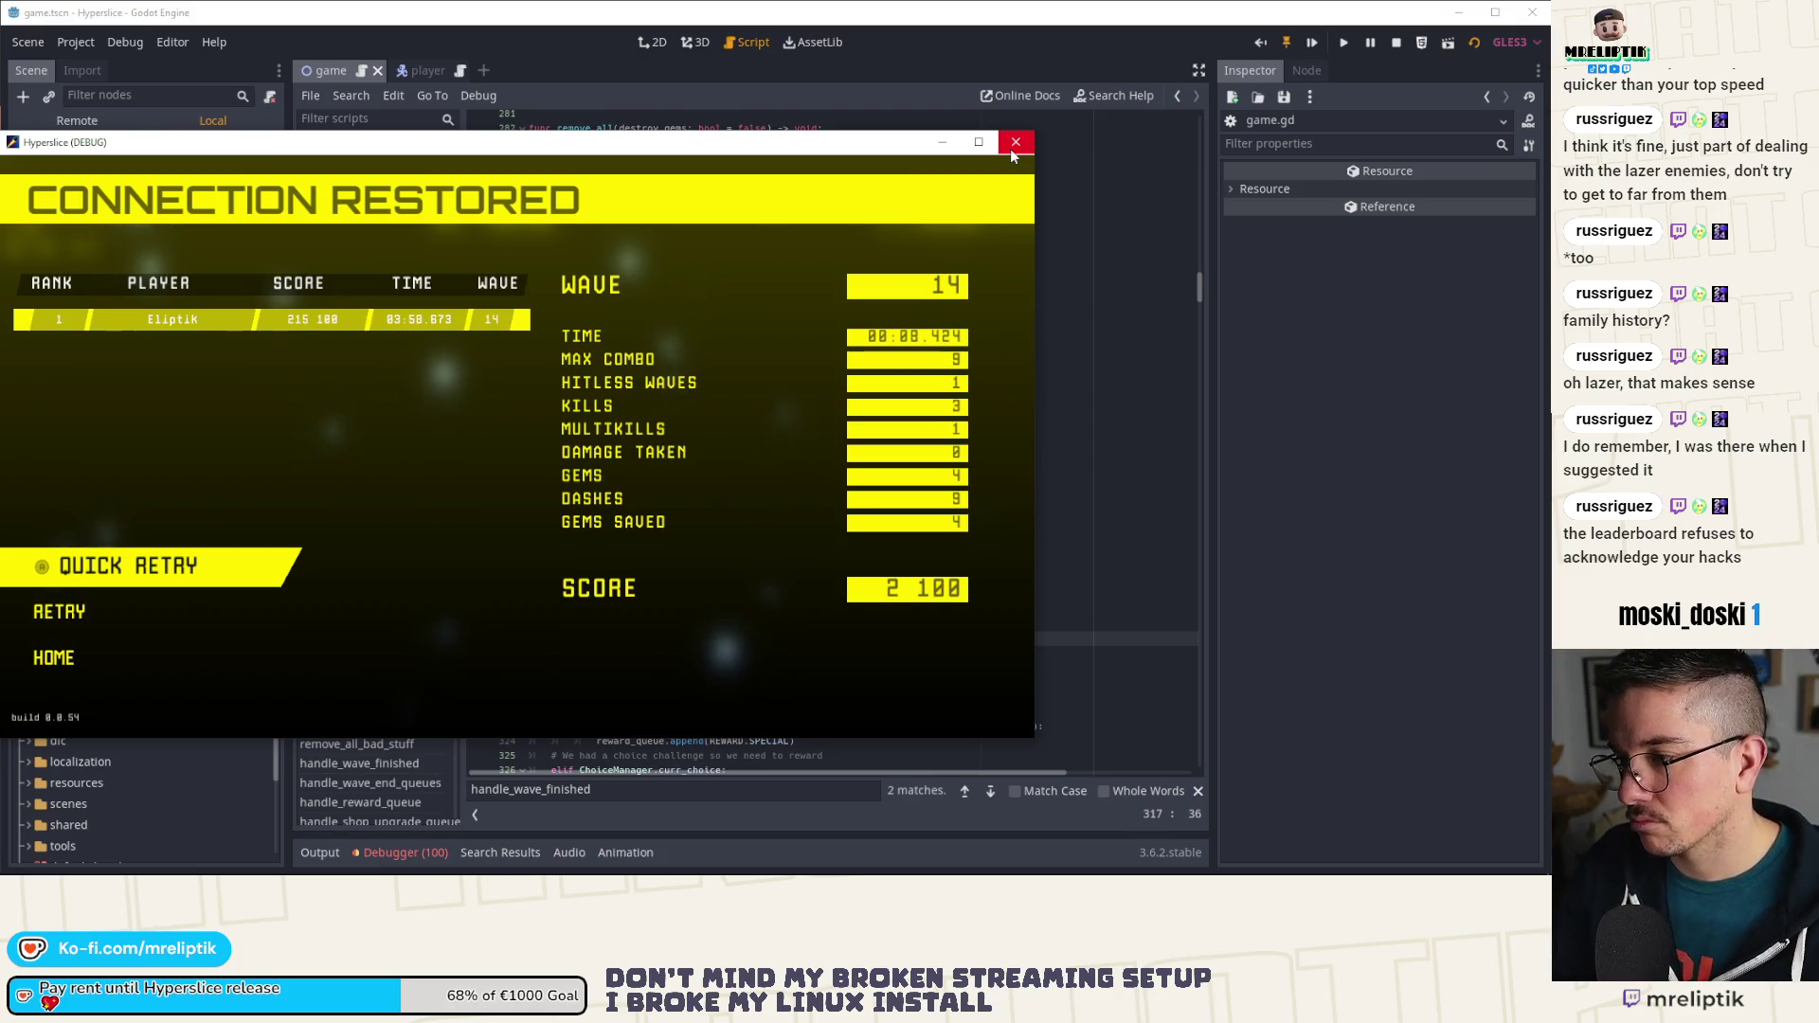
Step: Close the game window and review the run's errors and warnings in the Debugger
{"action": "left_click", "coordinate": [1015, 142]}
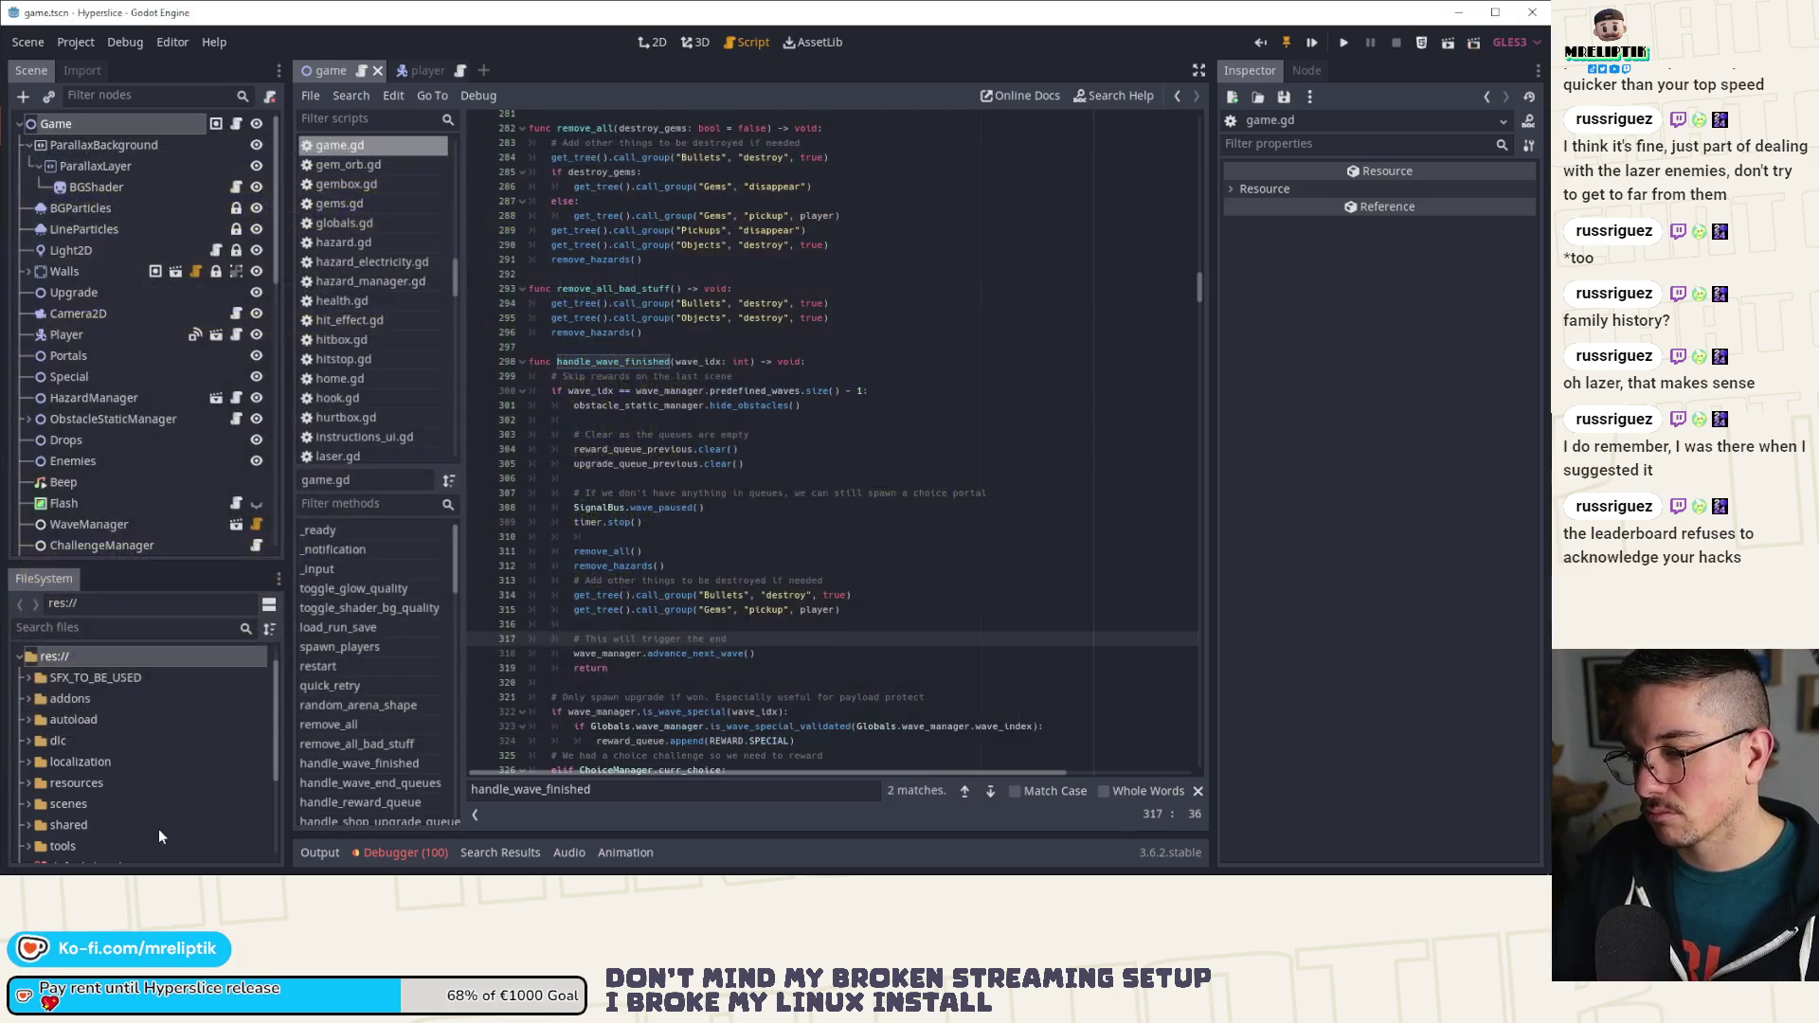
{"action": "left_click", "coordinate": [406, 853]}
{"action": "left_click", "coordinate": [417, 637]}
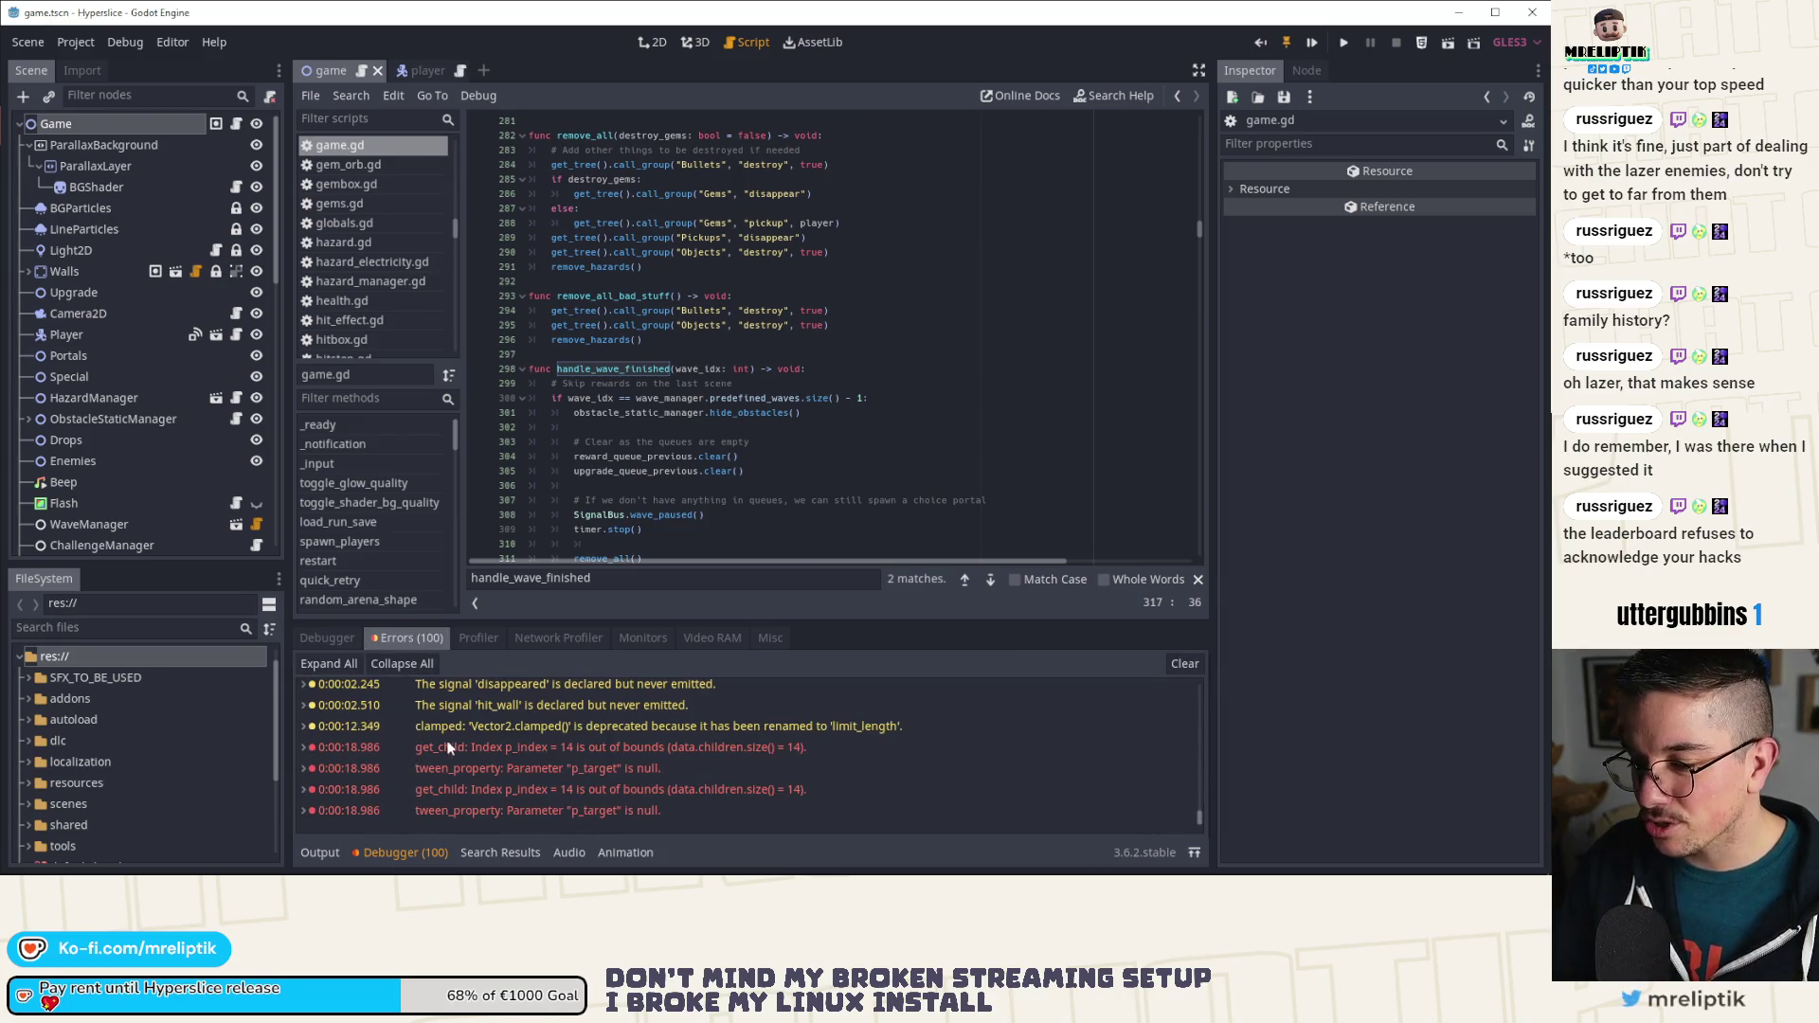
{"action": "left_click", "coordinate": [377, 853]}
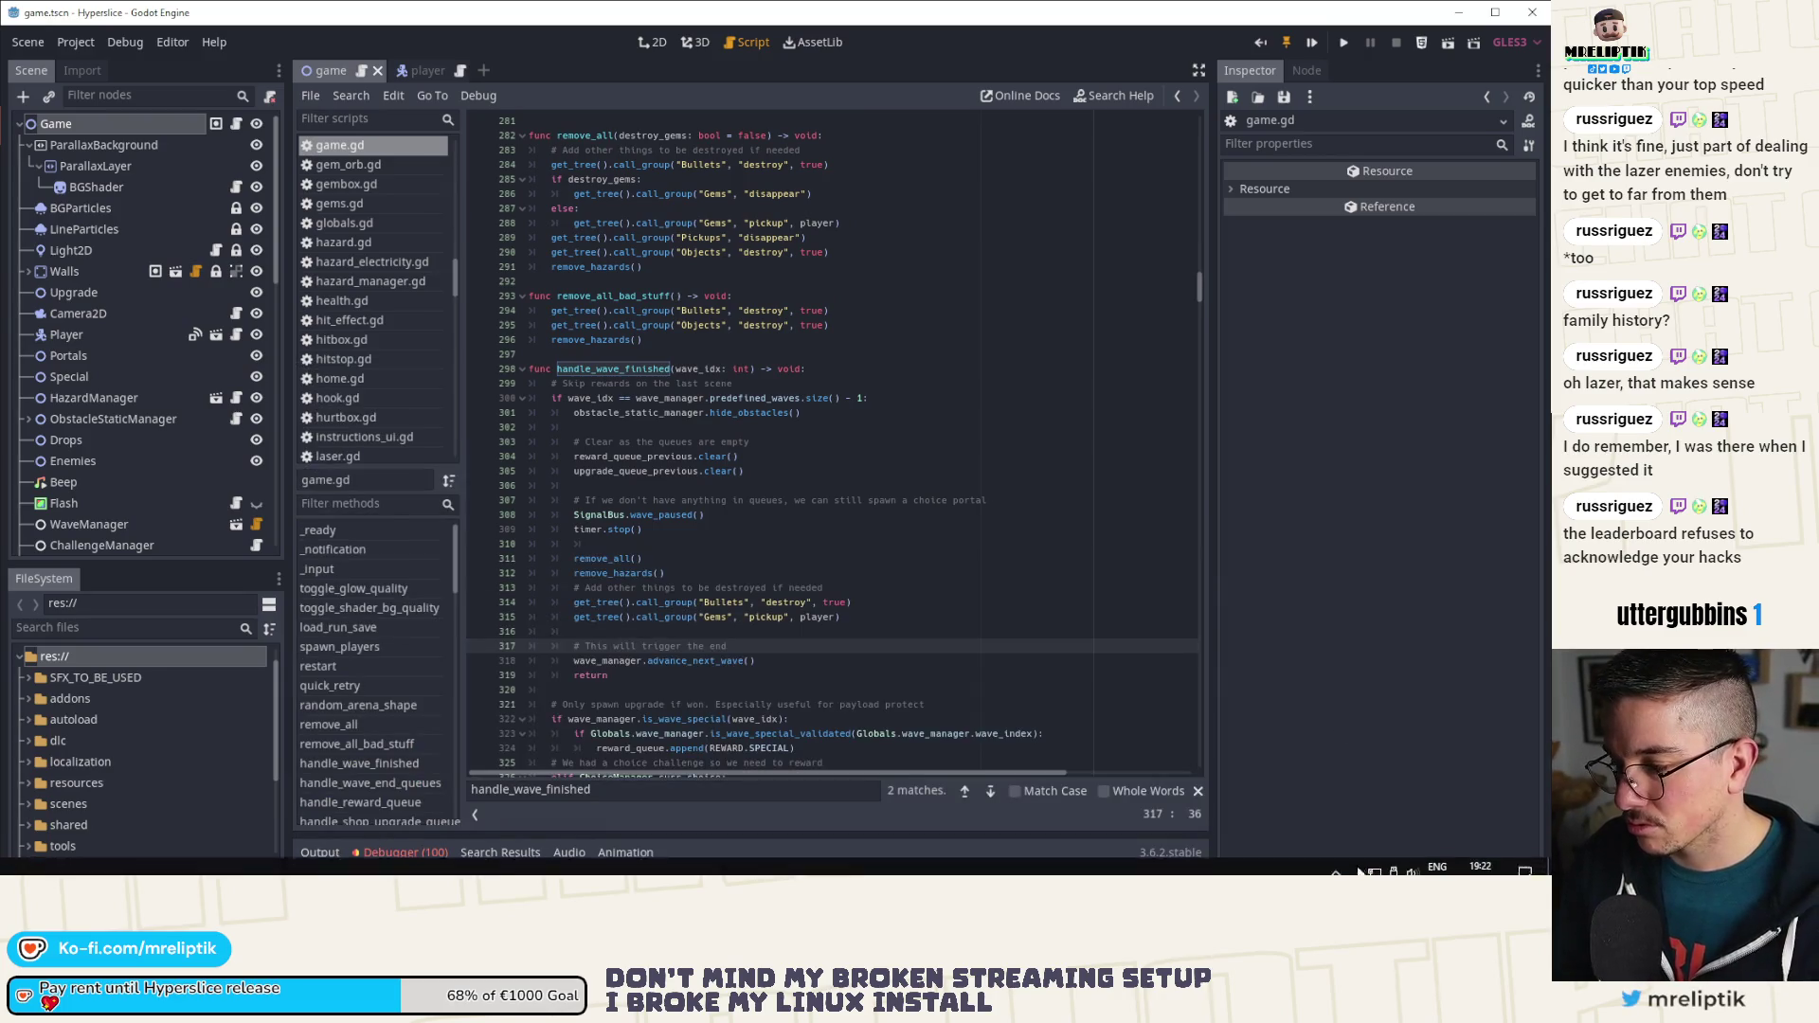
Step: Jump from the advance_next_wave() call in game.gd to its definition
{"action": "left_click", "coordinate": [1336, 863]}
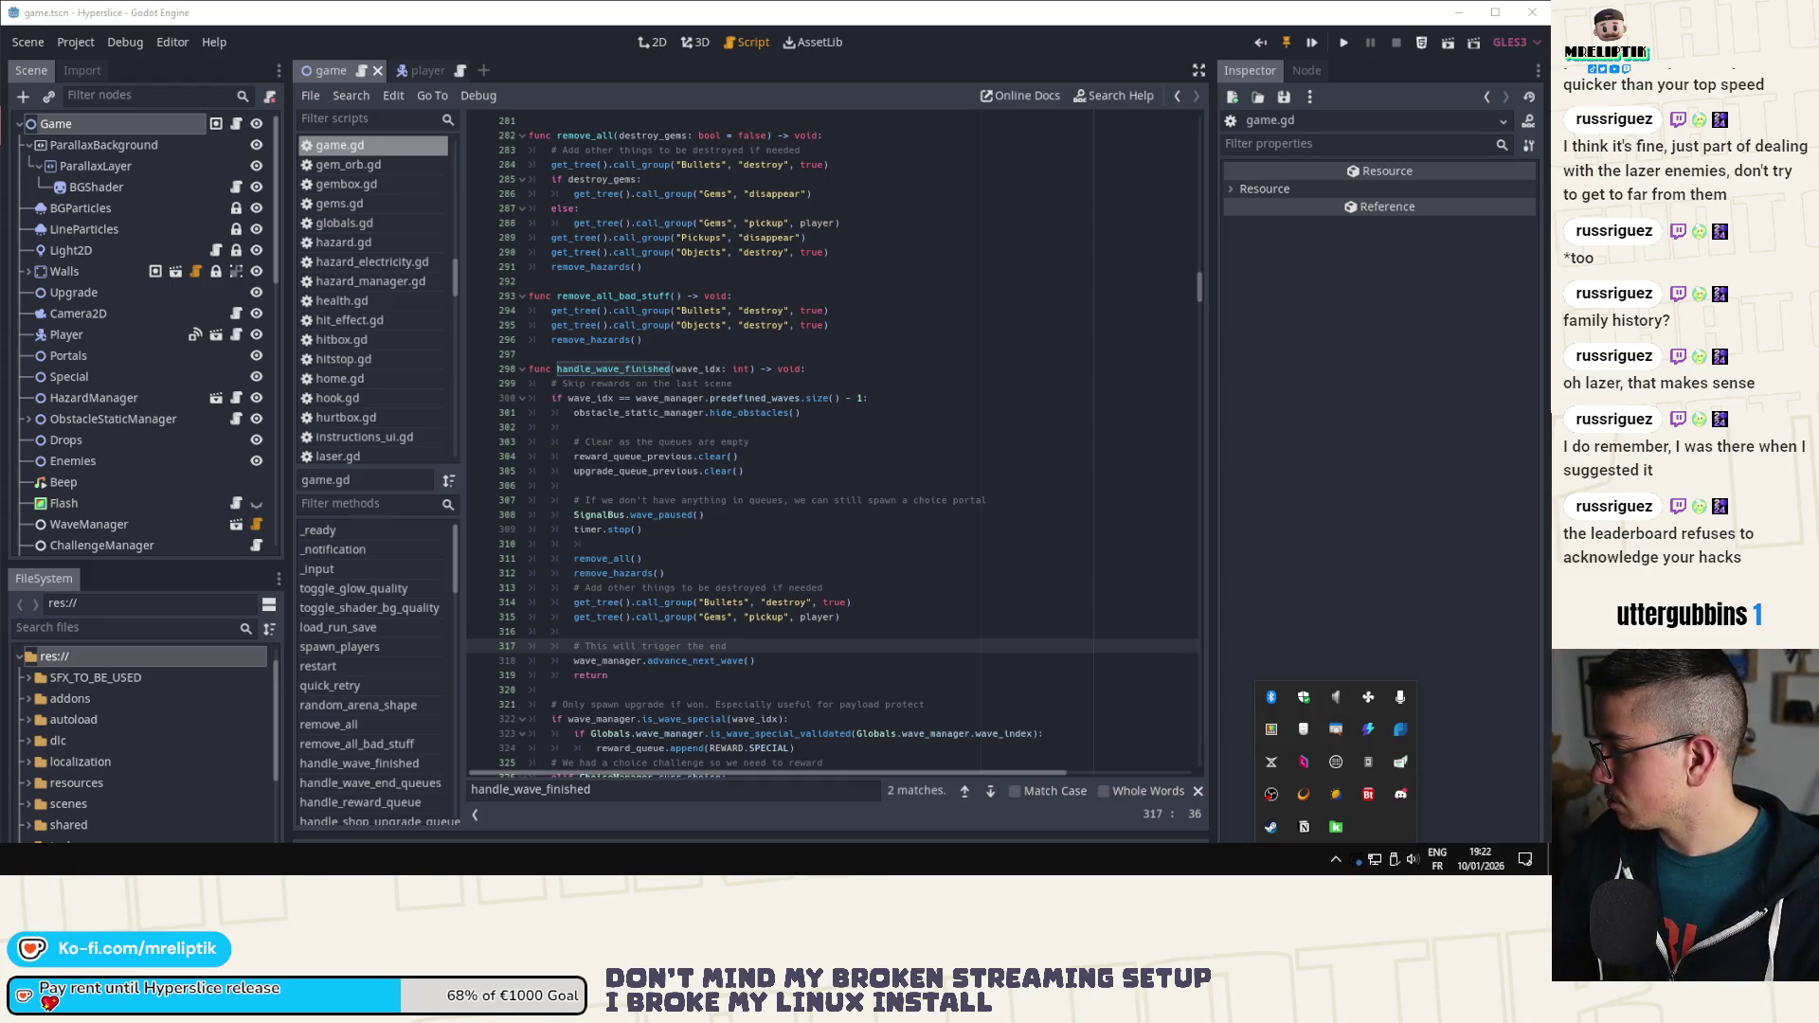
{"action": "left_click", "coordinate": [1337, 826]}
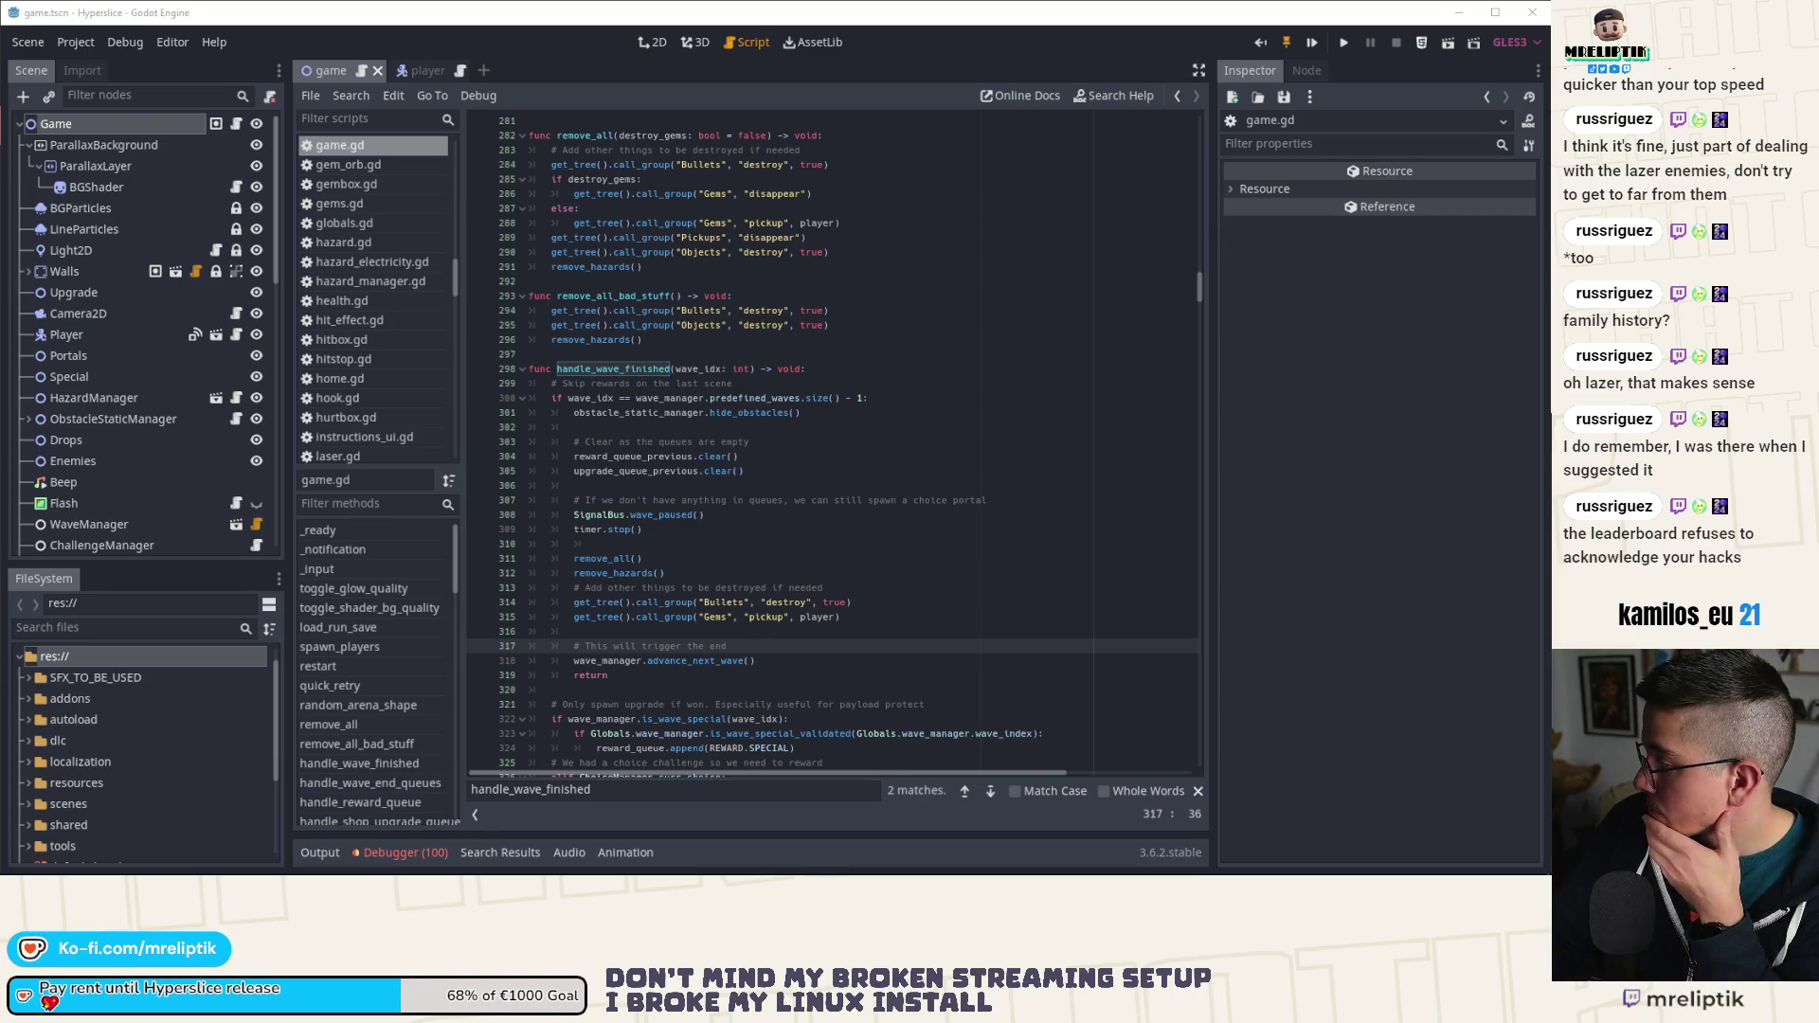
{"action": "left_click", "coordinate": [695, 621]}
{"action": "left_click", "coordinate": [611, 661]}
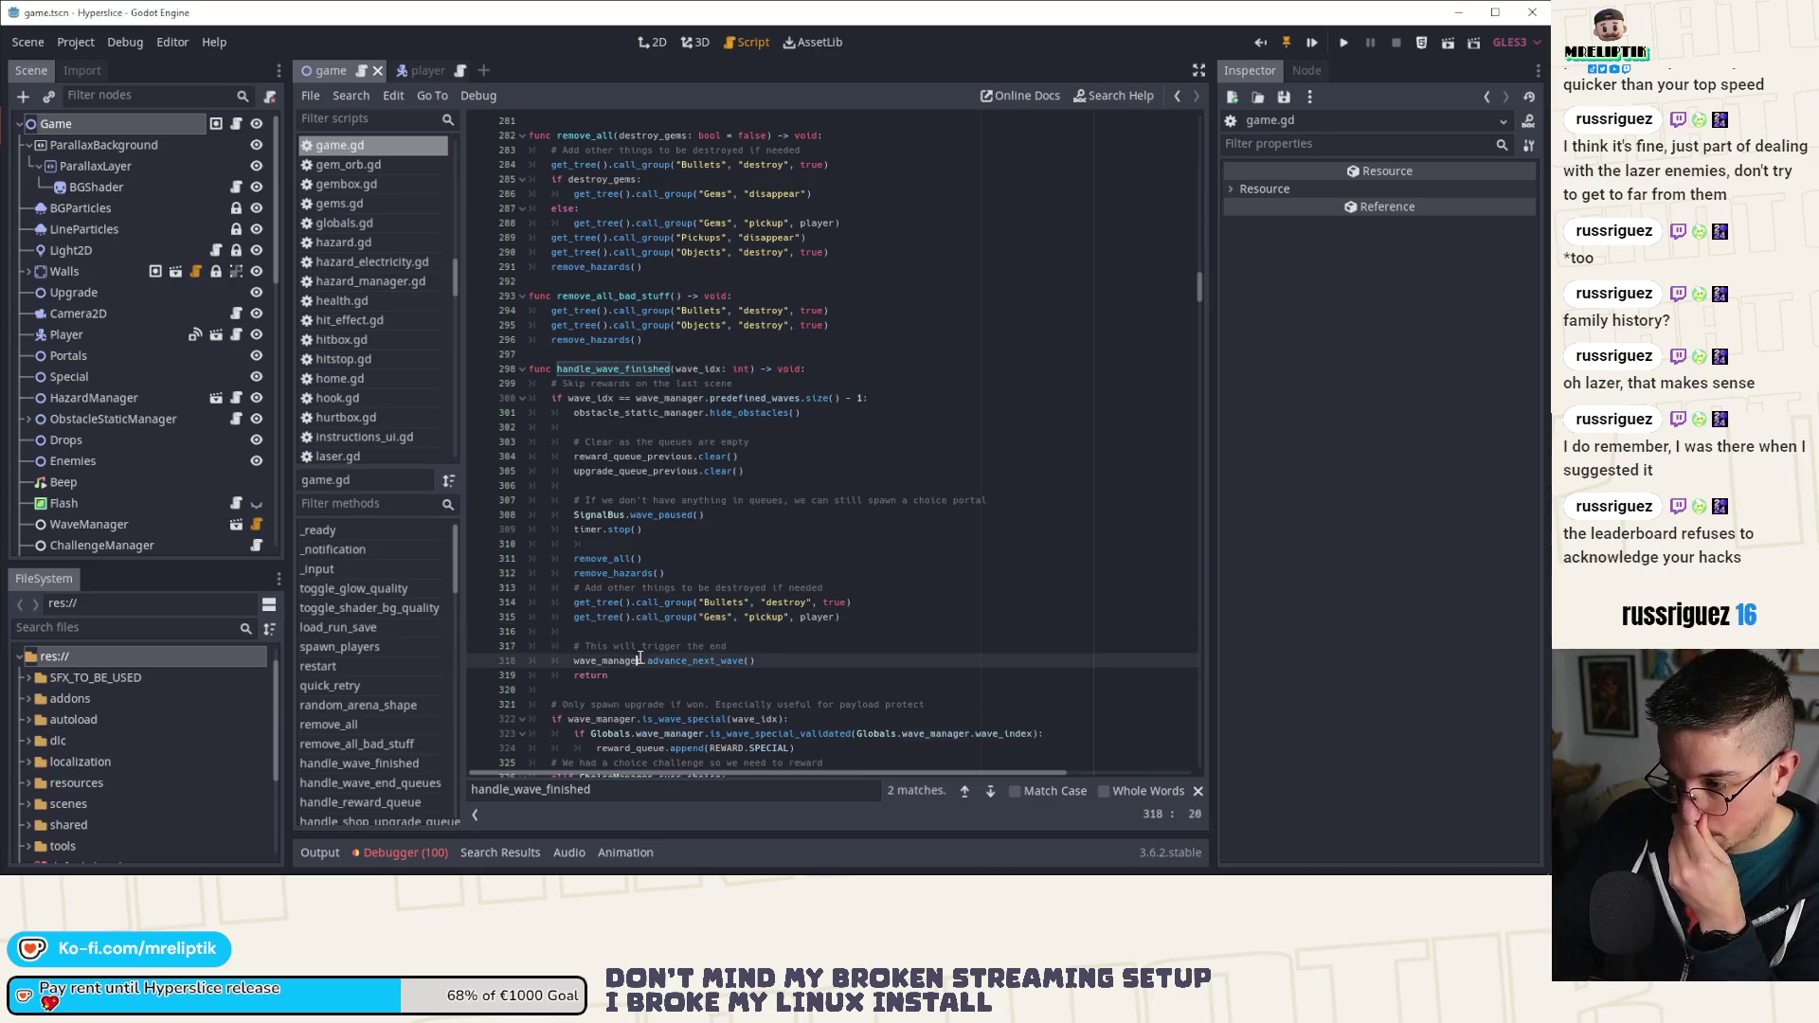
Step: Search all project files for player_reached_end from wave_manager.gd
{"action": "left_click", "coordinate": [677, 660], "text": "ctrl"}
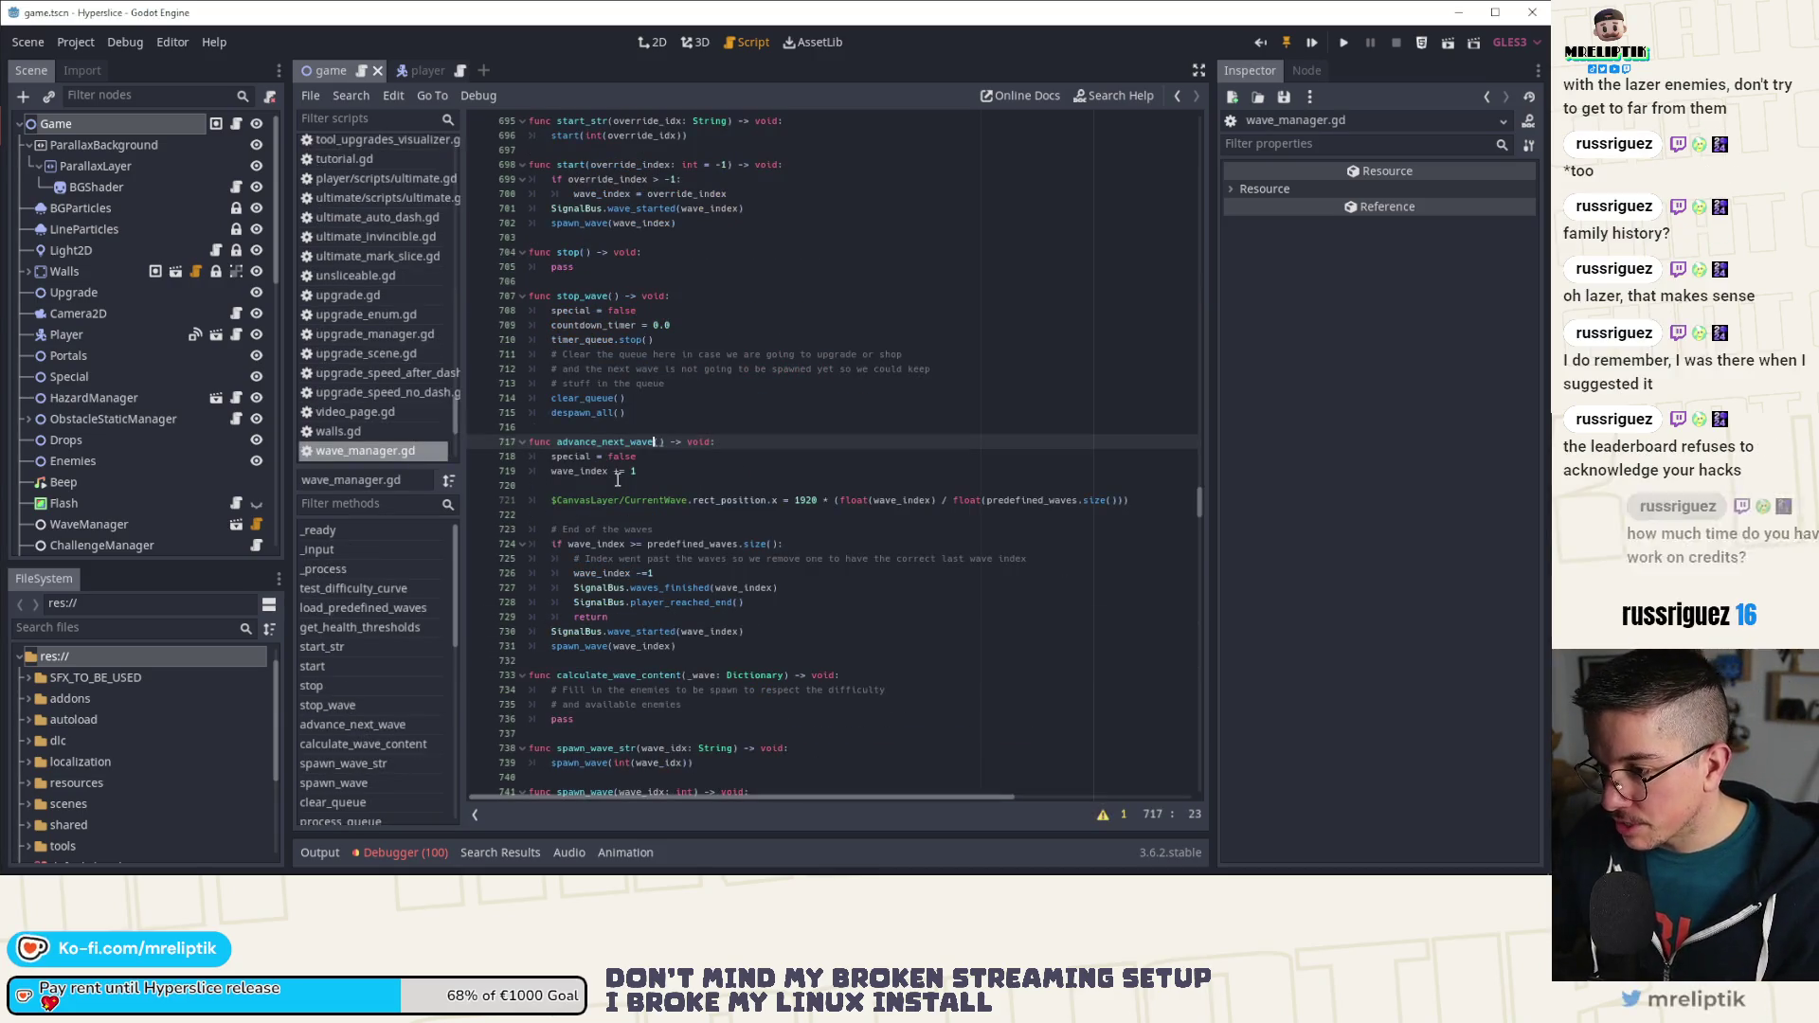
{"action": "scroll", "coordinate": [654, 531], "scroll_direction": "down", "scroll_amount": 1}
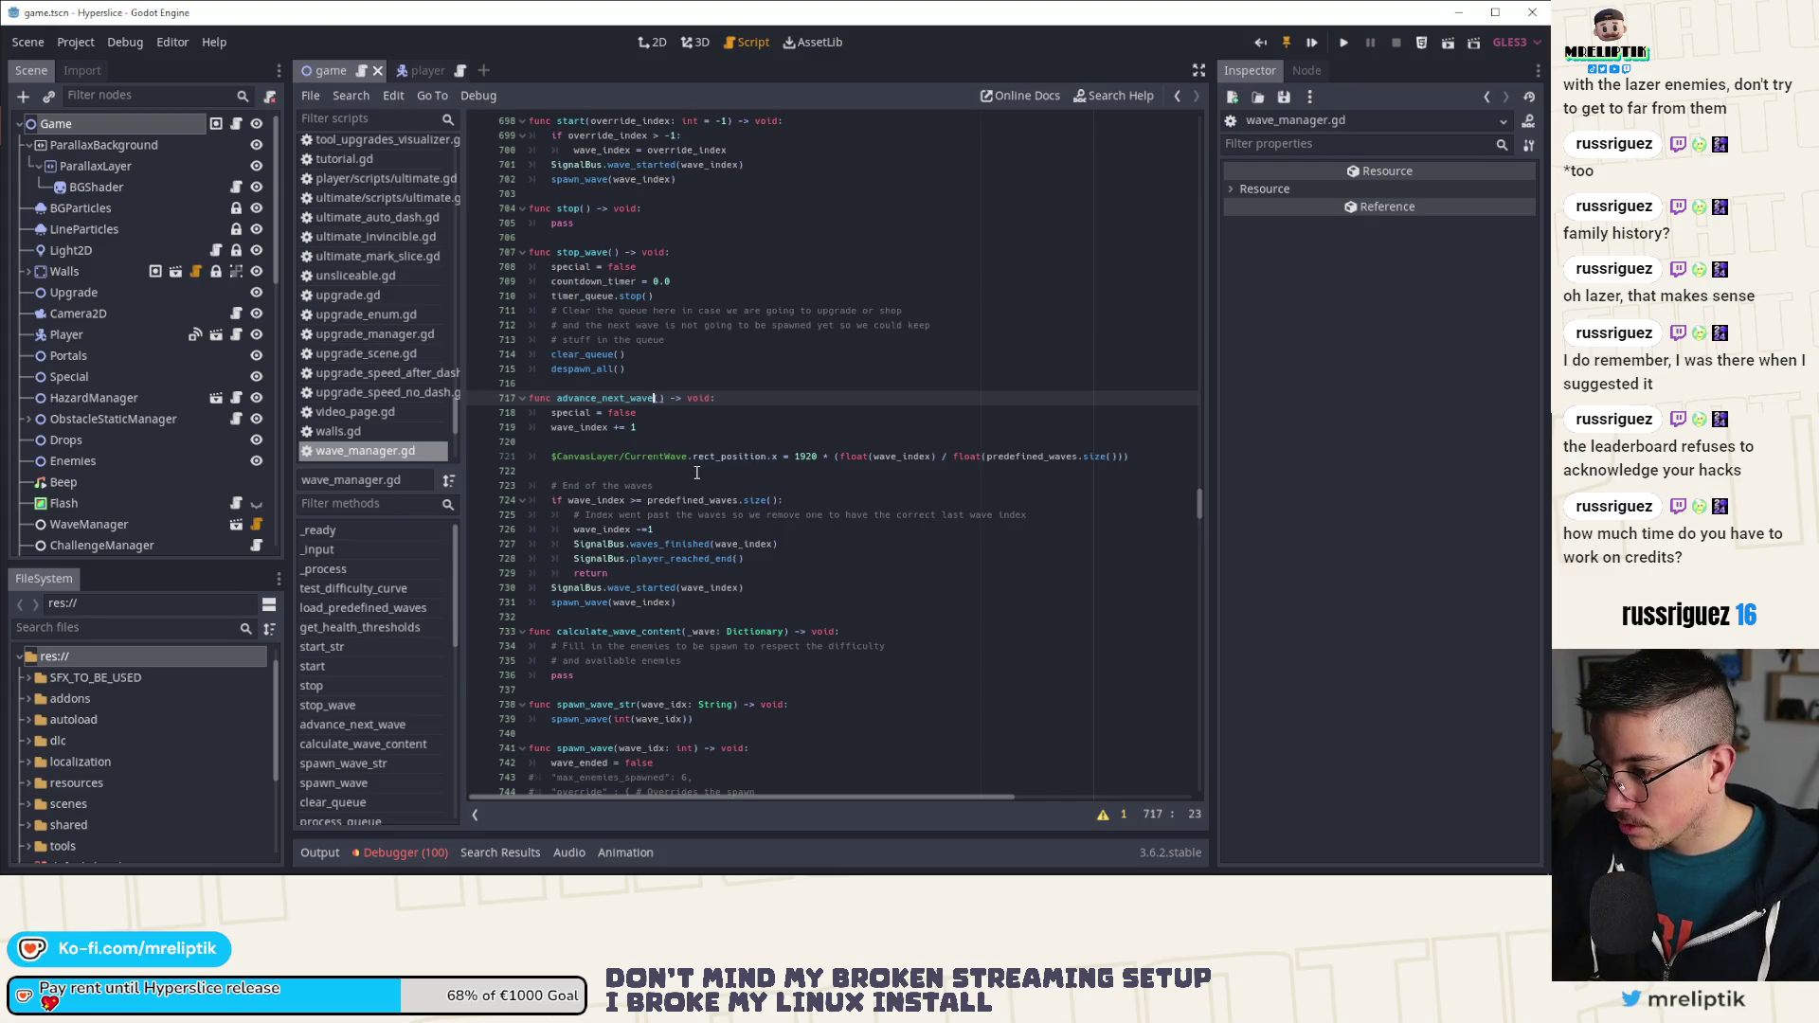
{"action": "double_click", "coordinate": [660, 542]}
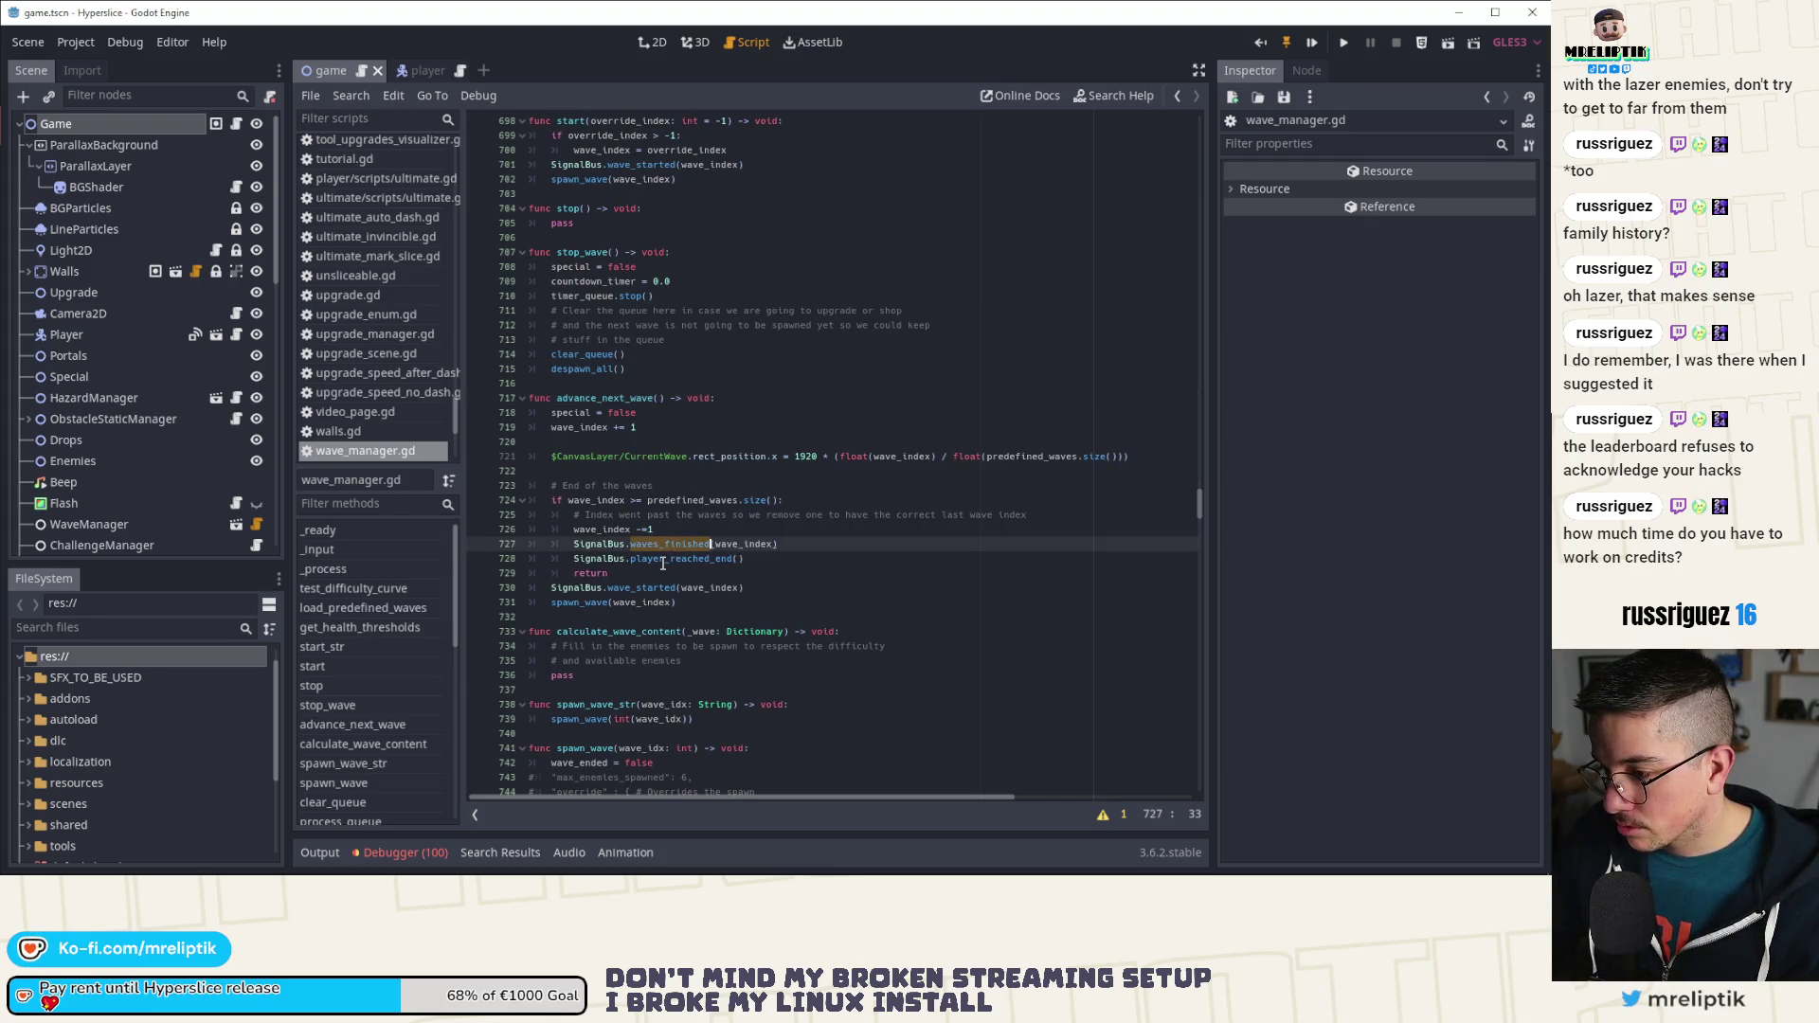
{"action": "double_click", "coordinate": [664, 559]}
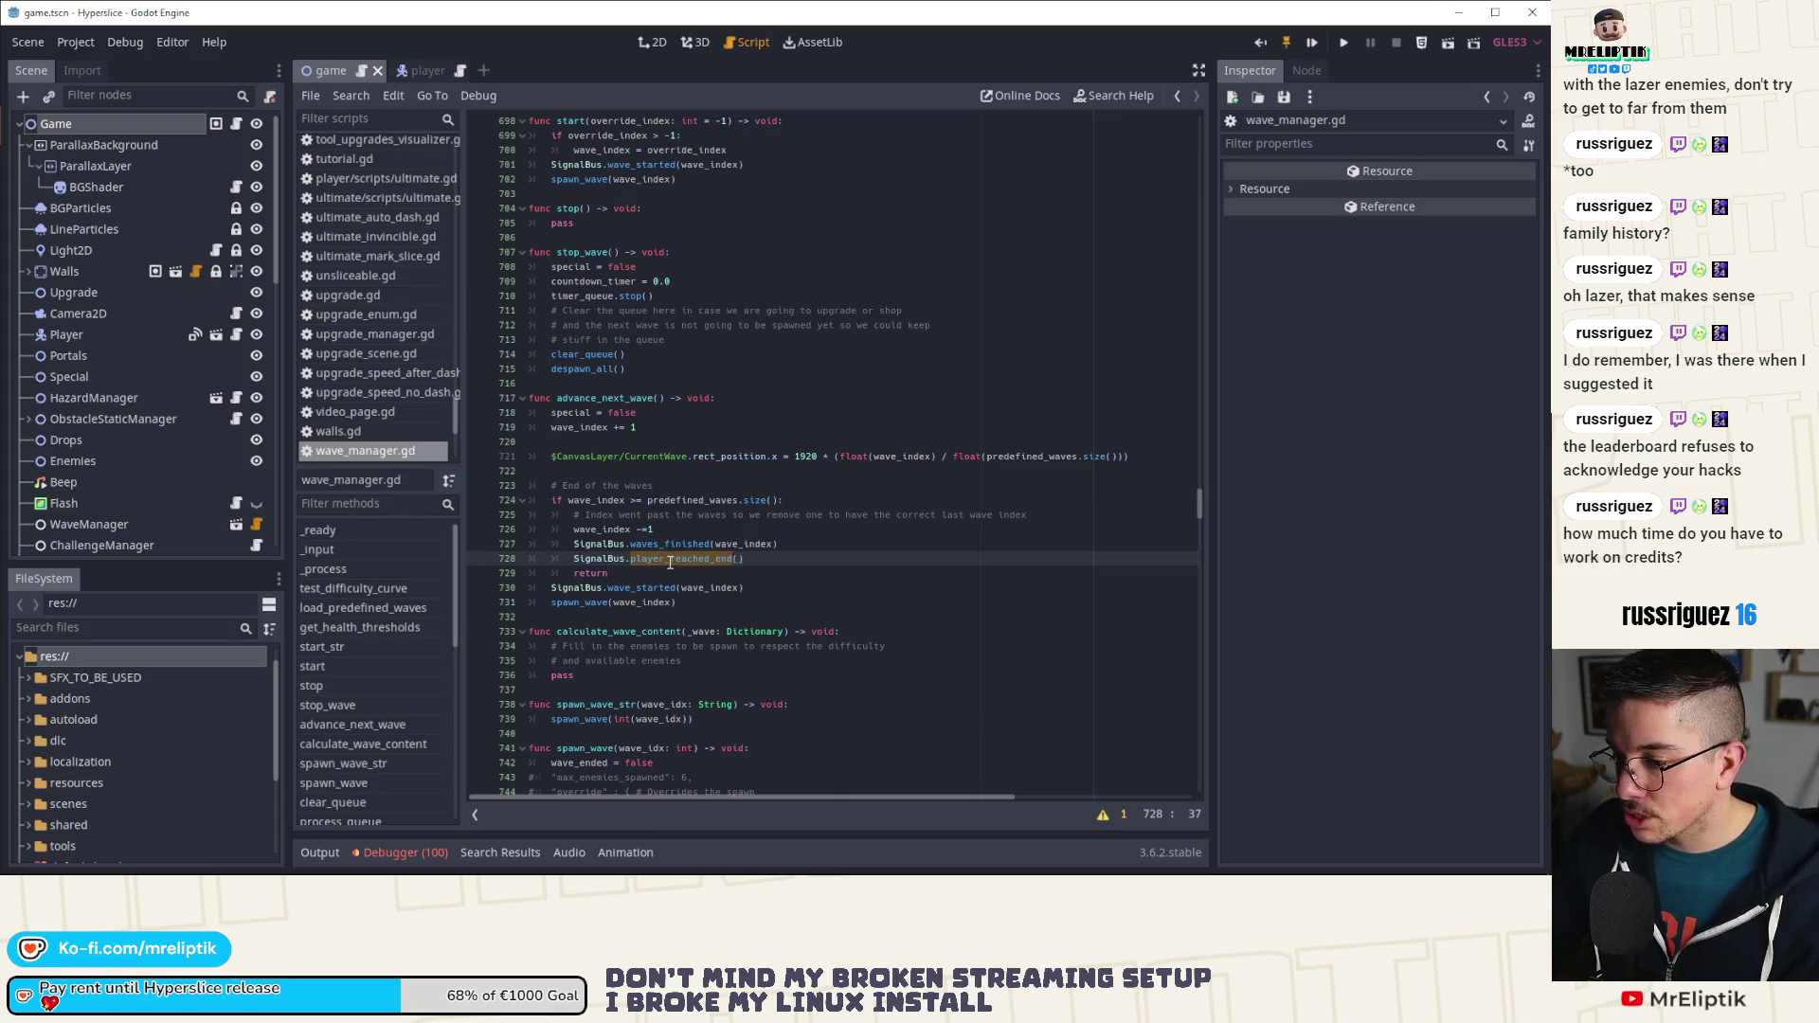
{"action": "key", "text": "ctrl+shift+f"}
{"action": "left_click", "coordinate": [802, 500]}
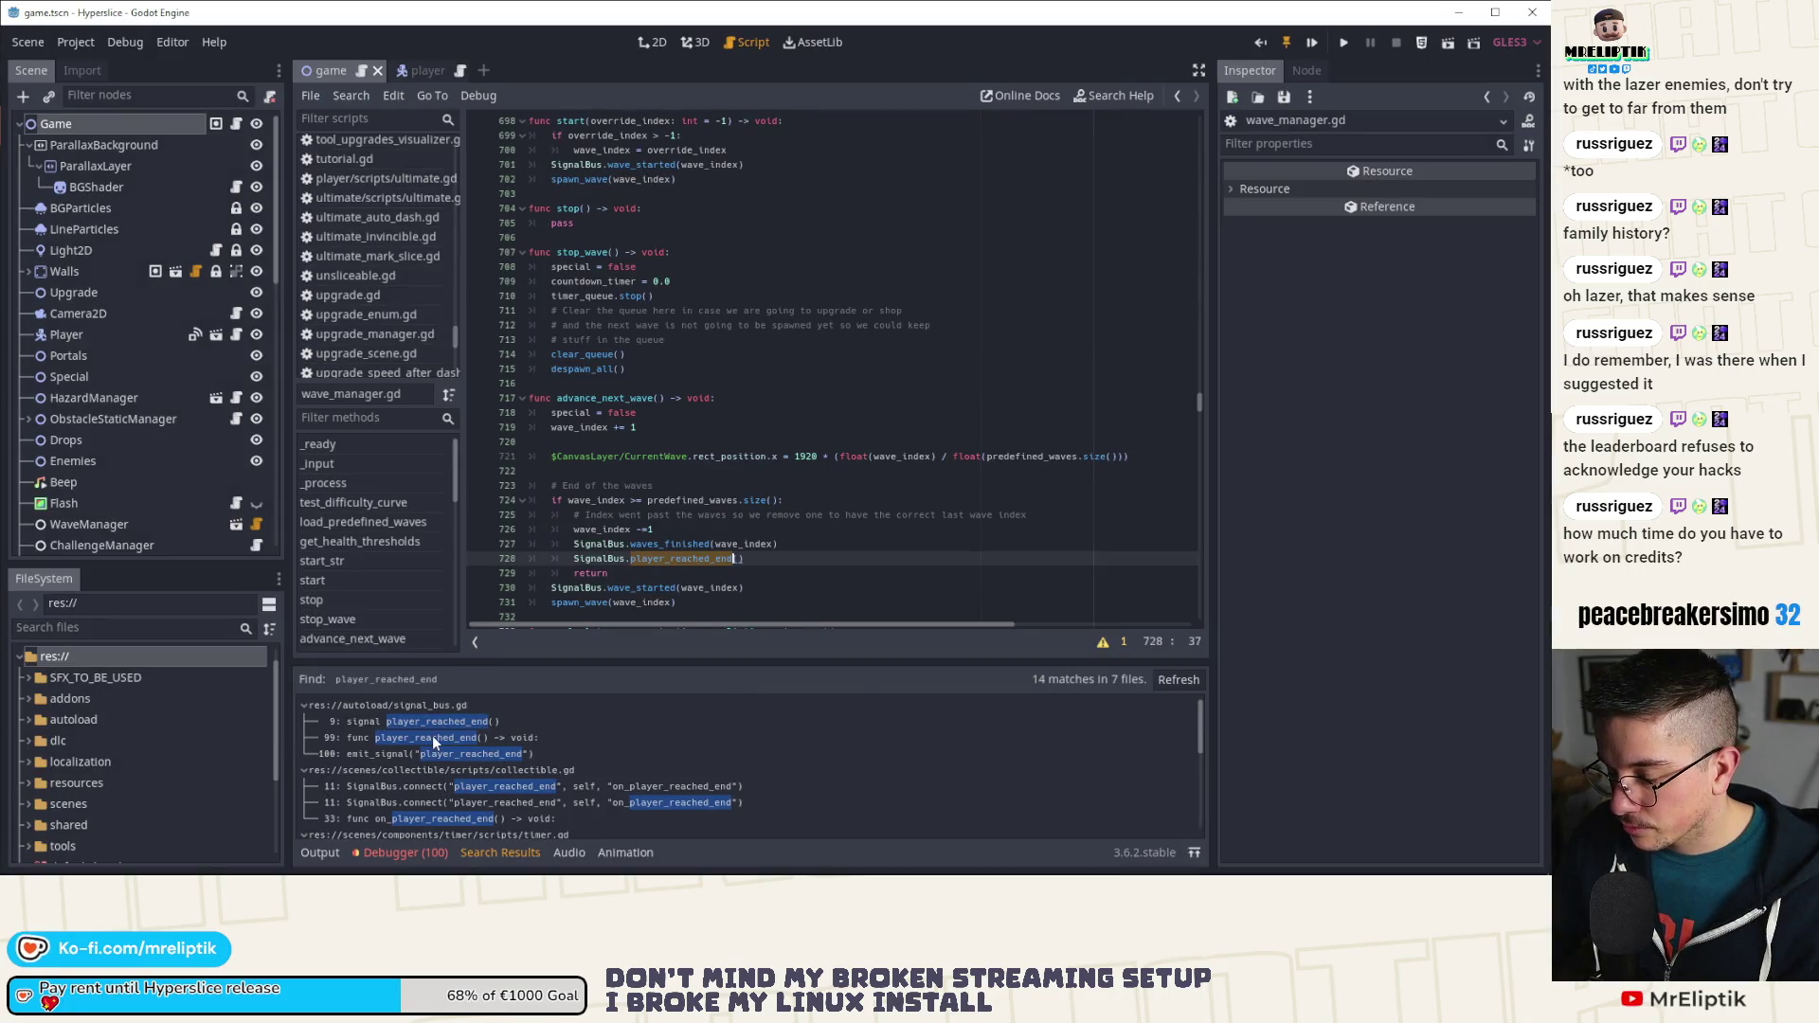
Step: Read through advance_next_wave and load_predefined_waves, then switch to the player scene
{"action": "scroll", "coordinate": [526, 775], "scroll_direction": "down", "scroll_amount": 3}
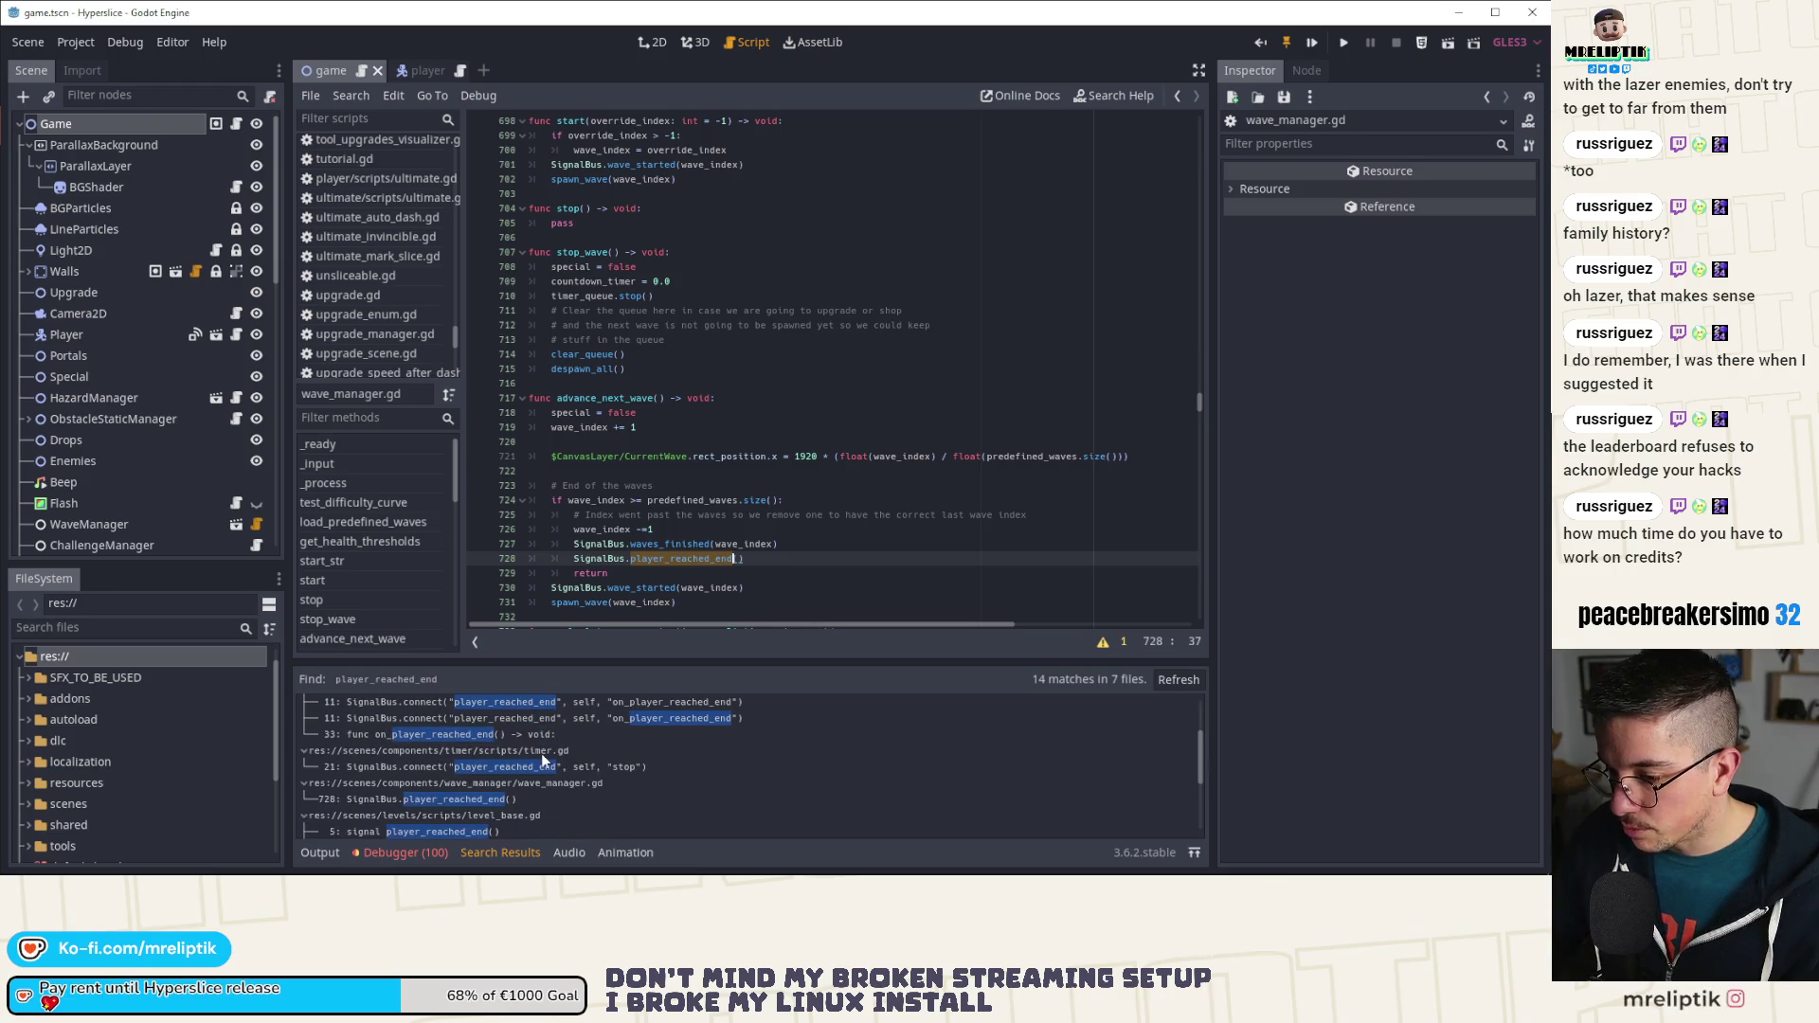
{"action": "scroll", "coordinate": [568, 763], "scroll_direction": "down", "scroll_amount": 3}
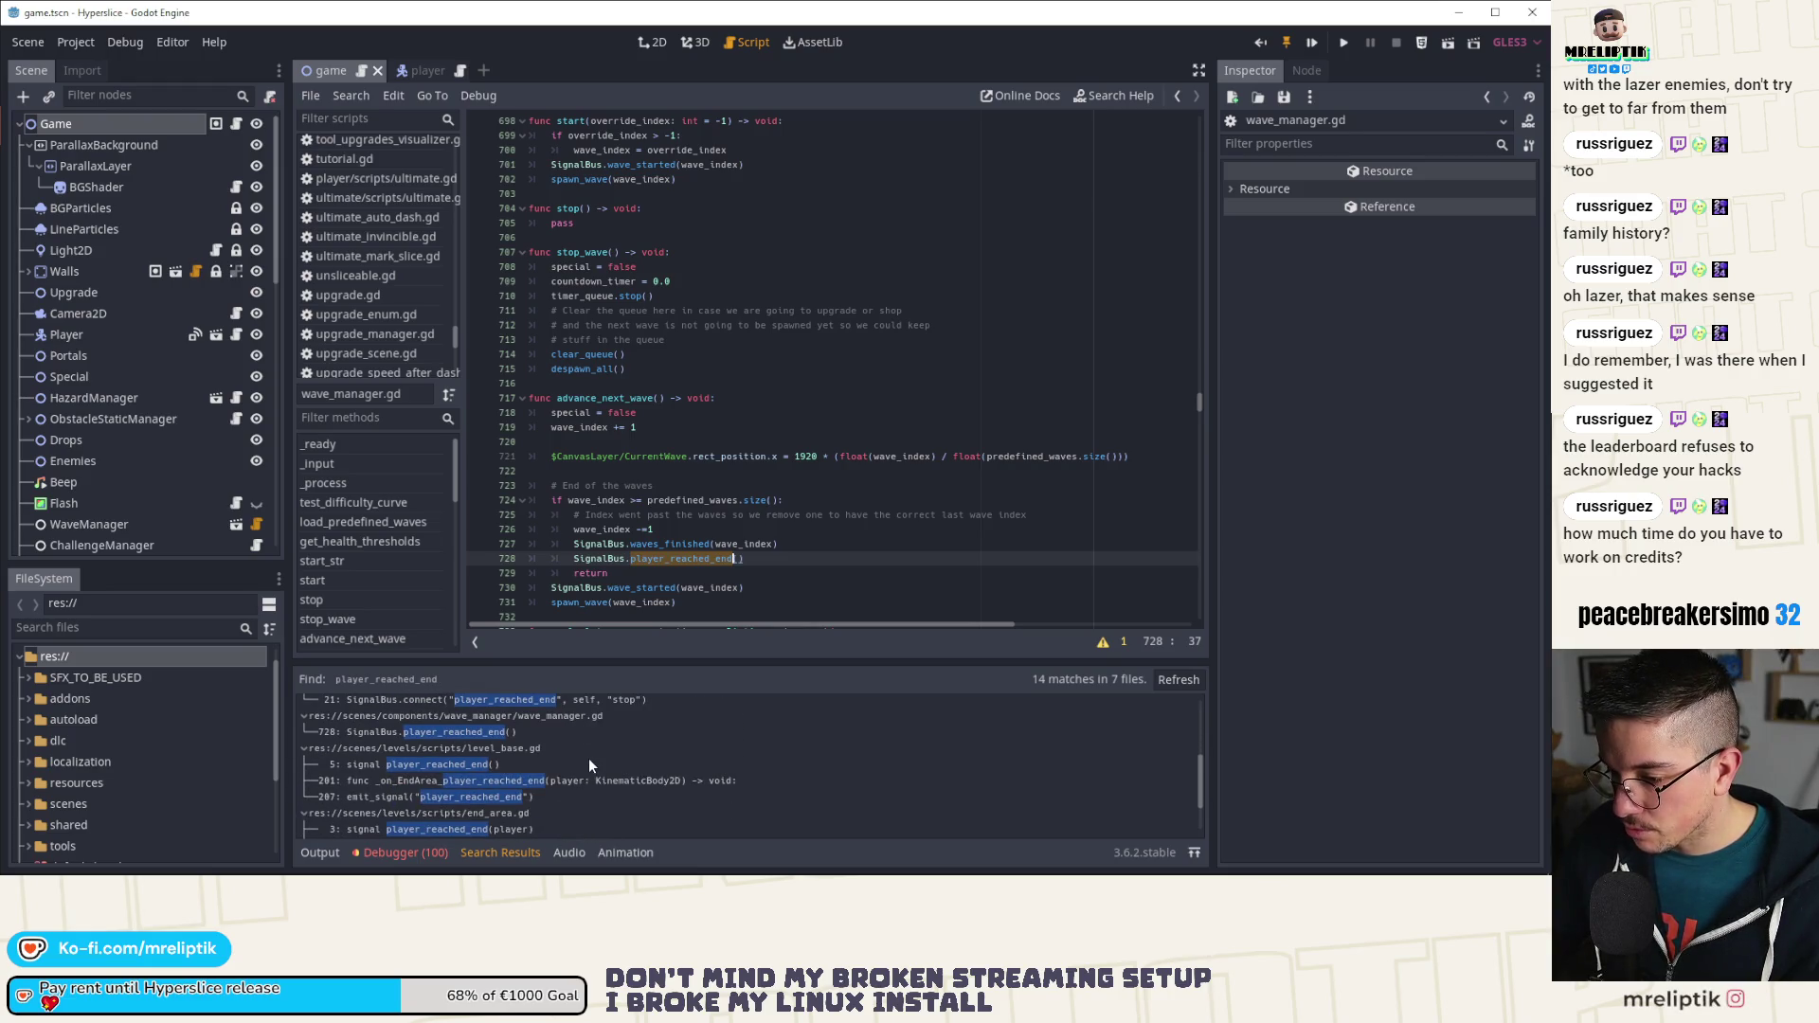
{"action": "scroll", "coordinate": [588, 761], "scroll_direction": "down", "scroll_amount": 2}
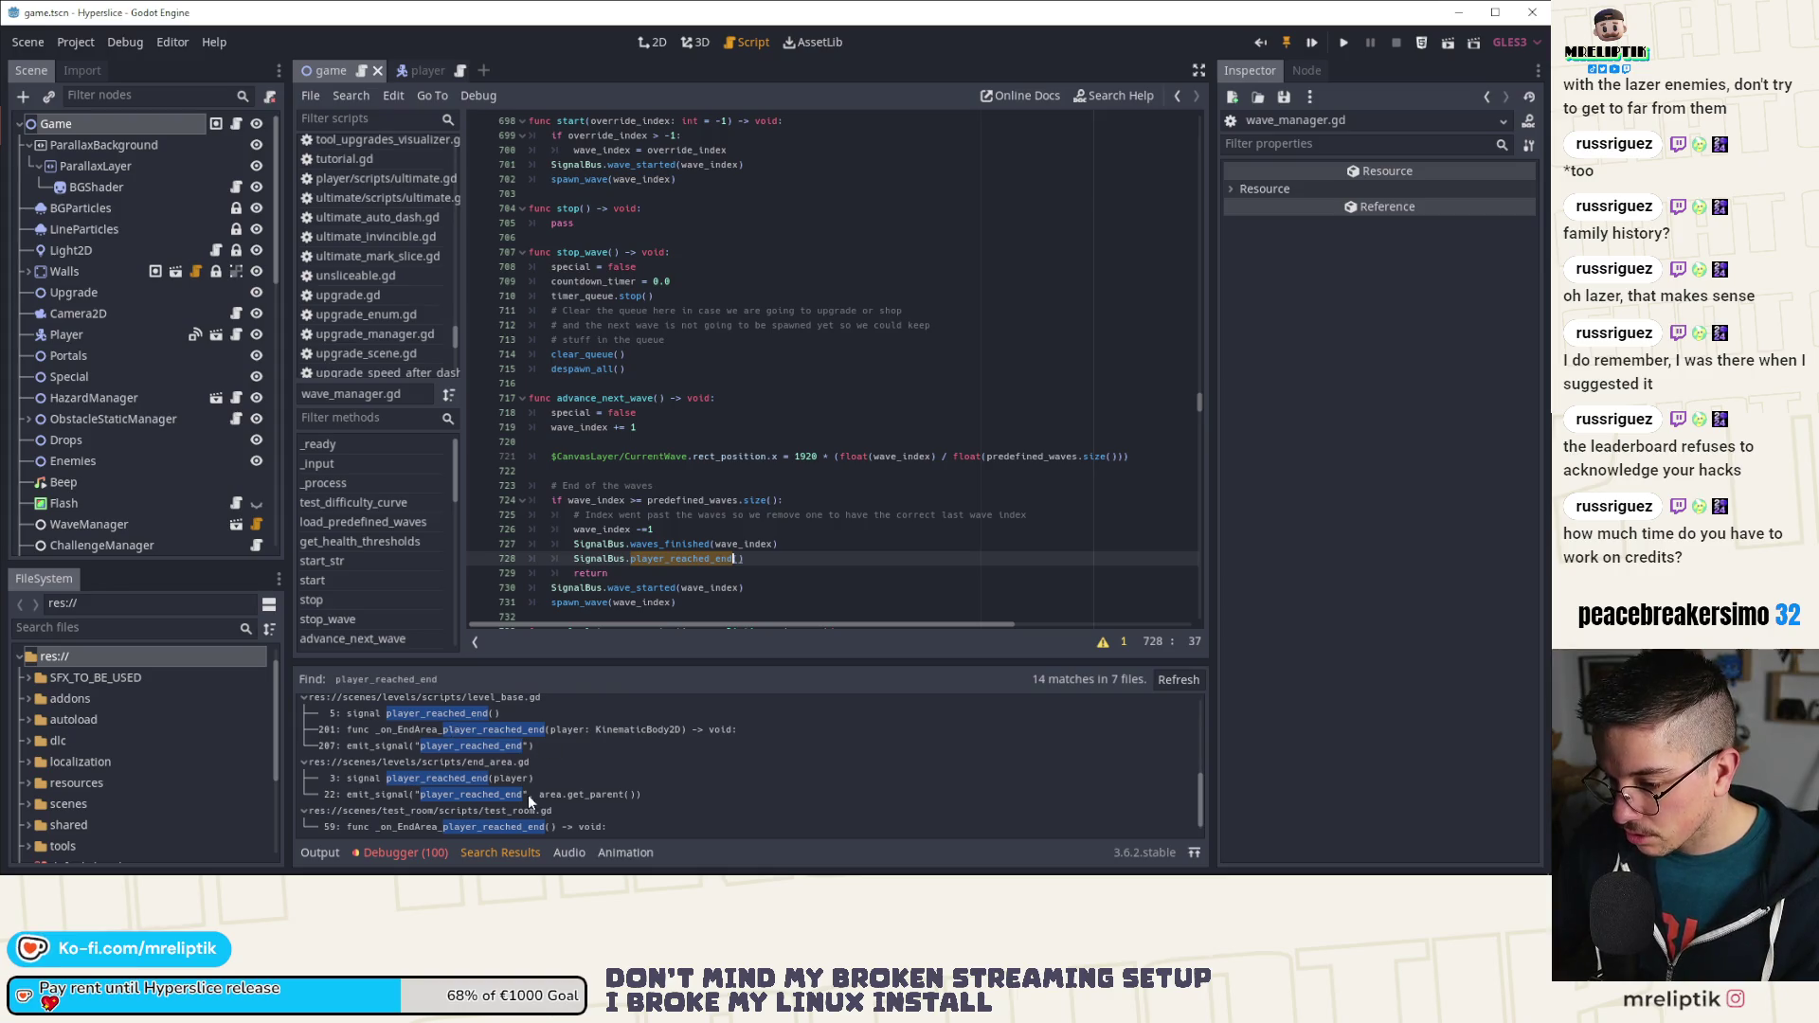
{"action": "scroll", "coordinate": [527, 794], "scroll_direction": "down", "scroll_amount": 1}
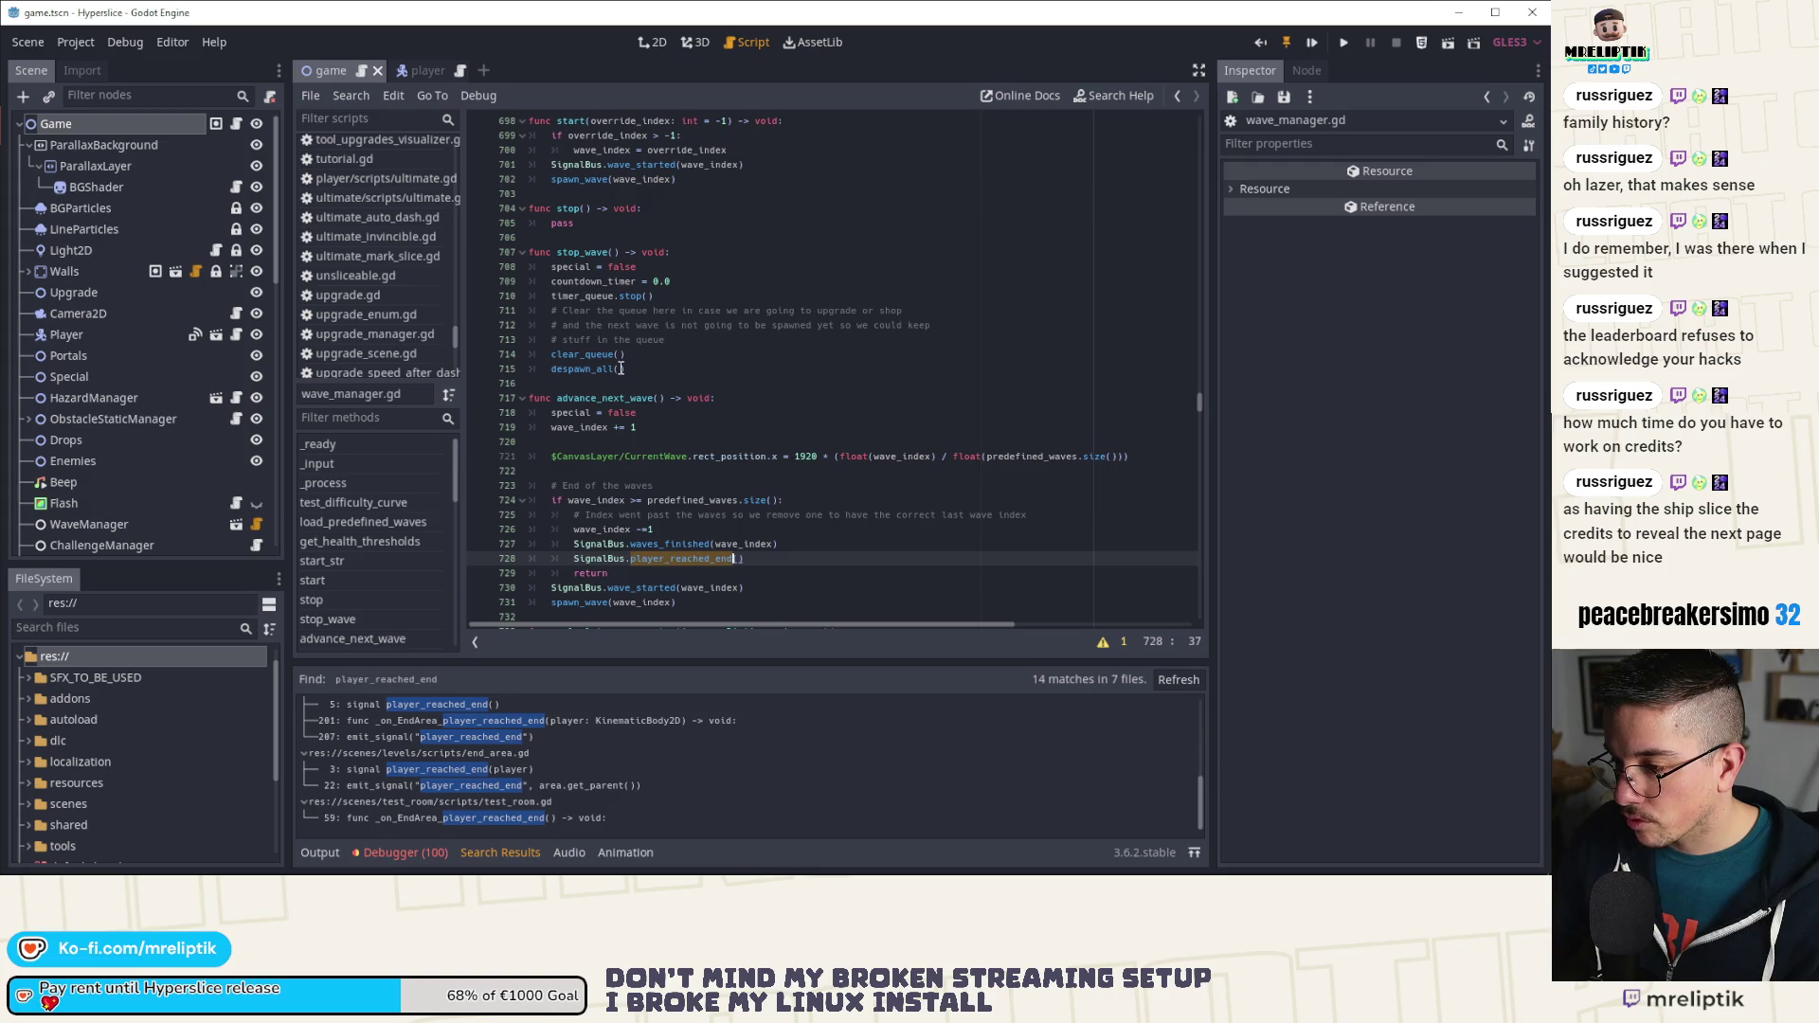
{"action": "double_click", "coordinate": [606, 398]}
{"action": "scroll", "coordinate": [705, 418], "scroll_direction": "down", "scroll_amount": 4}
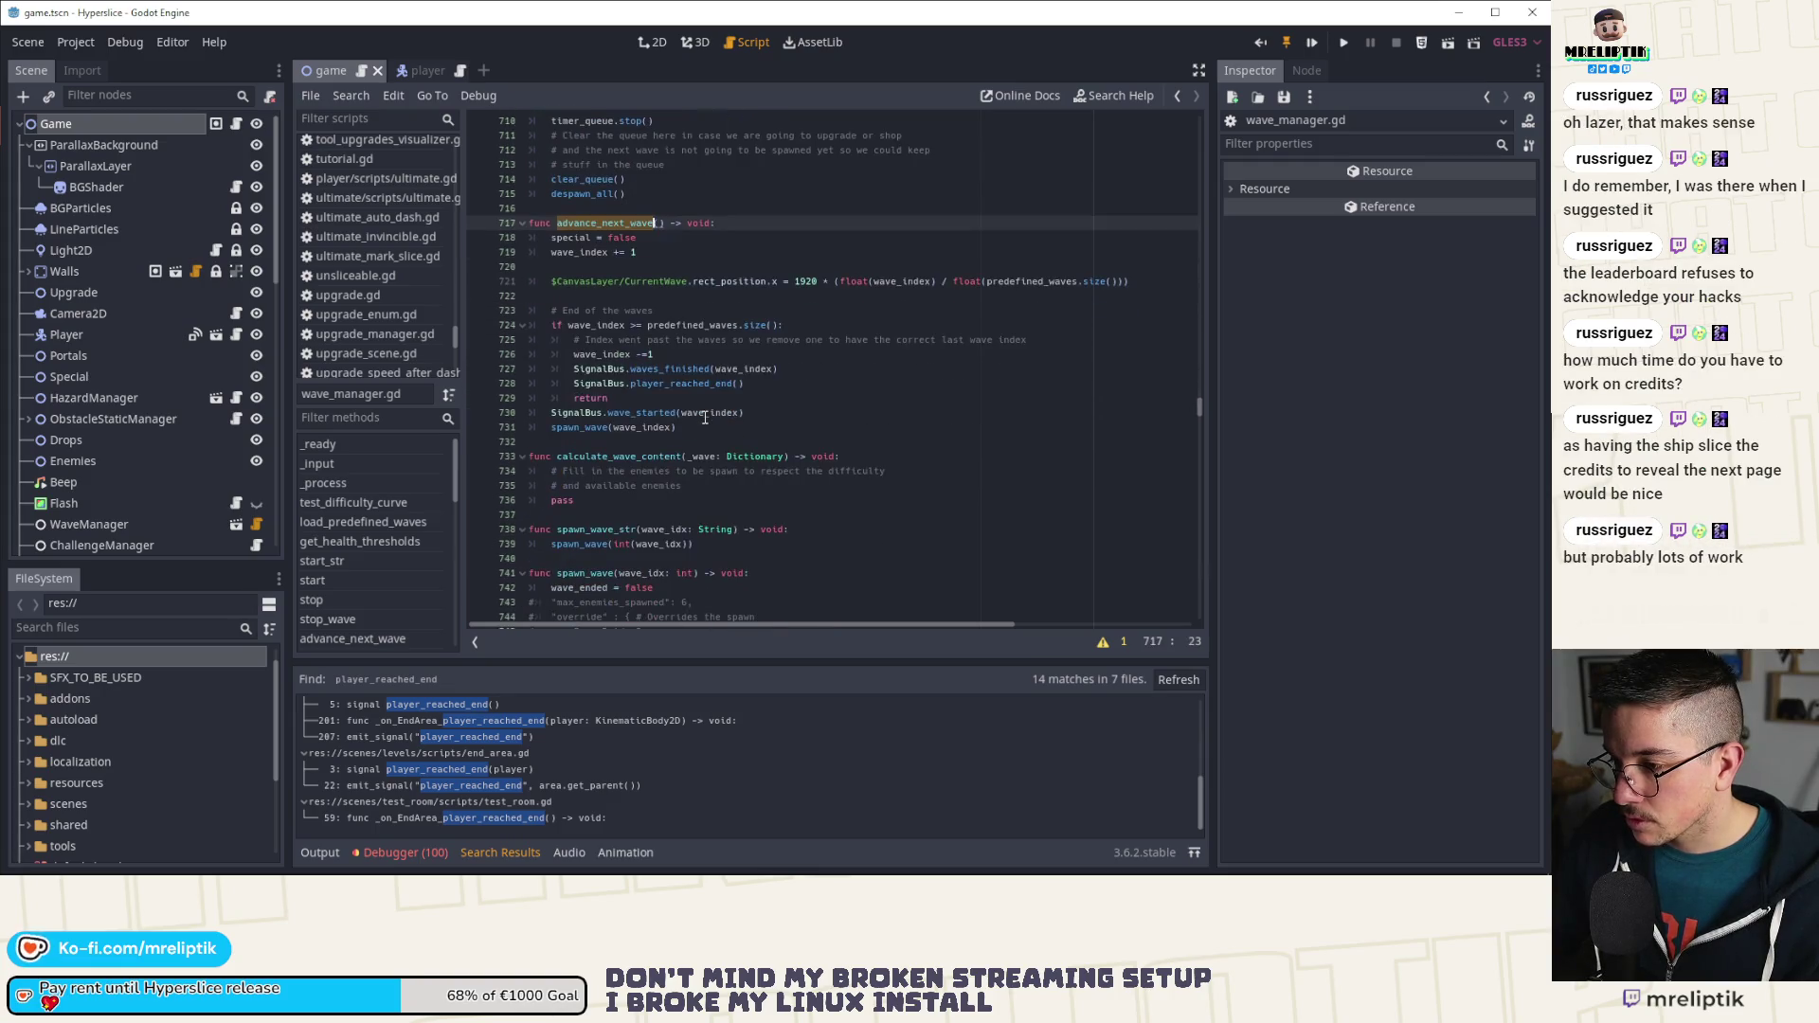
{"action": "scroll", "coordinate": [705, 418], "scroll_direction": "up", "scroll_amount": 5}
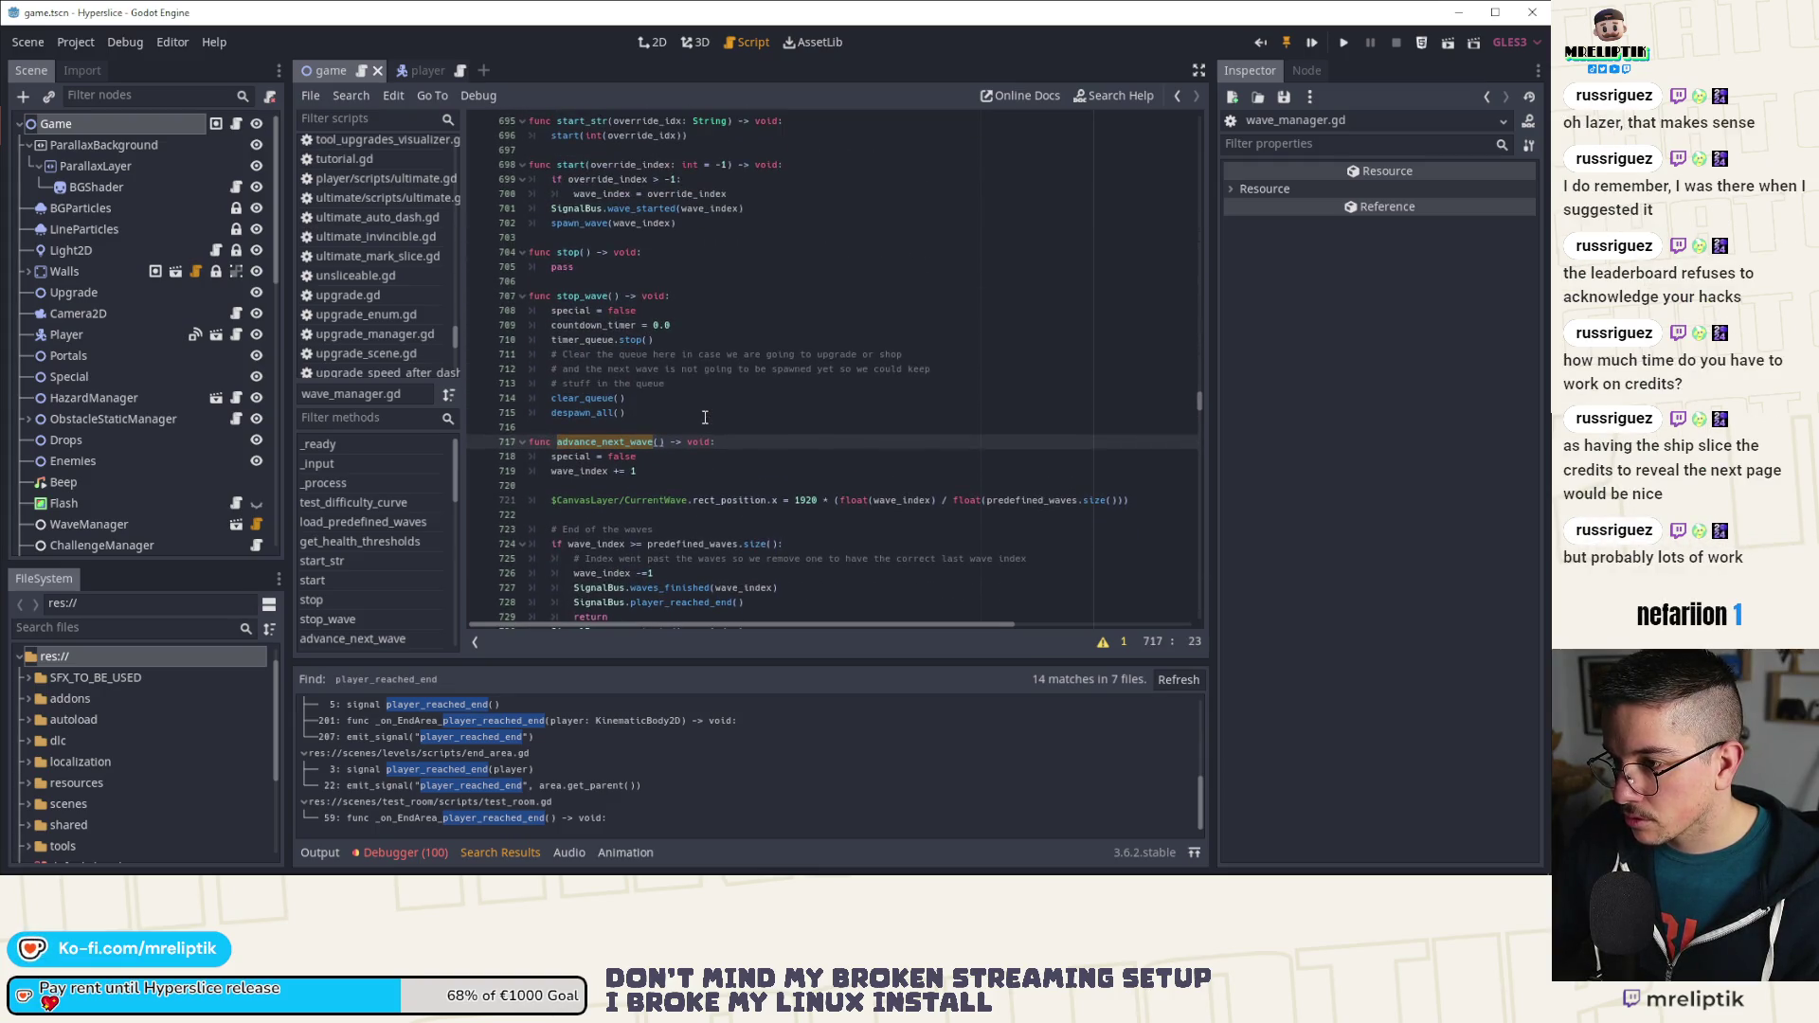
{"action": "left_click", "coordinate": [379, 521]}
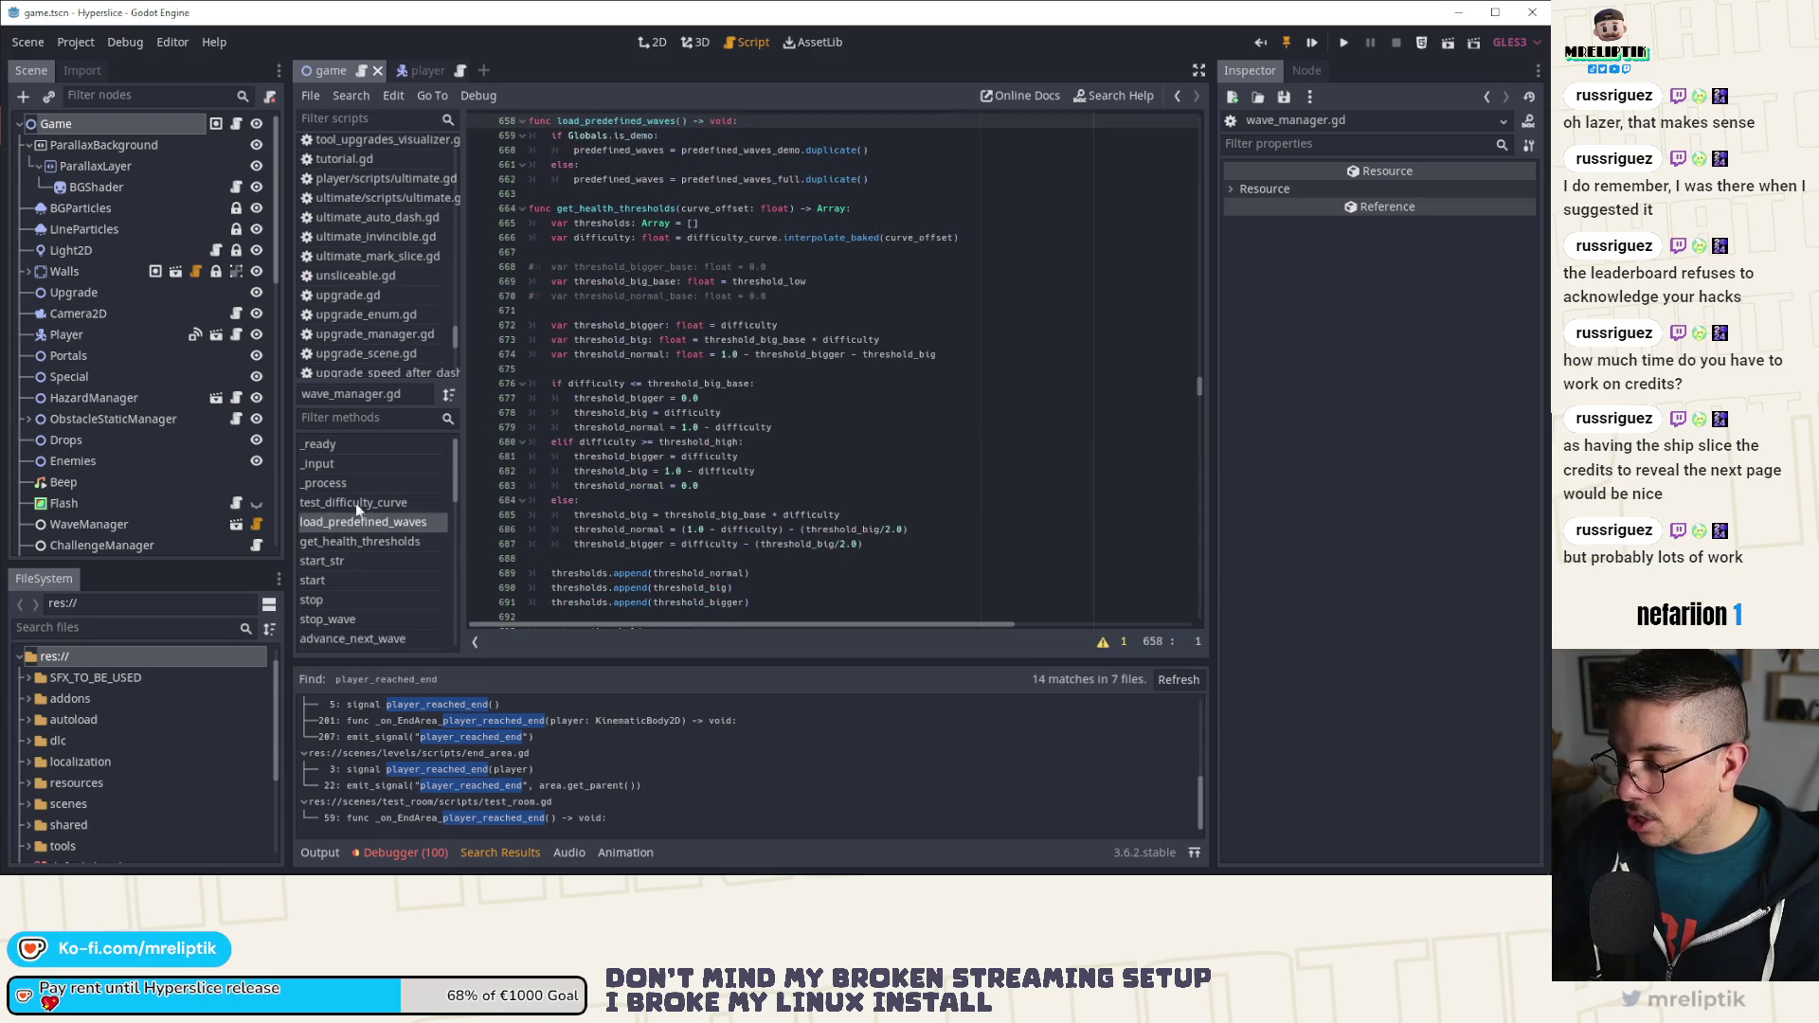
{"action": "left_click", "coordinate": [313, 853]}
{"action": "left_click", "coordinate": [415, 68]}
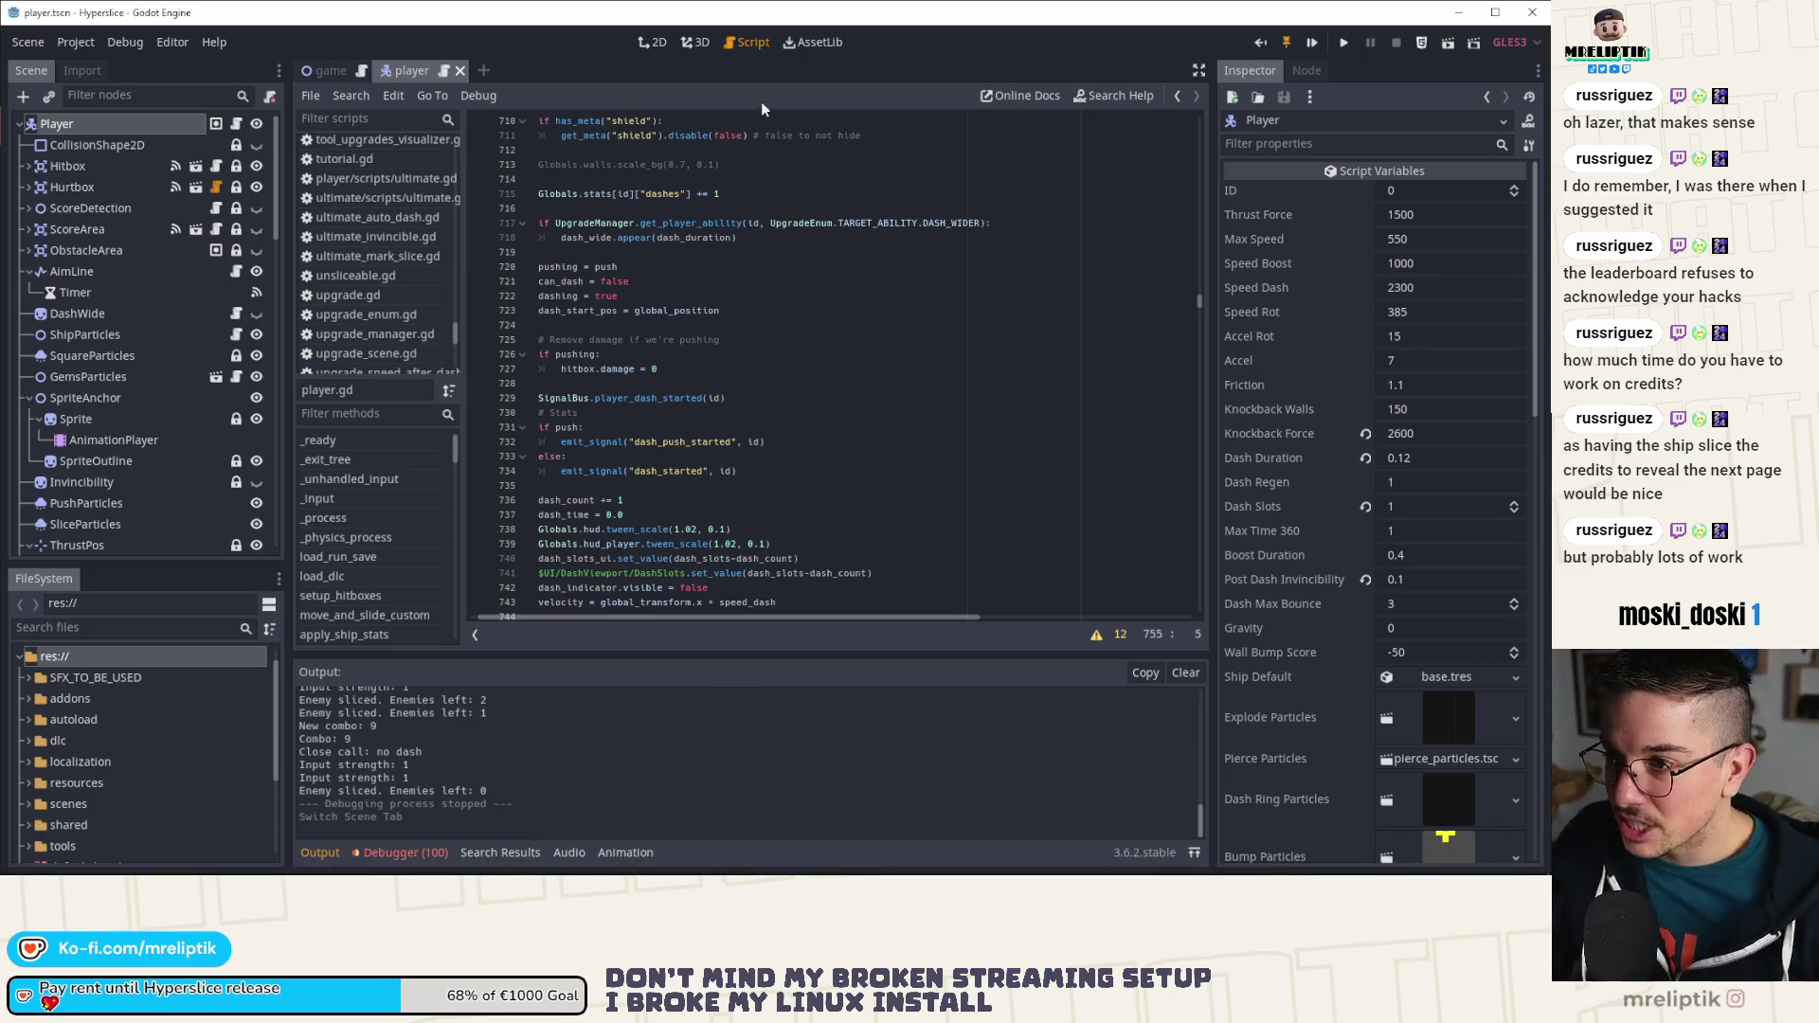
Step: Open the credits and credits_ui scenes via Quick Open, then close the credits tab
{"action": "key", "text": "ctrl+shift+o"}
{"action": "type", "text": "credits"}
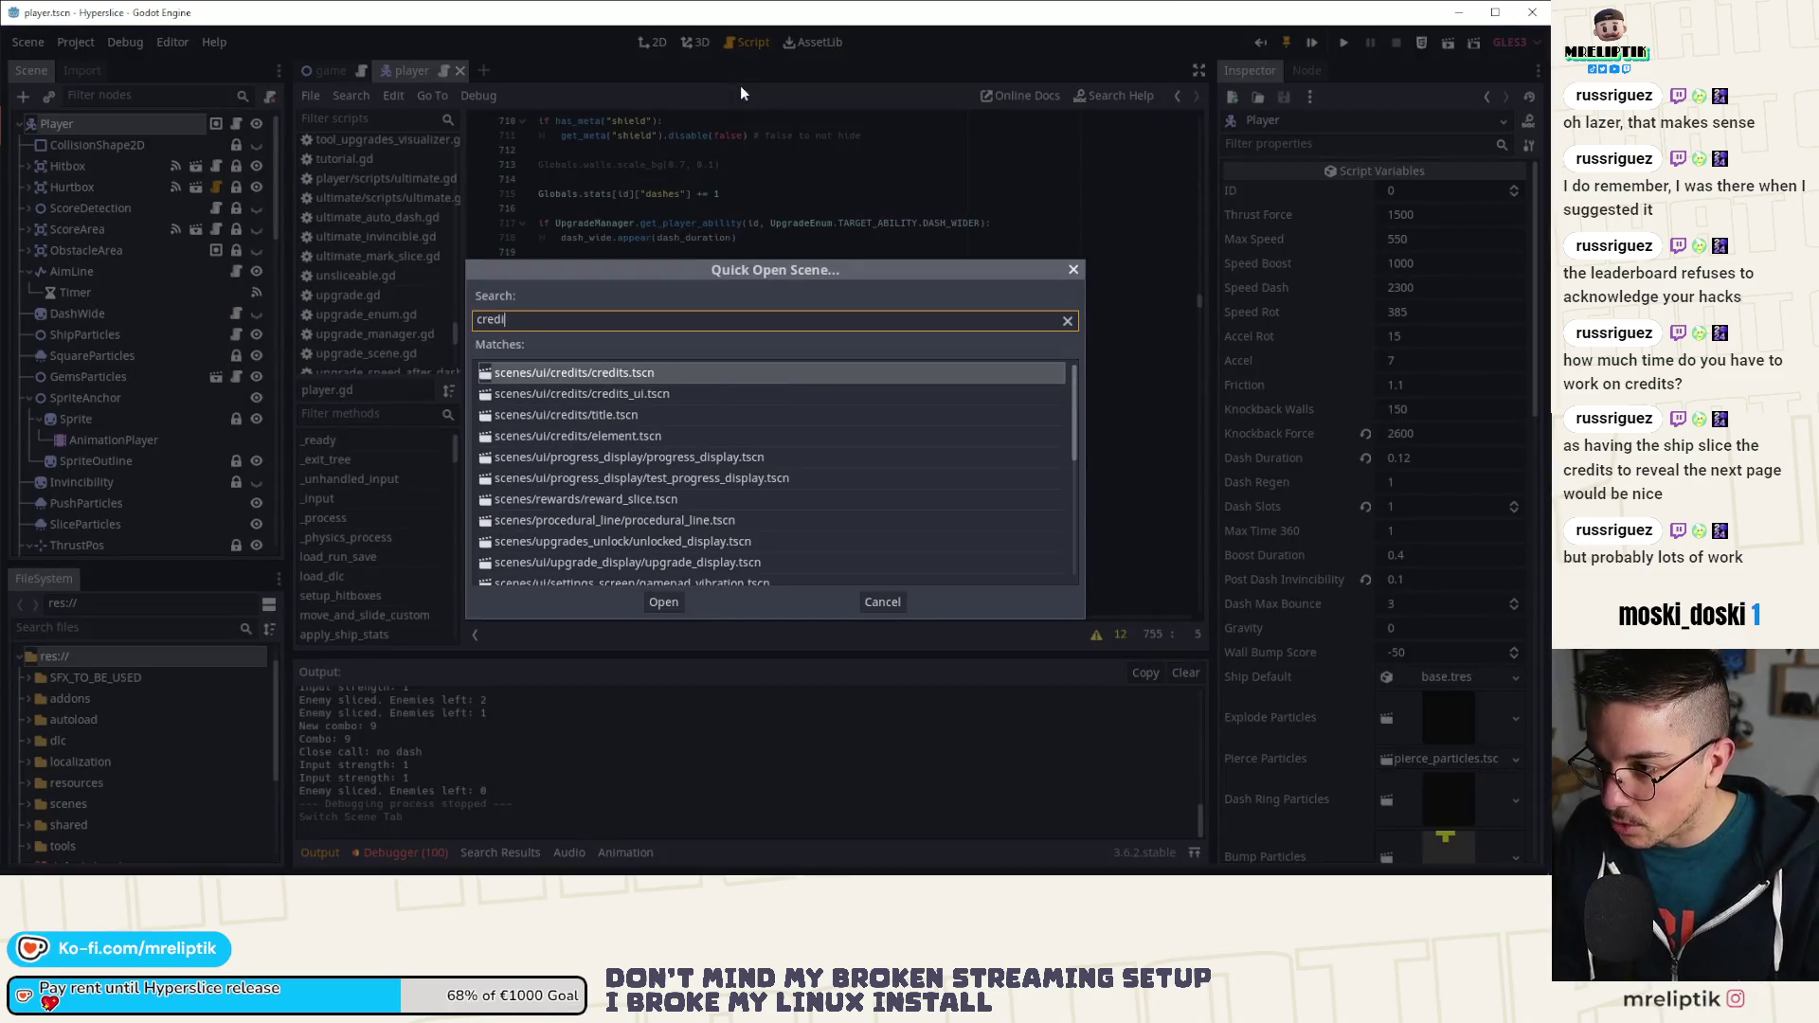
{"action": "key", "text": "Return"}
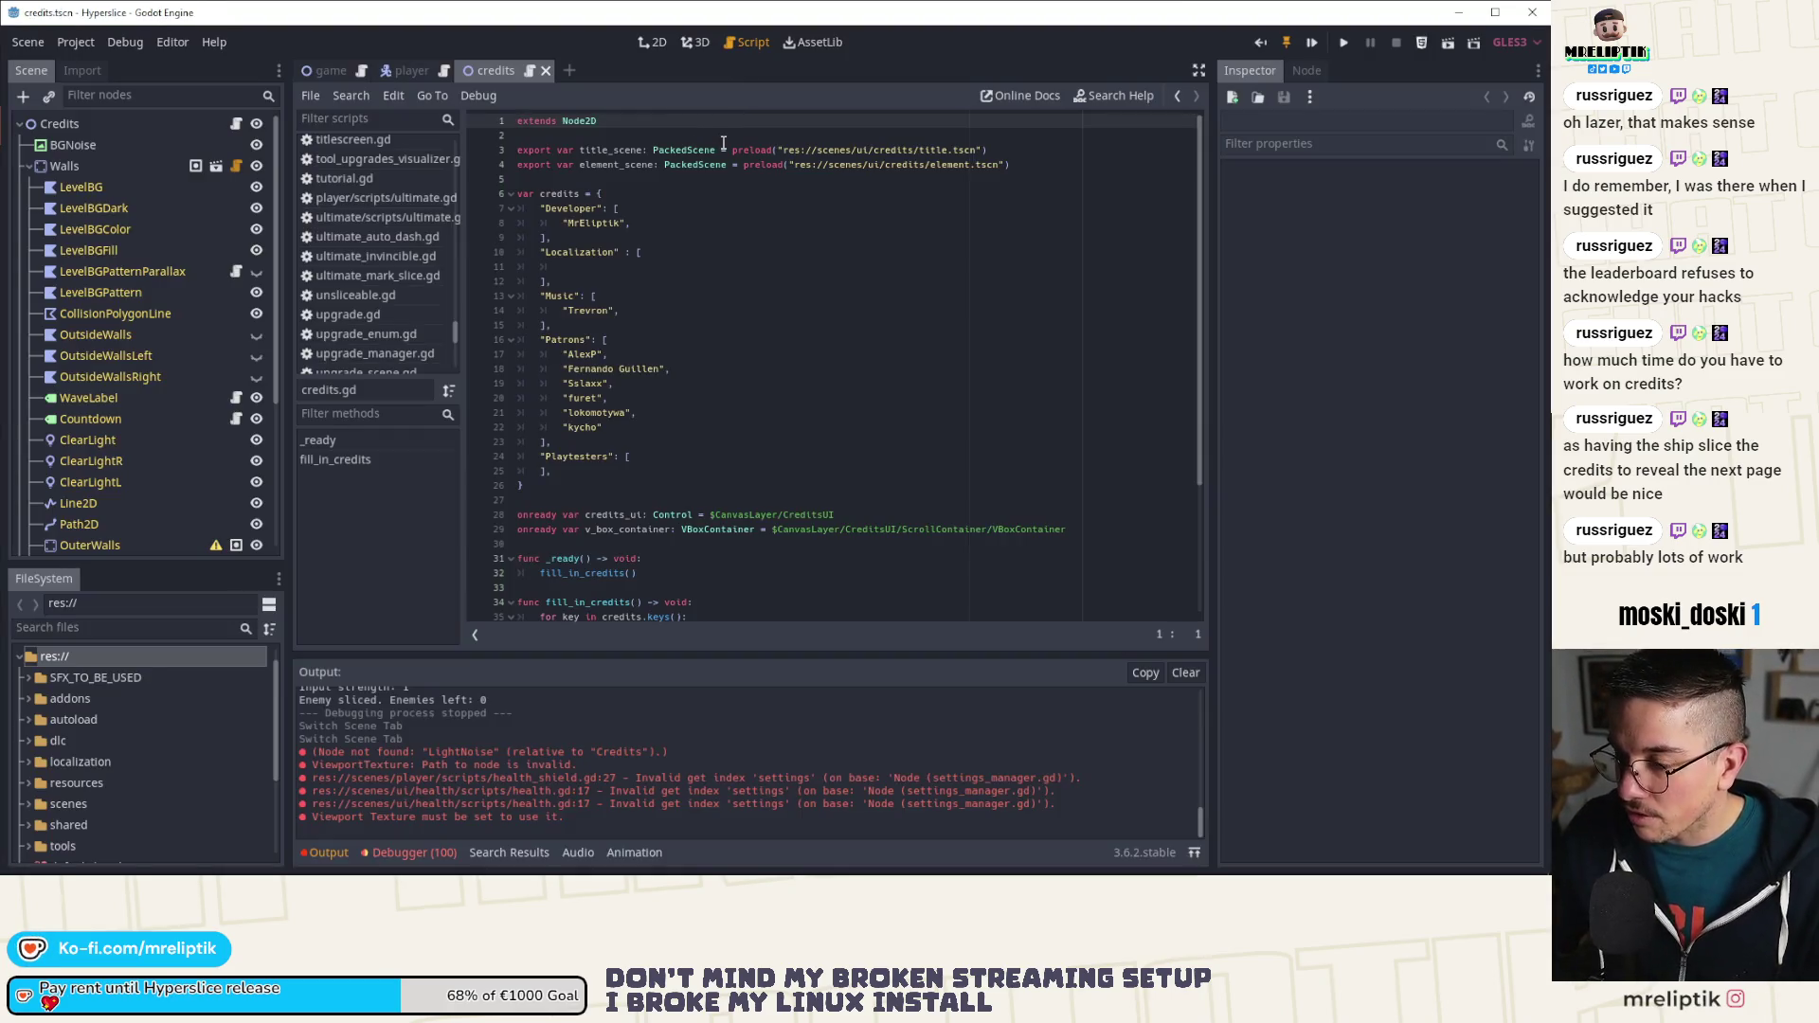
{"action": "key", "text": "ctrl+shift+o"}
{"action": "type", "text": "credit"}
{"action": "key", "text": "Down"}
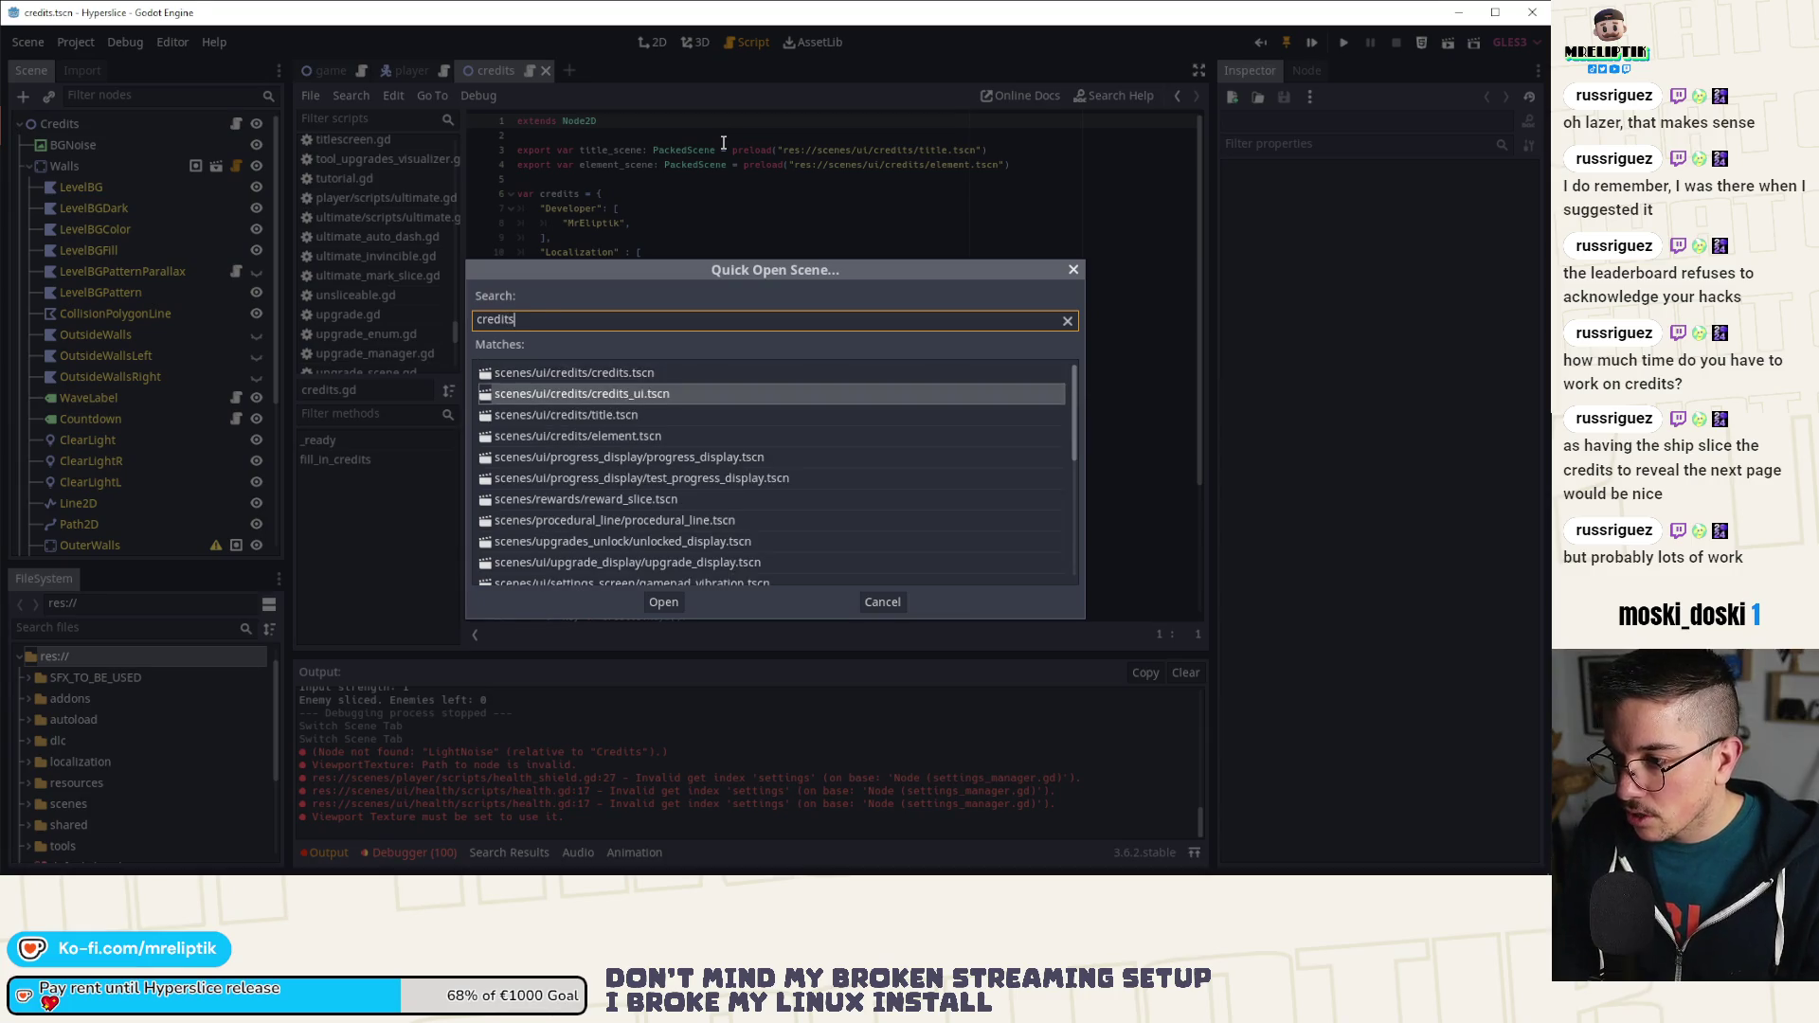
{"action": "key", "text": "Return"}
{"action": "middle_click", "coordinate": [488, 70]}
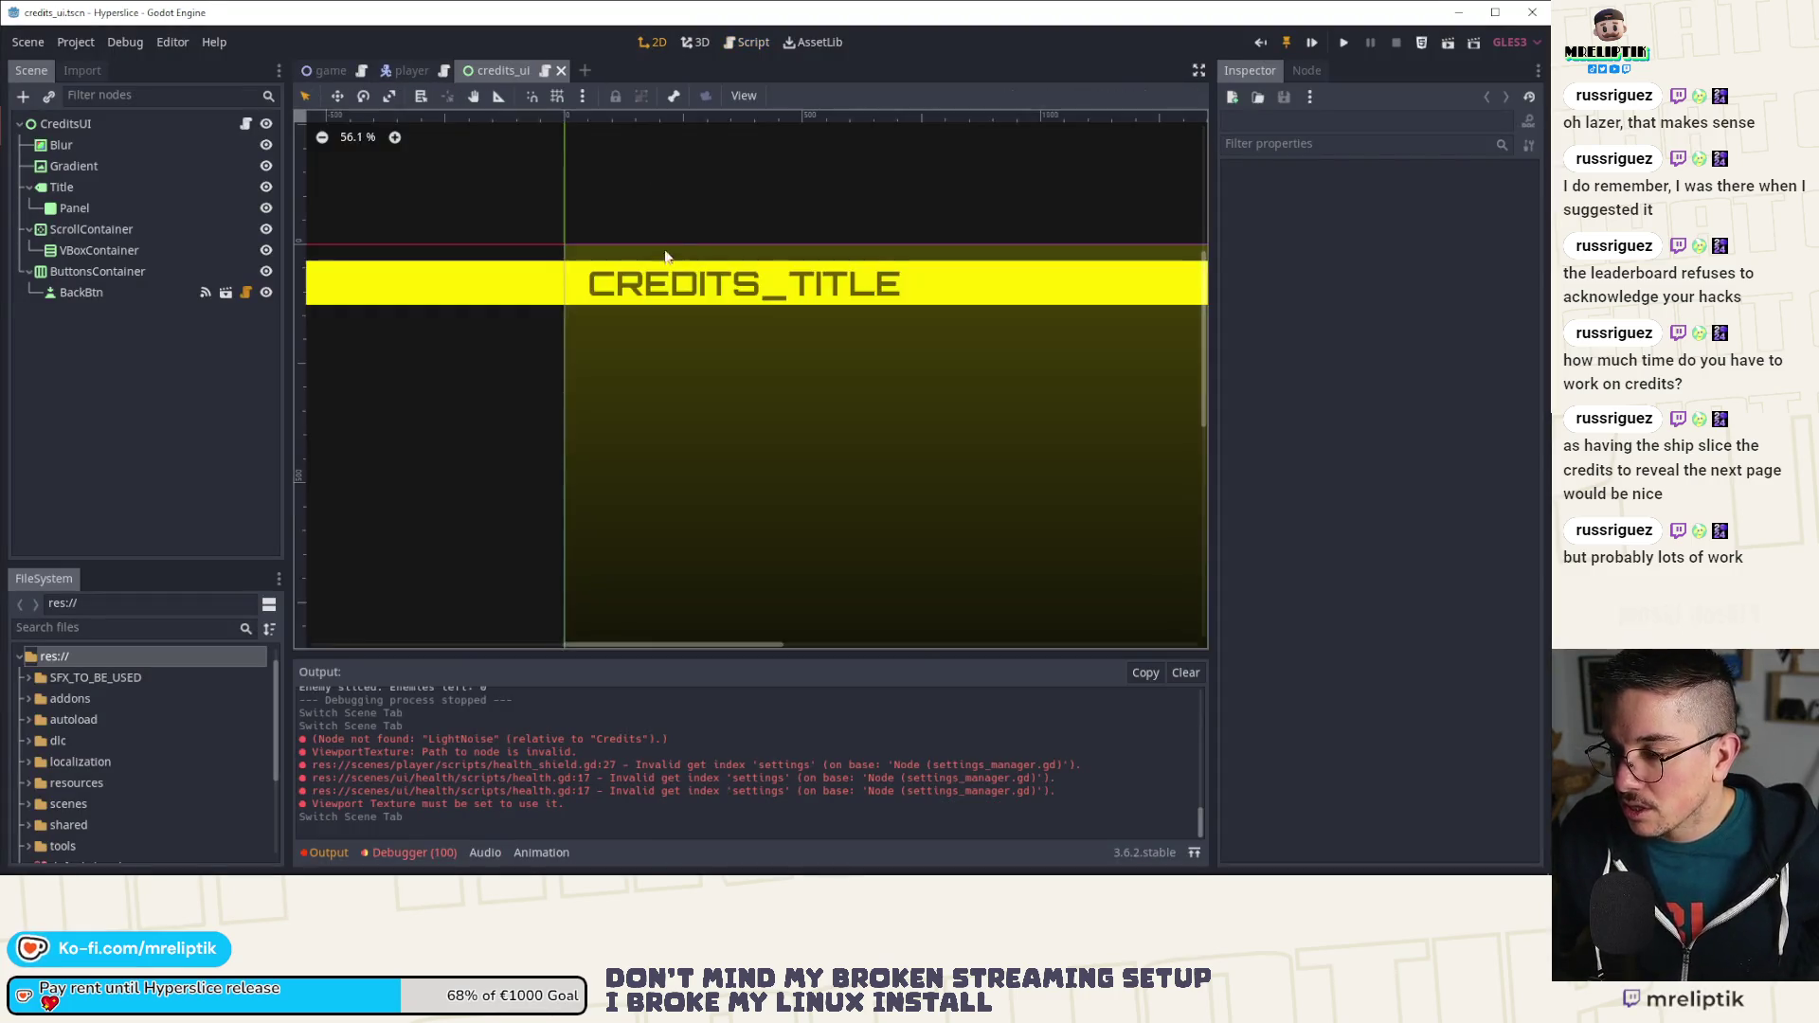
Step: Run the credits_ui scene with F6 to show the Credits screen
{"action": "scroll", "coordinate": [663, 383], "scroll_direction": "down", "scroll_amount": 1}
{"action": "scroll", "coordinate": [664, 382], "scroll_direction": "right", "scroll_amount": 1}
{"action": "scroll", "coordinate": [748, 386], "scroll_direction": "up", "scroll_amount": 1}
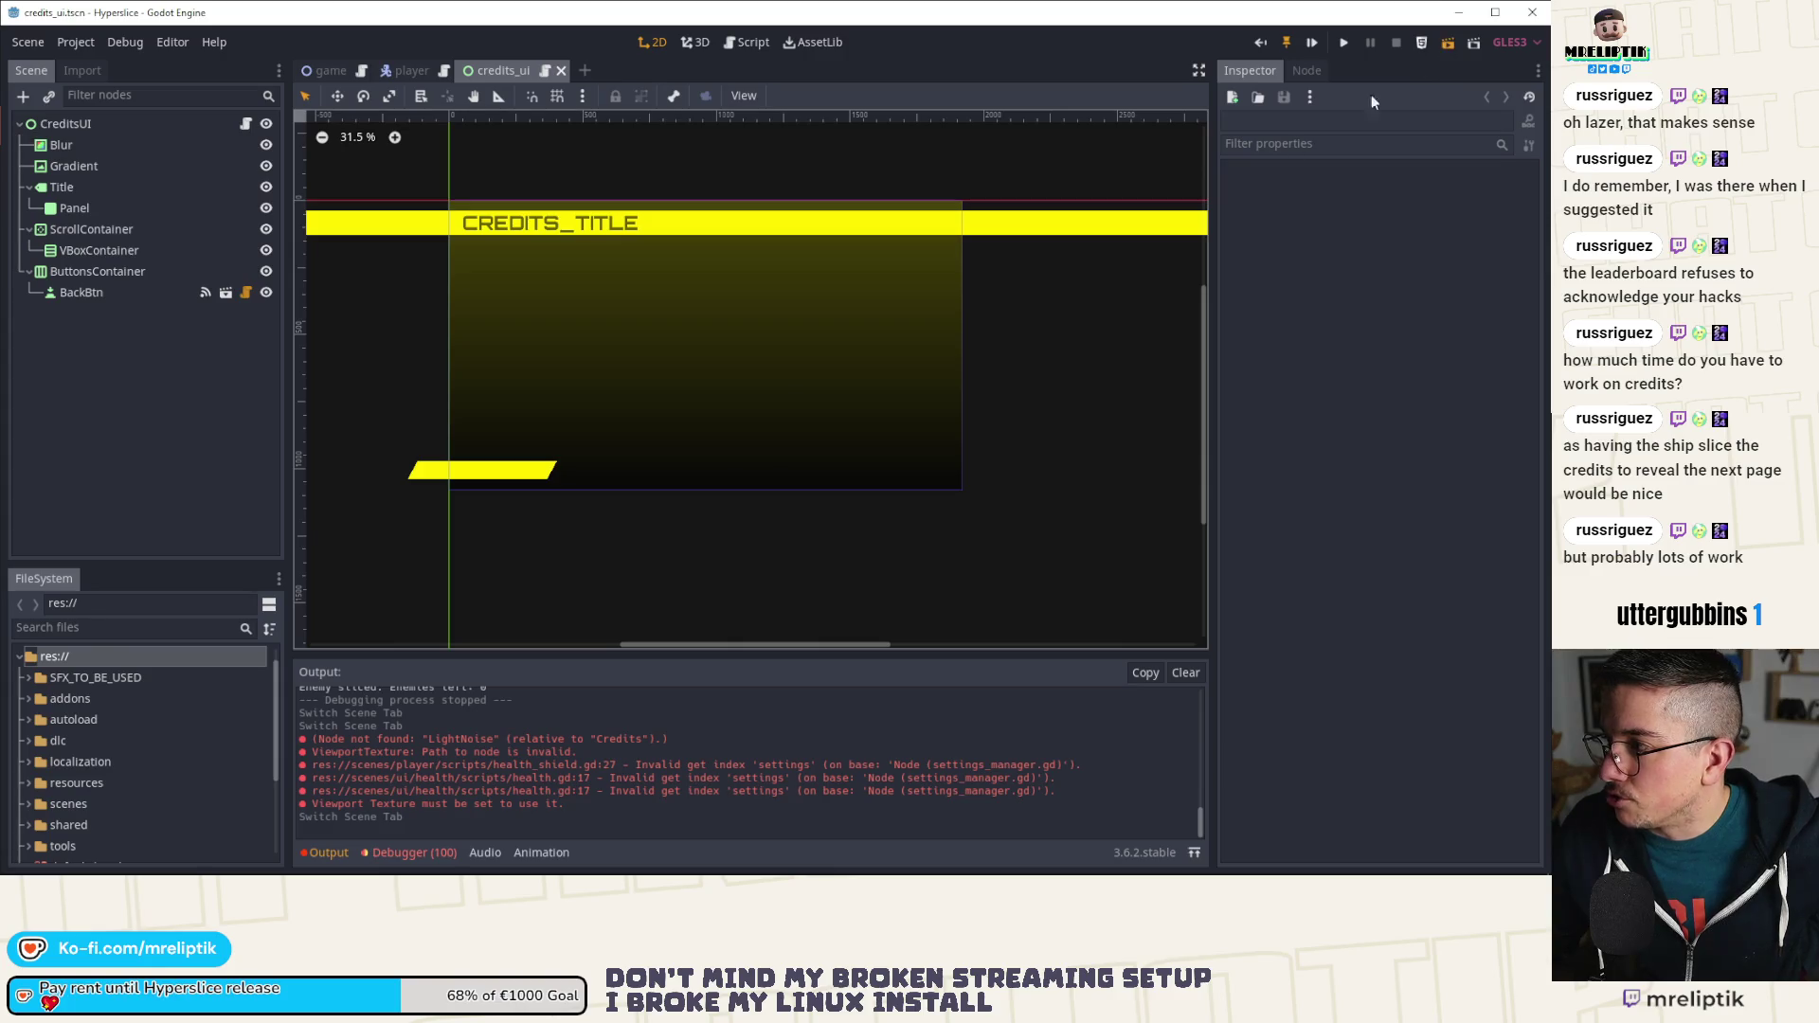
{"action": "key", "text": "F6"}
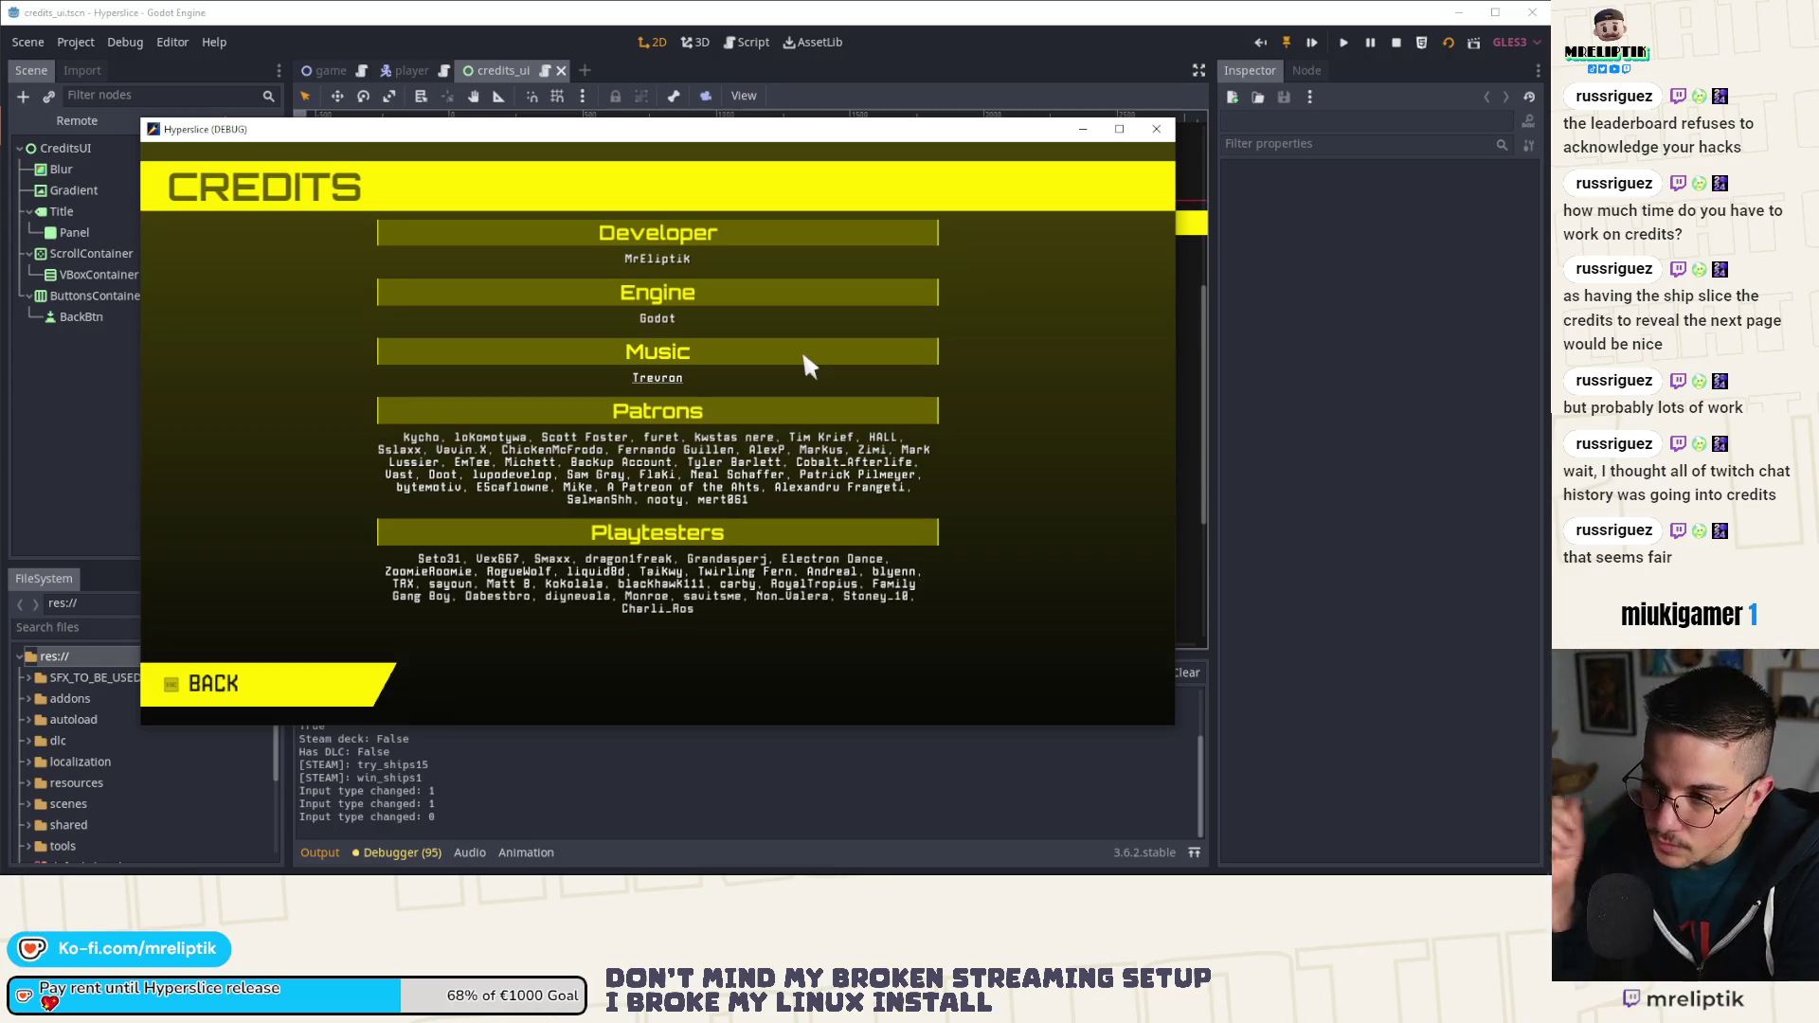
Step: Close the running credits game and open clear_screen.tscn with Quick Open Scene
{"action": "key", "text": "alt+F4"}
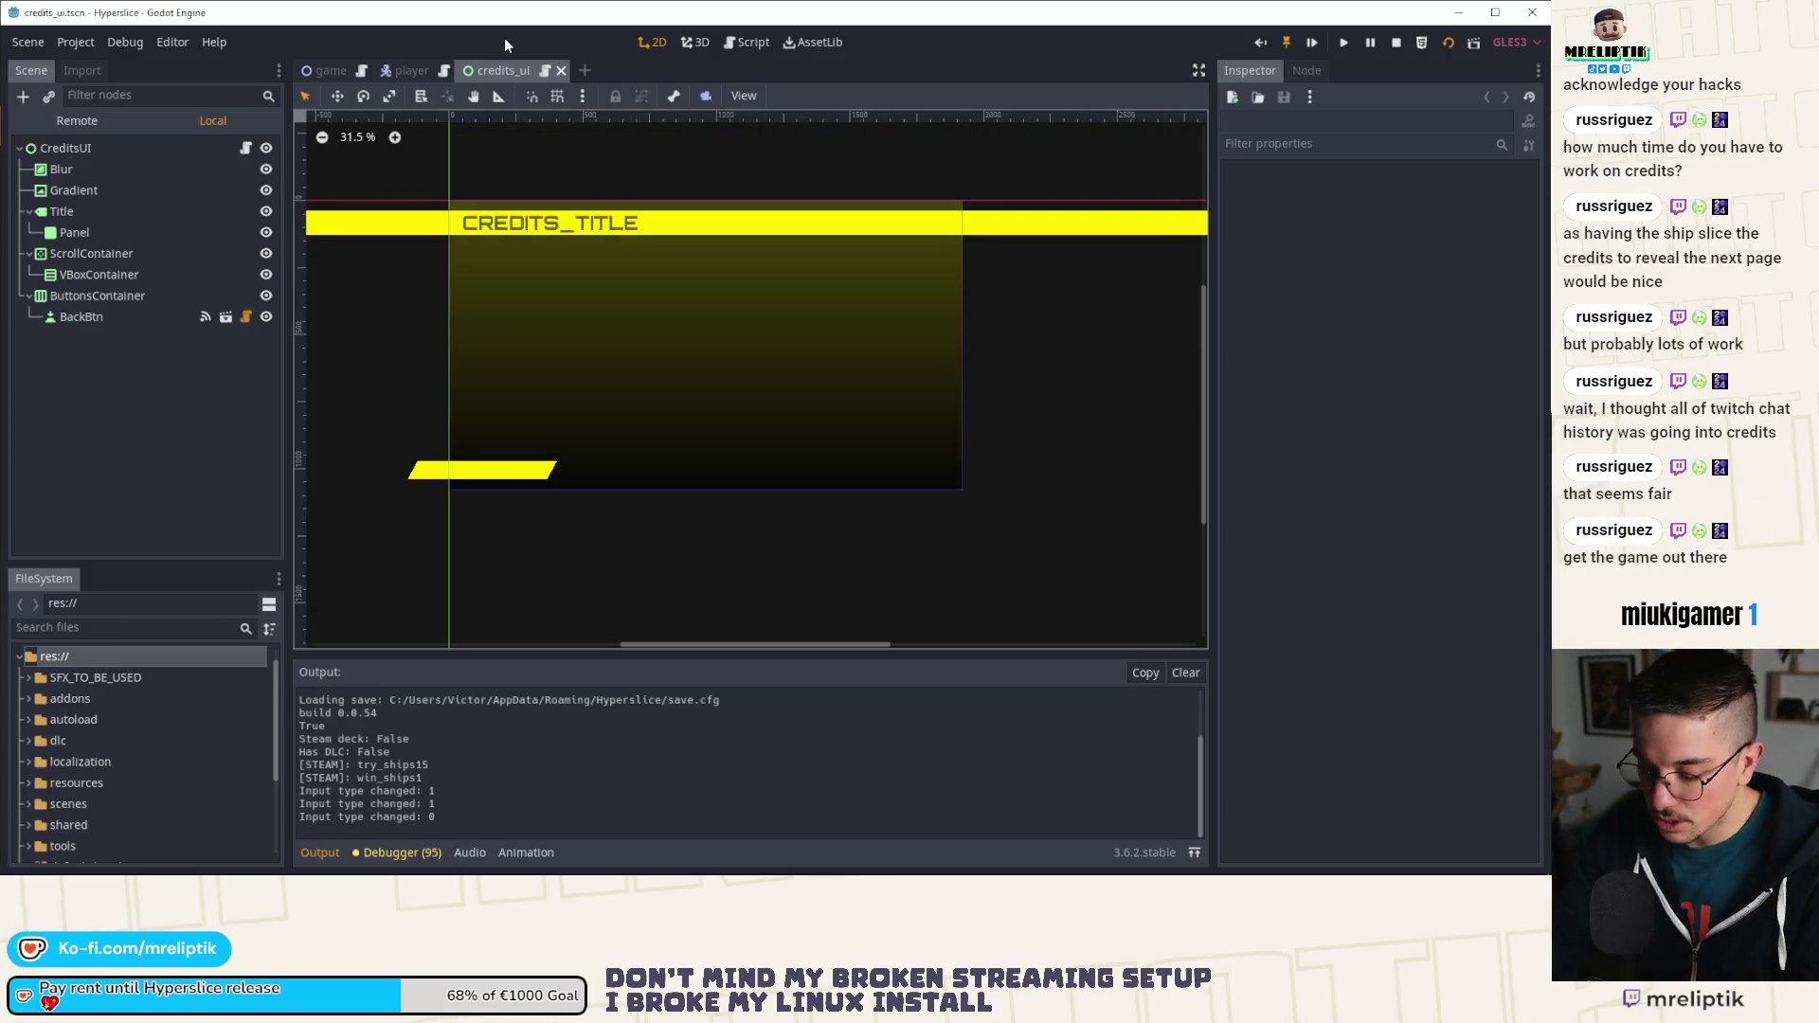
{"action": "key", "text": "ctrl+shift+o"}
{"action": "type", "text": "cler"}
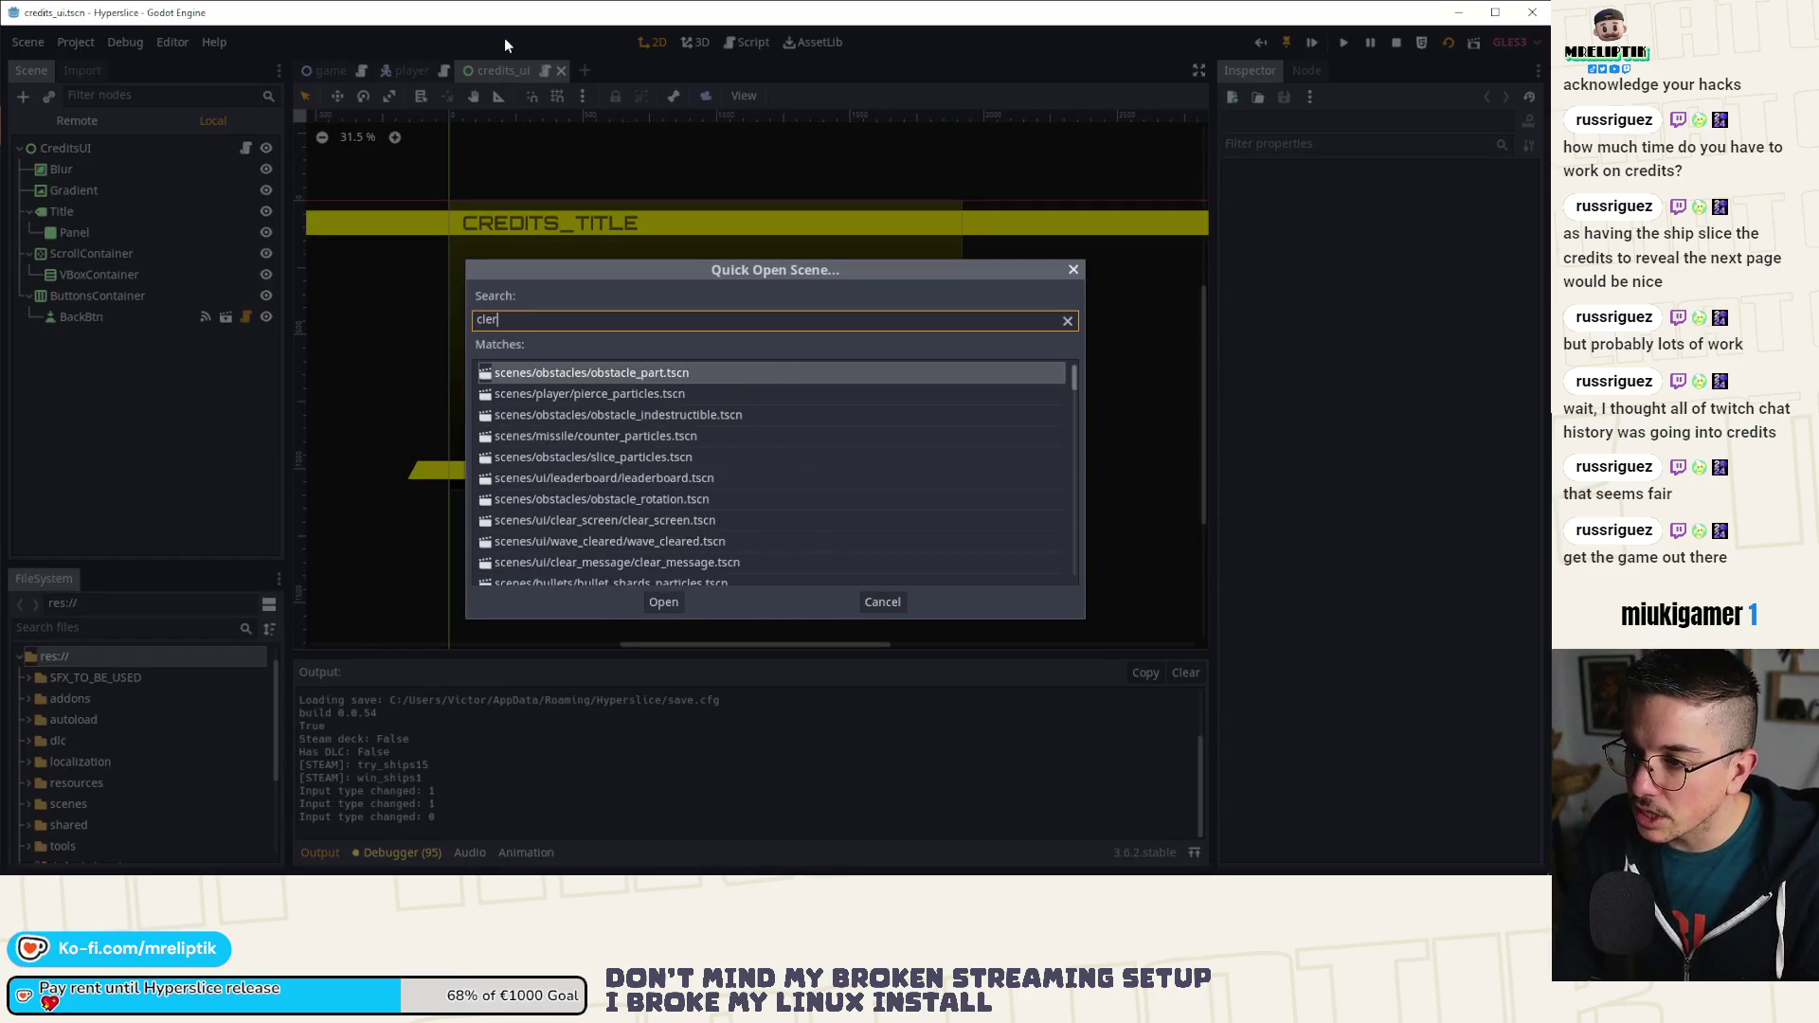
{"action": "key", "text": "BackSpace"}
{"action": "type", "text": "ar"}
{"action": "key", "text": "Down"}
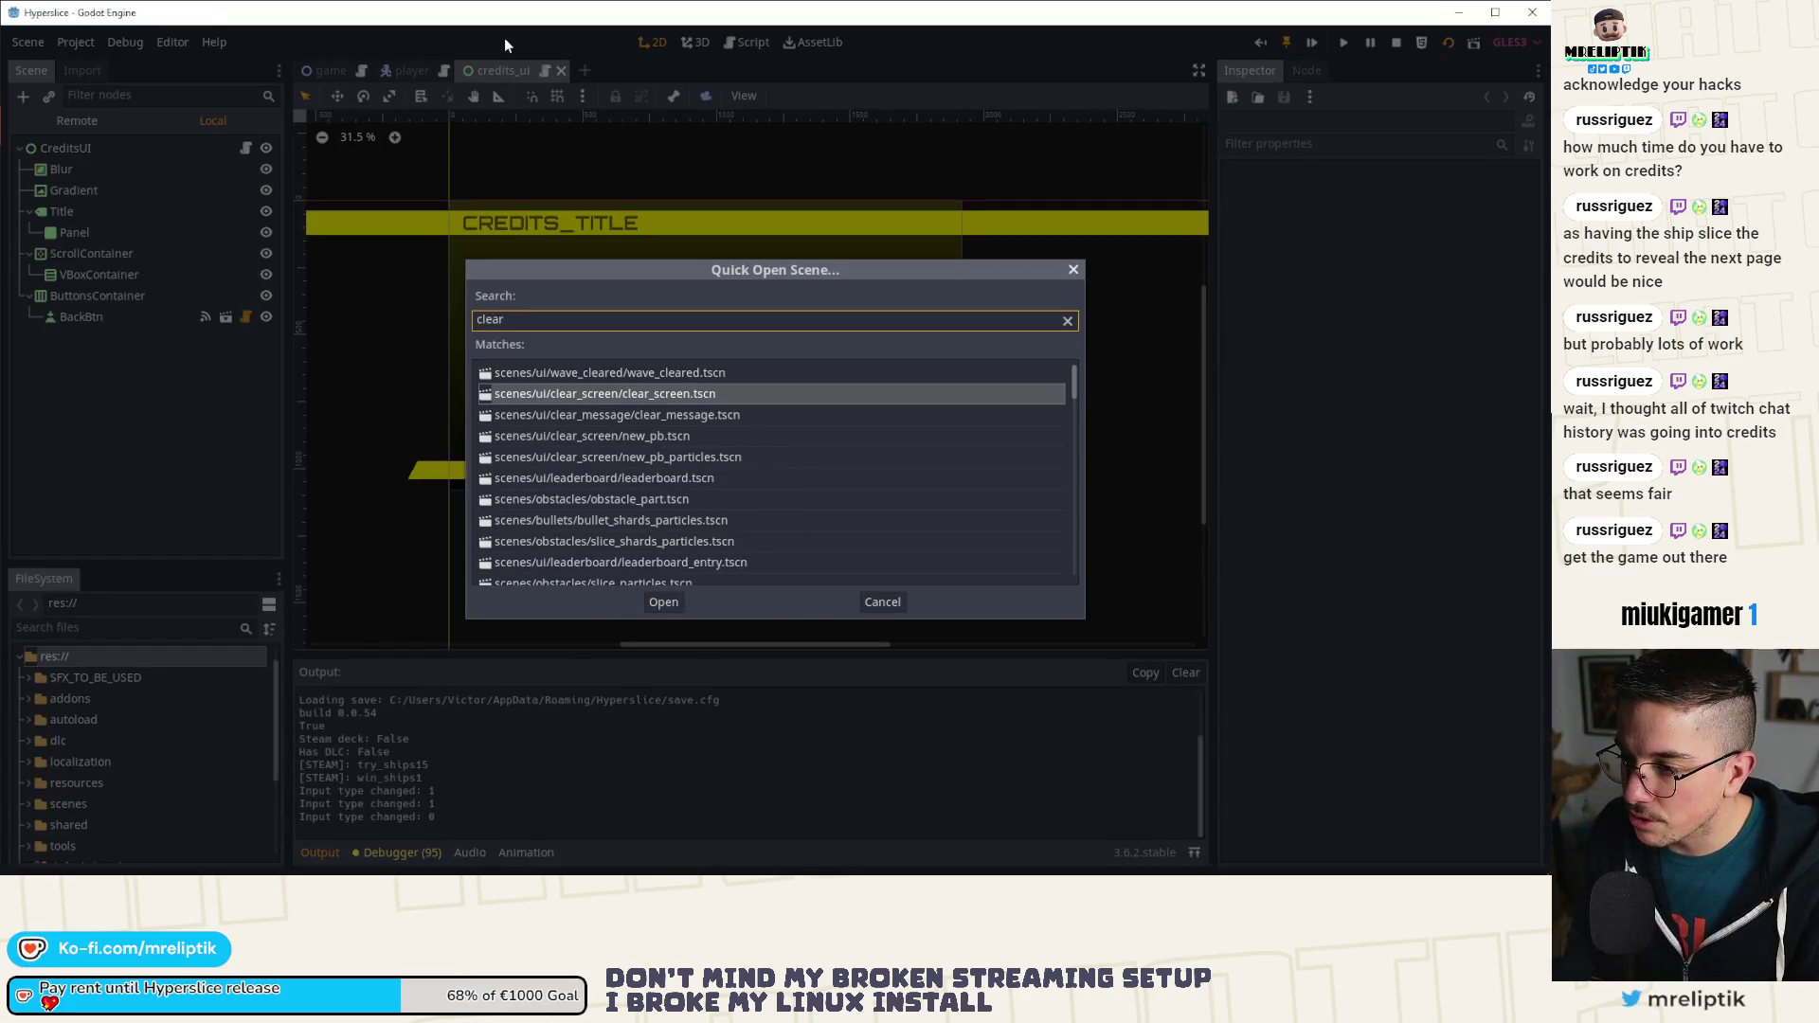
{"action": "key", "text": "Return"}
Step: Inspect the clear_screen layout: title banner, stats panel with 10000 score, leaderboard
{"action": "scroll", "coordinate": [601, 311], "scroll_direction": "down", "scroll_amount": 2}
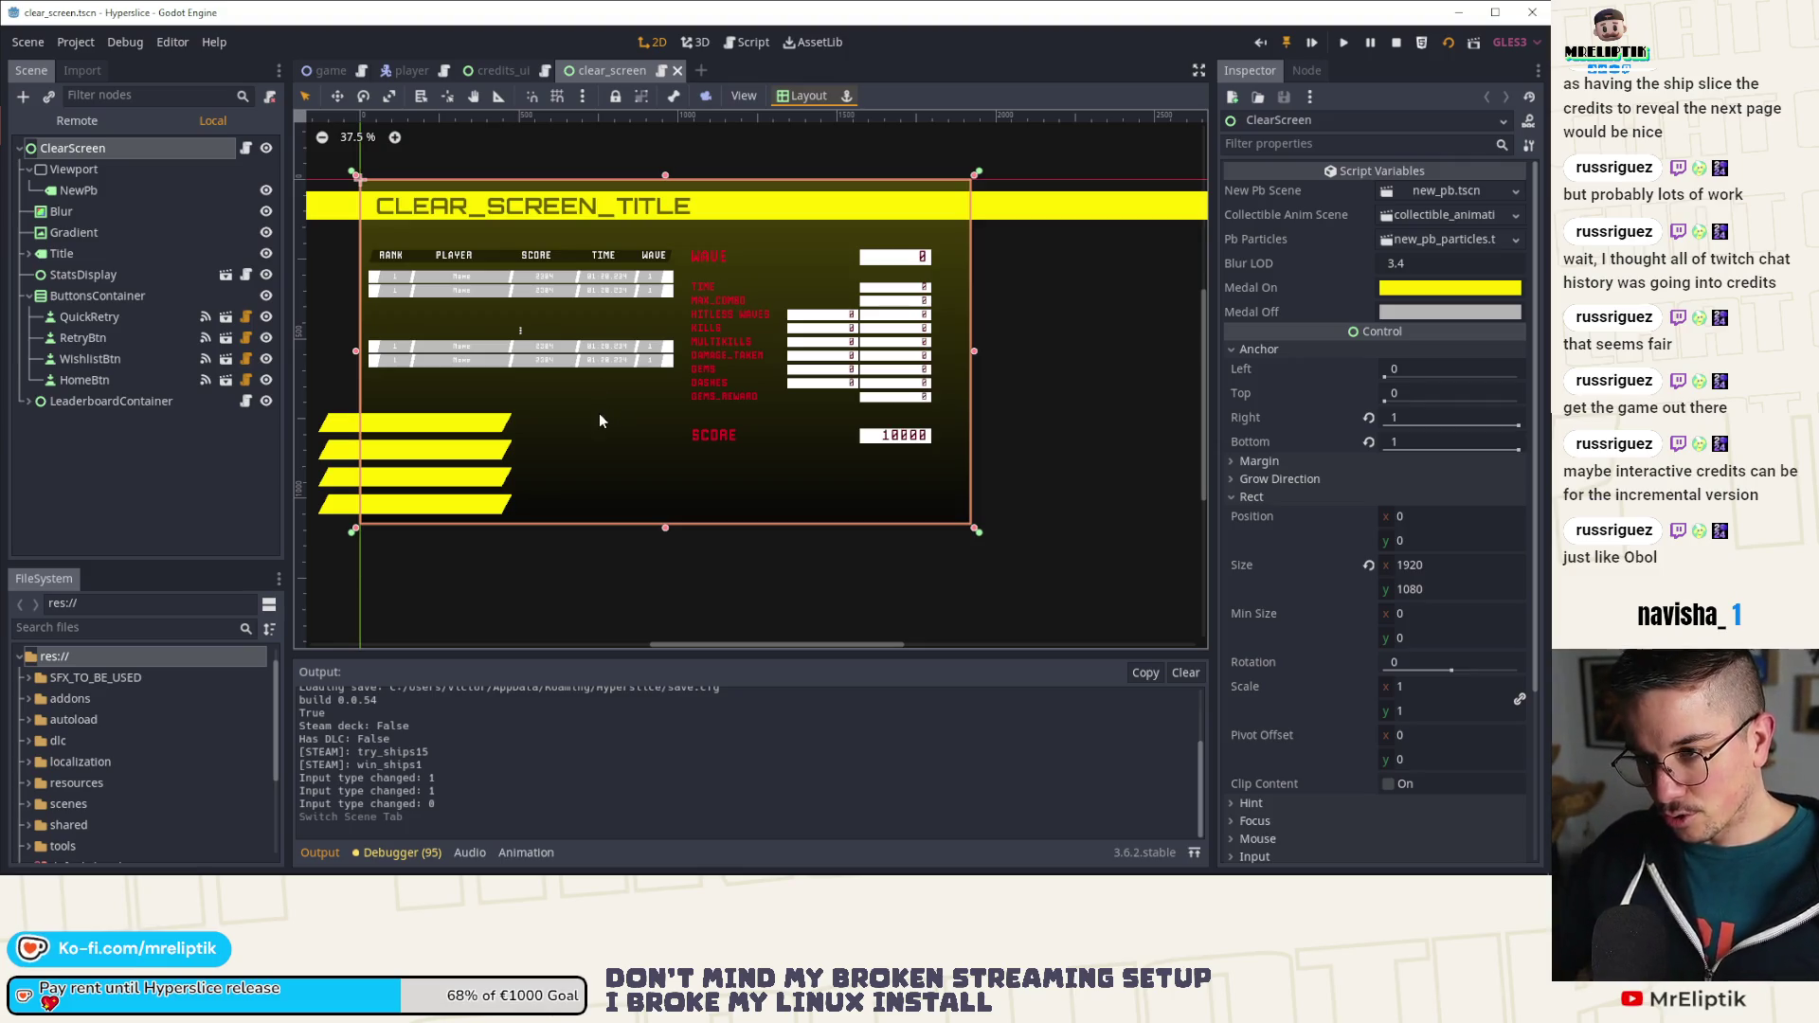
{"action": "left_click", "coordinate": [140, 496]}
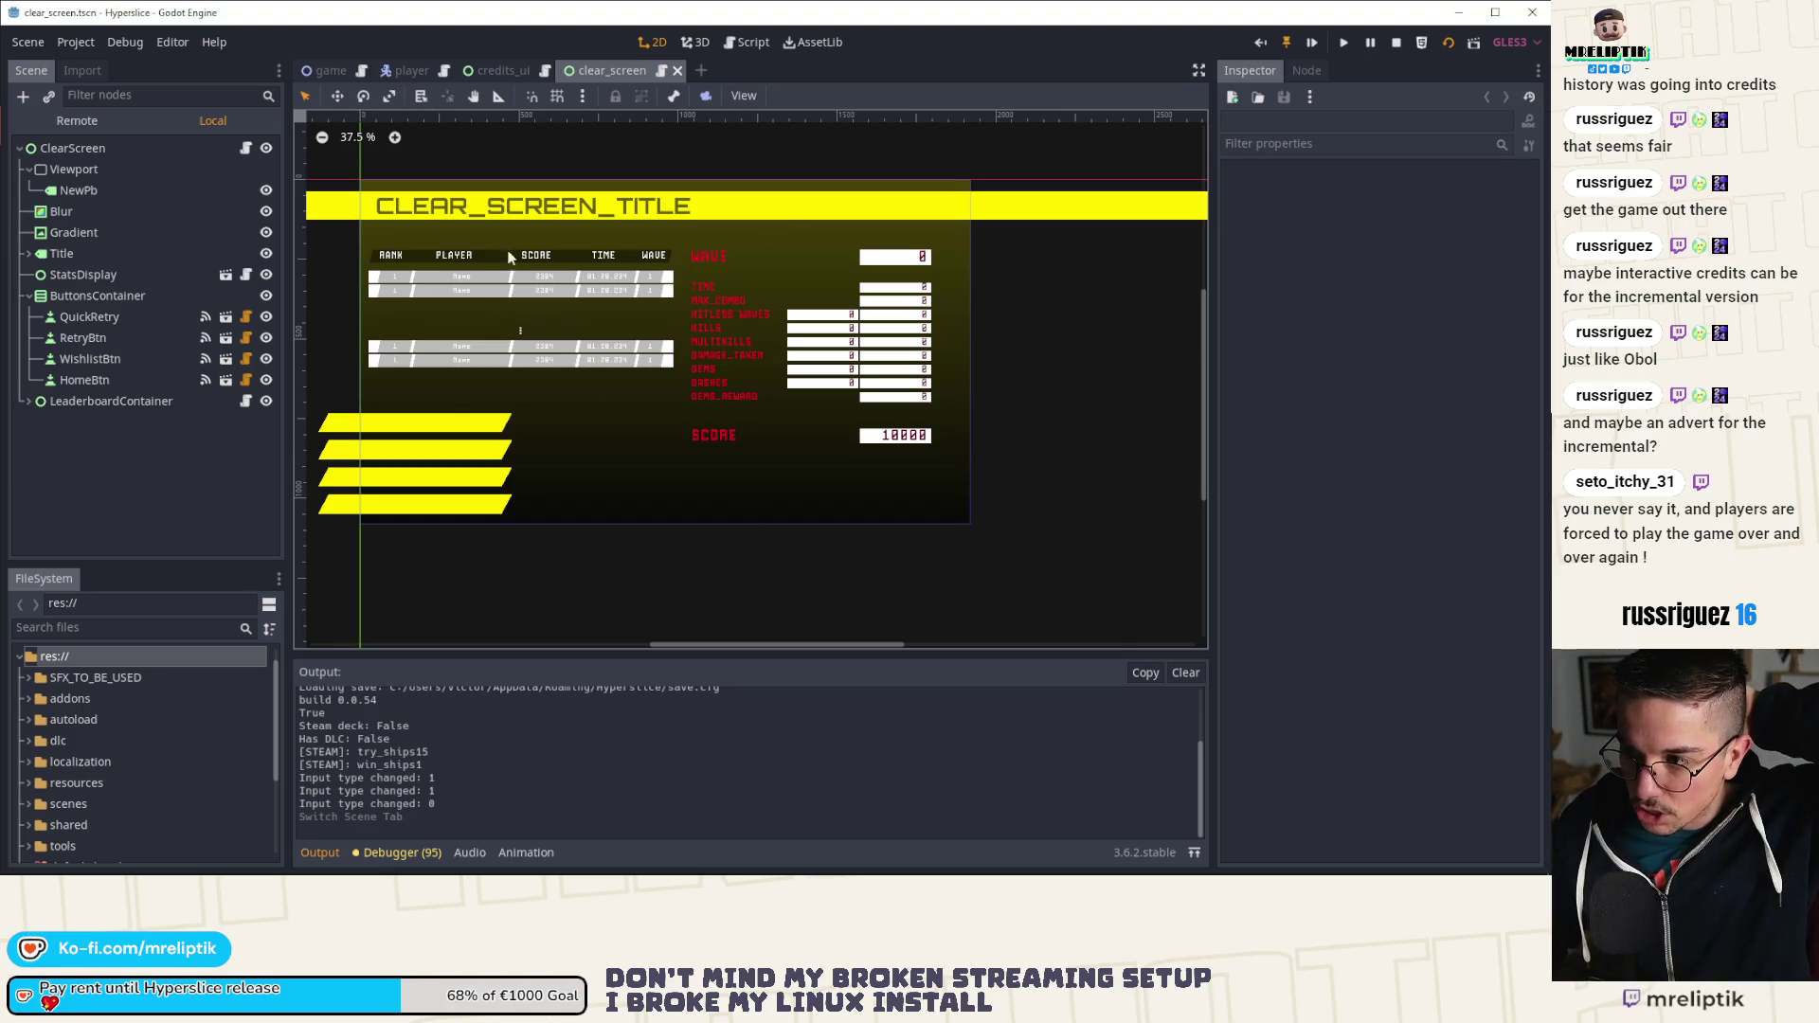
{"action": "left_click", "coordinate": [156, 464]}
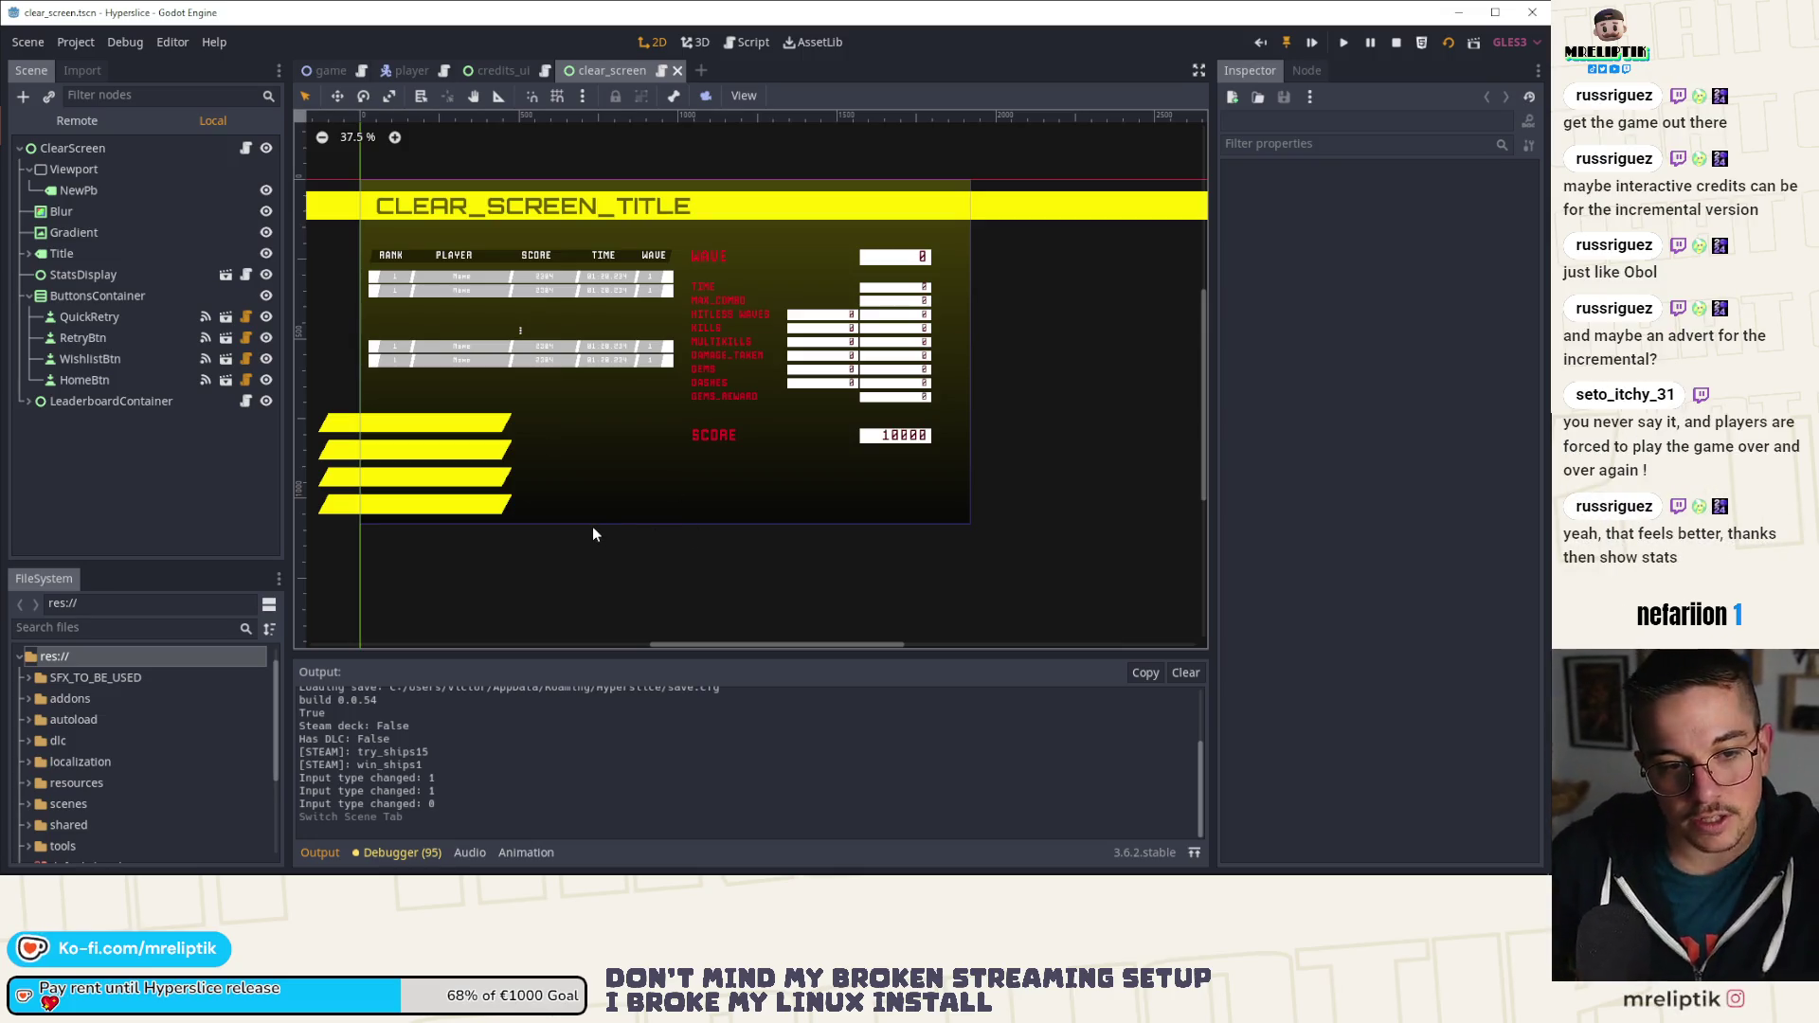
Step: Create a new User Interface scene and rename its Control root to Thanks
{"action": "left_click", "coordinate": [702, 70]}
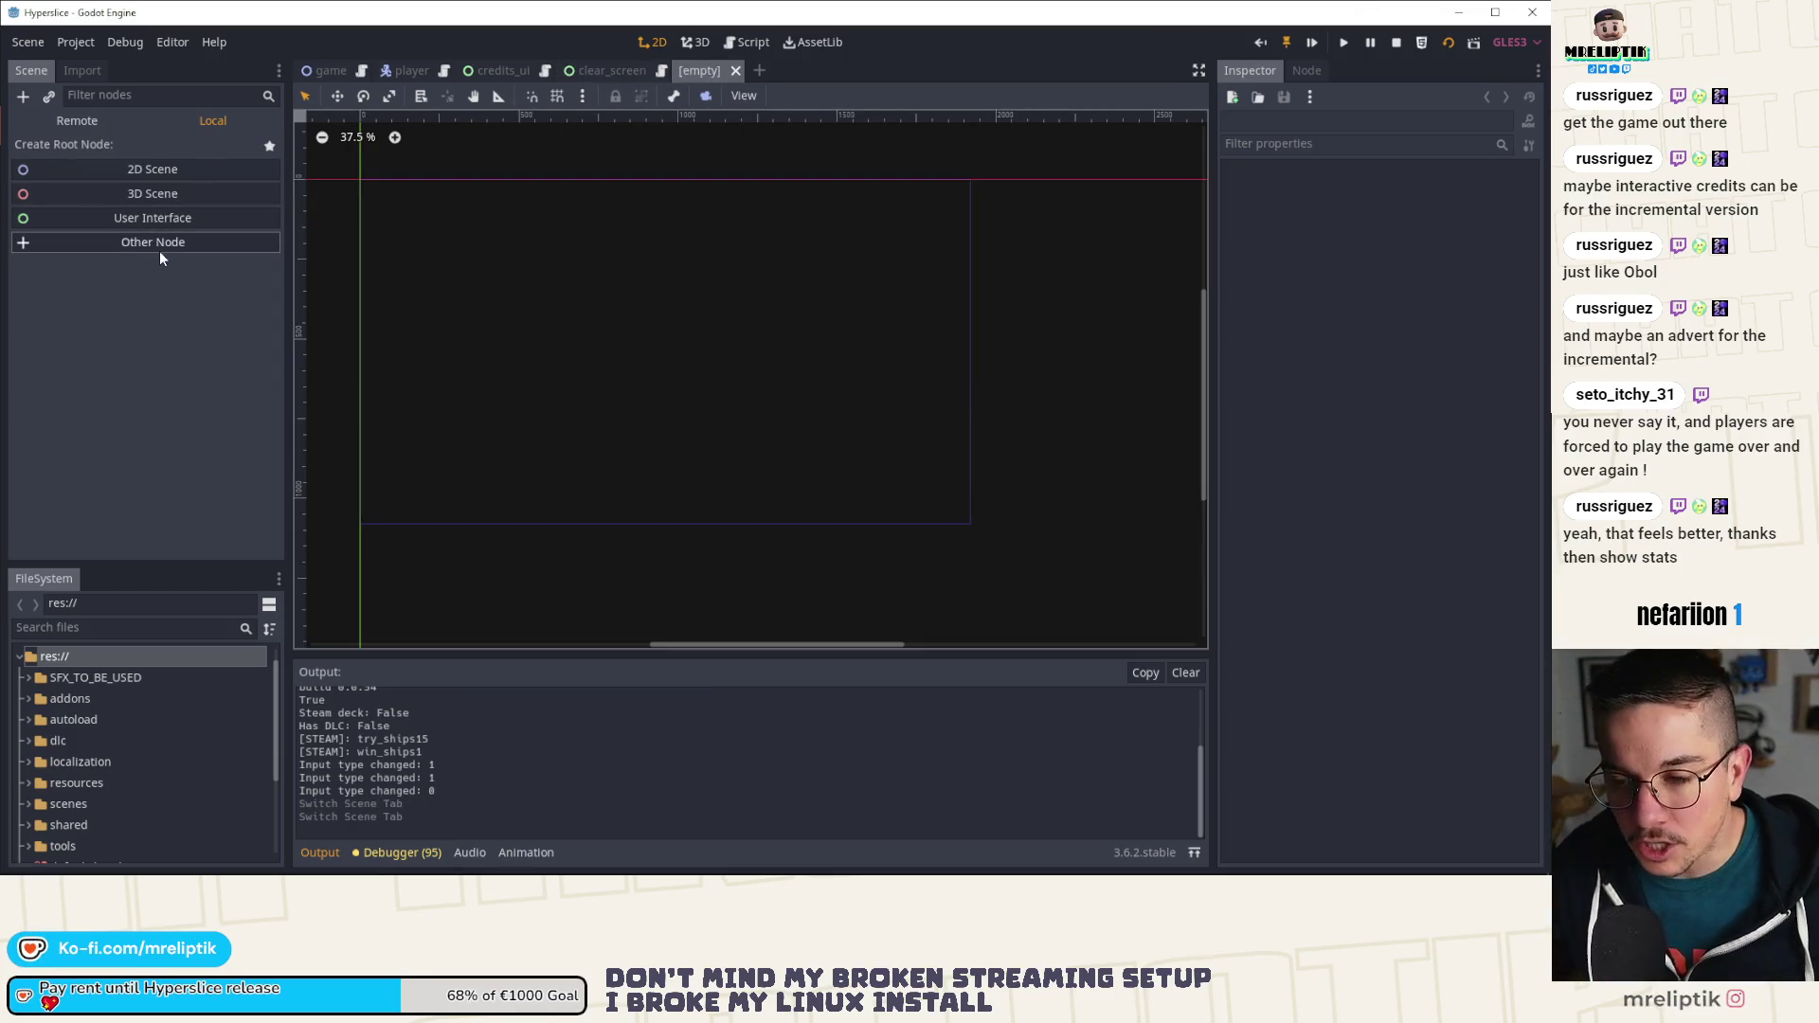
{"action": "left_click", "coordinate": [182, 218]}
{"action": "left_click", "coordinate": [137, 159]}
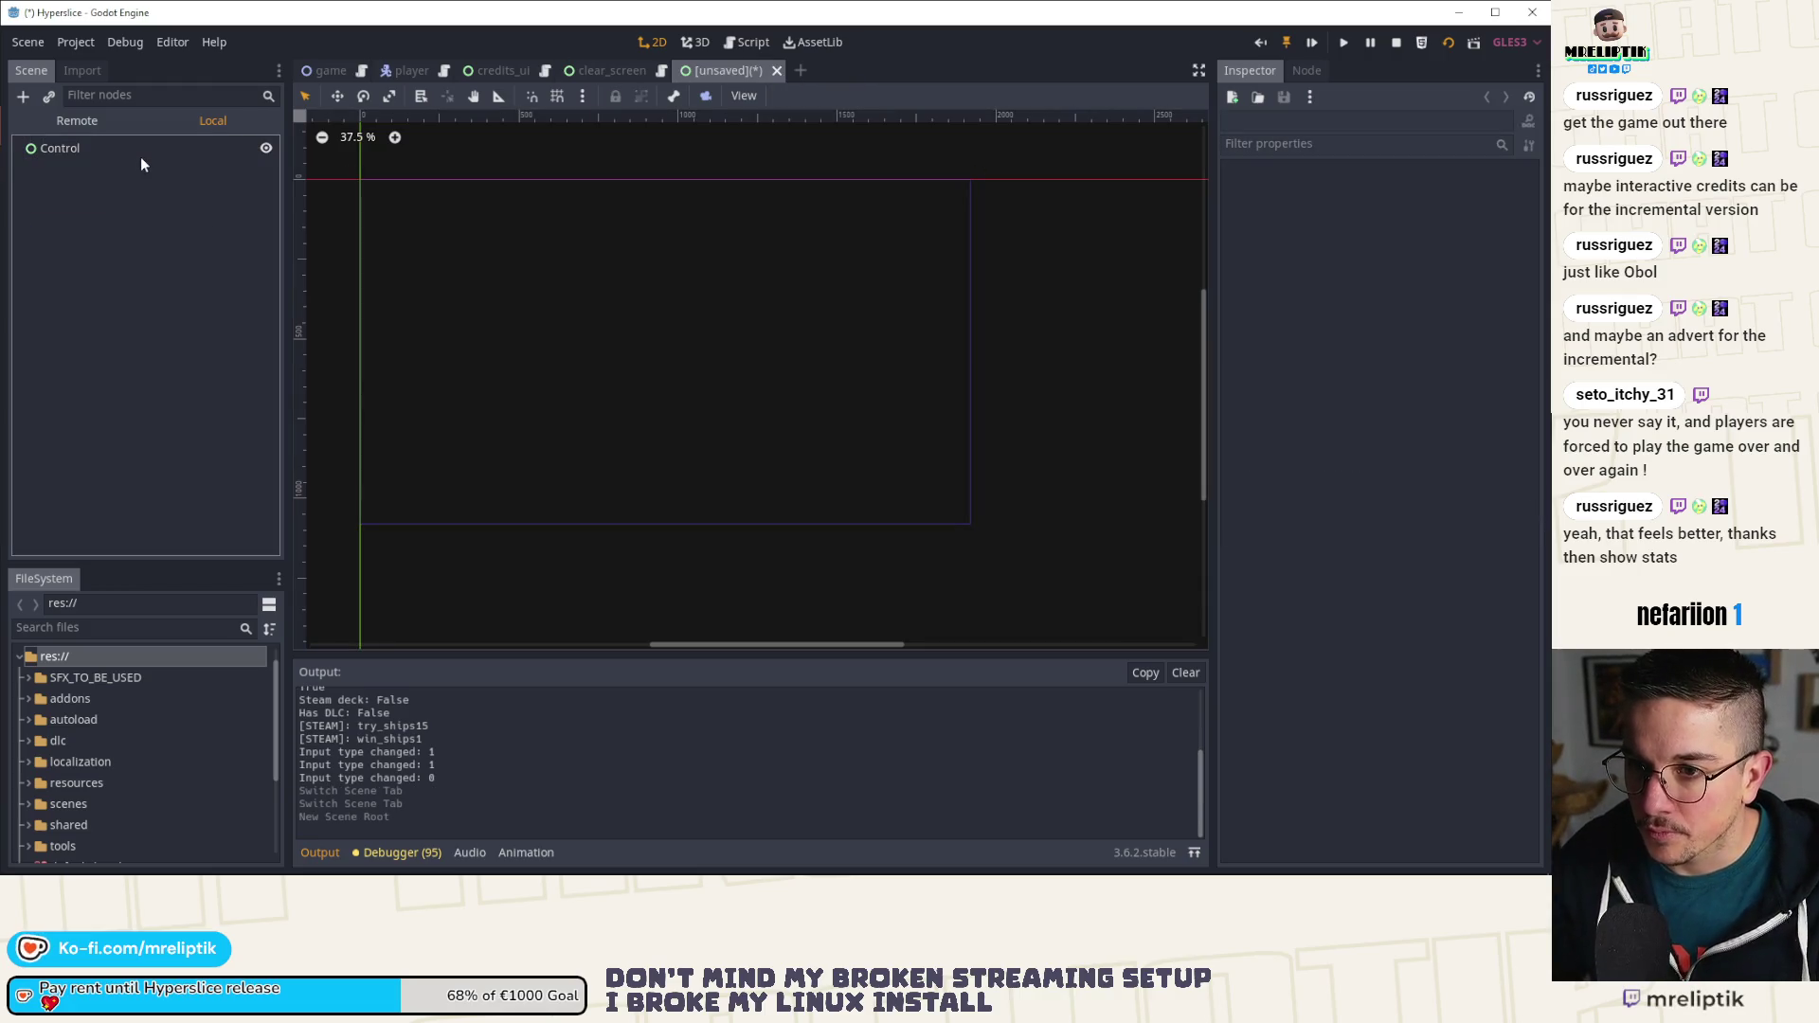
{"action": "double_click", "coordinate": [142, 154]}
{"action": "type", "text": "Thanks"}
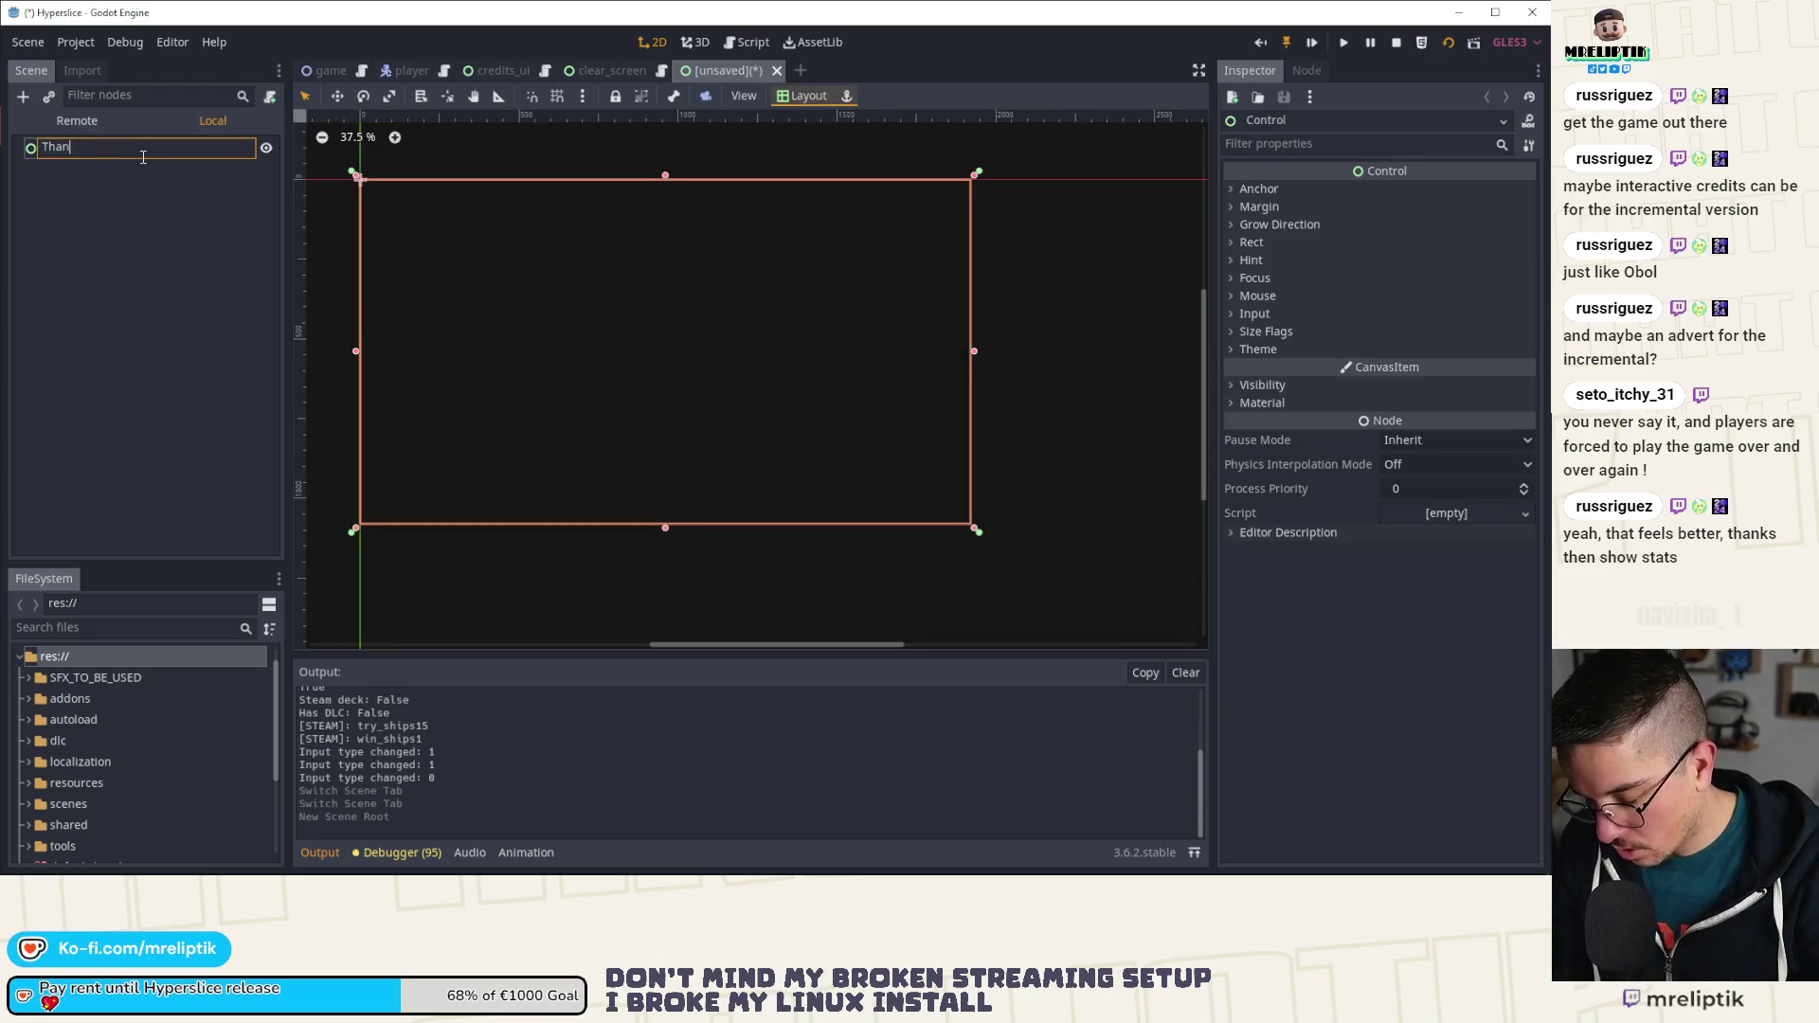
{"action": "key", "text": "Return"}
Step: Cancel saving the Thanks scene and return to the clear_screen scene
{"action": "key", "text": "ctrl+s"}
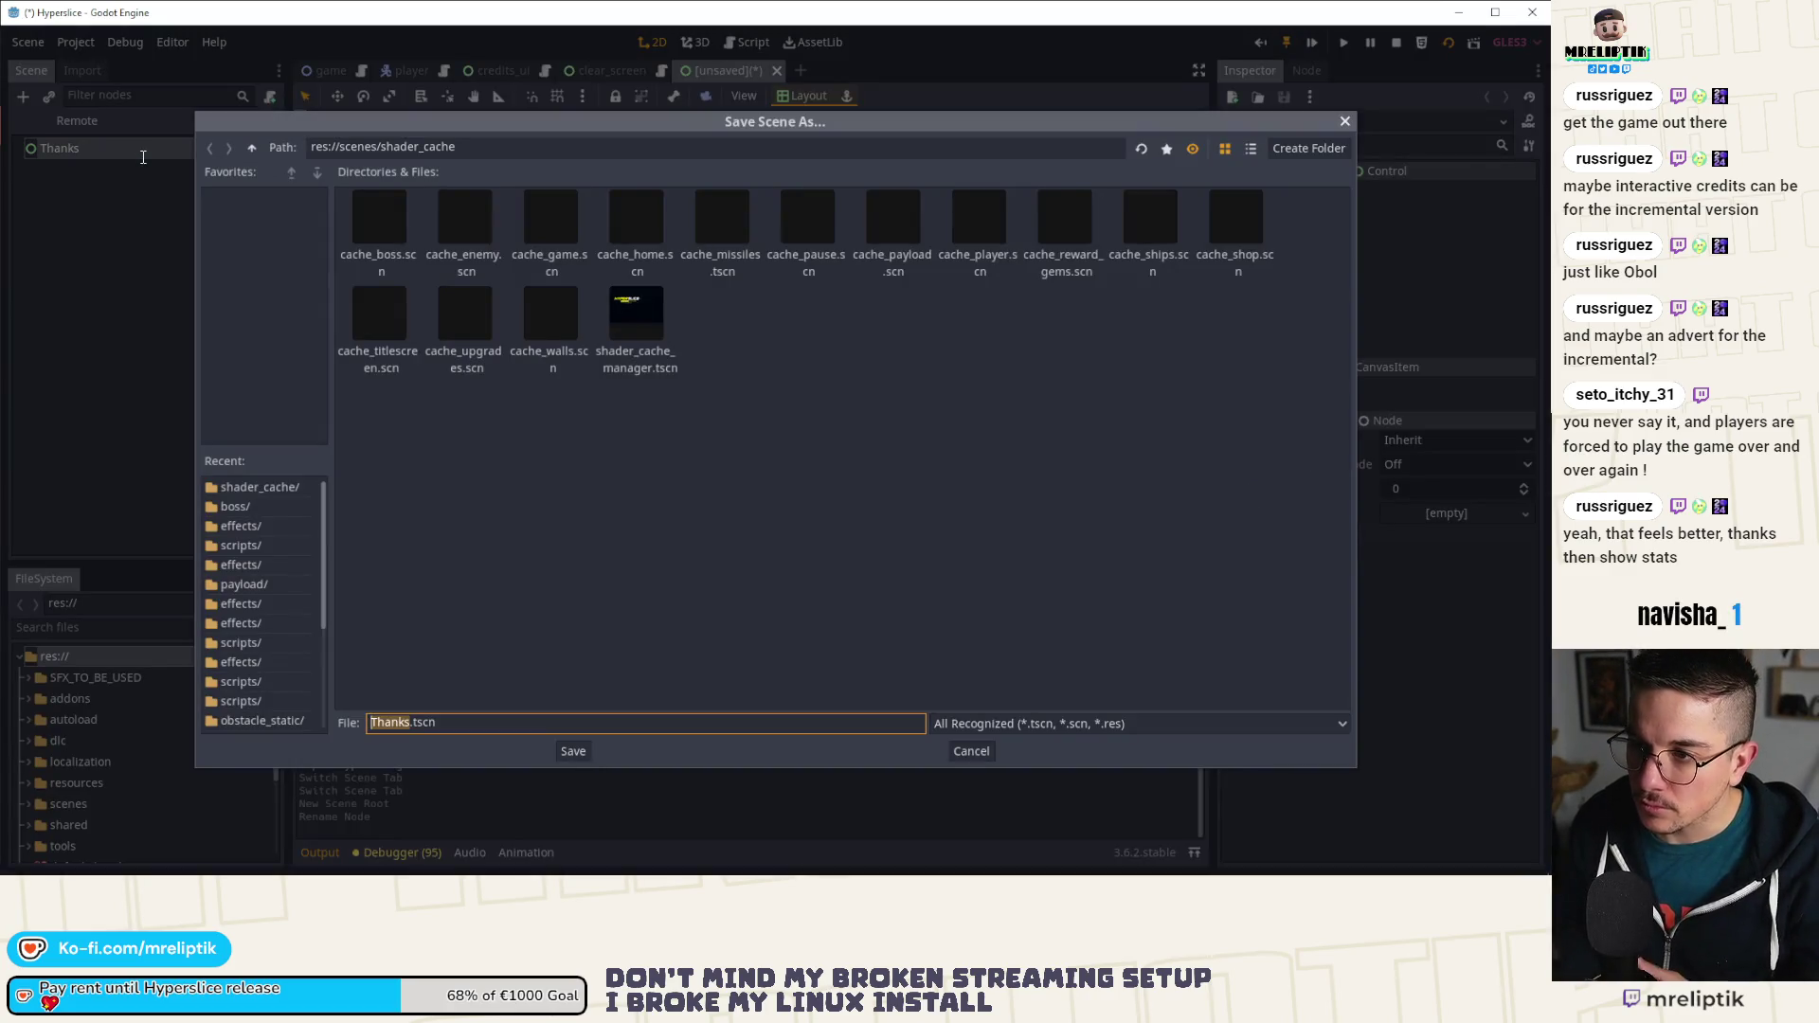
{"action": "key", "text": "Escape"}
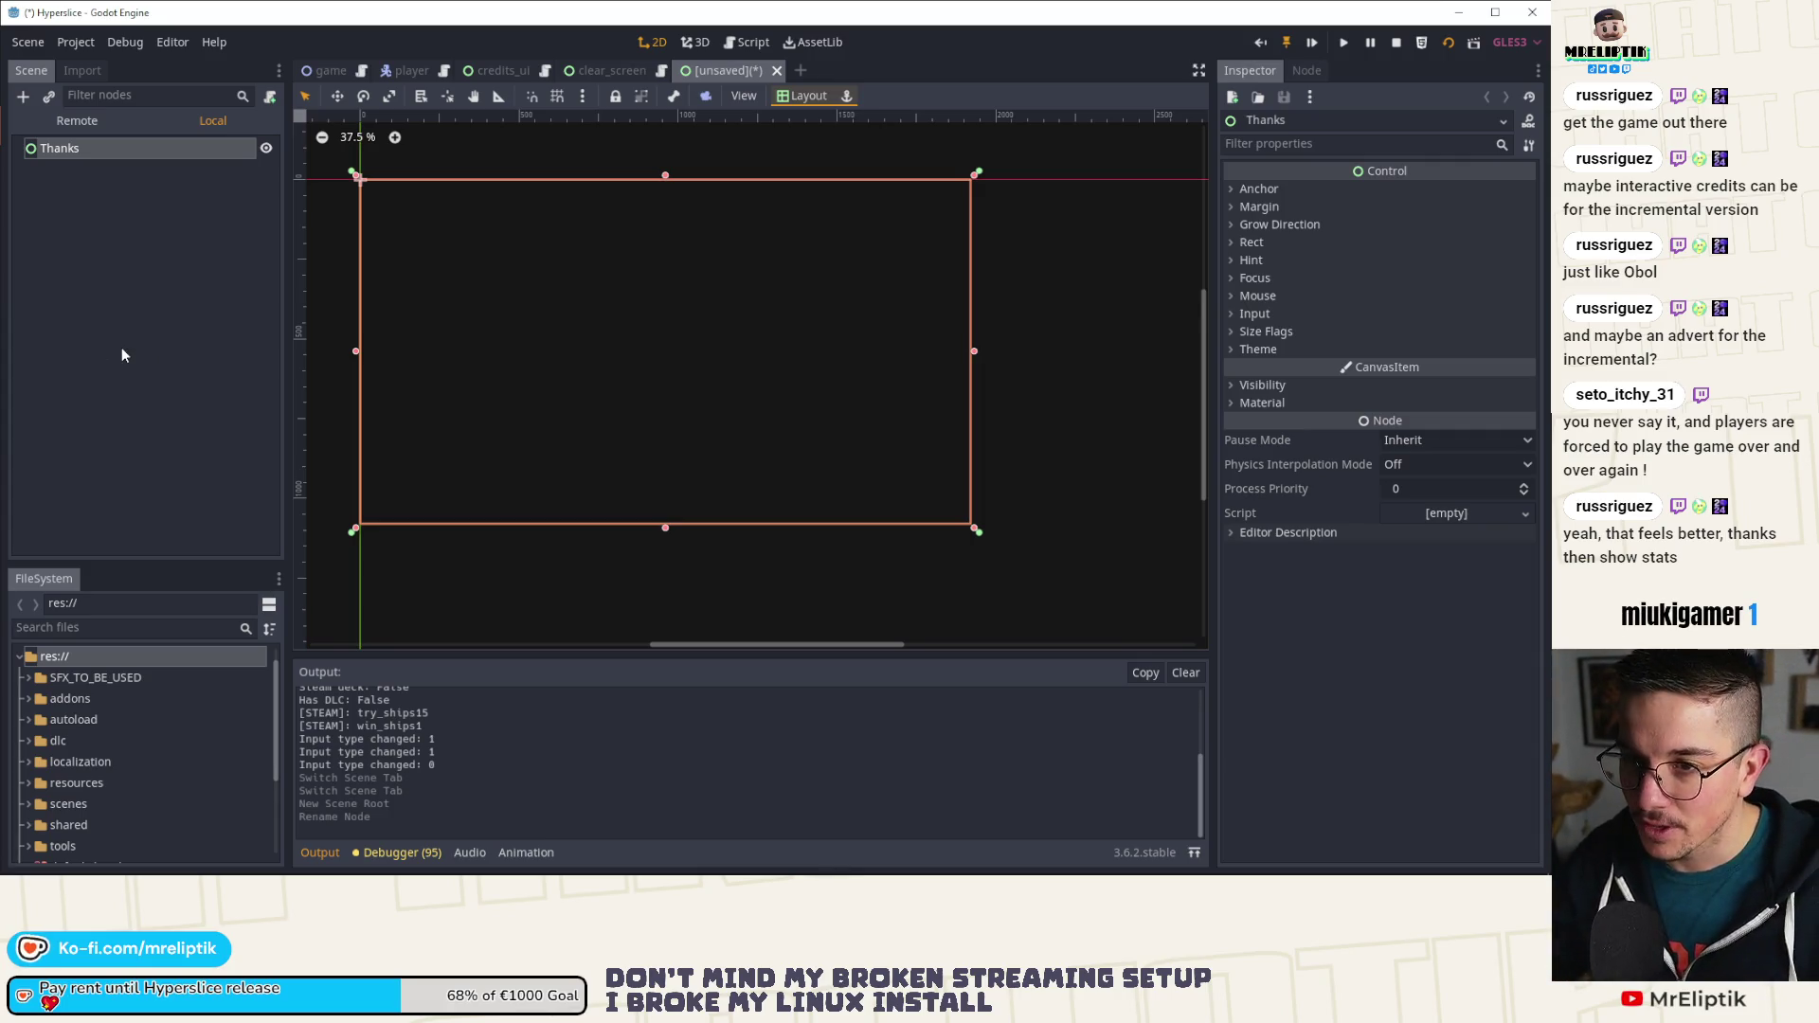
{"action": "left_click", "coordinate": [123, 352]}
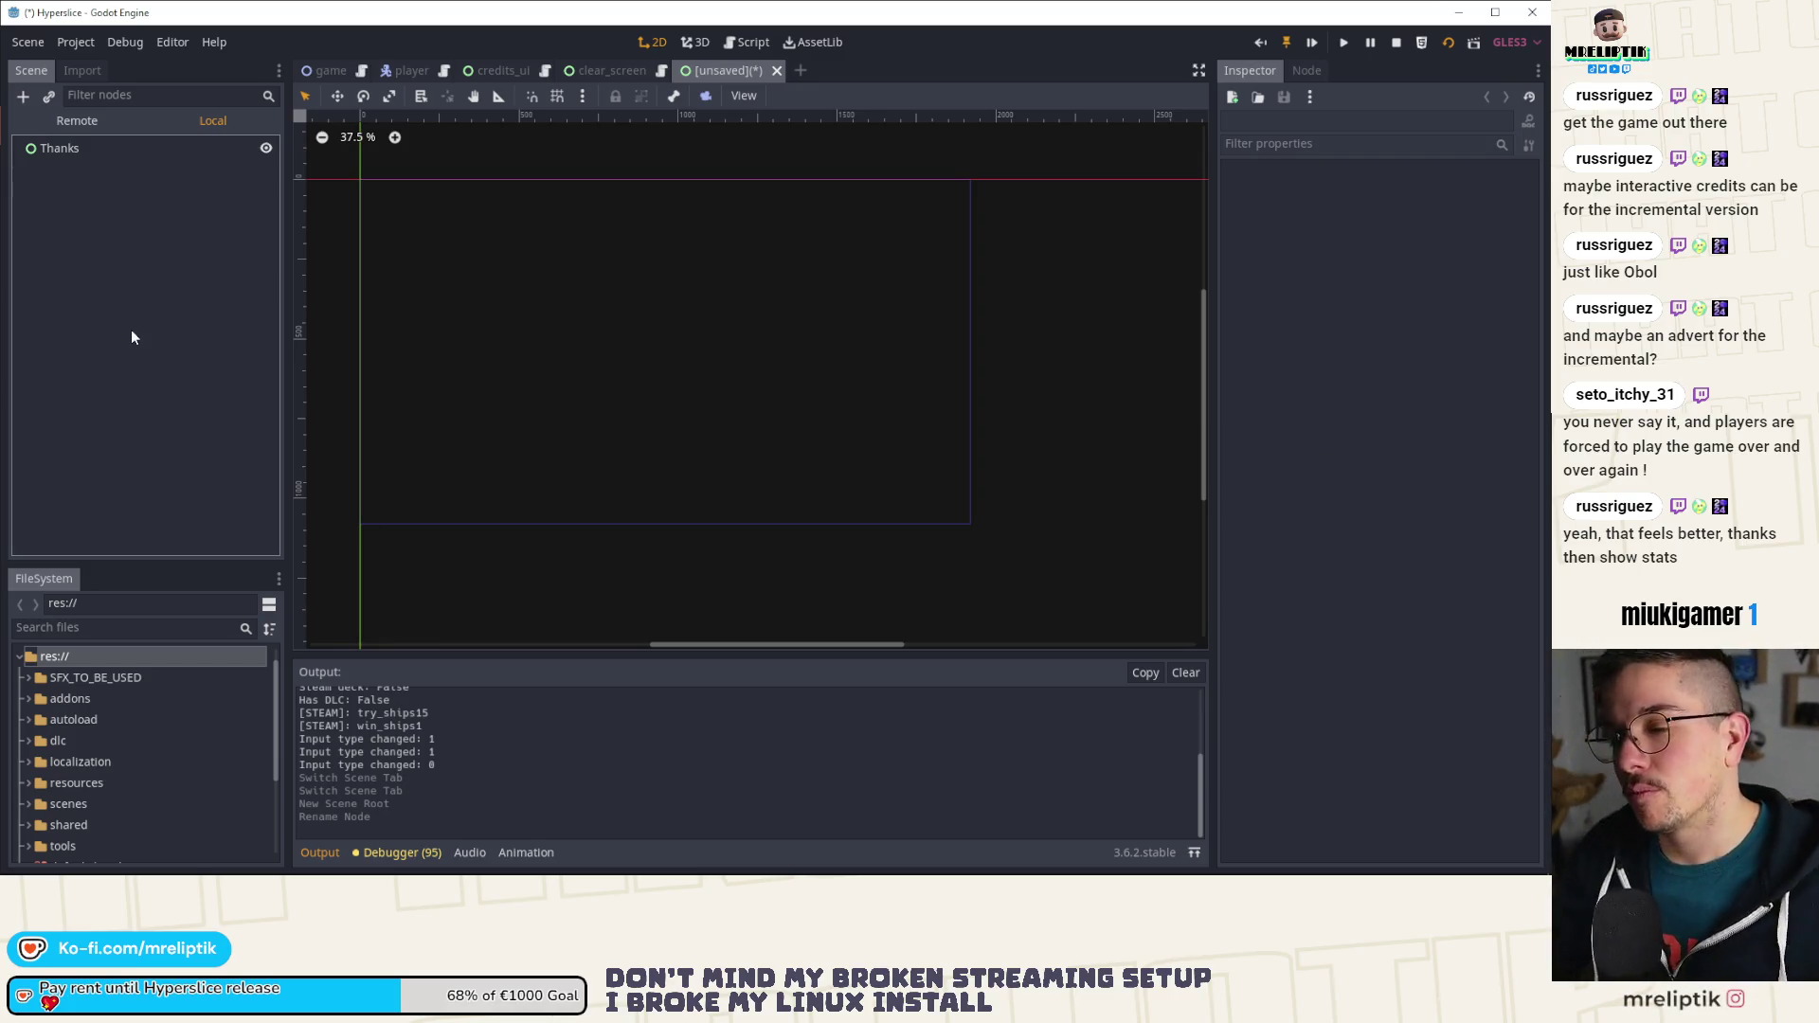
{"action": "left_click", "coordinate": [582, 77]}
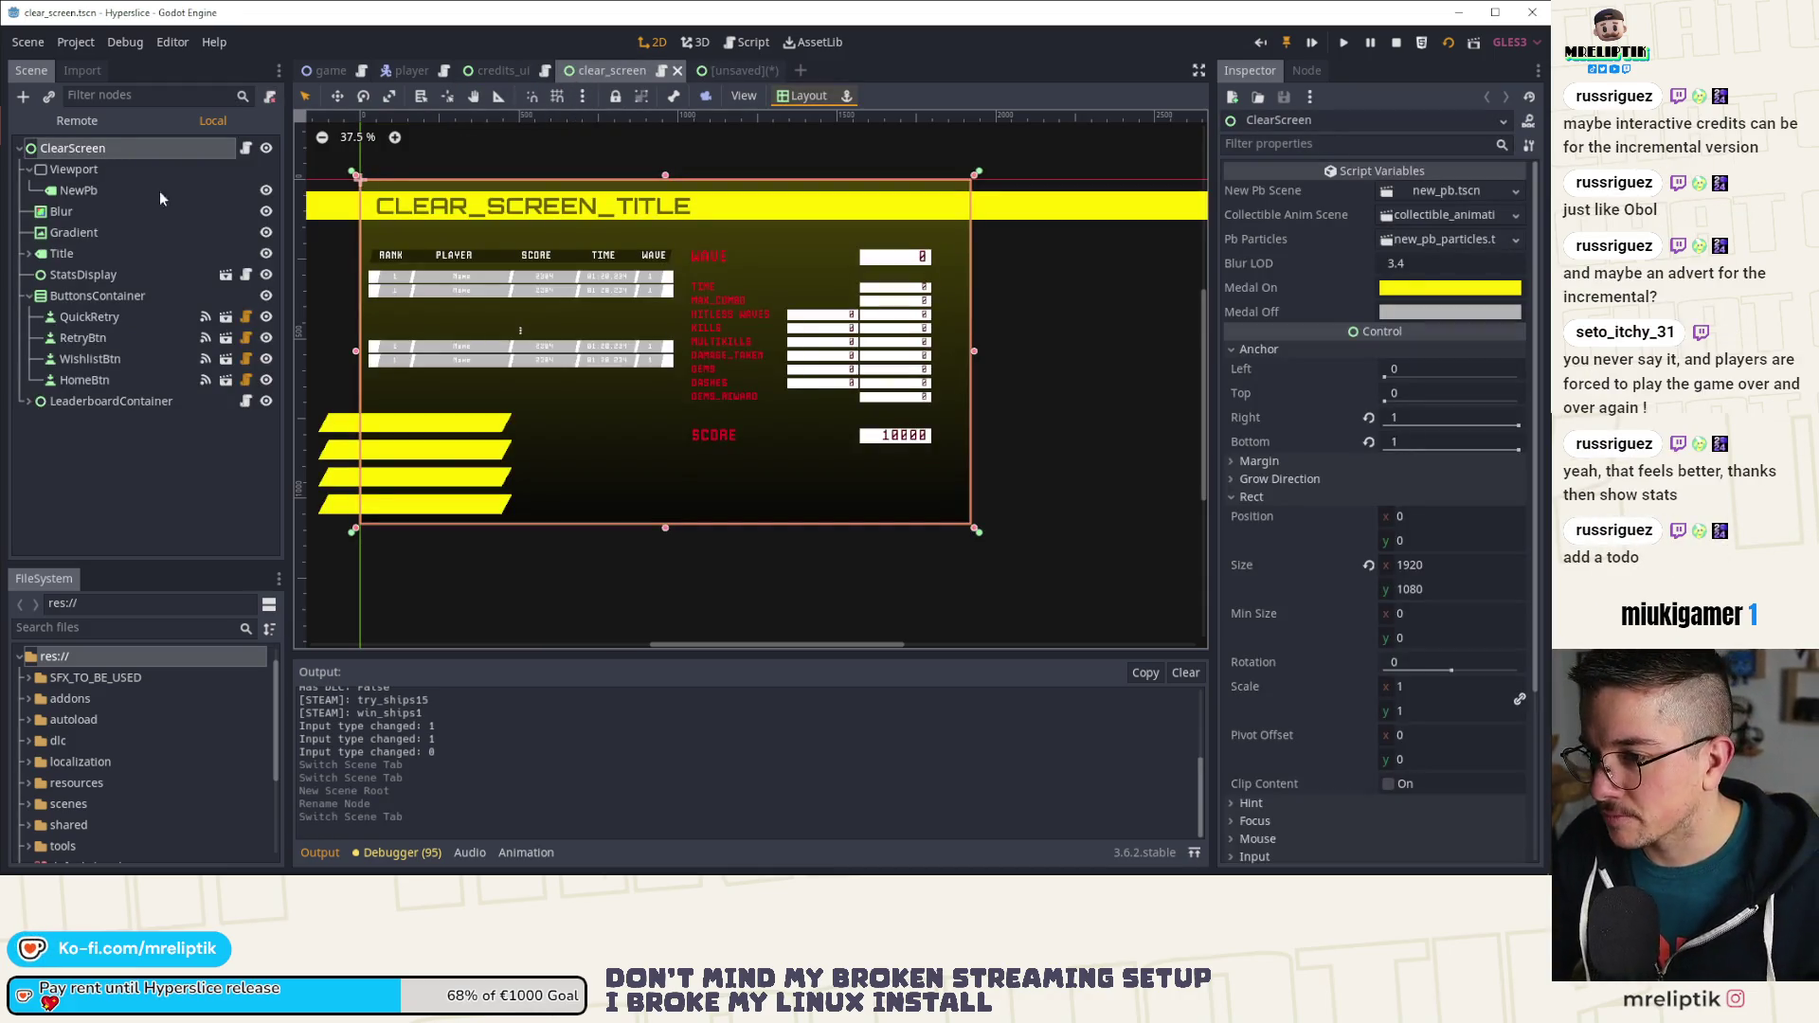
Step: Inspect the Viewport node and open ClearScreen's attached script
{"action": "left_click", "coordinate": [76, 168]}
{"action": "left_click", "coordinate": [79, 221]}
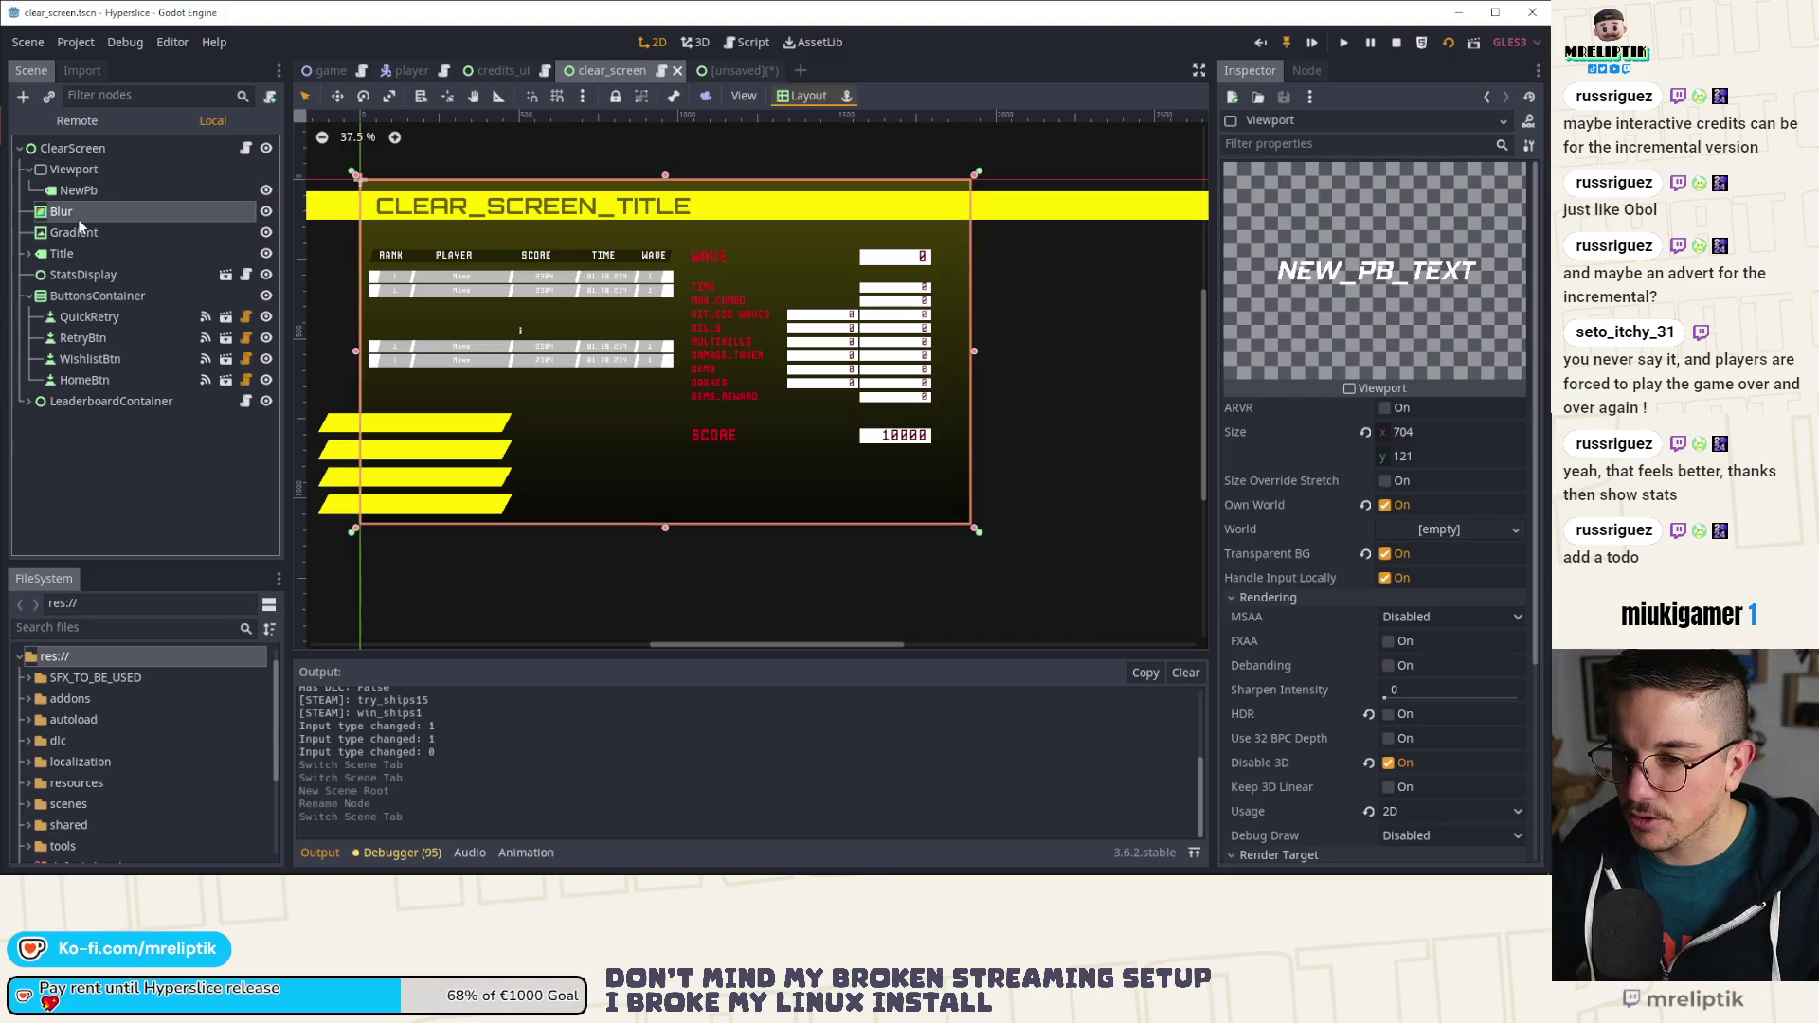
{"action": "left_click", "coordinate": [133, 174]}
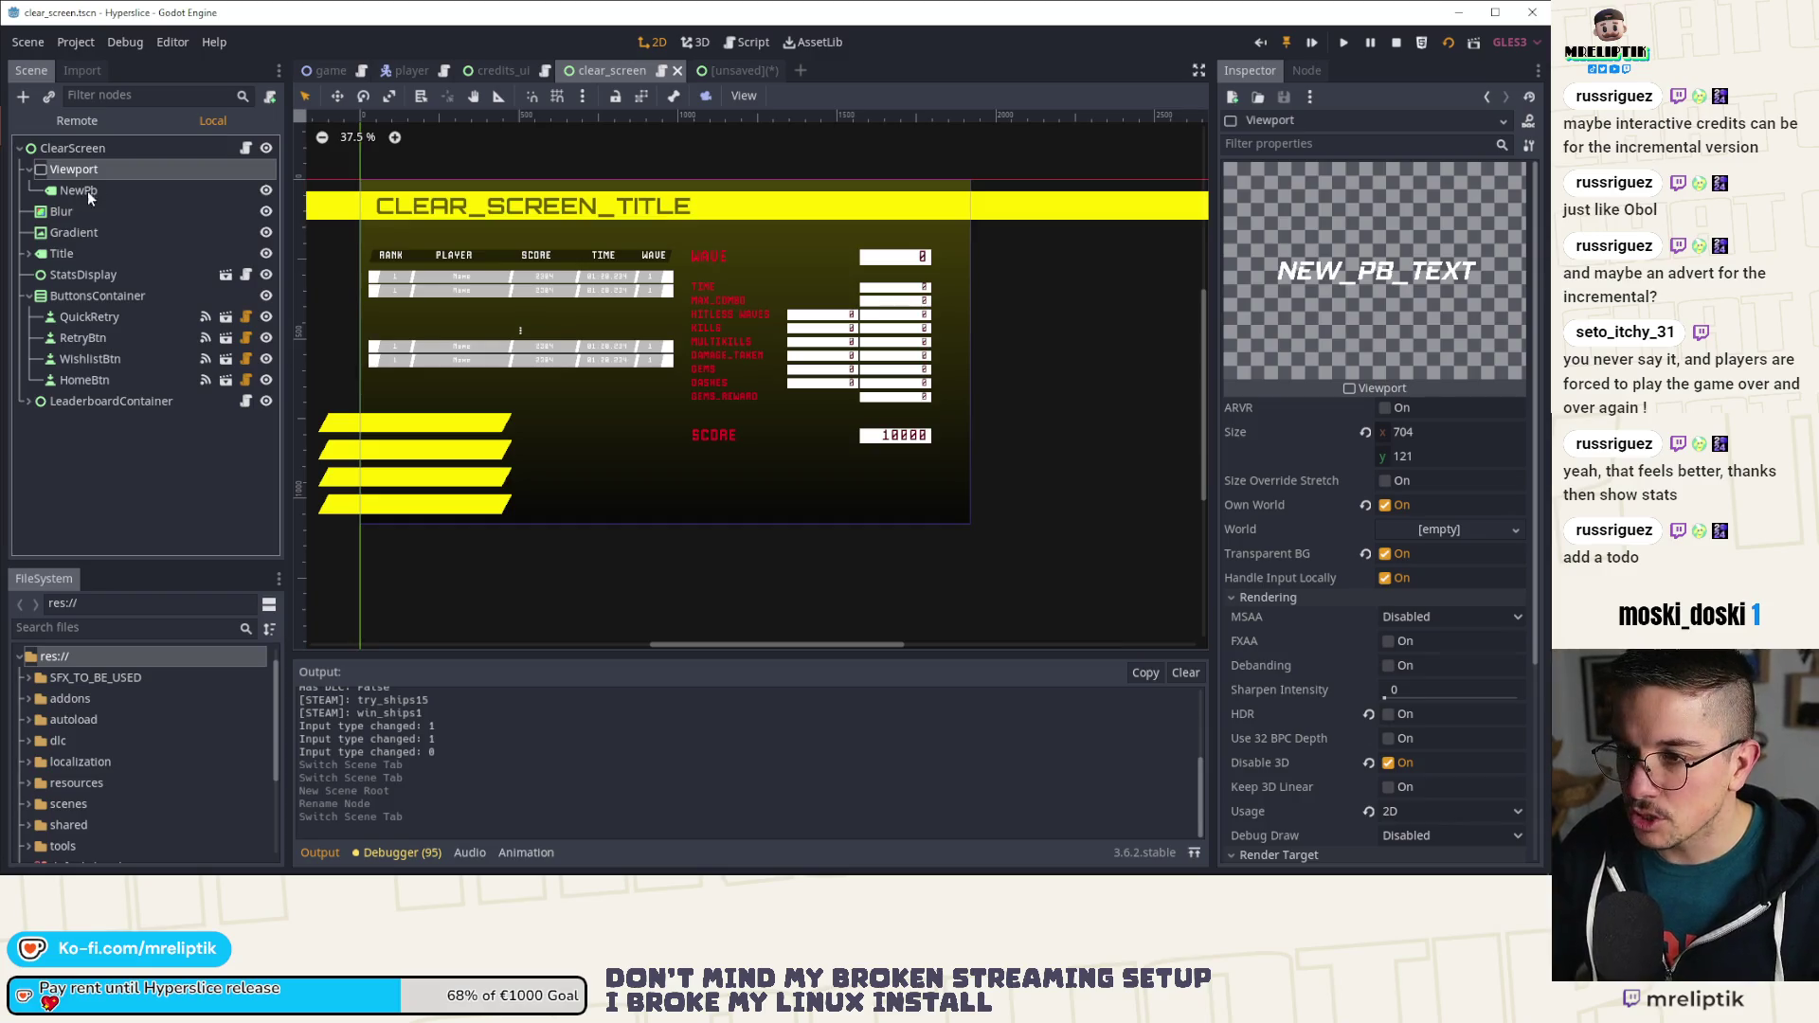
{"action": "left_click", "coordinate": [246, 148]}
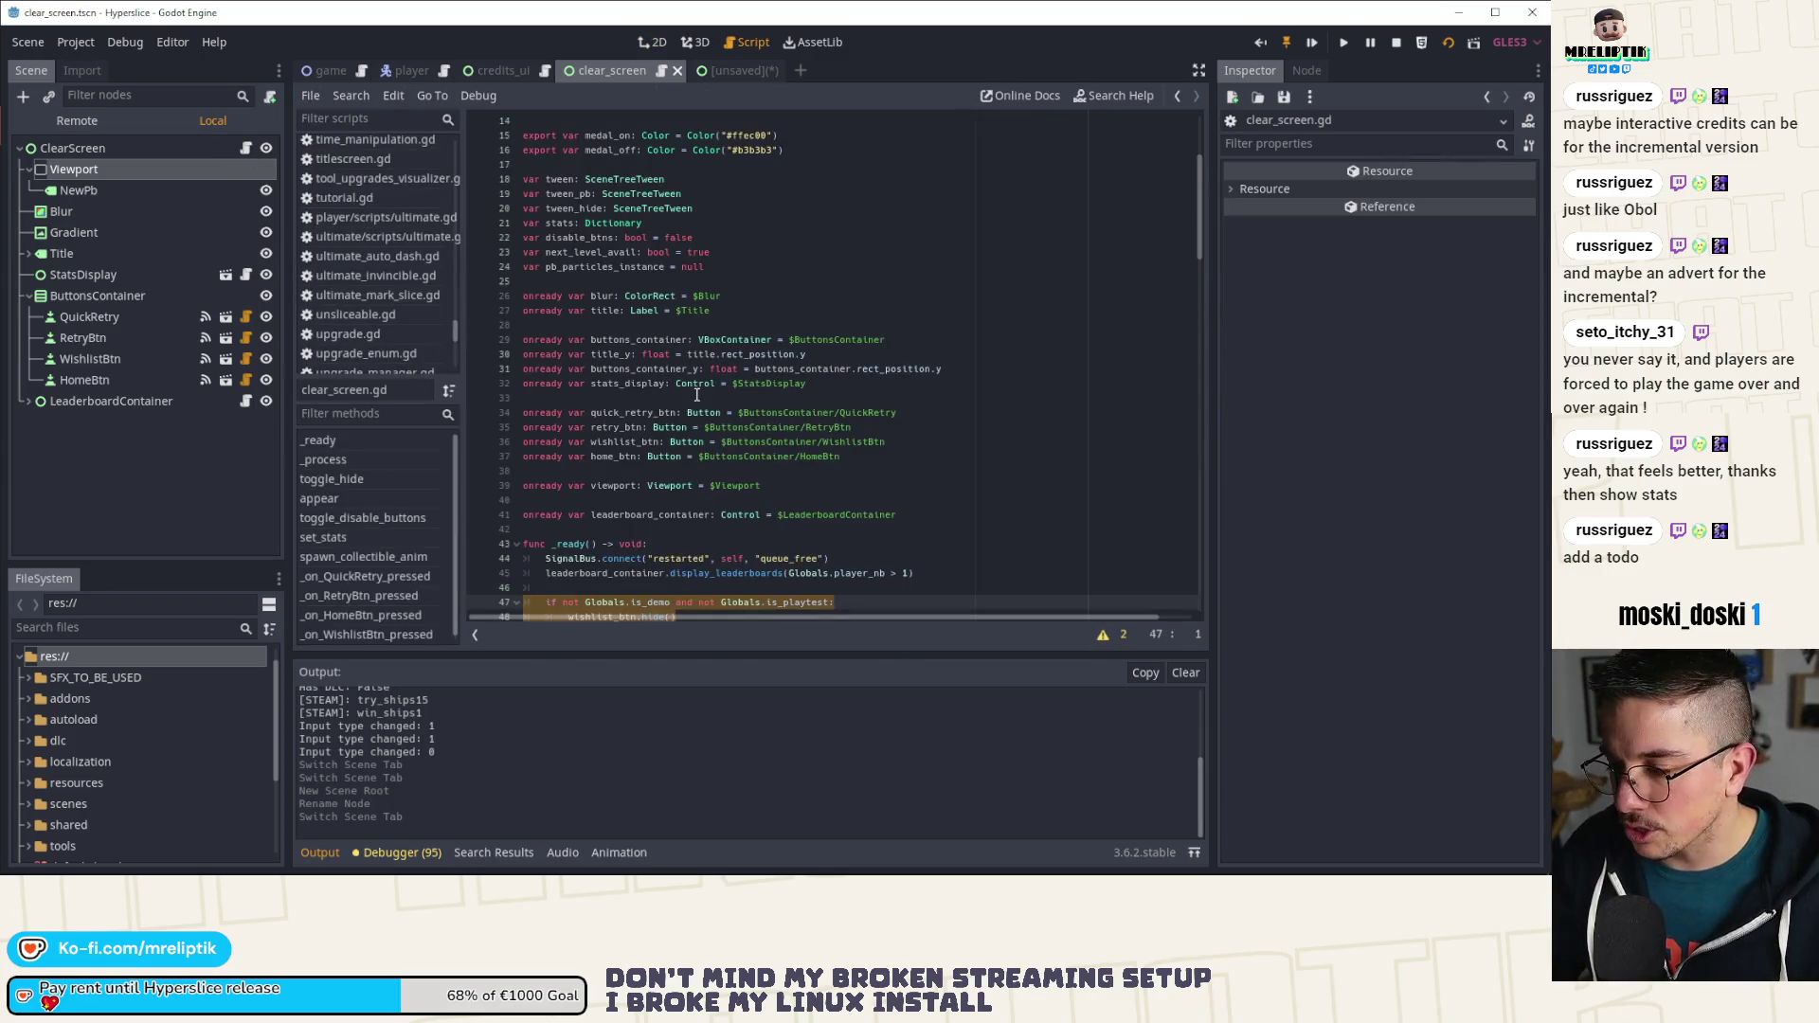
Step: Search clear_screen.gd for new_pb and step through every match
{"action": "left_click", "coordinate": [635, 471]}
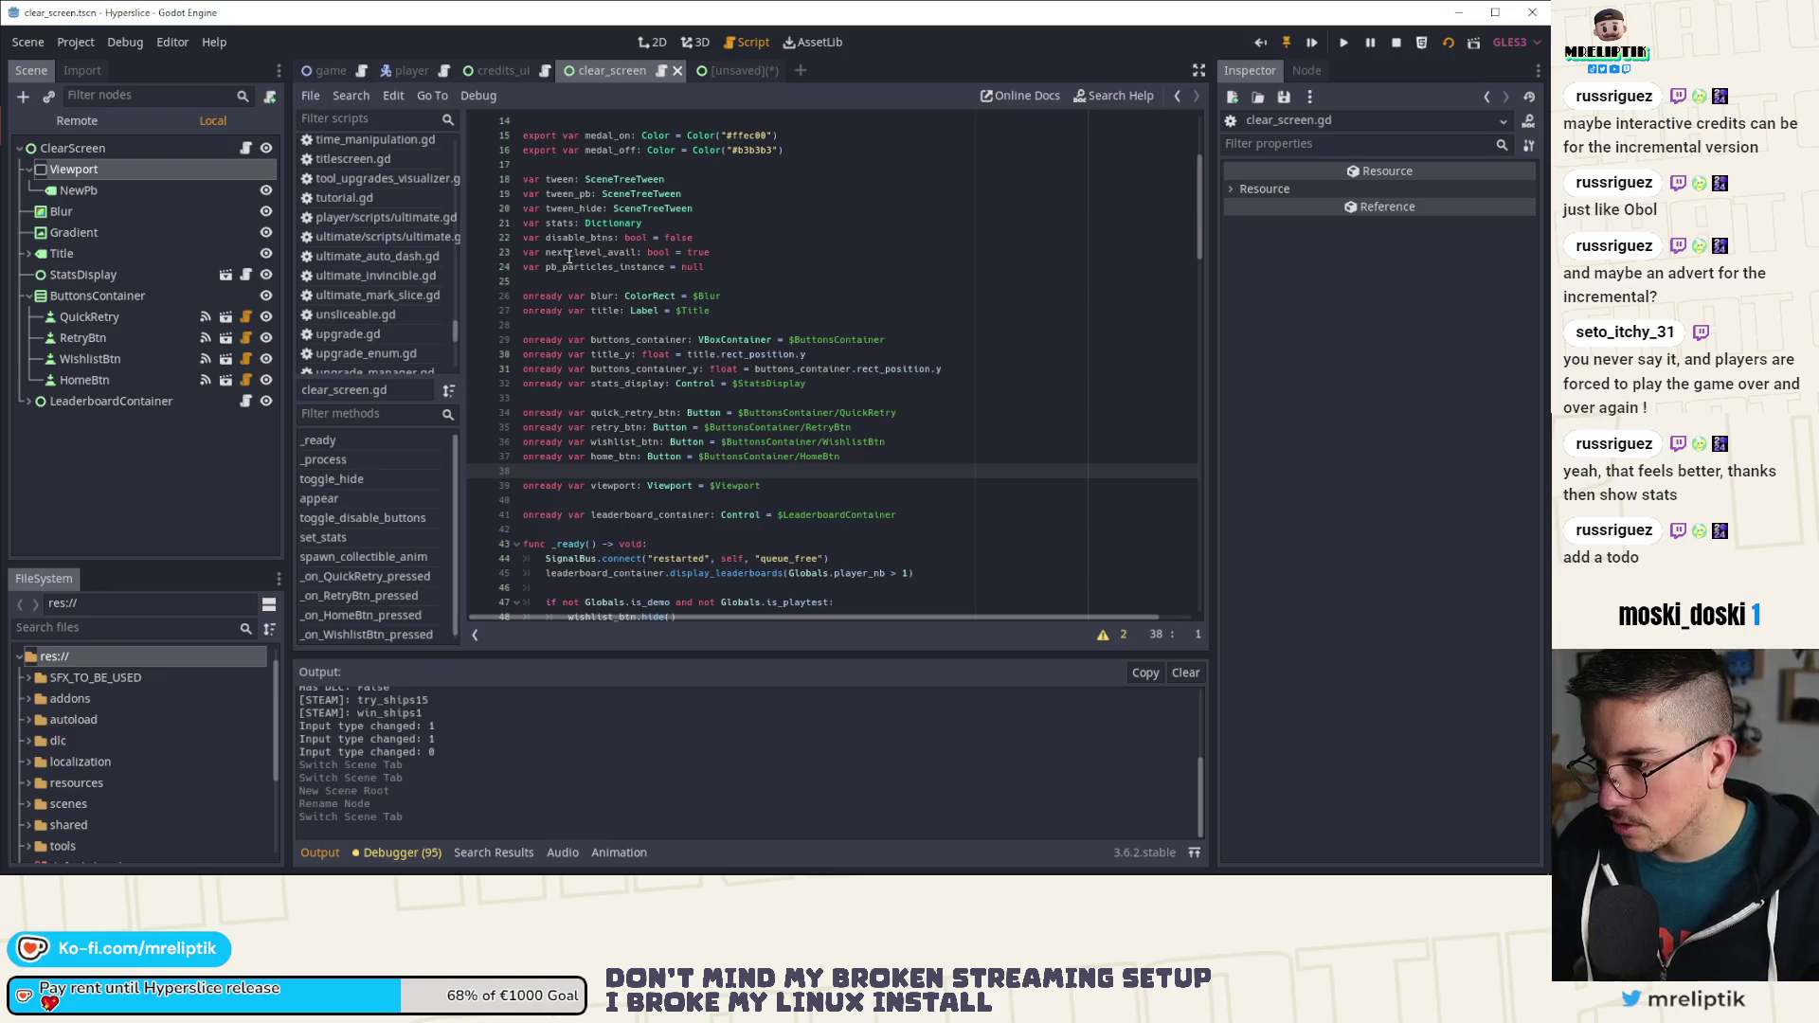
{"action": "scroll", "coordinate": [795, 397], "scroll_direction": "down", "scroll_amount": 8}
{"action": "left_click", "coordinate": [795, 396]}
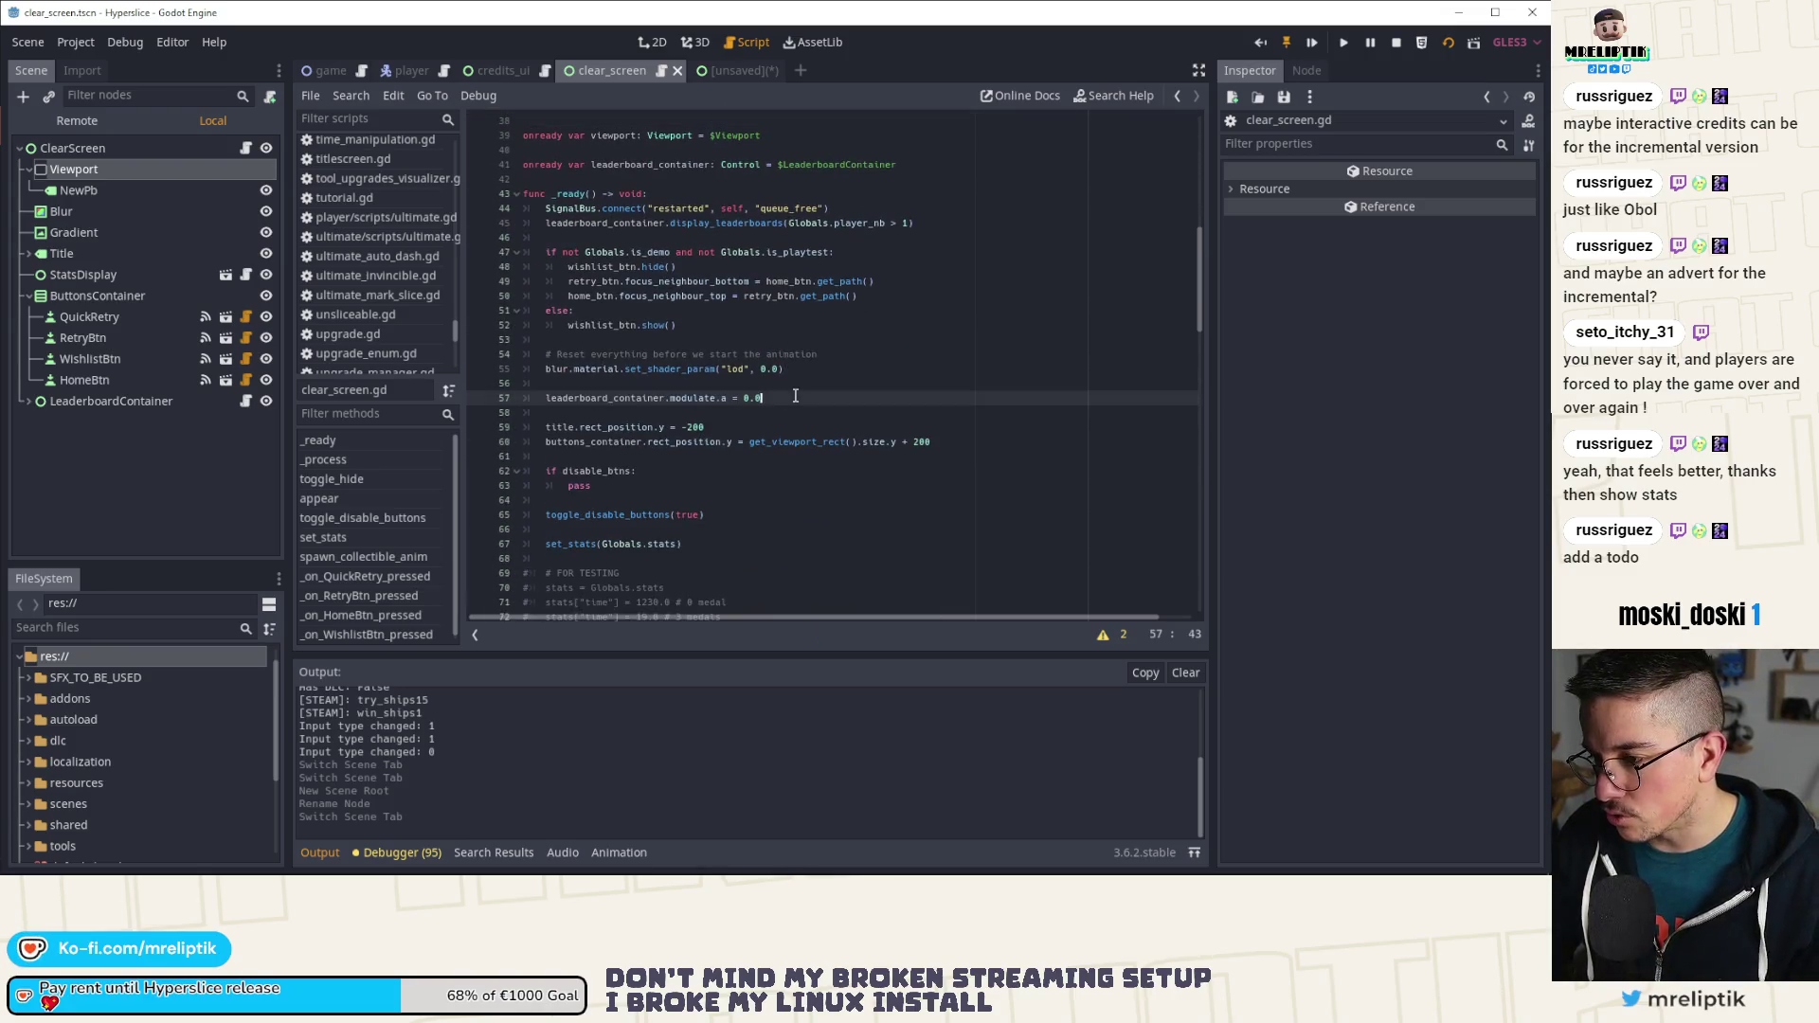
{"action": "key", "text": "ctrl+f"}
{"action": "type", "text": "new"}
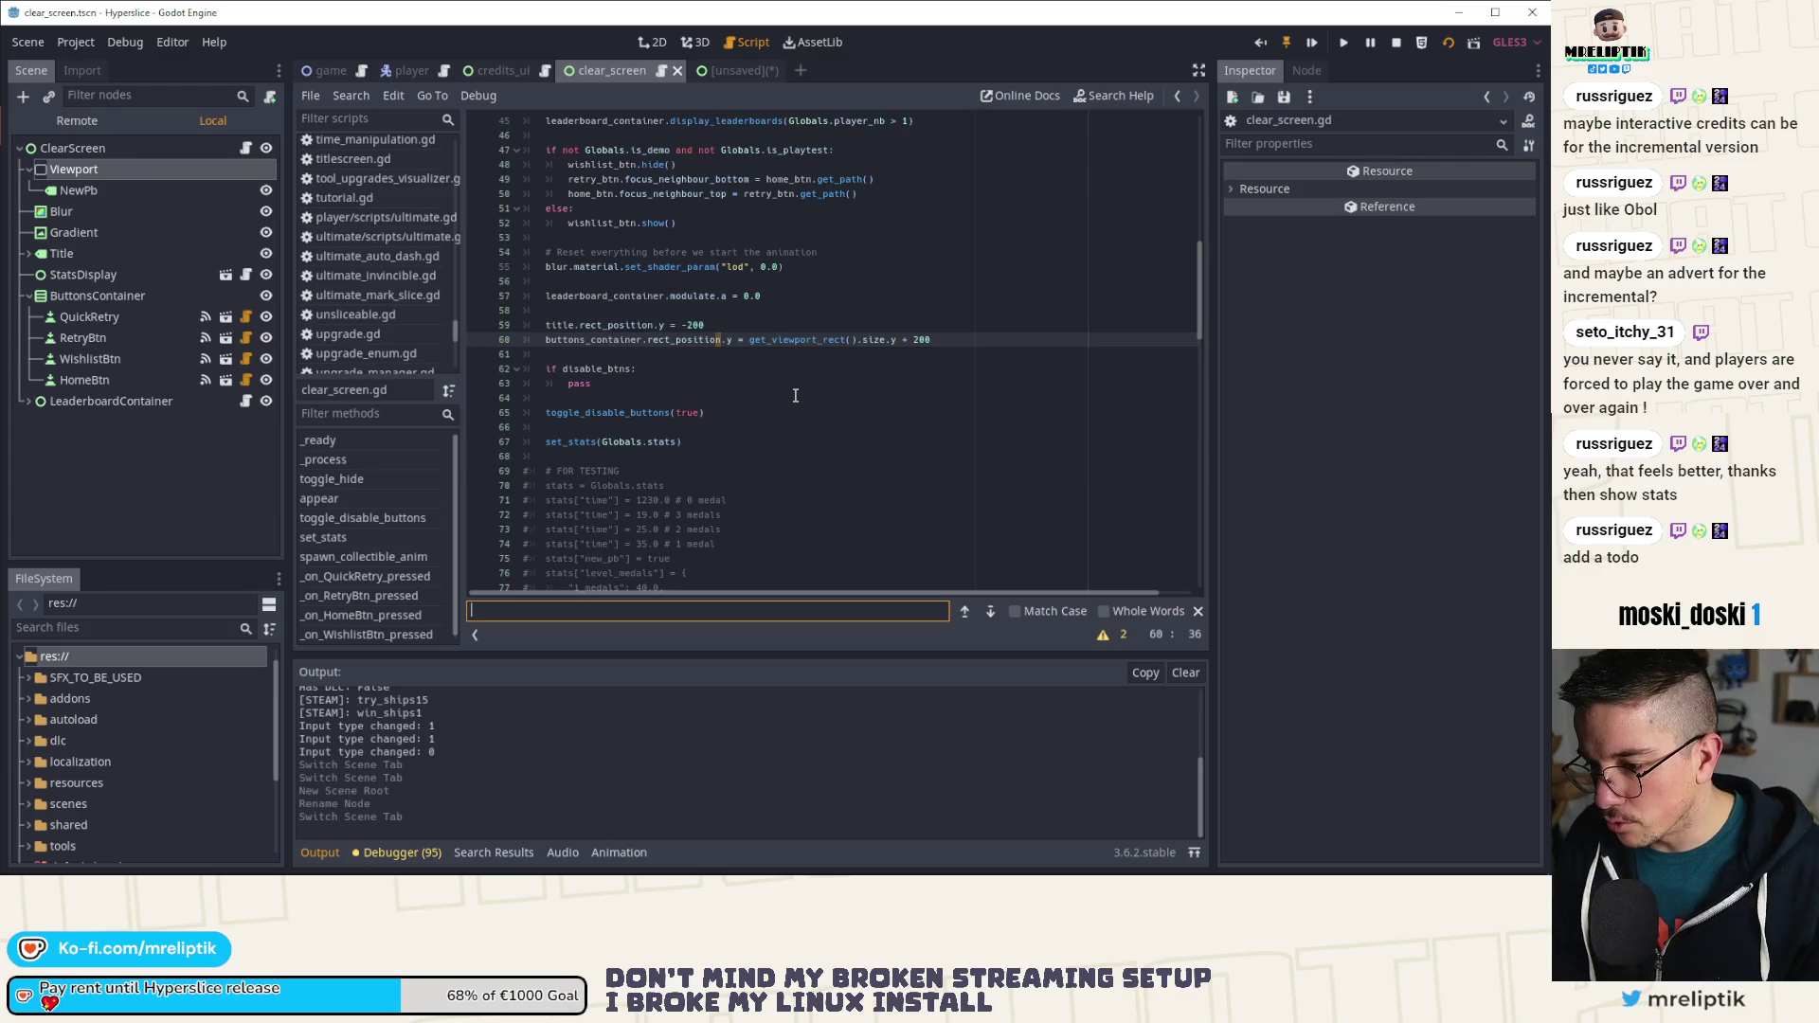
{"action": "type", "text": "_pb"}
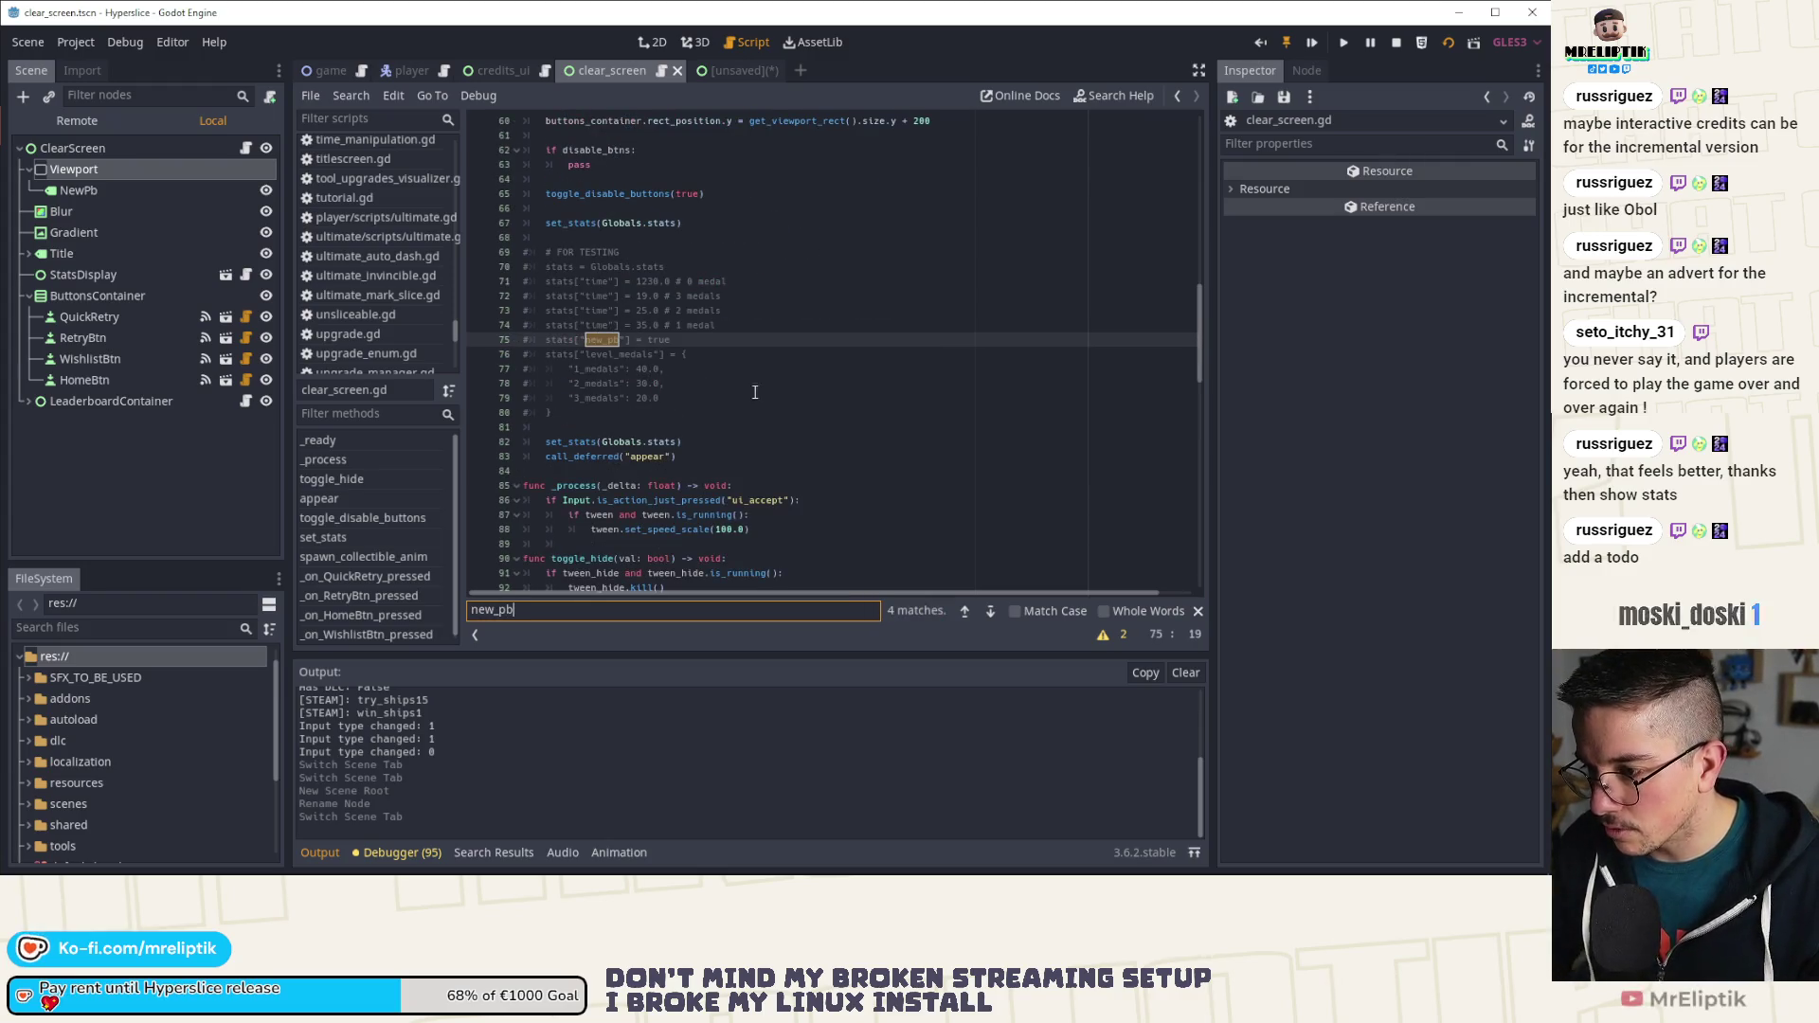
{"action": "left_click", "coordinate": [990, 612]}
{"action": "left_click", "coordinate": [990, 612]}
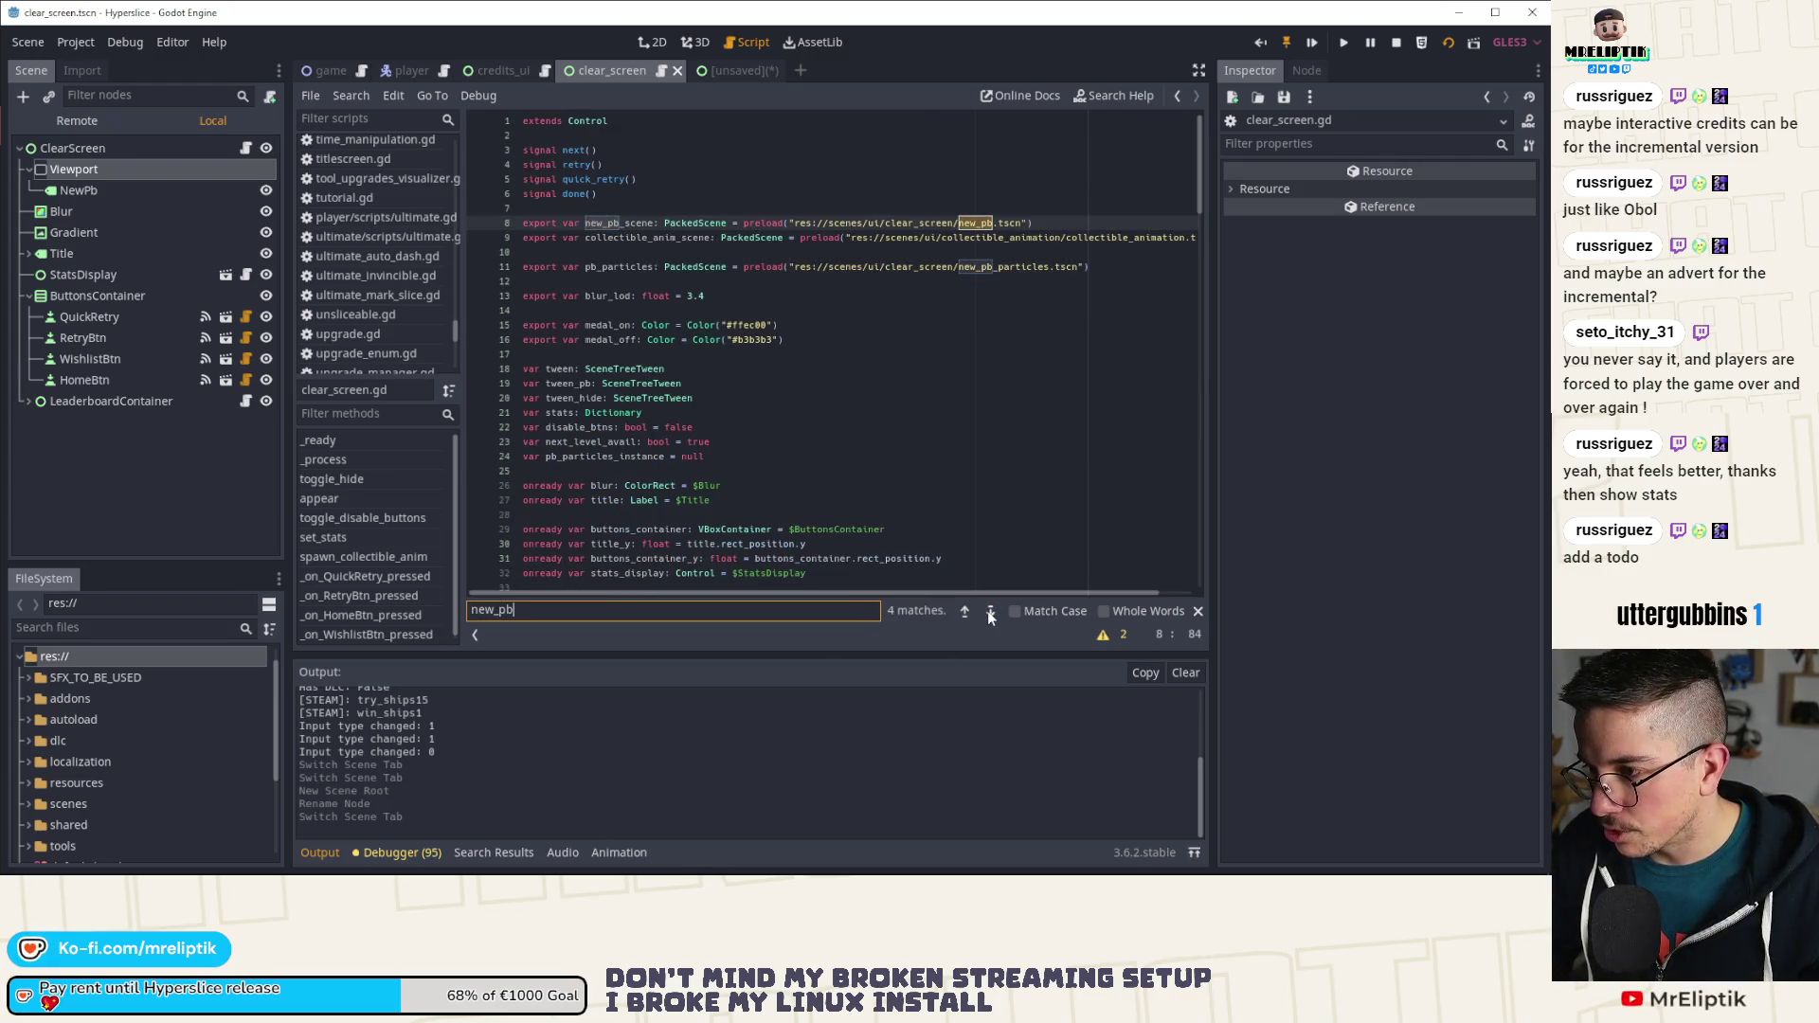
{"action": "left_click", "coordinate": [990, 612]}
{"action": "left_click", "coordinate": [990, 613]}
{"action": "left_click", "coordinate": [990, 612]}
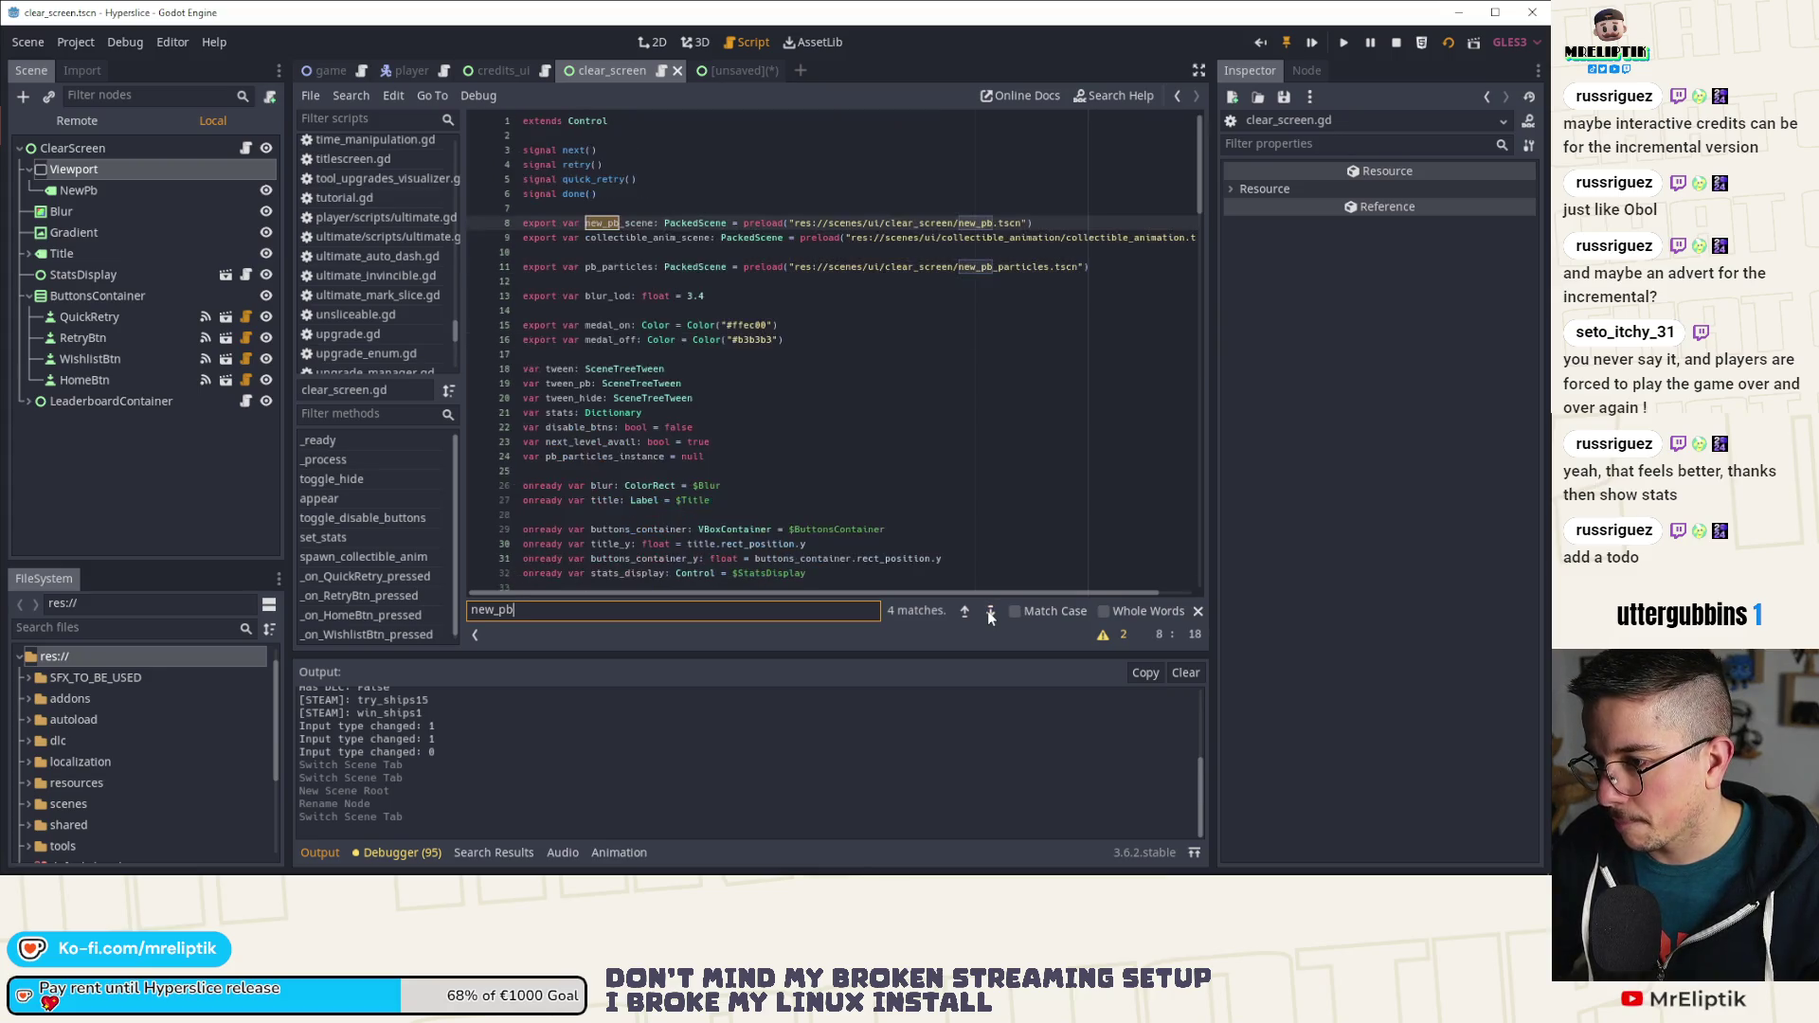
Step: Put the caret on the new_pb_scene export and enlarge the code view
{"action": "left_click", "coordinate": [658, 224]}
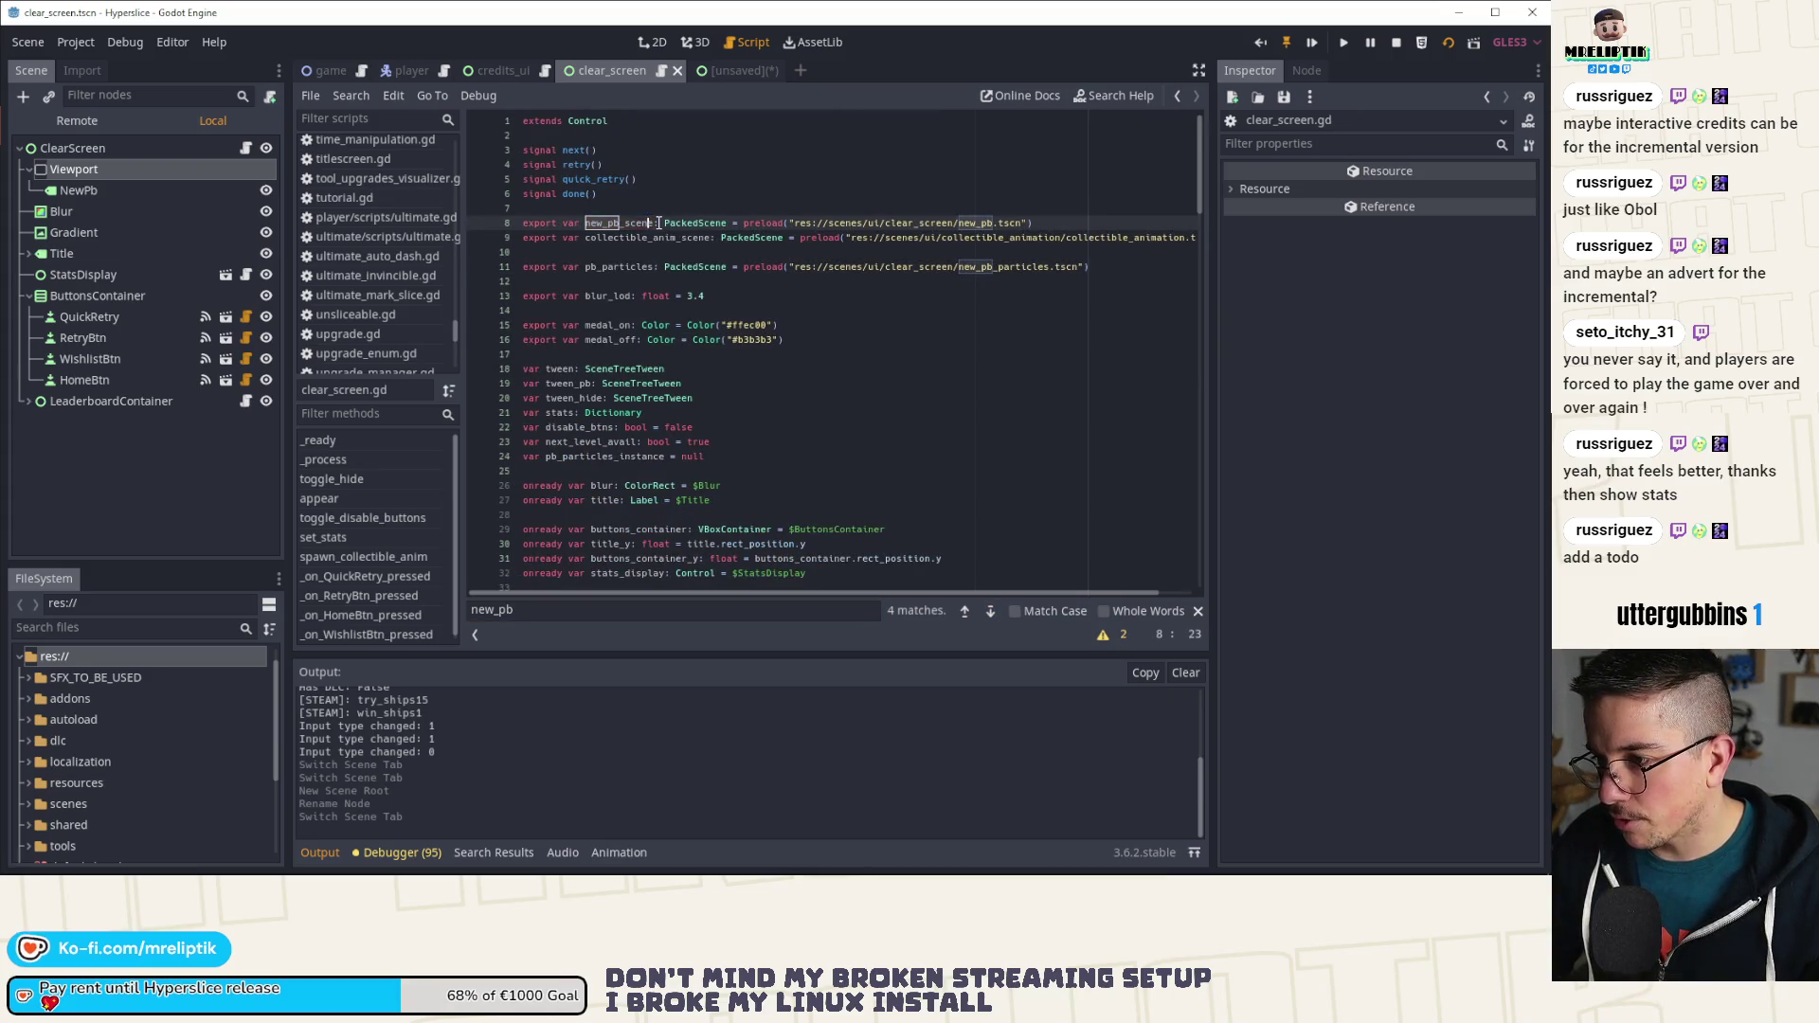
{"action": "left_click", "coordinate": [321, 852]}
{"action": "left_click", "coordinate": [321, 852]}
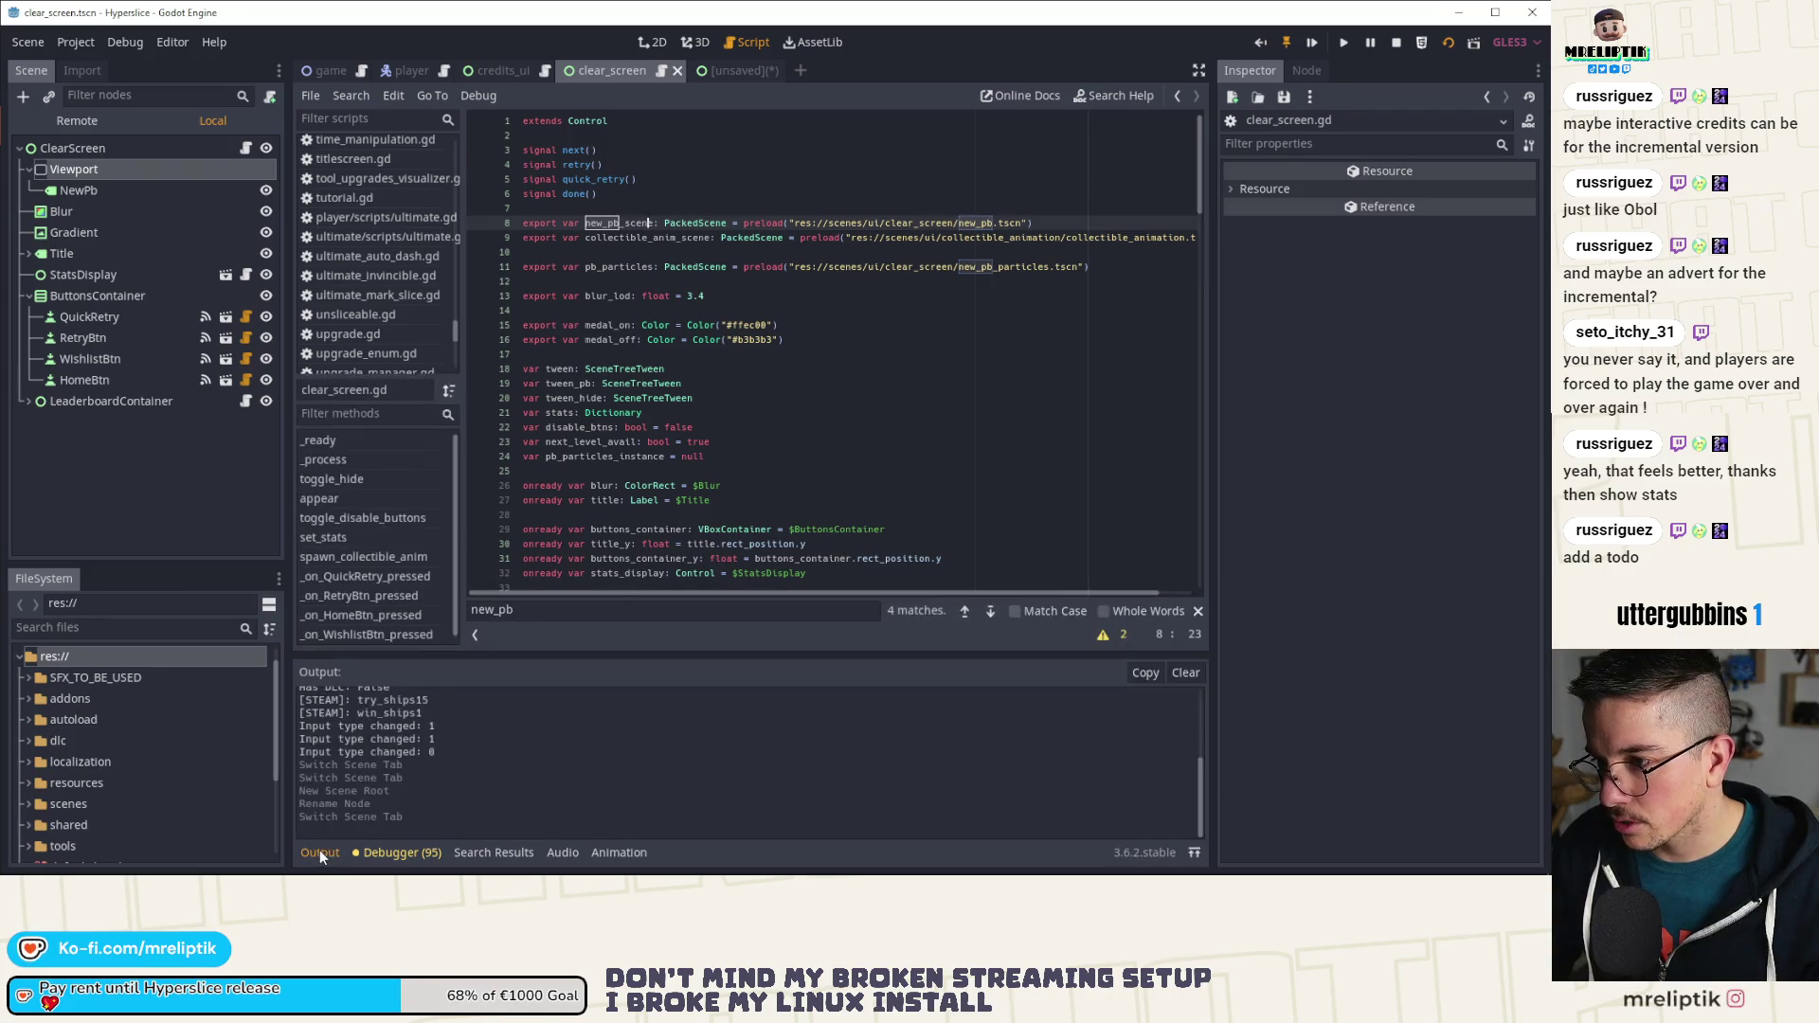
{"action": "left_click", "coordinate": [320, 852]}
Step: Delete the new_pb_scene export line and step through every pb_particles match
{"action": "key", "text": "ctrl+shift+k"}
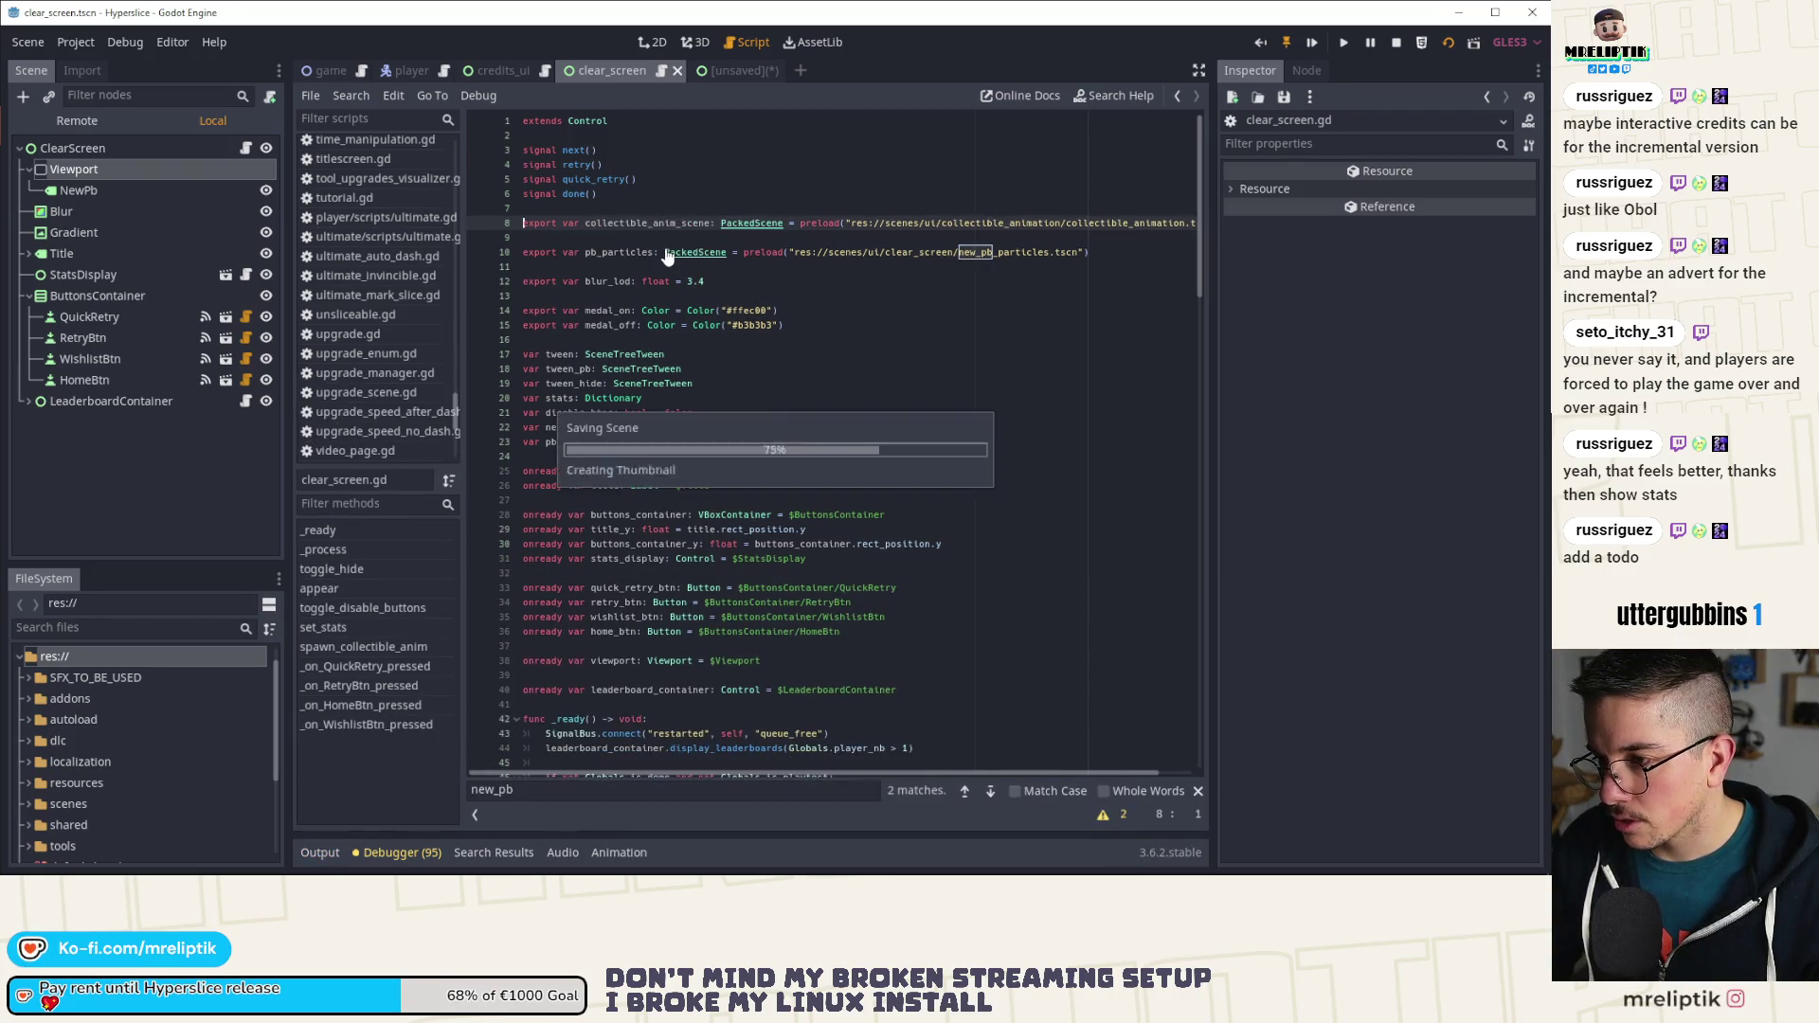
{"action": "double_click", "coordinate": [618, 252]}
{"action": "key", "text": "ctrl+f"}
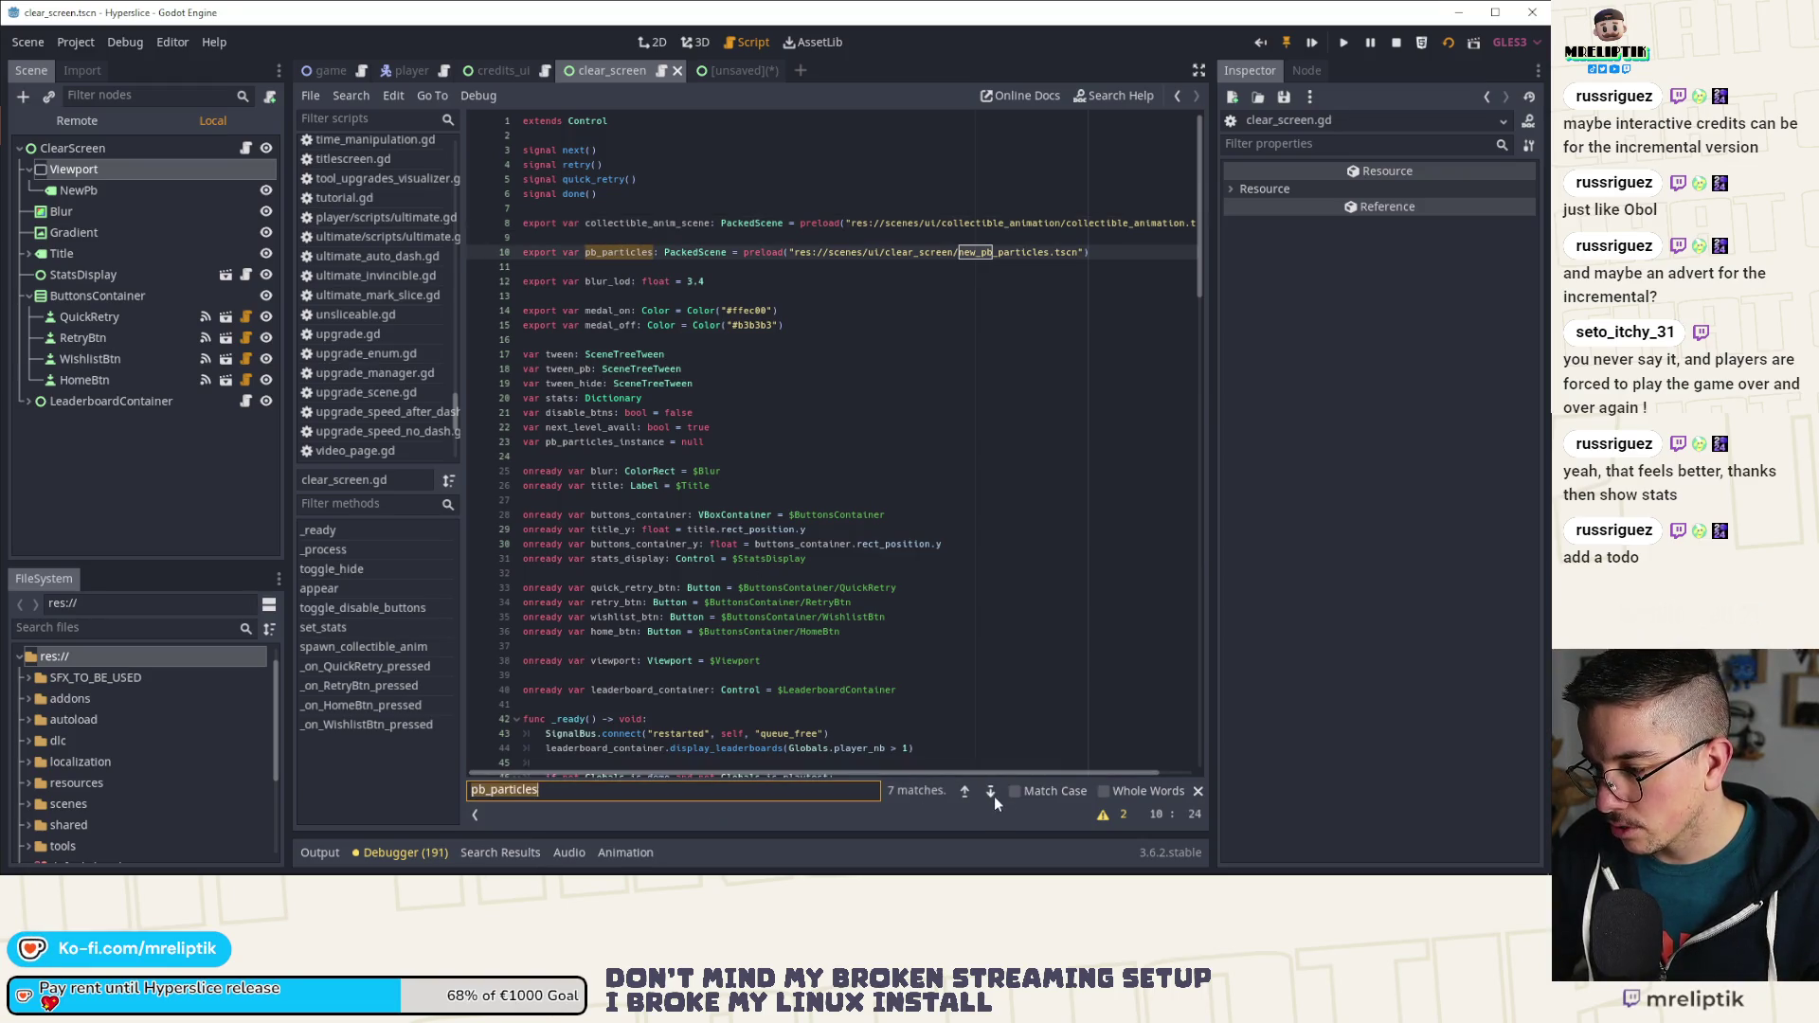
{"action": "left_click", "coordinate": [991, 793]}
{"action": "left_click", "coordinate": [991, 792]}
{"action": "left_click", "coordinate": [991, 792]}
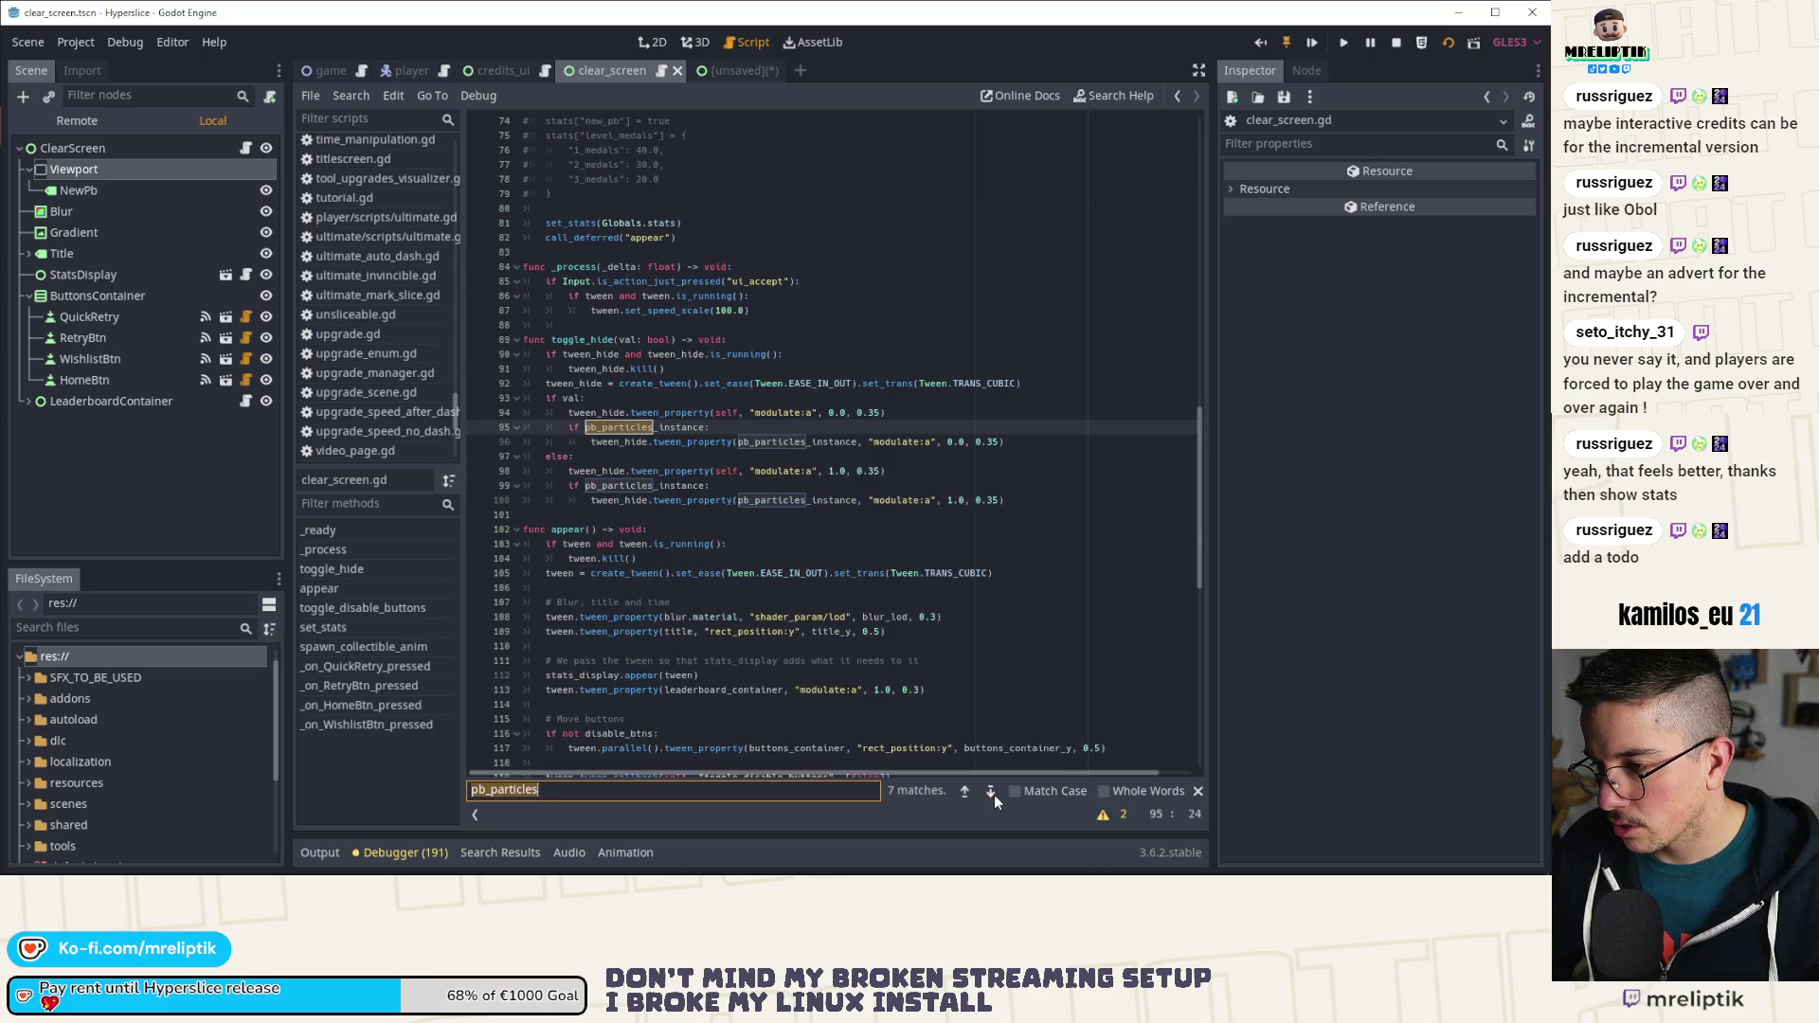
{"action": "left_click", "coordinate": [993, 794]}
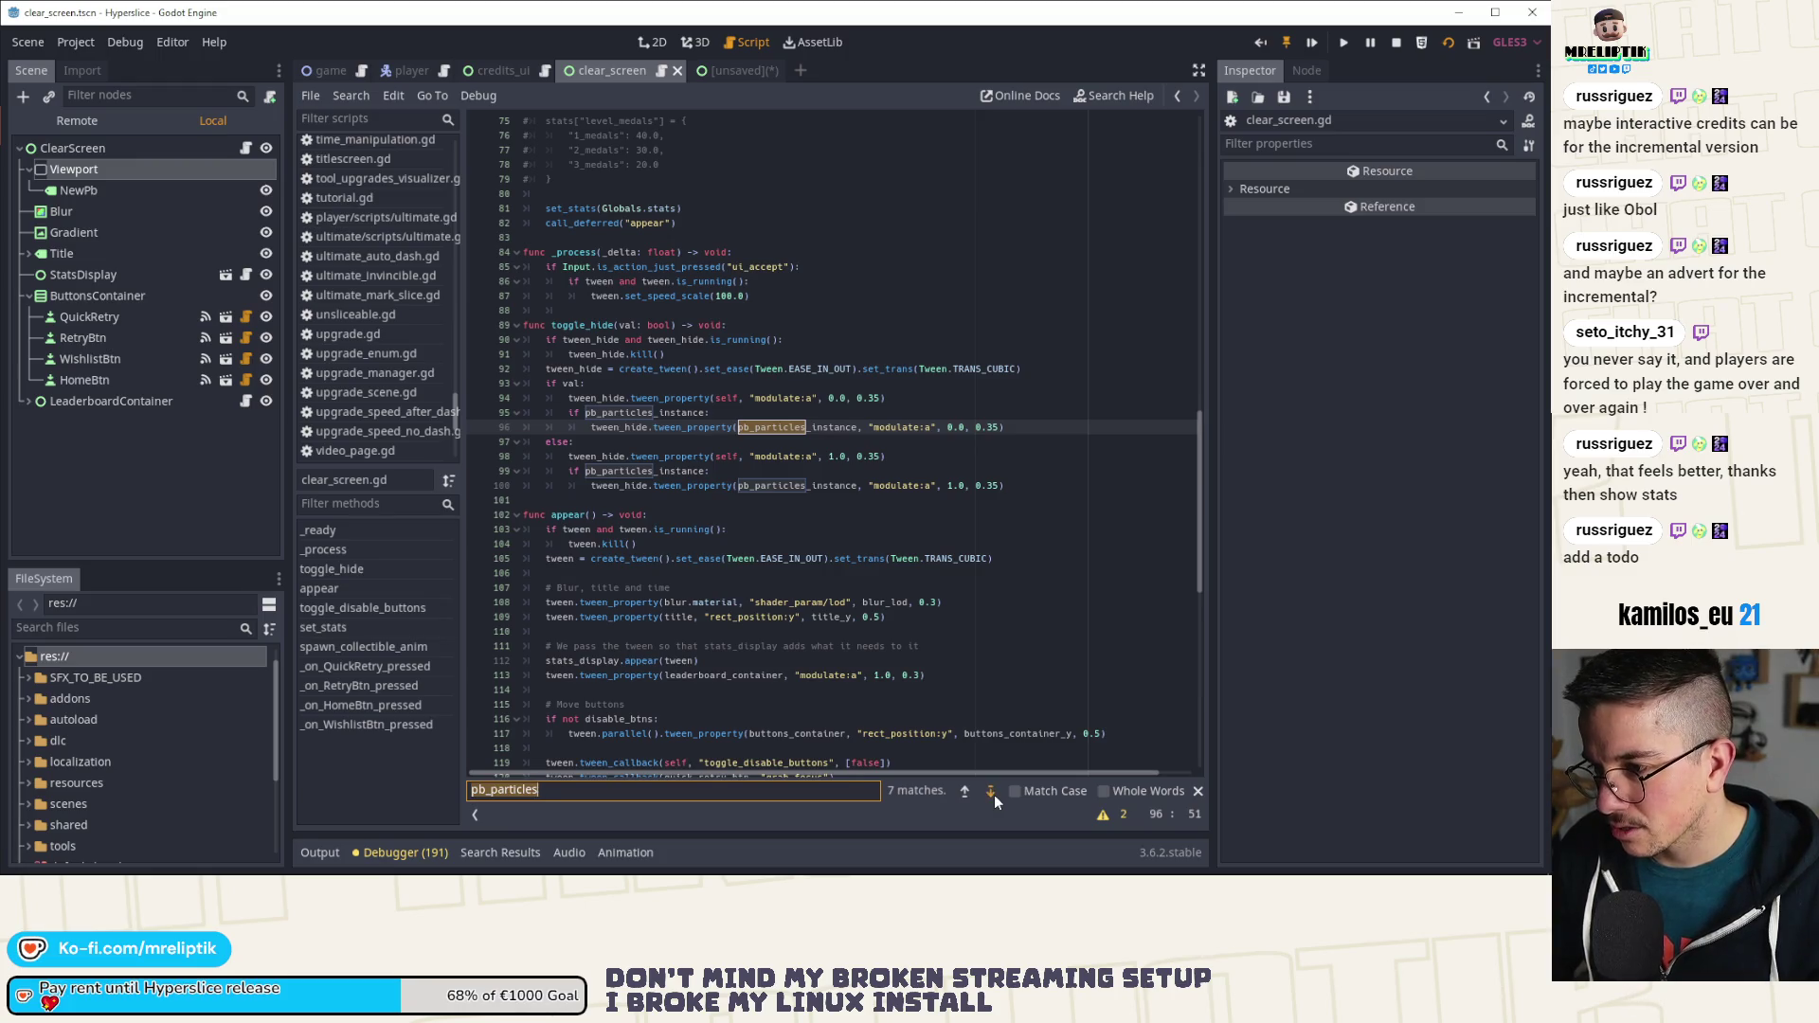
{"action": "left_click", "coordinate": [993, 794]}
{"action": "left_click", "coordinate": [993, 794]}
{"action": "left_click", "coordinate": [994, 794]}
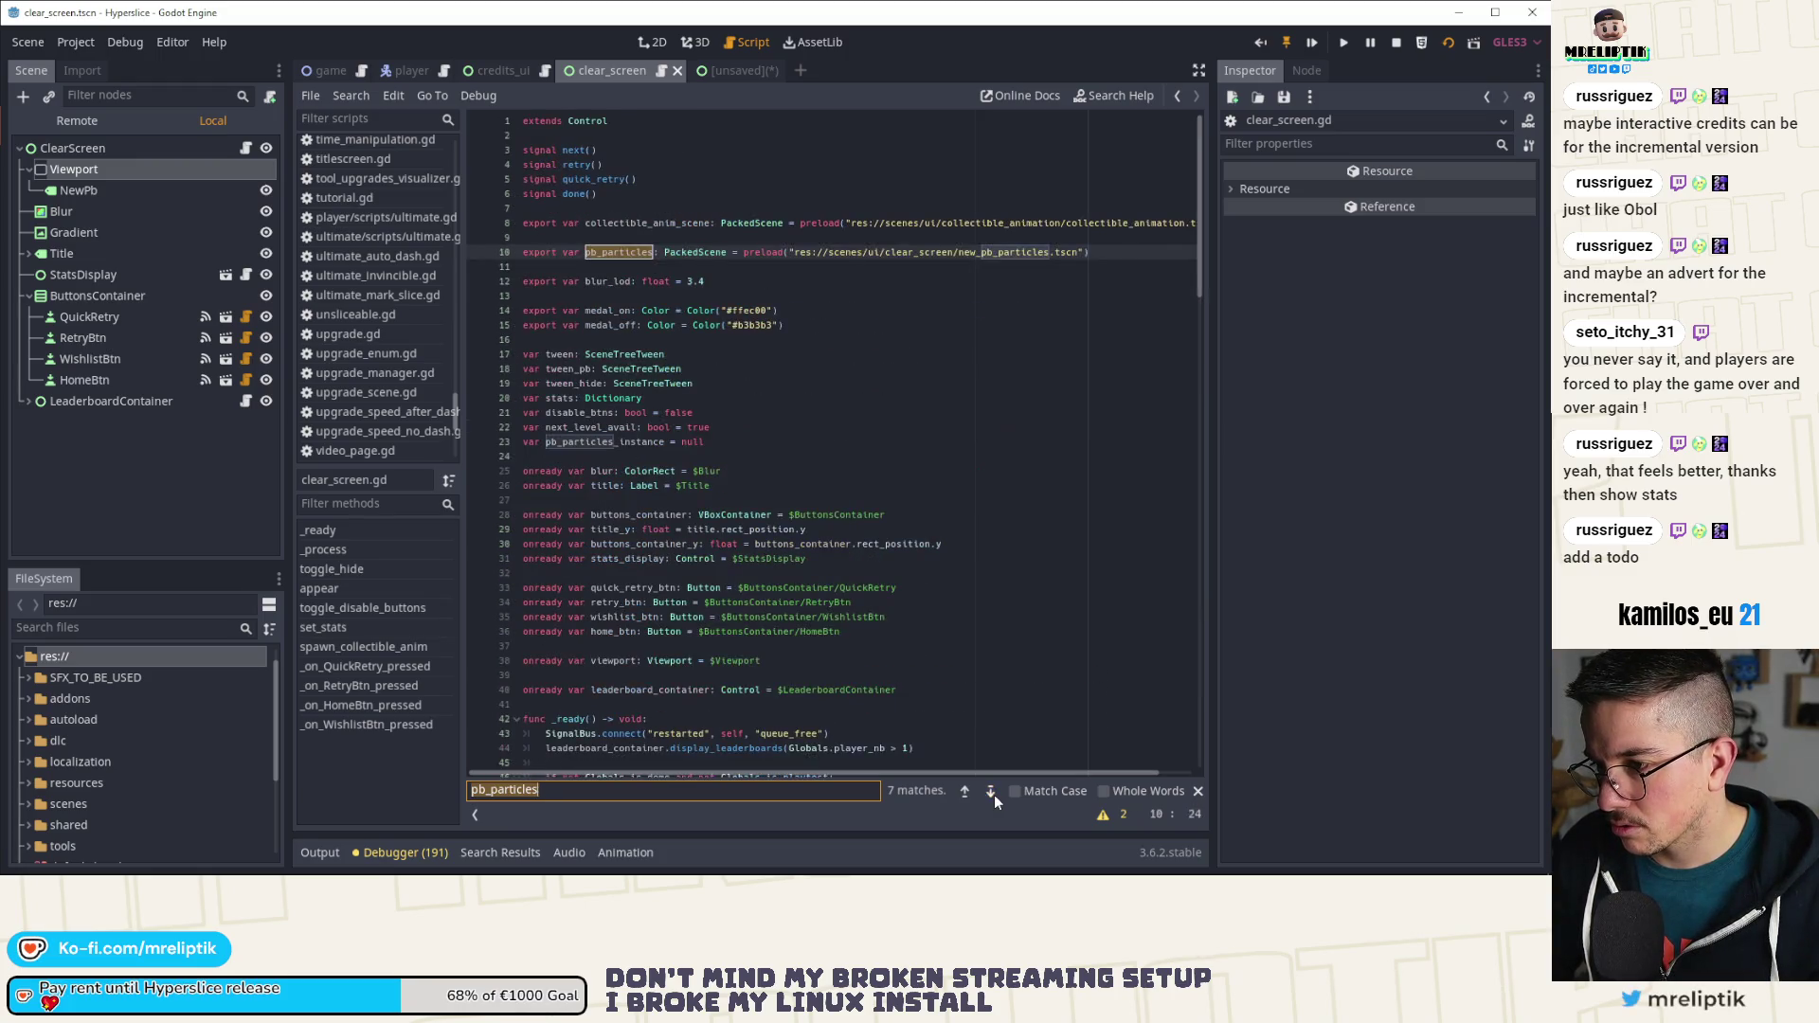
Step: Trace every pb_particles_instance usage in the script
{"action": "double_click", "coordinate": [644, 442]}
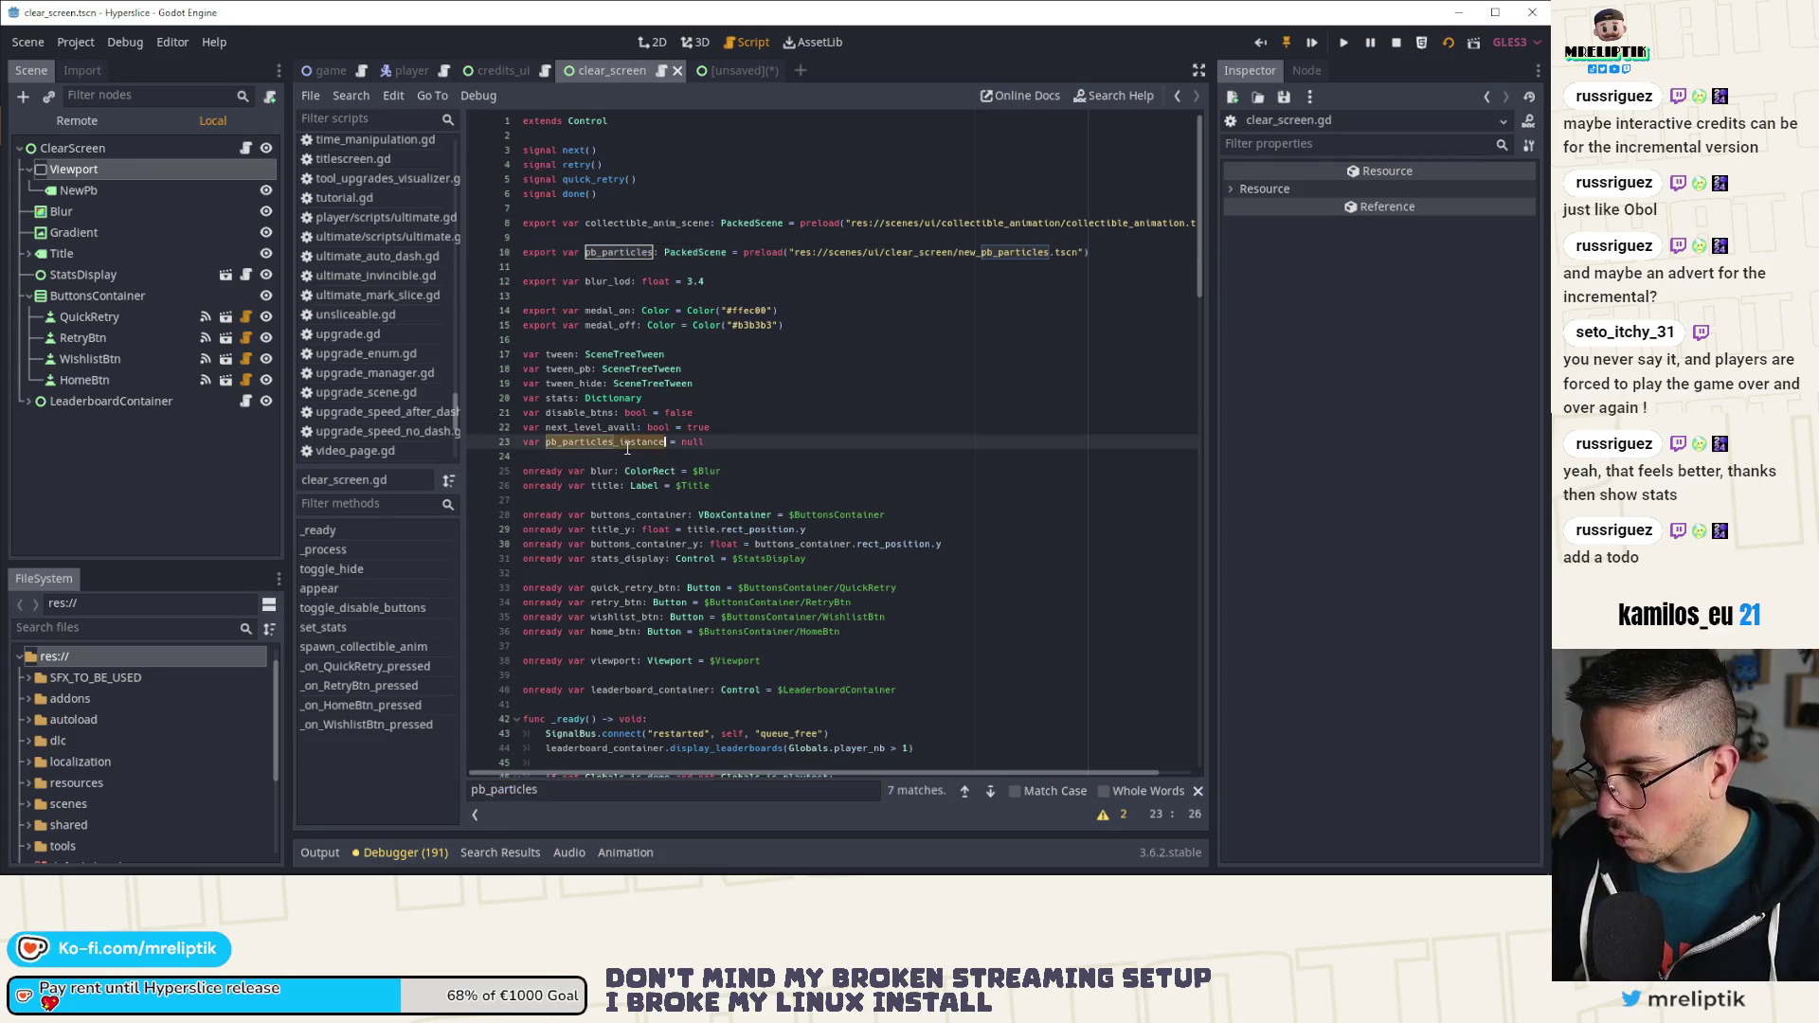
{"action": "key", "text": "ctrl+f"}
{"action": "left_click", "coordinate": [988, 792]}
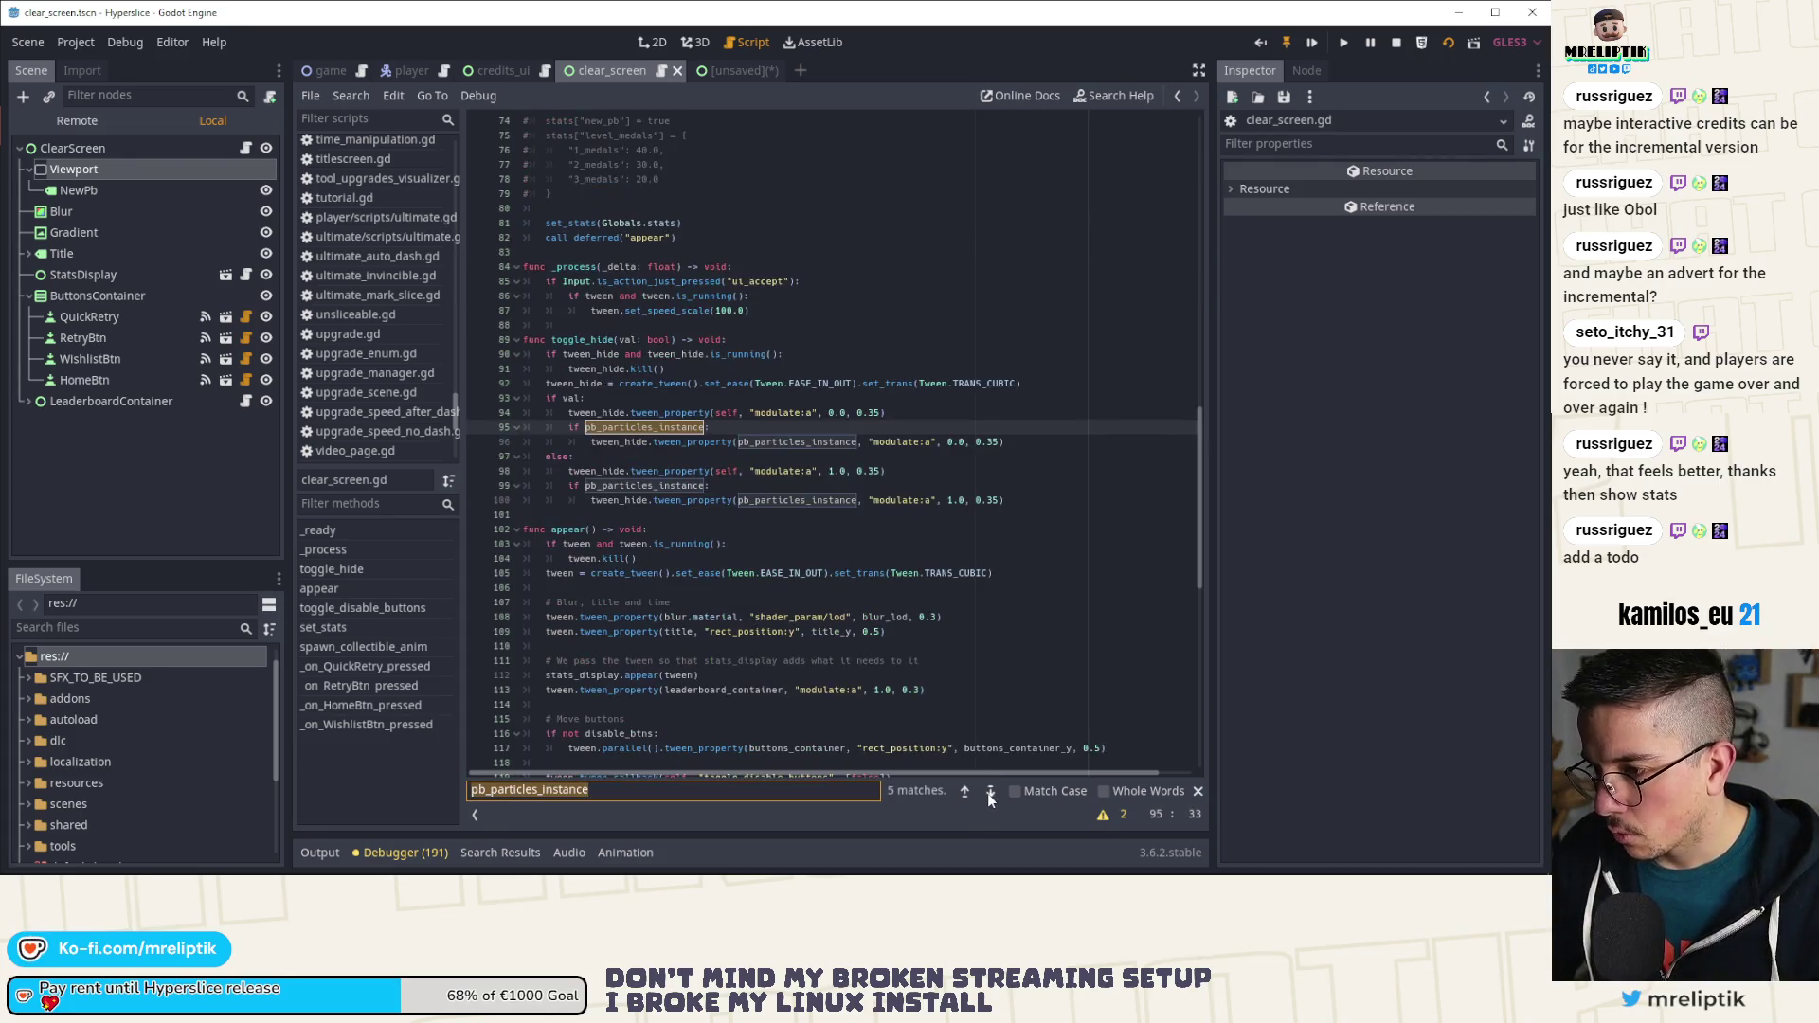
{"action": "left_click", "coordinate": [989, 792]}
{"action": "left_click", "coordinate": [989, 792]}
{"action": "left_click", "coordinate": [988, 792]}
{"action": "left_click", "coordinate": [988, 793]}
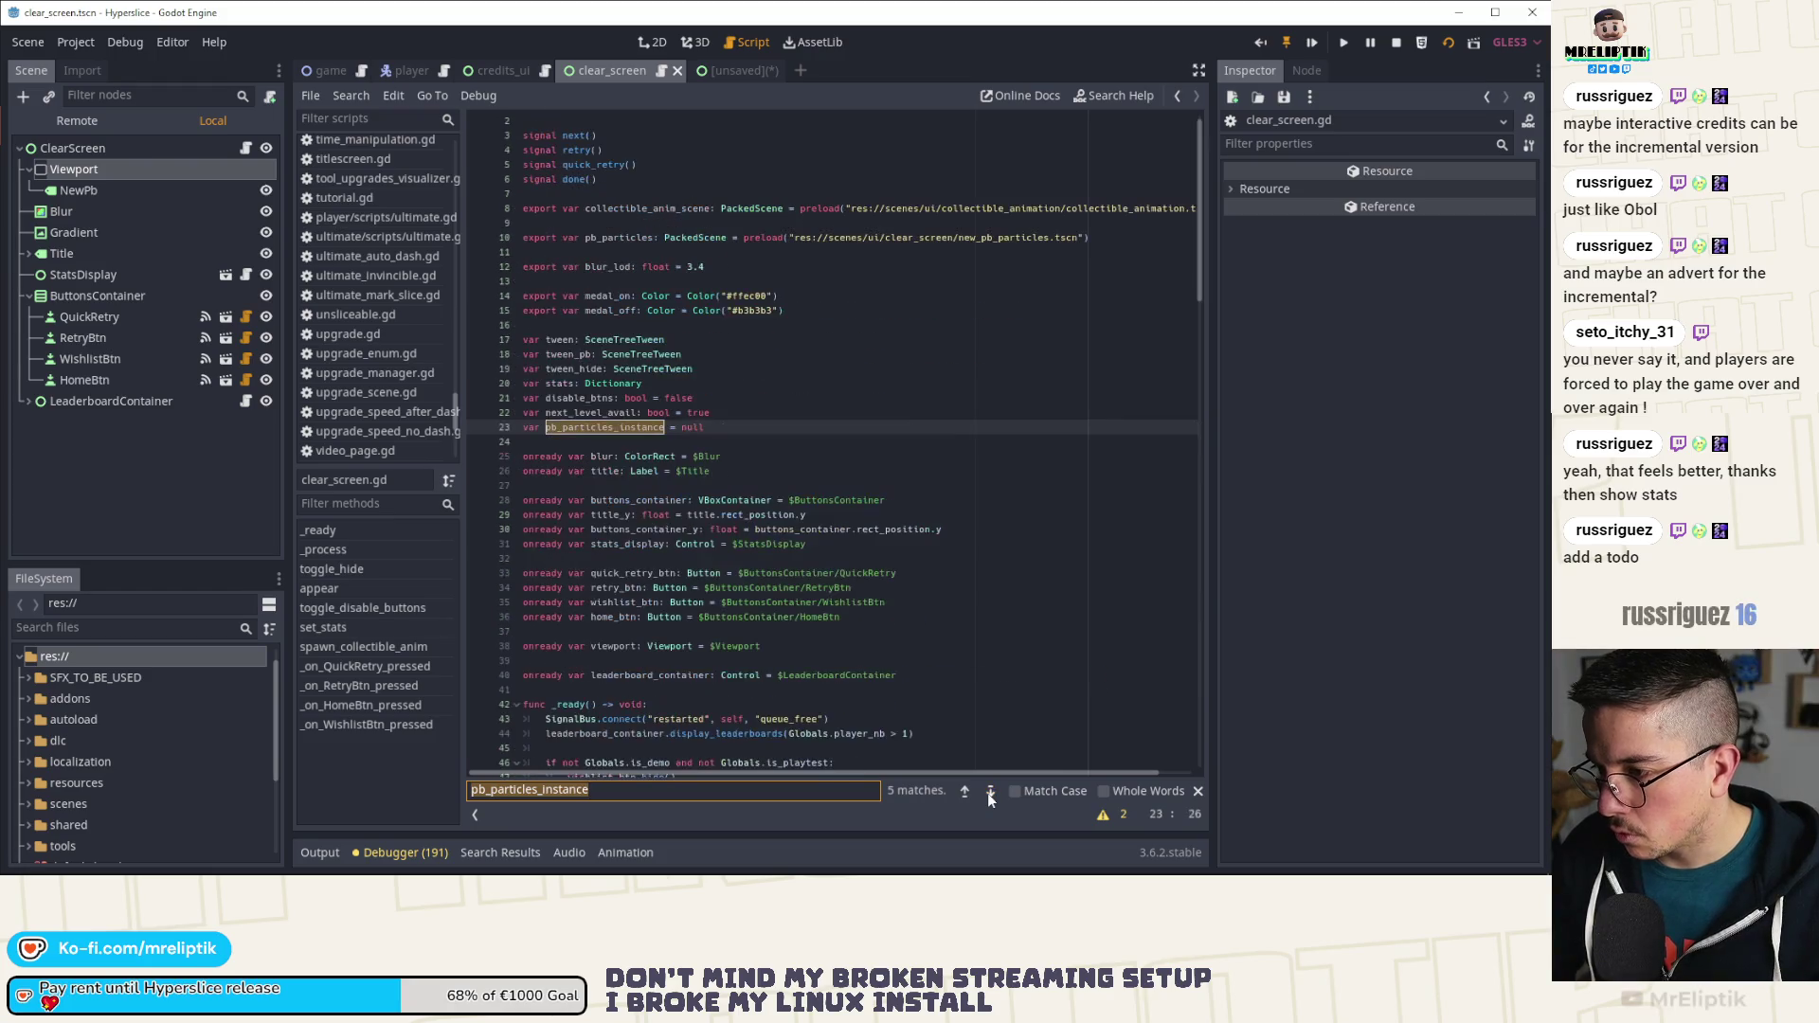
Step: Delete the pb_particles export line and tidy the leftover blank lines
{"action": "left_click", "coordinate": [603, 237]}
{"action": "key", "text": "ctrl+shift+k"}
{"action": "key", "text": "ctrl+shift+k"}
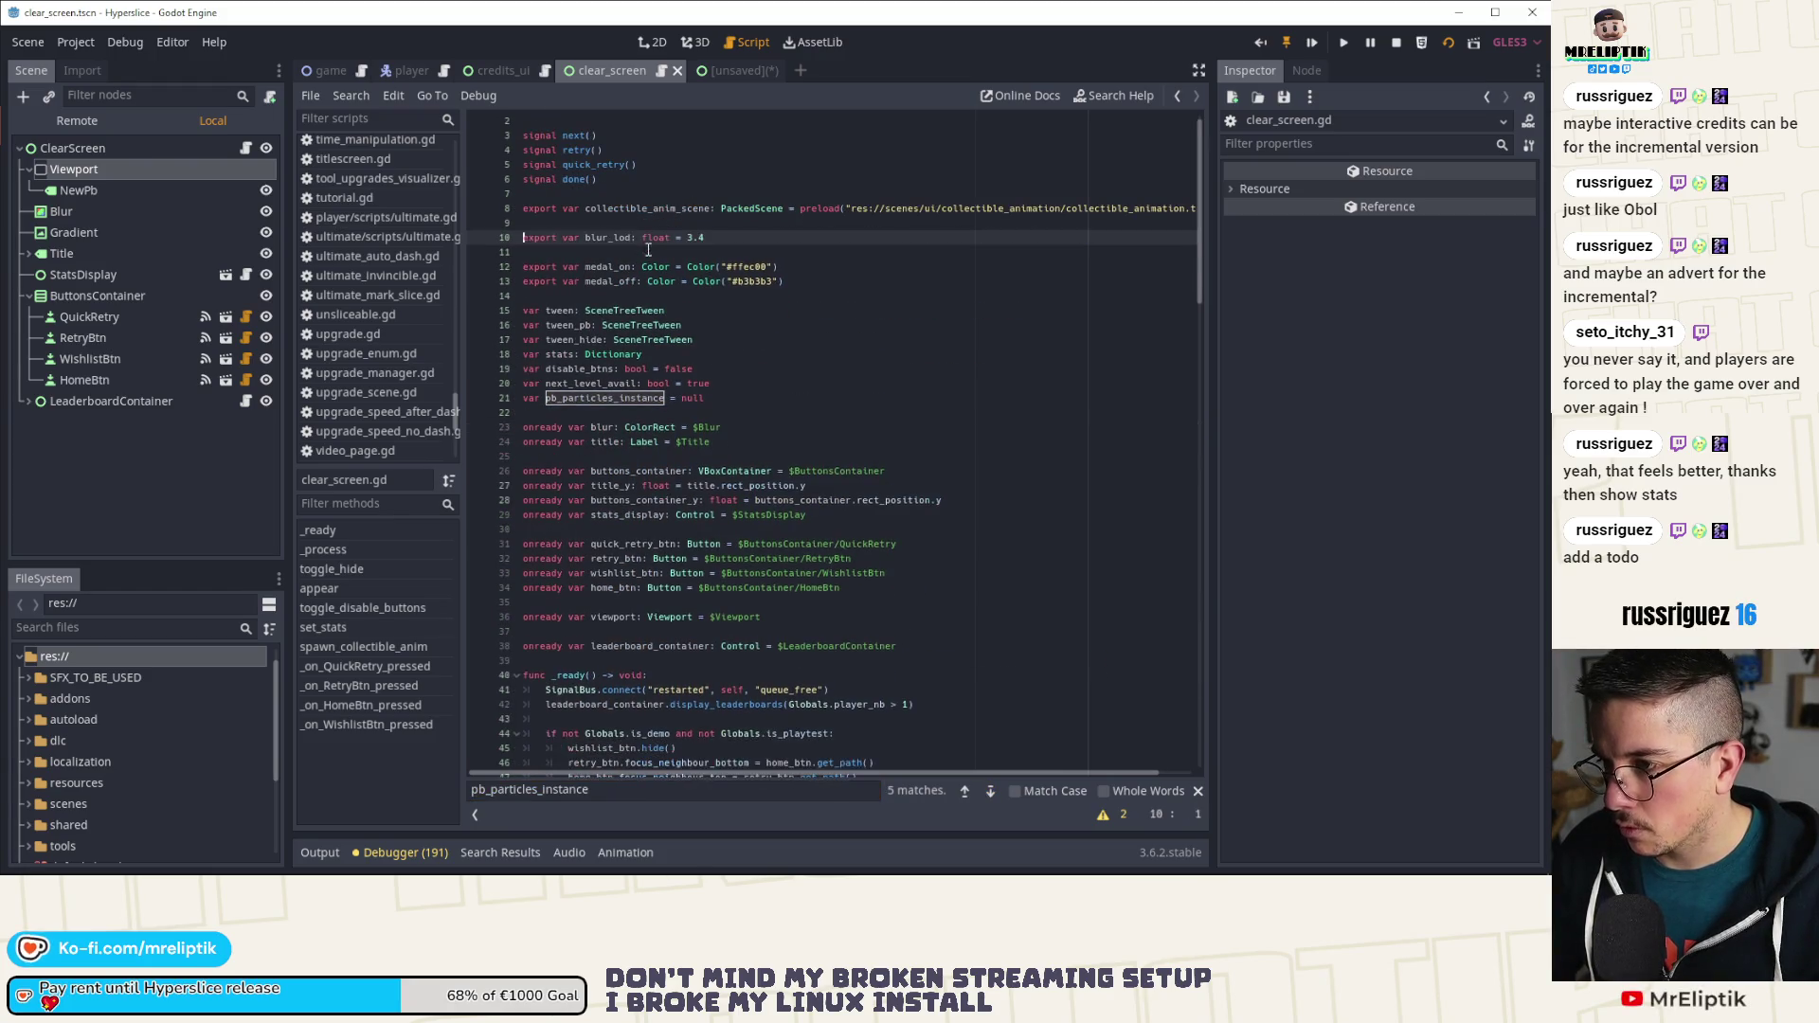
{"action": "key", "text": "ctrl+s"}
{"action": "key", "text": "BackSpace"}
{"action": "key", "text": "ctrl+s"}
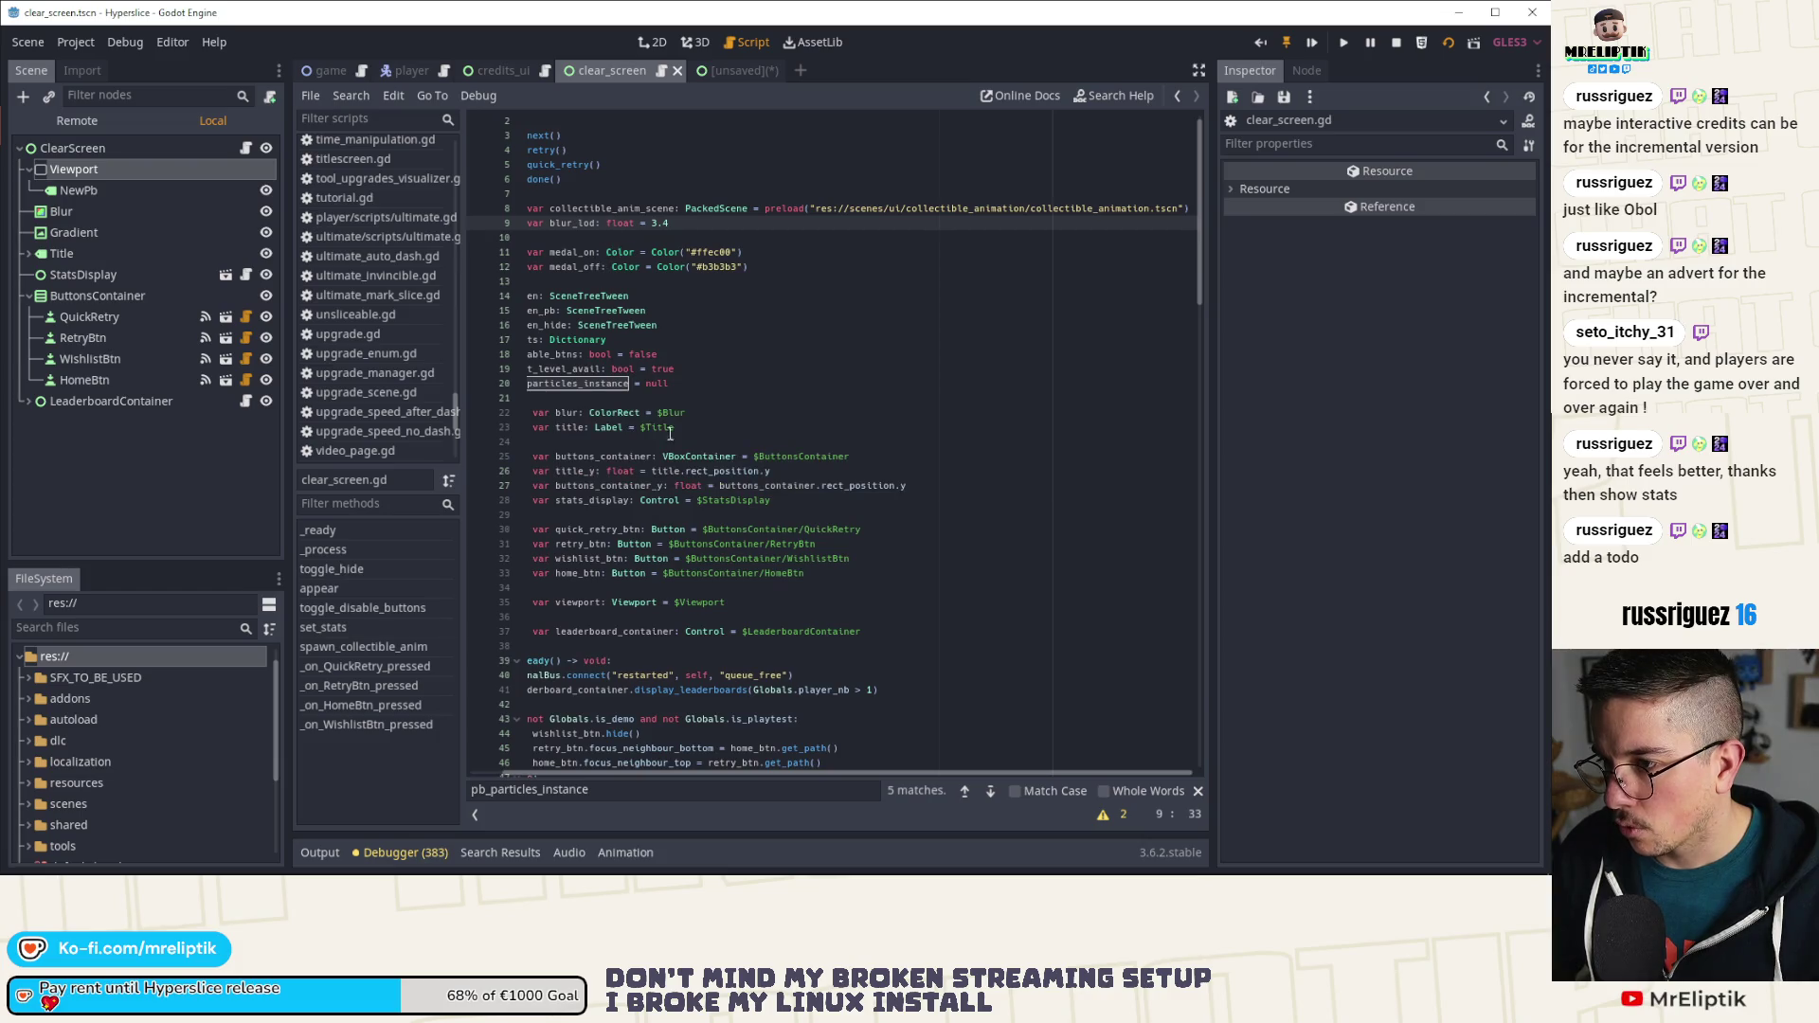
Step: Find where collectible_anim_scene is used and select the spawn_collectible_anim function body
{"action": "double_click", "coordinate": [606, 209]}
{"action": "key", "text": "ctrl+f"}
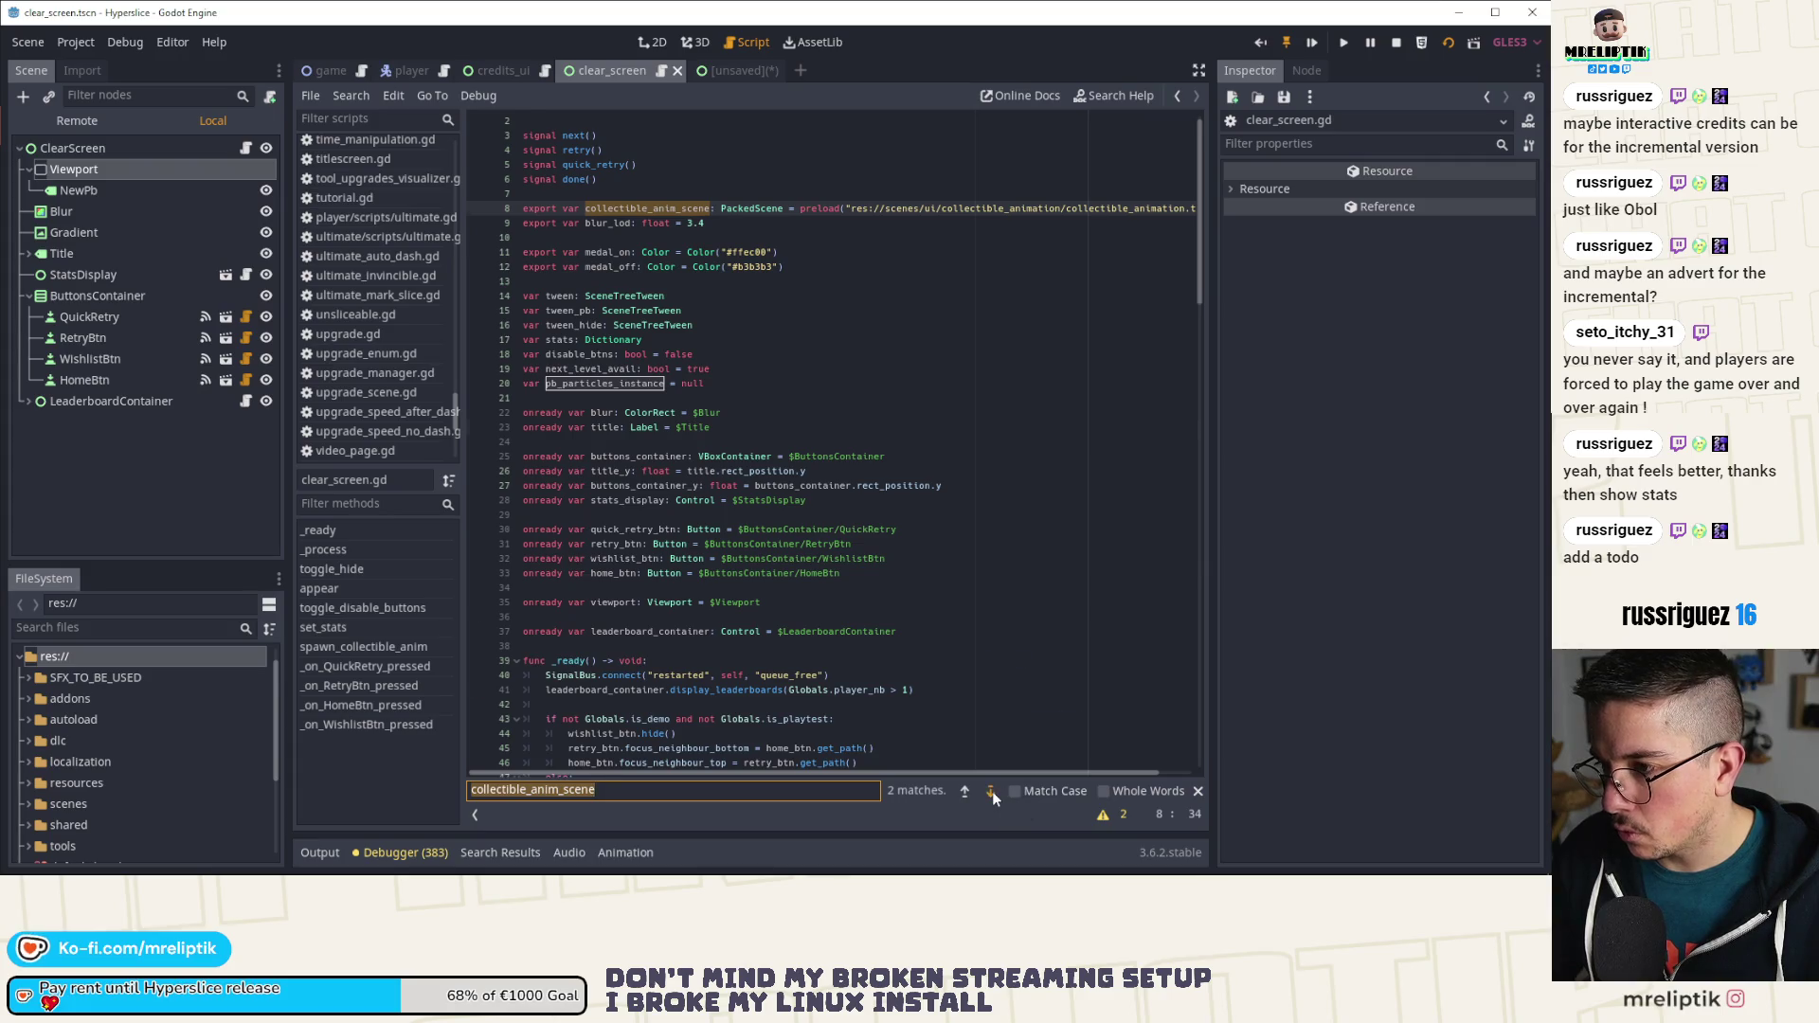
{"action": "left_click", "coordinate": [992, 792]}
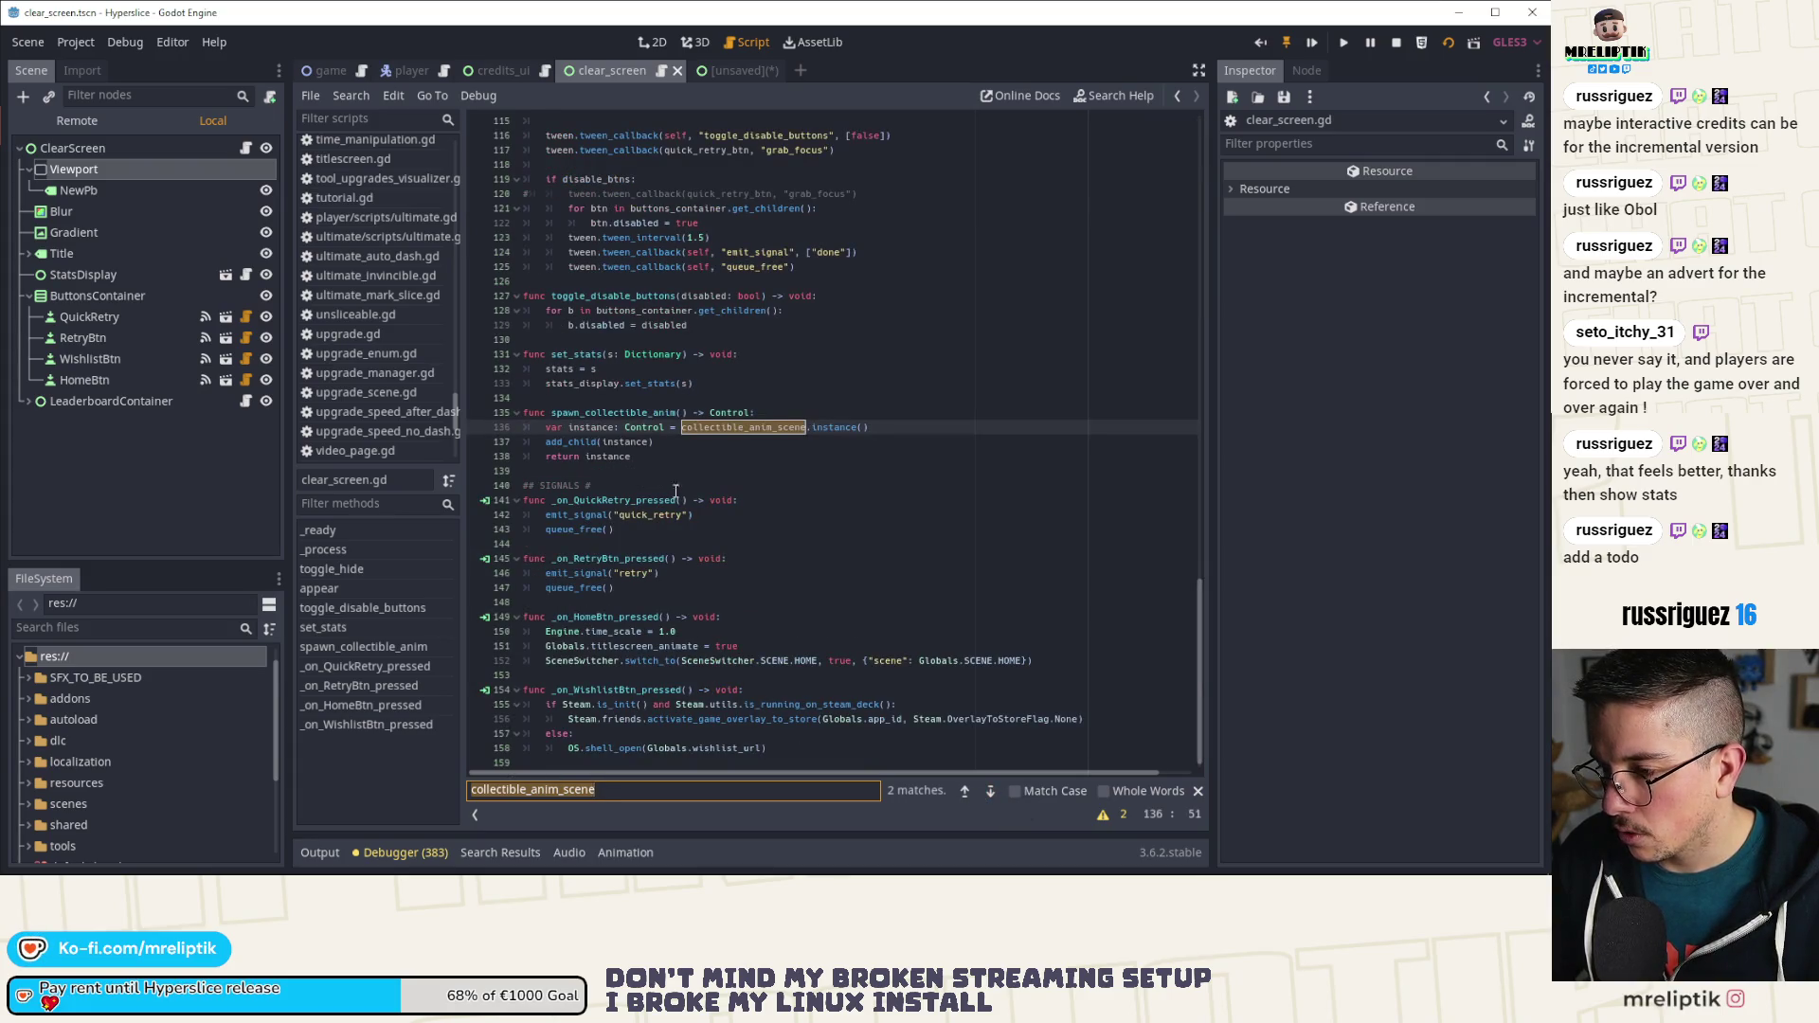
{"action": "double_click", "coordinate": [616, 413]}
{"action": "key", "text": "ctrl+f"}
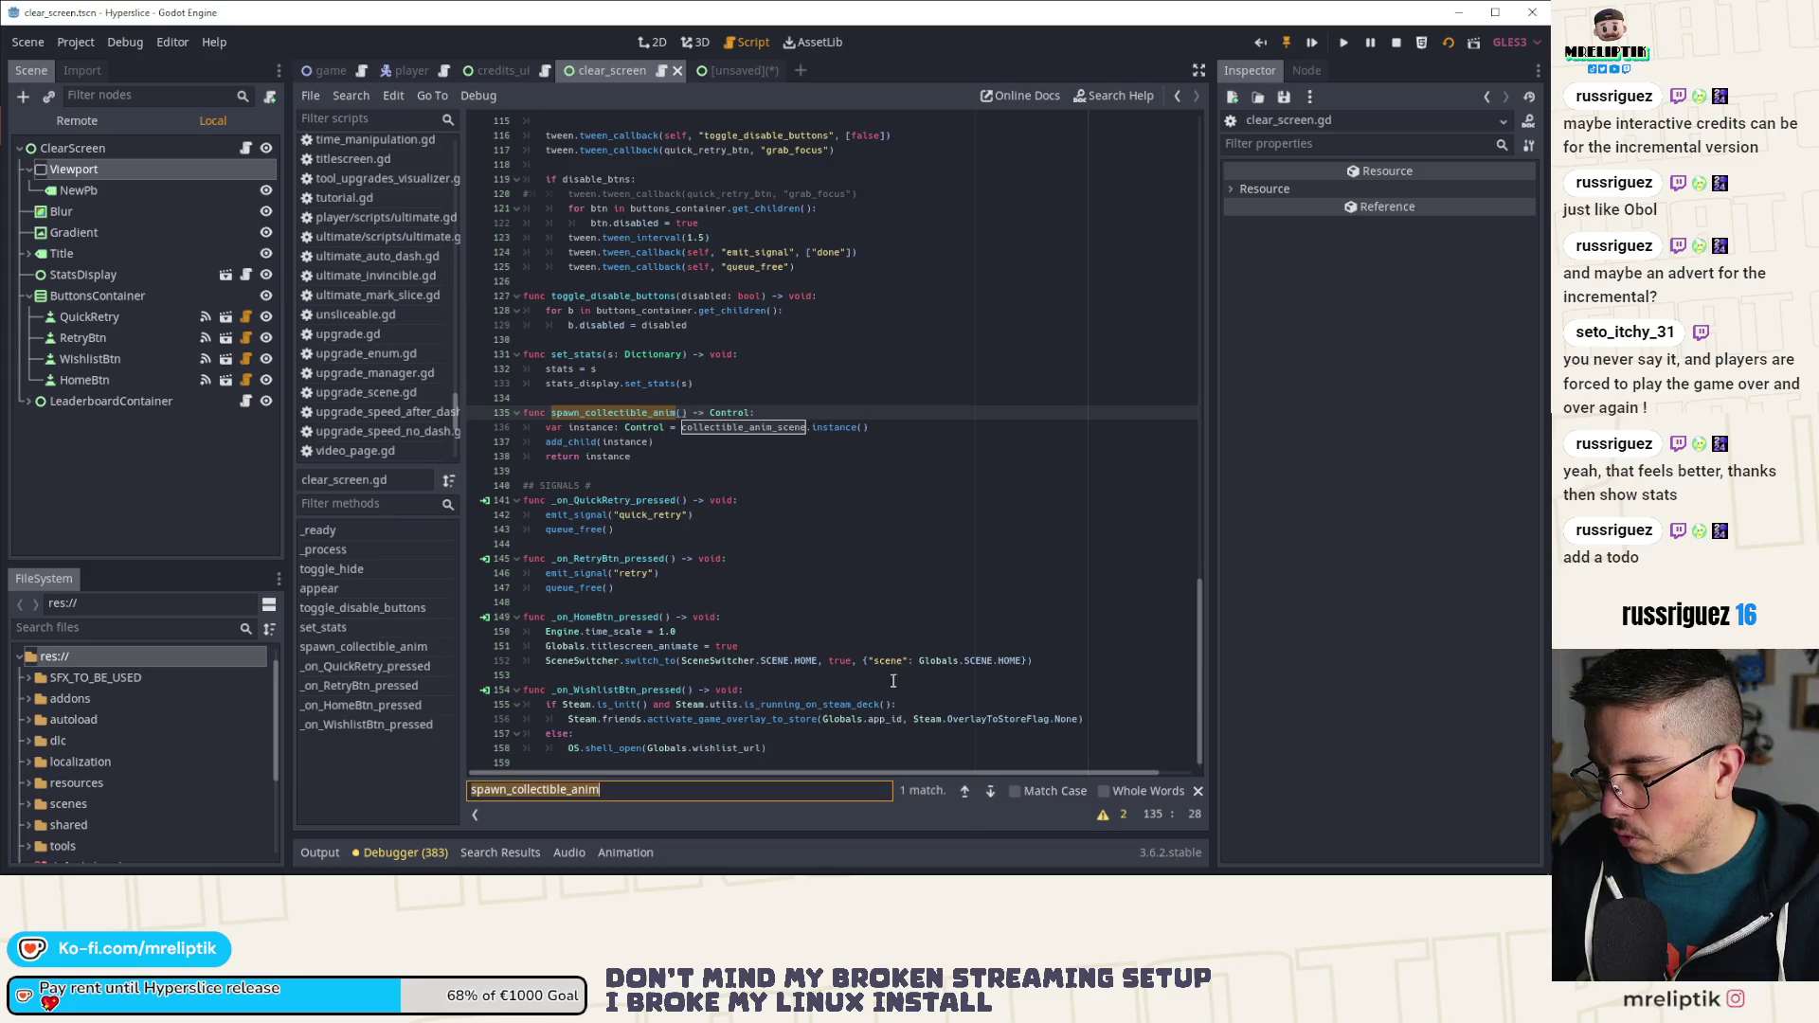
{"action": "mouse_move", "coordinate": [631, 458]}
{"action": "left_mouse_down"}
{"action": "mouse_move", "coordinate": [669, 436]}
{"action": "mouse_move", "coordinate": [481, 411]}
{"action": "left_mouse_up"}
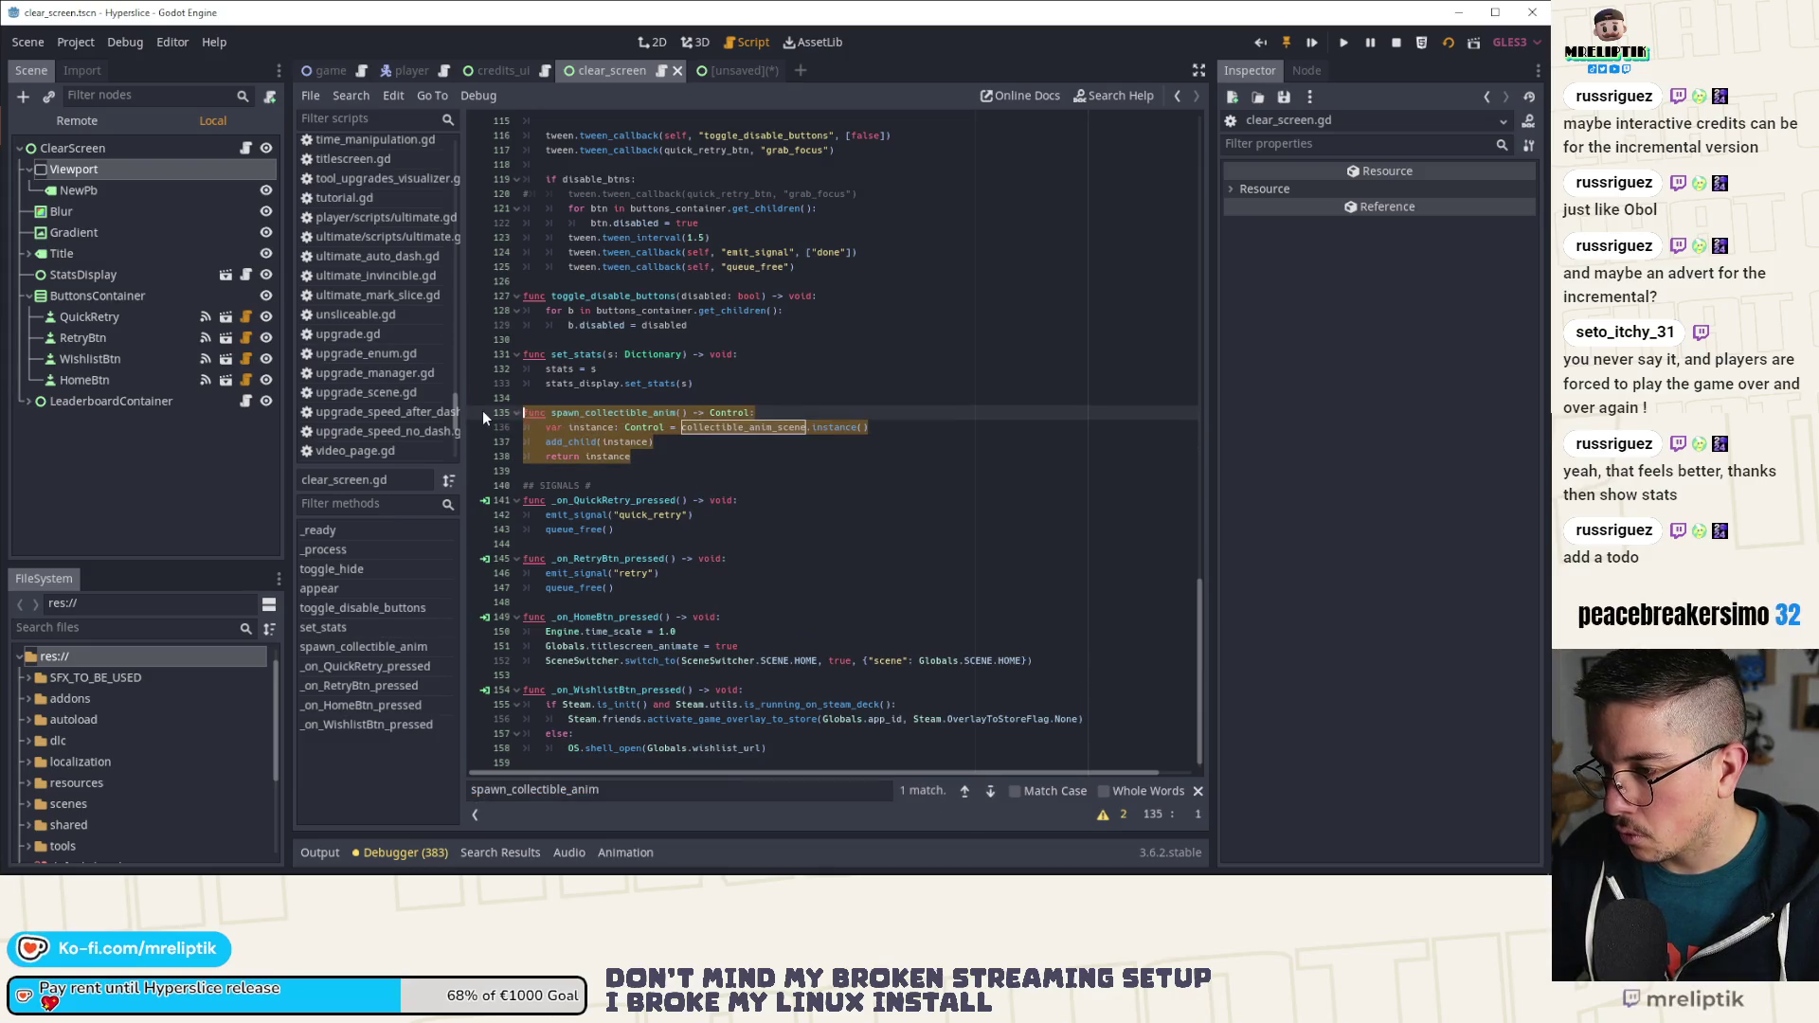
Step: Delete the spawn_collectible_anim function and the collectible_anim_scene export line
{"action": "right_click", "coordinate": [559, 411]}
{"action": "left_click", "coordinate": [592, 444]}
{"action": "scroll", "coordinate": [593, 444], "scroll_direction": "up", "scroll_amount": 20}
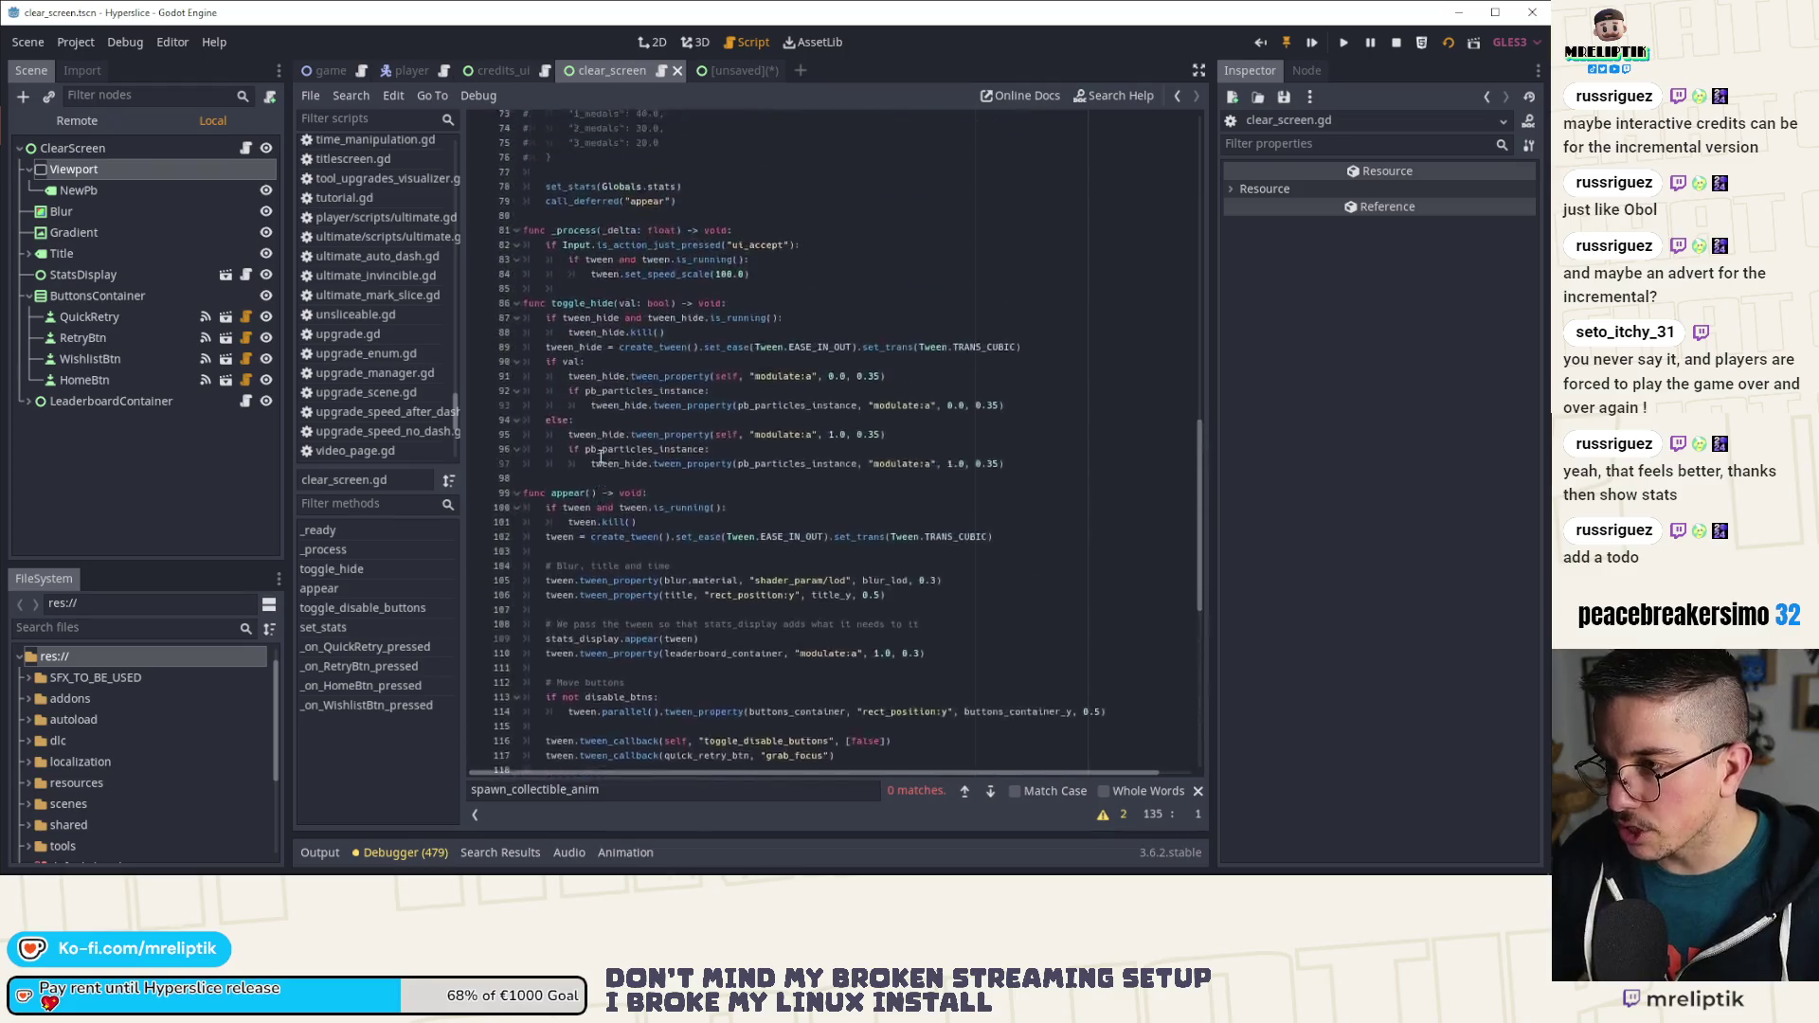
{"action": "left_click", "coordinate": [568, 222]}
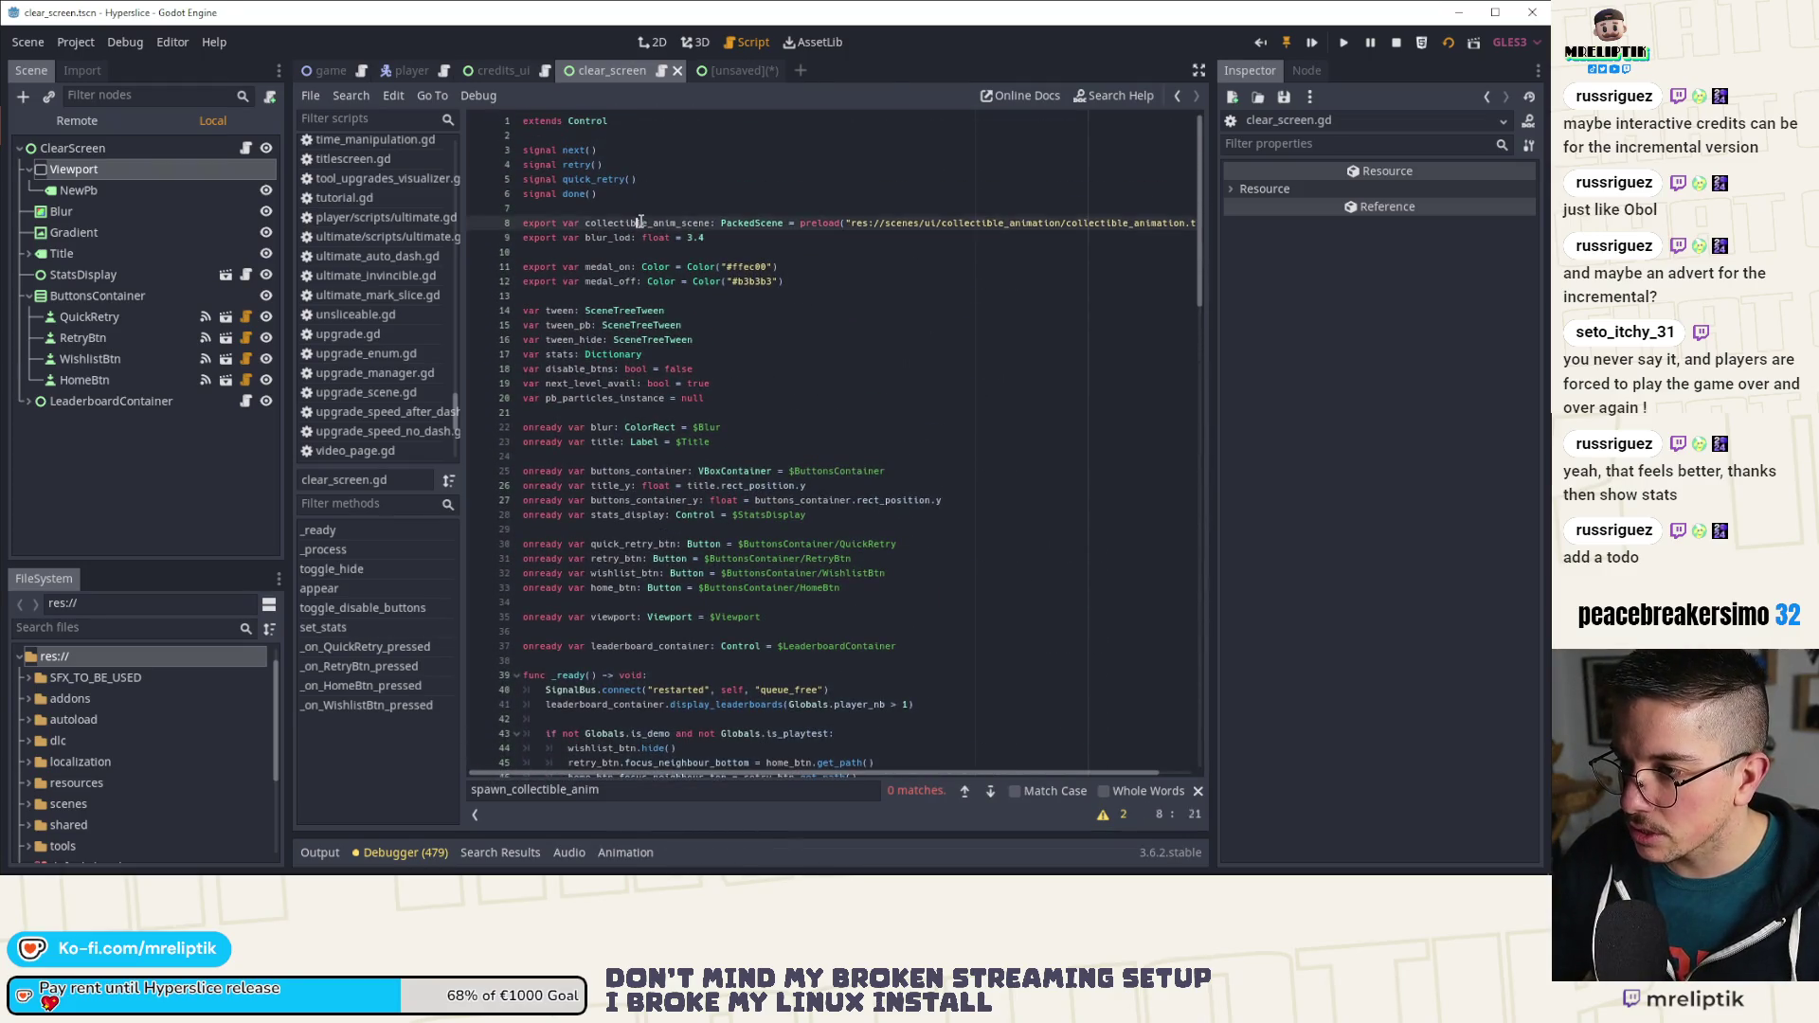
{"action": "key", "text": "ctrl+shift+k"}
Step: Delete the Viewport node and its NewPb child from the scene
{"action": "right_click", "coordinate": [123, 167]}
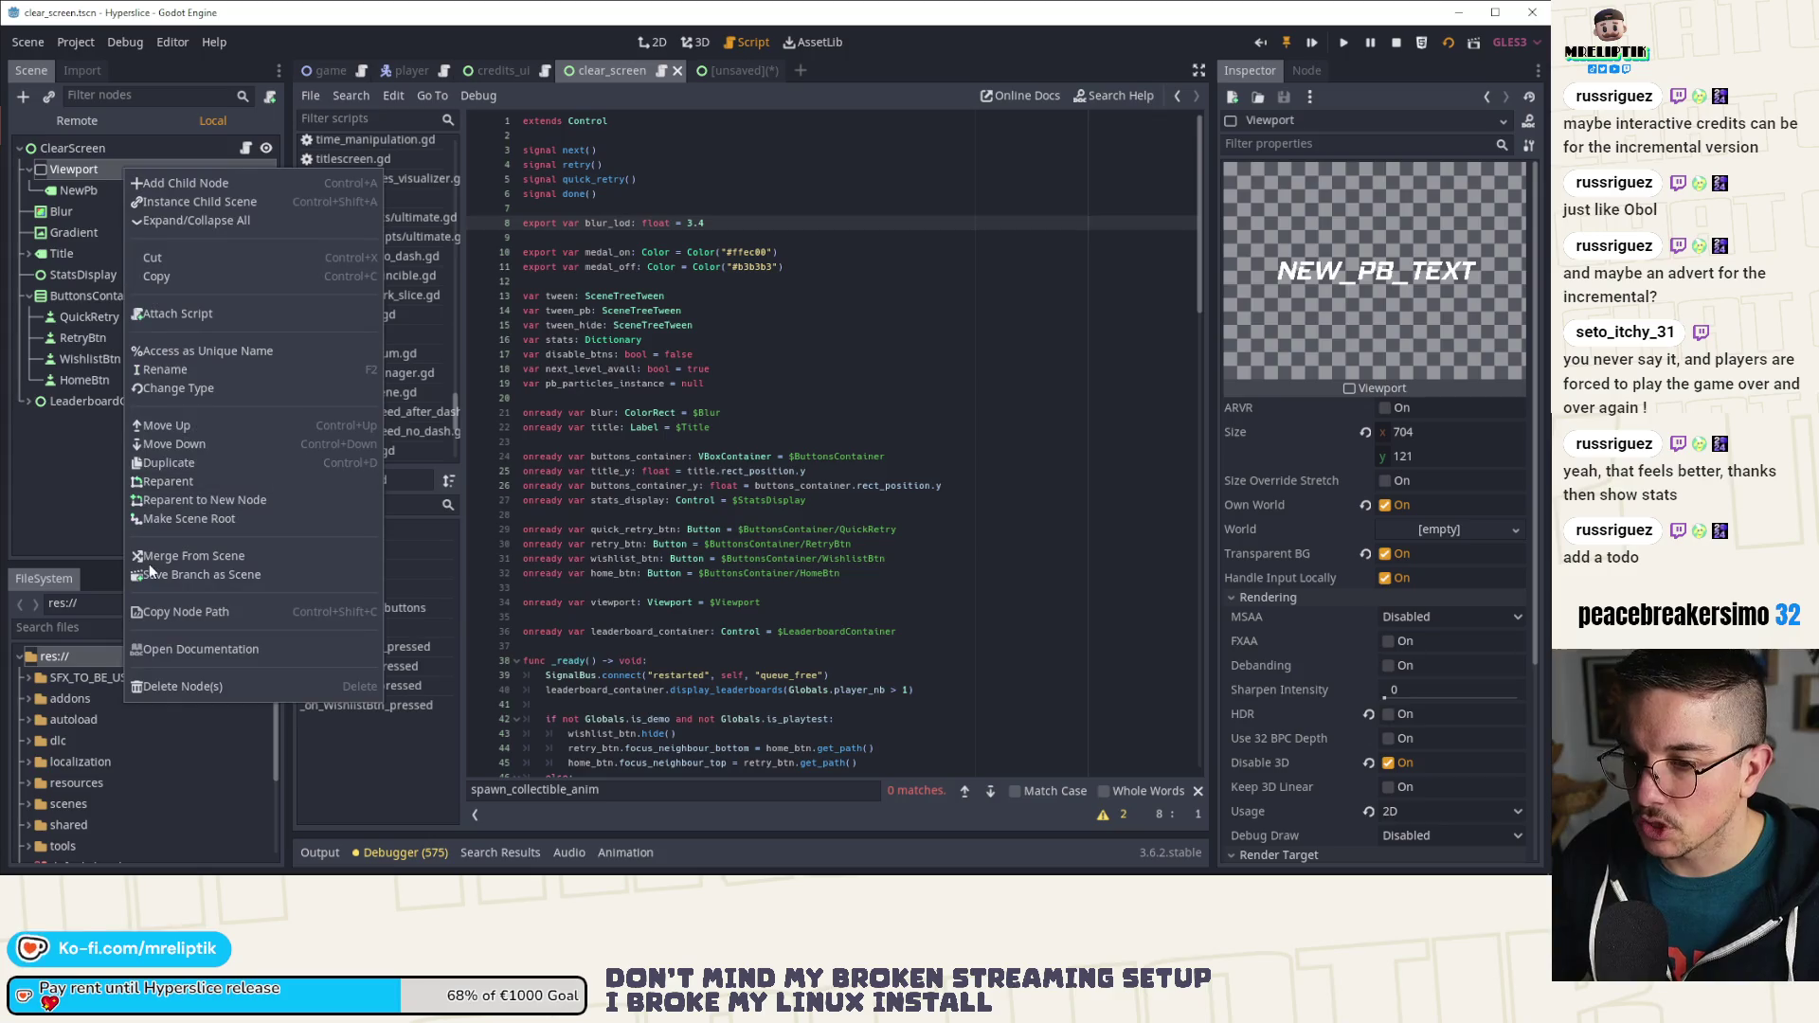
{"action": "left_click", "coordinate": [190, 686]}
{"action": "left_click", "coordinate": [725, 464]}
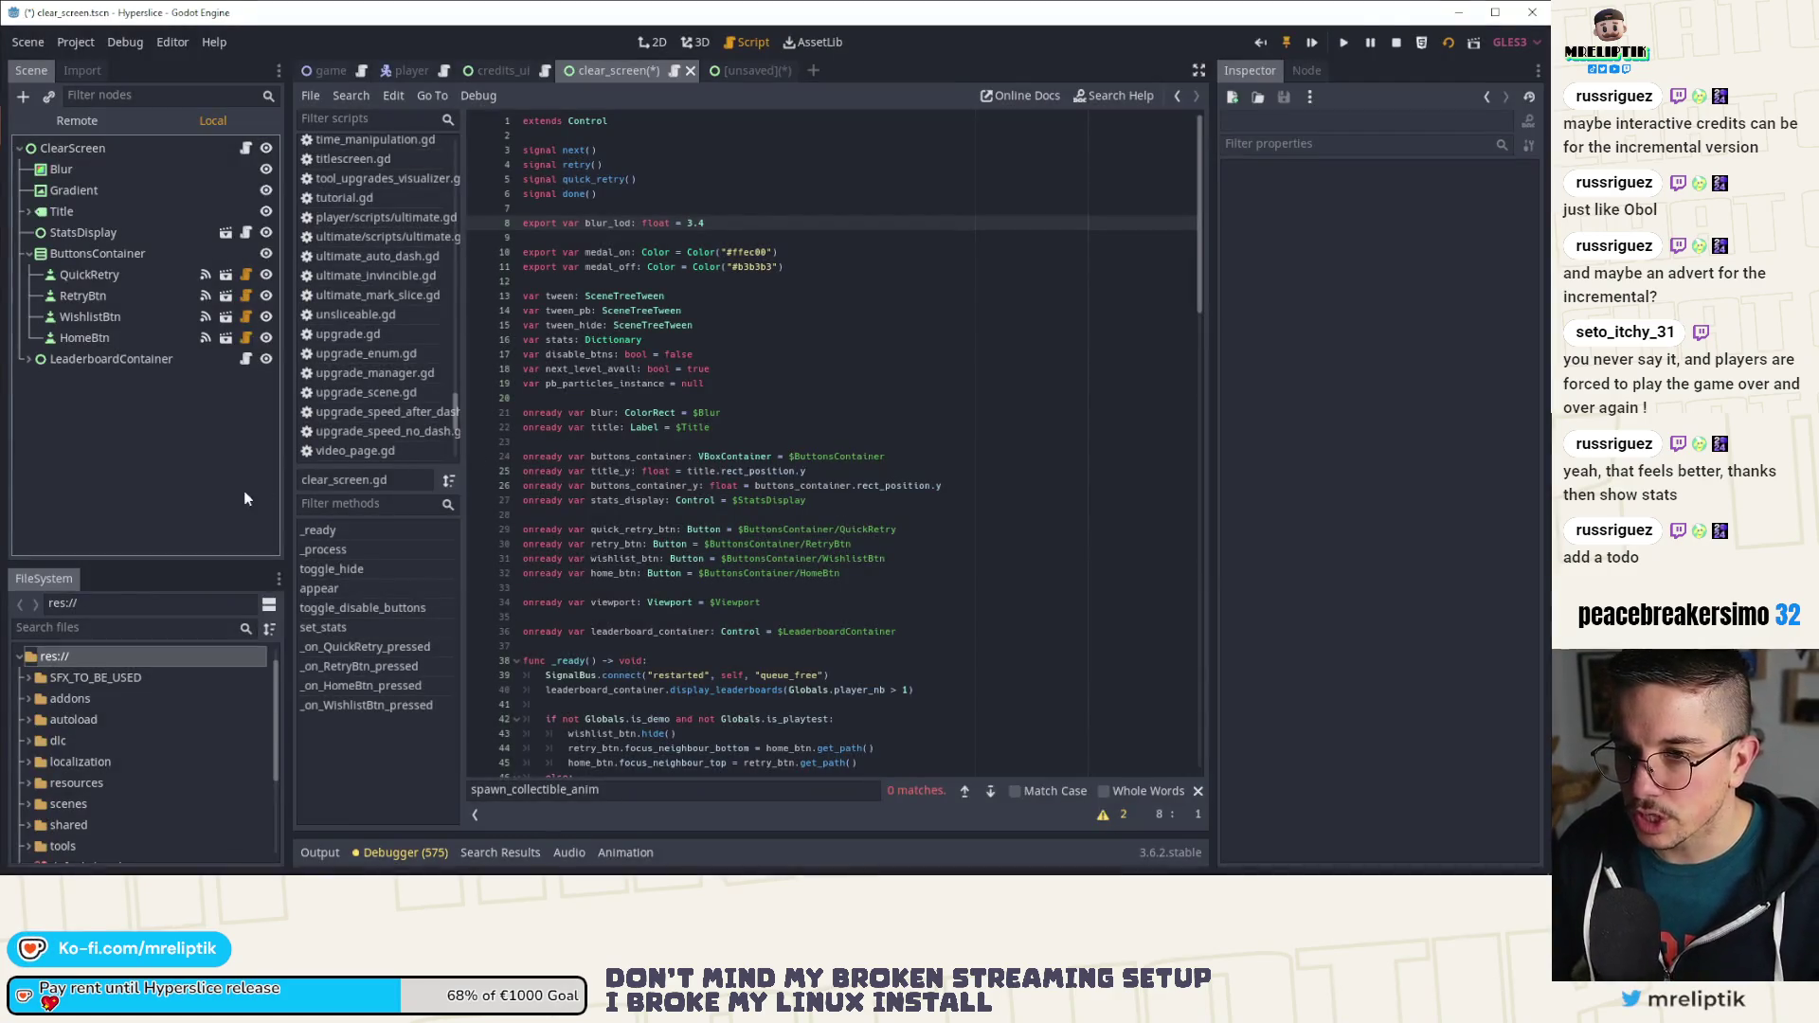
Step: Select pb_particles_instance, then the set_speed_scale call on line 83
{"action": "scroll", "coordinate": [664, 247], "scroll_direction": "down", "scroll_amount": 3}
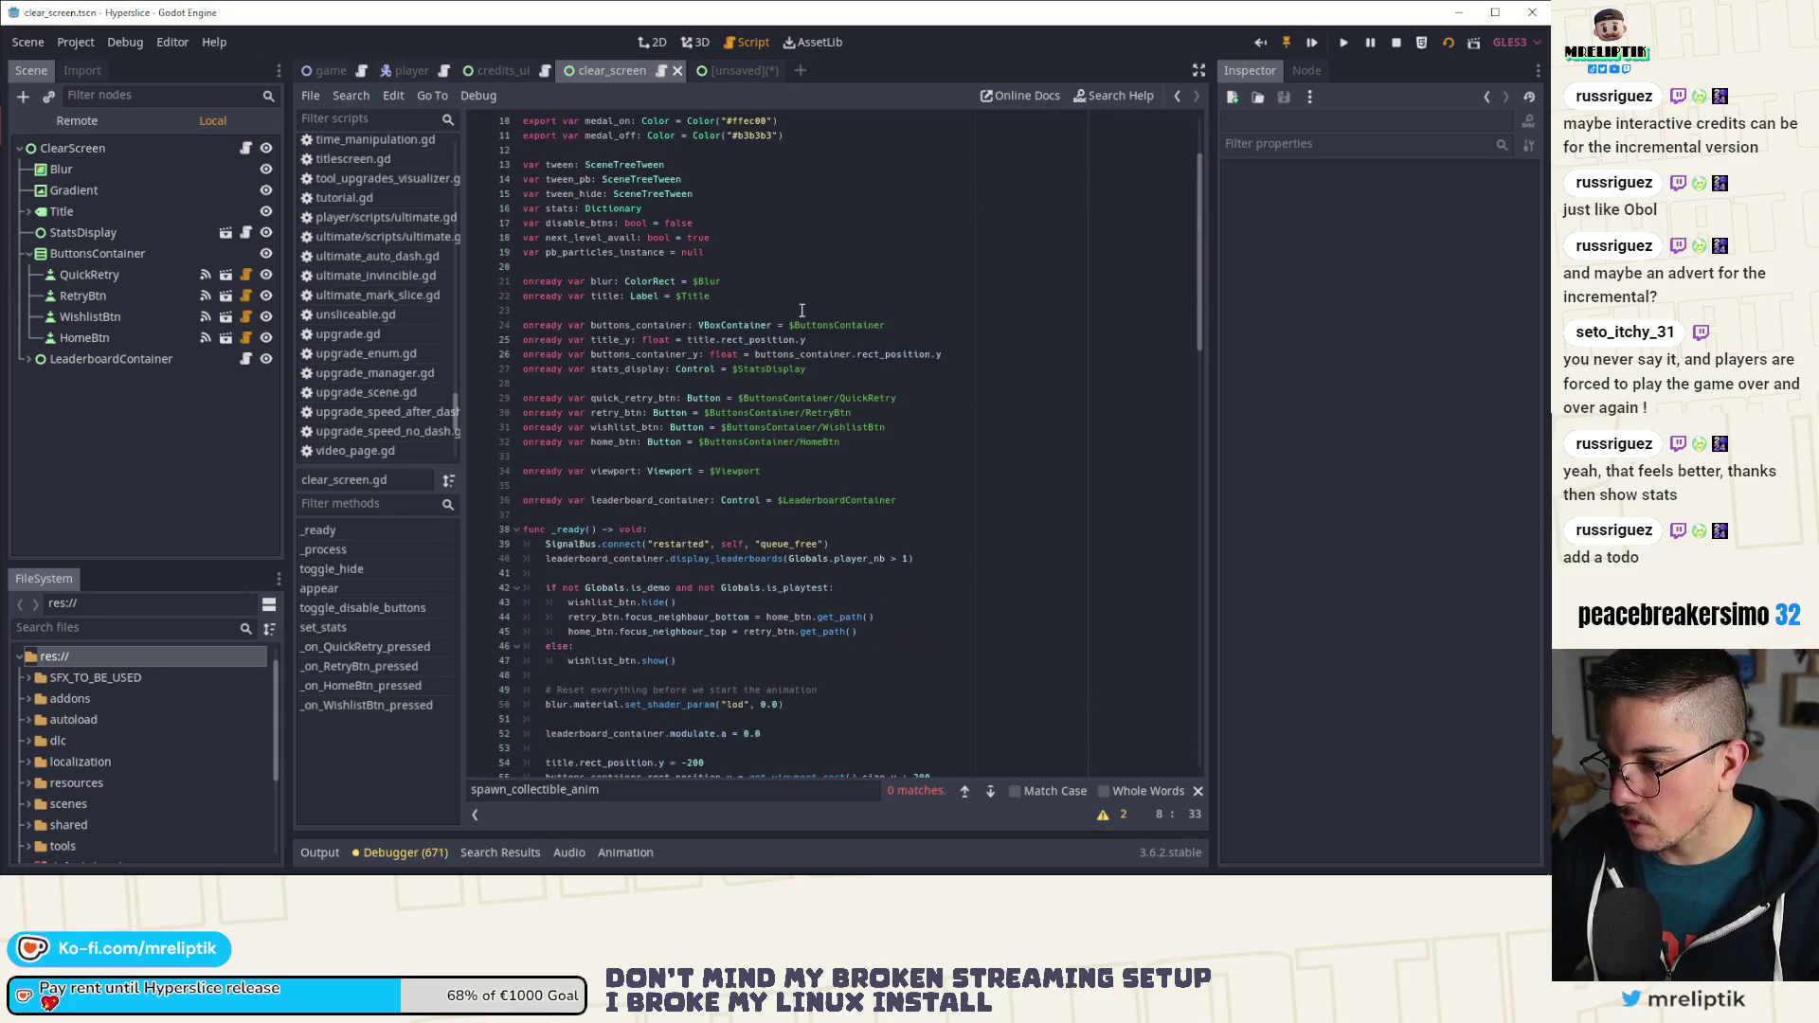
{"action": "left_click", "coordinate": [597, 252]}
{"action": "double_click", "coordinate": [597, 252]}
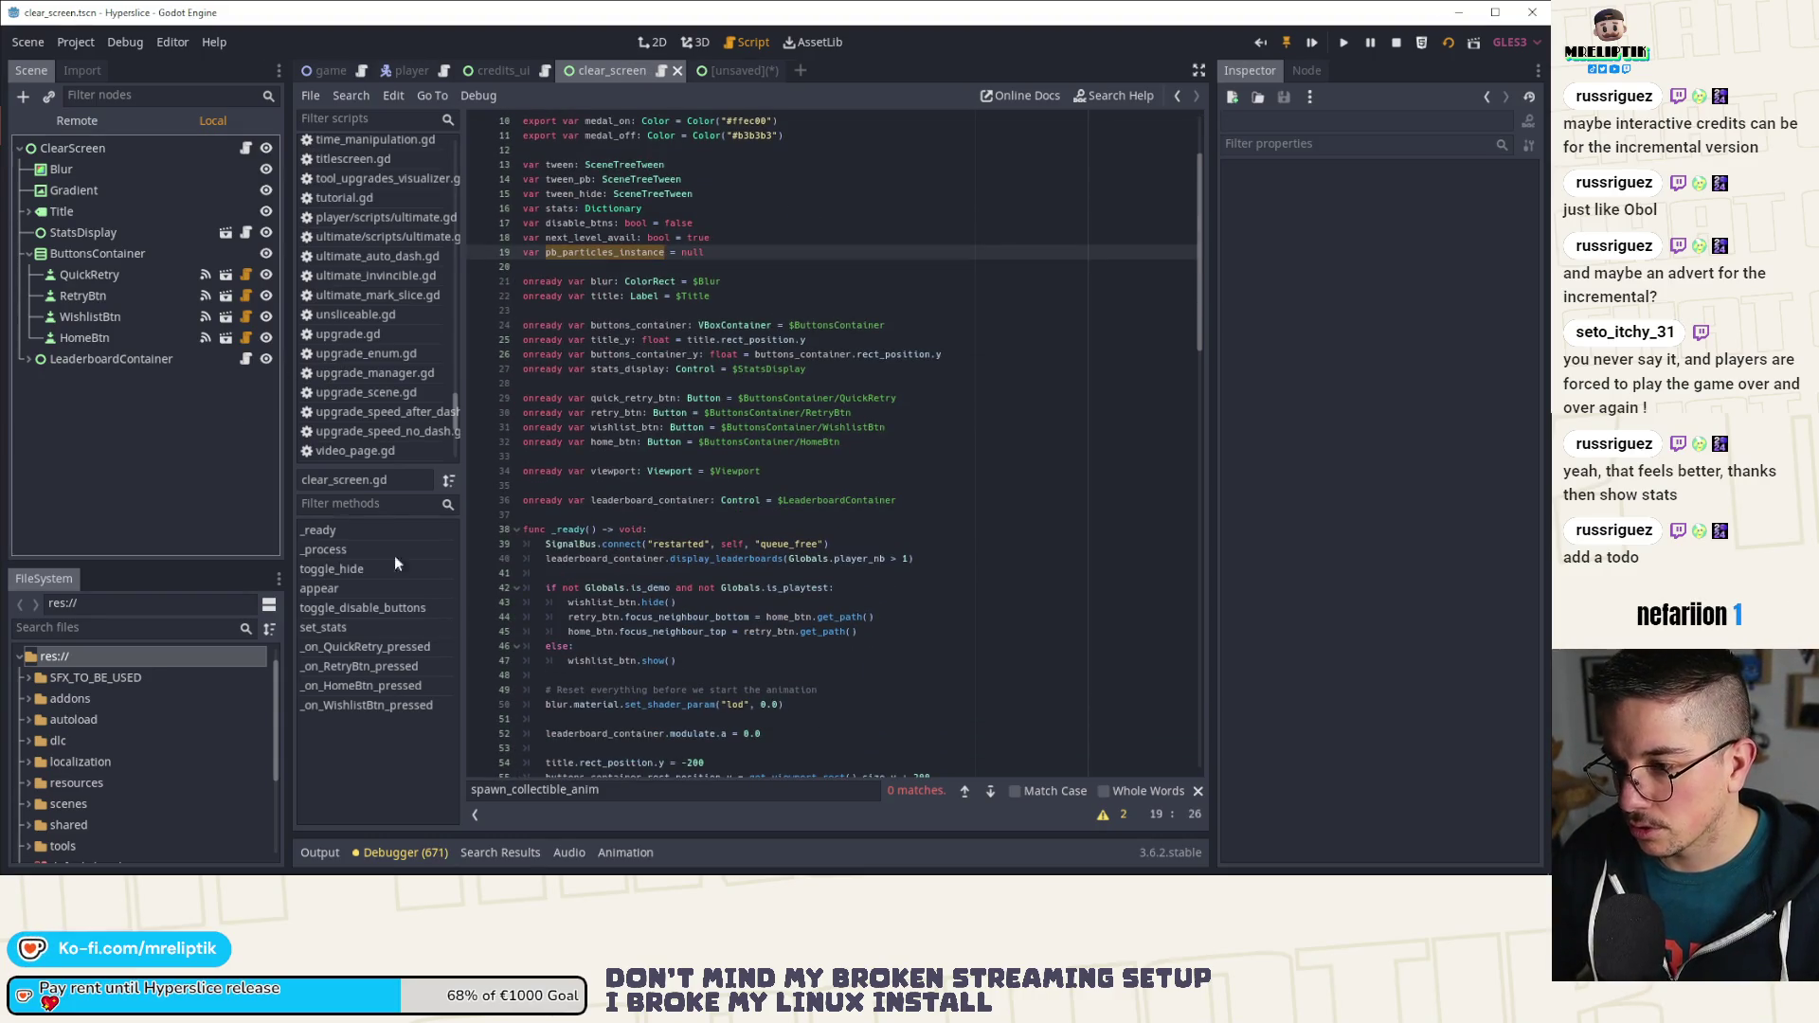
{"action": "scroll", "coordinate": [761, 564], "scroll_direction": "down", "scroll_amount": 5}
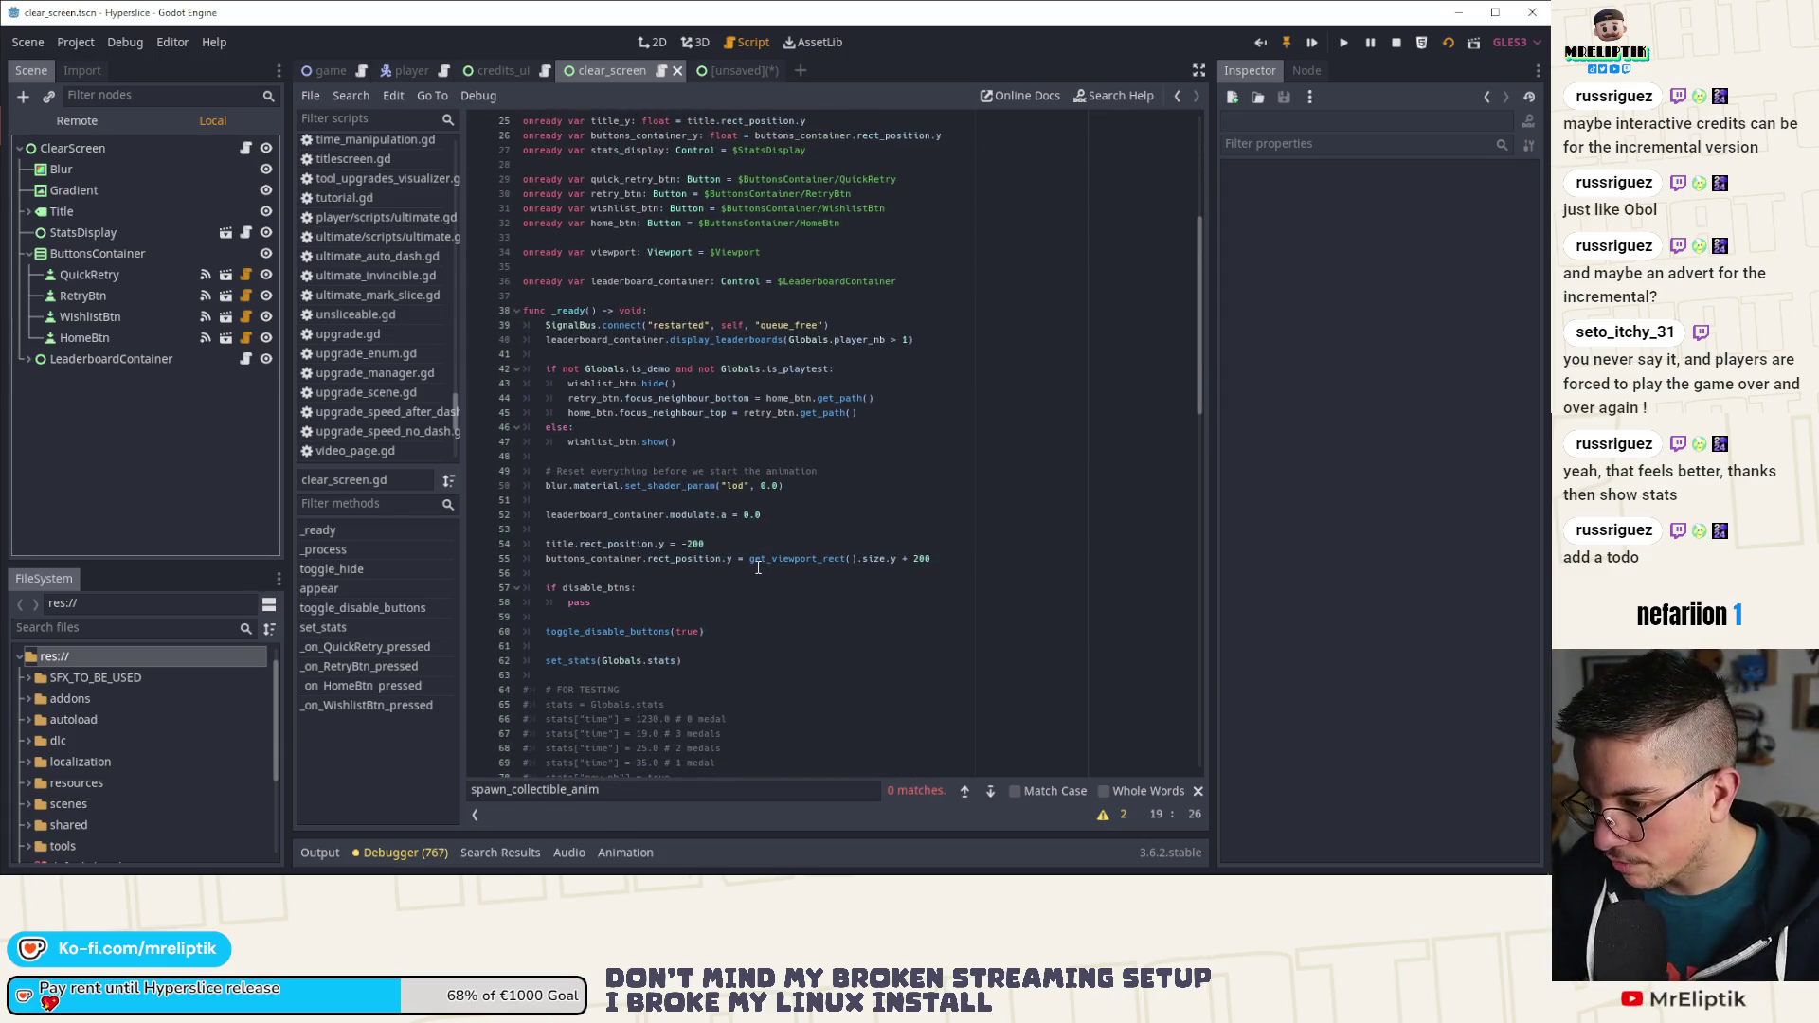
{"action": "scroll", "coordinate": [758, 567], "scroll_direction": "down", "scroll_amount": 10}
{"action": "left_click", "coordinate": [656, 529]}
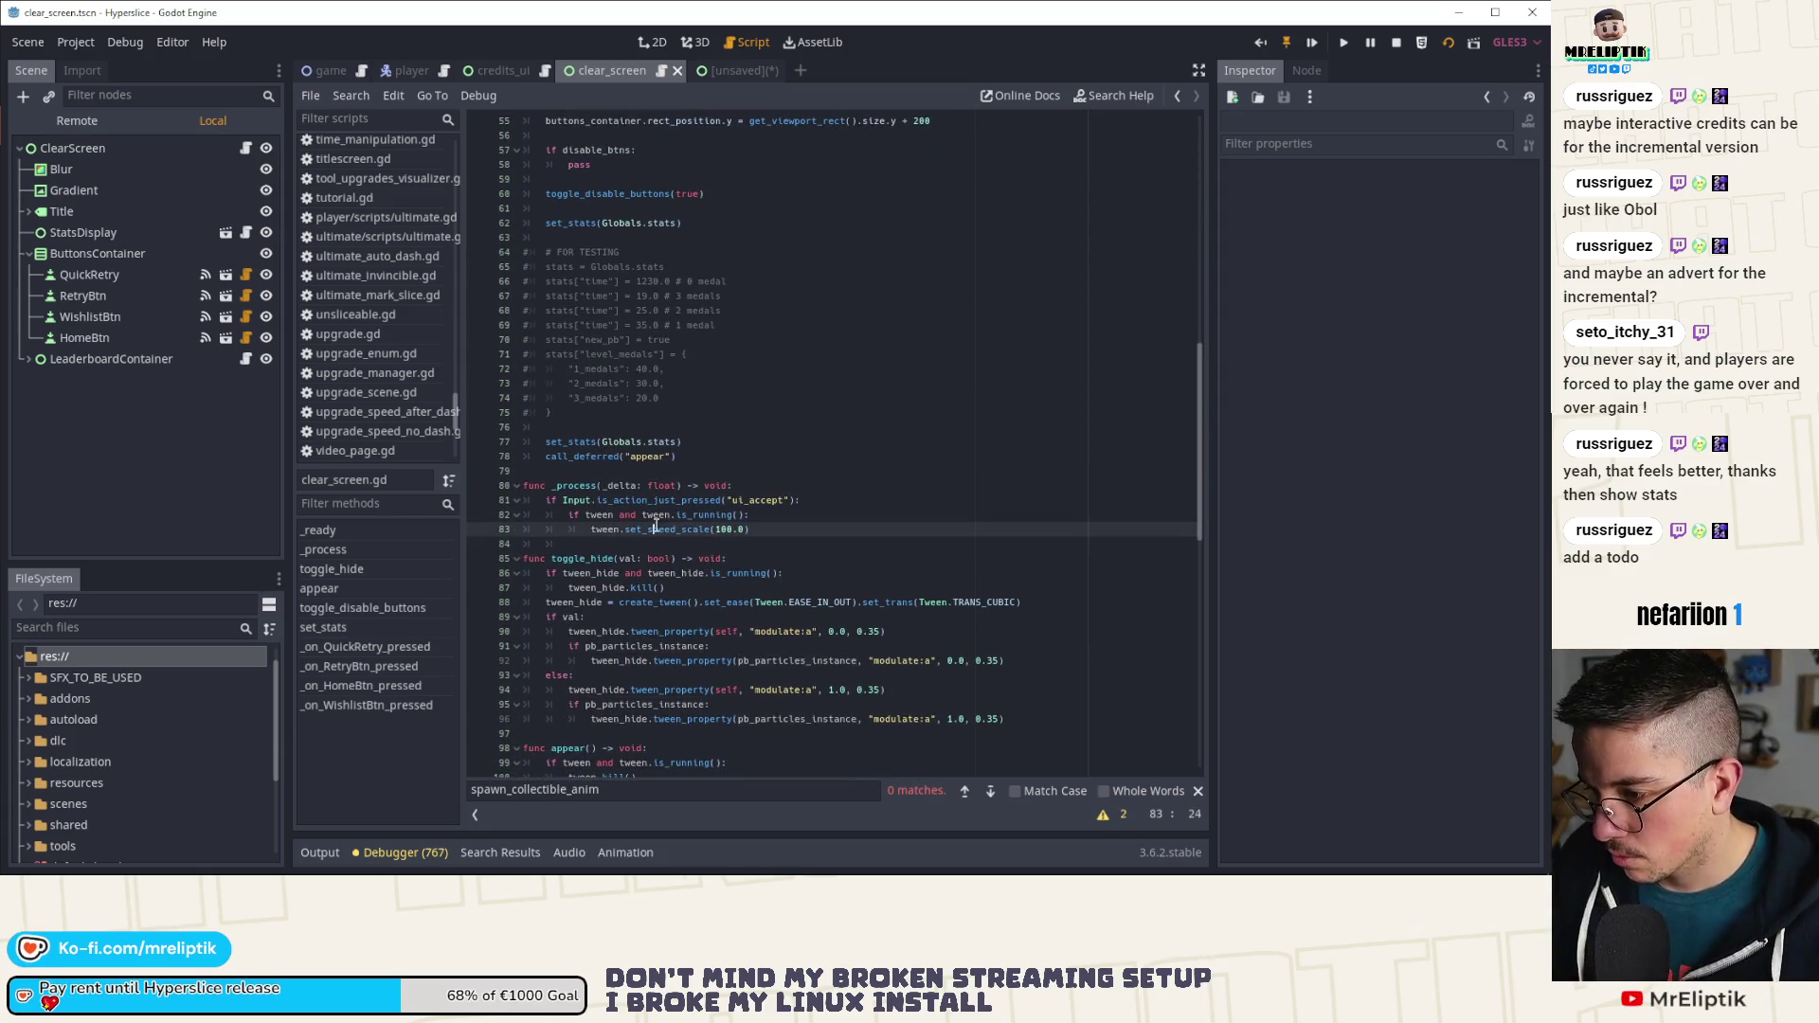
{"action": "double_click", "coordinate": [656, 529]}
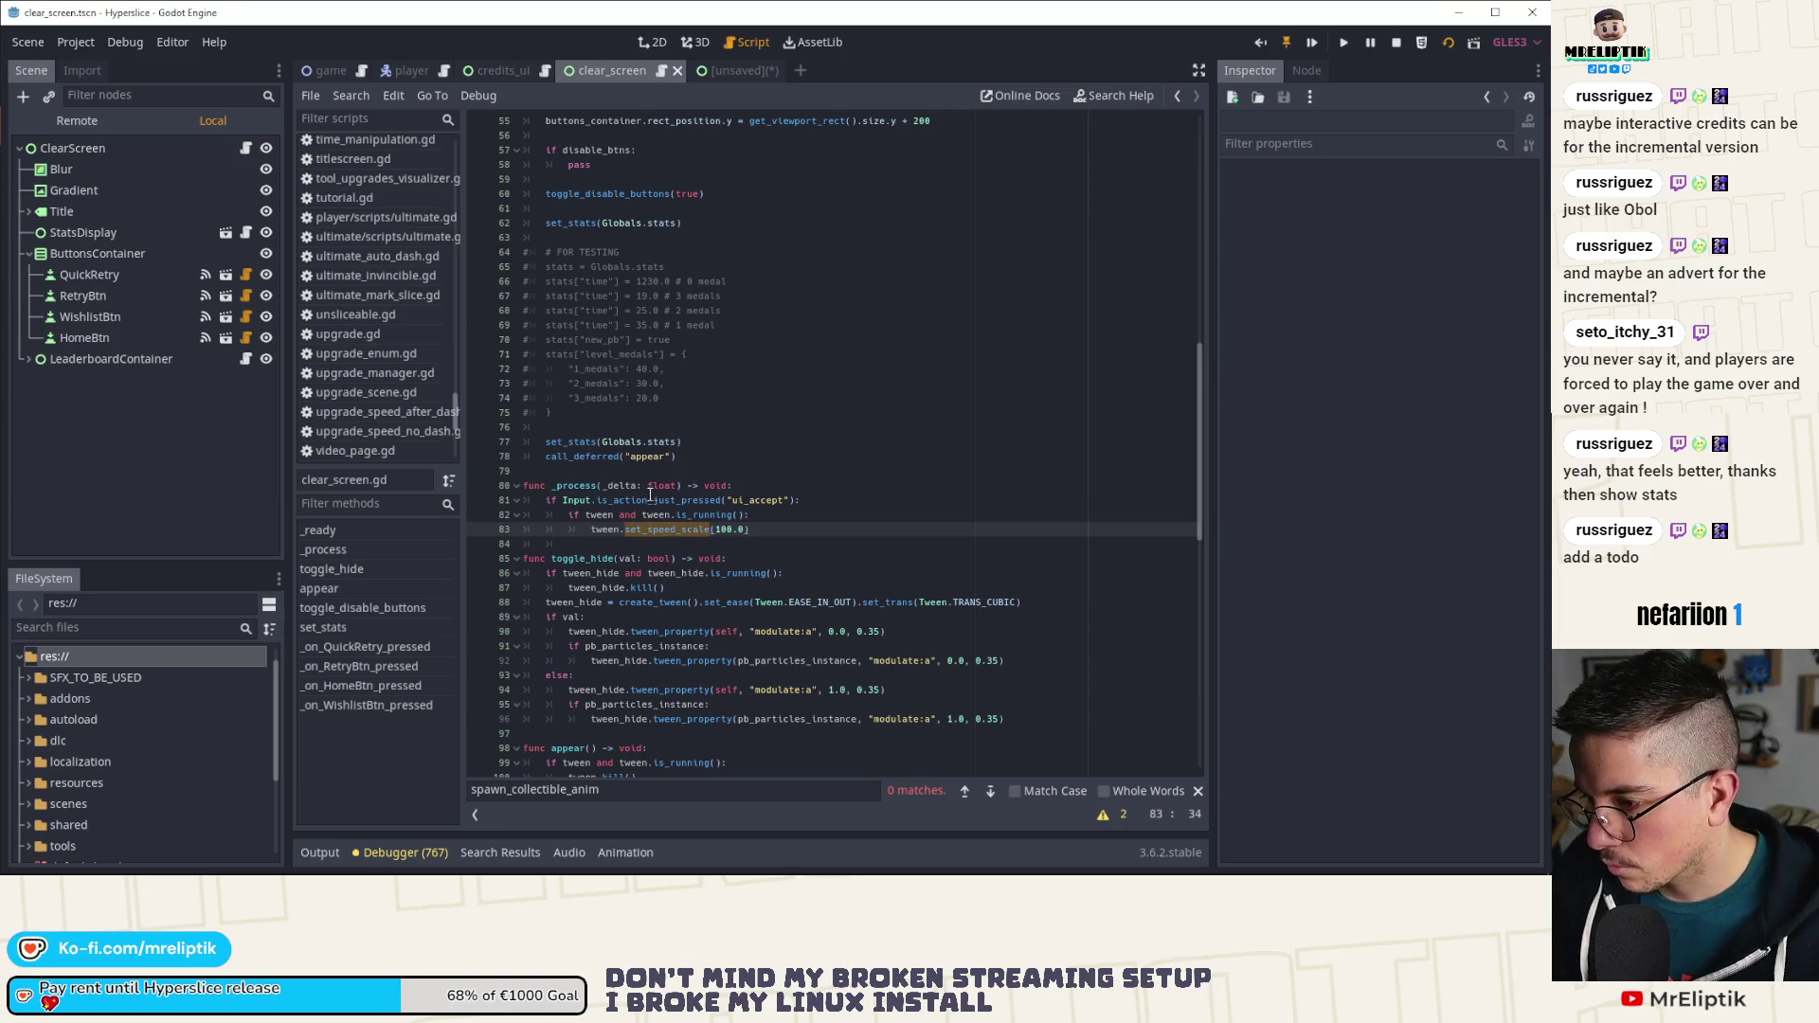
Step: Cut out the whole toggle_hide function, lines 85–96
{"action": "left_click", "coordinate": [764, 540]}
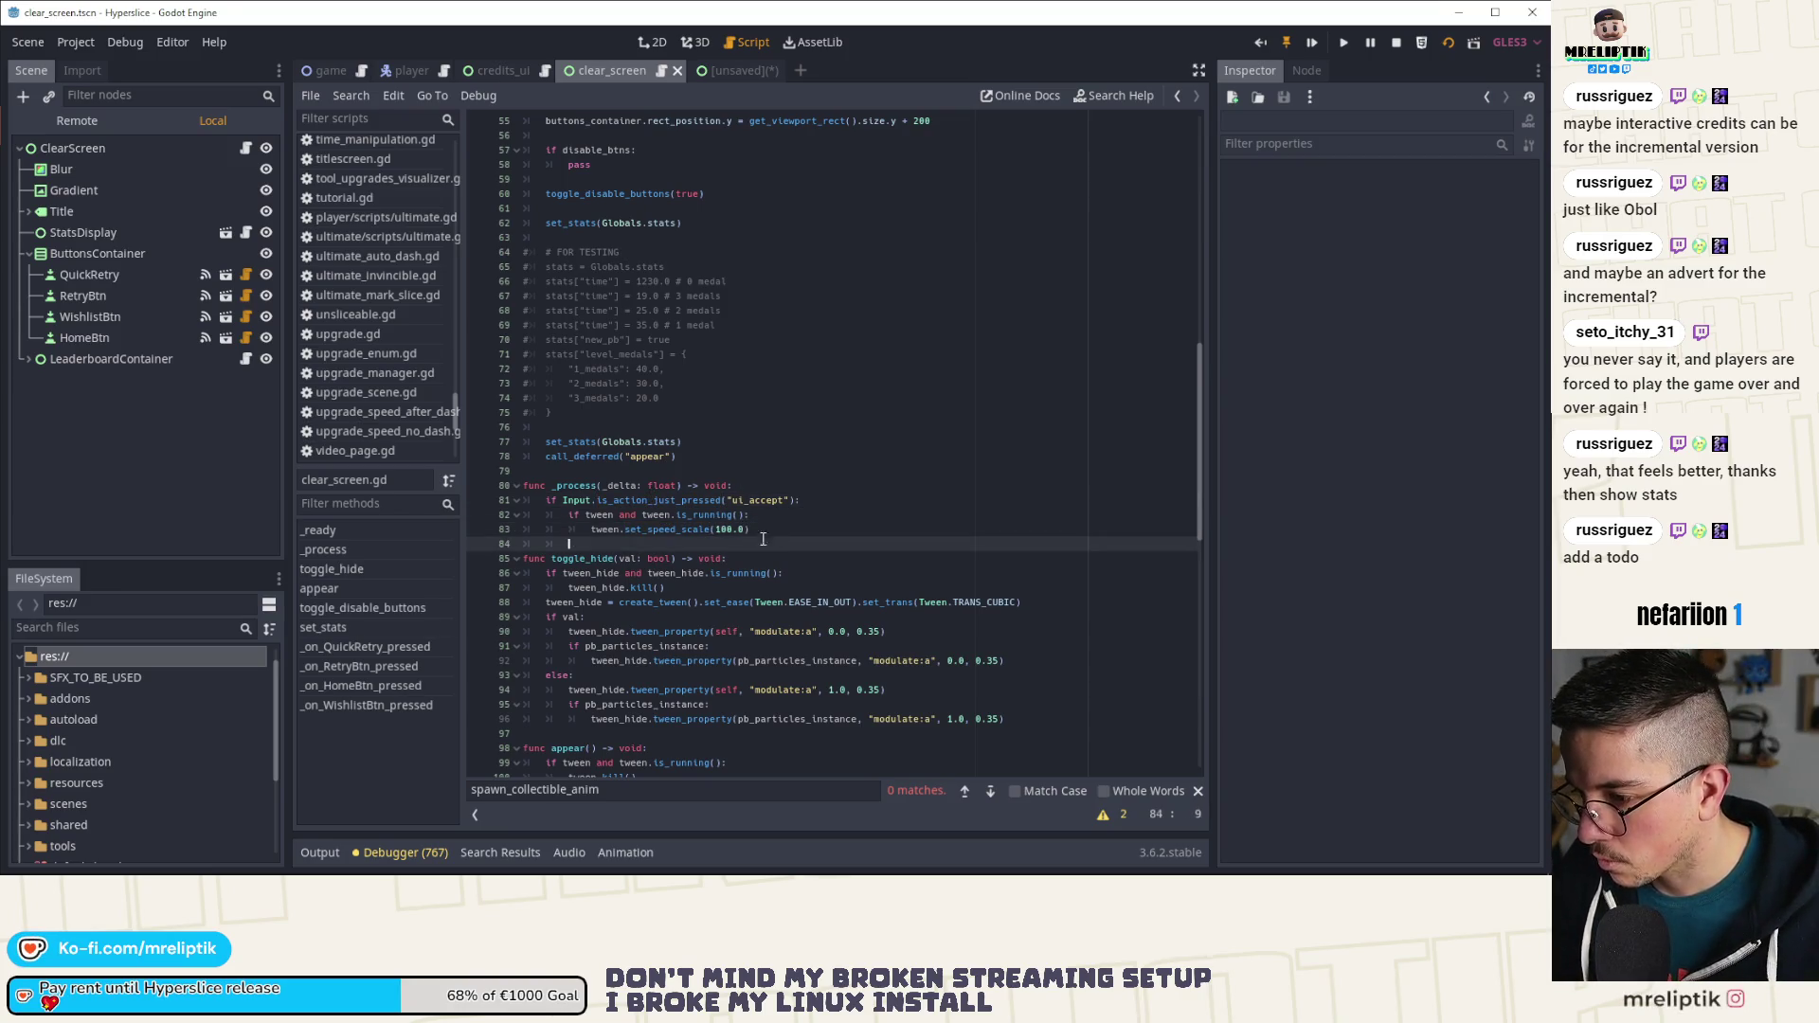
{"action": "double_click", "coordinate": [594, 559]}
{"action": "key", "text": "ctrl+f"}
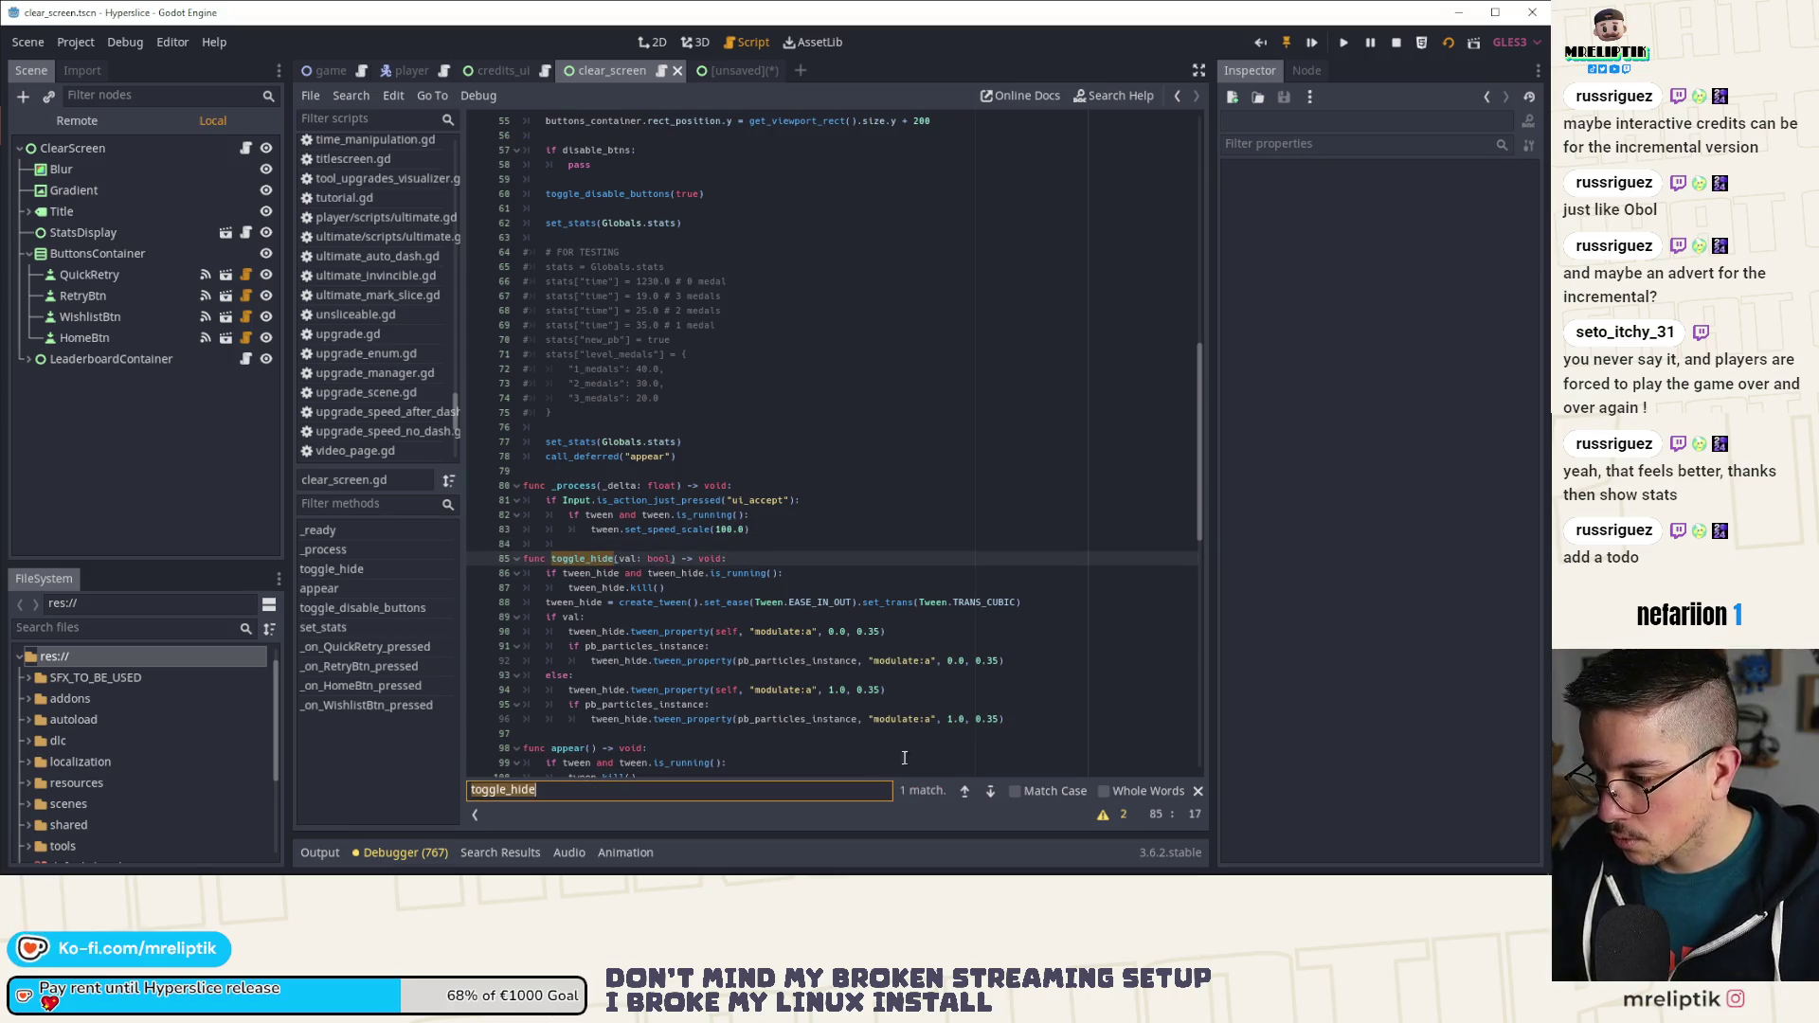
{"action": "left_click", "coordinate": [967, 788]}
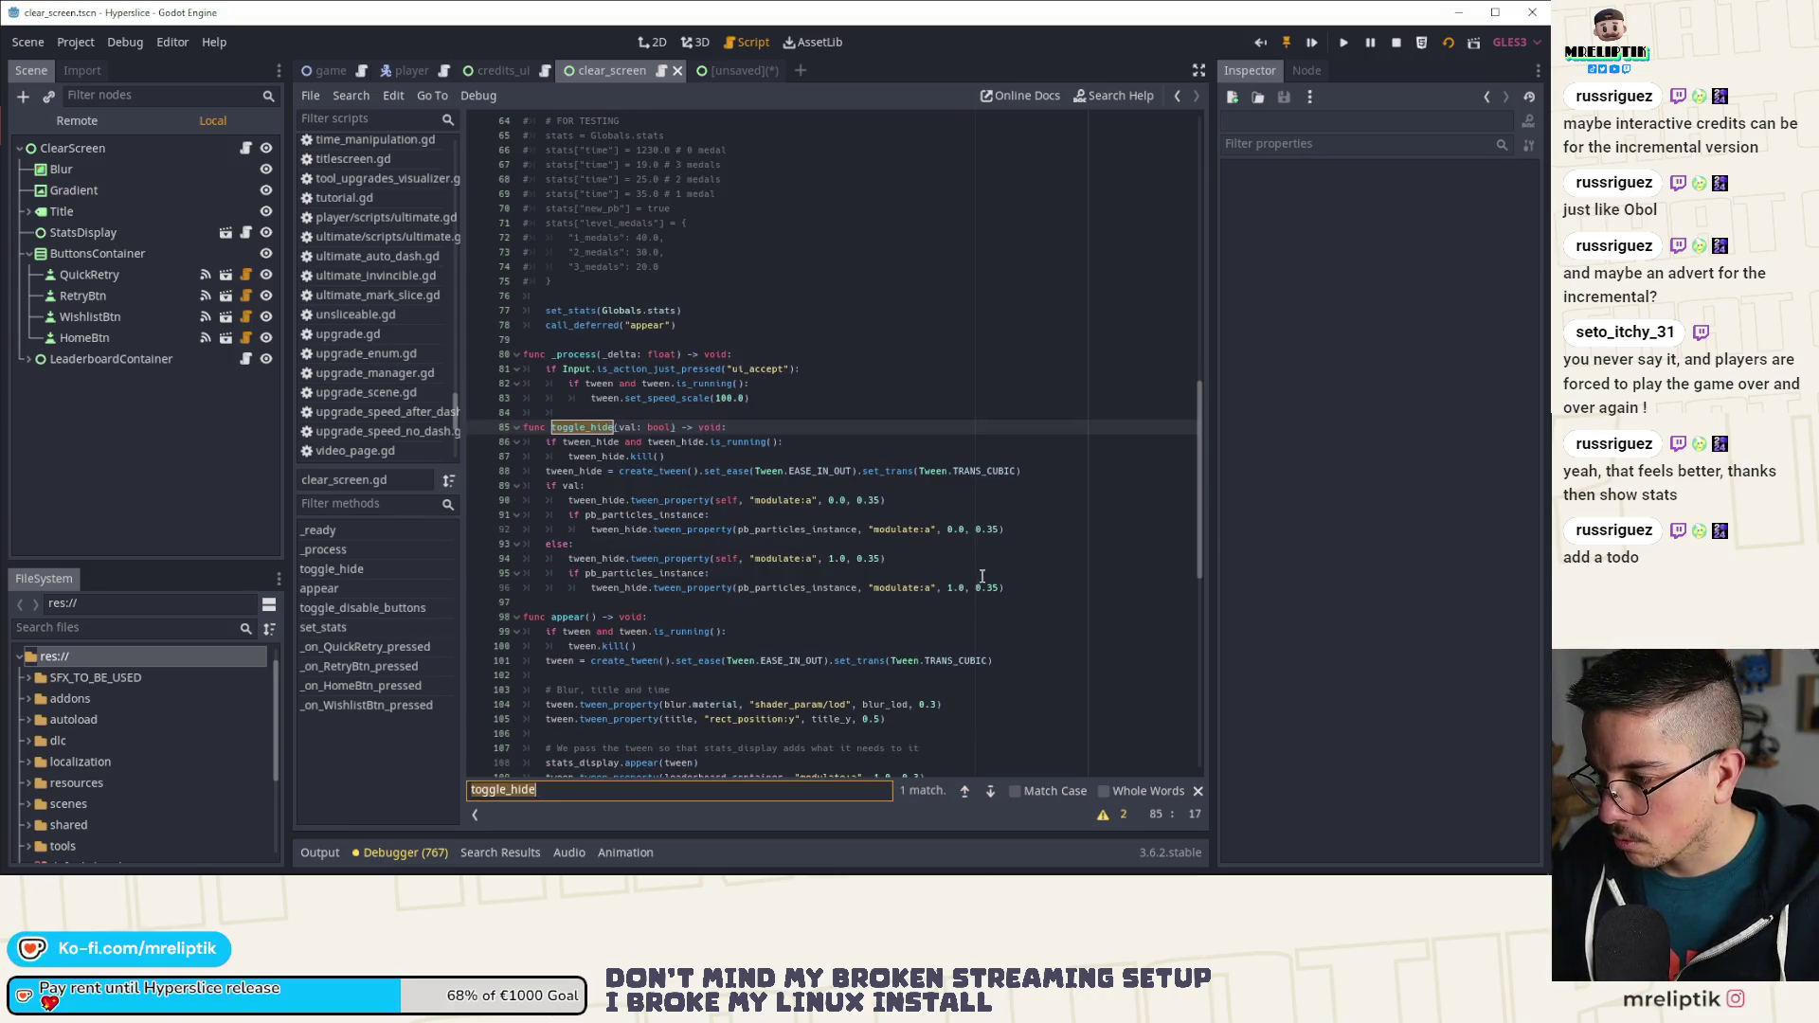
{"action": "mouse_move", "coordinate": [1007, 589]}
{"action": "left_mouse_down"}
{"action": "mouse_move", "coordinate": [713, 574]}
{"action": "mouse_move", "coordinate": [417, 419]}
{"action": "left_mouse_up"}
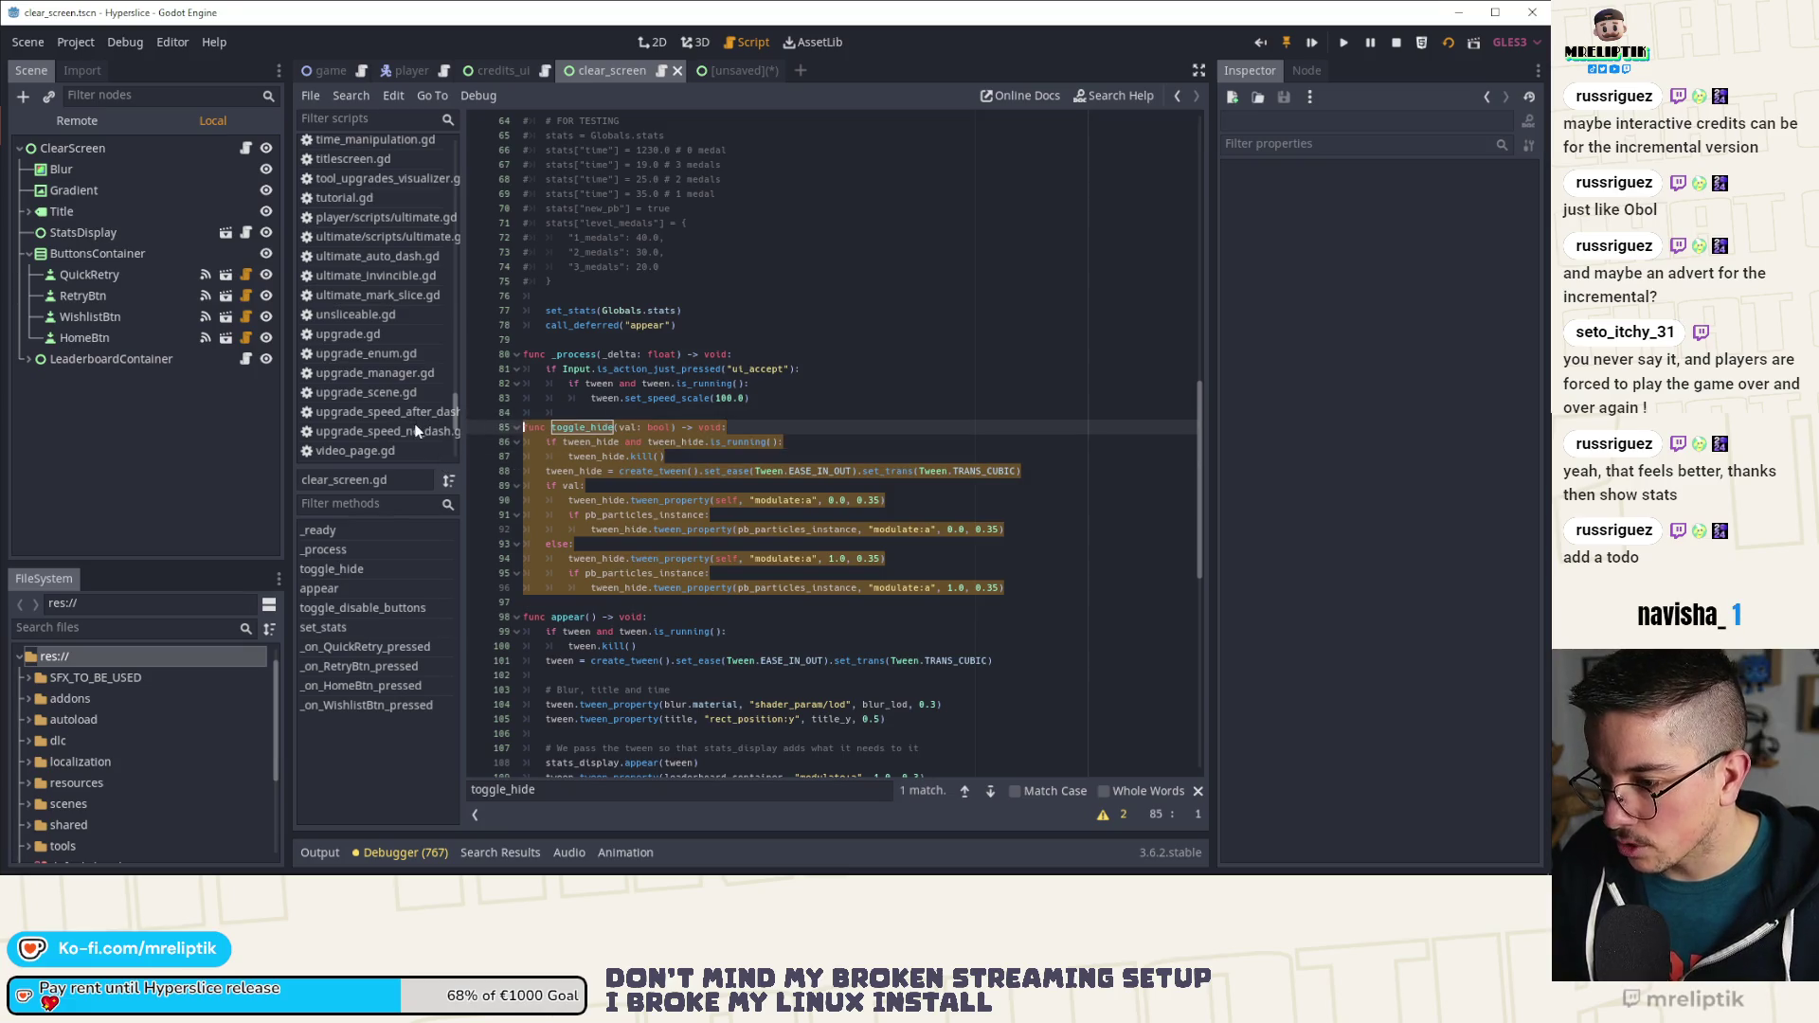
{"action": "key", "text": "ctrl+x"}
{"action": "key", "text": "Delete"}
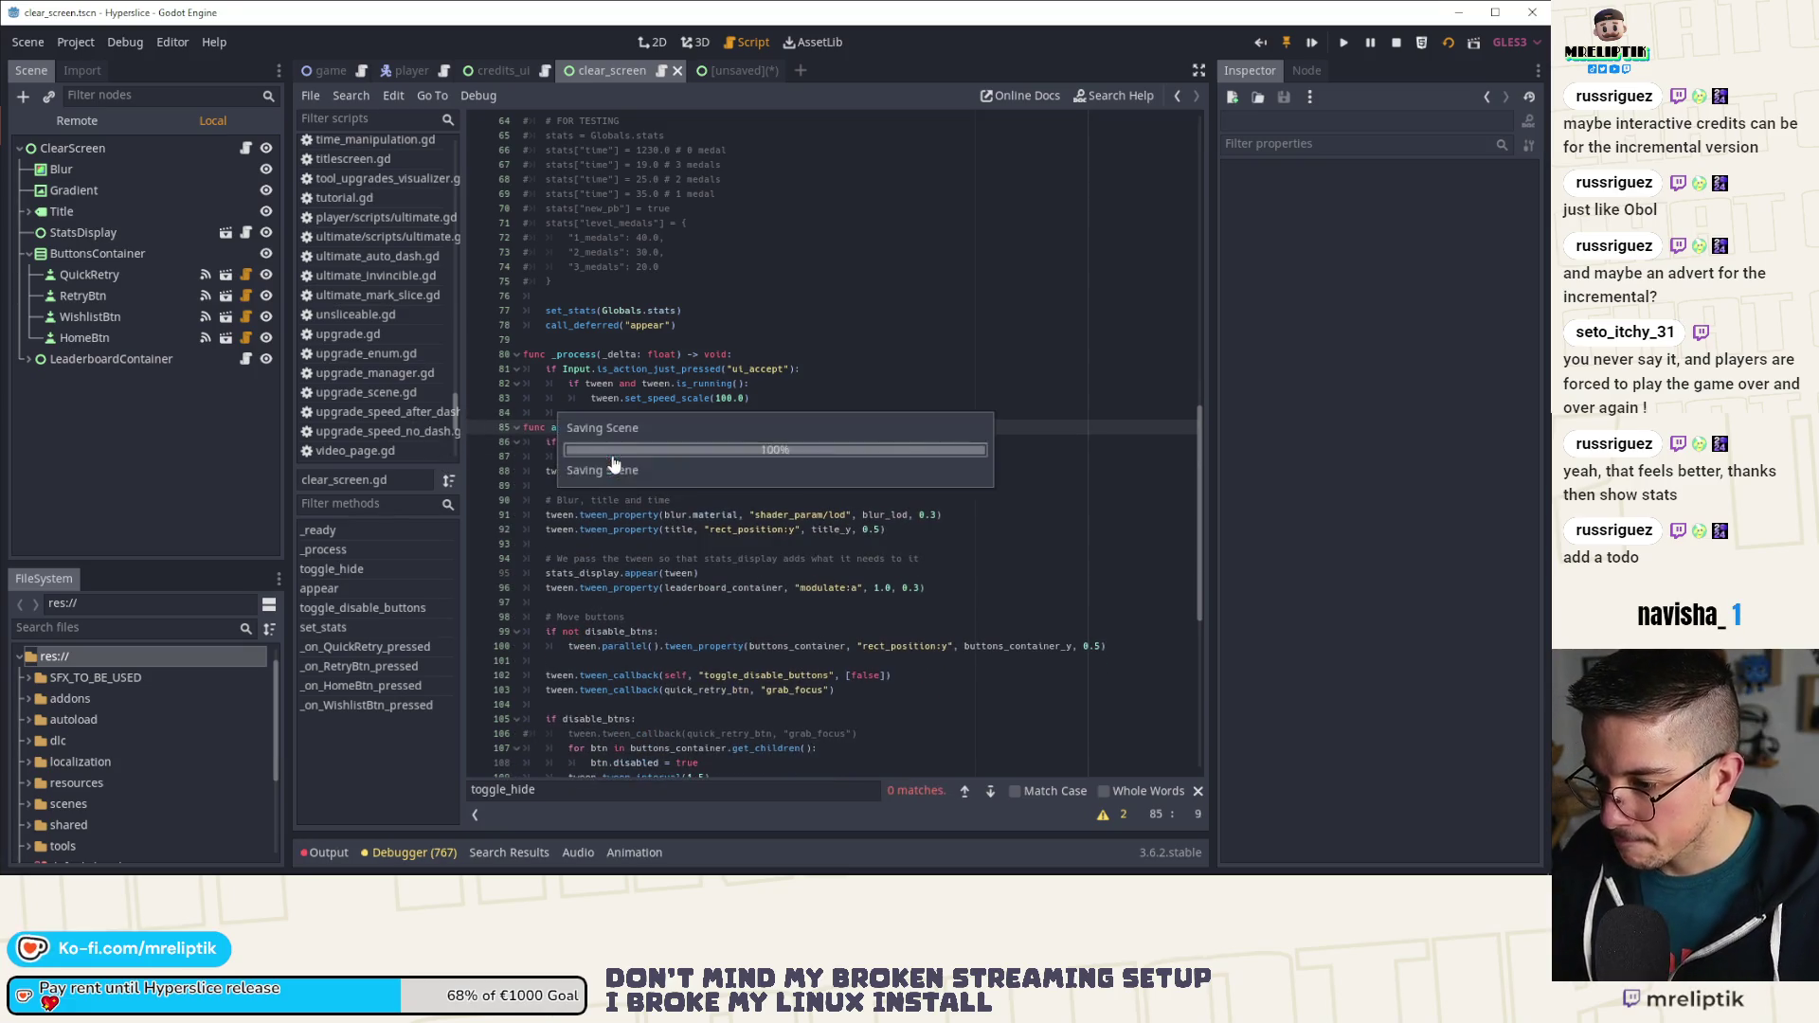
Step: Delete the viewport variable line and save the script
{"action": "scroll", "coordinate": [662, 476], "scroll_direction": "up", "scroll_amount": 10}
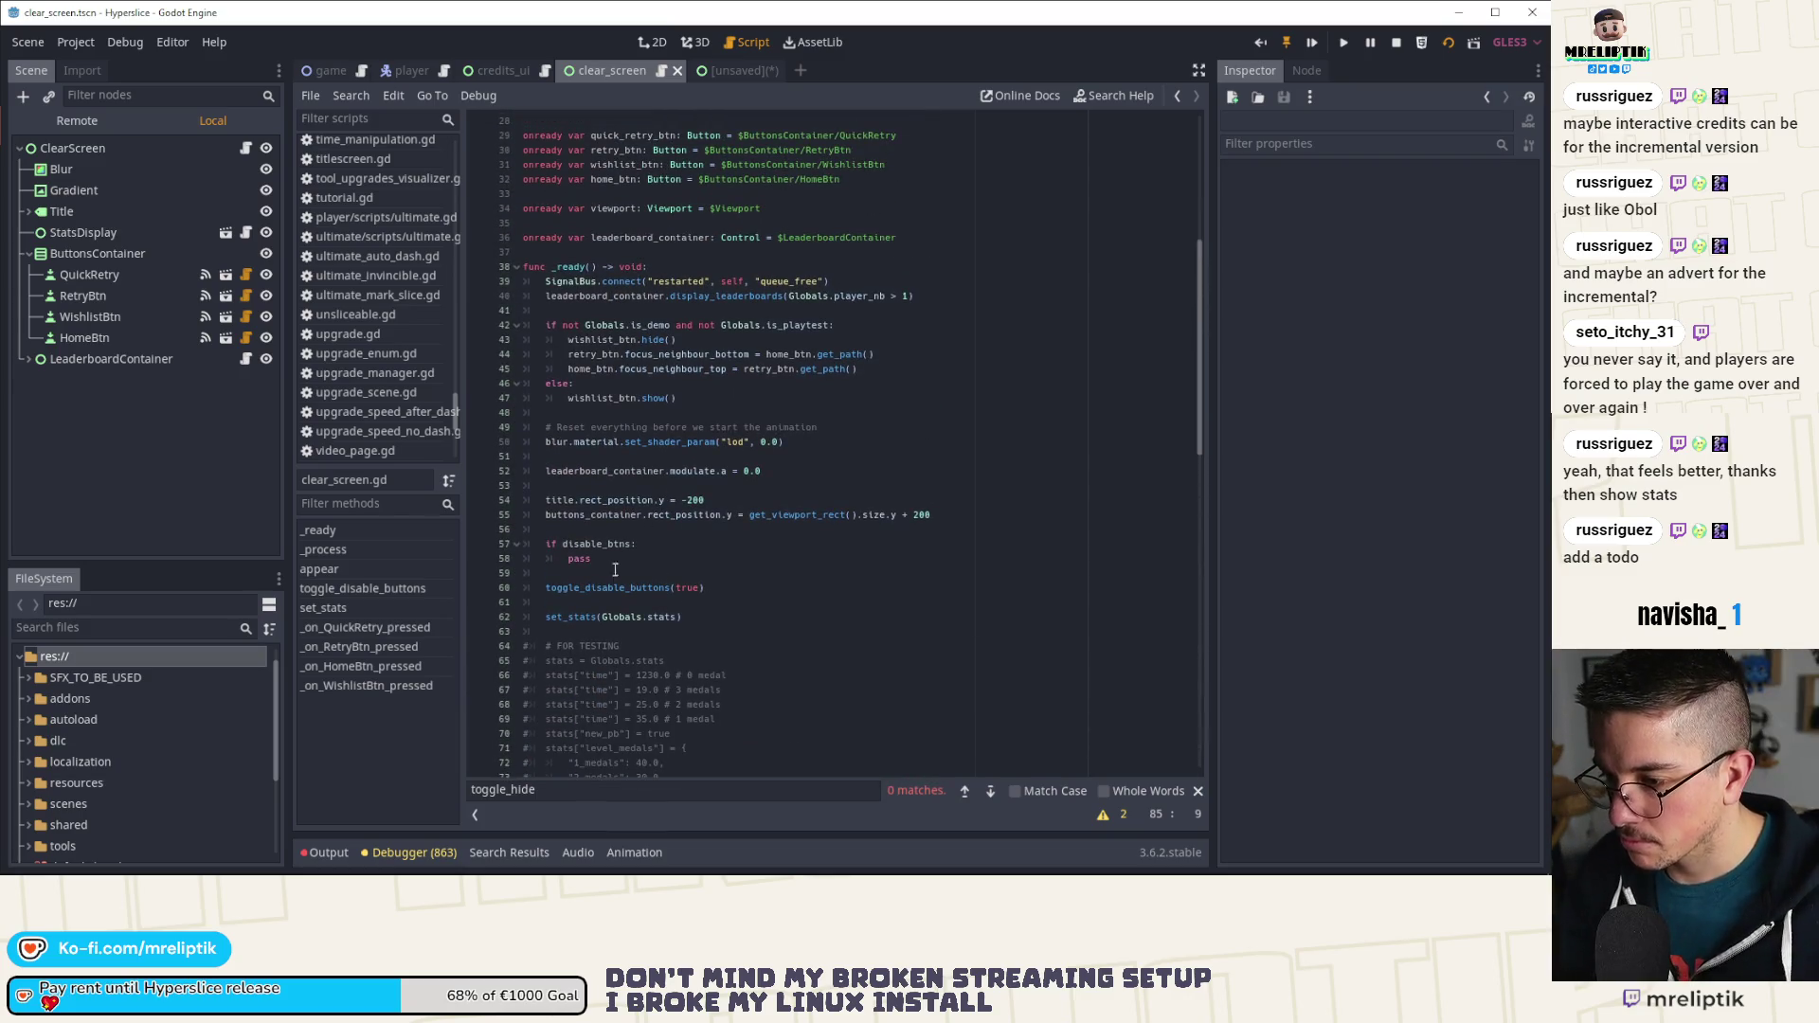
{"action": "scroll", "coordinate": [648, 437], "scroll_direction": "up", "scroll_amount": 5}
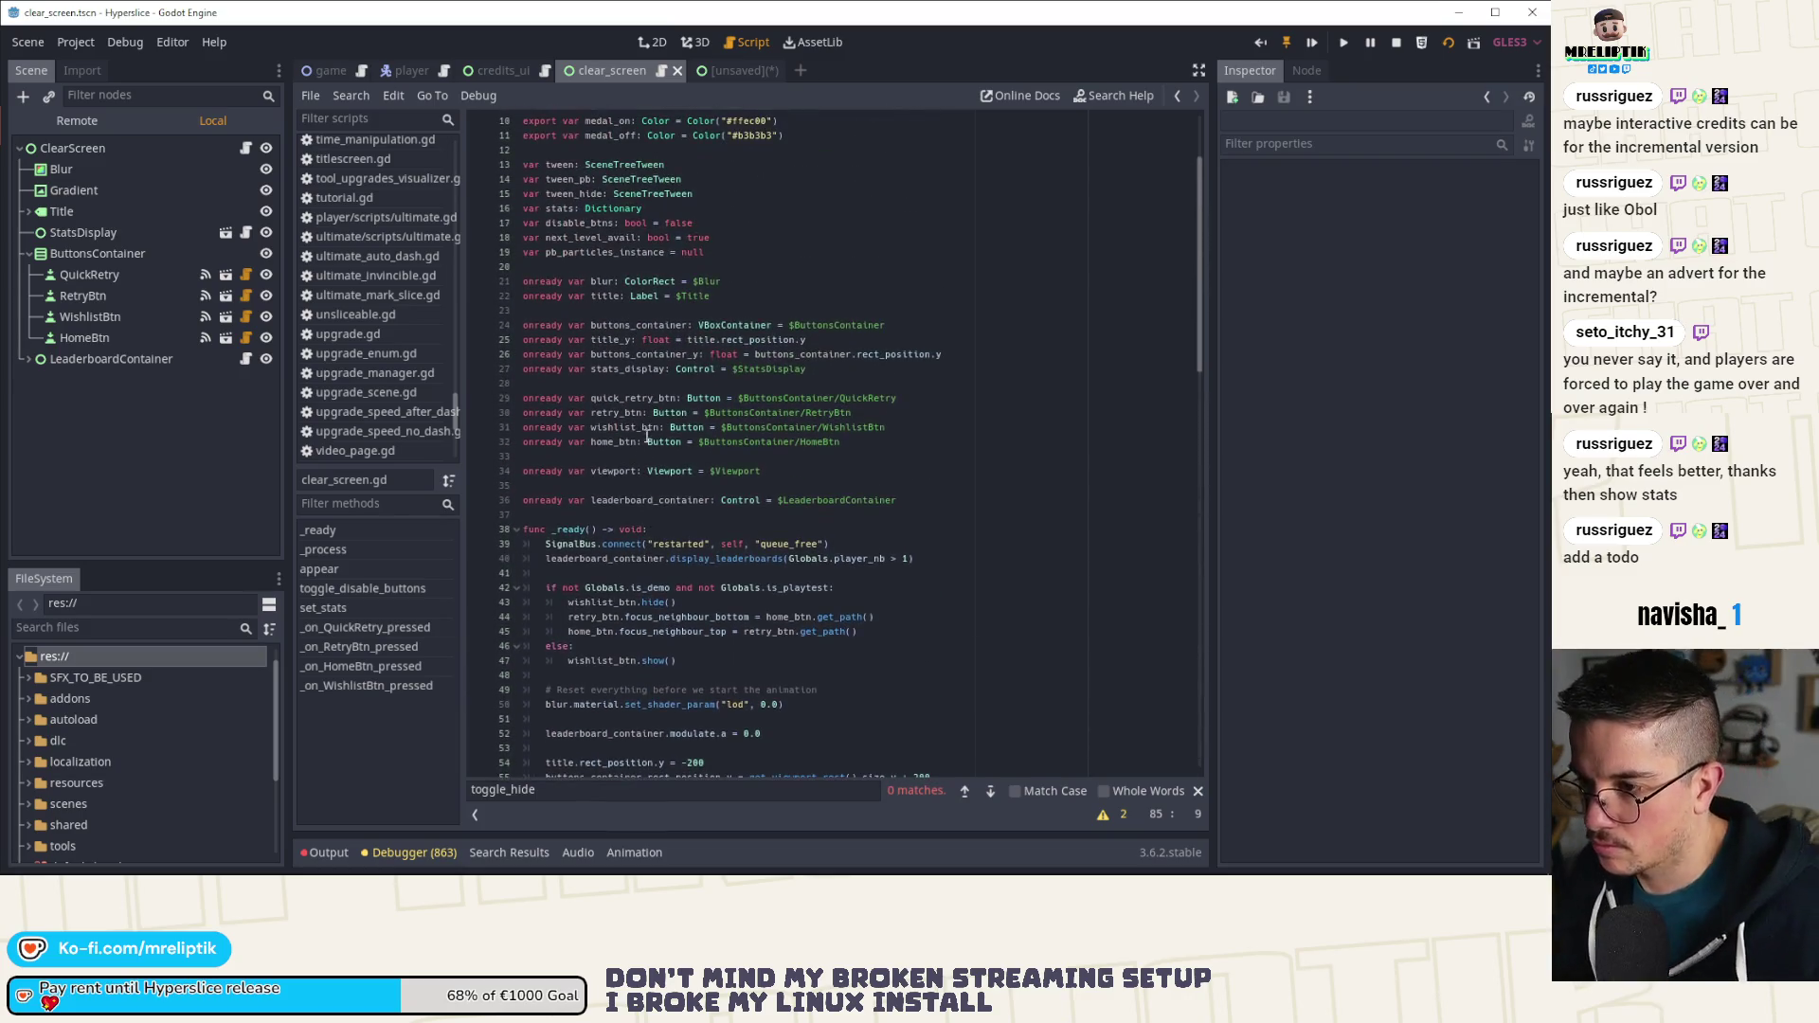
{"action": "left_click", "coordinate": [650, 471]}
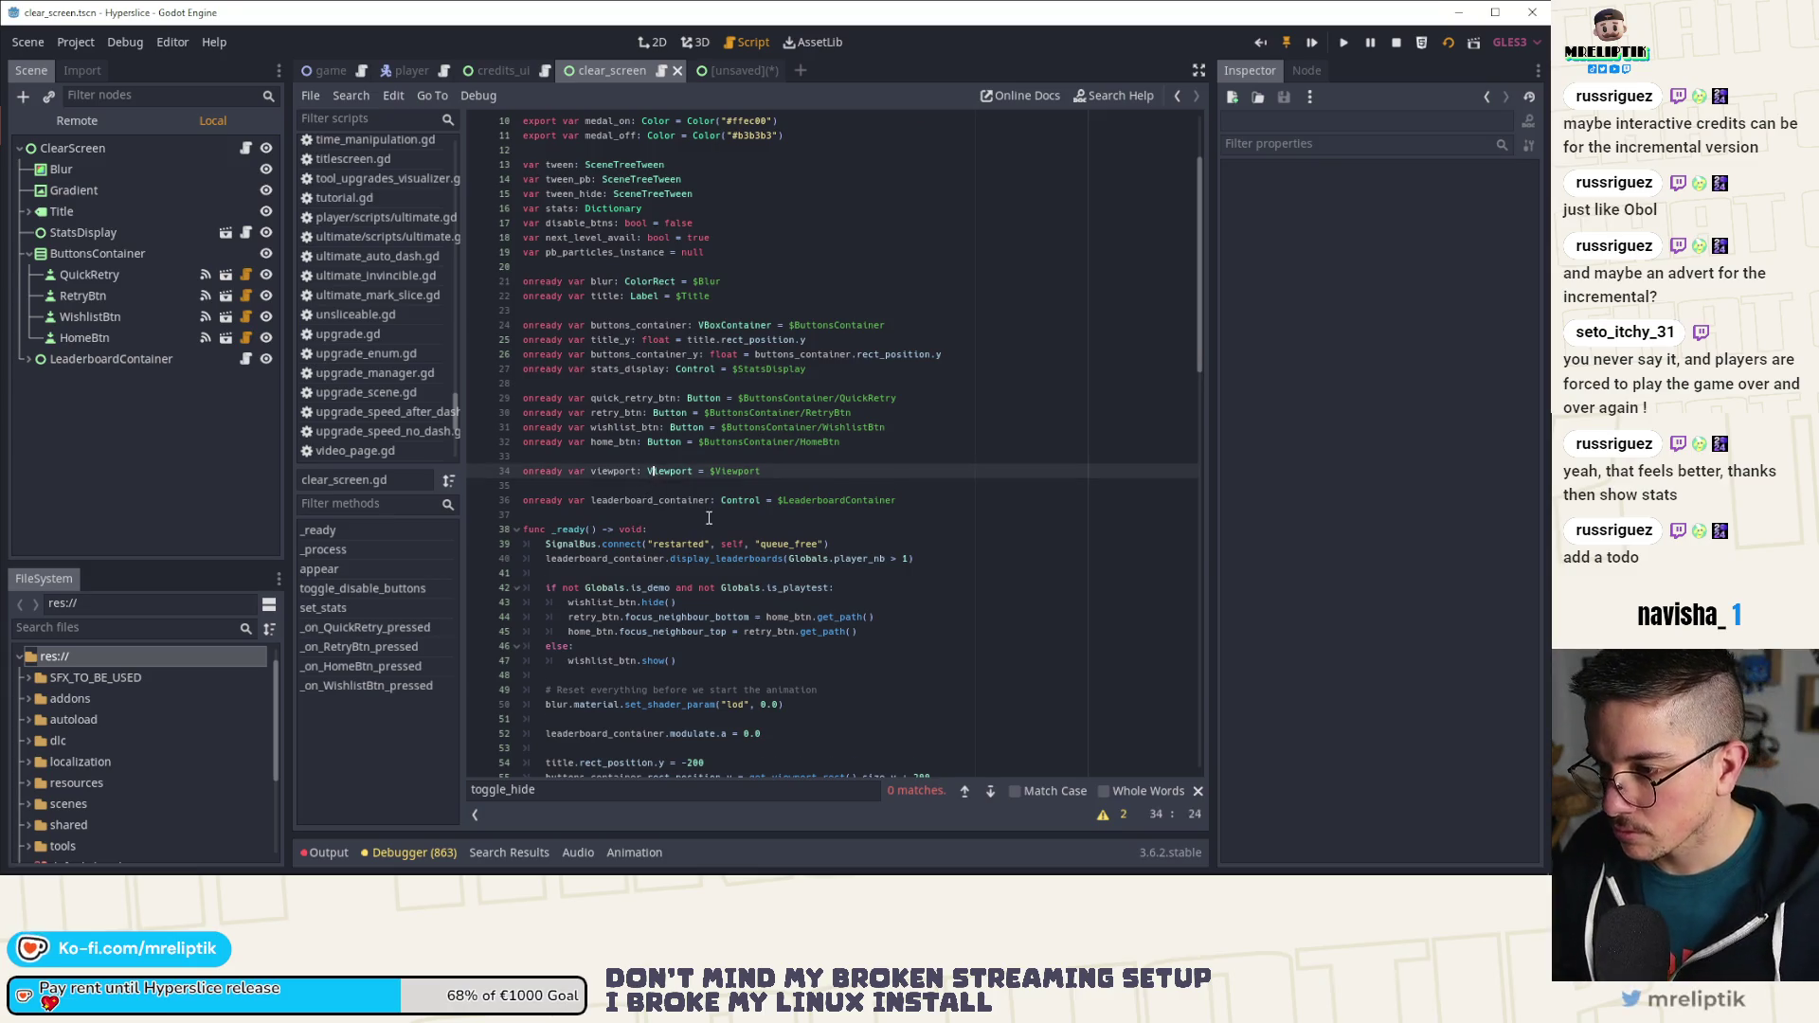
{"action": "key", "text": "ctrl+x"}
{"action": "key", "text": "ctrl+x"}
{"action": "key", "text": "ctrl+s"}
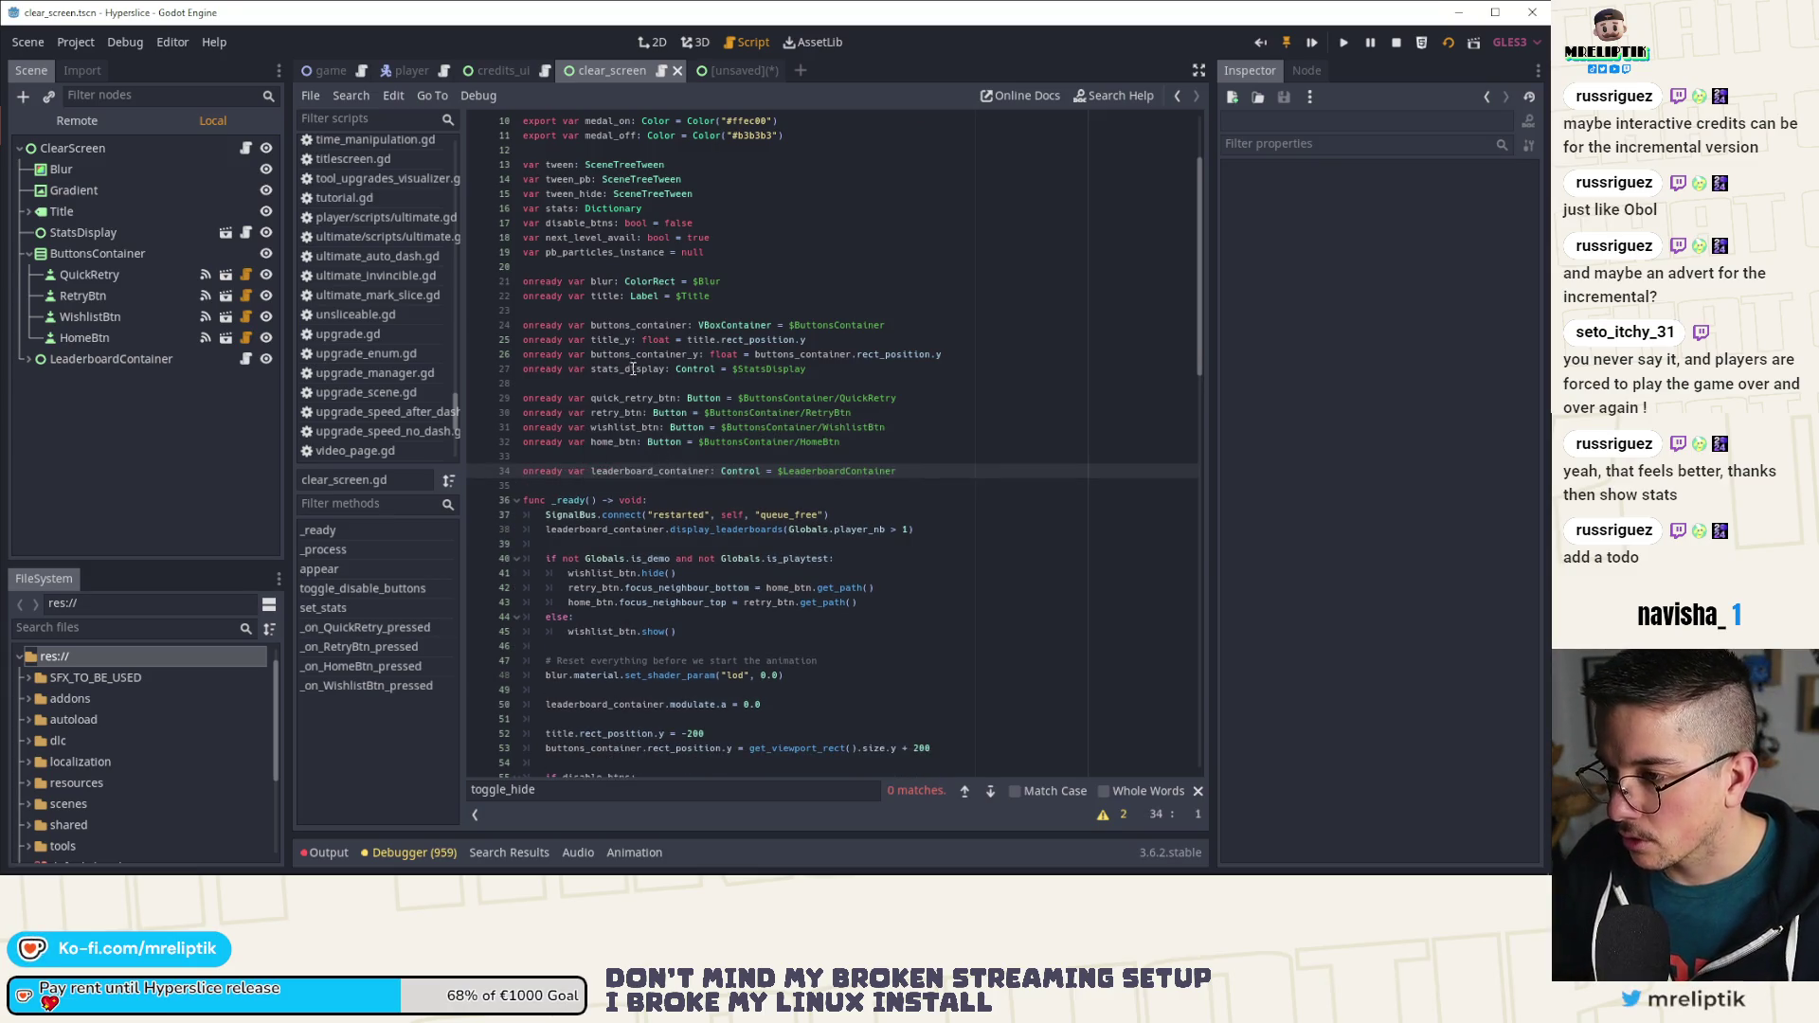
Step: Delete the pb_particles_instance and next_level_avail declarations, then start closing the unsaved Thanks scene
{"action": "double_click", "coordinate": [603, 251]}
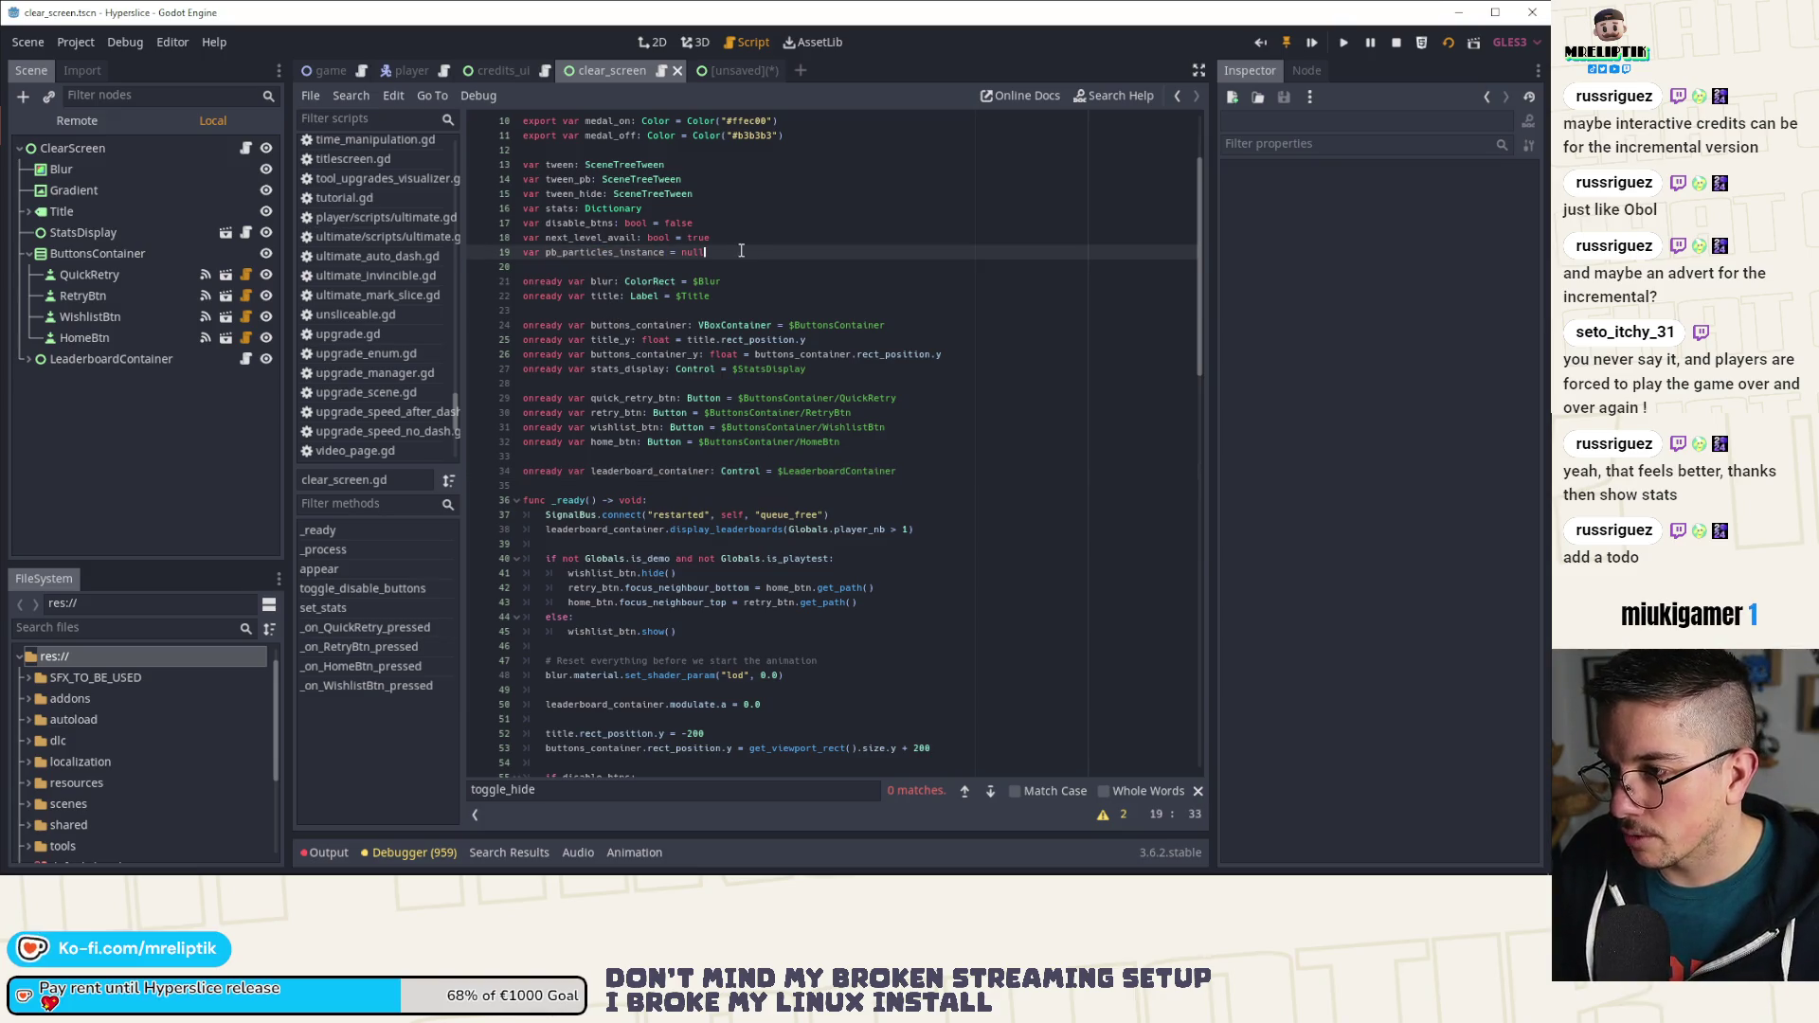
{"action": "key", "text": "ctrl+x"}
{"action": "double_click", "coordinate": [582, 238]}
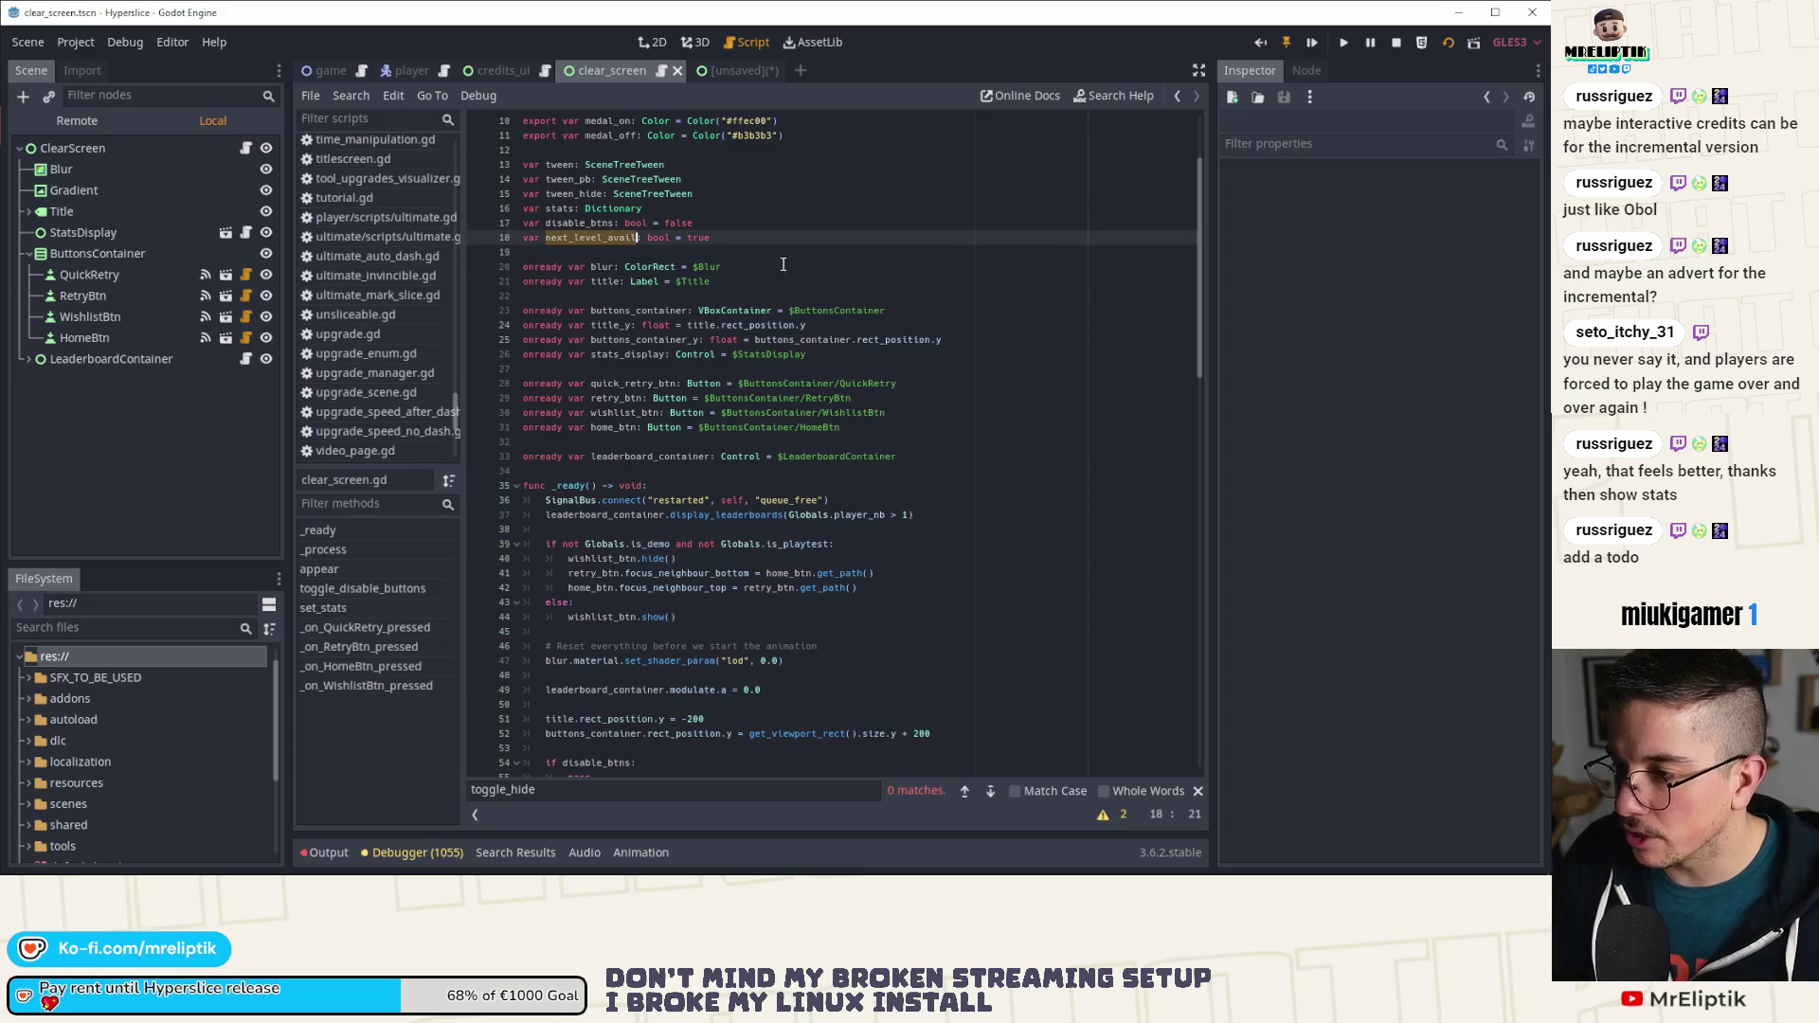
{"action": "key", "text": "ctrl+f"}
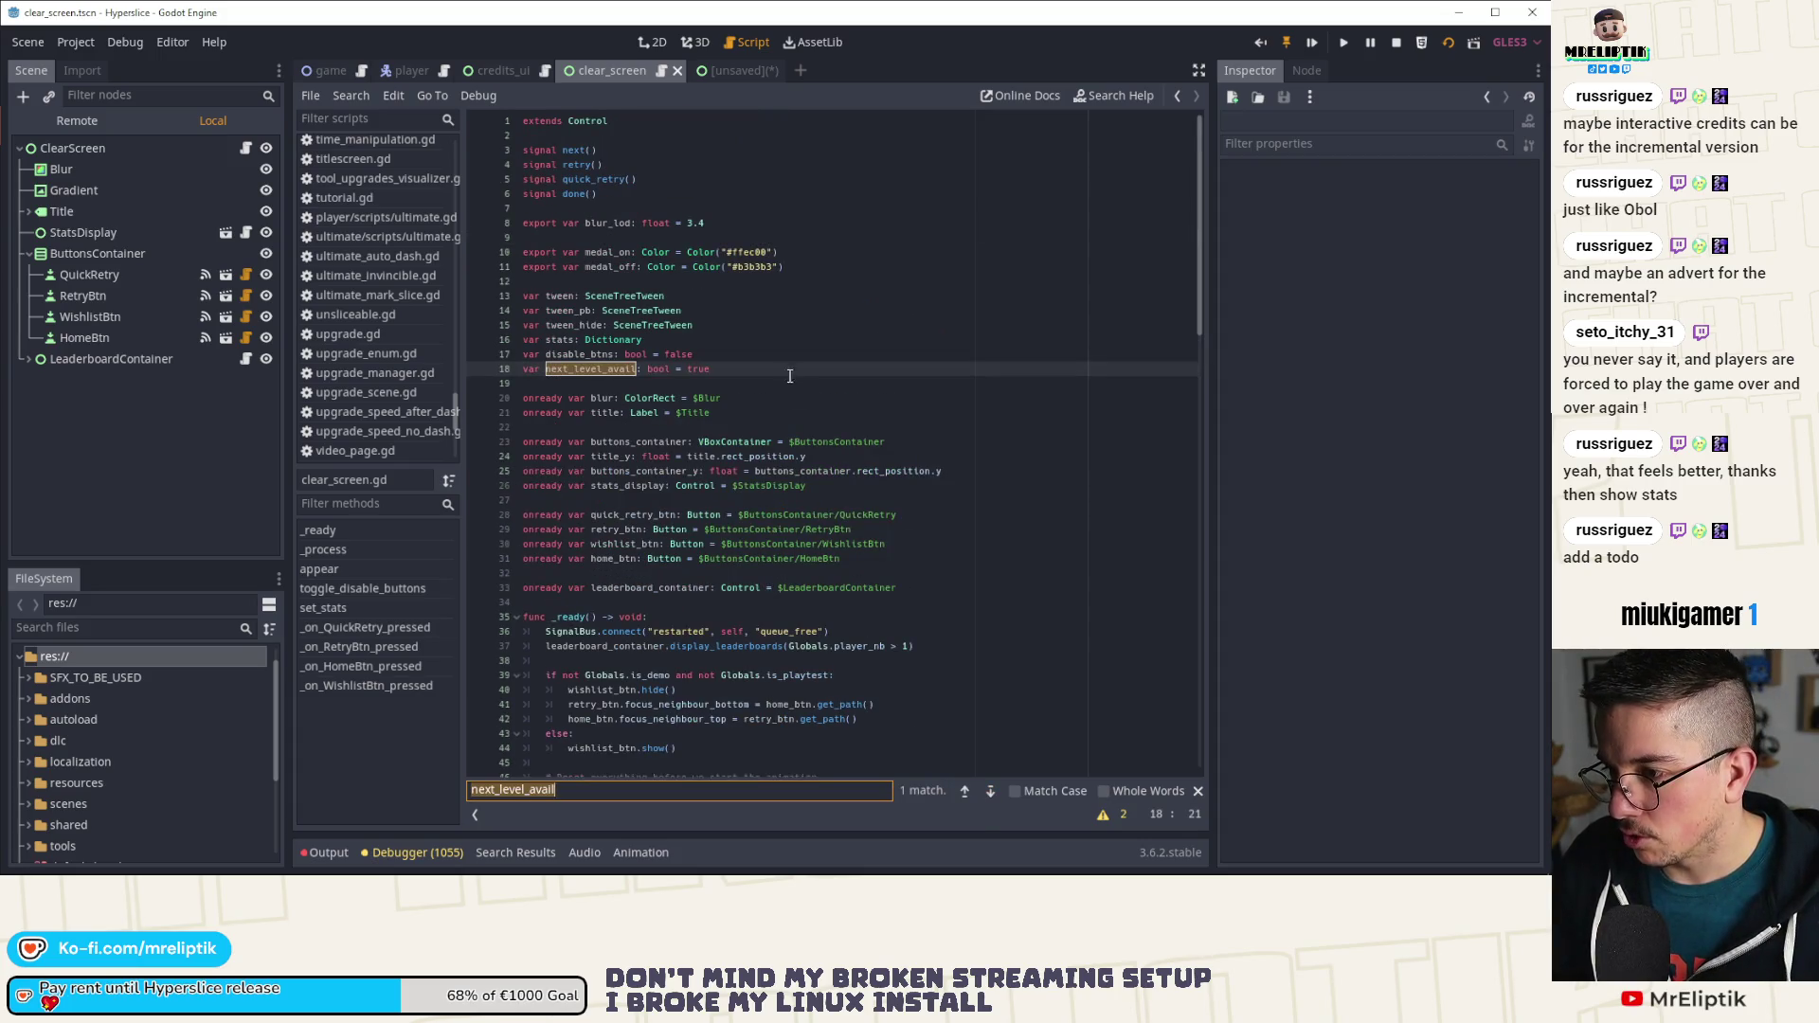
{"action": "left_click", "coordinate": [733, 368]}
{"action": "key", "text": "ctrl+x"}
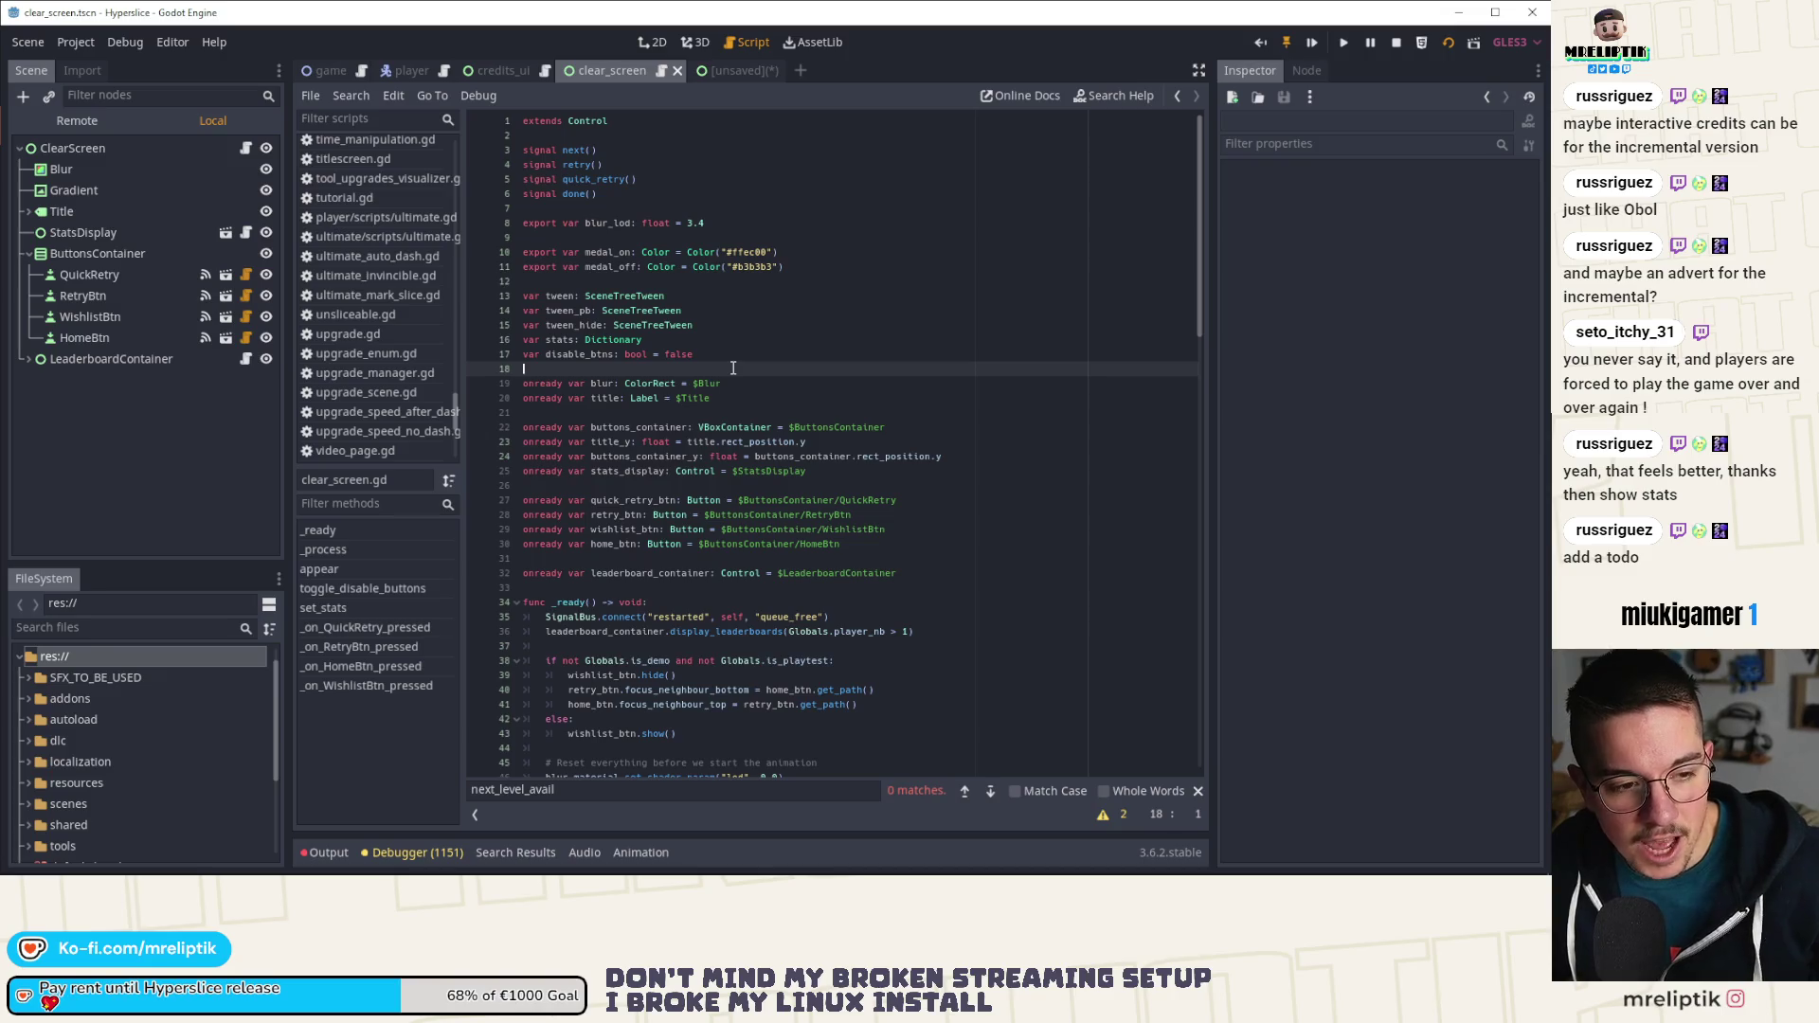
{"action": "left_click", "coordinate": [719, 396]}
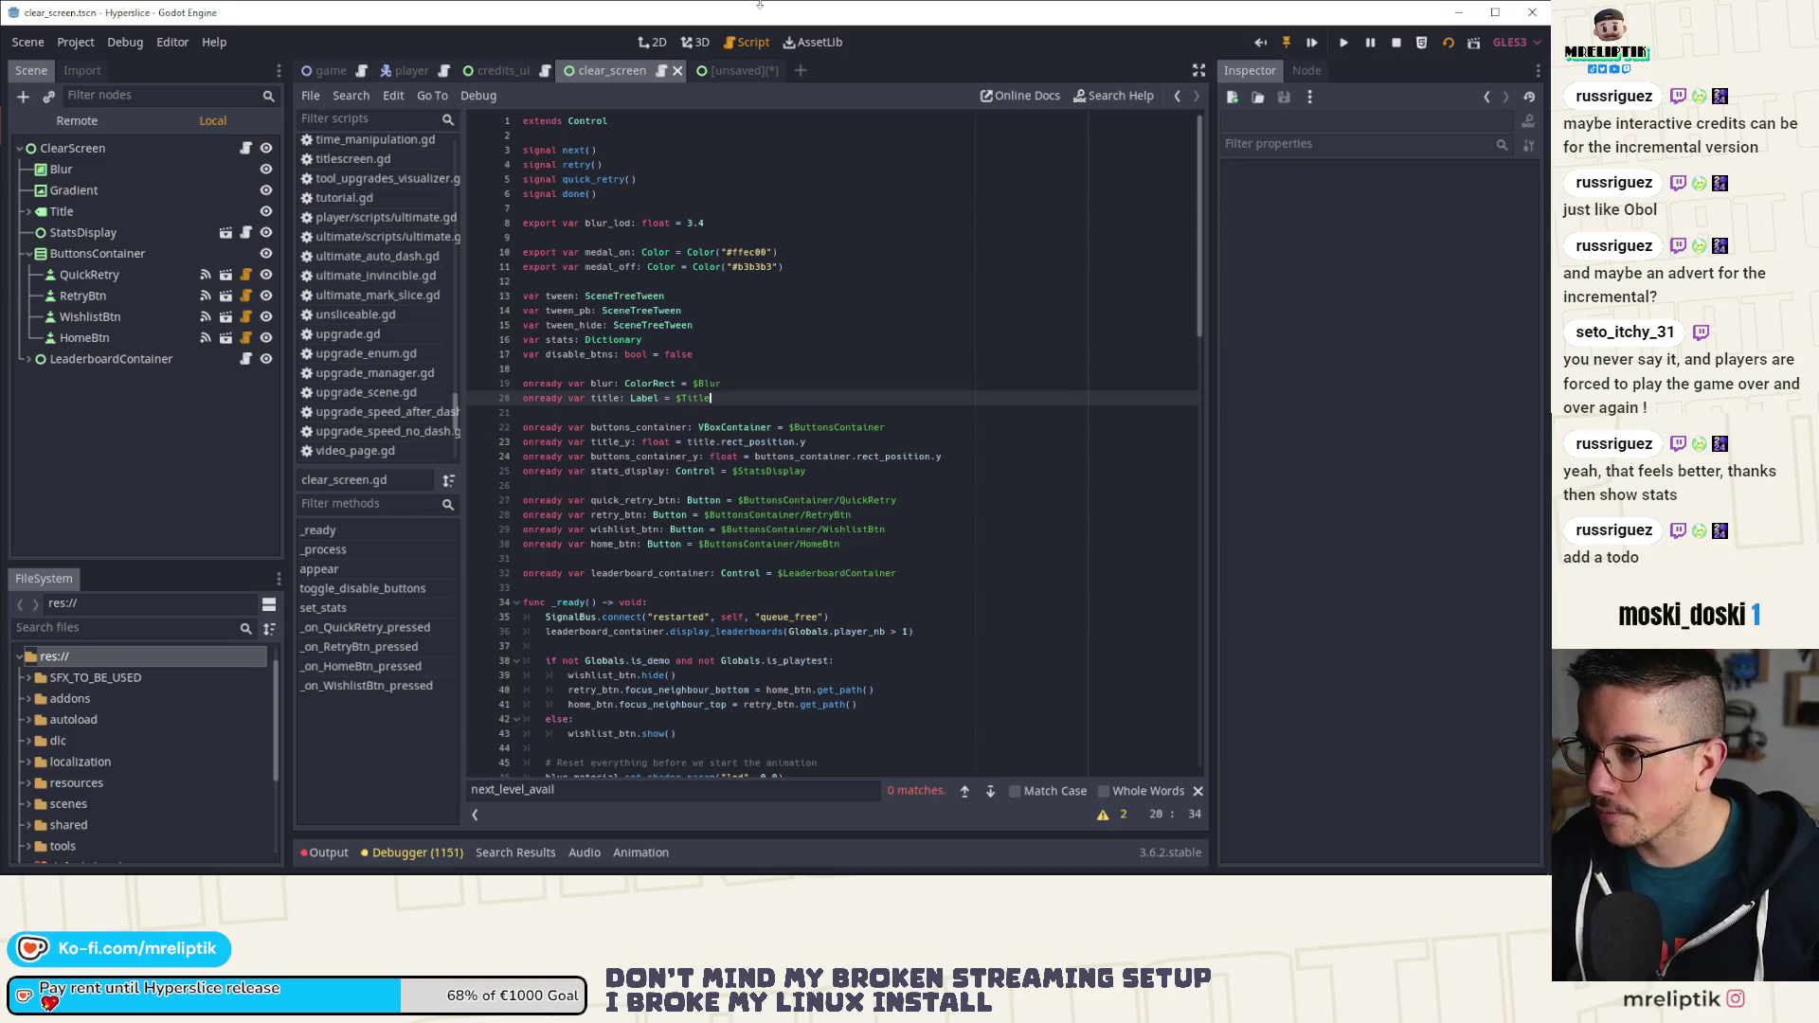
{"action": "left_click", "coordinate": [734, 70]}
Step: Close the unsaved Thanks scene tab without saving, returning to clear_screen.gd
{"action": "left_click", "coordinate": [775, 71]}
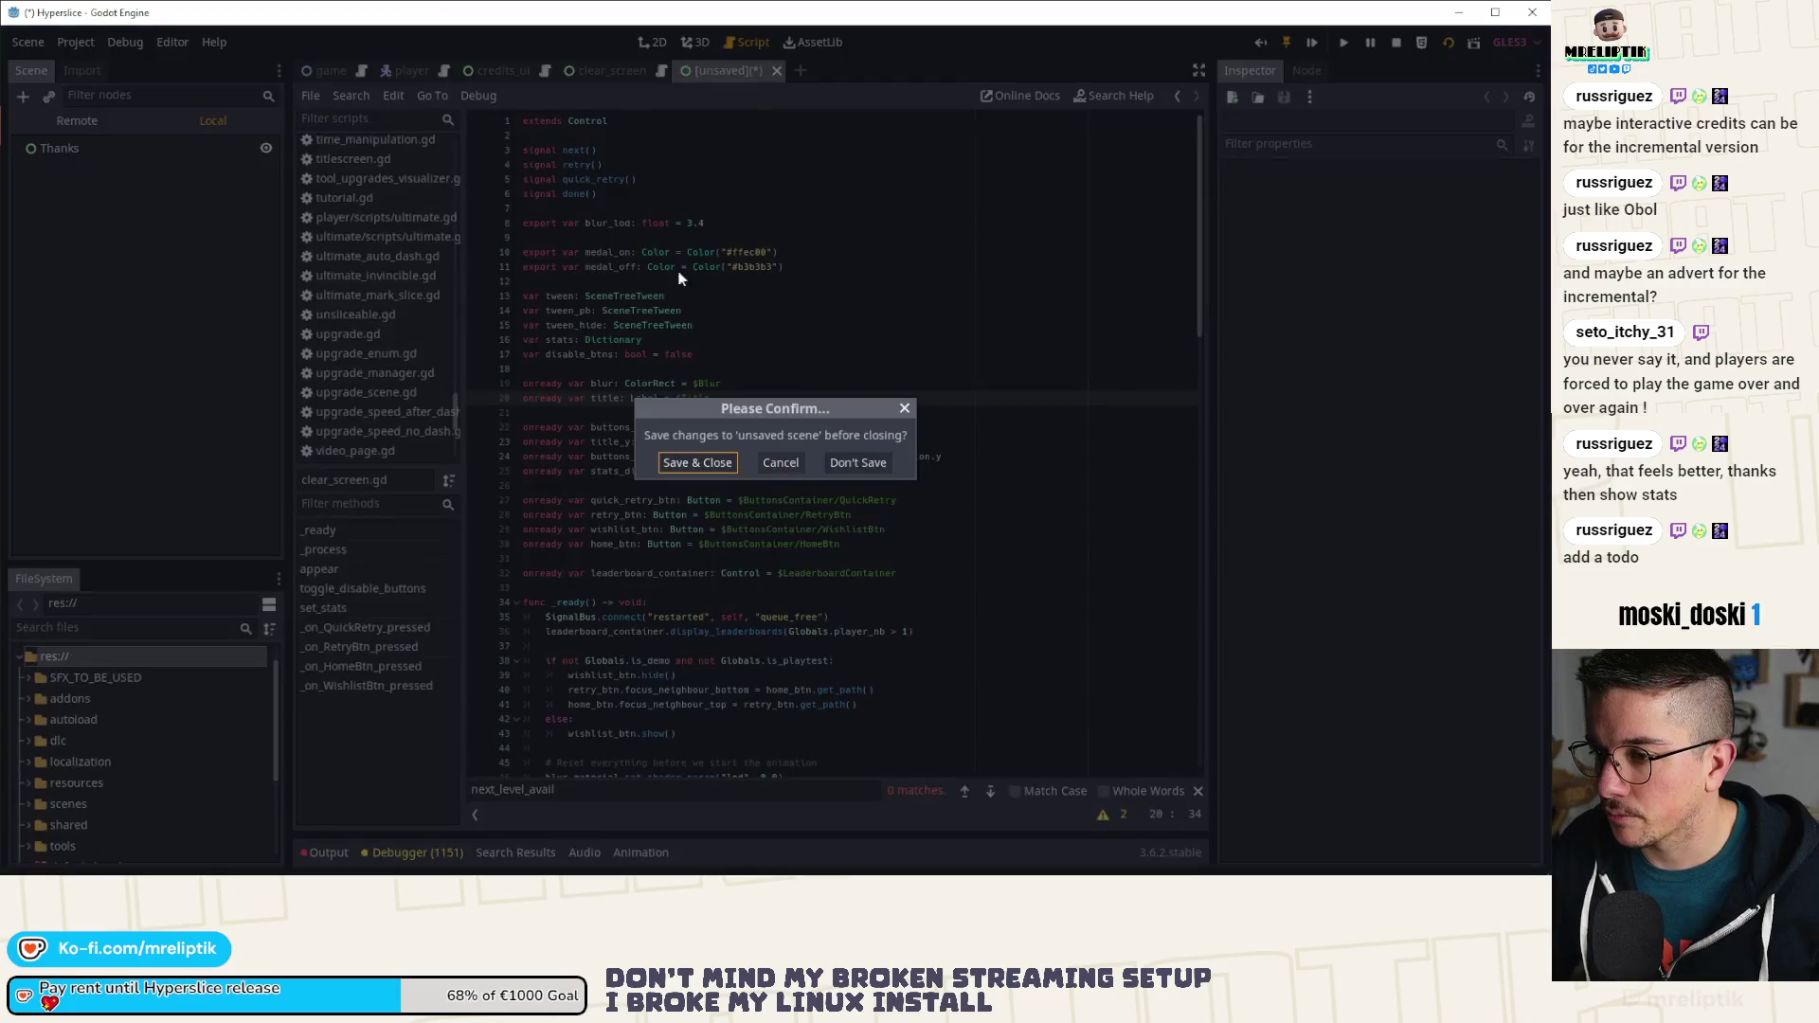
{"action": "left_click", "coordinate": [838, 464]}
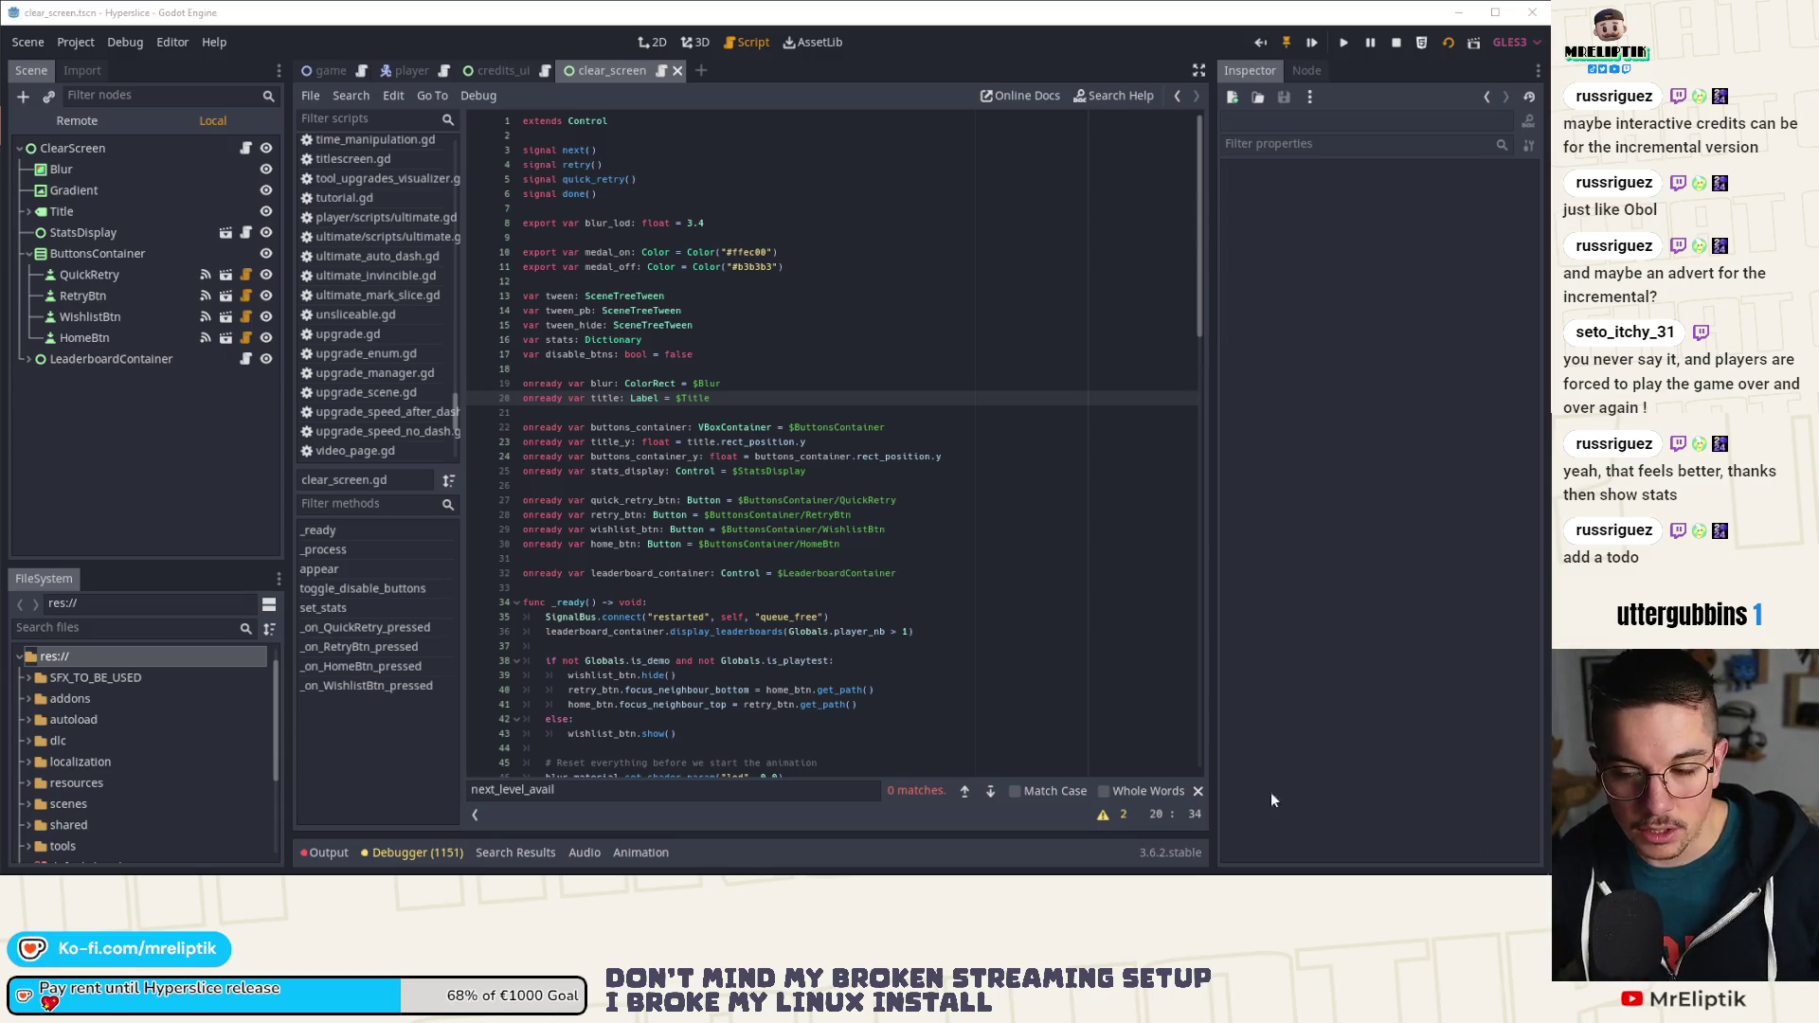
{"action": "left_click", "coordinate": [223, 515]}
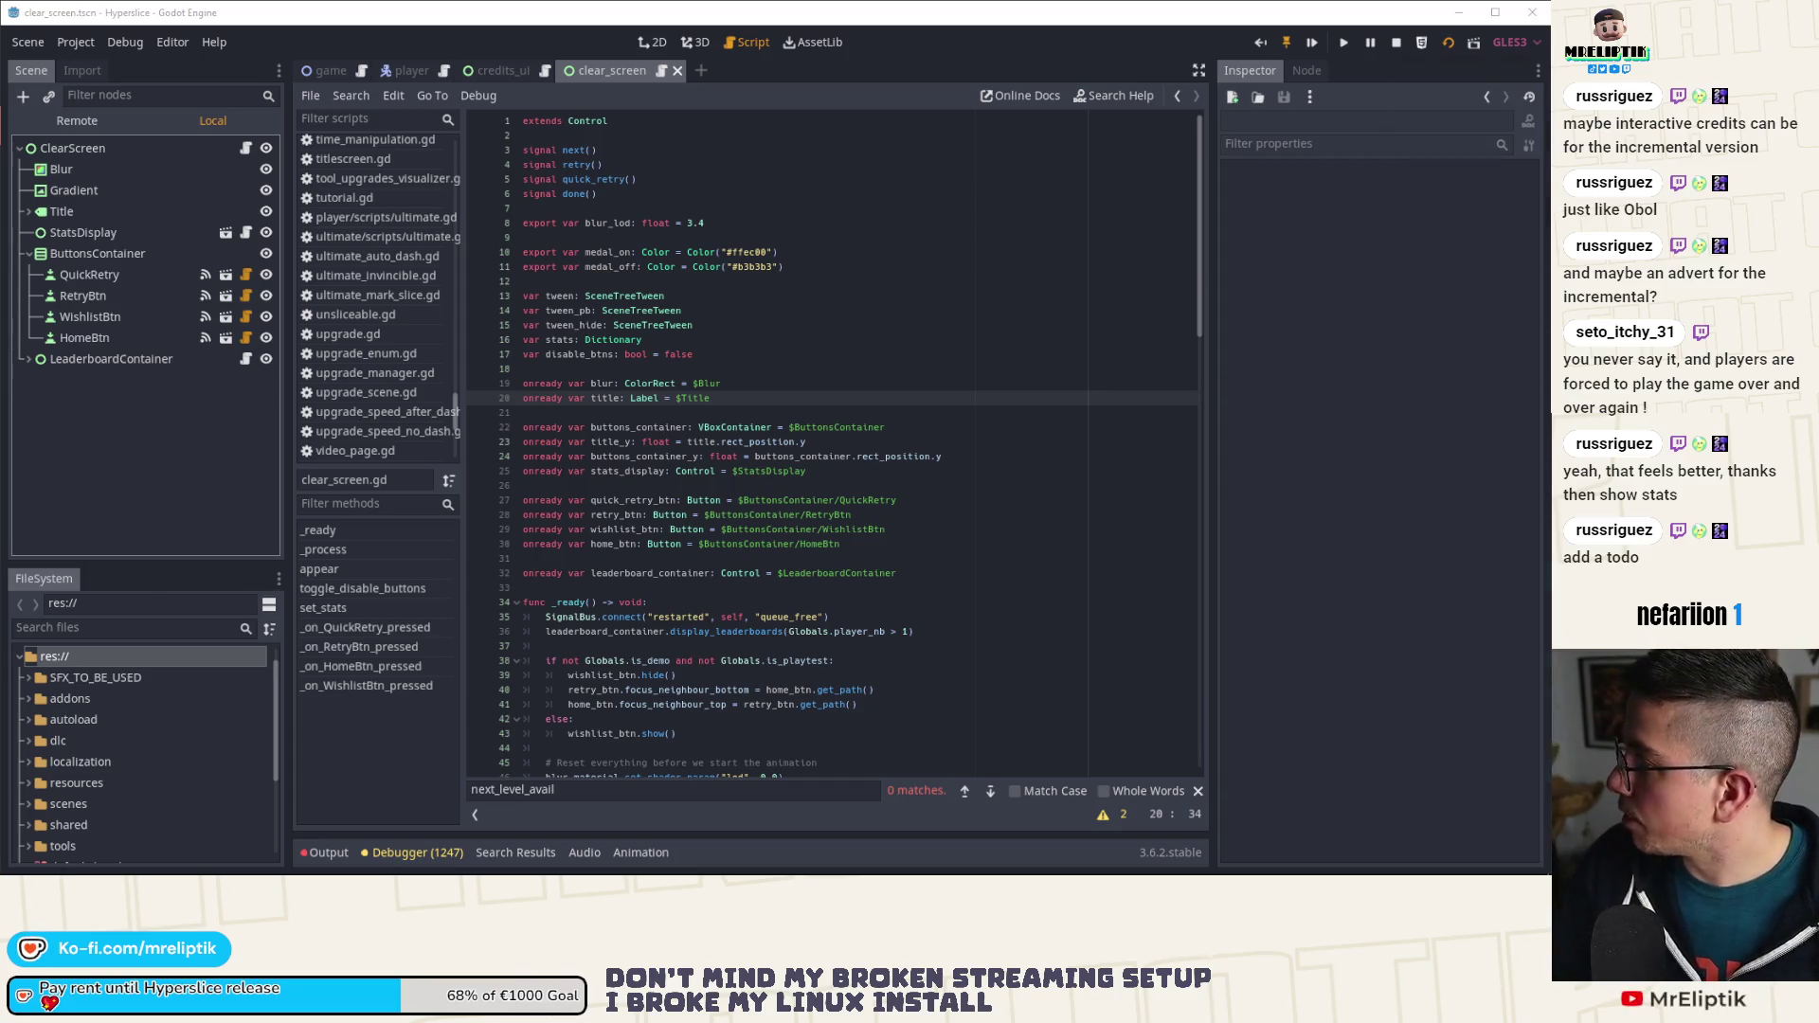
Step: Remove the empty body line from the Notion task and minimize its window
{"action": "key", "text": "alt+Tab"}
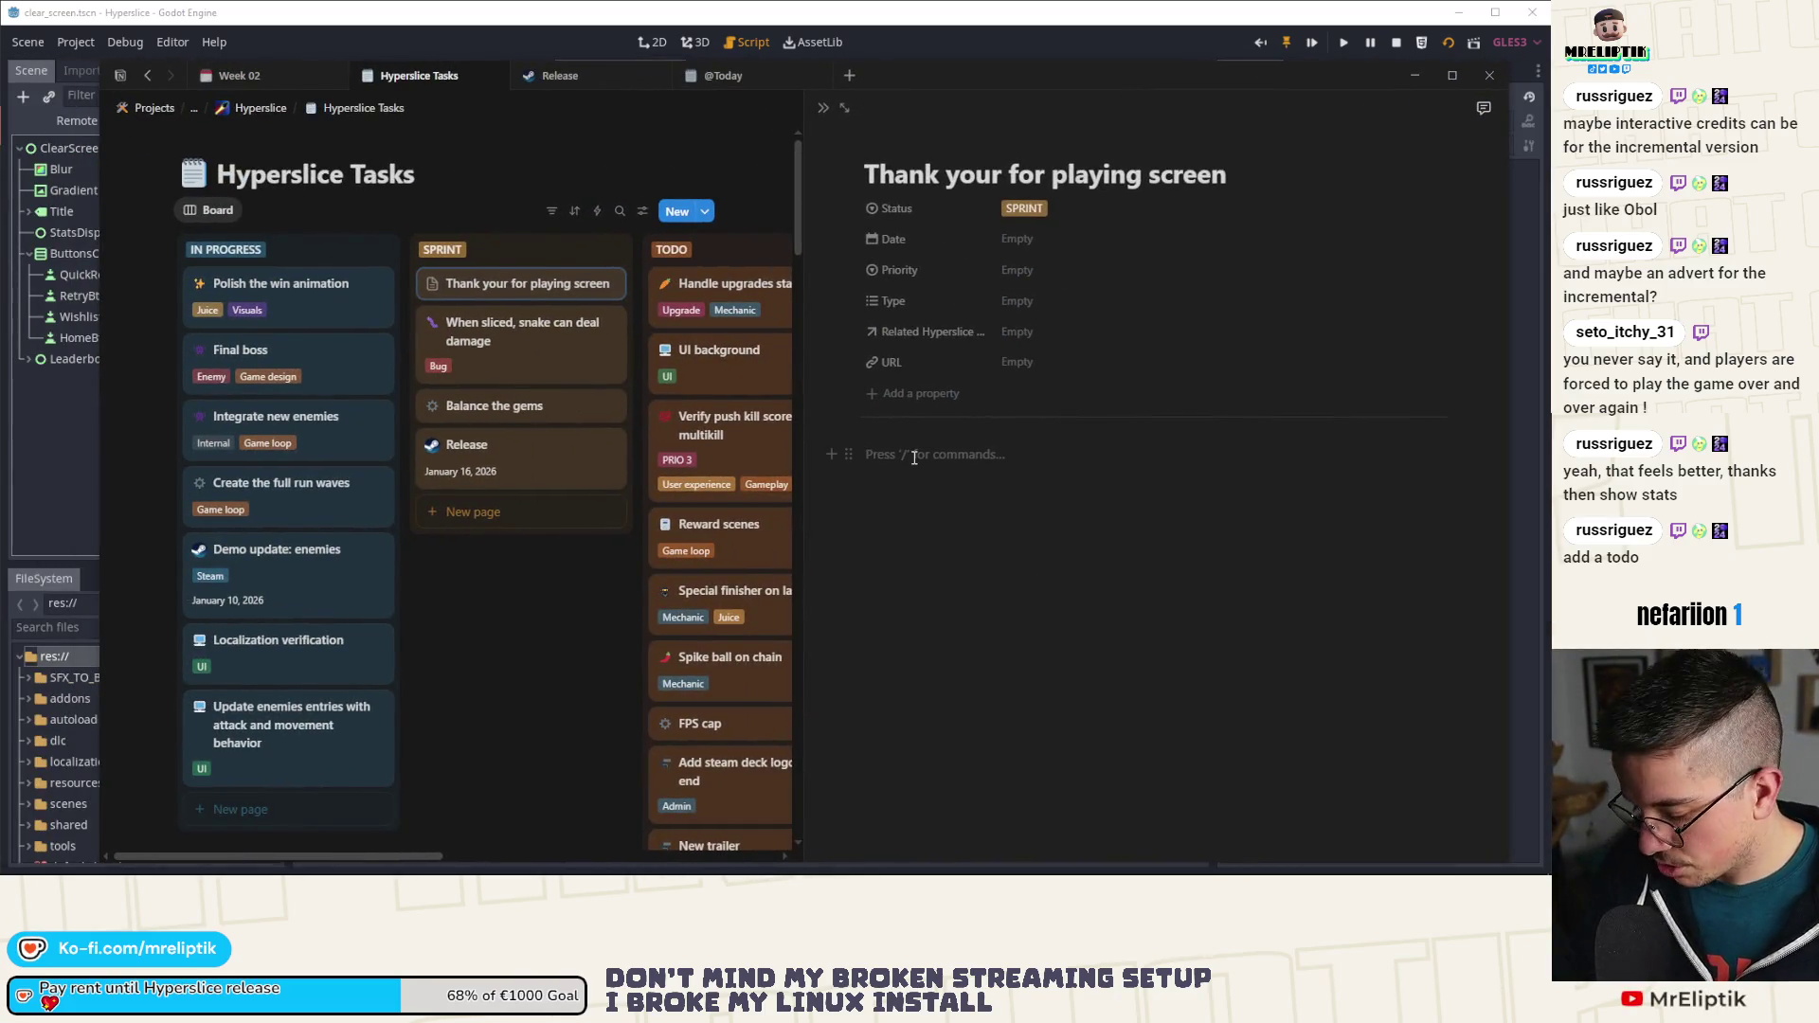
{"action": "key", "text": "BackSpace"}
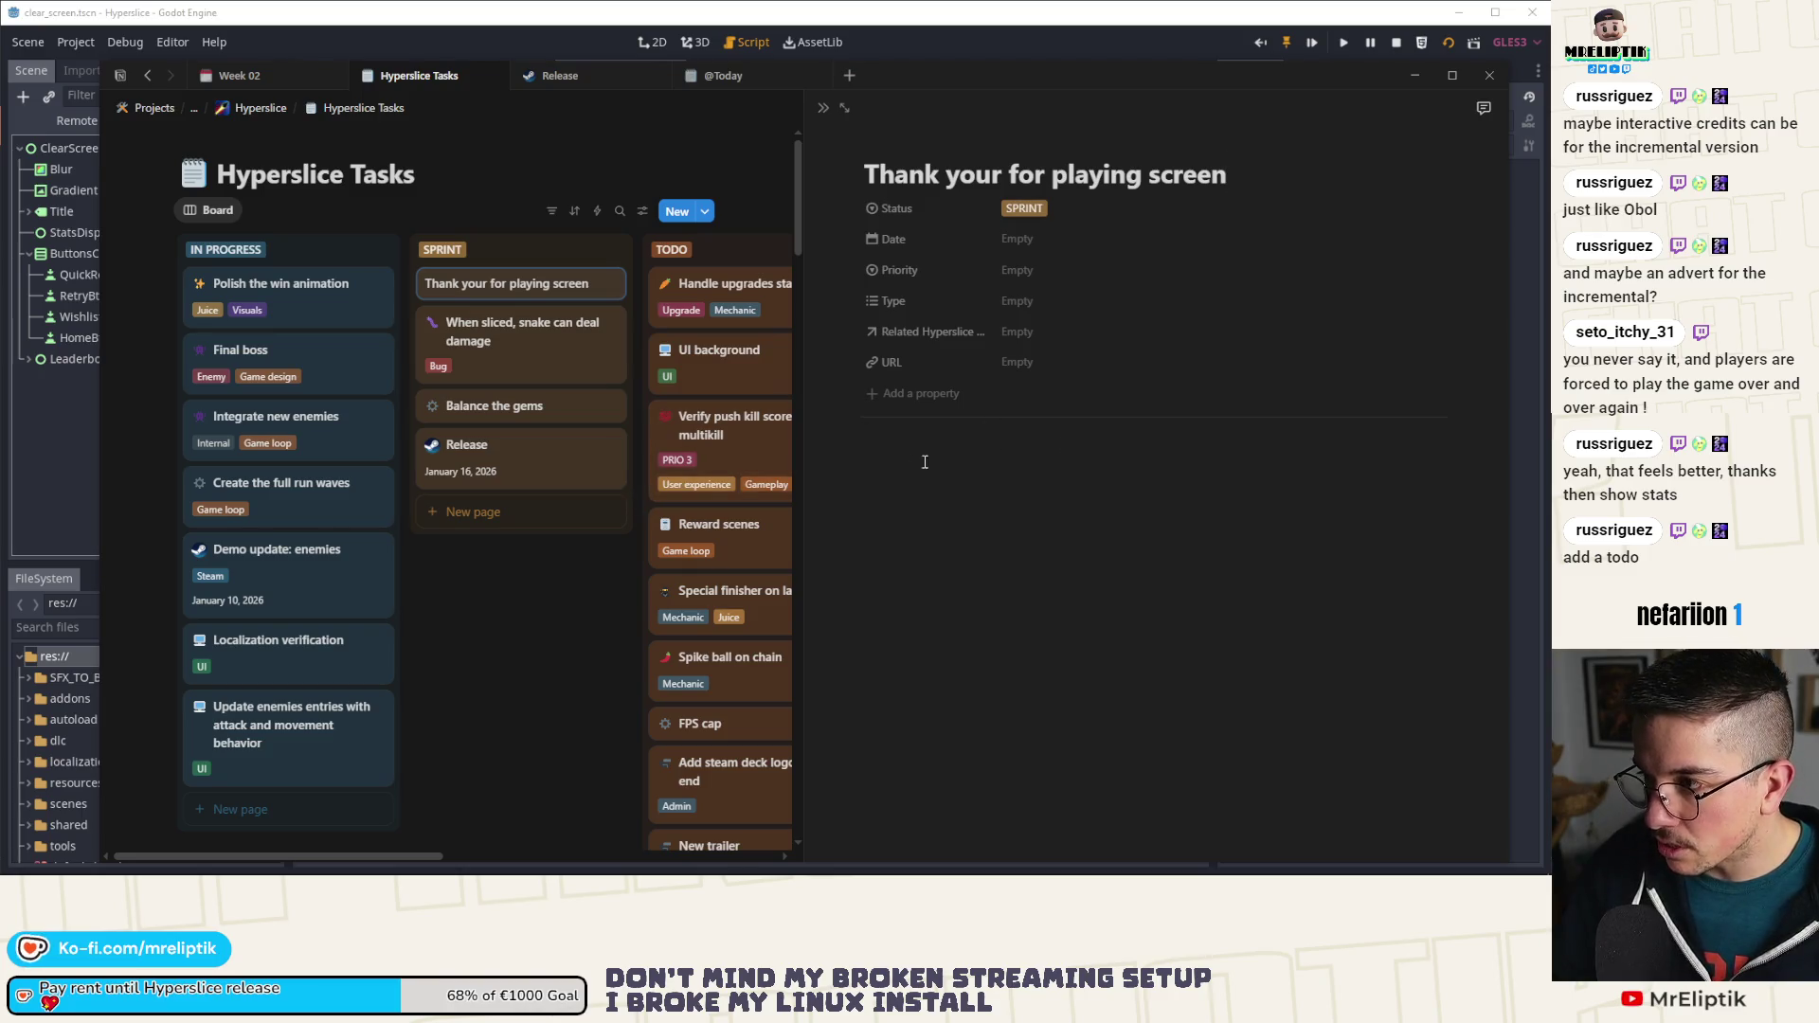
{"action": "left_click", "coordinate": [1414, 76]}
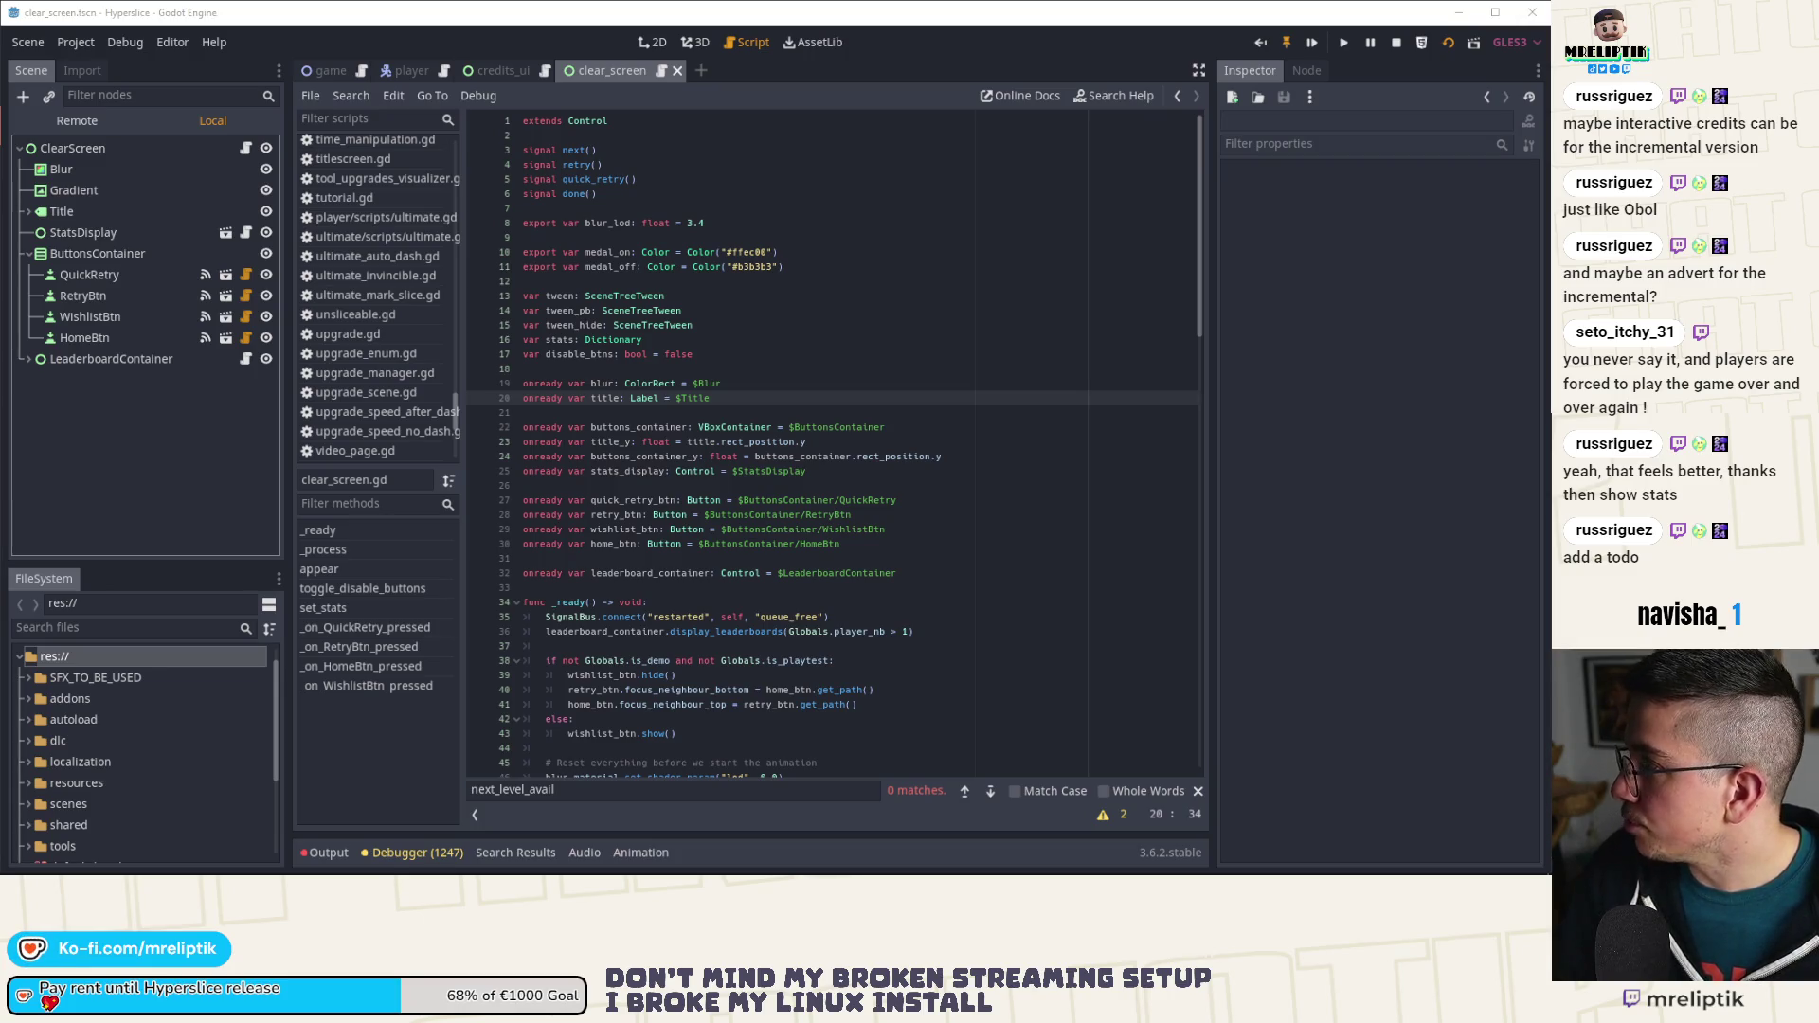
Step: Maximize the browser, open the Hyperslice Tasks board and apply the UI template to the task
{"action": "key", "text": "alt+Tab"}
{"action": "key", "text": "super+Up"}
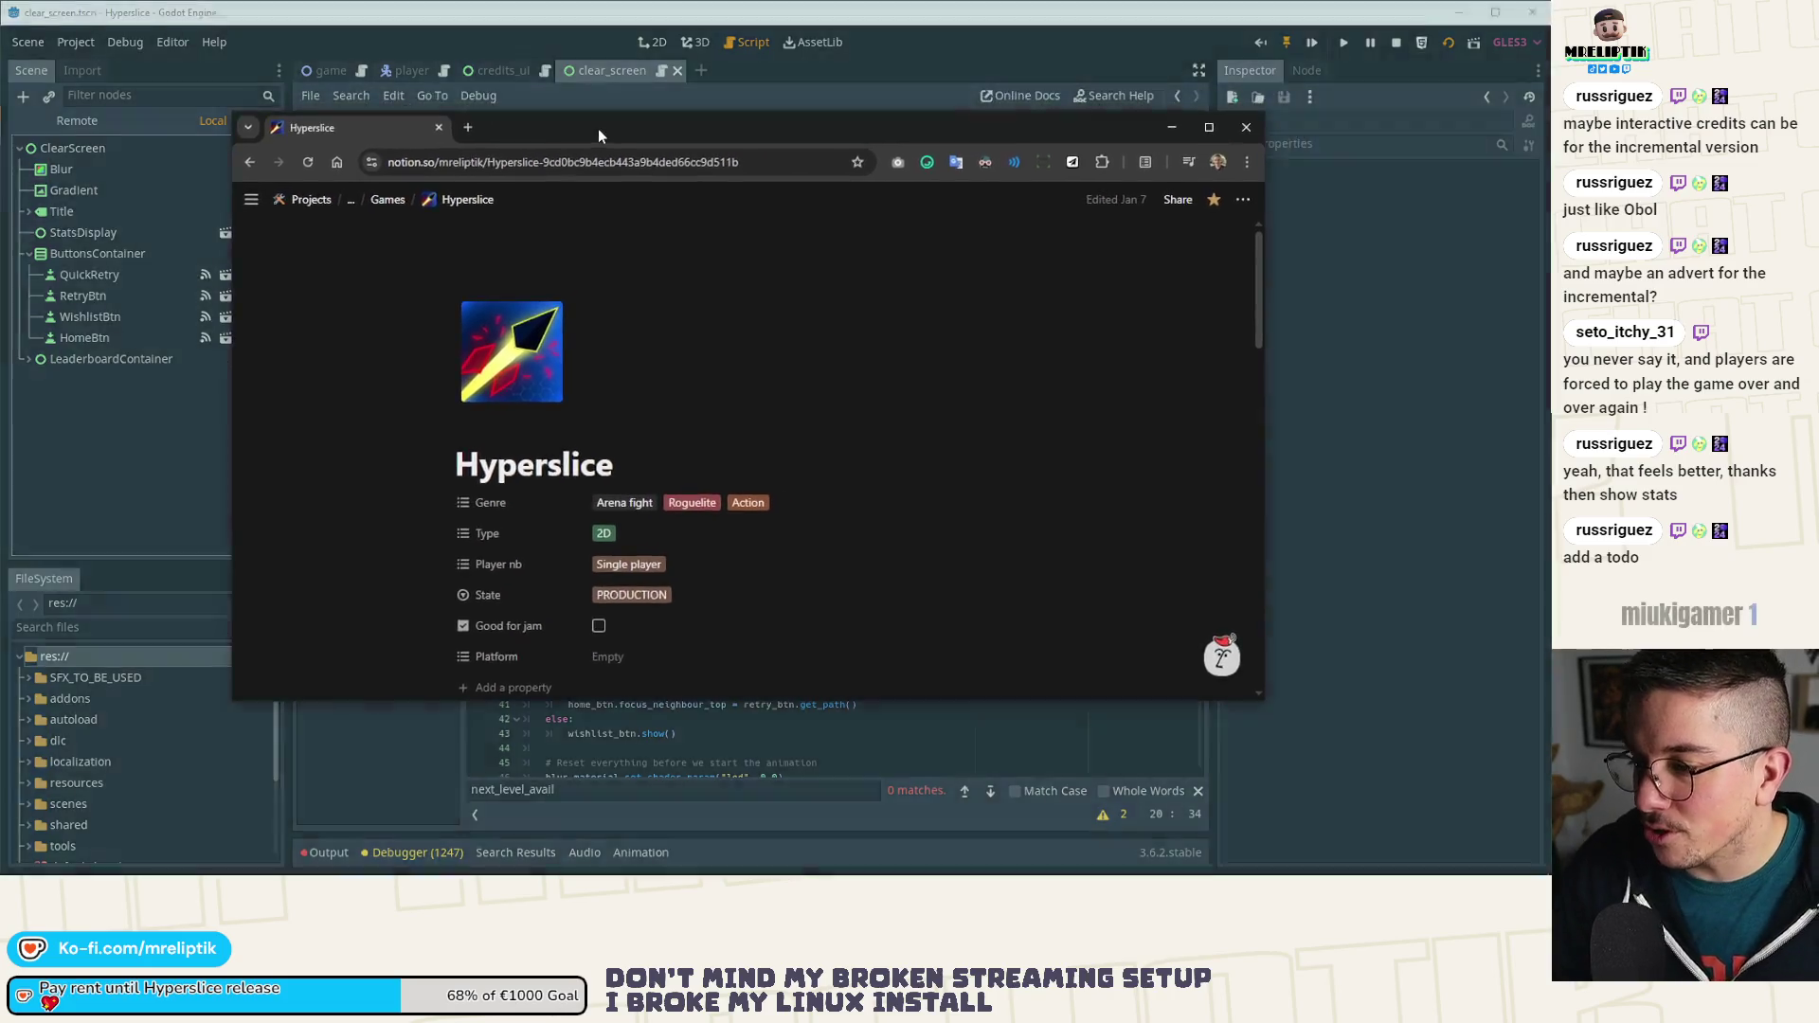
{"action": "scroll", "coordinate": [729, 471], "scroll_direction": "down", "scroll_amount": 6}
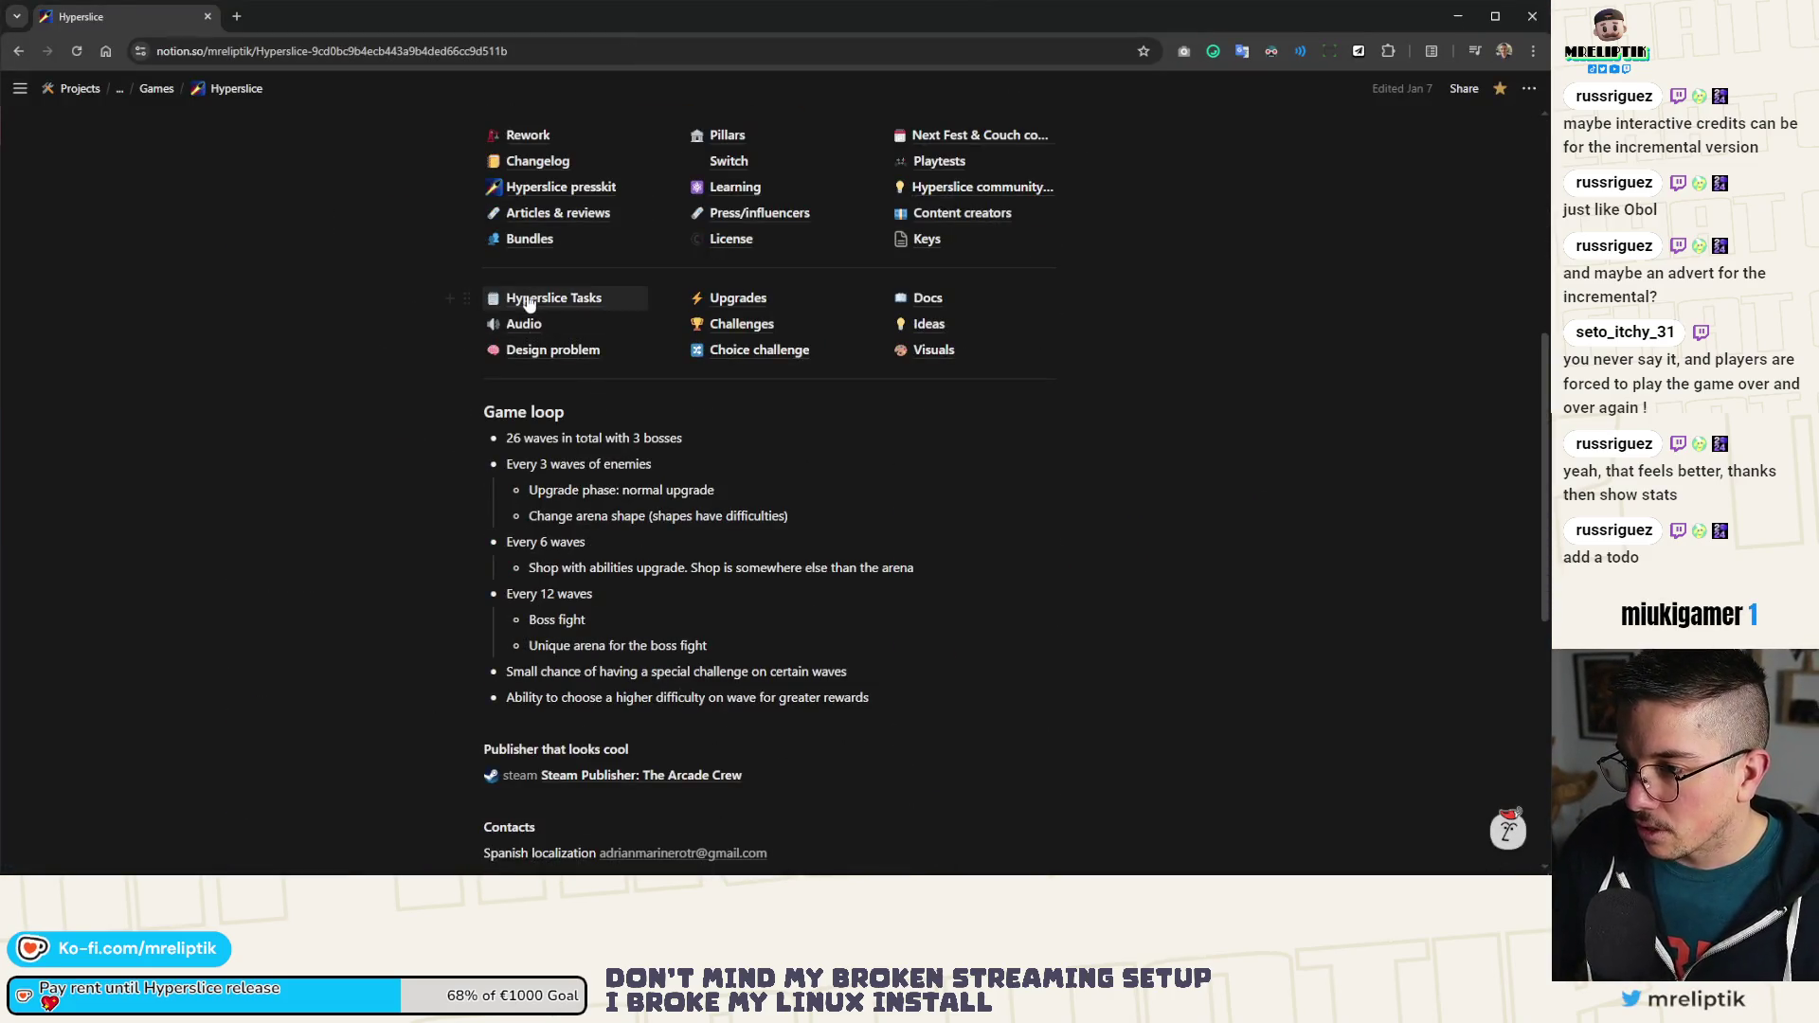
{"action": "left_click", "coordinate": [530, 296]}
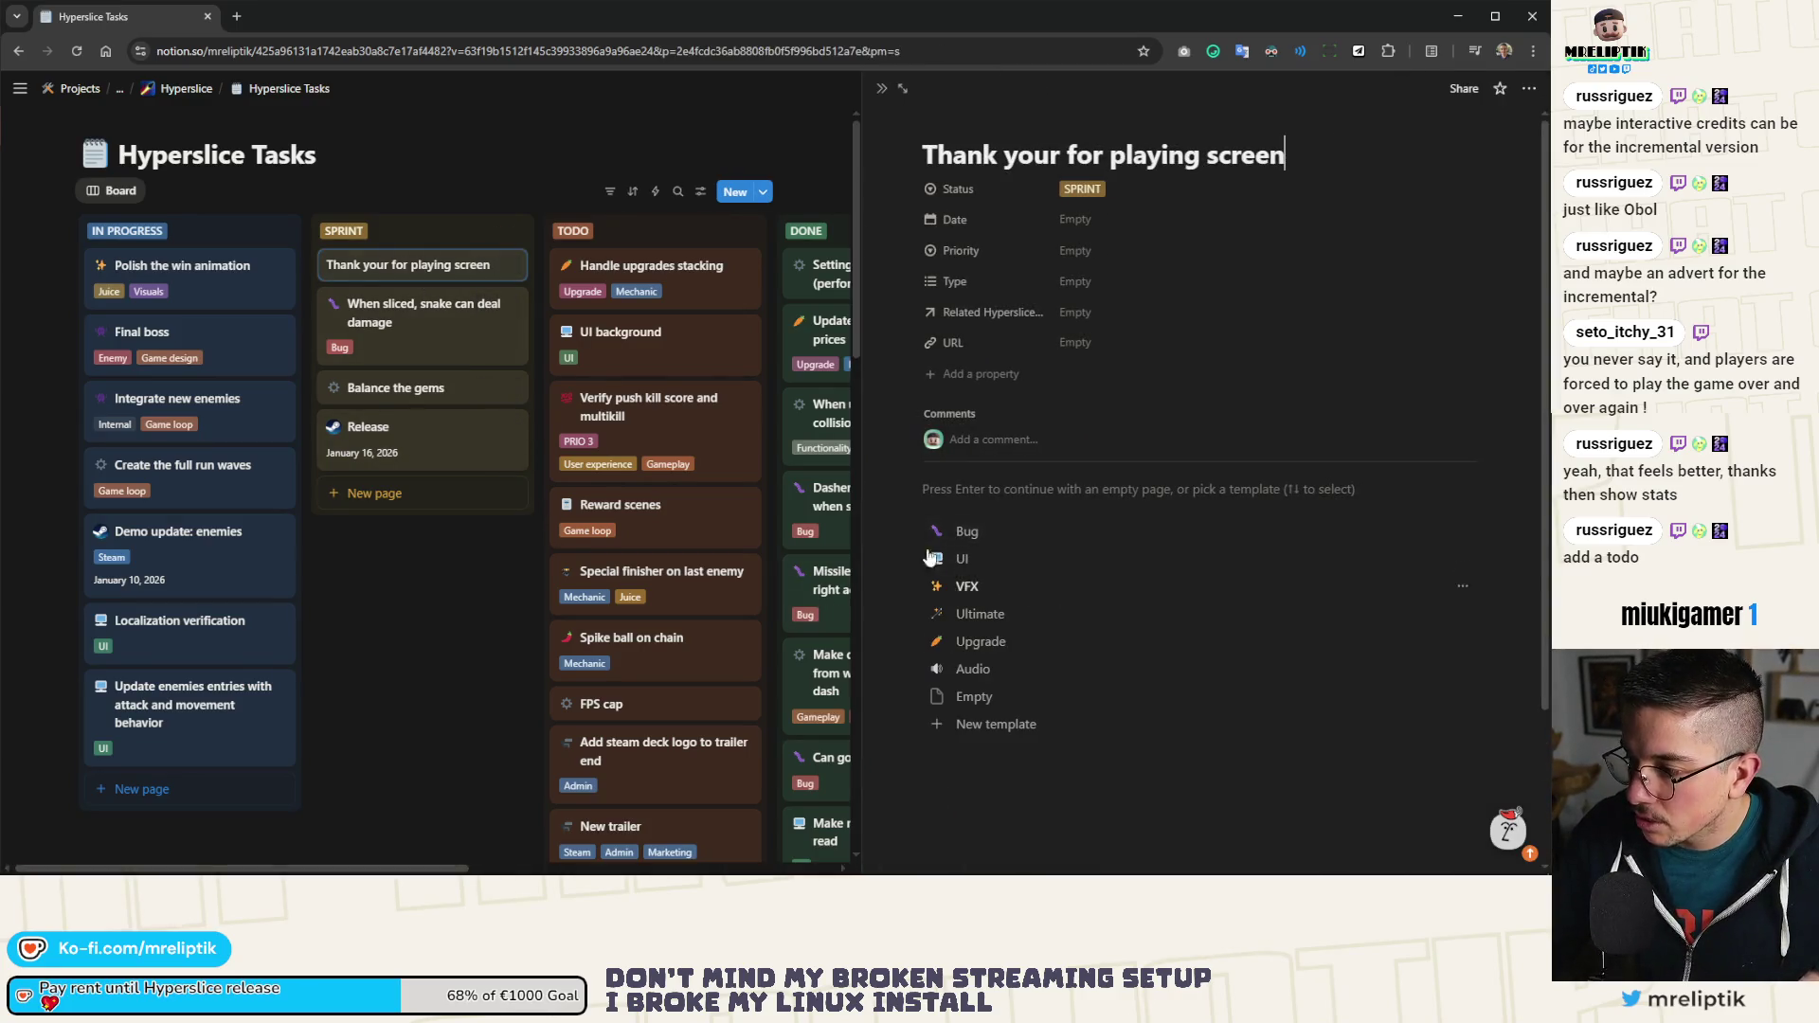
{"action": "left_click", "coordinate": [988, 573]}
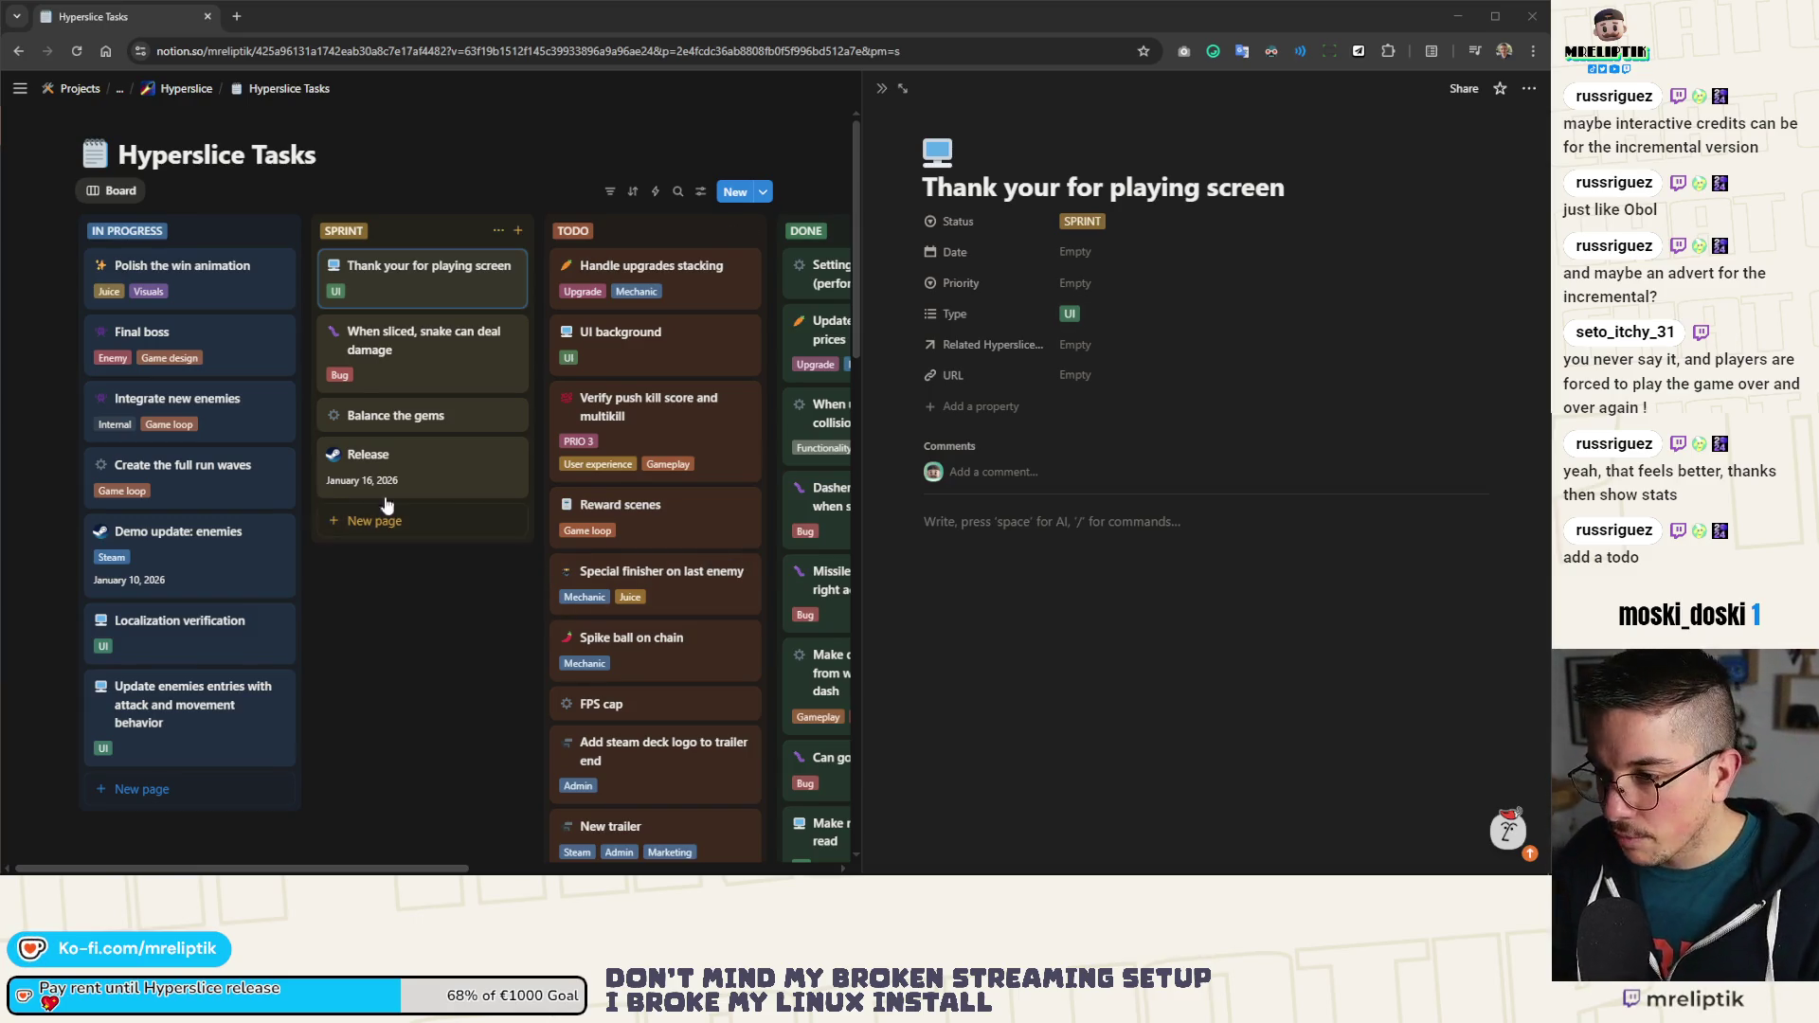
{"action": "left_click", "coordinate": [962, 520]}
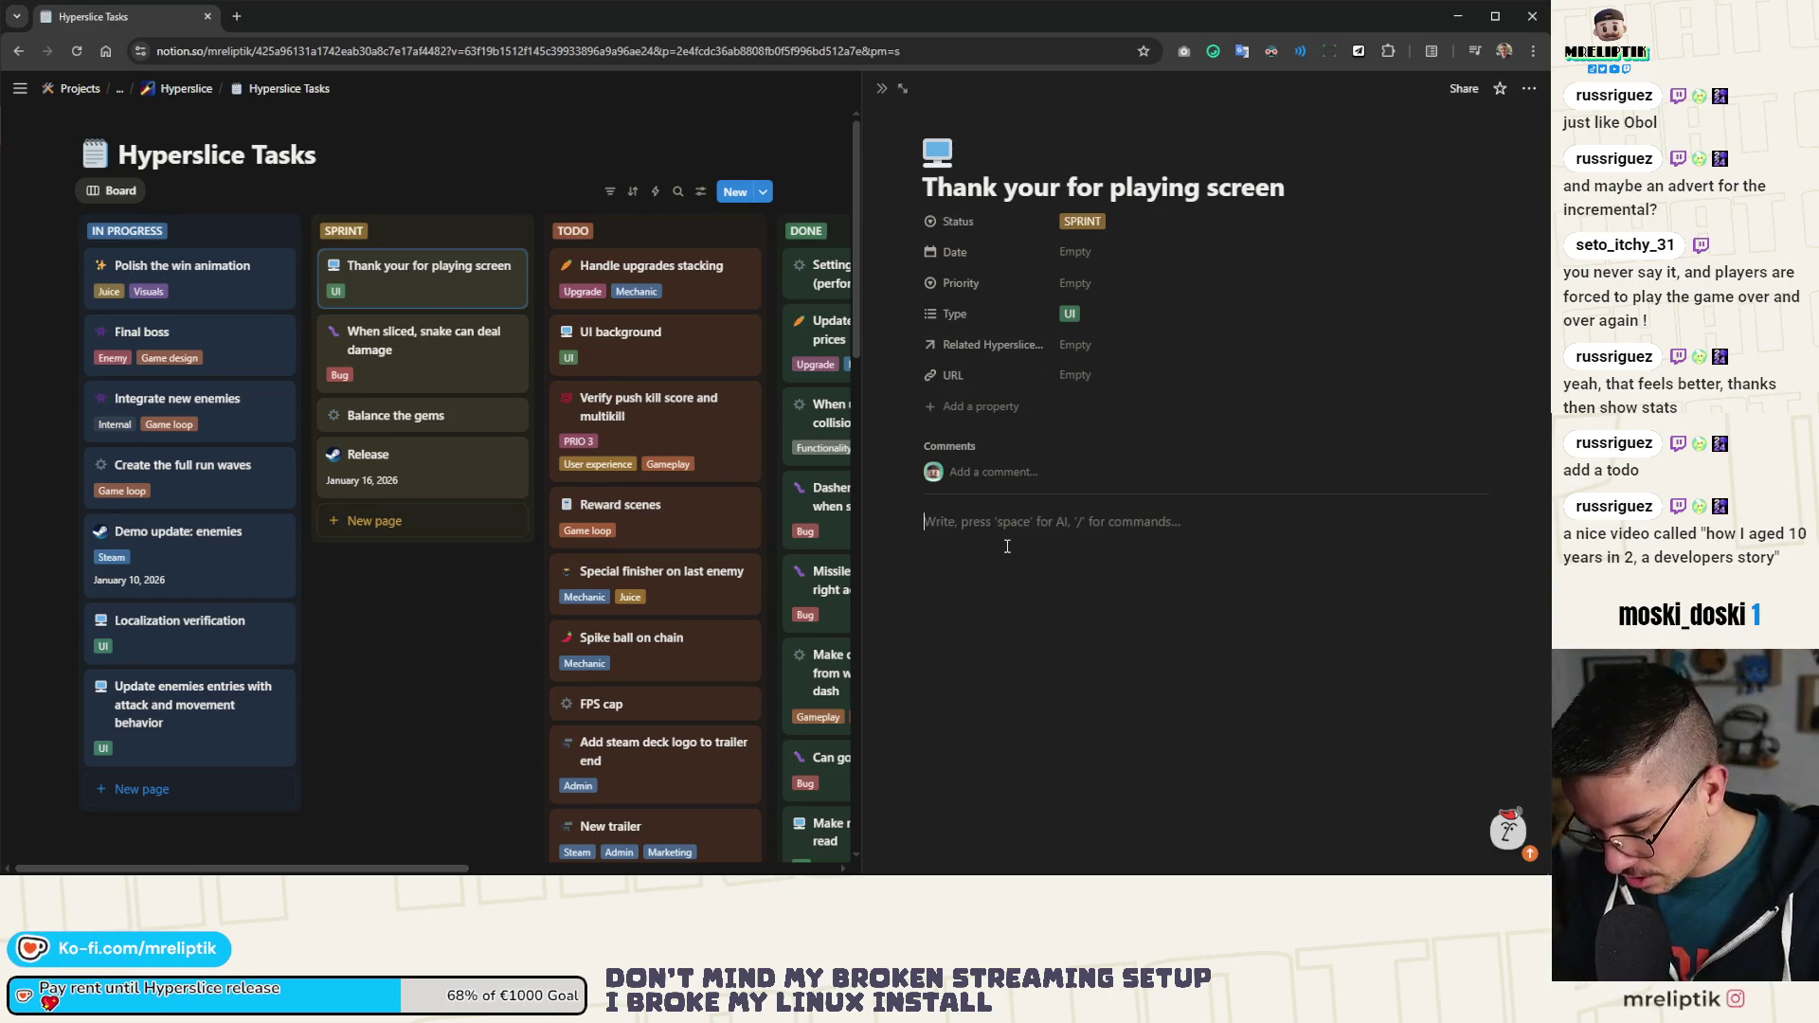
Step: Write the note line 'Show it before showing the clear screen with state and everything.'
{"action": "type", "text": "Show it before"}
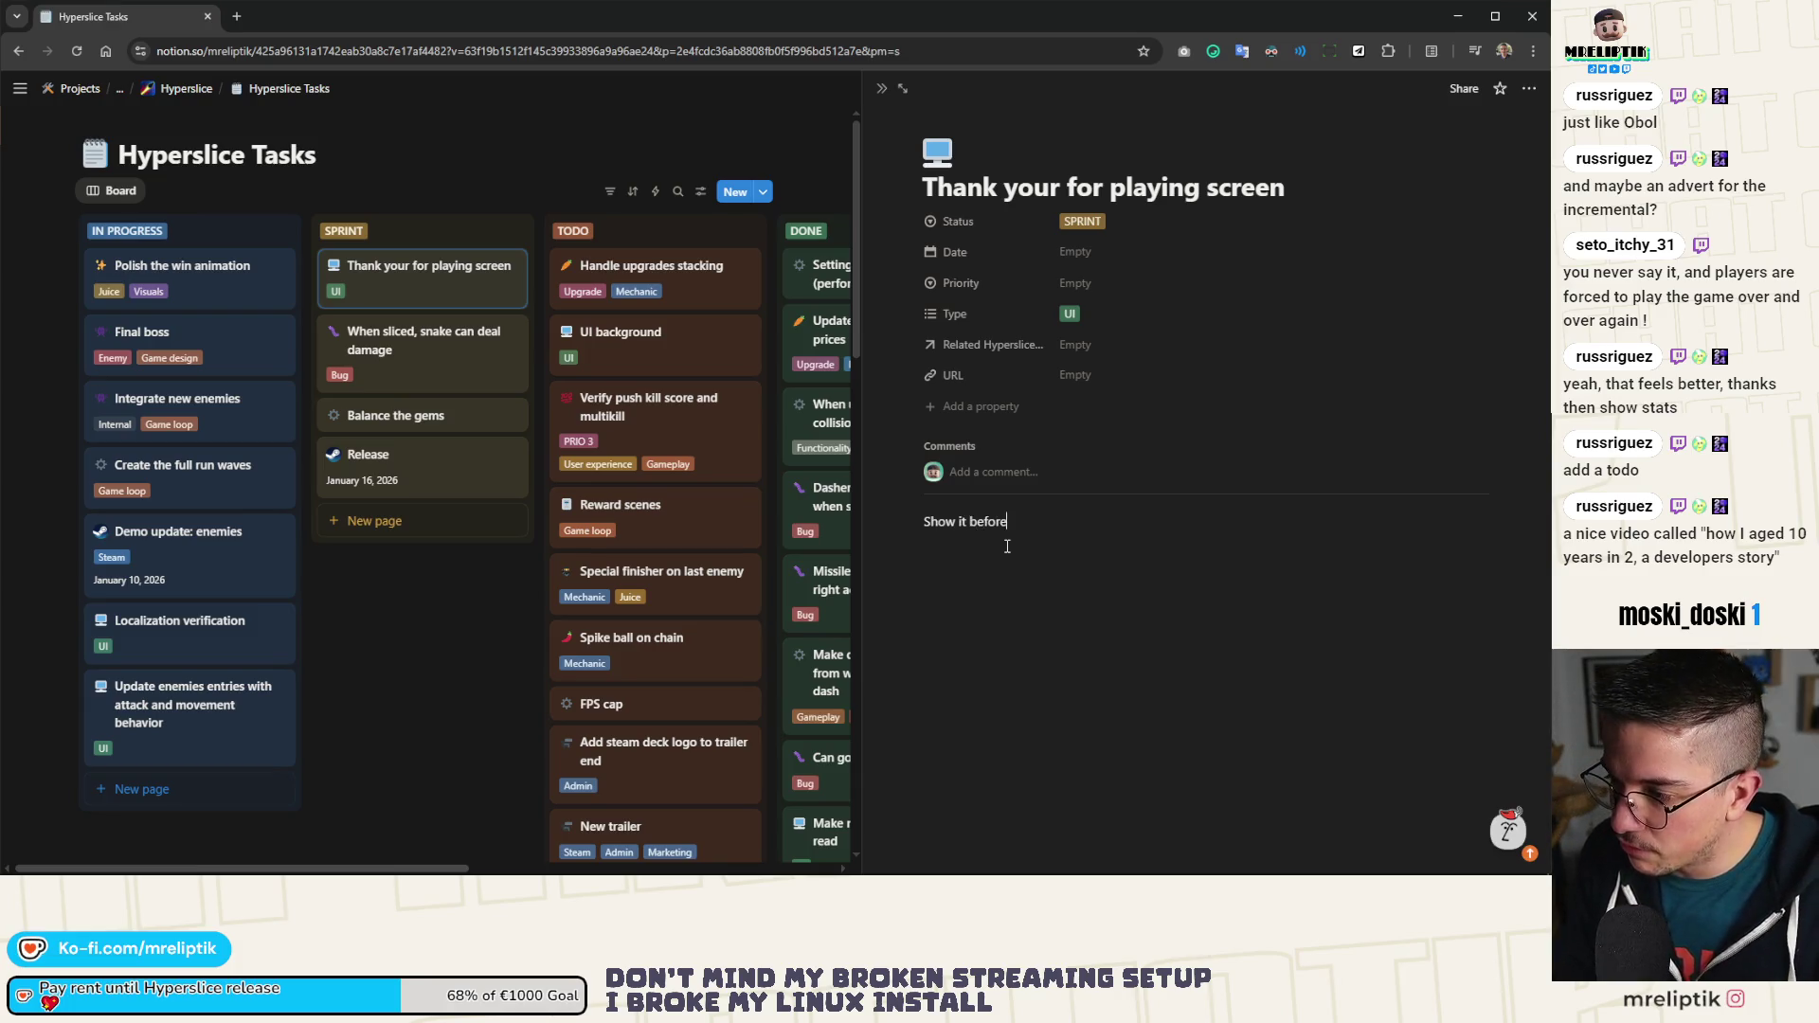
{"action": "type", "text": " showing the "}
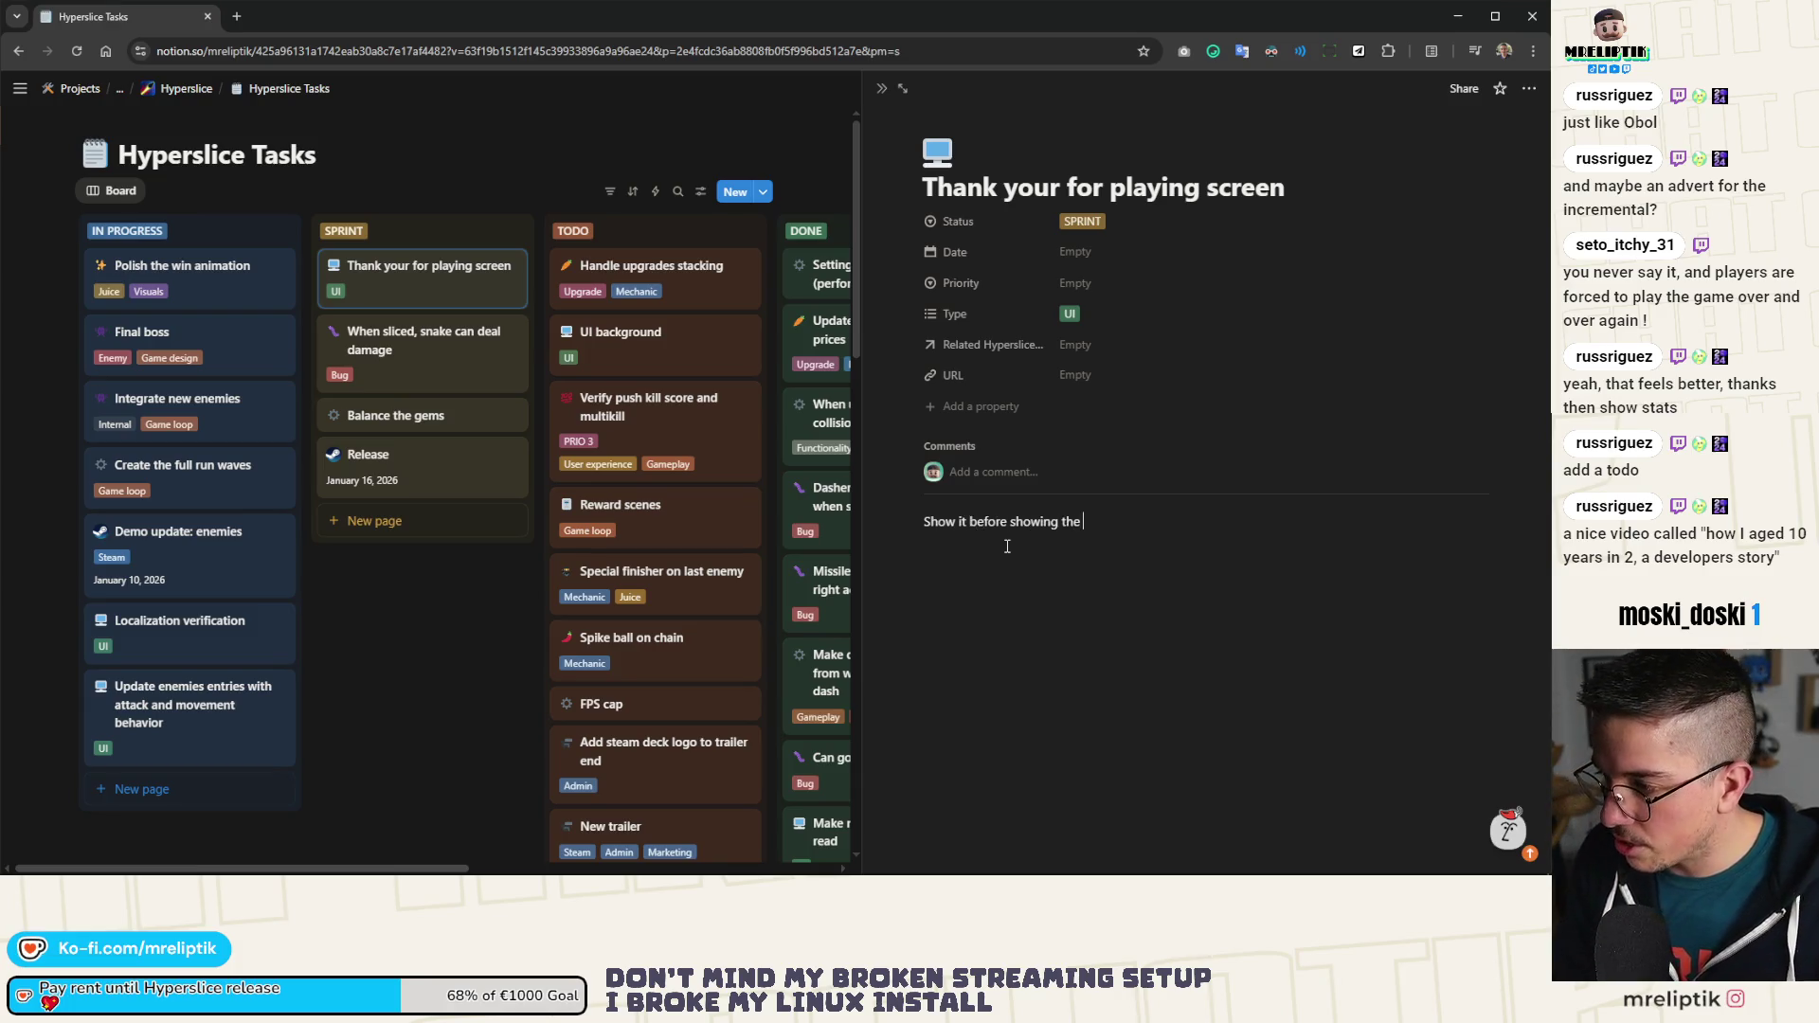
{"action": "type", "text": "clear screen wi"}
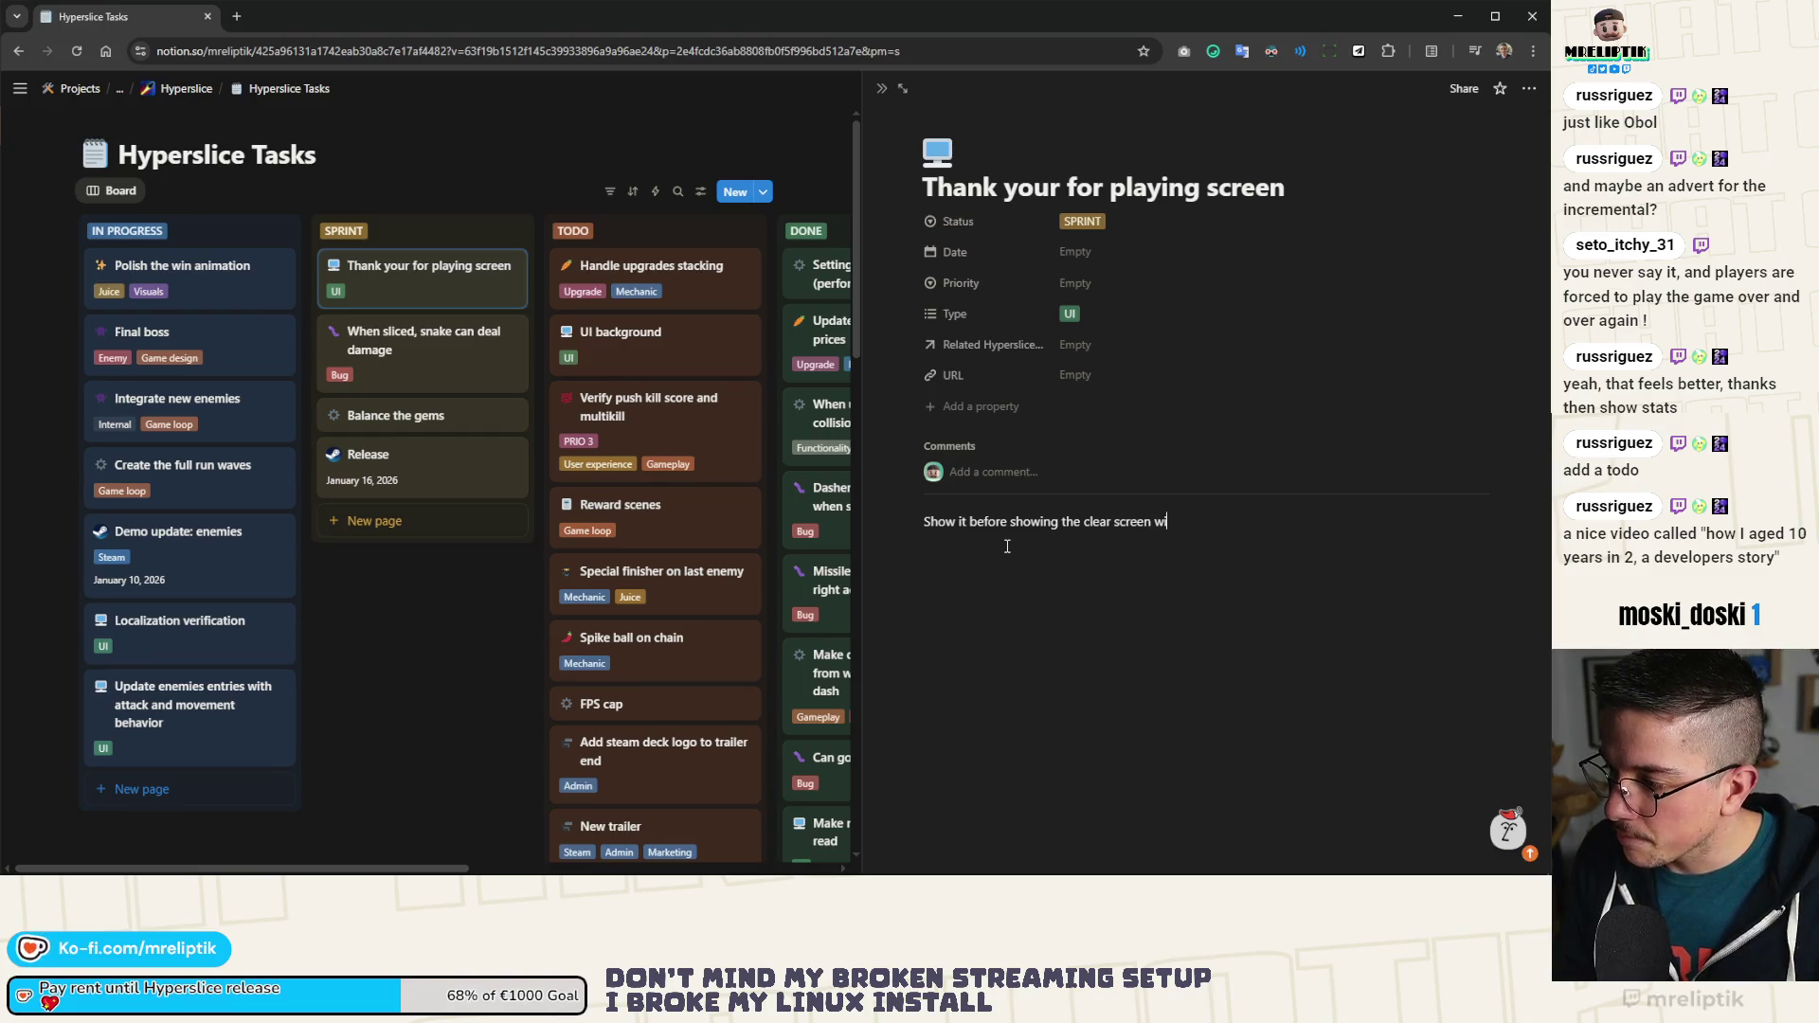
{"action": "type", "text": "th state and "}
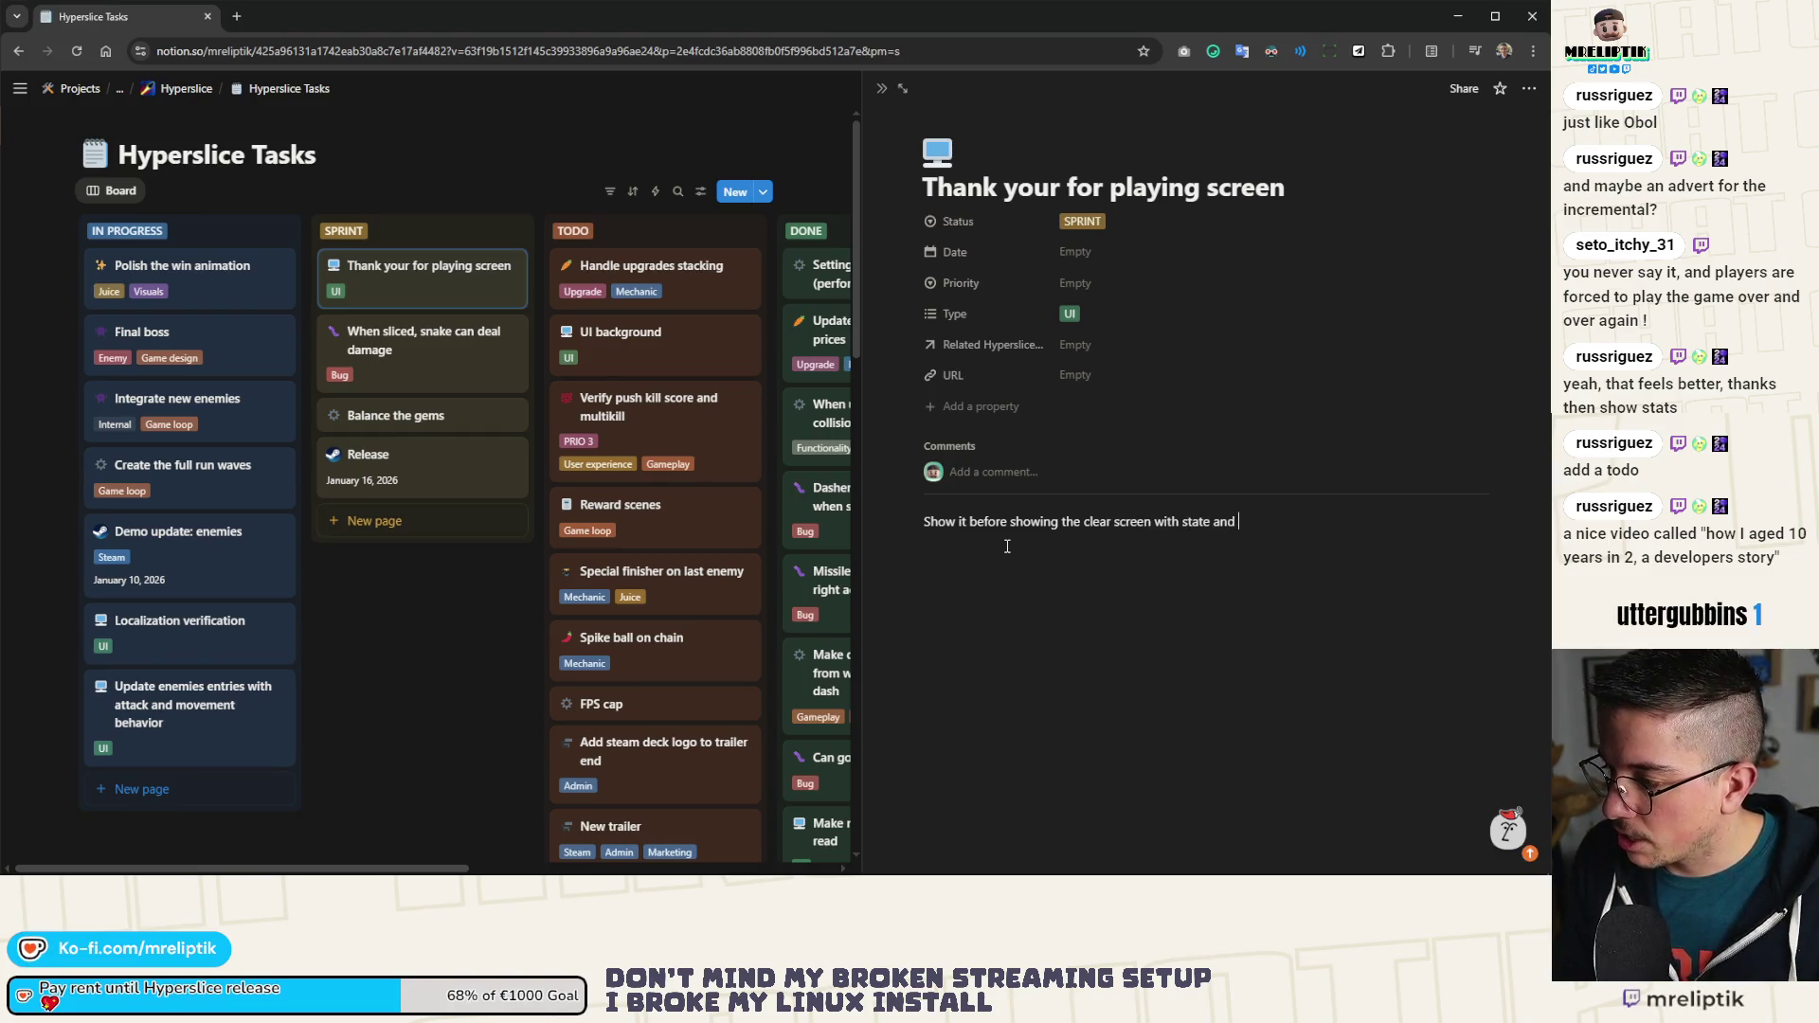
{"action": "type", "text": "everything."}
{"action": "key", "text": "Return"}
{"action": "type", "text": "Make"}
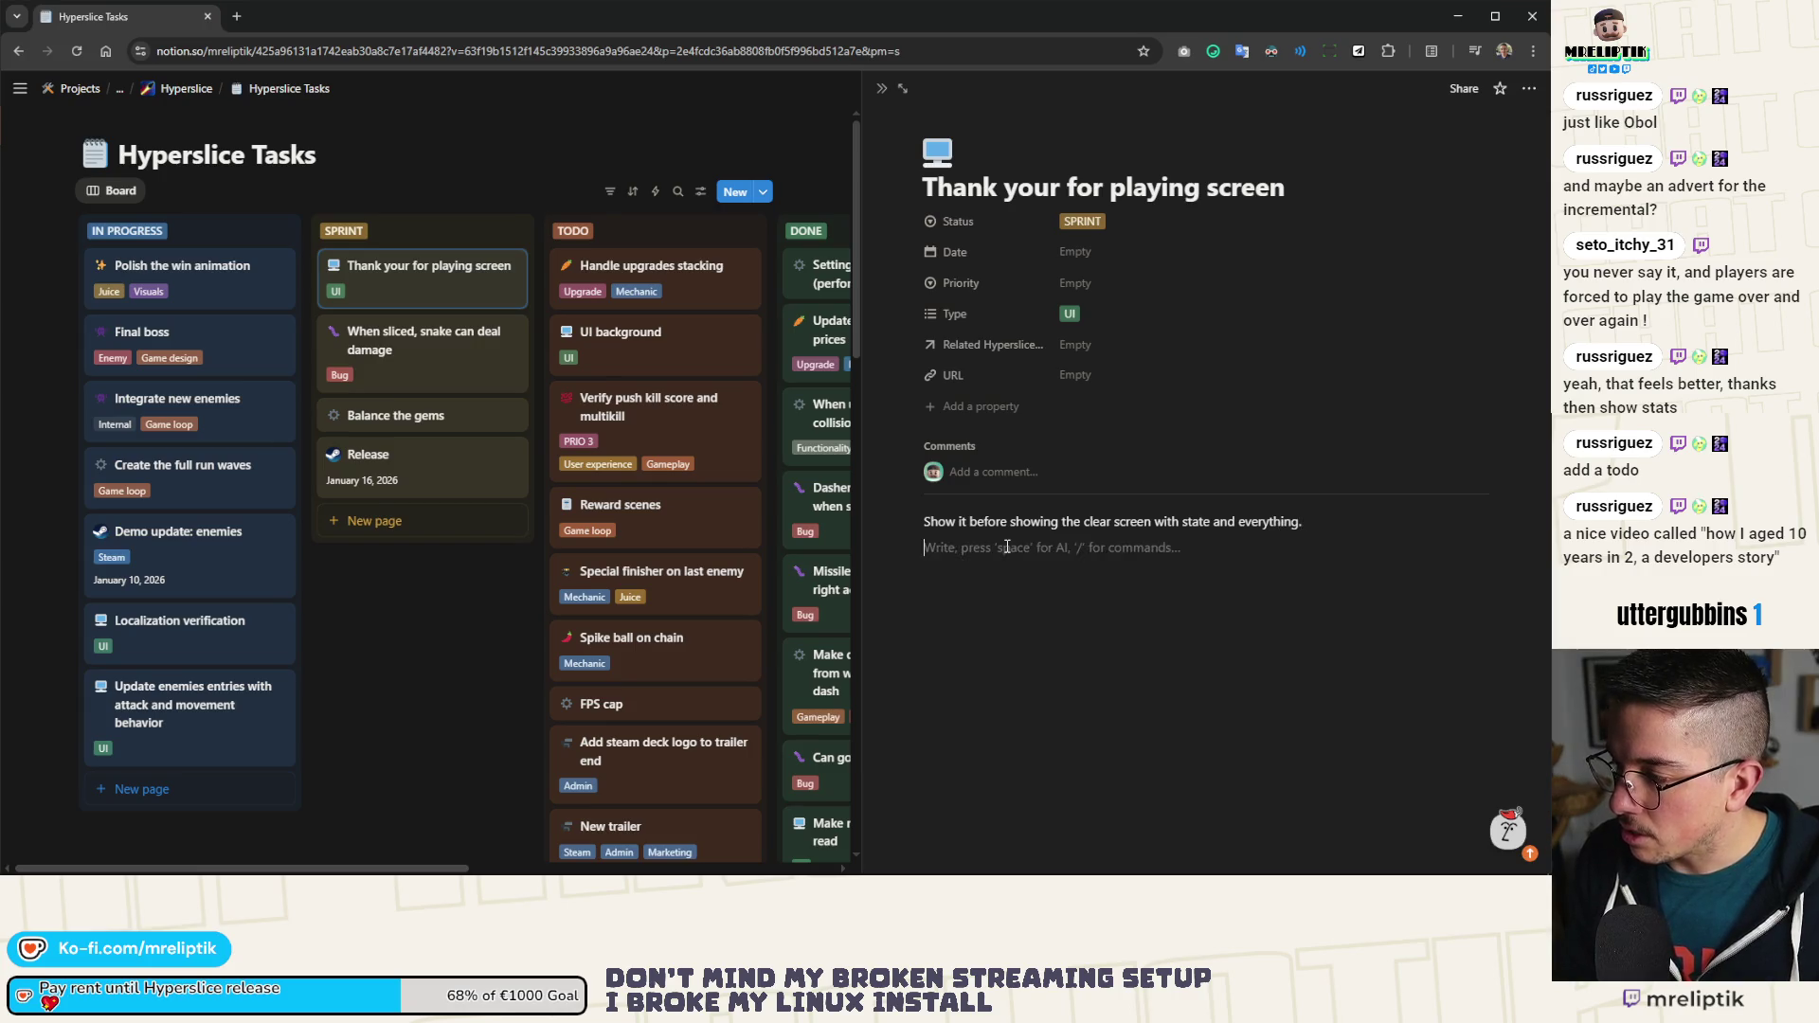
{"action": "key", "text": "BackSpace"}
{"action": "key", "text": "BackSpace"}
{"action": "key", "text": "BackSpace"}
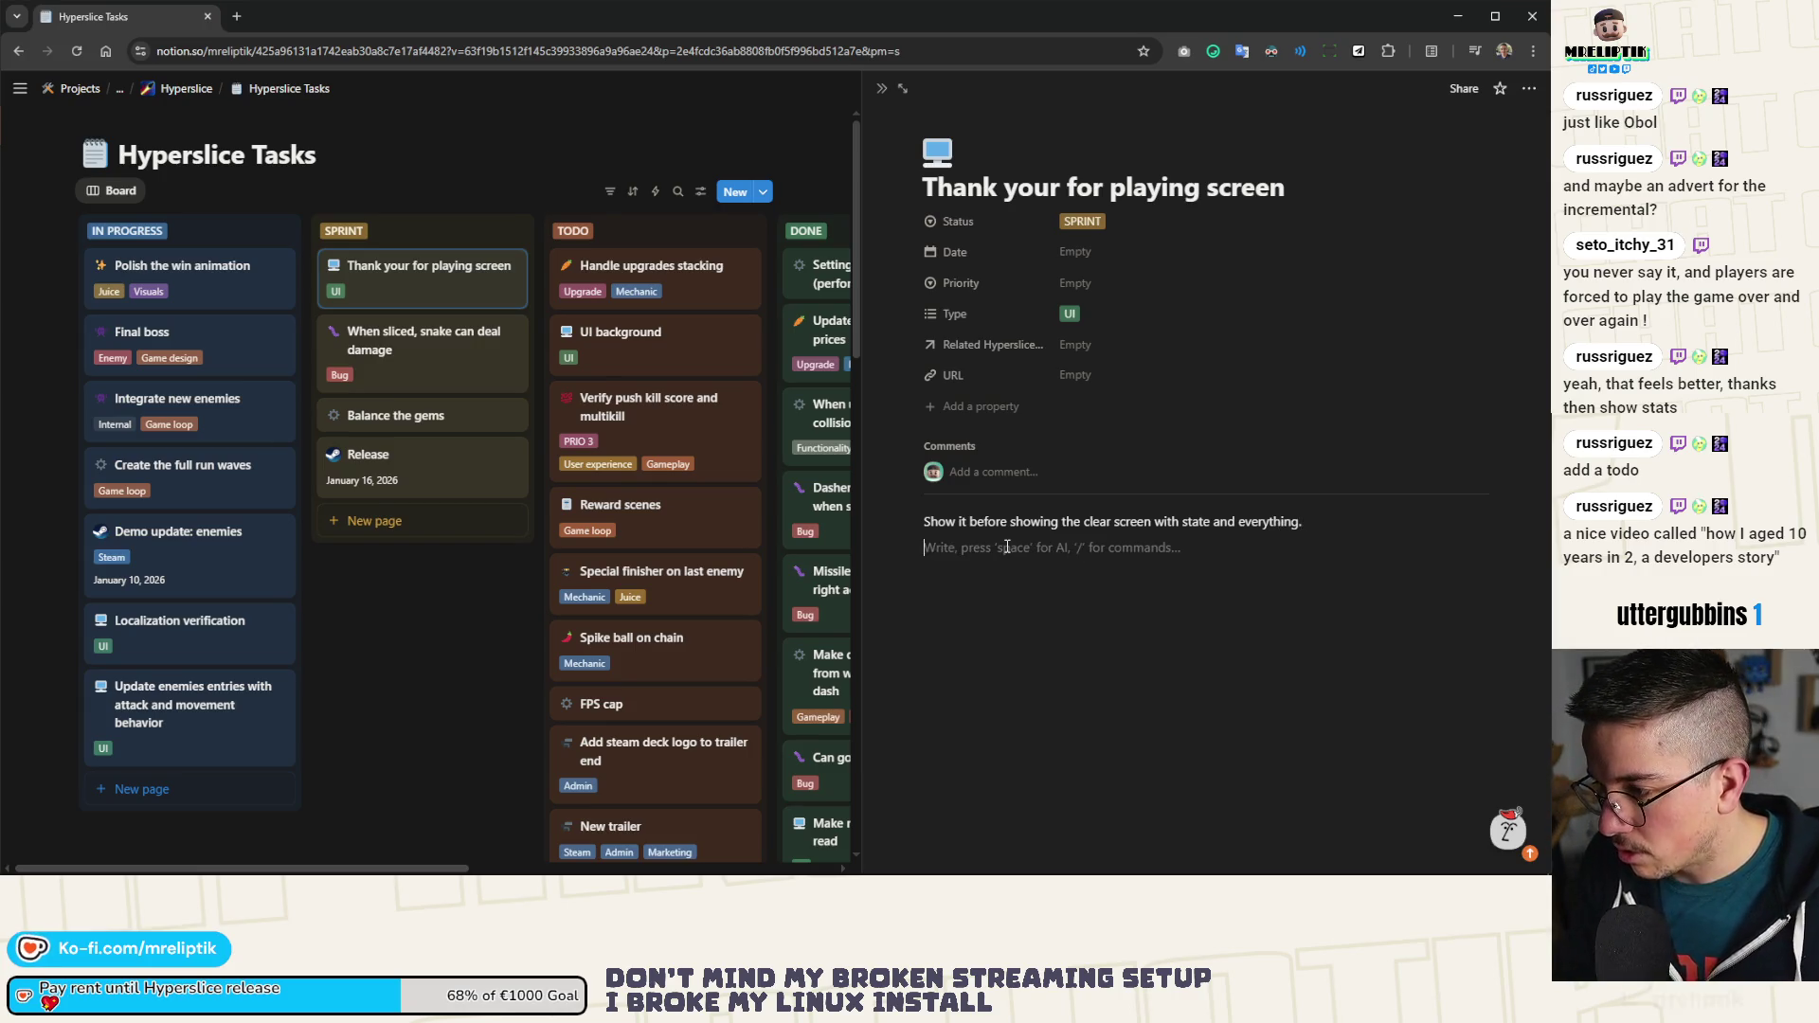
{"action": "type", "text": "Ok"}
{"action": "key", "text": "BackSpace"}
{"action": "key", "text": "BackSpace"}
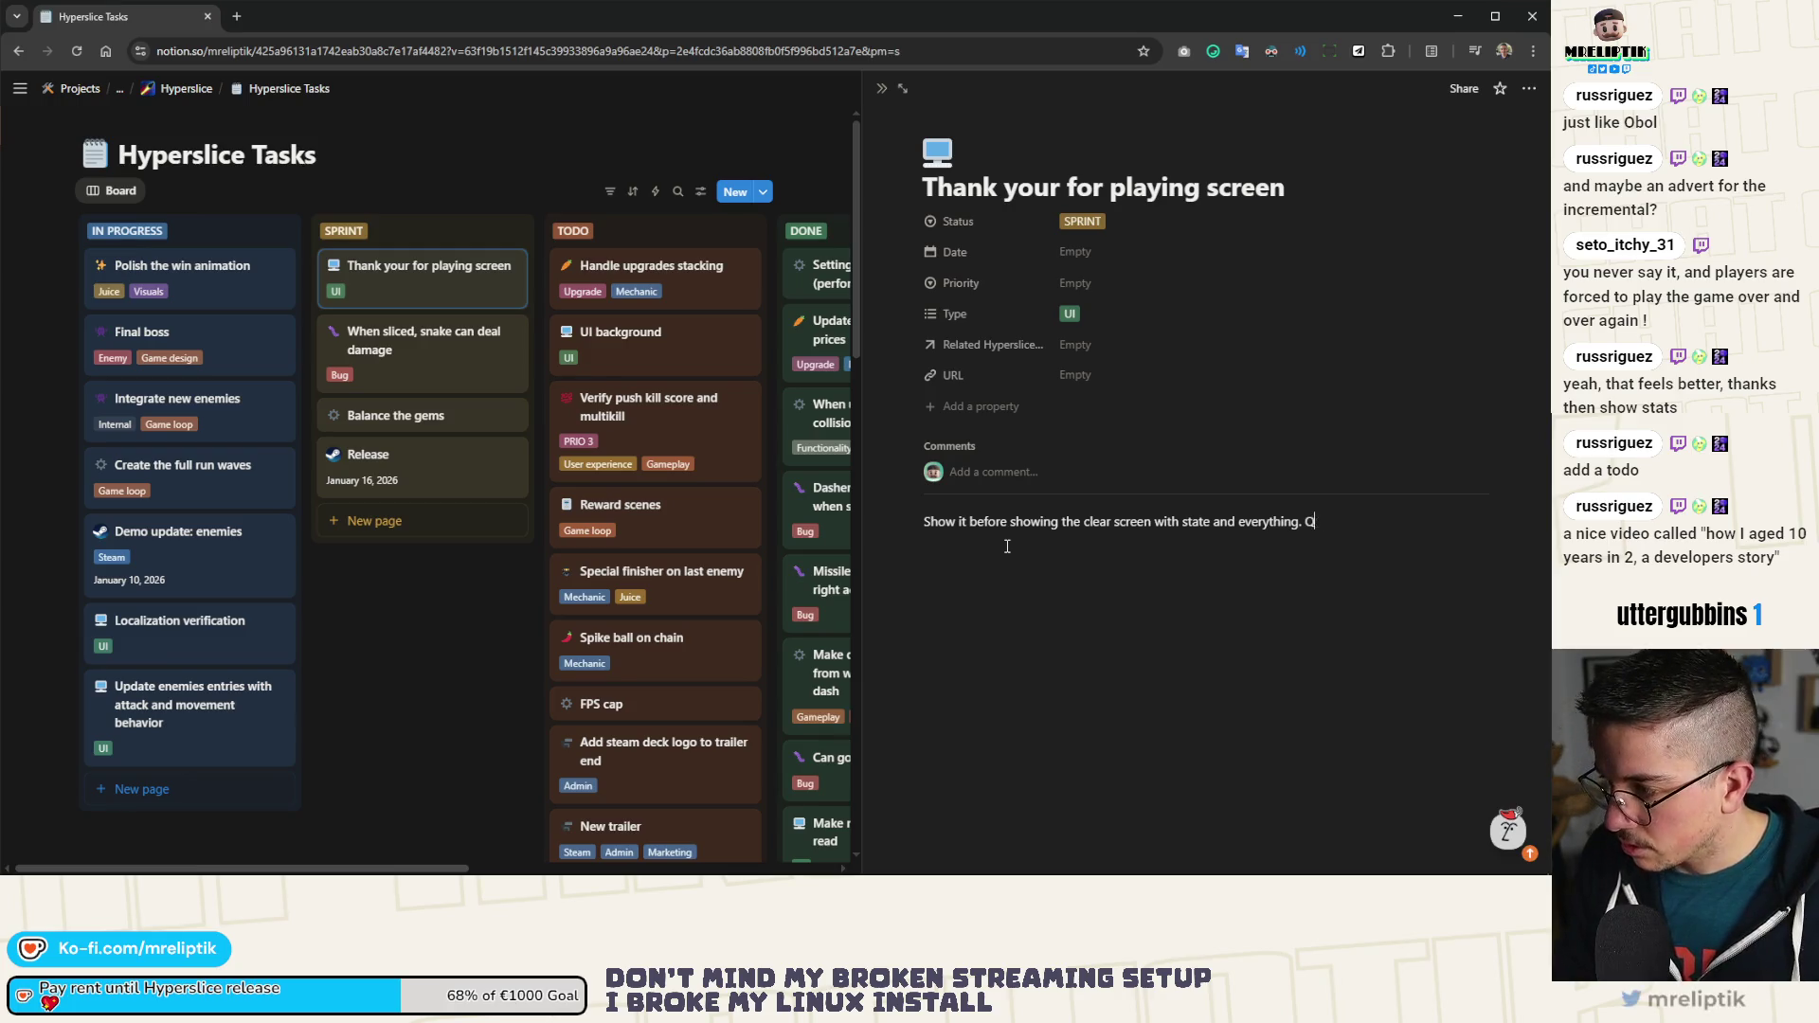
Step: Add thanks for playing, retrying with another ship and following the Steam dev page, then close the page
{"action": "type", "text": "Say thanks fo"}
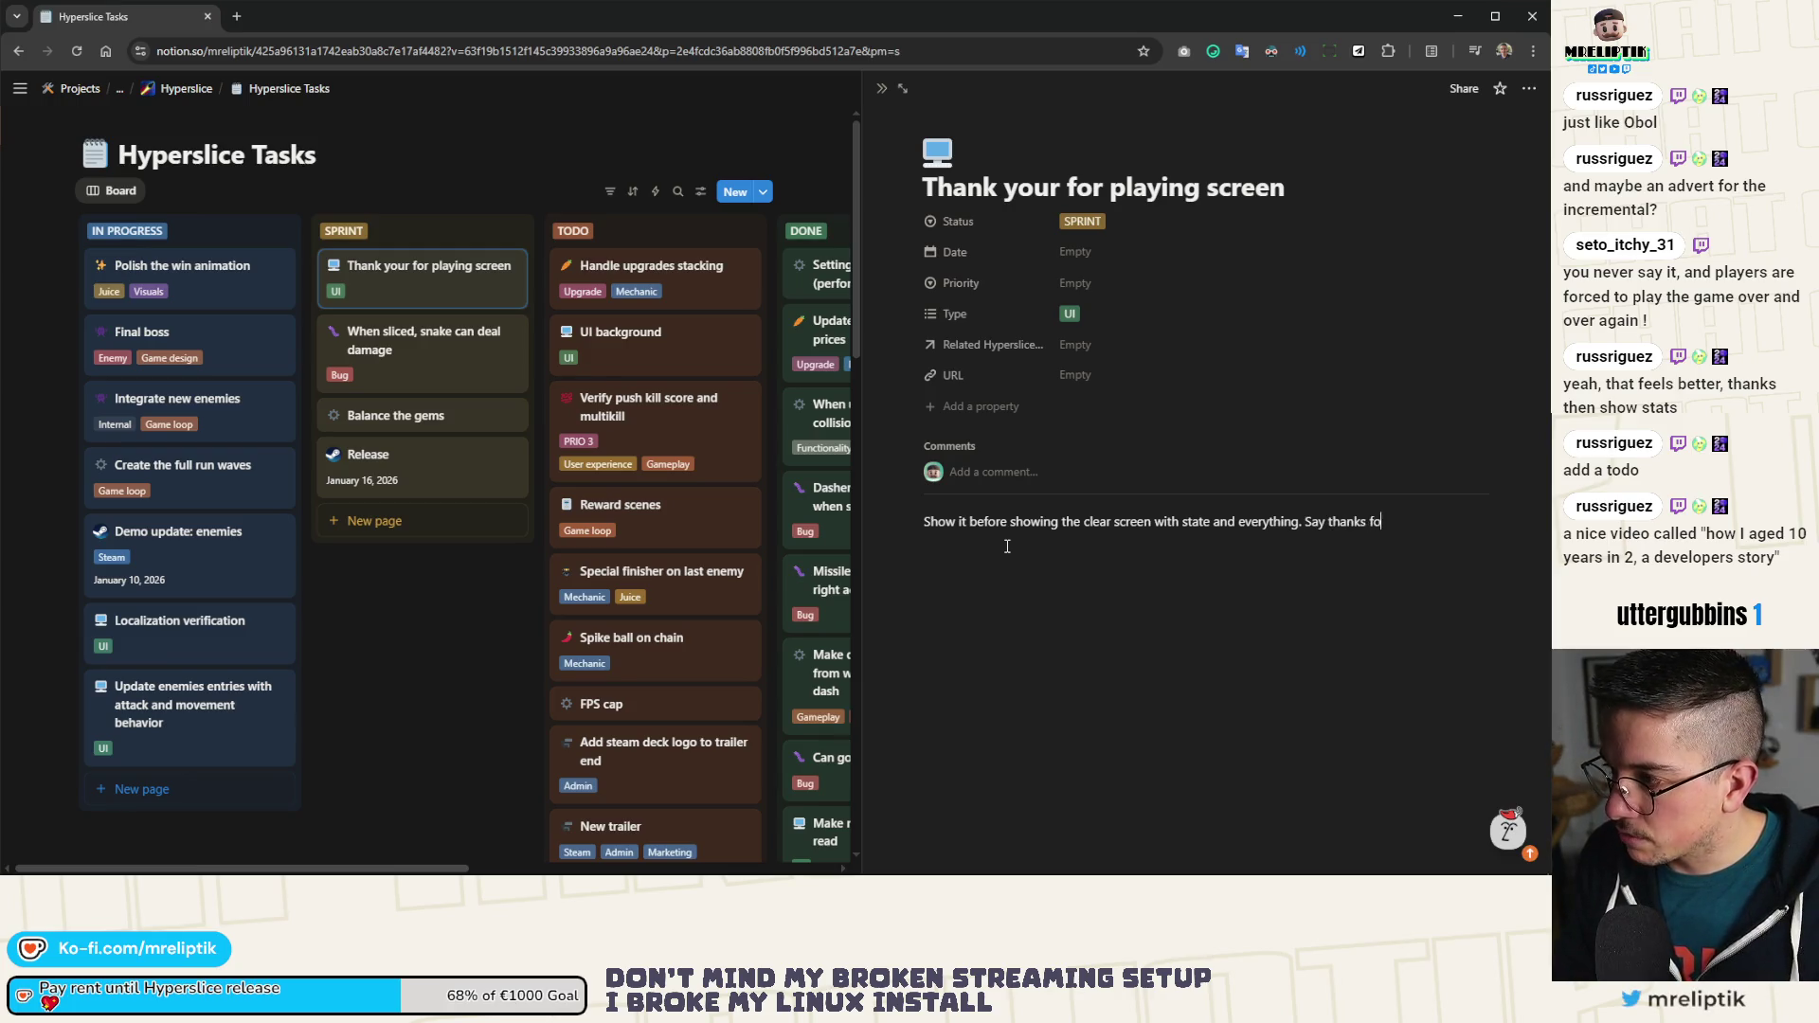
{"action": "type", "text": "r playing and"}
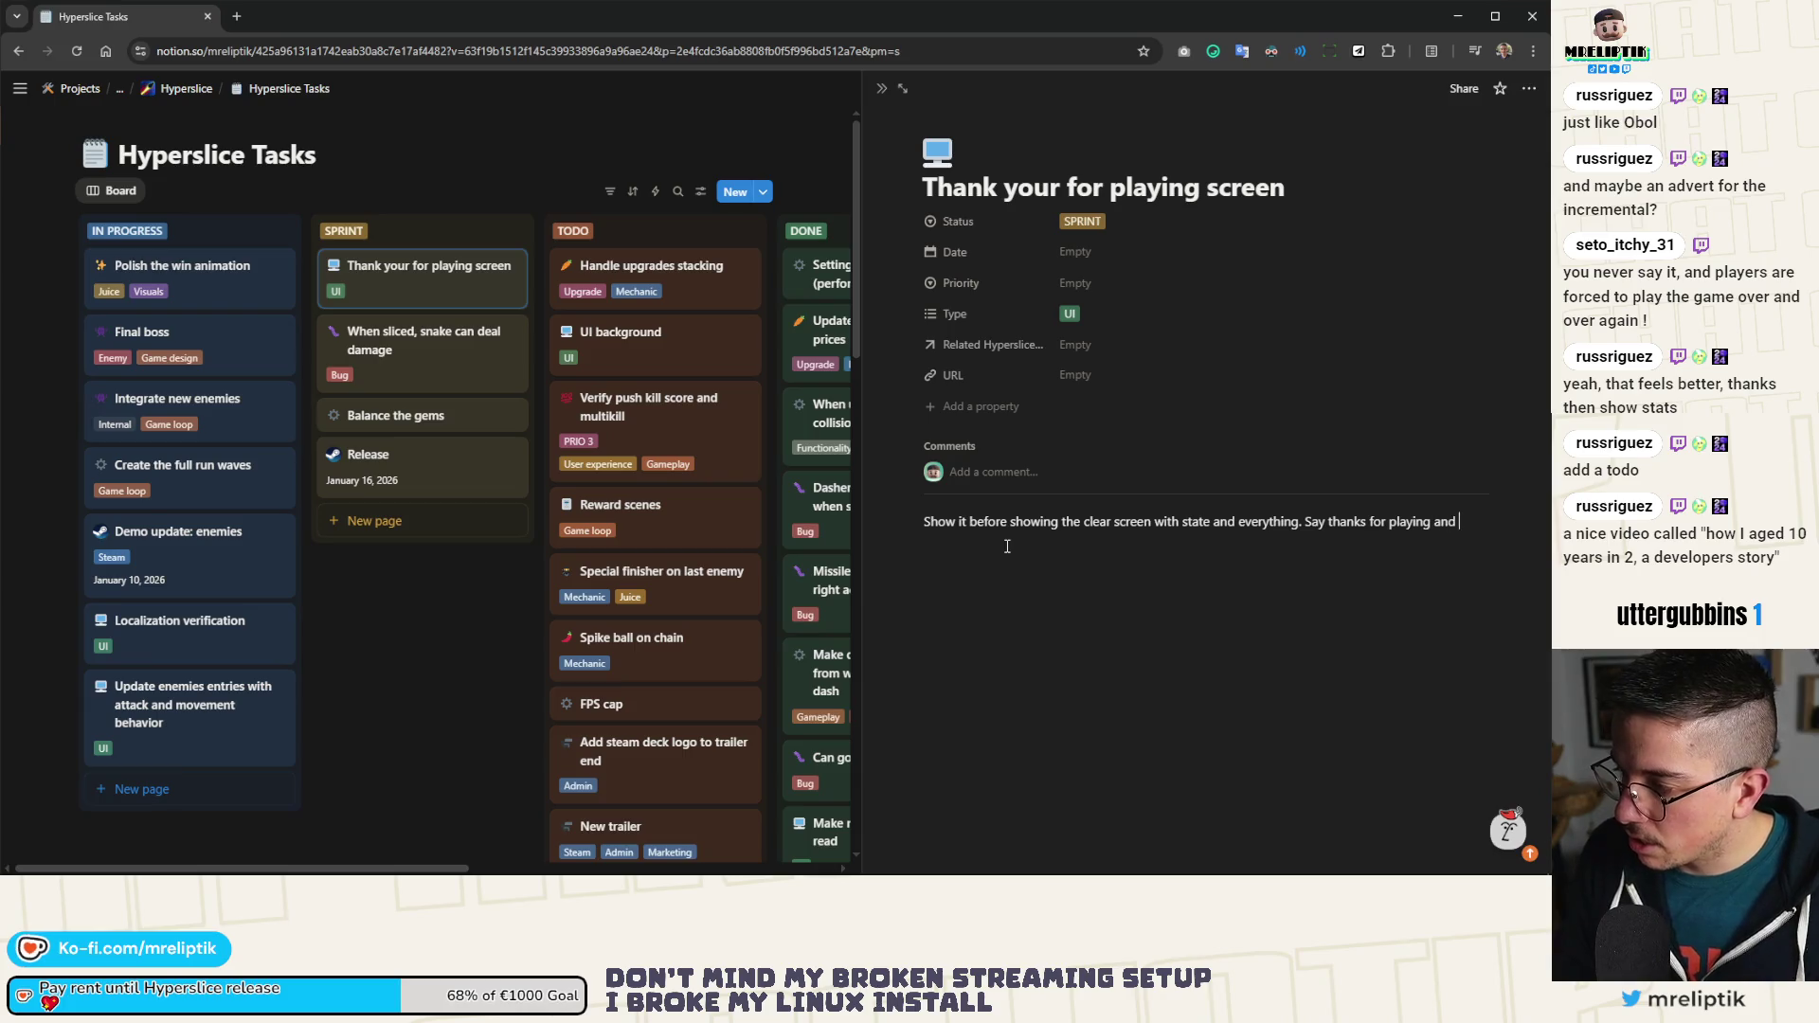
{"action": "type", "text": " maybe w"}
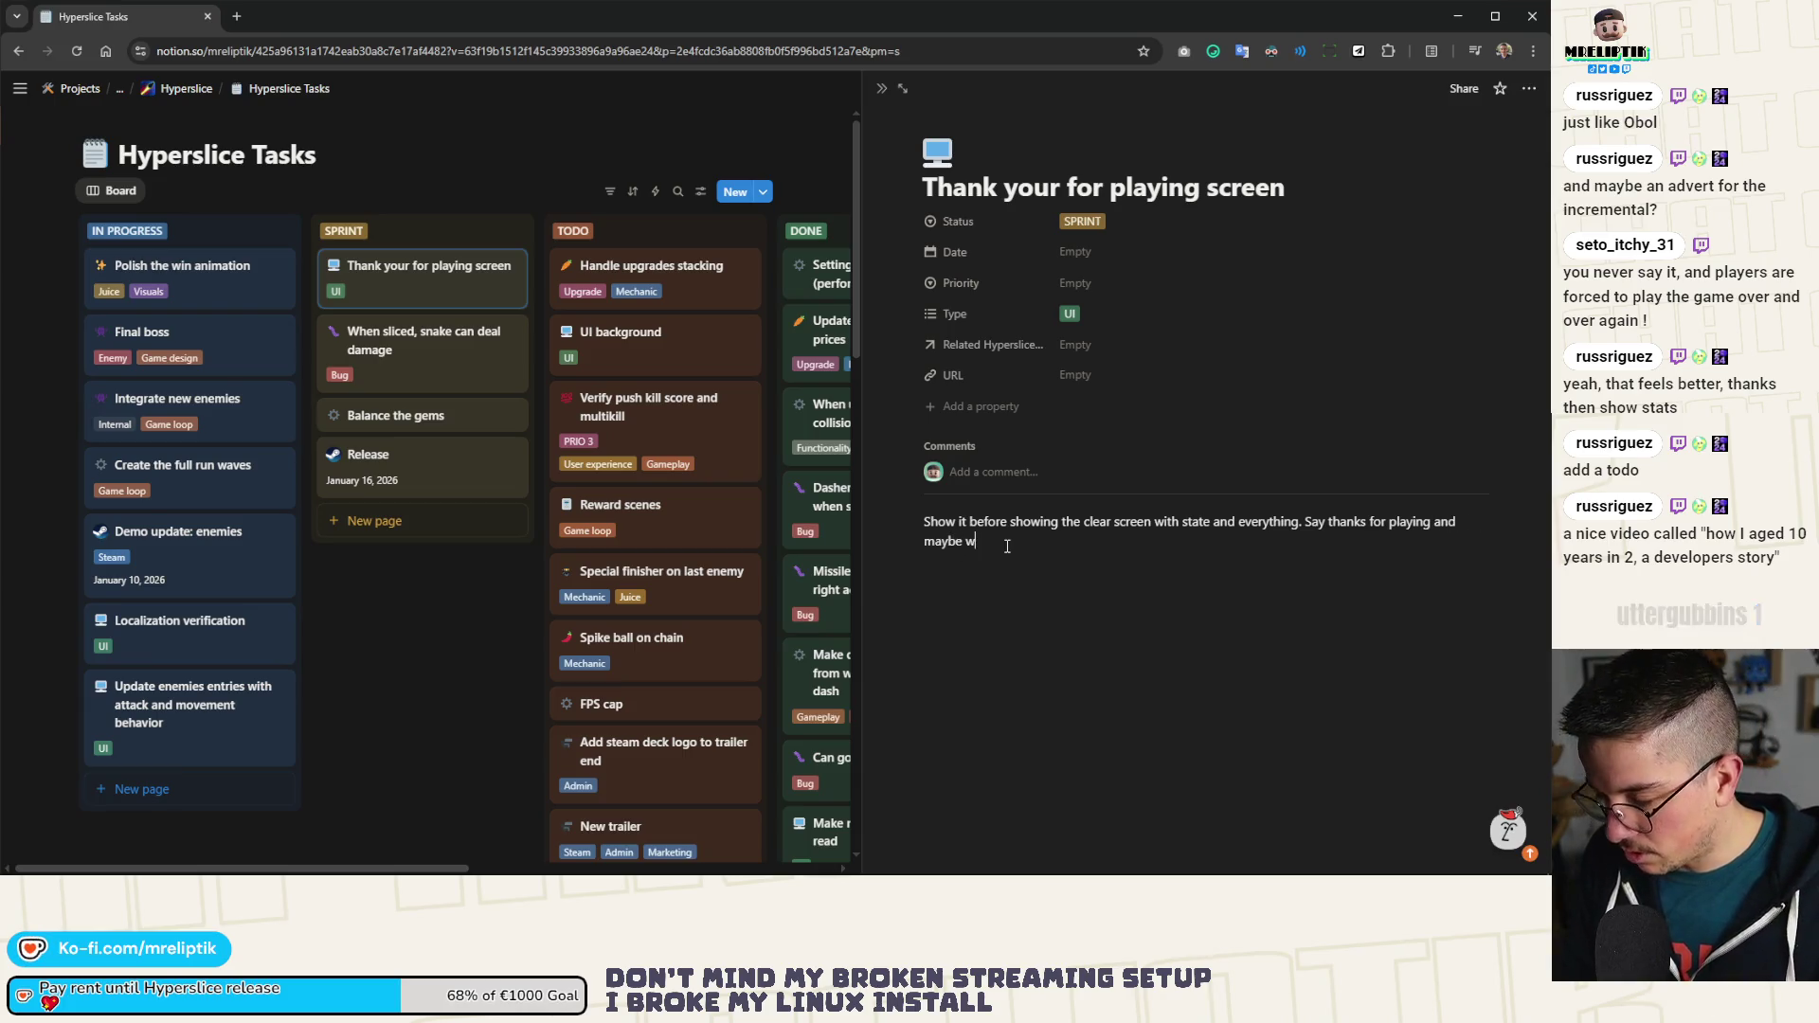
{"action": "type", "text": "rite a little someth"}
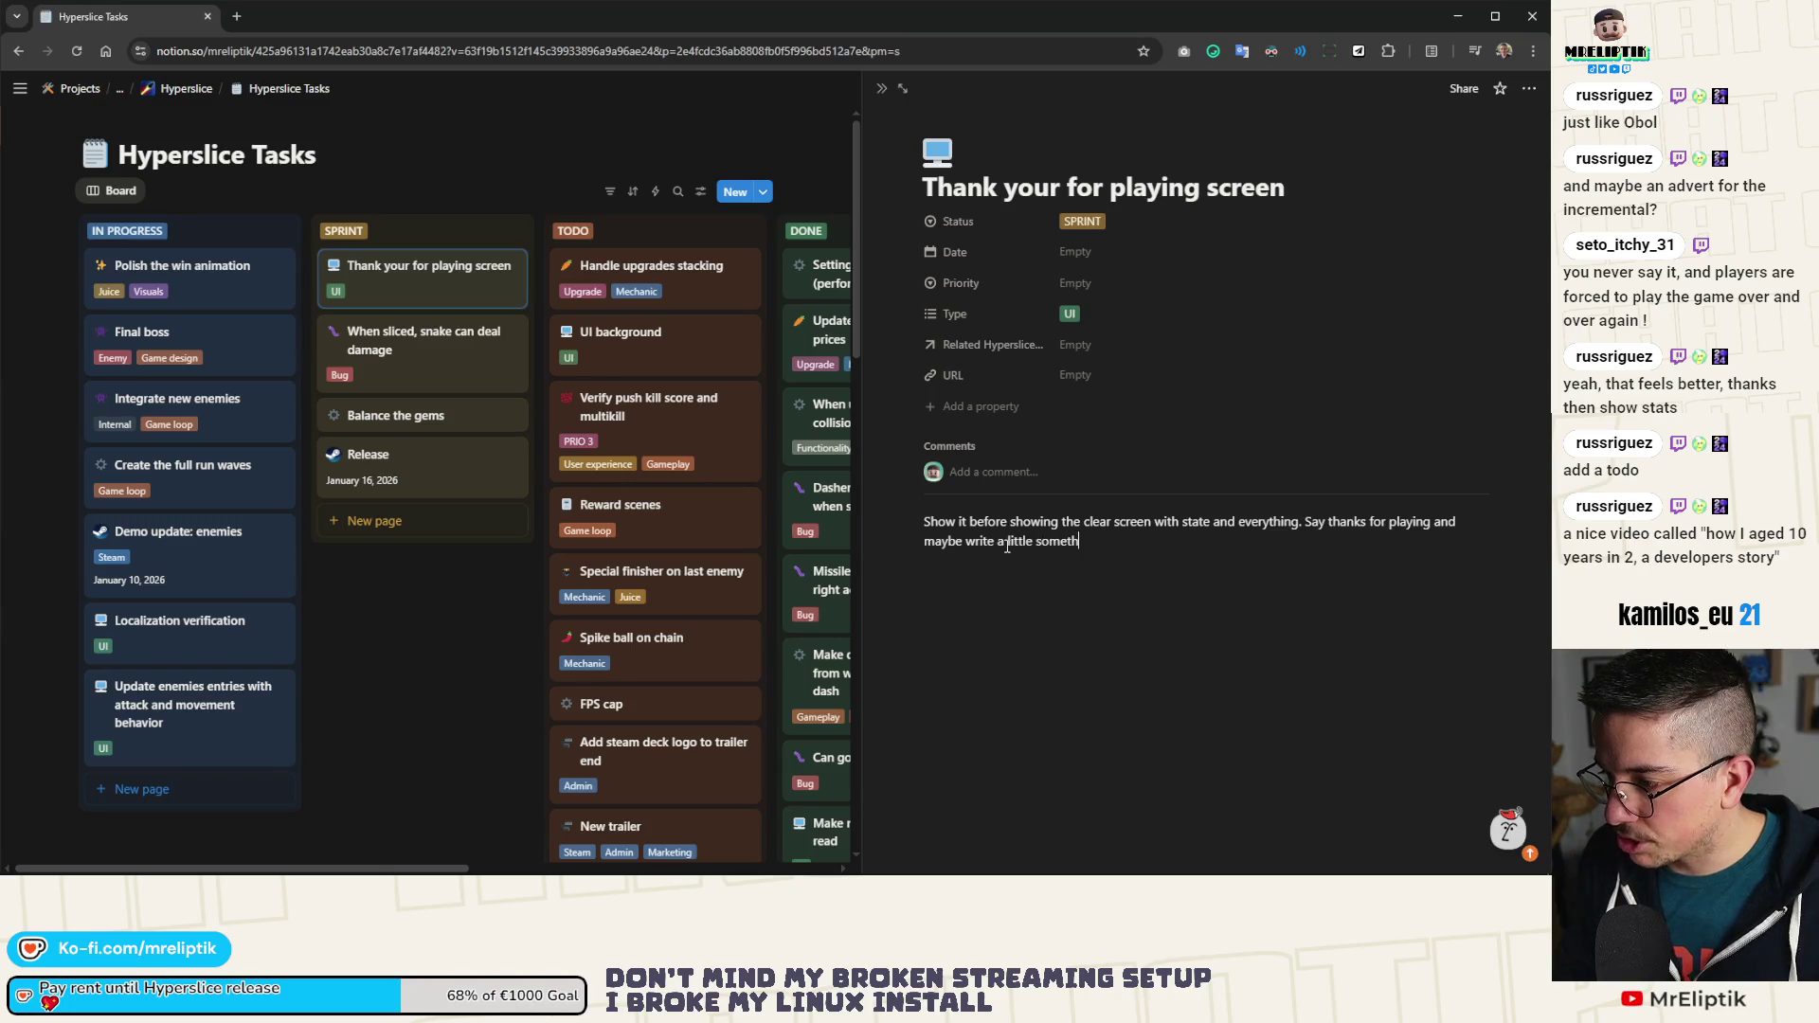
{"action": "type", "text": "ing about he"}
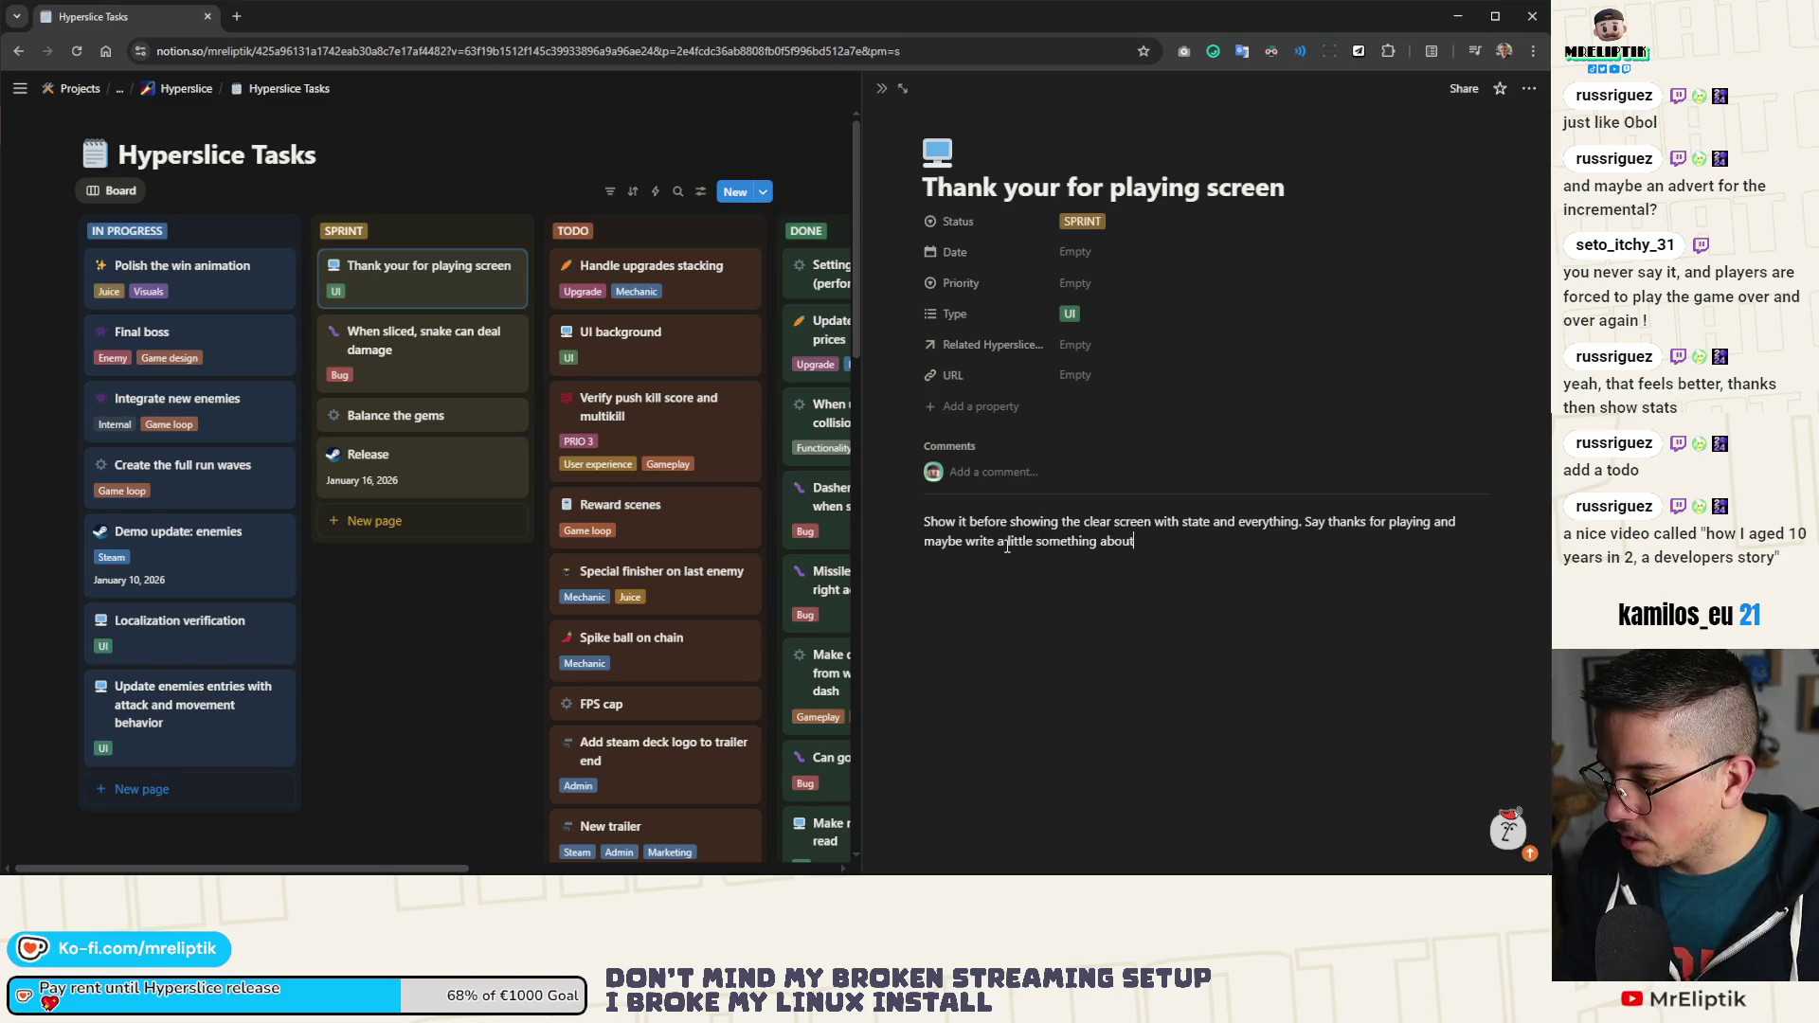
{"action": "key", "text": "BackSpace"}
{"action": "key", "text": "BackSpace"}
{"action": "key", "text": "BackSpace"}
{"action": "type", "text": "the gam"}
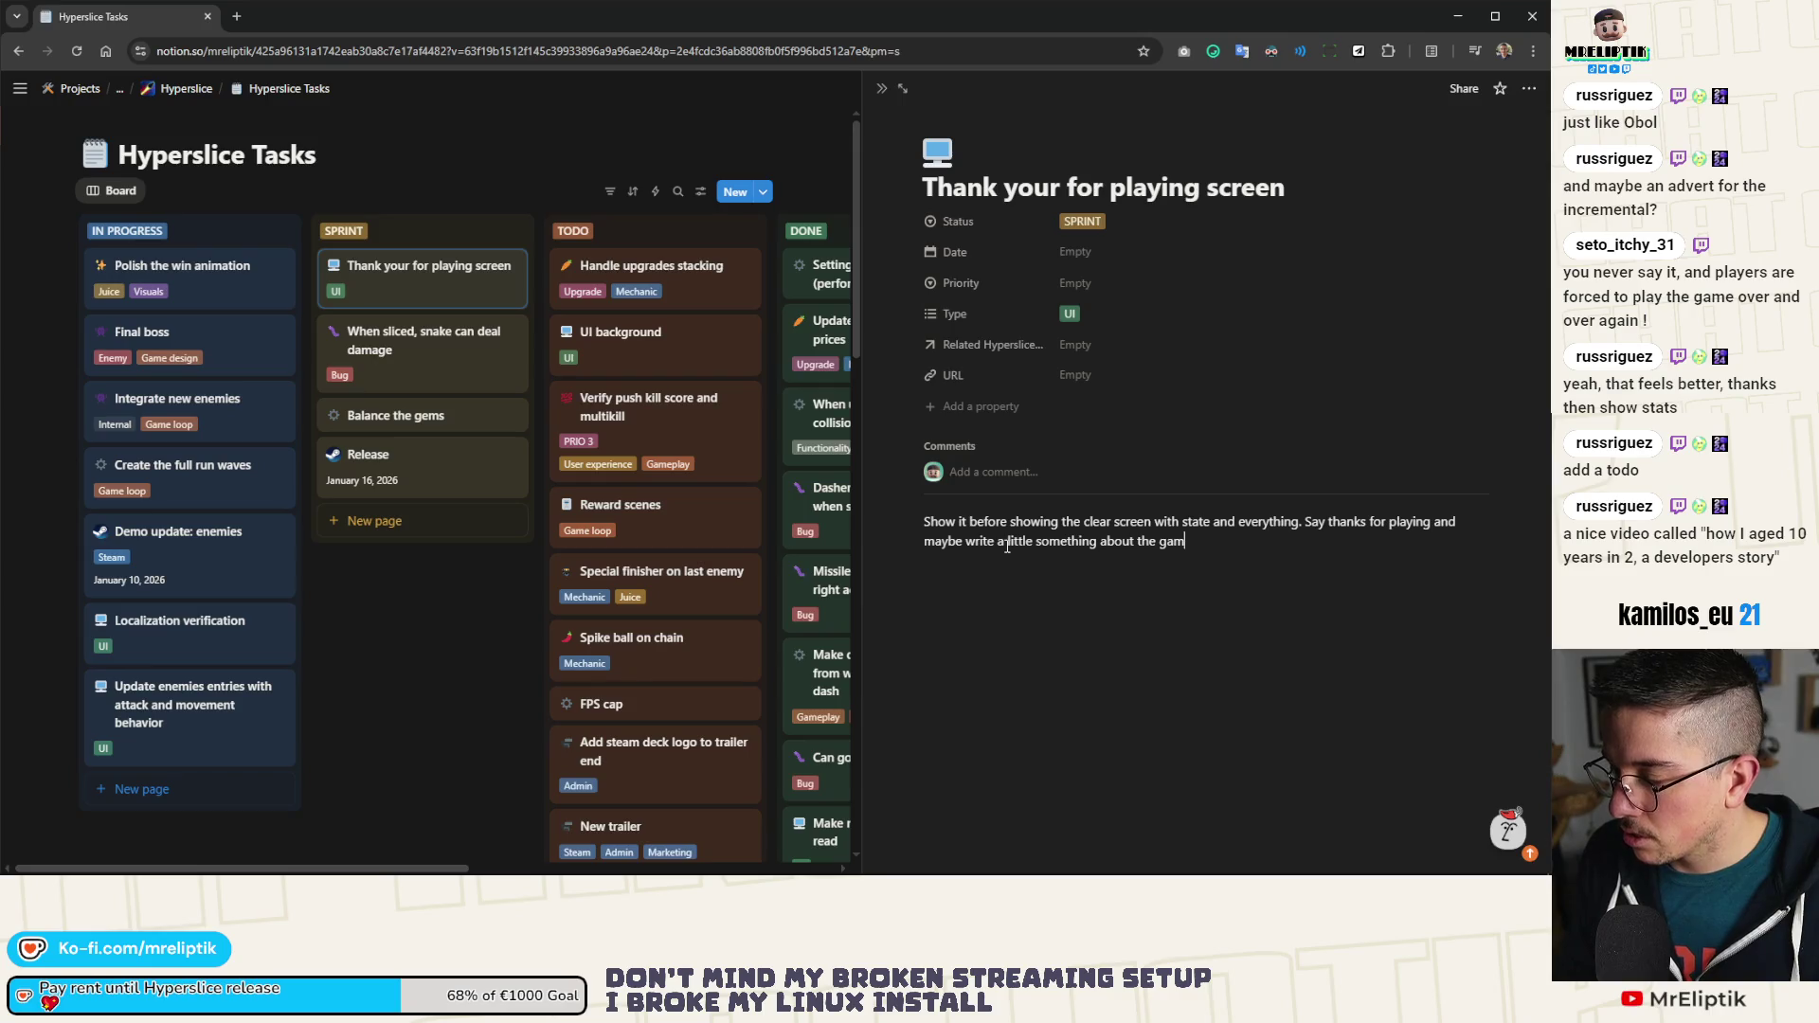
{"action": "type", "text": "e and how th"}
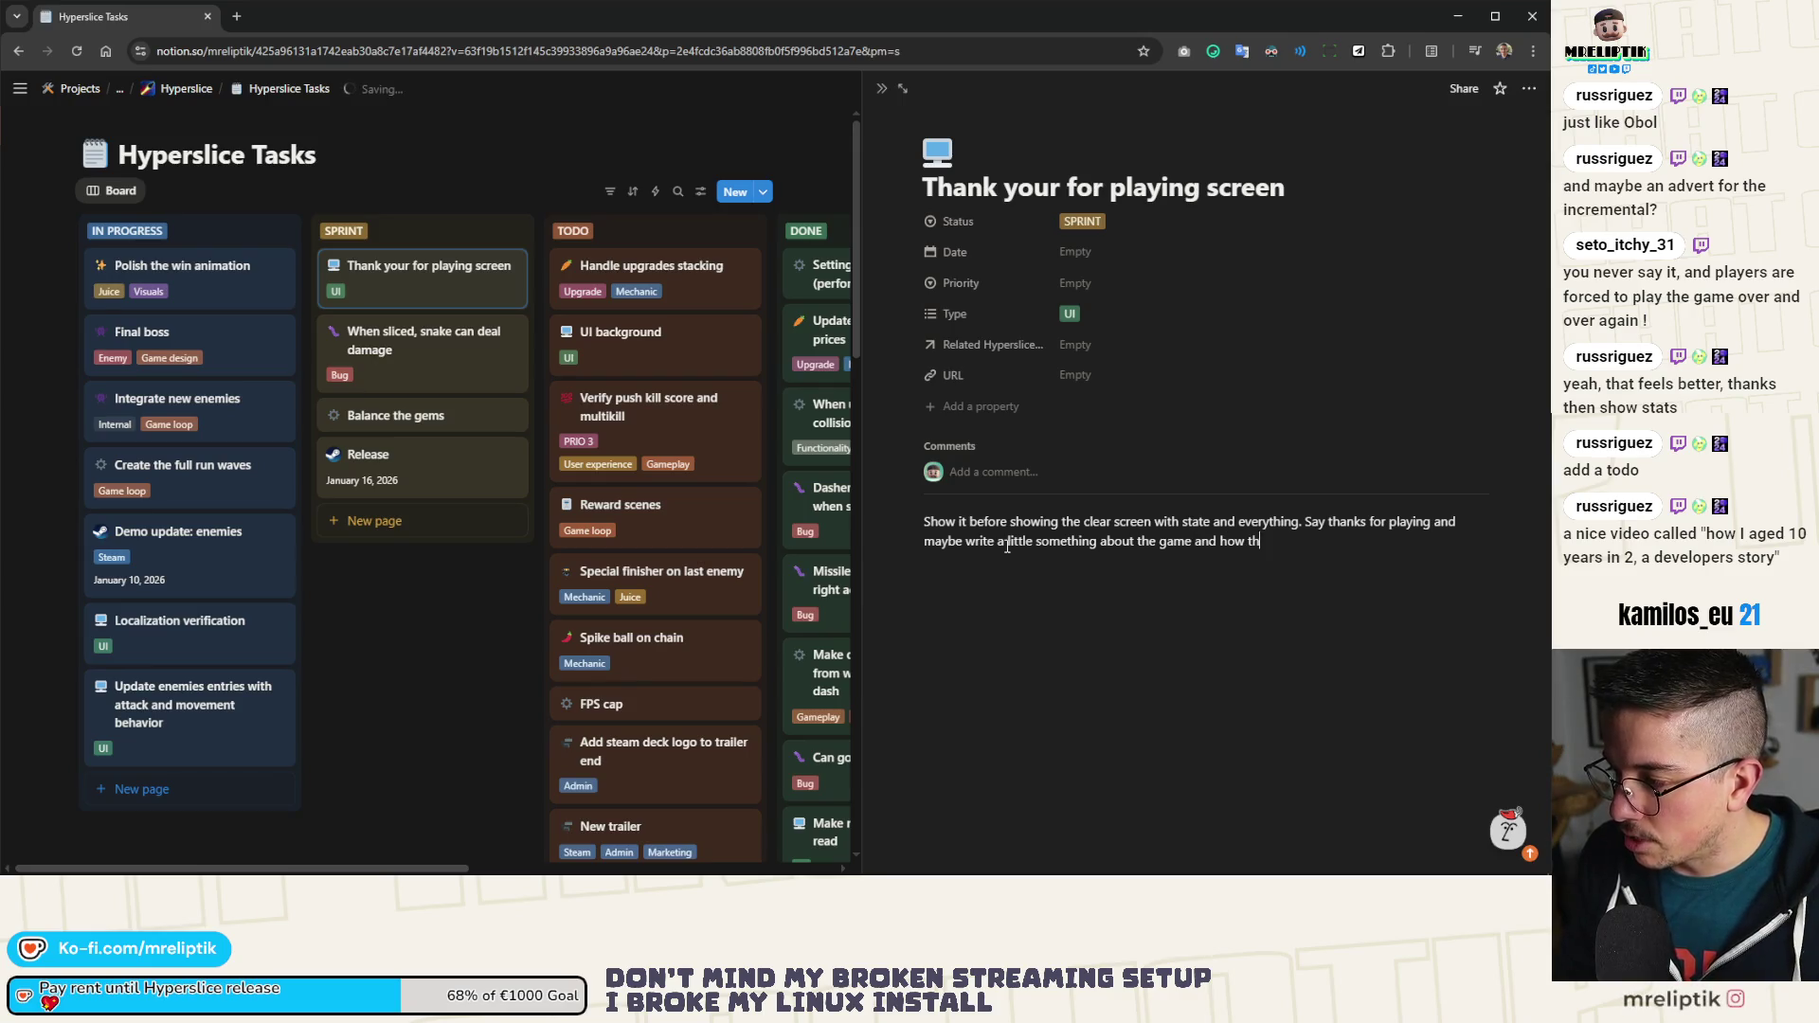
{"action": "type", "text": "ey can "}
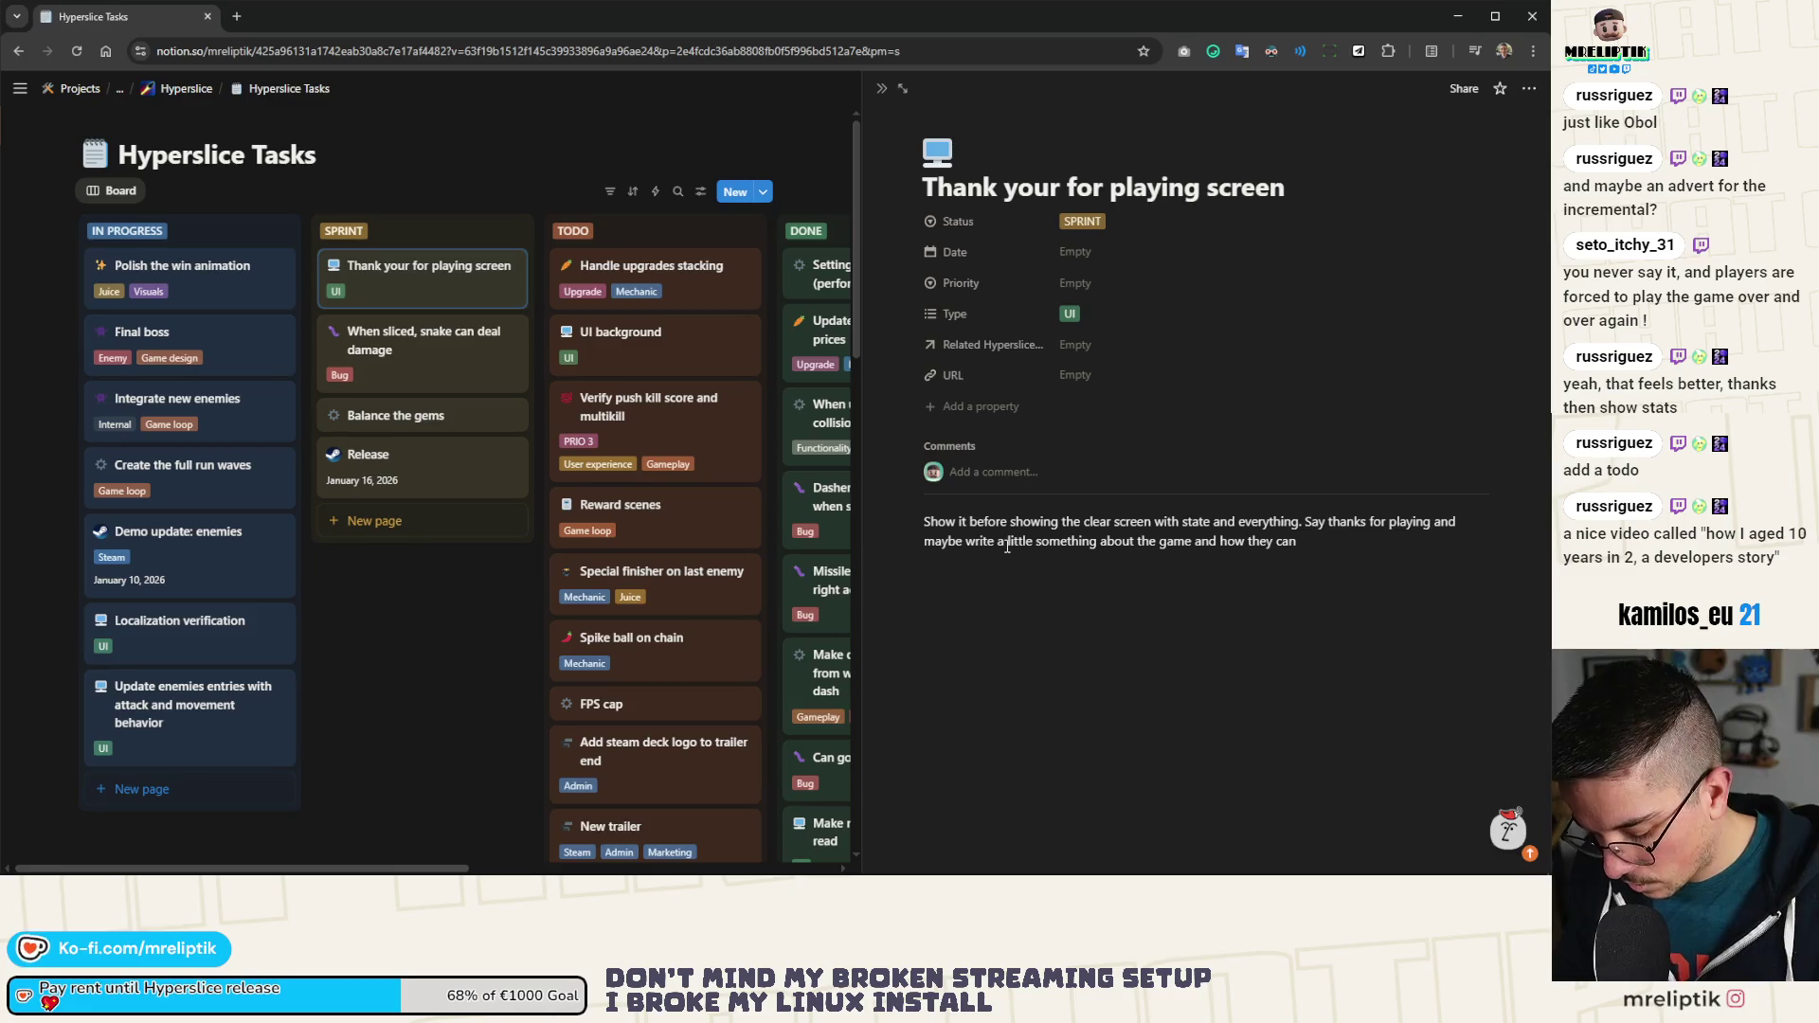
{"action": "type", "text": "retry with another ship and w"}
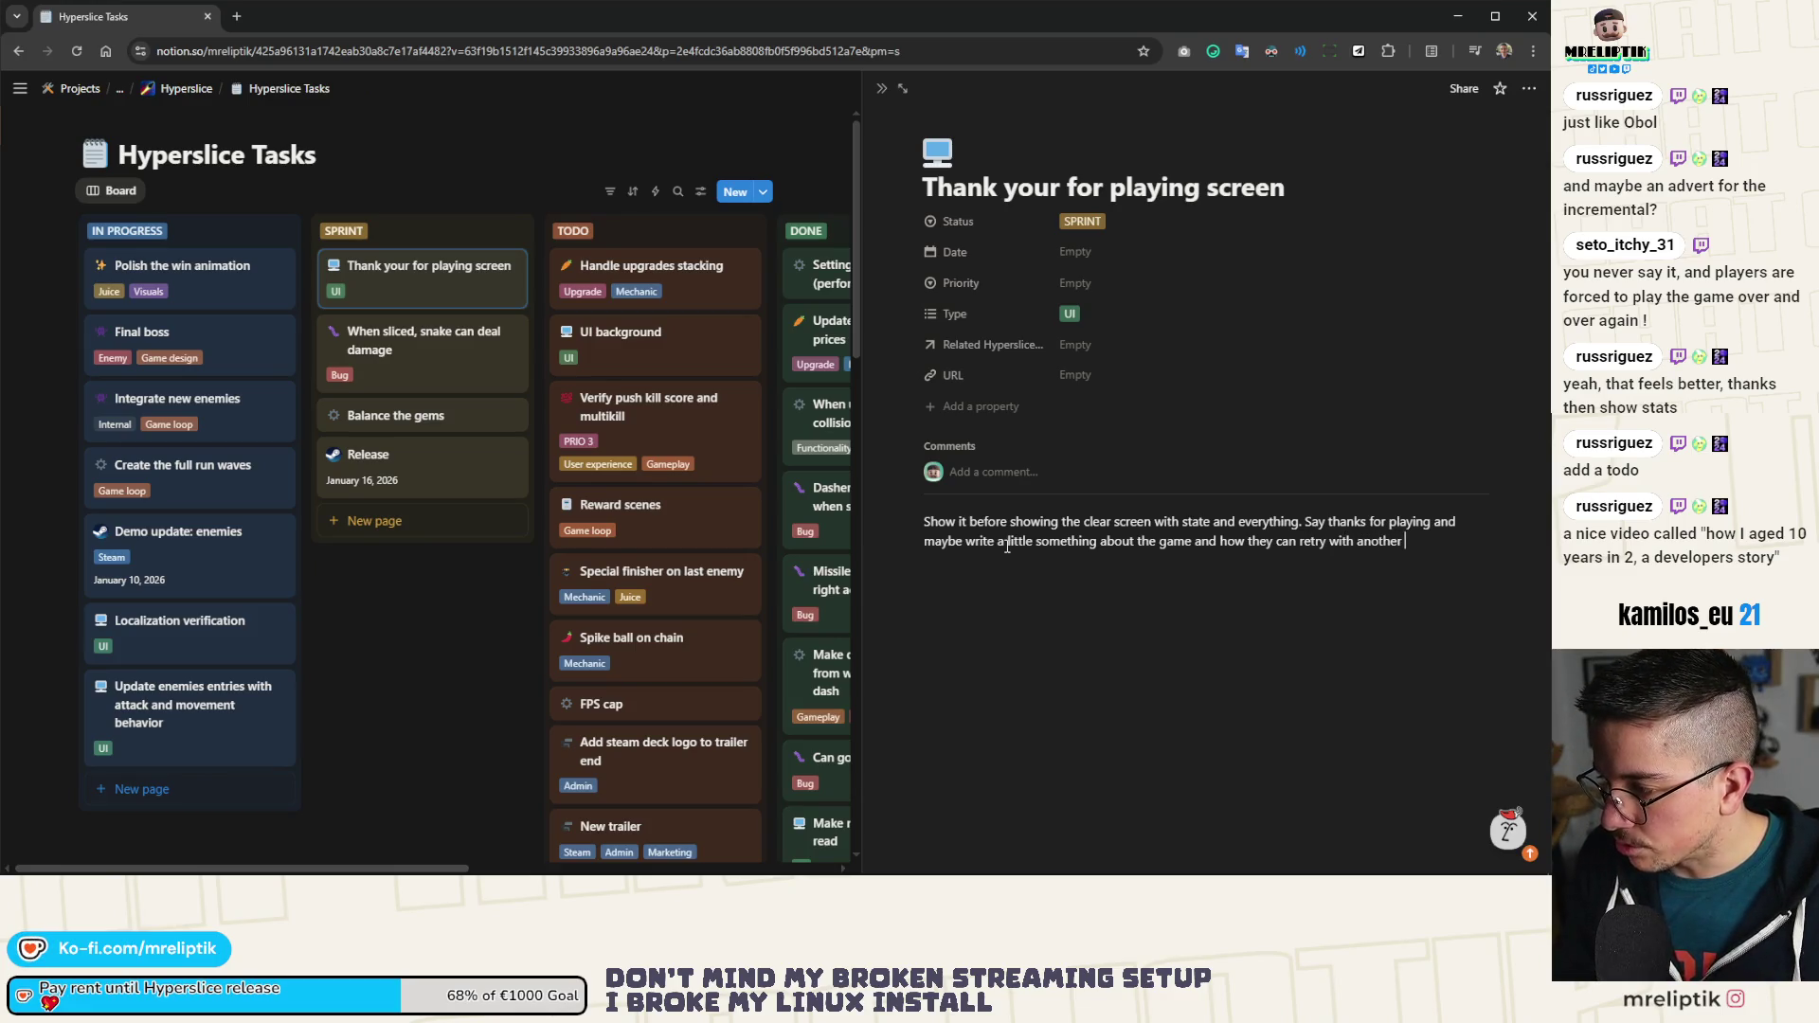
{"action": "type", "text": "hatn"}
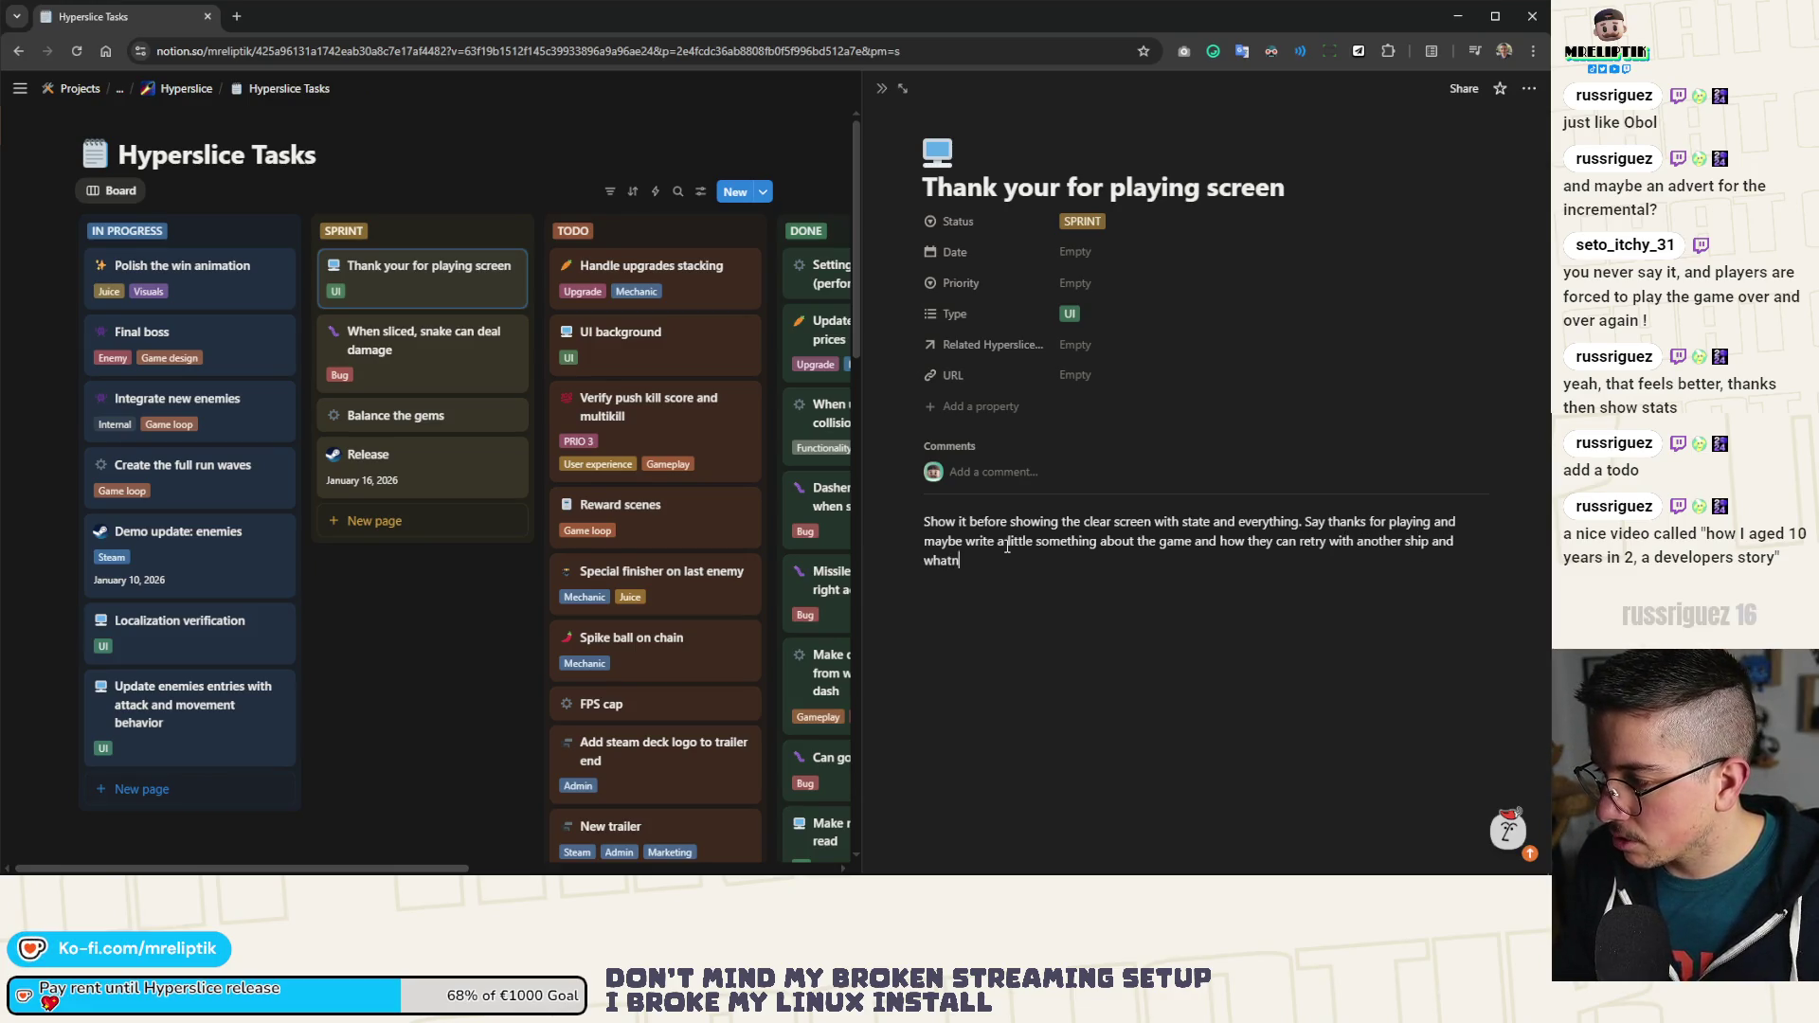
{"action": "type", "text": "ot and also maybe"}
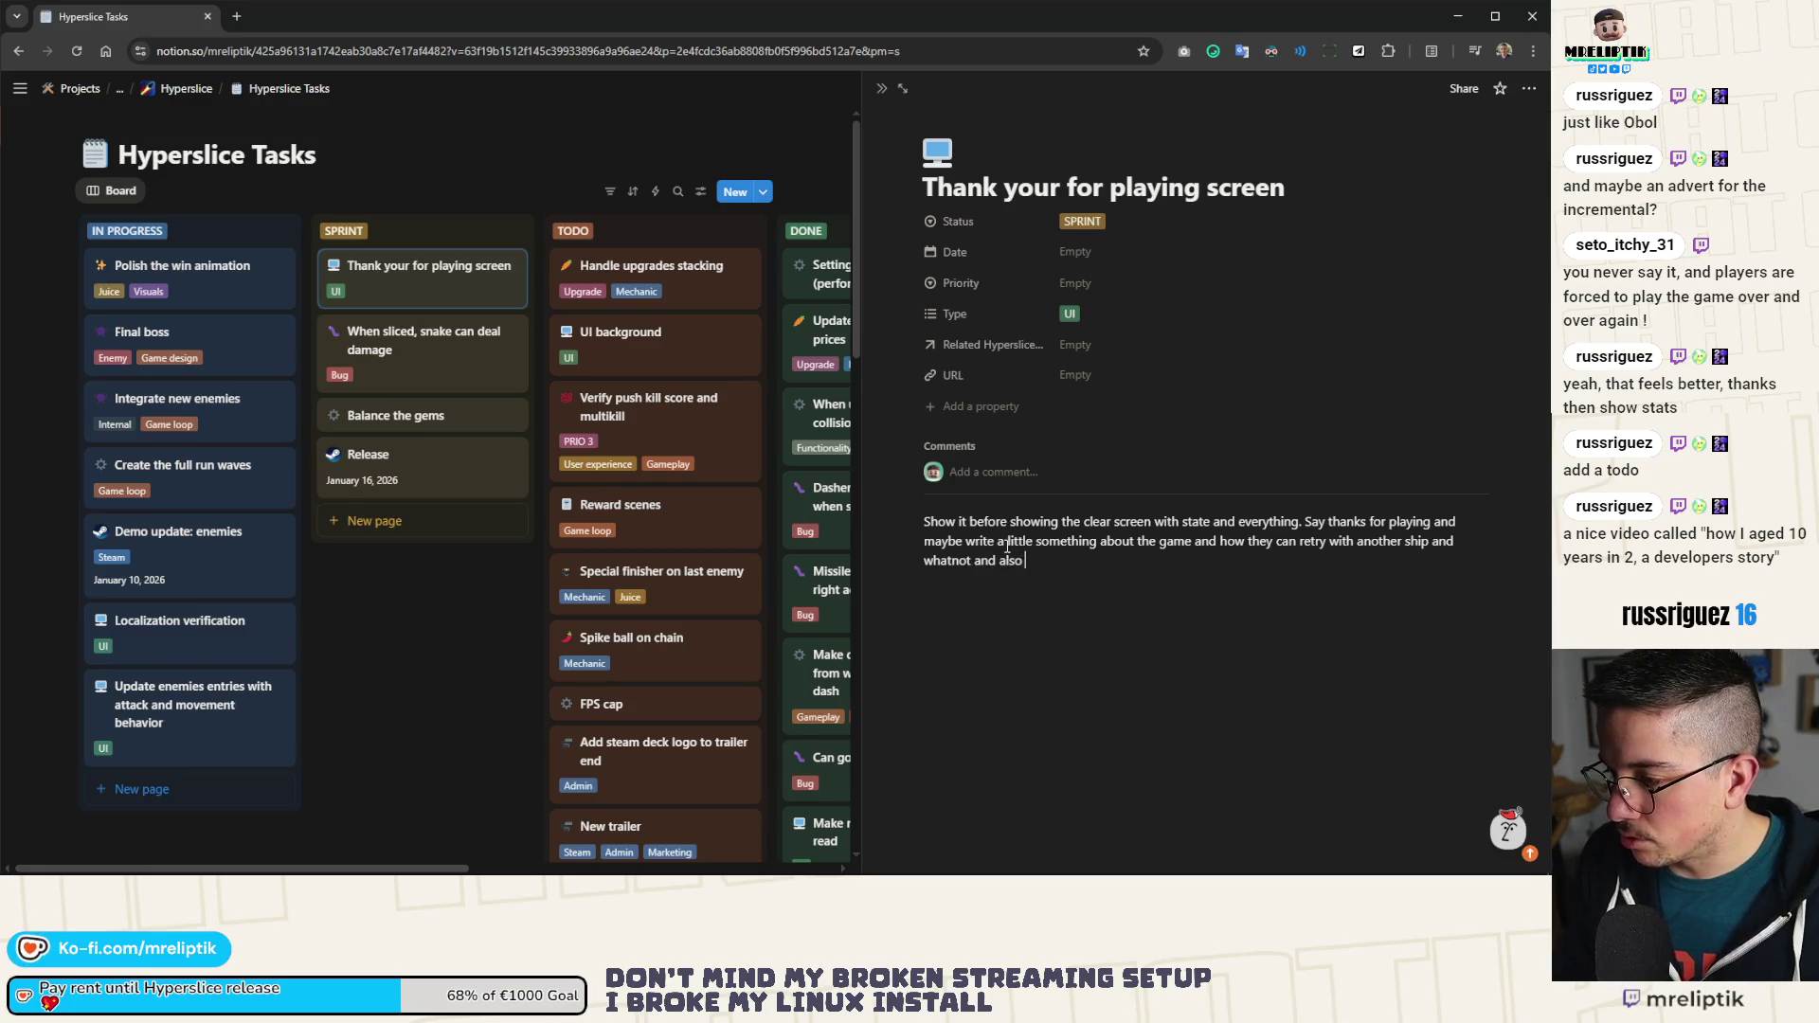
{"action": "key", "text": "BackSpace"}
{"action": "key", "text": "BackSpace"}
{"action": "key", "text": "BackSpace"}
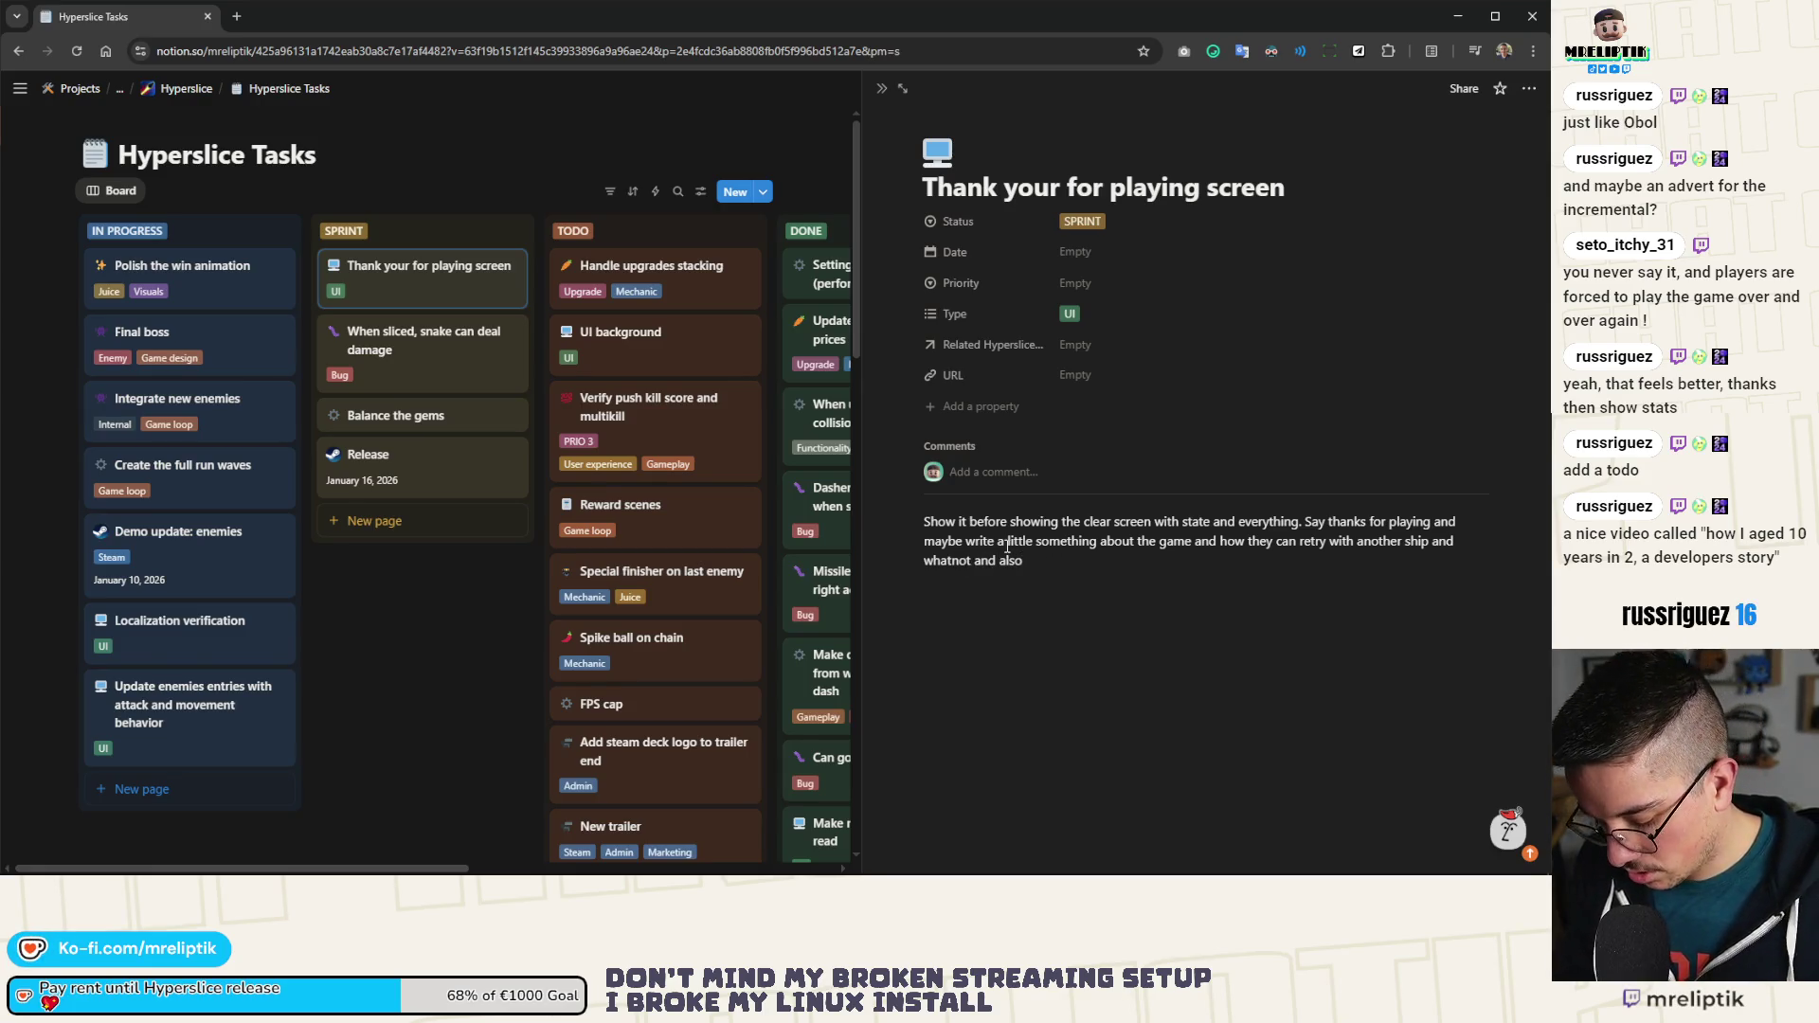
{"action": "type", "text": "low my dev page on Steam"}
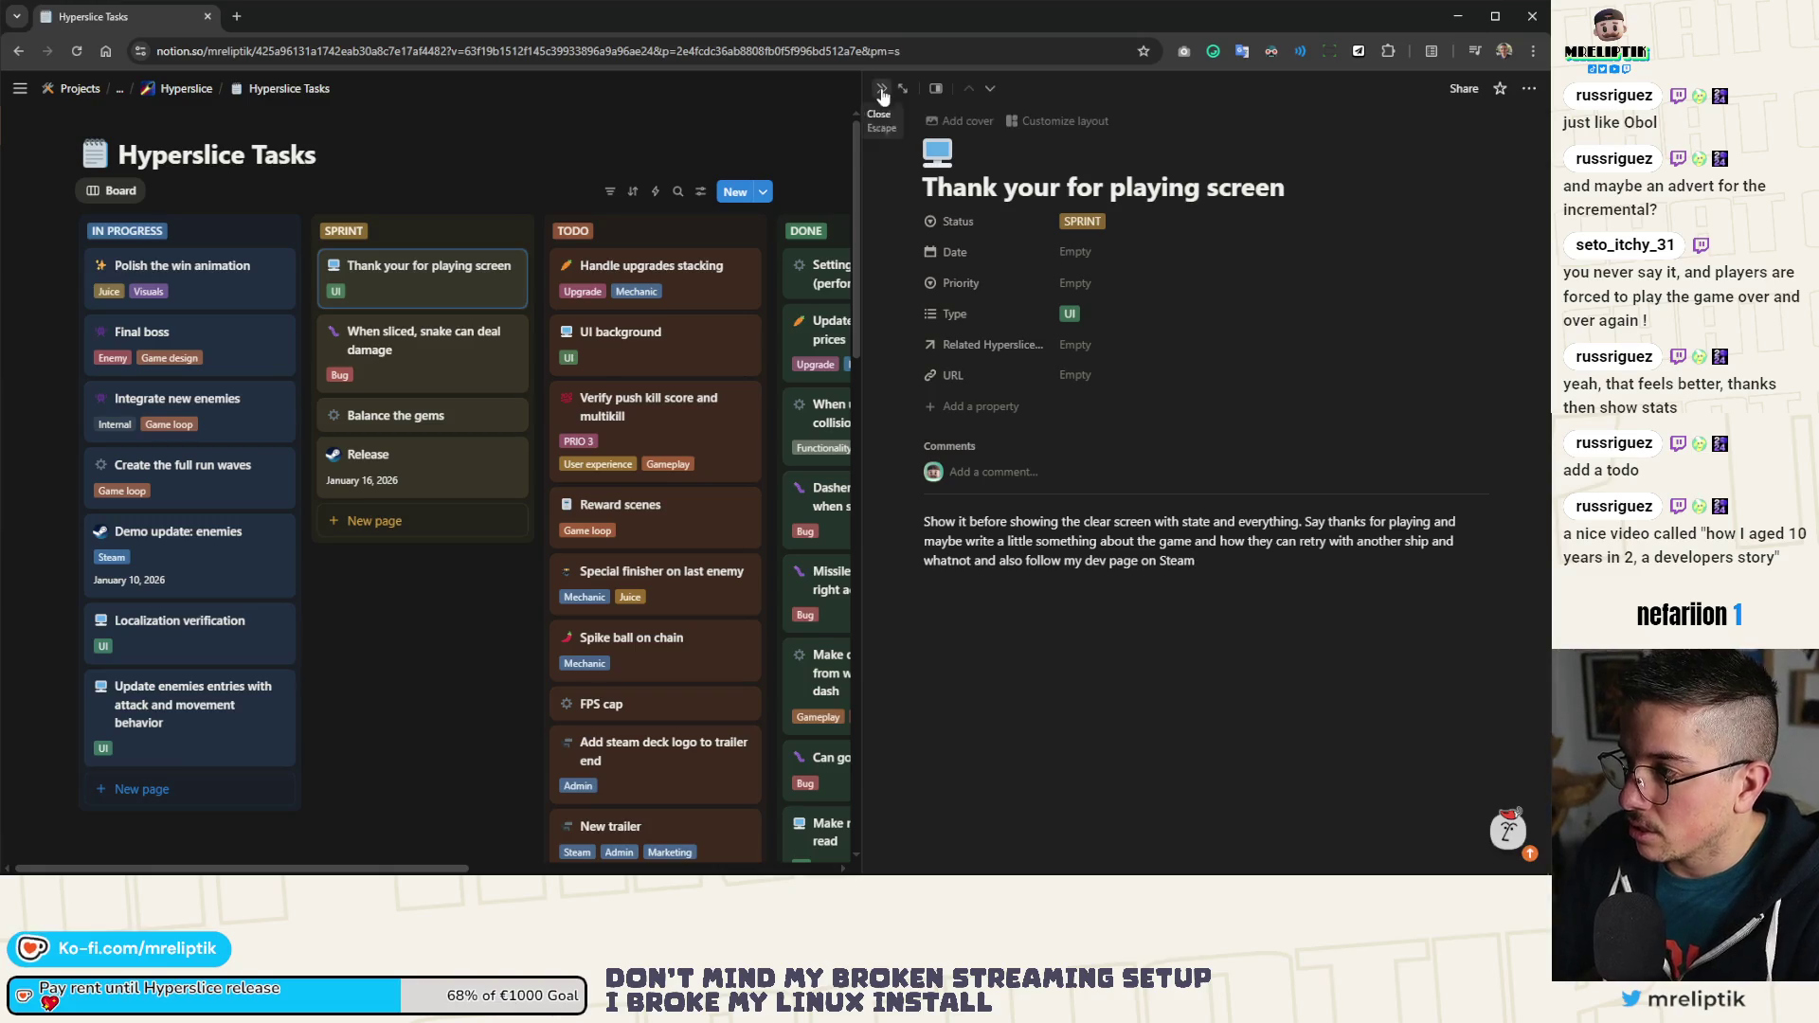
{"action": "left_click", "coordinate": [881, 89]}
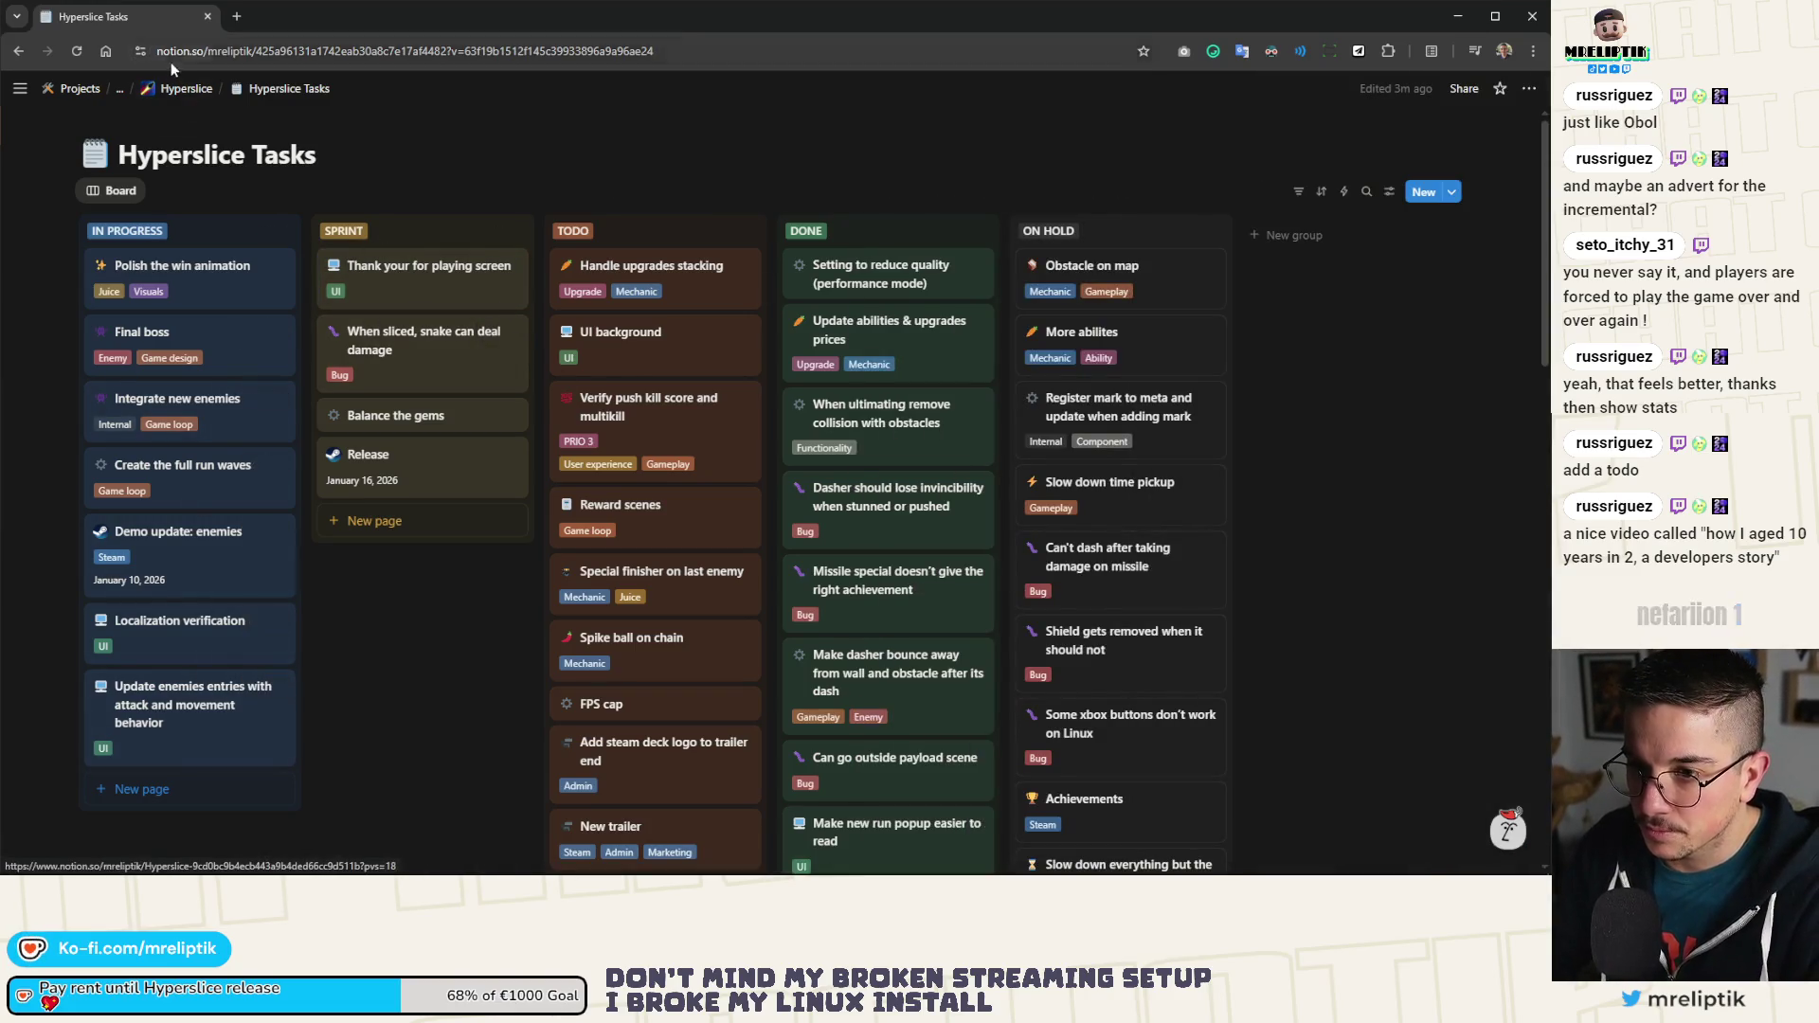
Step: Return to Godot, view clear_screen's 2D layout, then switch to the credits_ui scene
{"action": "key", "text": "alt+Tab"}
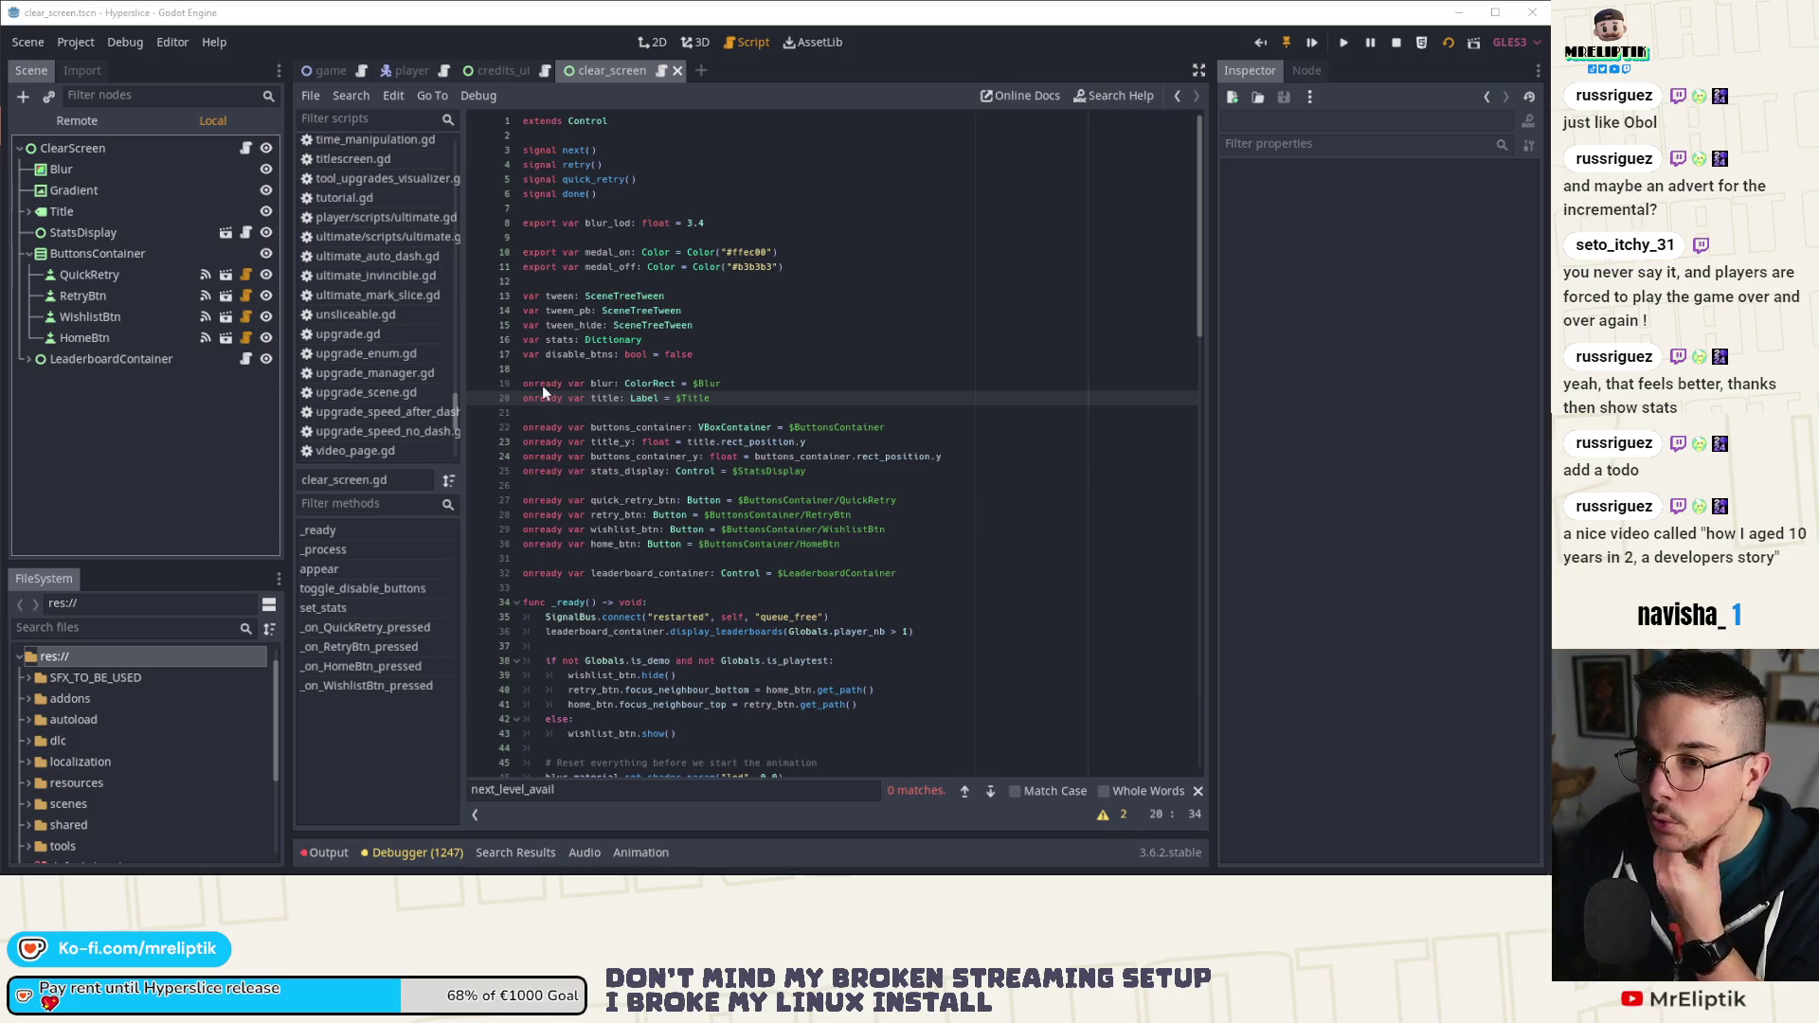
{"action": "left_click", "coordinate": [629, 42]}
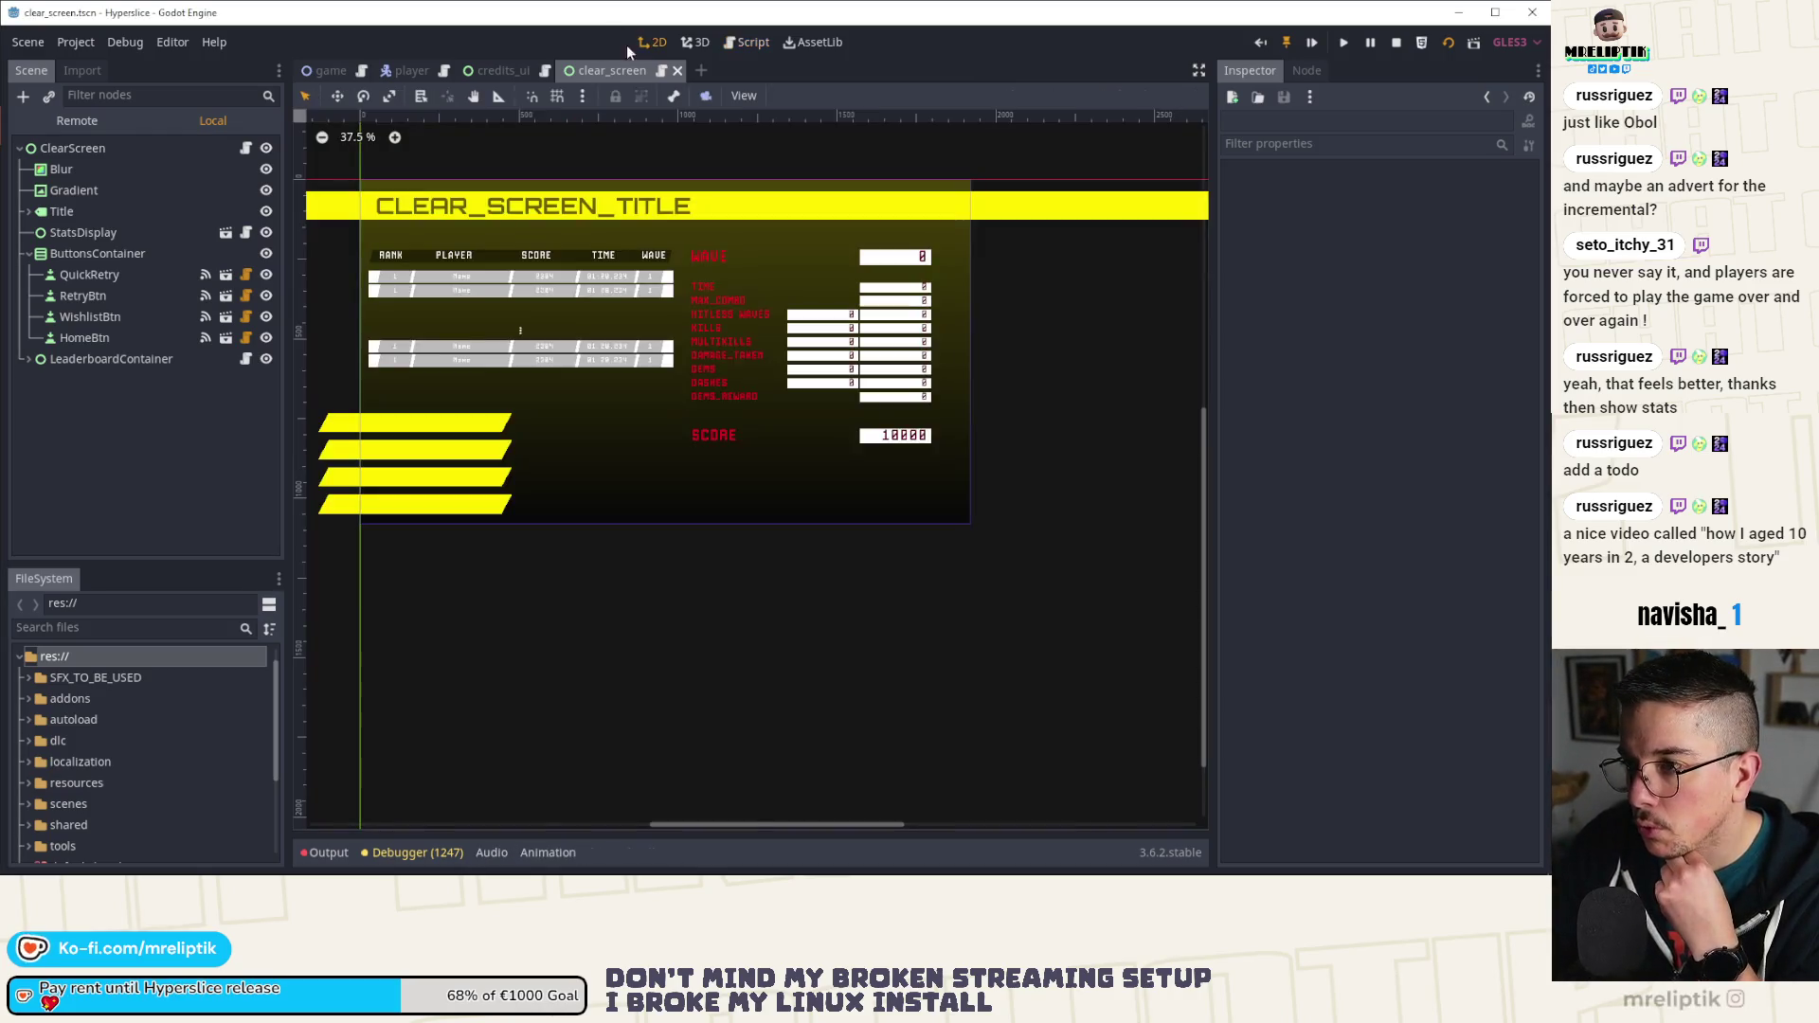
{"action": "left_click", "coordinate": [491, 72]}
Step: Open game.gd in the script editor and jump to on_waves_finished at line 804
{"action": "left_click", "coordinate": [331, 71]}
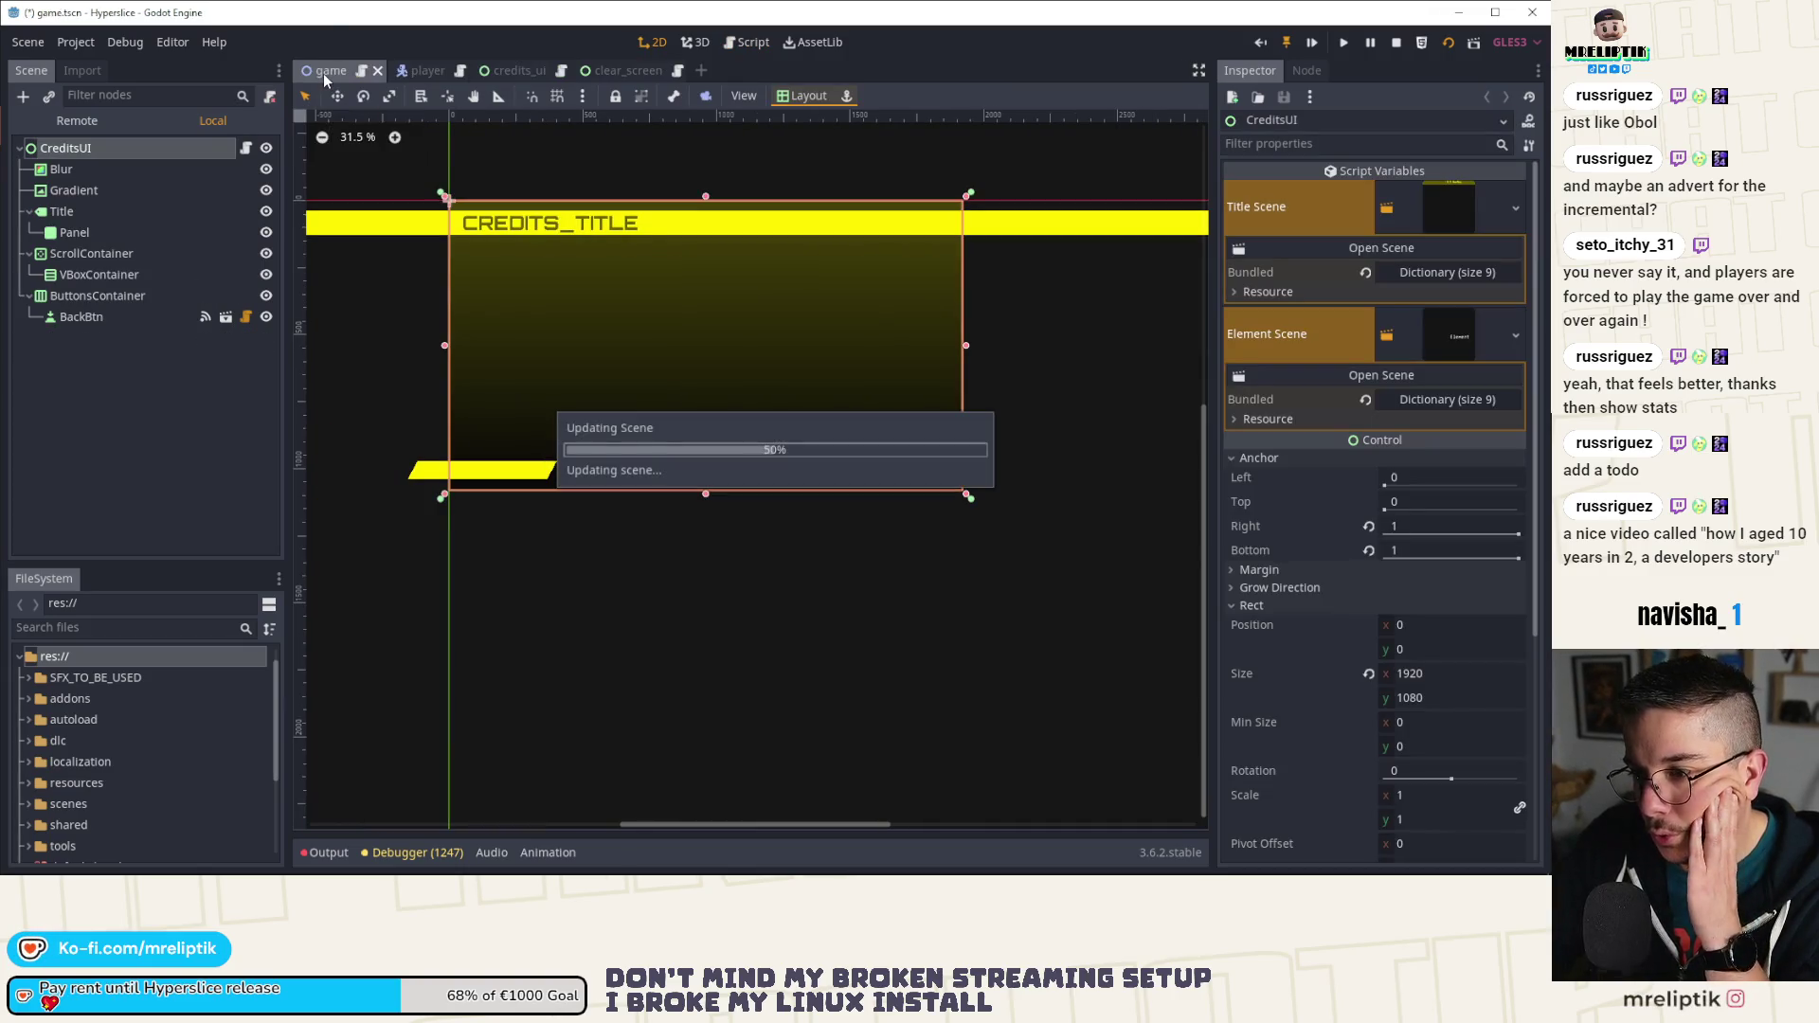
{"action": "key", "text": "ctrl+F3"}
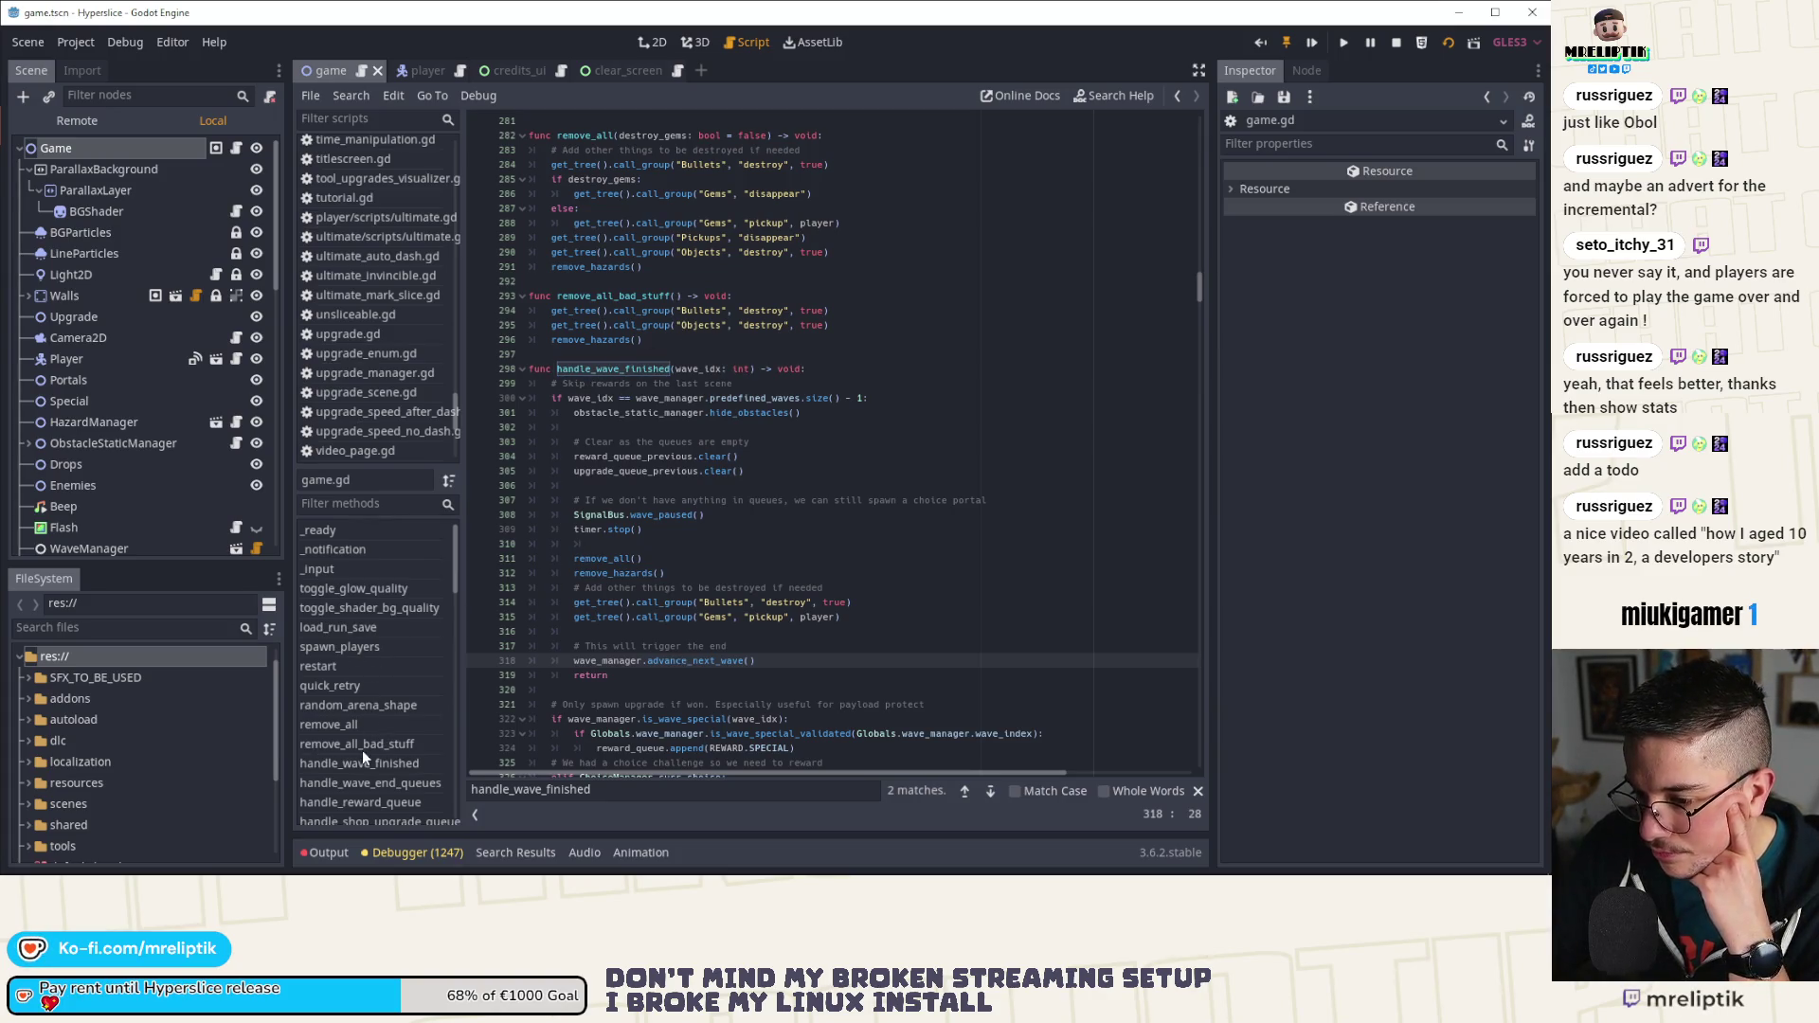
{"action": "scroll", "coordinate": [351, 765], "scroll_direction": "down", "scroll_amount": 1}
{"action": "scroll", "coordinate": [371, 726], "scroll_direction": "down", "scroll_amount": 2}
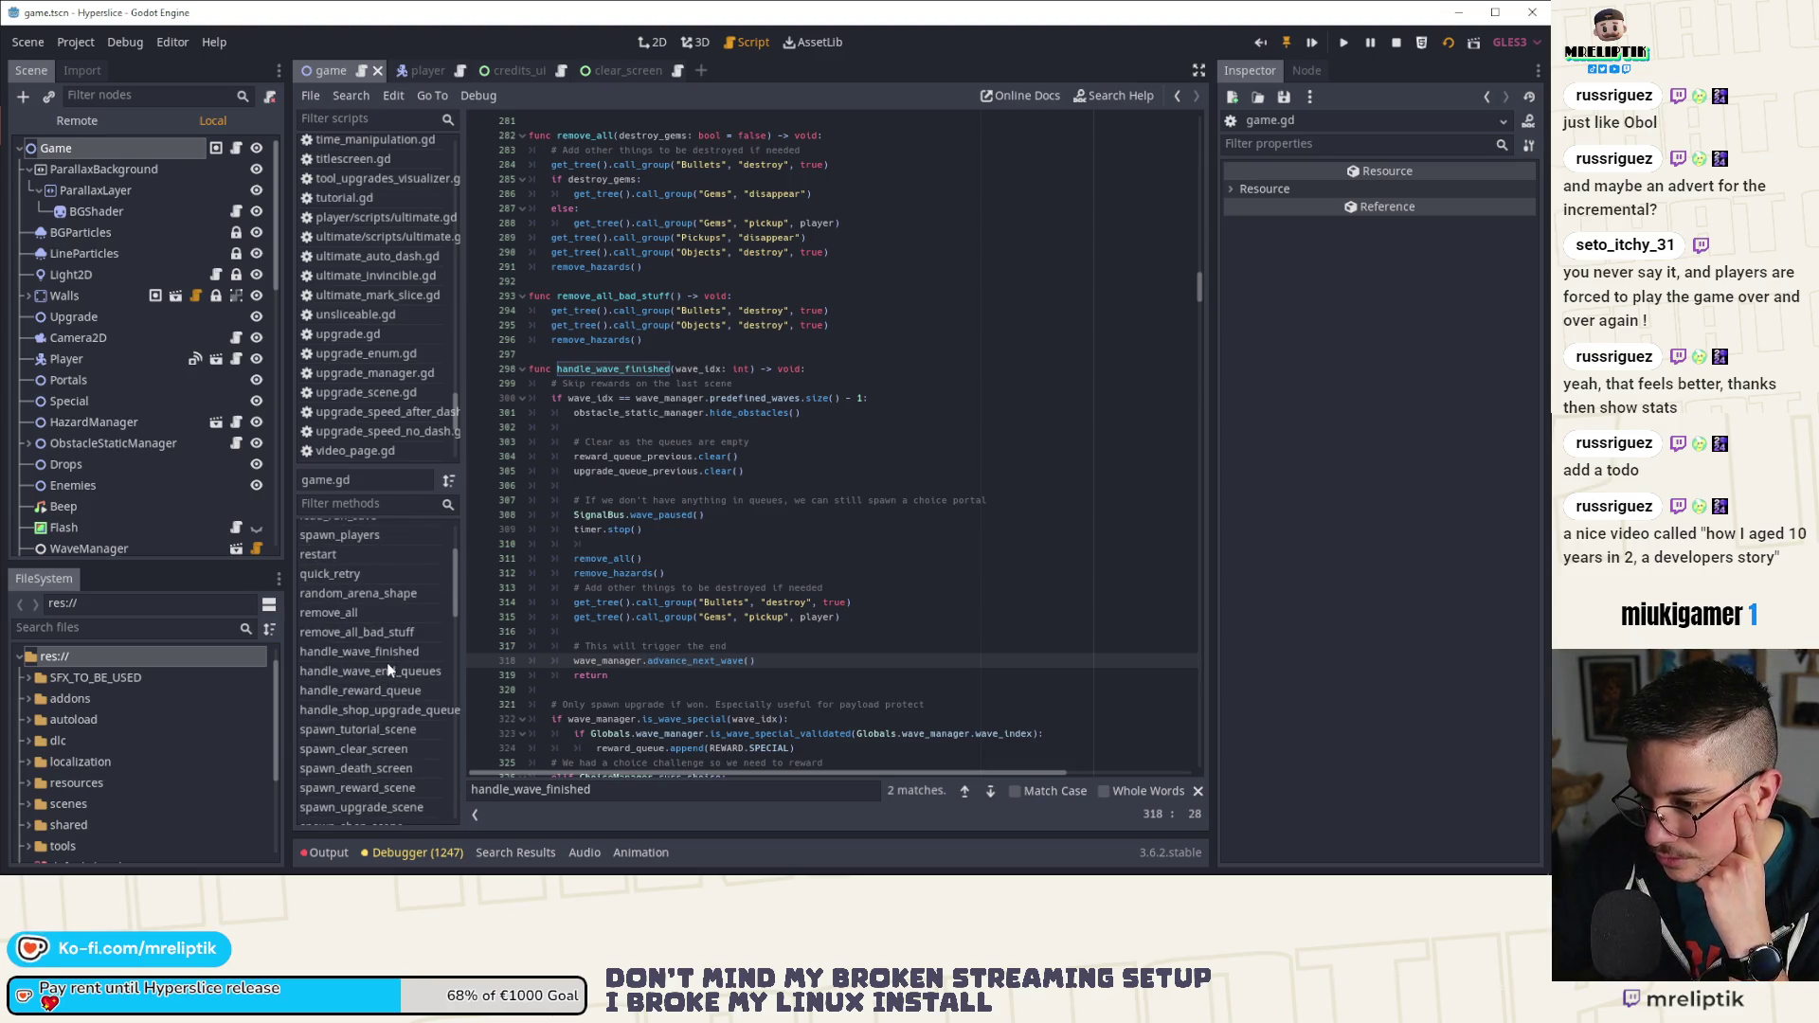
{"action": "scroll", "coordinate": [383, 654], "scroll_direction": "up", "scroll_amount": 3}
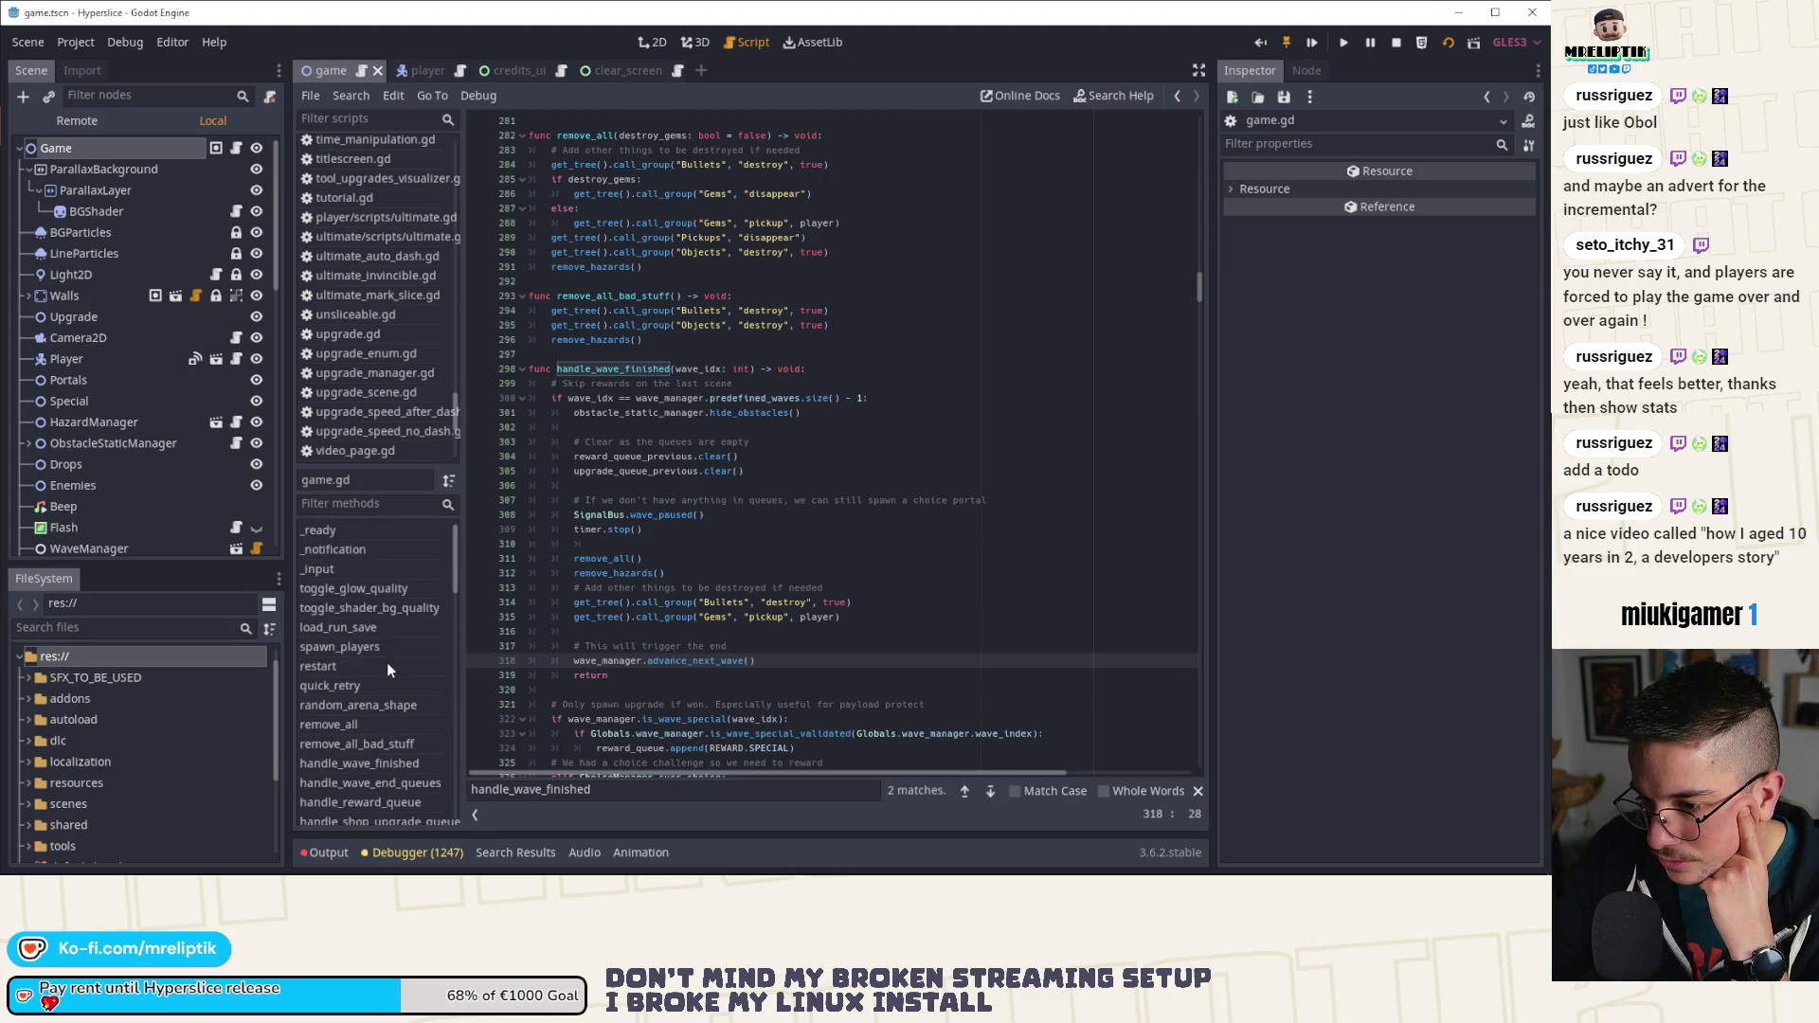
{"action": "scroll", "coordinate": [387, 662], "scroll_direction": "down", "scroll_amount": 4}
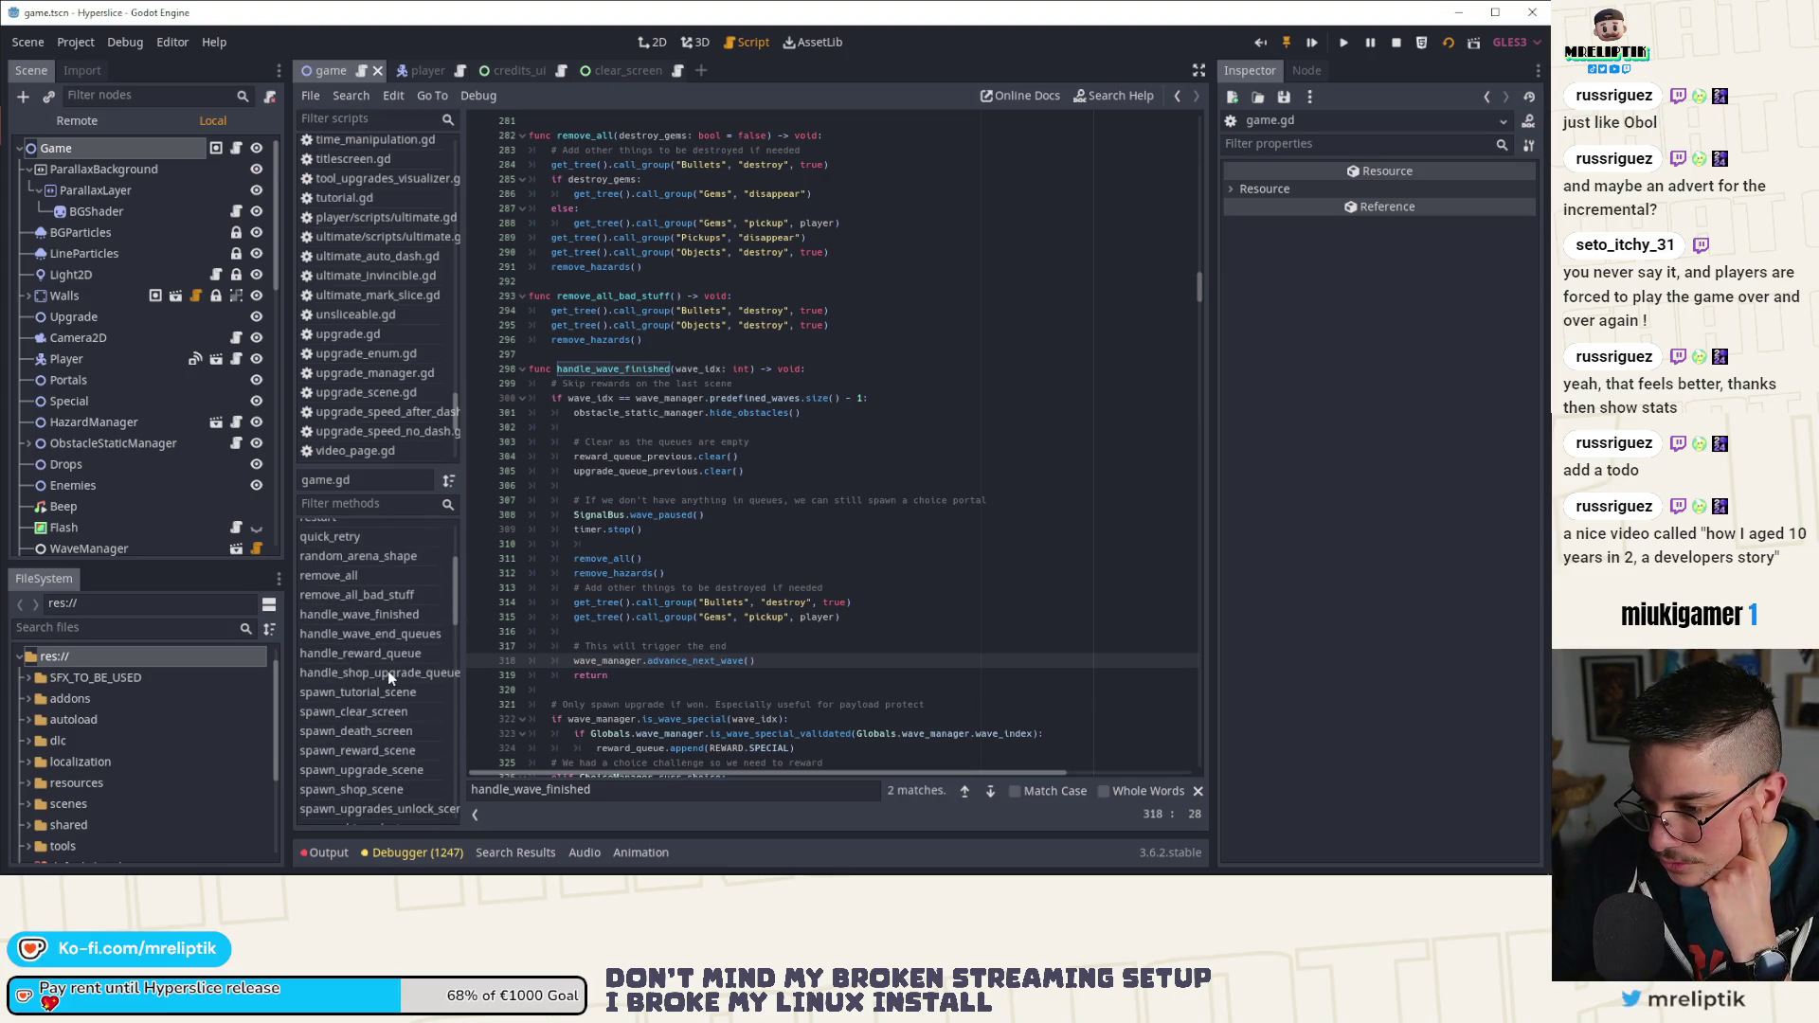
{"action": "scroll", "coordinate": [389, 673], "scroll_direction": "down", "scroll_amount": 8}
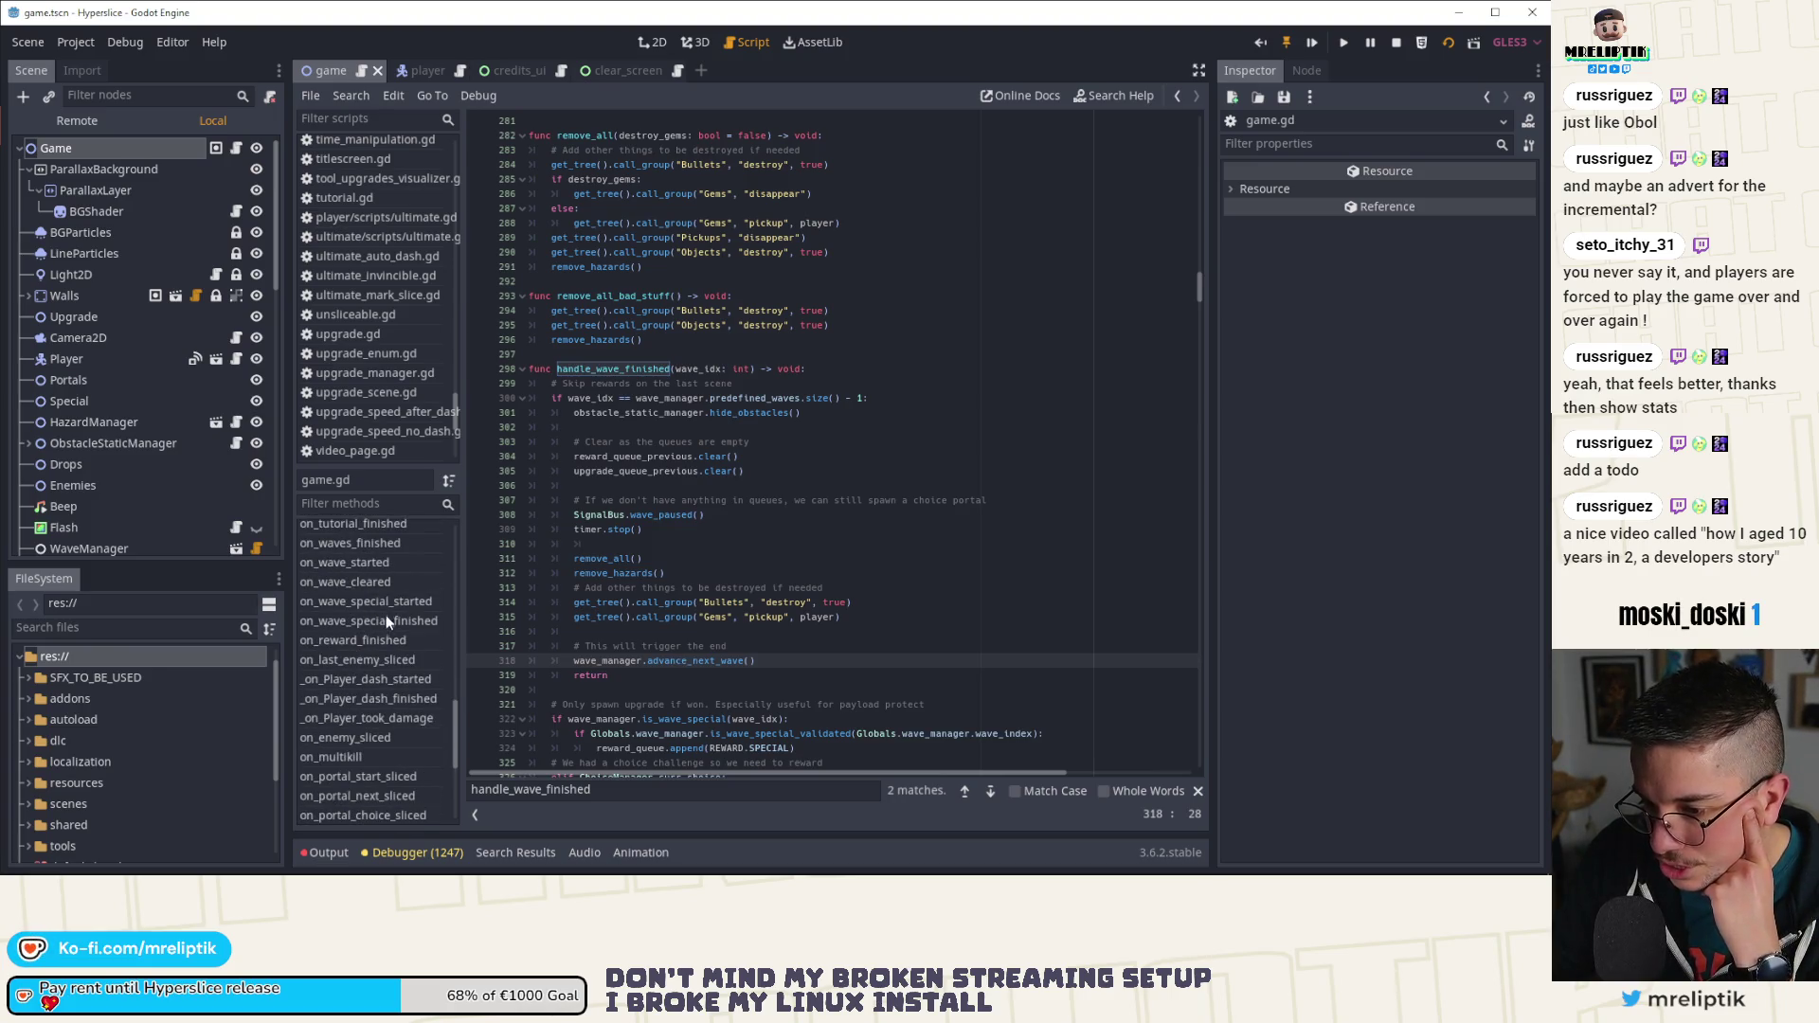
{"action": "scroll", "coordinate": [370, 588], "scroll_direction": "up", "scroll_amount": 1}
{"action": "left_click", "coordinate": [367, 582]}
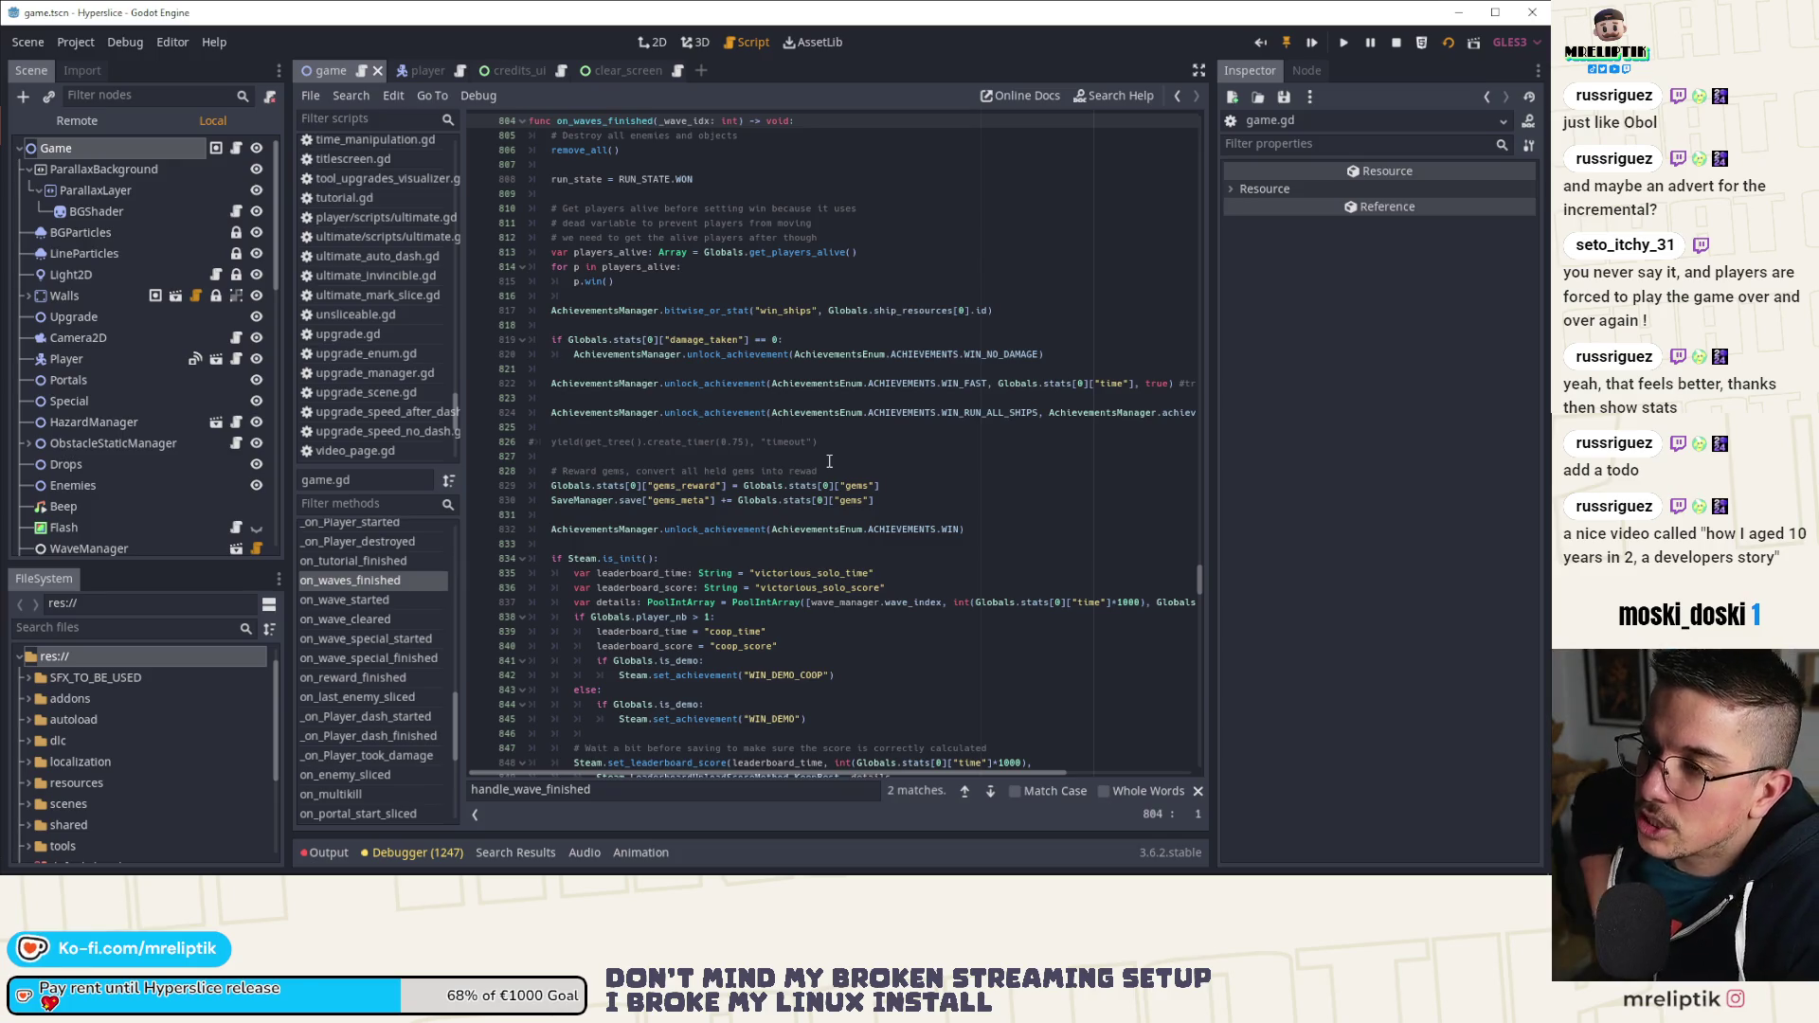
Step: Open wave_manager.gd and search waves_finished to find its emit in advance_next_wave, line 727
{"action": "scroll", "coordinate": [124, 361], "scroll_direction": "down", "scroll_amount": 5}
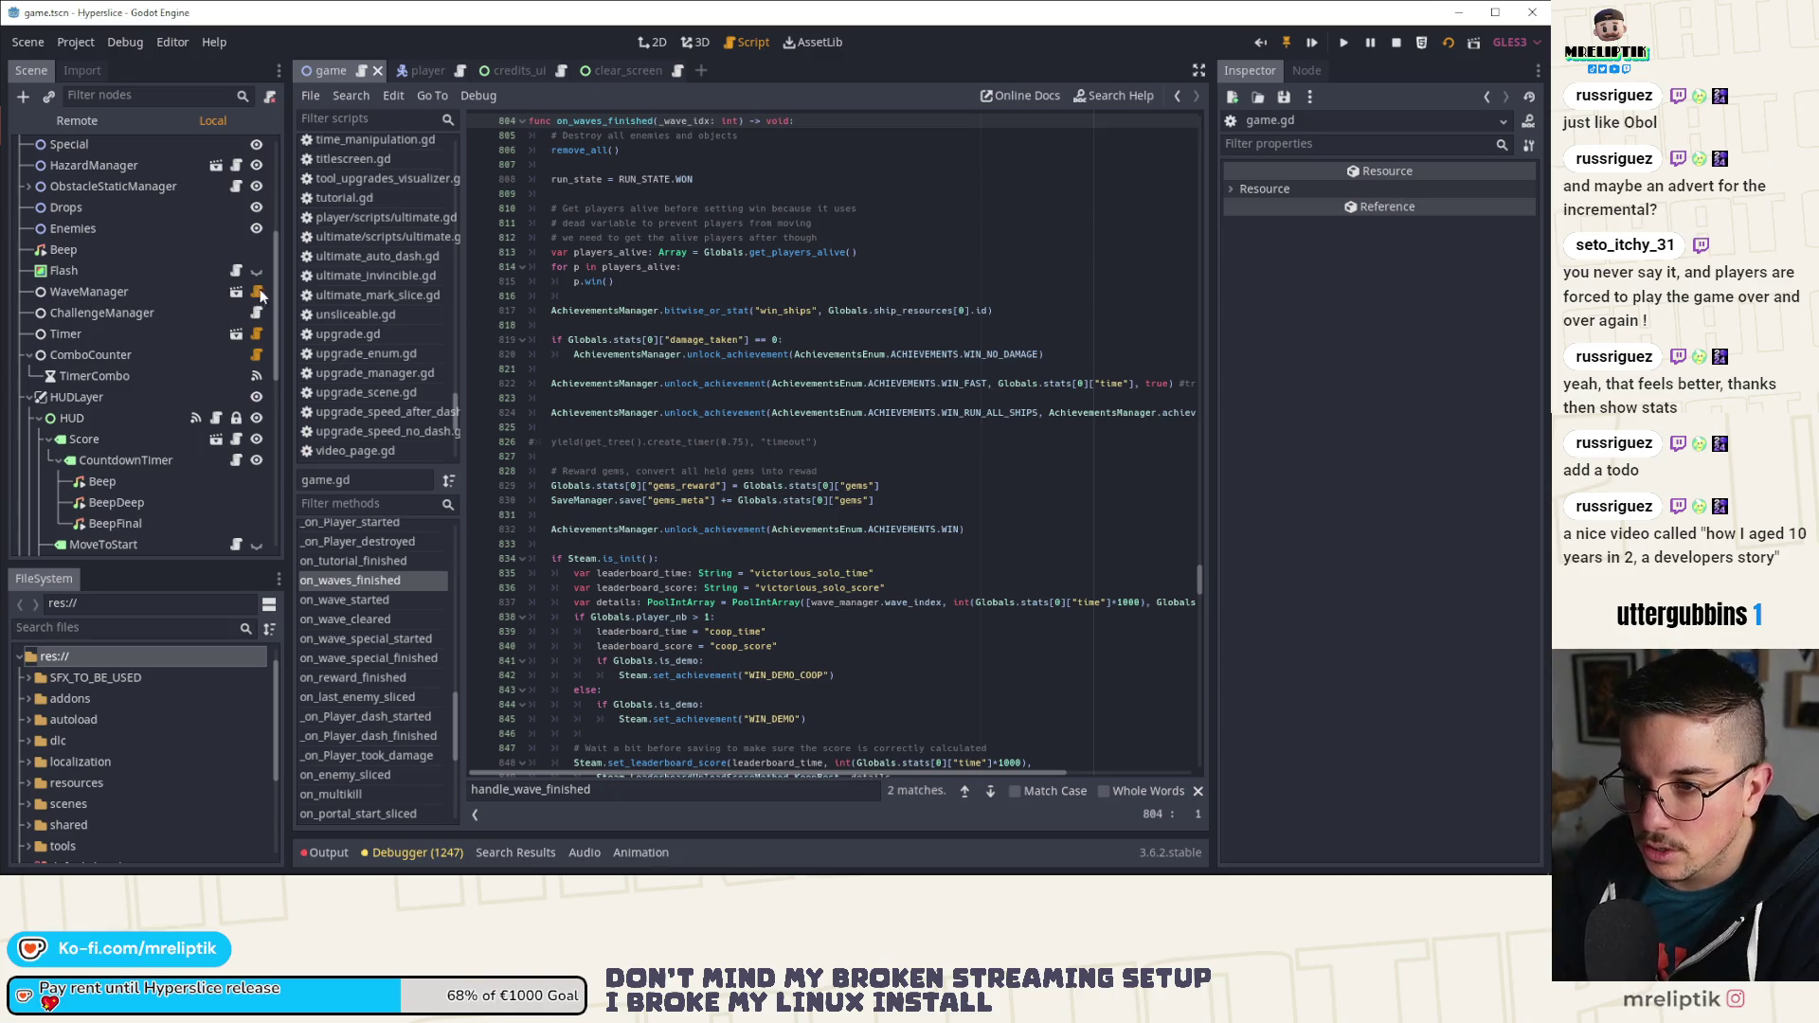
{"action": "left_click", "coordinate": [261, 297]}
{"action": "scroll", "coordinate": [947, 643], "scroll_direction": "up", "scroll_amount": 10}
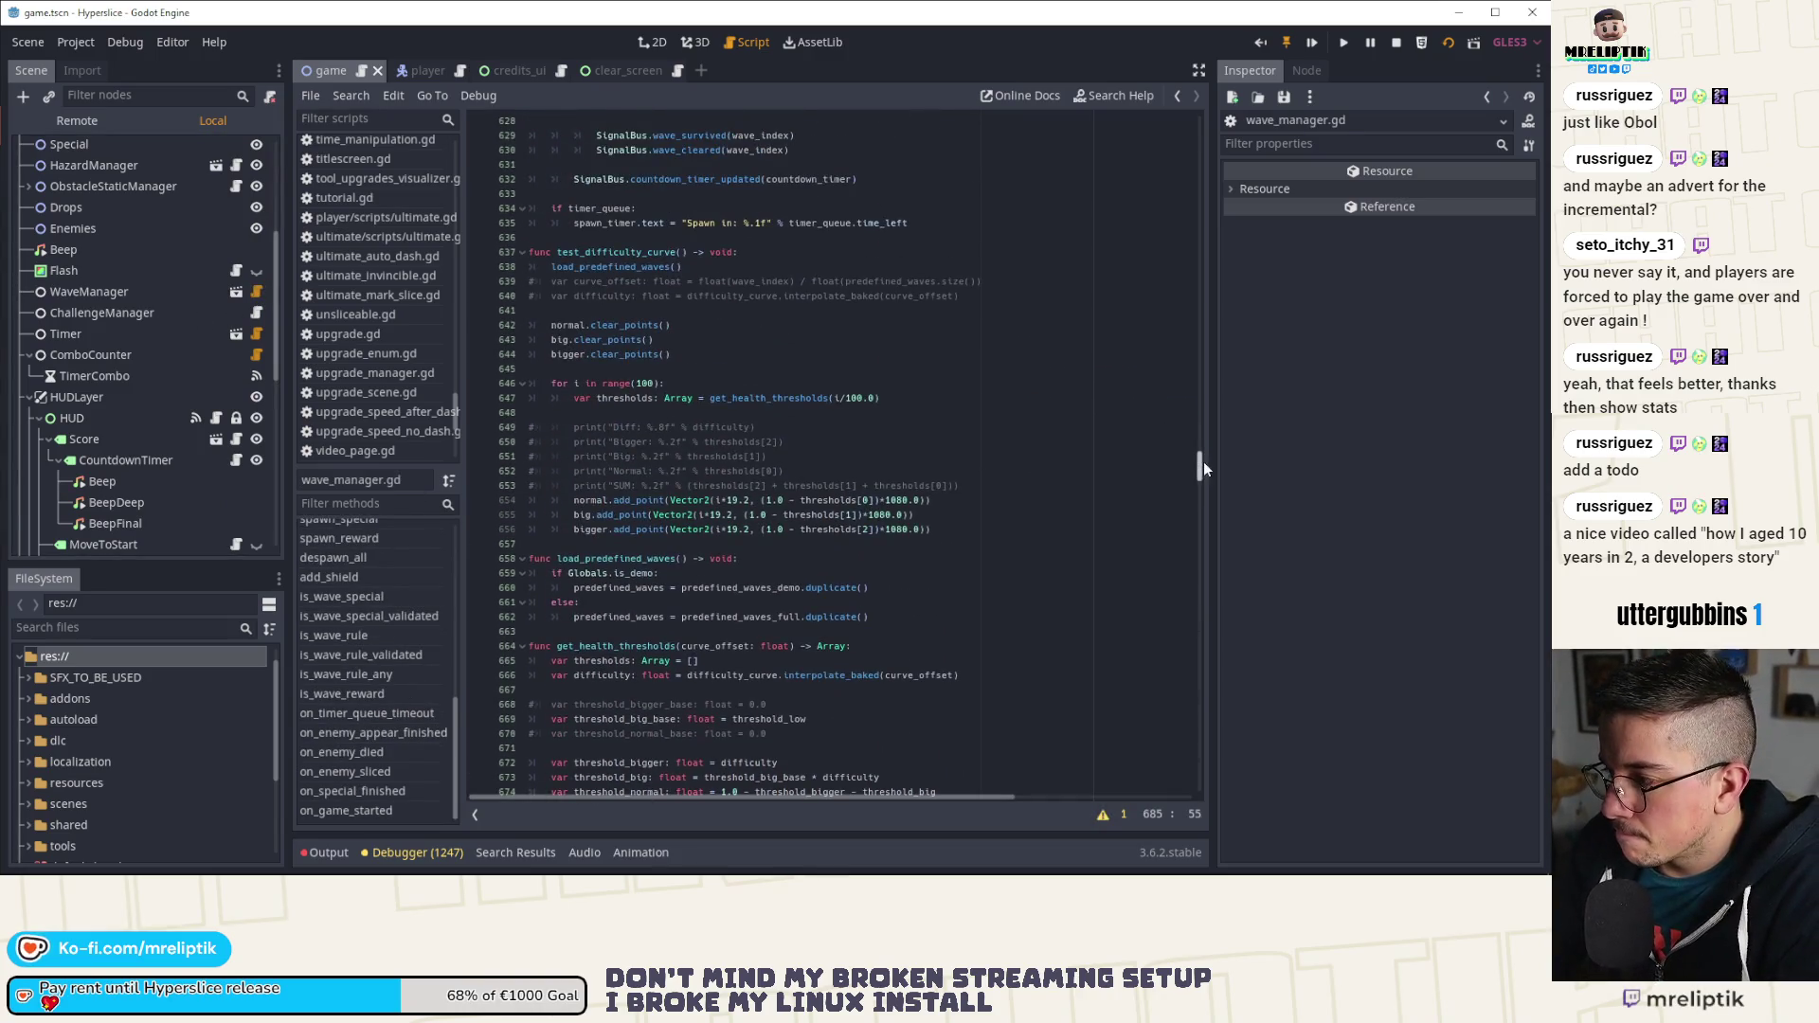
{"action": "mouse_move", "coordinate": [1202, 467]}
{"action": "left_mouse_down"}
{"action": "mouse_move", "coordinate": [1200, 294]}
{"action": "mouse_move", "coordinate": [1178, 642]}
{"action": "left_mouse_up"}
{"action": "scroll", "coordinate": [1157, 416], "scroll_direction": "down", "scroll_amount": 2}
{"action": "left_click", "coordinate": [918, 553]}
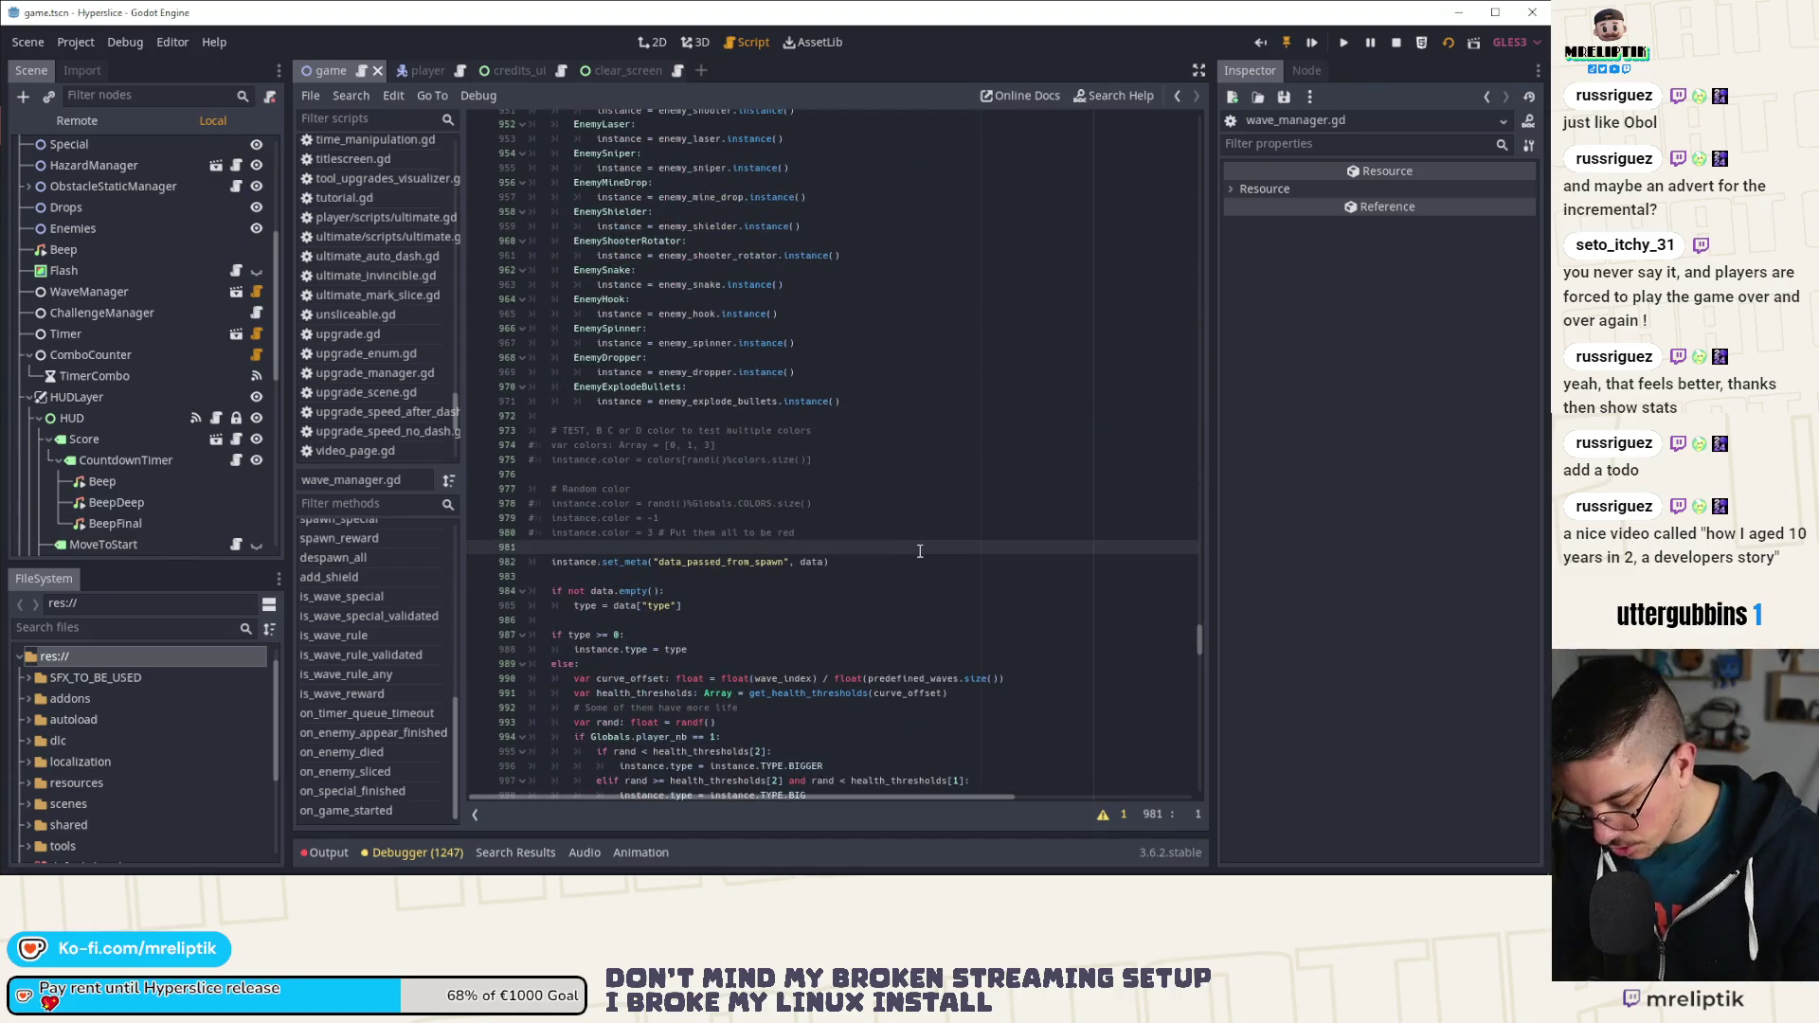
{"action": "key", "text": "ctrl+f"}
{"action": "type", "text": "wave"}
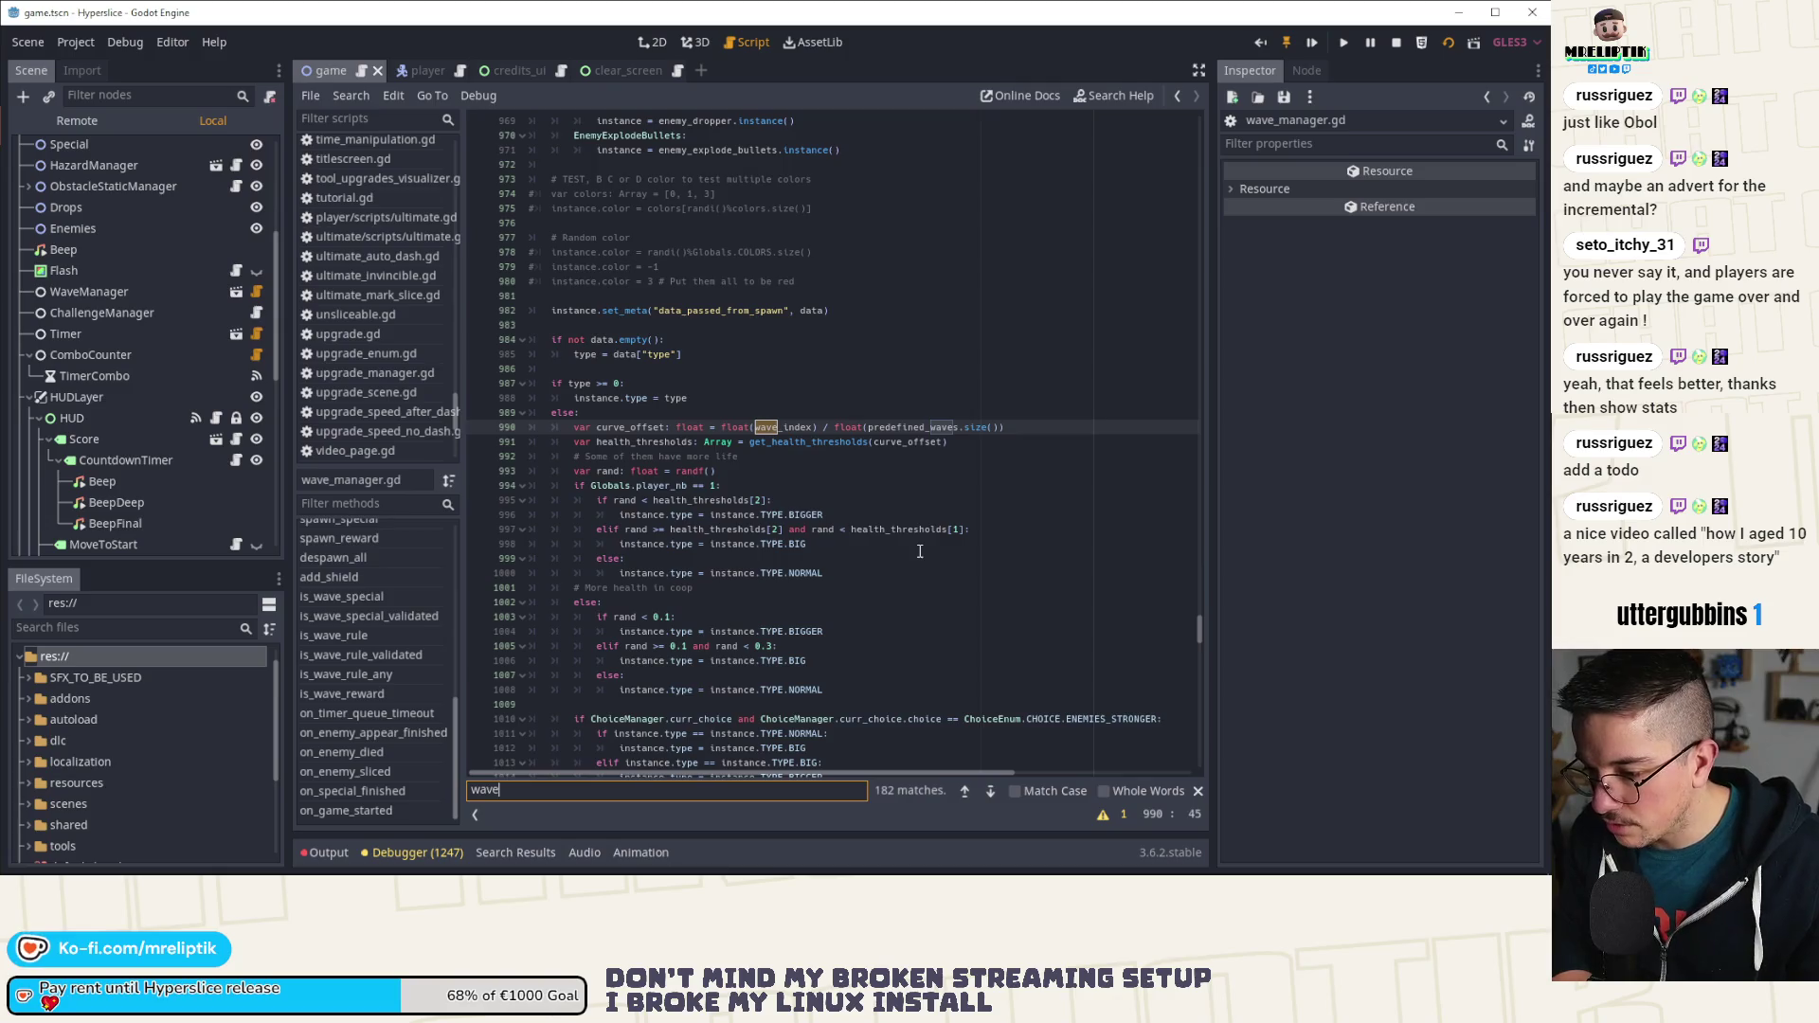
{"action": "type", "text": "s_finished"}
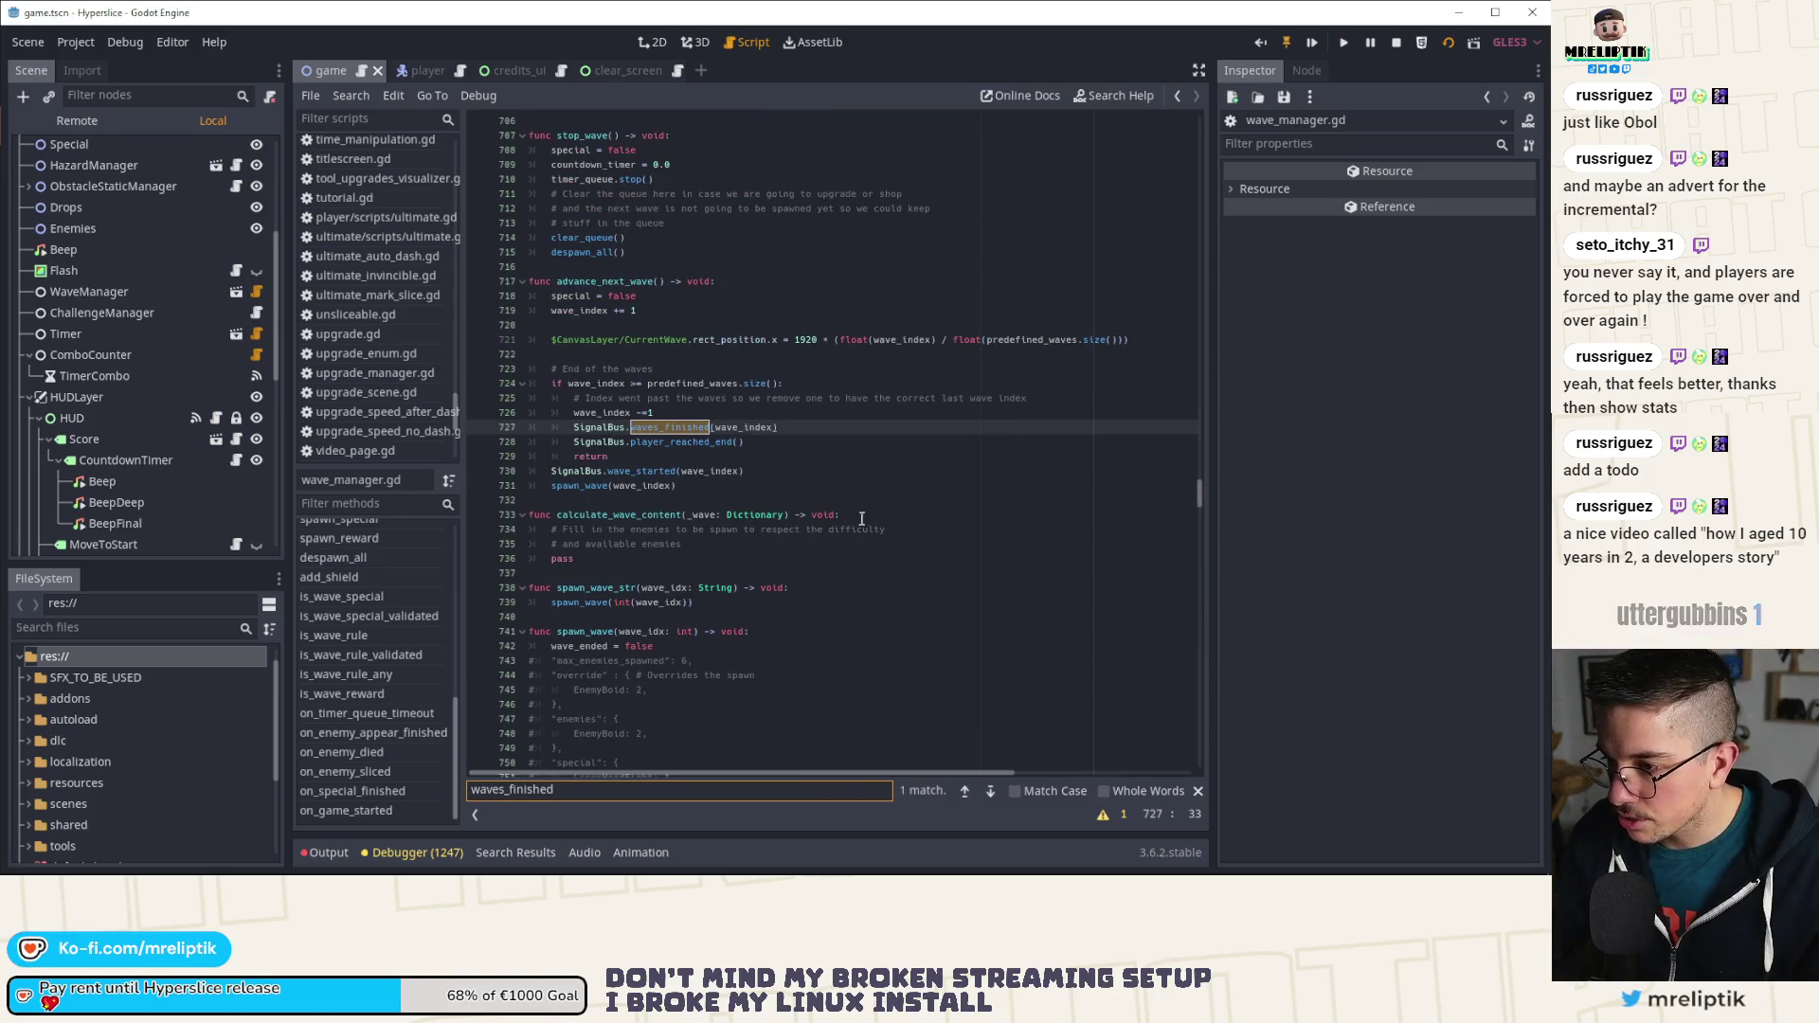
{"action": "left_click", "coordinate": [675, 428]}
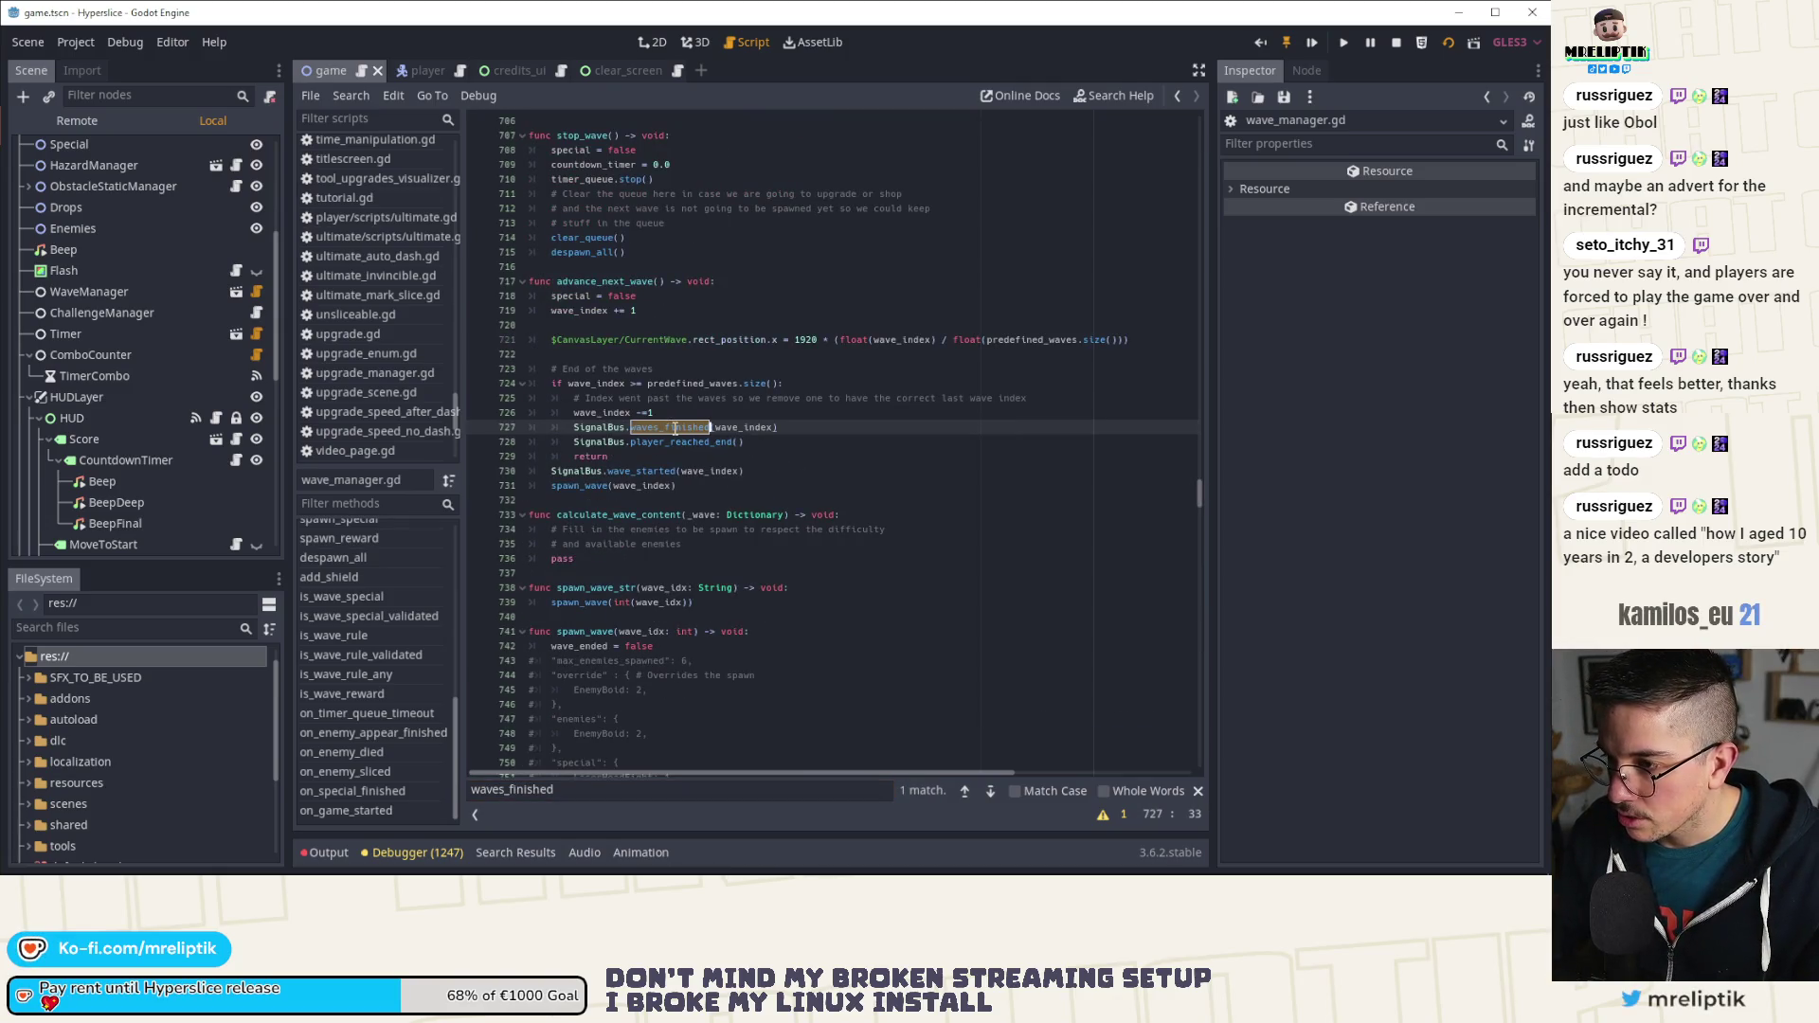
{"action": "left_click", "coordinate": [627, 290]}
{"action": "double_click", "coordinate": [671, 427]}
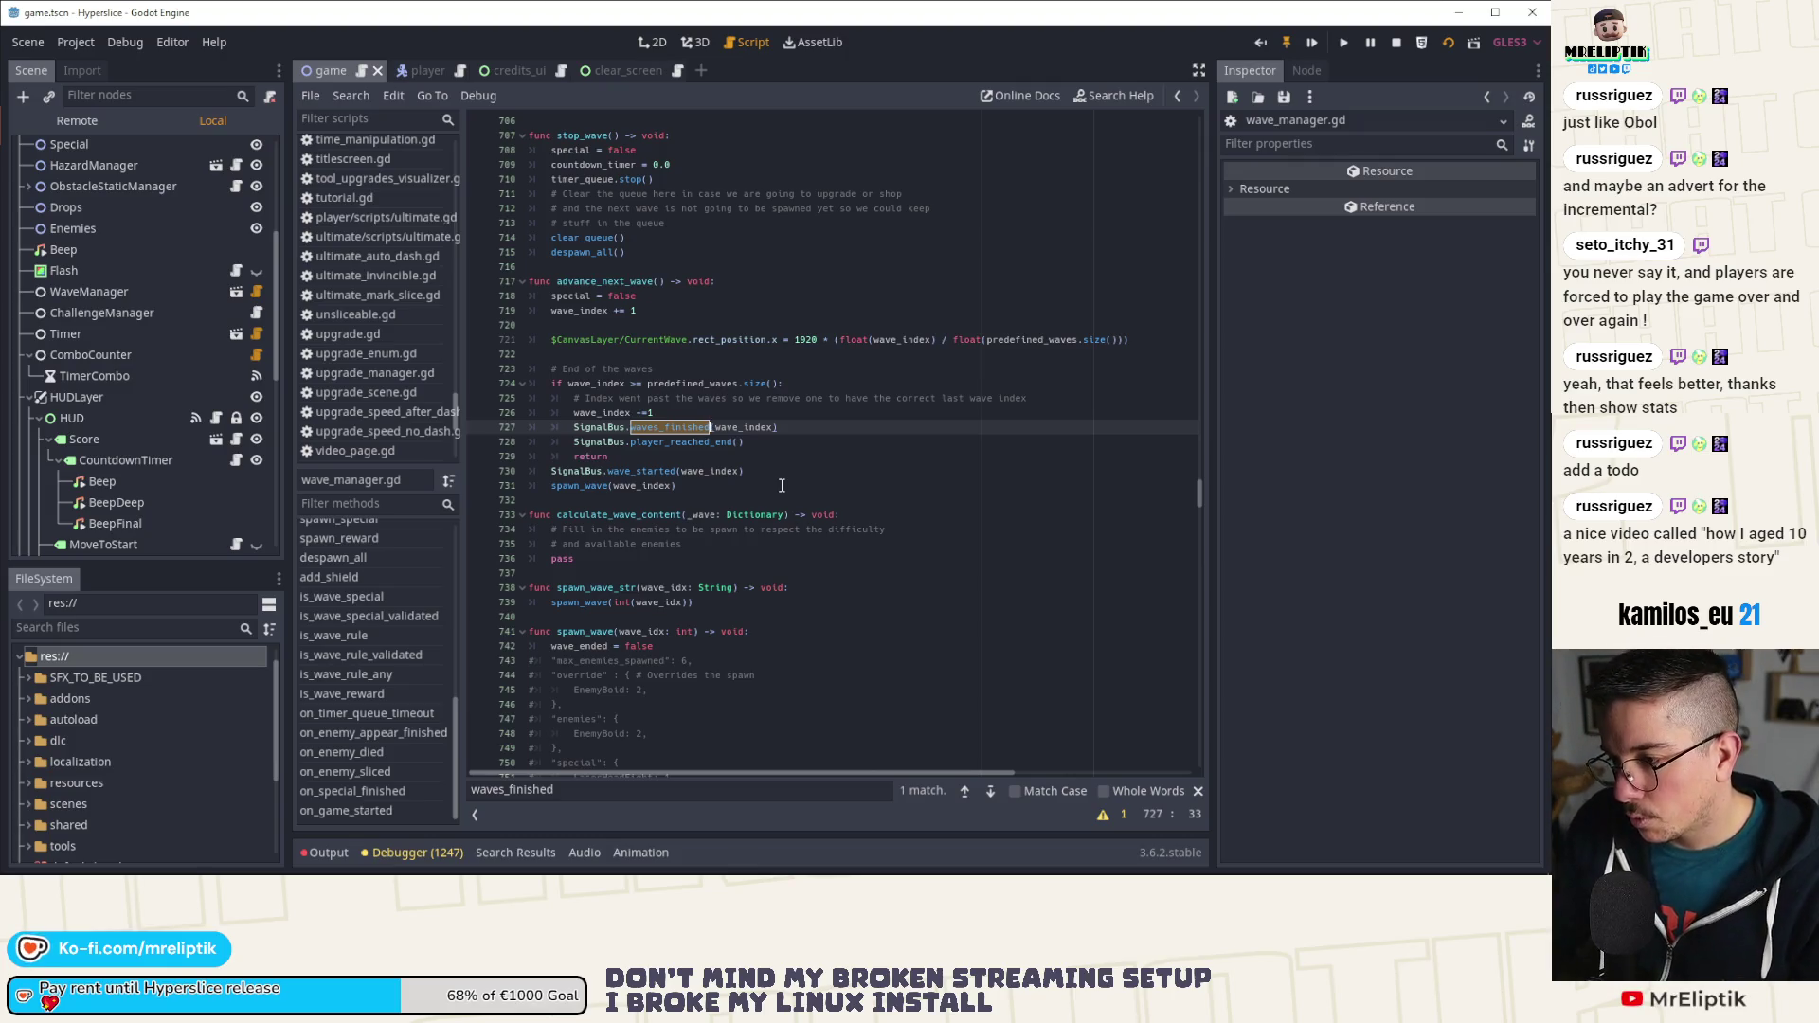
Step: Browse the player script's method list, then switch back to the game scene
{"action": "left_click", "coordinate": [409, 71]}
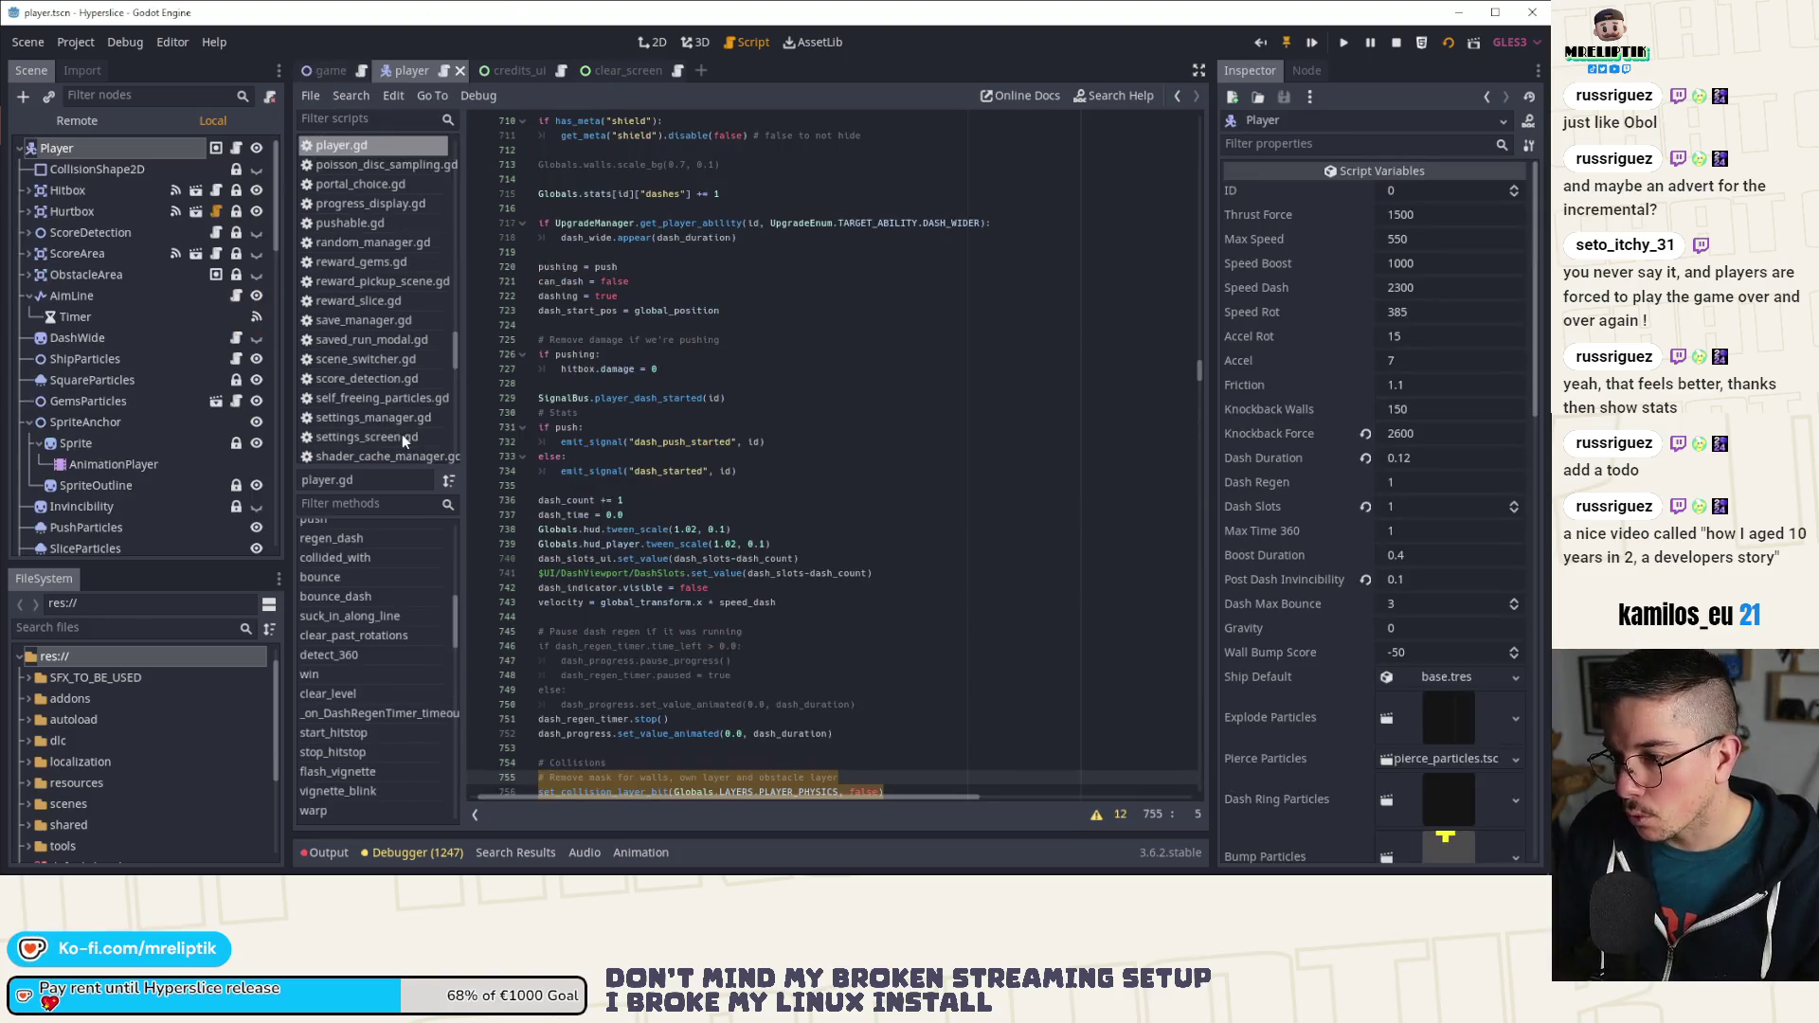
{"action": "scroll", "coordinate": [409, 682], "scroll_direction": "down", "scroll_amount": 10}
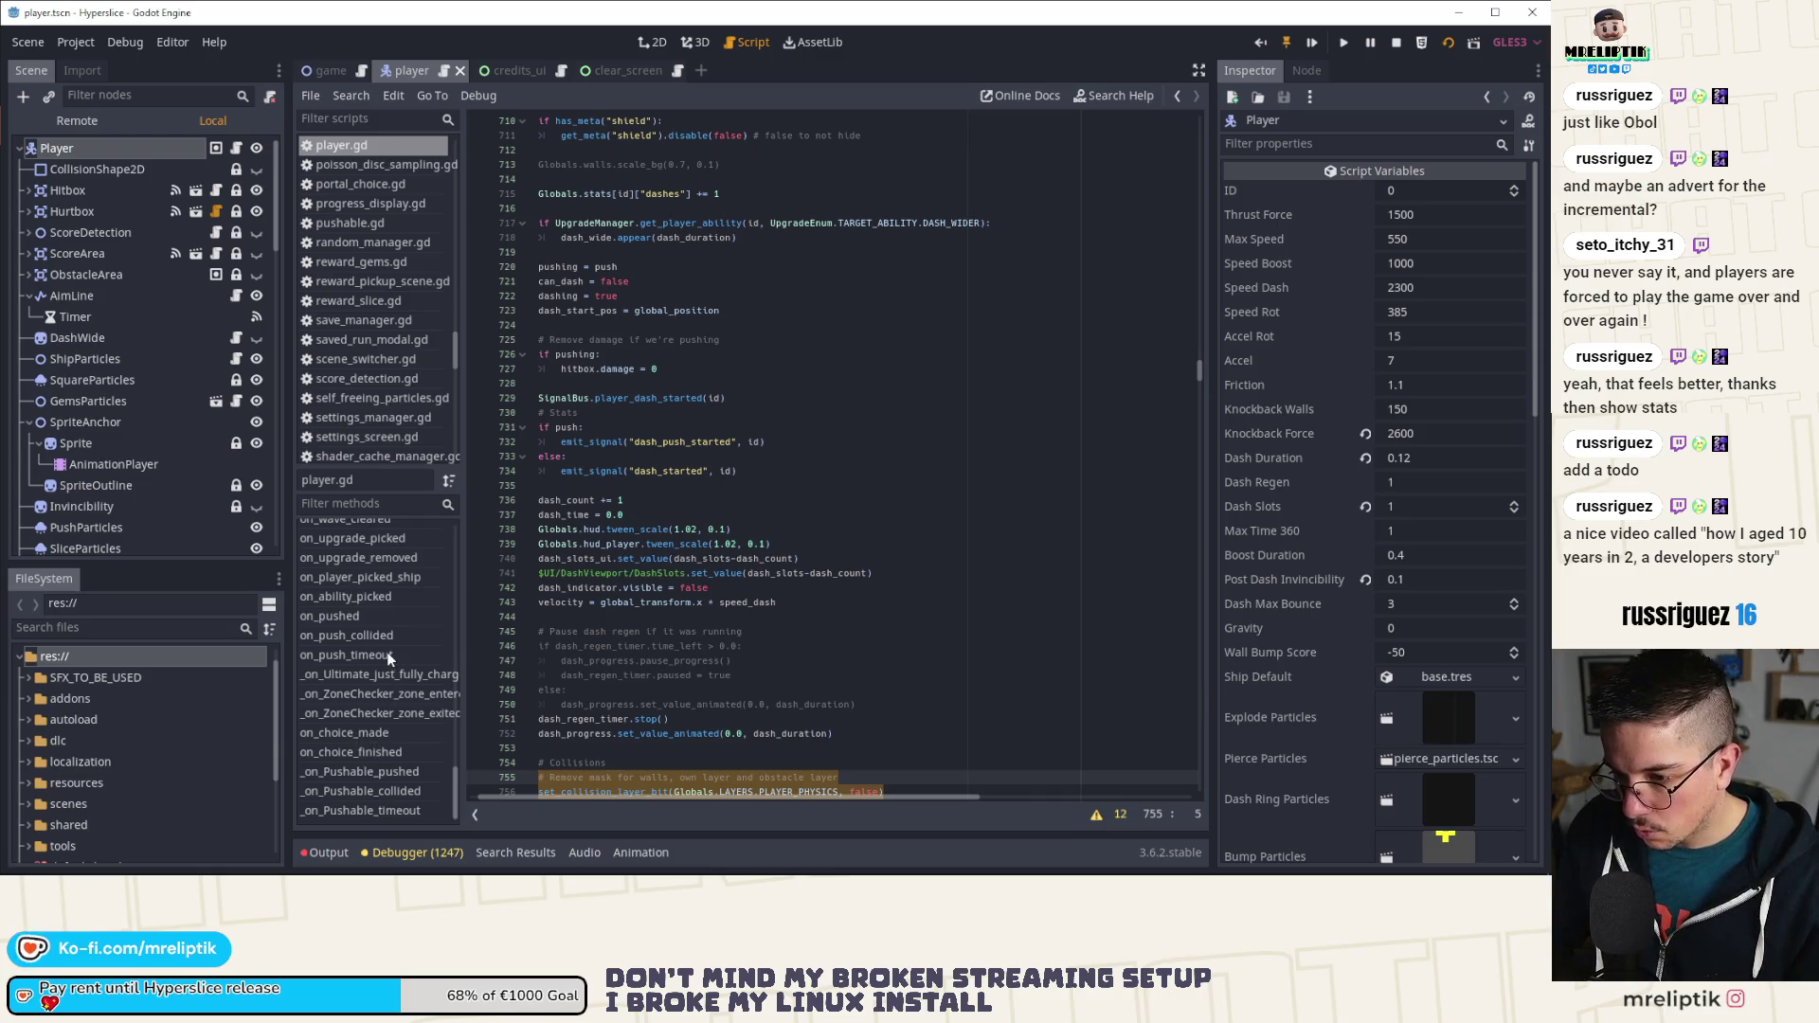
{"action": "scroll", "coordinate": [387, 652], "scroll_direction": "up", "scroll_amount": 2}
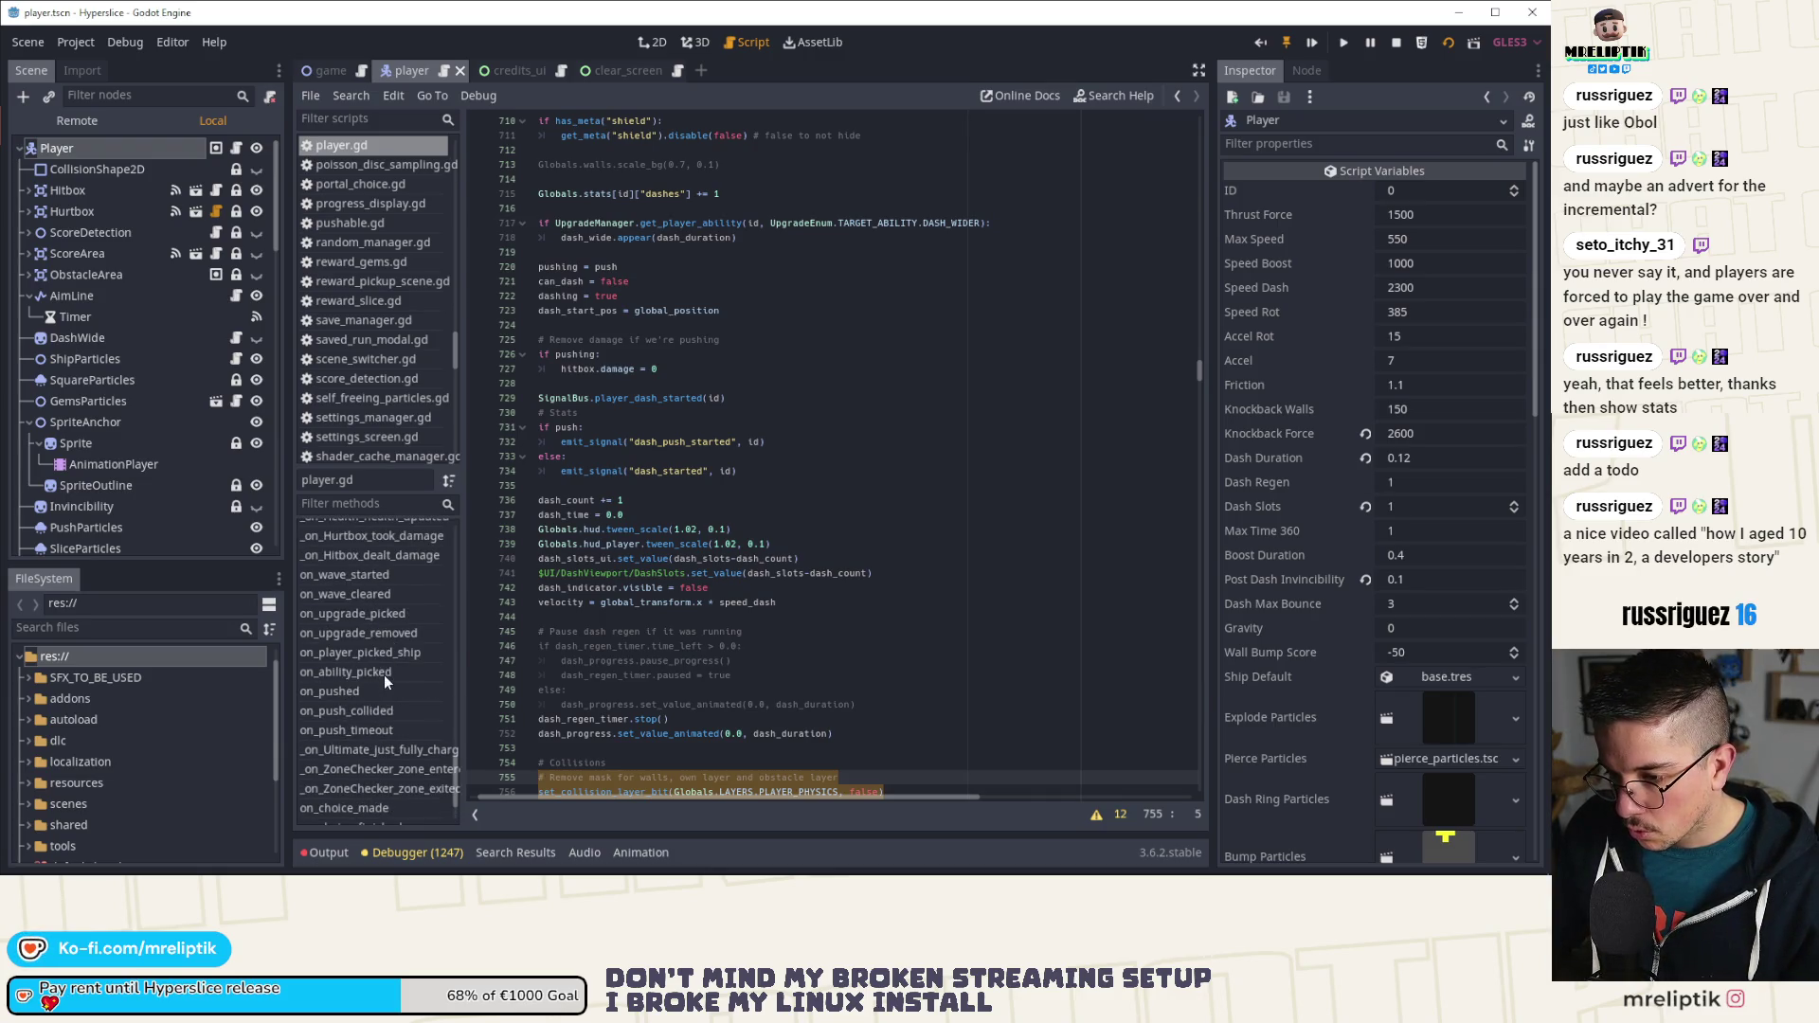
{"action": "scroll", "coordinate": [383, 675], "scroll_direction": "up", "scroll_amount": 2}
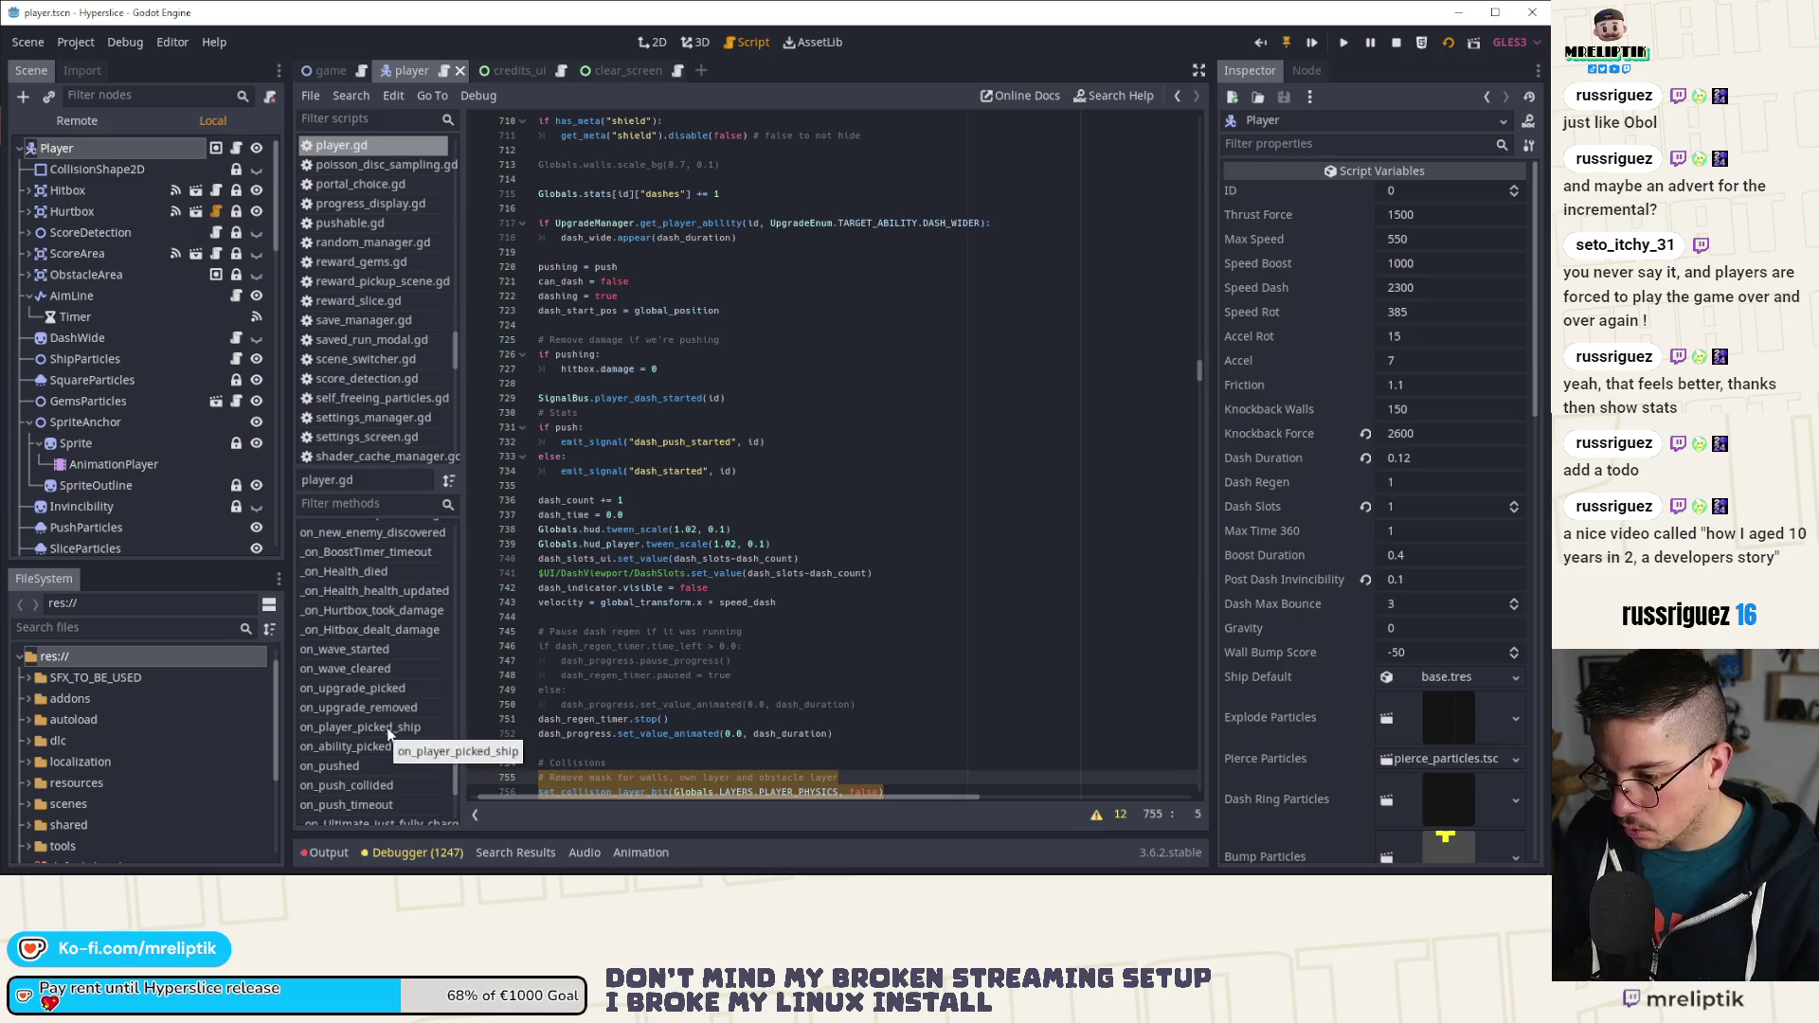
{"action": "scroll", "coordinate": [388, 709], "scroll_direction": "up", "scroll_amount": 5}
{"action": "scroll", "coordinate": [389, 709], "scroll_direction": "up", "scroll_amount": 5}
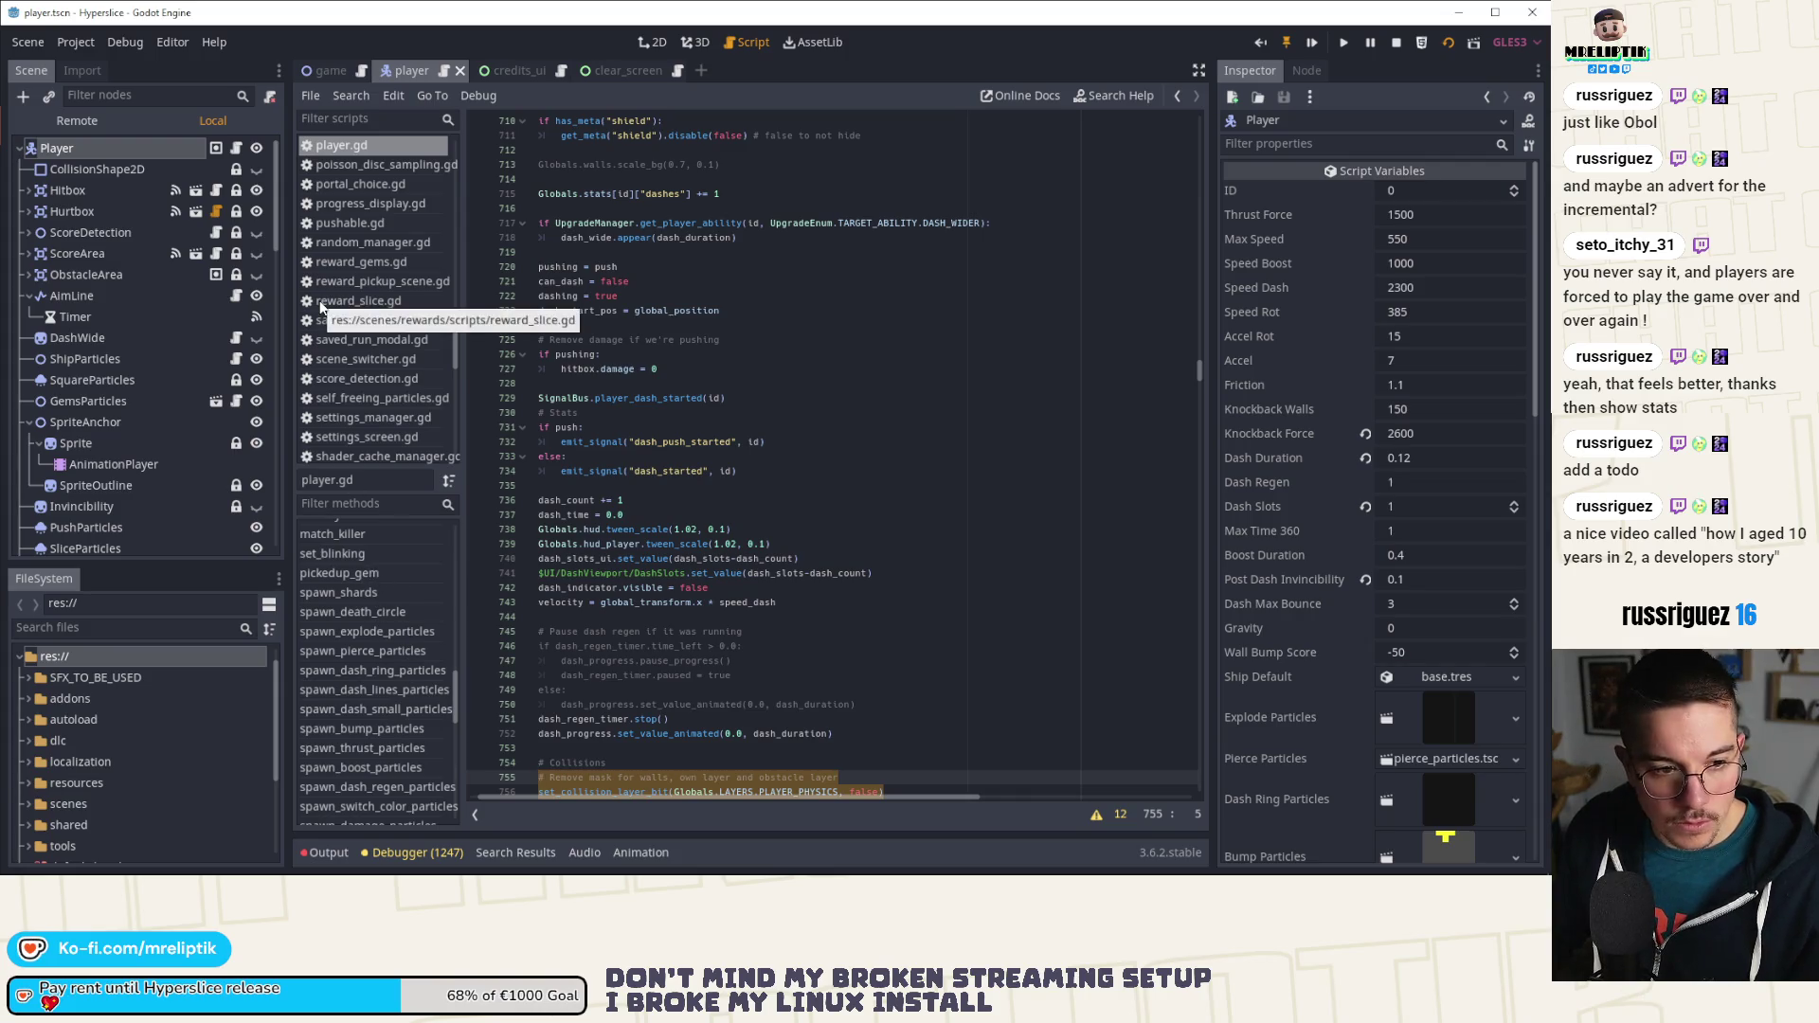
{"action": "left_click", "coordinate": [345, 72]}
Step: Inspect the players_alive check and 'disappeared' signal on game.gd lines 860–861, then open the player script
{"action": "left_click", "coordinate": [653, 42]}
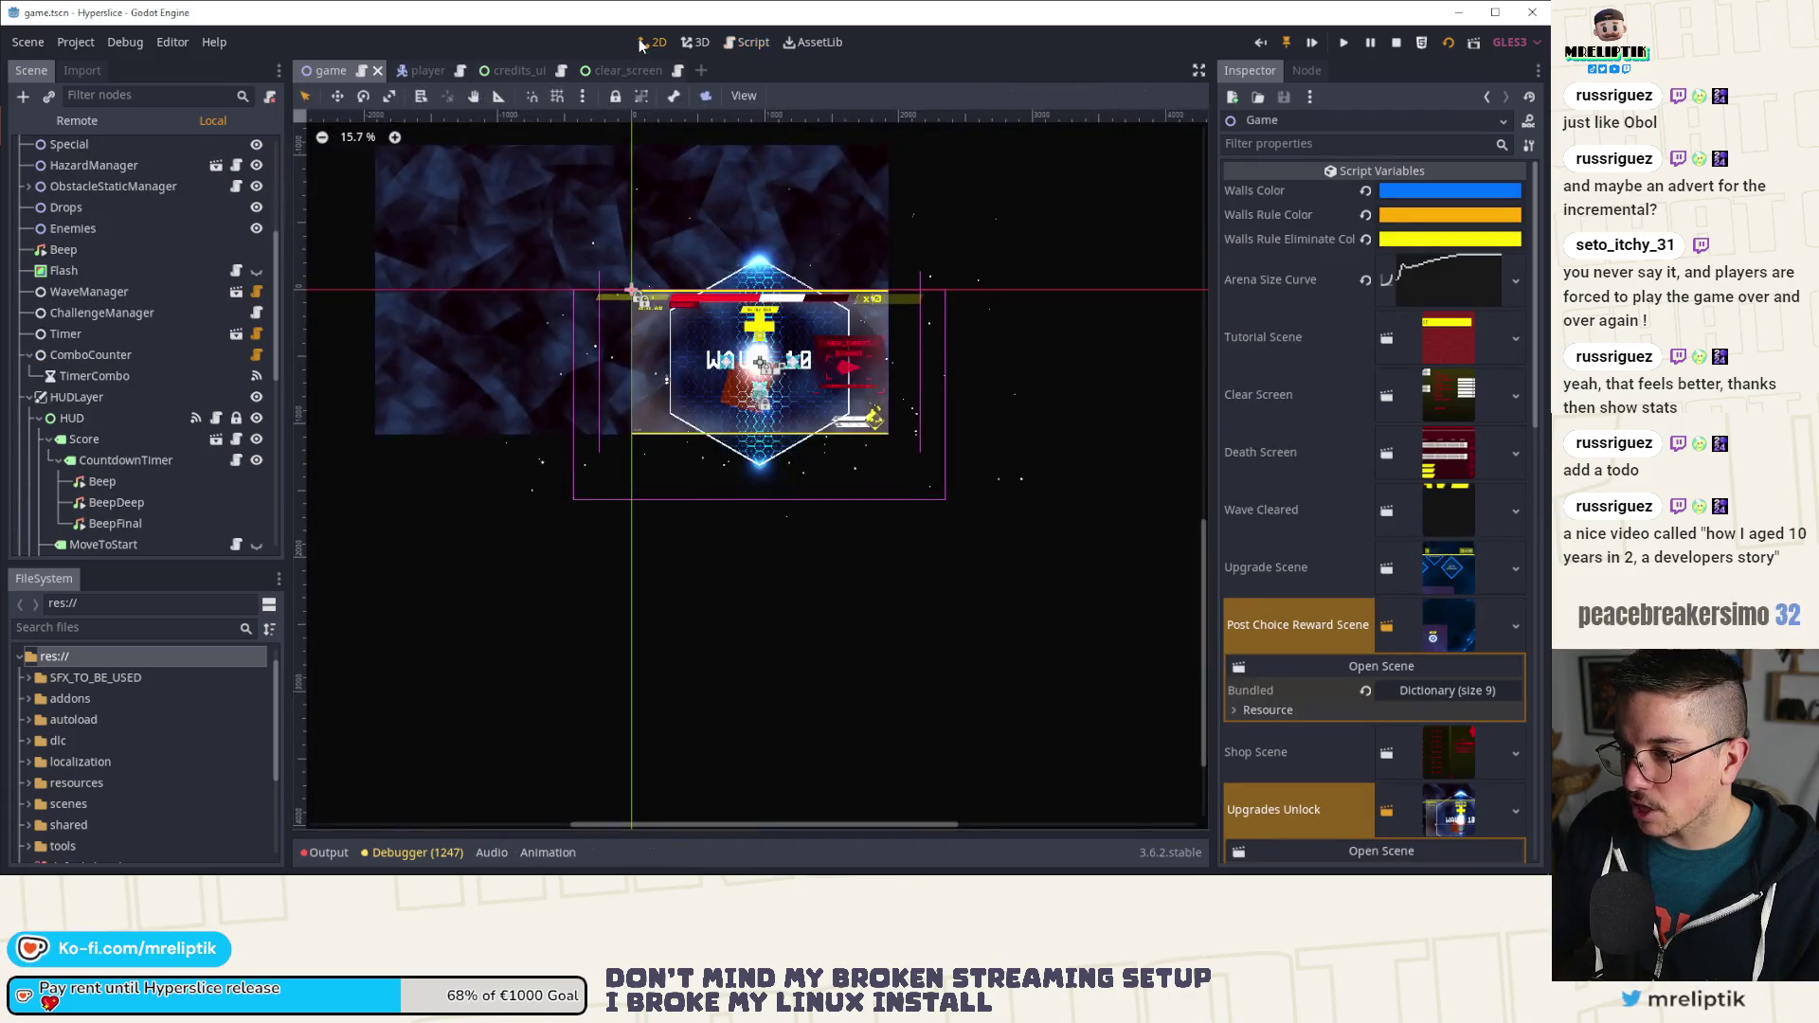
{"action": "scroll", "coordinate": [242, 151], "scroll_direction": "up", "scroll_amount": 5}
{"action": "left_click", "coordinate": [238, 149]}
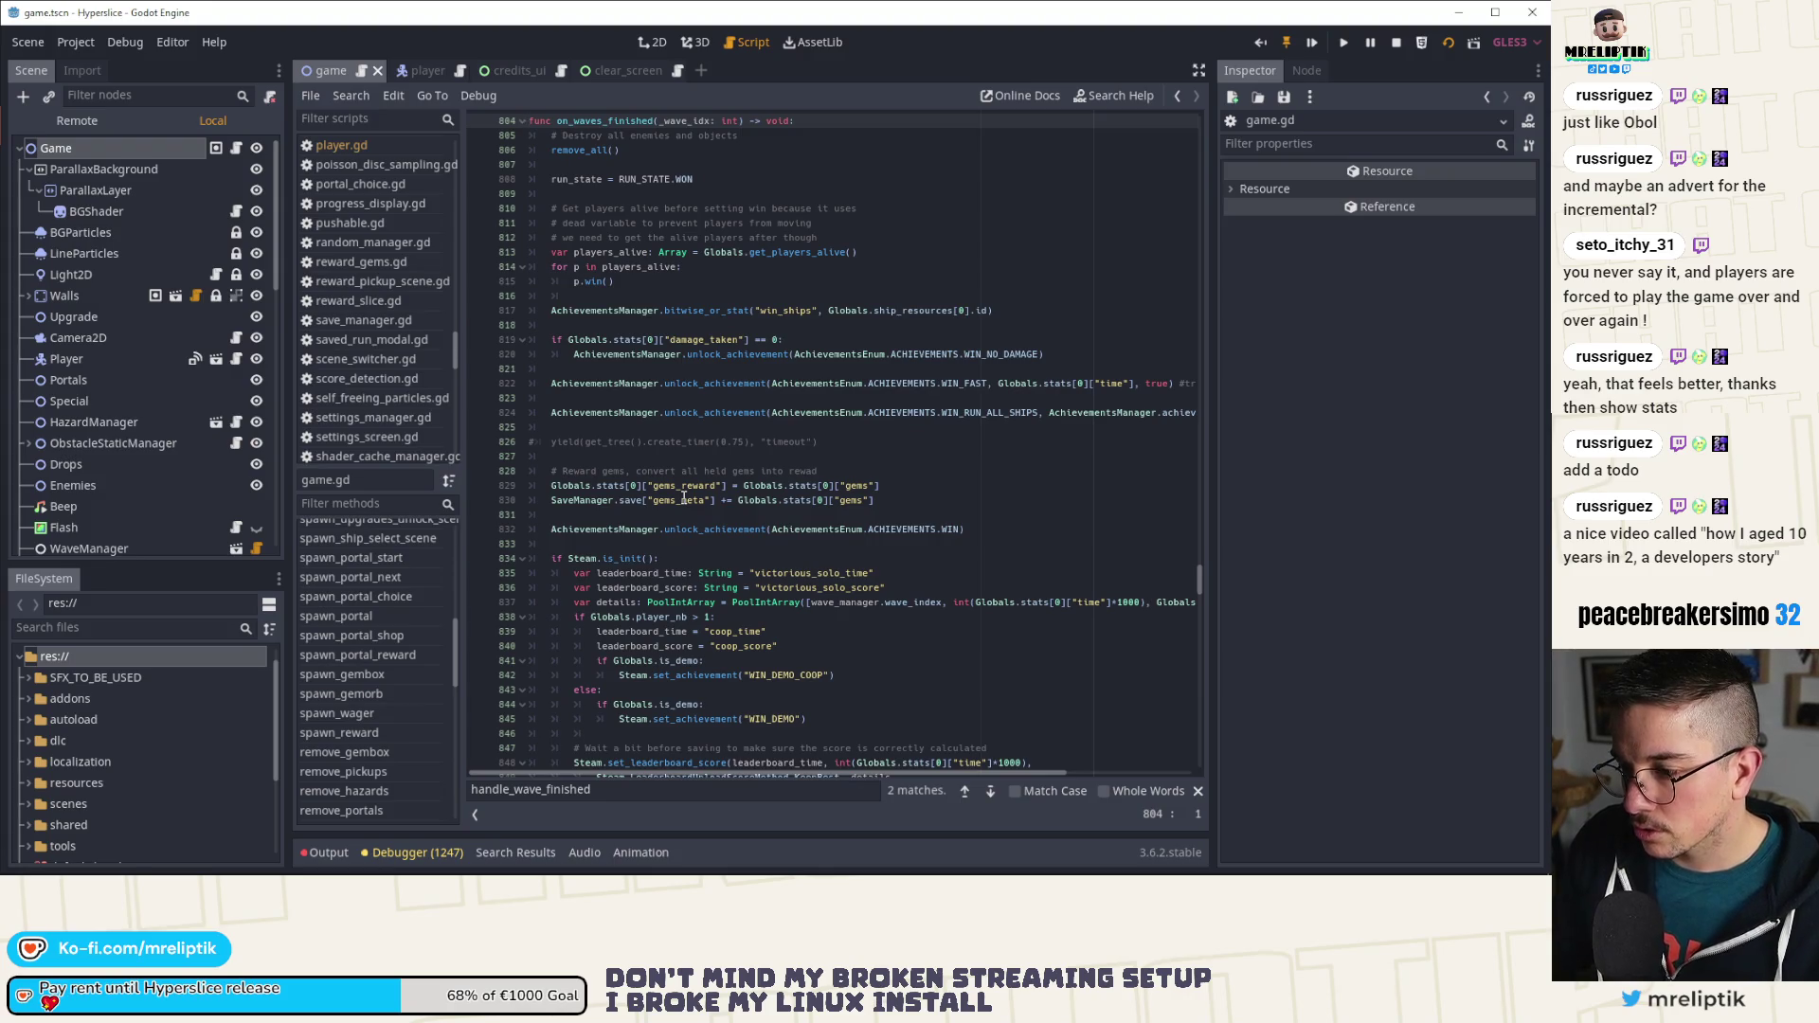
{"action": "scroll", "coordinate": [701, 468], "scroll_direction": "down", "scroll_amount": 12}
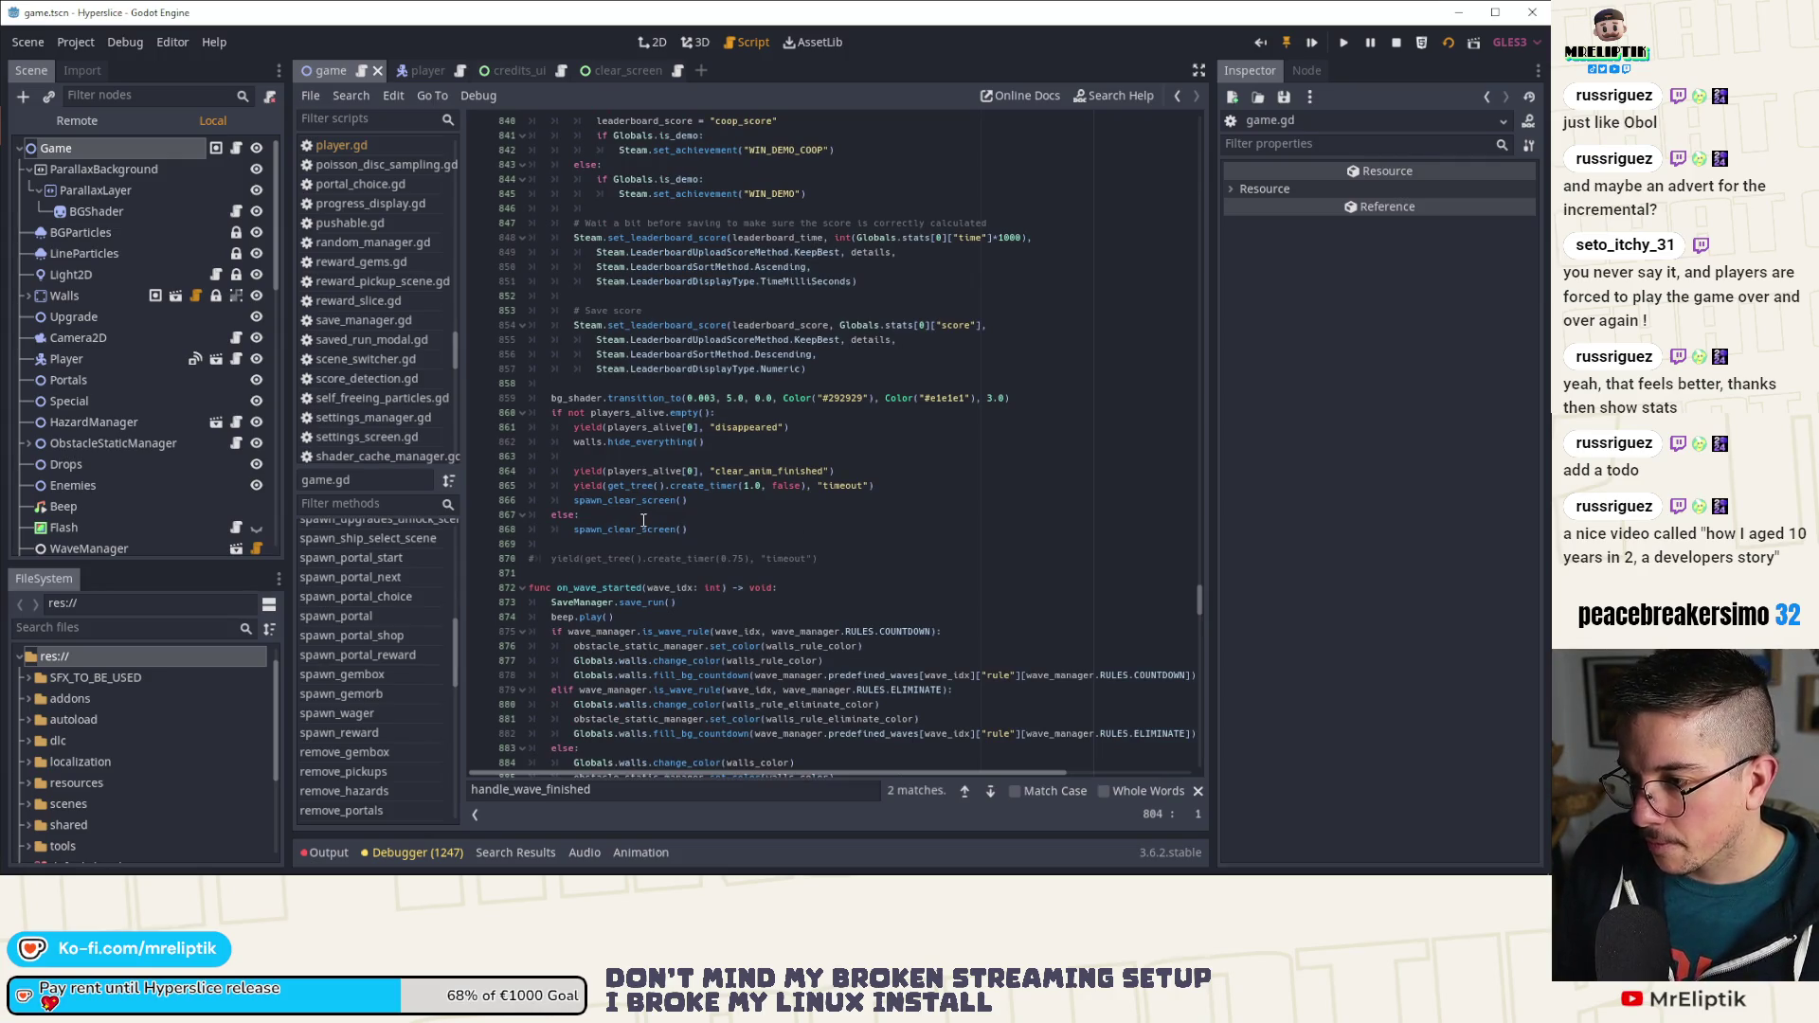
{"action": "left_click", "coordinate": [642, 413]}
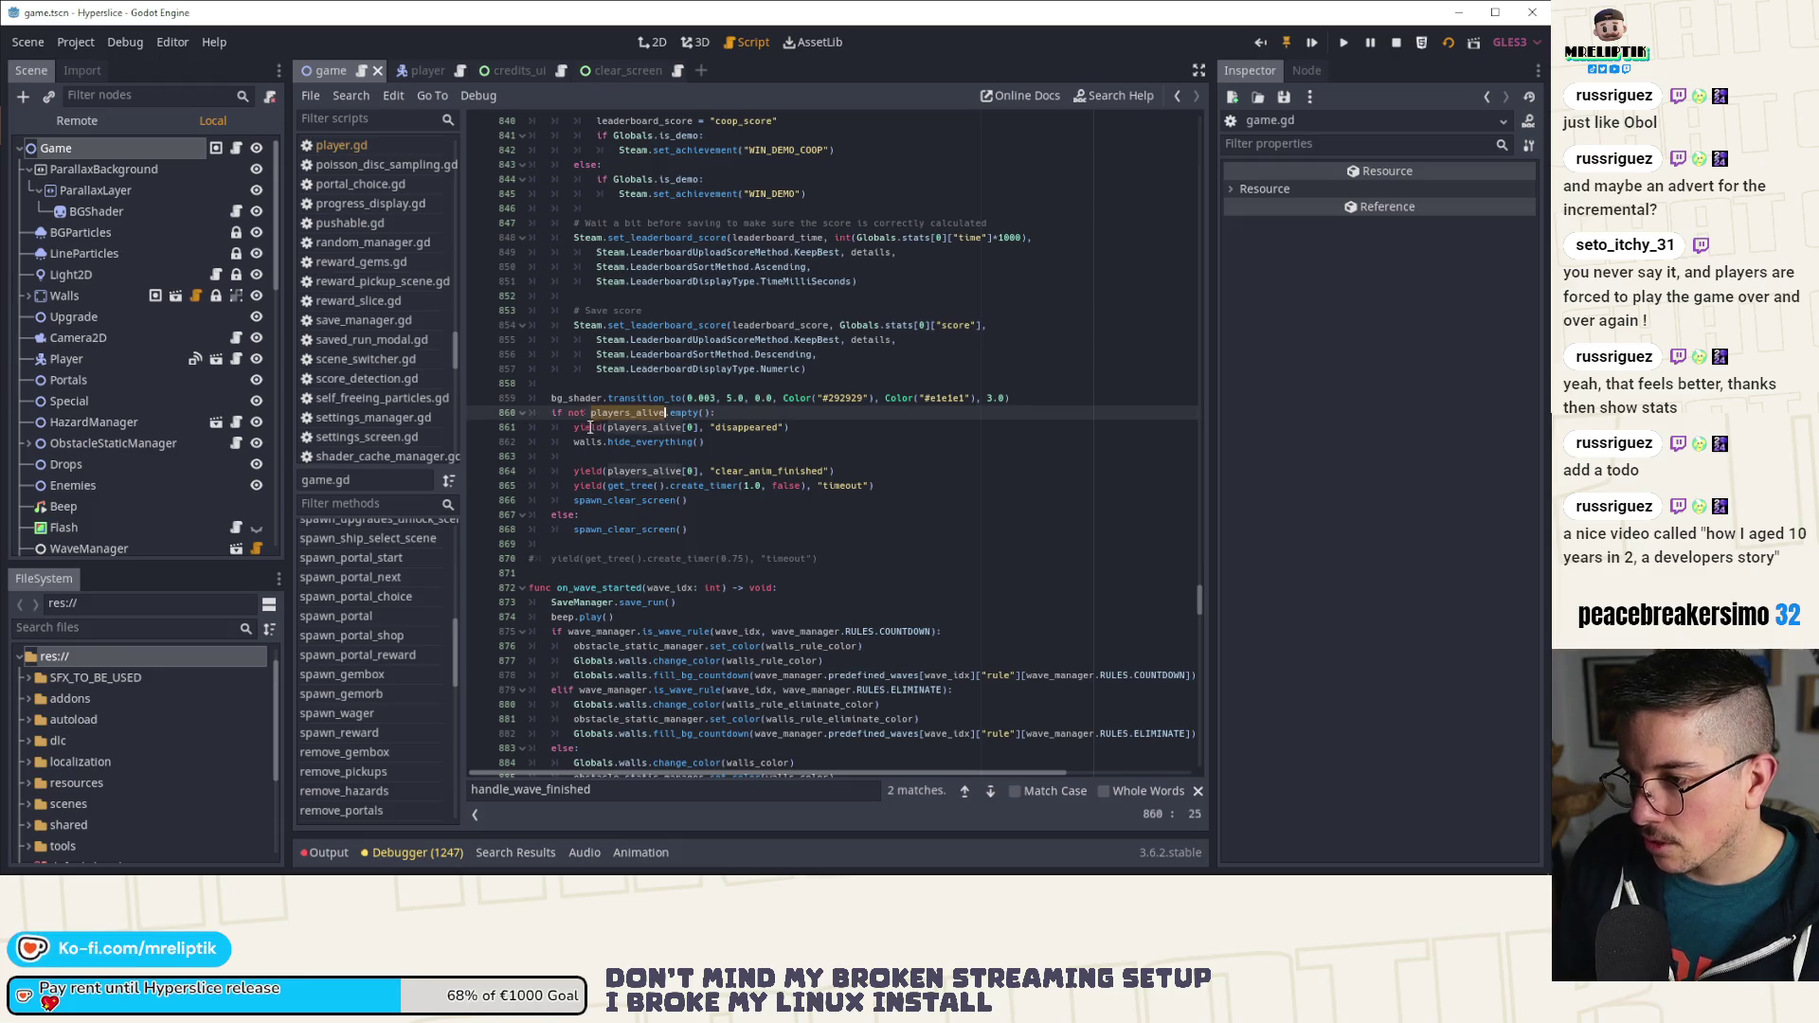
{"action": "double_click", "coordinate": [645, 429]}
{"action": "double_click", "coordinate": [758, 428]}
{"action": "key", "text": "ctrl+c"}
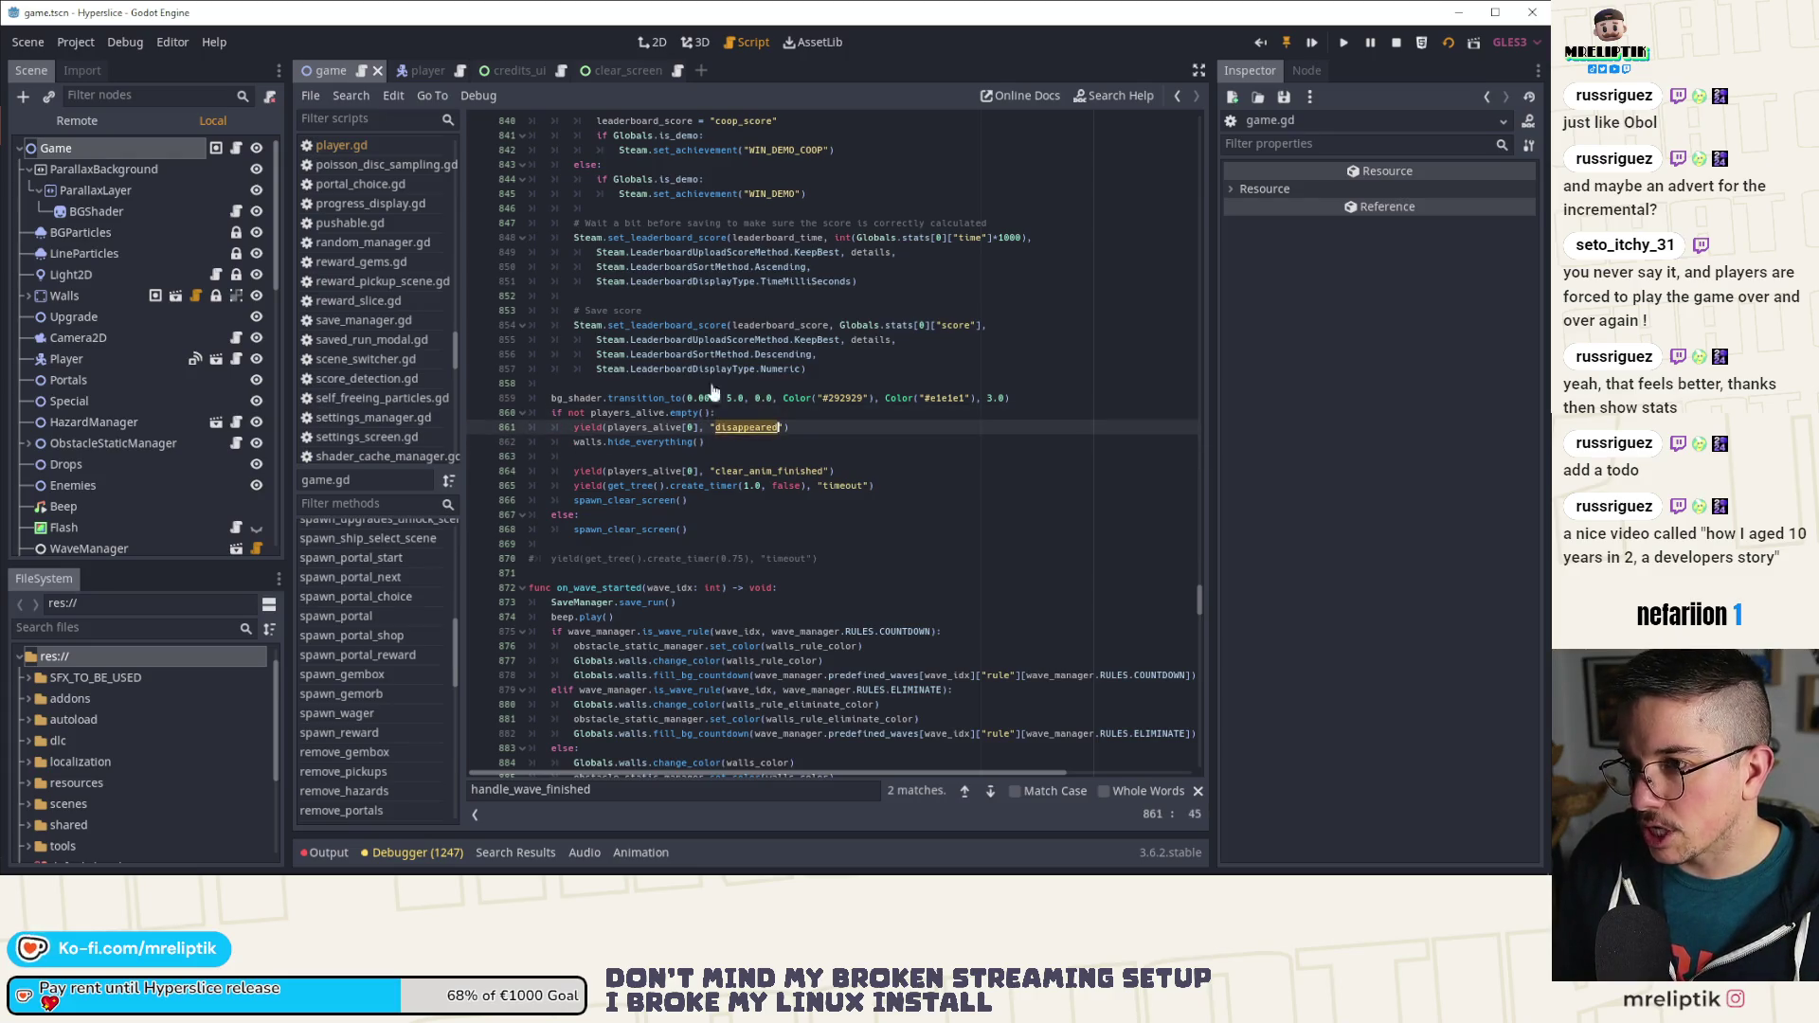
{"action": "left_click", "coordinate": [422, 71]}
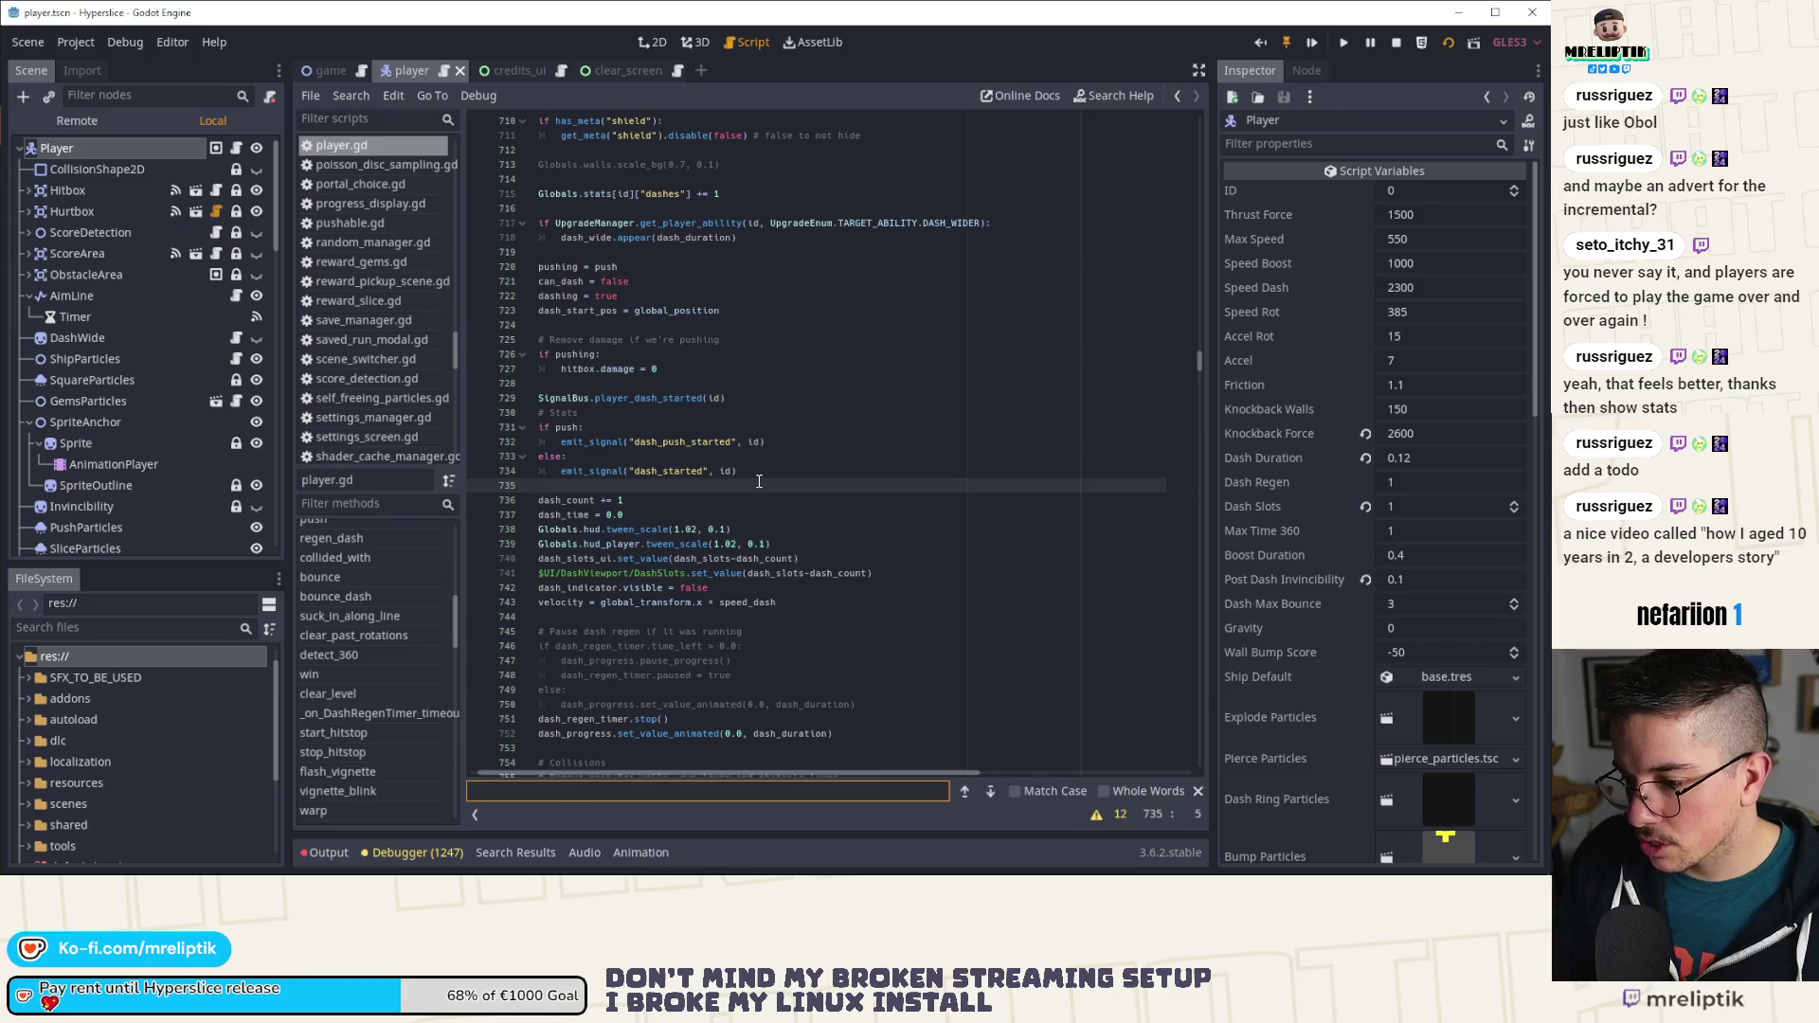
Step: Search player.gd for 'disappeared', then for 'win', stepping back through the matches
{"action": "key", "text": "ctrl+v"}
{"action": "key", "text": "ctrl+a"}
{"action": "type", "text": "win"}
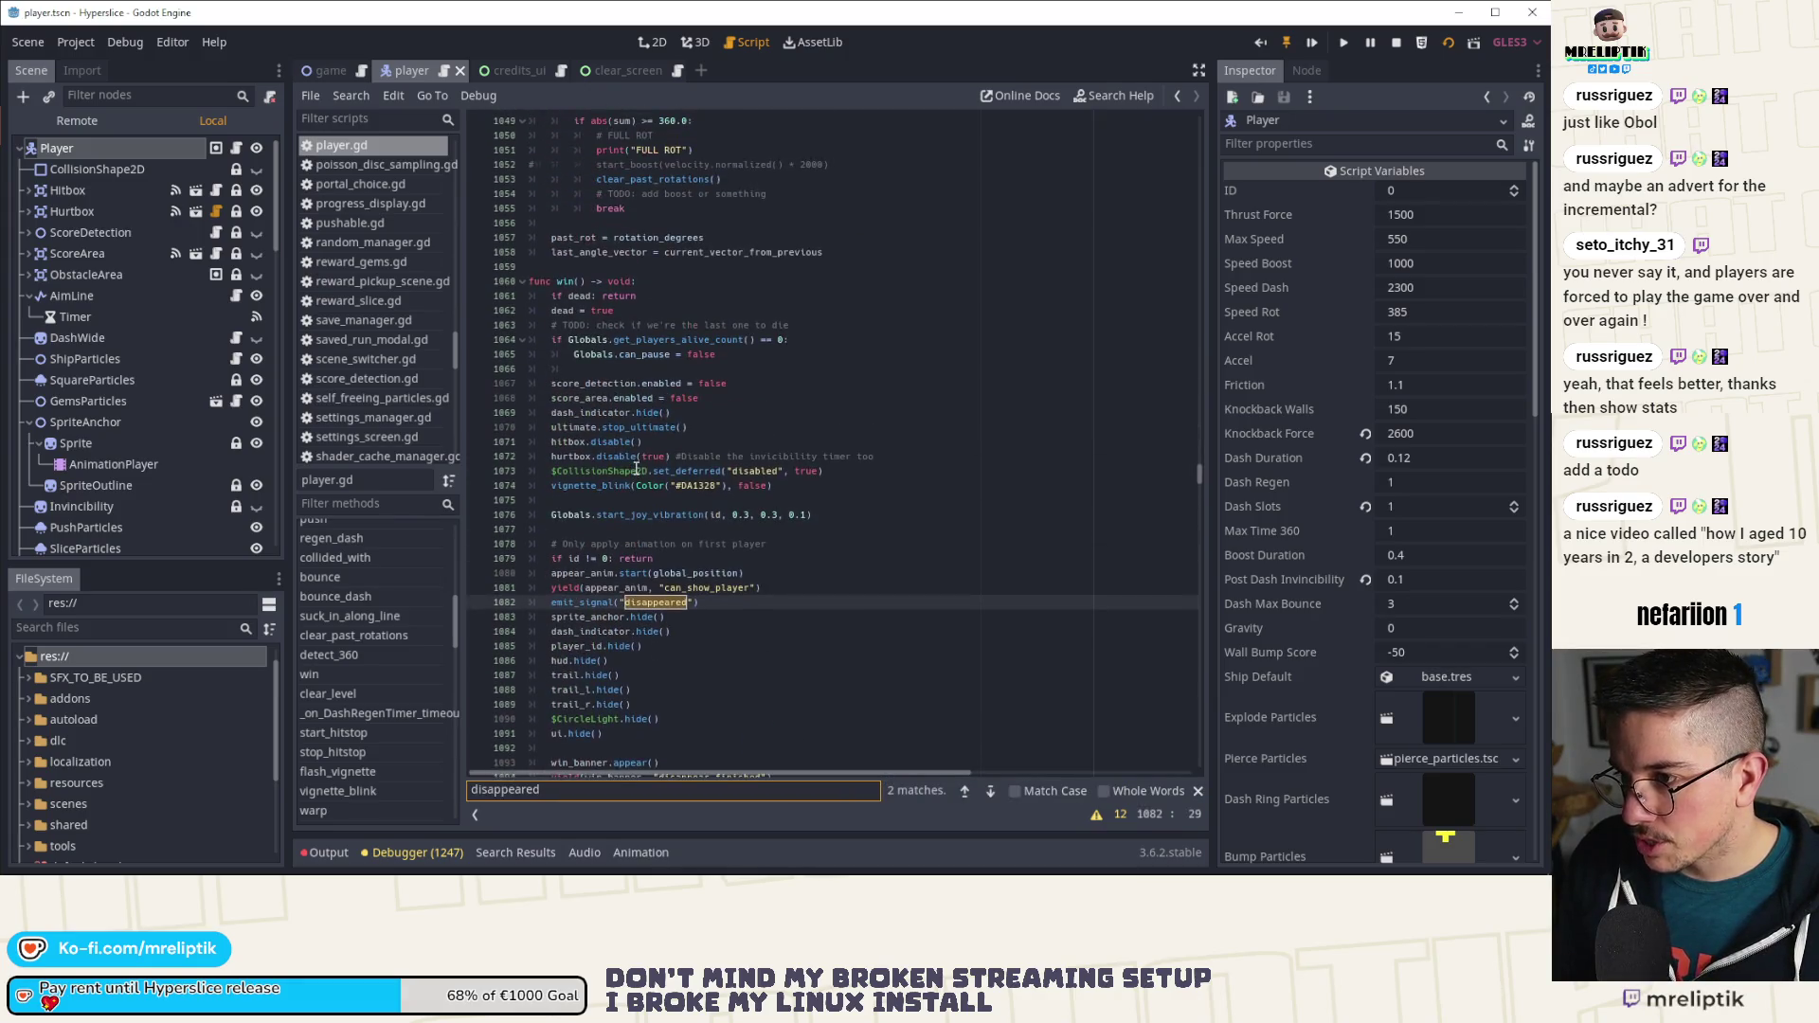
{"action": "left_click", "coordinate": [965, 790]}
{"action": "left_click", "coordinate": [965, 790]}
{"action": "left_click", "coordinate": [965, 790]}
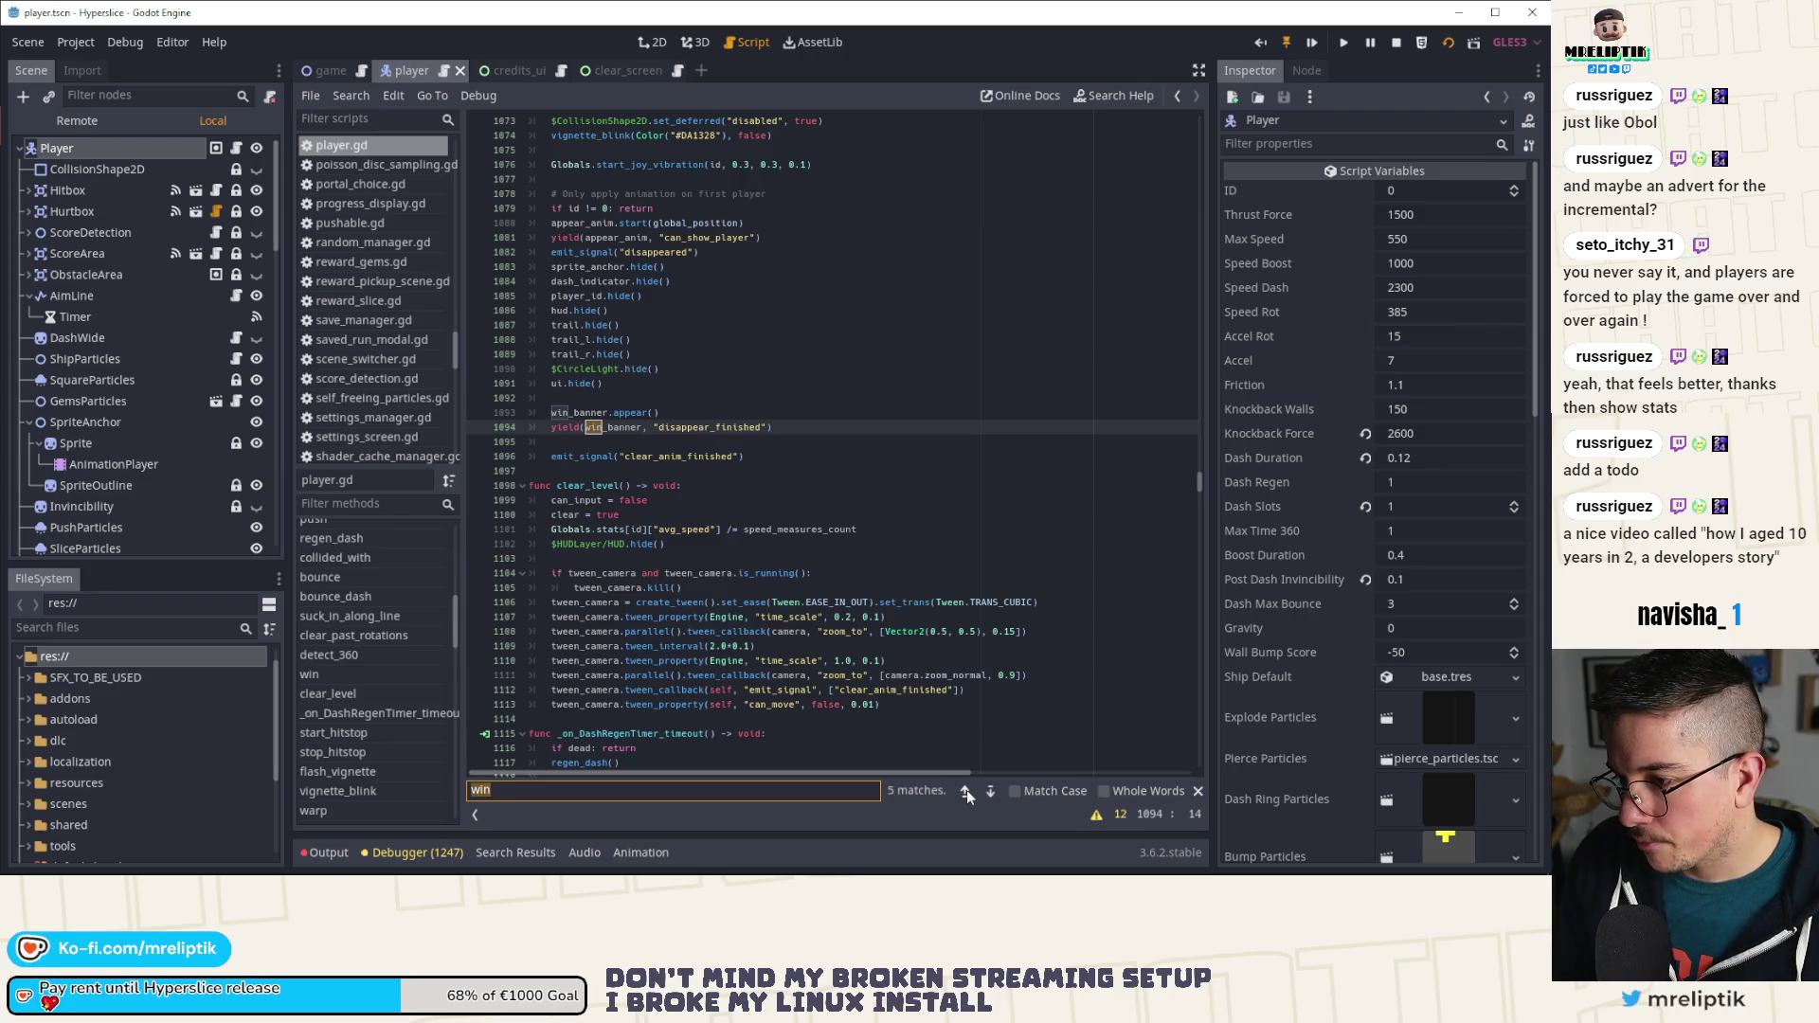
{"action": "scroll", "coordinate": [879, 614], "scroll_direction": "up", "scroll_amount": 3}
{"action": "scroll", "coordinate": [880, 614], "scroll_direction": "up", "scroll_amount": 4}
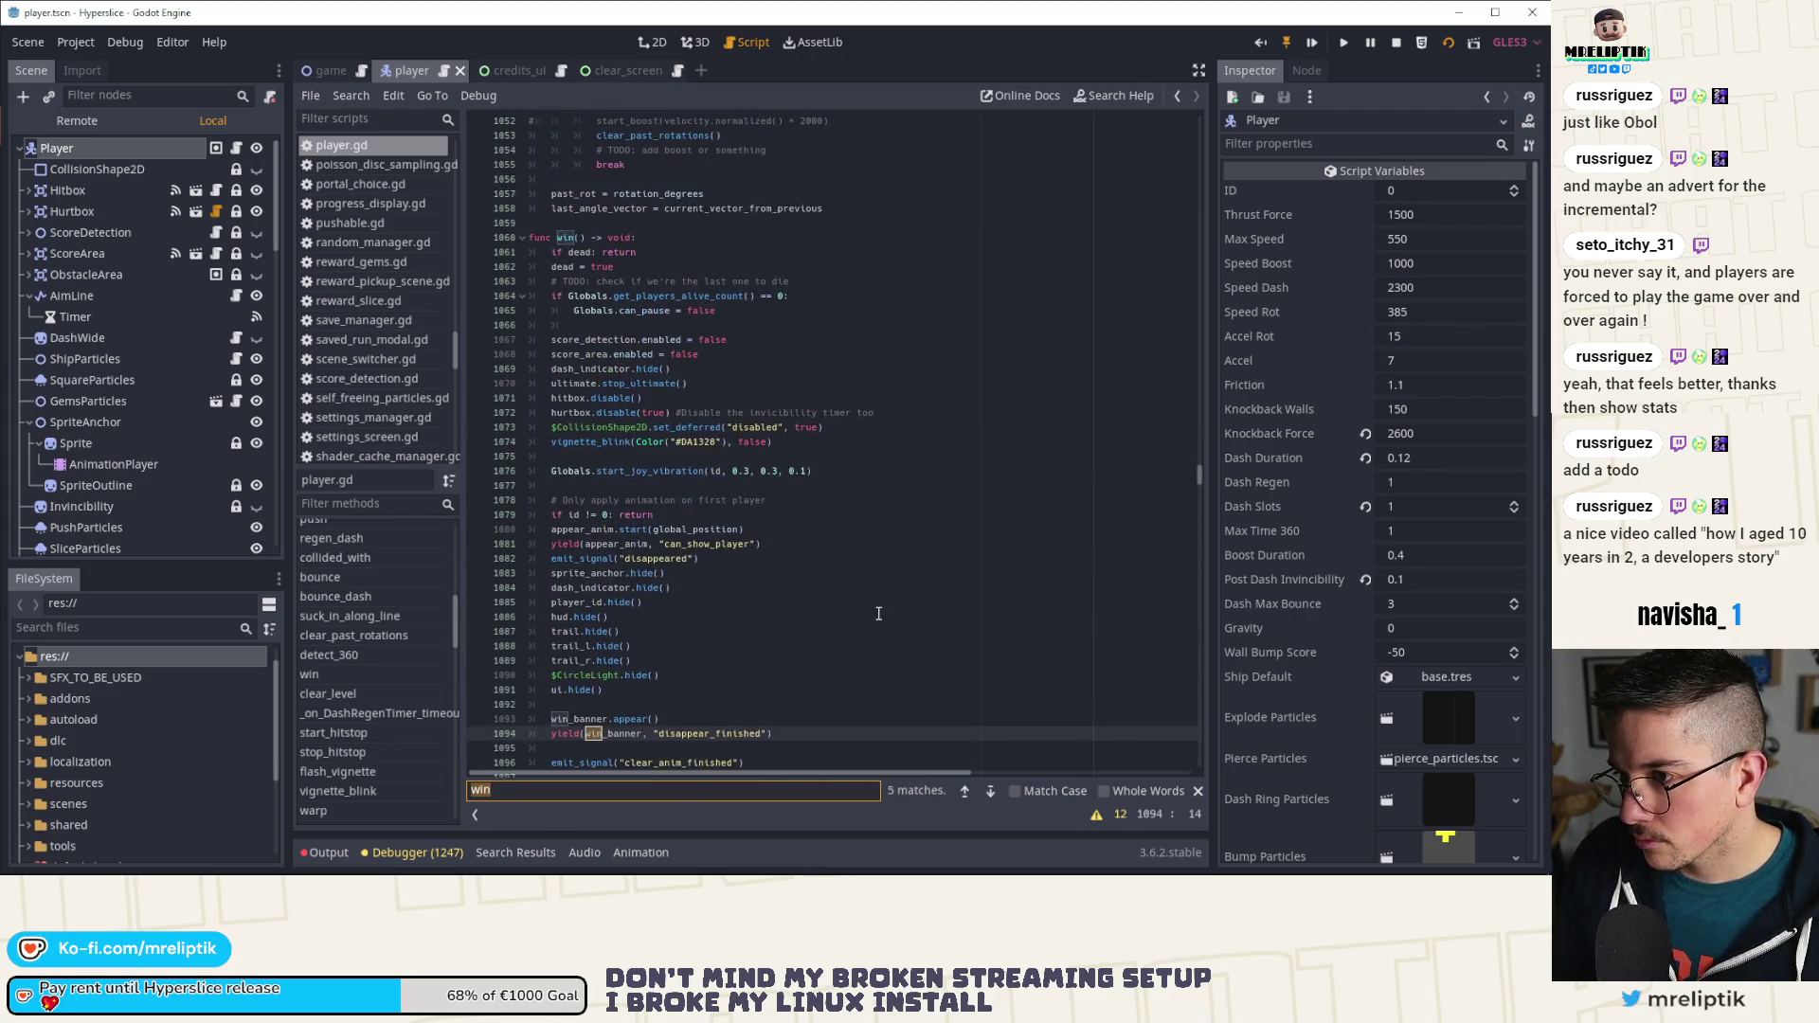
{"action": "scroll", "coordinate": [879, 614], "scroll_direction": "down", "scroll_amount": 3}
Step: Step back to the WinBanner declaration on line 185 and the func win() definition, then return to game.gd
{"action": "left_click", "coordinate": [966, 790]}
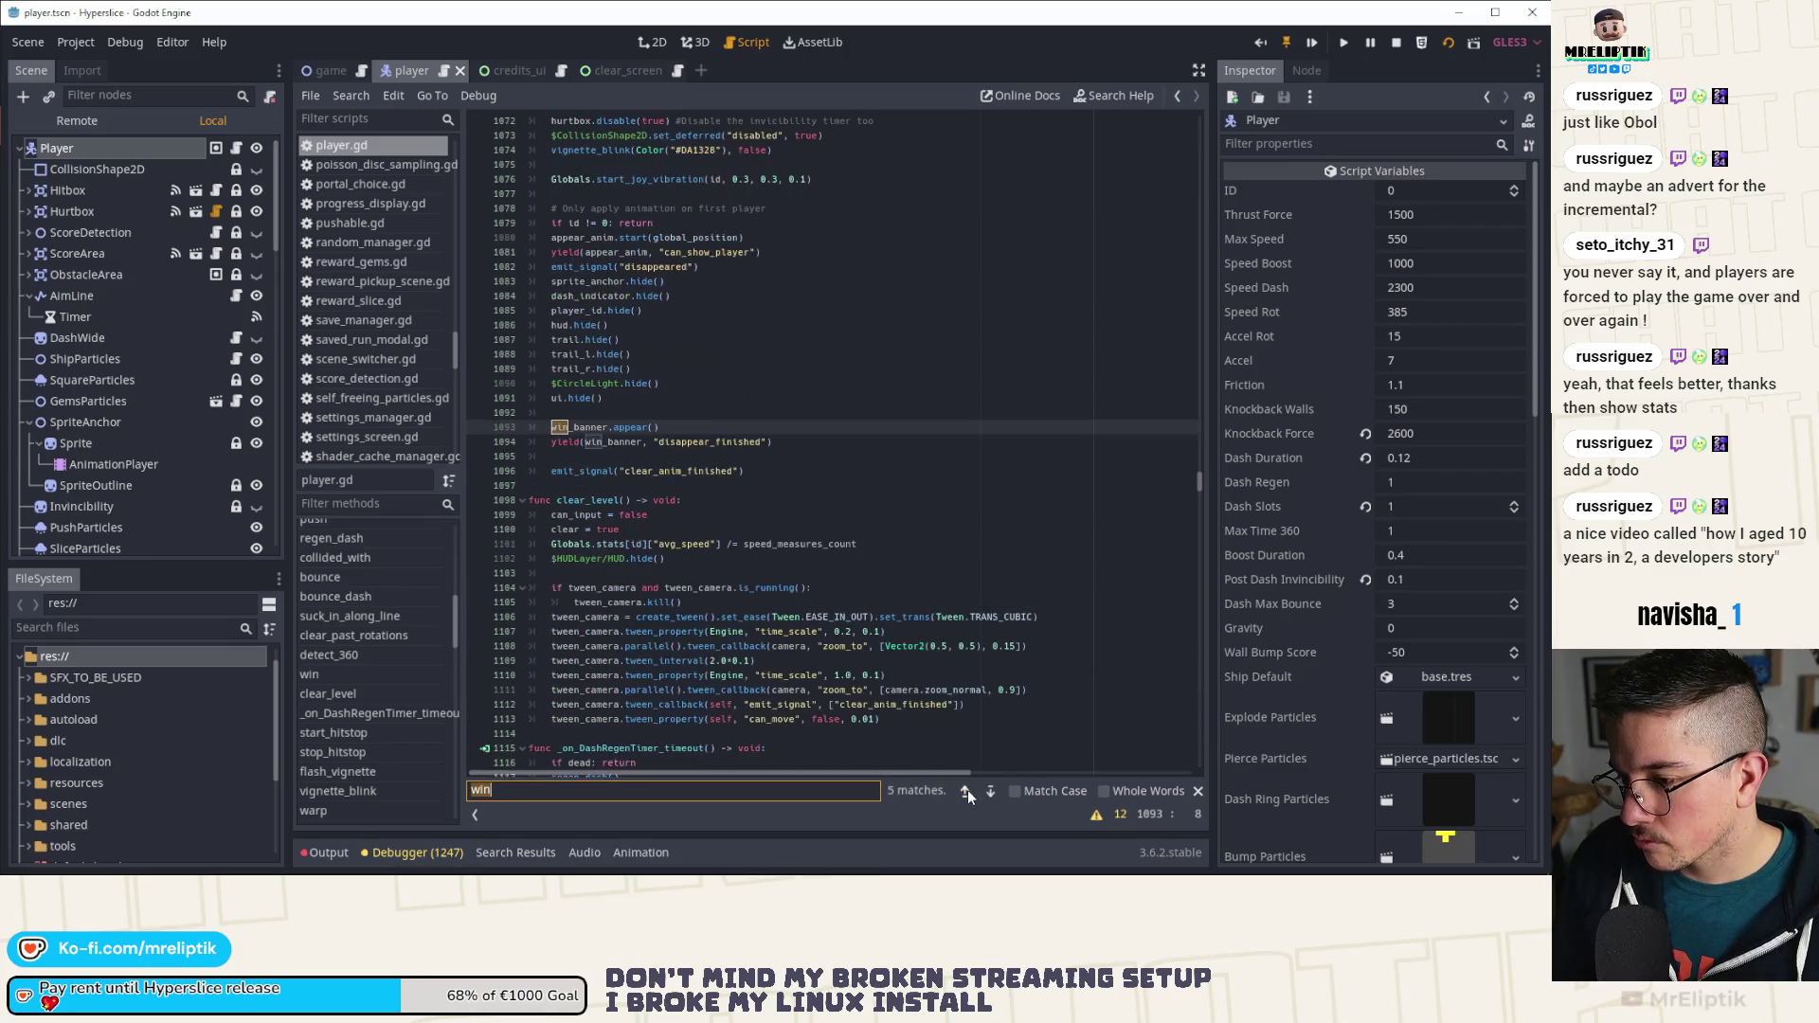
{"action": "left_click", "coordinate": [967, 792]}
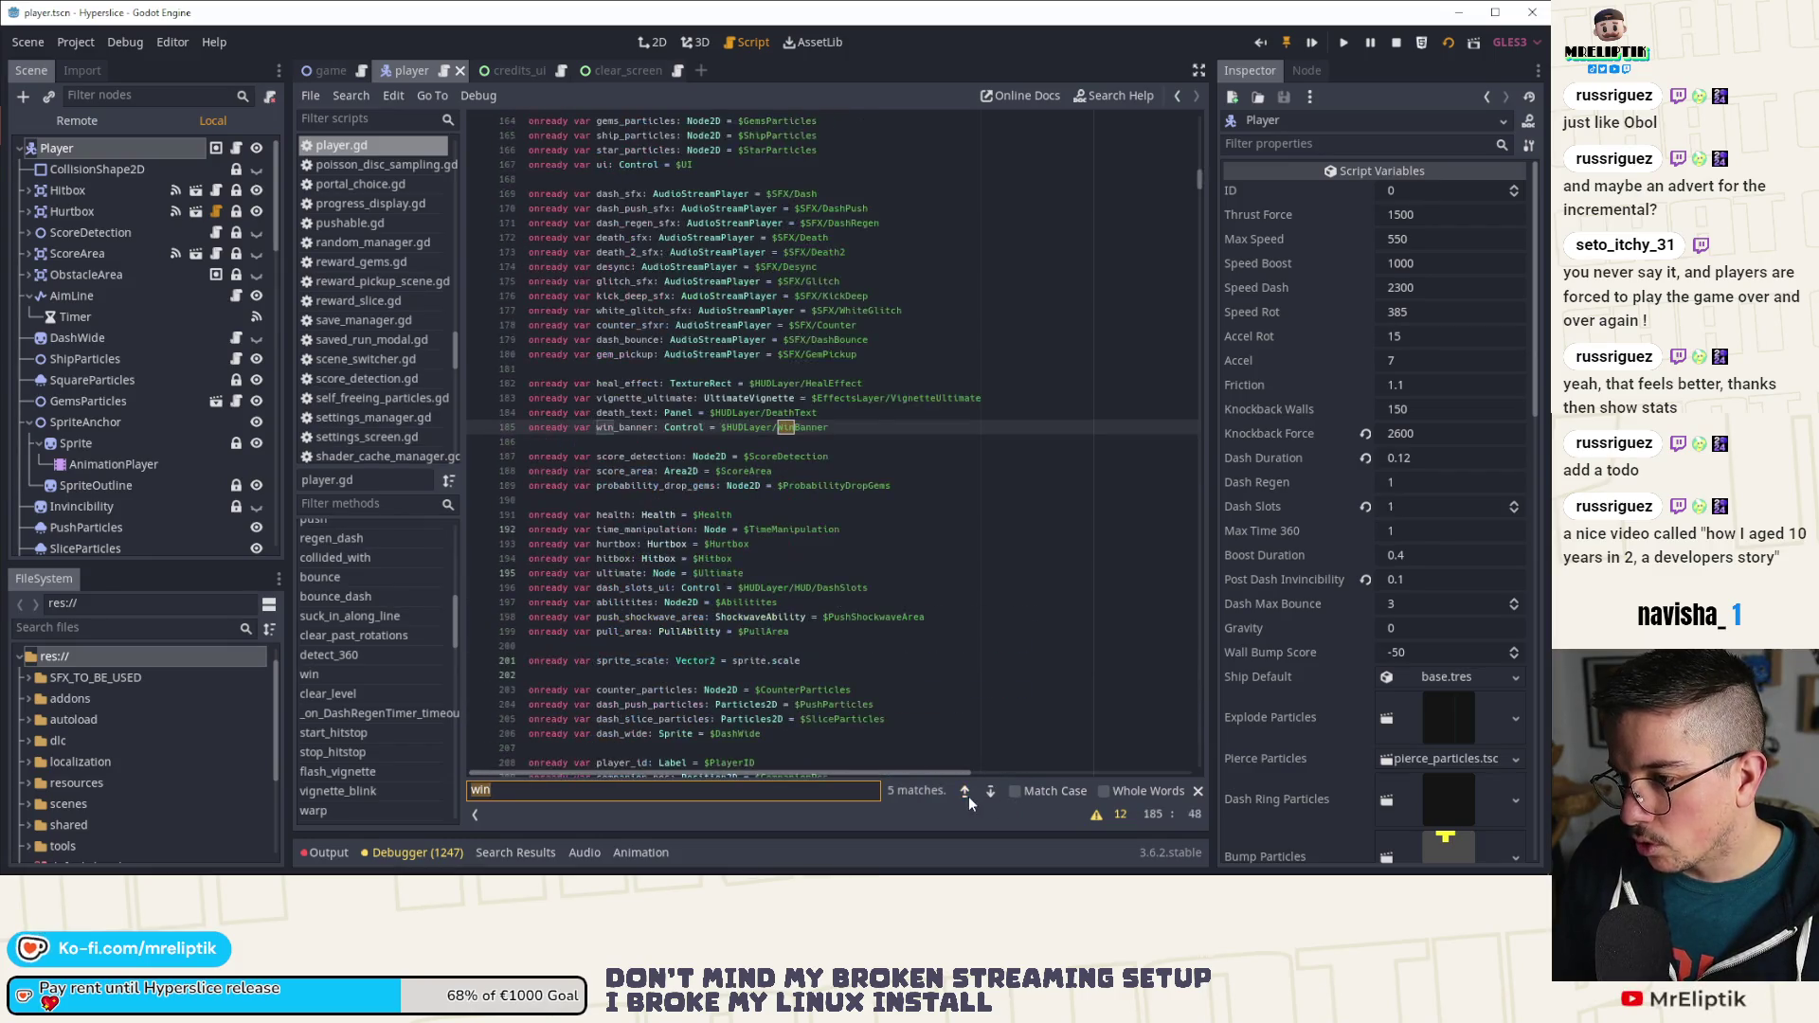
{"action": "left_click", "coordinate": [967, 792]}
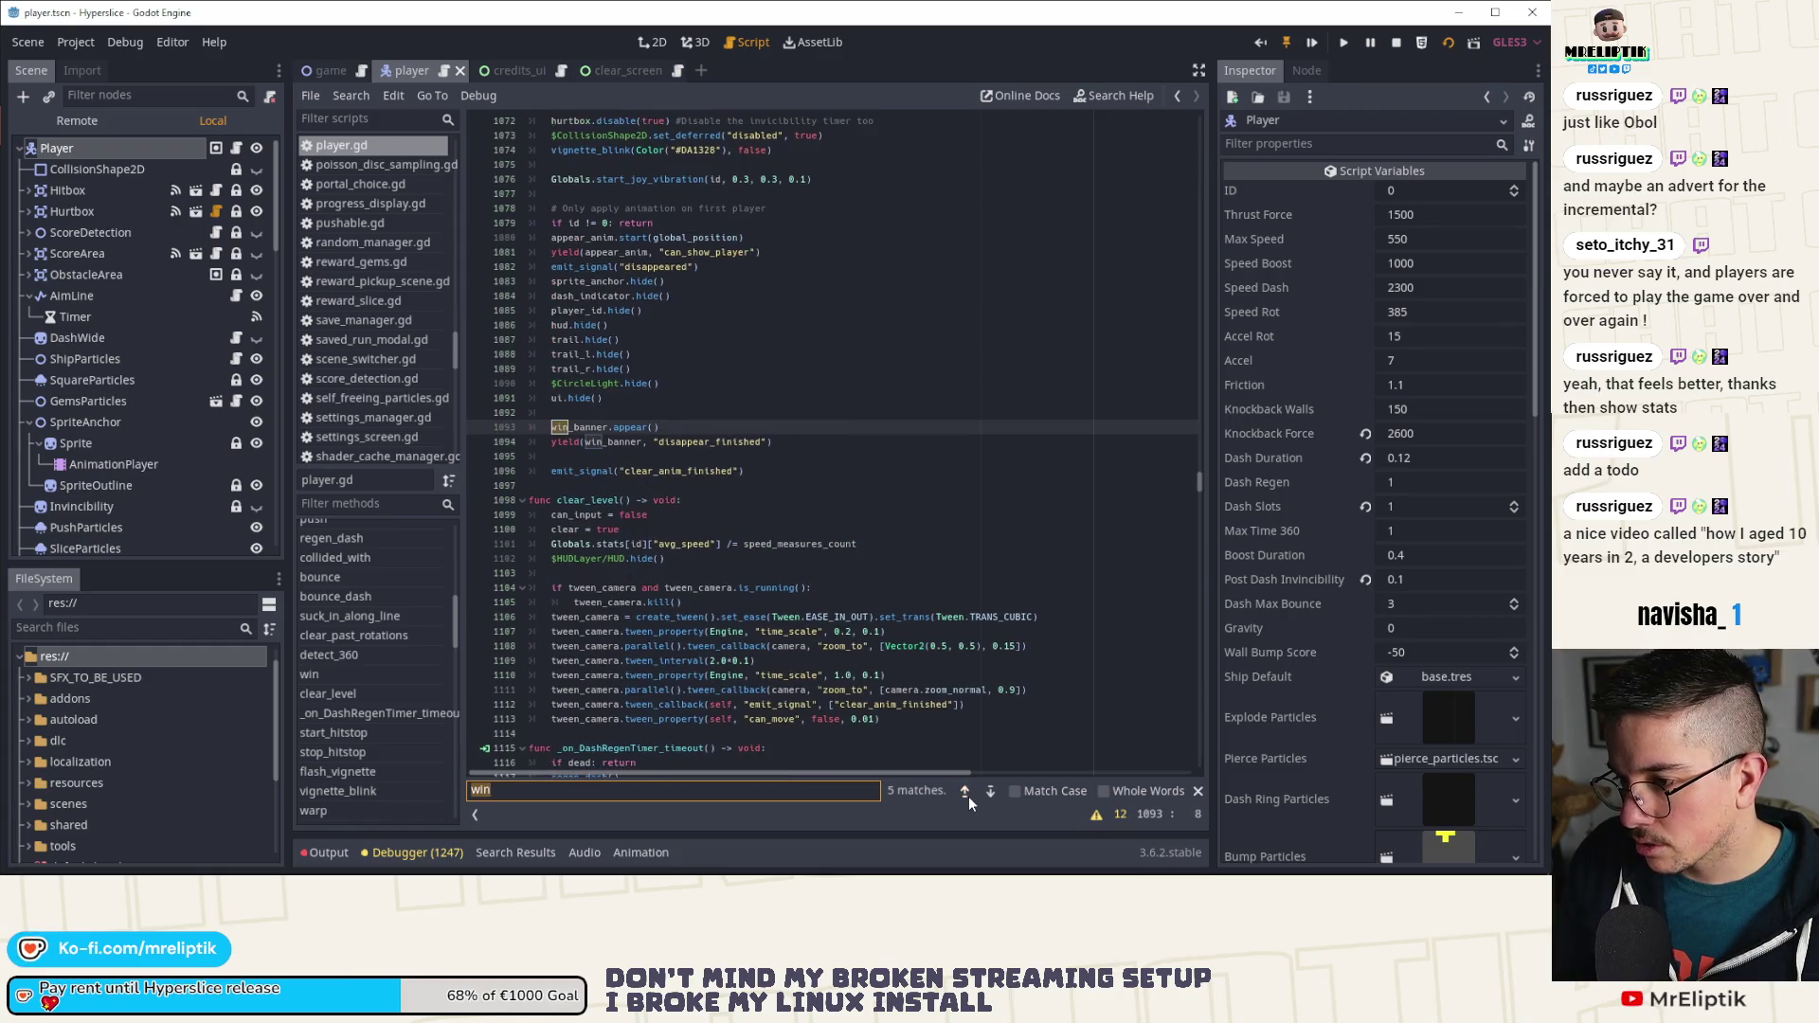
{"action": "left_click", "coordinate": [966, 792]}
{"action": "left_click", "coordinate": [967, 793]}
{"action": "left_click", "coordinate": [990, 791]}
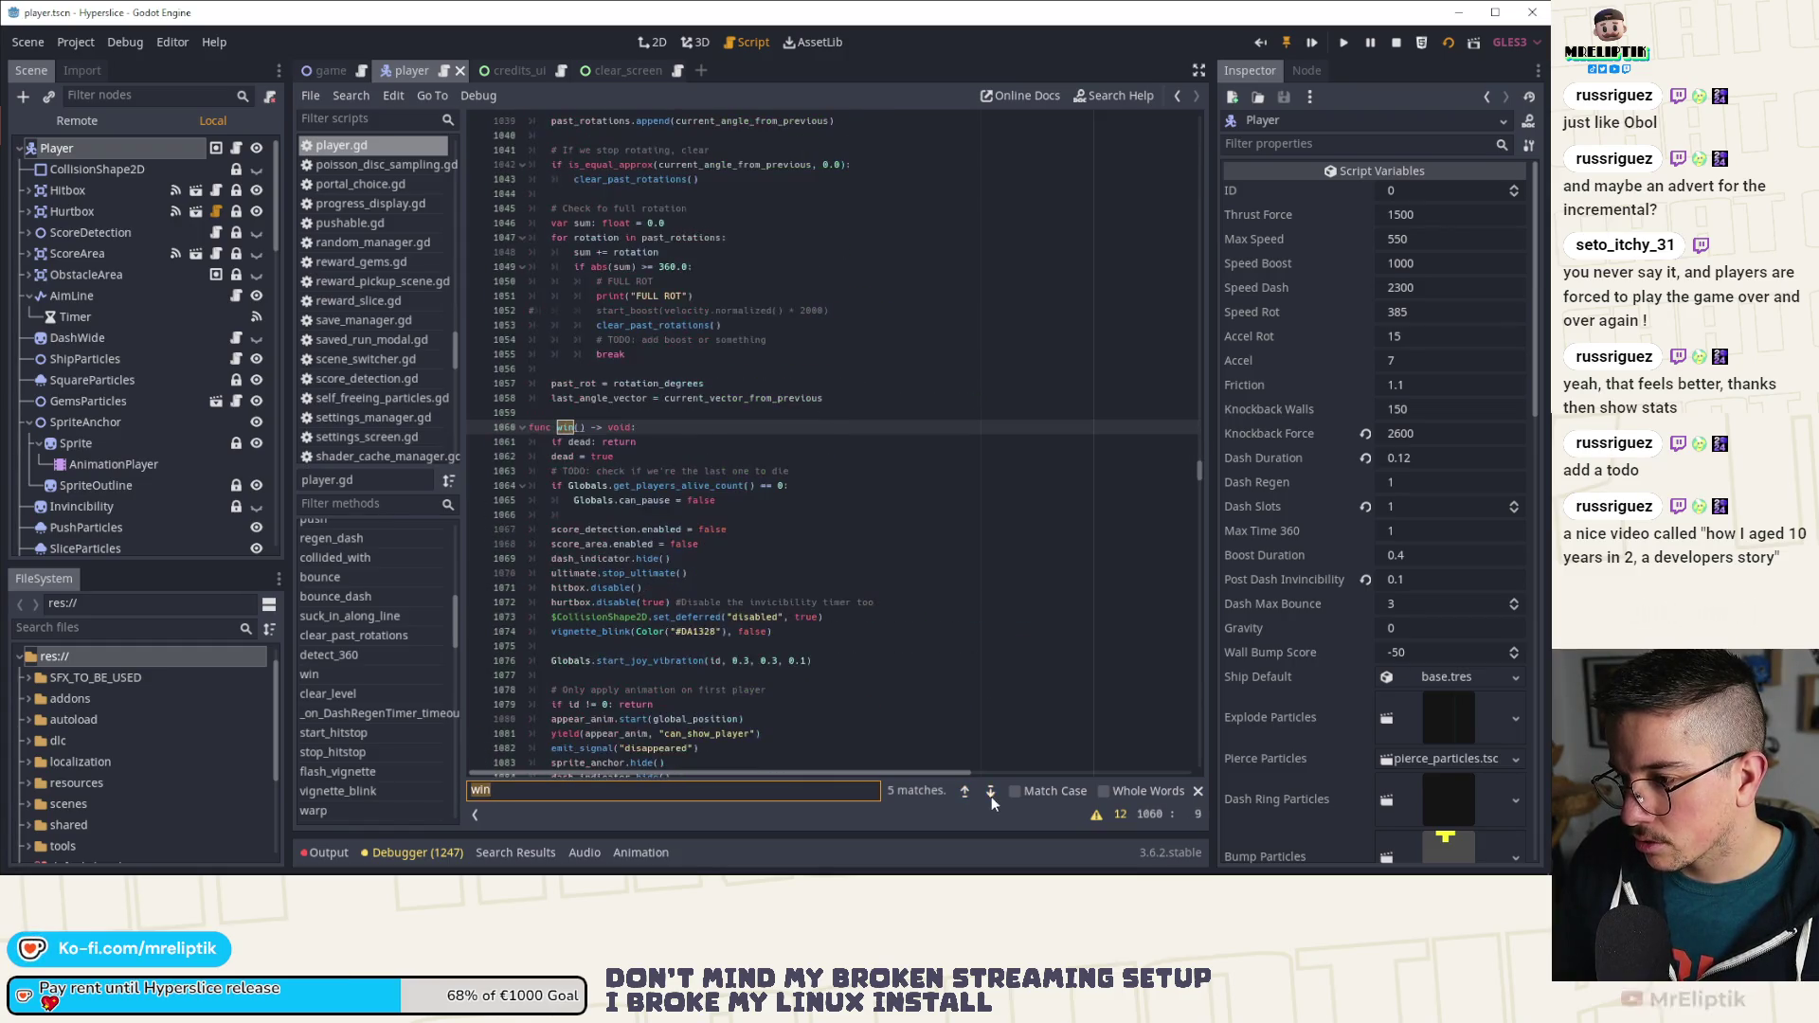
{"action": "left_click", "coordinate": [573, 432]}
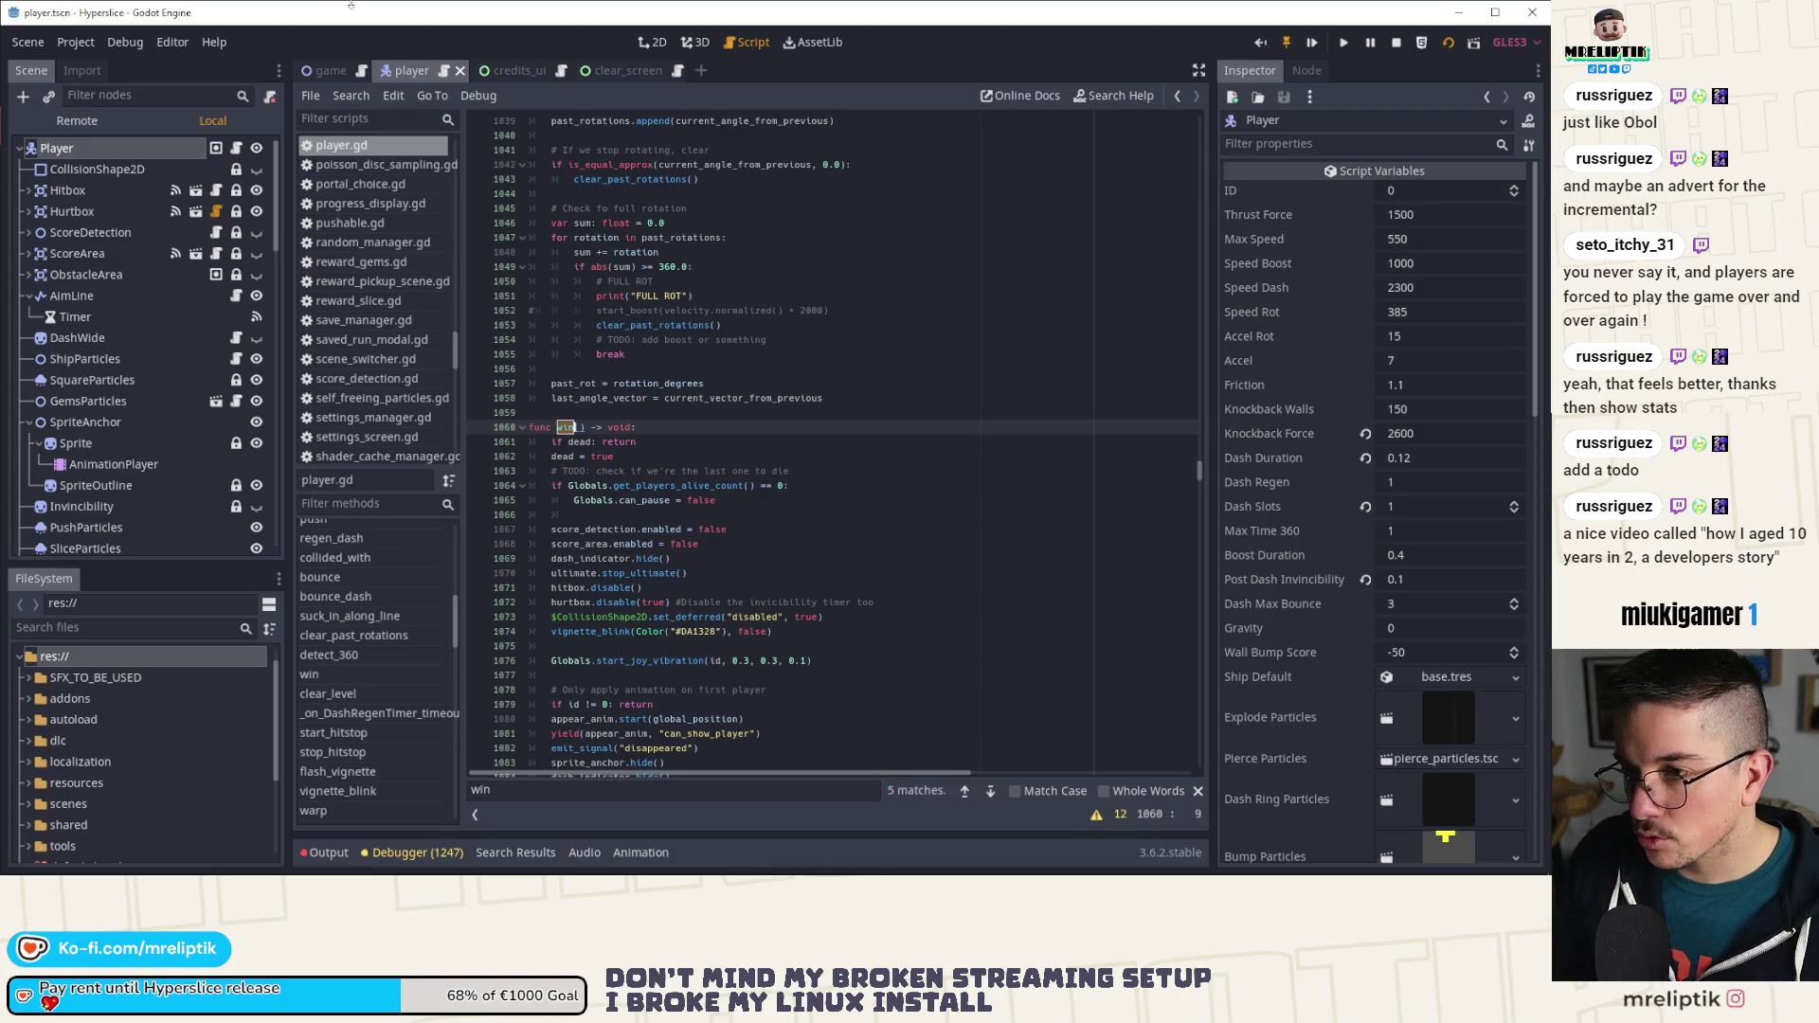
{"action": "left_click", "coordinate": [313, 95]}
{"action": "left_click", "coordinate": [327, 76]}
Step: Search game.gd for 'win' and go to the p.win() call on line 815
{"action": "left_click", "coordinate": [327, 72]}
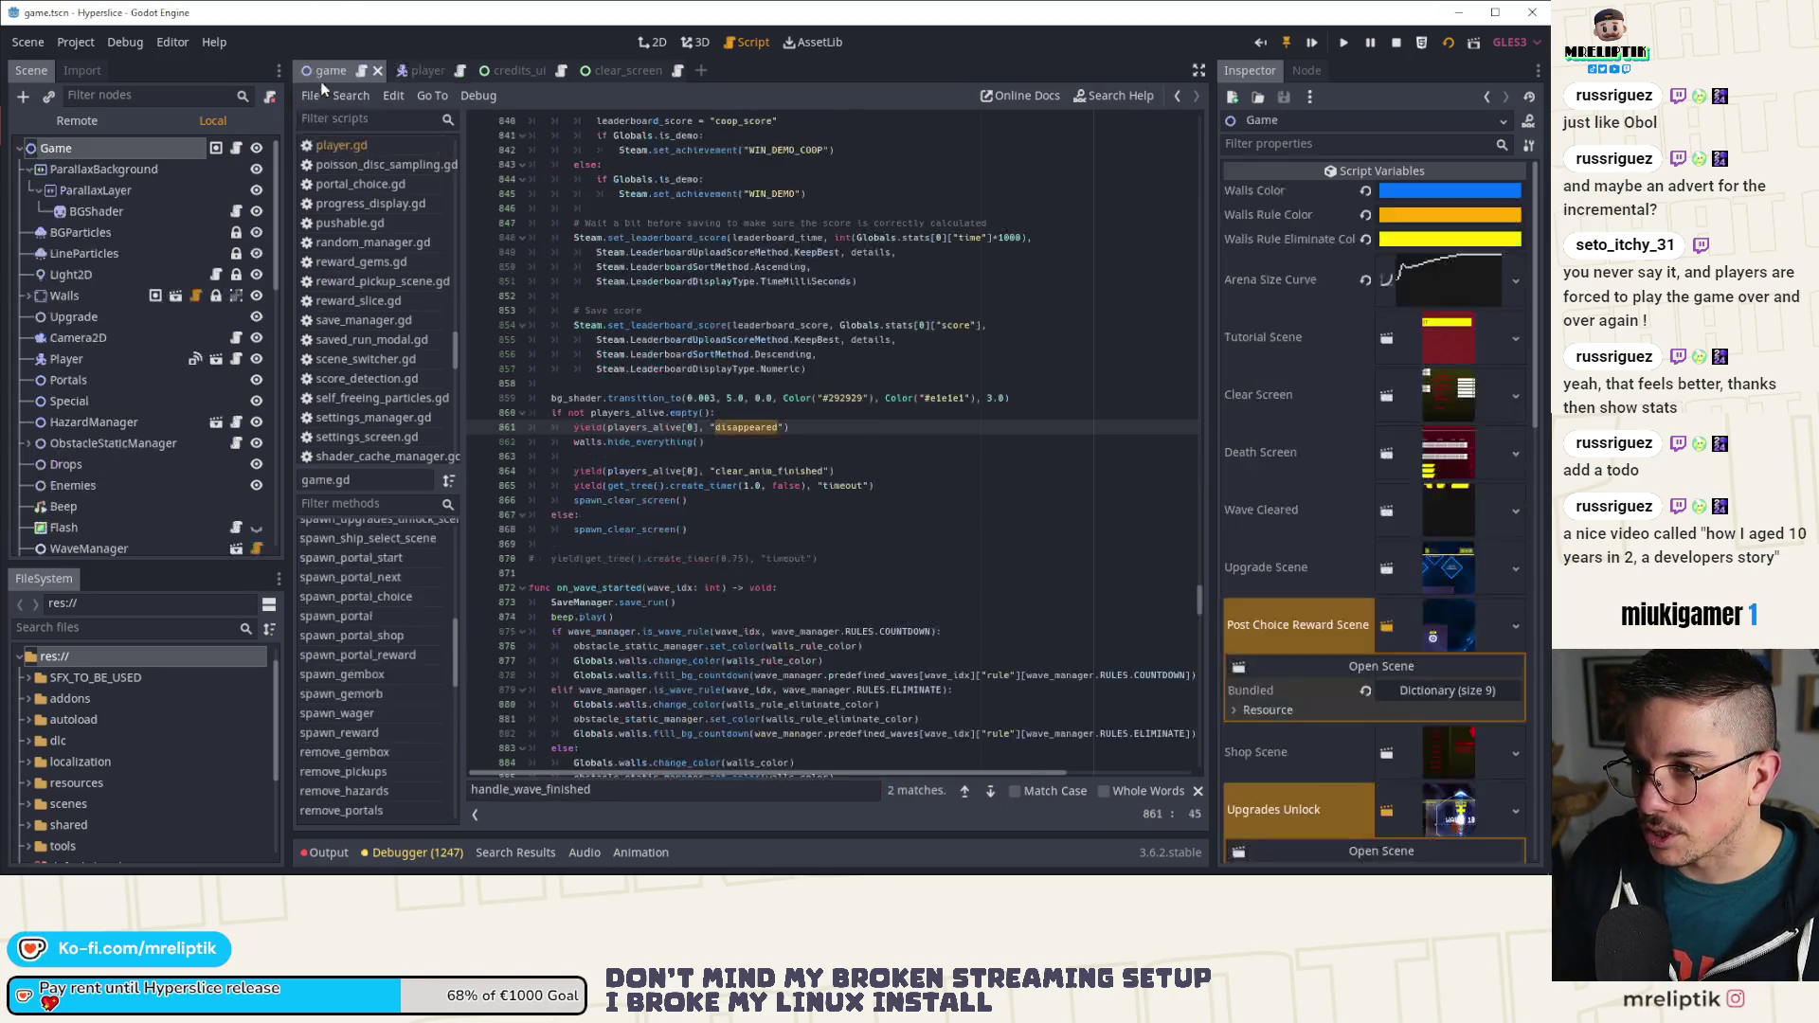
{"action": "left_click", "coordinate": [674, 467]}
{"action": "key", "text": "ctrl+f"}
{"action": "type", "text": "win"}
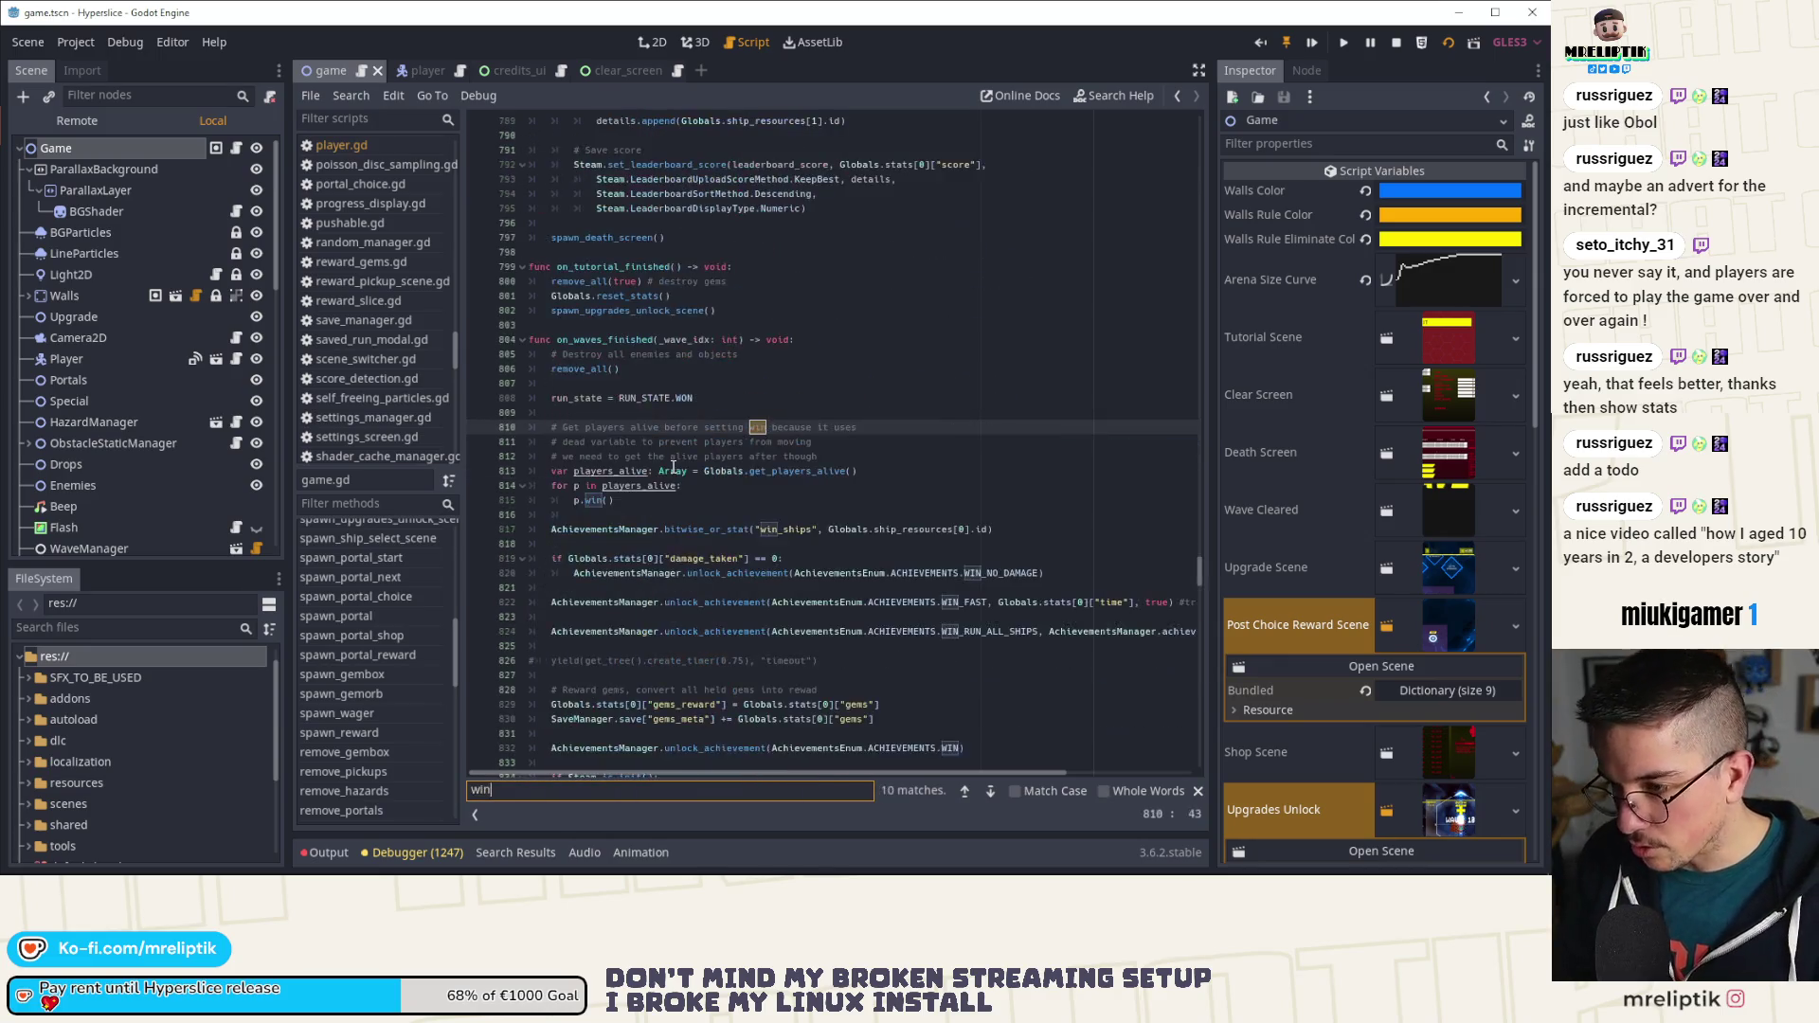
{"action": "left_click", "coordinate": [588, 503]}
{"action": "left_click", "coordinate": [722, 500]}
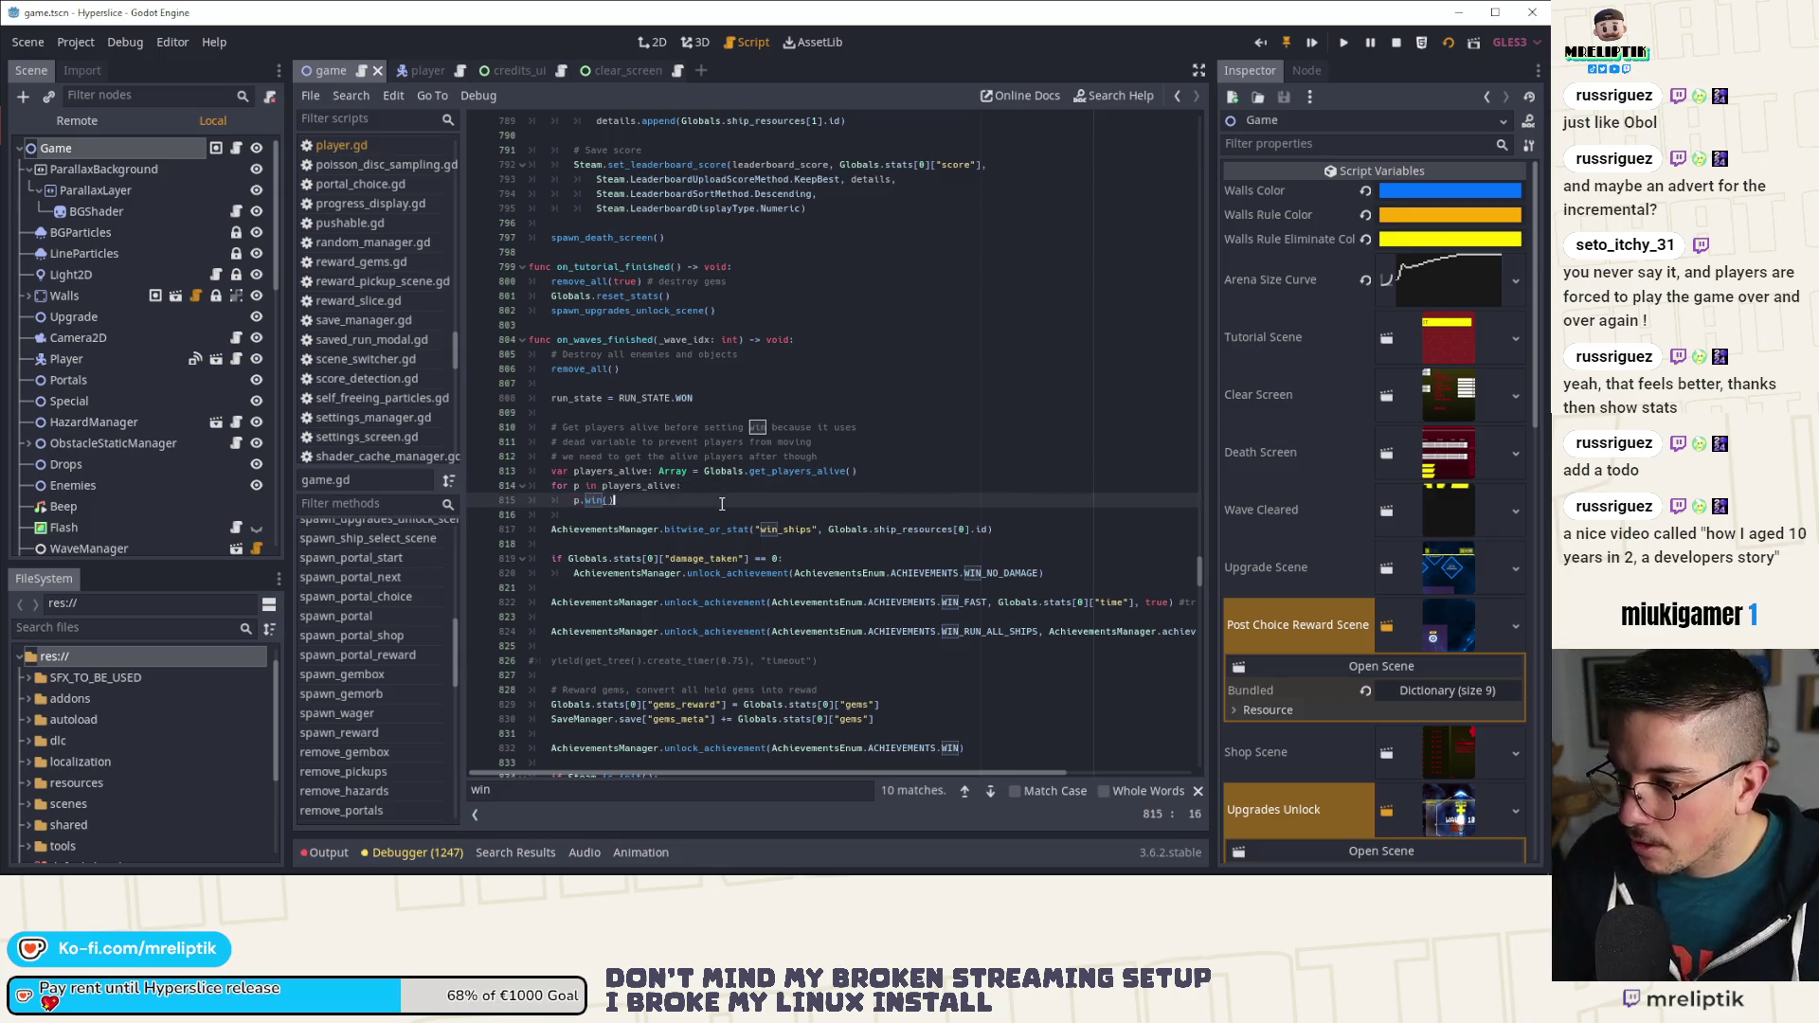
Step: Scroll down through on_waves_finished to the spawn_clear_screen() call
{"action": "scroll", "coordinate": [722, 504], "scroll_direction": "down", "scroll_amount": 3}
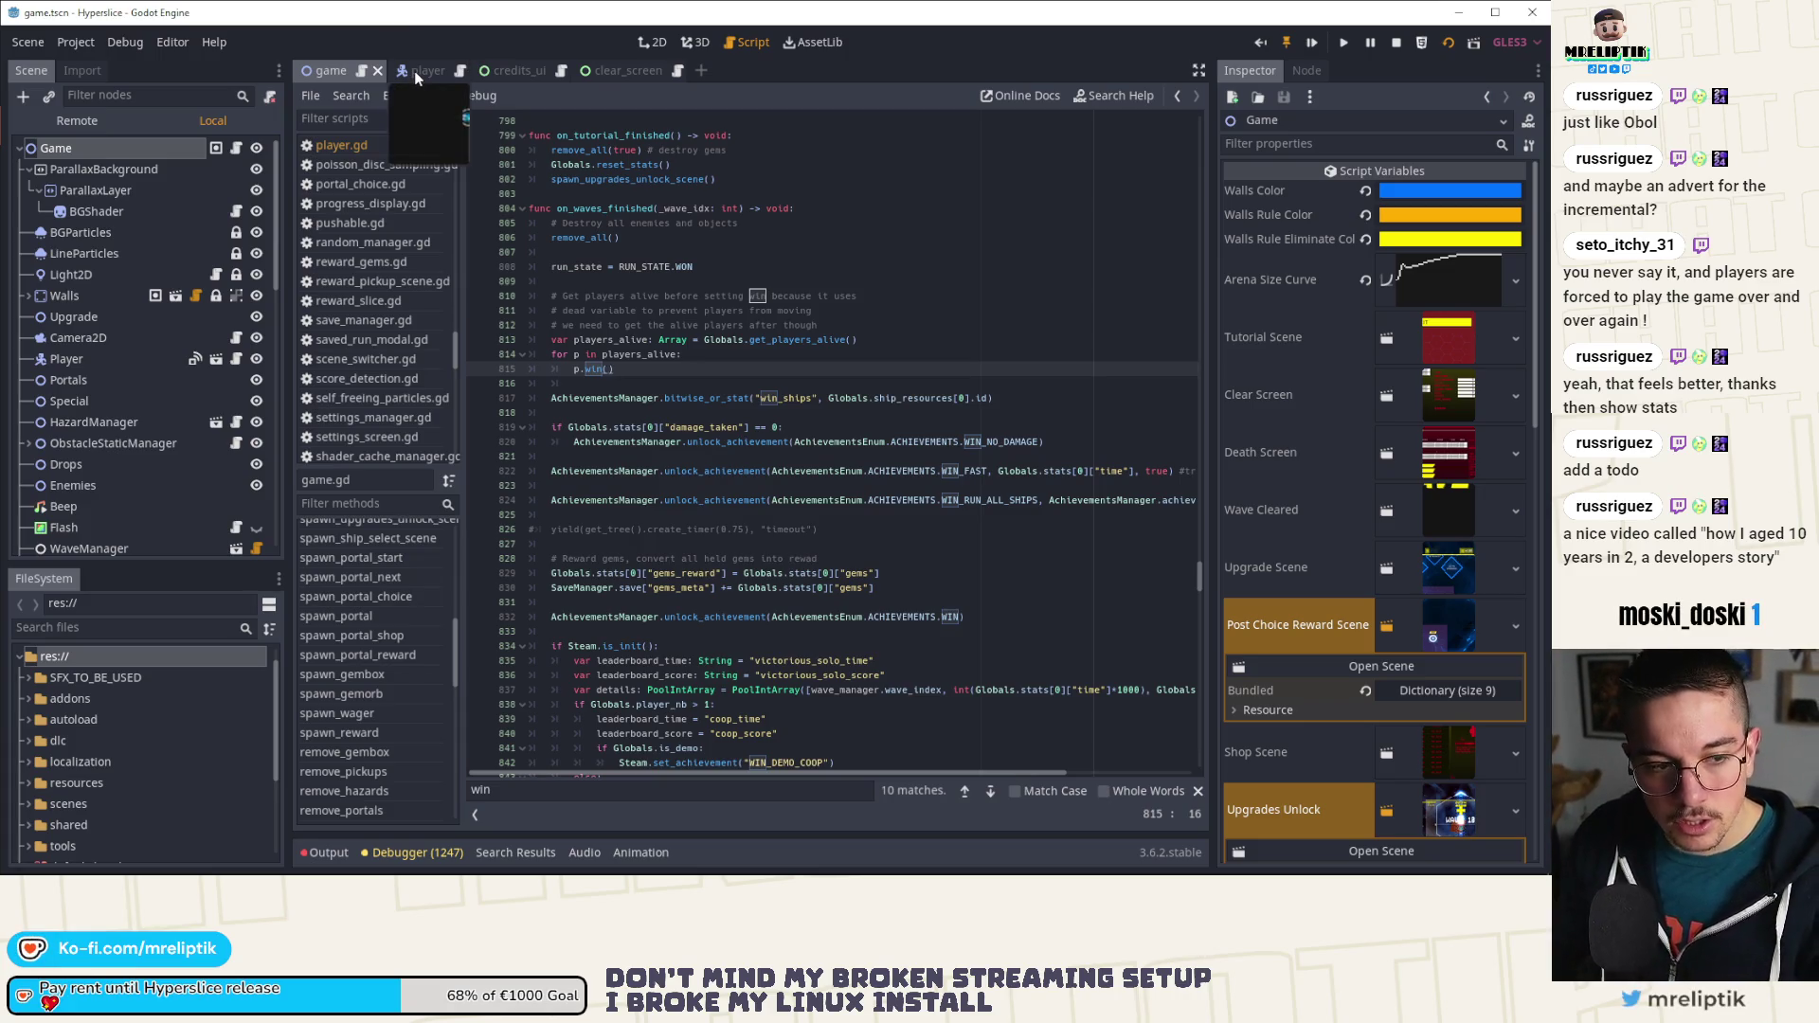
{"action": "scroll", "coordinate": [681, 426], "scroll_direction": "down", "scroll_amount": 2}
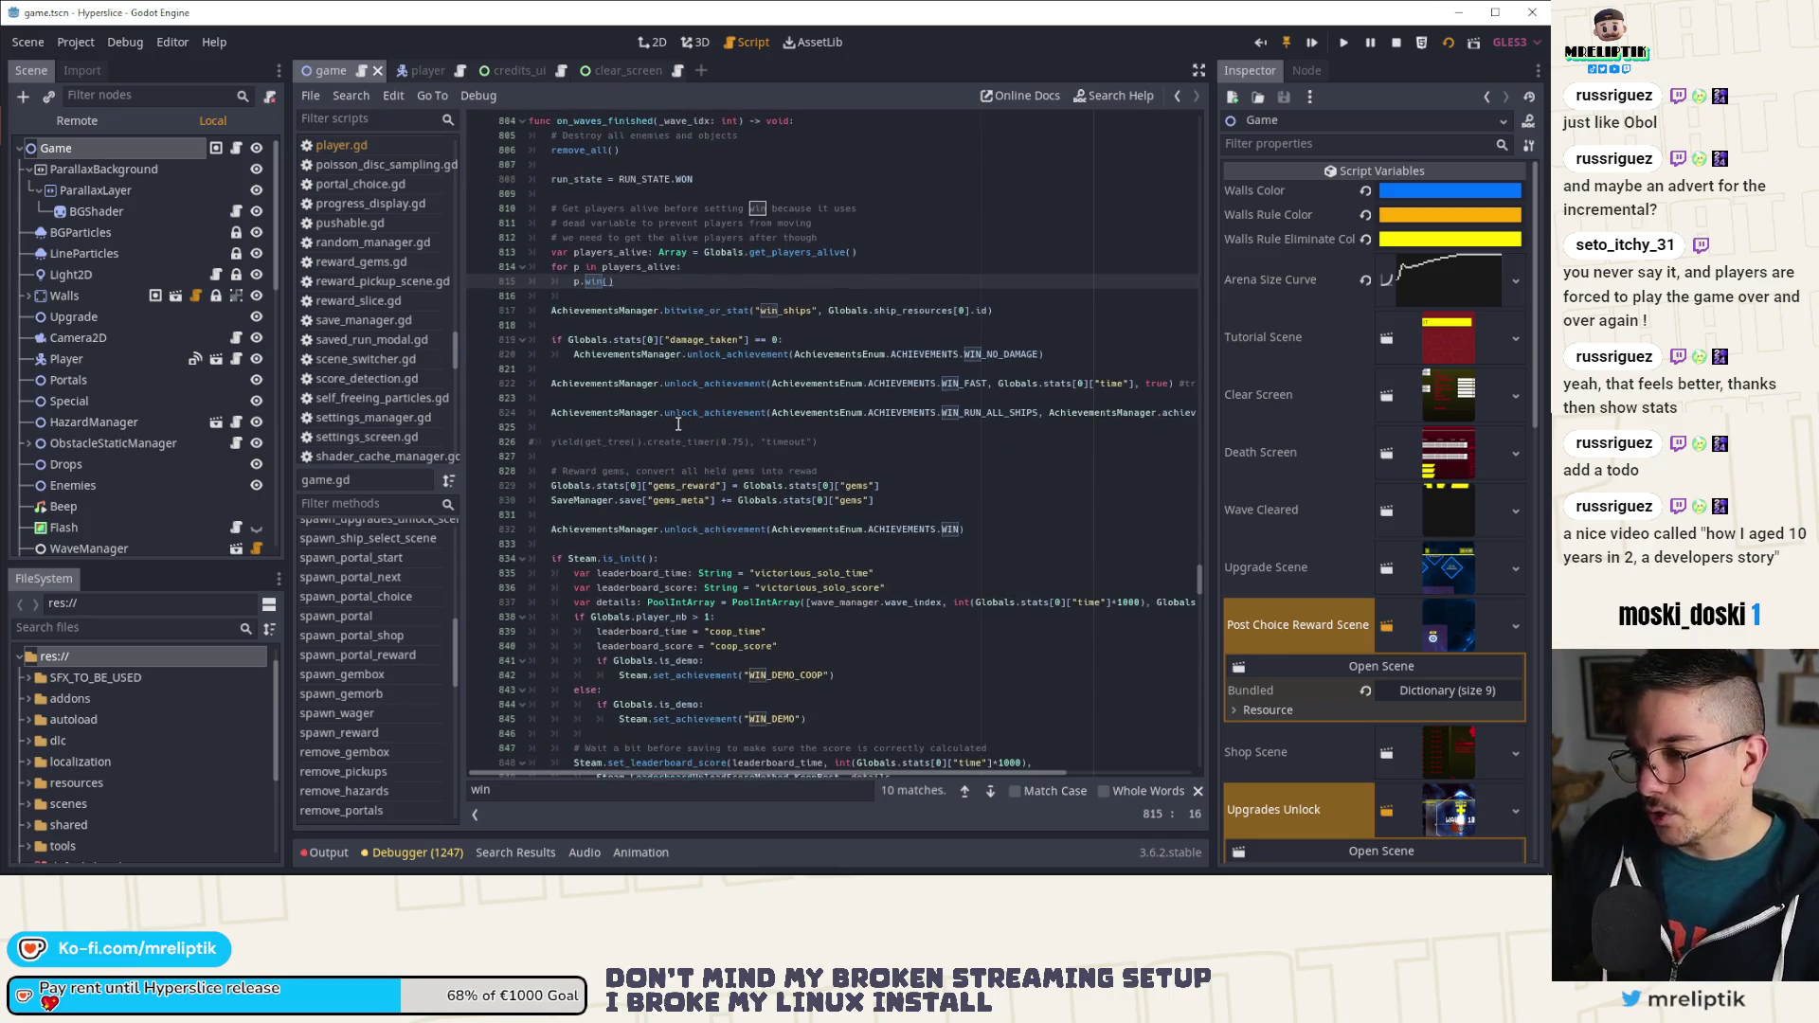
{"action": "scroll", "coordinate": [677, 407], "scroll_direction": "down", "scroll_amount": 3}
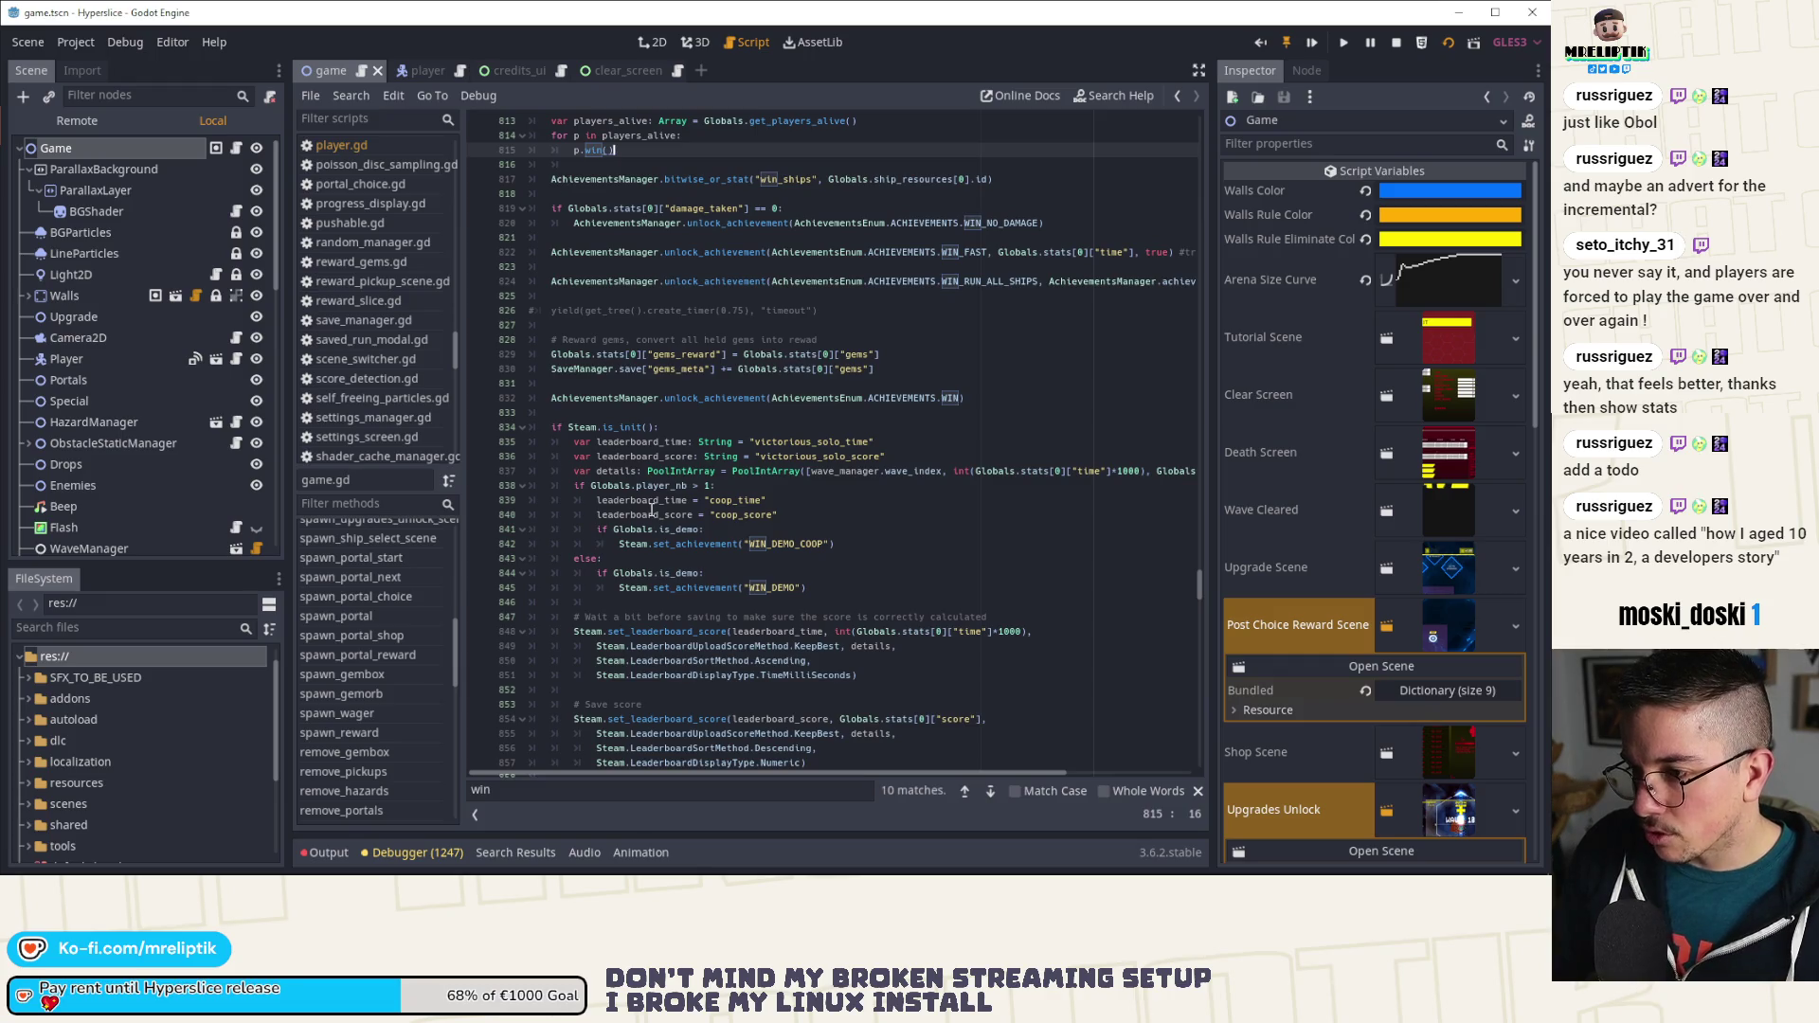
{"action": "scroll", "coordinate": [652, 510], "scroll_direction": "up", "scroll_amount": 4}
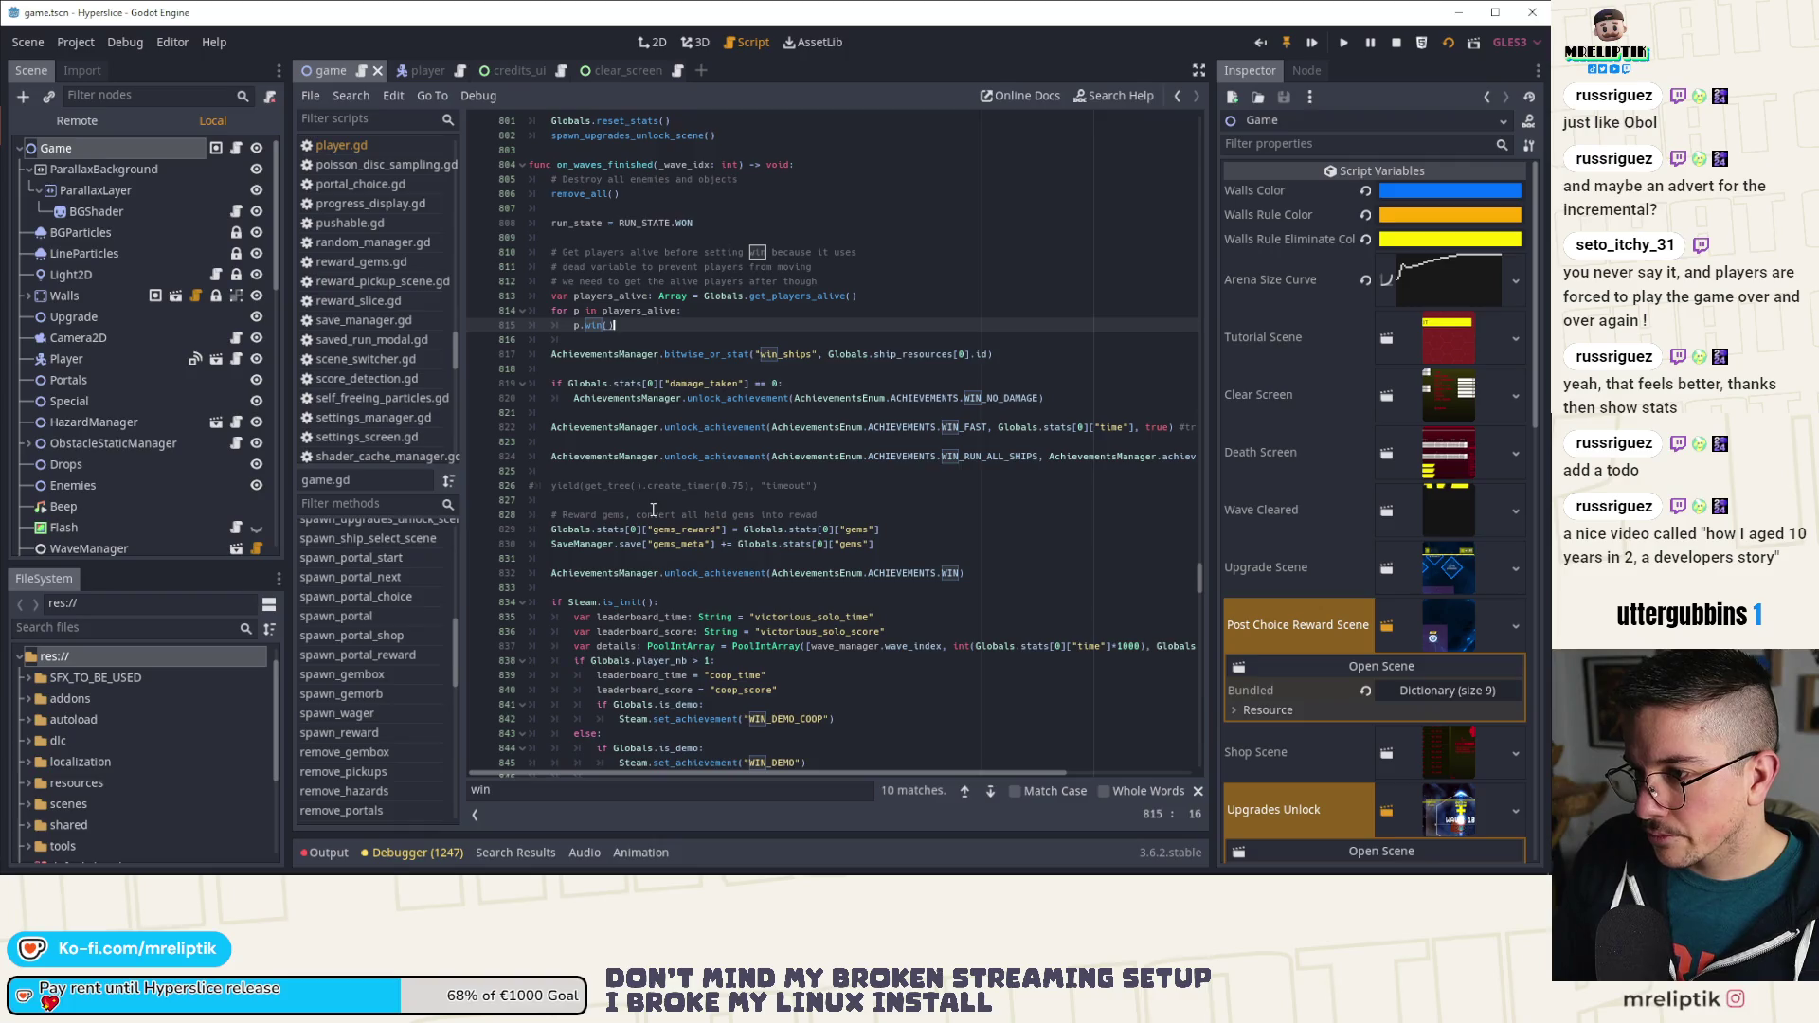
{"action": "scroll", "coordinate": [604, 395], "scroll_direction": "down", "scroll_amount": 5}
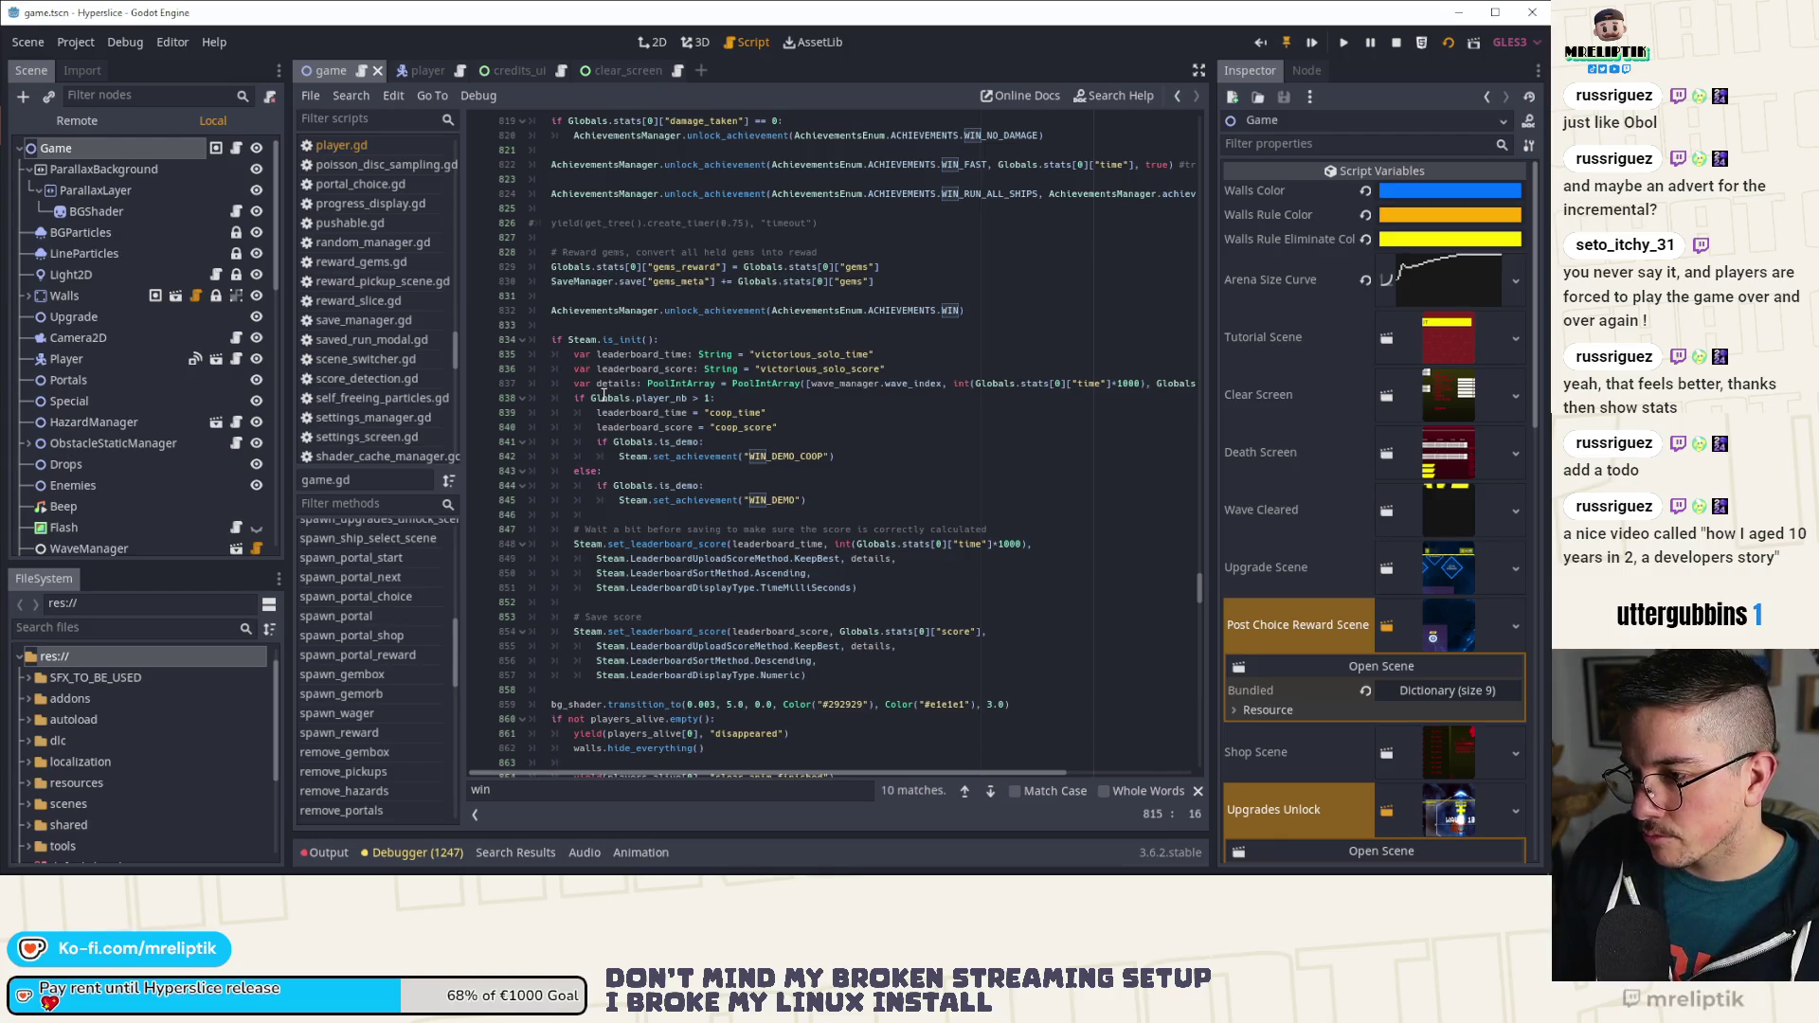
{"action": "scroll", "coordinate": [604, 394], "scroll_direction": "down", "scroll_amount": 2}
{"action": "scroll", "coordinate": [604, 394], "scroll_direction": "up", "scroll_amount": 1}
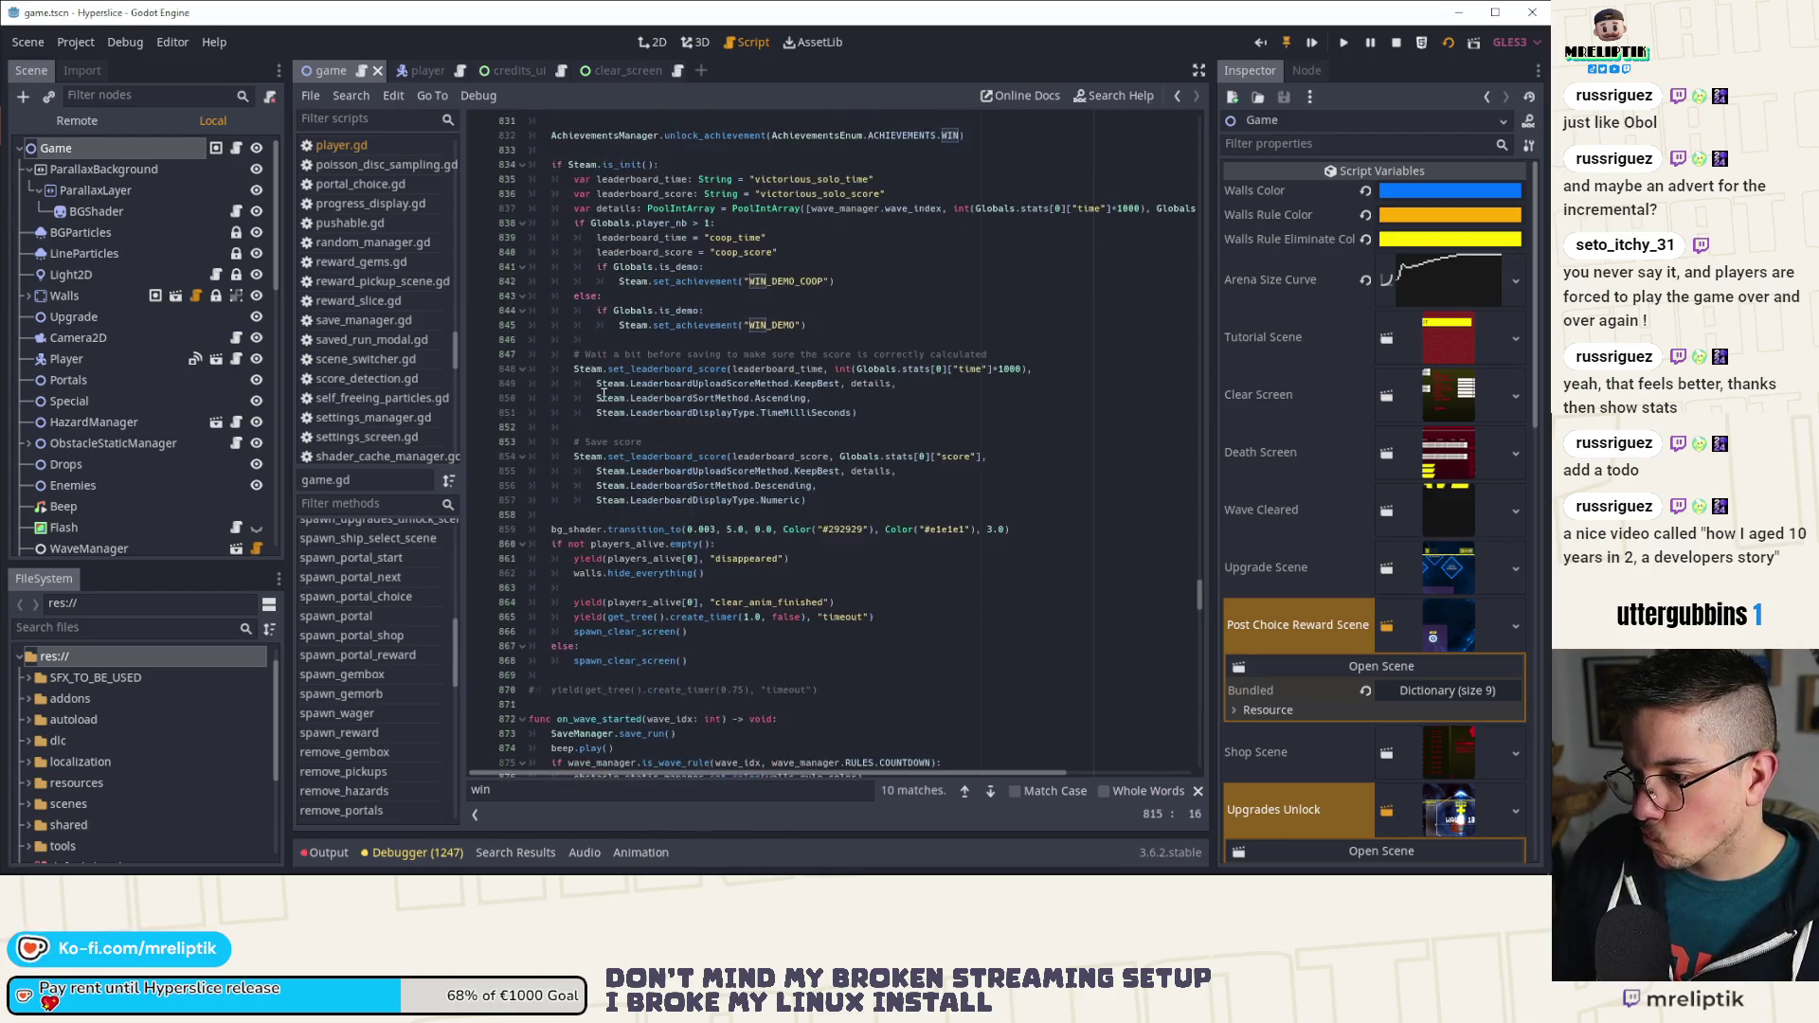
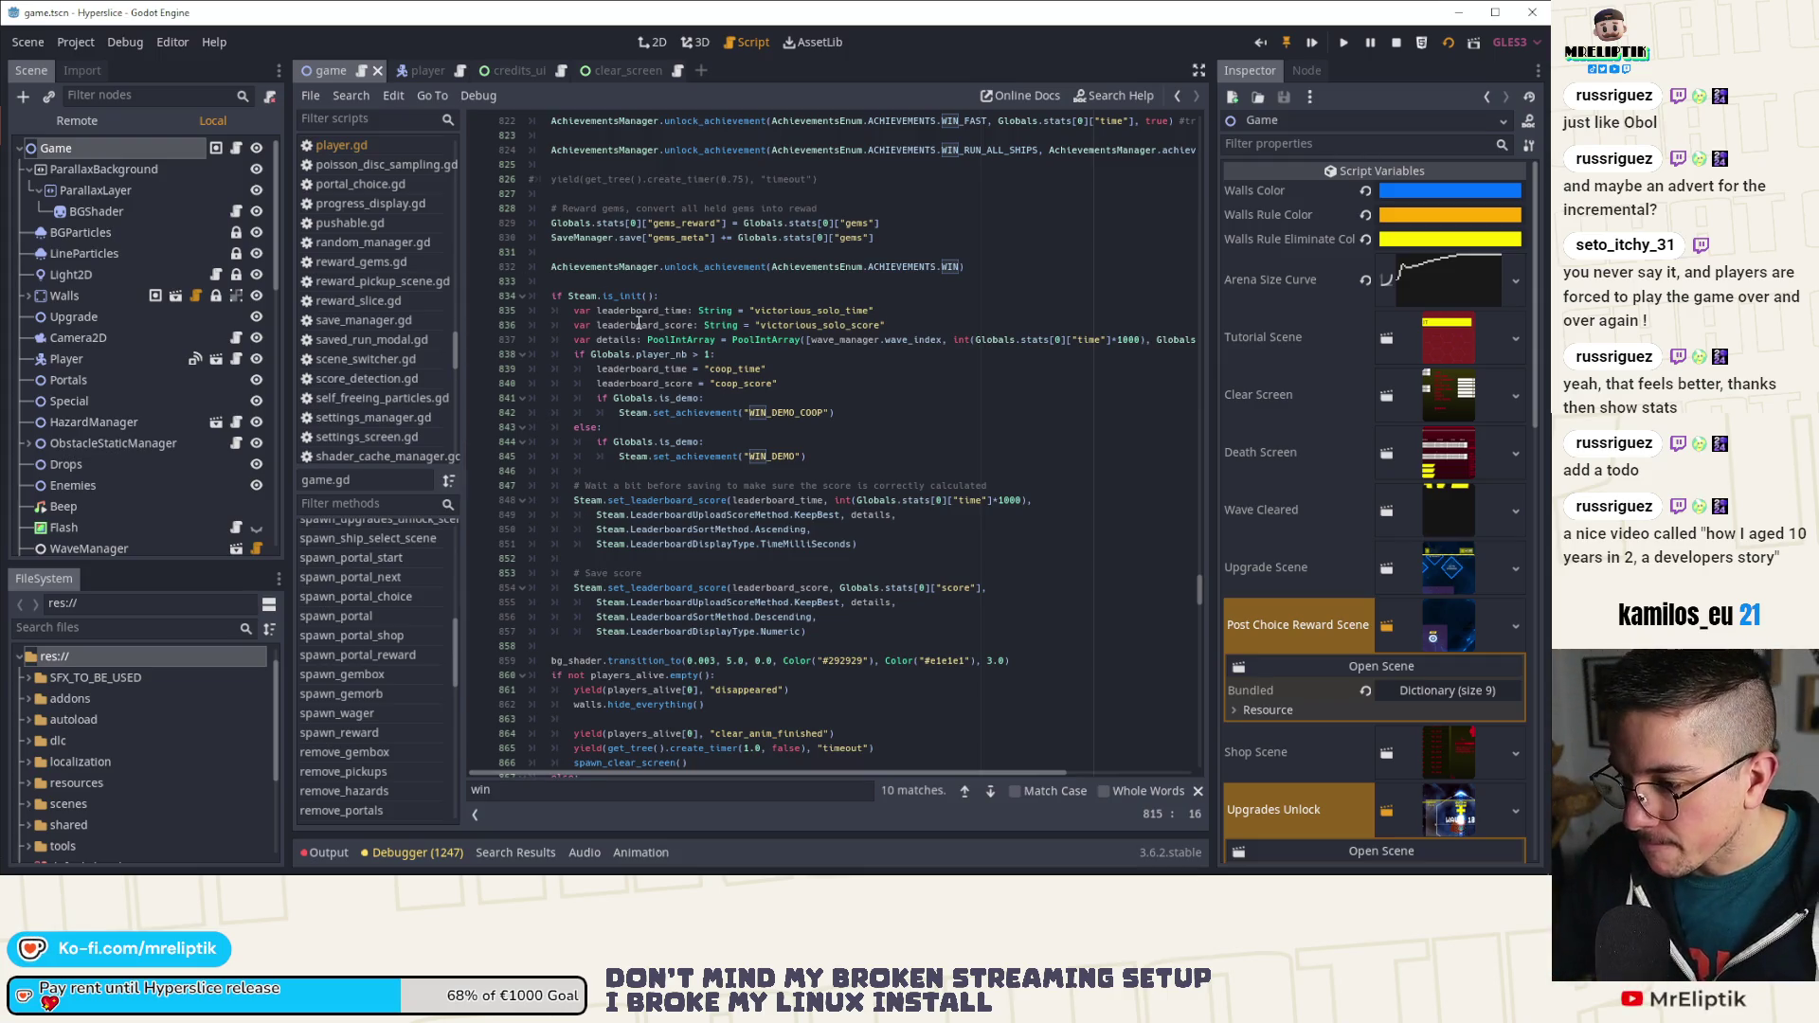
Step: Delete the achievements and leaderboard block from on_waves_finished, then undo the removal
{"action": "mouse_move", "coordinate": [825, 628]}
{"action": "left_mouse_down"}
{"action": "mouse_move", "coordinate": [568, 538]}
{"action": "mouse_move", "coordinate": [468, 258]}
{"action": "mouse_move", "coordinate": [470, 275]}
{"action": "mouse_move", "coordinate": [480, 112]}
{"action": "mouse_move", "coordinate": [489, 398]}
{"action": "left_mouse_up"}
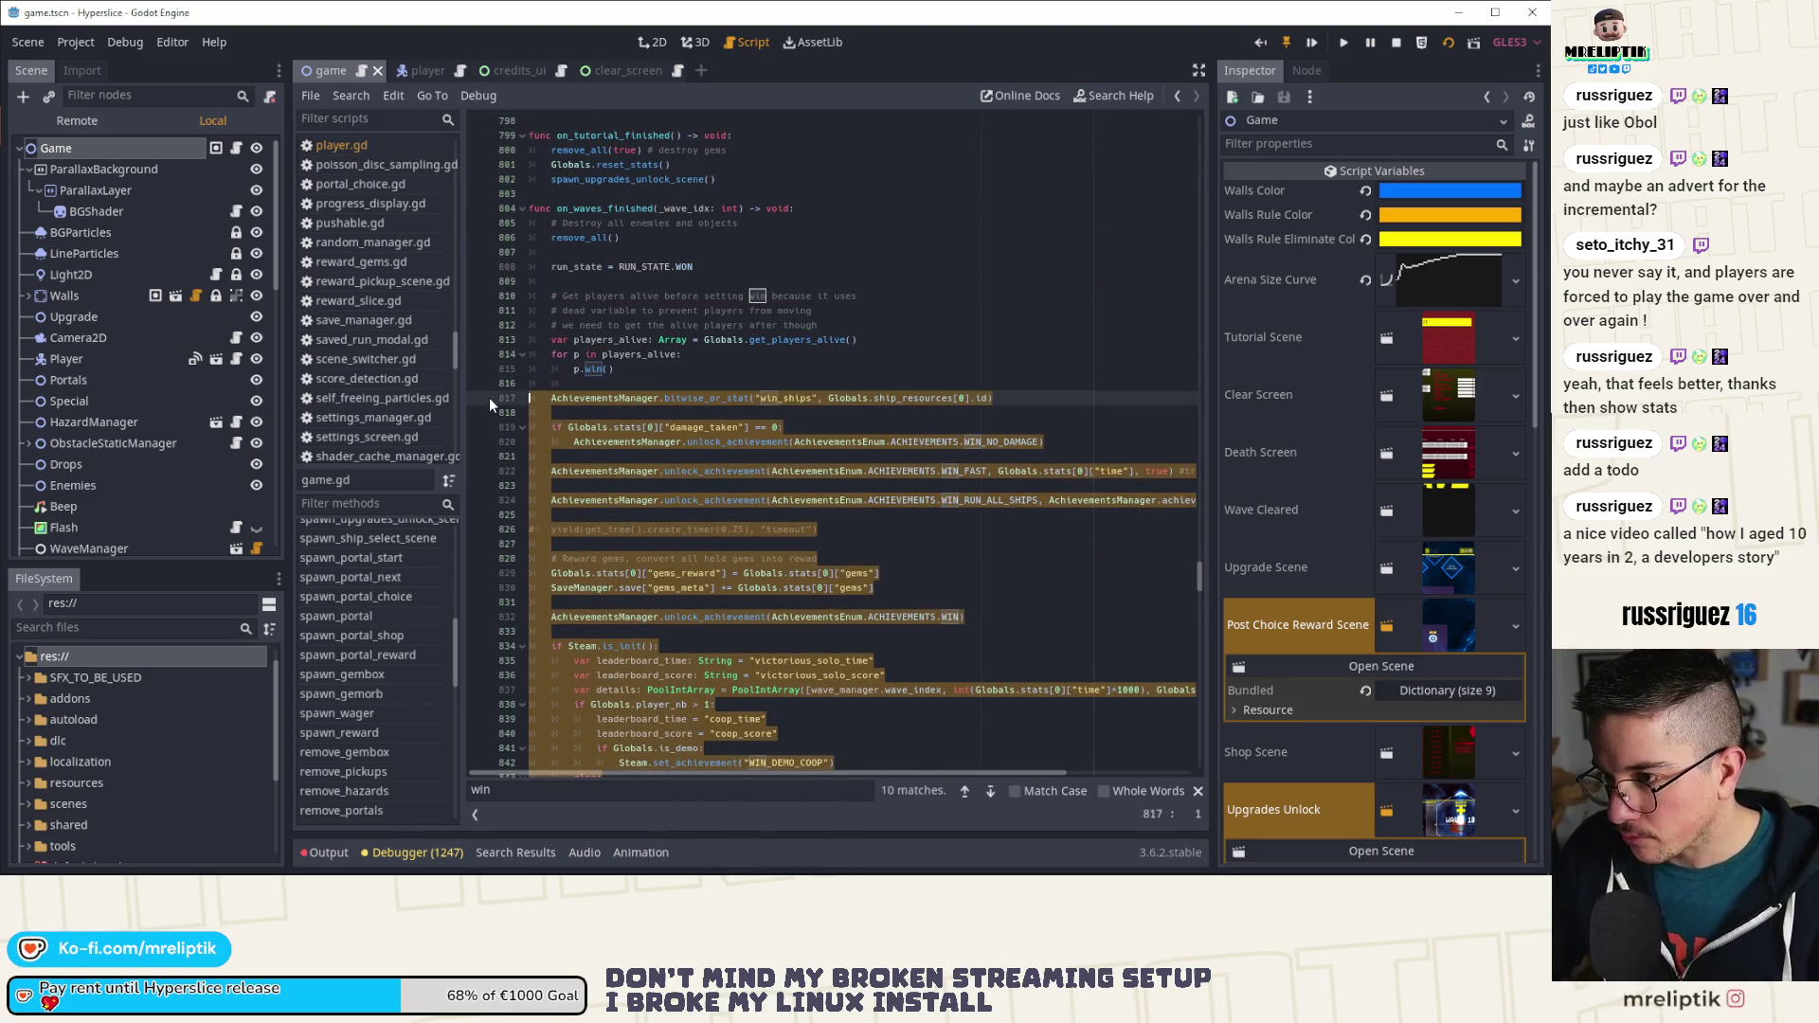
{"action": "key", "text": "Delete"}
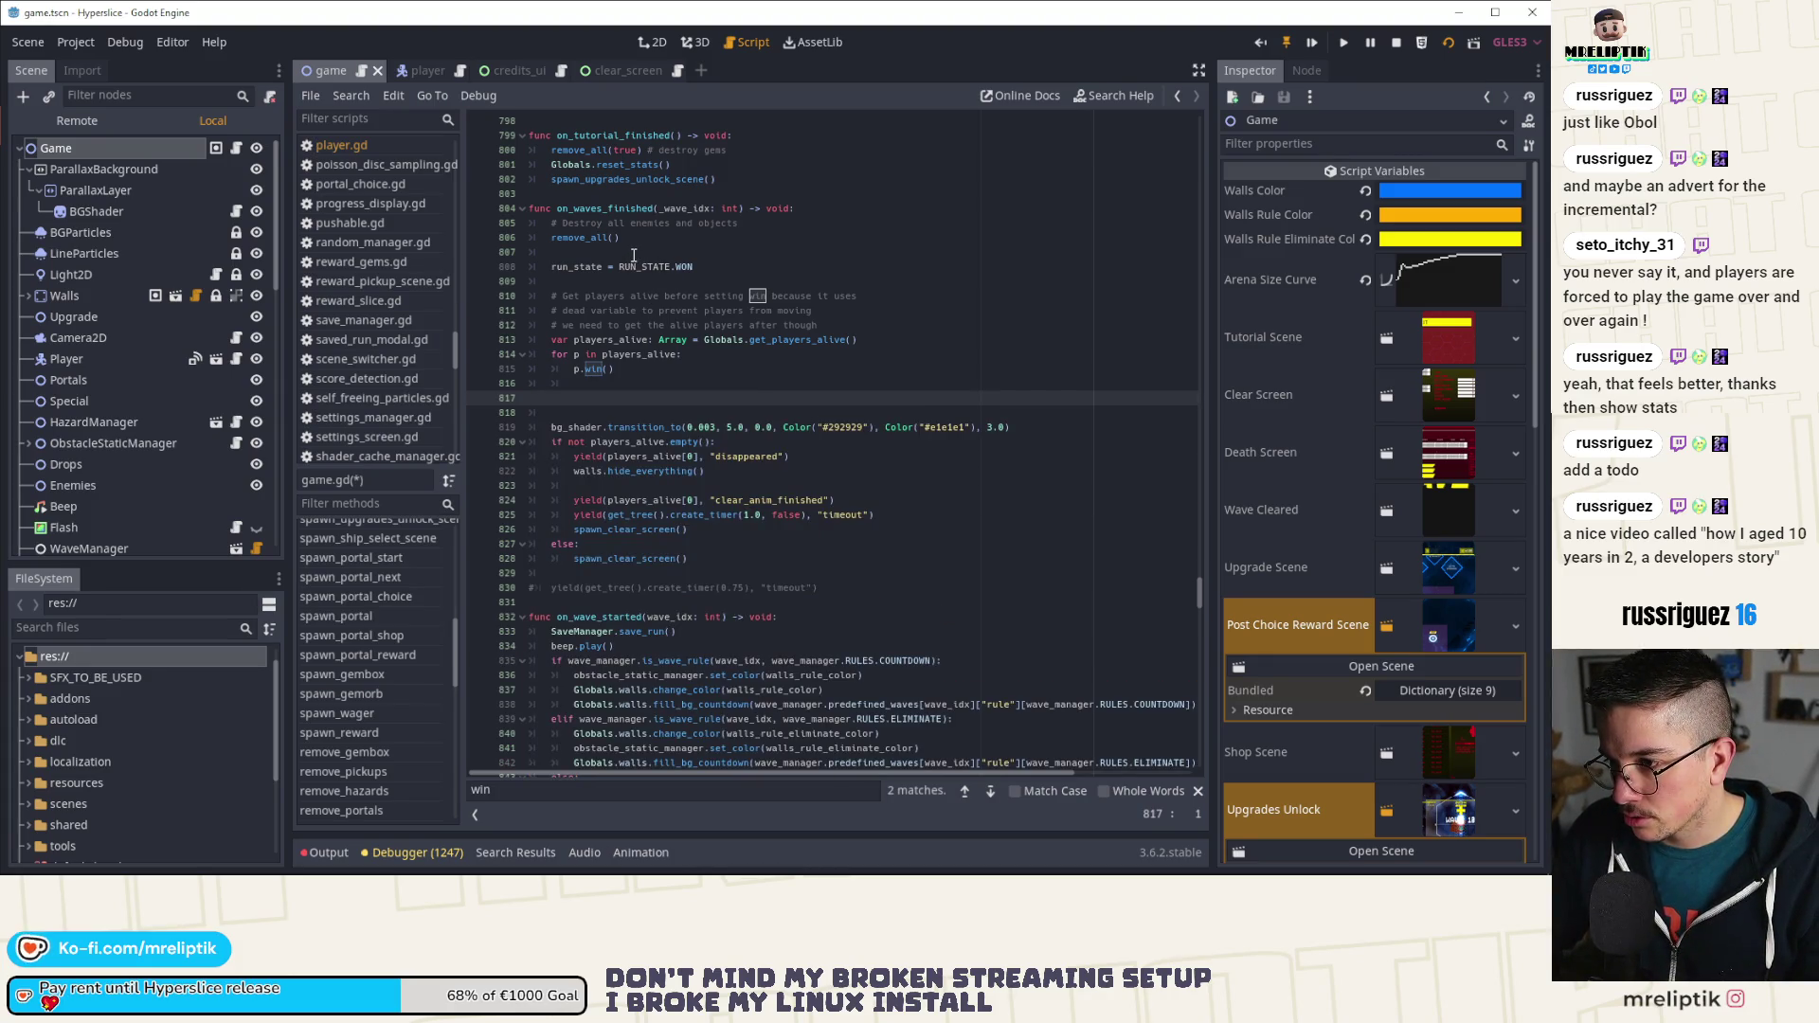
{"action": "left_click", "coordinate": [834, 211]}
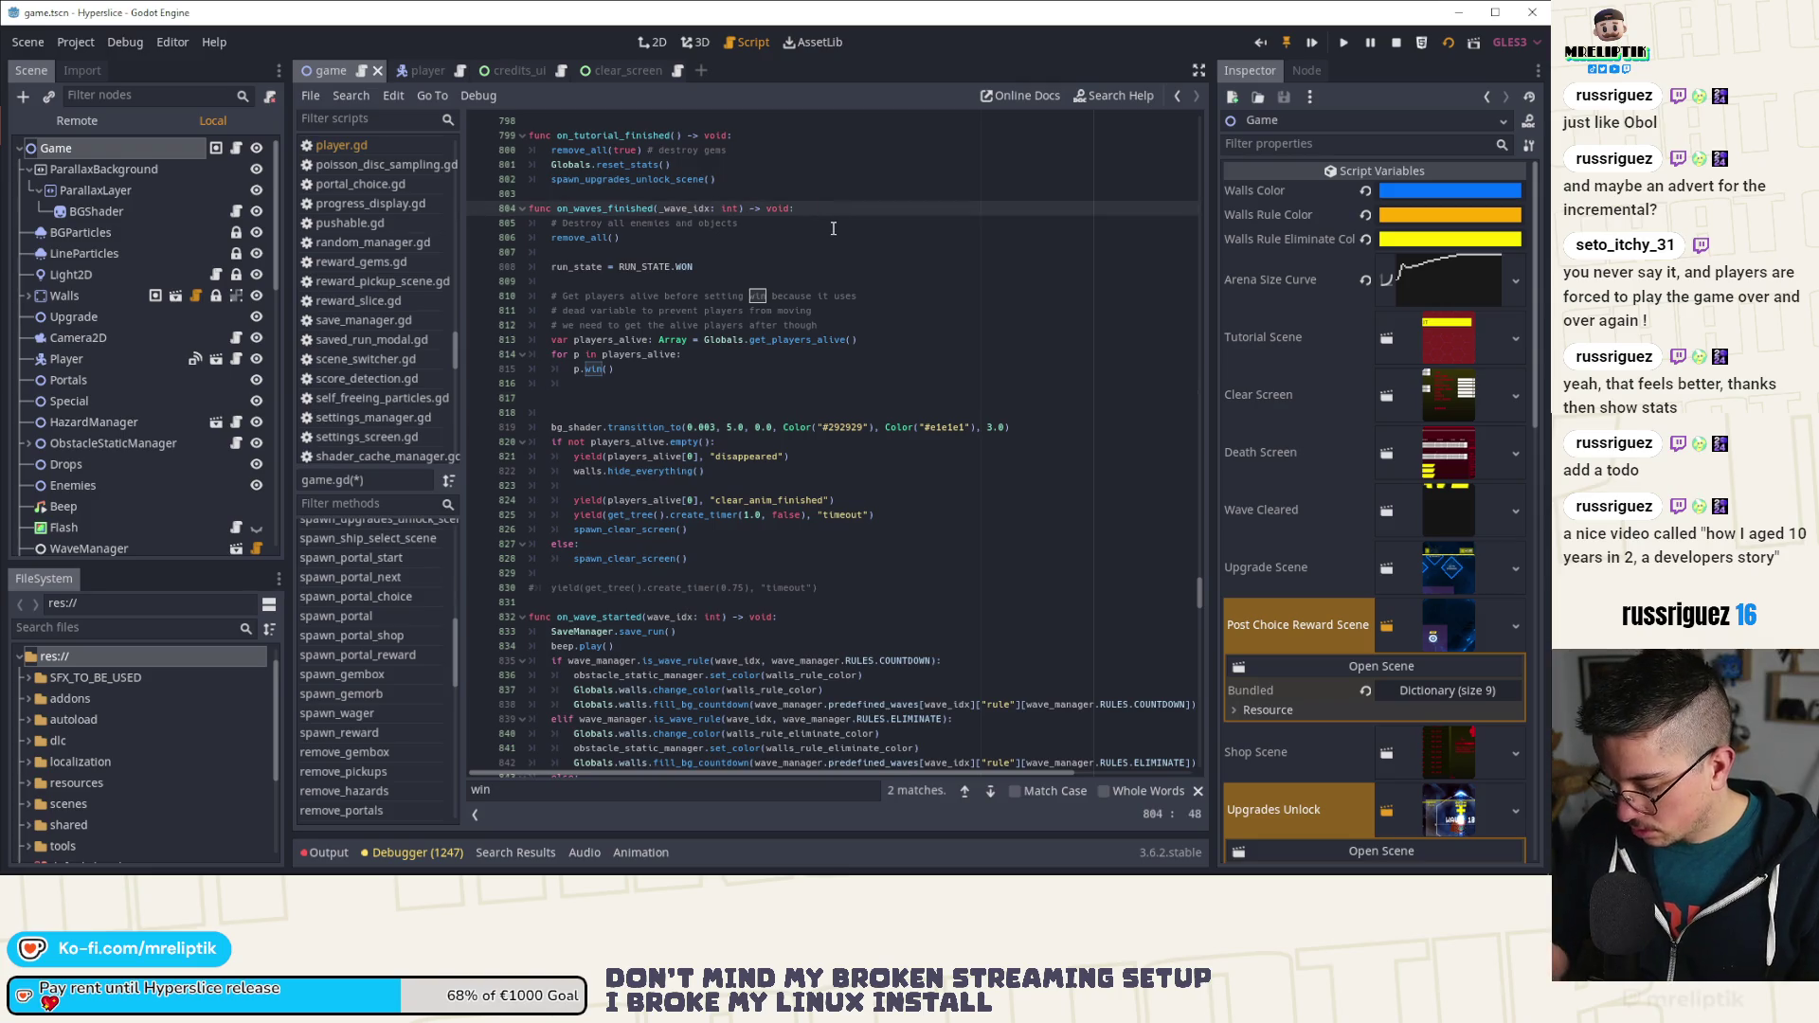
{"action": "key", "text": "Down"}
{"action": "key", "text": "Down"}
{"action": "key", "text": "Down"}
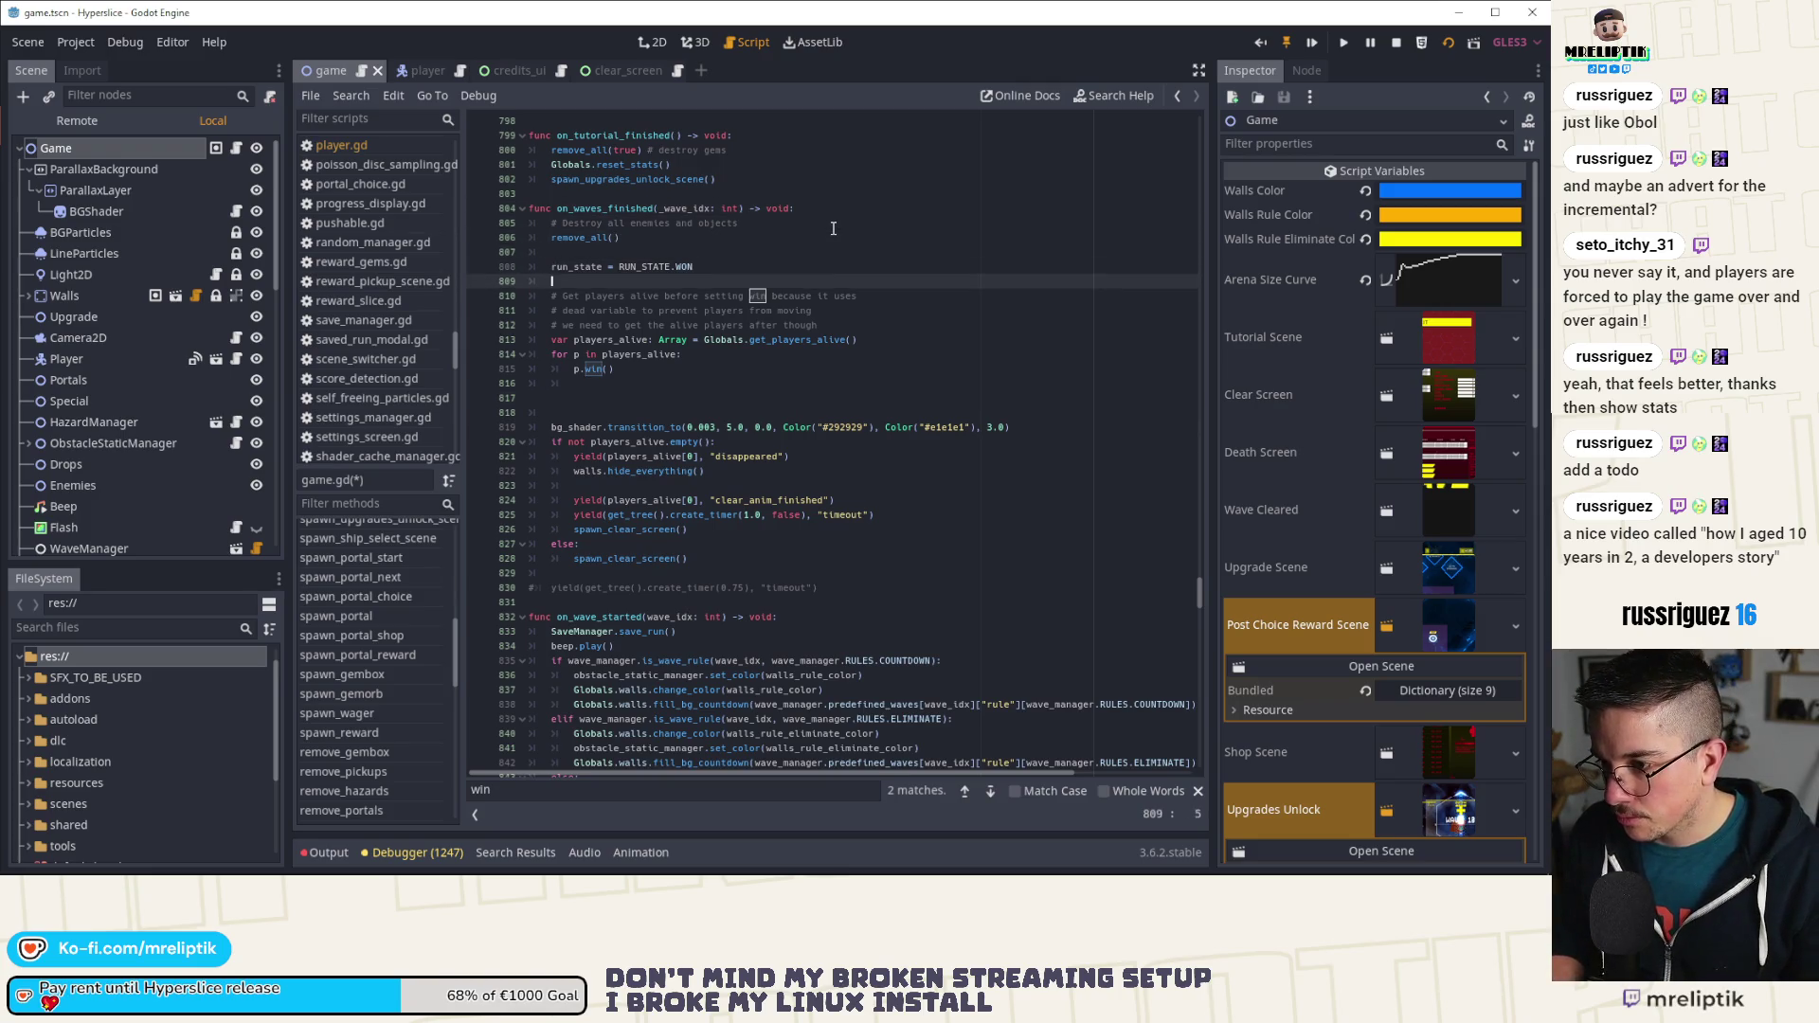
{"action": "key", "text": "Up"}
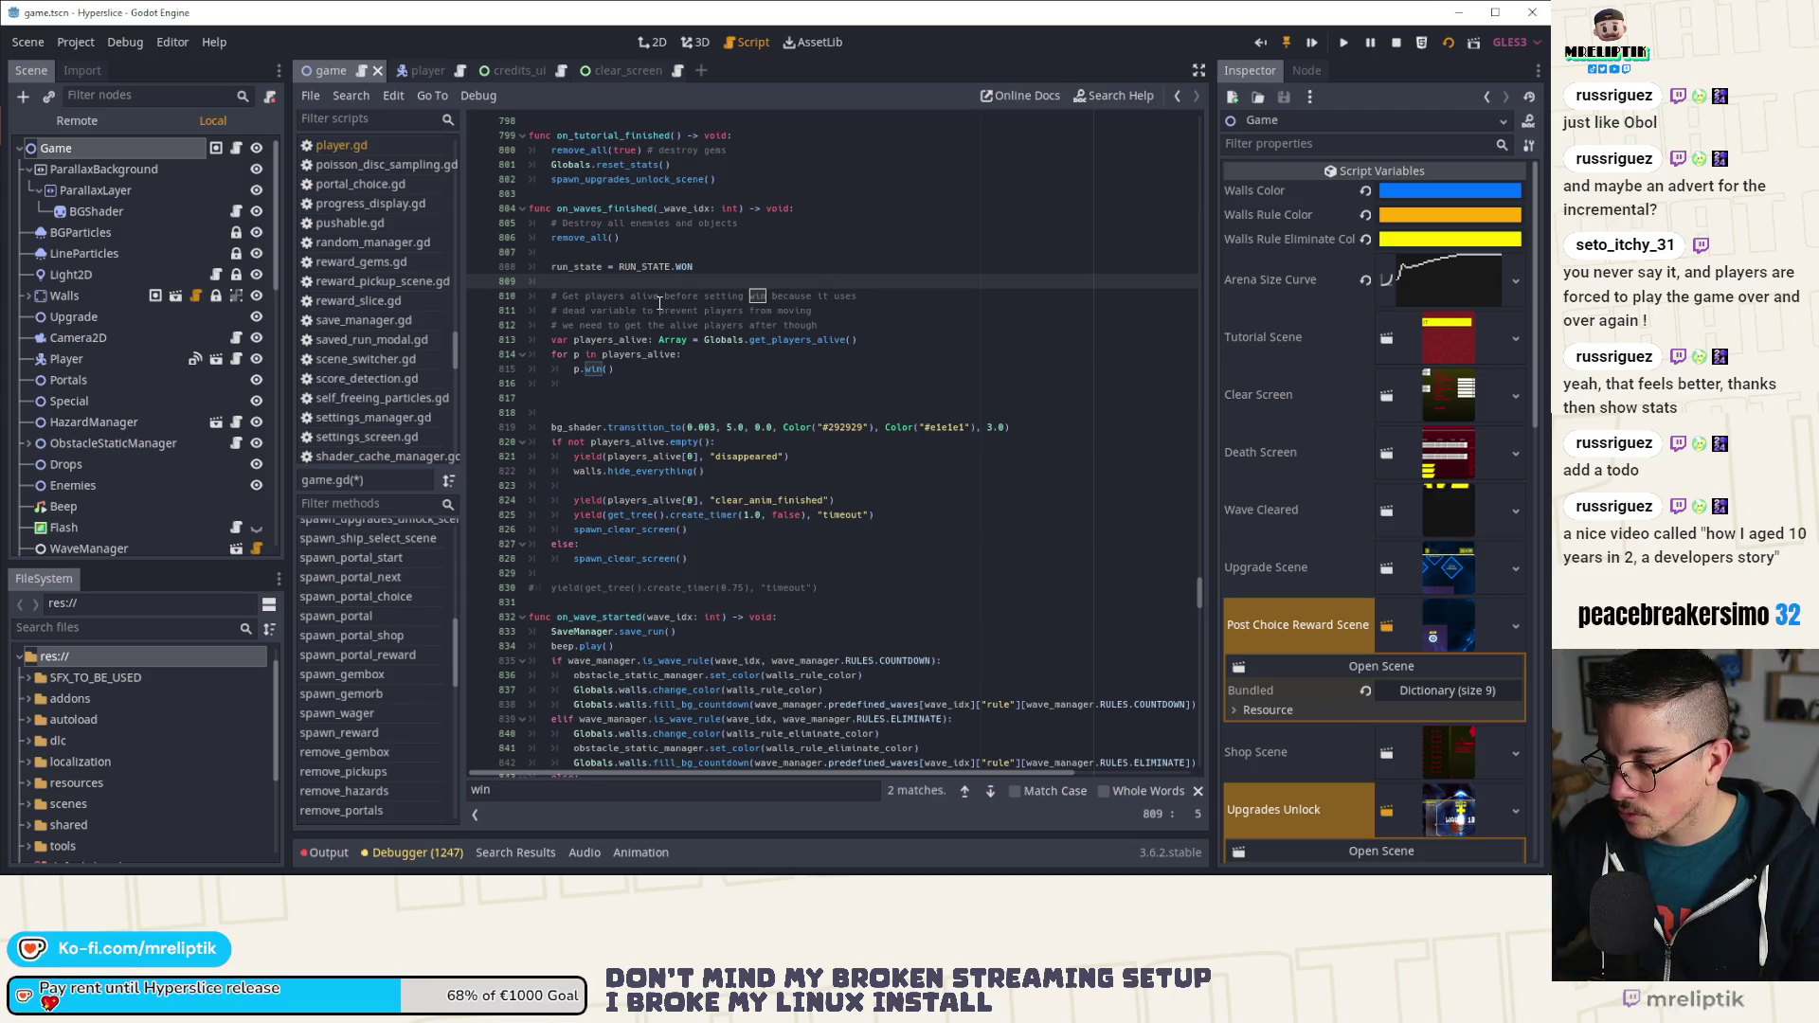
{"action": "key", "text": "ctrl+z"}
{"action": "key", "text": "ctrl+z"}
{"action": "key", "text": "ctrl+z"}
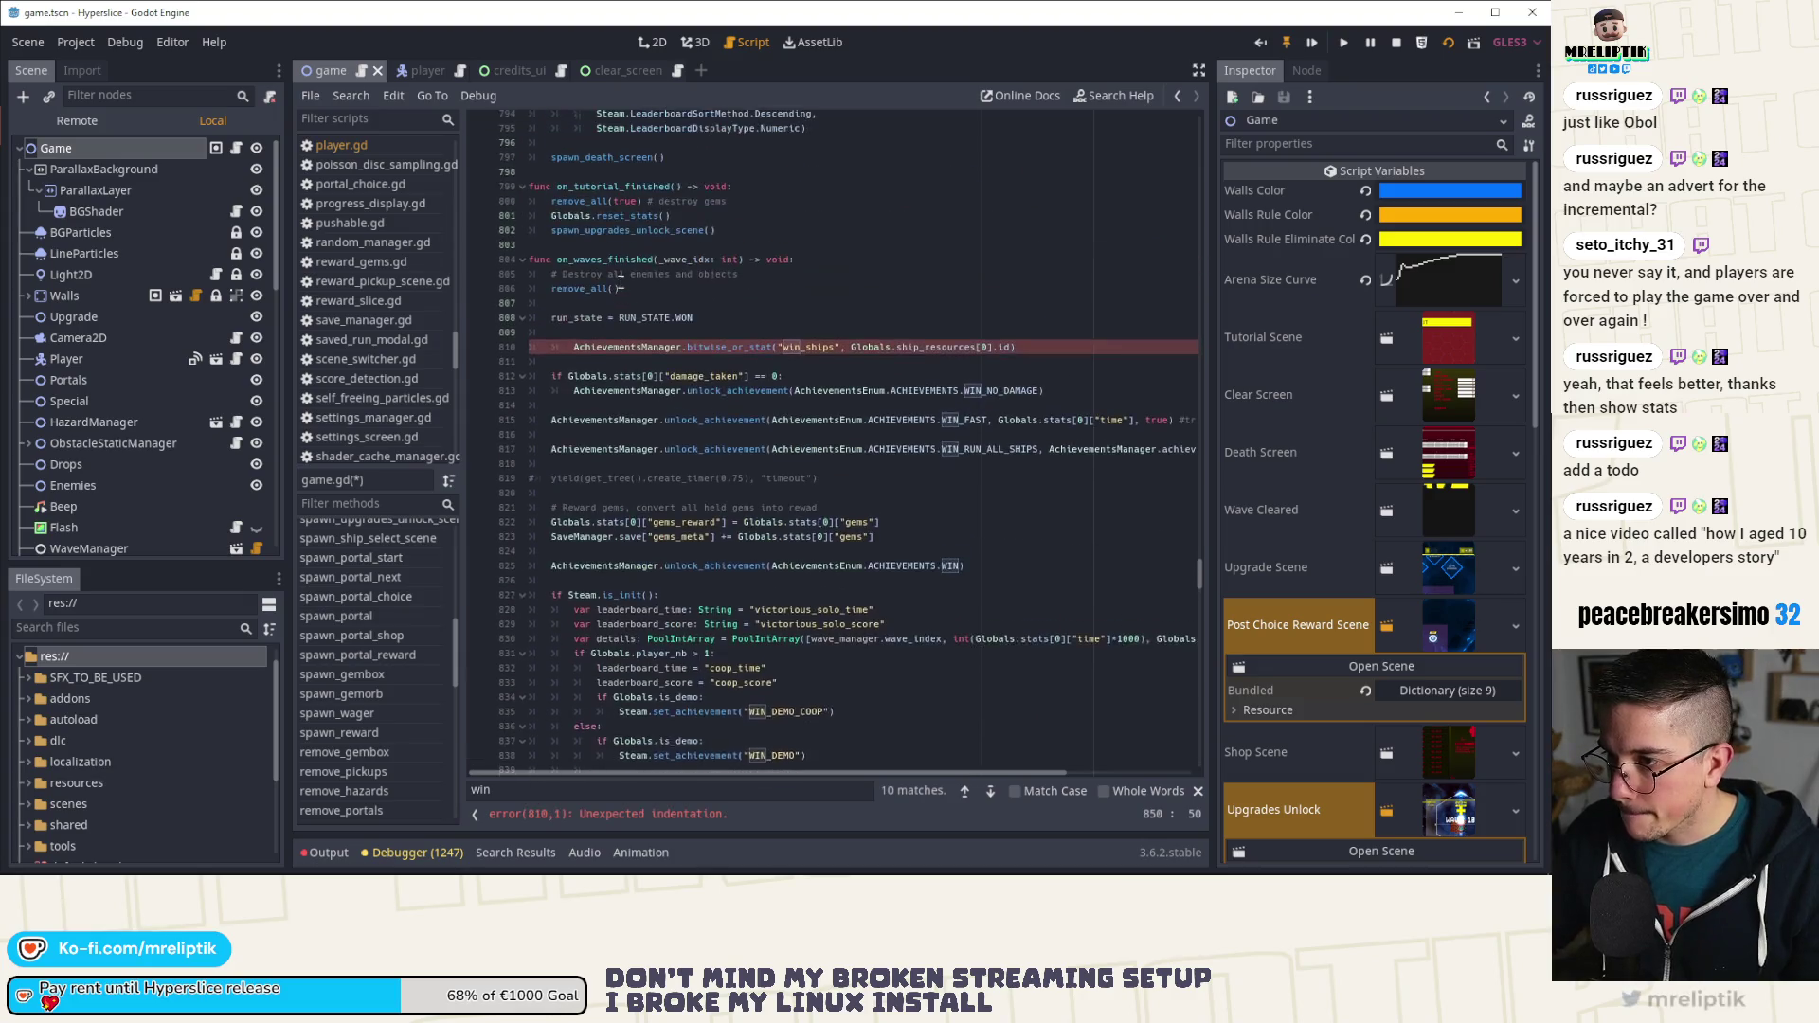
{"action": "key", "text": "ctrl+z"}
{"action": "key", "text": "ctrl+z"}
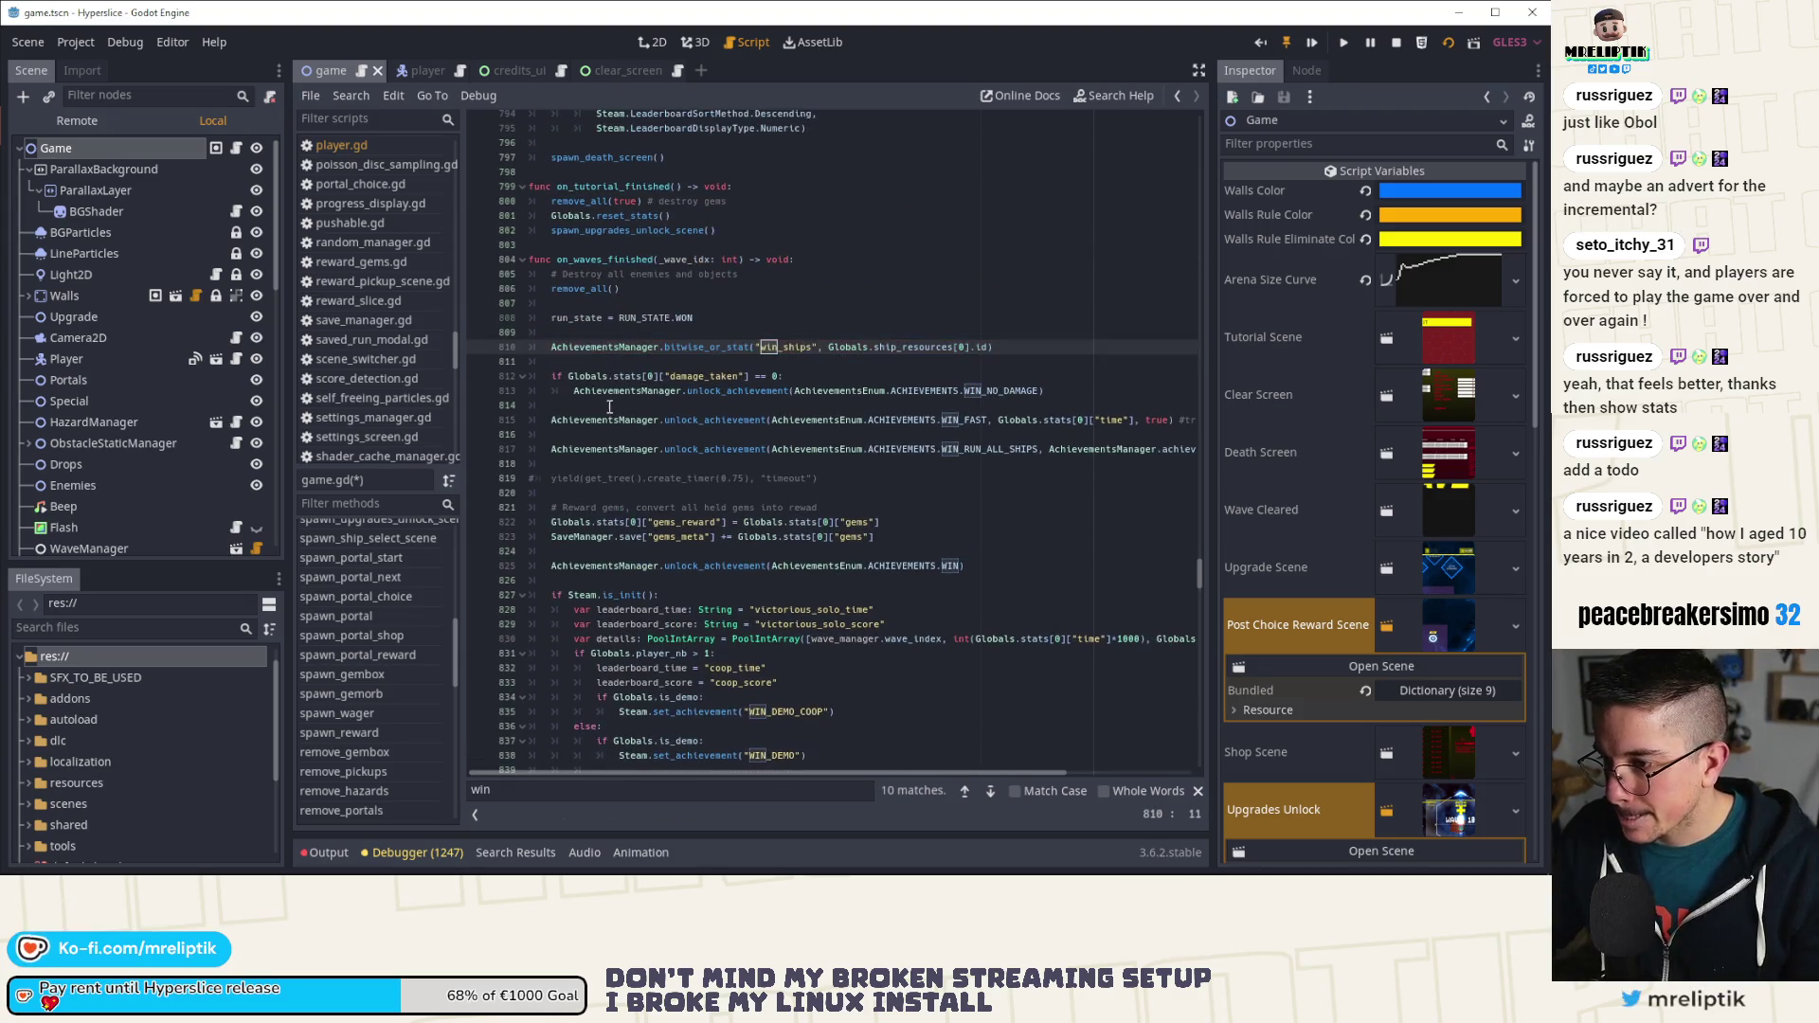
{"action": "key", "text": "ctrl+z"}
{"action": "key", "text": "ctrl+z"}
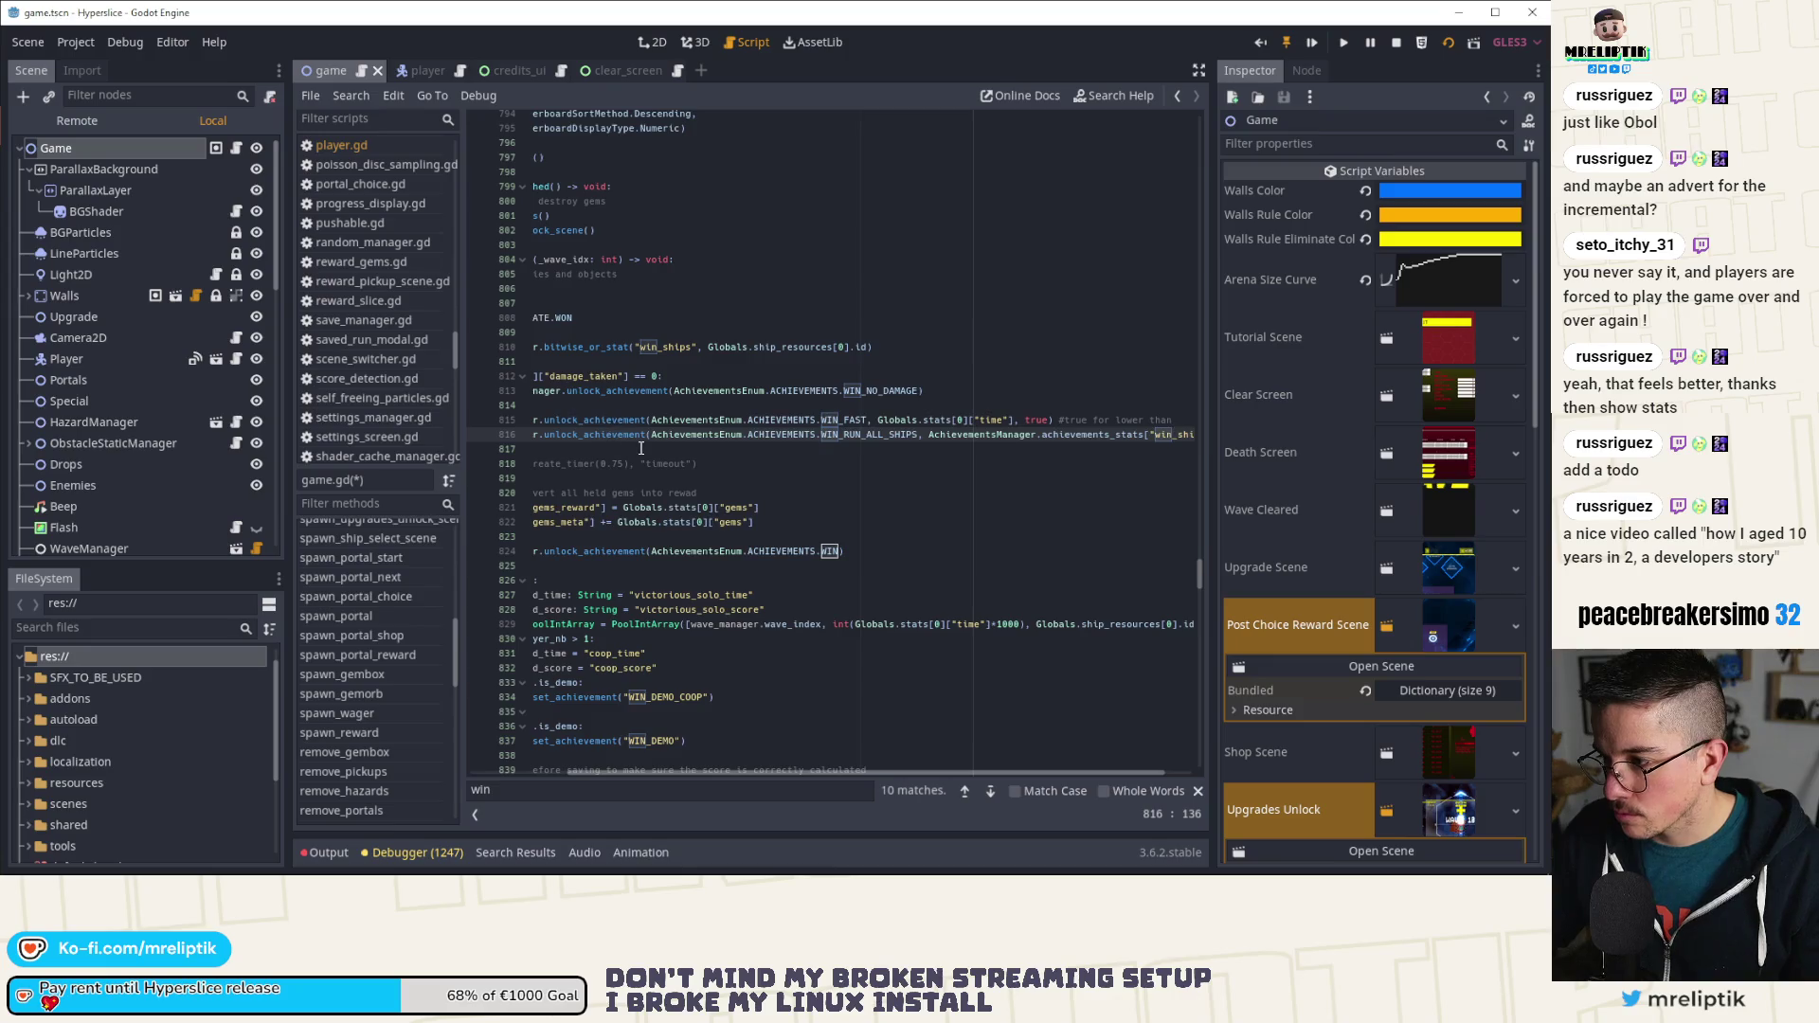
{"action": "scroll", "coordinate": [641, 448], "scroll_direction": "left", "scroll_amount": 3}
Step: Move the no-damage achievement check to just below run_state = RUN_STATE.WIN
{"action": "left_click", "coordinate": [625, 363]}
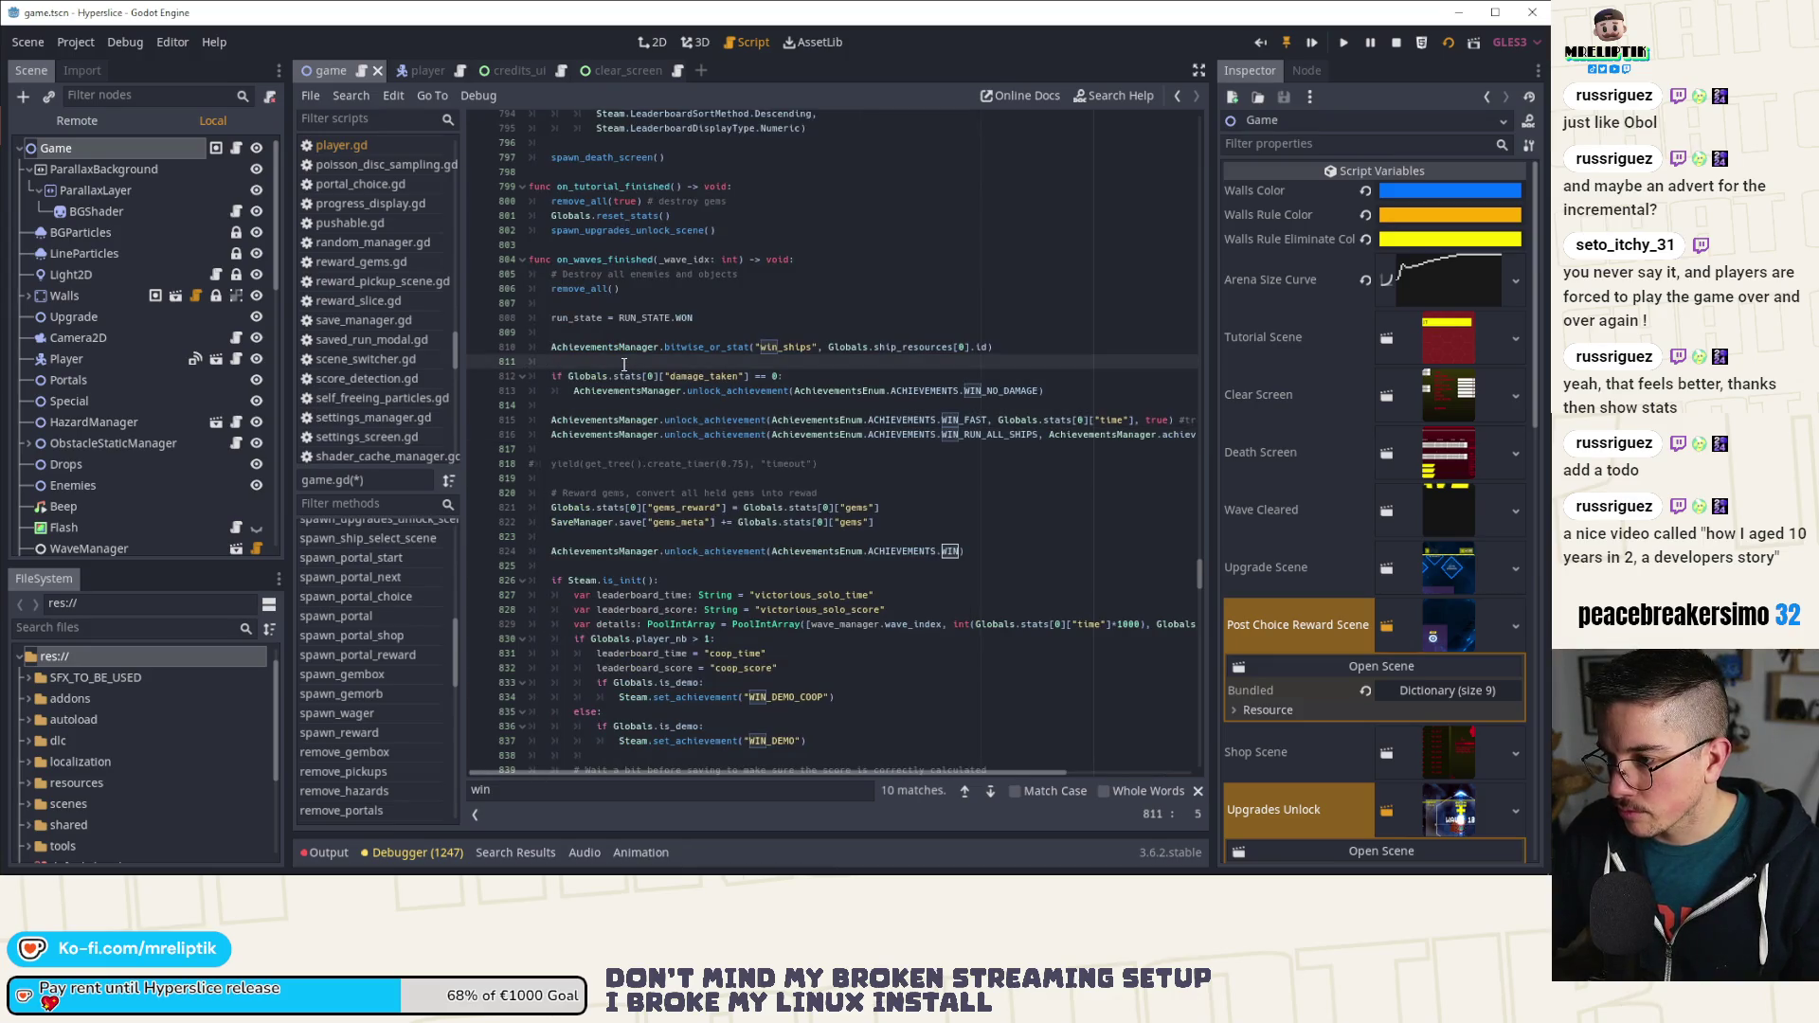
{"action": "left_click_drag", "start_coordinate": [1066, 390], "coordinate": [549, 376]}
{"action": "key", "text": "ctrl+c"}
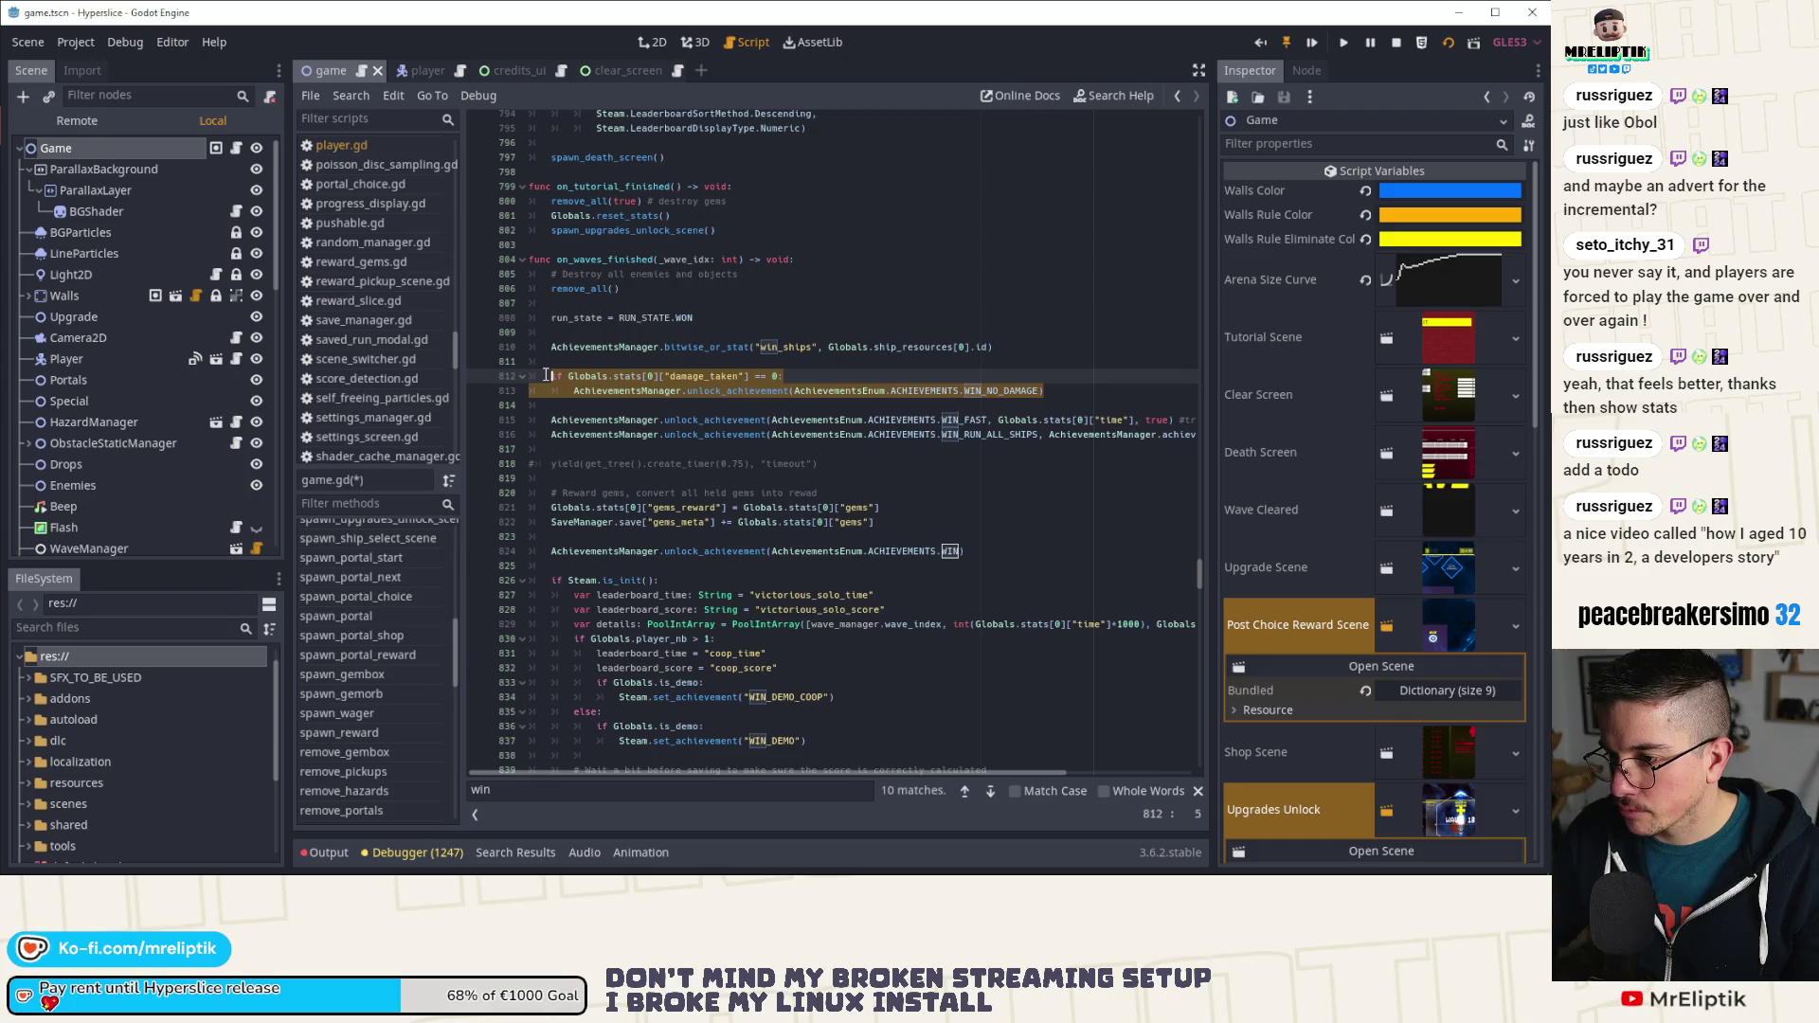
{"action": "key", "text": "BackSpace"}
{"action": "left_click", "coordinate": [560, 333]}
{"action": "key", "text": "Return"}
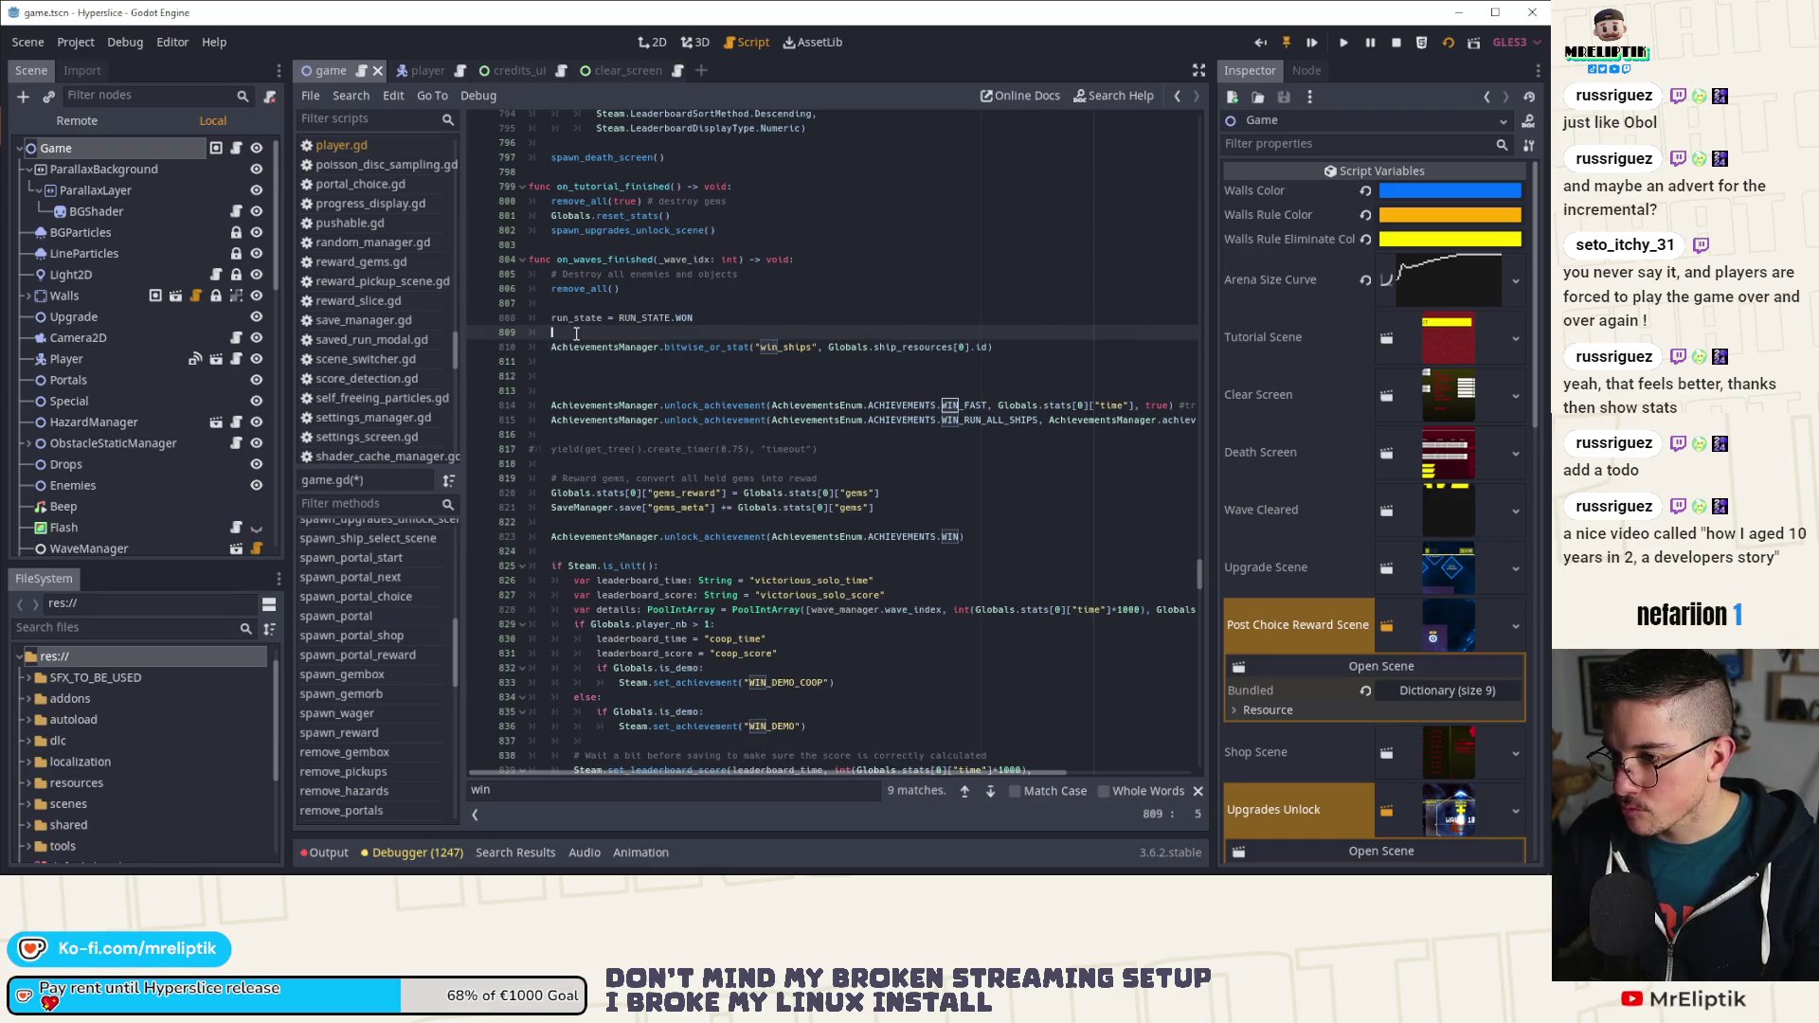
{"action": "key", "text": "ctrl+v"}
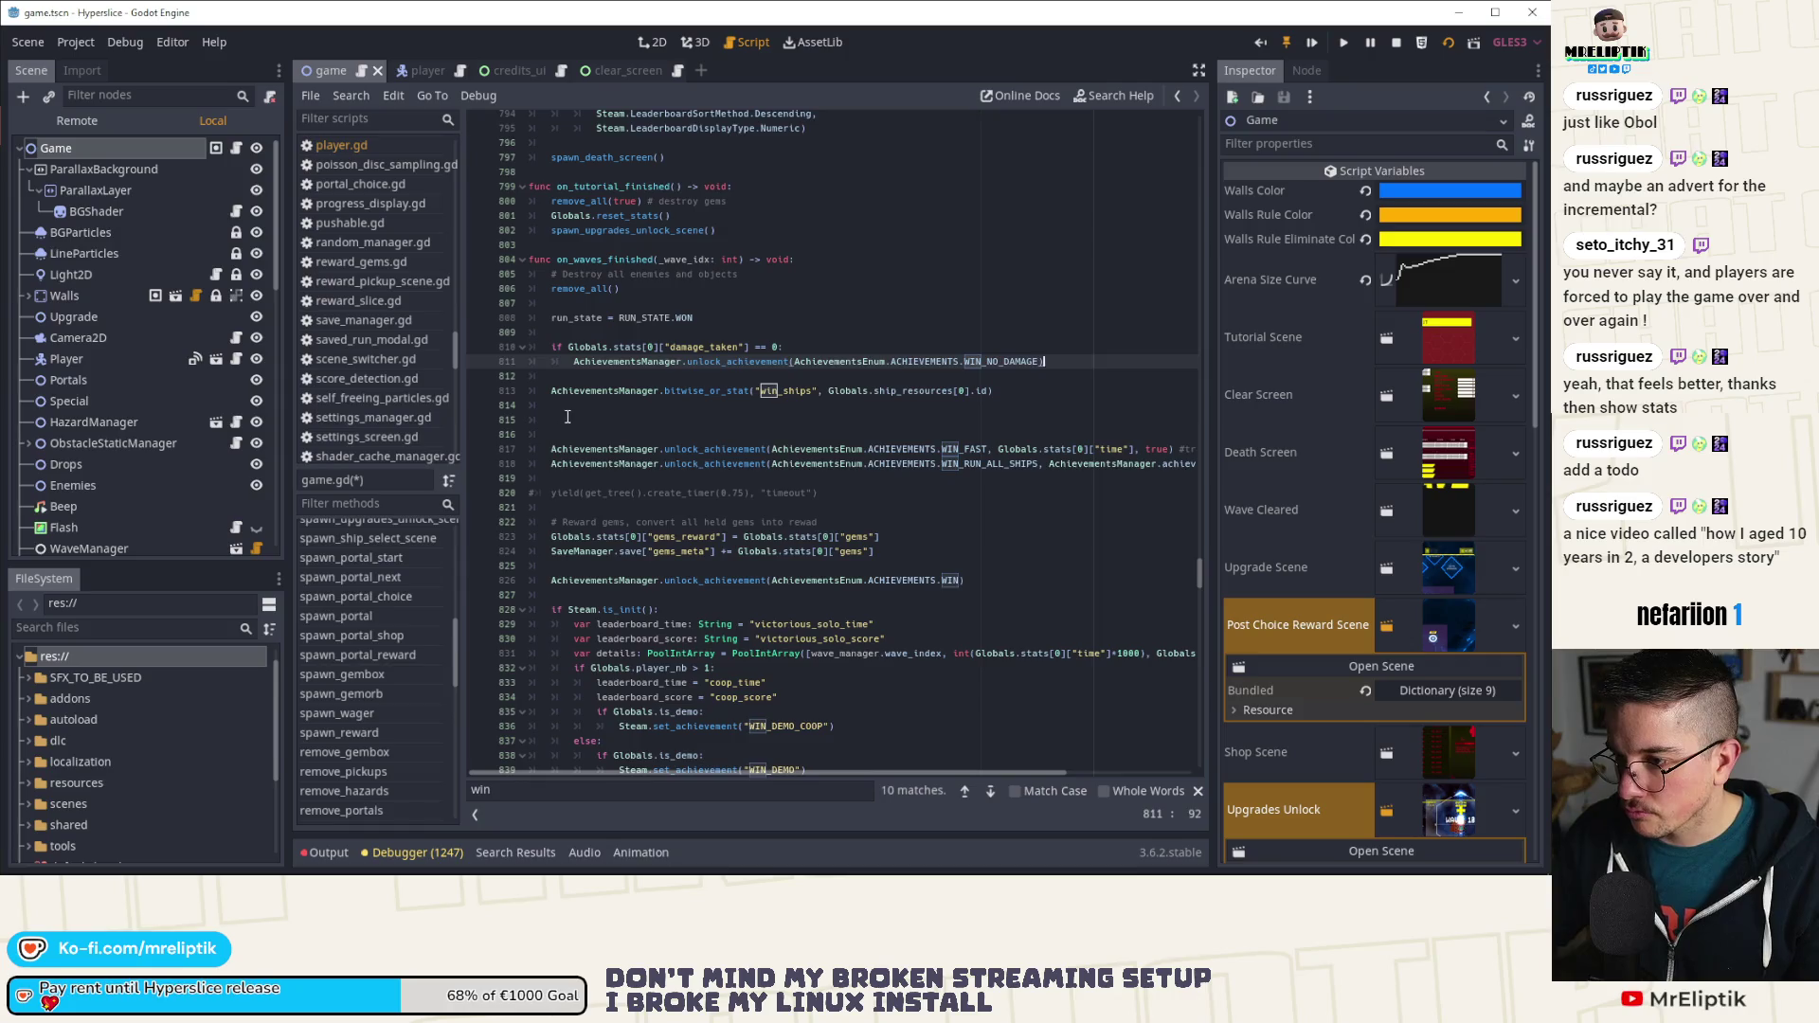
Step: Delete the leftover blank lines and commented yield, and move the WIN unlock up
{"action": "left_click", "coordinate": [567, 417]}
{"action": "key", "text": "BackSpace"}
{"action": "key", "text": "BackSpace"}
{"action": "key", "text": "BackSpace"}
{"action": "key", "text": "ctrl+s"}
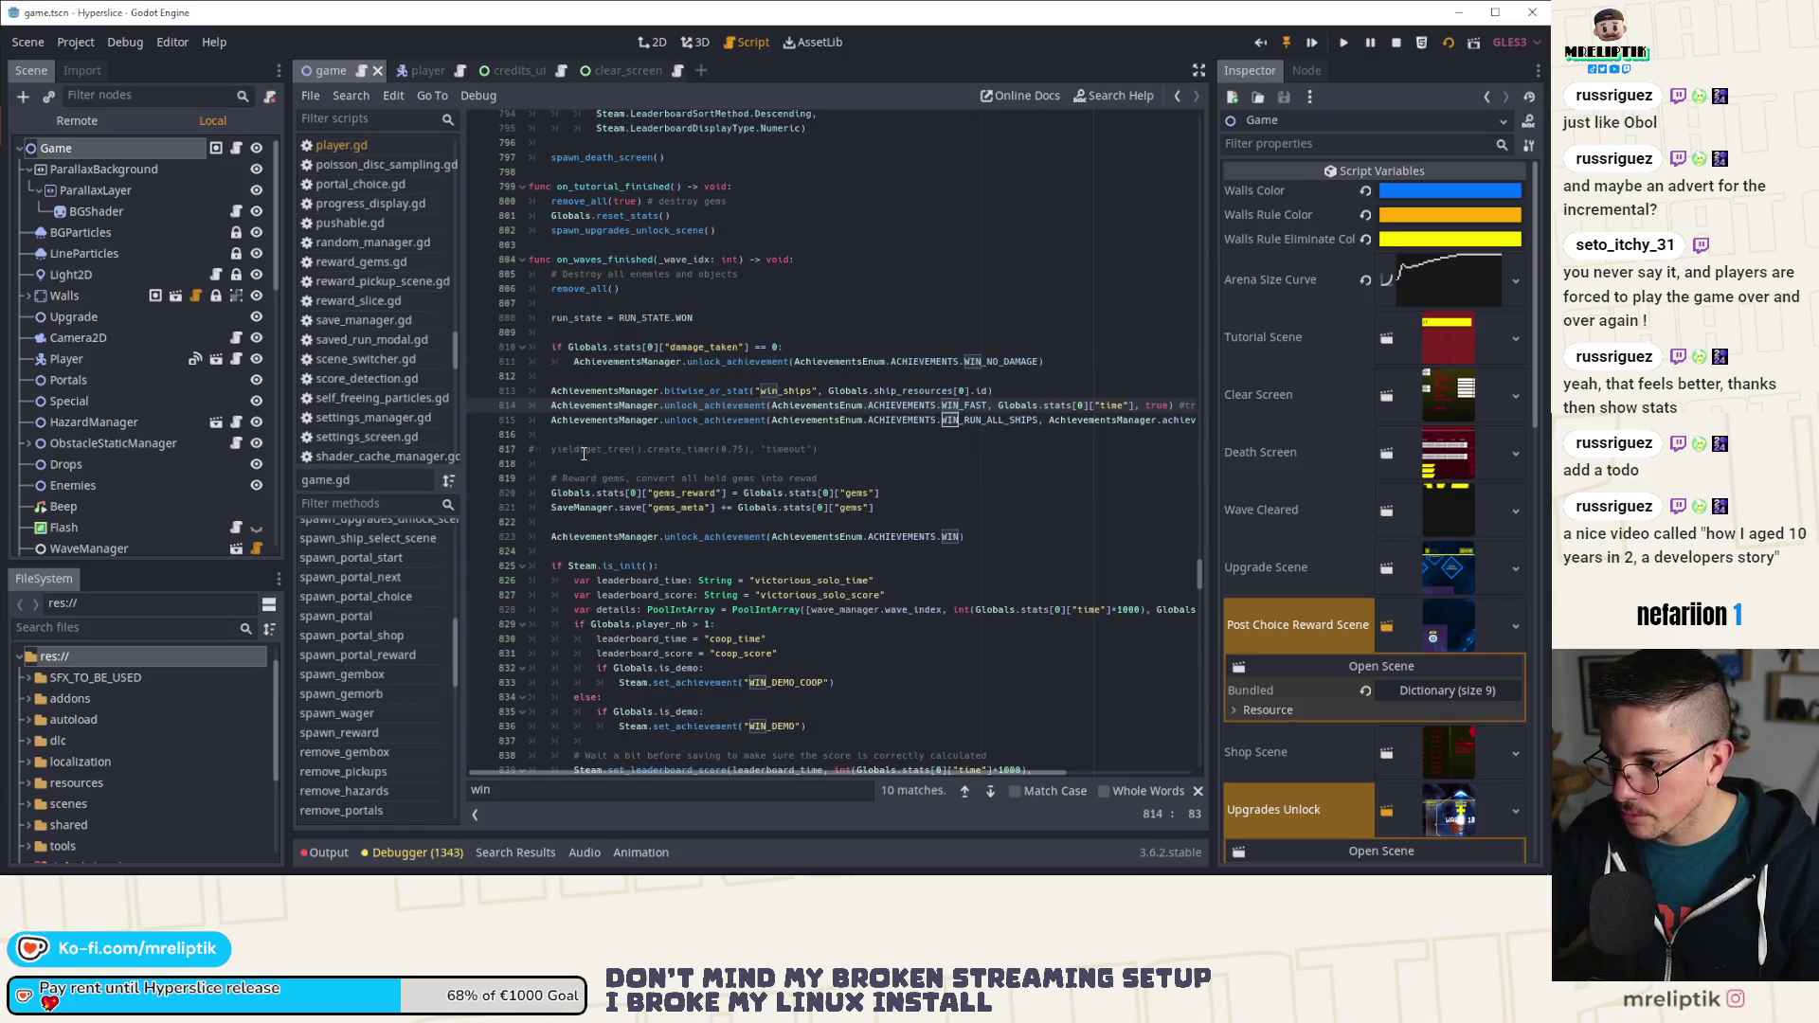
{"action": "left_click", "coordinate": [584, 451]}
{"action": "key", "text": "ctrl+x"}
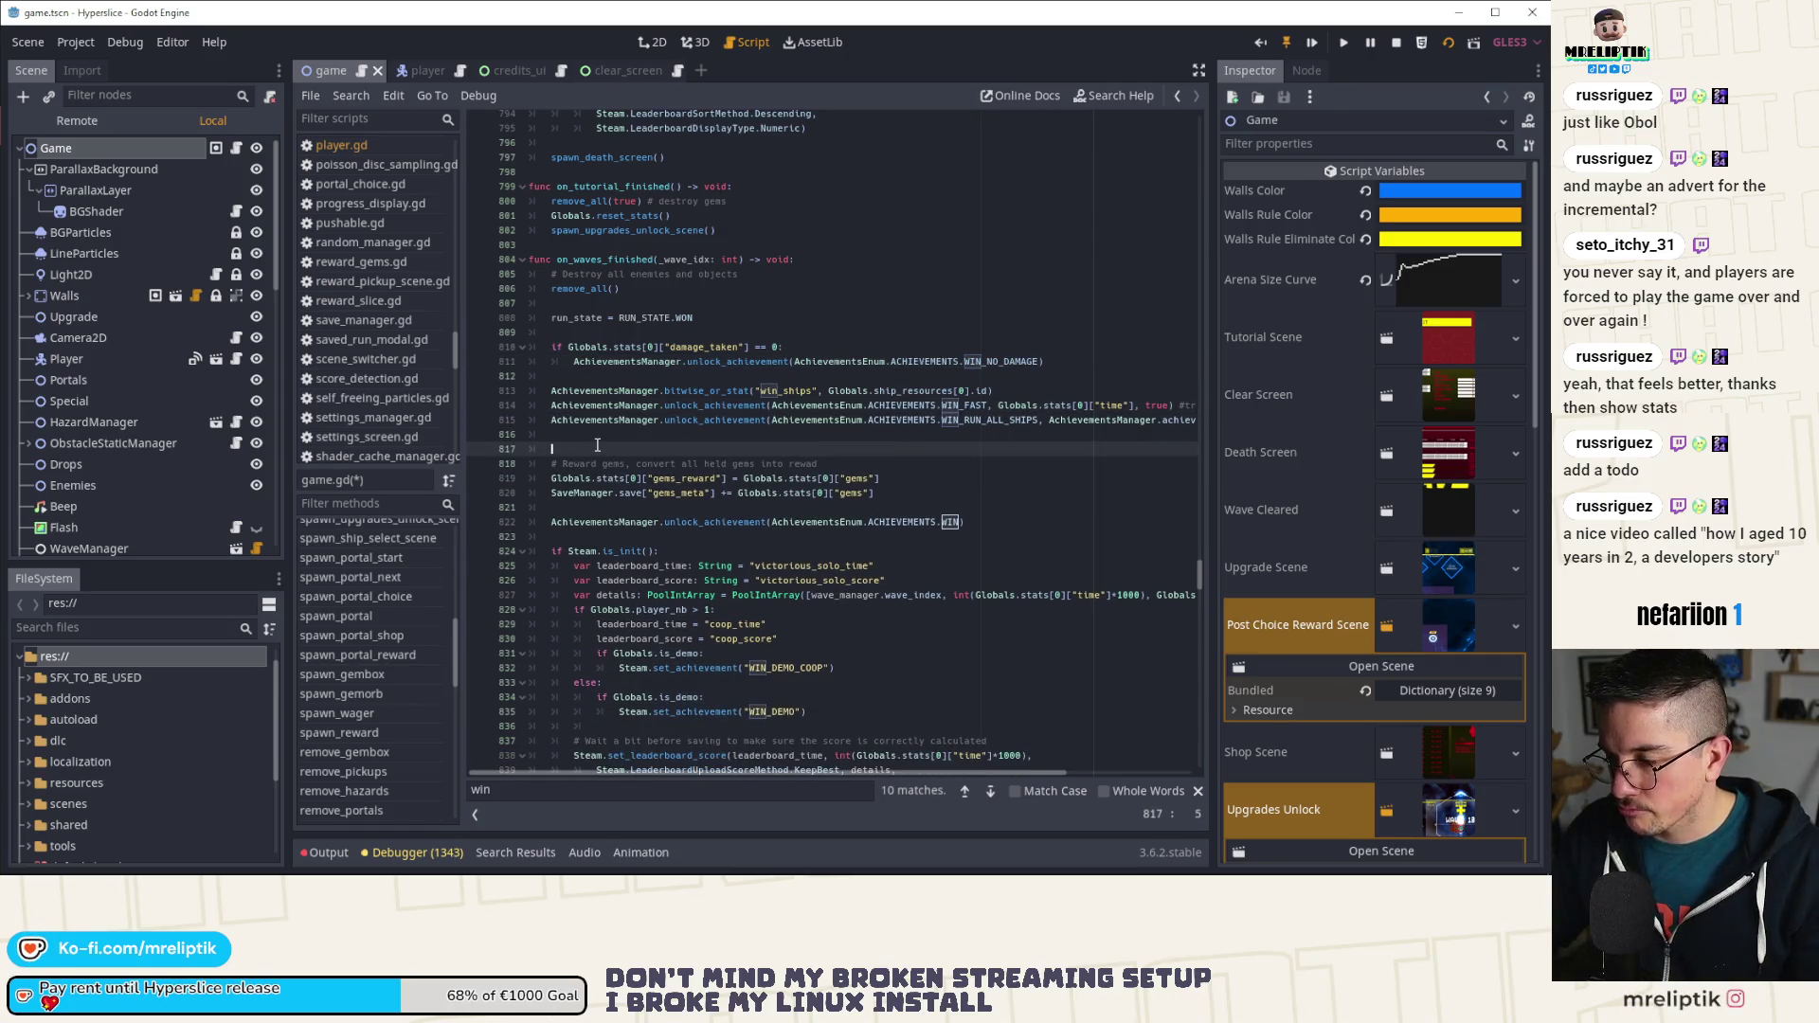
{"action": "key", "text": "BackSpace"}
{"action": "key", "text": "BackSpace"}
{"action": "key", "text": "ctrl+s"}
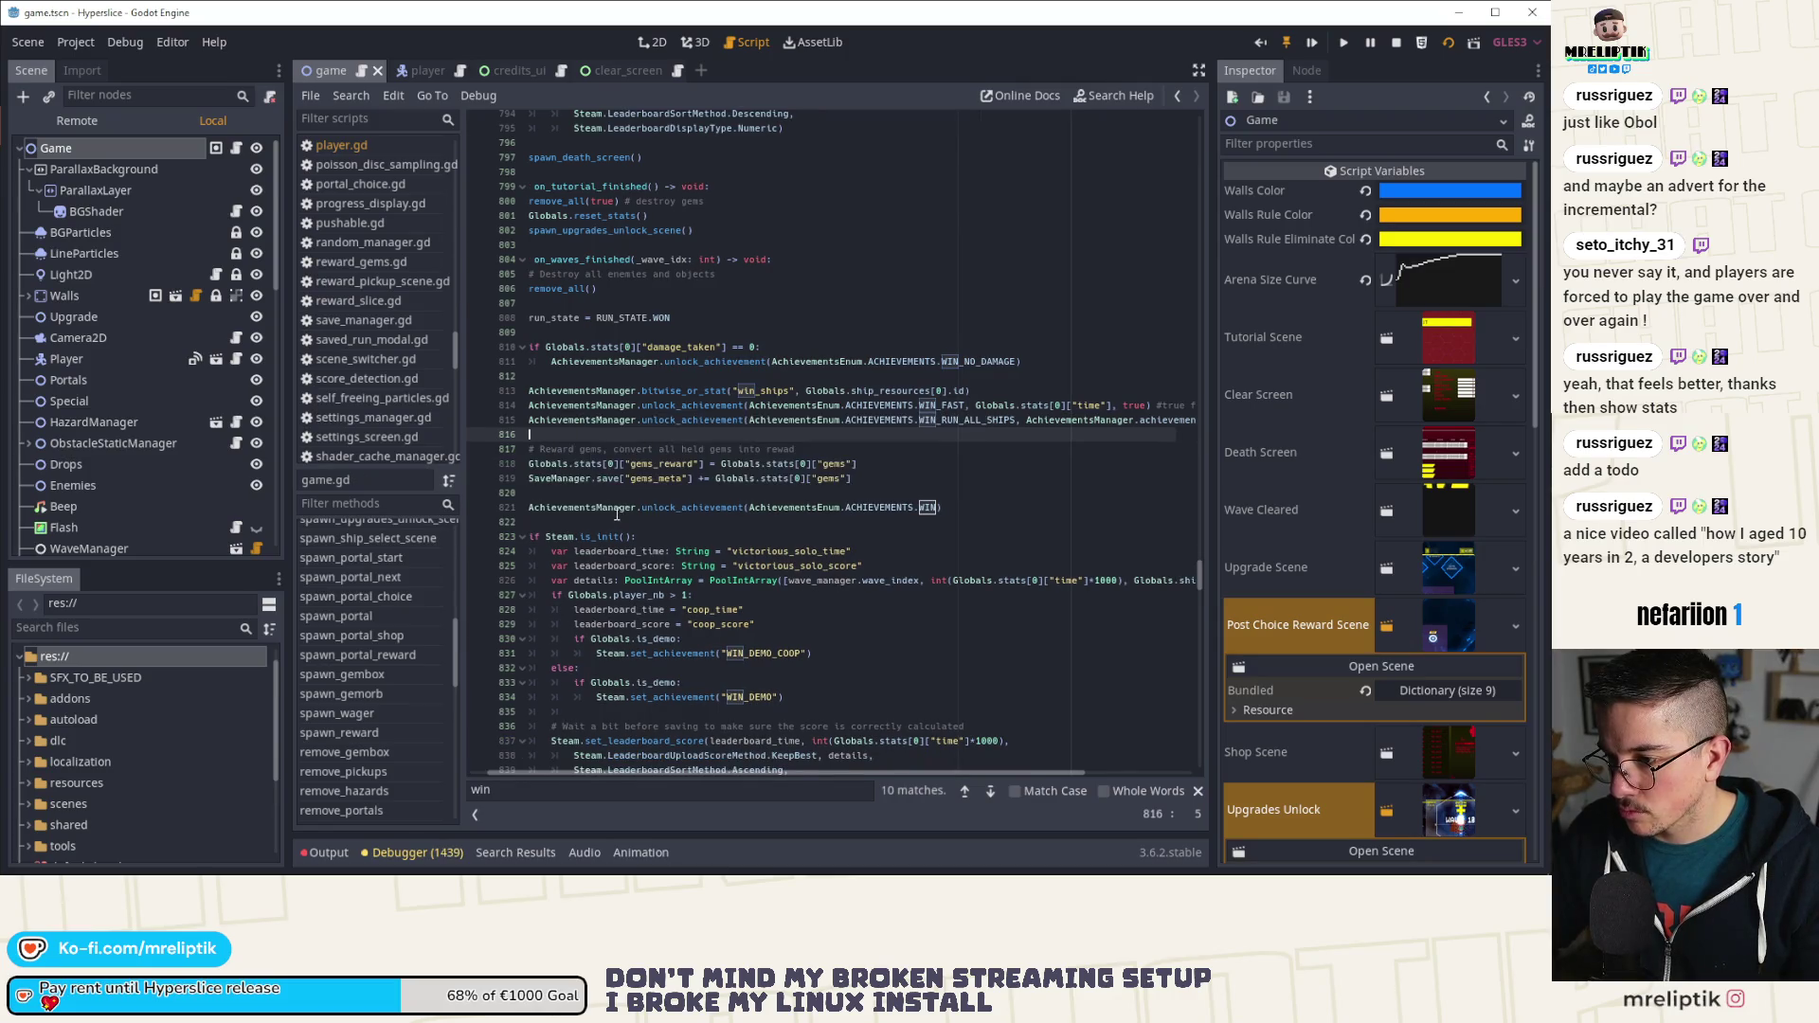
{"action": "left_click", "coordinate": [699, 509]}
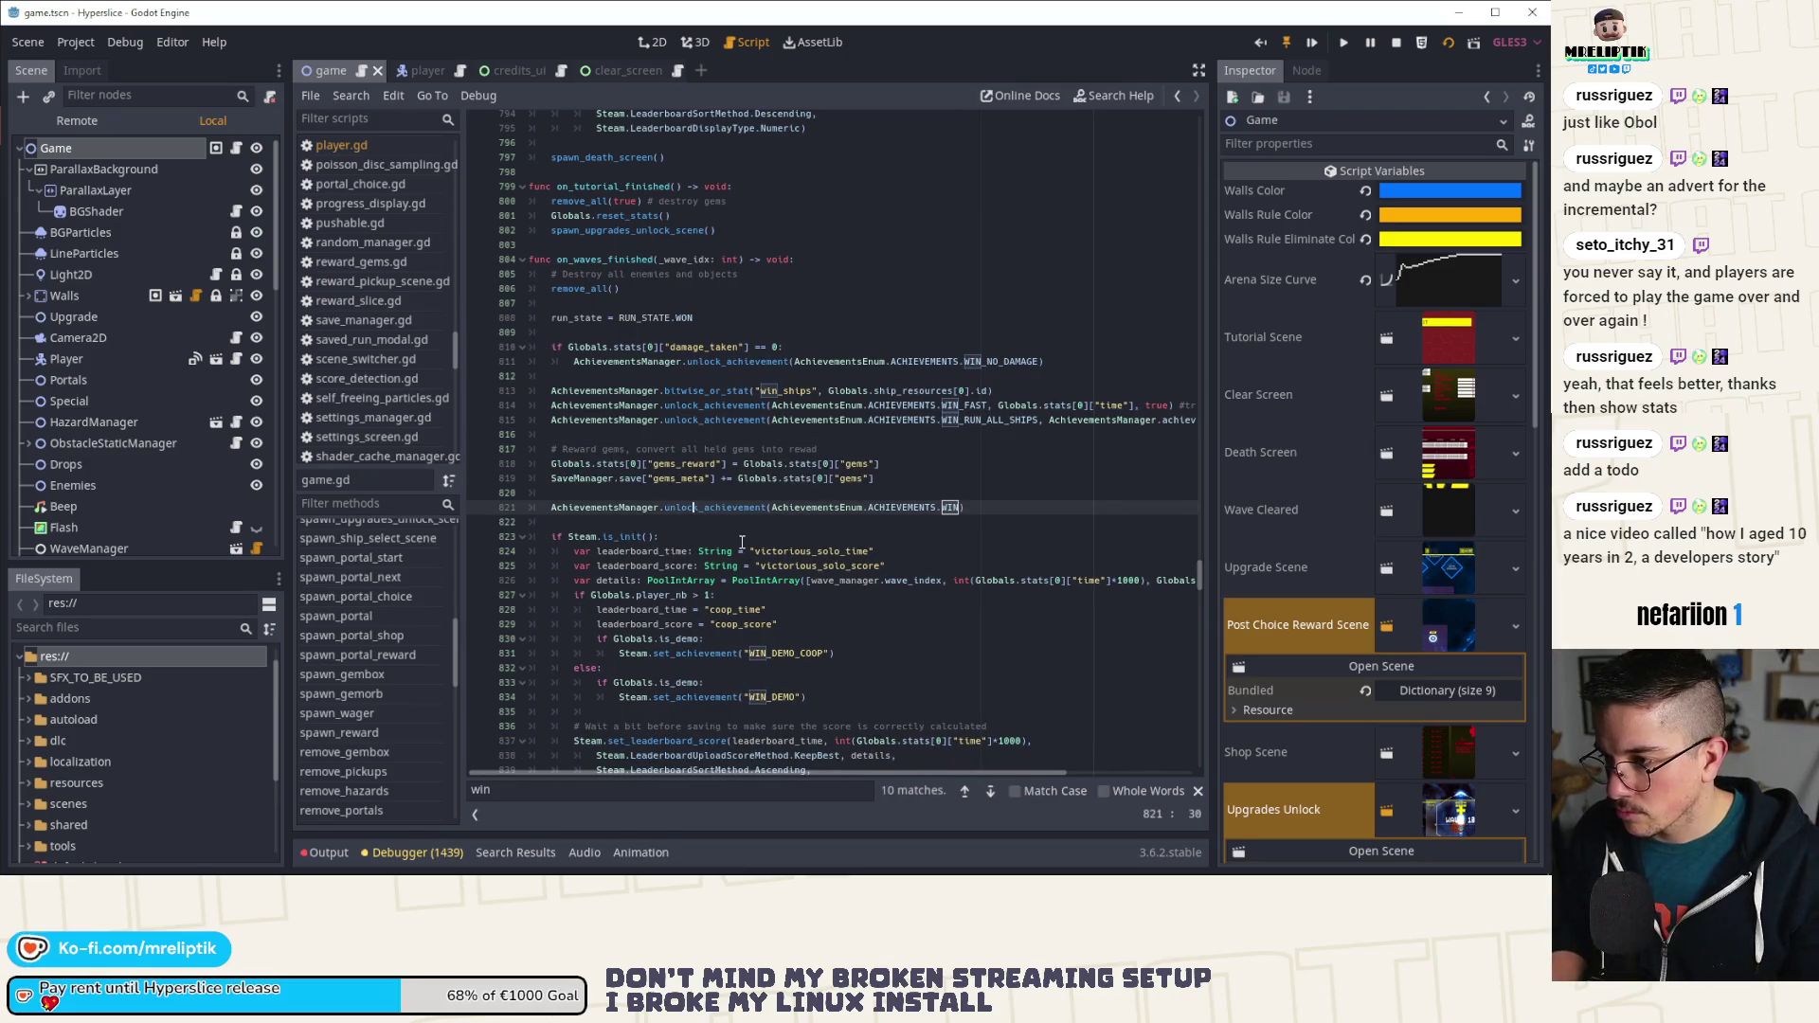
{"action": "key", "text": "alt+Up"}
{"action": "key", "text": "alt+Up"}
{"action": "key", "text": "alt+Up"}
{"action": "key", "text": "alt+Up"}
{"action": "key", "text": "alt+Up"}
{"action": "key", "text": "alt+Up"}
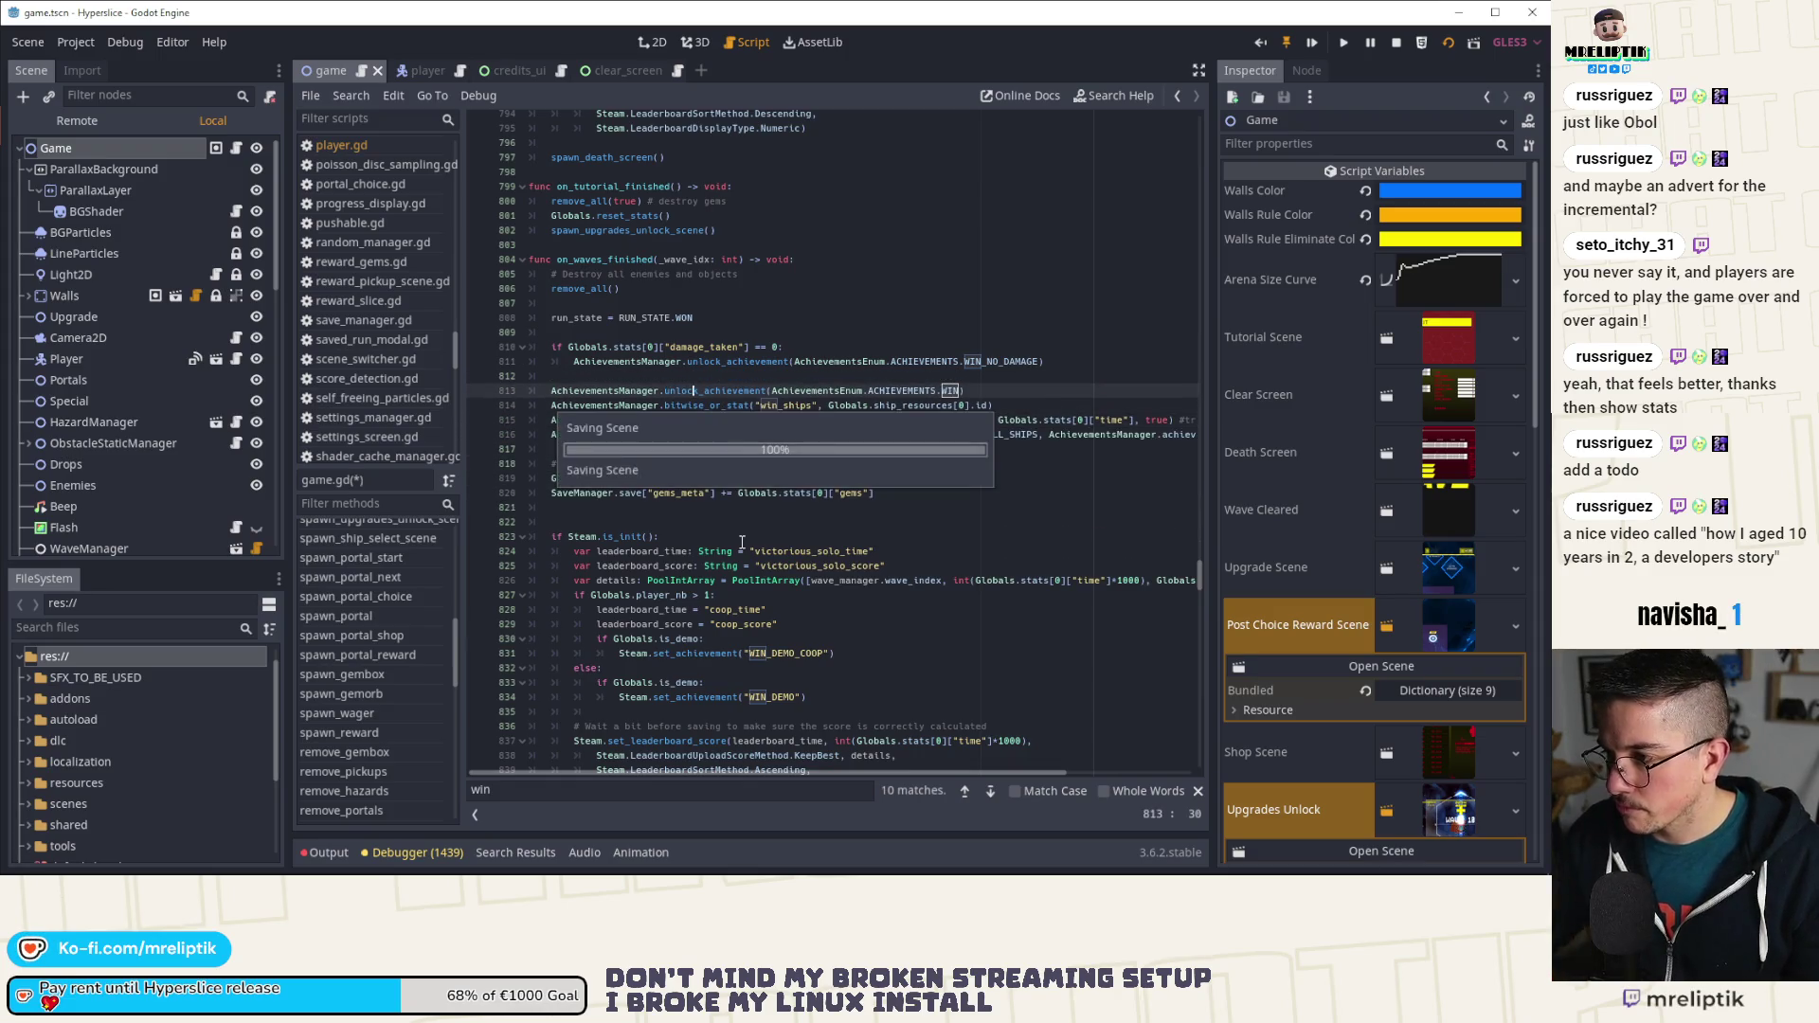
Step: Fold the Steam block and add a '# Leaderboard' comment line above it
{"action": "key", "text": "ctrl+s"}
{"action": "left_click", "coordinate": [616, 509]}
{"action": "key", "text": "Delete"}
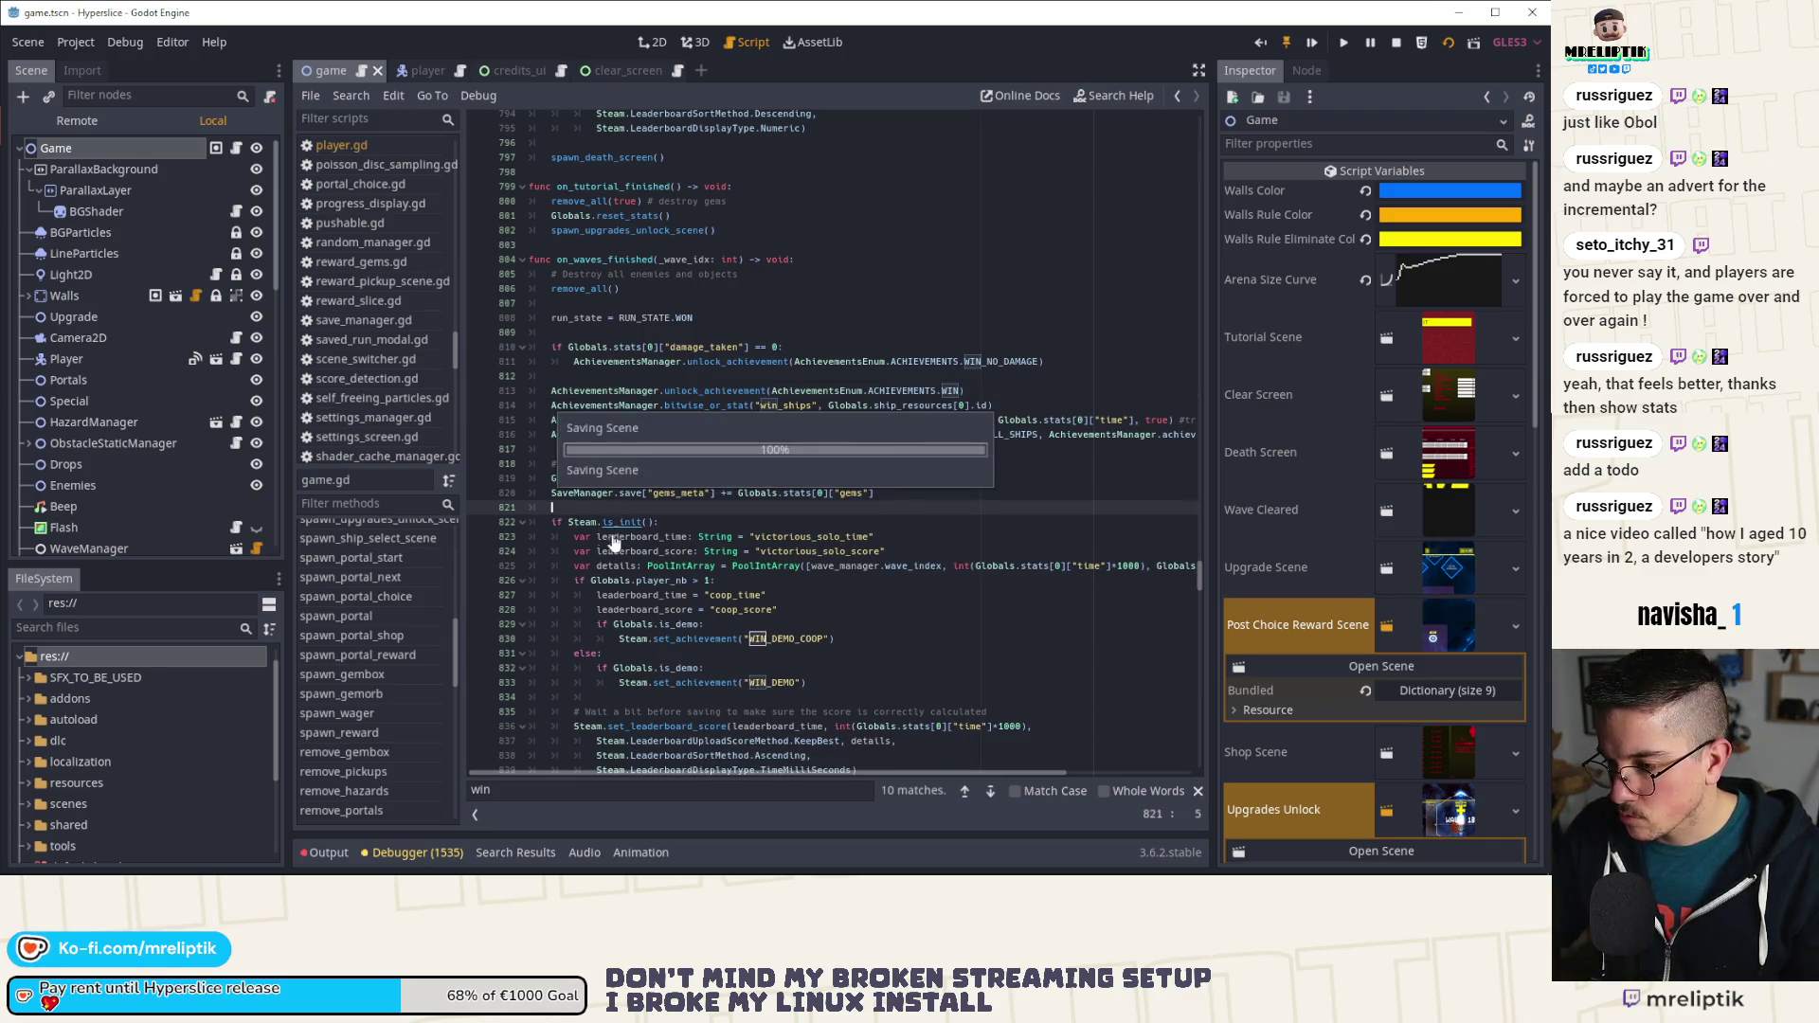
{"action": "left_click", "coordinate": [524, 522]}
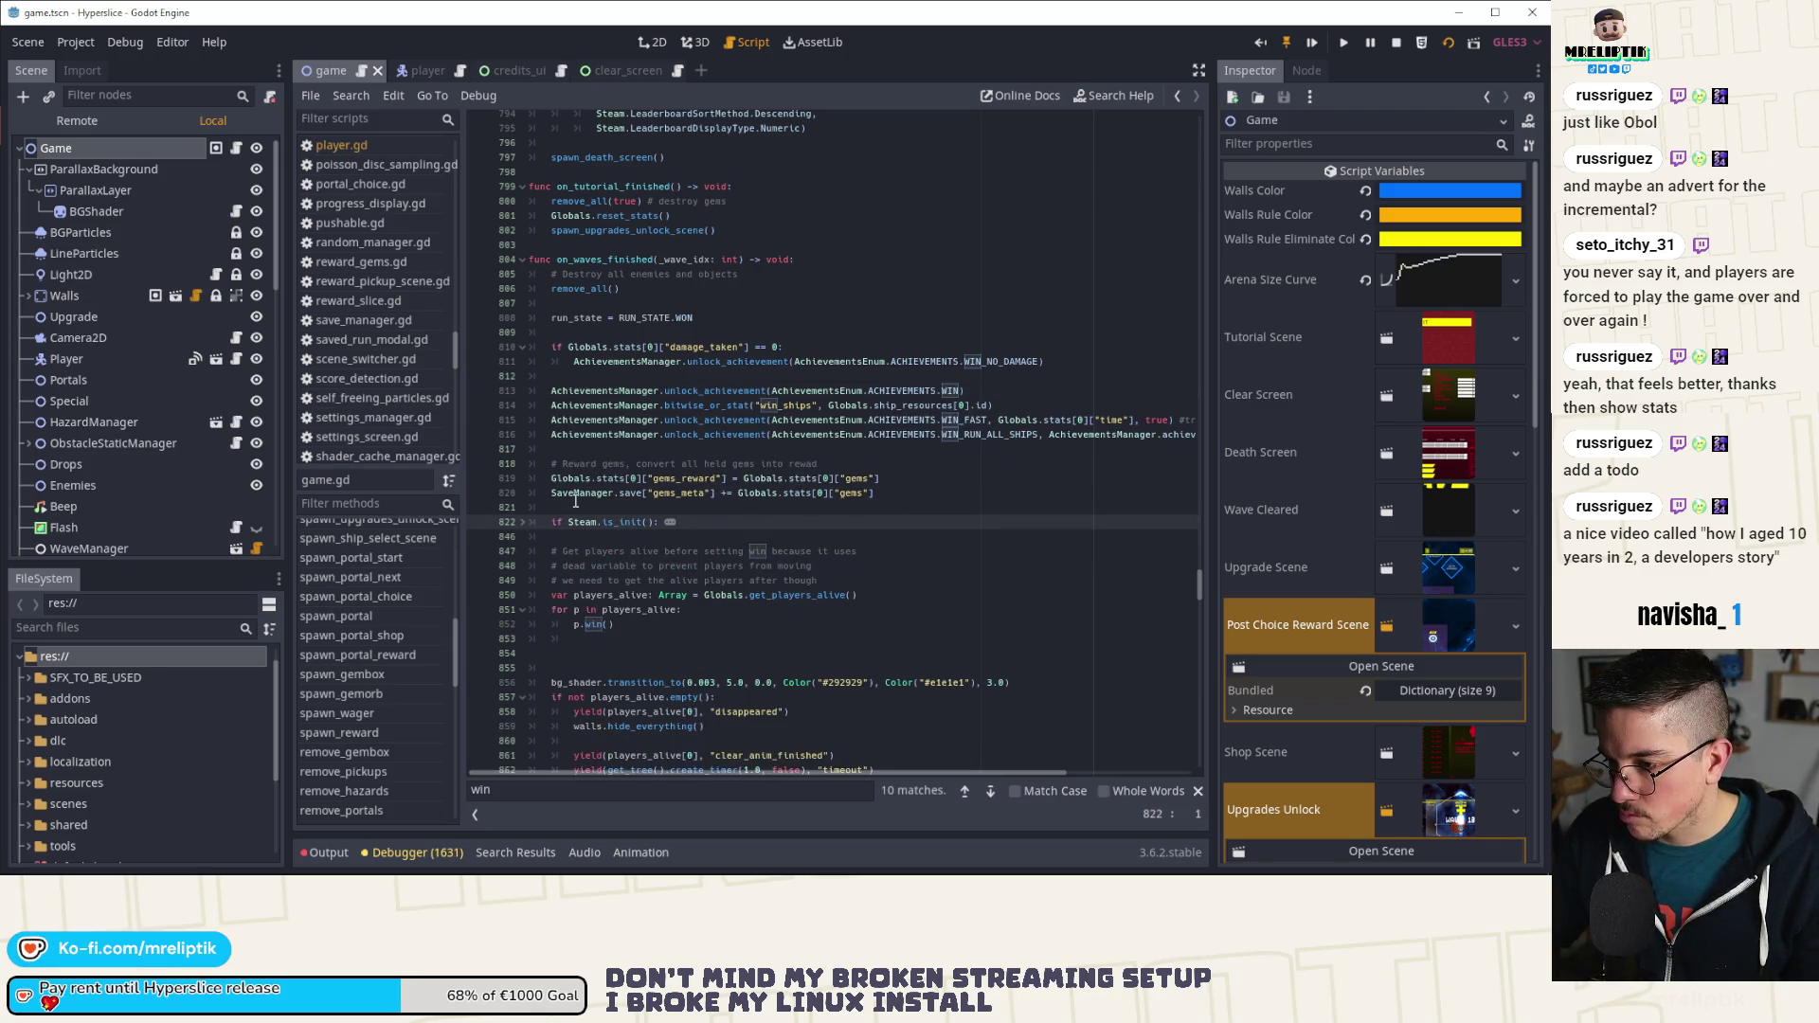
{"action": "left_click", "coordinate": [574, 507]}
{"action": "key", "text": "Return"}
{"action": "type", "text": "# Lead"}
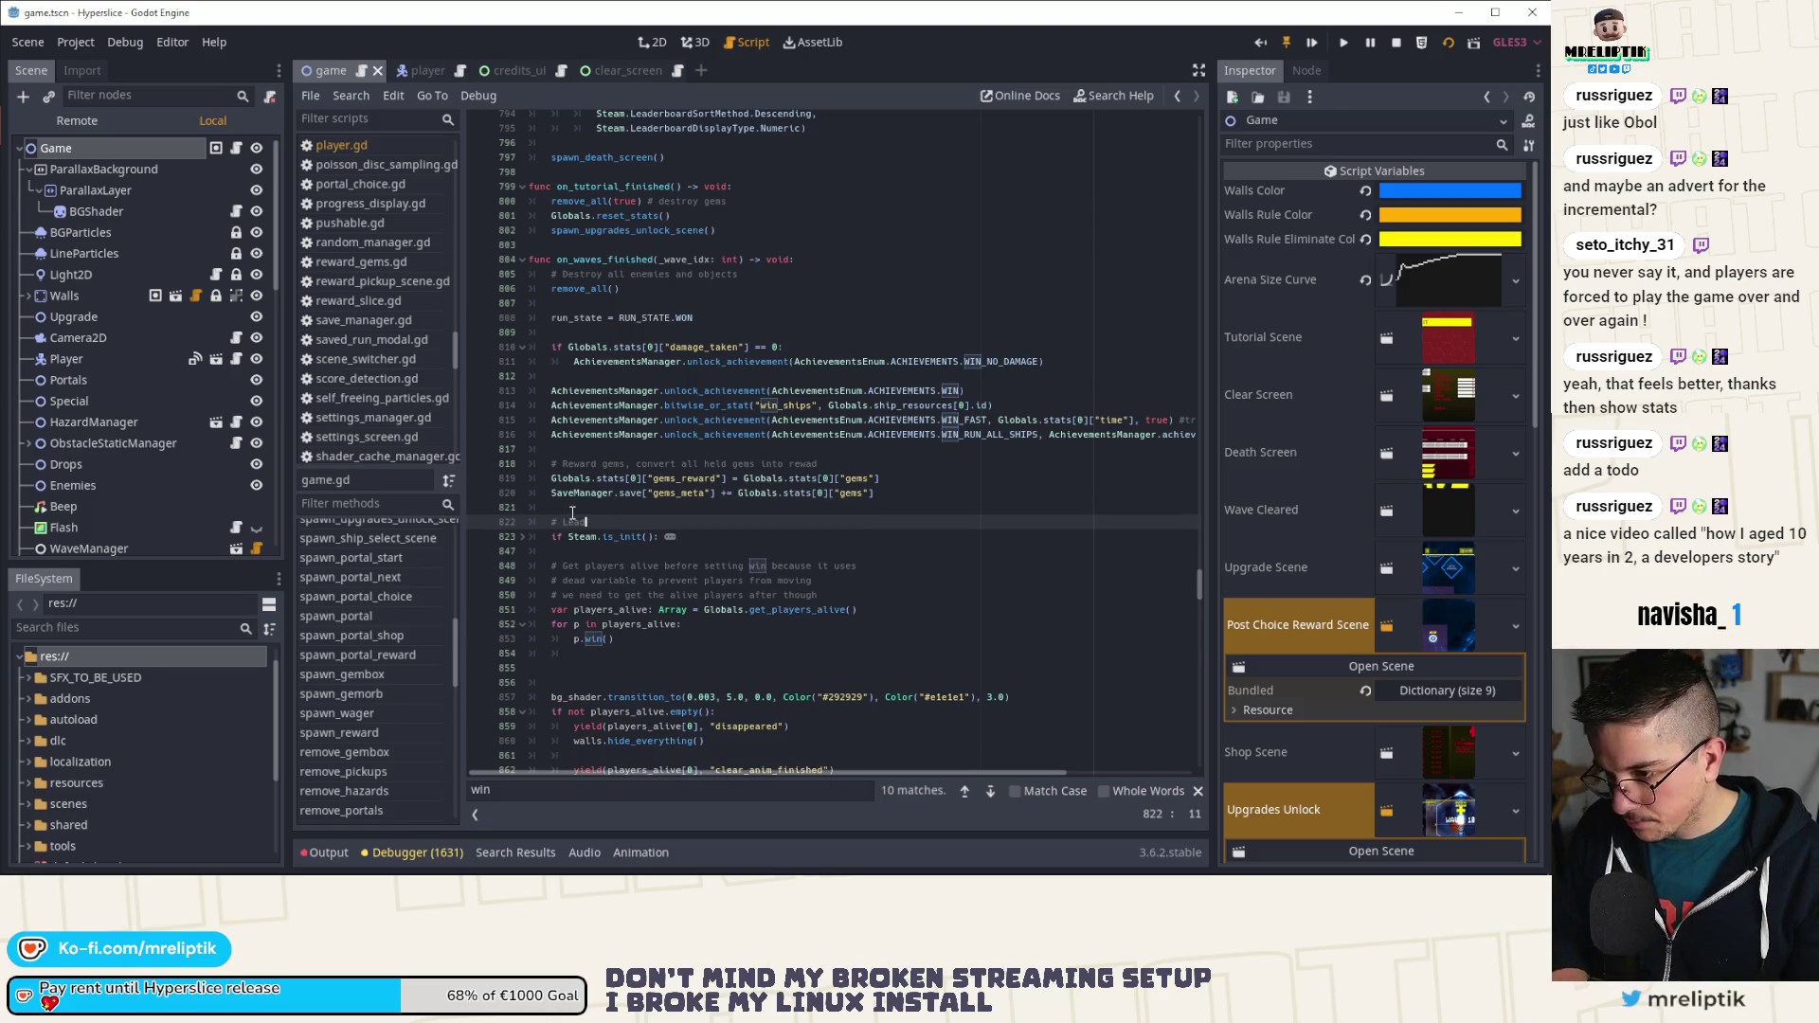
{"action": "type", "text": "erboard"}
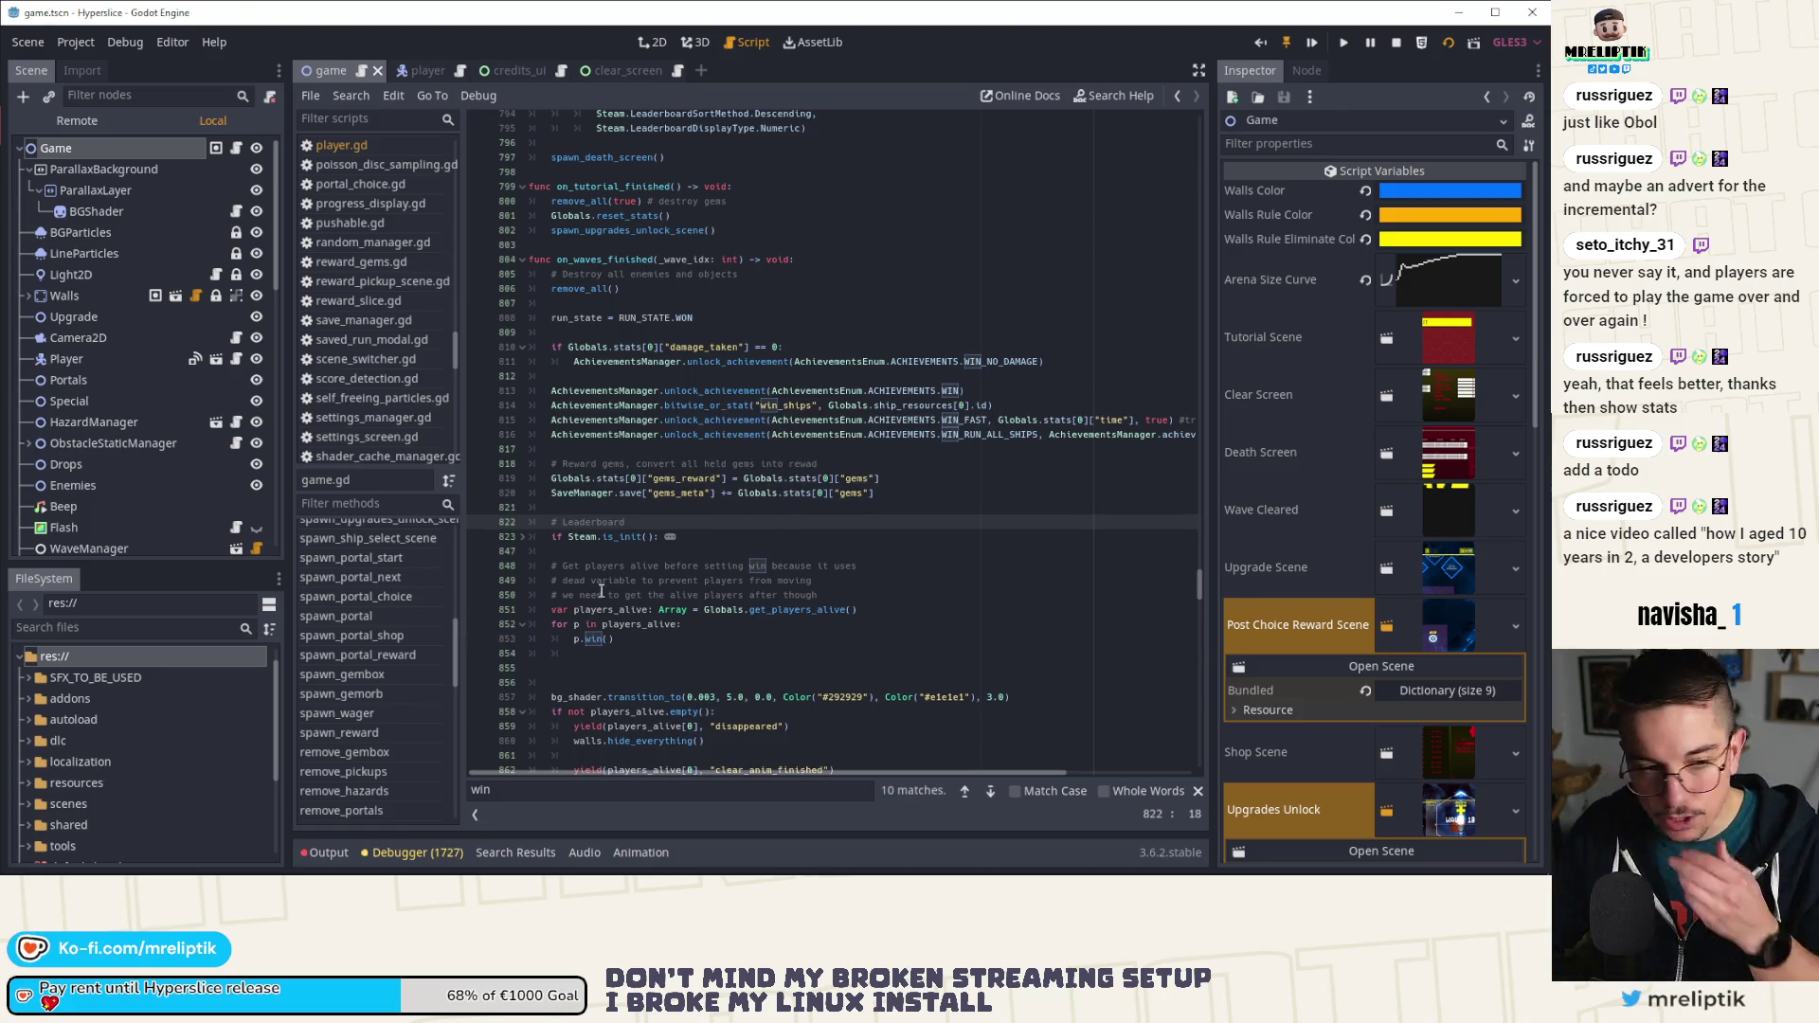
Step: Remove the blank lines after the win loop
{"action": "left_click", "coordinate": [625, 654]}
{"action": "scroll", "coordinate": [616, 669], "scroll_direction": "down", "scroll_amount": 2}
{"action": "key", "text": "Delete"}
{"action": "key", "text": "Delete"}
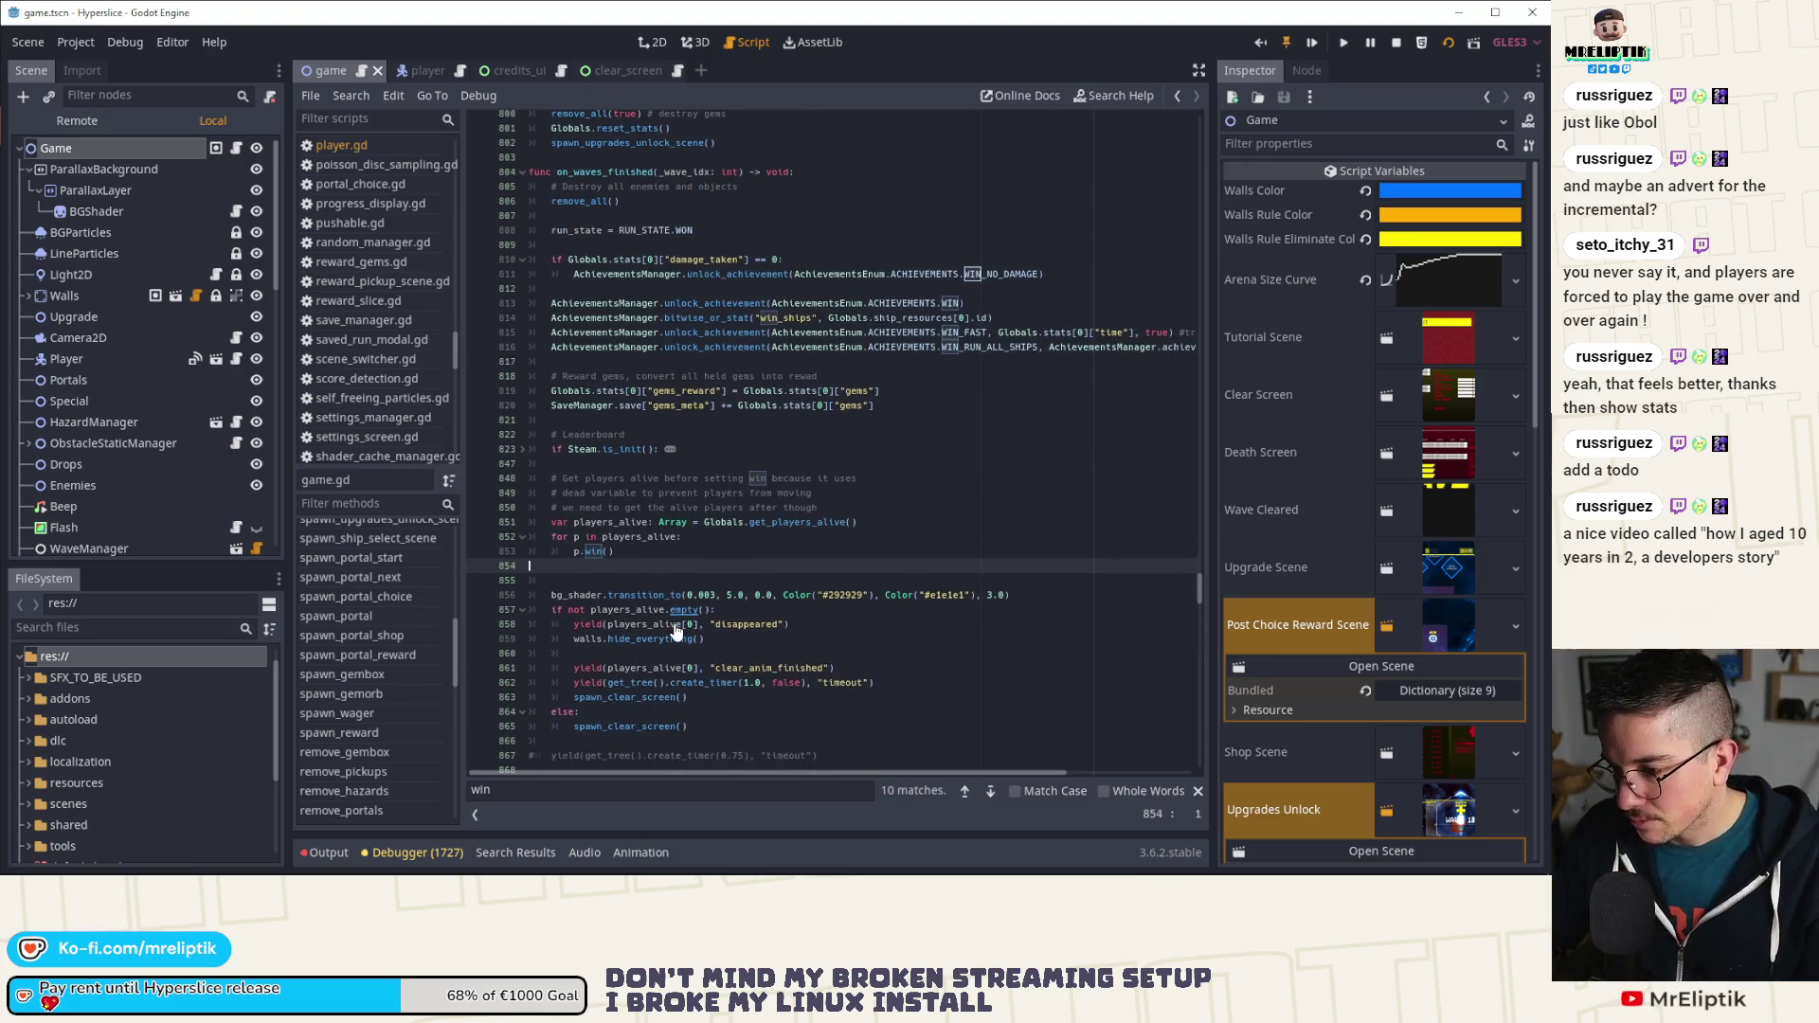
{"action": "key", "text": "BackSpace"}
Step: Cut the bg_shader.transition_to line from line 855
{"action": "left_click", "coordinate": [600, 550]}
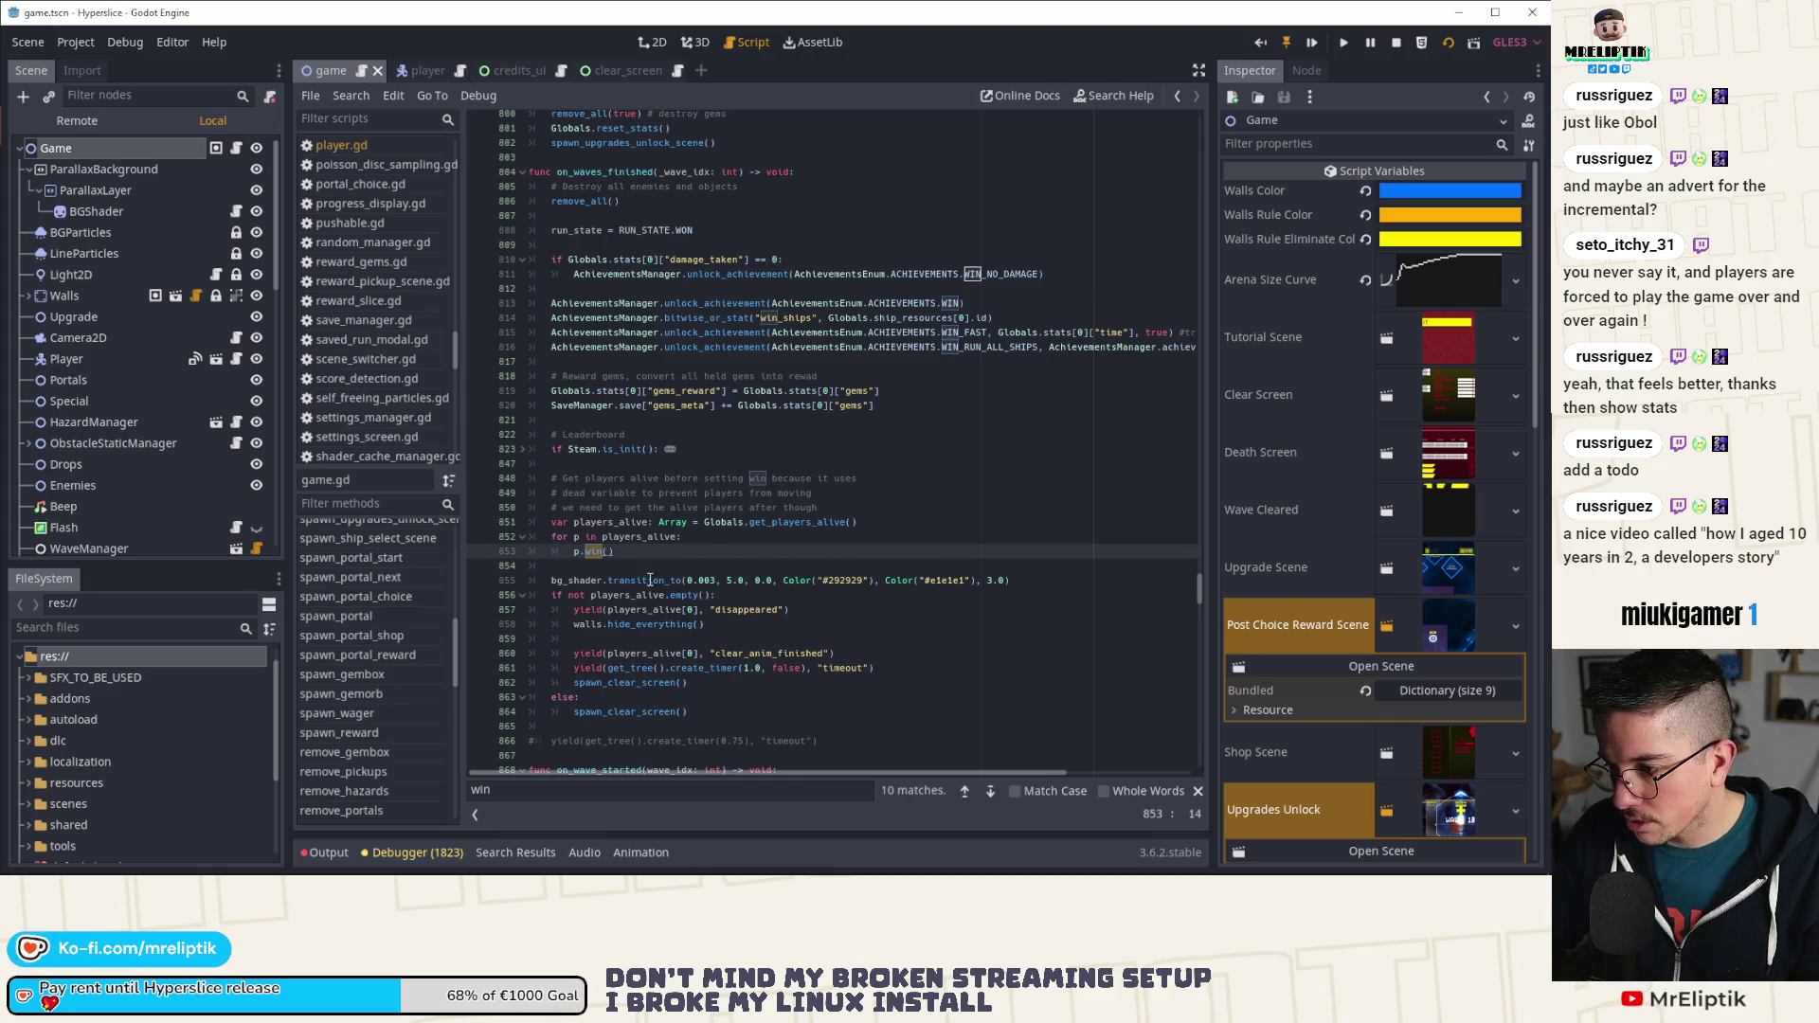
{"action": "scroll", "coordinate": [653, 506], "scroll_direction": "down", "scroll_amount": 4}
{"action": "scroll", "coordinate": [653, 506], "scroll_direction": "down", "scroll_amount": 1}
{"action": "double_click", "coordinate": [631, 361]}
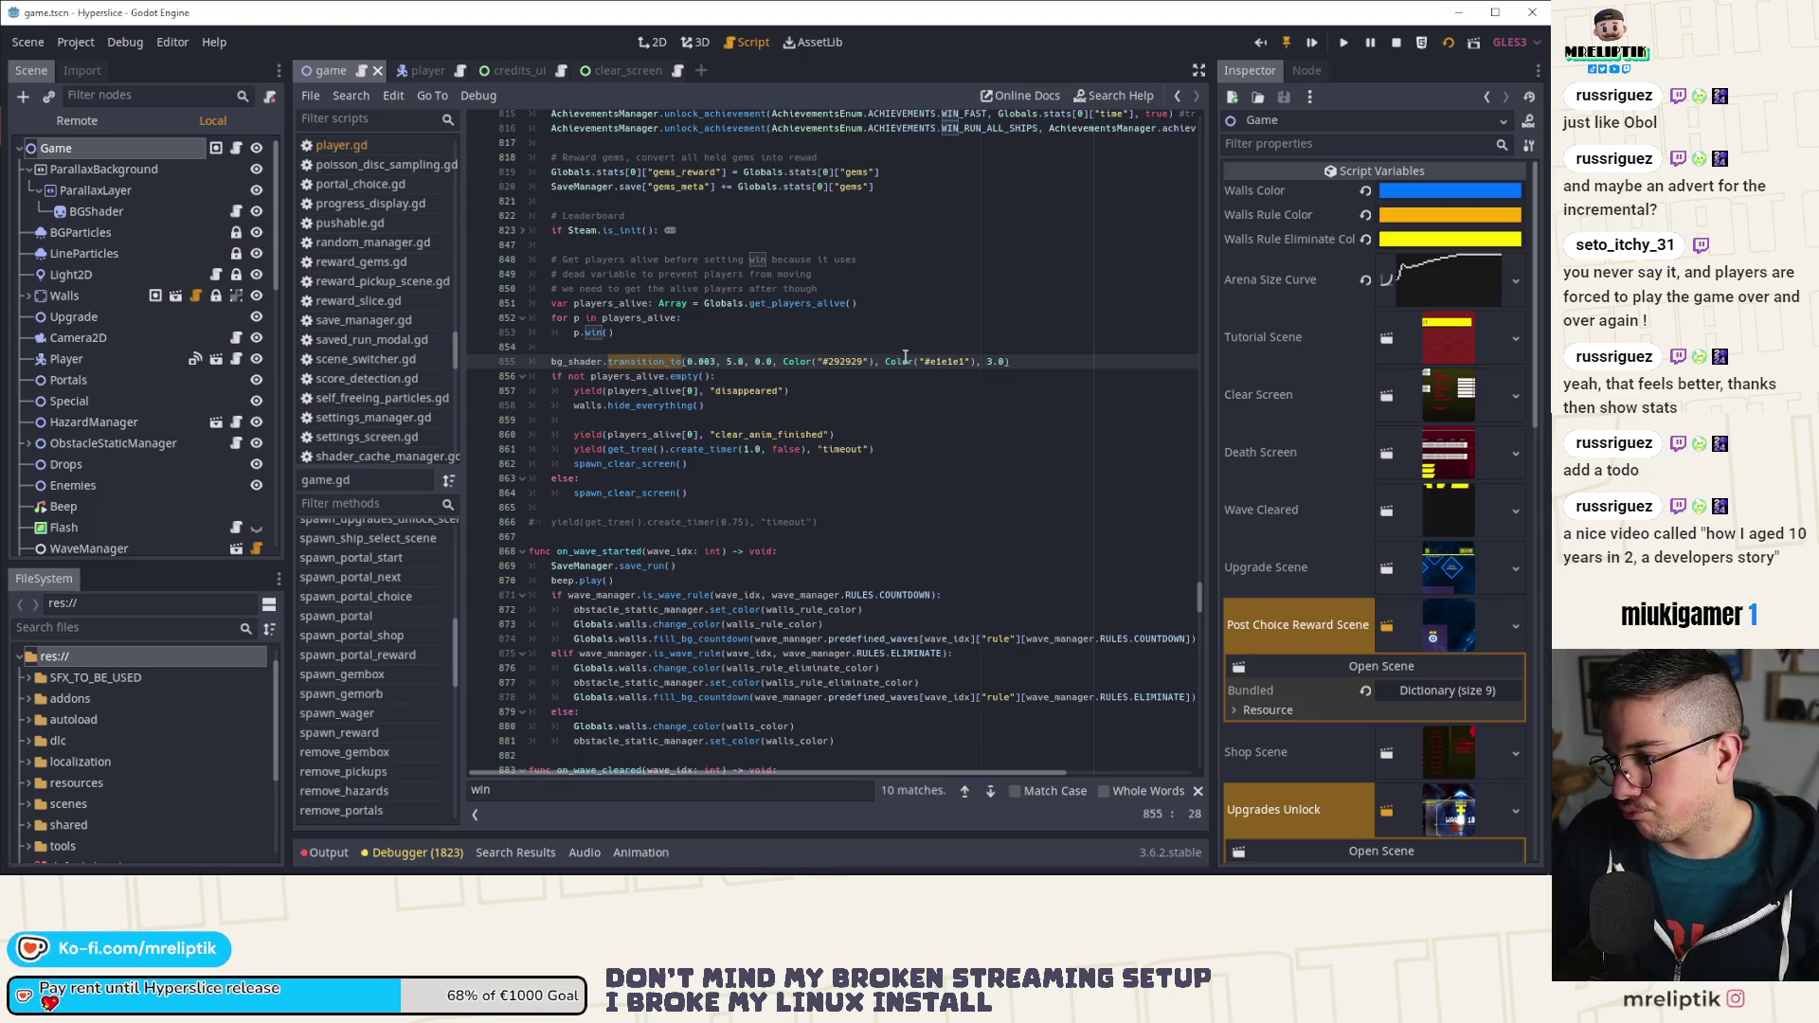
{"action": "key", "text": "ctrl+shift+k"}
{"action": "scroll", "coordinate": [615, 436], "scroll_direction": "up", "scroll_amount": 3}
{"action": "double_click", "coordinate": [650, 479]}
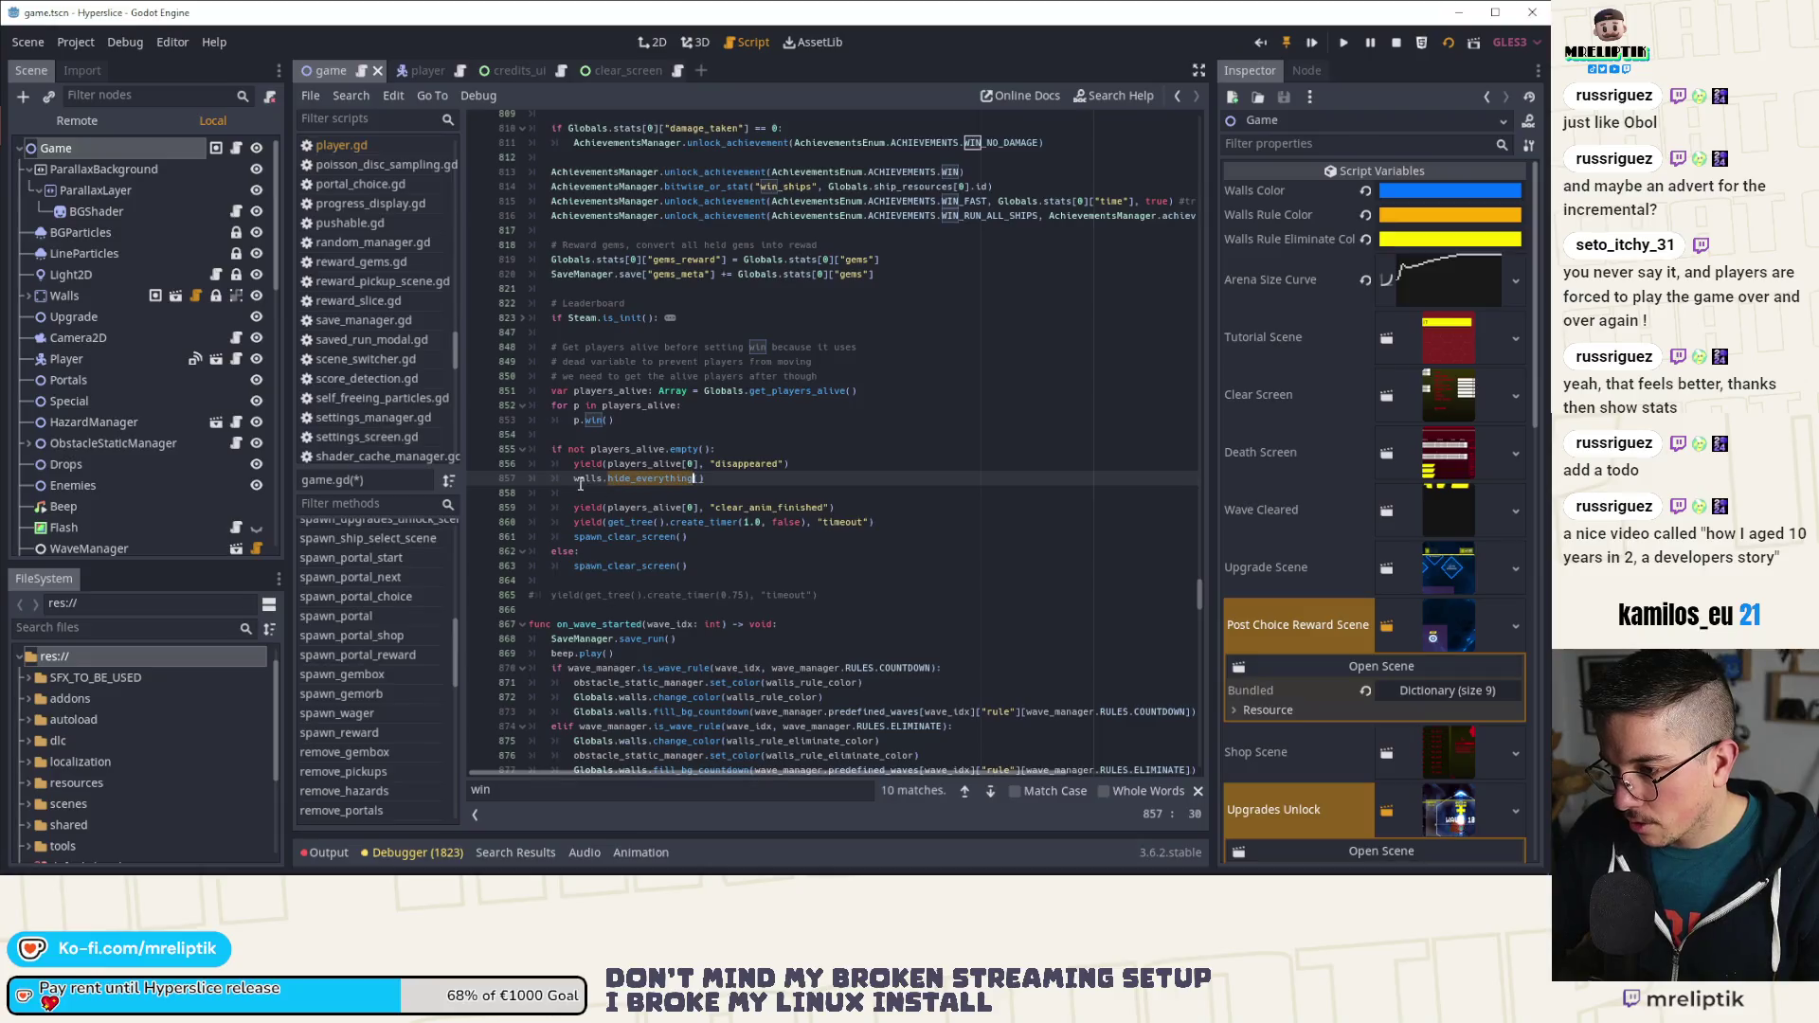
{"action": "double_click", "coordinate": [665, 510]}
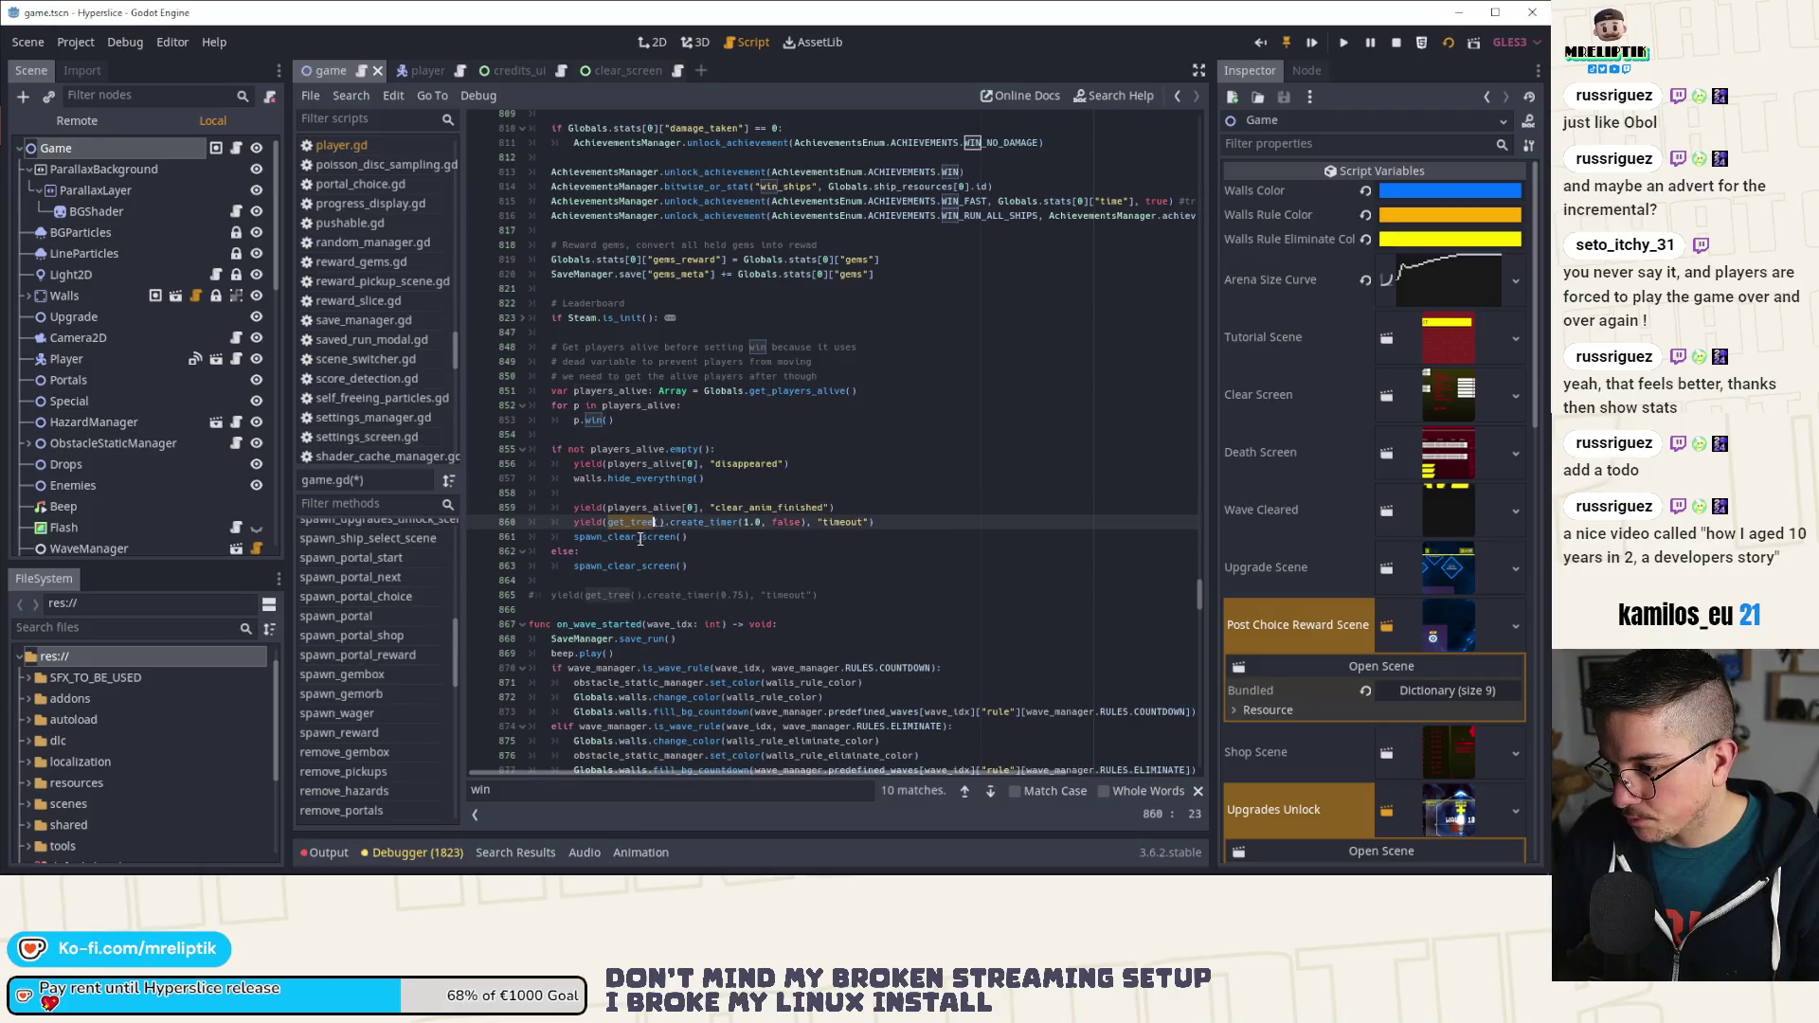
Step: Paste the shader transition after the timeout wait and save the script
{"action": "left_click", "coordinate": [895, 523]}
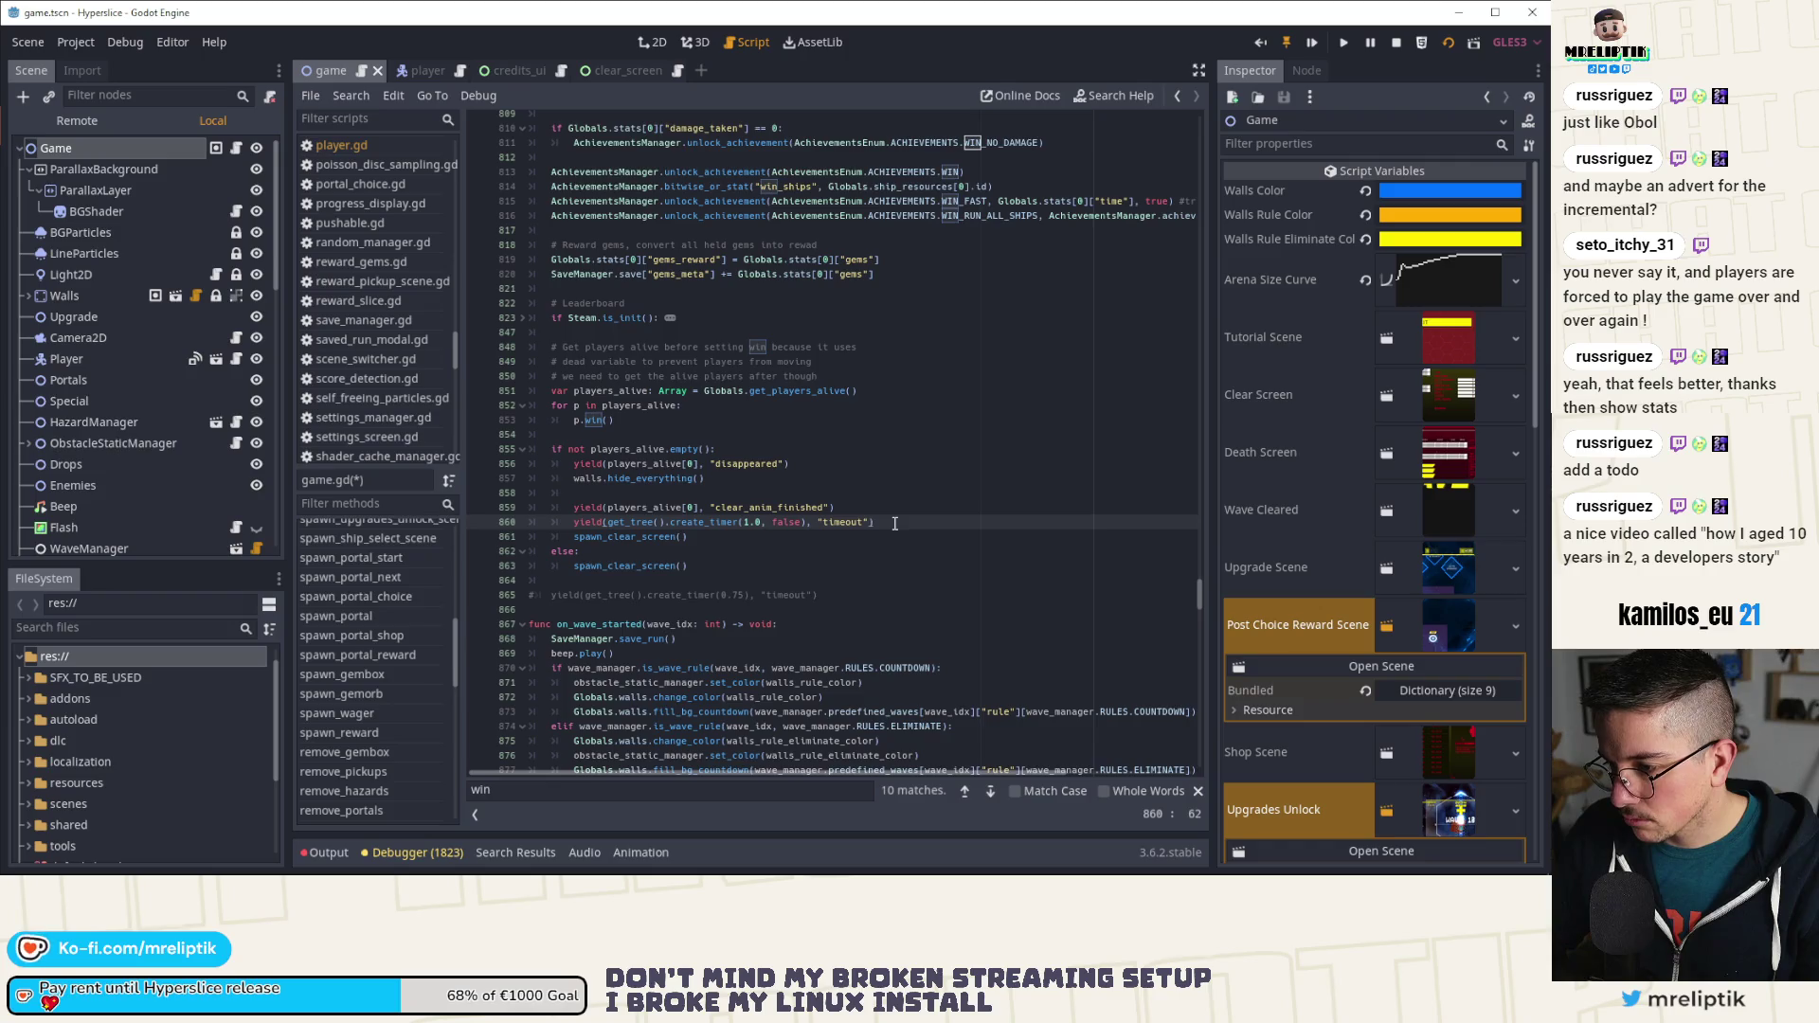
{"action": "key", "text": "Return"}
{"action": "key", "text": "Return"}
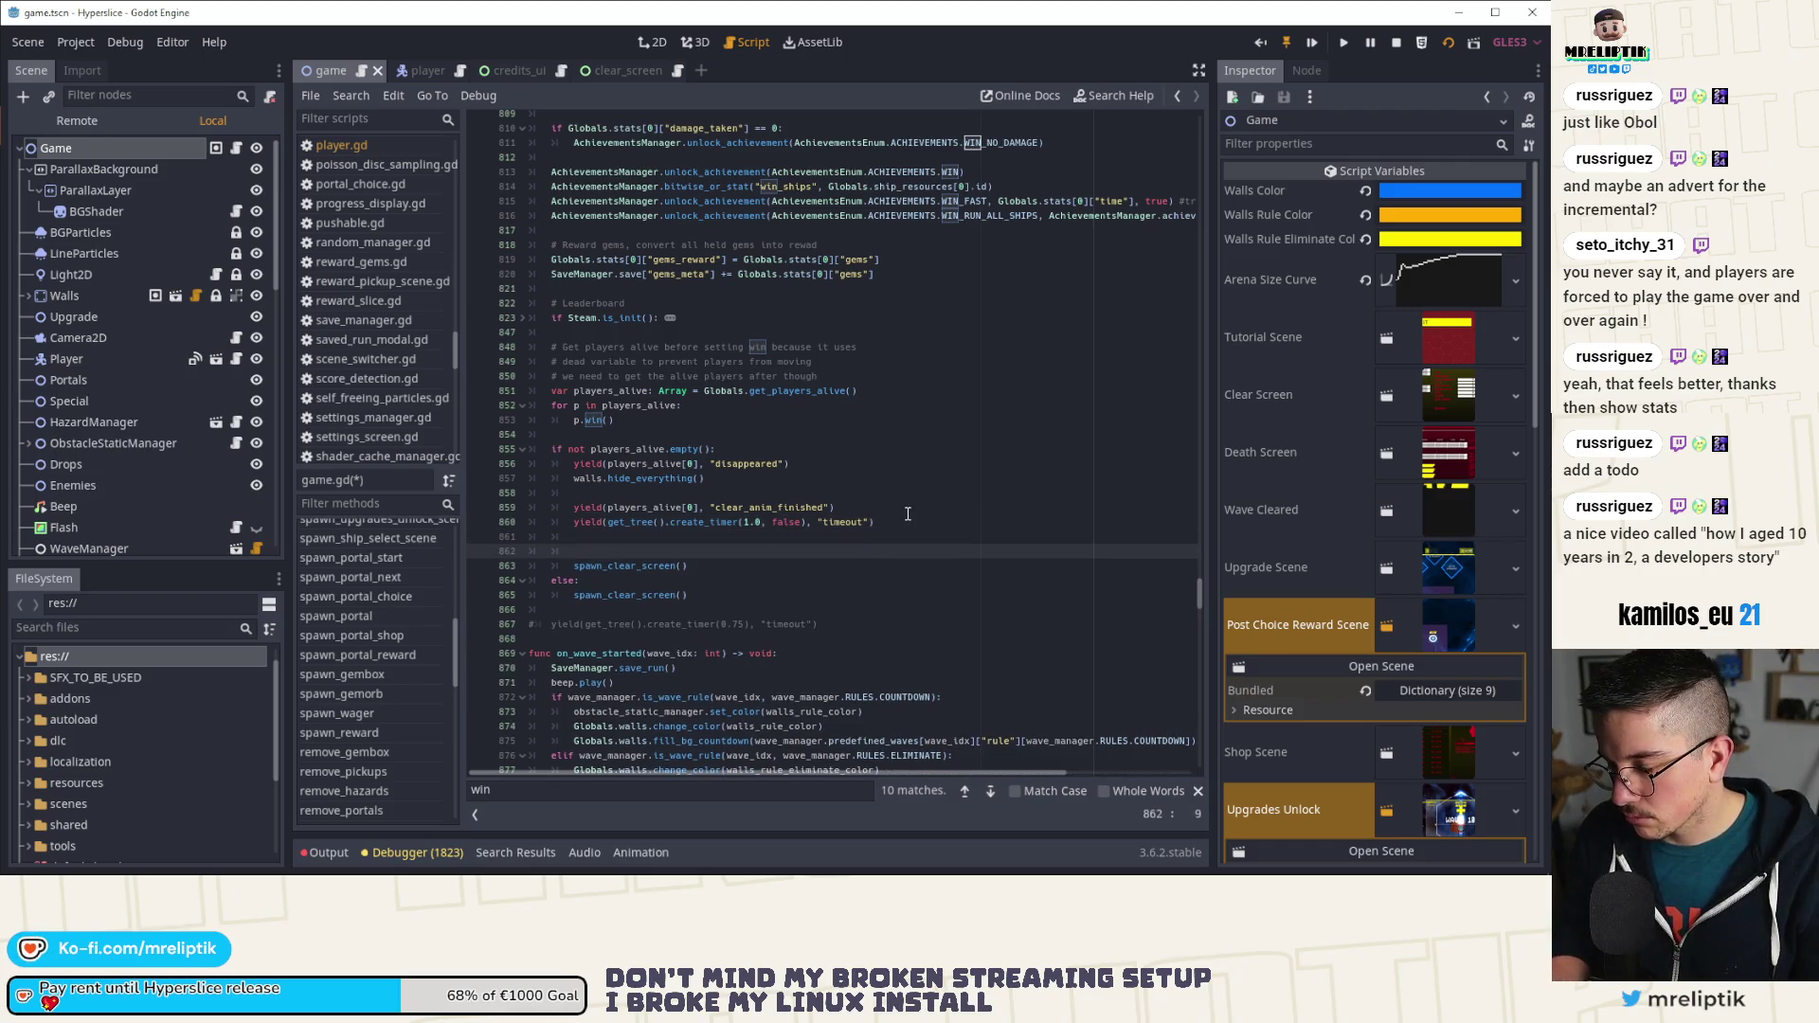
{"action": "key", "text": "Up"}
{"action": "key", "text": "Return"}
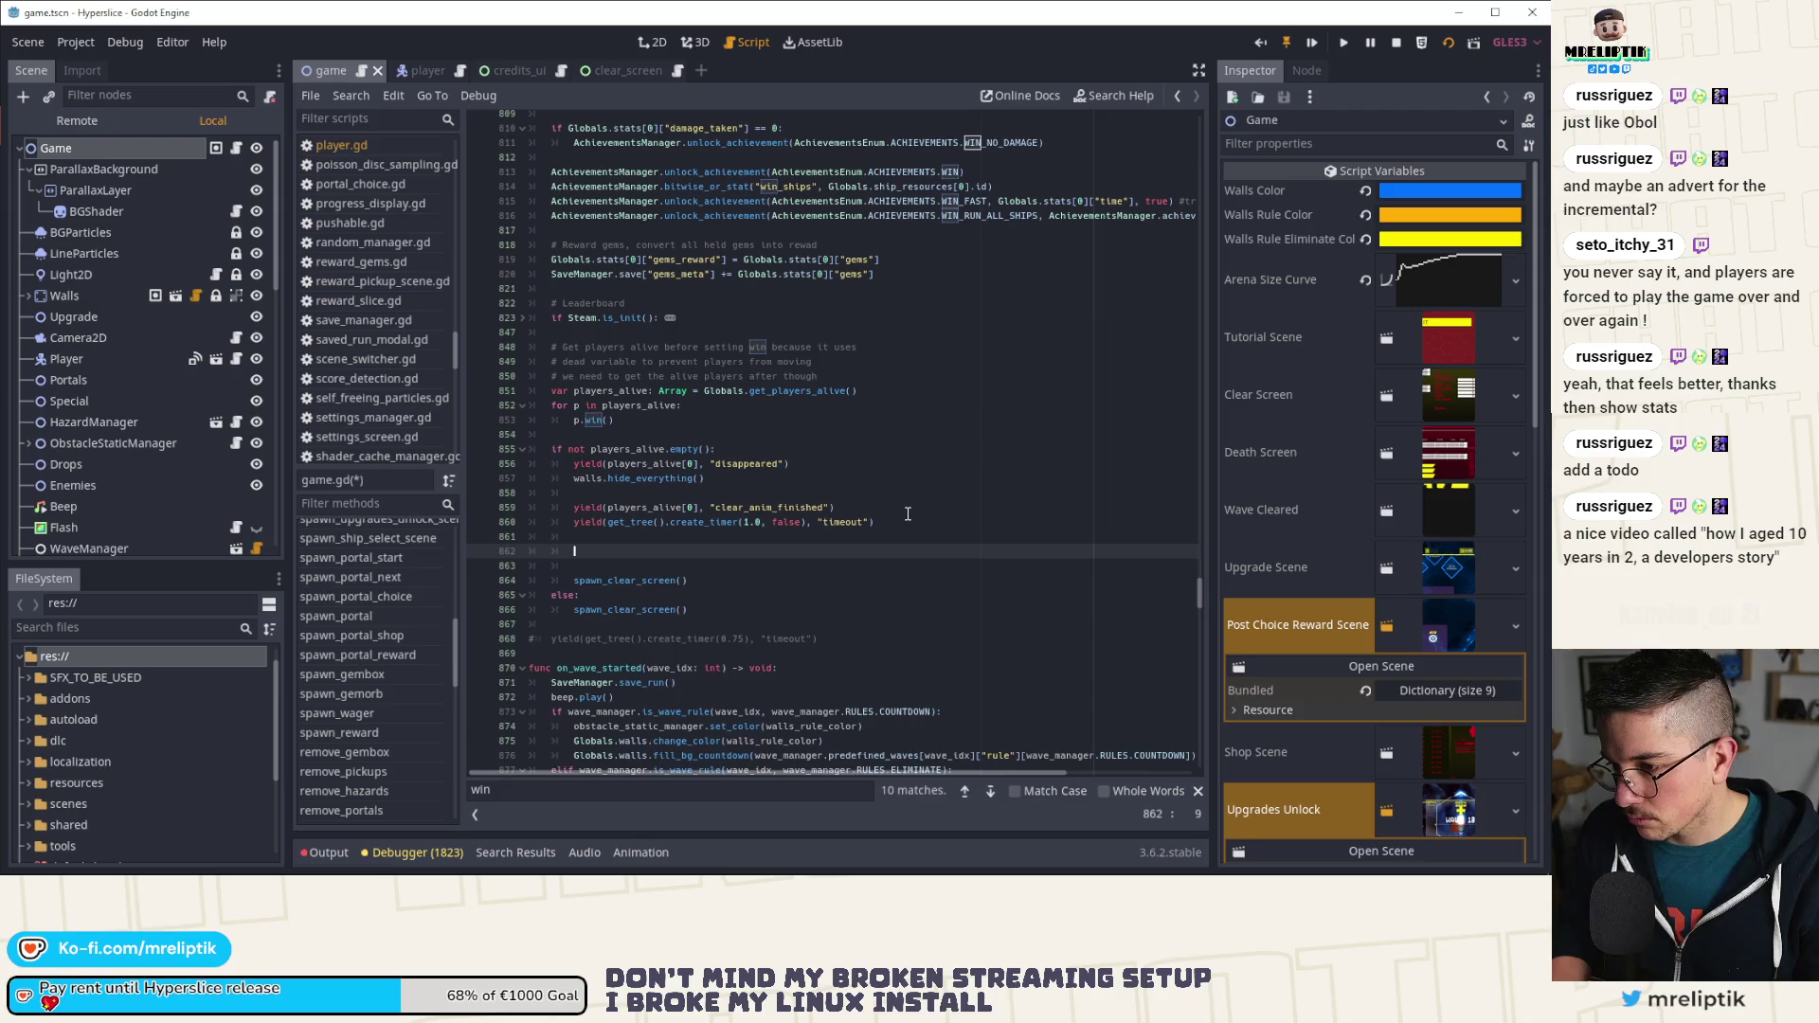
{"action": "type", "text": "bg_shader.transition_to(0.003, 5.0, 0.0, Color(\"#292929\"), Color(\"#e1e1e1\"), 3.0)"}
{"action": "key", "text": "ctrl+s"}
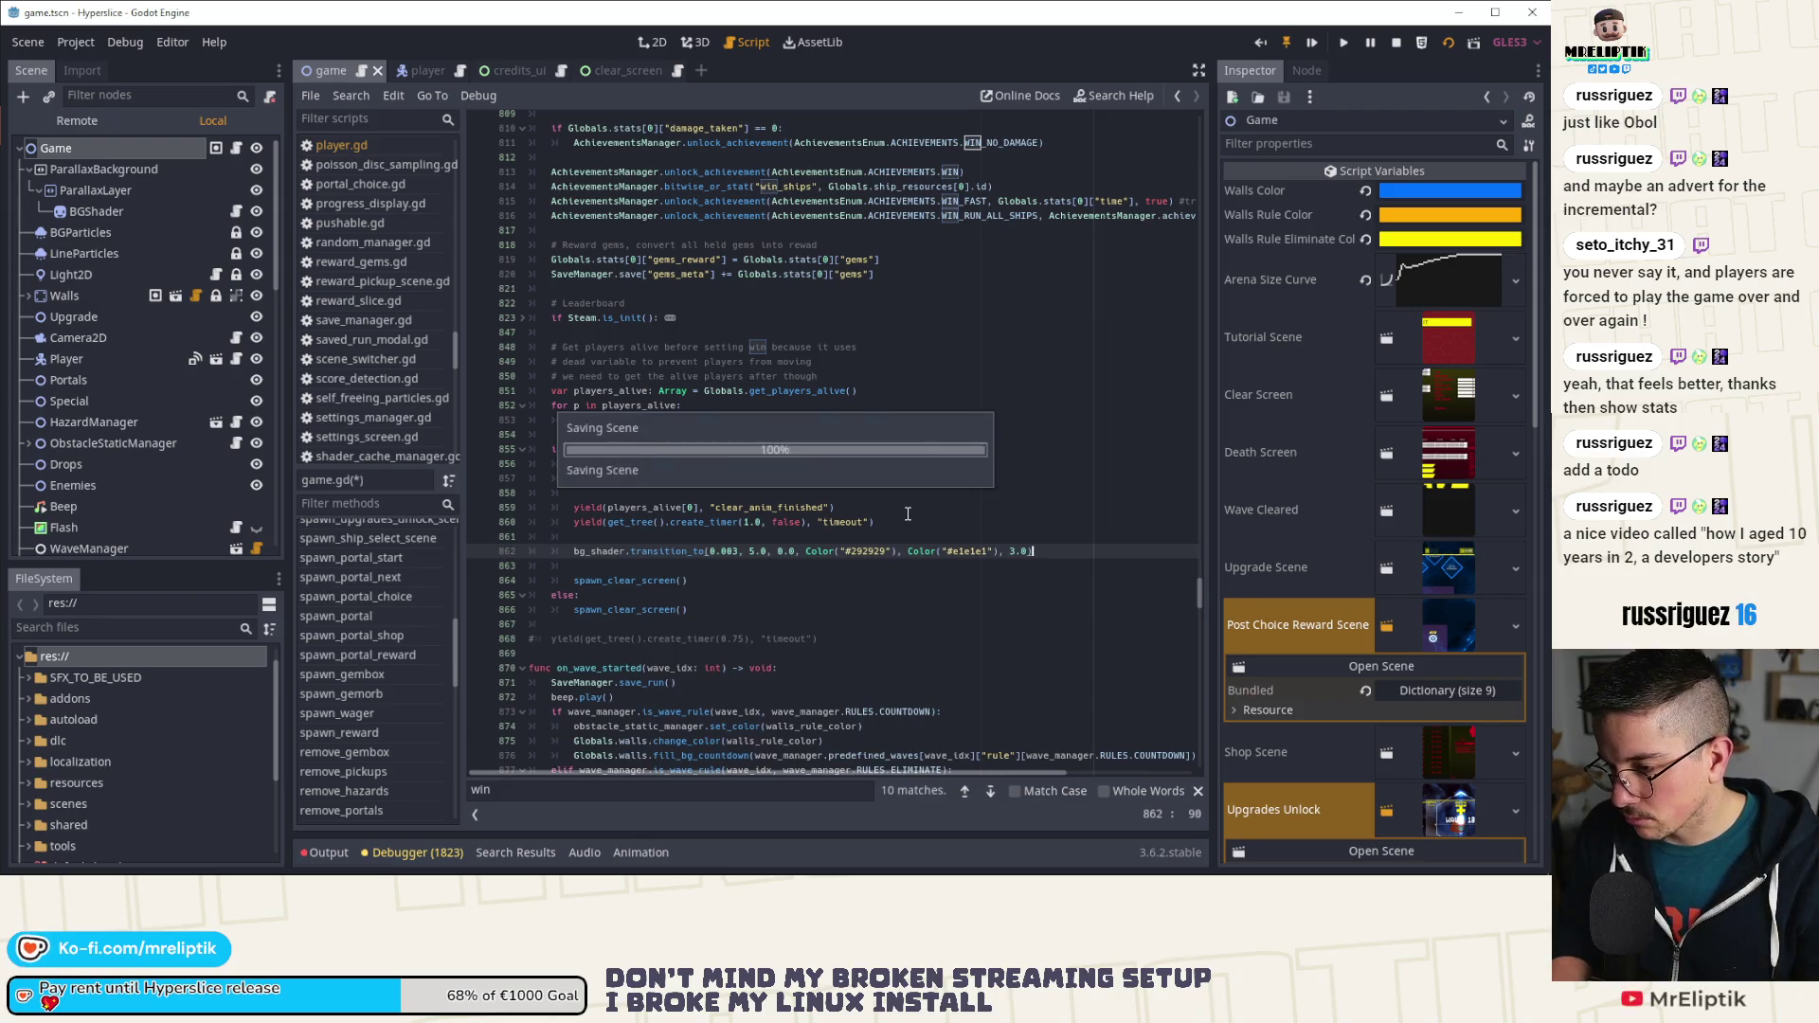
{"action": "left_click", "coordinate": [770, 507]}
{"action": "double_click", "coordinate": [770, 507]}
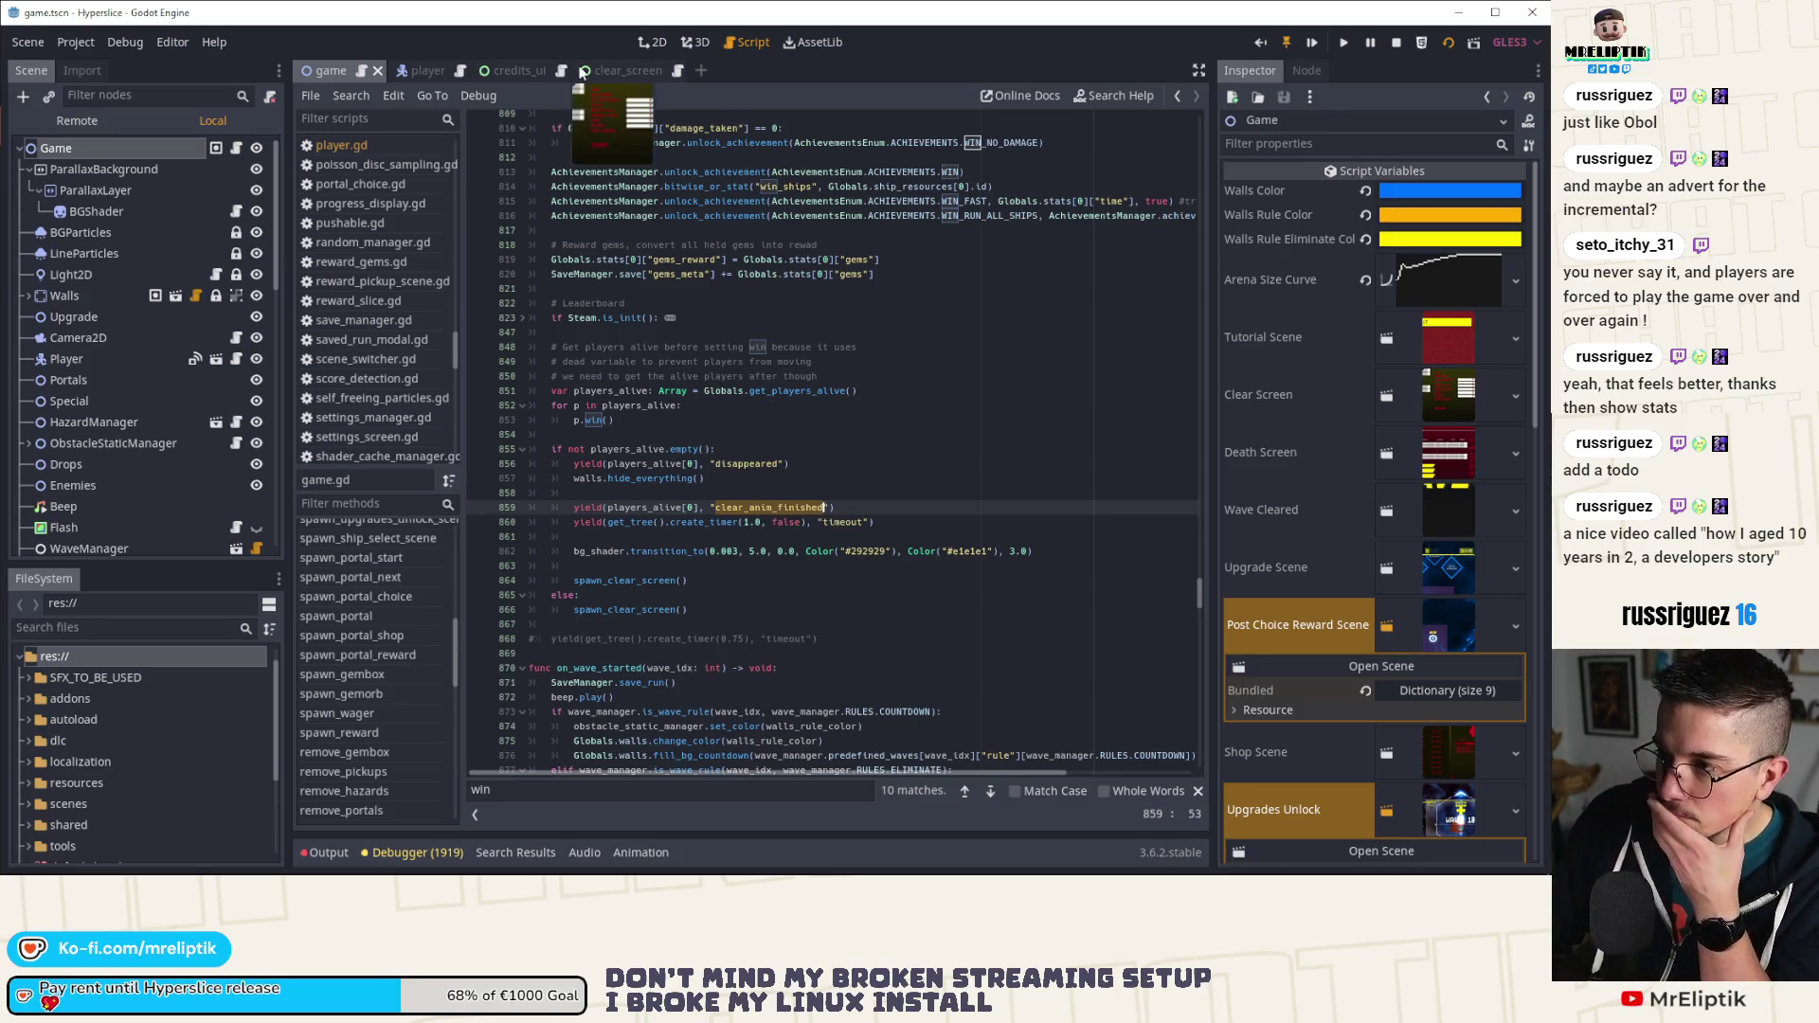
{"action": "left_click", "coordinate": [417, 71]}
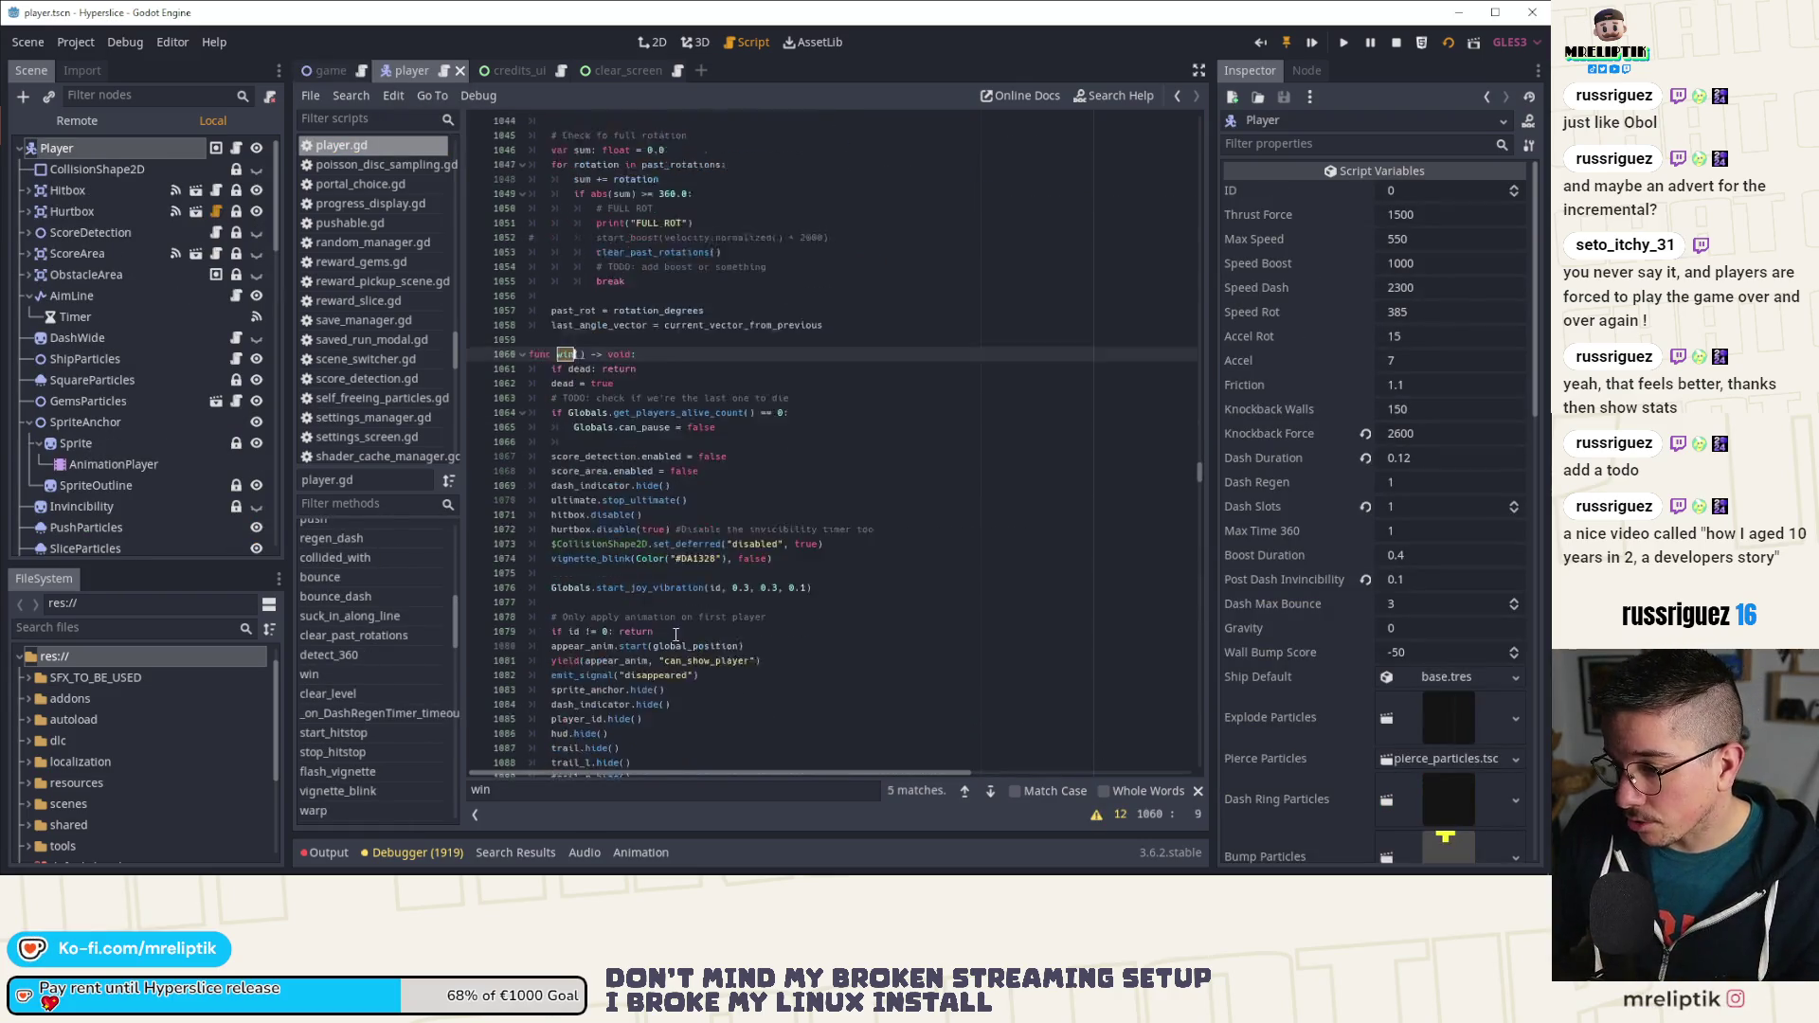
{"action": "double_click", "coordinate": [668, 617]}
{"action": "scroll", "coordinate": [742, 593], "scroll_direction": "down", "scroll_amount": 5}
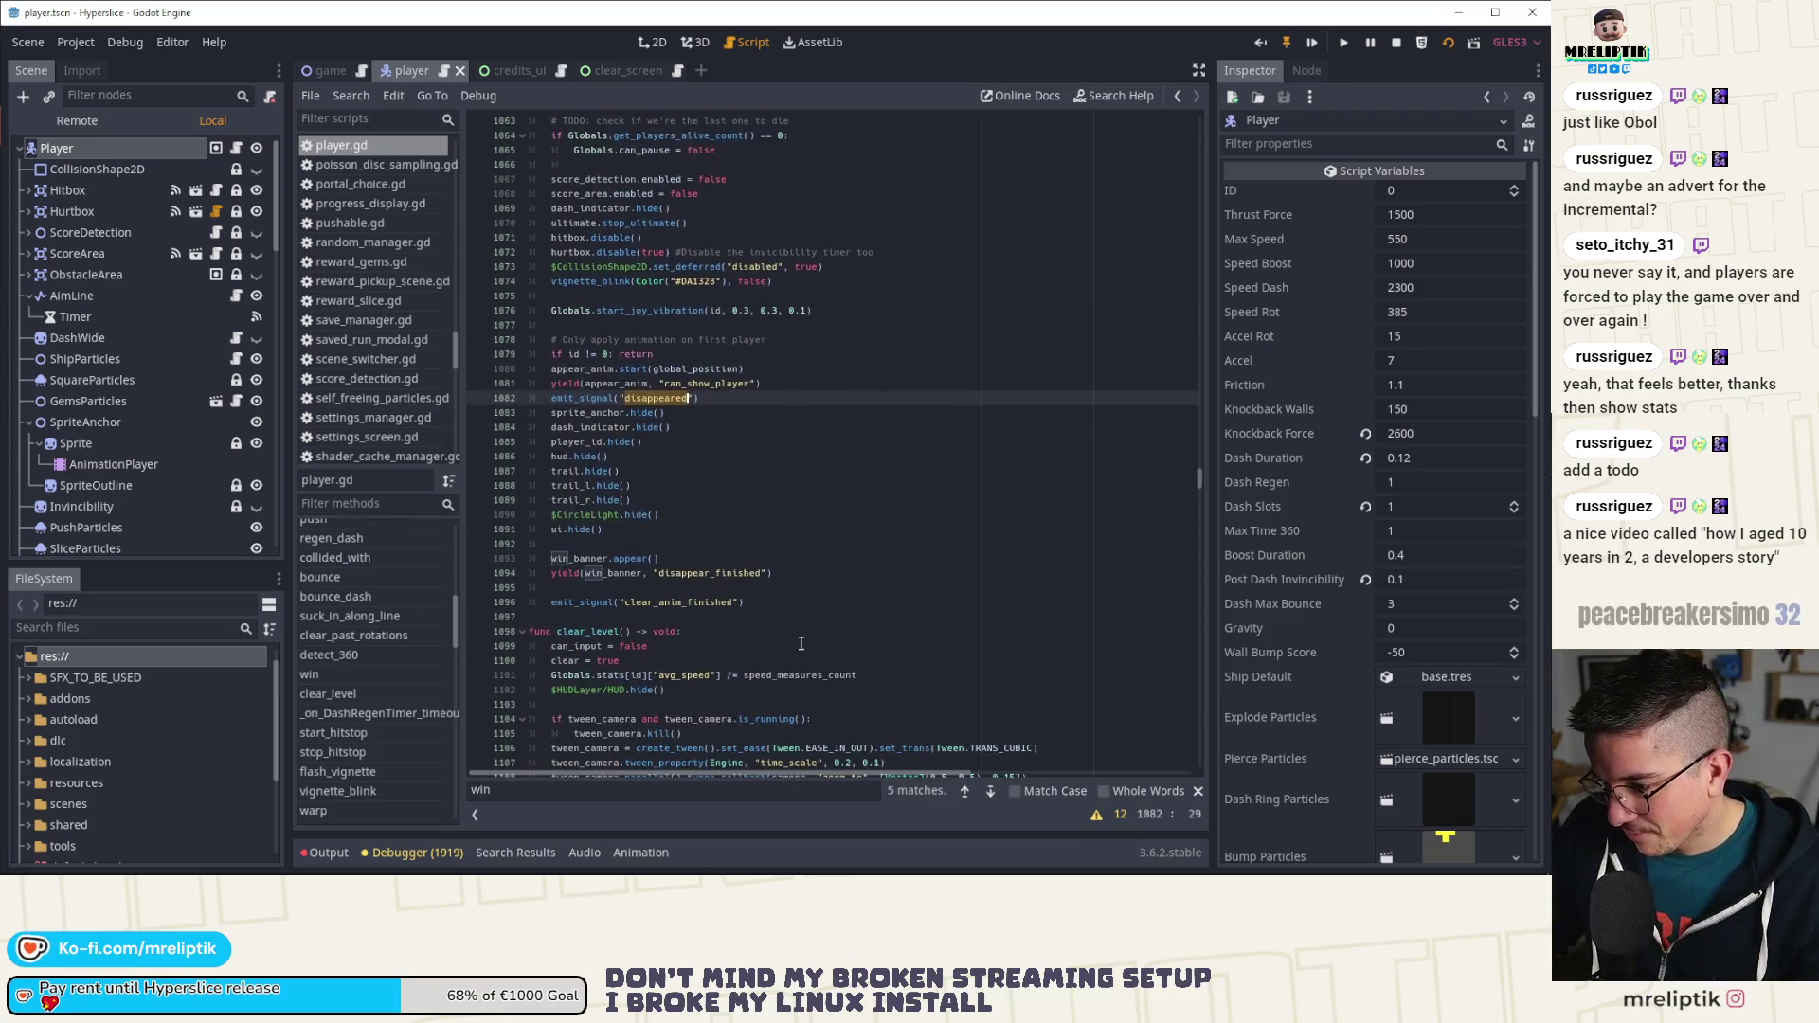
{"action": "double_click", "coordinate": [720, 575]}
{"action": "double_click", "coordinate": [691, 604]}
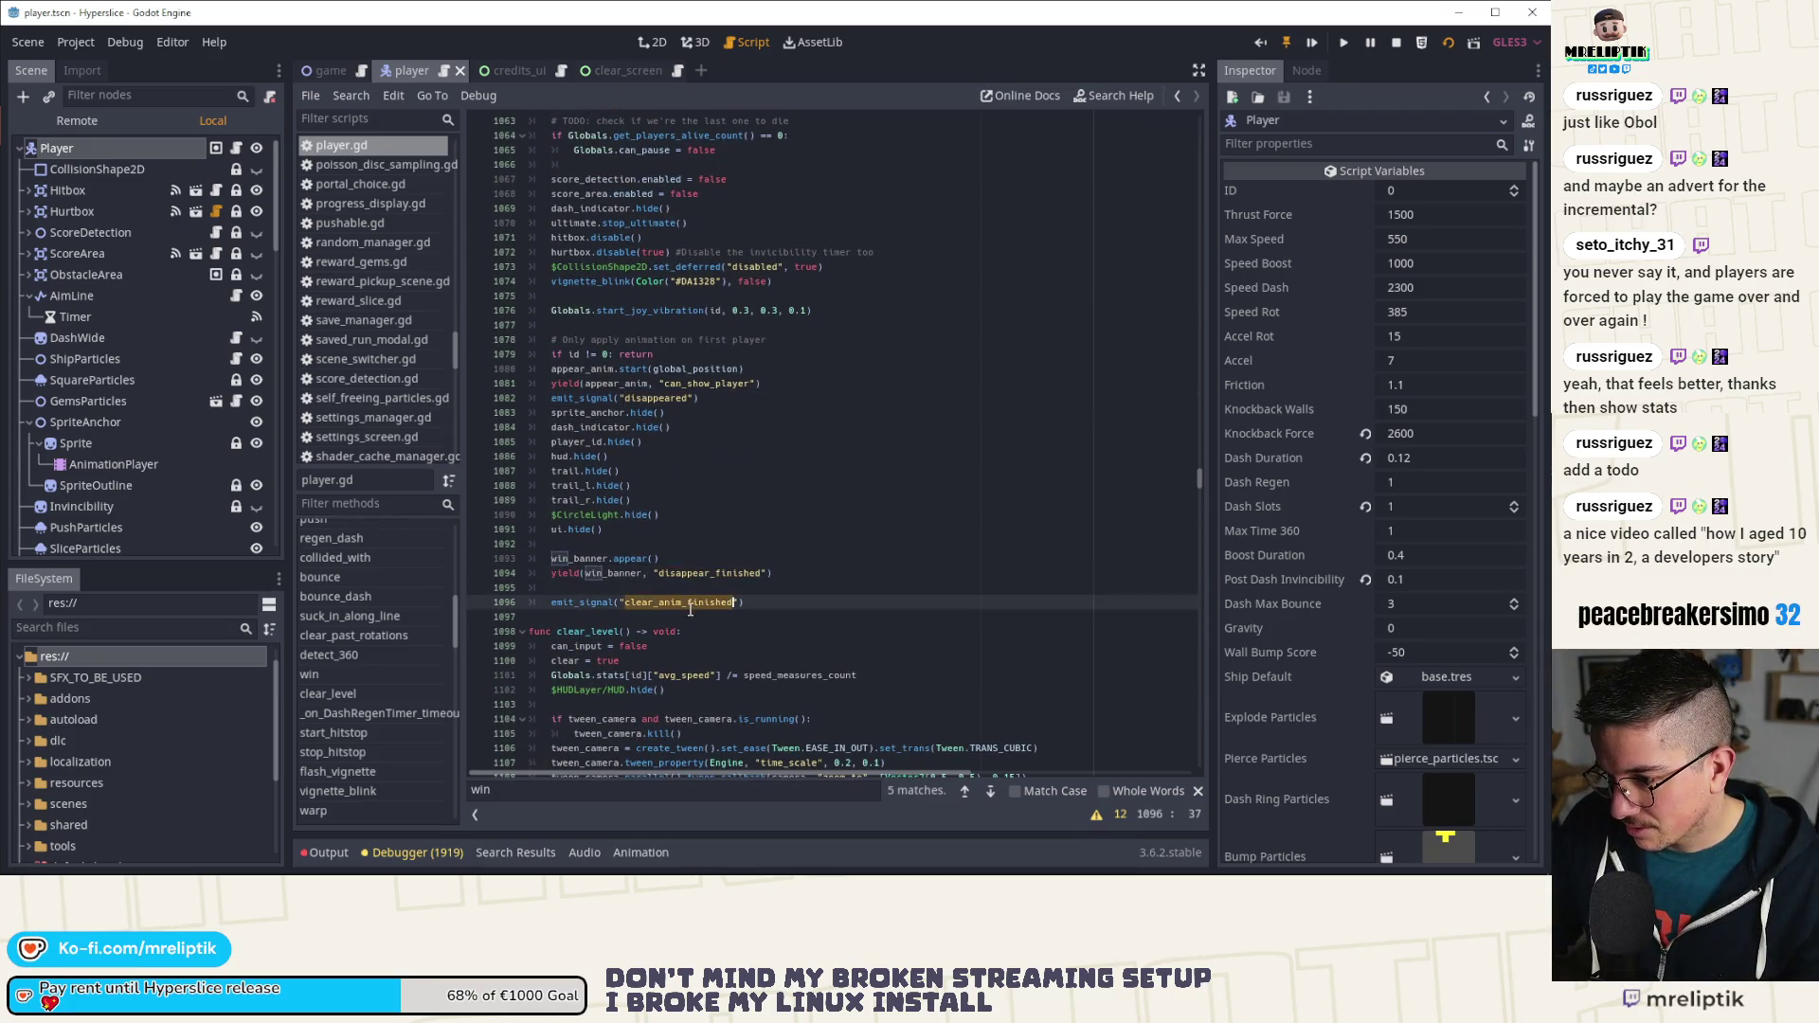
{"action": "double_click", "coordinate": [713, 574]}
{"action": "double_click", "coordinate": [683, 603]}
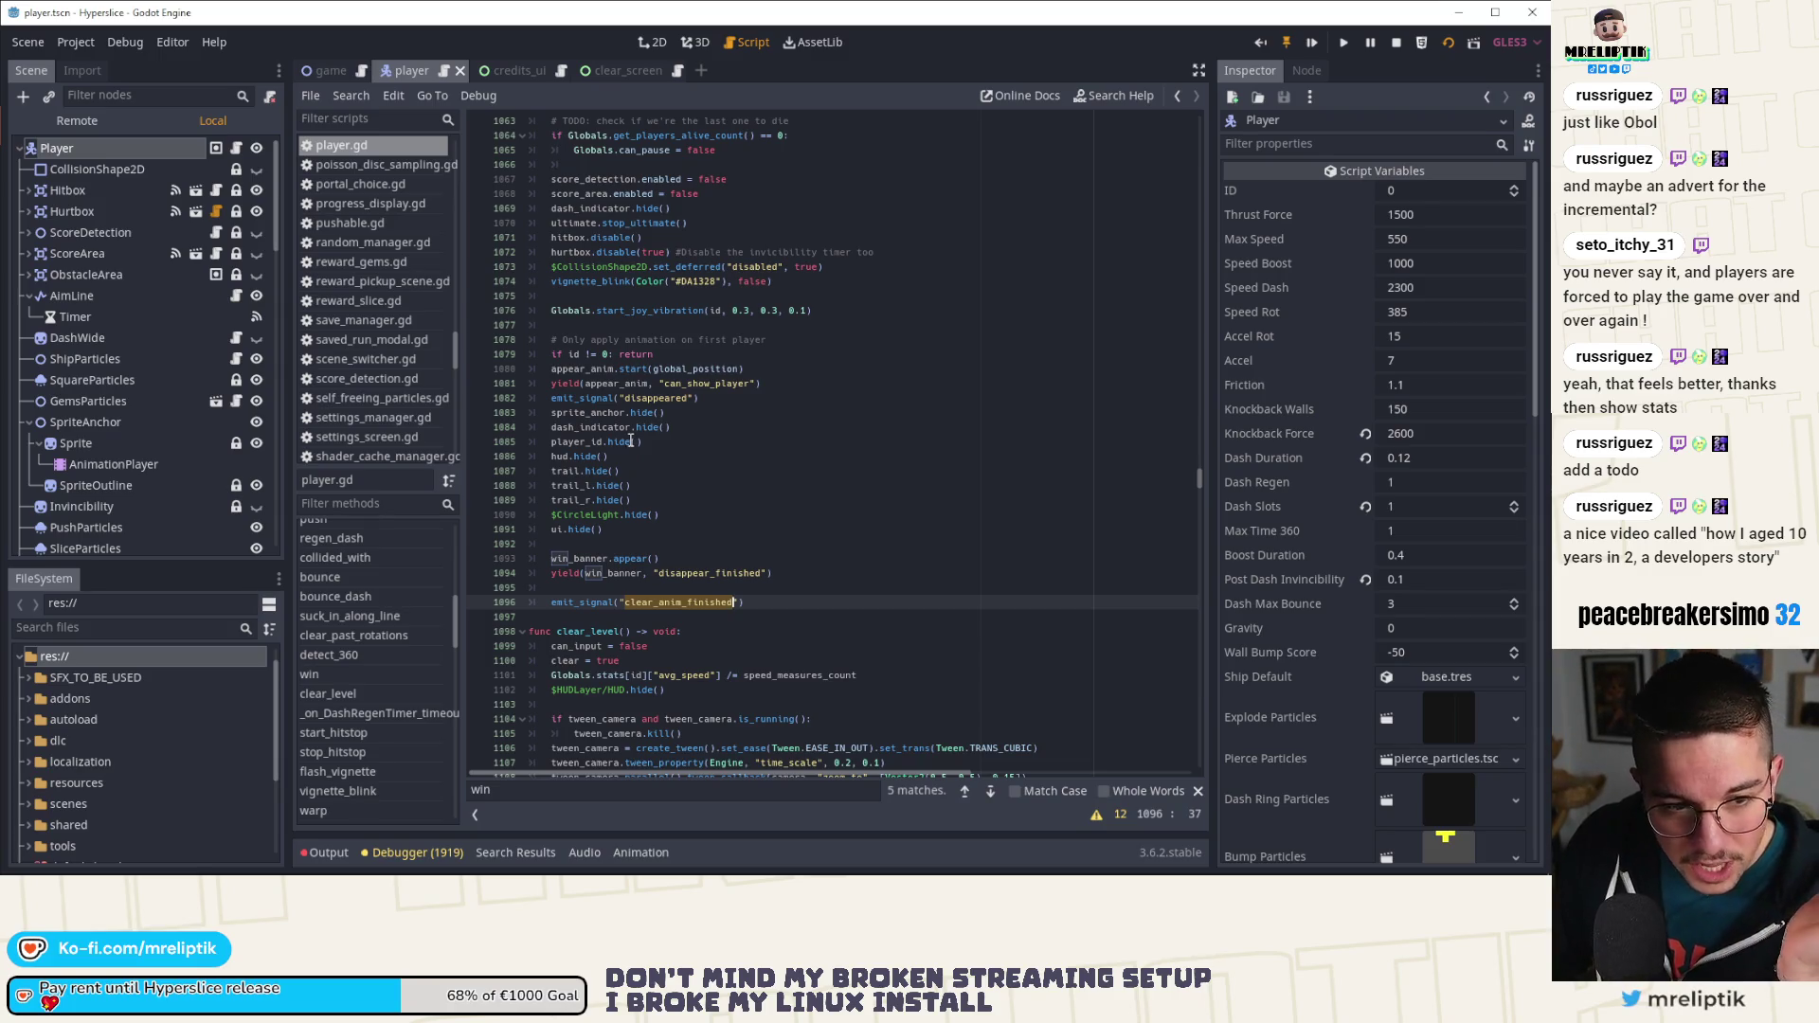
{"action": "left_click", "coordinate": [650, 43]}
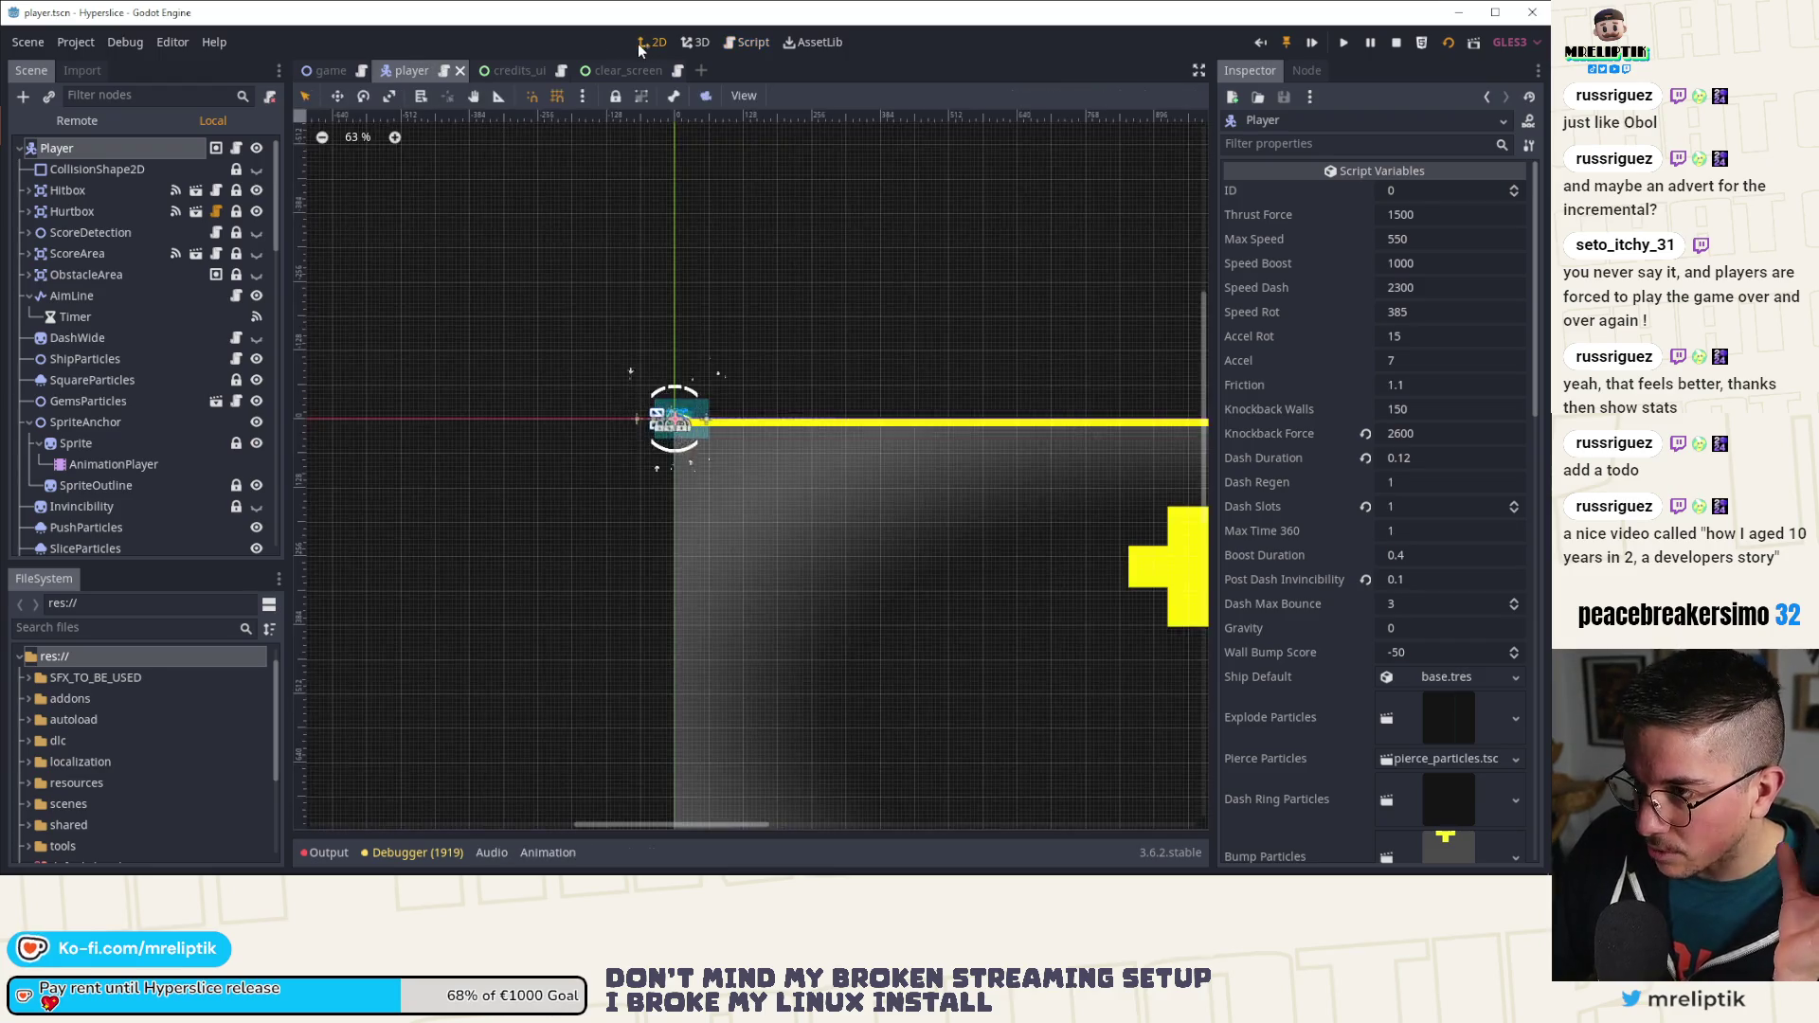
{"action": "left_click", "coordinate": [329, 70]}
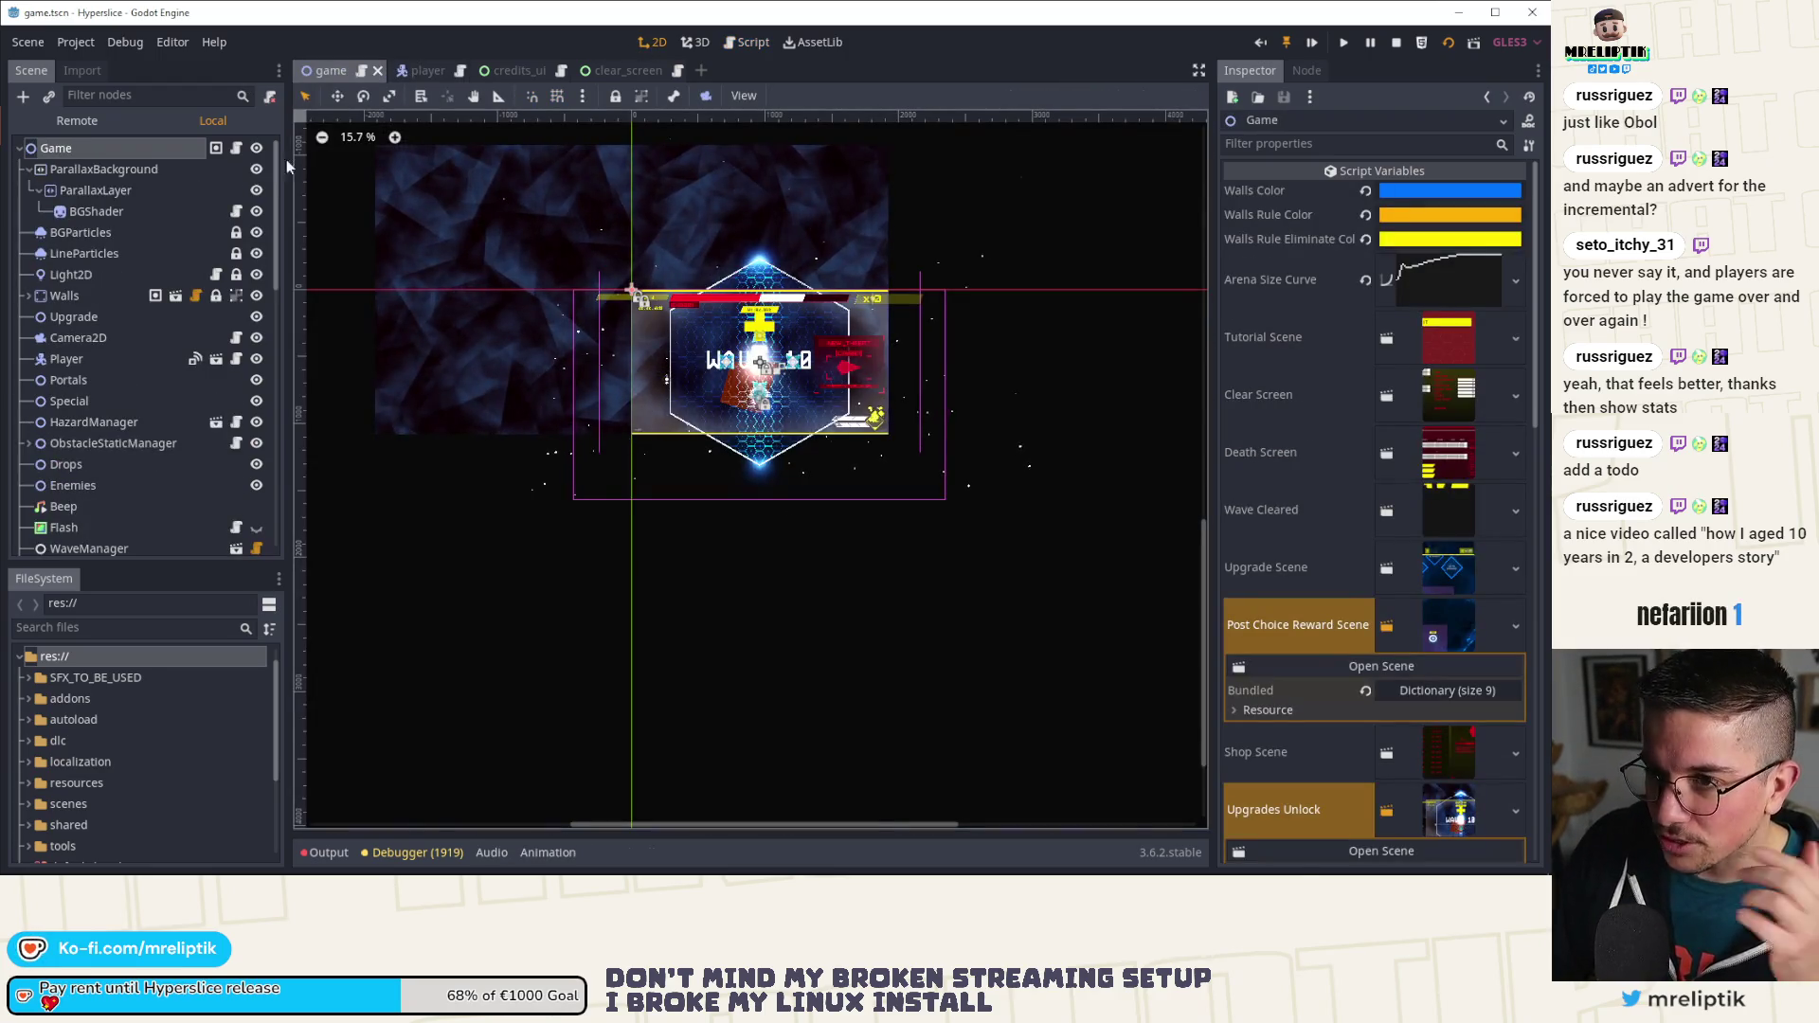
{"action": "left_click", "coordinate": [235, 149]}
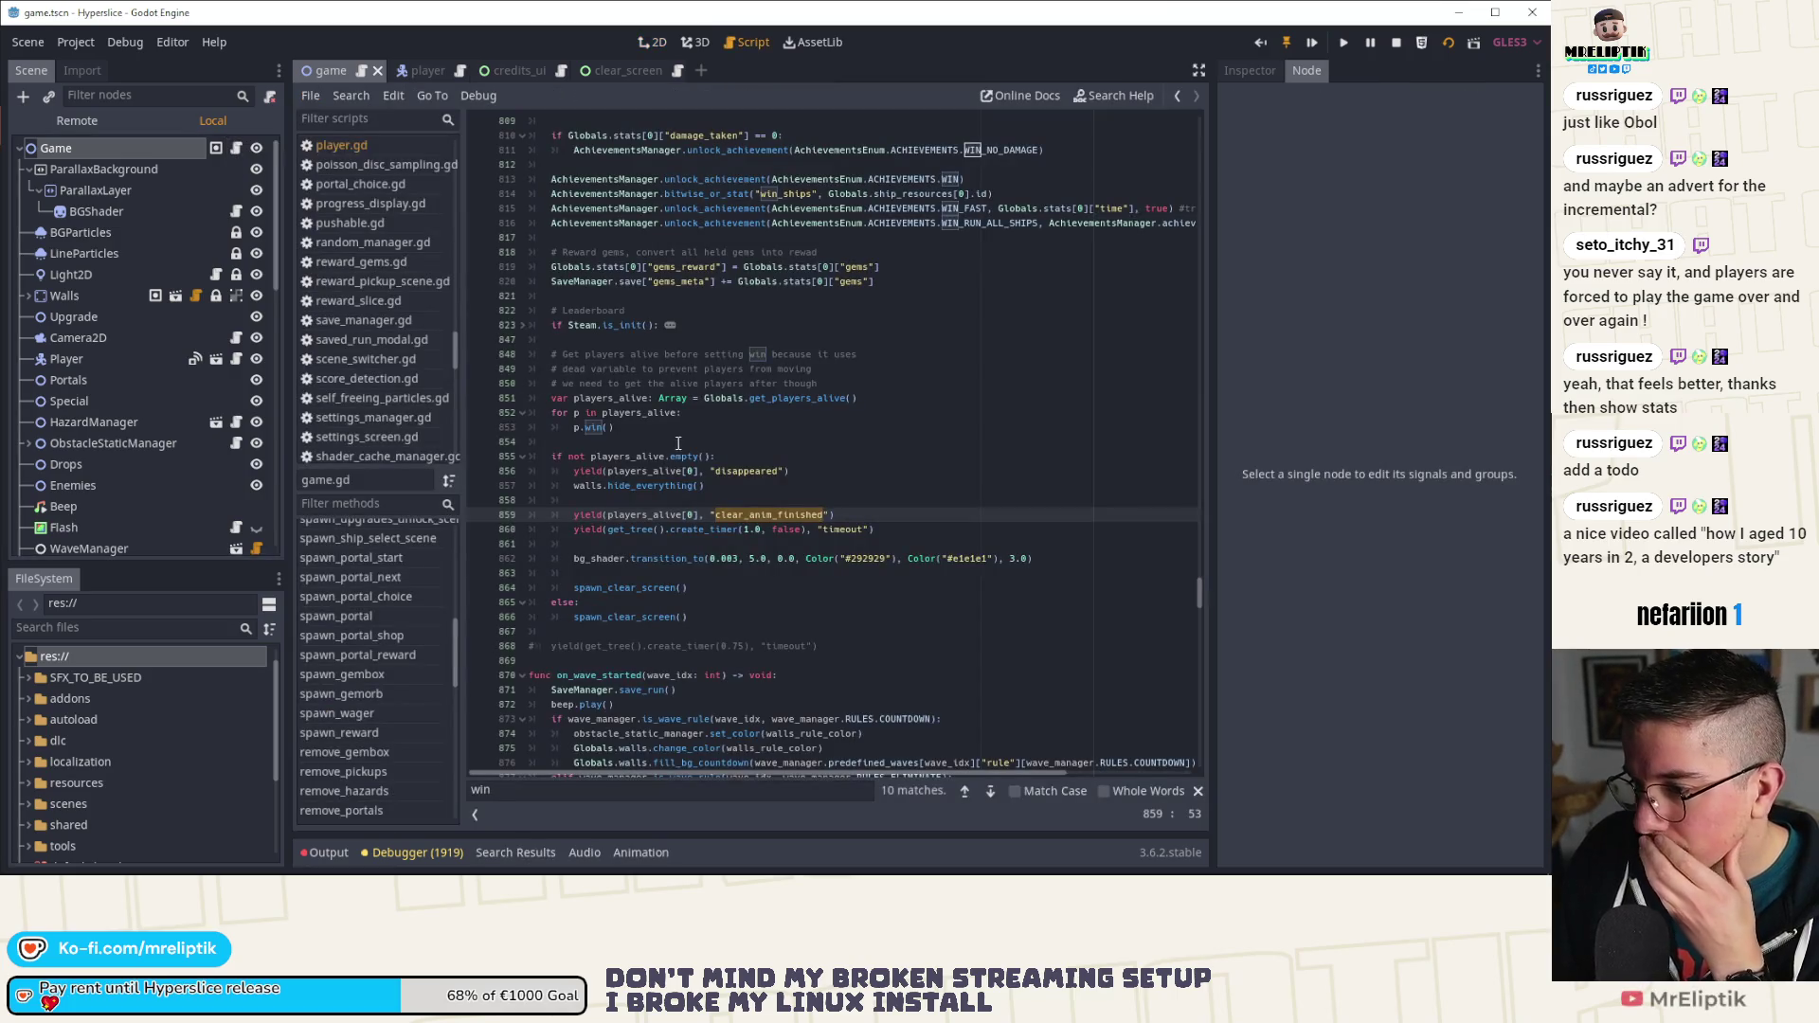
Step: Add the 'in banner' and '# Waiting for player to disa…' comments, then save
{"action": "double_click", "coordinate": [662, 517]}
{"action": "left_click", "coordinate": [697, 504]}
{"action": "key", "text": "Return"}
{"action": "type", "text": "# Waiting for"}
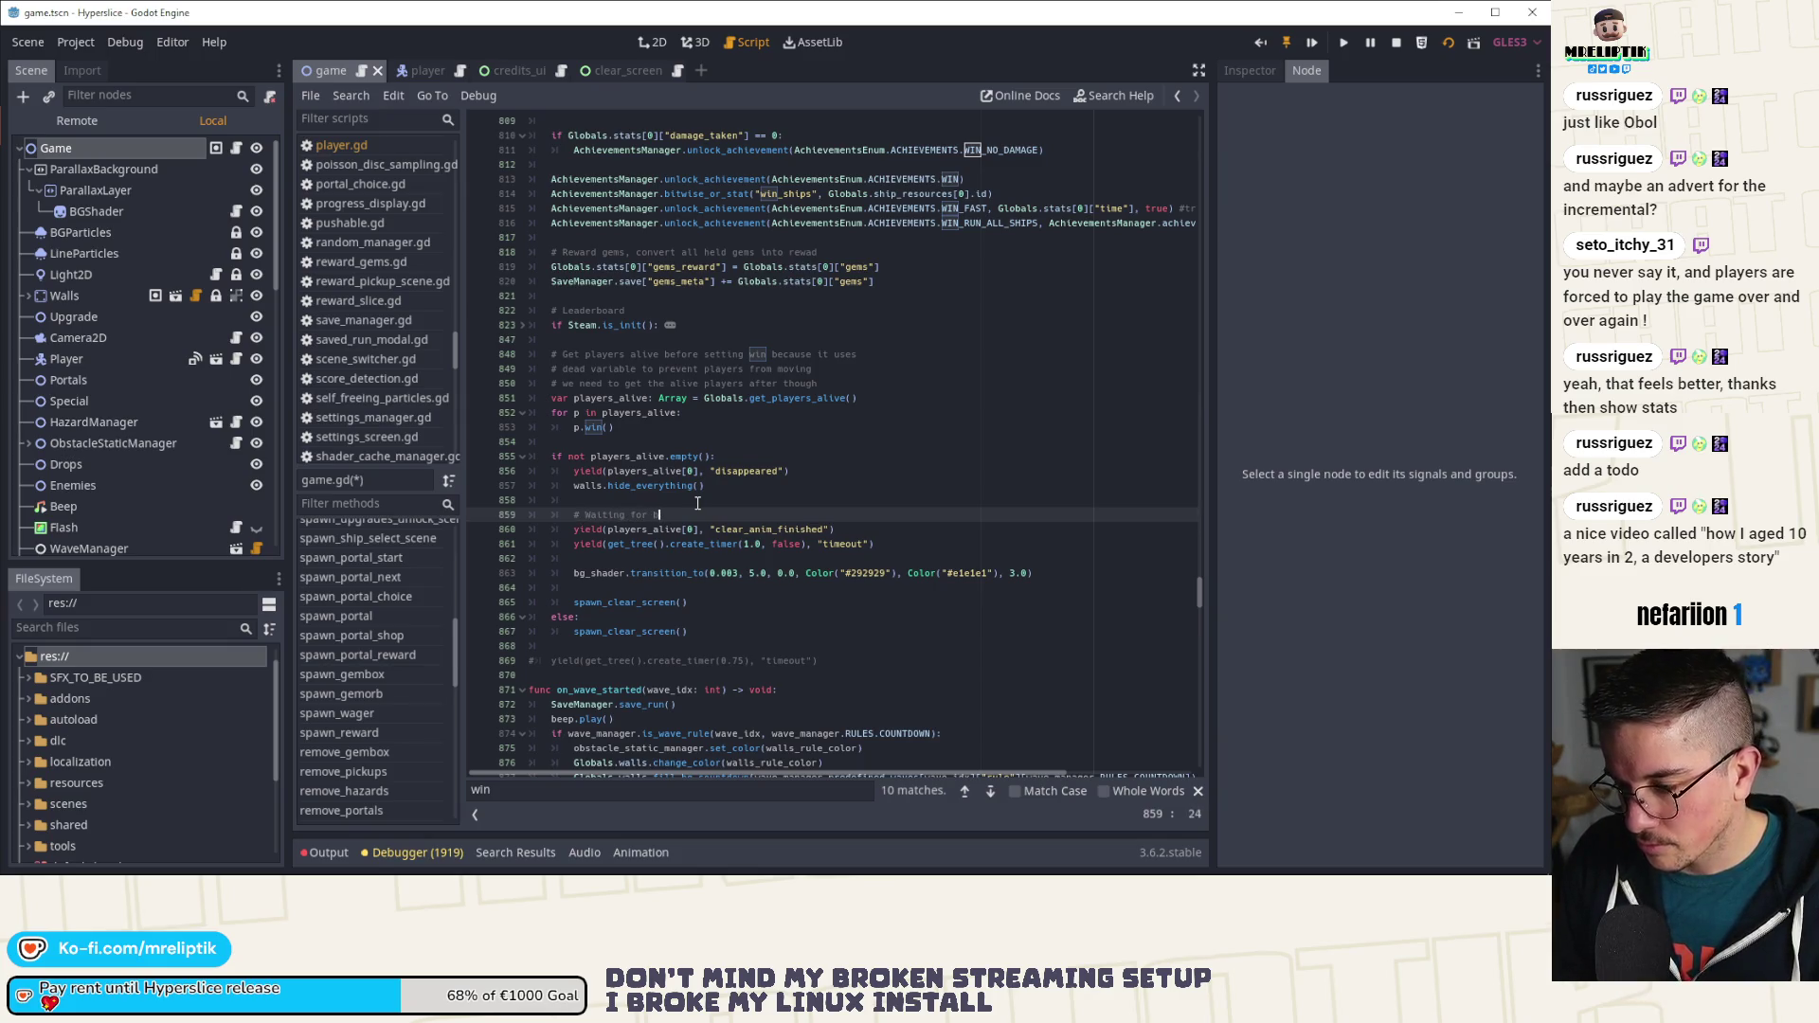
{"action": "type", "text": "in banner"}
{"action": "left_click", "coordinate": [749, 456]}
{"action": "key", "text": "Return"}
{"action": "type", "text": "# Wai"}
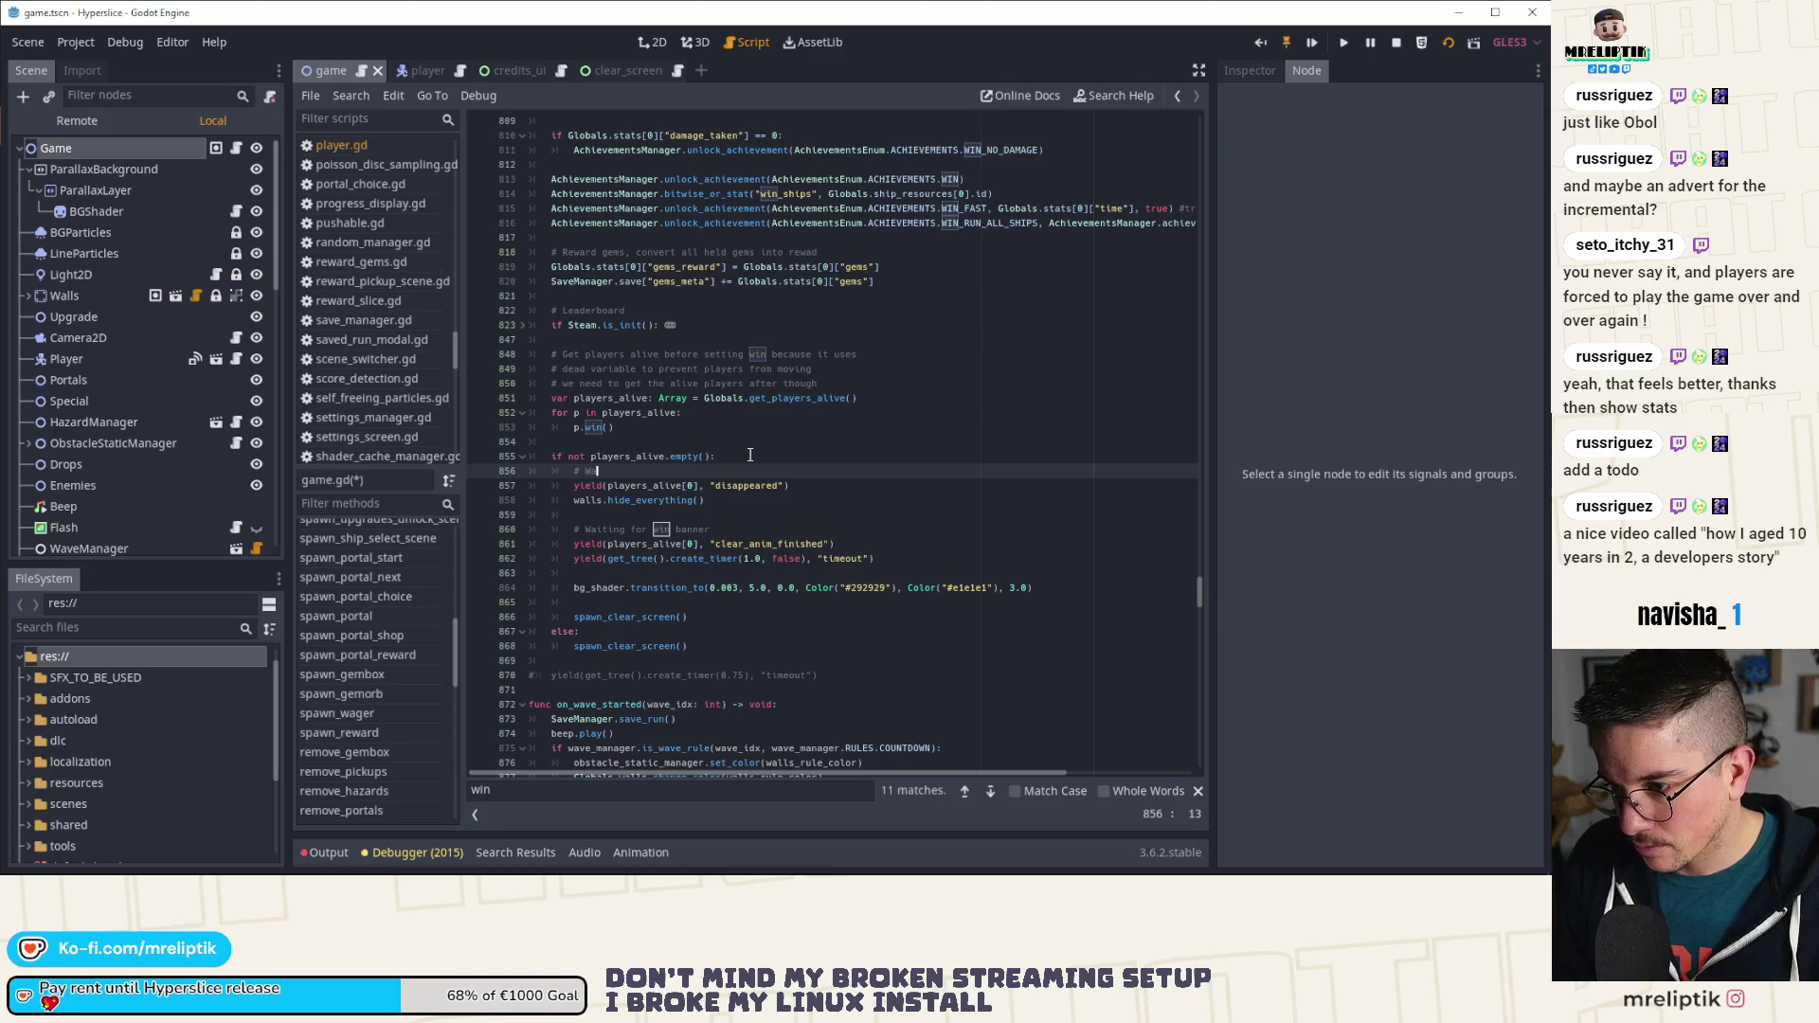
{"action": "type", "text": "ting for player to disa"}
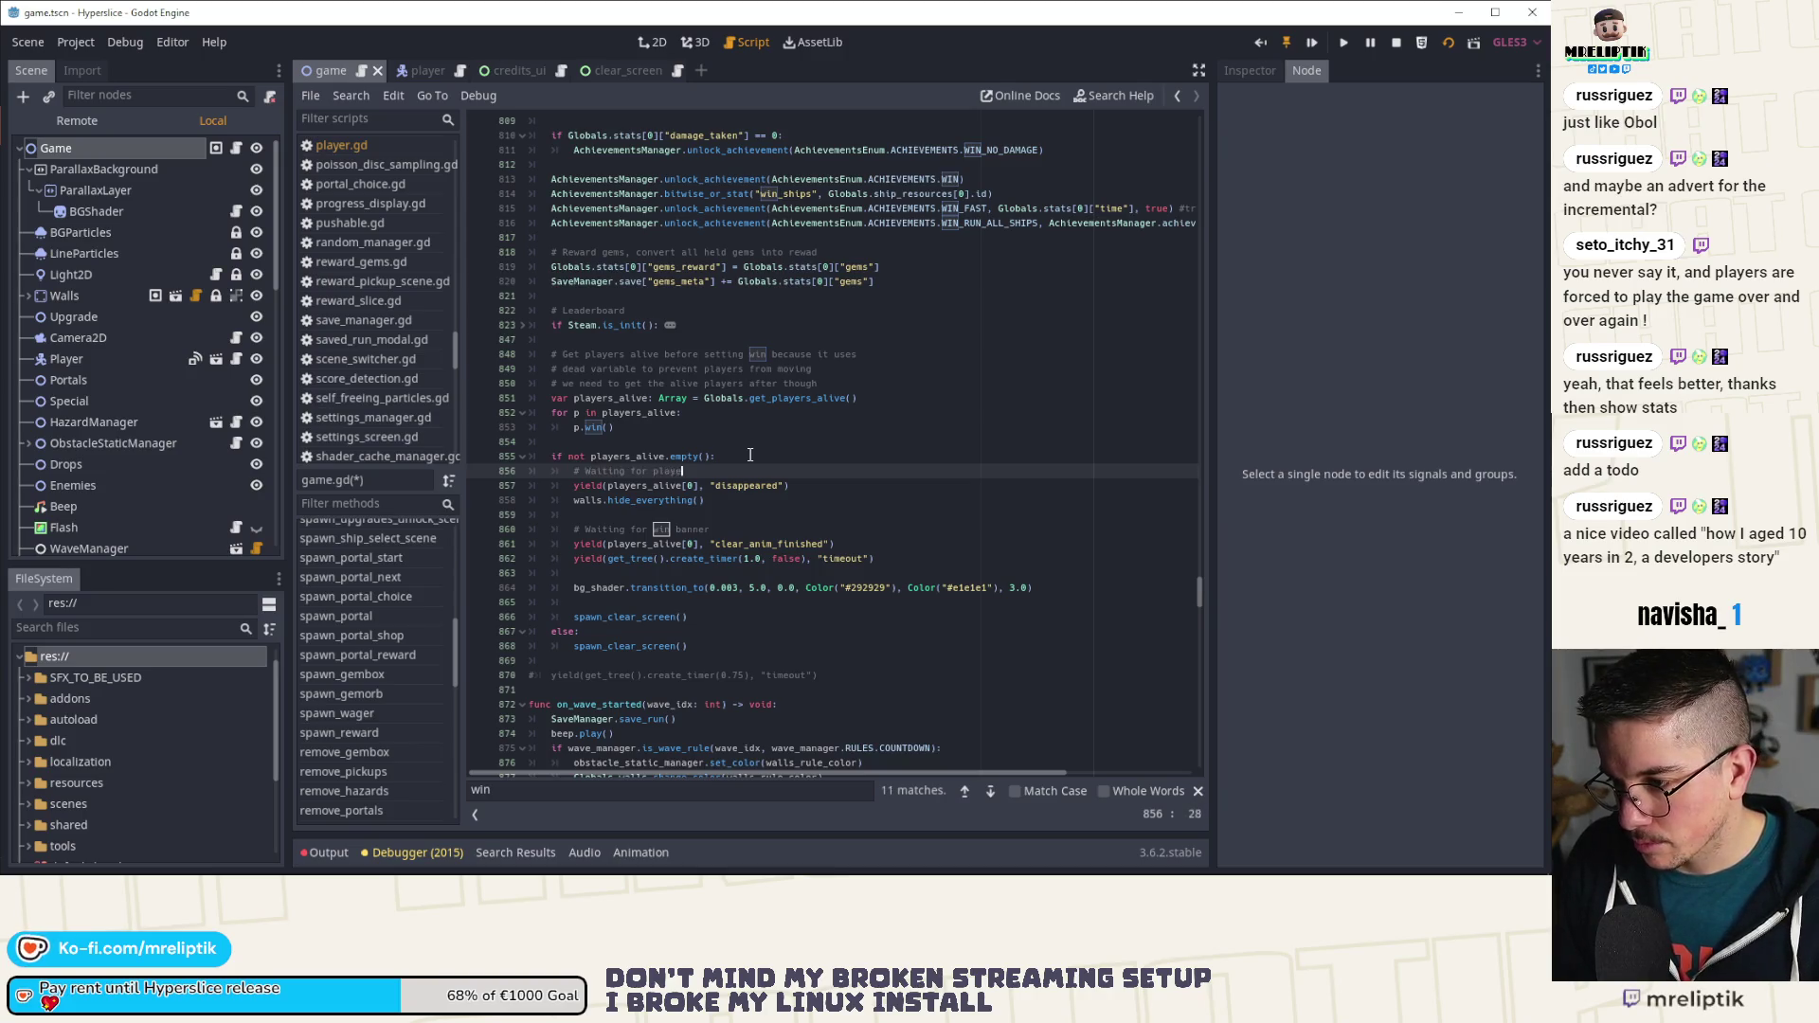
{"action": "key", "text": "ctrl+s"}
Step: Move bg_shader.transition_to above the timer wait and remove the leftover blank line
{"action": "left_click", "coordinate": [638, 568]}
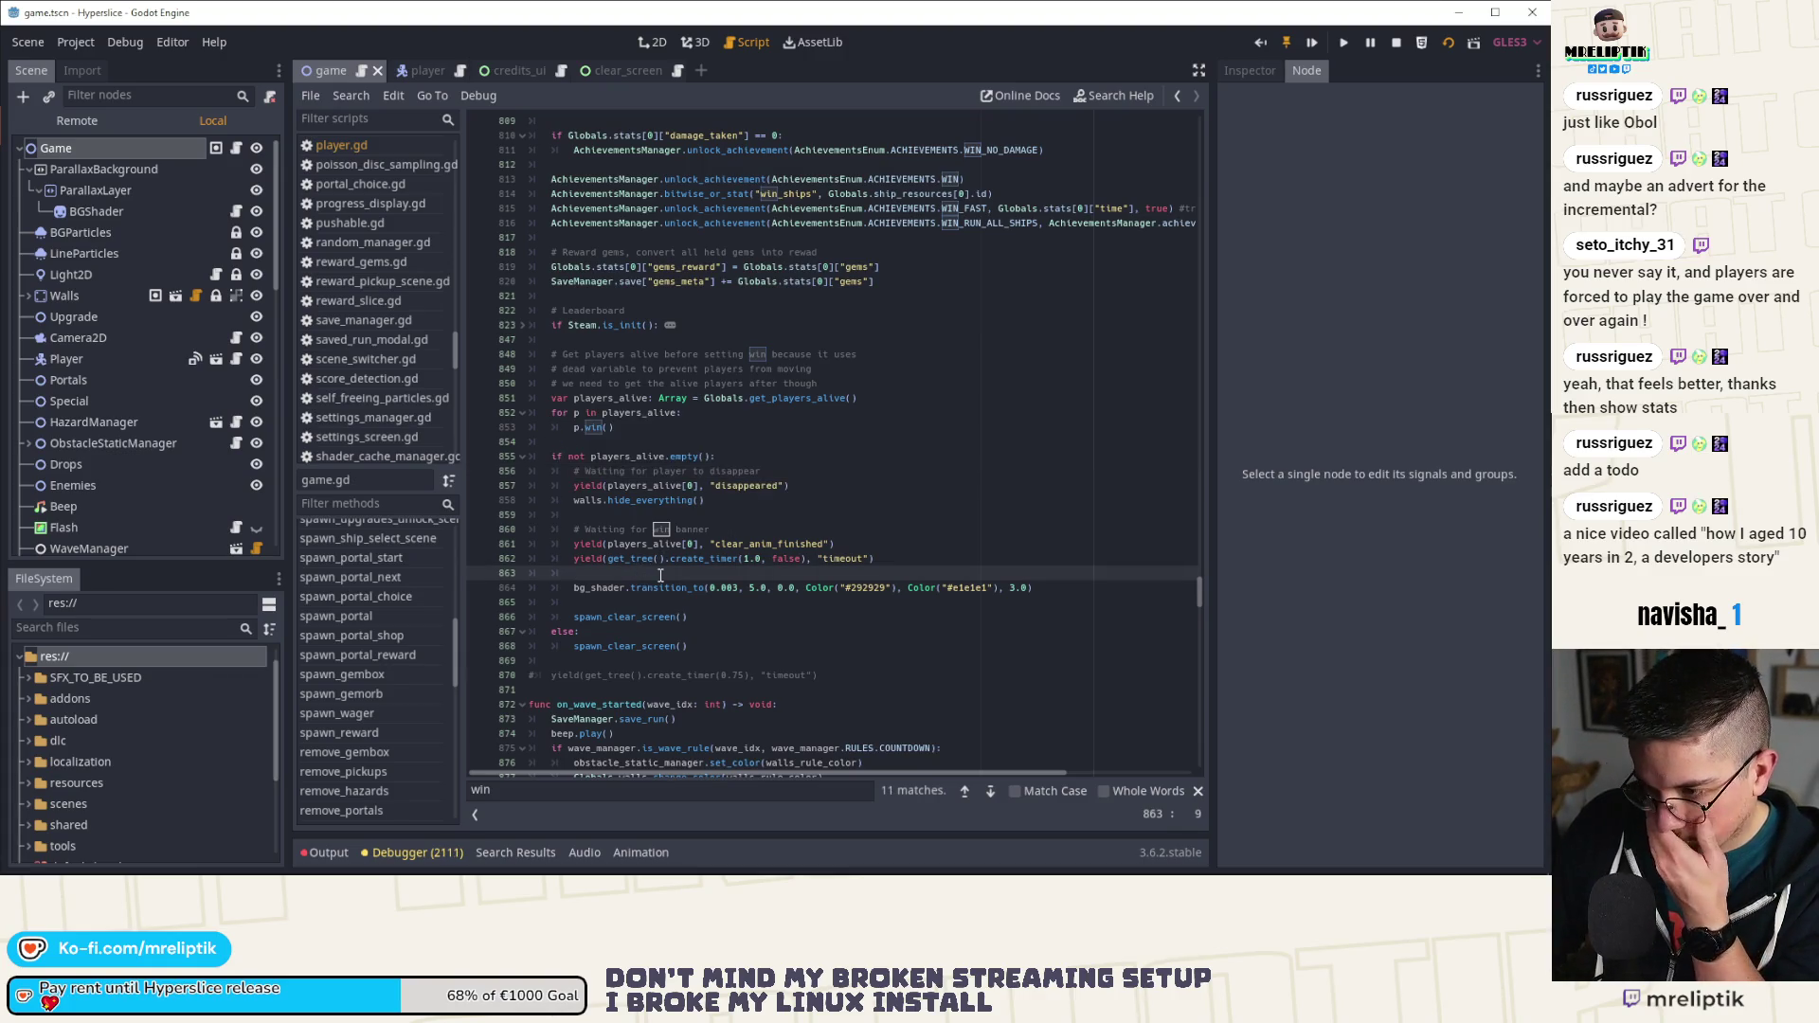
{"action": "left_click", "coordinate": [672, 588]}
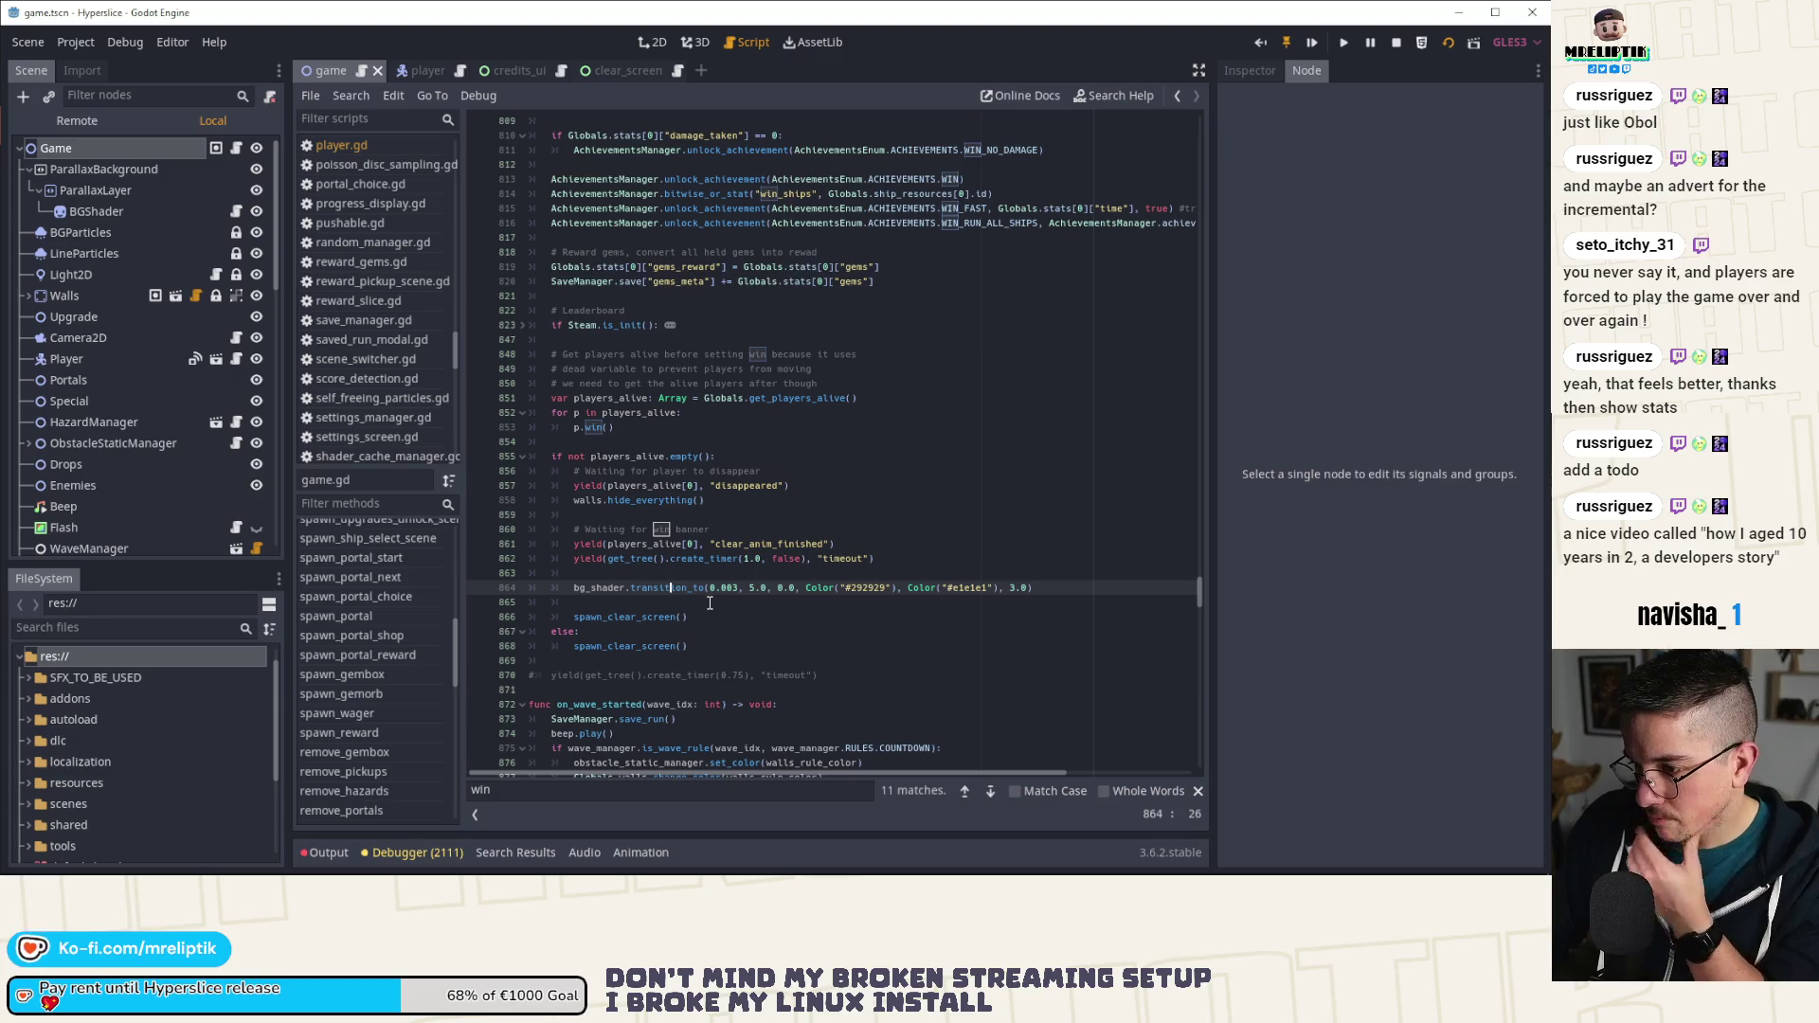
{"action": "key", "text": "alt+Up"}
{"action": "key", "text": "alt+Up"}
{"action": "key", "text": "Down"}
{"action": "key", "text": "Down"}
{"action": "key", "text": "ctrl+shift+k"}
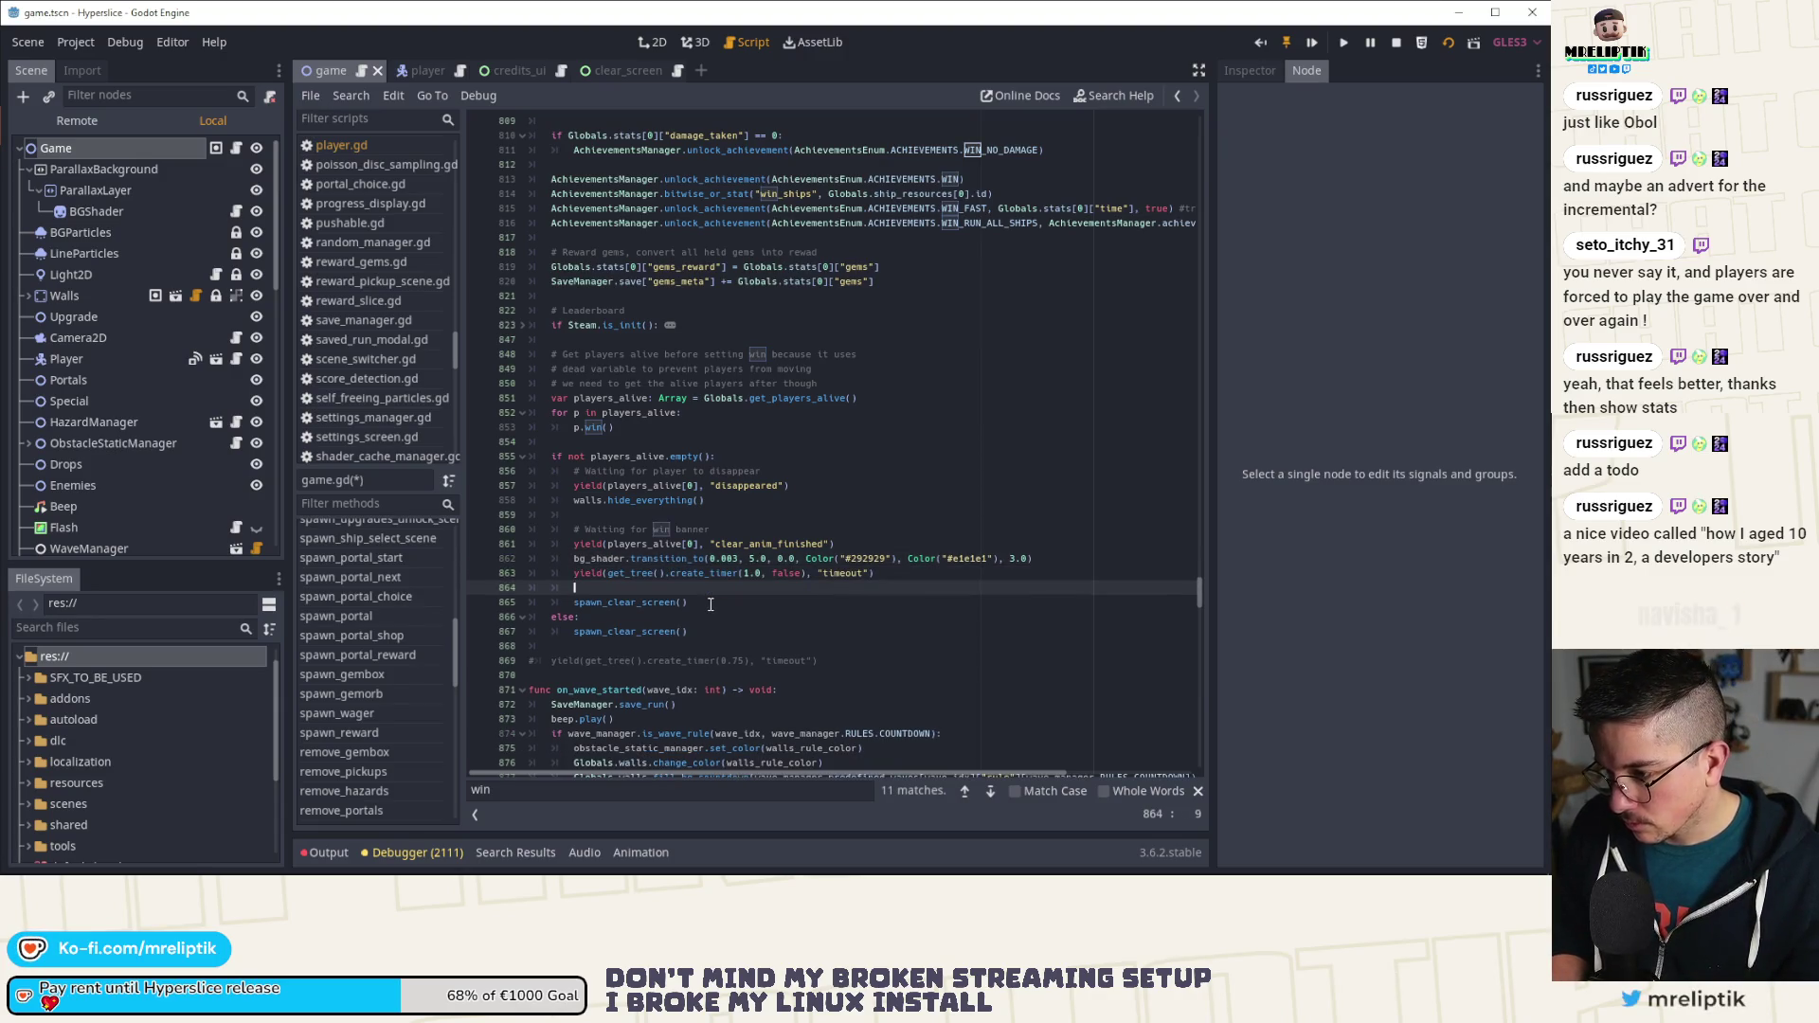
Step: Change the timer wait from 1.0 to 1.5 seconds and save
{"action": "key", "text": "Up"}
{"action": "key", "text": "End"}
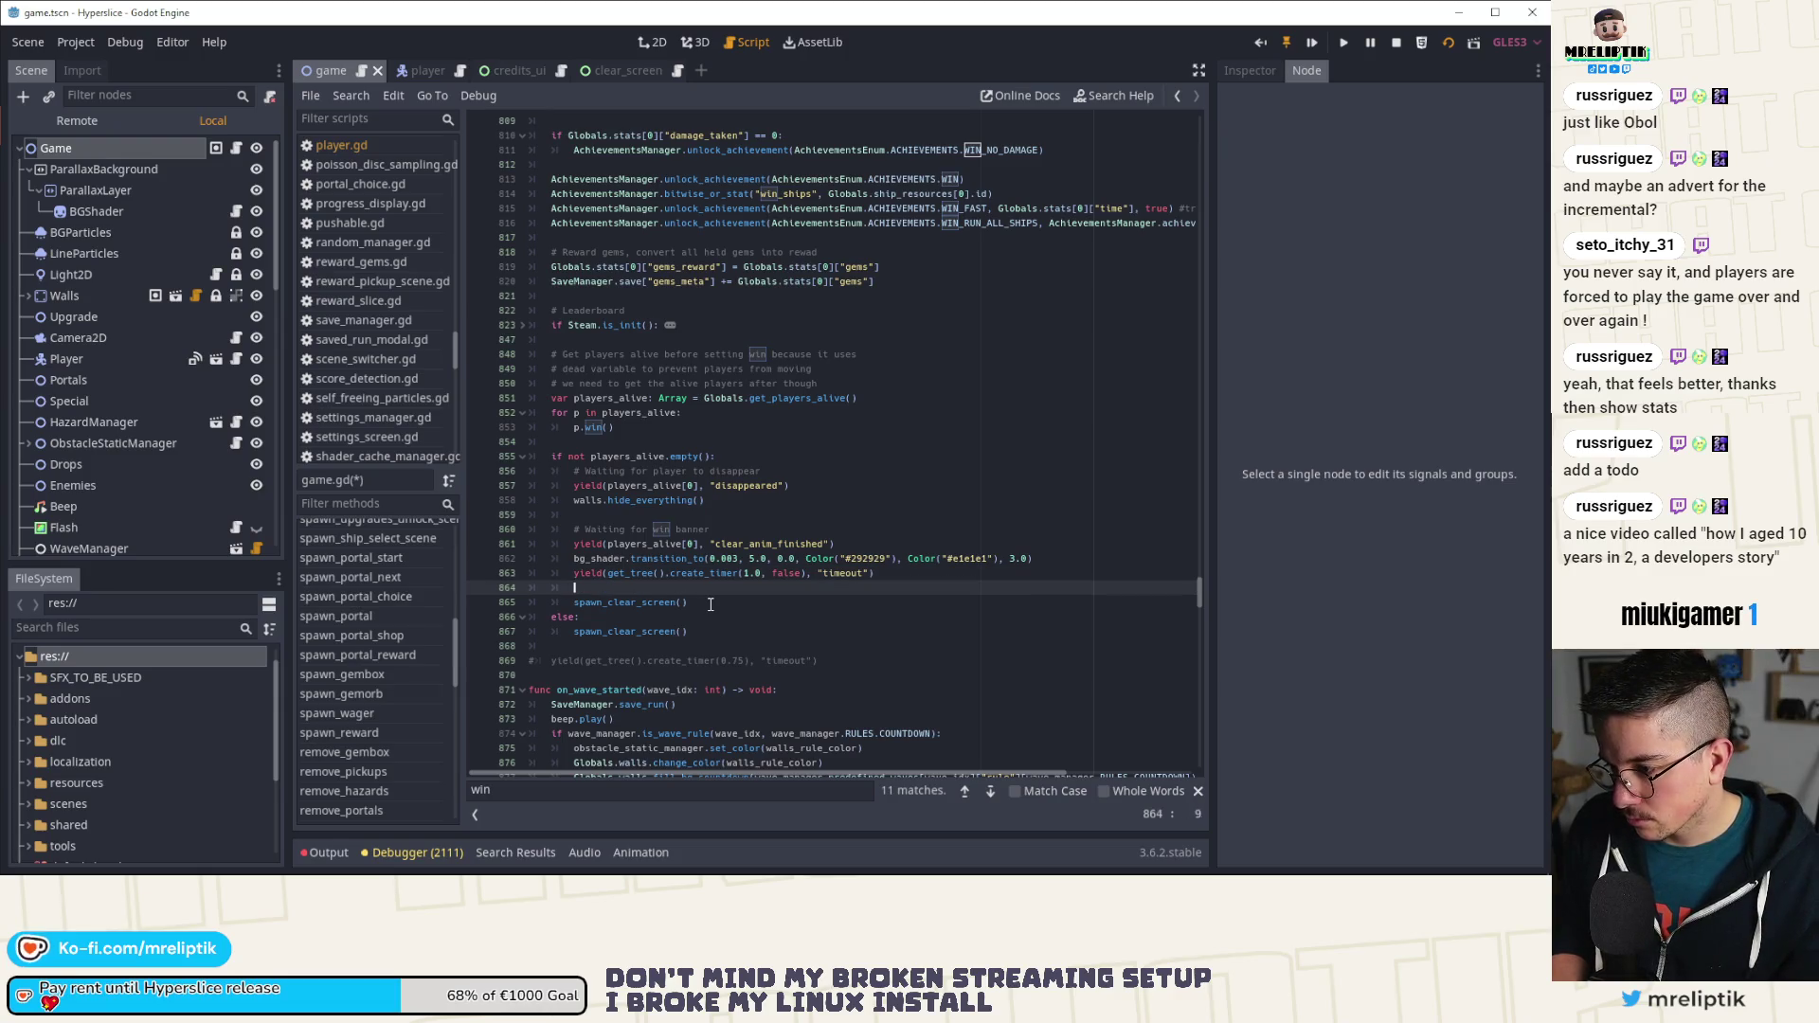
{"action": "key", "text": "ctrl+Left"}
{"action": "key", "text": "ctrl+Left"}
{"action": "key", "text": "ctrl+Left"}
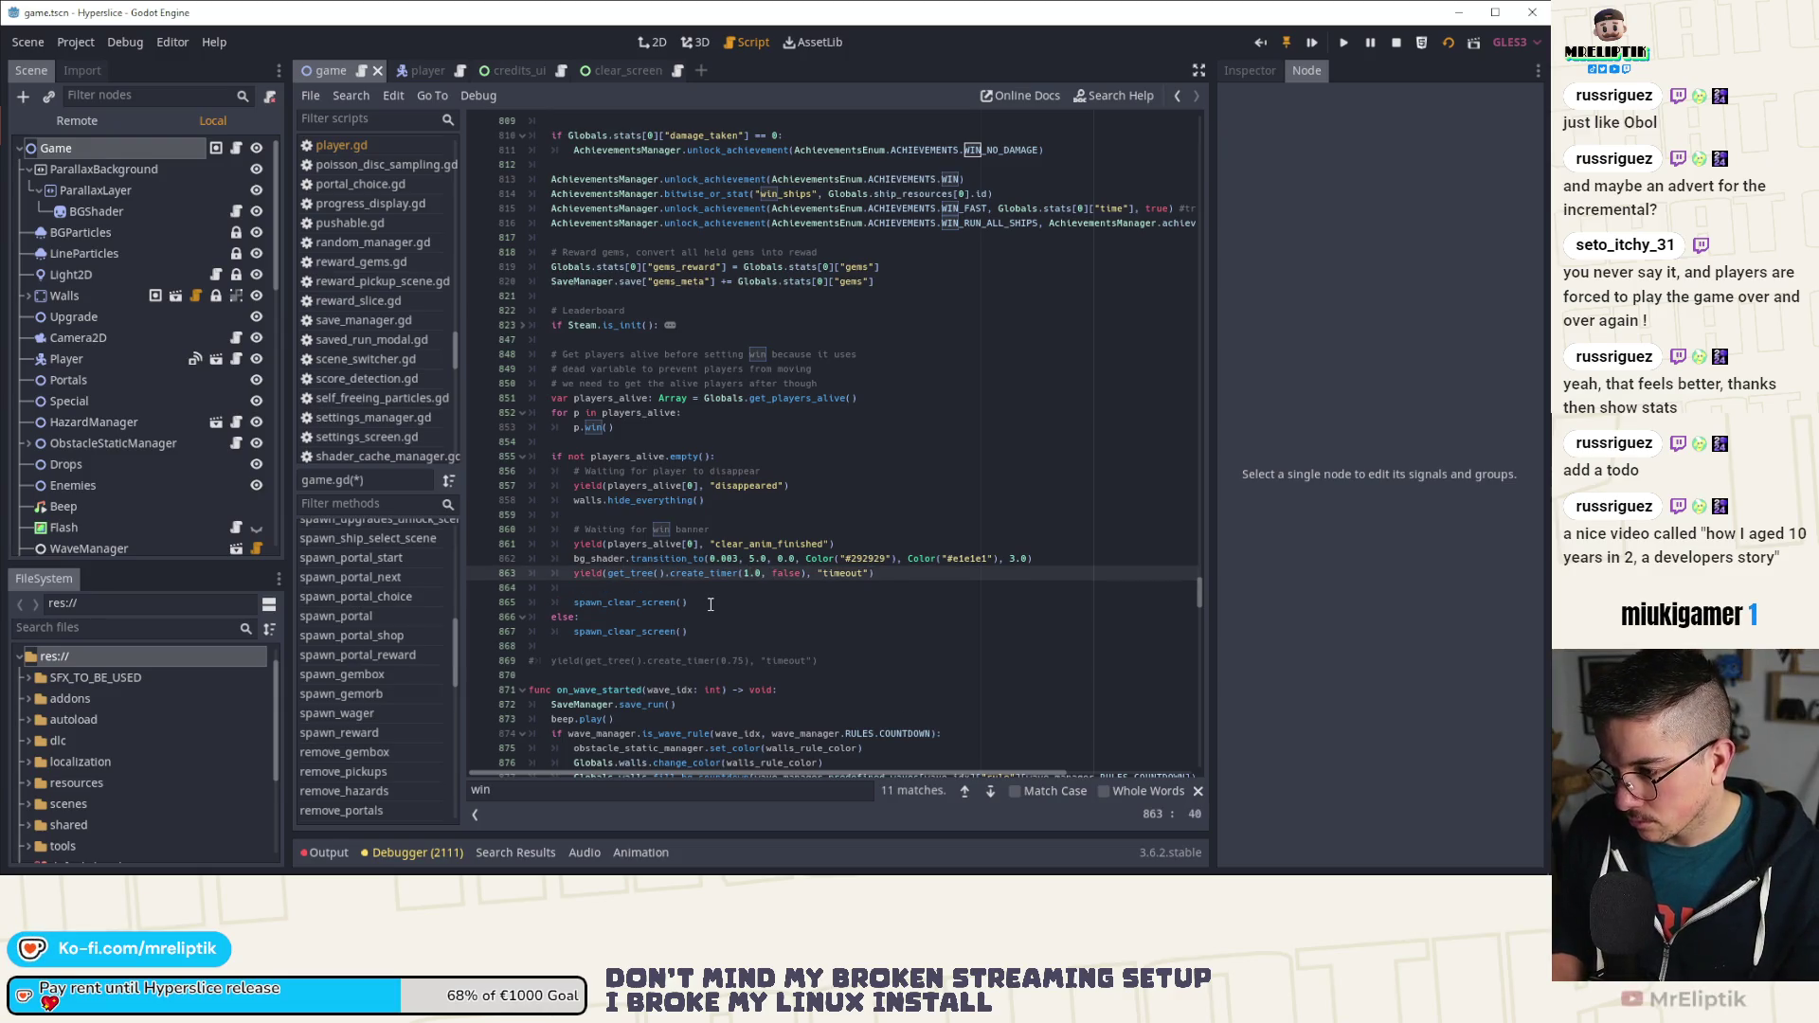
{"action": "key", "text": "Page_Down"}
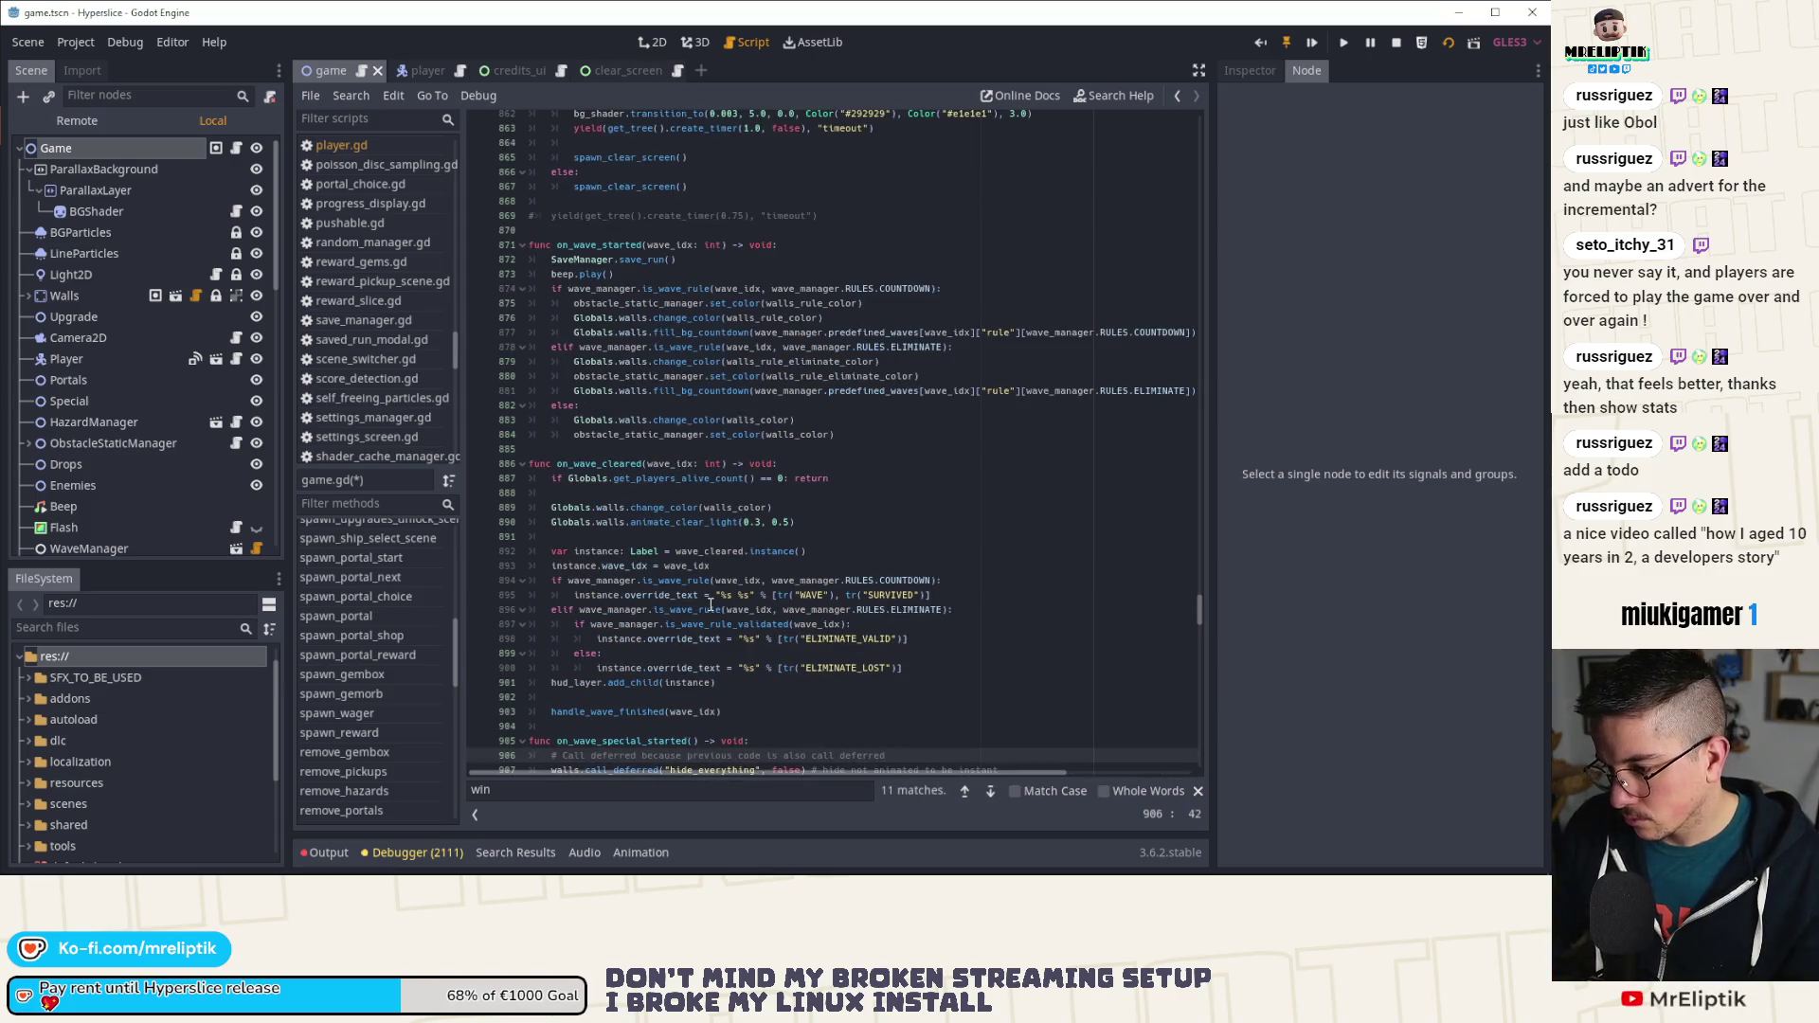
{"action": "scroll", "coordinate": [711, 604], "scroll_direction": "up", "scroll_amount": 6}
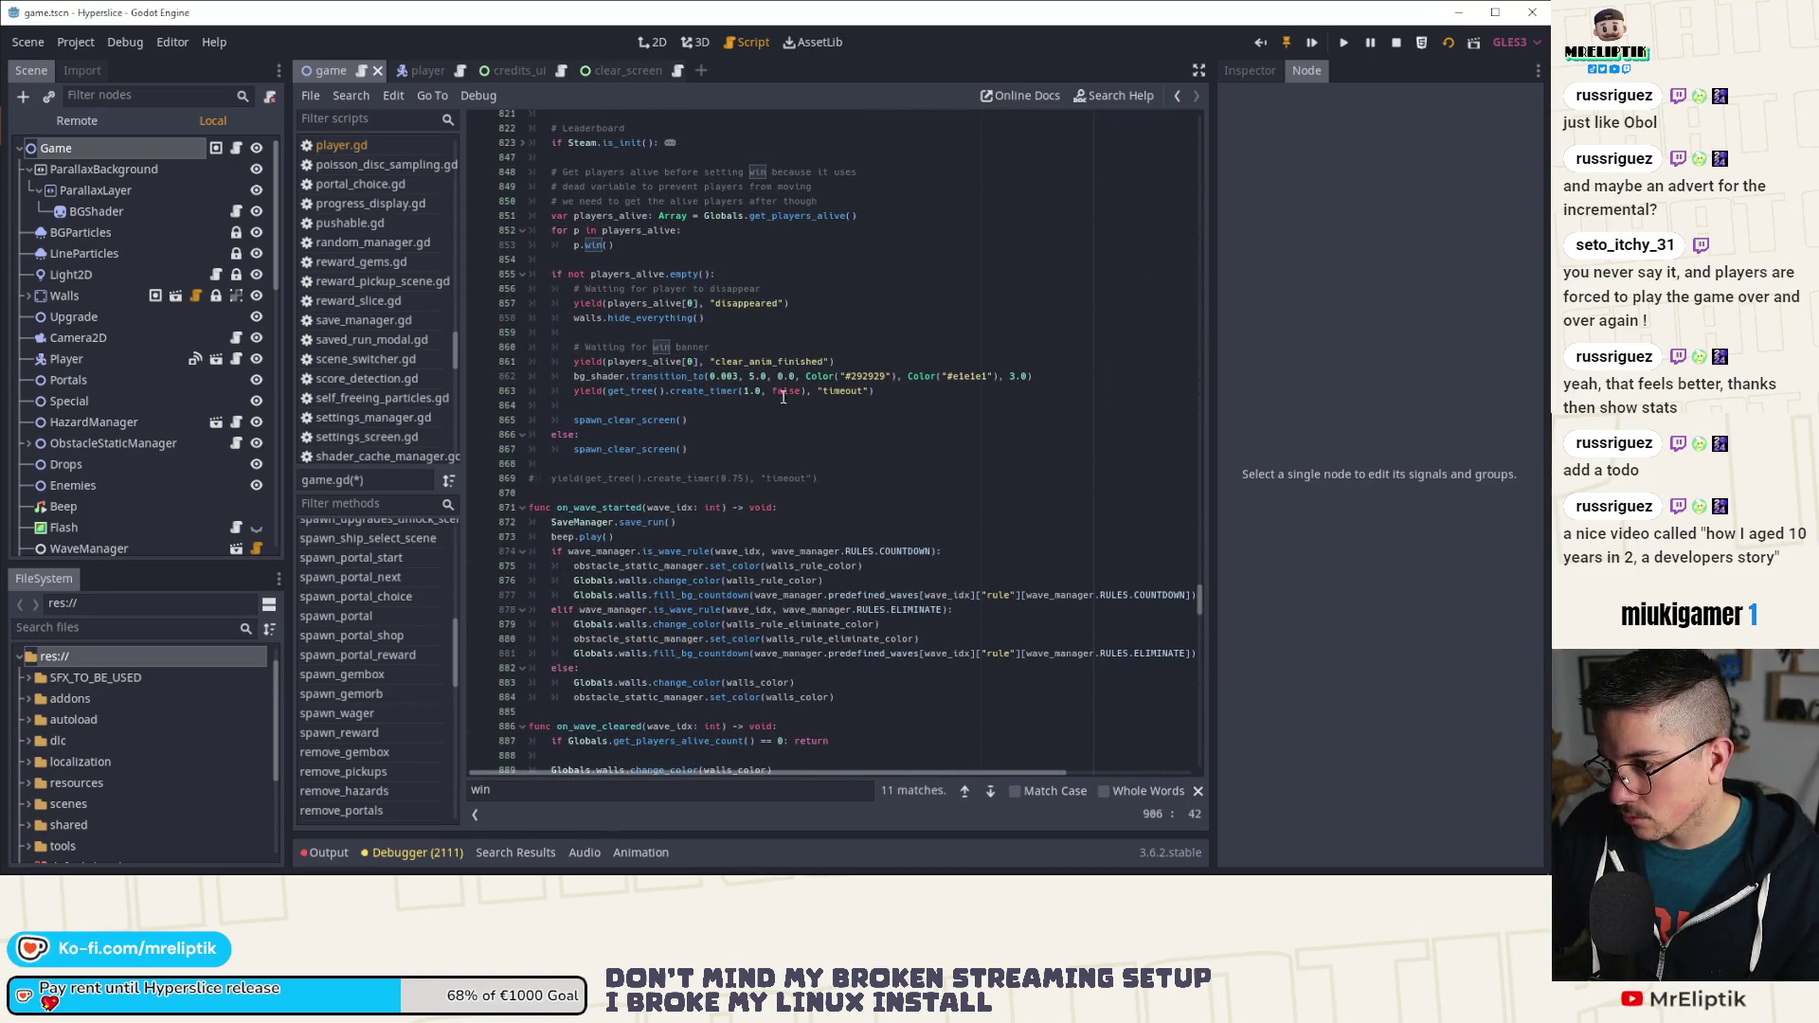
{"action": "left_click", "coordinate": [760, 391]}
{"action": "type", "text": "5"}
{"action": "key", "text": "ctrl+s"}
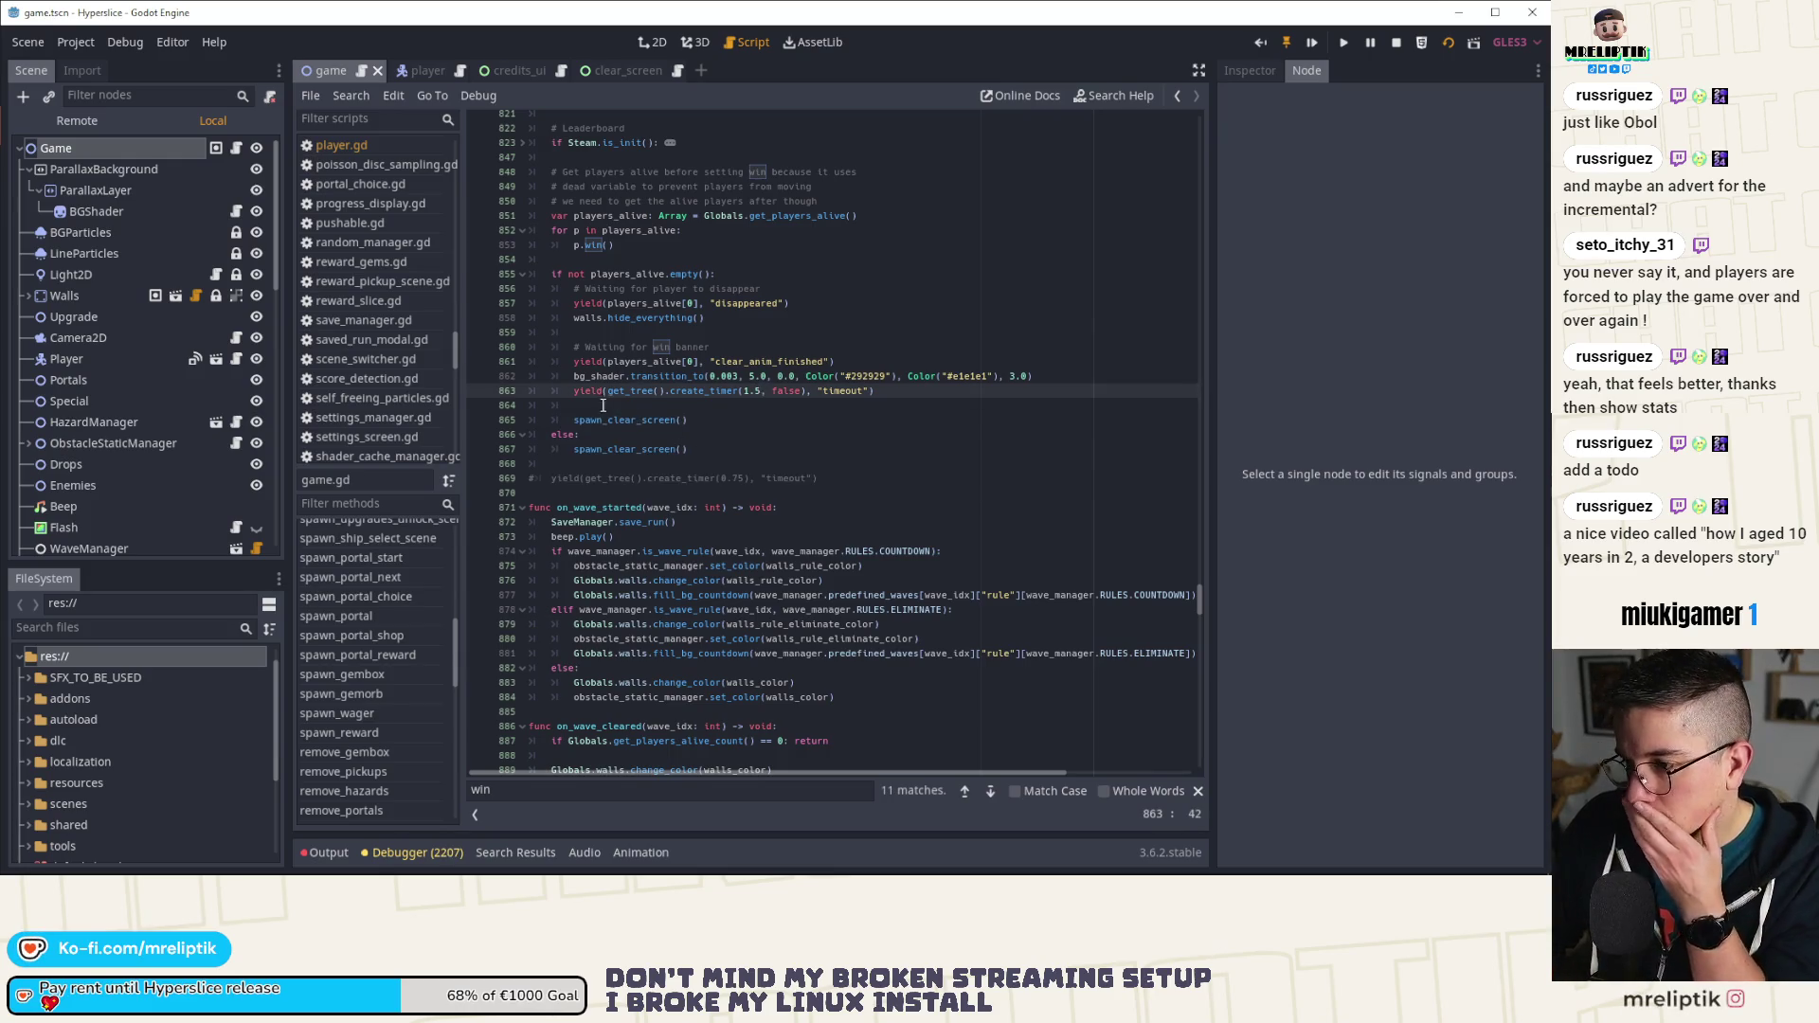
Step: Delete the blank line before spawn_clear_screen and select the BGShader node
{"action": "left_click", "coordinate": [602, 405]}
{"action": "key", "text": "ctrl+shift+k"}
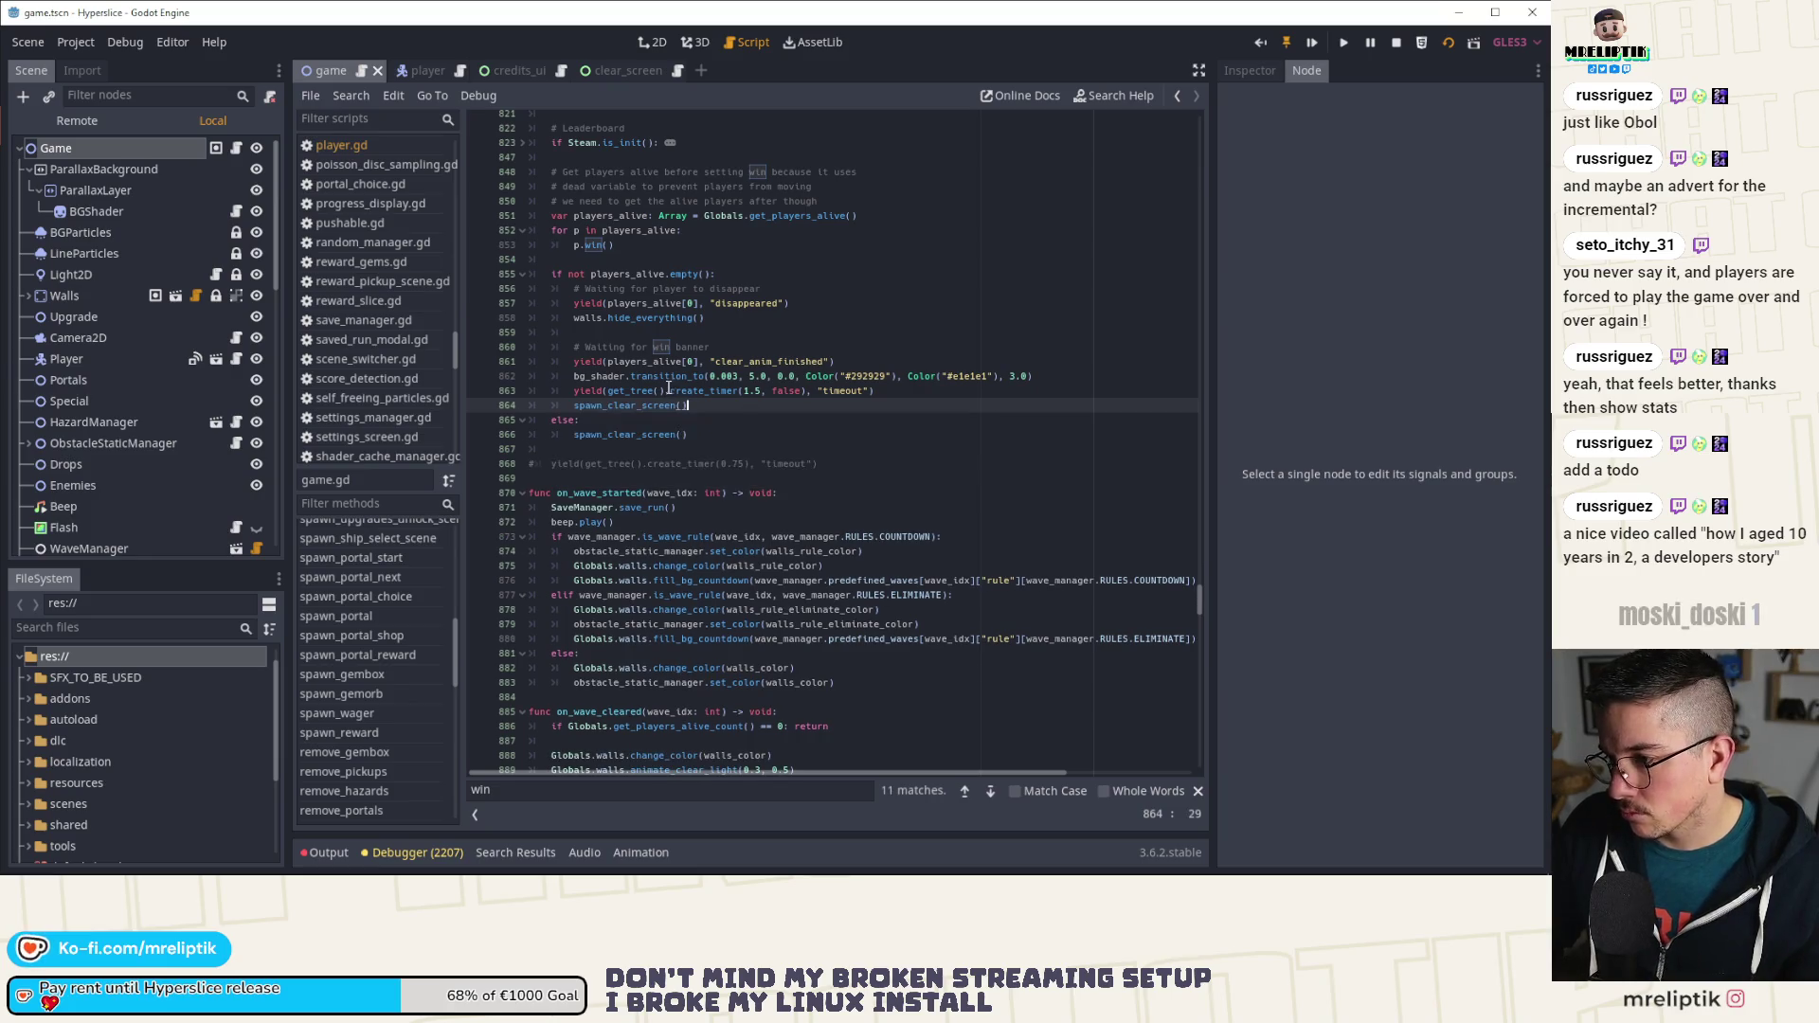
{"action": "left_click", "coordinate": [683, 377]}
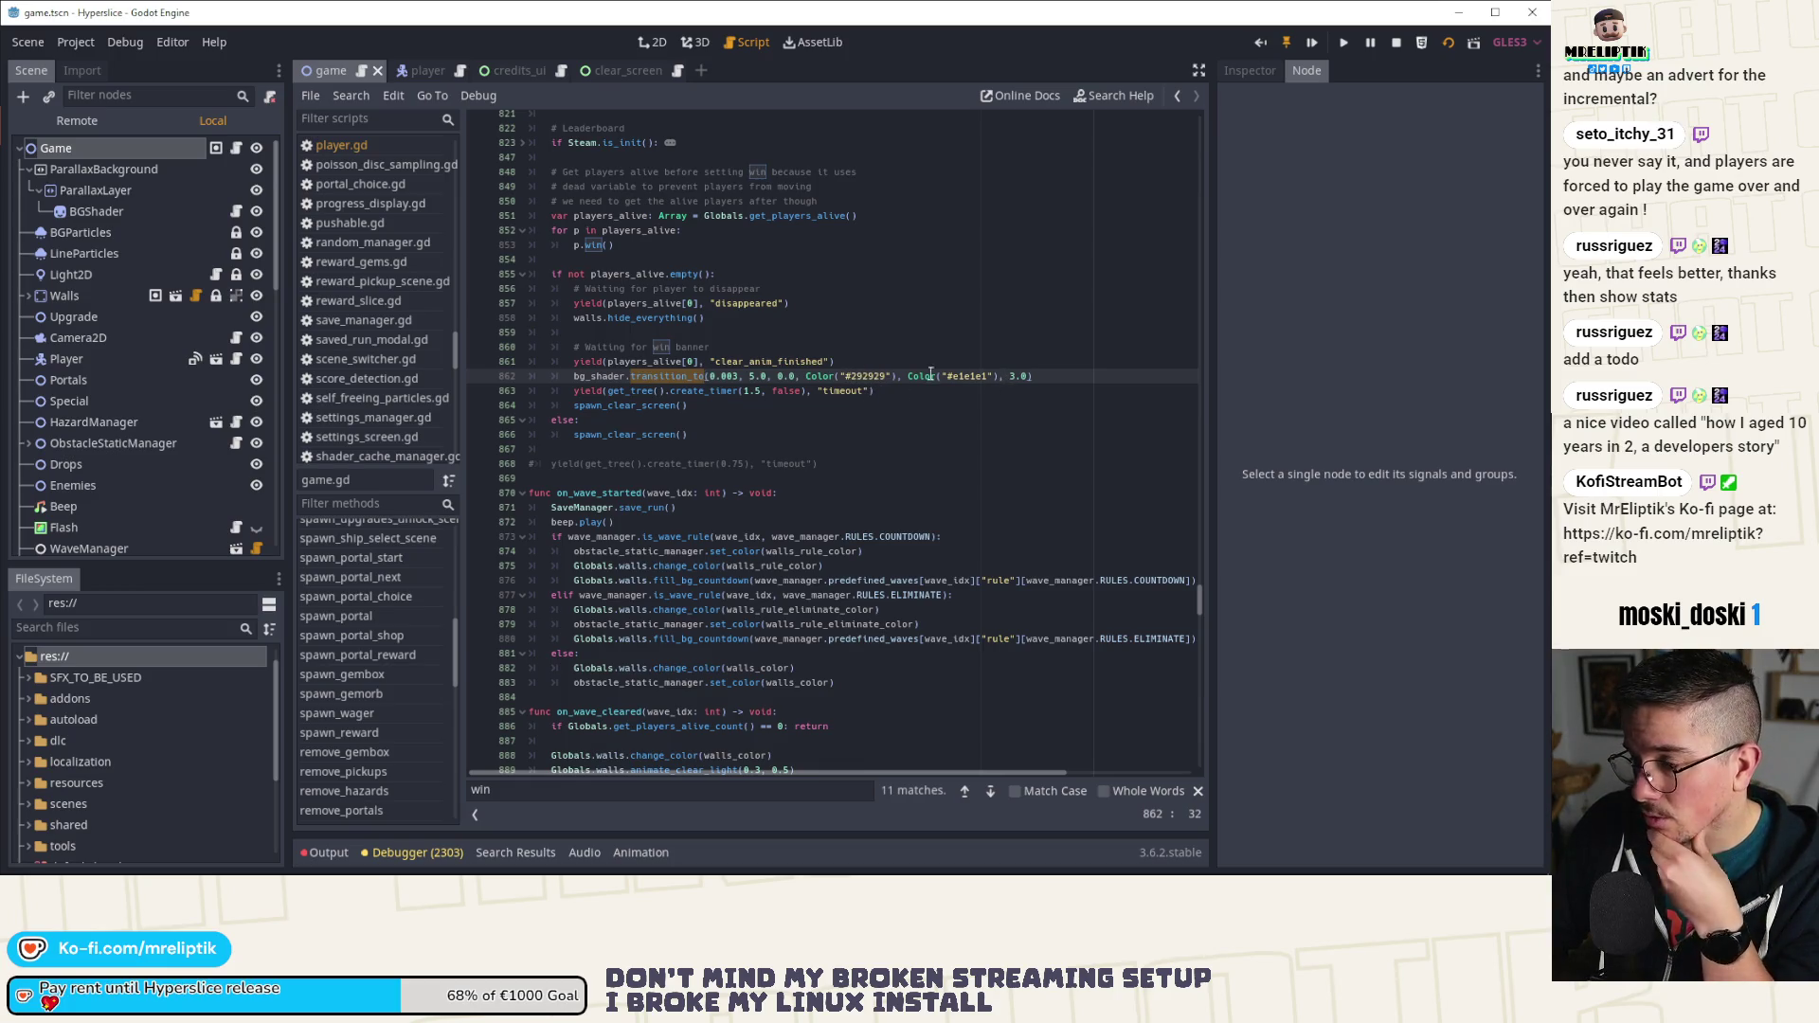
{"action": "left_click", "coordinate": [122, 205]}
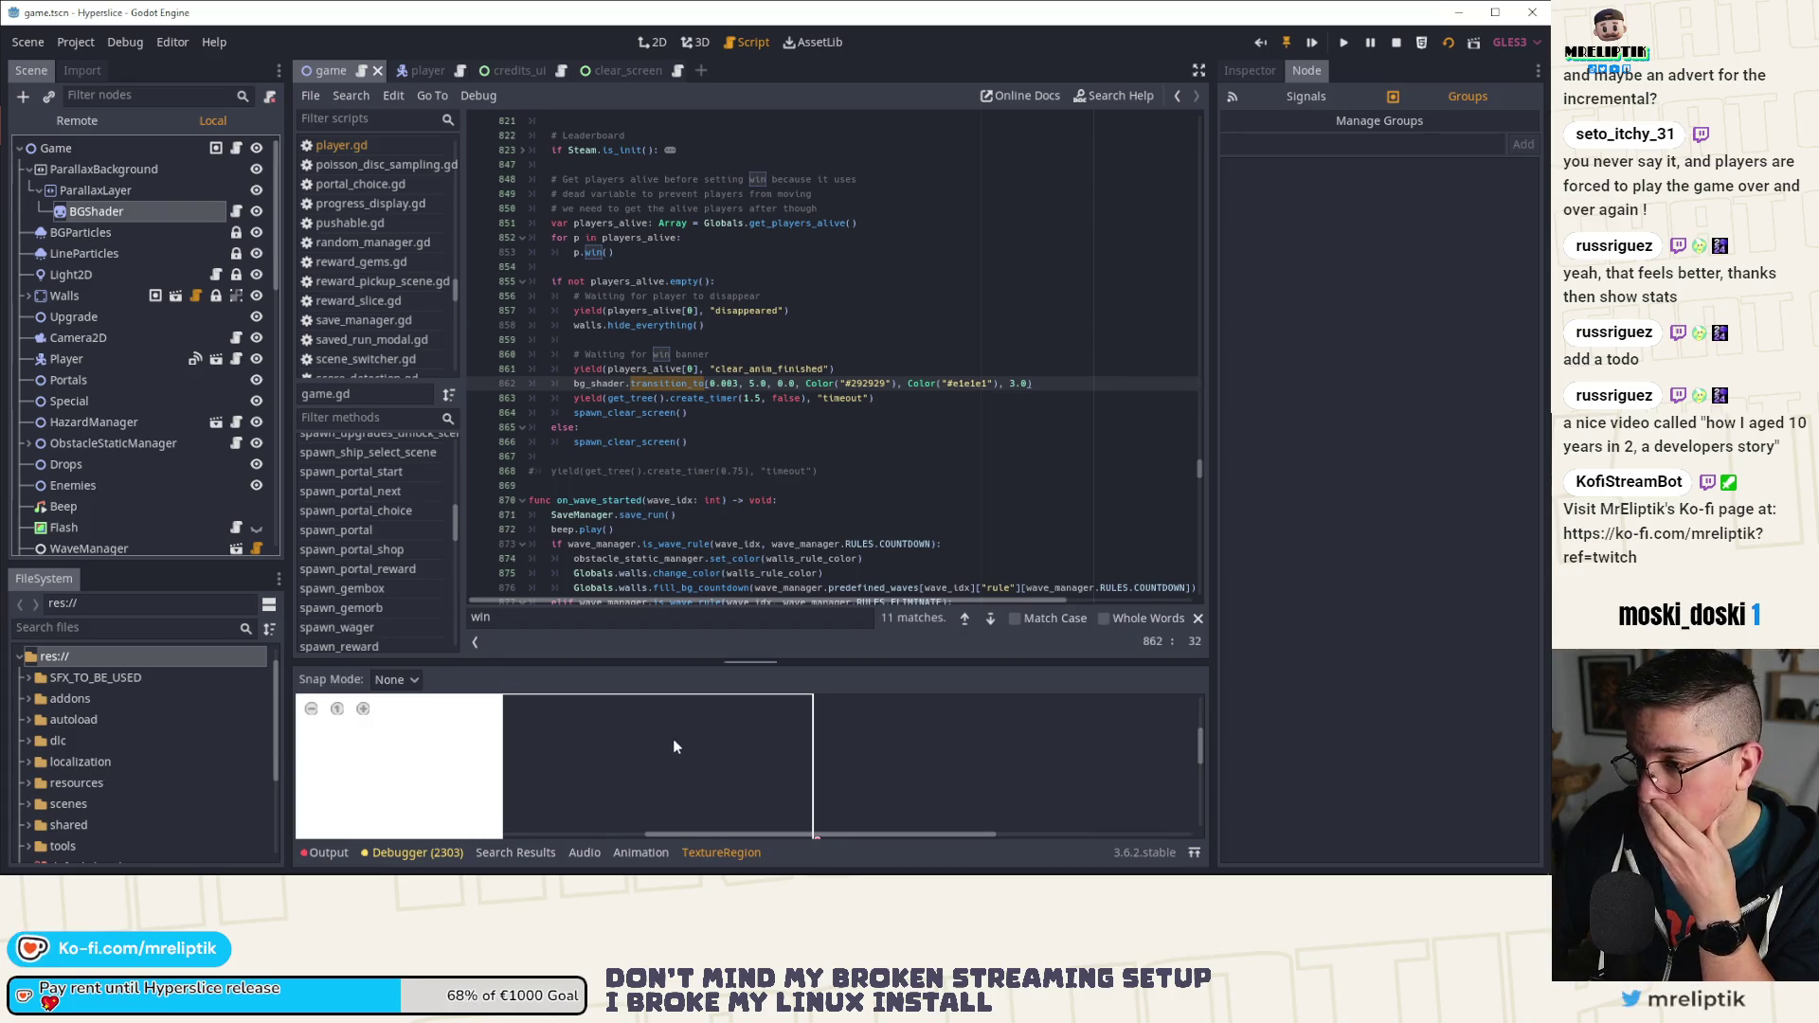
{"action": "left_click", "coordinate": [327, 851]}
{"action": "left_click", "coordinate": [327, 851]}
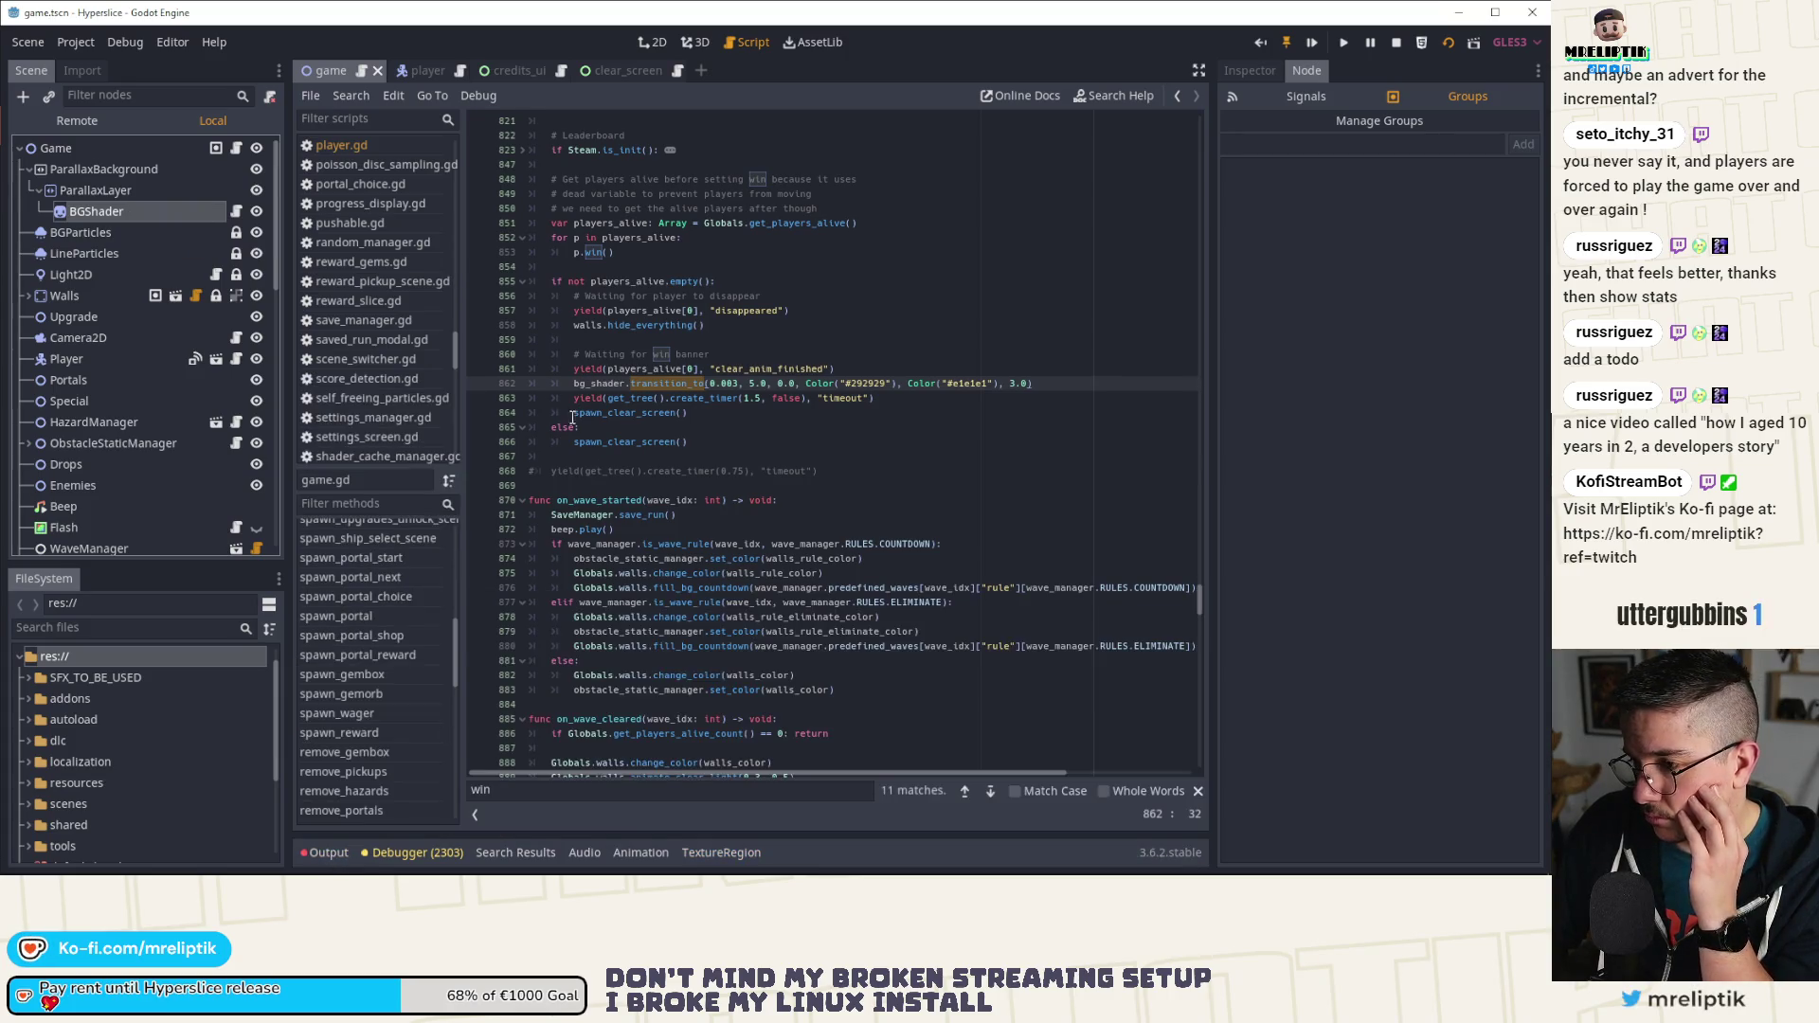
{"action": "left_click", "coordinate": [140, 209]}
{"action": "left_click", "coordinate": [652, 42]}
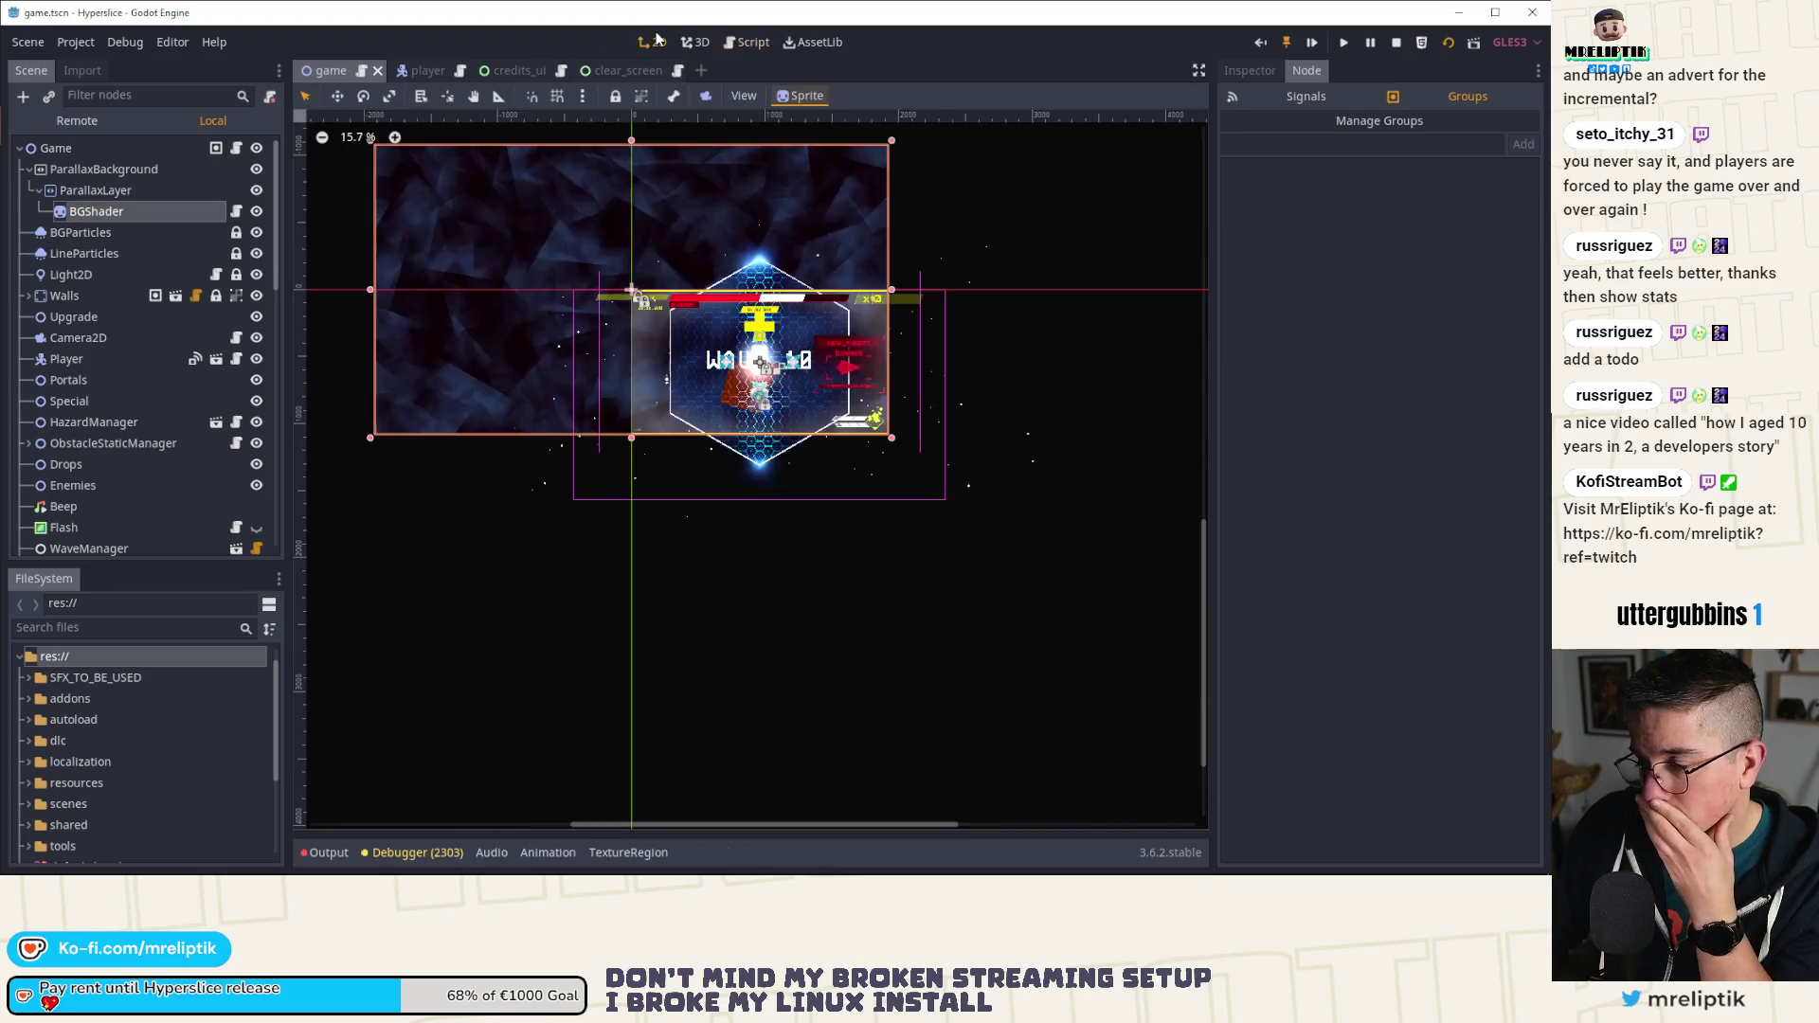
{"action": "left_click", "coordinate": [236, 211]}
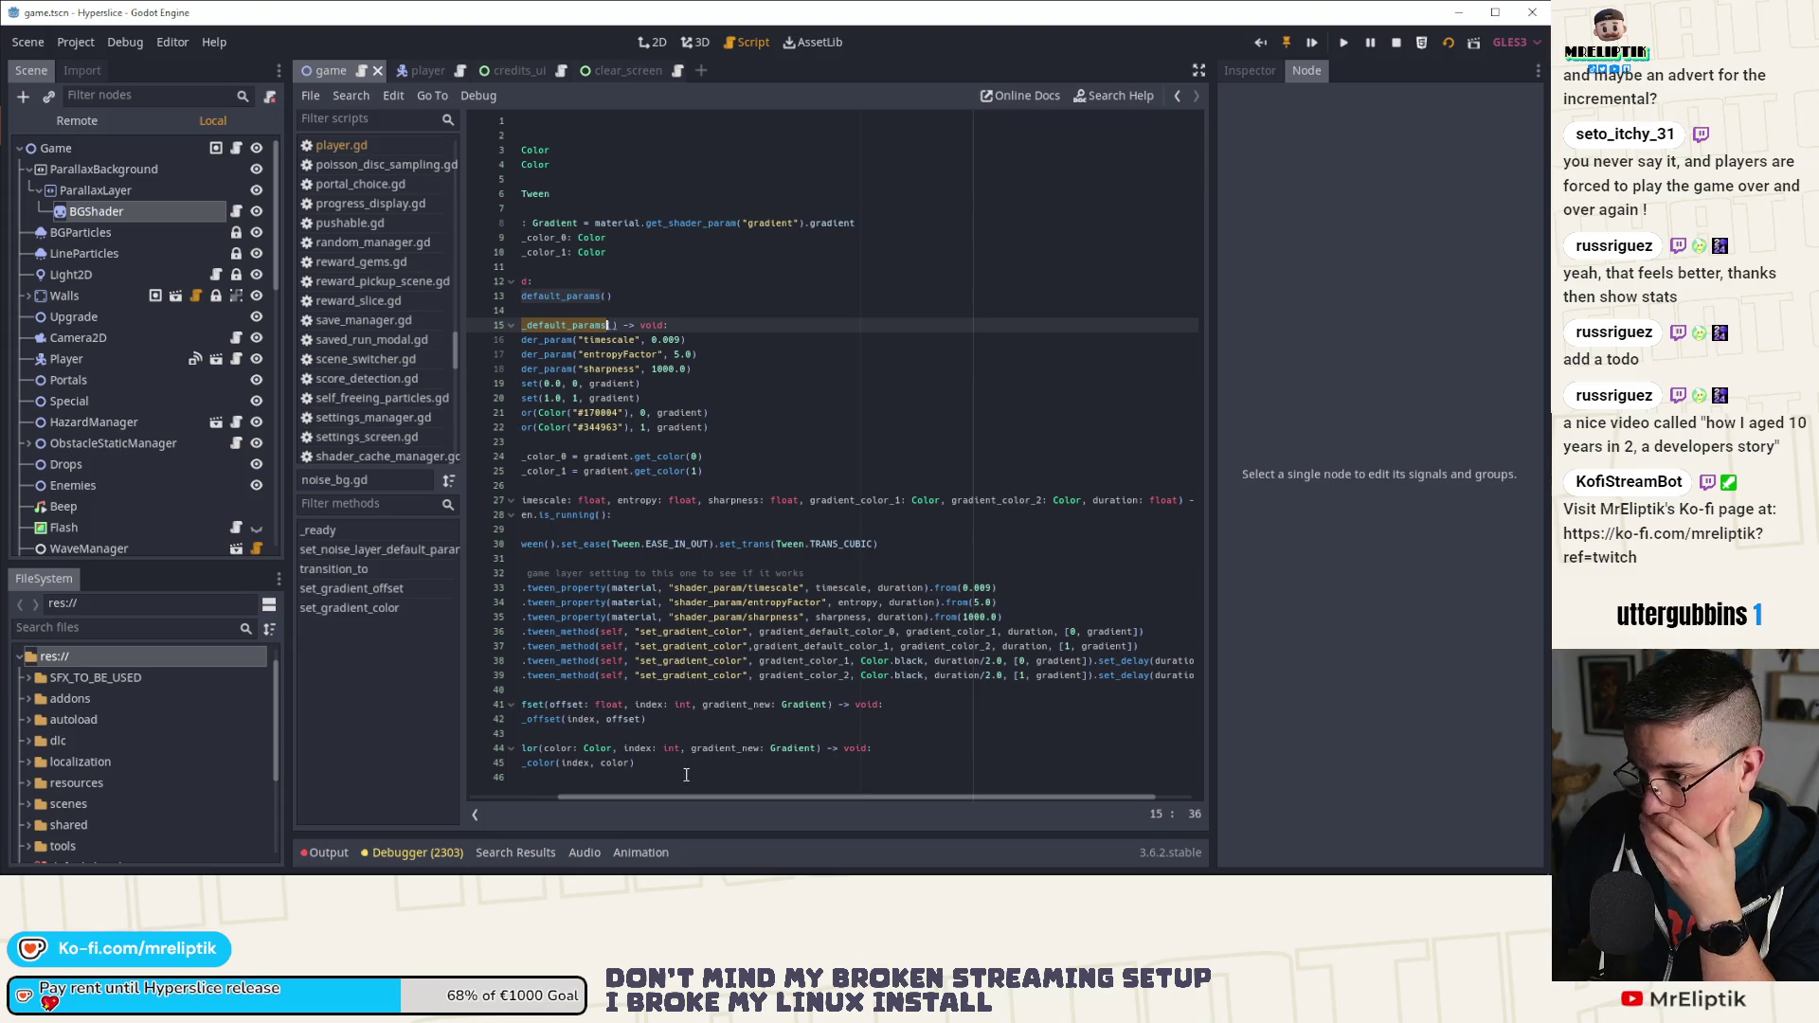
{"action": "left_click_drag", "start_coordinate": [635, 798], "coordinate": [553, 800]}
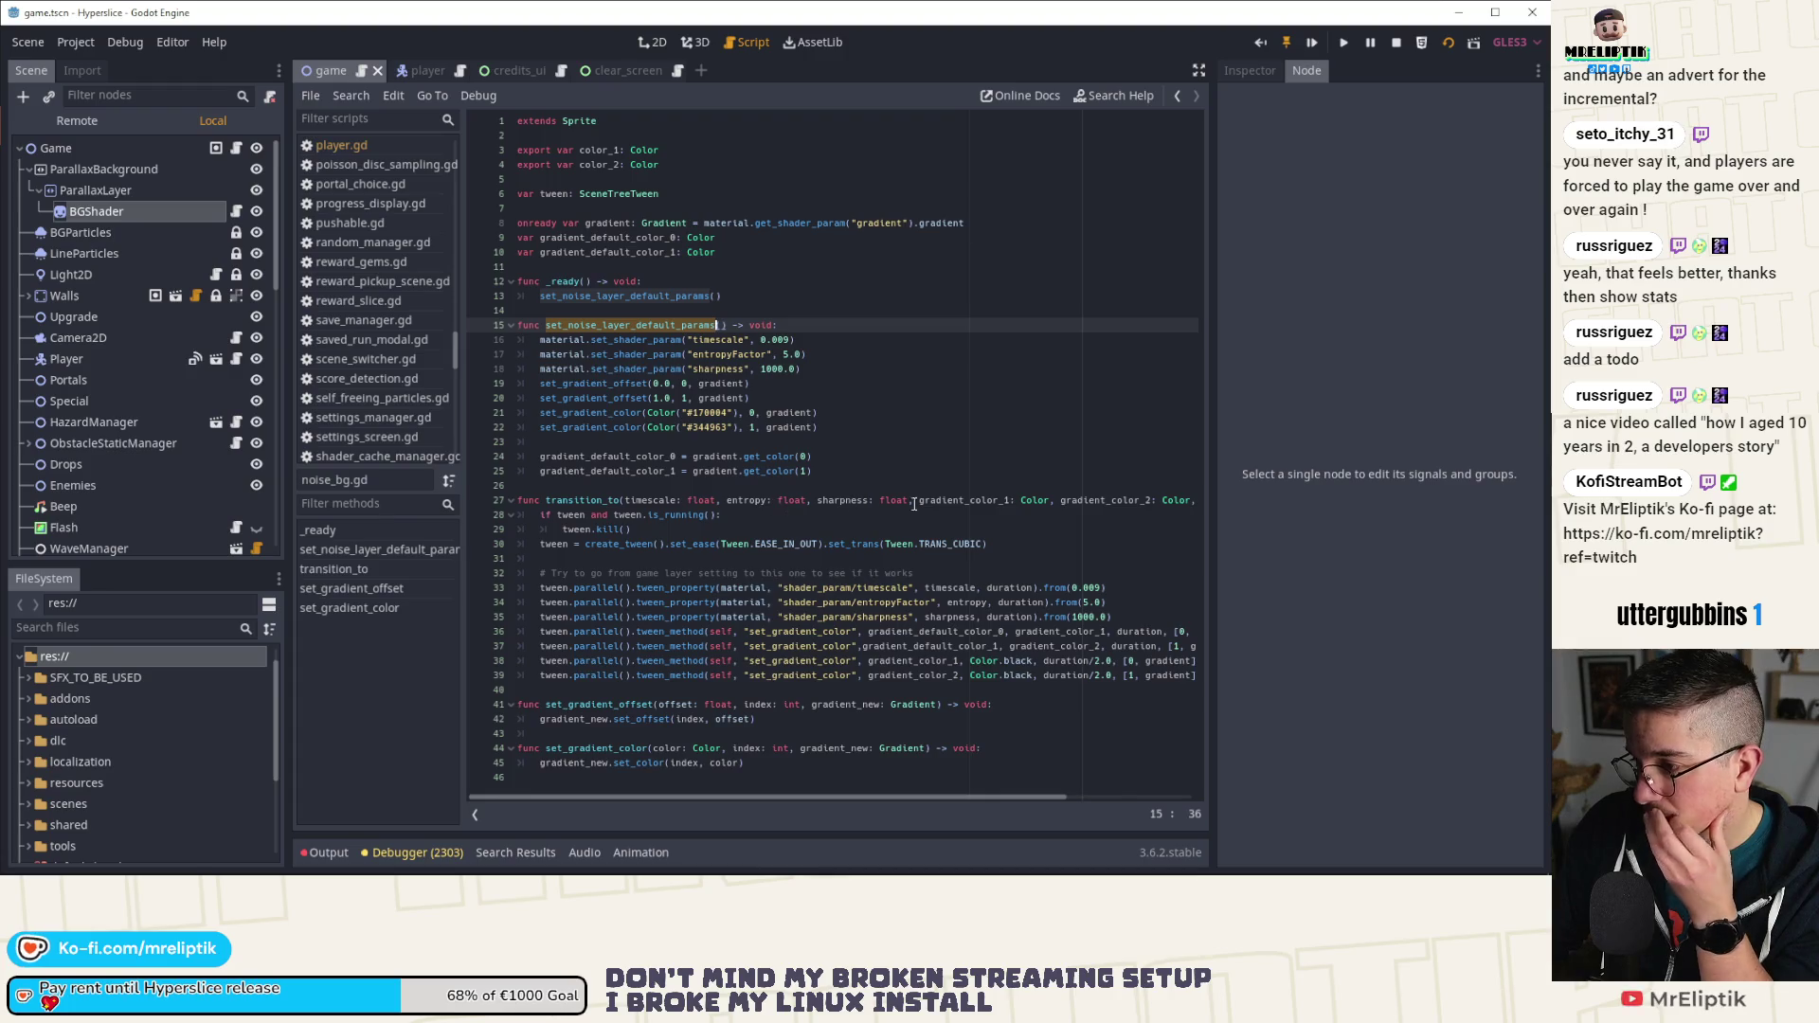
{"action": "left_click", "coordinate": [639, 42]}
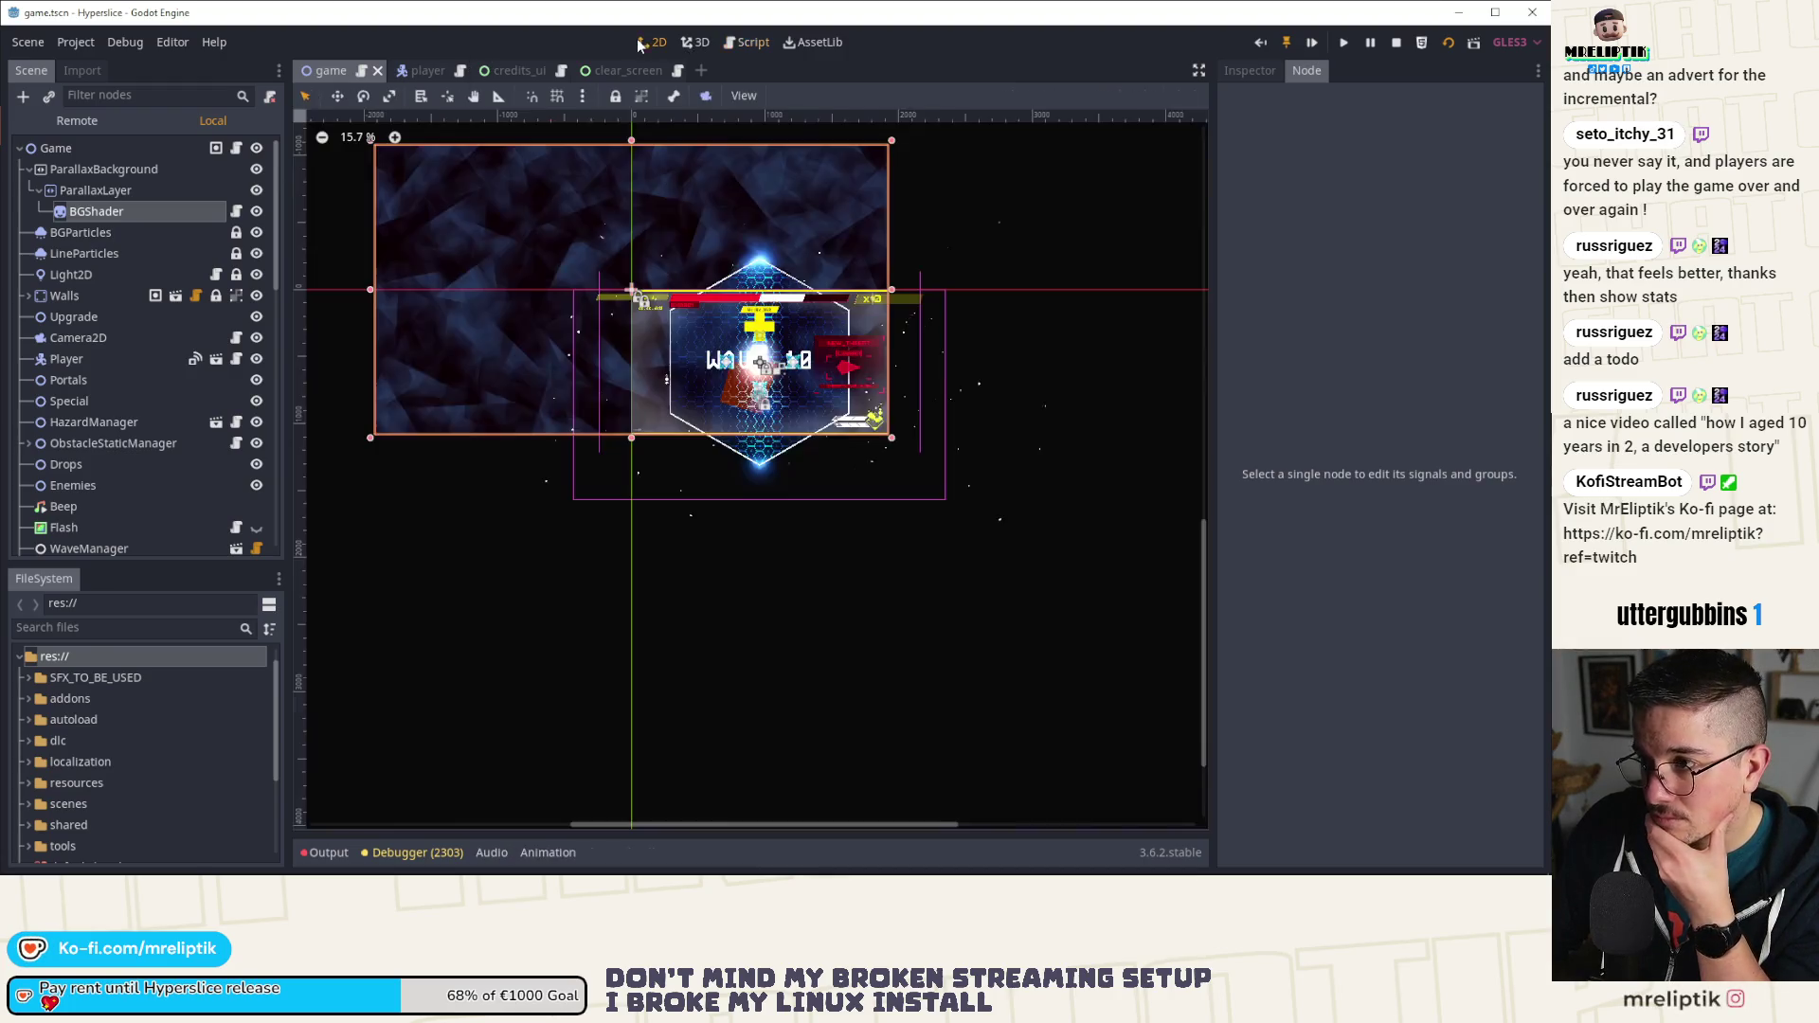
{"action": "left_click", "coordinate": [236, 149]}
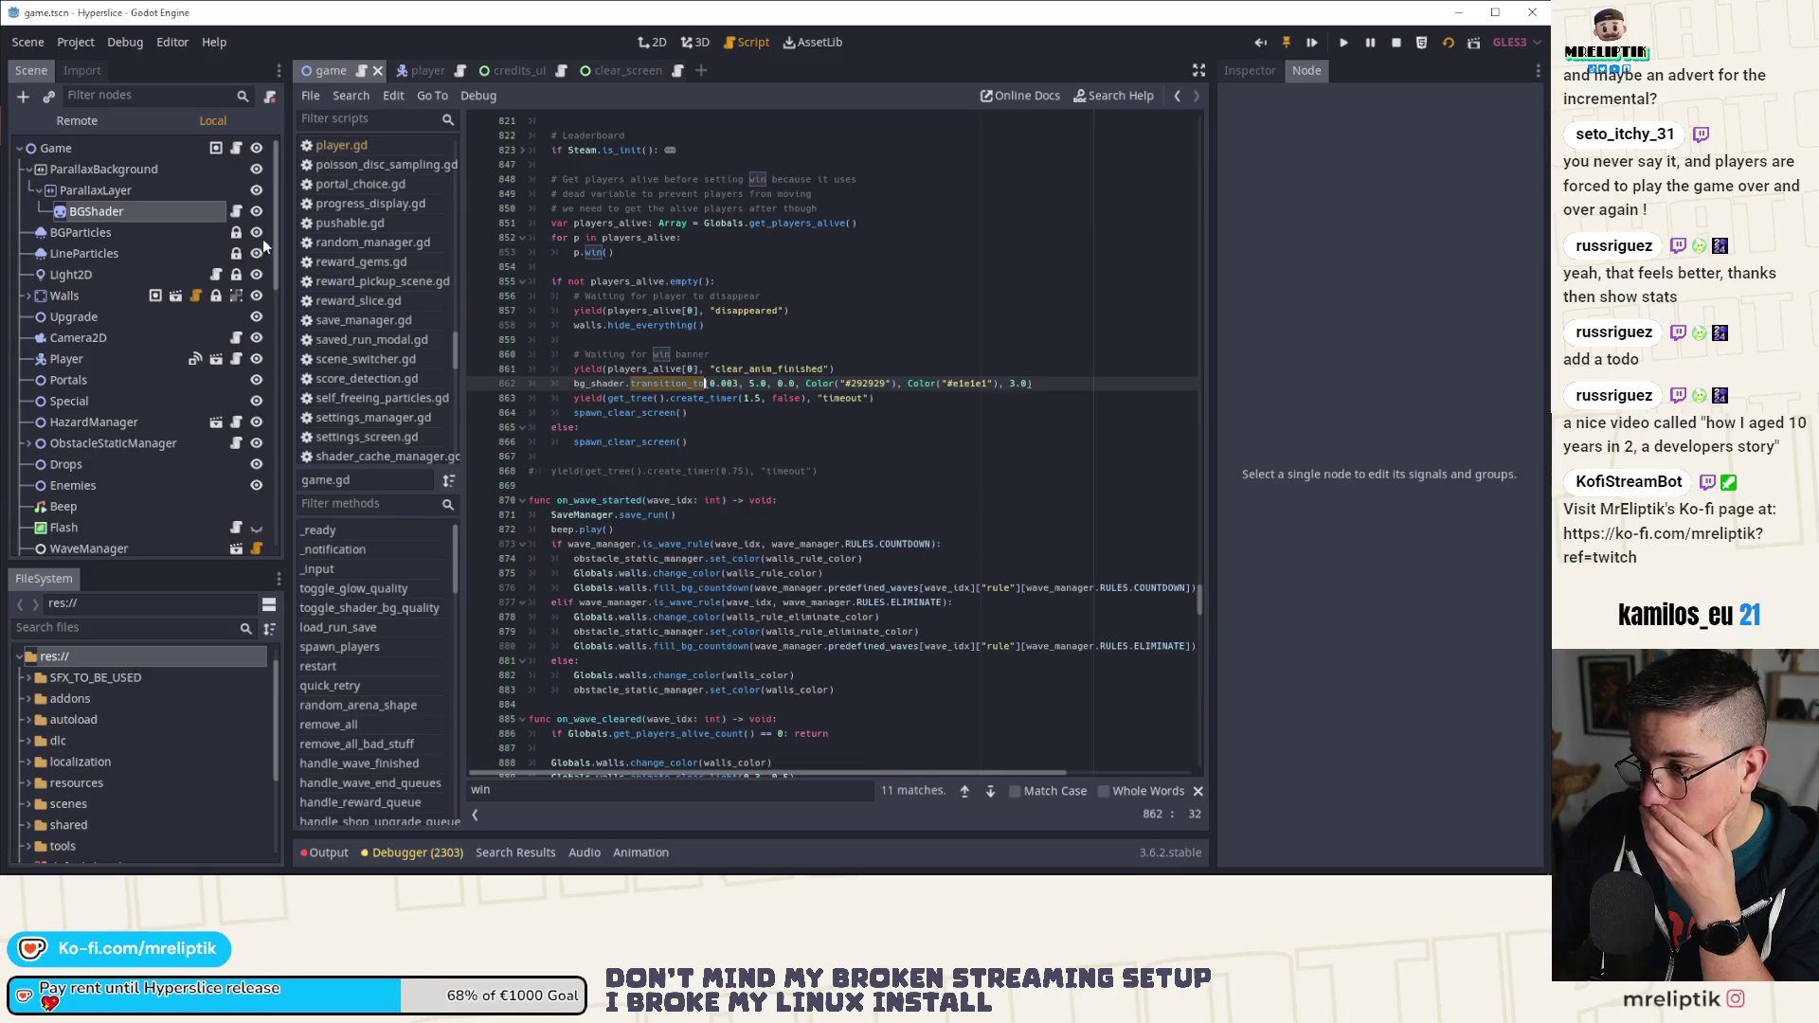
Step: Select the Game root node and view its script variables in the Inspector
{"action": "left_click", "coordinate": [122, 151]}
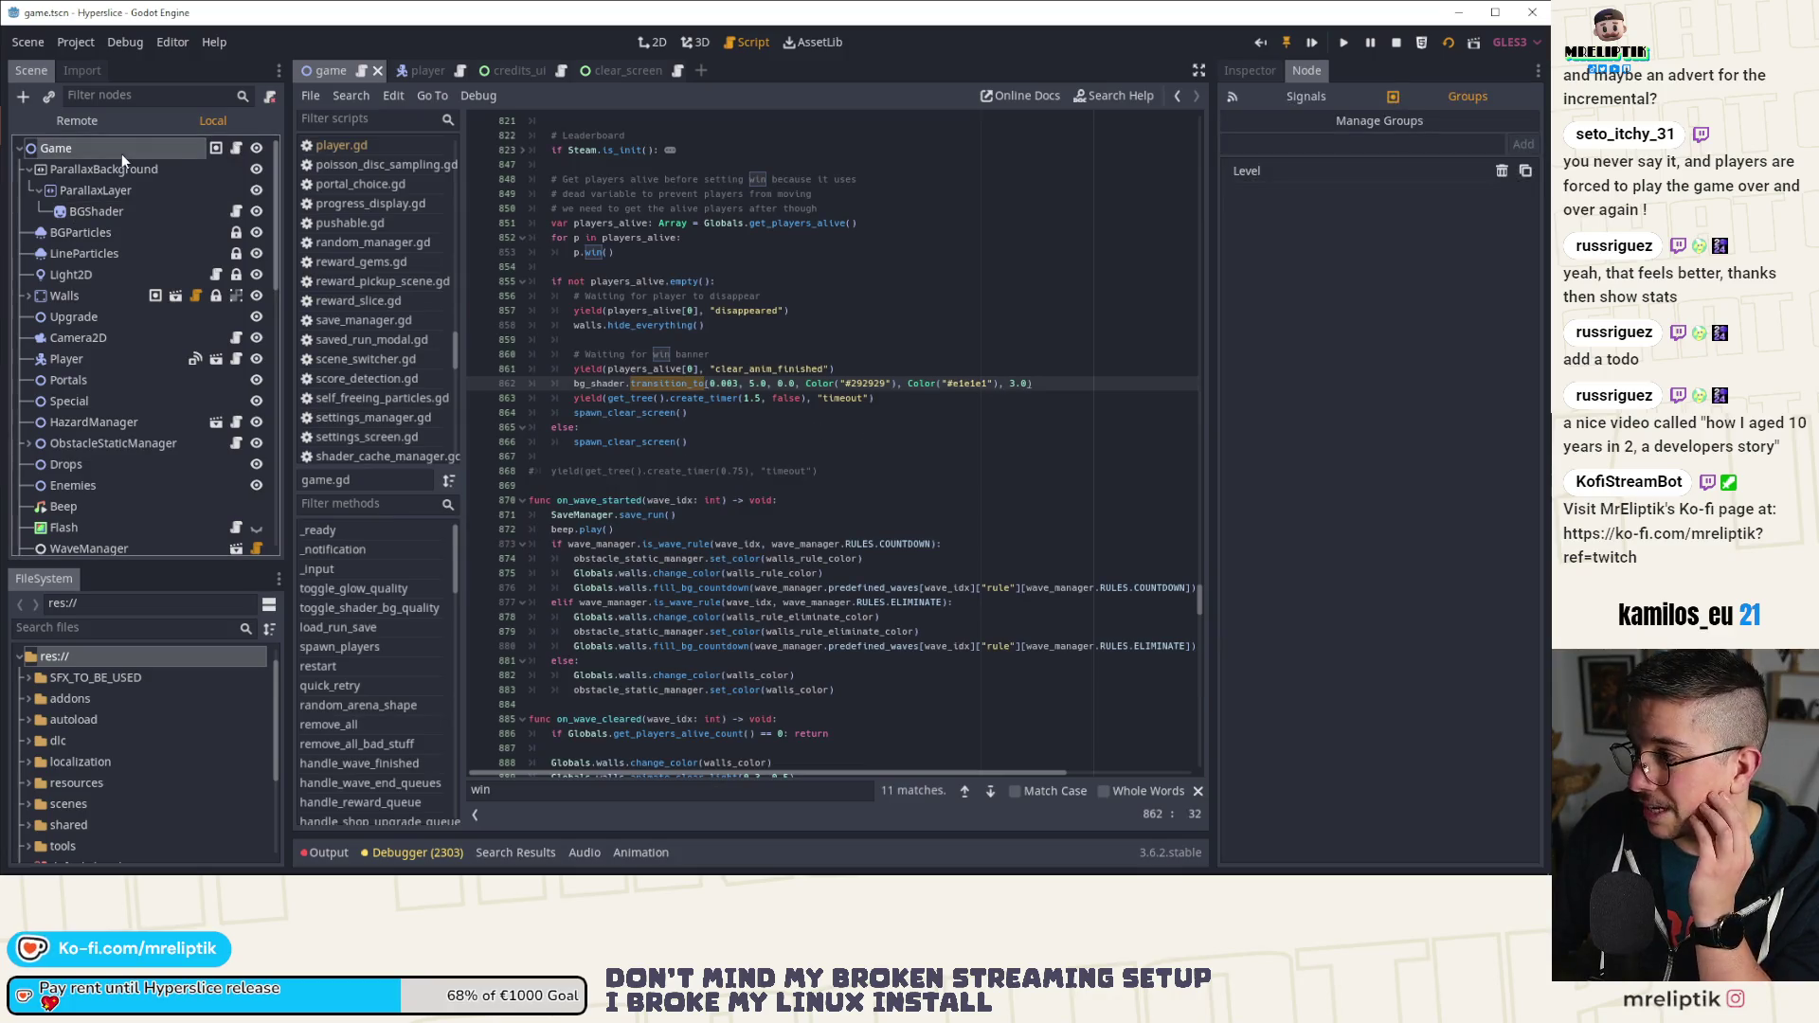
{"action": "left_click", "coordinate": [1247, 74]}
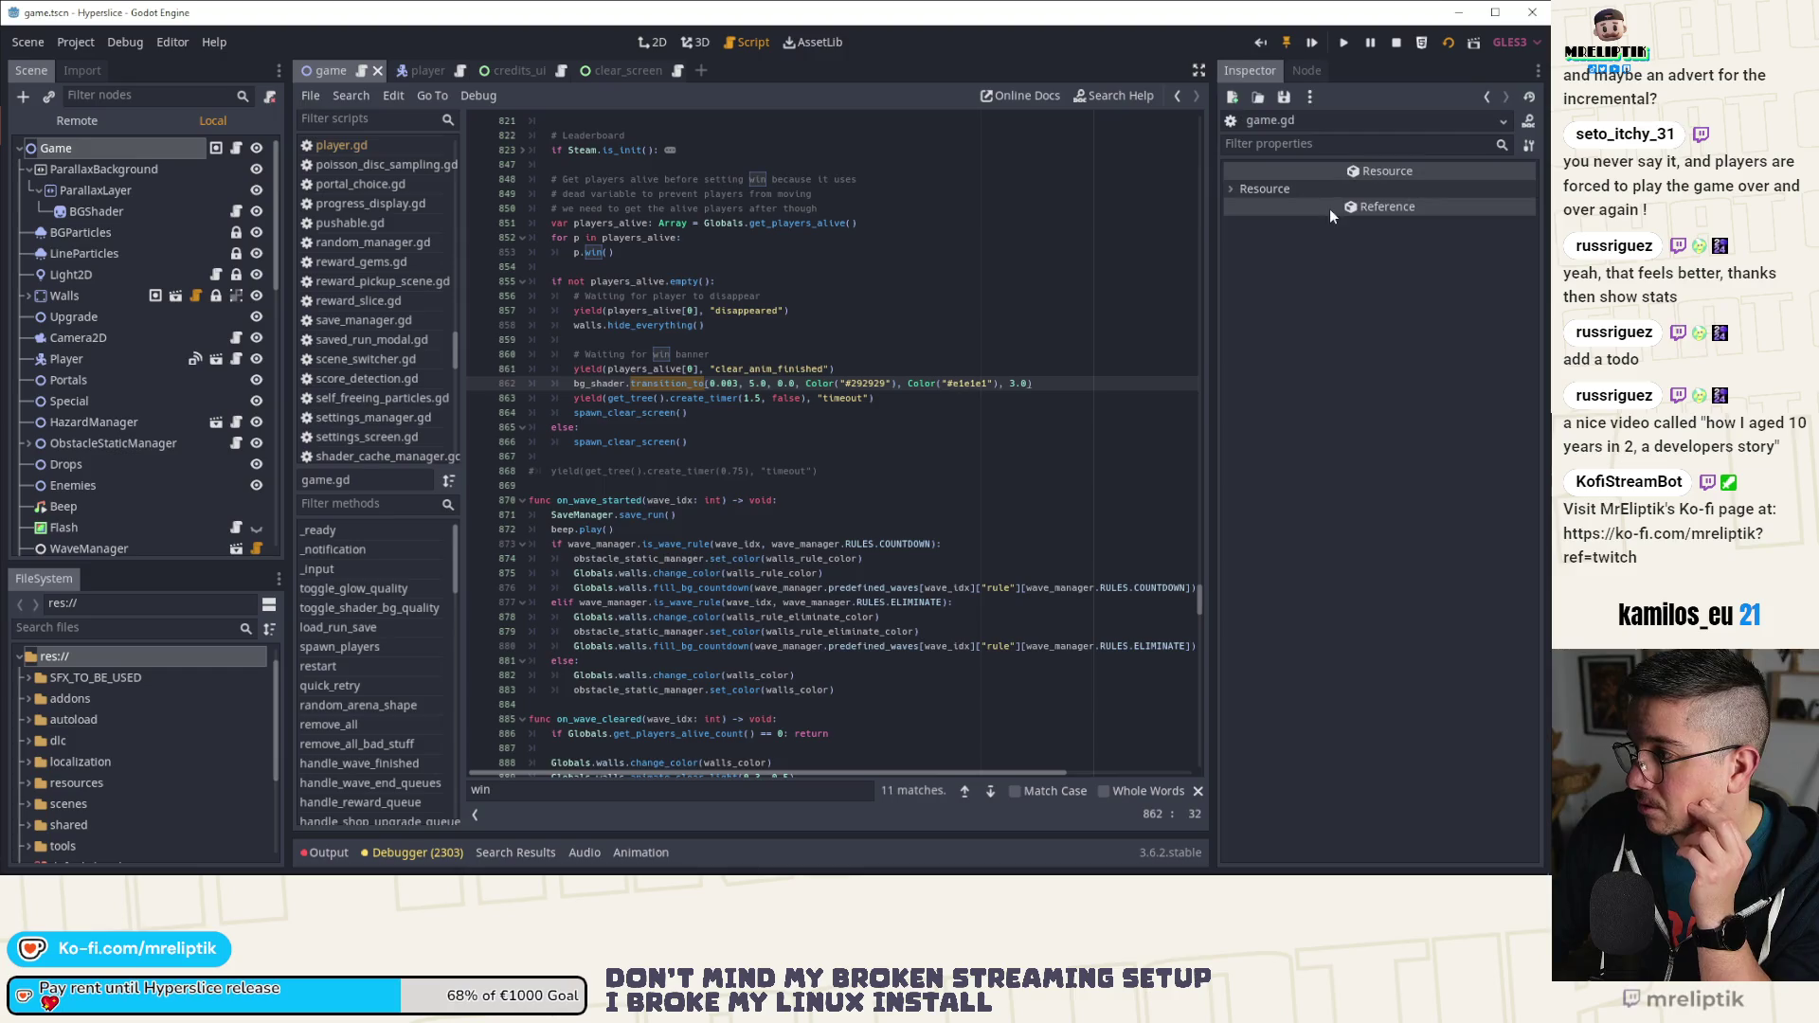
{"action": "left_click", "coordinate": [83, 147]}
{"action": "left_click_drag", "start_coordinate": [1199, 599], "coordinate": [1178, 187]}
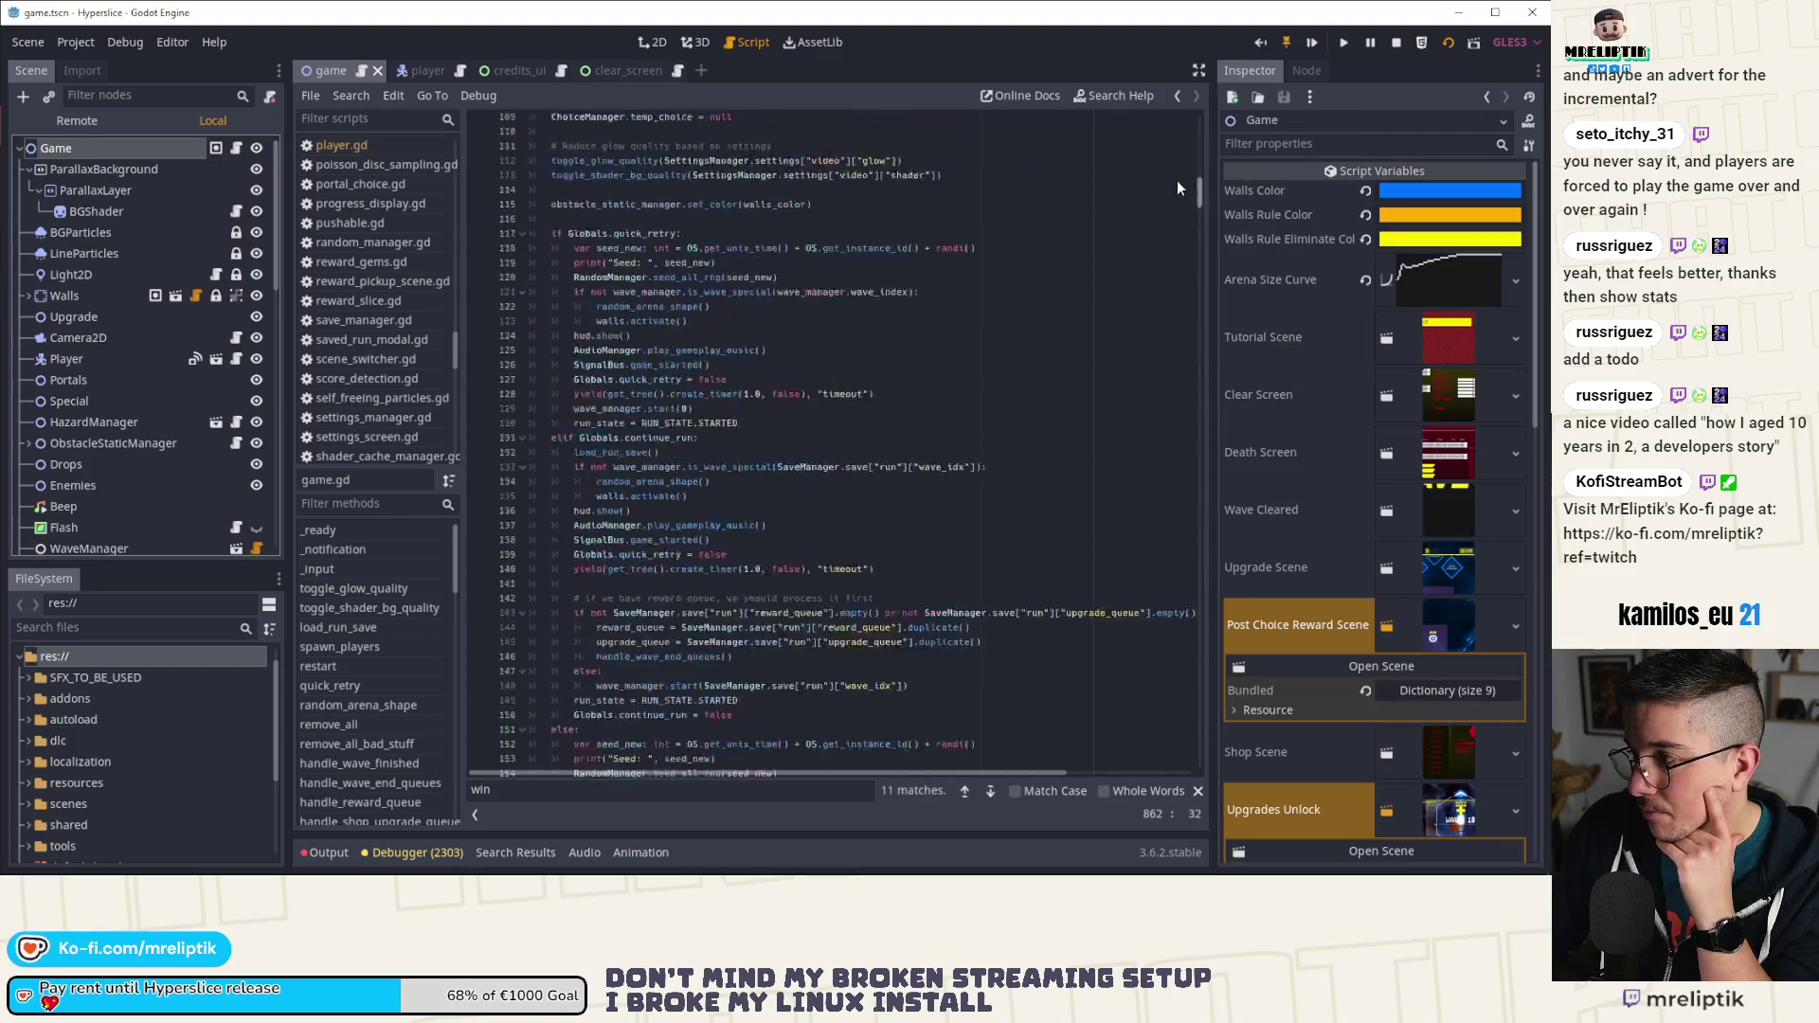
{"action": "scroll", "coordinate": [727, 445], "scroll_direction": "up", "scroll_amount": 10}
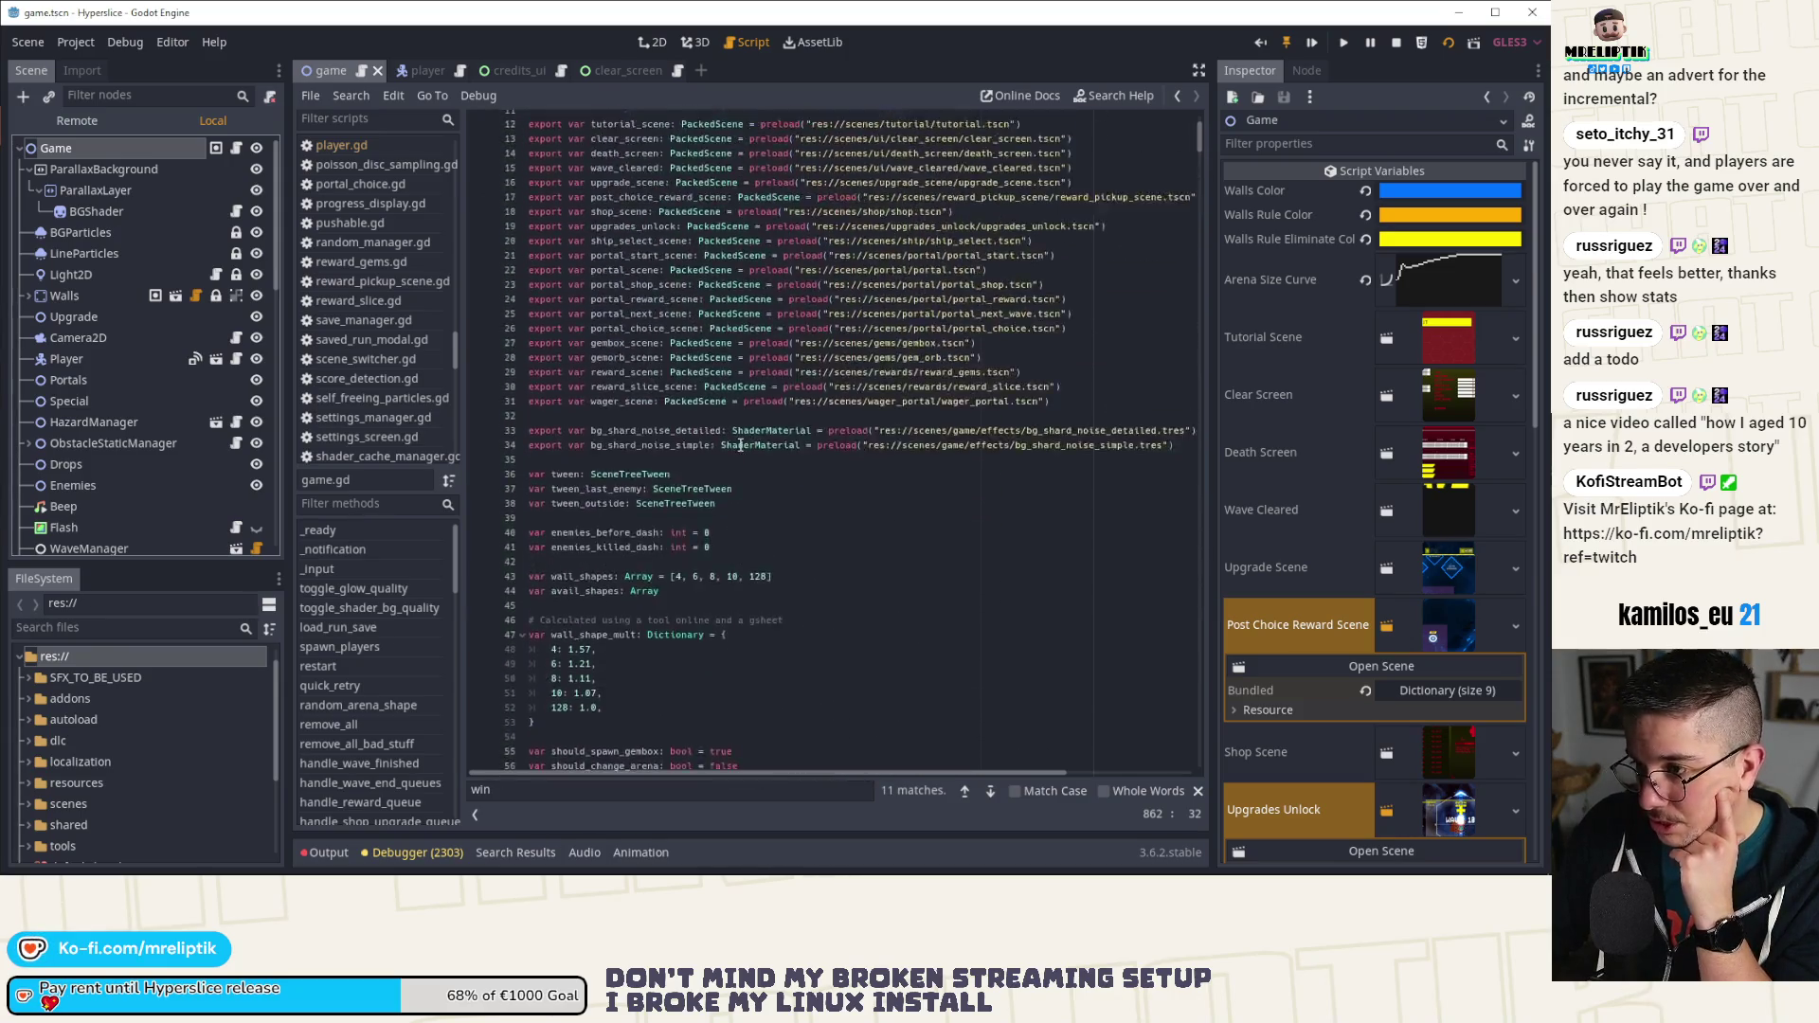
Step: Add 'export var clear_gradient_color_1: Color' and clear_gradient_color_2: Color, then save
{"action": "left_click", "coordinate": [637, 267]}
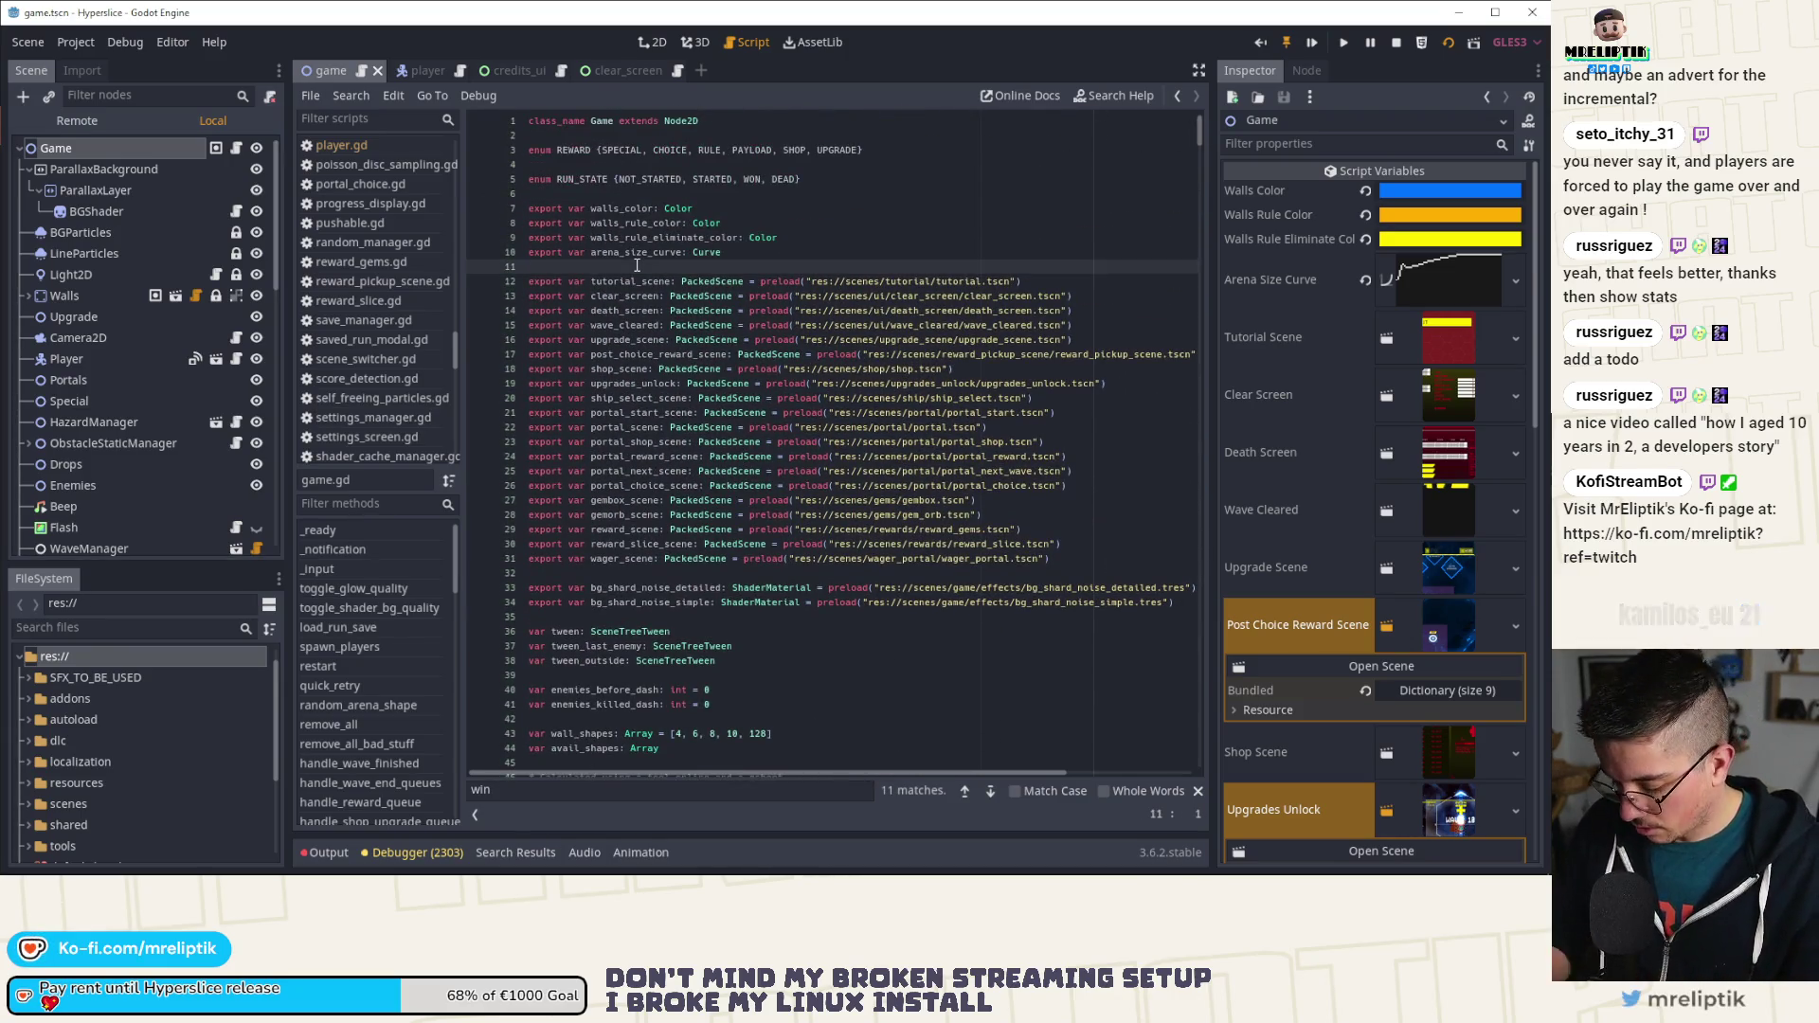
{"action": "key", "text": "Return"}
{"action": "key", "text": "Return"}
{"action": "key", "text": "Up"}
{"action": "type", "text": "export va"}
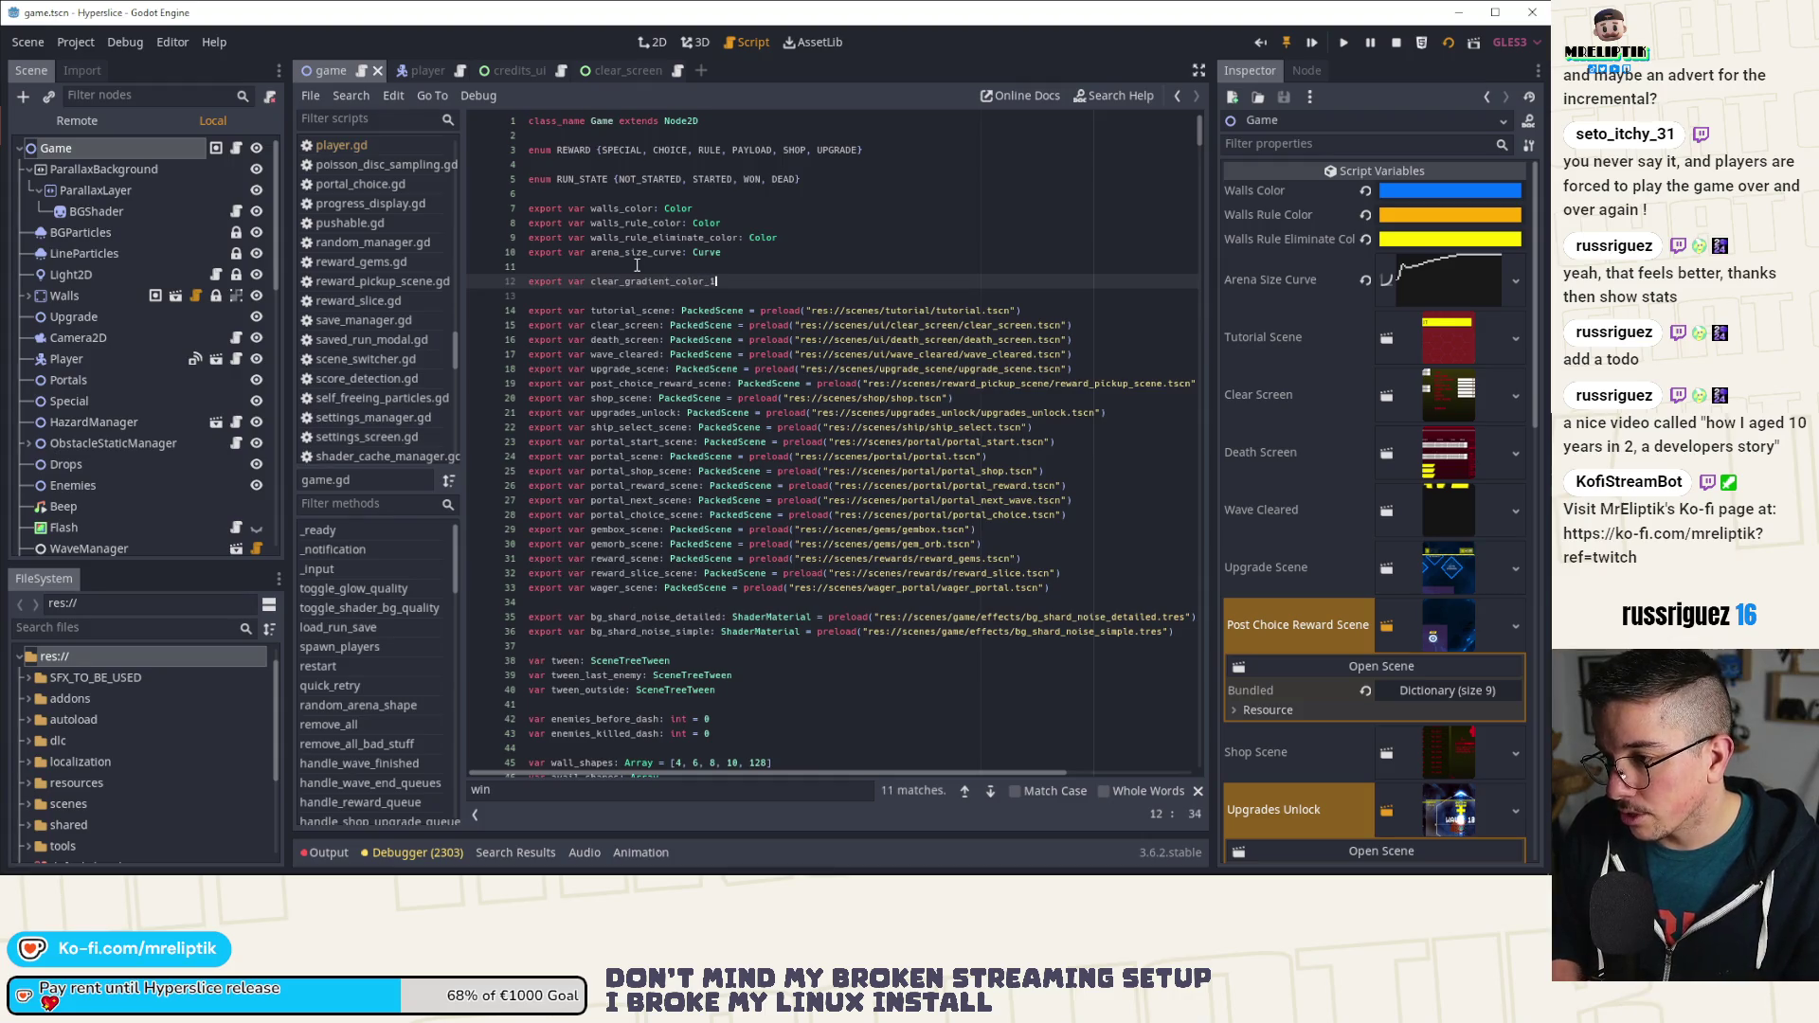
{"action": "type", "text": "Color"}
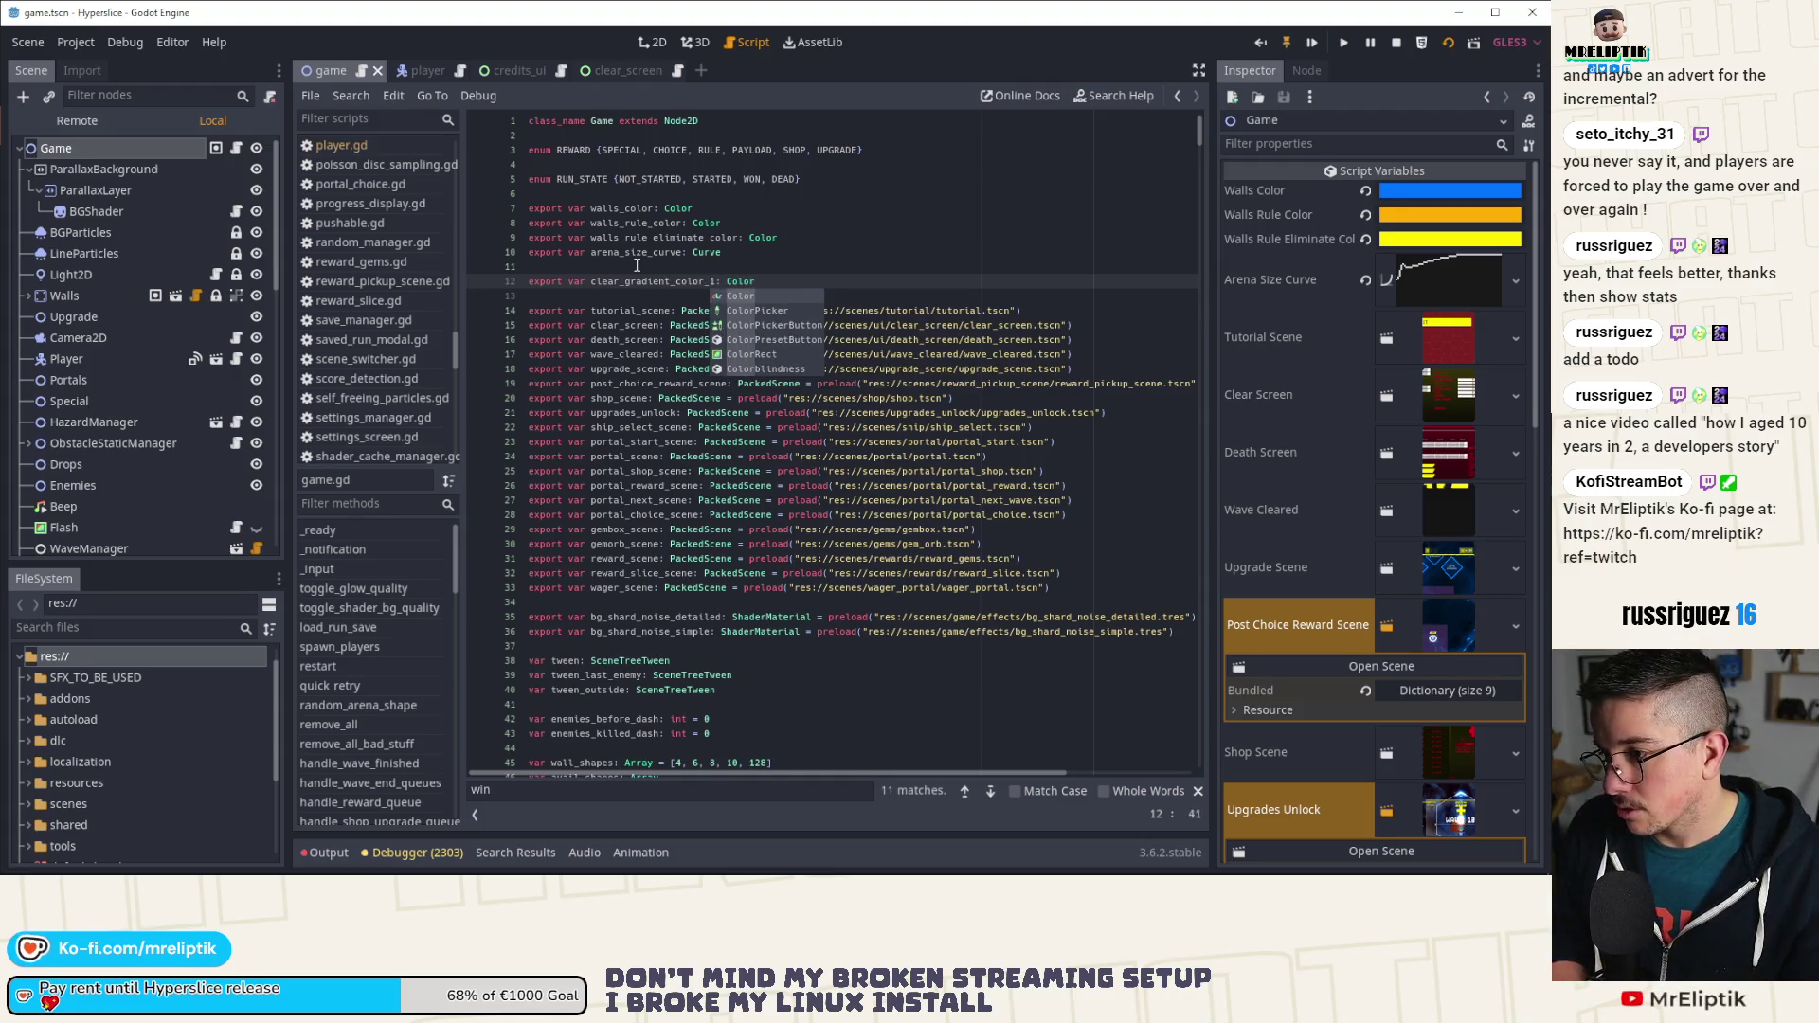
{"action": "key", "text": "Escape"}
{"action": "key", "text": "Return"}
{"action": "type", "text": "export var clear_gradient_color_"}
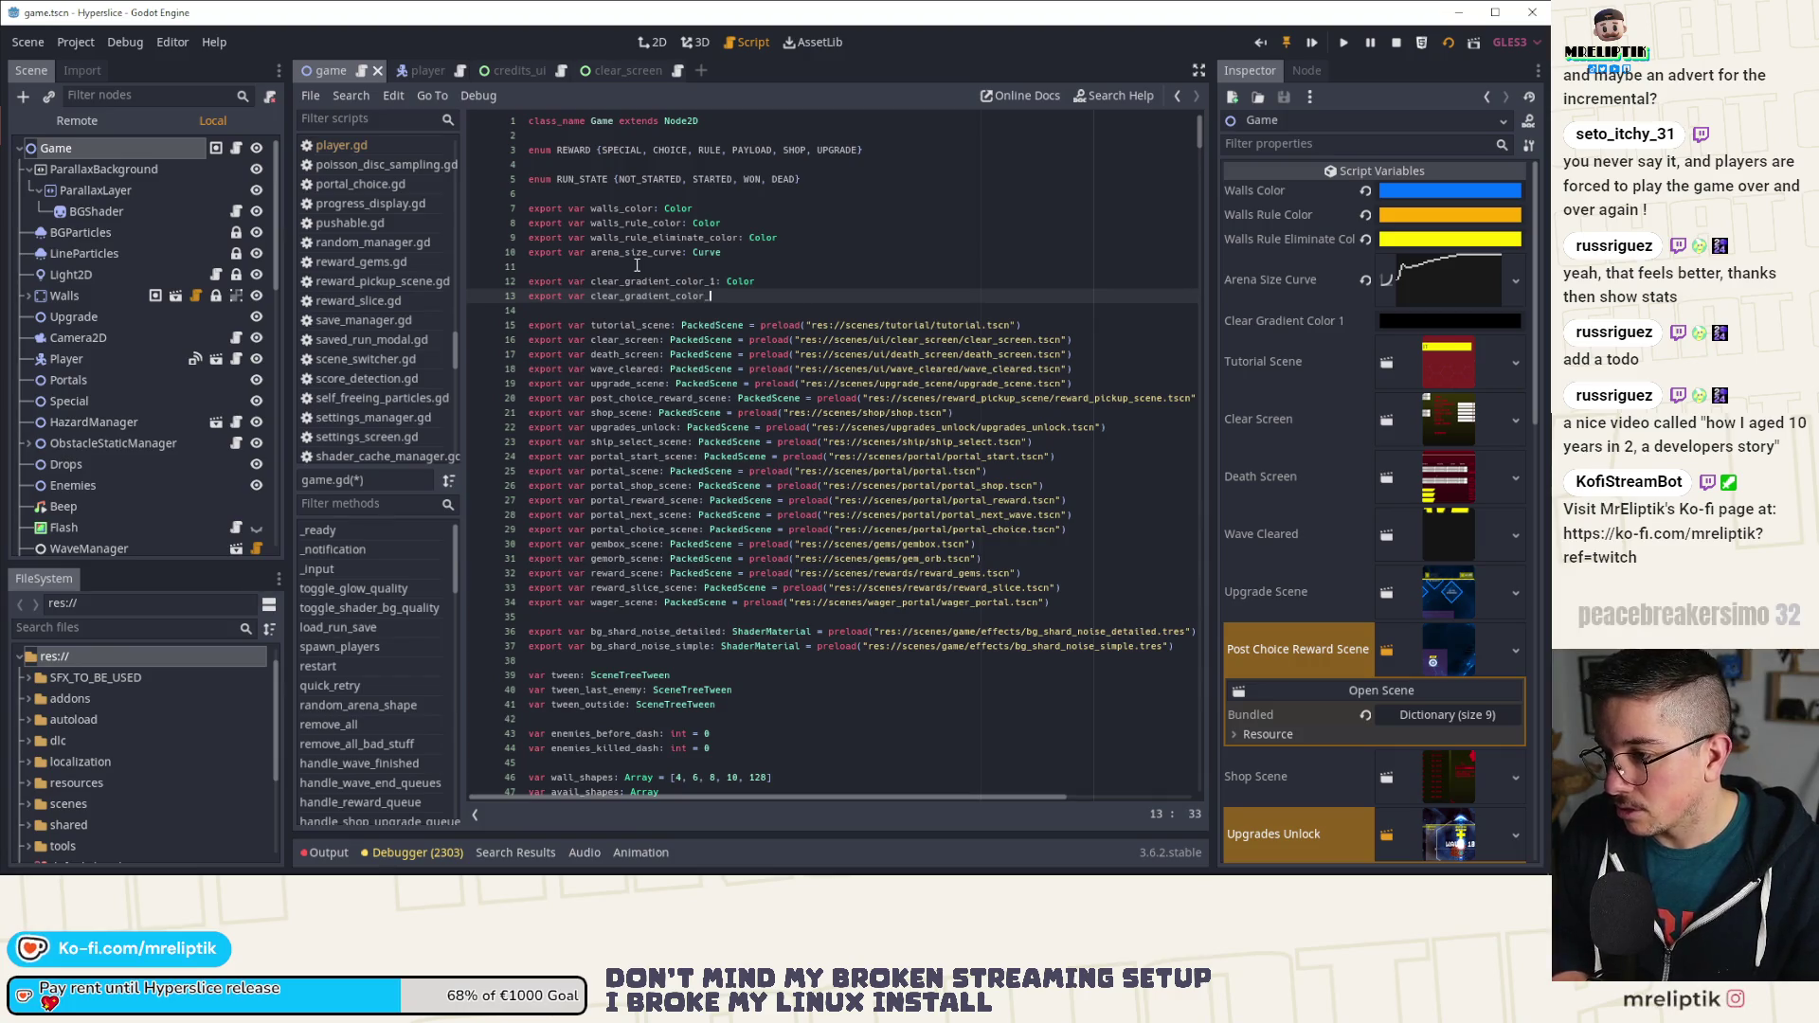
{"action": "type", "text": "2: Color"}
{"action": "key", "text": "ctrl+s"}
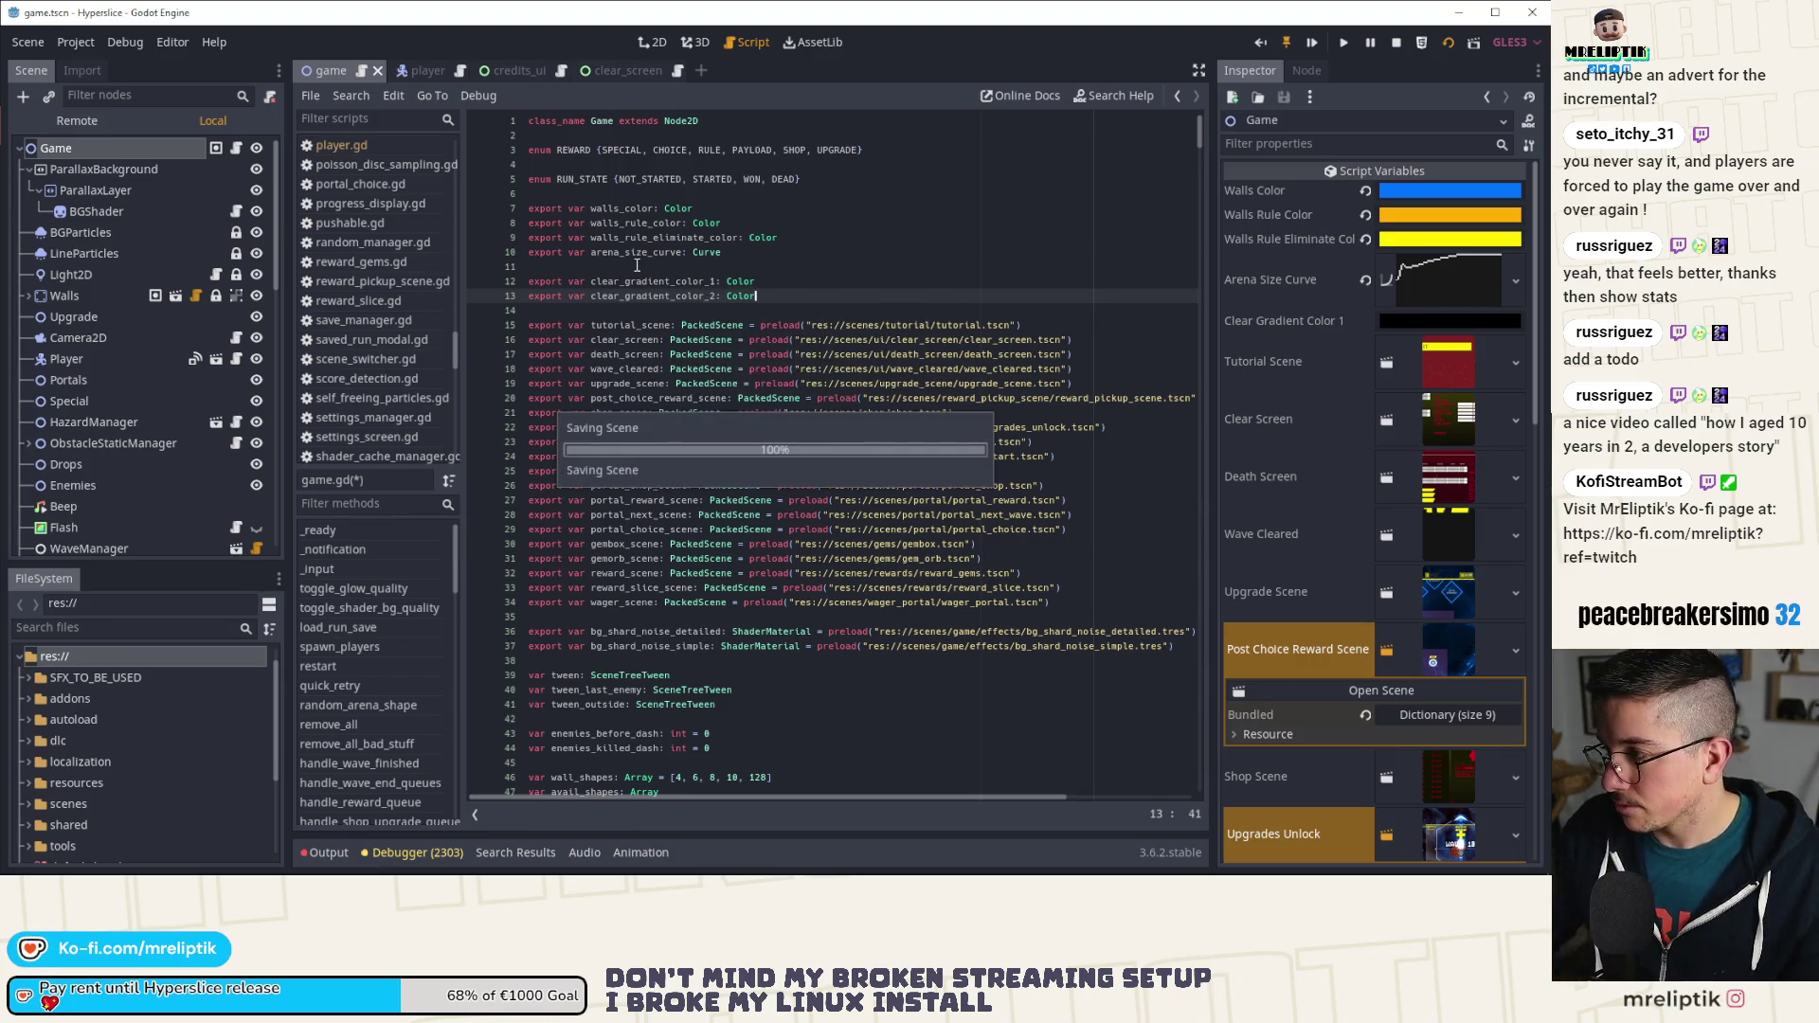
{"action": "scroll", "coordinate": [651, 511], "scroll_direction": "down", "scroll_amount": 10}
Step: Search game.gd for 'transition' to find the transition_to call
{"action": "scroll", "coordinate": [660, 632], "scroll_direction": "down", "scroll_amount": 20}
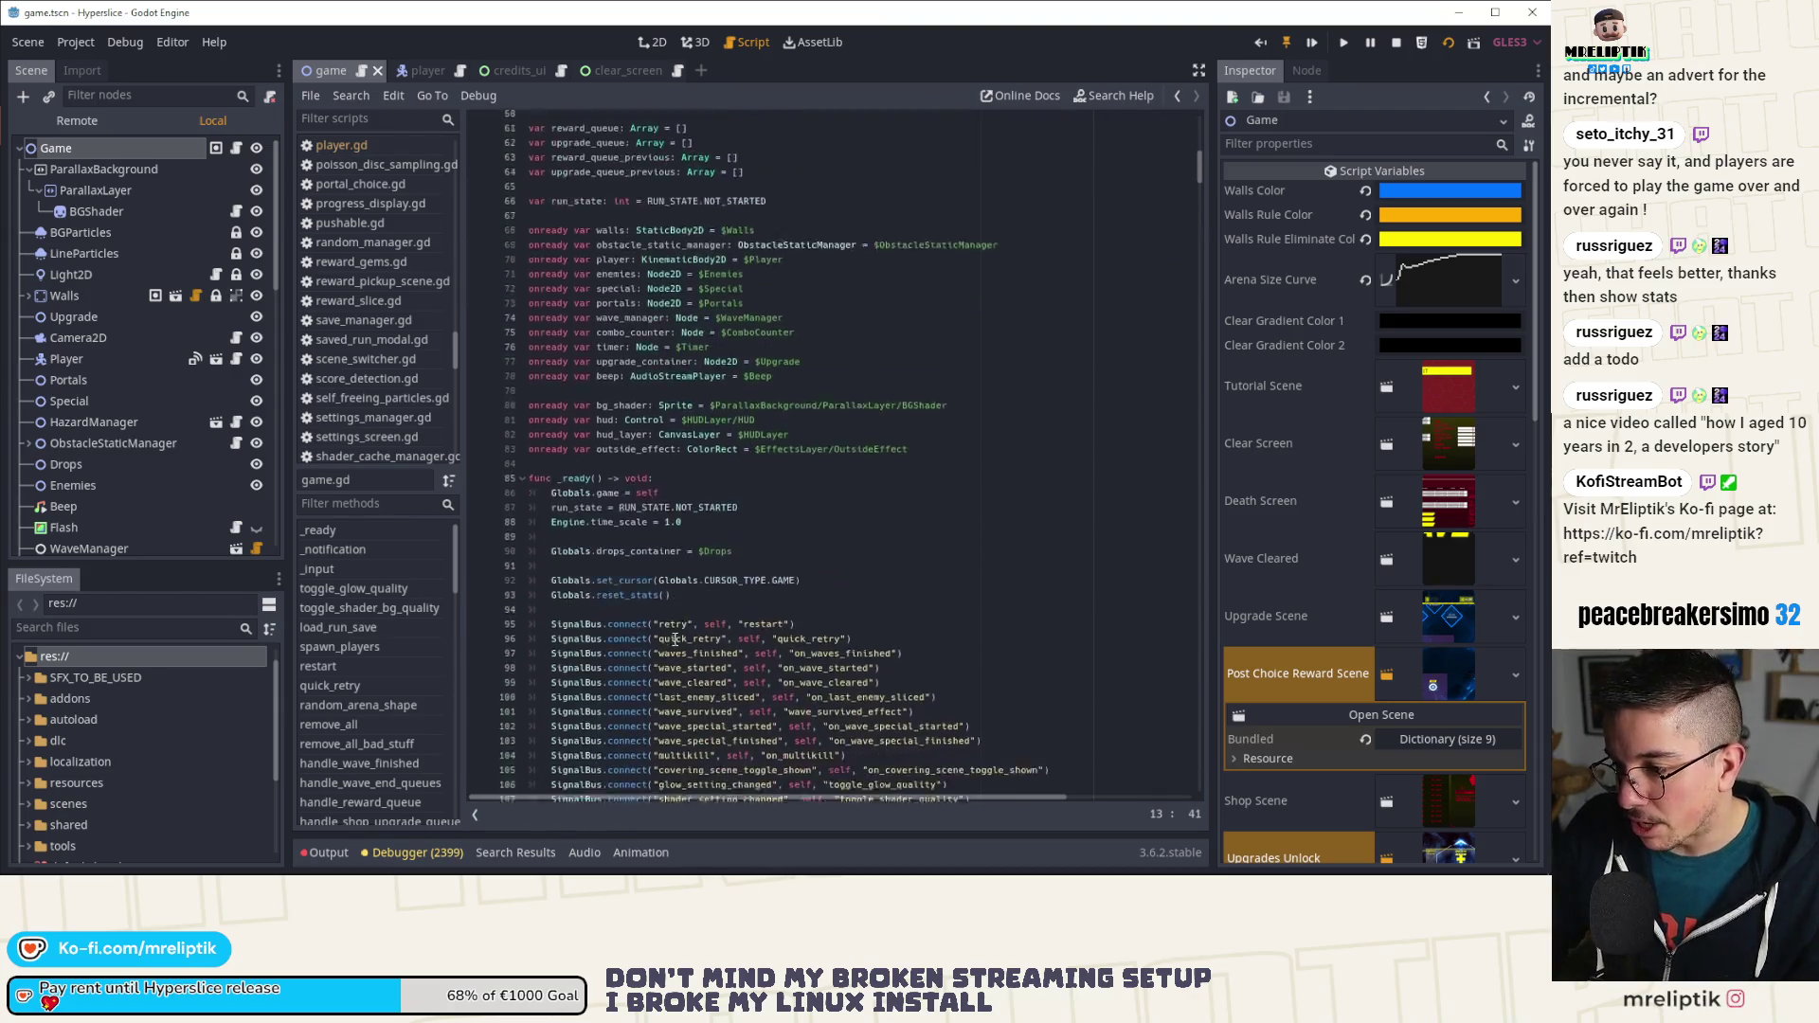
{"action": "scroll", "coordinate": [730, 620], "scroll_direction": "down", "scroll_amount": 20}
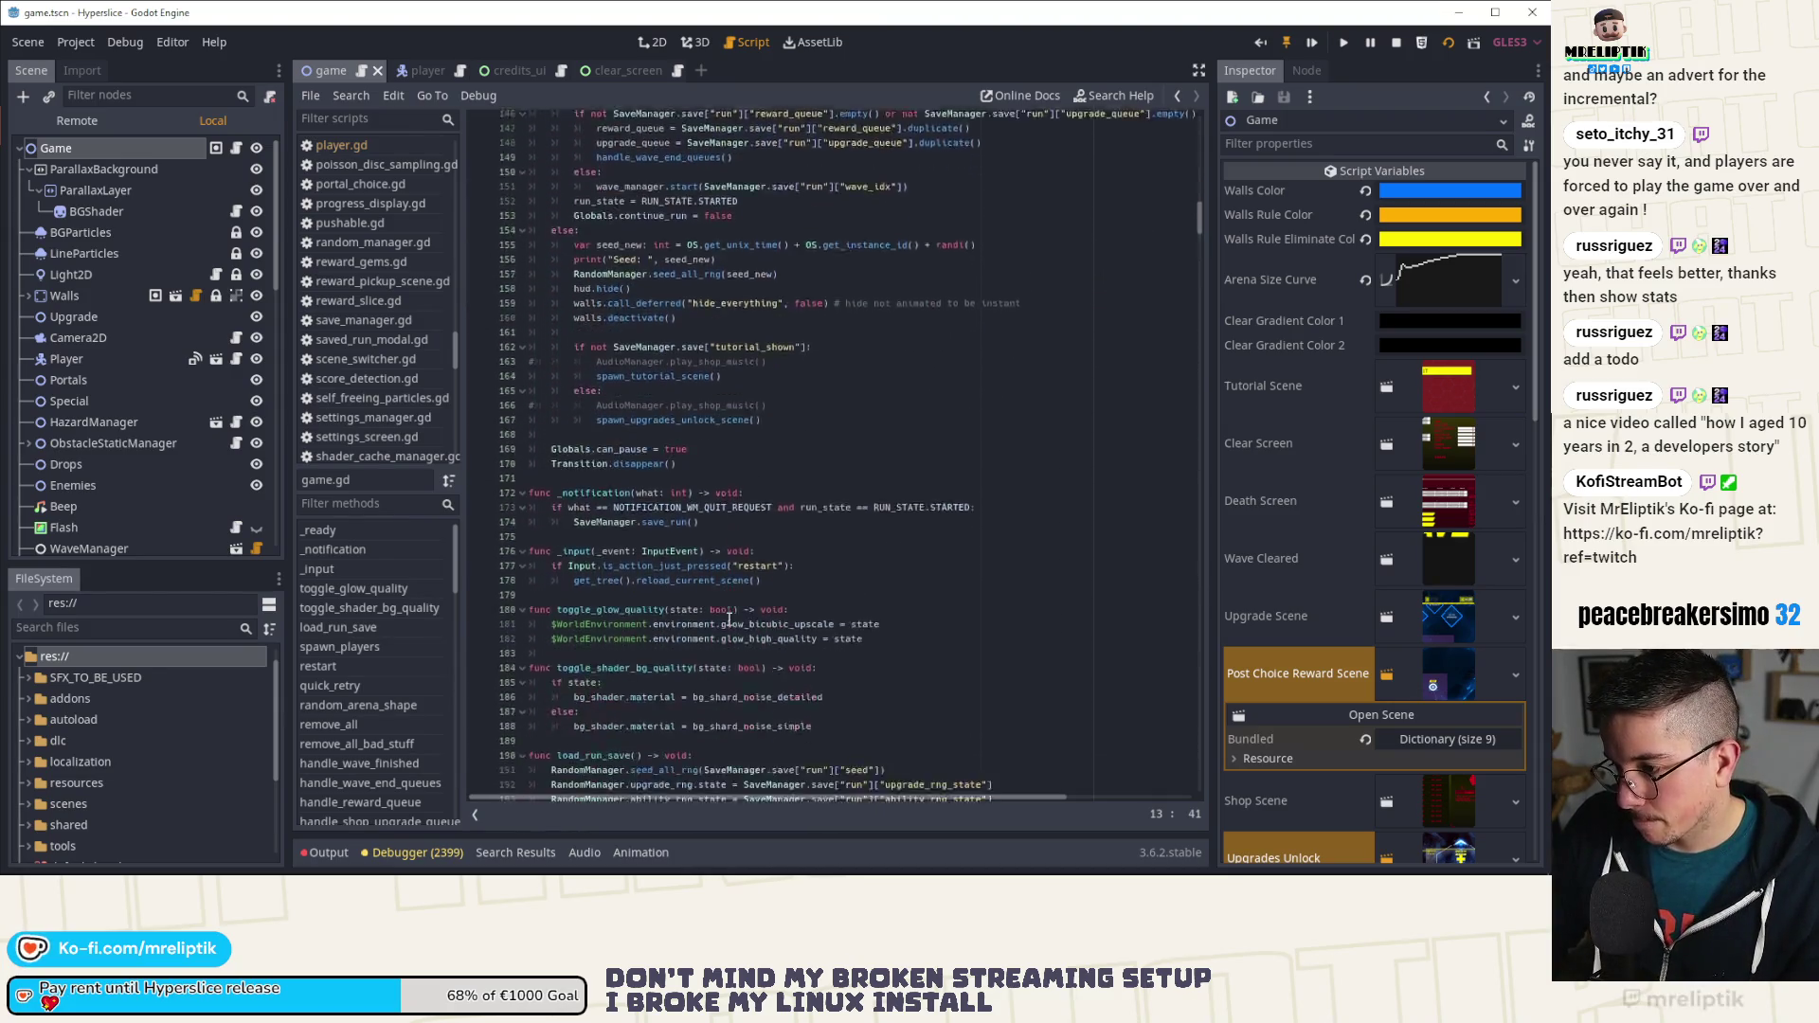
{"action": "scroll", "coordinate": [729, 620], "scroll_direction": "down", "scroll_amount": 15}
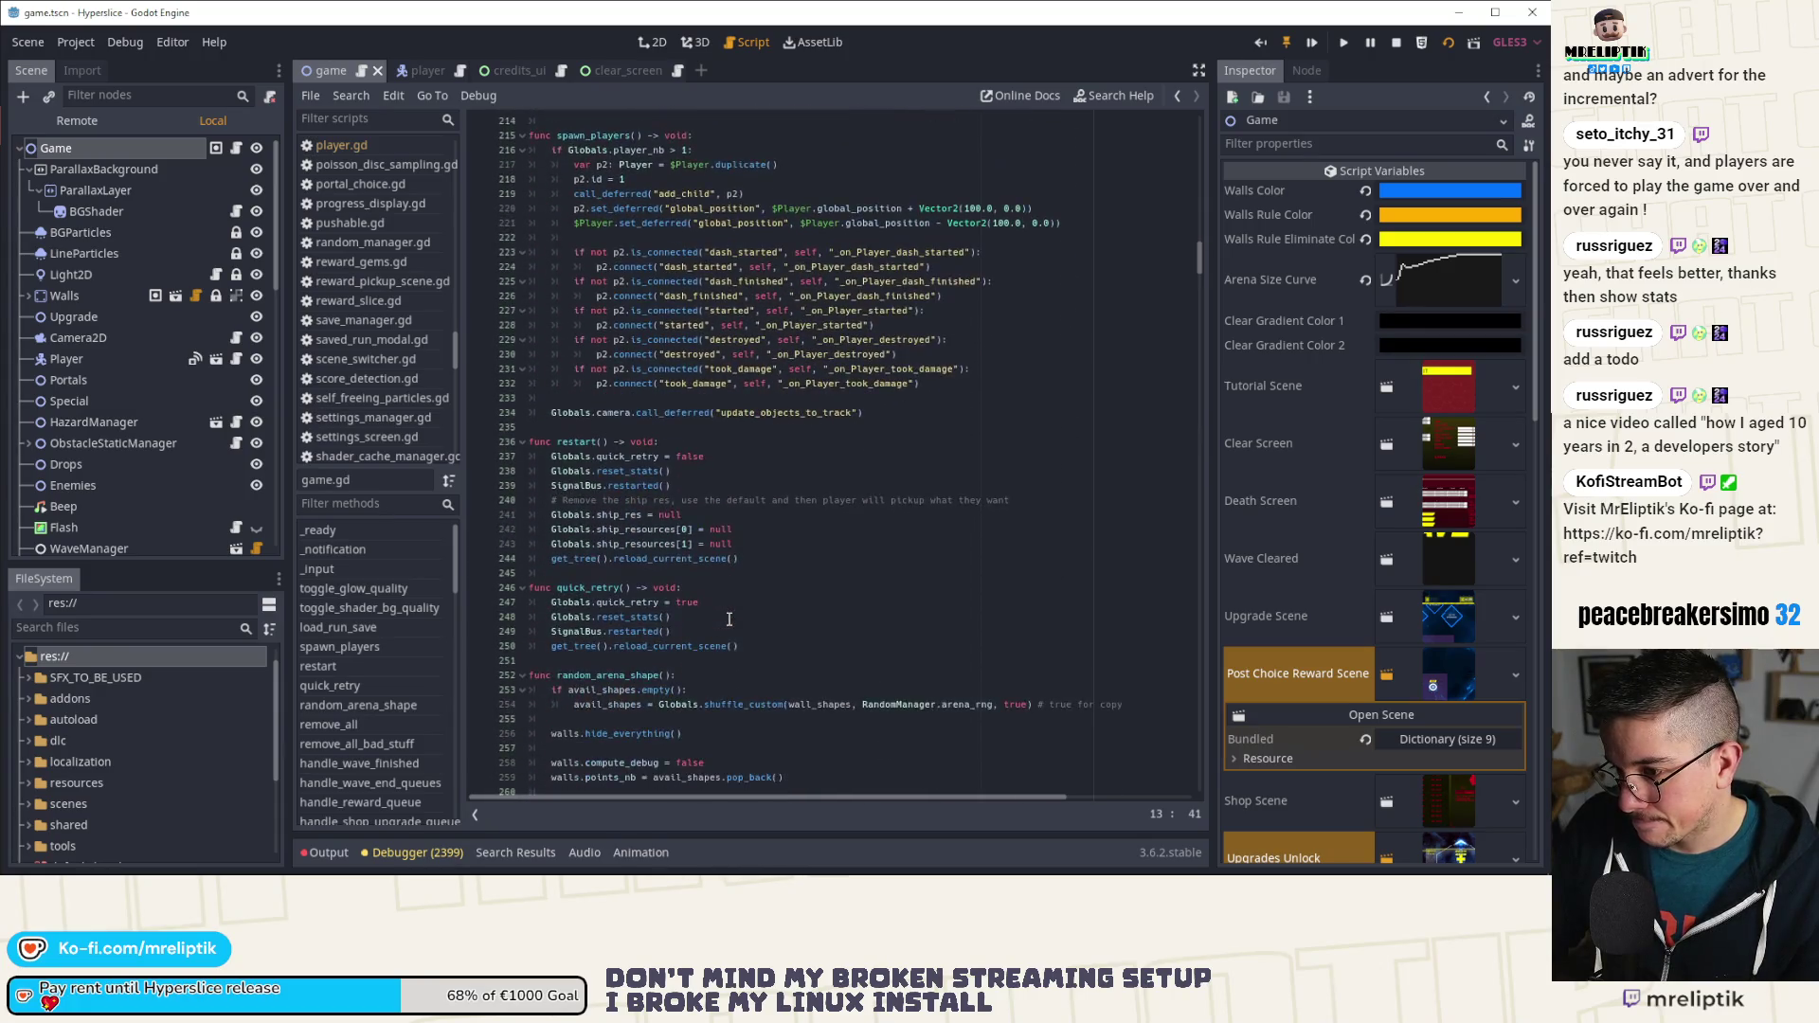
{"action": "scroll", "coordinate": [729, 619], "scroll_direction": "down", "scroll_amount": 20}
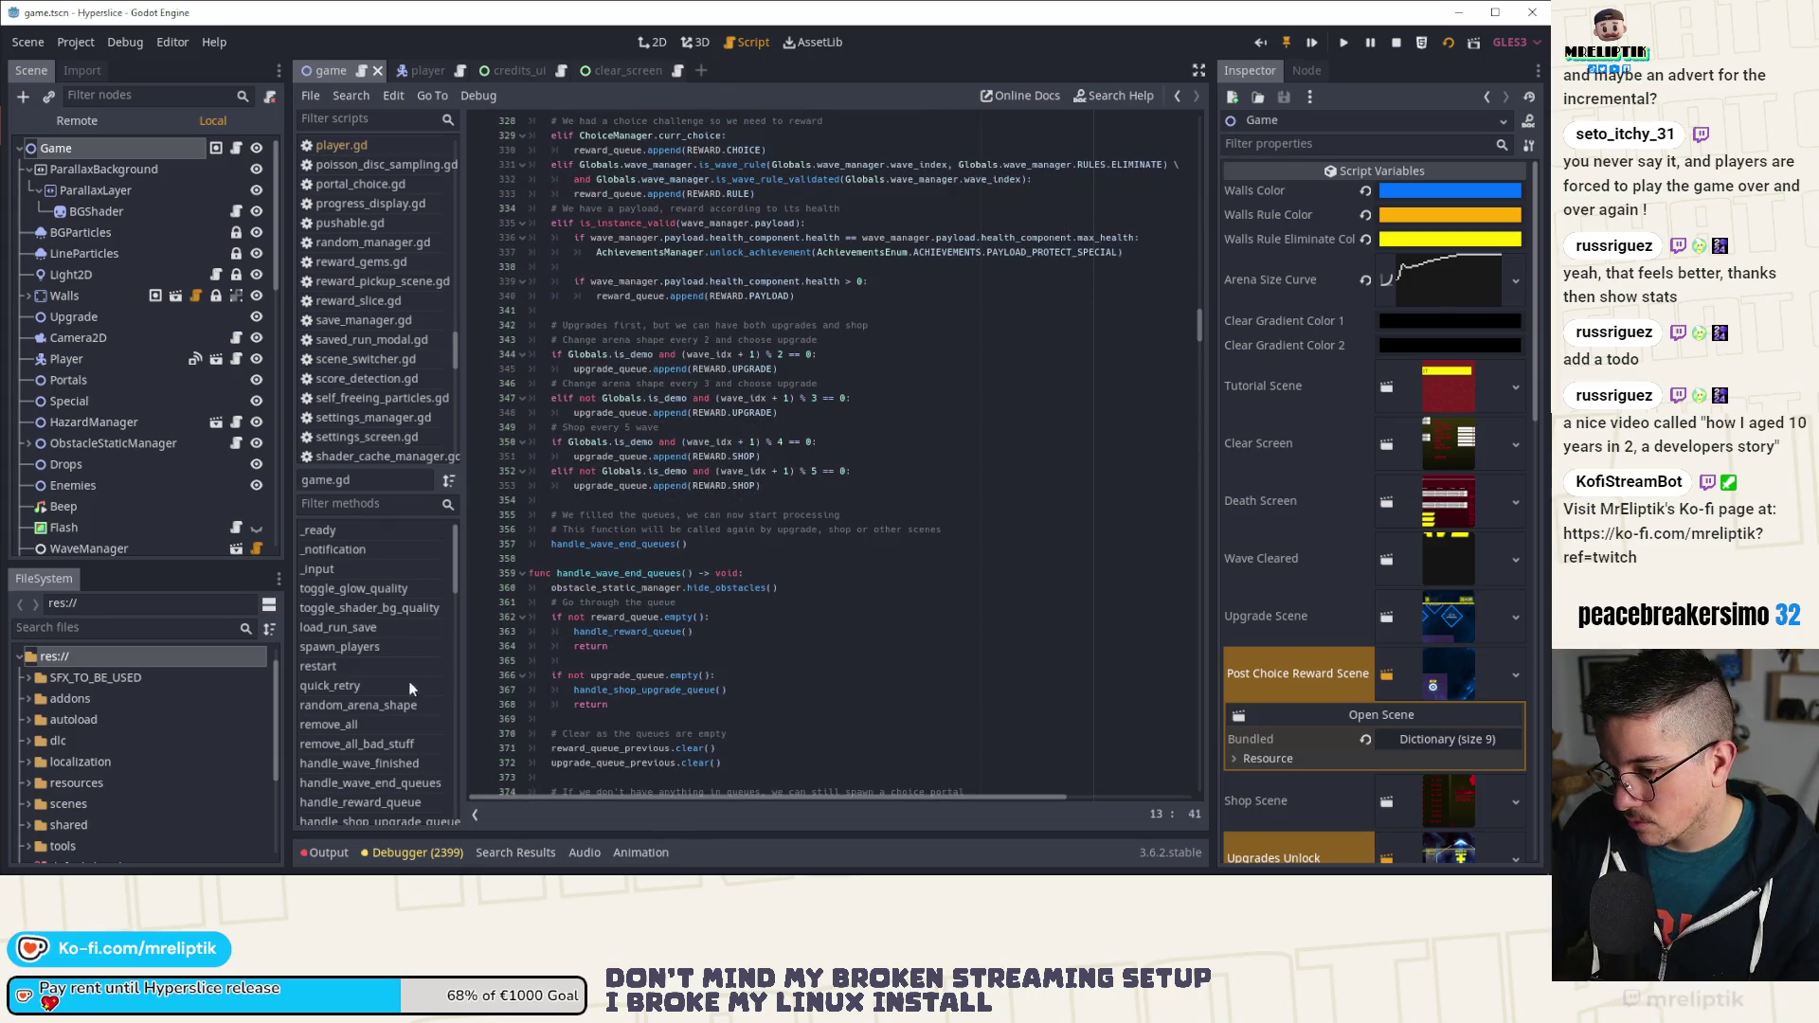
{"action": "left_click", "coordinate": [905, 573]}
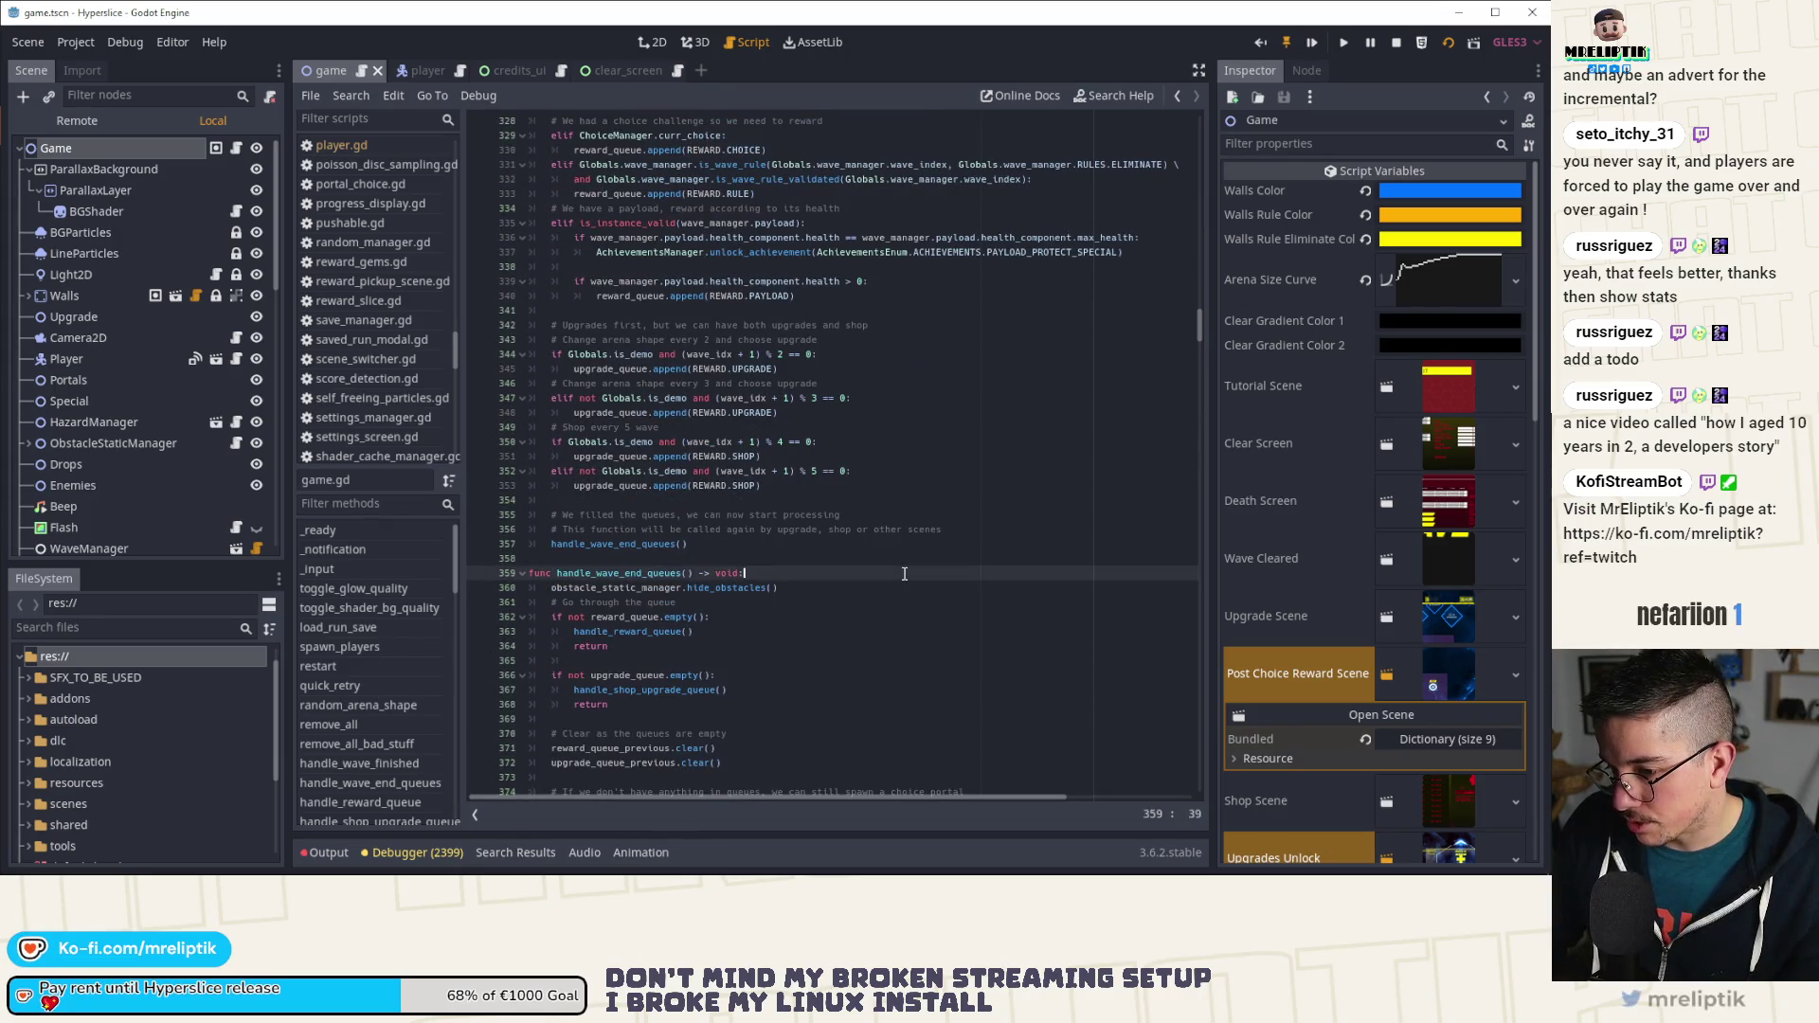
{"action": "key", "text": "ctrl+f"}
{"action": "type", "text": "transition"}
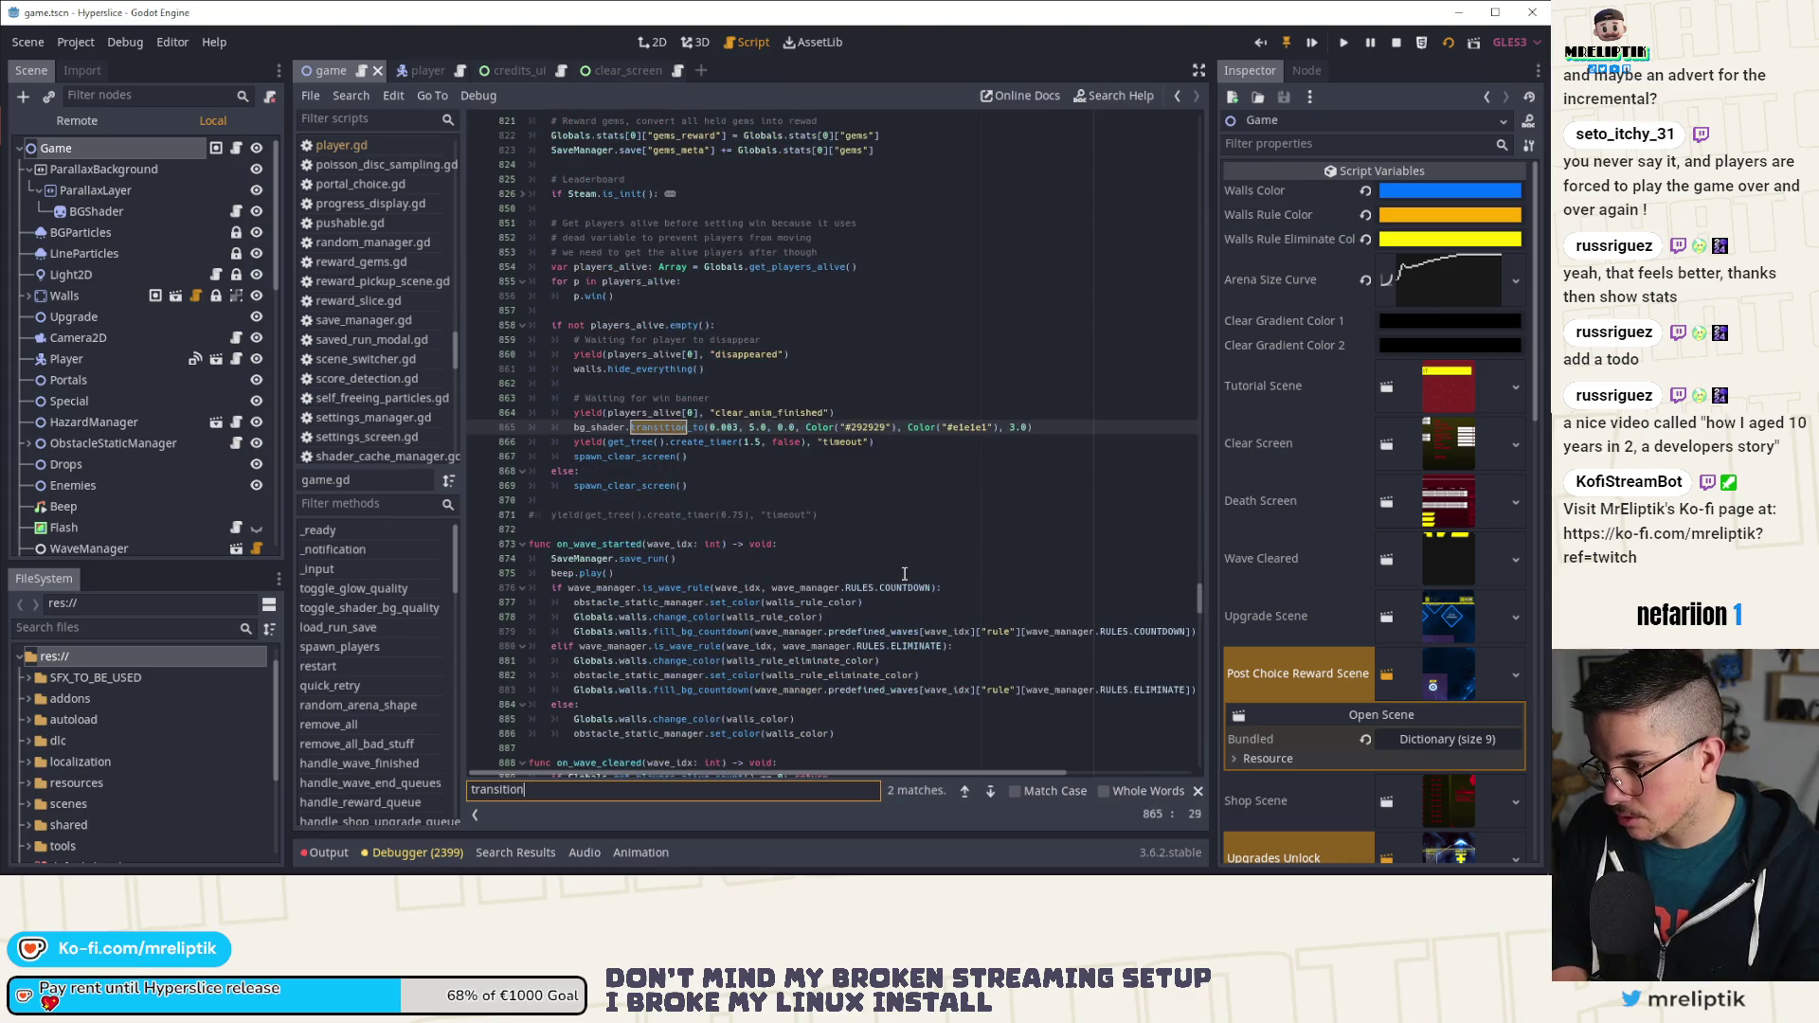
Step: Replace the two hardcoded Color arguments with clear_gradient_color_1, clear_gradient_color_2 and save
{"action": "left_click_drag", "start_coordinate": [805, 429], "coordinate": [995, 433]}
{"action": "key", "text": "BackSpace"}
{"action": "type", "text": "clear_gradient_color_1"}
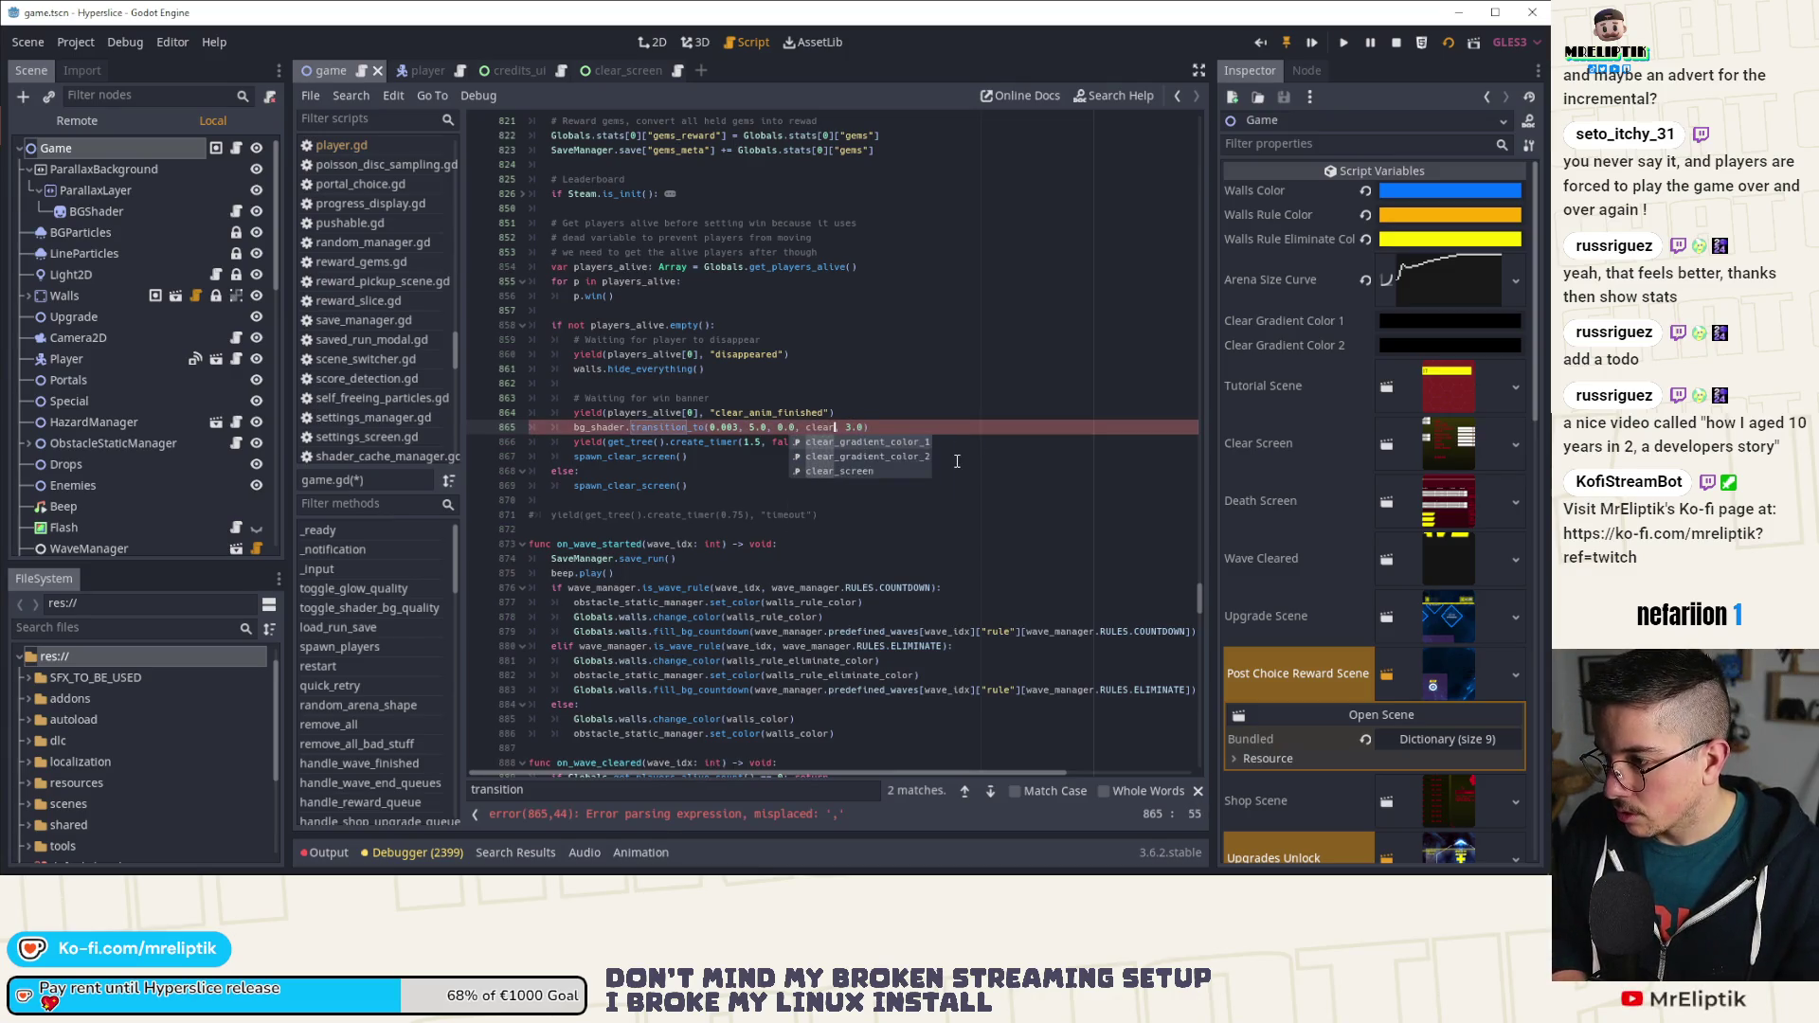
{"action": "type", "text": ", "}
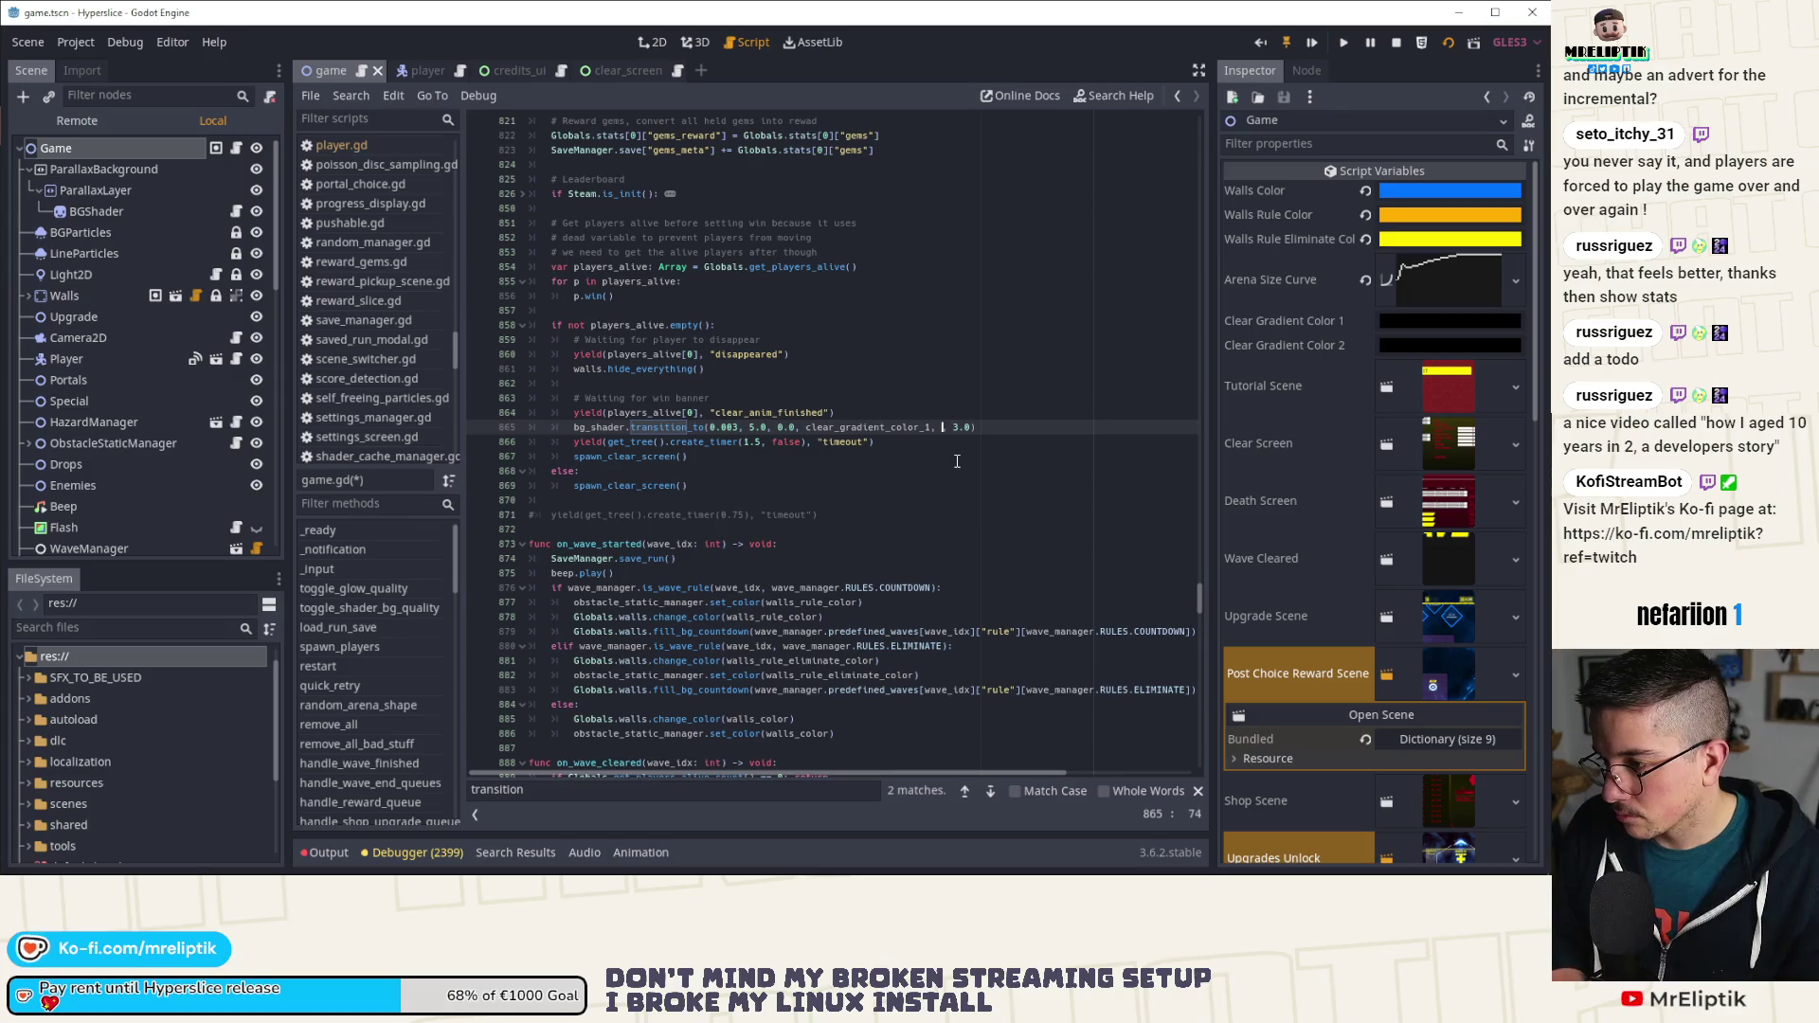
{"action": "type", "text": "clear_gradient_color_2"}
{"action": "key", "text": "ctrl+s"}
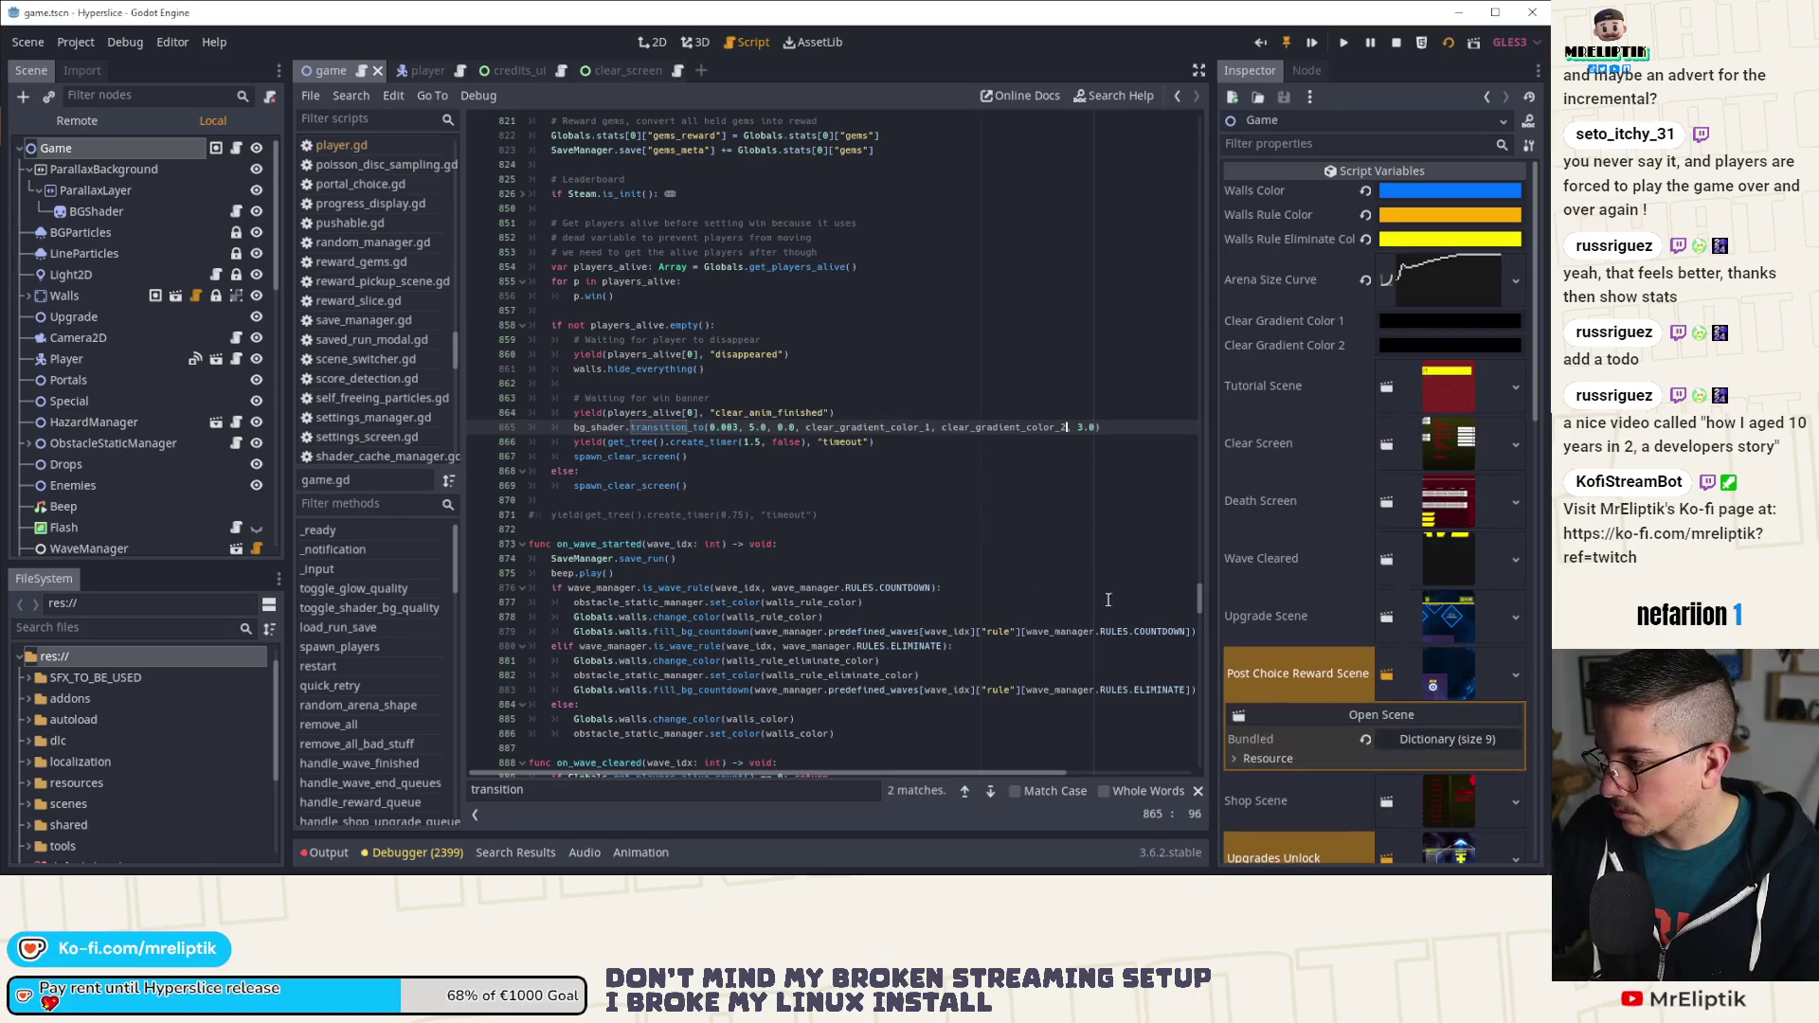
{"action": "left_click", "coordinate": [852, 429], "text": "ctrl"}
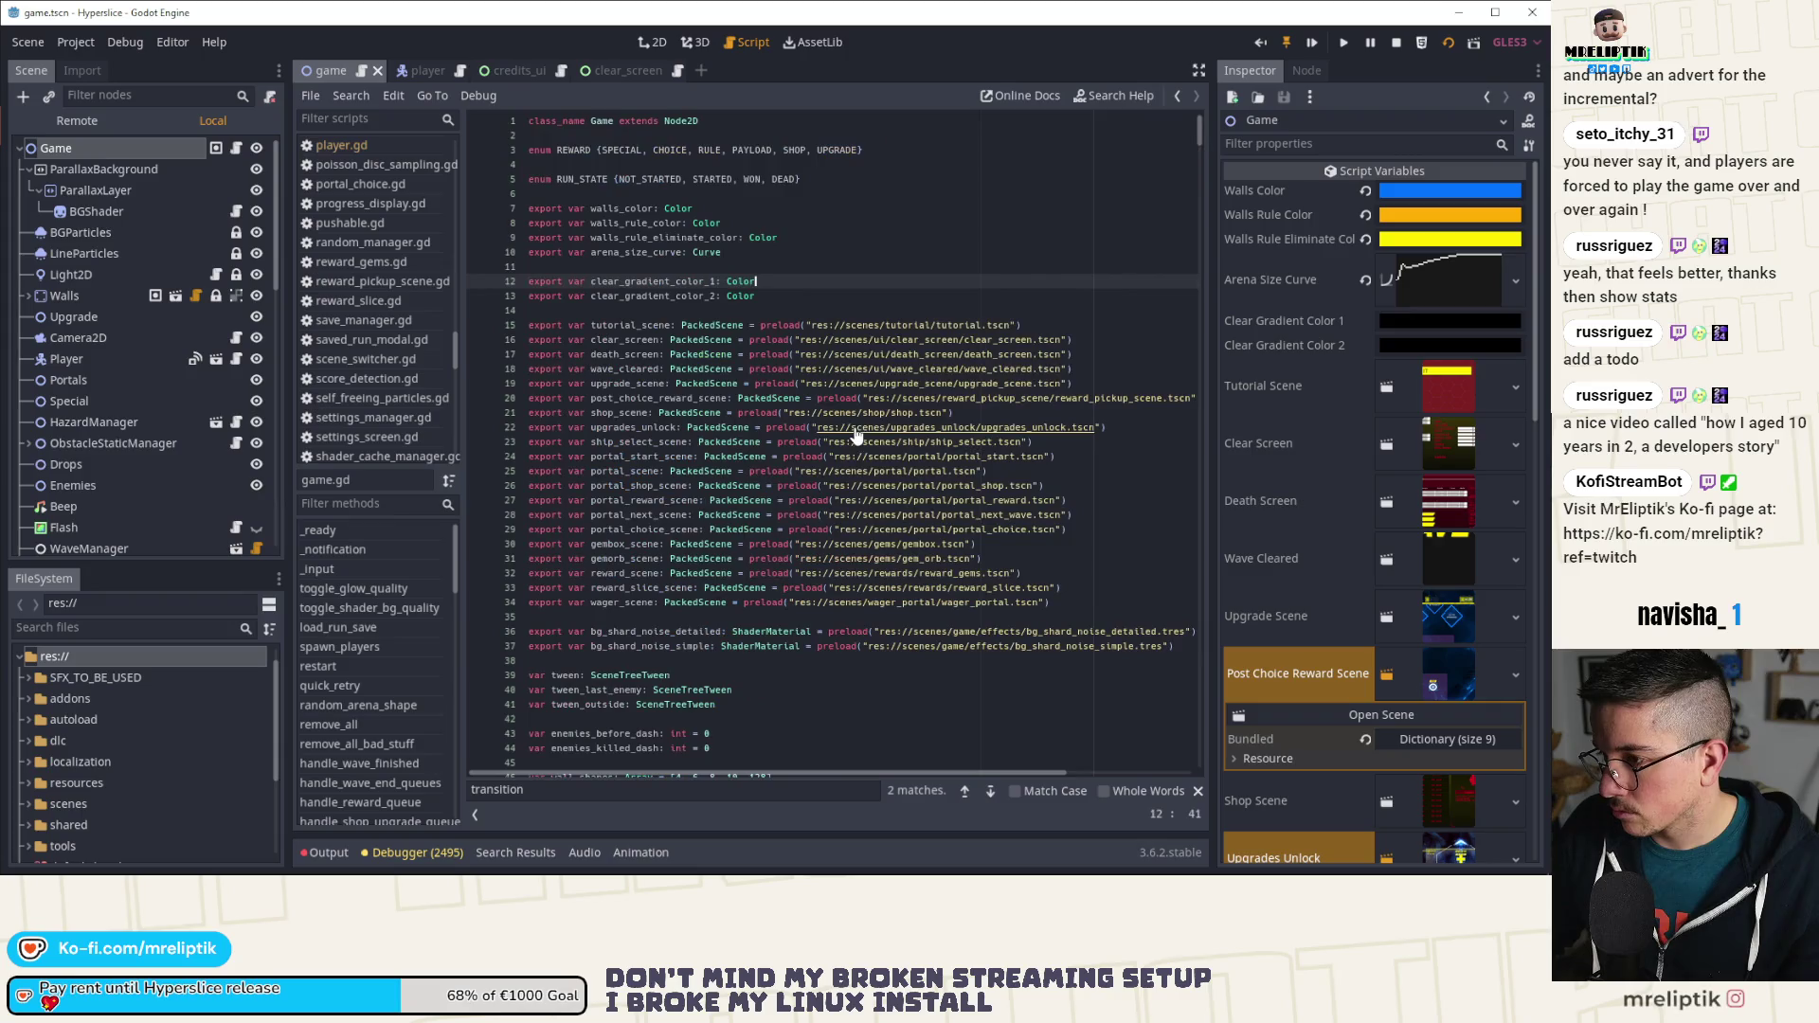
Step: Default clear_gradient_color_1 to Color("#292929") and clear_gradient_color_2 to Color("#e1e1e1"), then save
{"action": "type", "text": "Color(\"#292929\"), Color(\"#e1e1e1\")"}
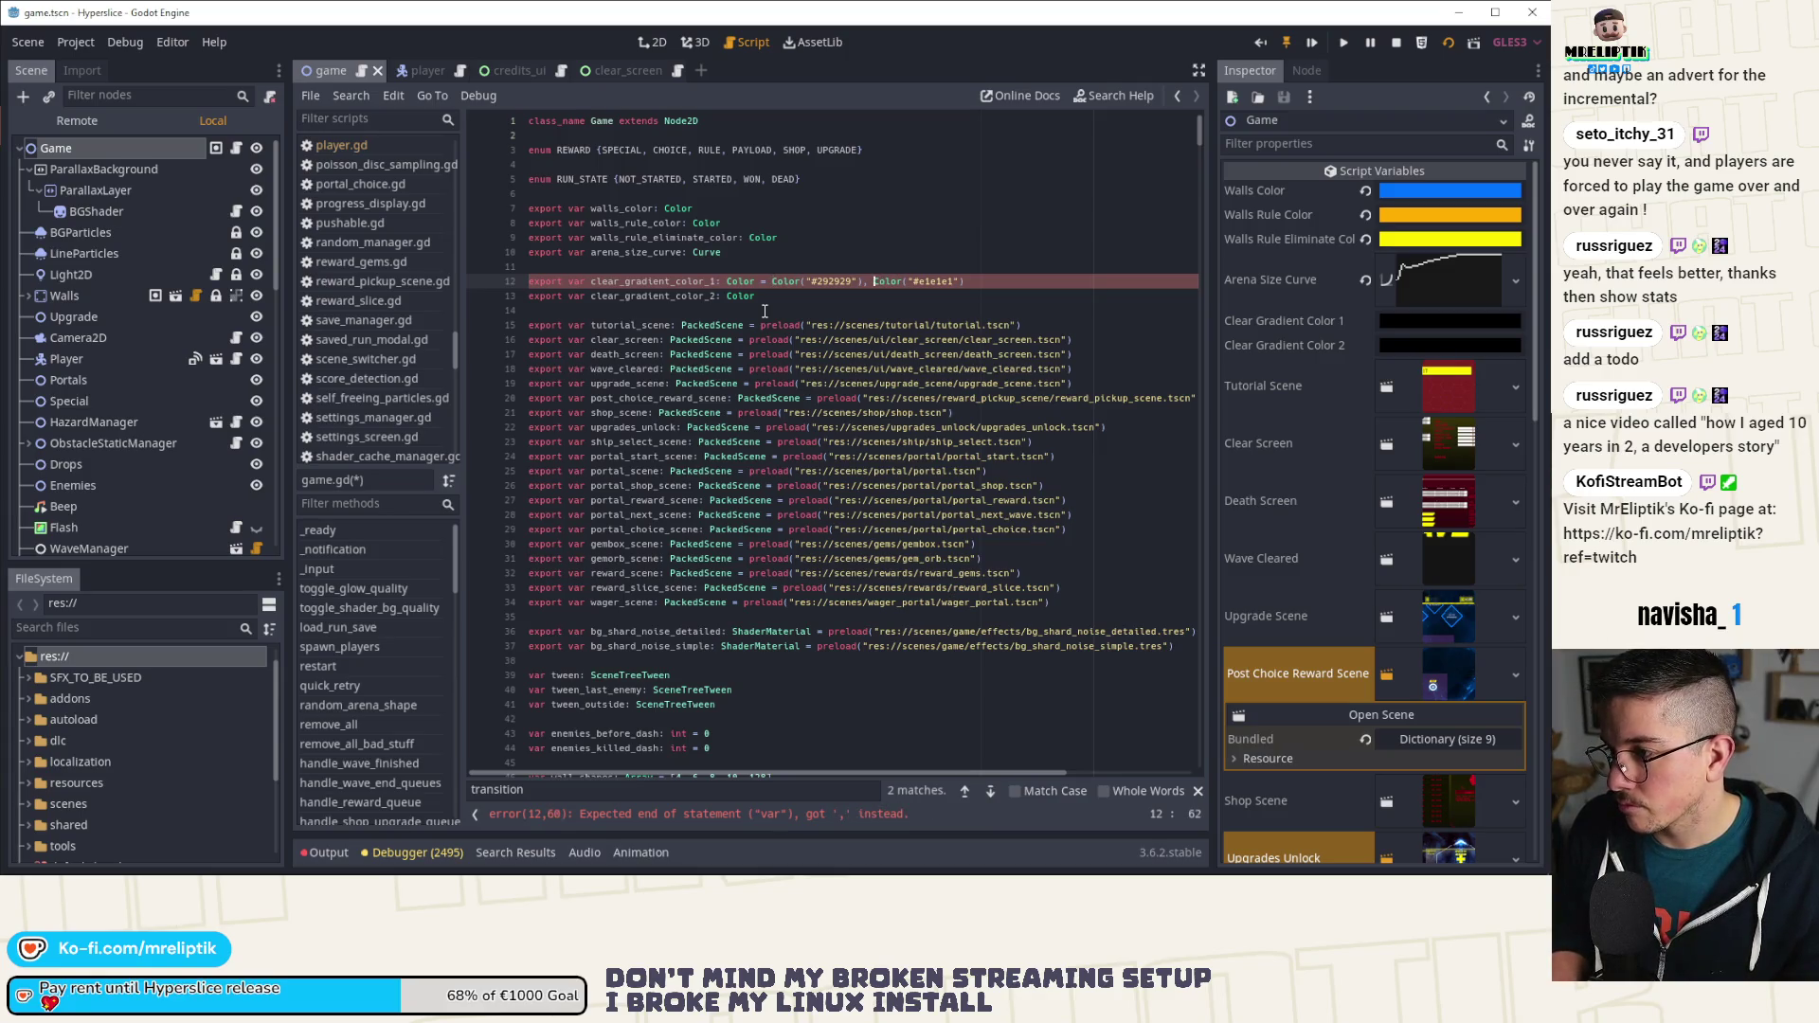
{"action": "key", "text": "shift+Down"}
{"action": "key", "text": "shift+Home"}
{"action": "key", "text": "Delete"}
{"action": "key", "text": "Return"}
{"action": "key", "text": "End"}
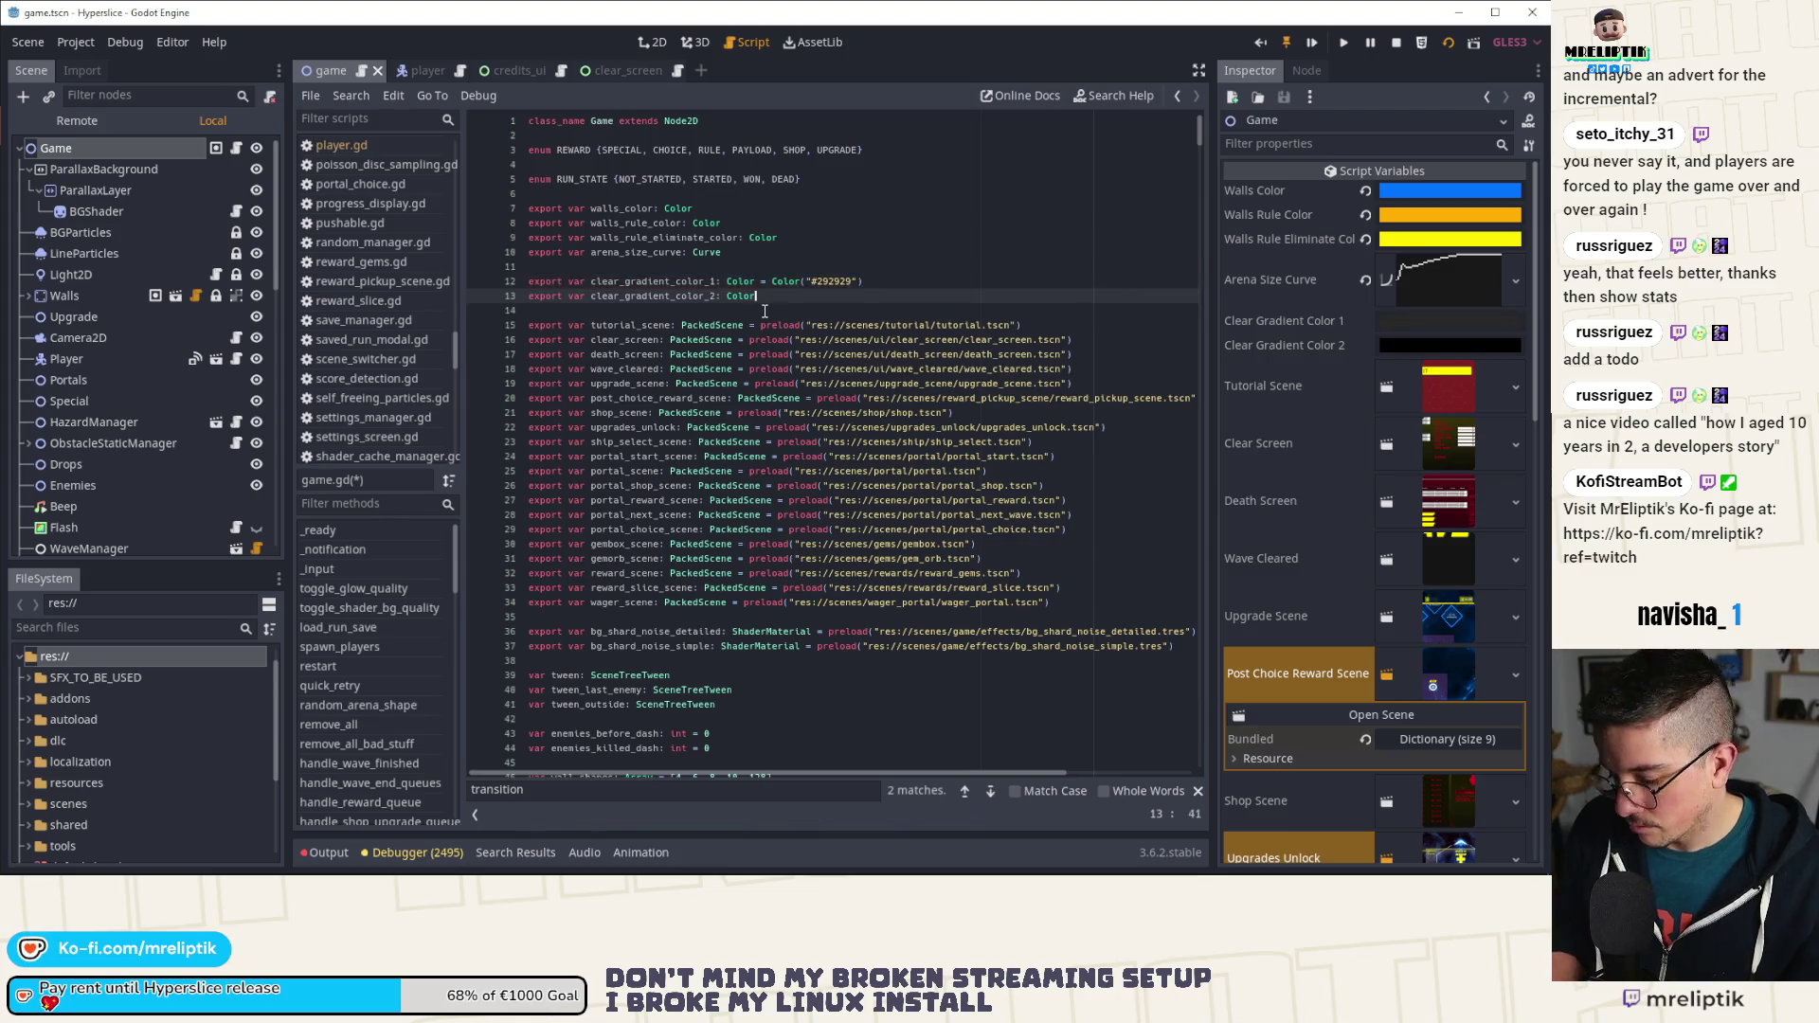
{"action": "type", "text": "= Color(\"#e1e1e1\")"}
{"action": "key", "text": "ctrl+s"}
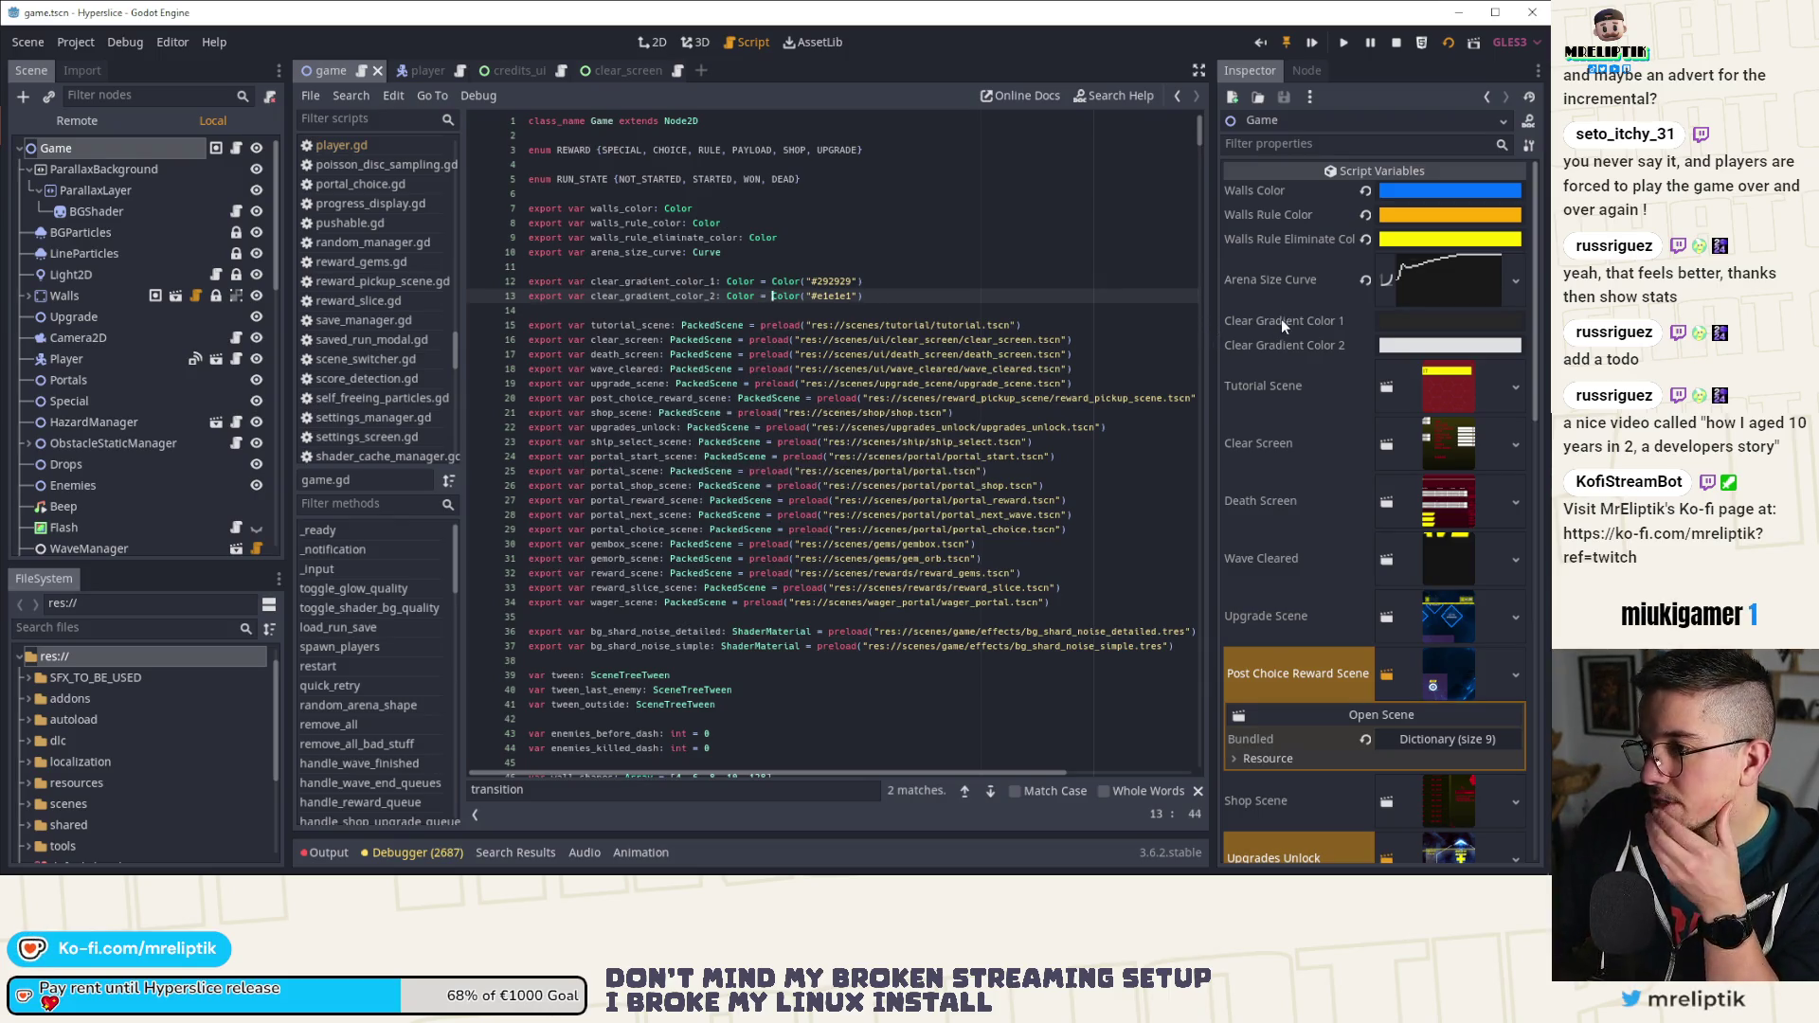
{"action": "scroll", "coordinate": [746, 392], "scroll_direction": "down", "scroll_amount": 20}
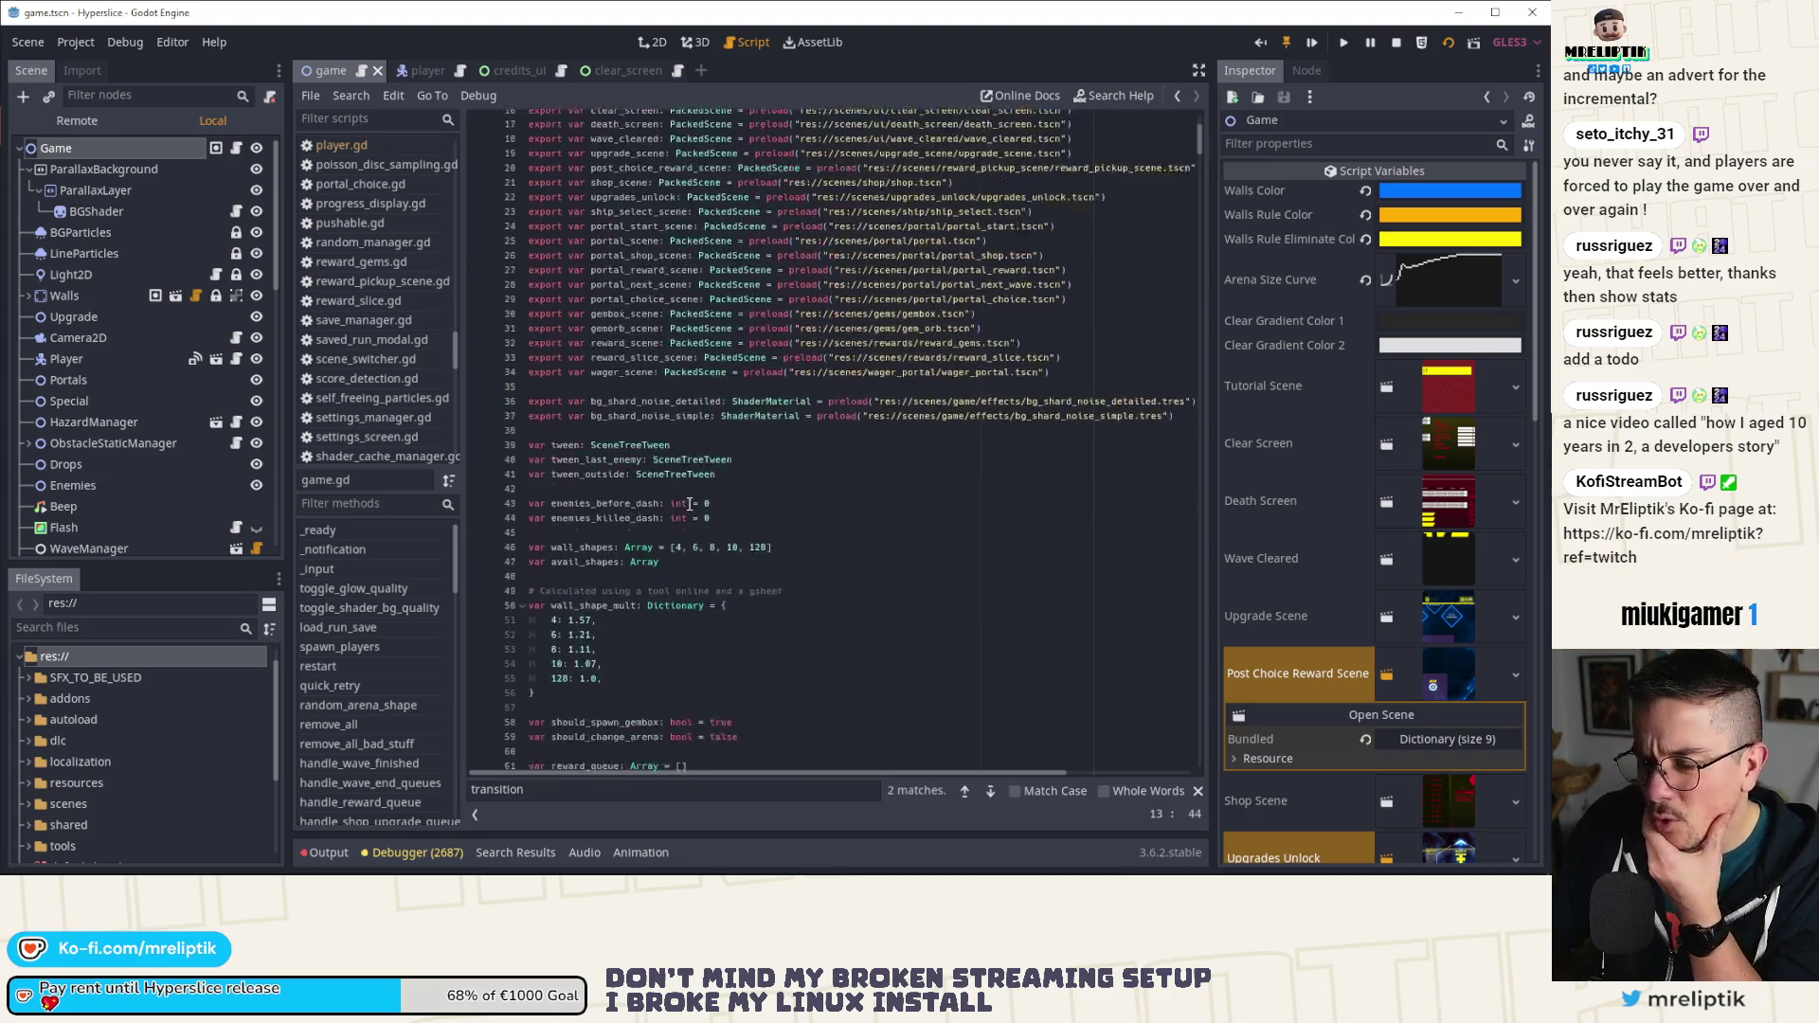
{"action": "scroll", "coordinate": [653, 512], "scroll_direction": "down", "scroll_amount": 18}
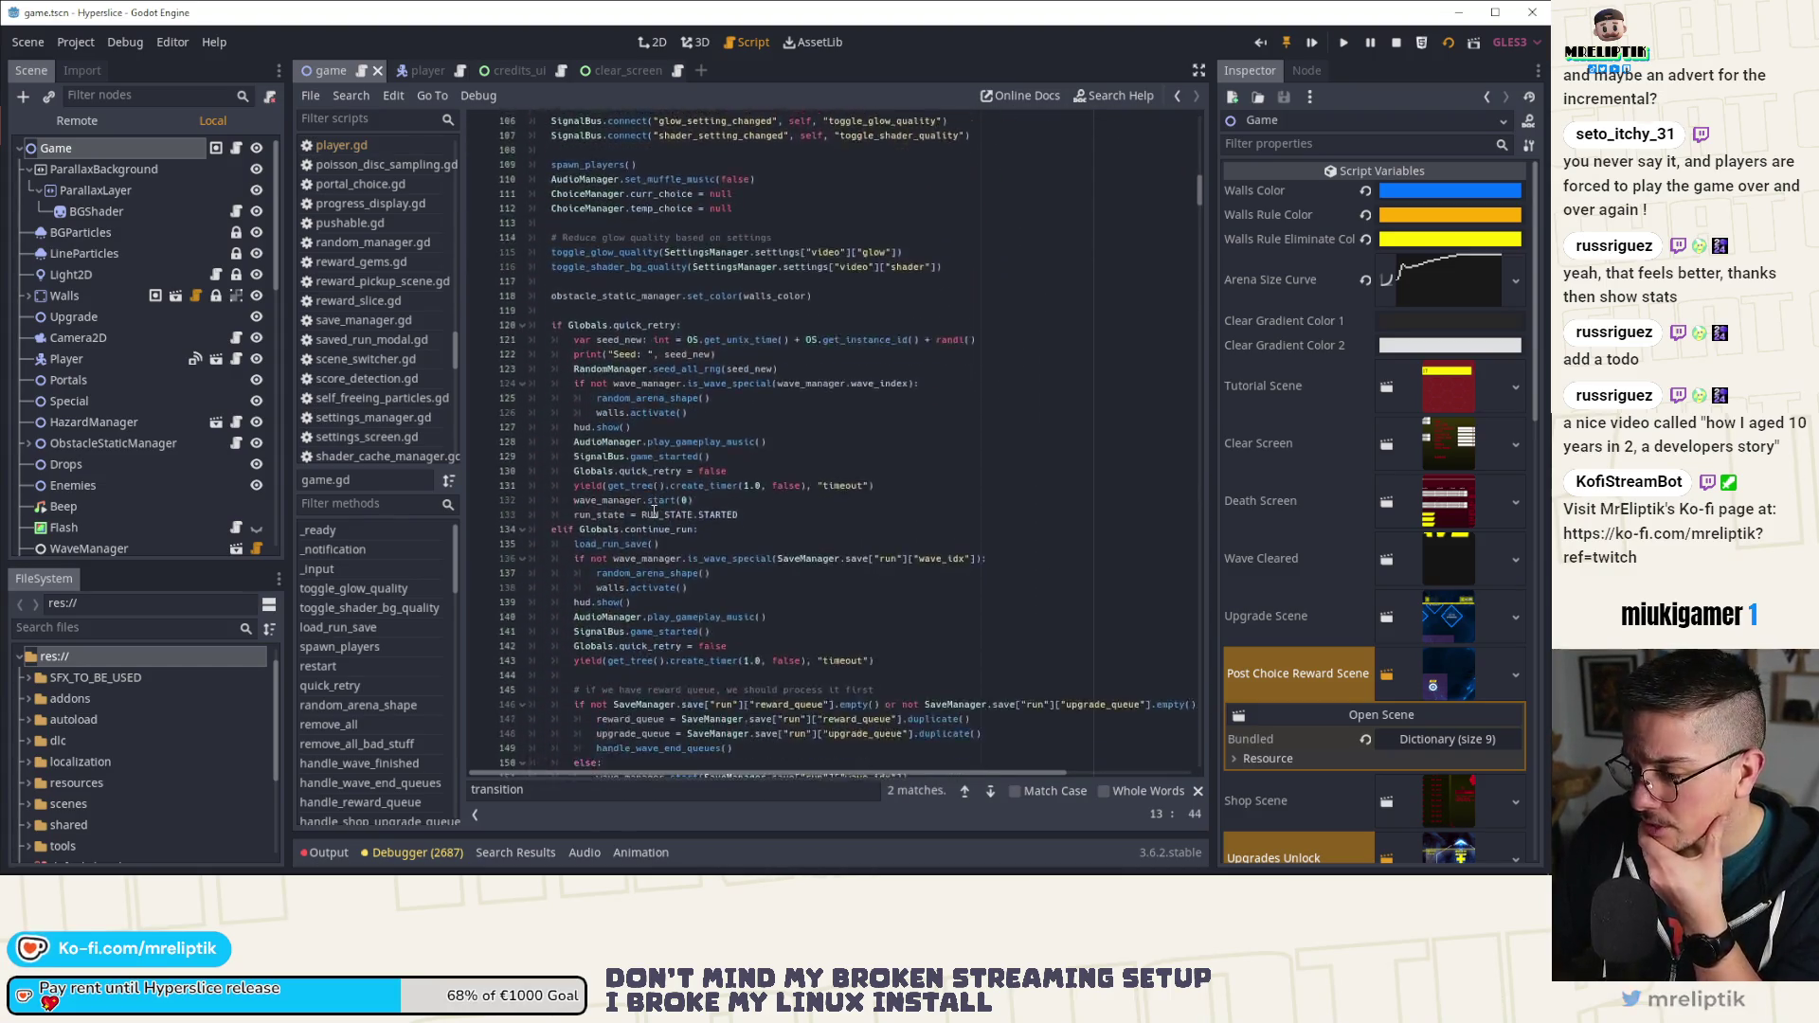
{"action": "scroll", "coordinate": [804, 564], "scroll_direction": "down", "scroll_amount": 8}
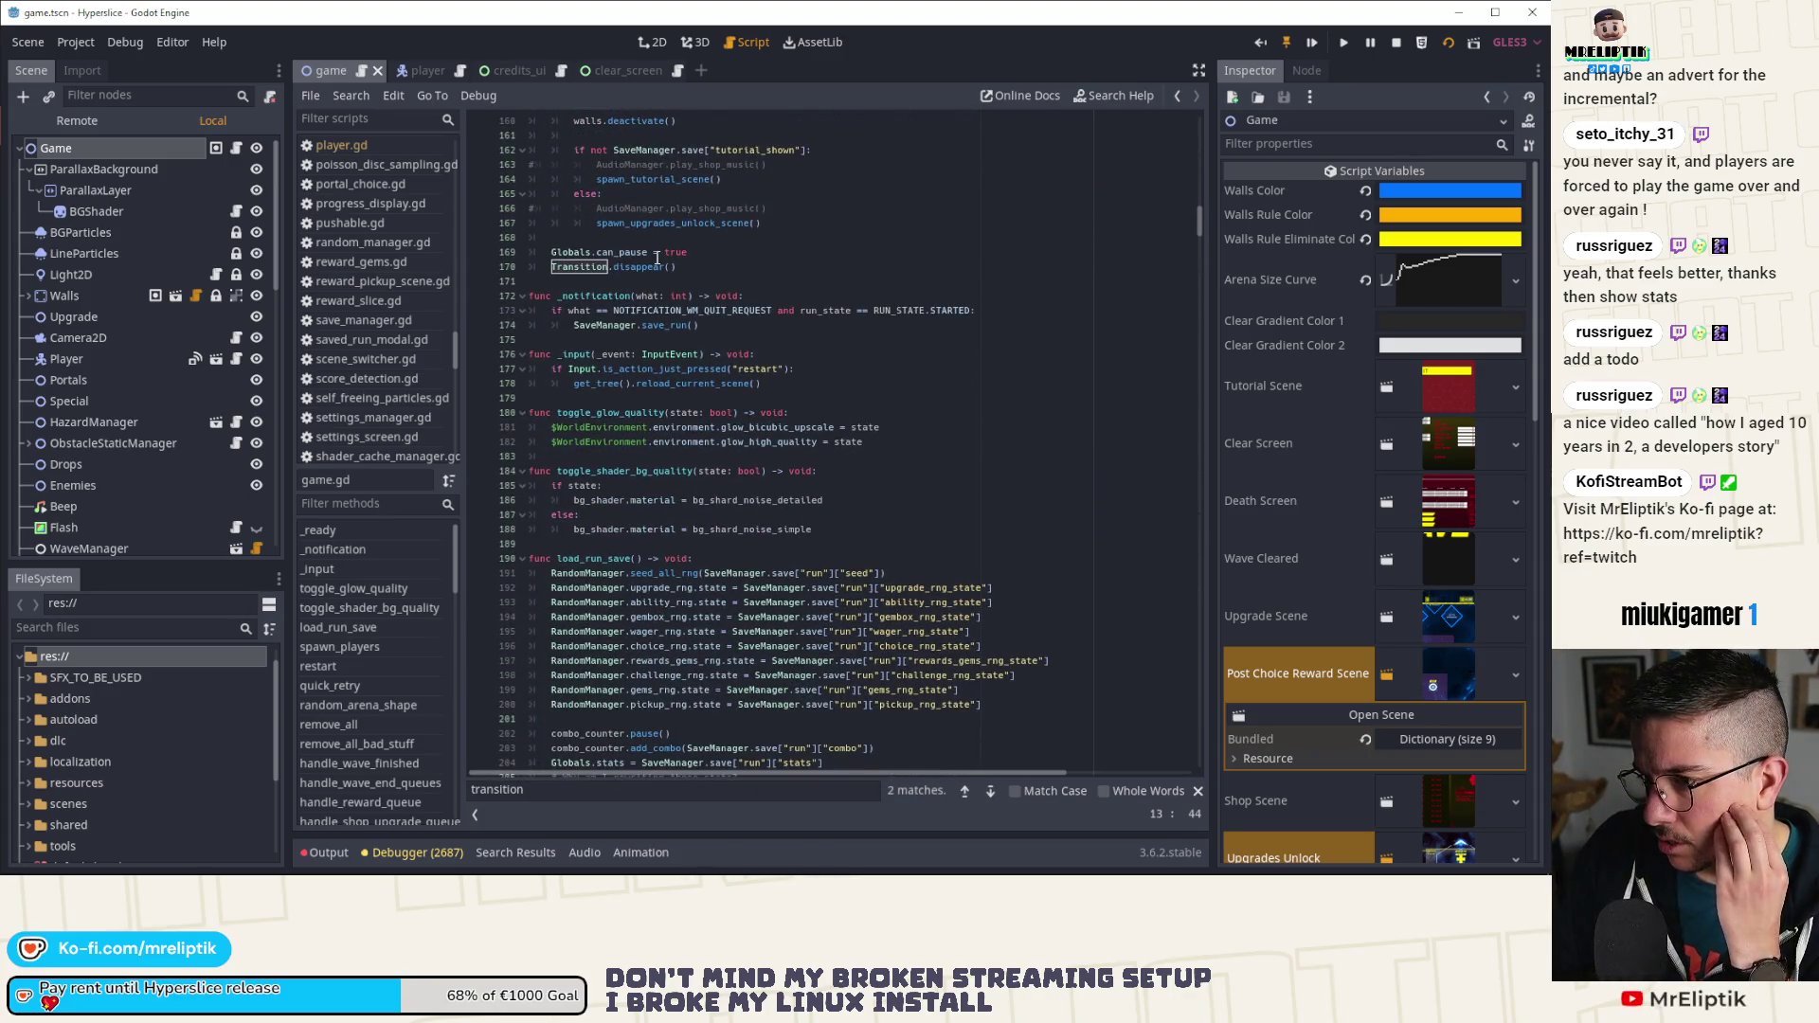
{"action": "scroll", "coordinate": [697, 394], "scroll_direction": "down", "scroll_amount": 20}
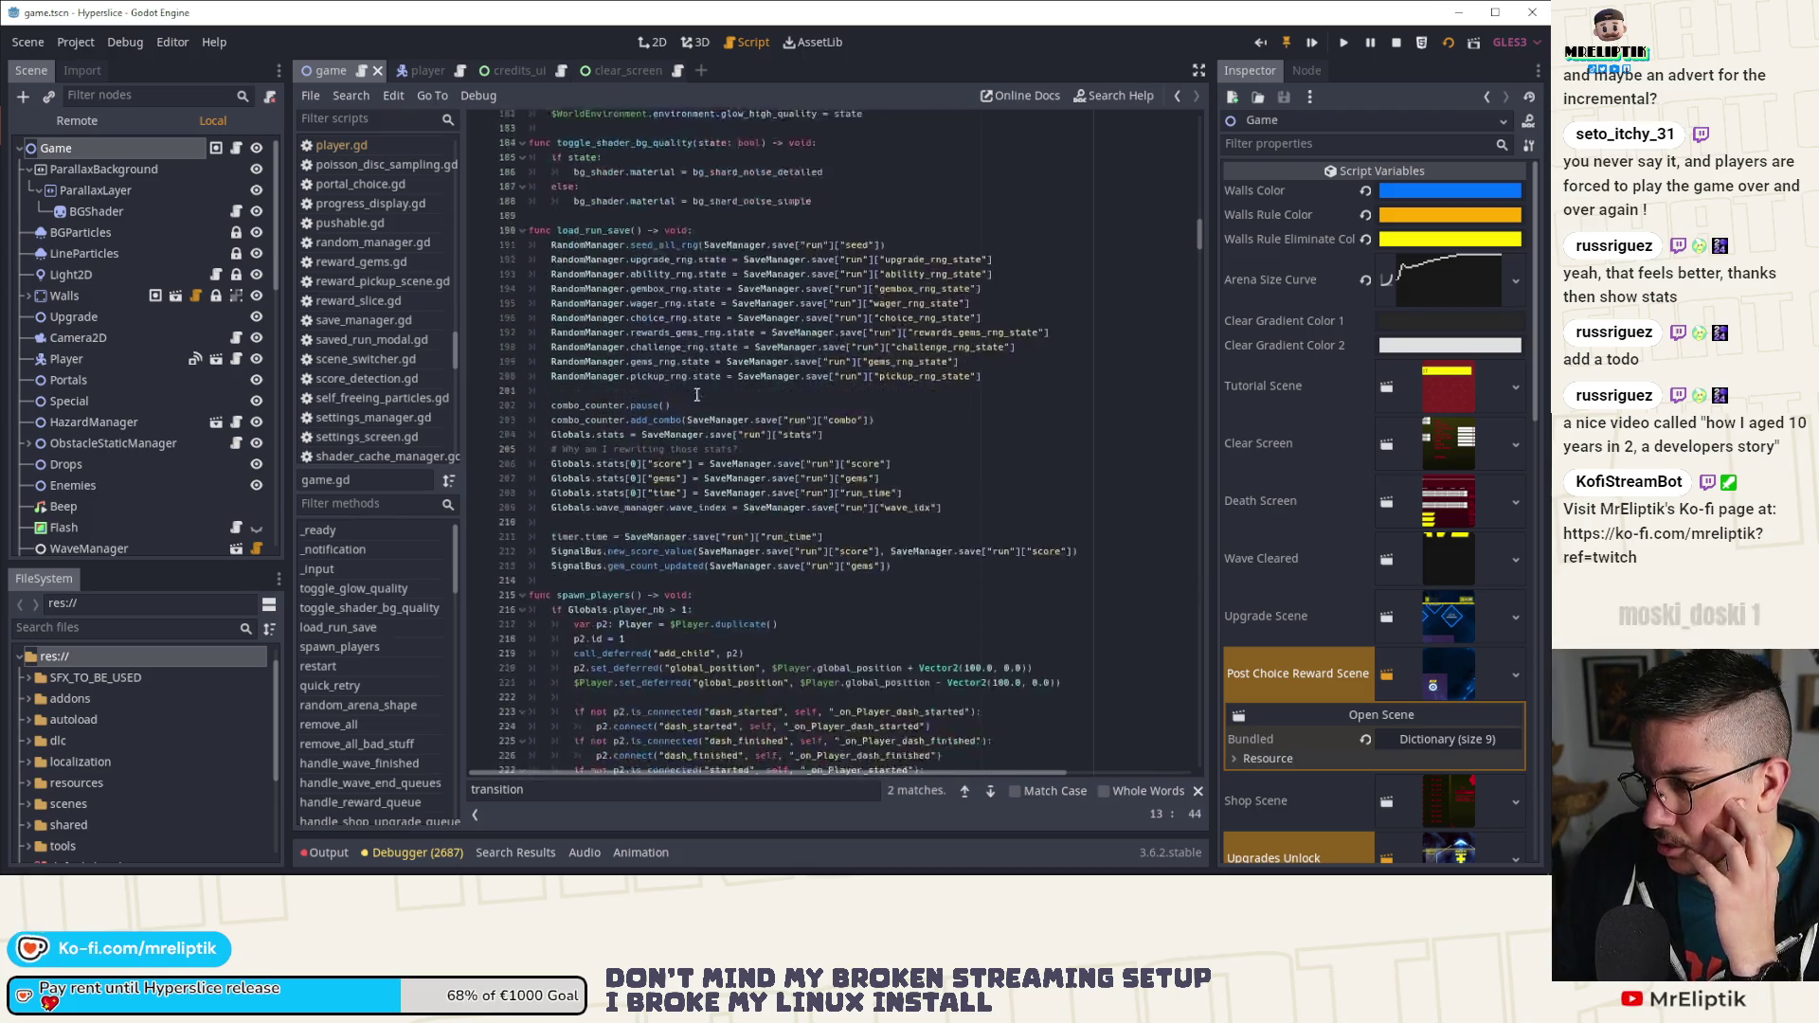
{"action": "scroll", "coordinate": [761, 531], "scroll_direction": "down", "scroll_amount": 3}
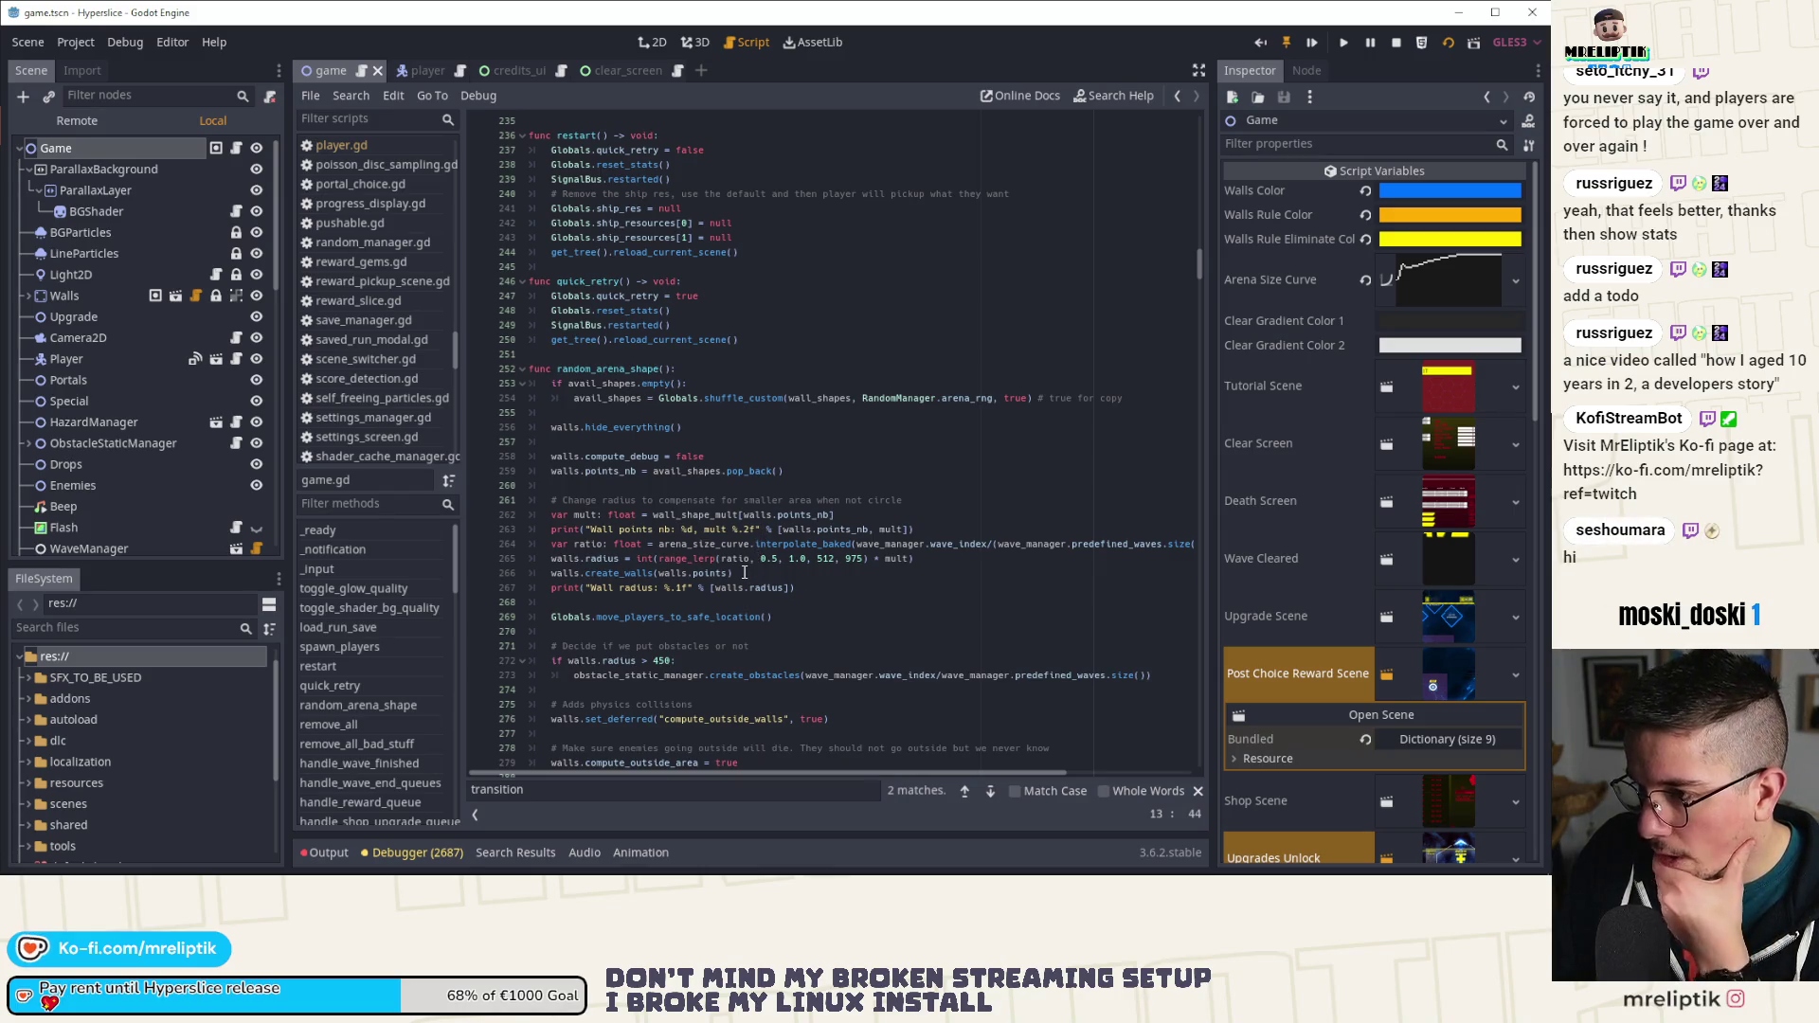
{"action": "scroll", "coordinate": [742, 566], "scroll_direction": "up", "scroll_amount": 19}
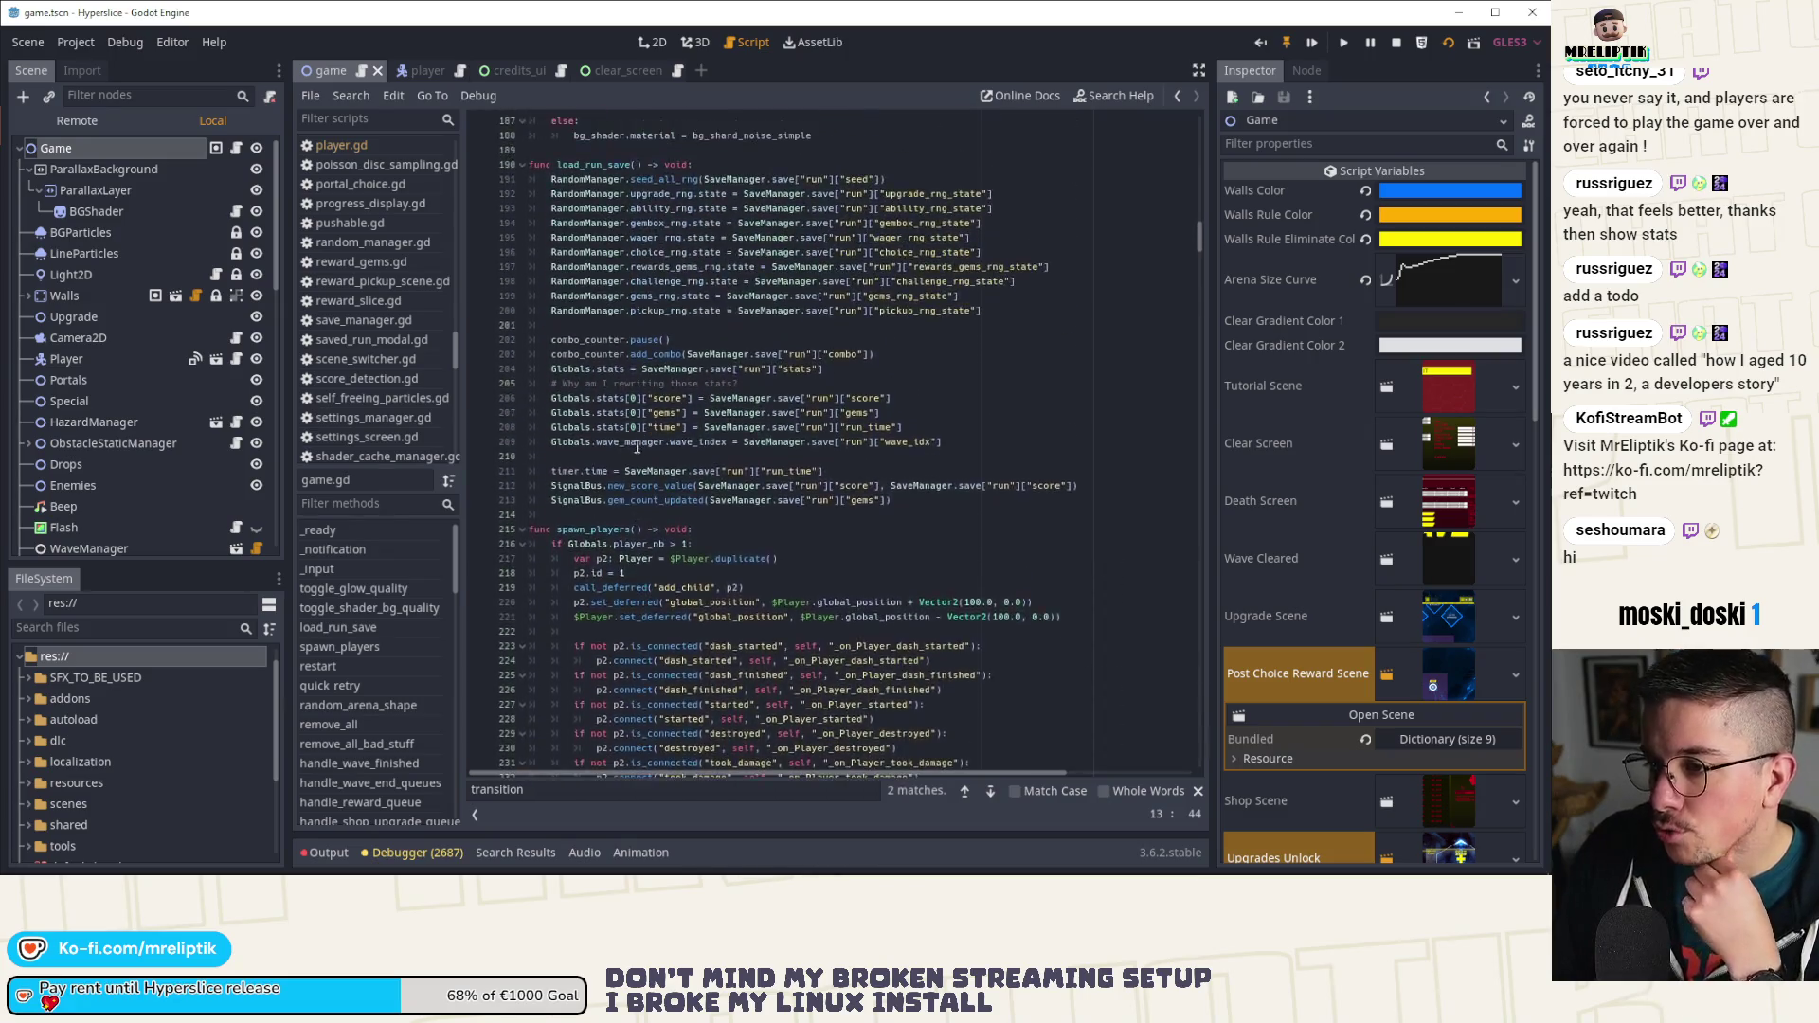
Step: Add a Transition.appear() call as the first line of restart() and save
{"action": "scroll", "coordinate": [581, 290], "scroll_direction": "up", "scroll_amount": 6}
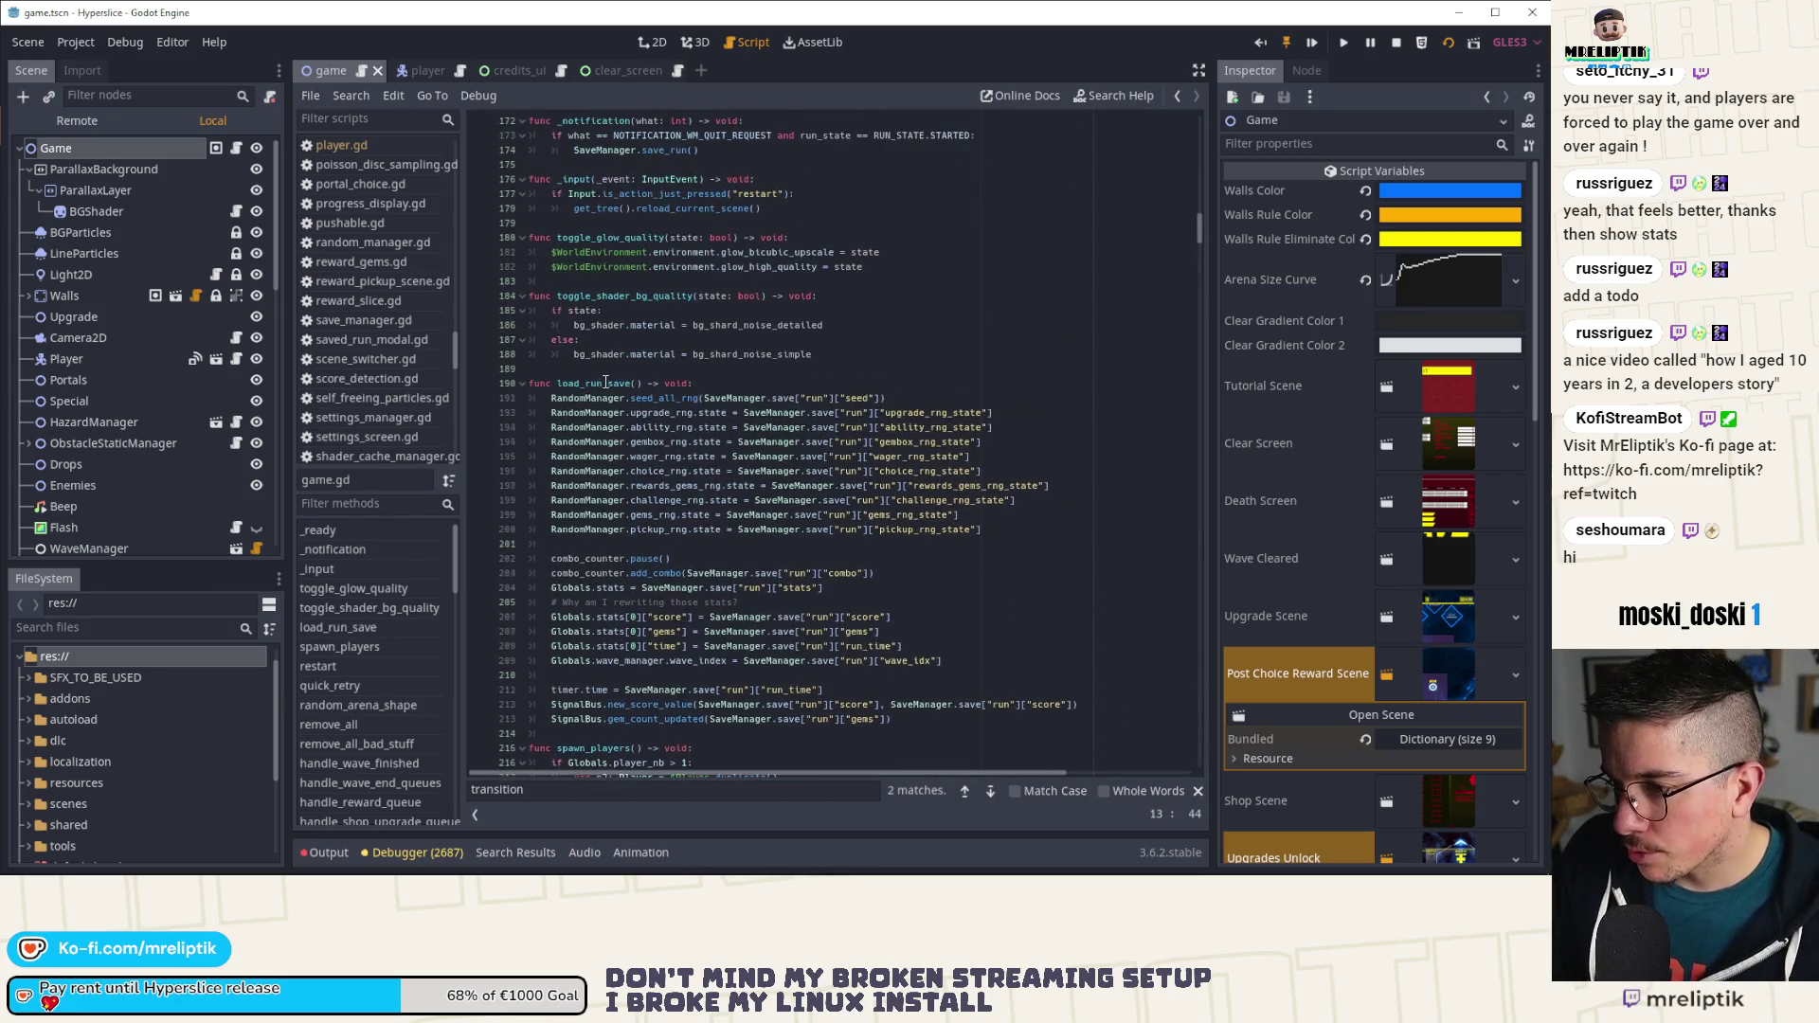
{"action": "left_click", "coordinate": [760, 273]}
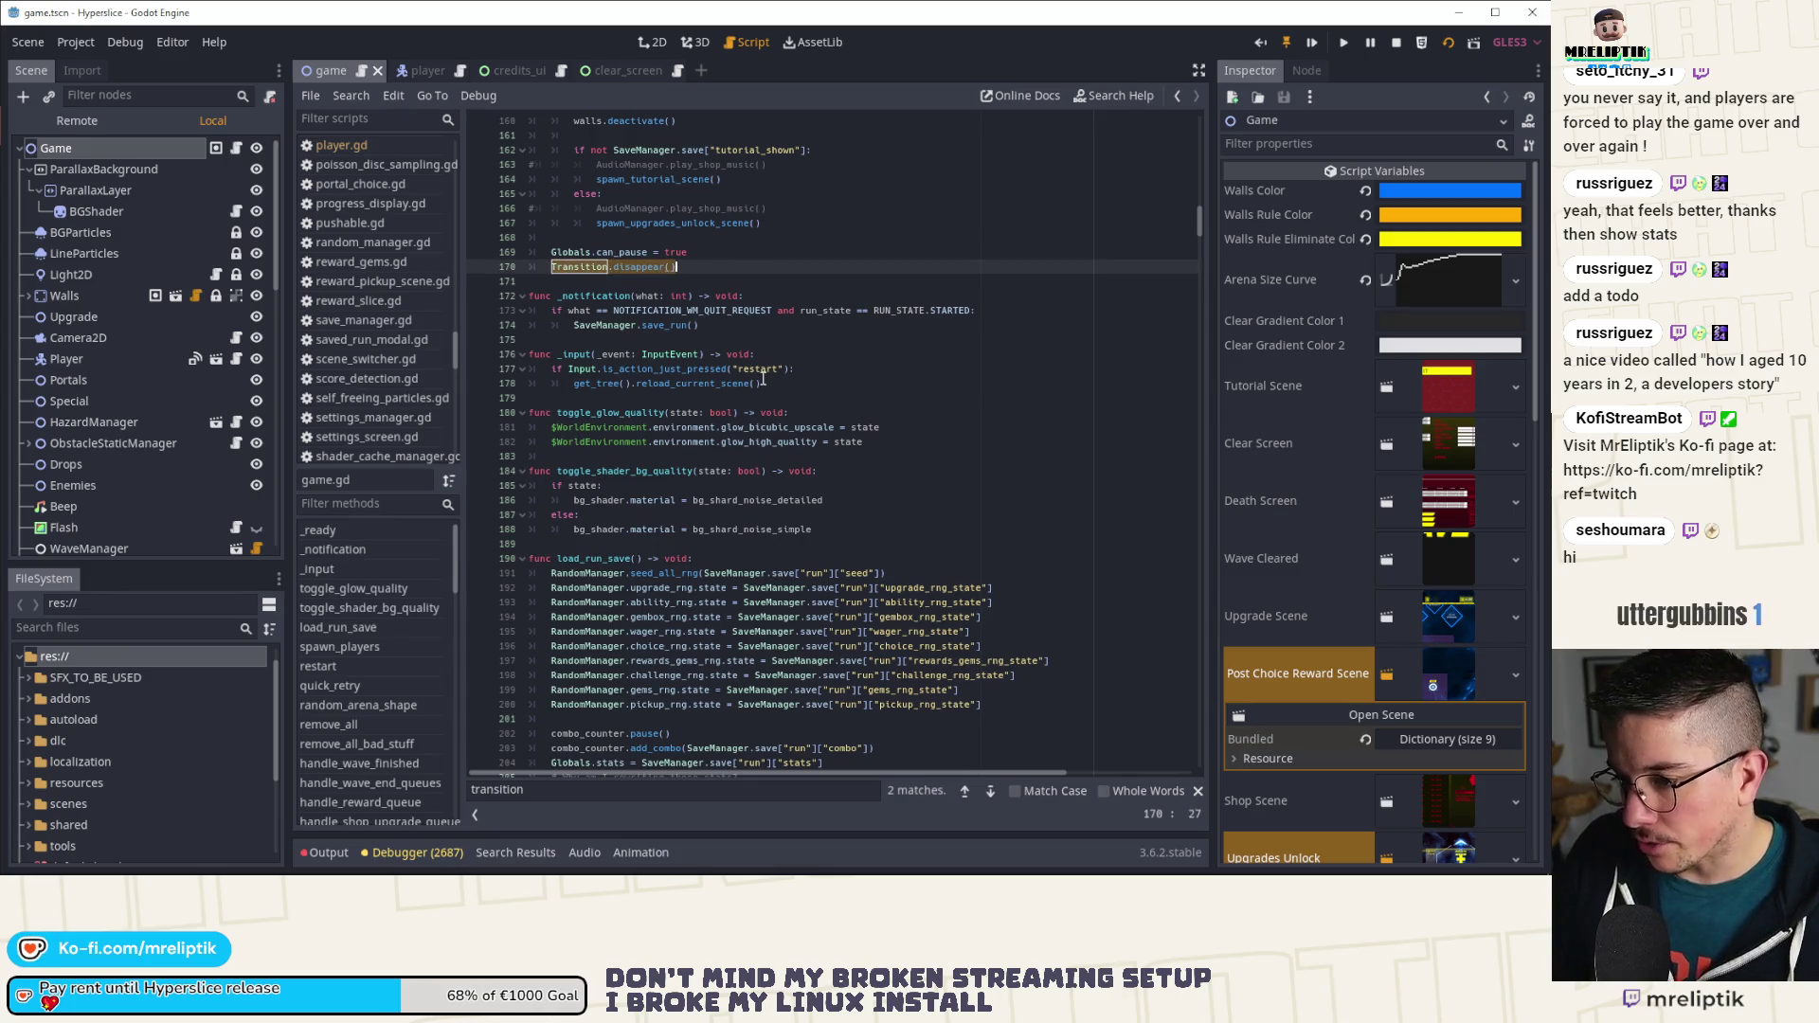
{"action": "left_click", "coordinate": [373, 669]}
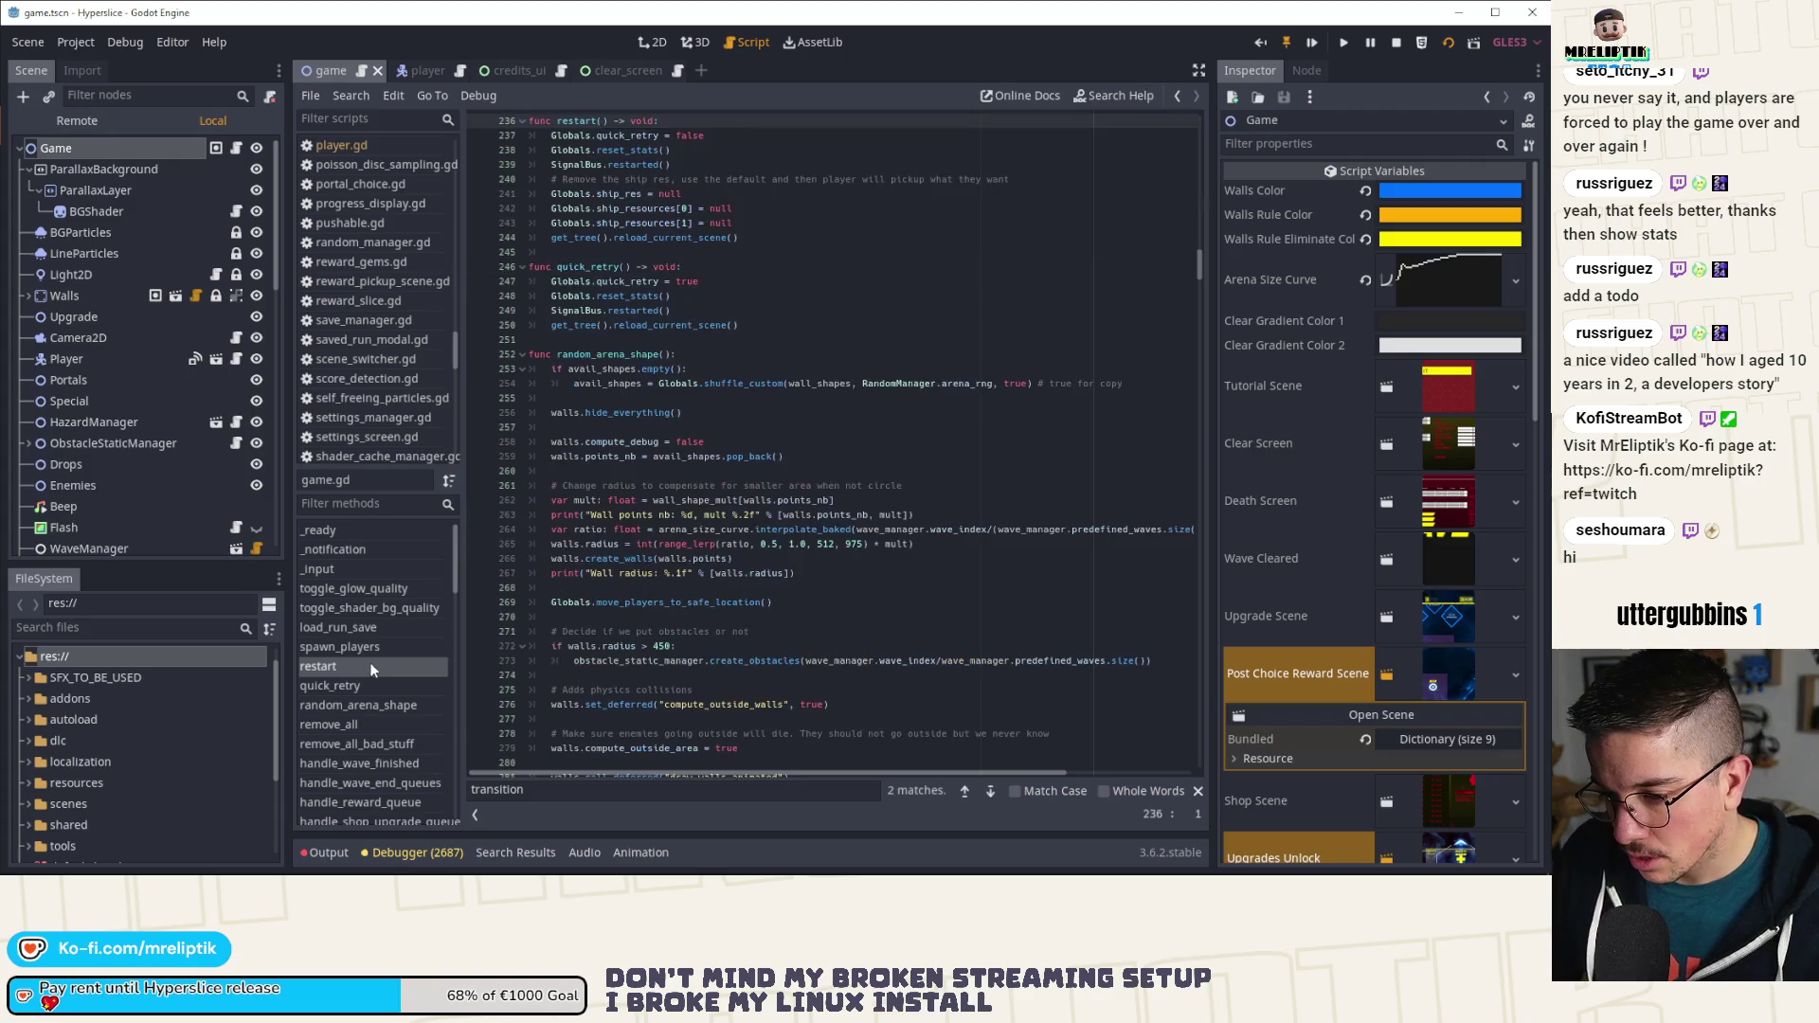
{"action": "scroll", "coordinate": [677, 252], "scroll_direction": "up", "scroll_amount": 2}
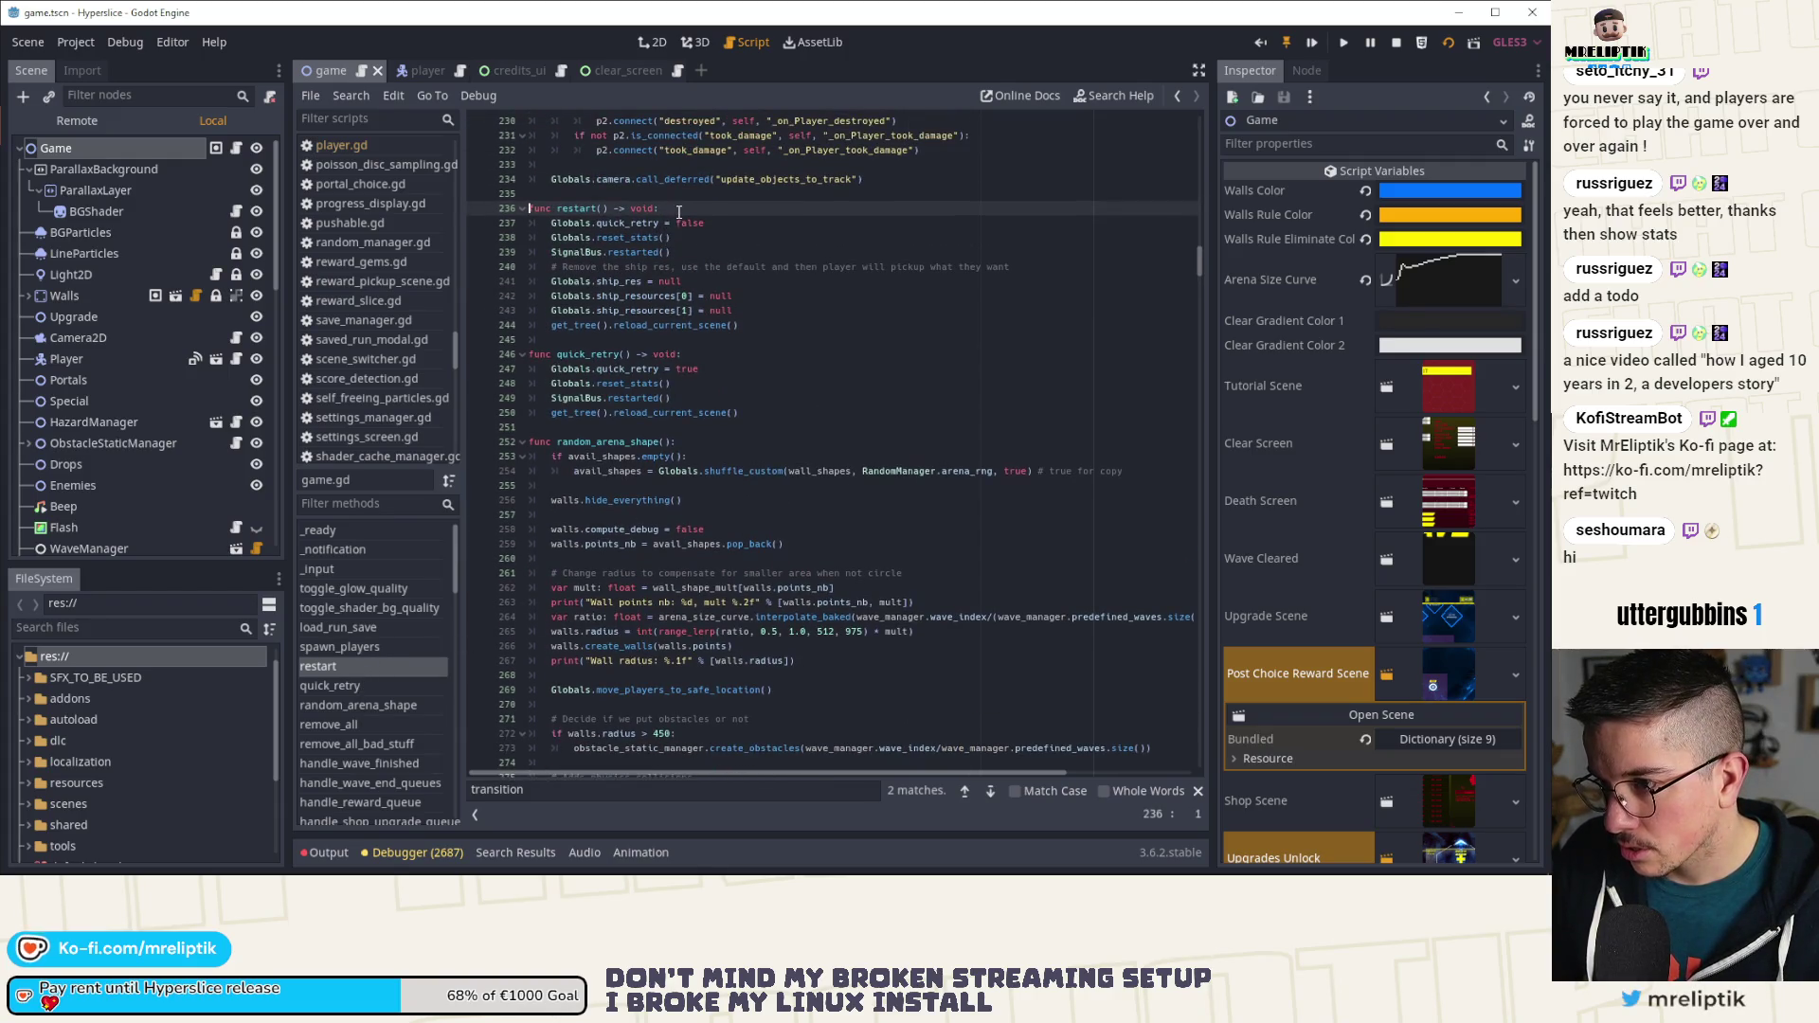
{"action": "key", "text": "Return"}
{"action": "type", "text": "Transition.disappear()"}
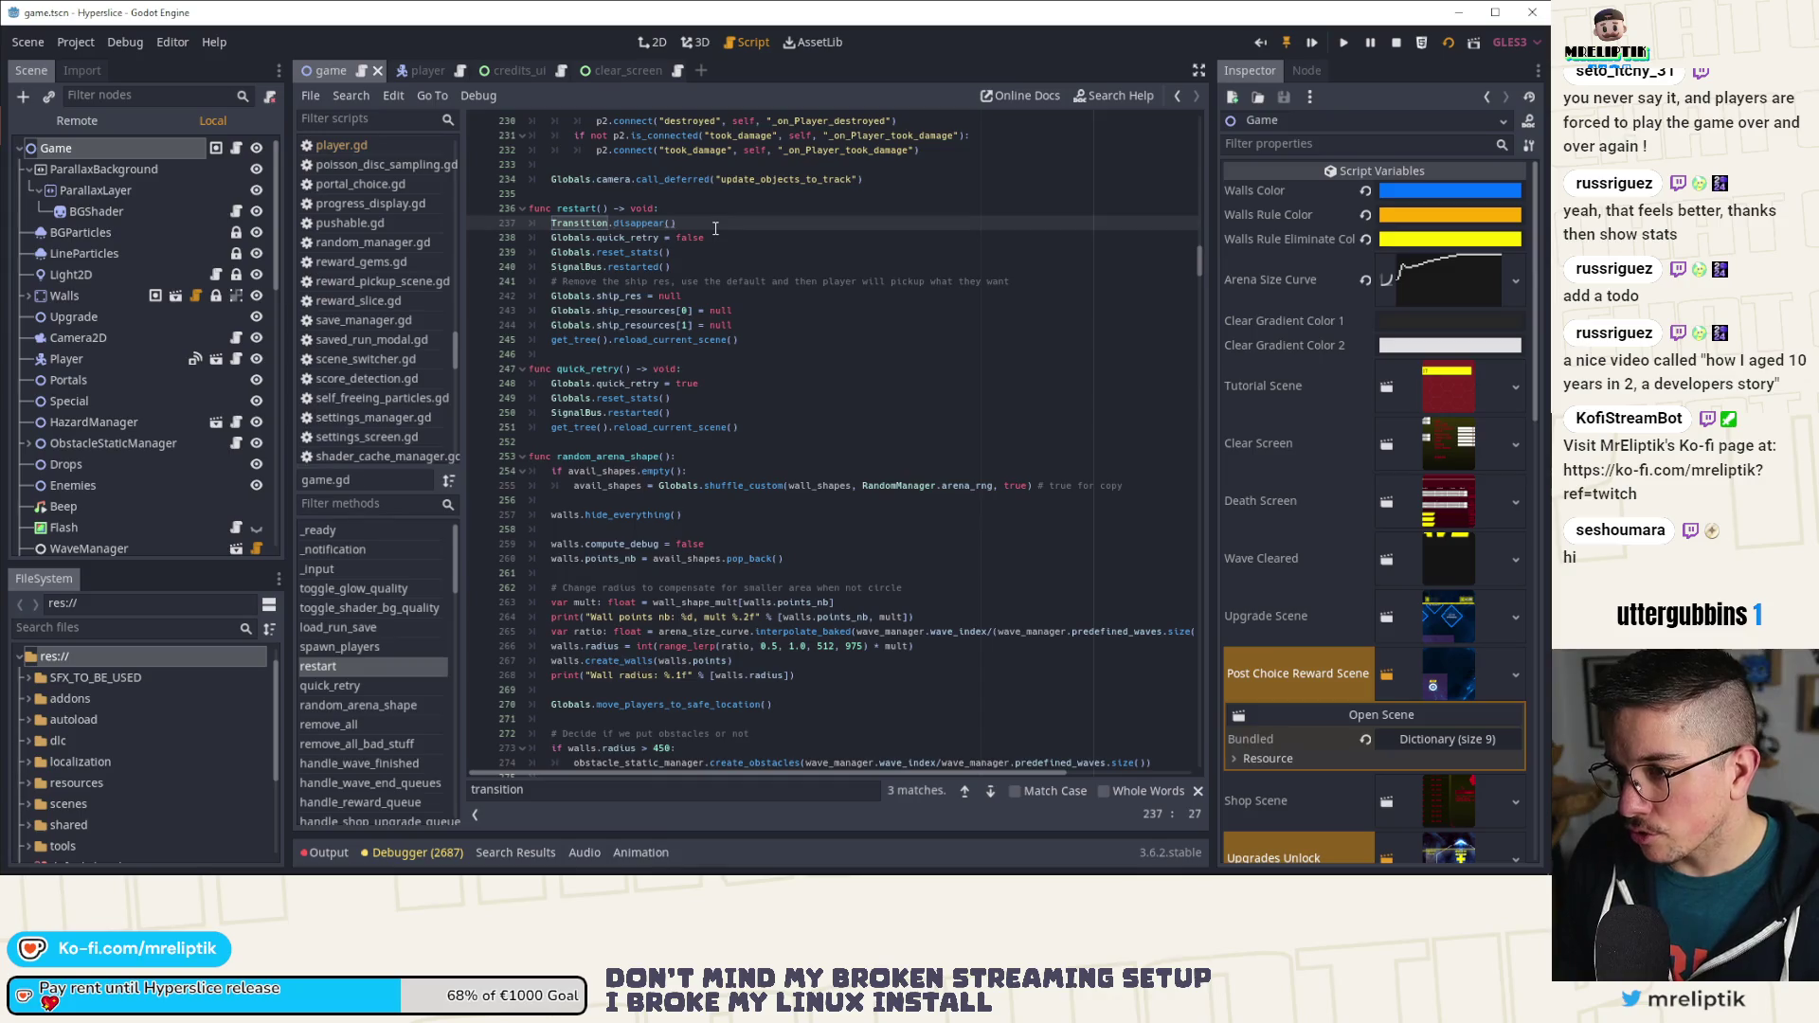
{"action": "key", "text": "ctrl+Left"}
{"action": "key", "text": "ctrl+Left"}
{"action": "type", "text": "appea"}
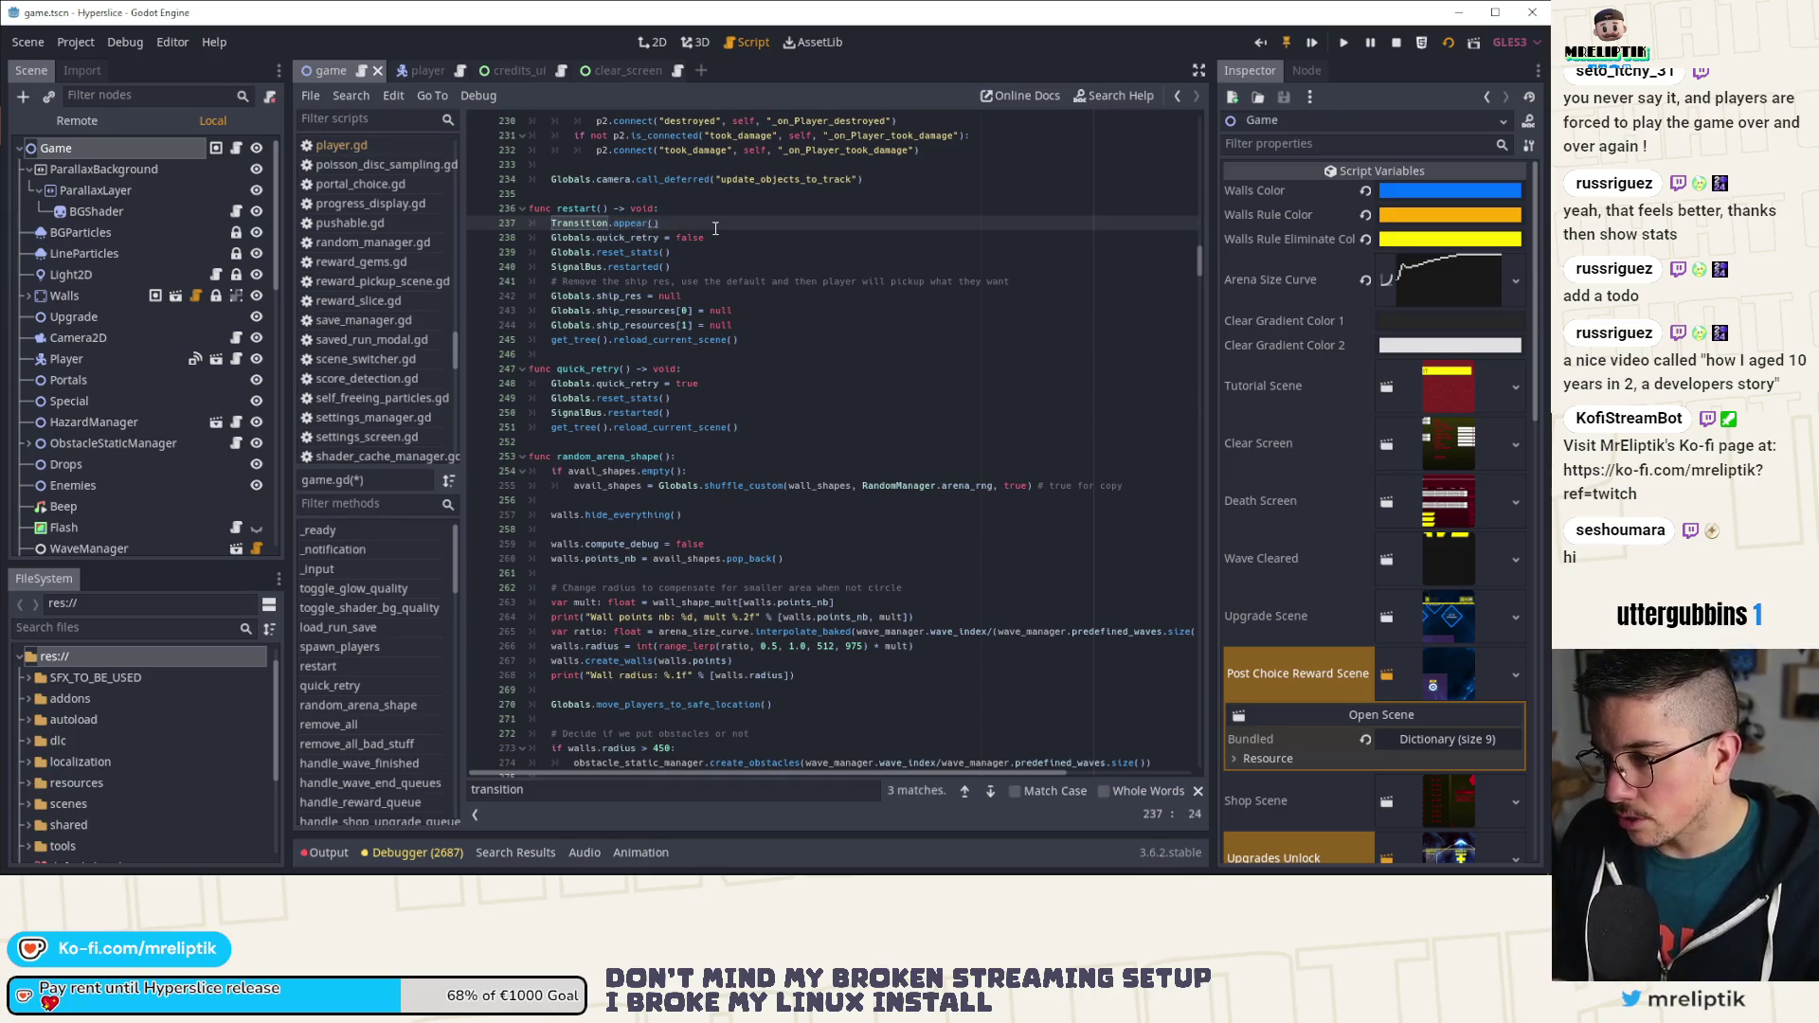
{"action": "key", "text": "ctrl+s"}
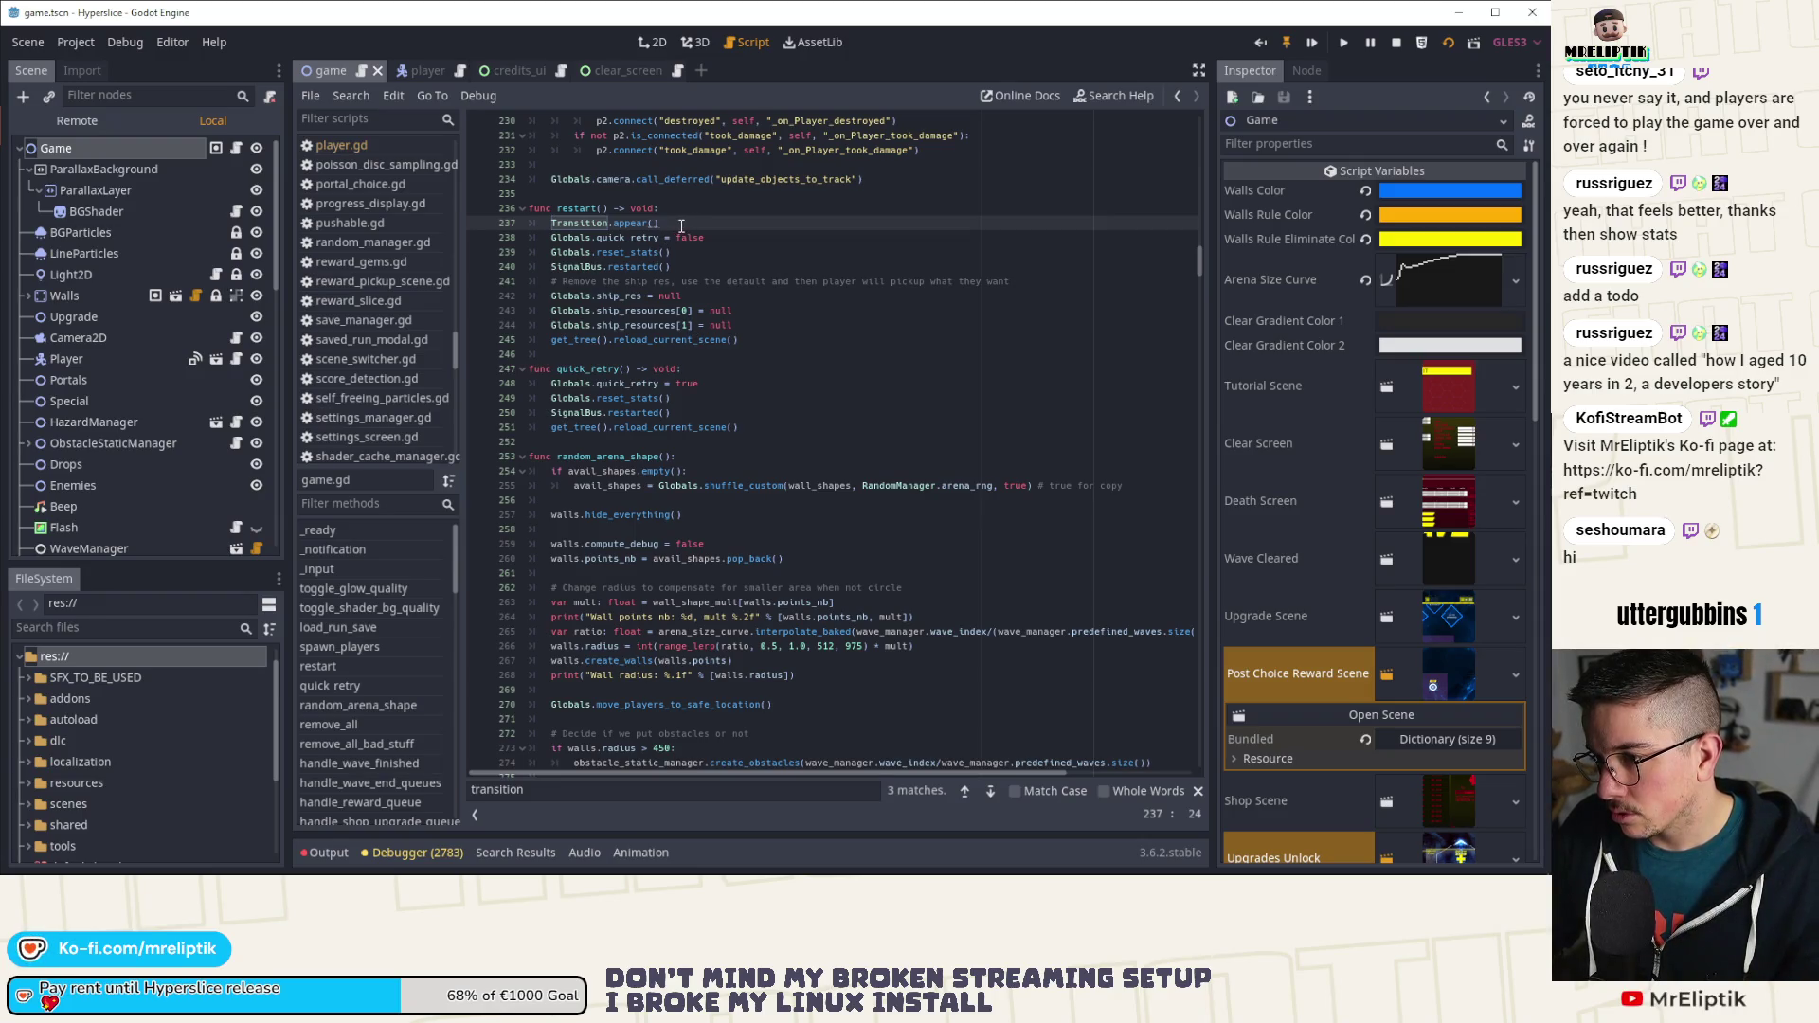
Step: Insert yield(Transition, "finished") before reload_current_scene() and stop the running game
{"action": "key", "text": "Down"}
{"action": "key", "text": "Down"}
{"action": "key", "text": "Down"}
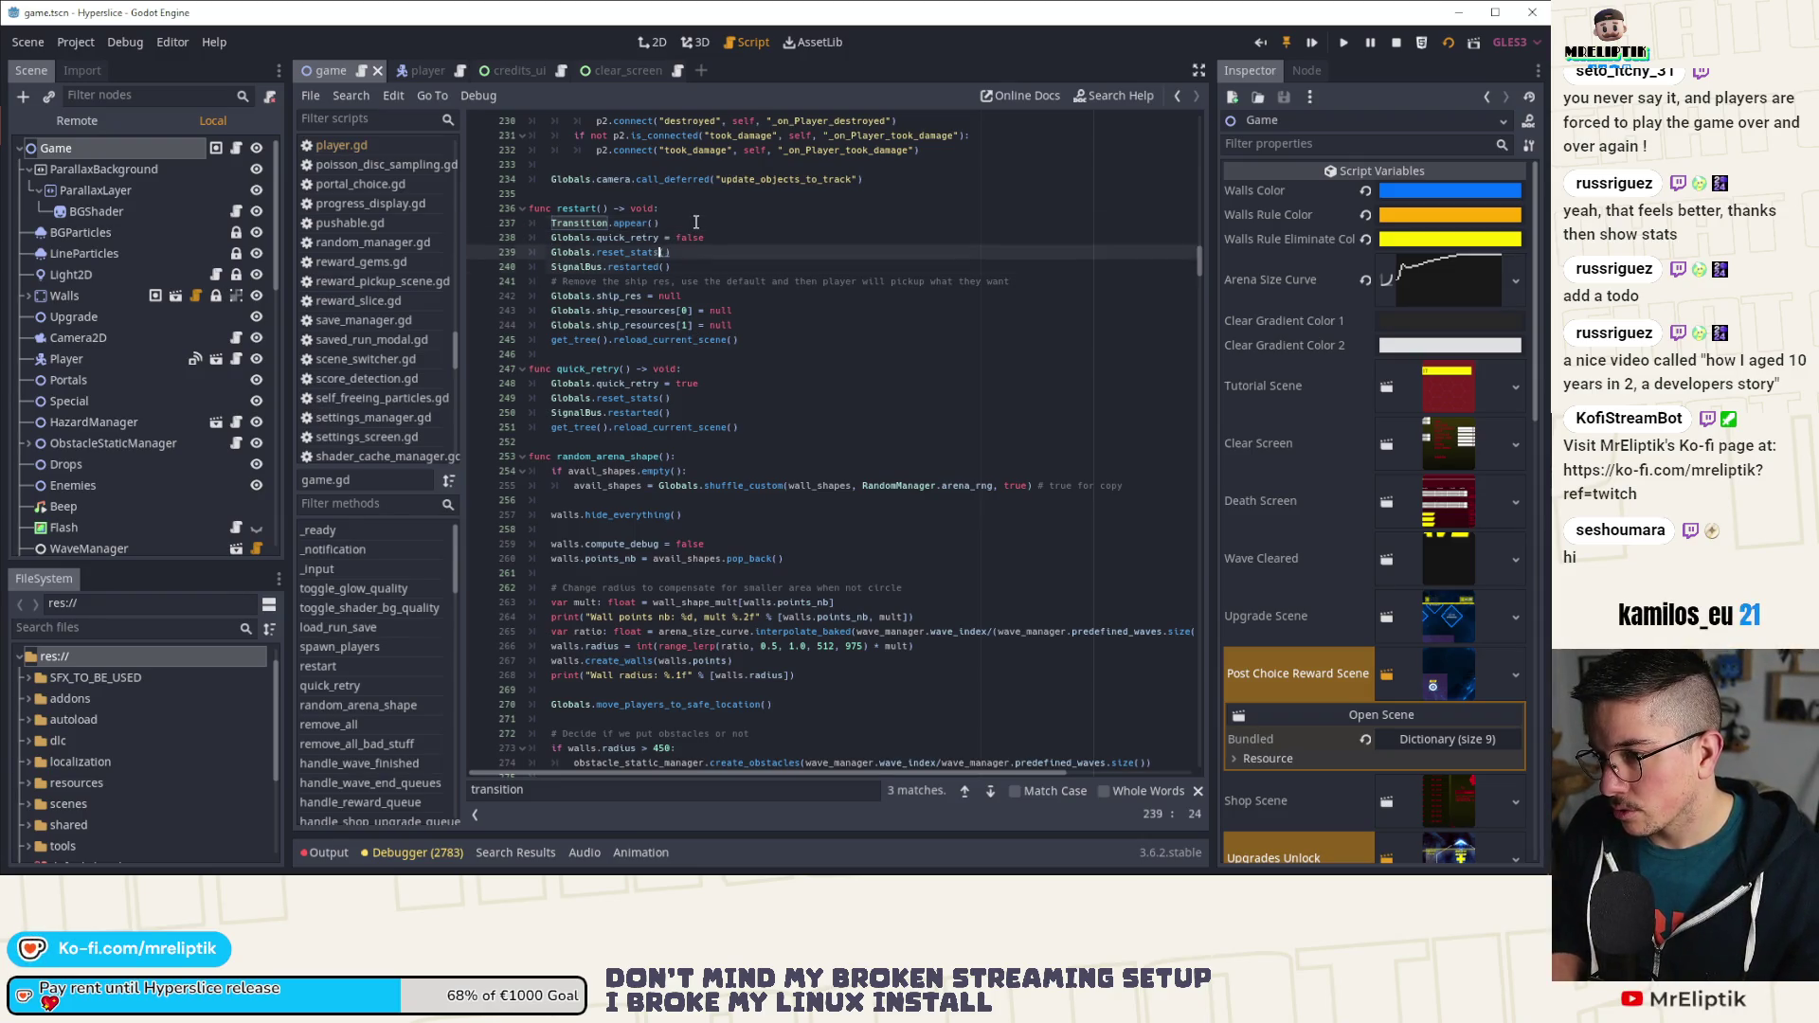
{"action": "key", "text": "Return"}
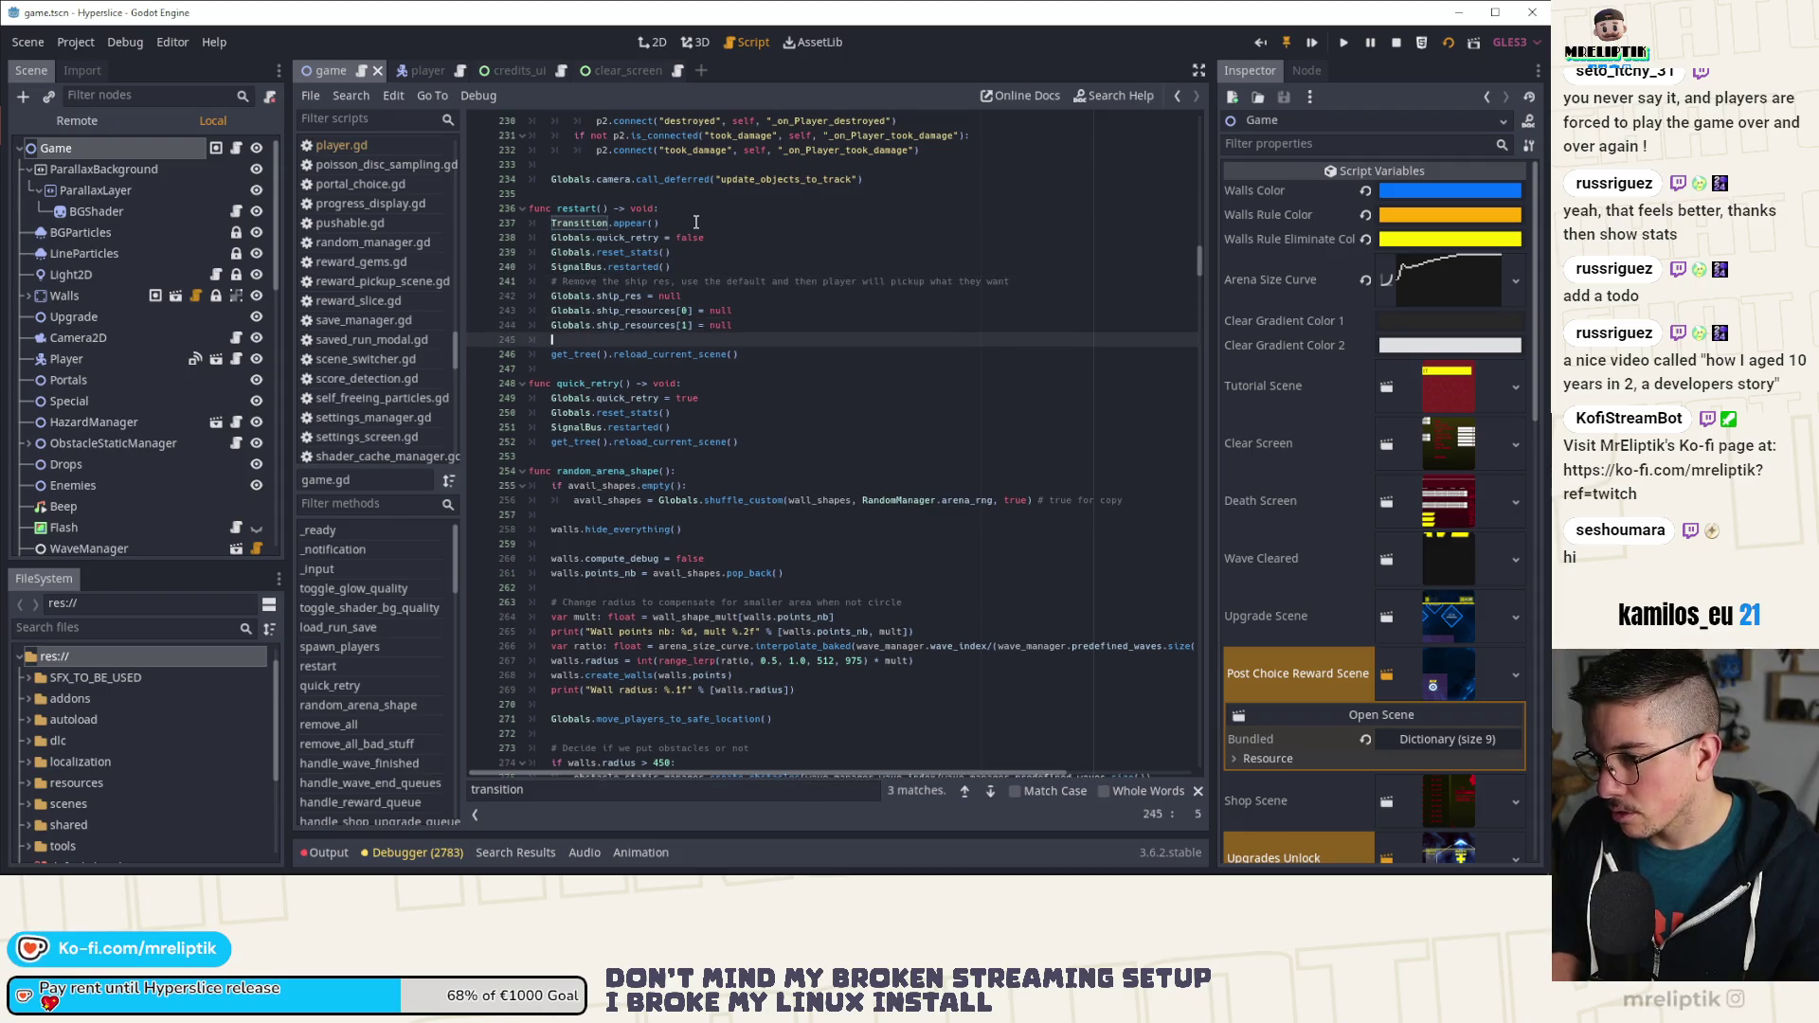
{"action": "type", "text": "yield("}
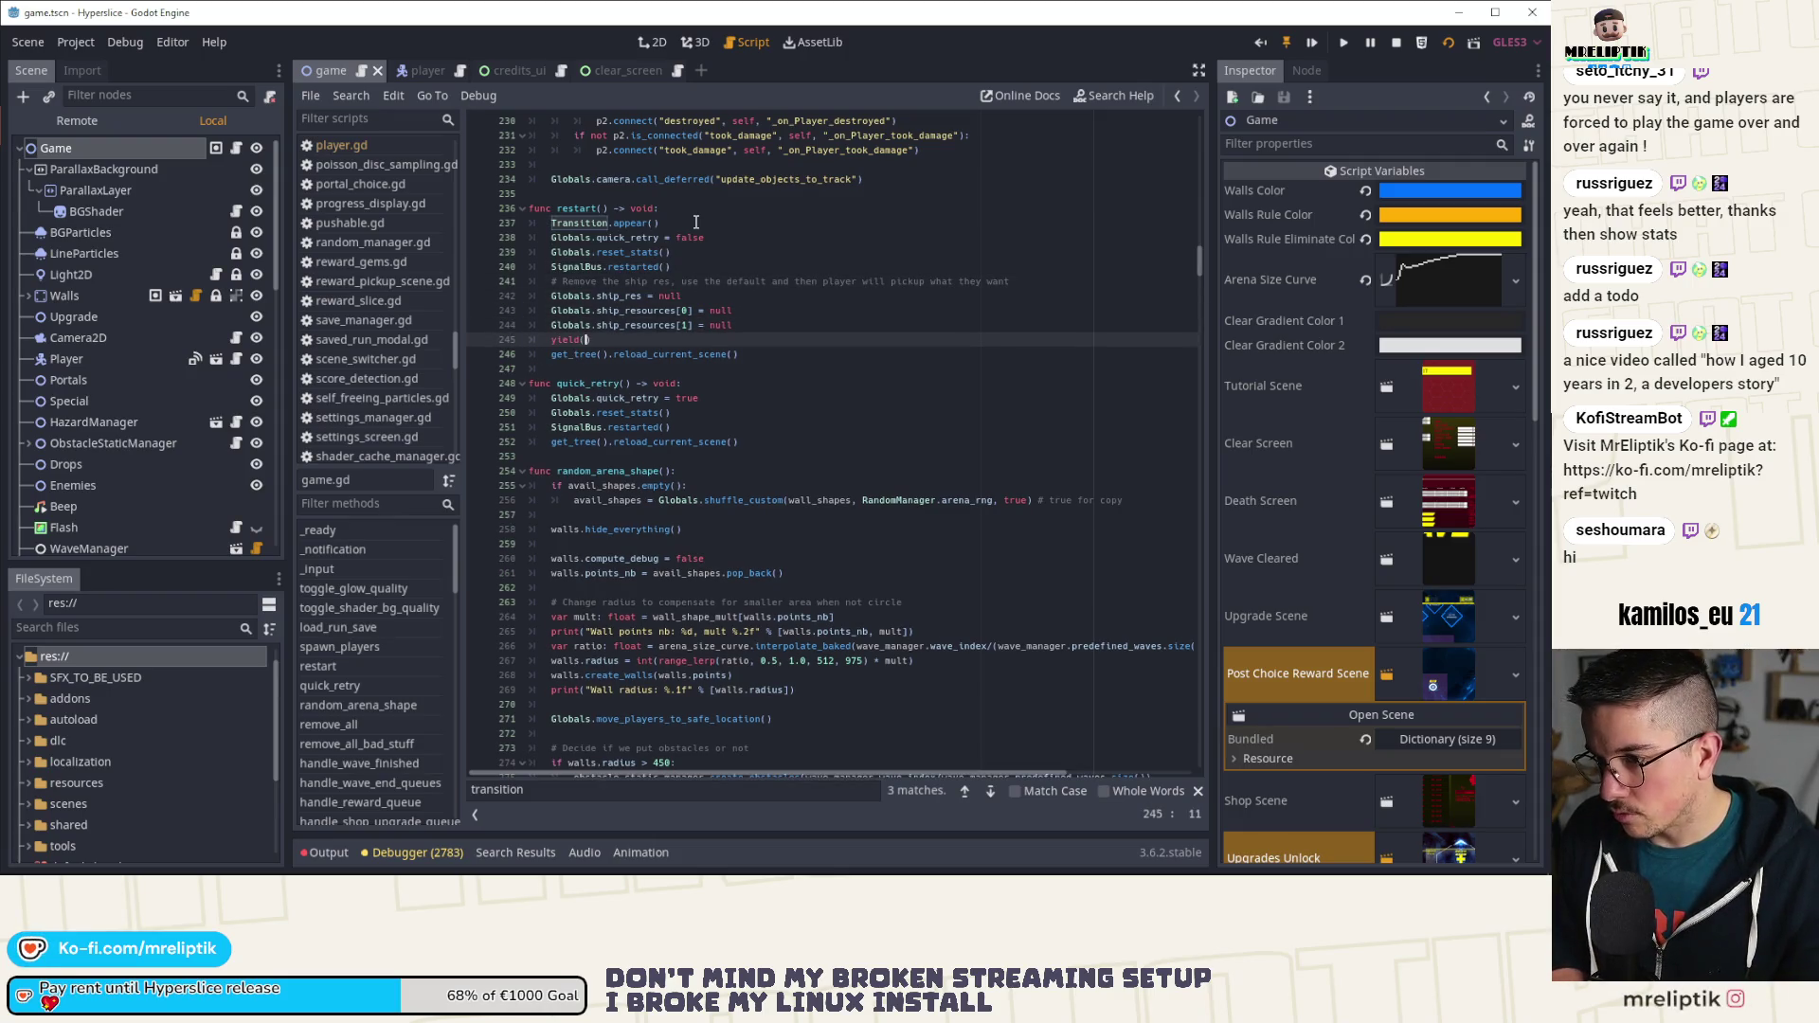
{"action": "type", "text": "Transi"}
{"action": "key", "text": "Return"}
{"action": "type", "text": ", \""}
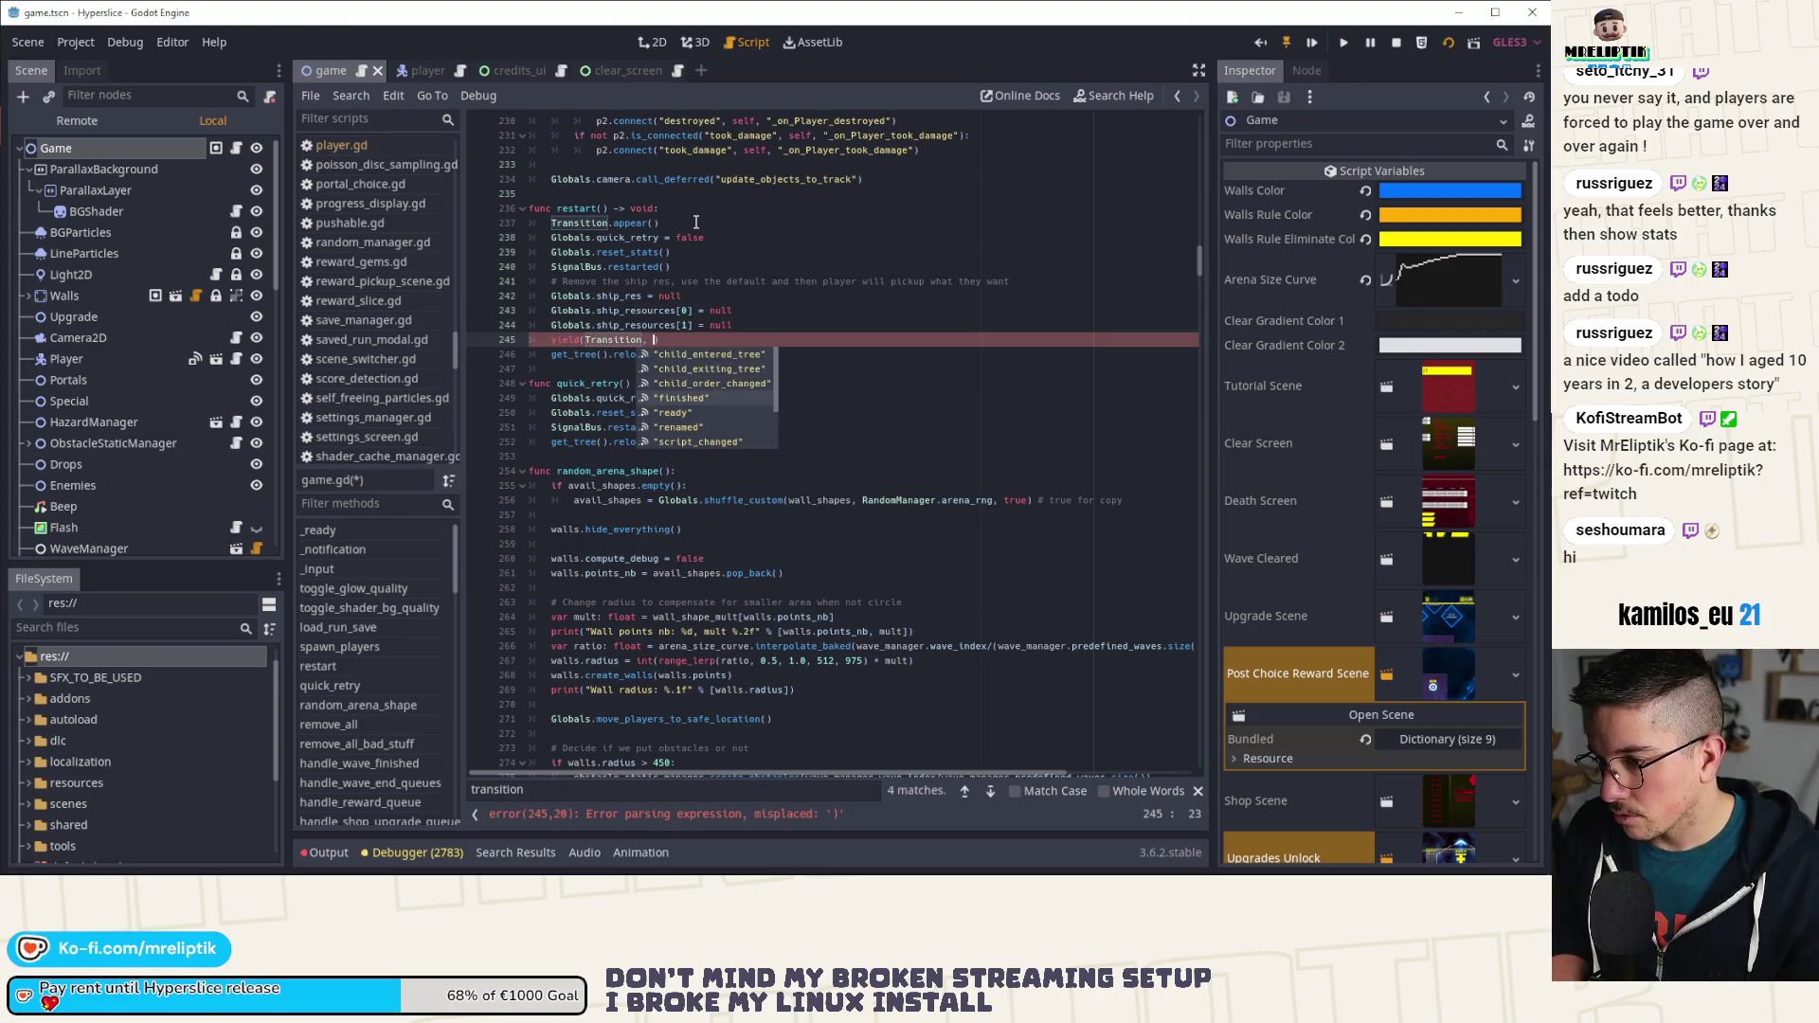
{"action": "type", "text": "finished"}
{"action": "key", "text": "Return"}
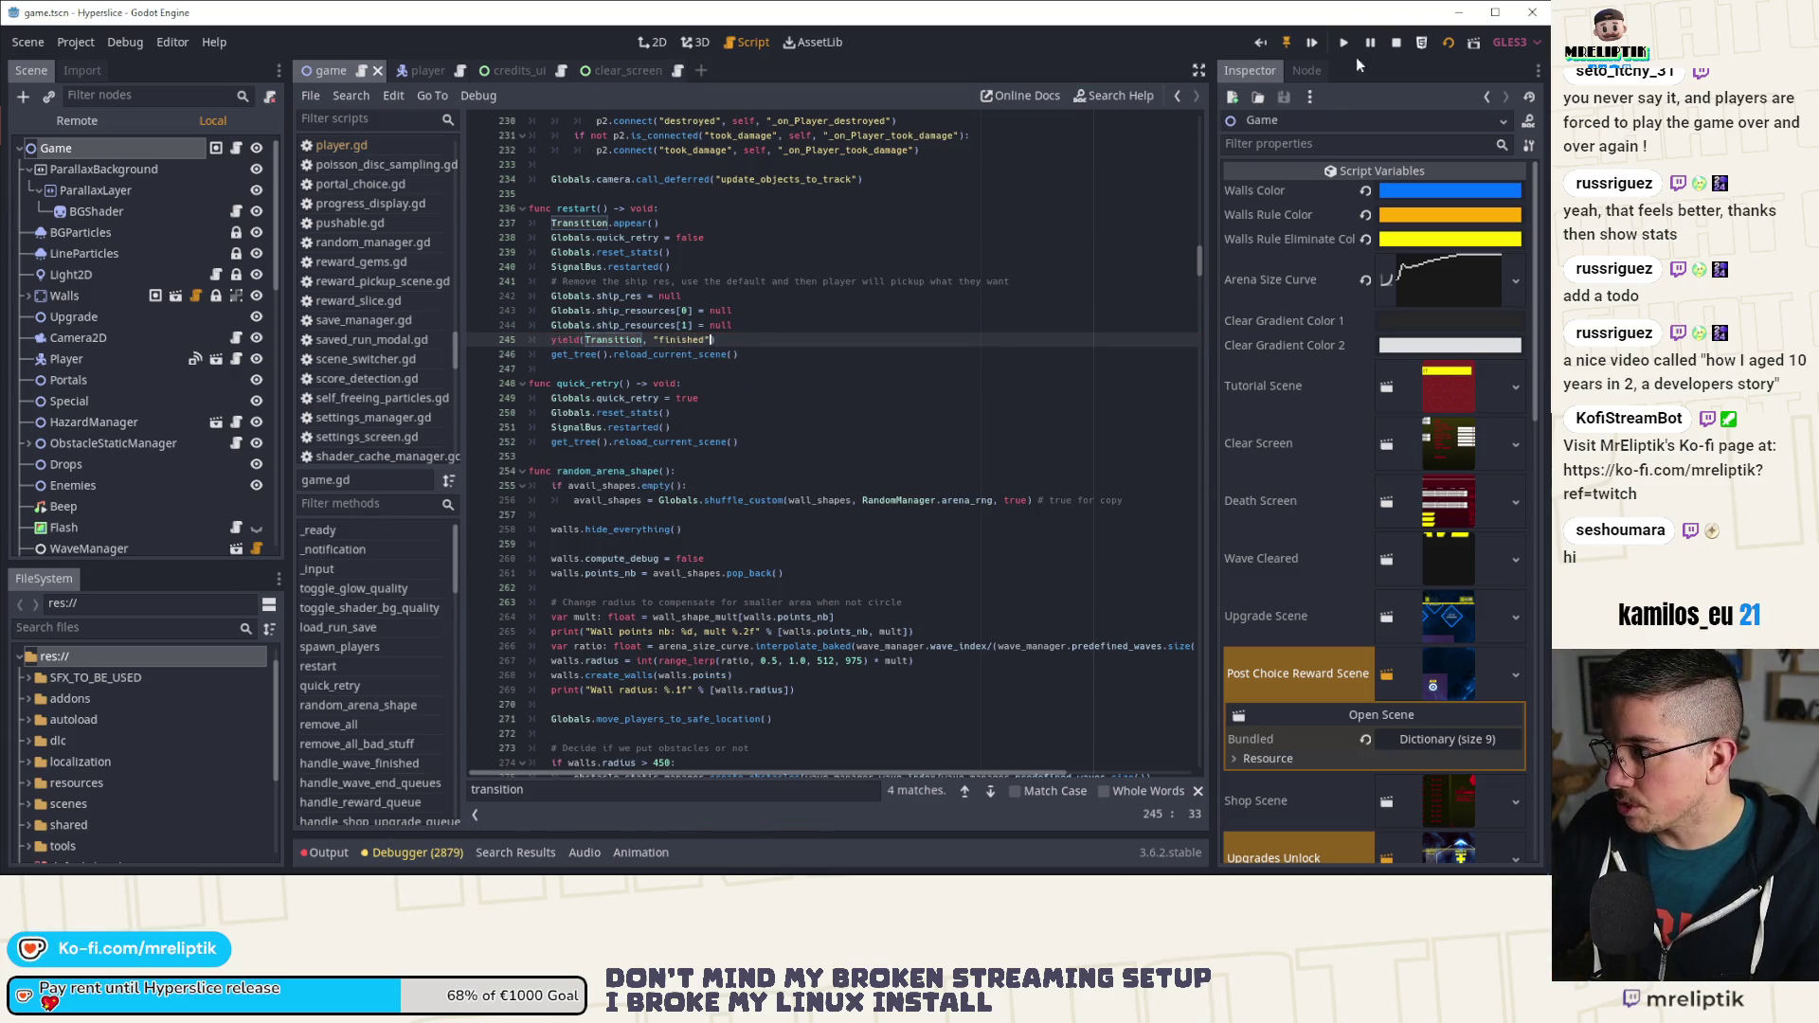
{"action": "left_click", "coordinate": [1399, 44]}
Step: Save and rerun Hyperslice with F5, then start a run from the menu
{"action": "key", "text": "F5"}
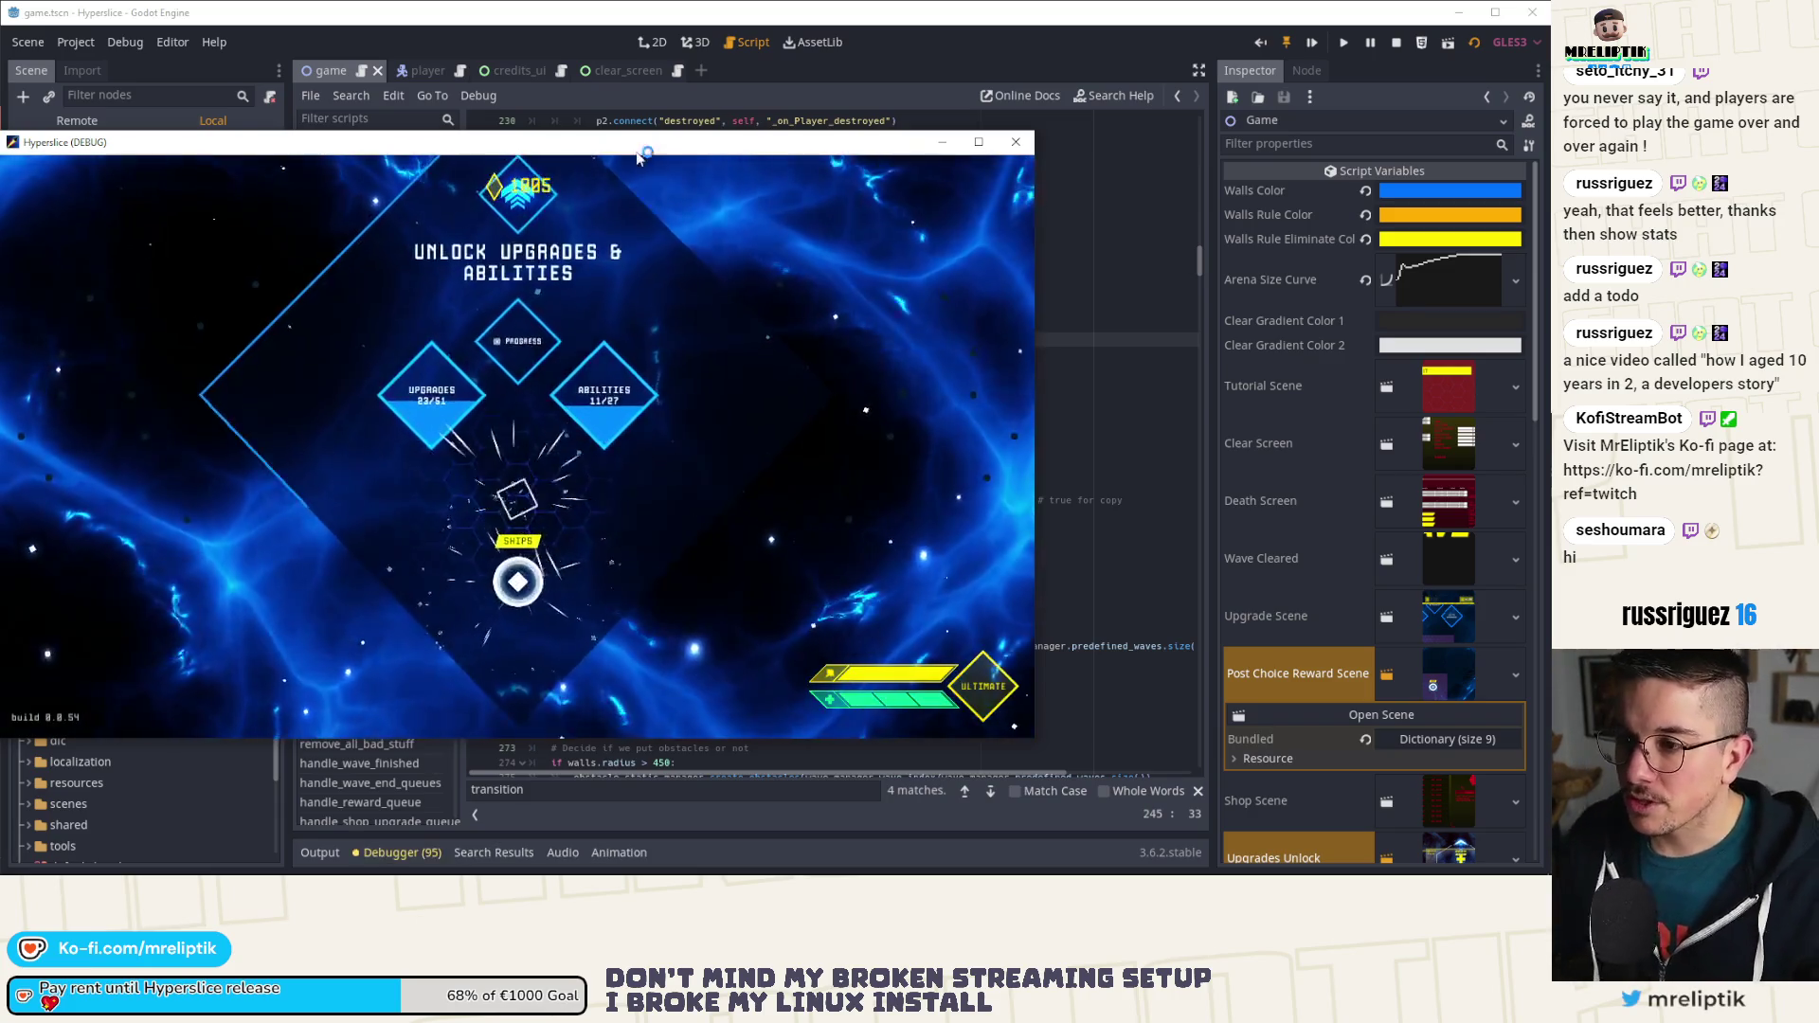
{"action": "left_click", "coordinate": [514, 578]}
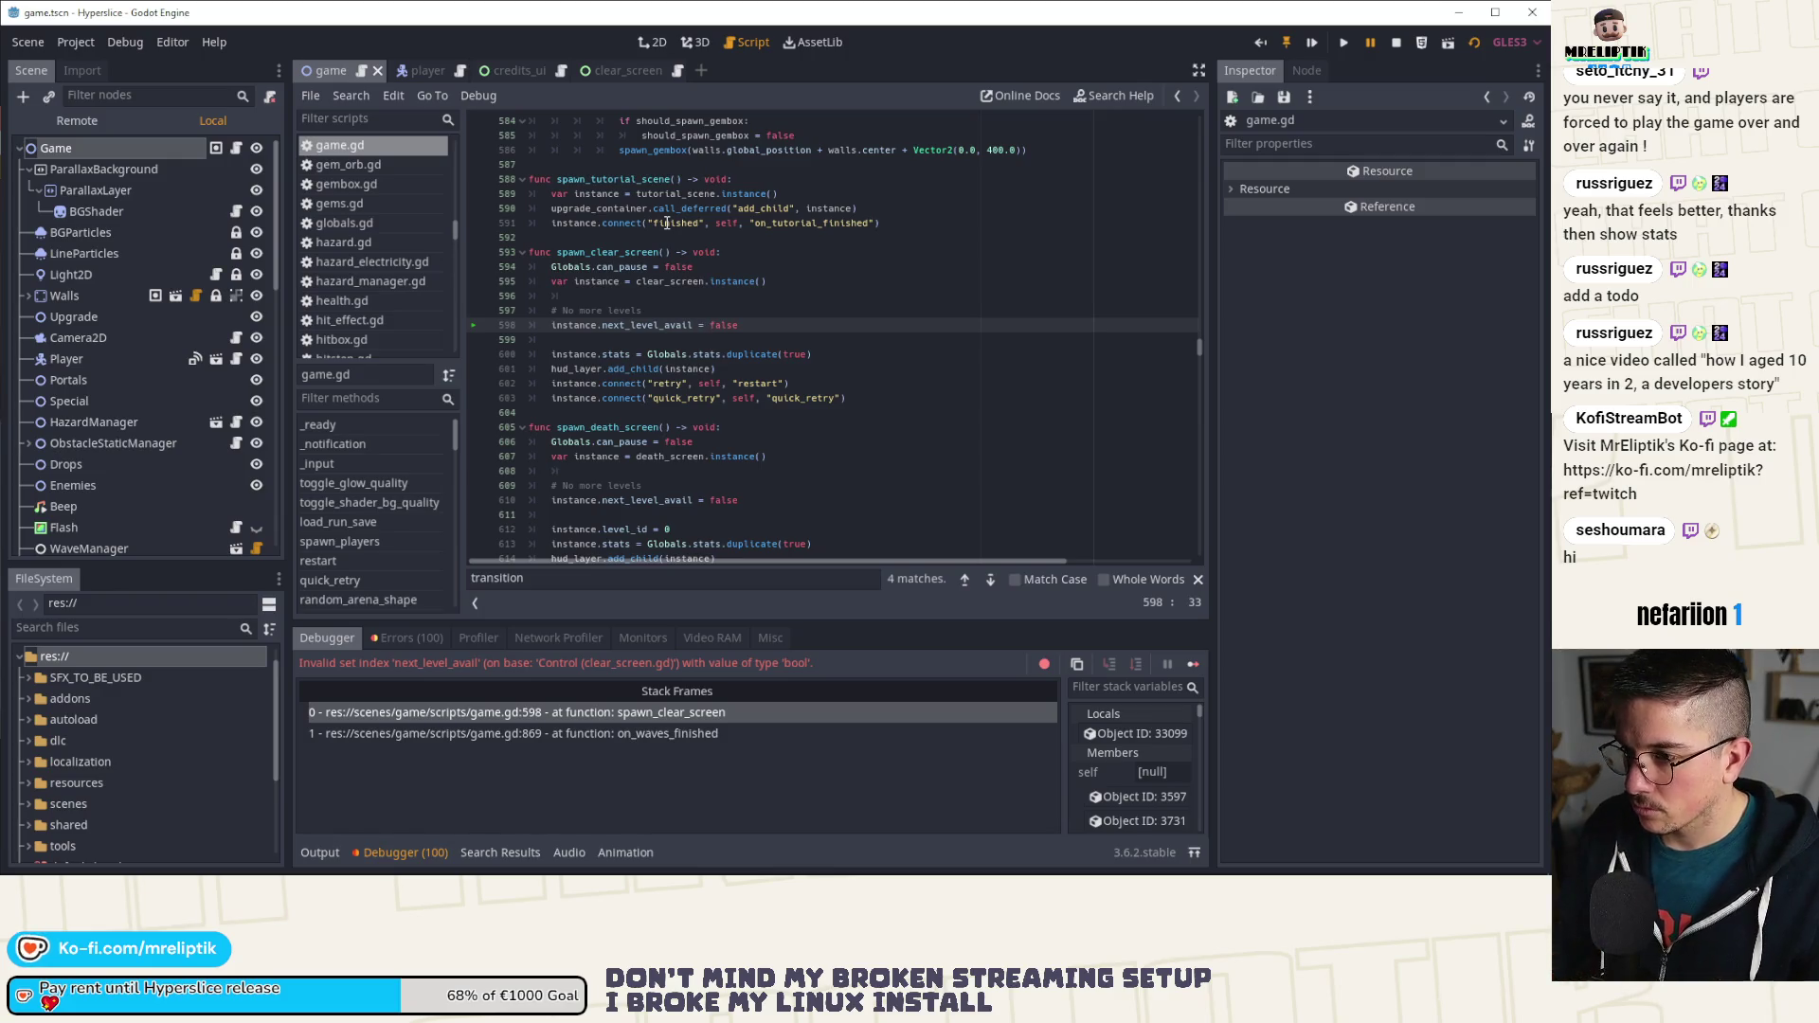
Step: Delete the '# No more levels' and next_level_avail = false lines, continue, then close the game
{"action": "double_click", "coordinate": [588, 325]}
{"action": "left_click", "coordinate": [667, 325]}
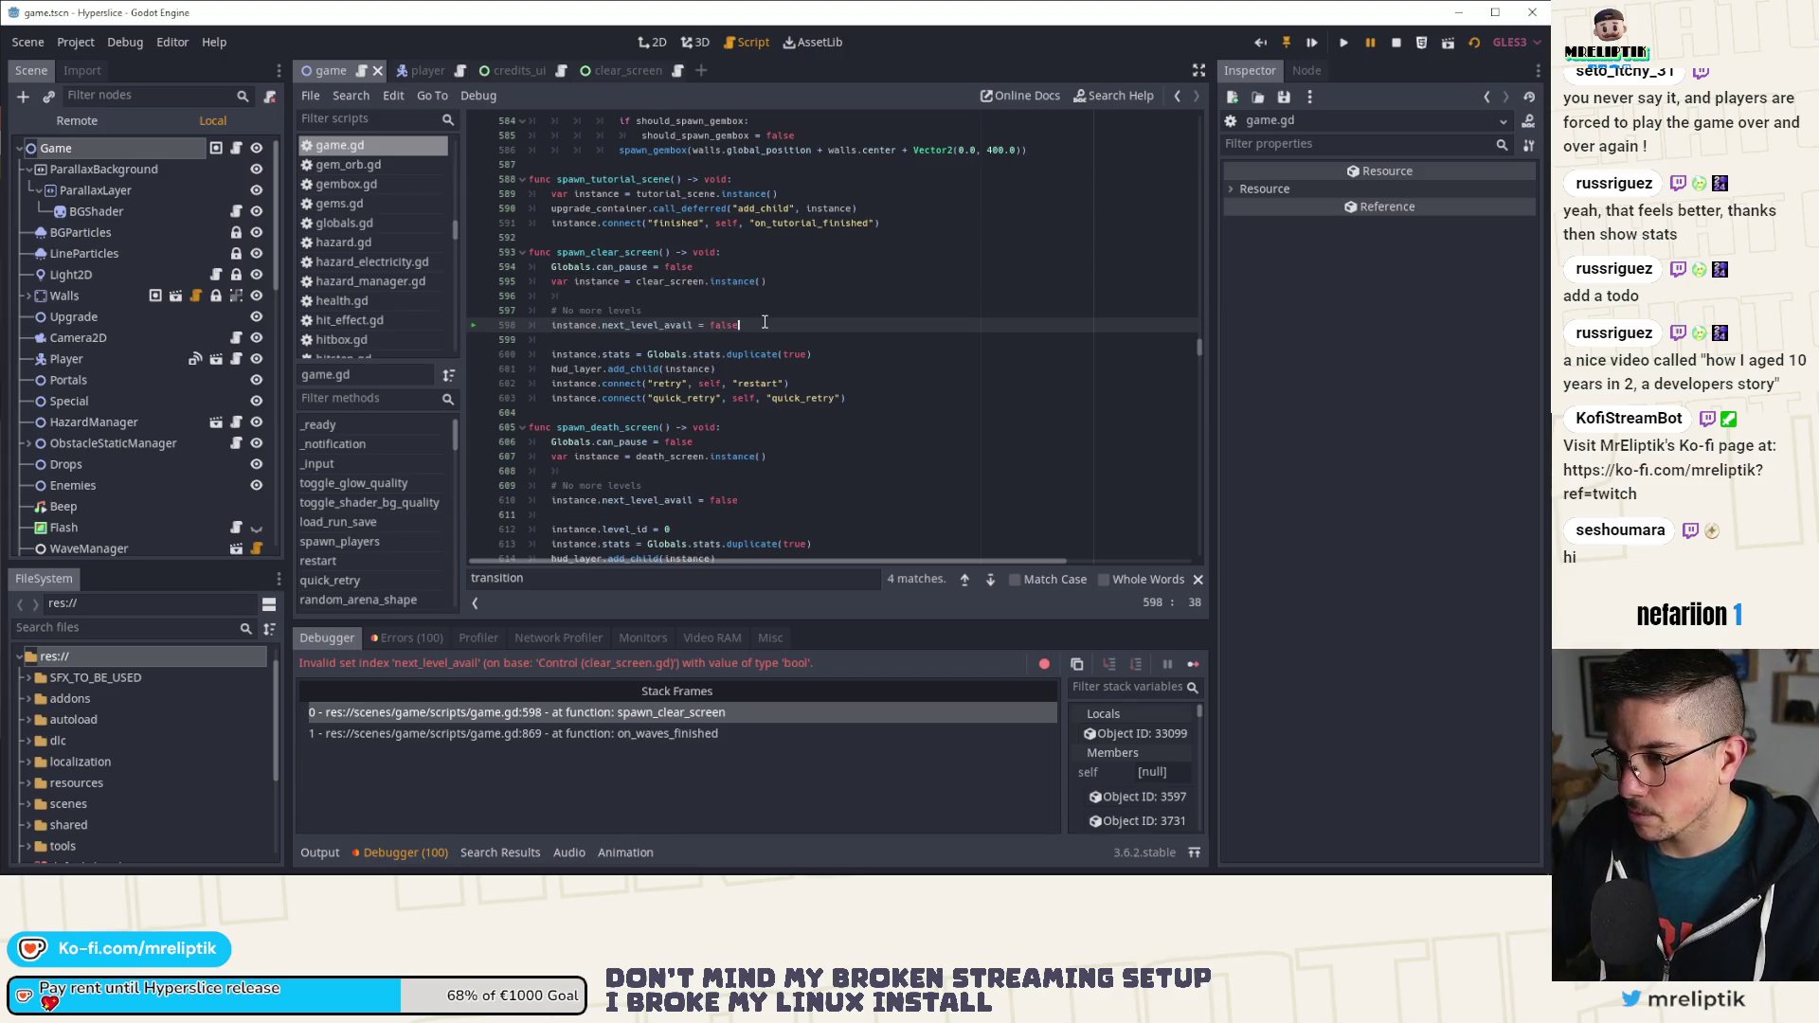
{"action": "key", "text": "ctrl+shift+k"}
{"action": "key", "text": "ctrl+shift+k"}
{"action": "key", "text": "ctrl+shift+k"}
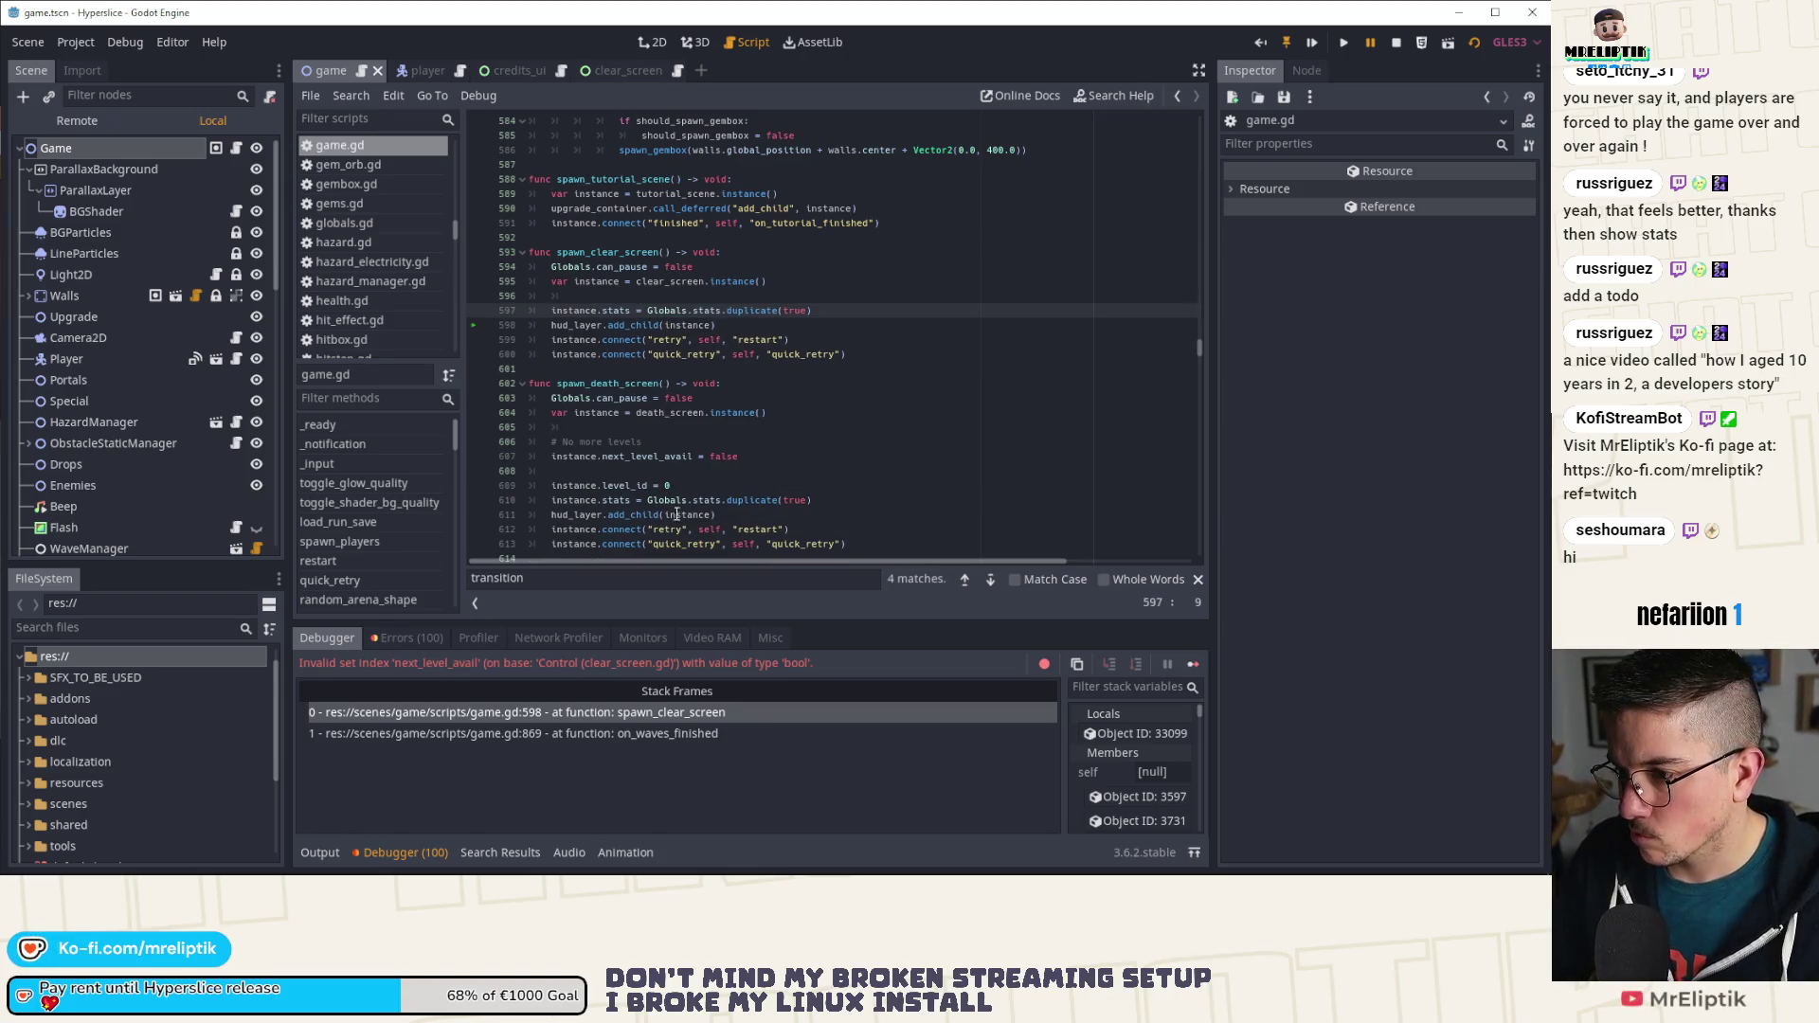
{"action": "left_click", "coordinate": [1187, 665]}
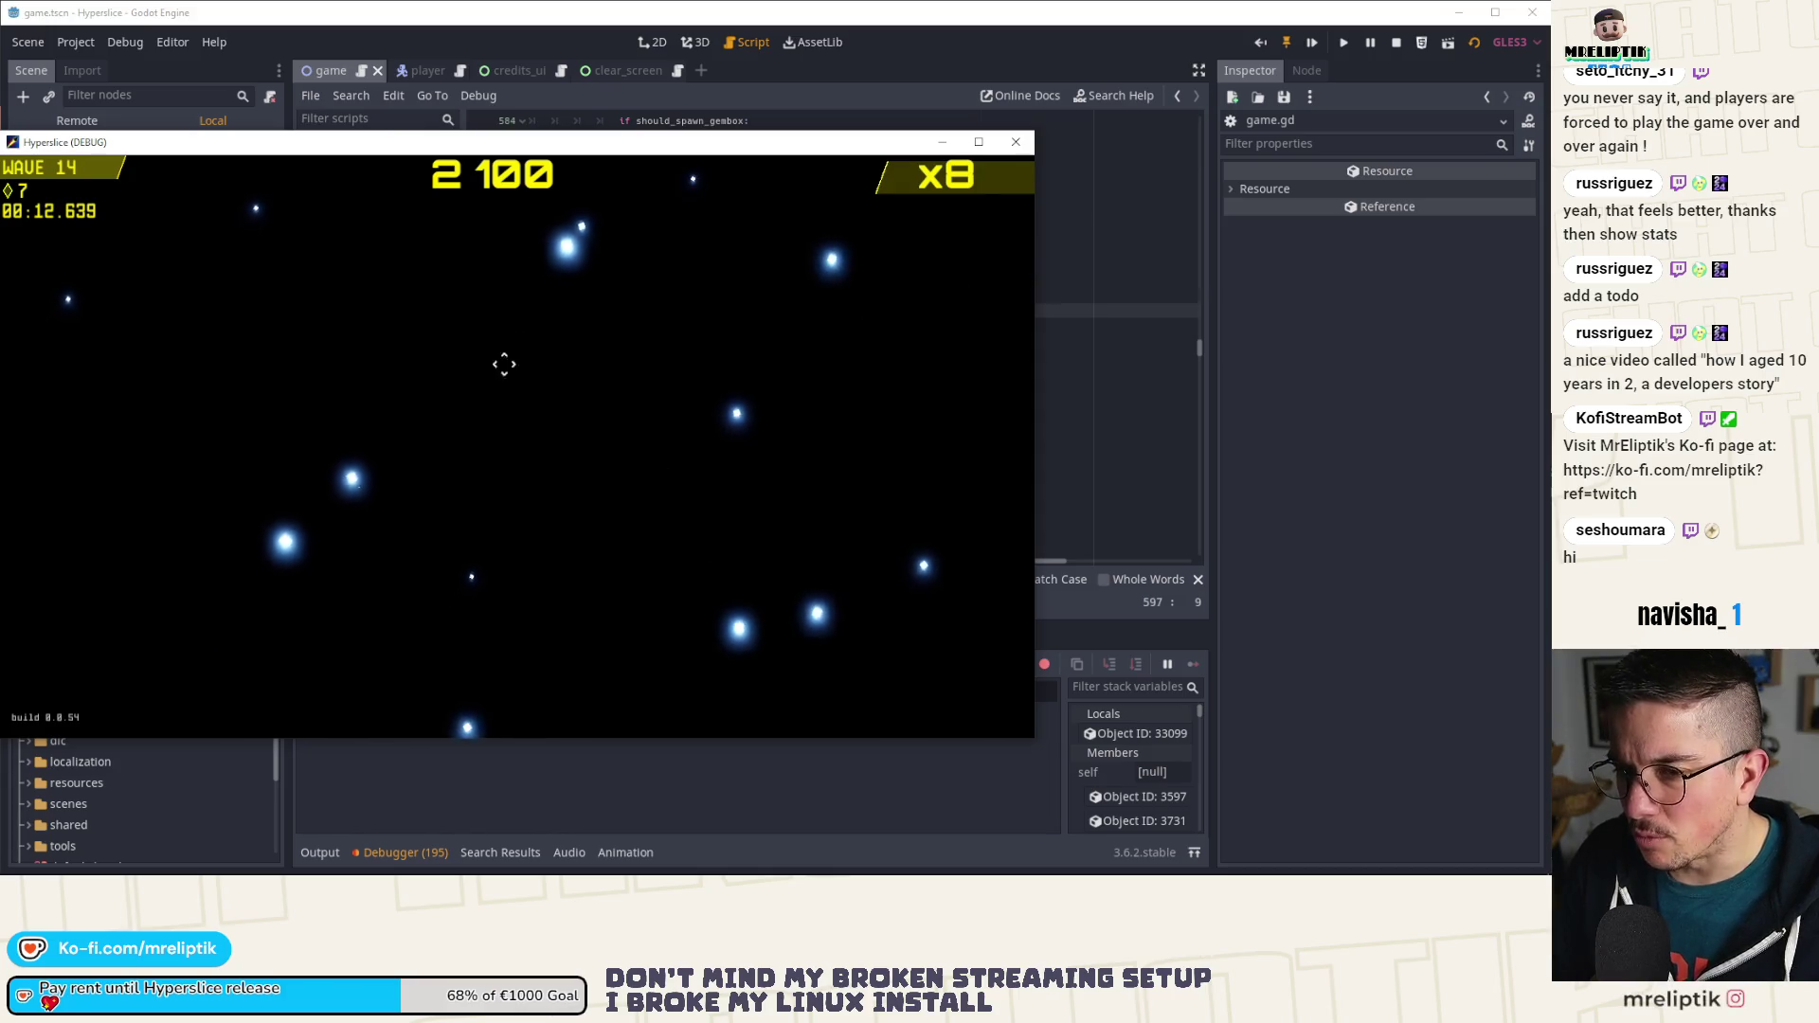
{"action": "left_click", "coordinate": [1014, 144]}
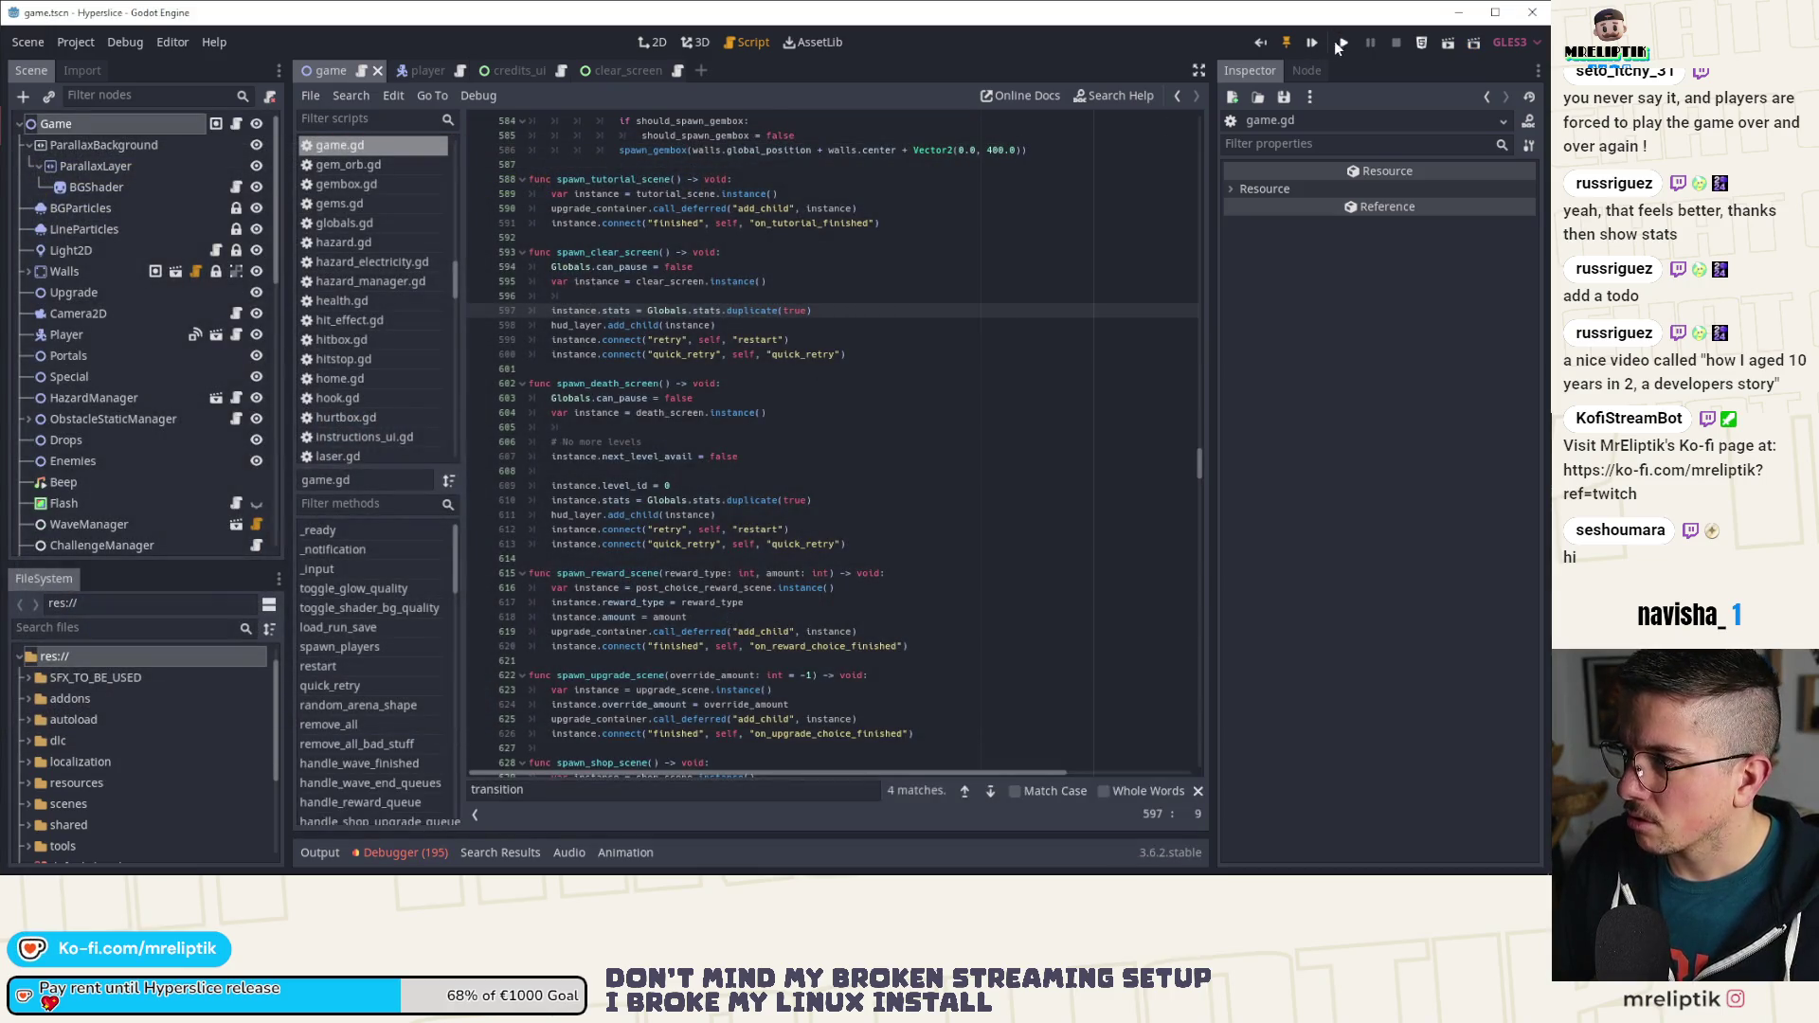
Step: Run Hyperslice again, maximize its debug window and slice SHIPS to play through to the win screen
{"action": "left_click", "coordinate": [1313, 43]}
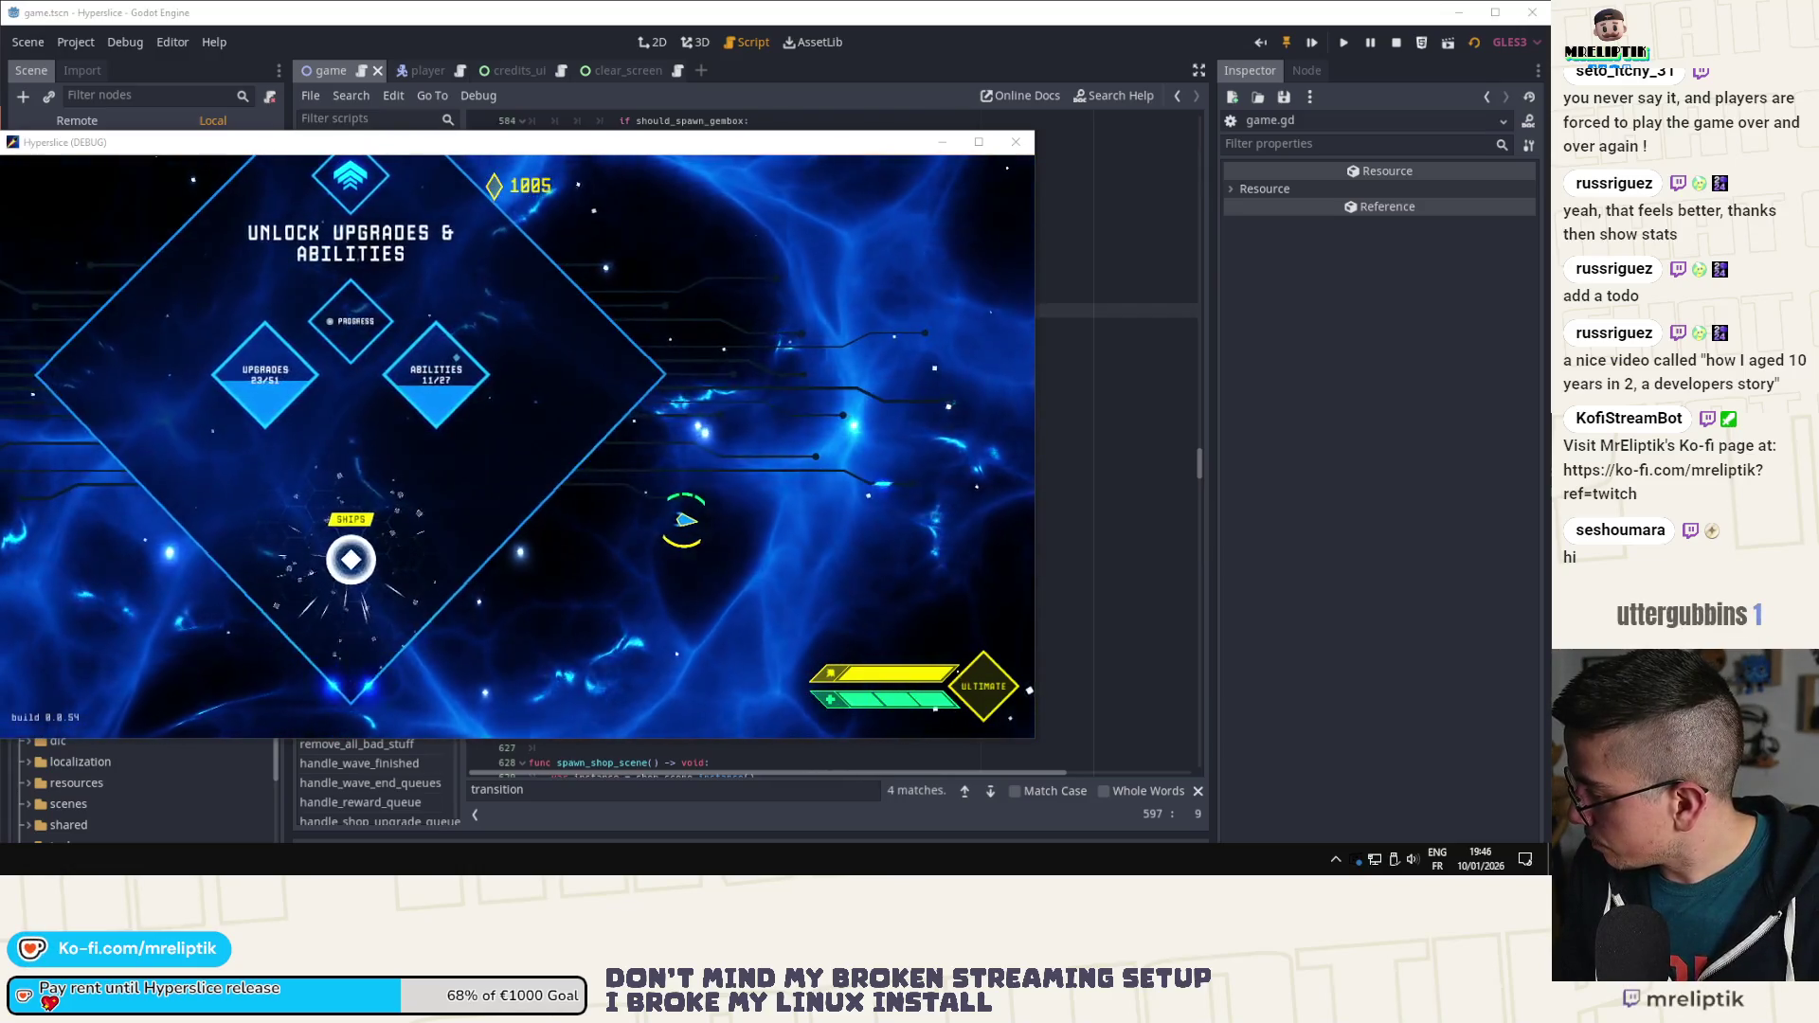
{"action": "left_click", "coordinate": [769, 94]}
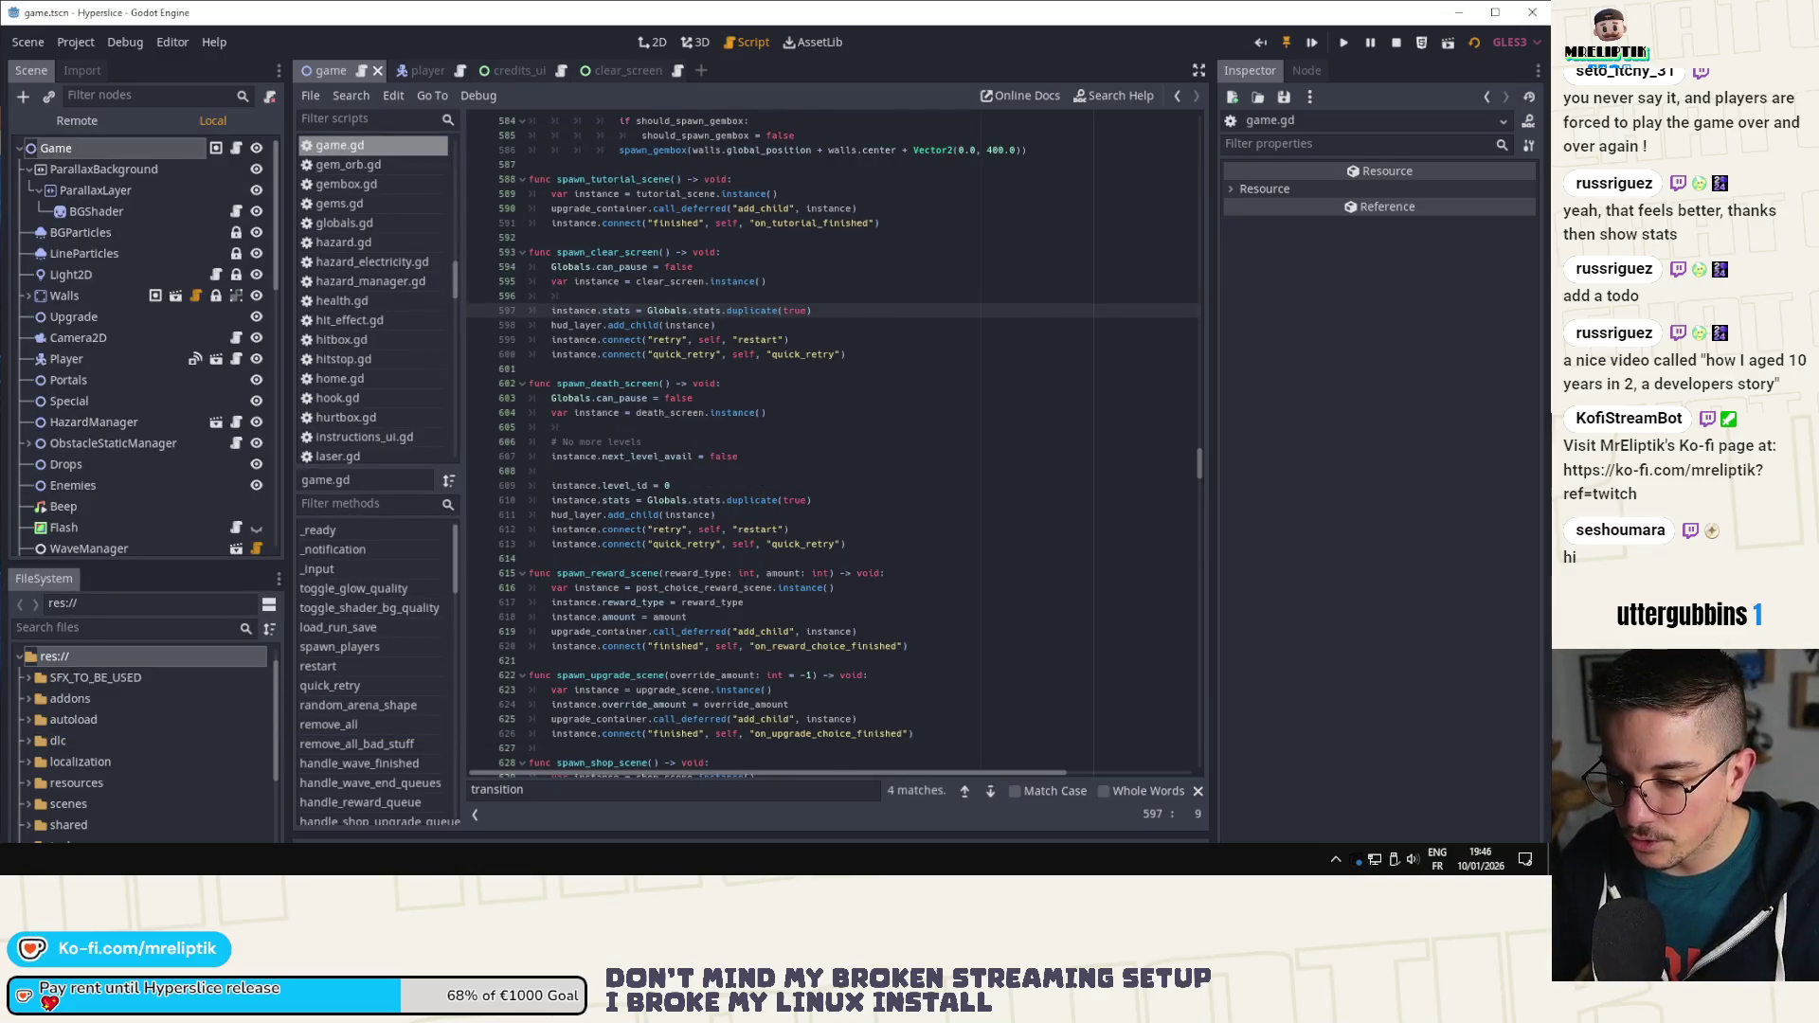
{"action": "key", "text": "alt+Tab"}
{"action": "double_click", "coordinate": [560, 147]}
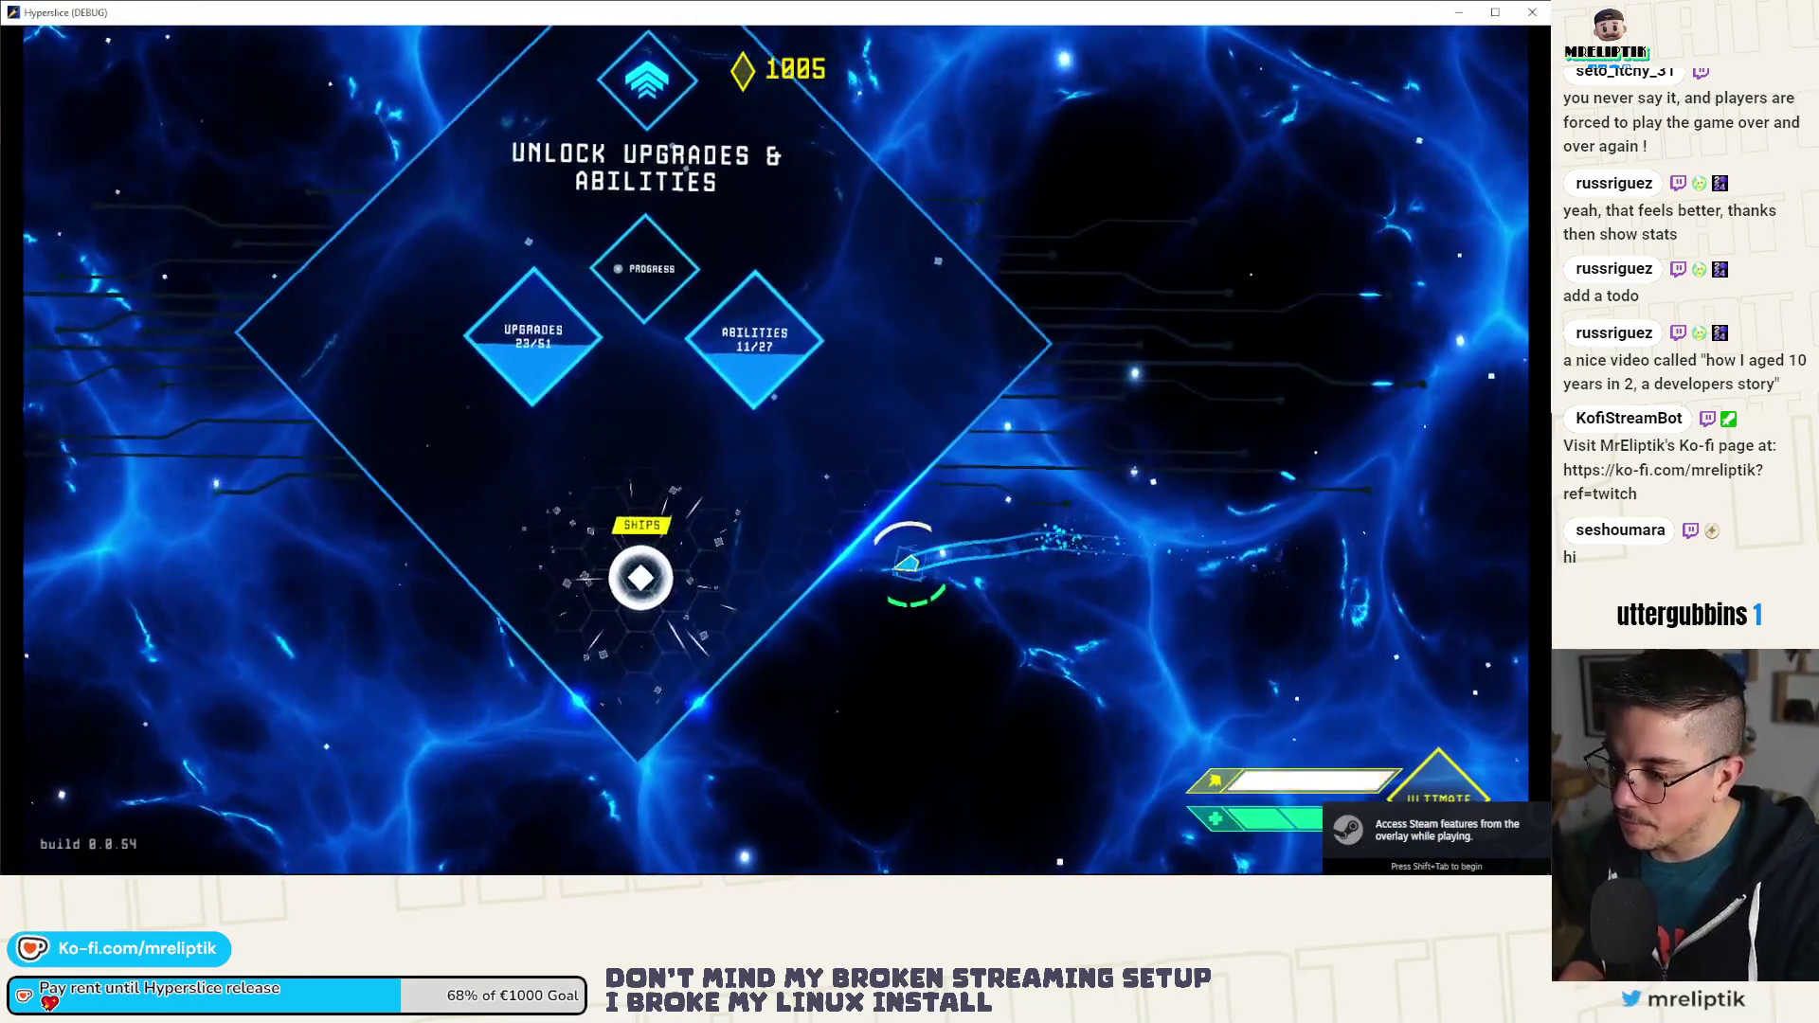
{"action": "left_click", "coordinate": [552, 580]}
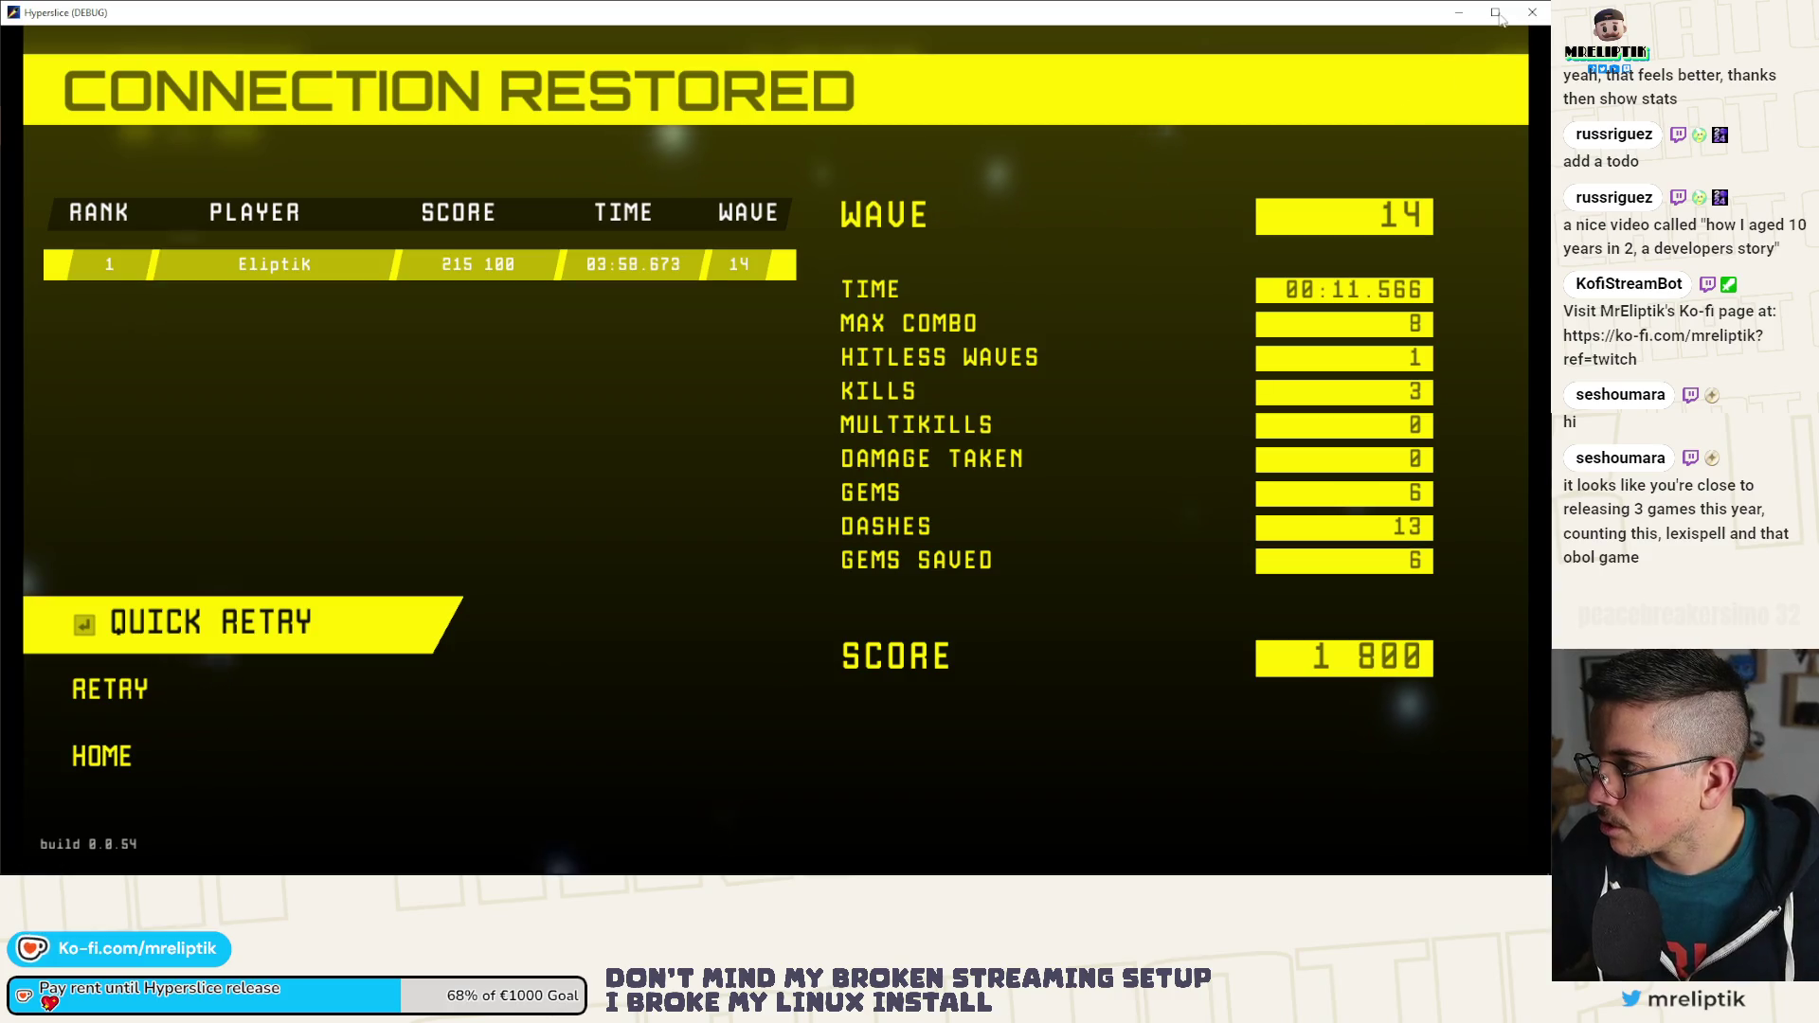
Step: Close the Hyperslice debug window with Alt+F4 to get back to game.gd
{"action": "key", "text": "alt+F4"}
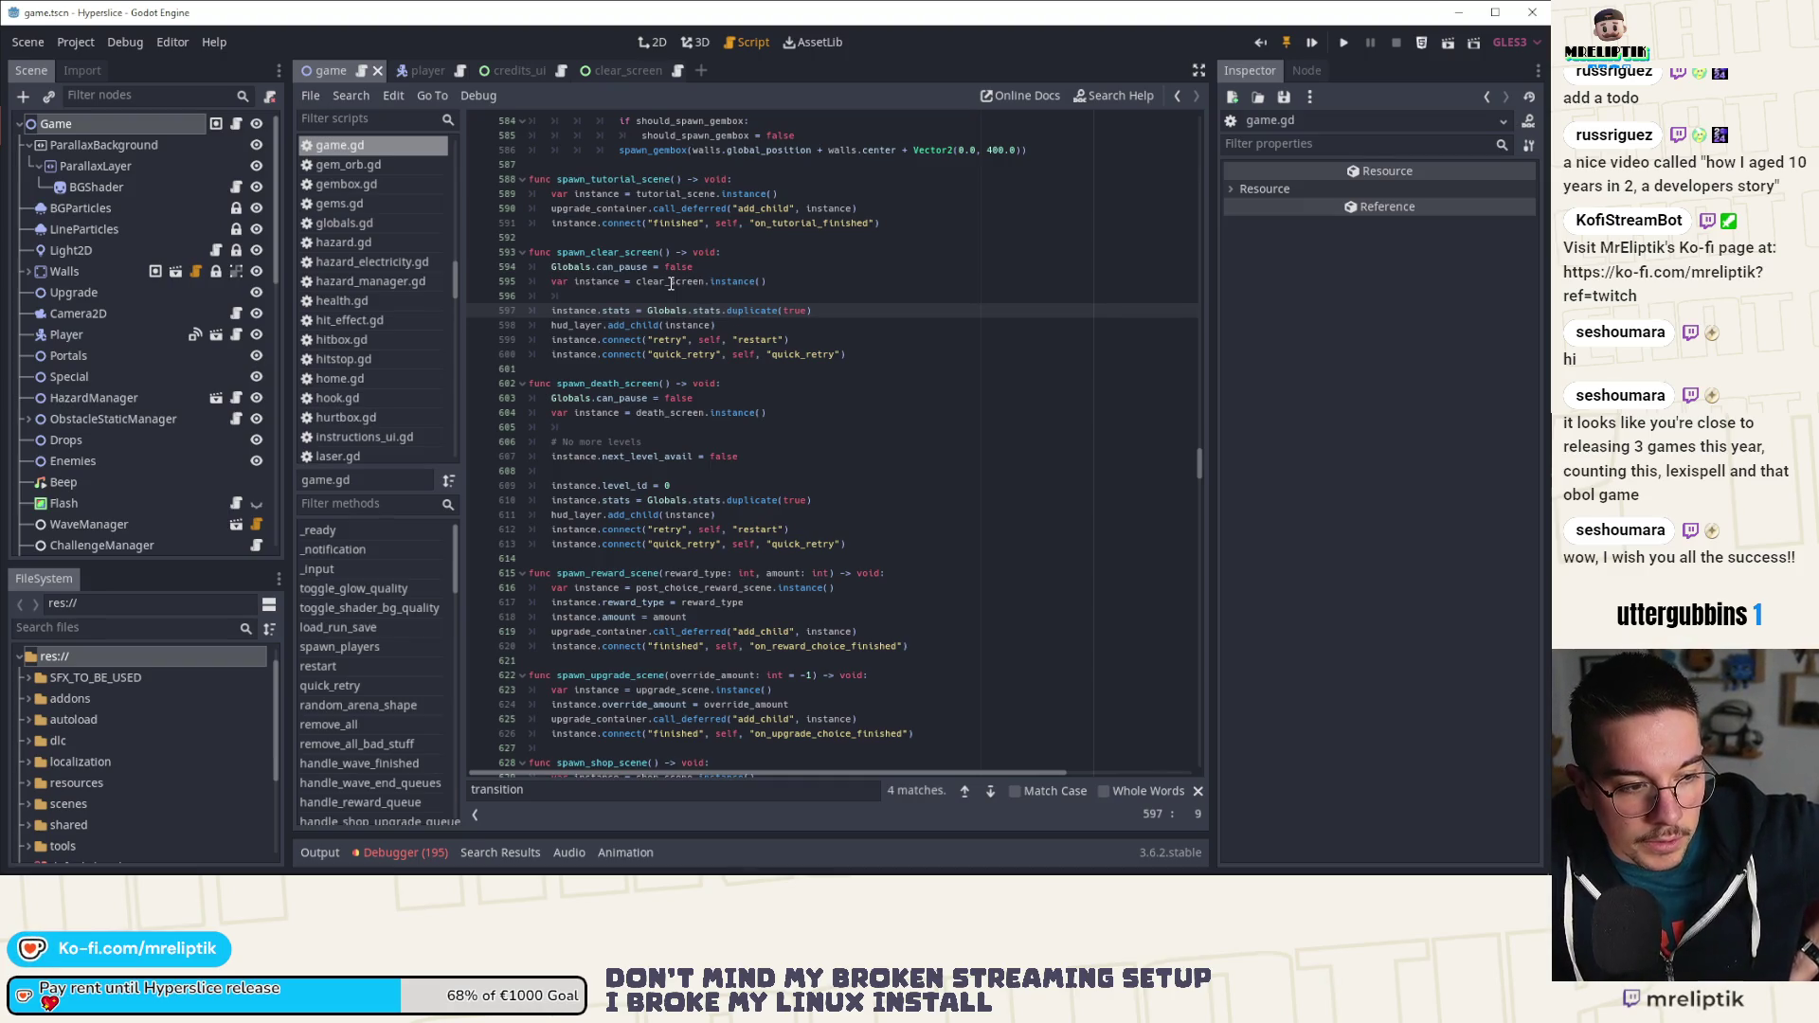
Step: Clear all entries from the Debugger's Errors list
{"action": "left_click", "coordinate": [696, 367]}
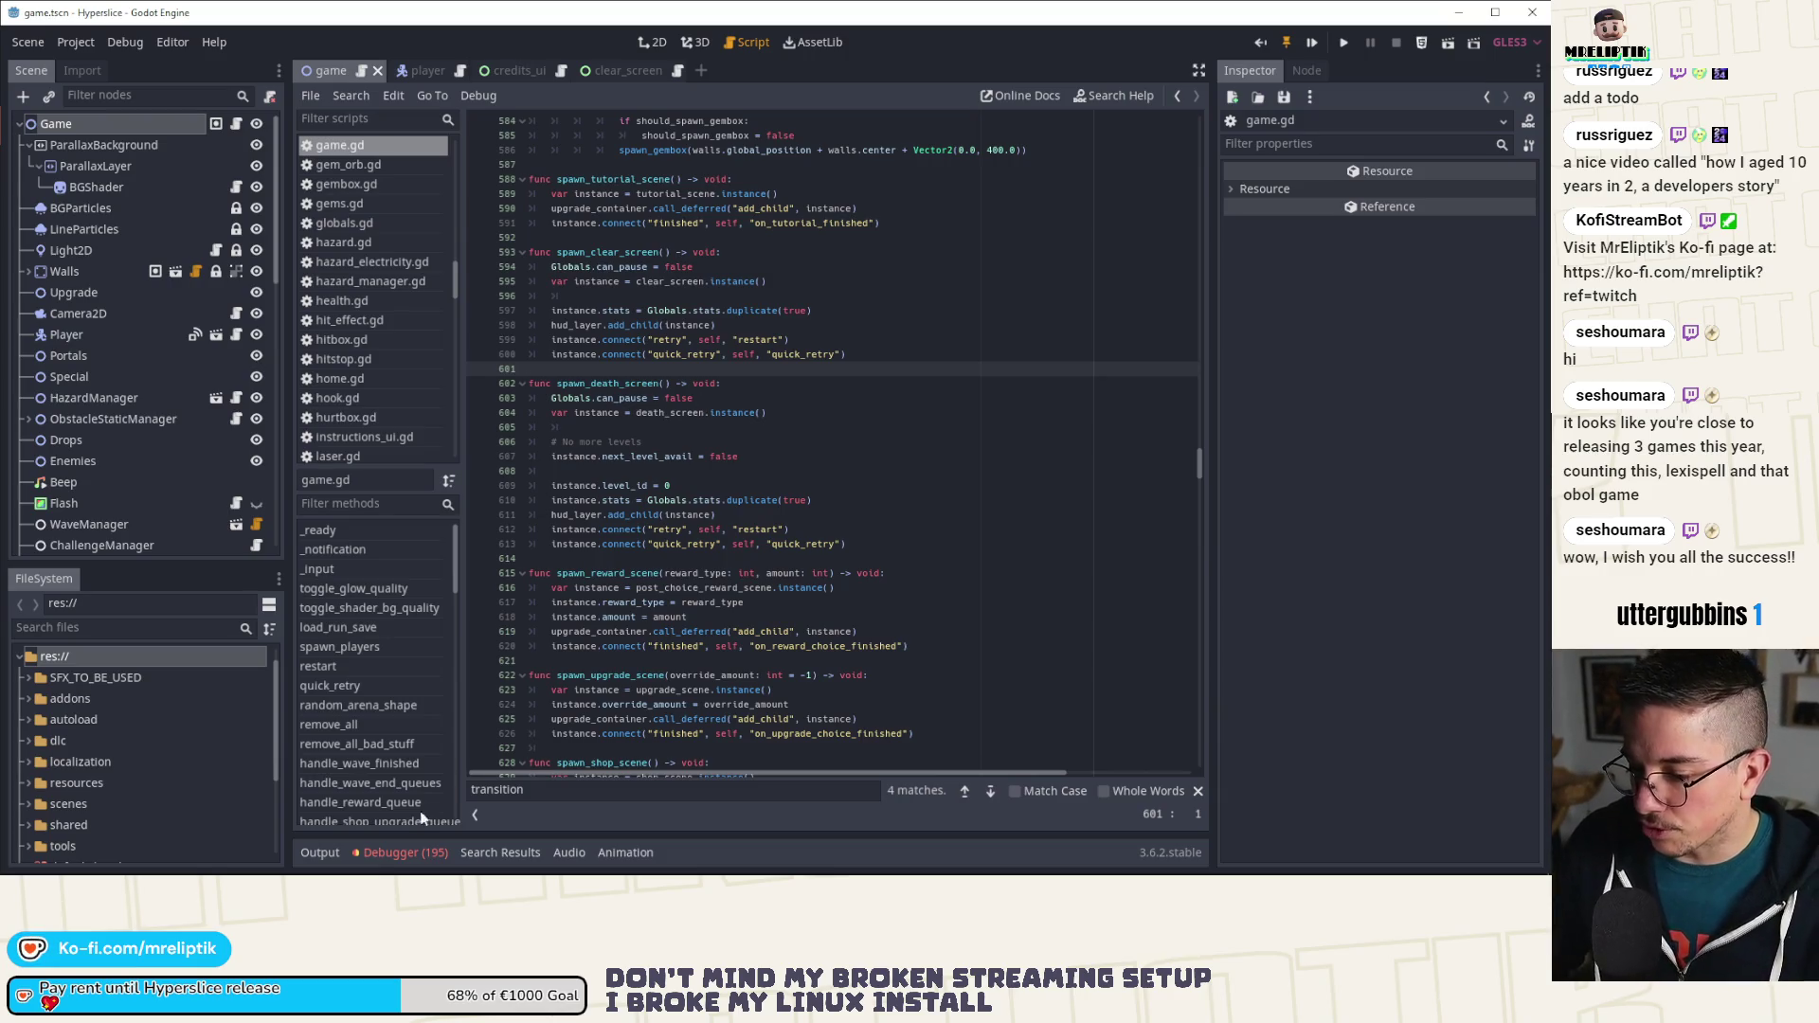
{"action": "left_click", "coordinate": [398, 851]}
{"action": "left_click", "coordinate": [407, 638]}
{"action": "scroll", "coordinate": [759, 748], "scroll_direction": "down", "scroll_amount": 5}
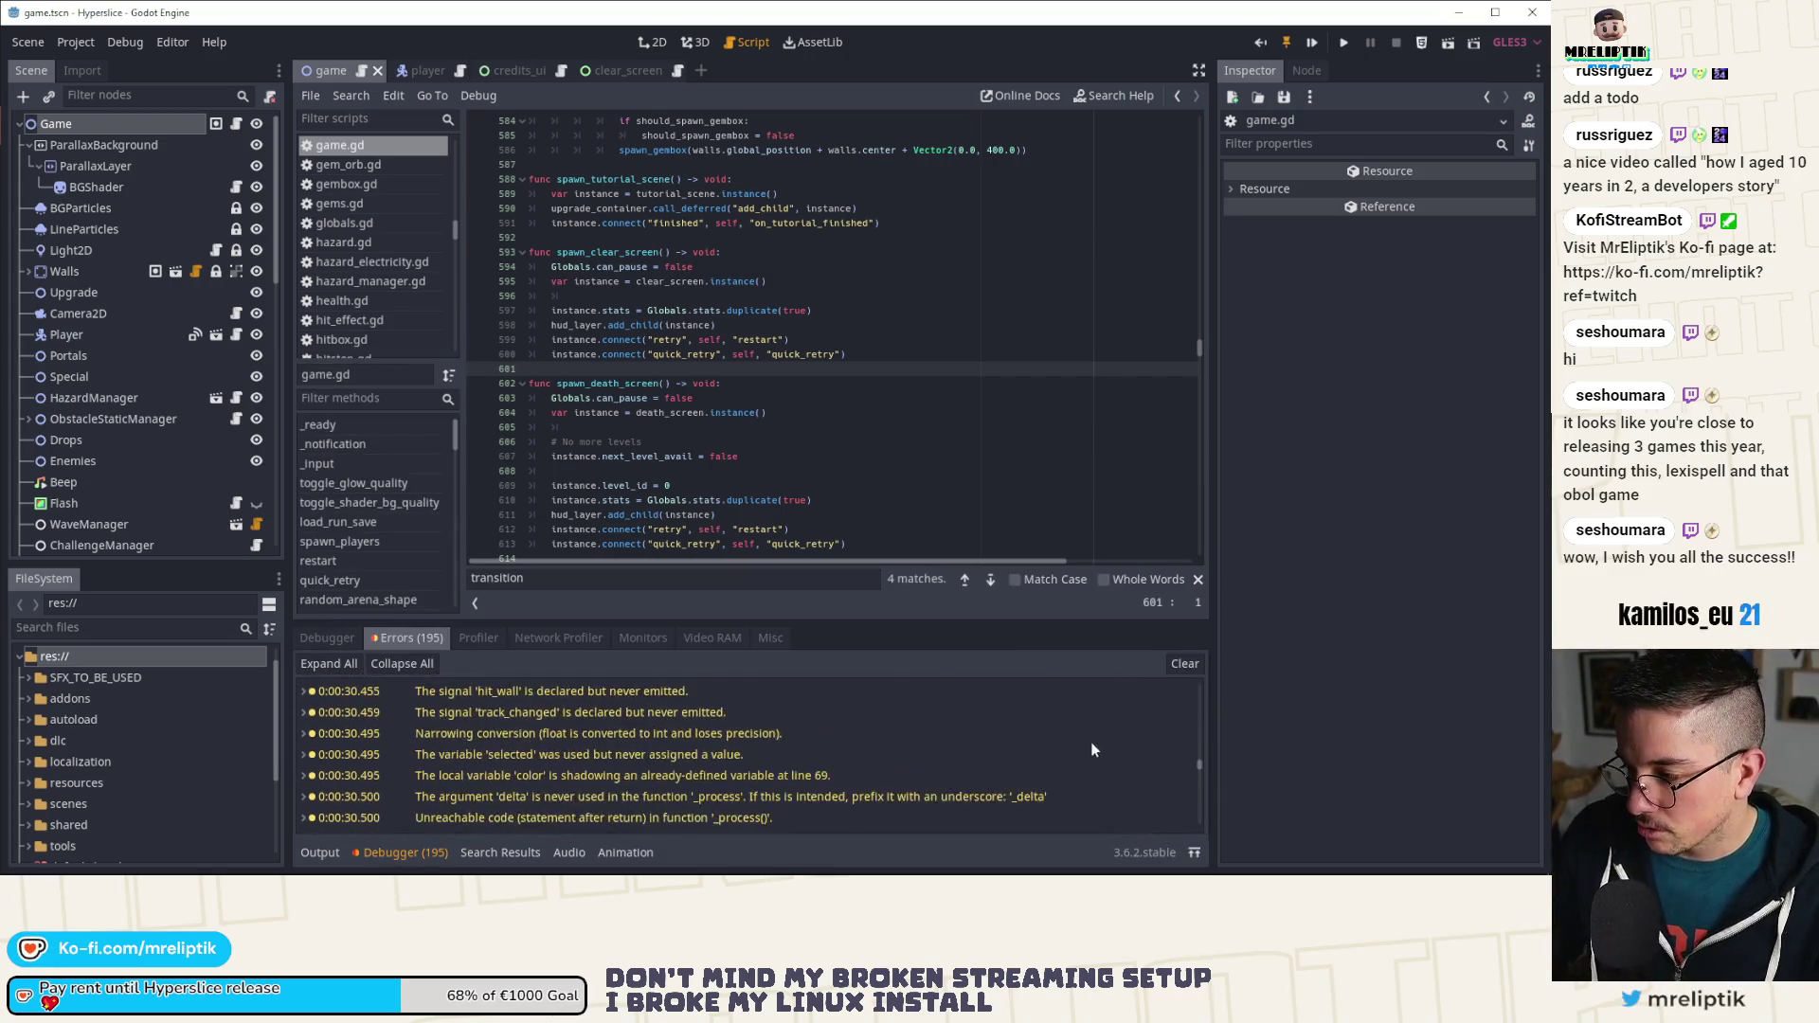
{"action": "left_click_drag", "start_coordinate": [1196, 770], "coordinate": [1196, 827]}
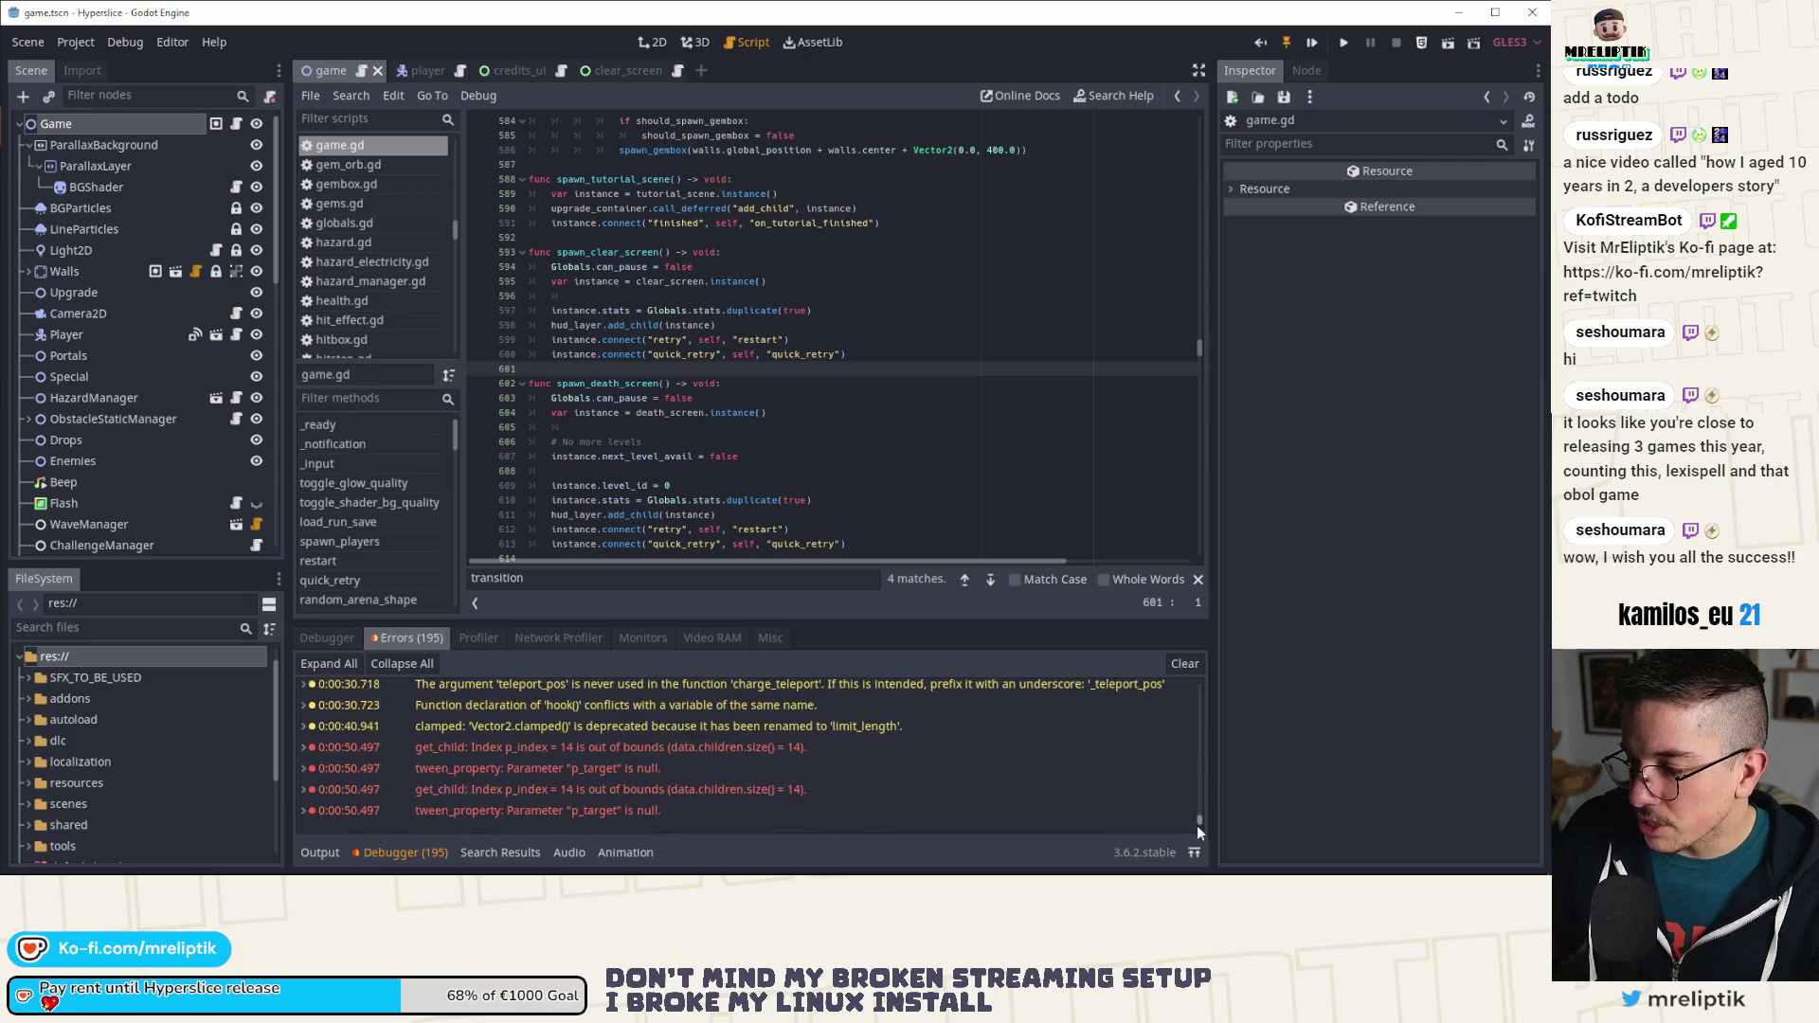
{"action": "left_click", "coordinate": [1186, 667]}
Step: Collapse the bottom panel and show the game scene in the 2D workspace
{"action": "left_click", "coordinate": [326, 855]}
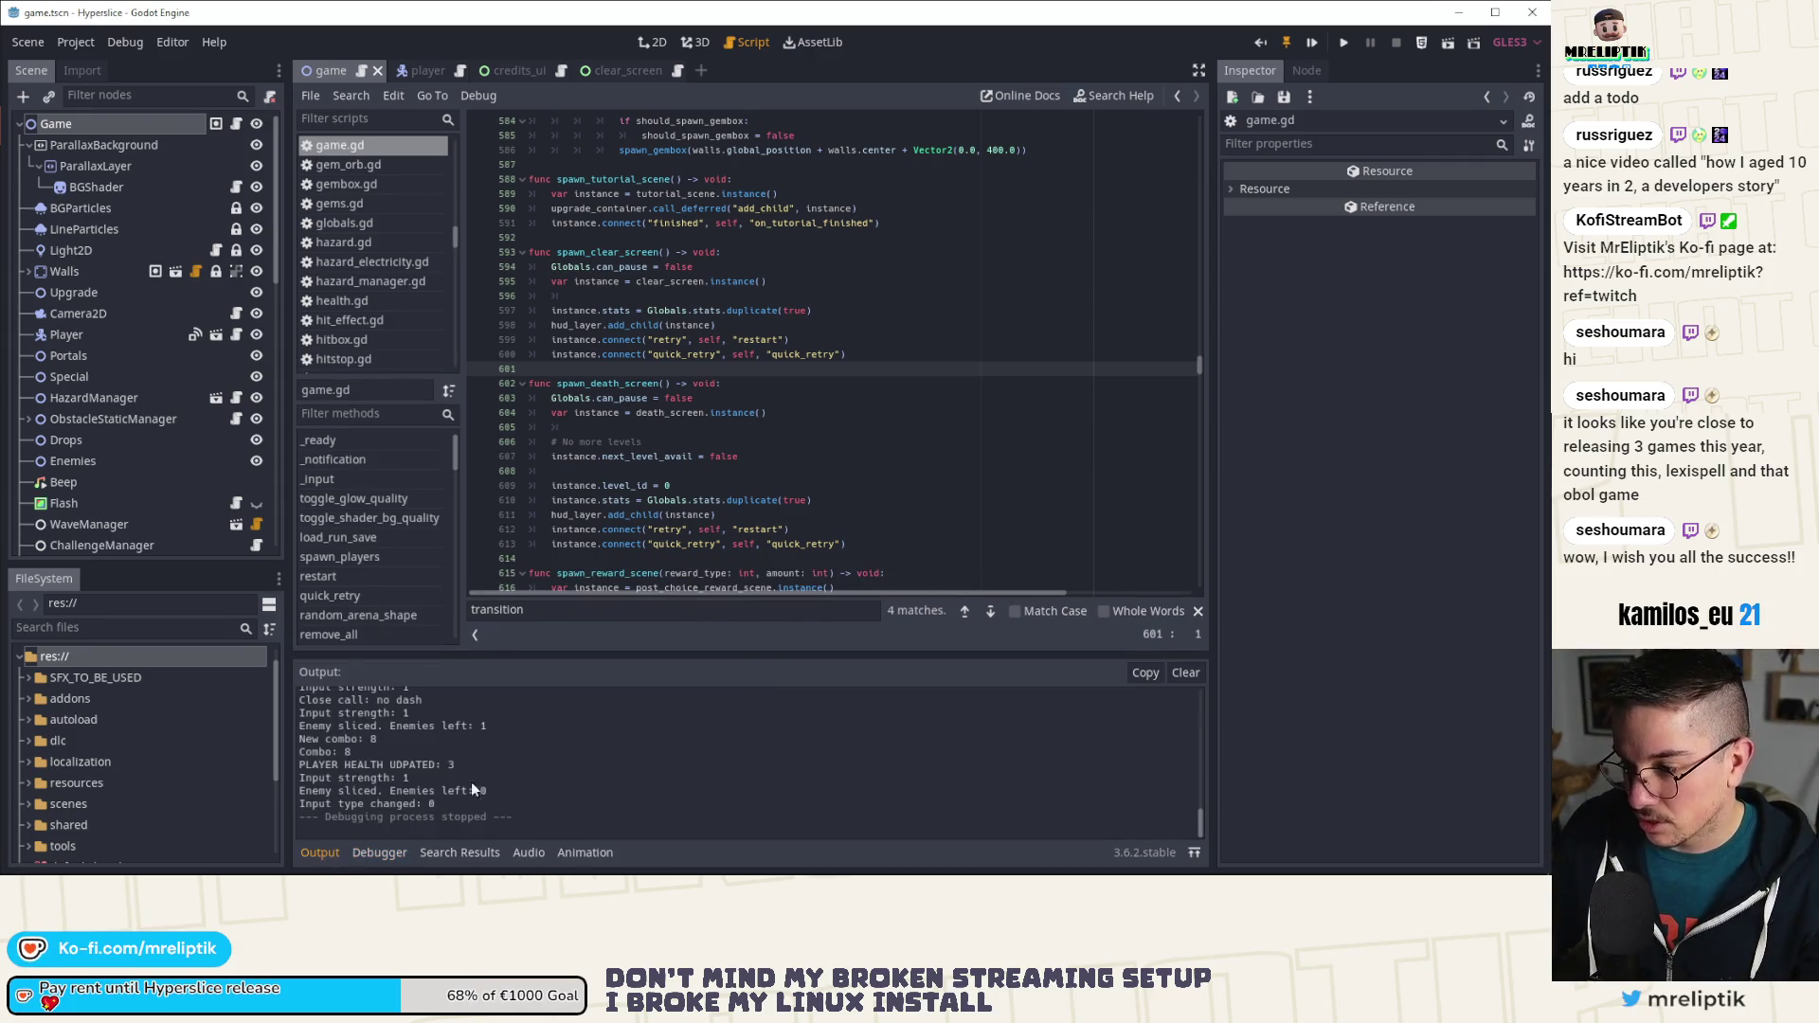
{"action": "left_click", "coordinate": [320, 853]}
{"action": "left_click", "coordinate": [606, 471]}
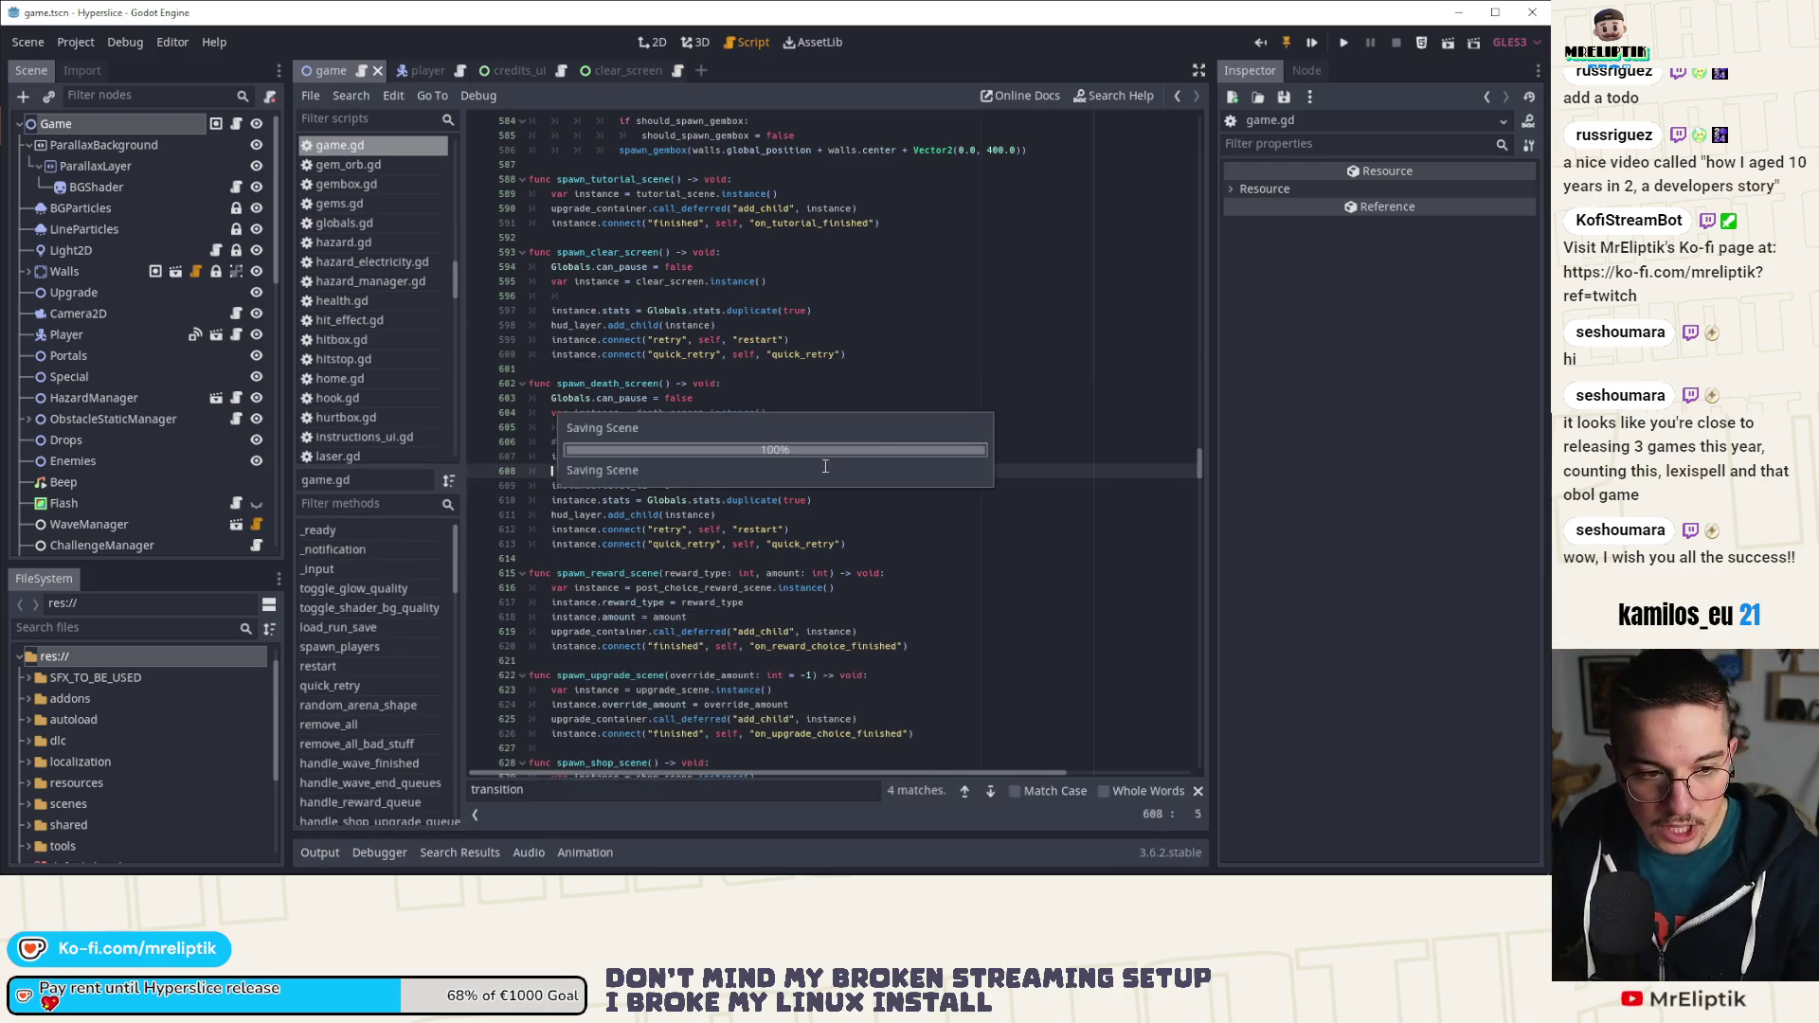
{"action": "left_click", "coordinate": [663, 42]}
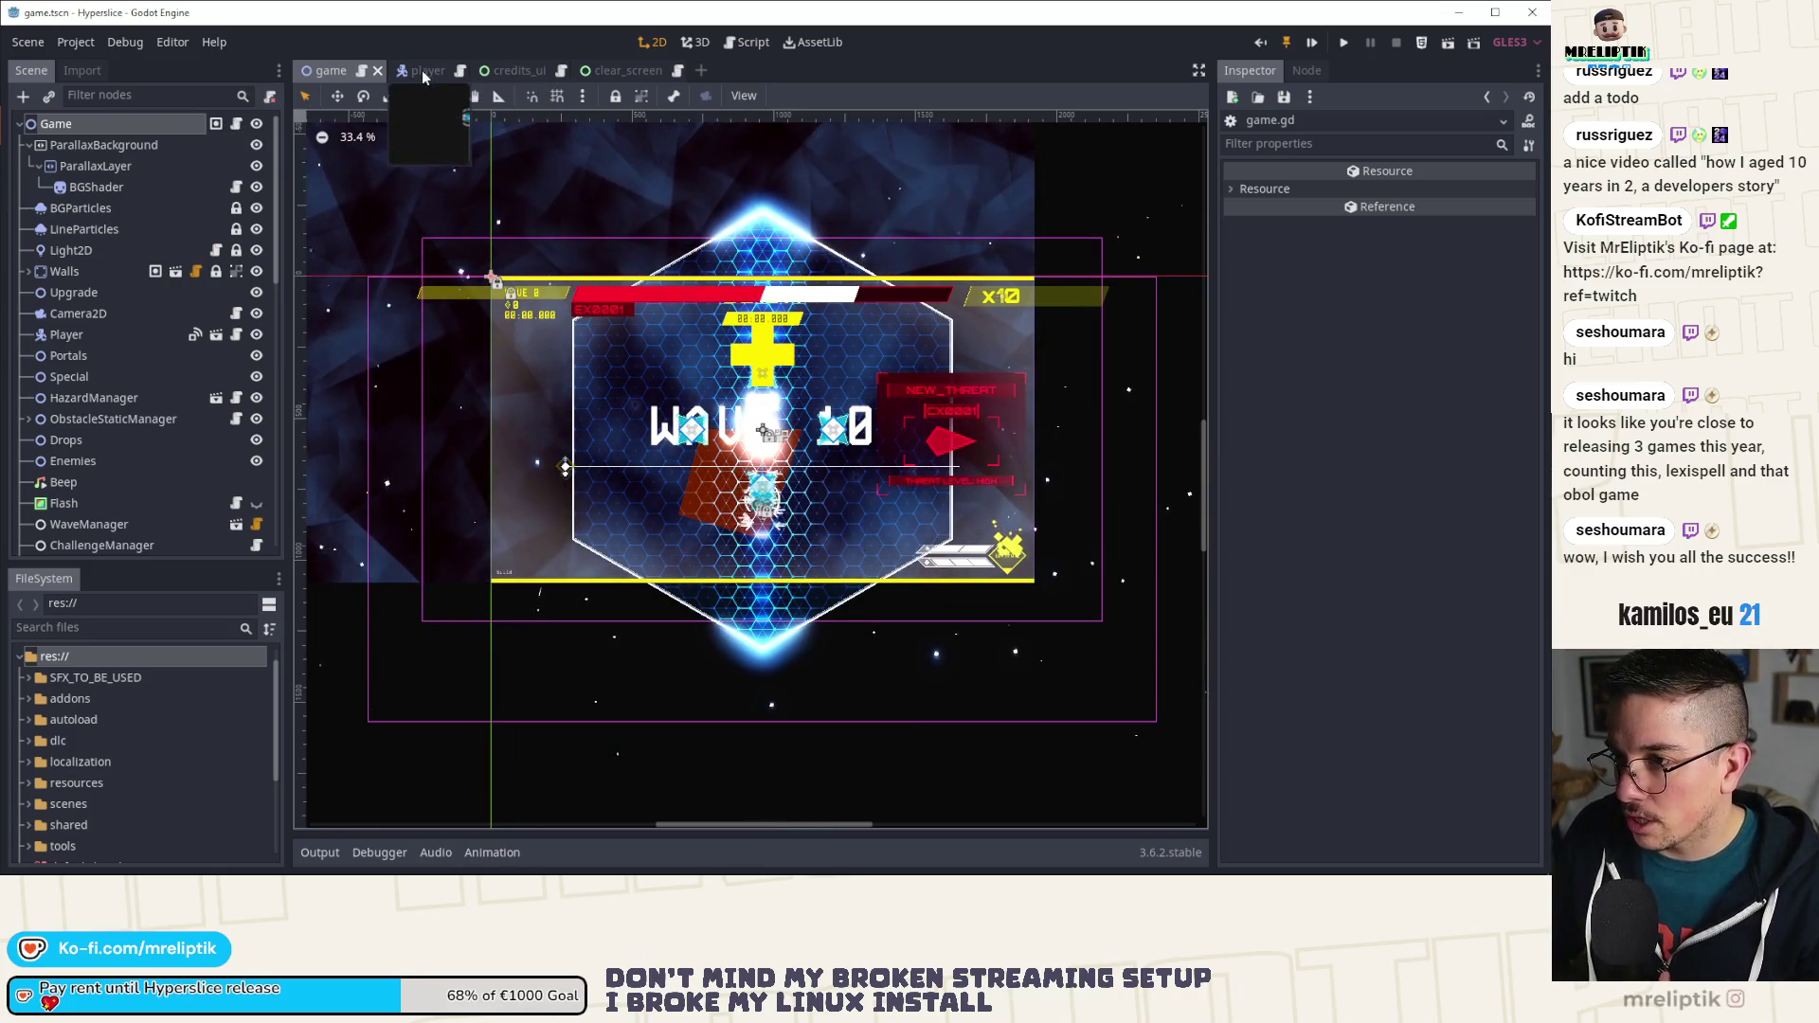
Step: Open player.gd and inspect win()'s TODO, start_joy_vibration and appear_anim calls
{"action": "left_click", "coordinate": [196, 334]}
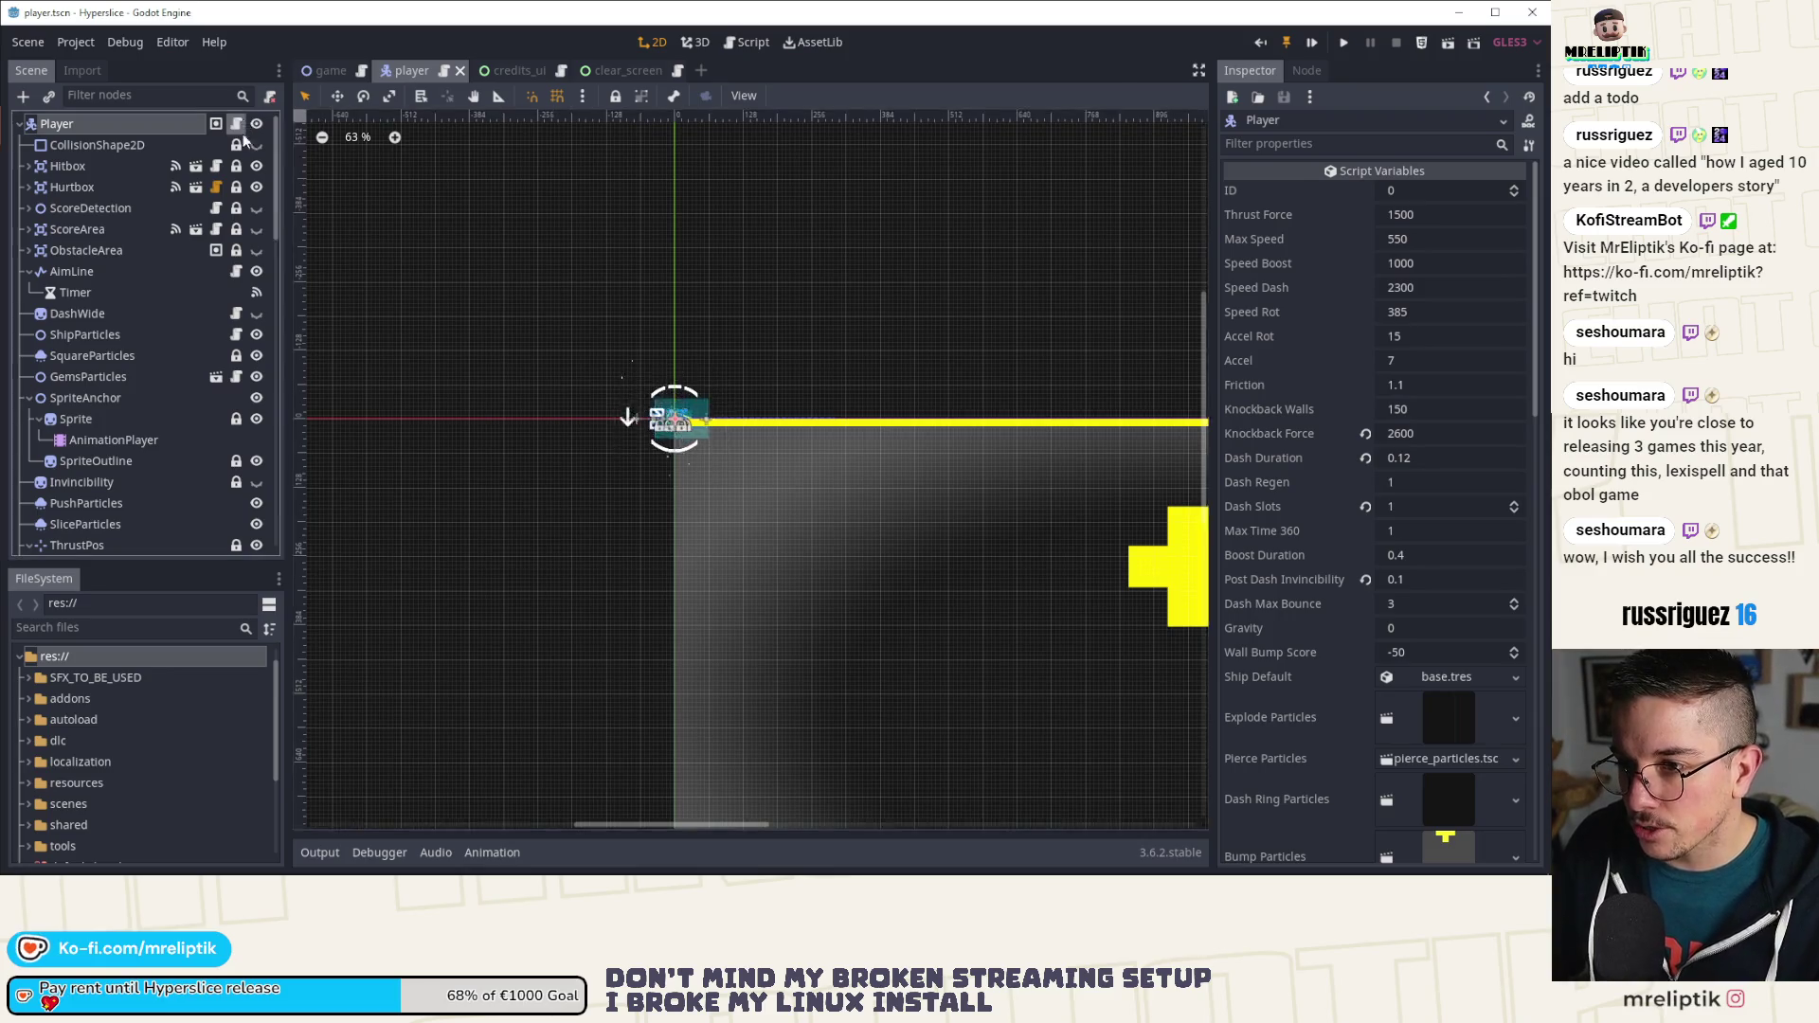
{"action": "left_click", "coordinate": [236, 123]}
{"action": "scroll", "coordinate": [707, 613], "scroll_direction": "up", "scroll_amount": 2}
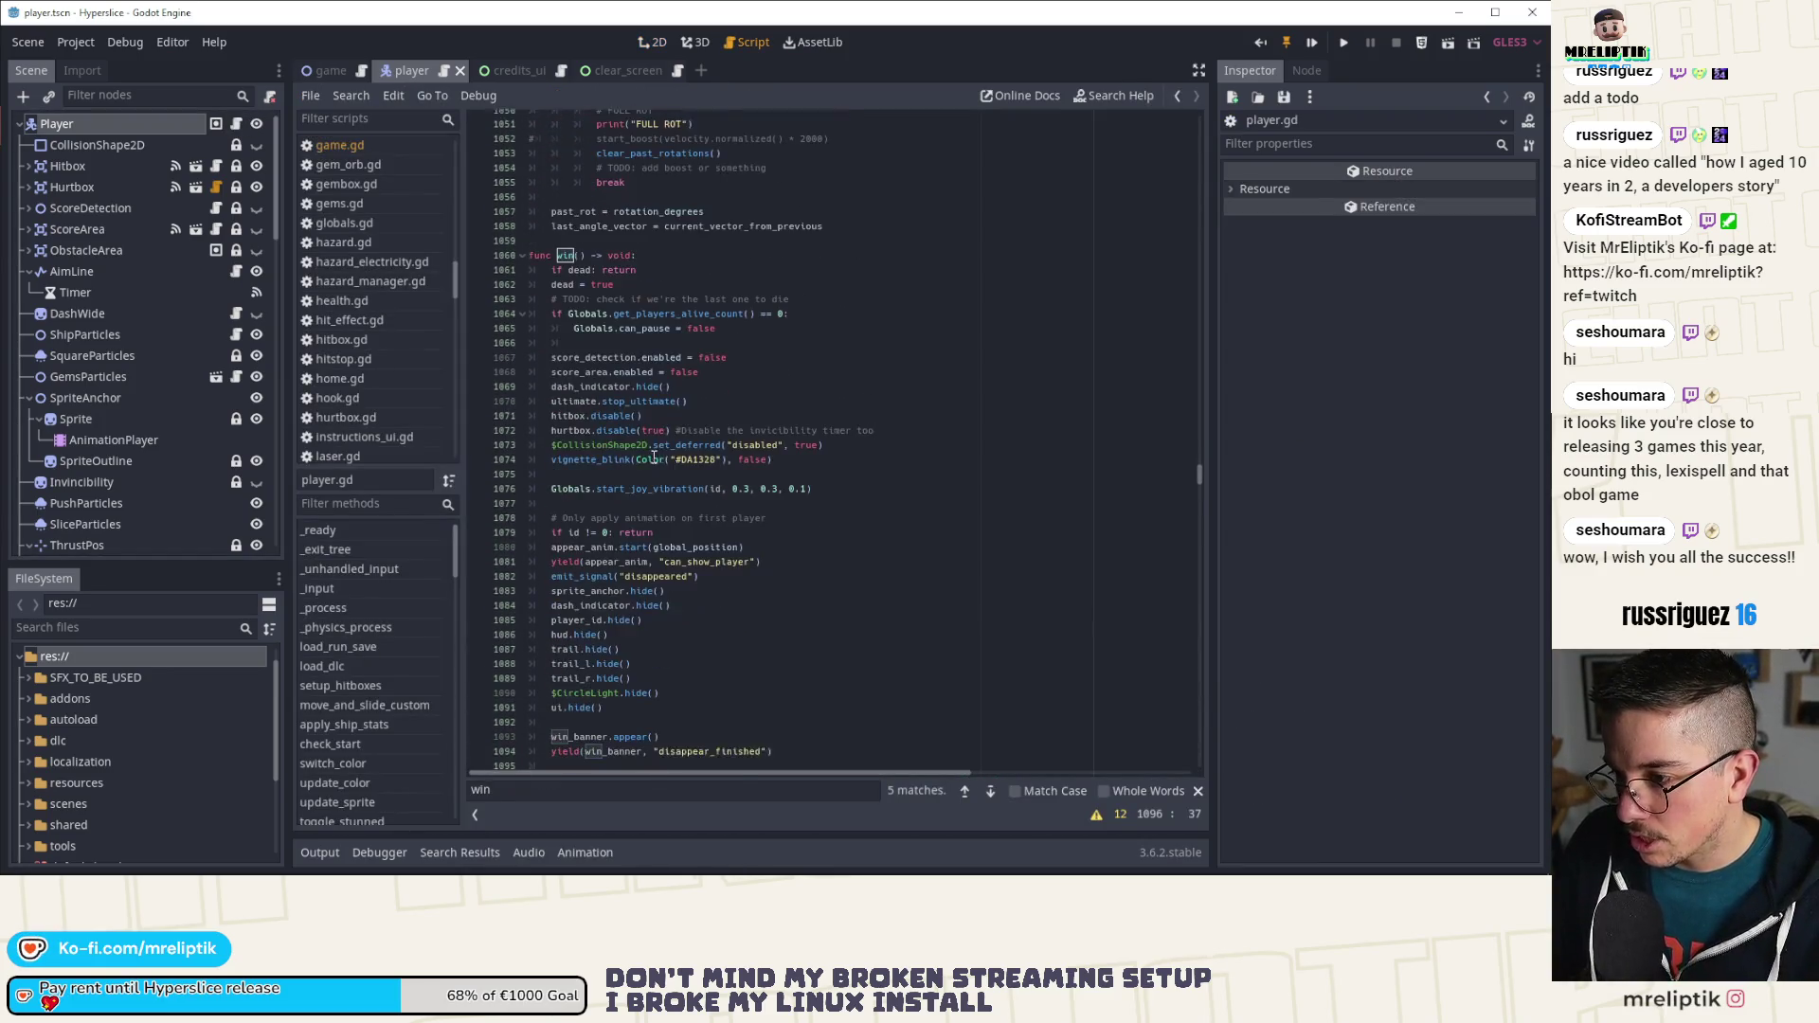
{"action": "left_click", "coordinate": [651, 310]}
{"action": "left_click", "coordinate": [660, 297]}
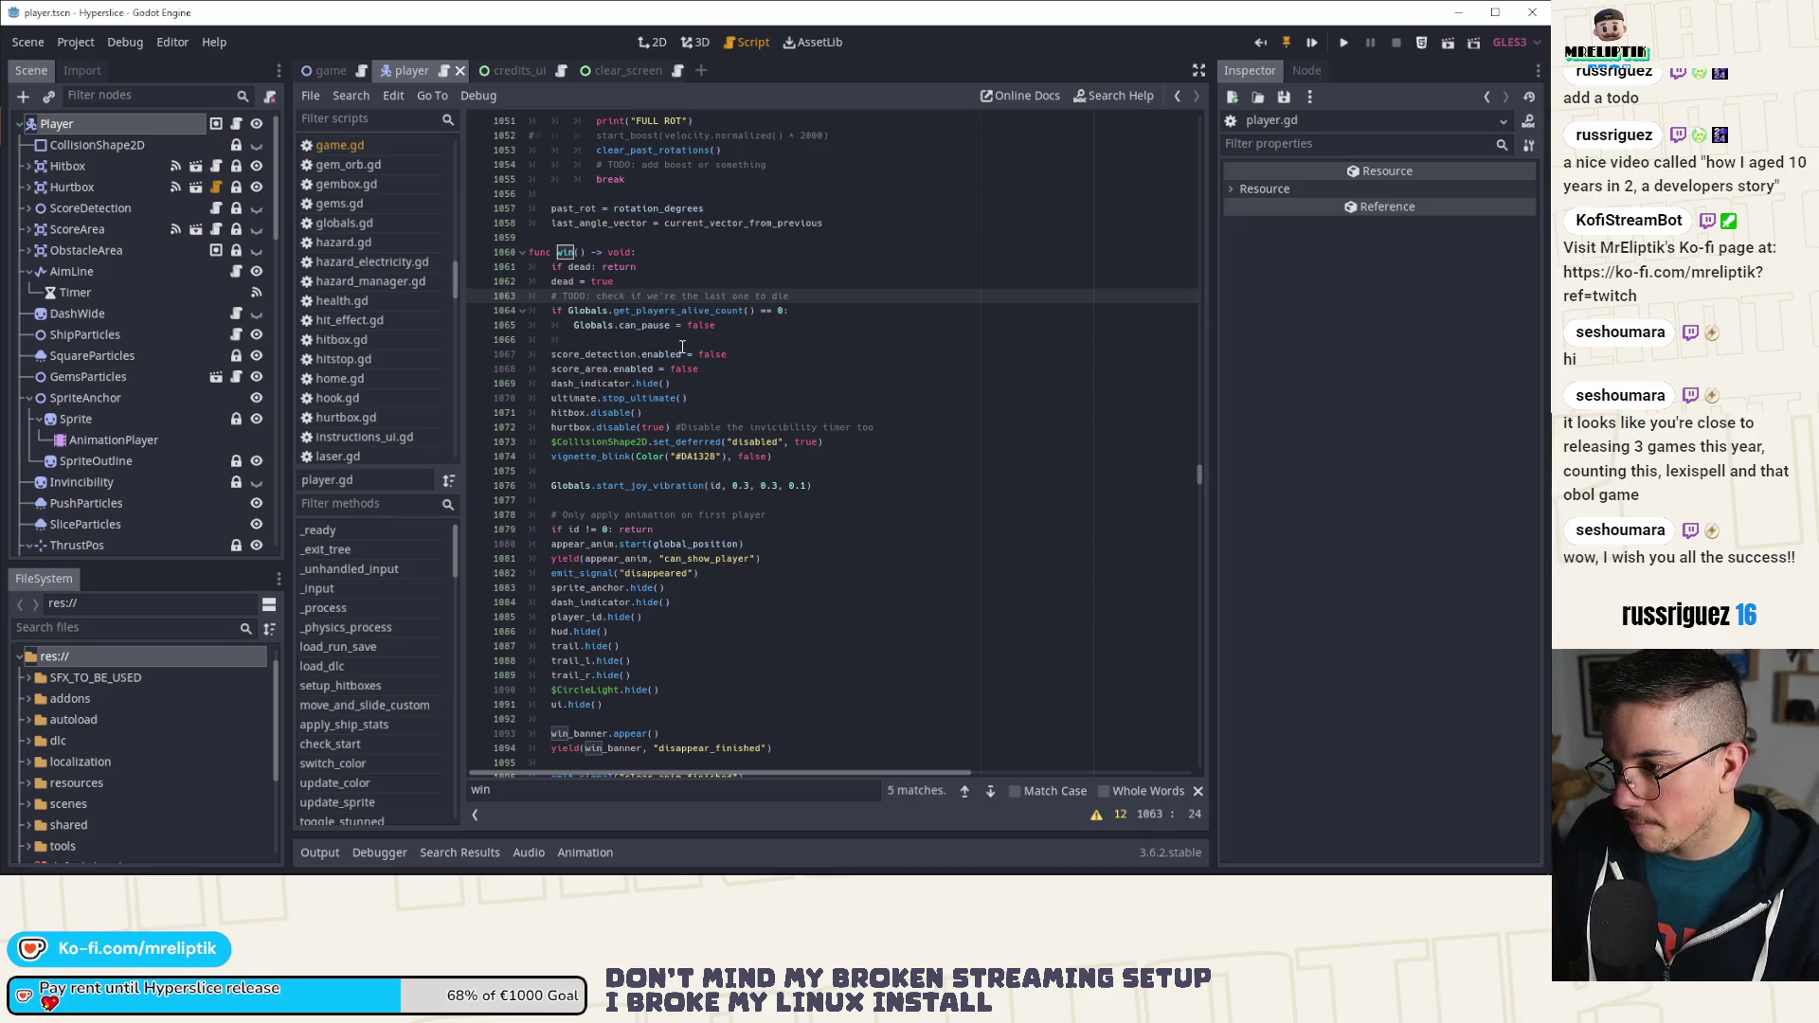
{"action": "scroll", "coordinate": [682, 347], "scroll_direction": "down", "scroll_amount": 3}
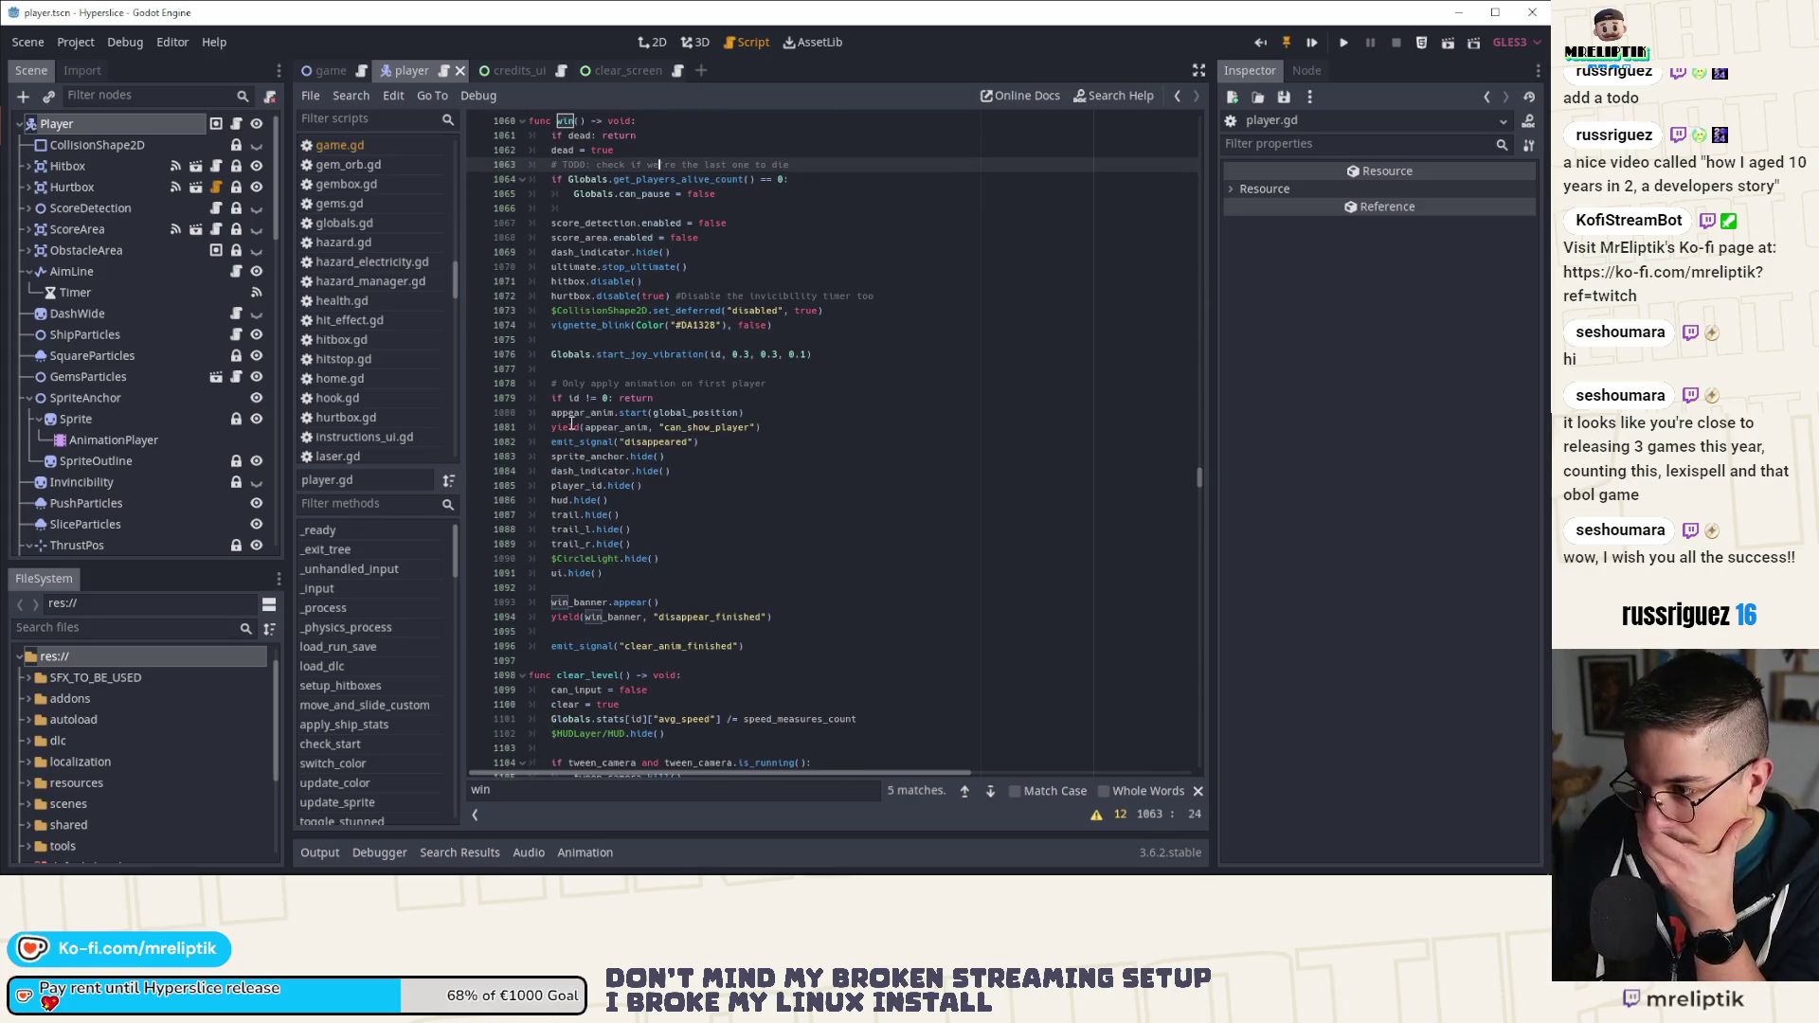
{"action": "double_click", "coordinate": [647, 355]}
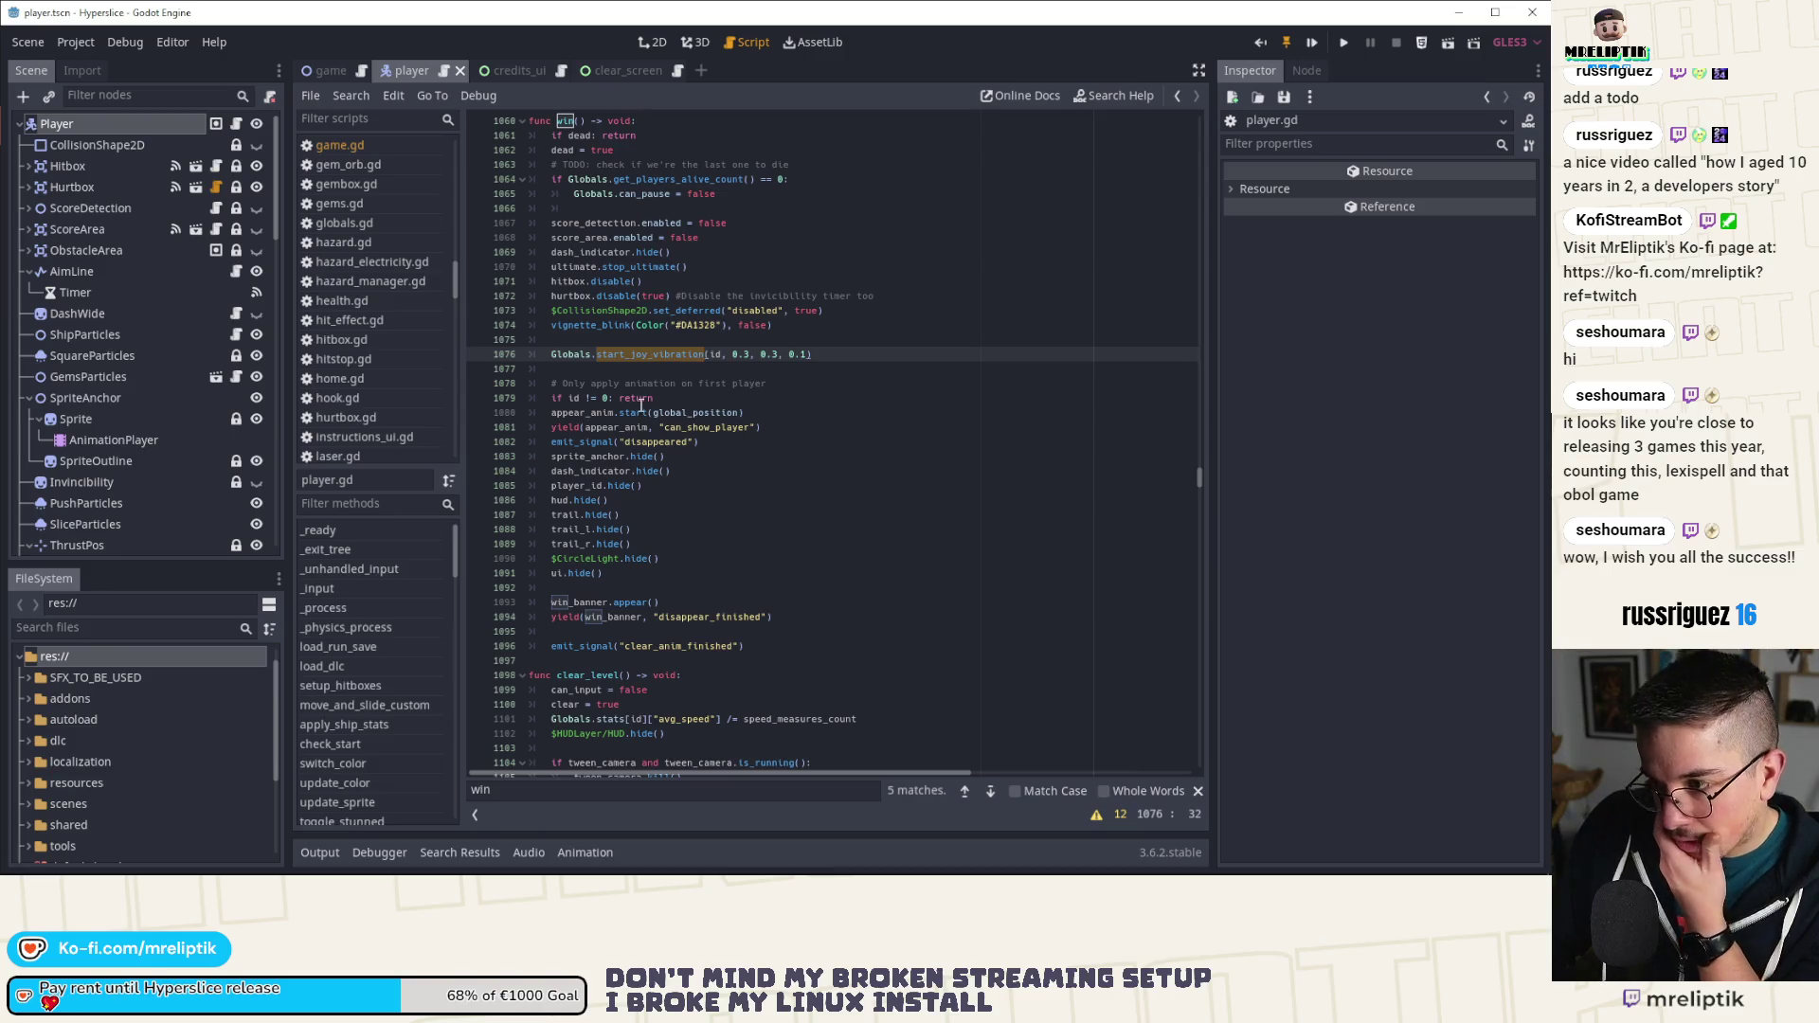
{"action": "double_click", "coordinate": [611, 442]}
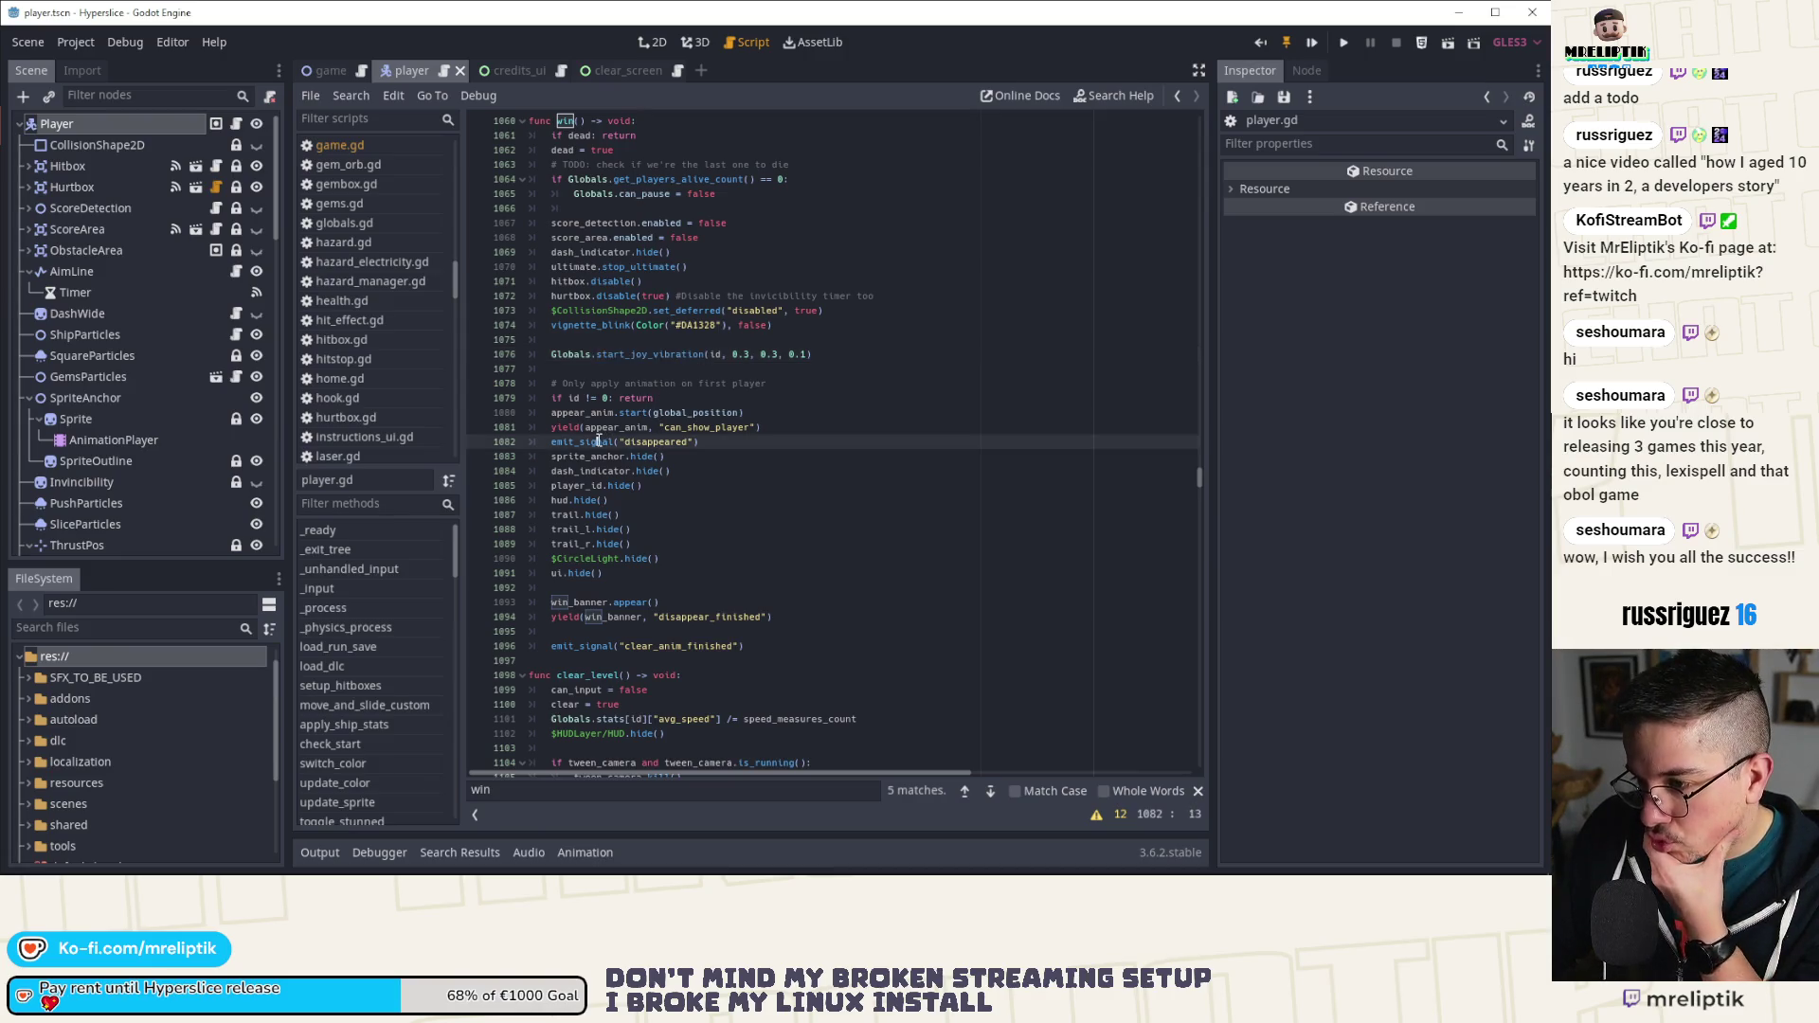
{"action": "double_click", "coordinate": [619, 432]}
{"action": "double_click", "coordinate": [587, 413]}
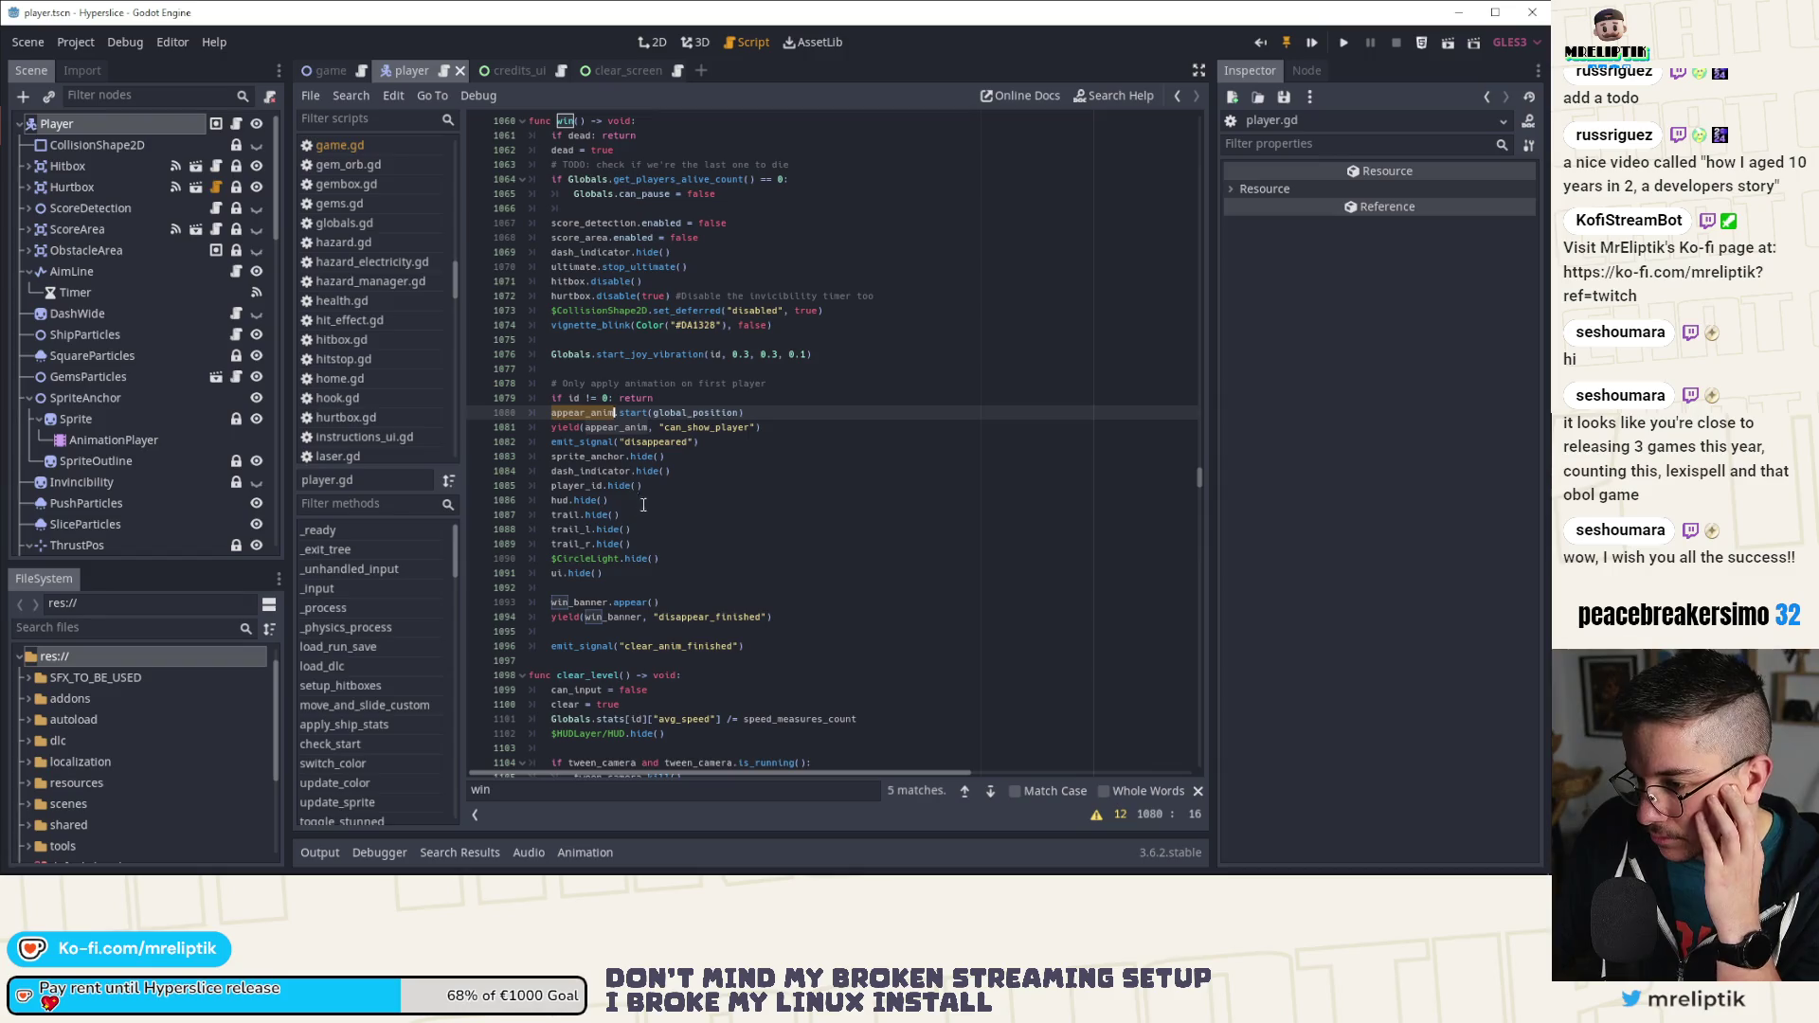
Step: Fold the detect_360 function and switch to the game scene's game.gd script
{"action": "scroll", "coordinate": [632, 531], "scroll_direction": "up", "scroll_amount": 1}
{"action": "scroll", "coordinate": [632, 532], "scroll_direction": "up", "scroll_amount": 4}
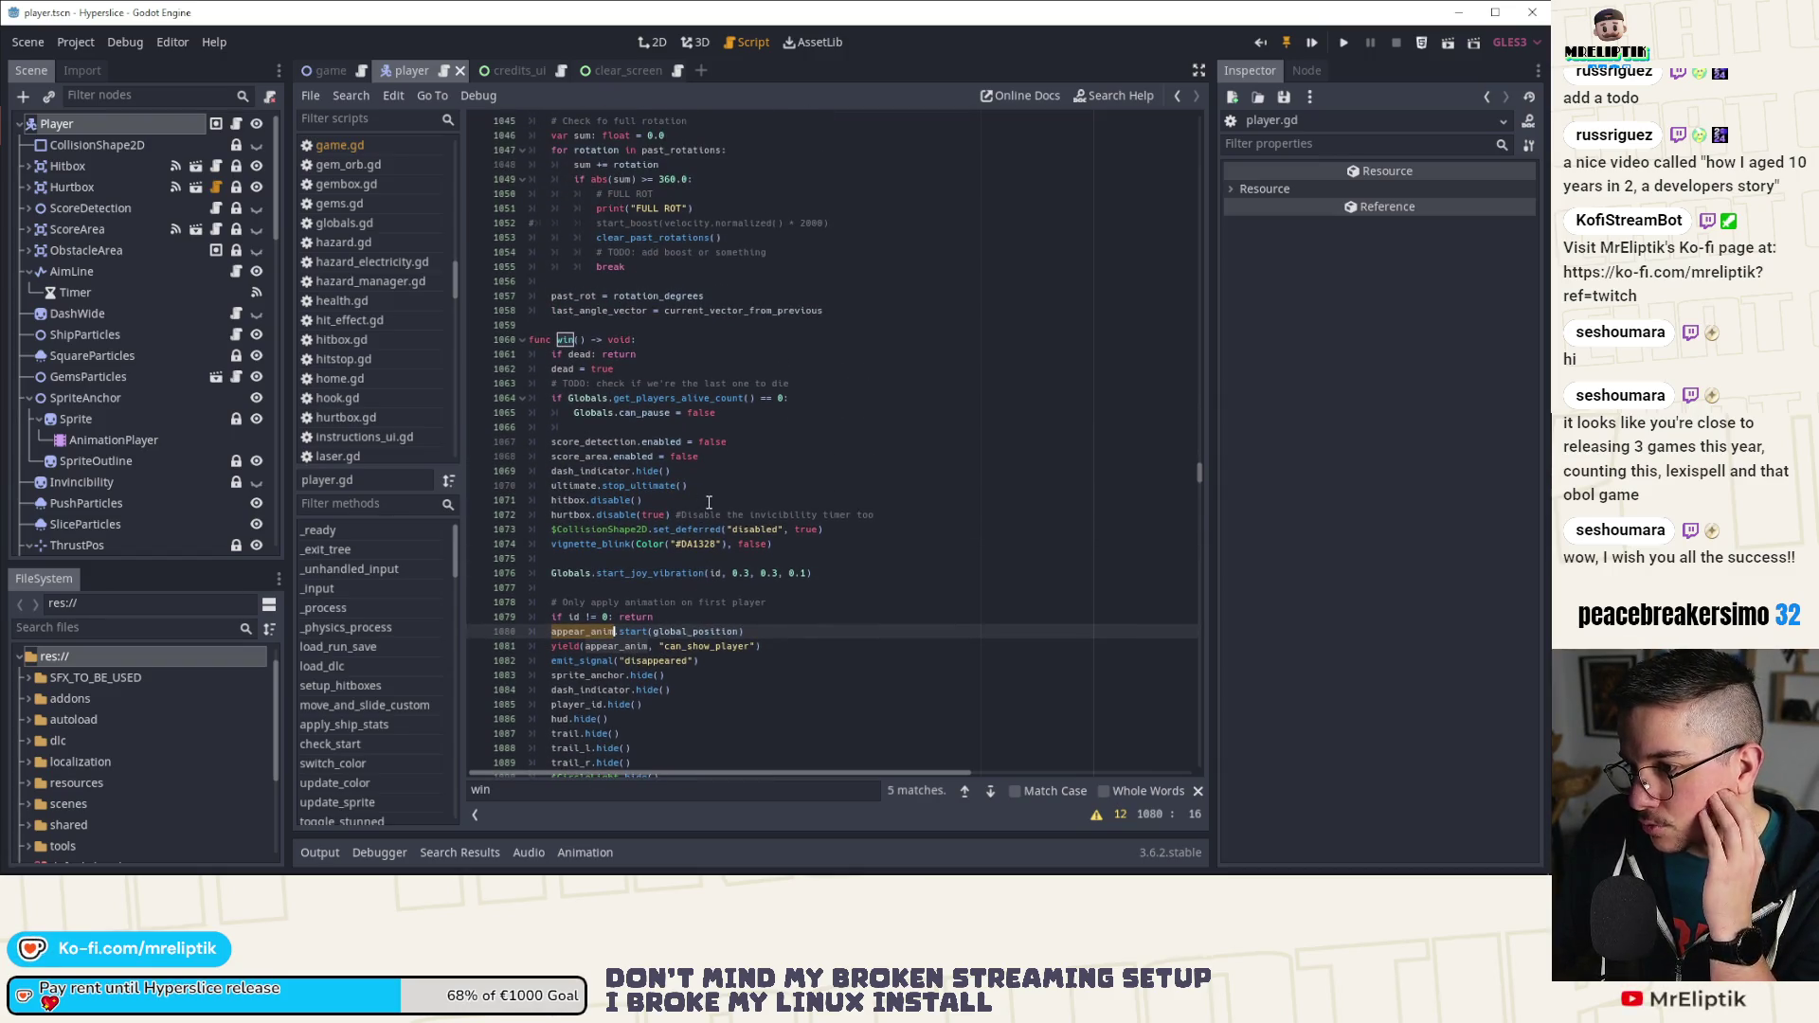
{"action": "scroll", "coordinate": [708, 502], "scroll_direction": "down", "scroll_amount": 3}
{"action": "scroll", "coordinate": [709, 503], "scroll_direction": "down", "scroll_amount": 1}
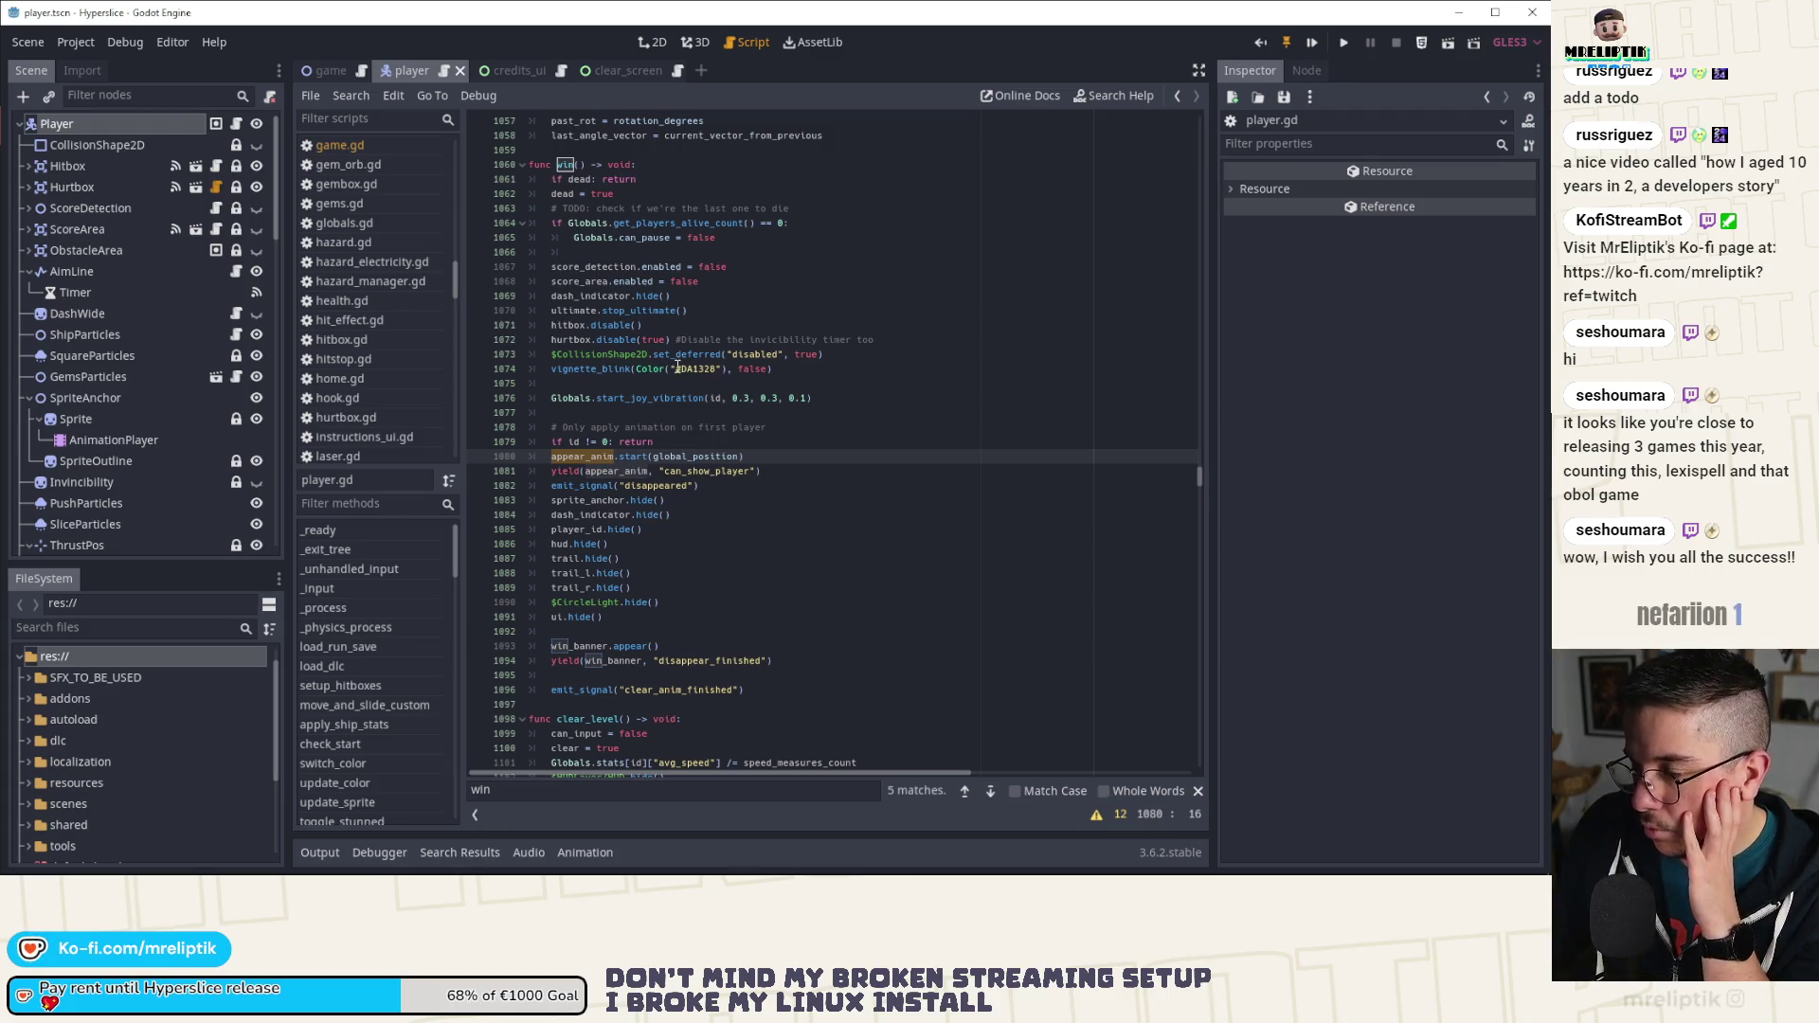
{"action": "scroll", "coordinate": [678, 367], "scroll_direction": "up", "scroll_amount": 4}
{"action": "scroll", "coordinate": [647, 347], "scroll_direction": "up", "scroll_amount": 5}
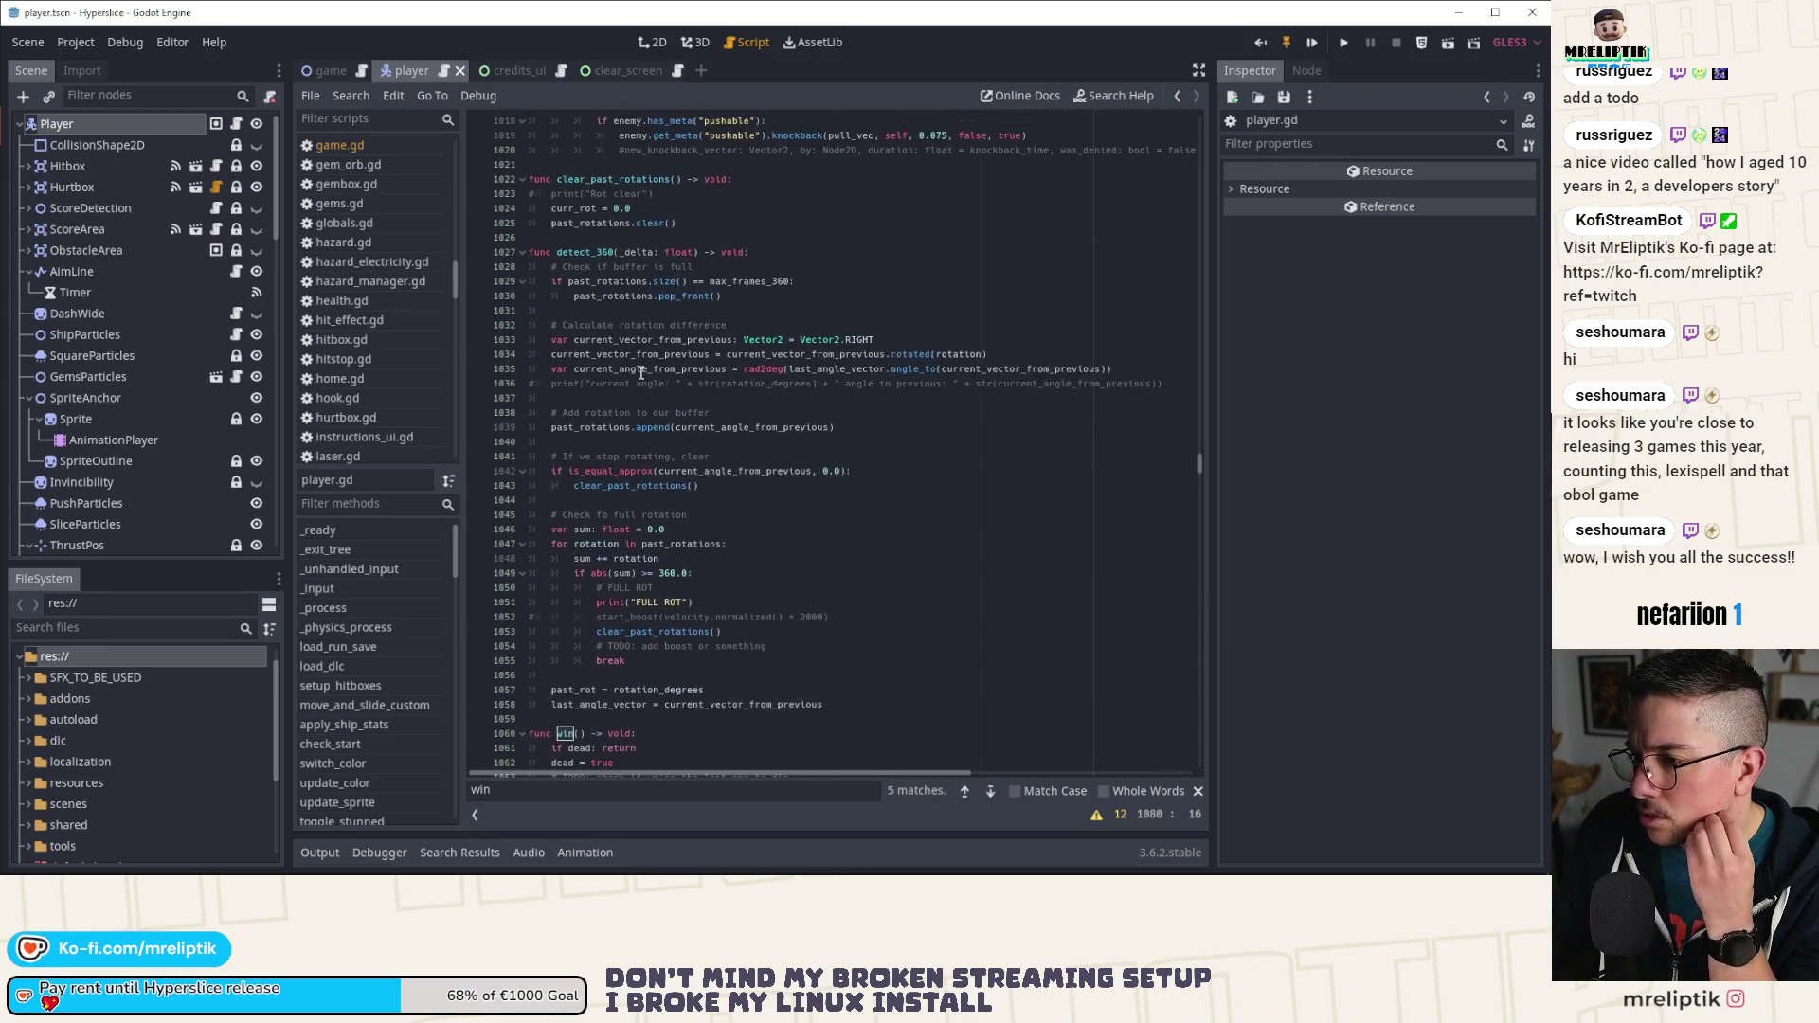
{"action": "scroll", "coordinate": [642, 372], "scroll_direction": "up", "scroll_amount": 1}
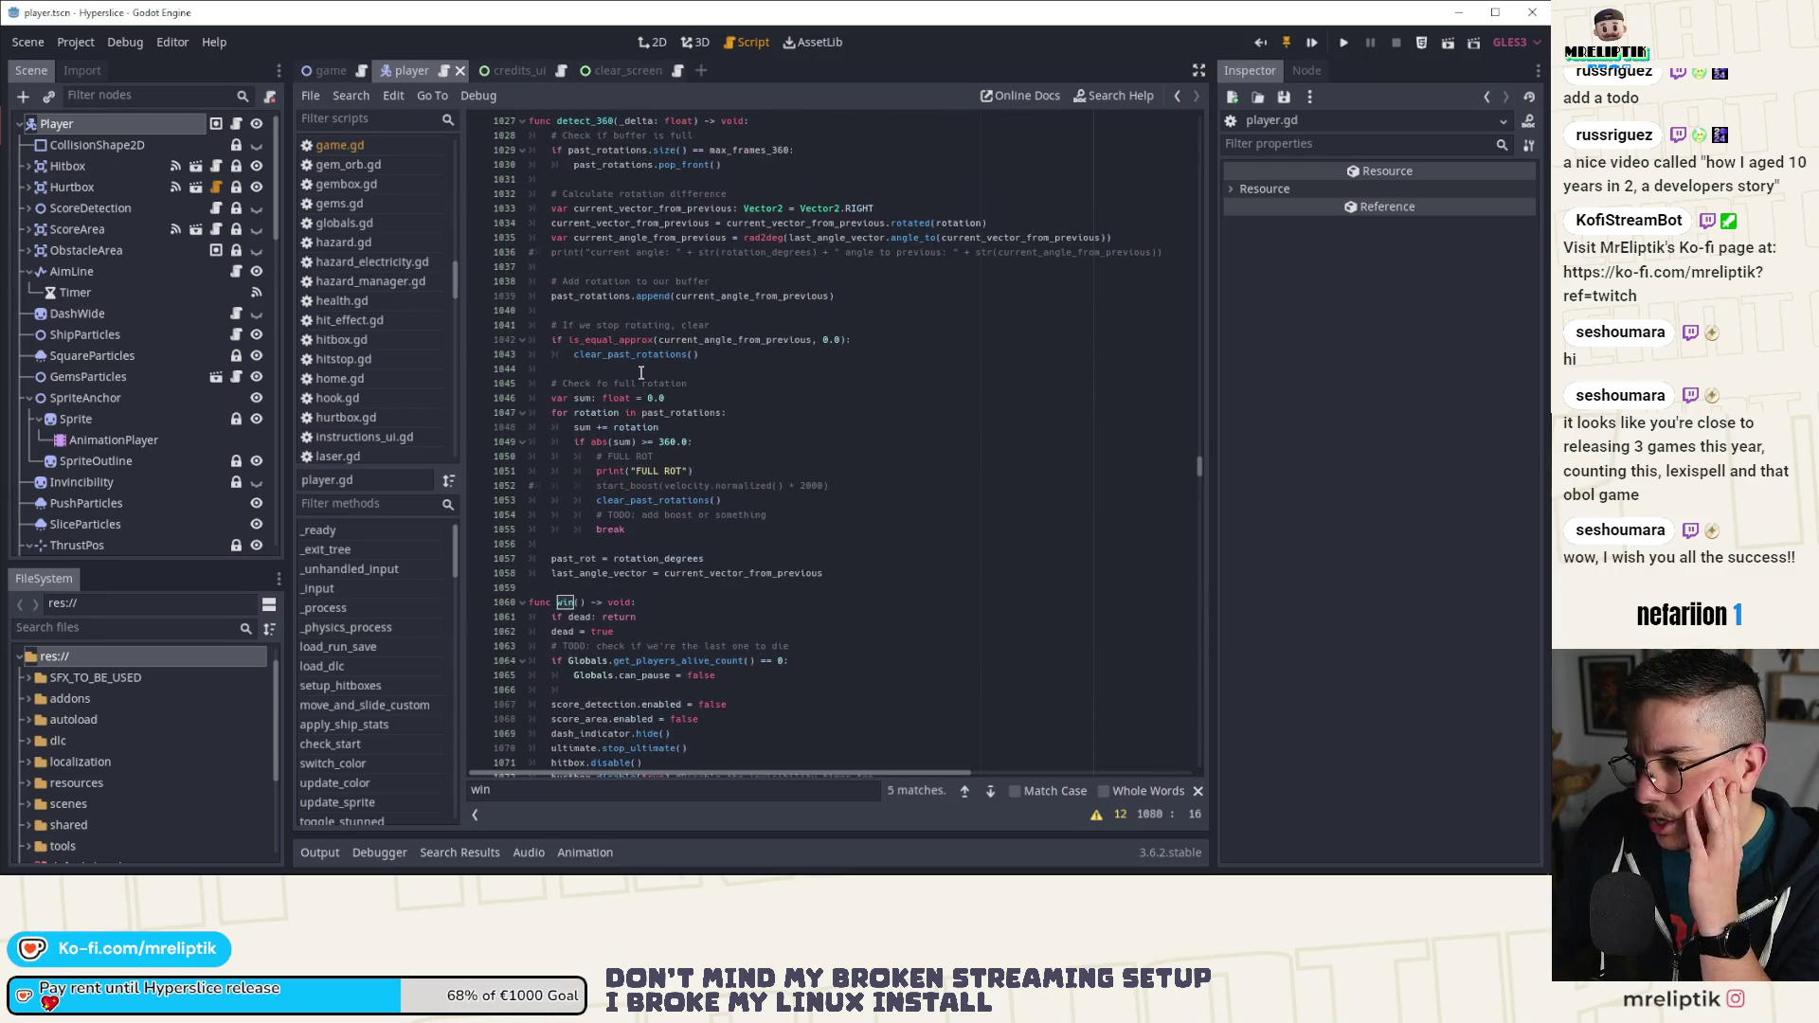
{"action": "left_click", "coordinate": [522, 121]}
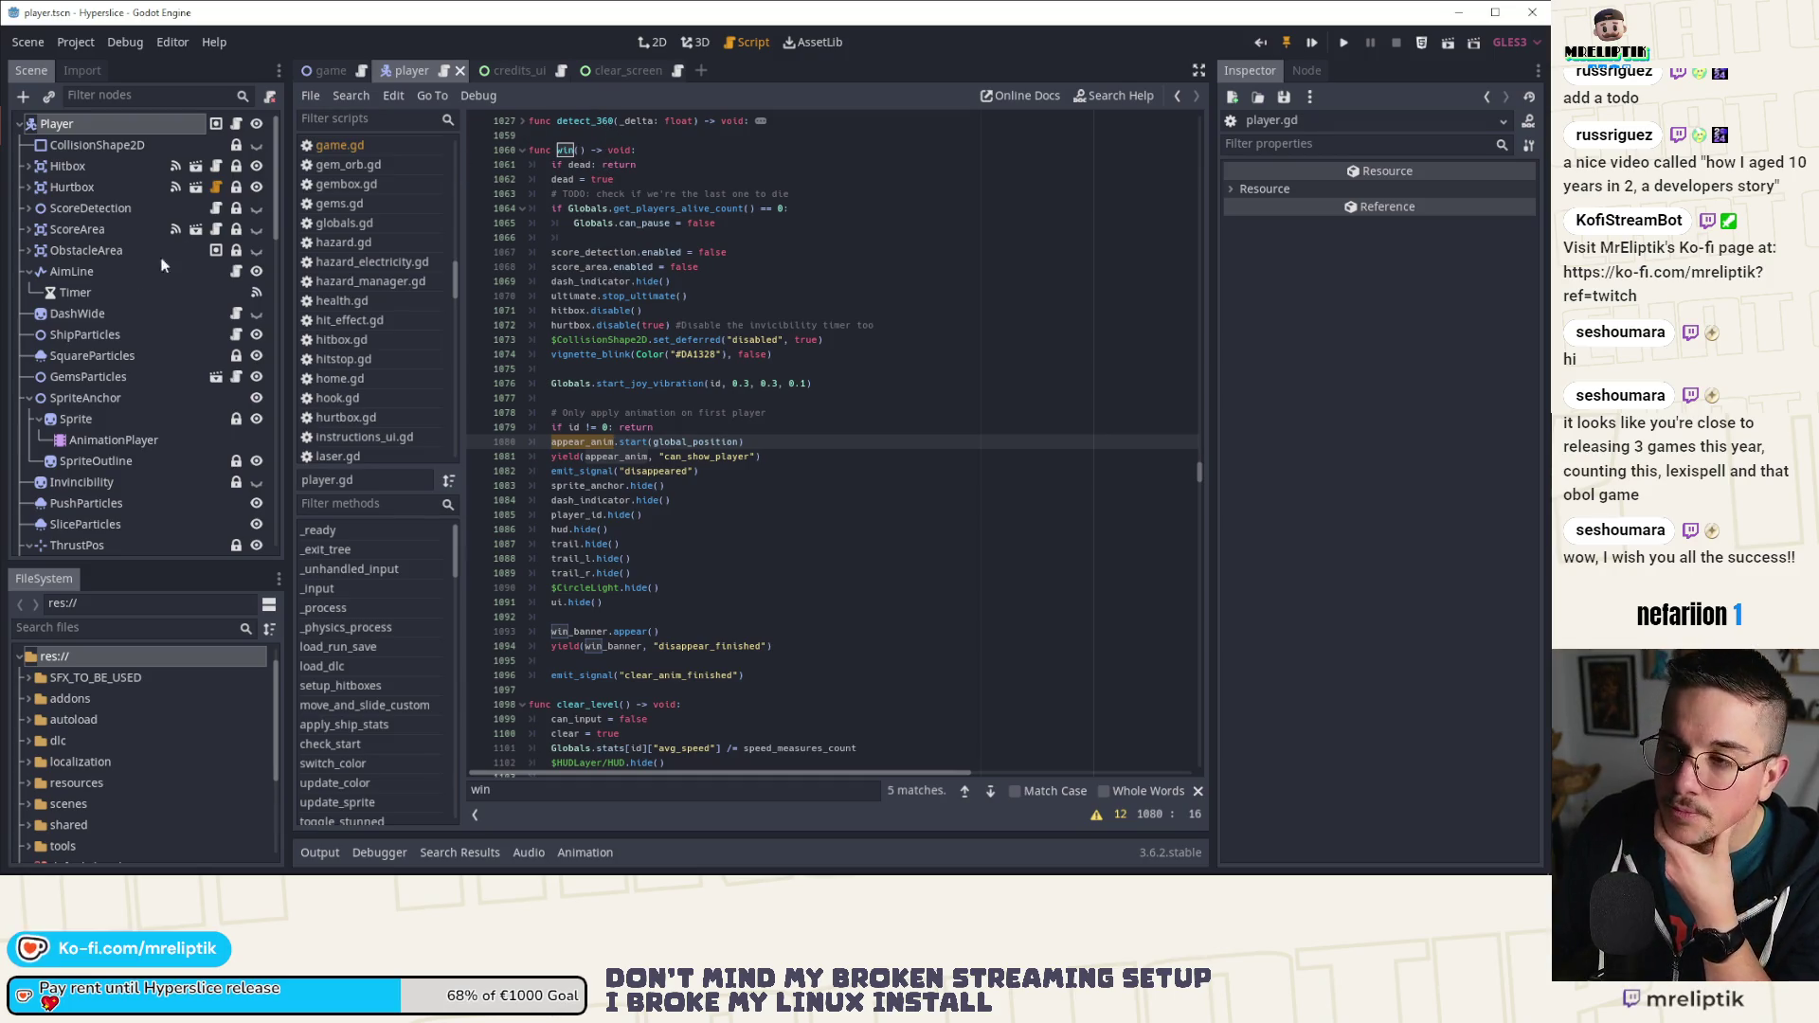
{"action": "left_click", "coordinate": [311, 72]}
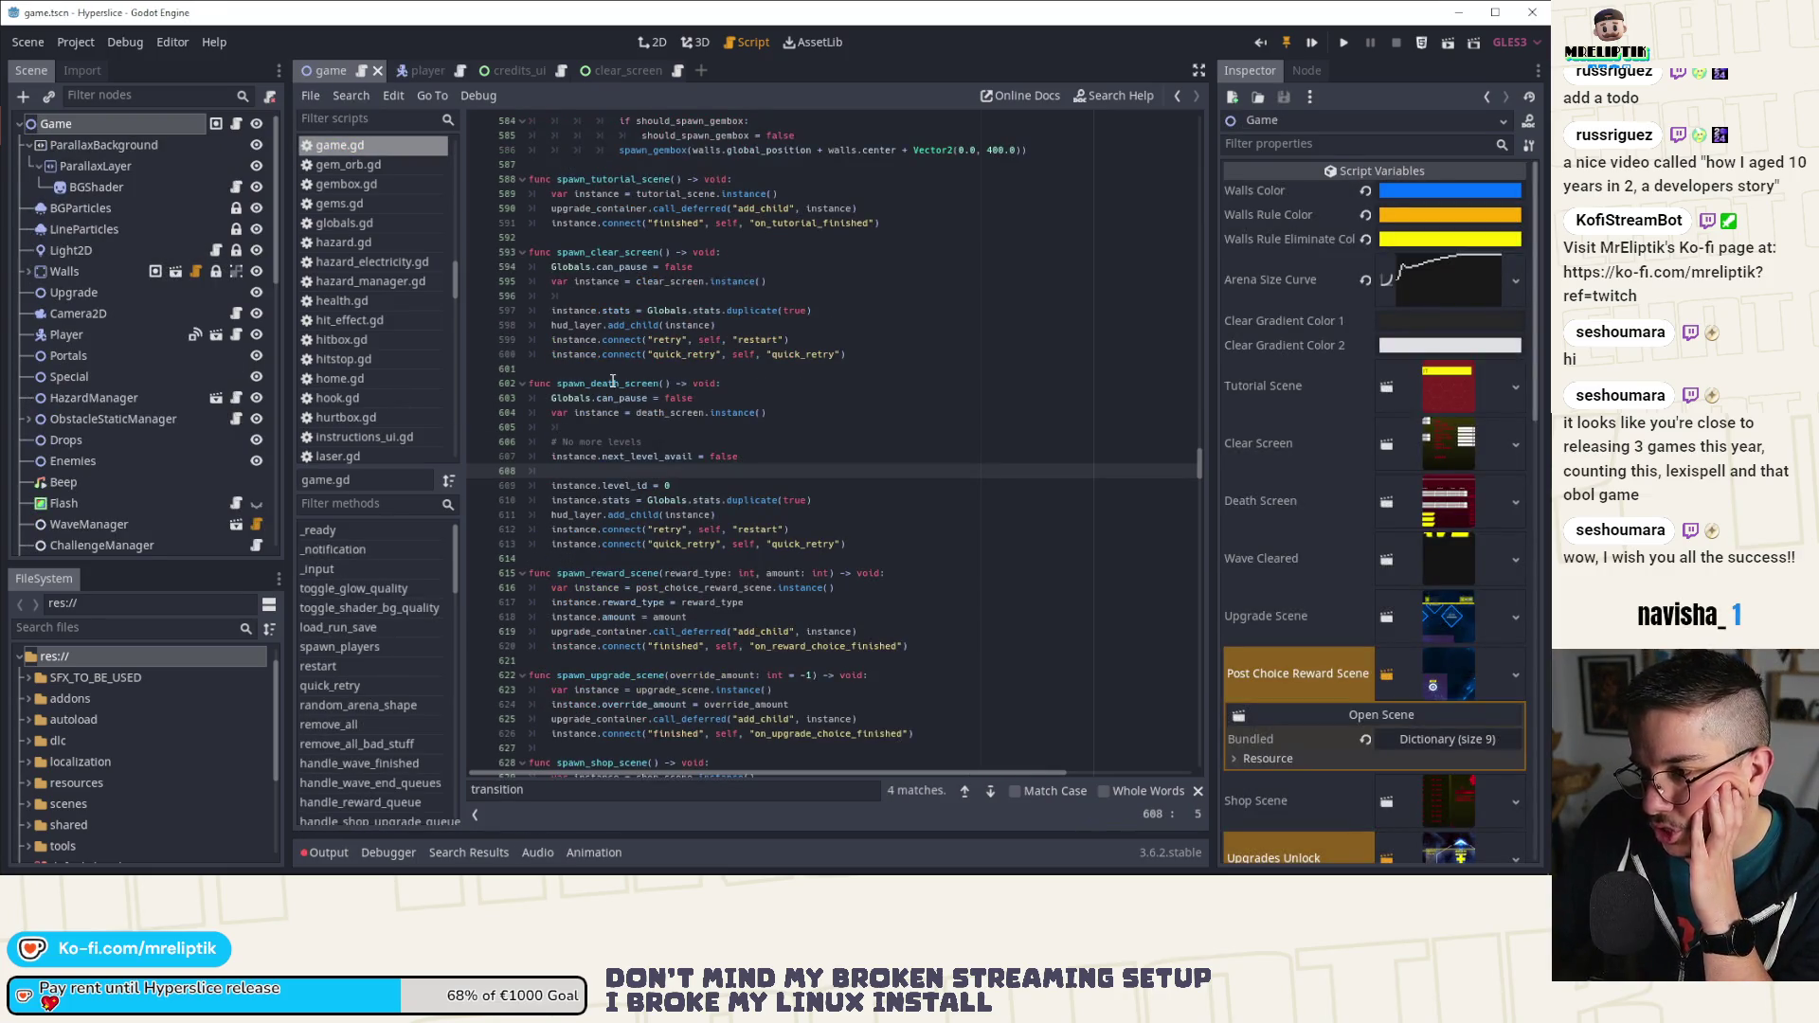
{"action": "scroll", "coordinate": [417, 668], "scroll_direction": "down", "scroll_amount": 2}
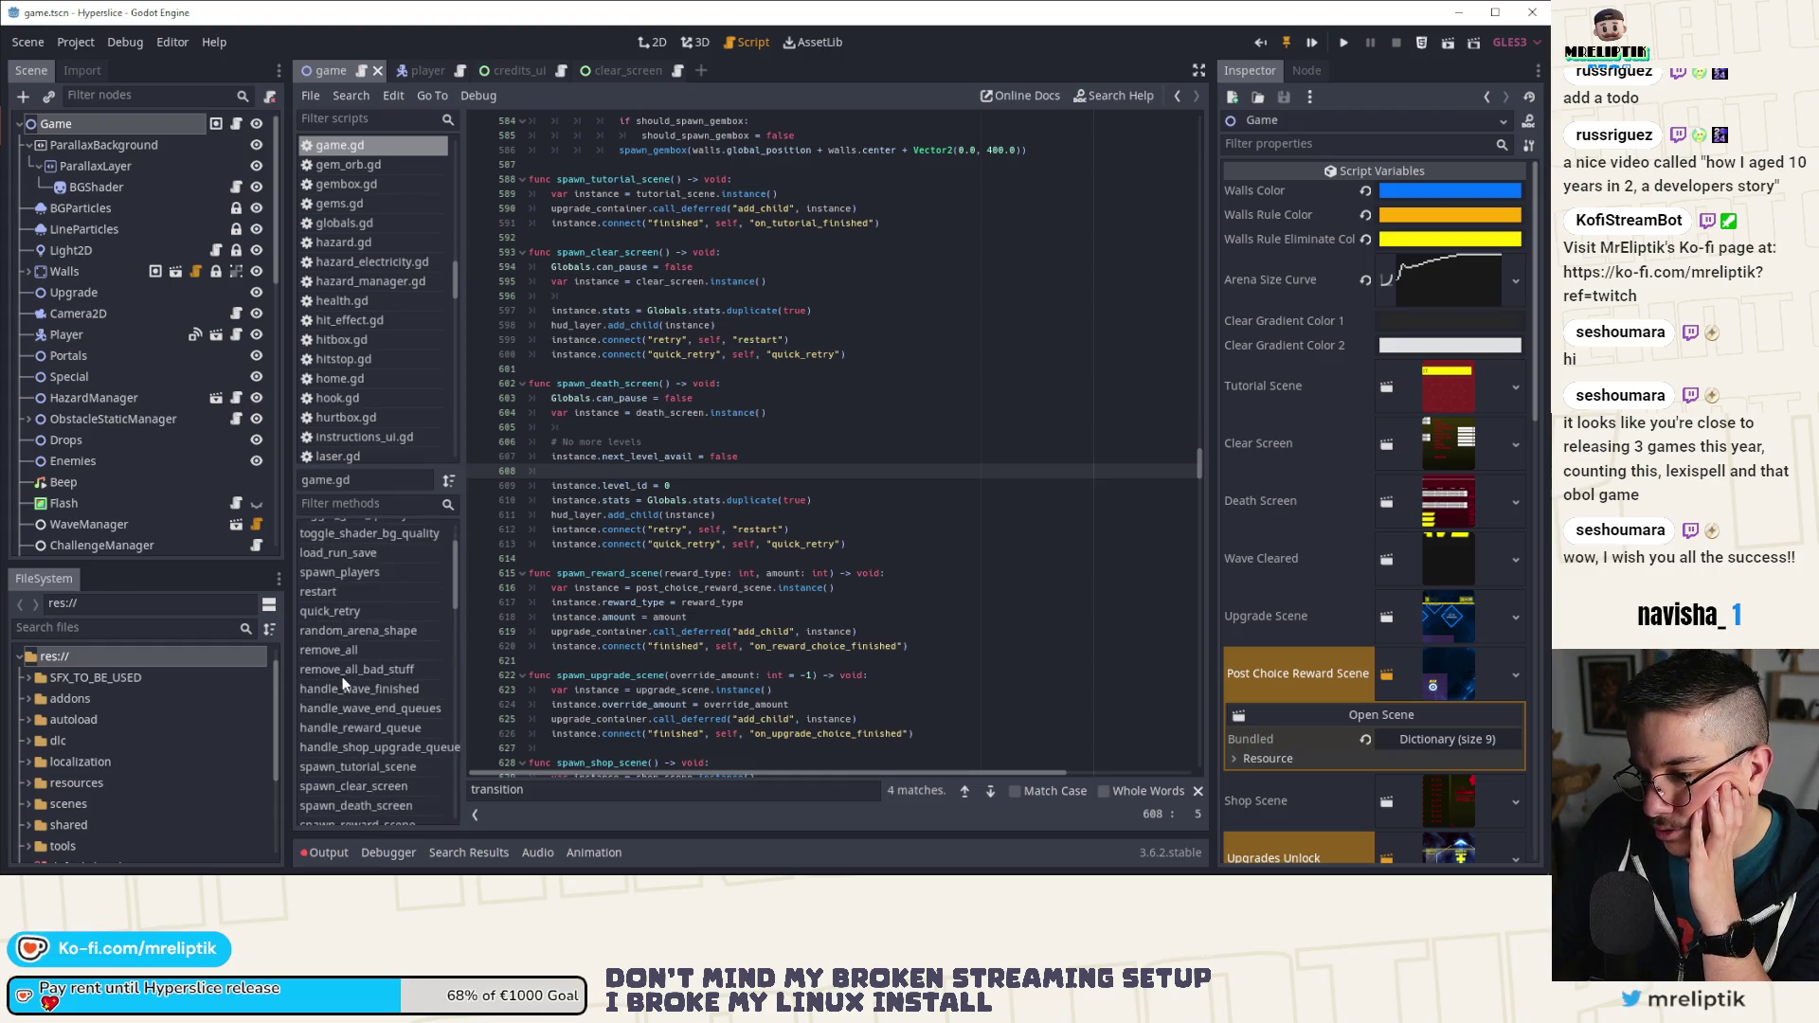
Step: Search game.gd for 'win' and jump to the p.win() call on line 855
{"action": "left_click", "coordinate": [768, 459]}
{"action": "key", "text": "ctrl+f"}
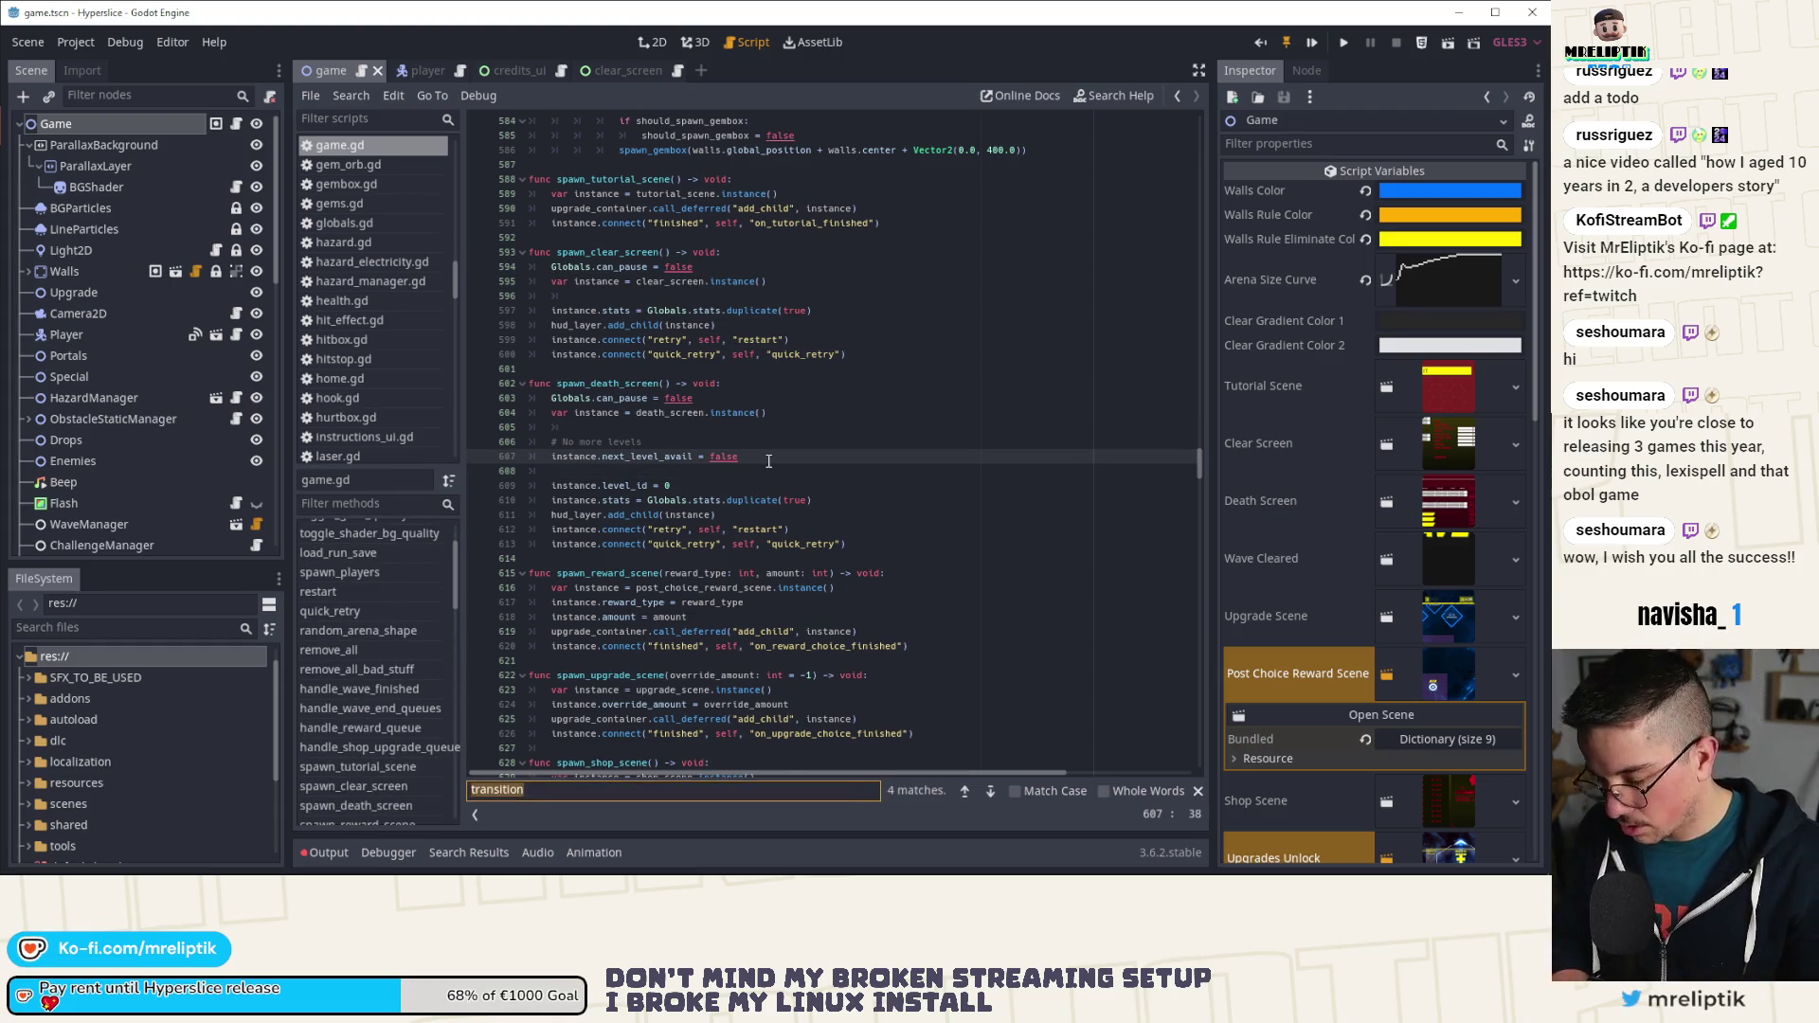
{"action": "type", "text": "win"}
{"action": "scroll", "coordinate": [768, 458], "scroll_direction": "down", "scroll_amount": 4}
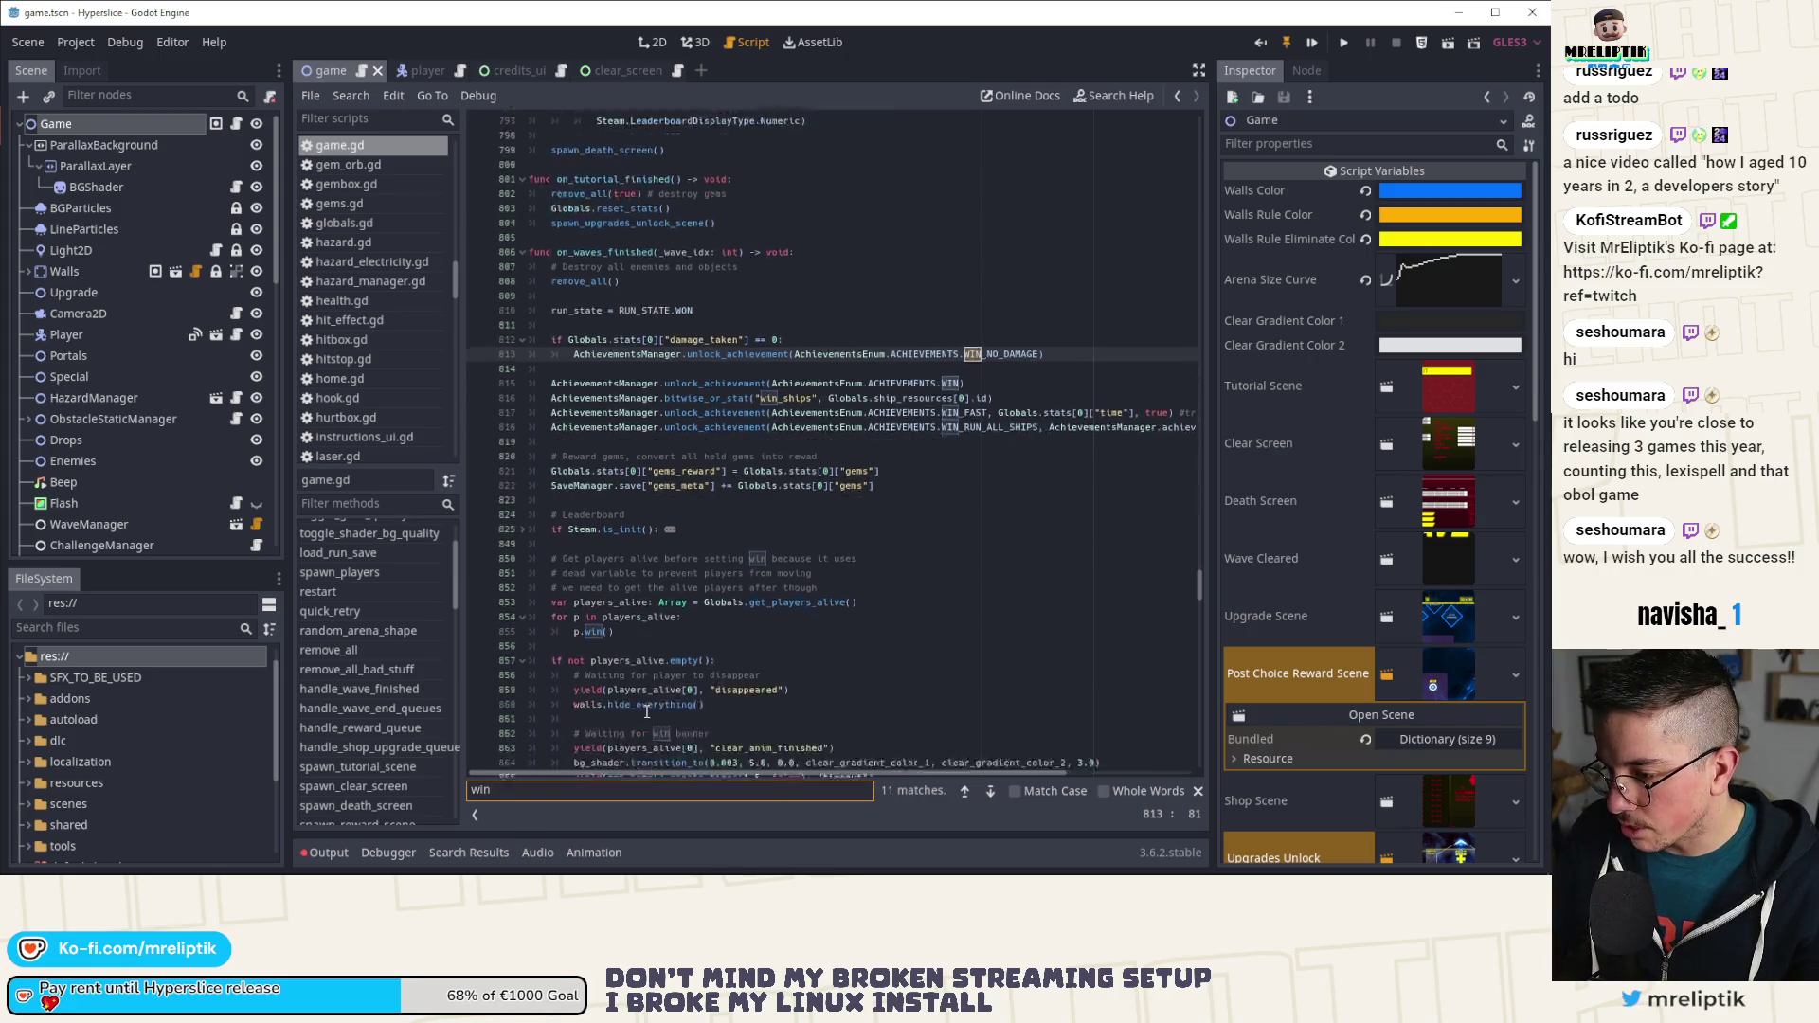
{"action": "left_click", "coordinate": [637, 529]}
Step: Check the line 864 shader transition, revisit line 855, then switch to the player scene
{"action": "scroll", "coordinate": [637, 529], "scroll_direction": "down", "scroll_amount": 2}
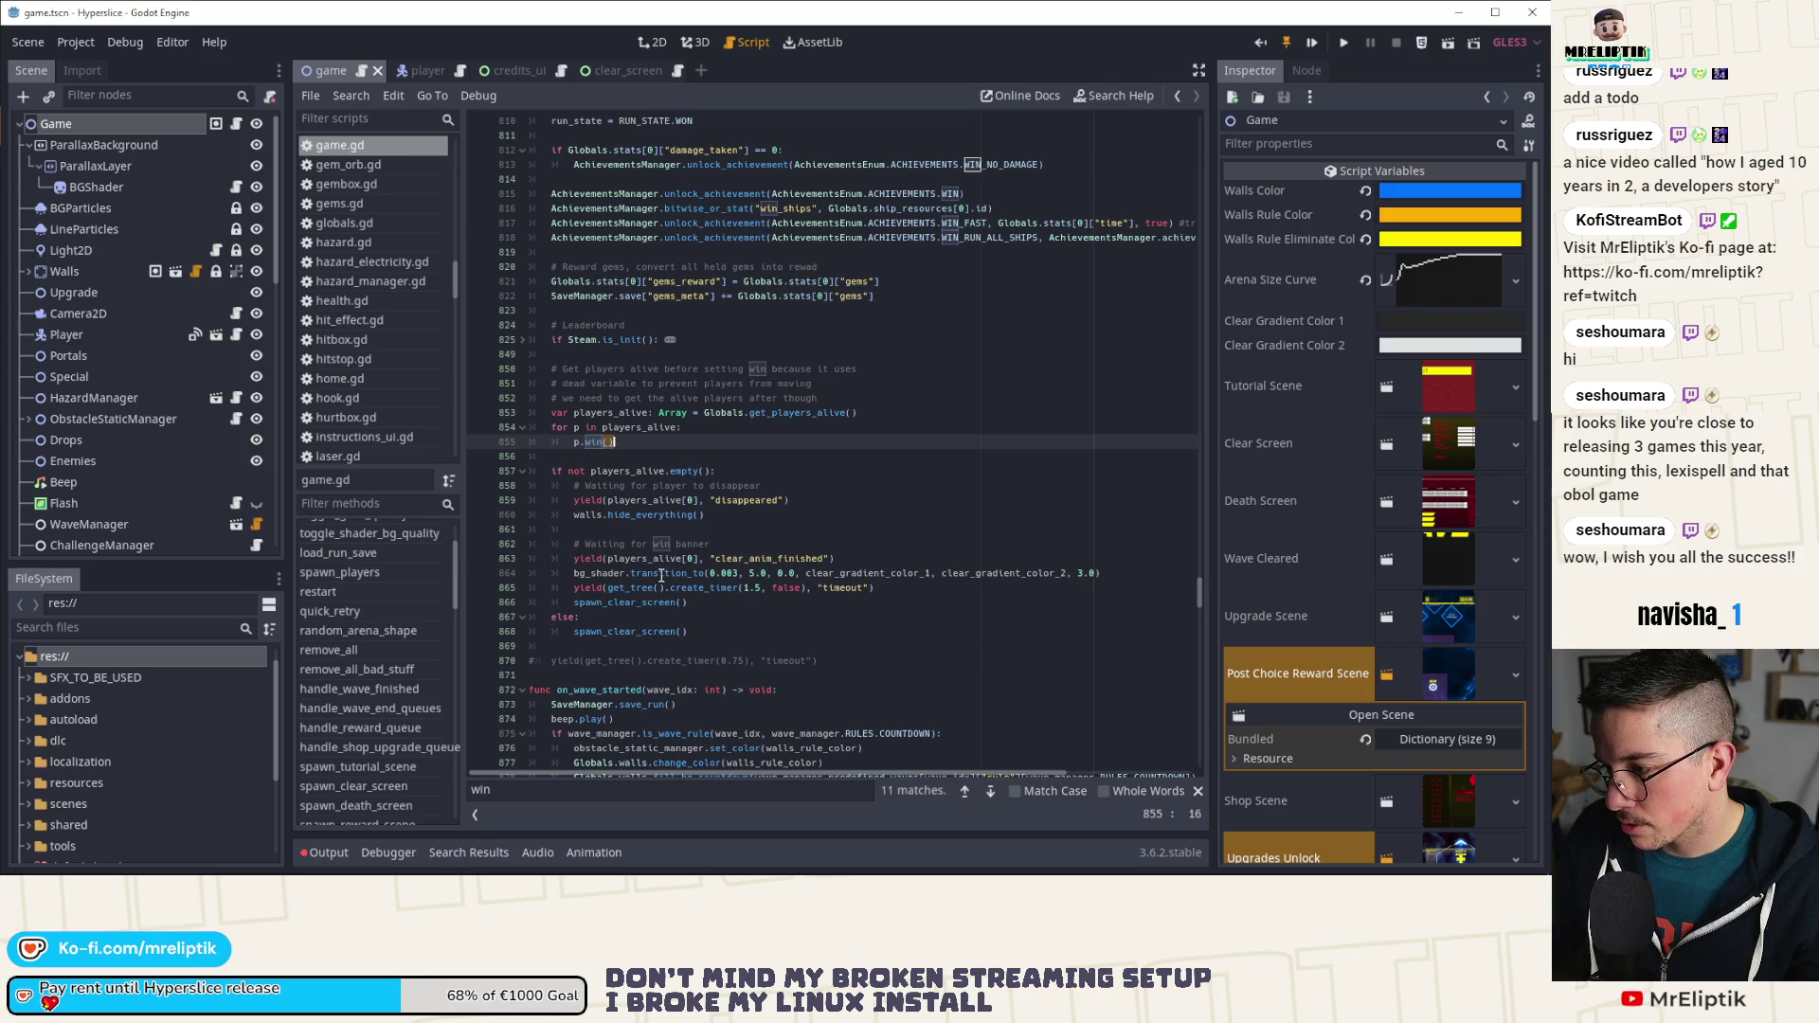
{"action": "left_click", "coordinate": [885, 573]}
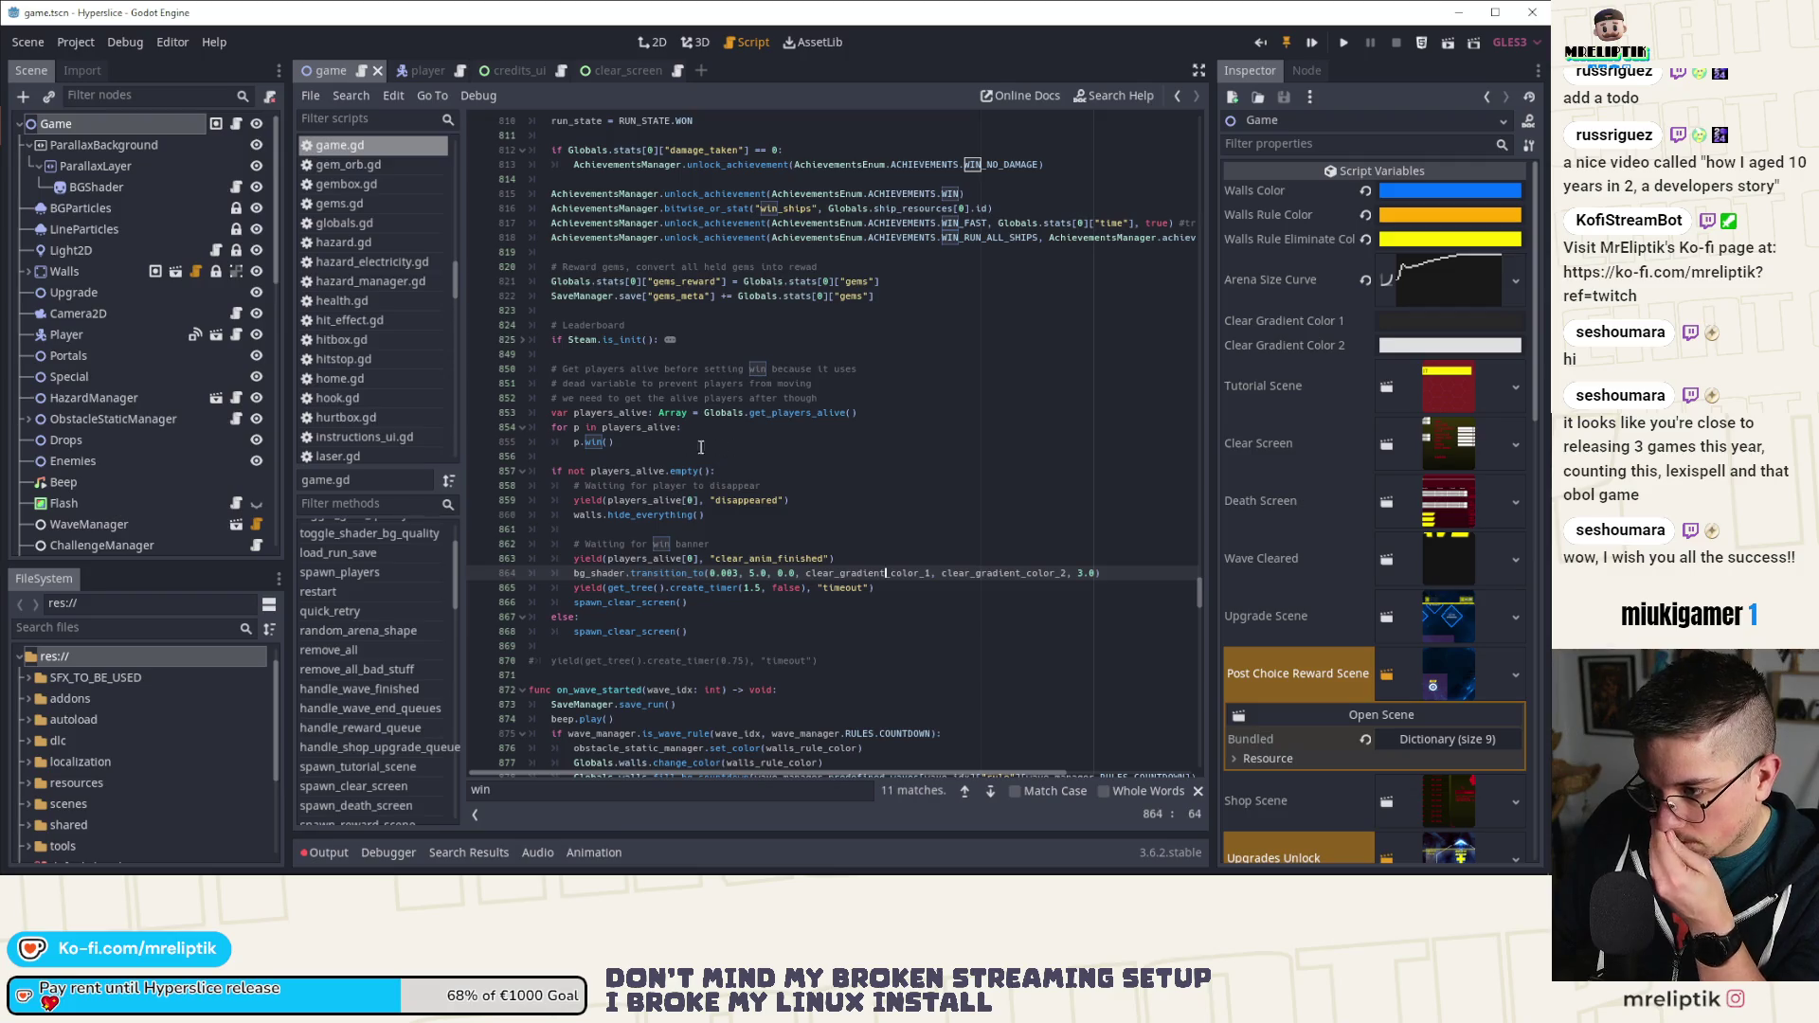
{"action": "left_click", "coordinate": [592, 442]}
{"action": "scroll", "coordinate": [656, 460], "scroll_direction": "up", "scroll_amount": 3}
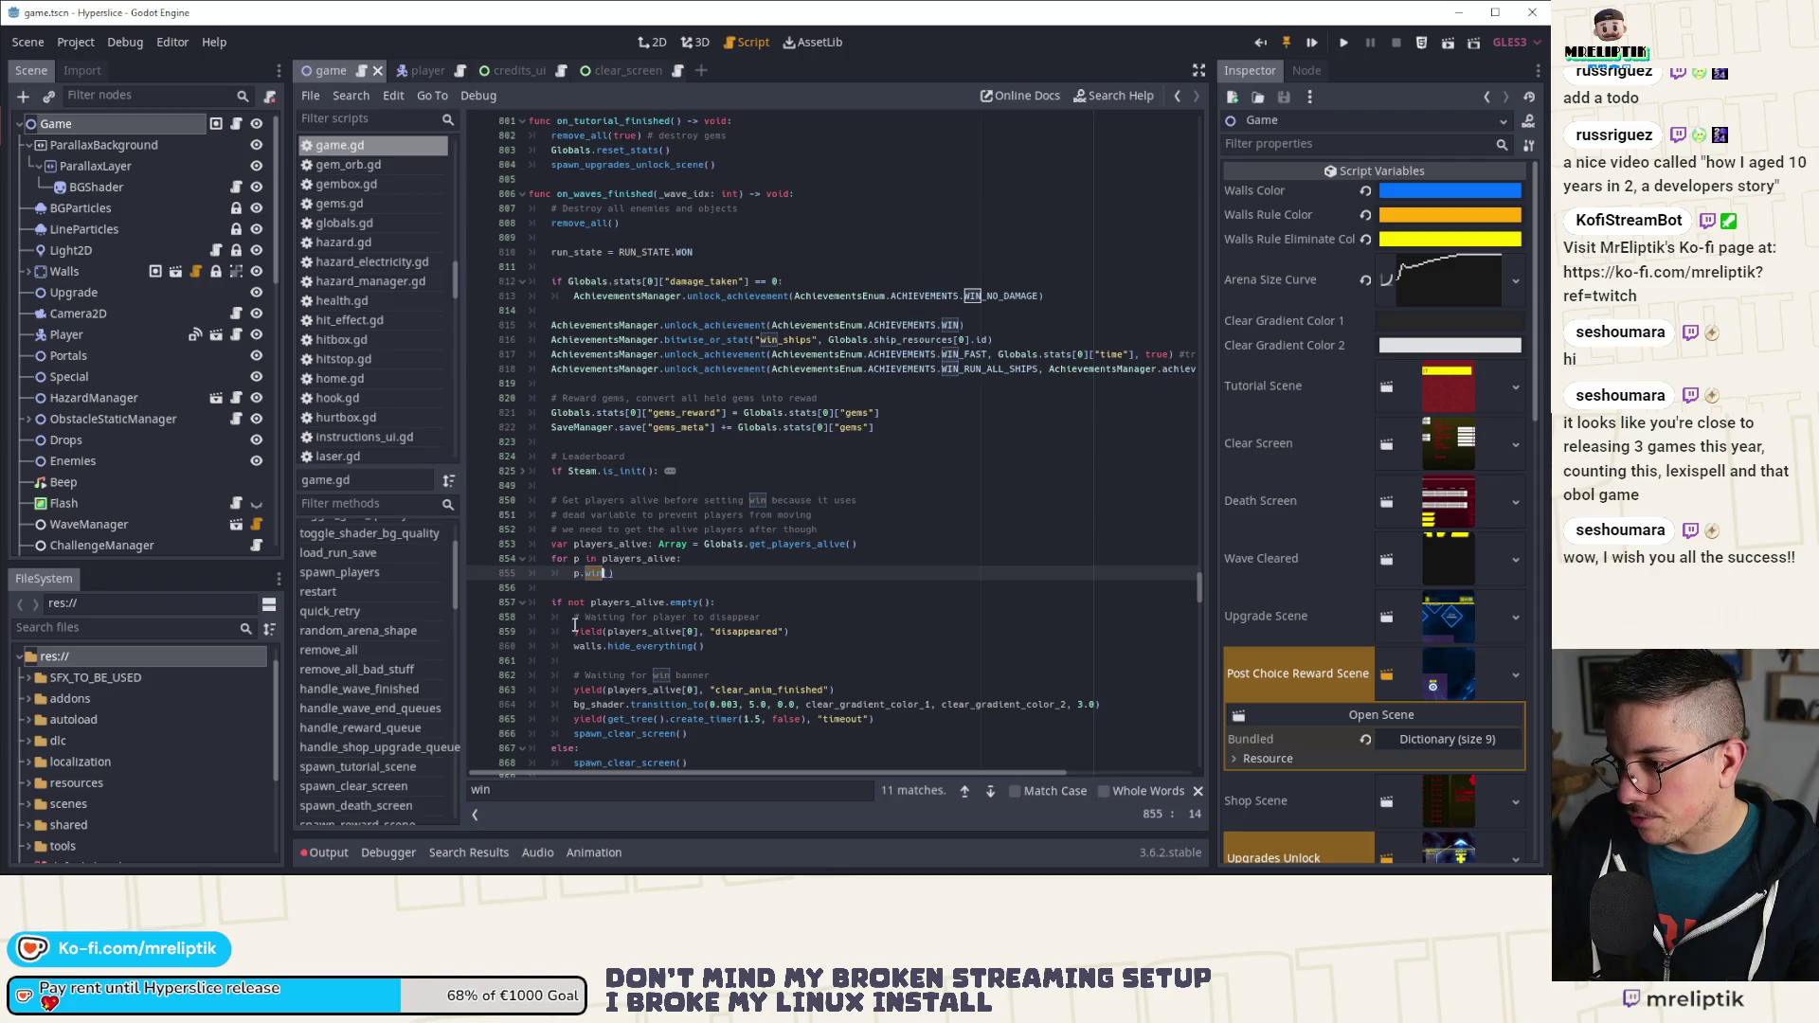
{"action": "left_click", "coordinate": [591, 575]}
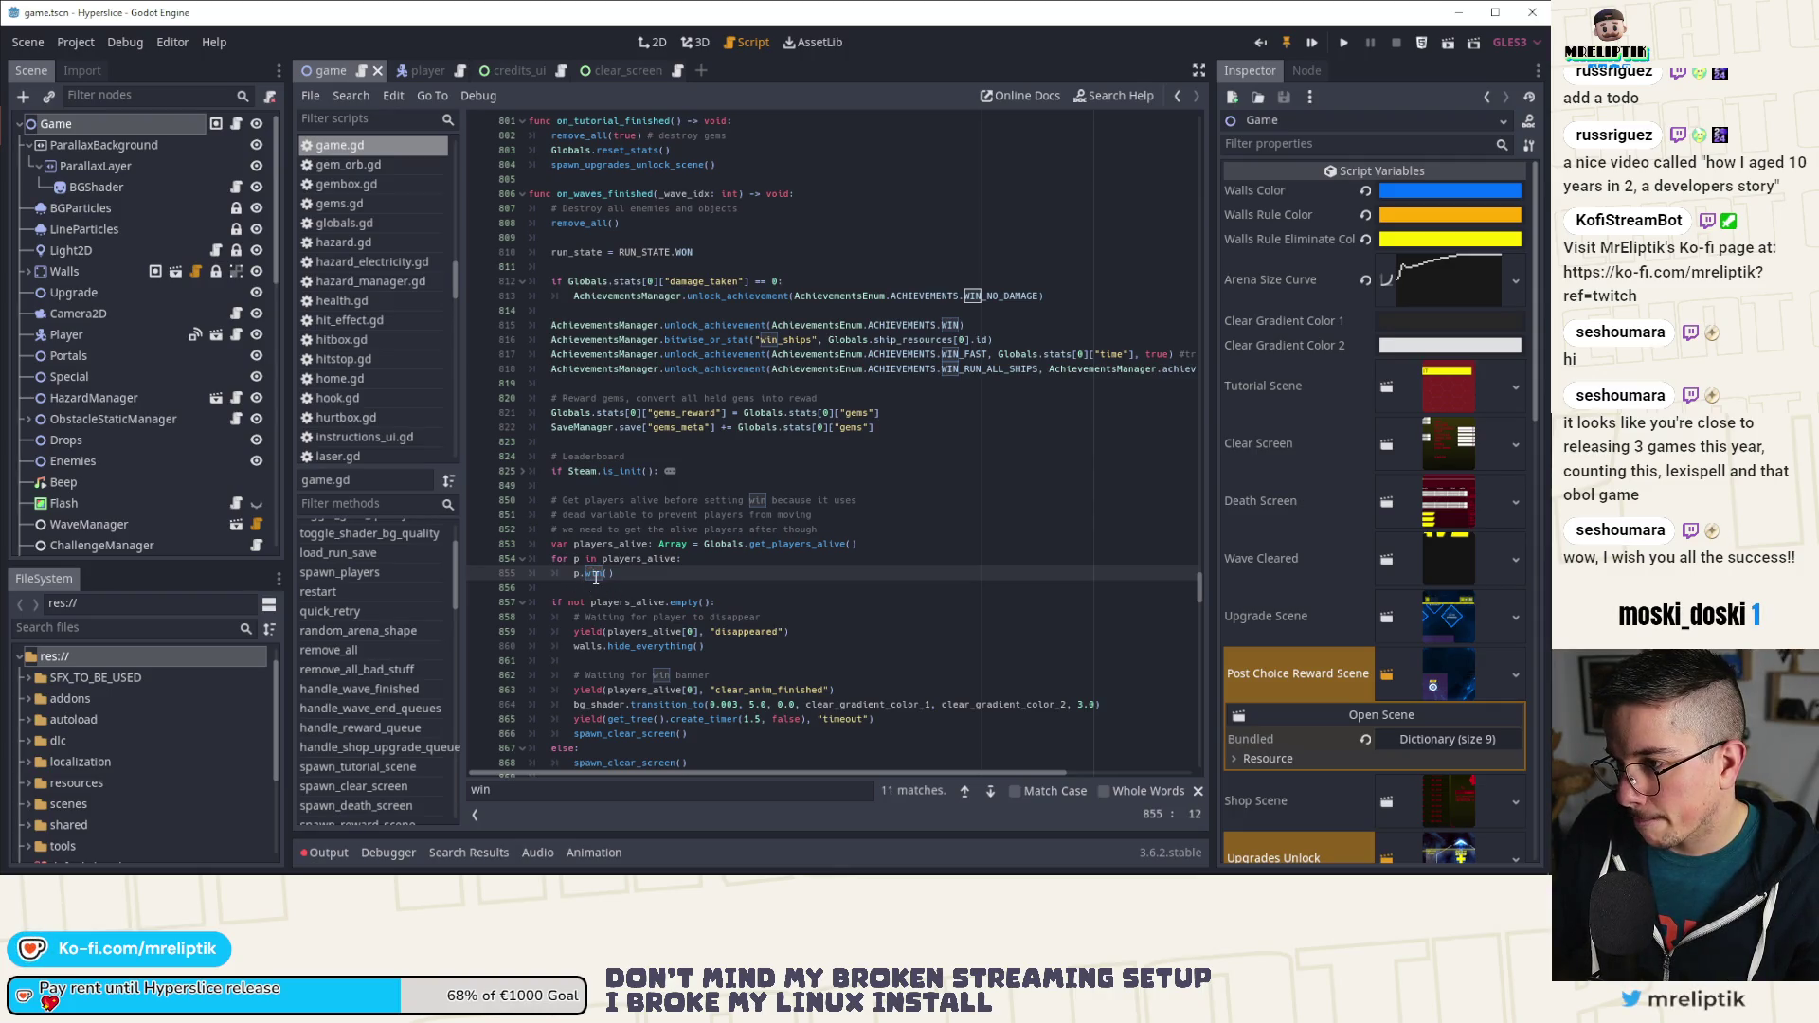
{"action": "left_click", "coordinate": [415, 71]}
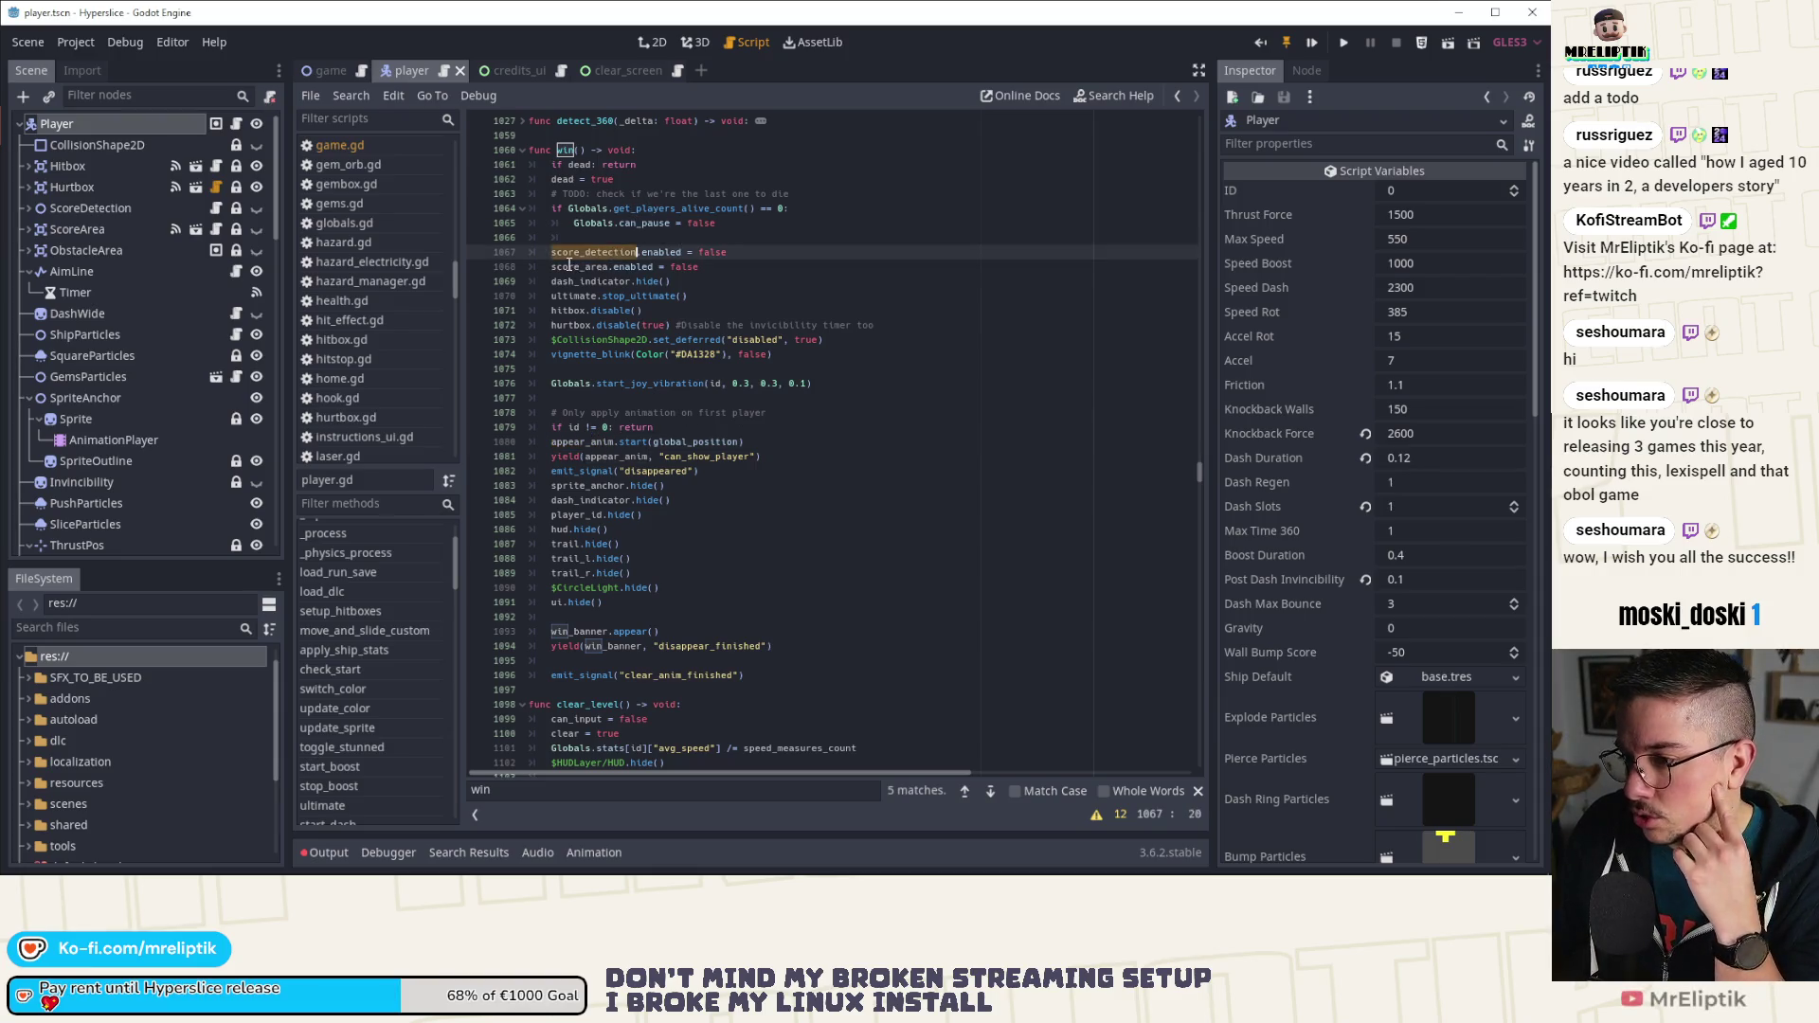
{"action": "double_click", "coordinate": [602, 283]}
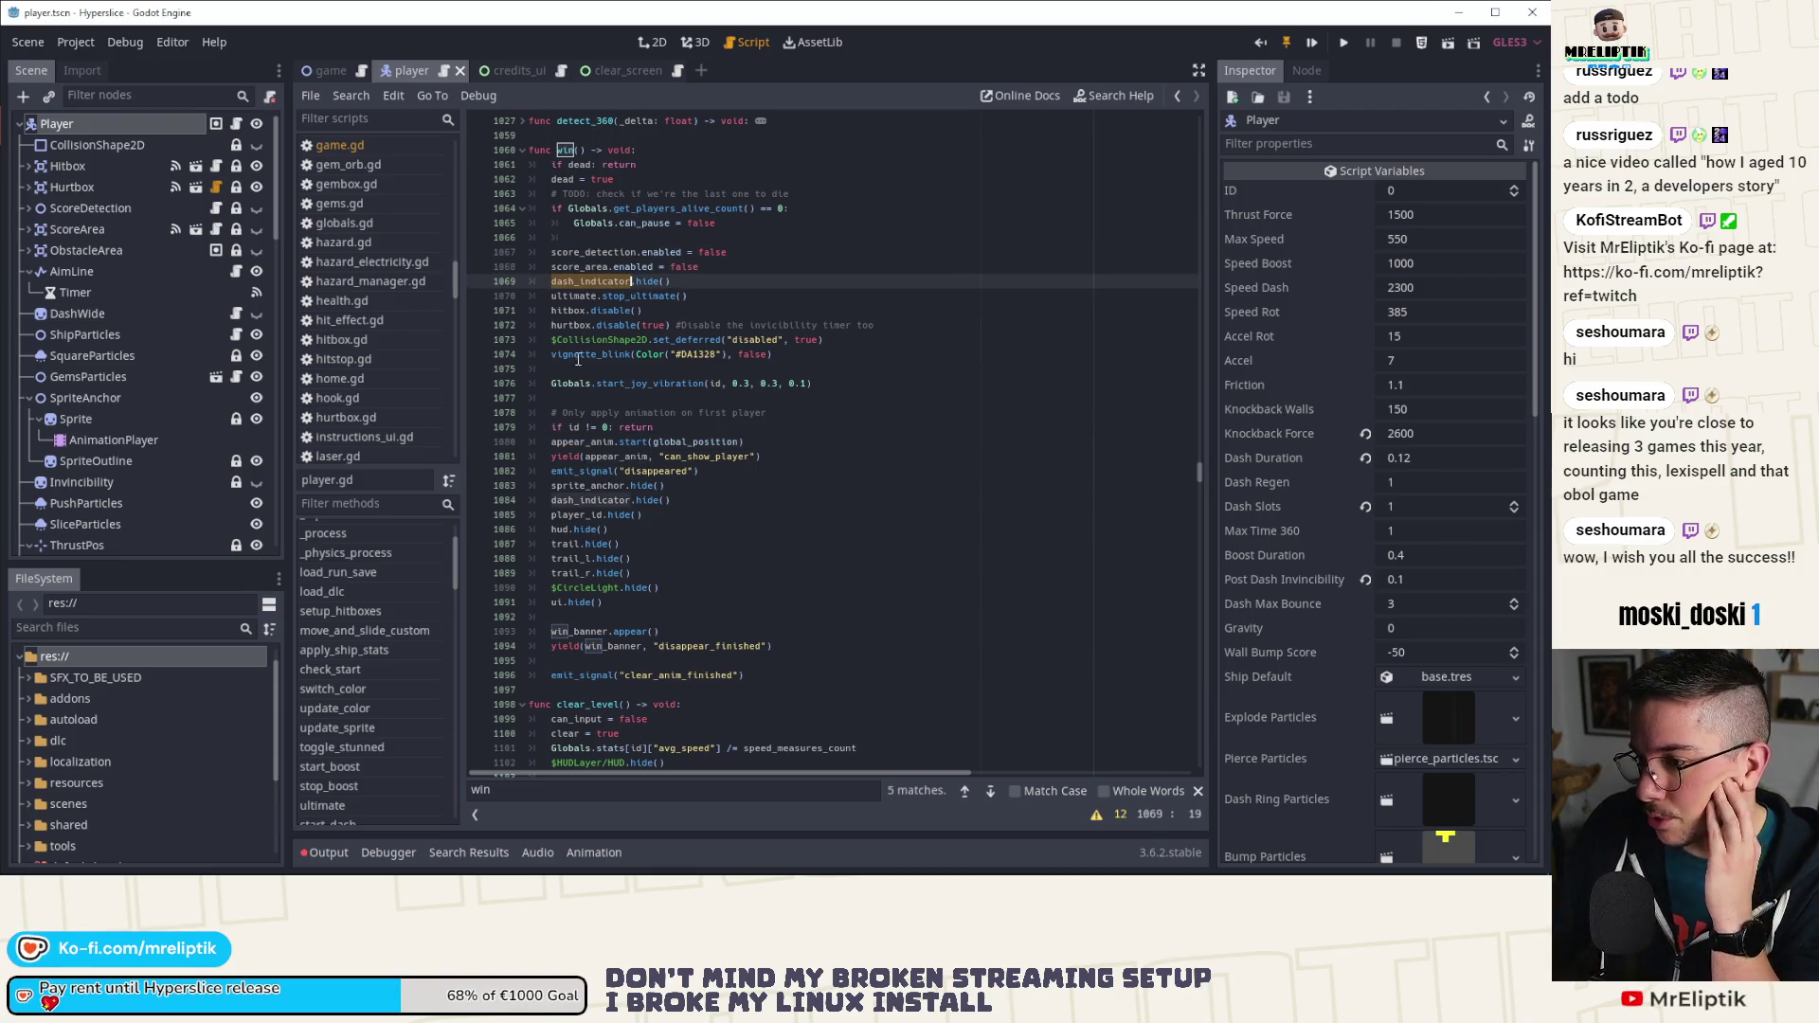
{"action": "double_click", "coordinate": [629, 354]}
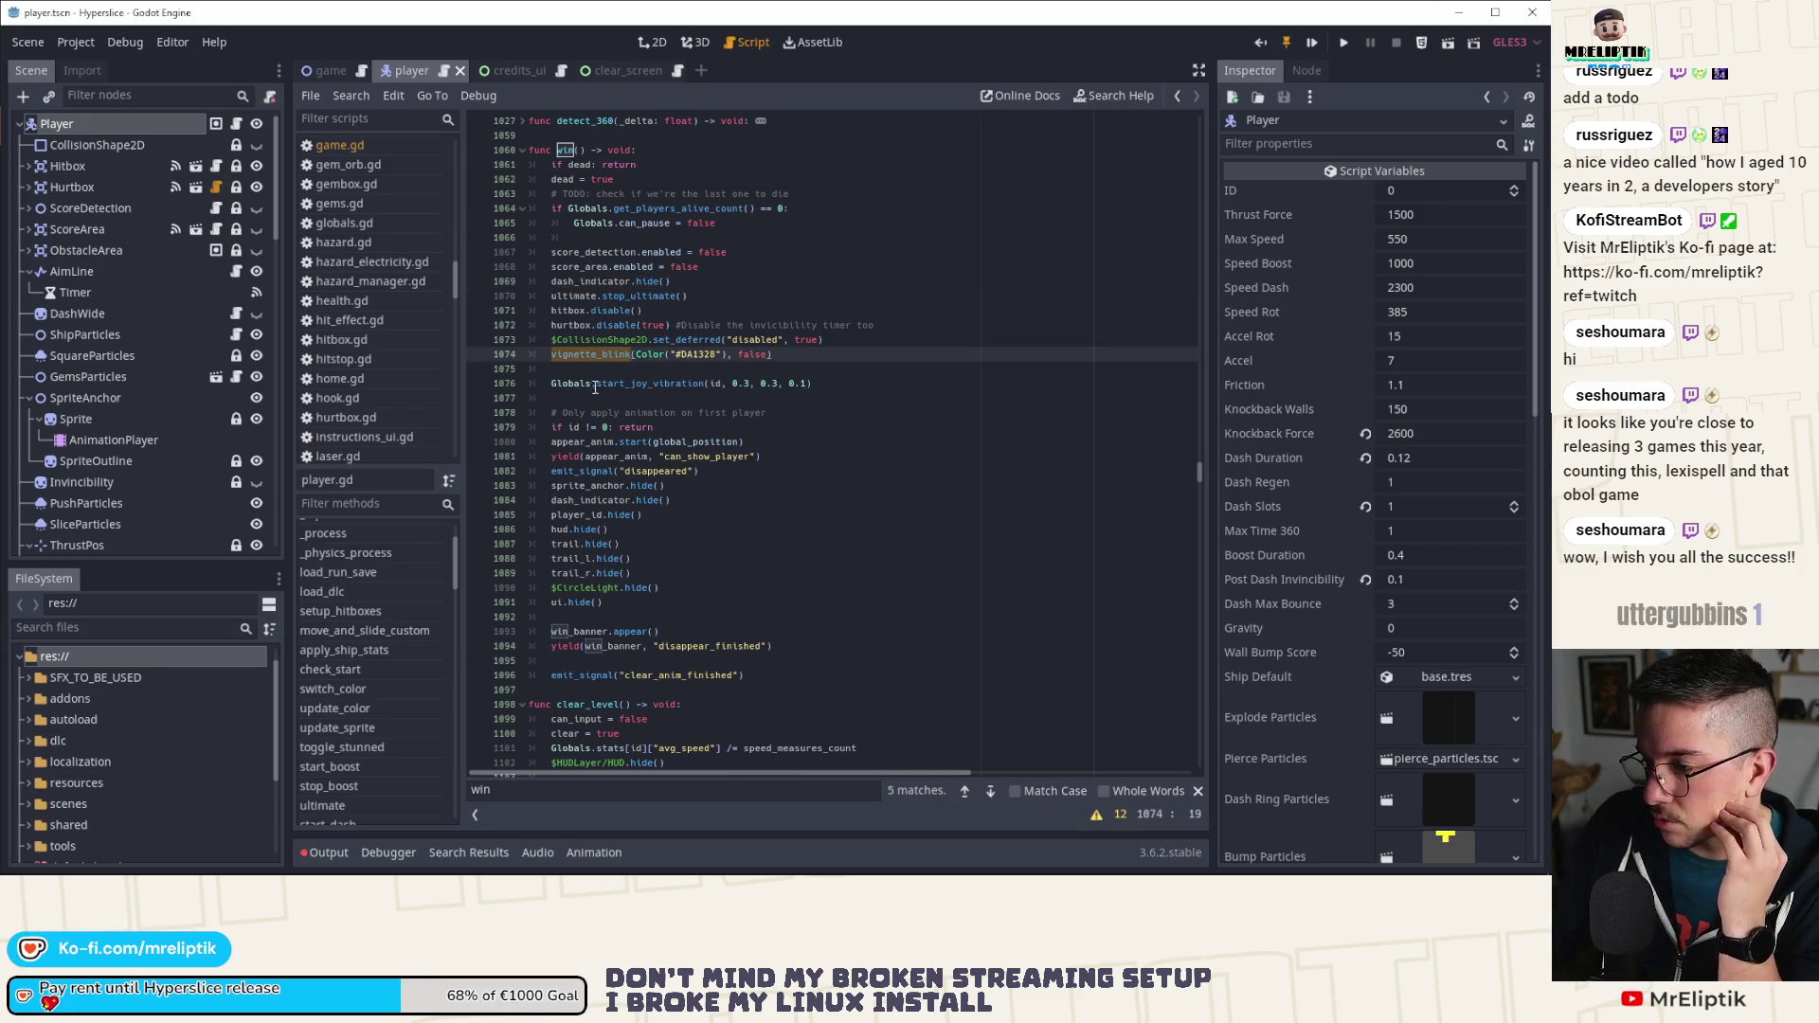
{"action": "scroll", "coordinate": [650, 395], "scroll_direction": "down", "scroll_amount": 1}
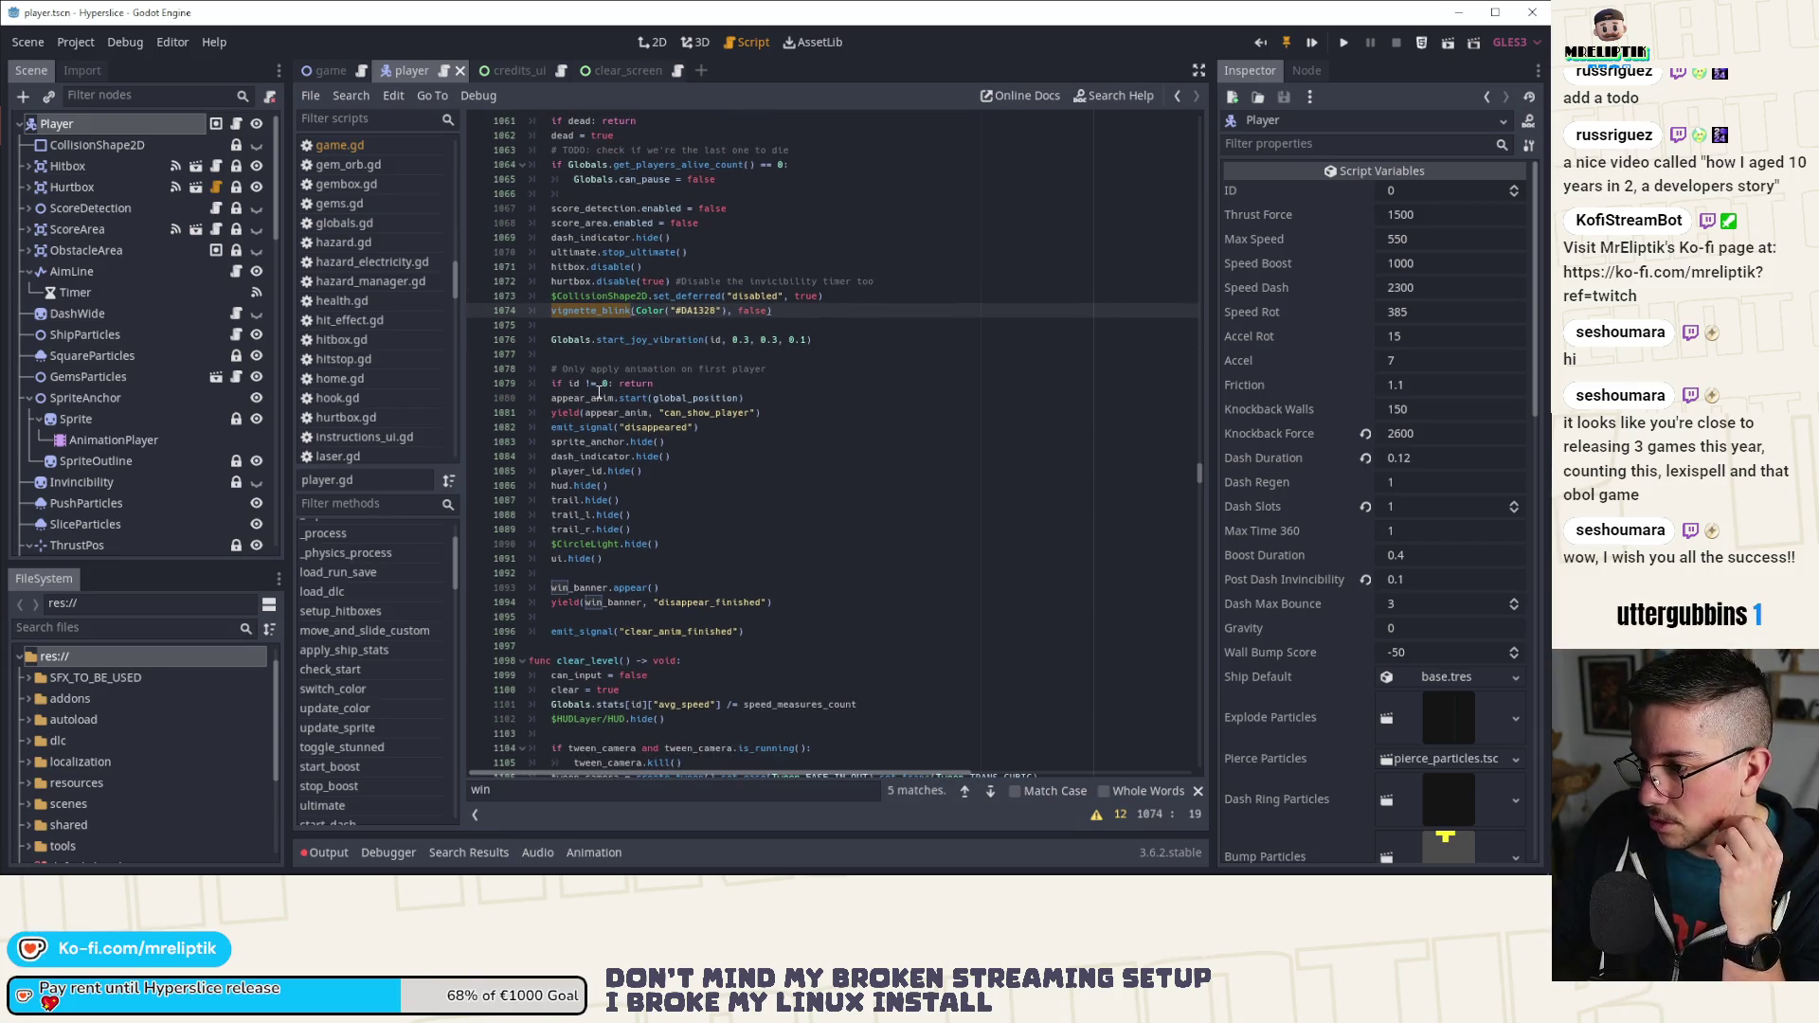
{"action": "left_click", "coordinate": [653, 383]}
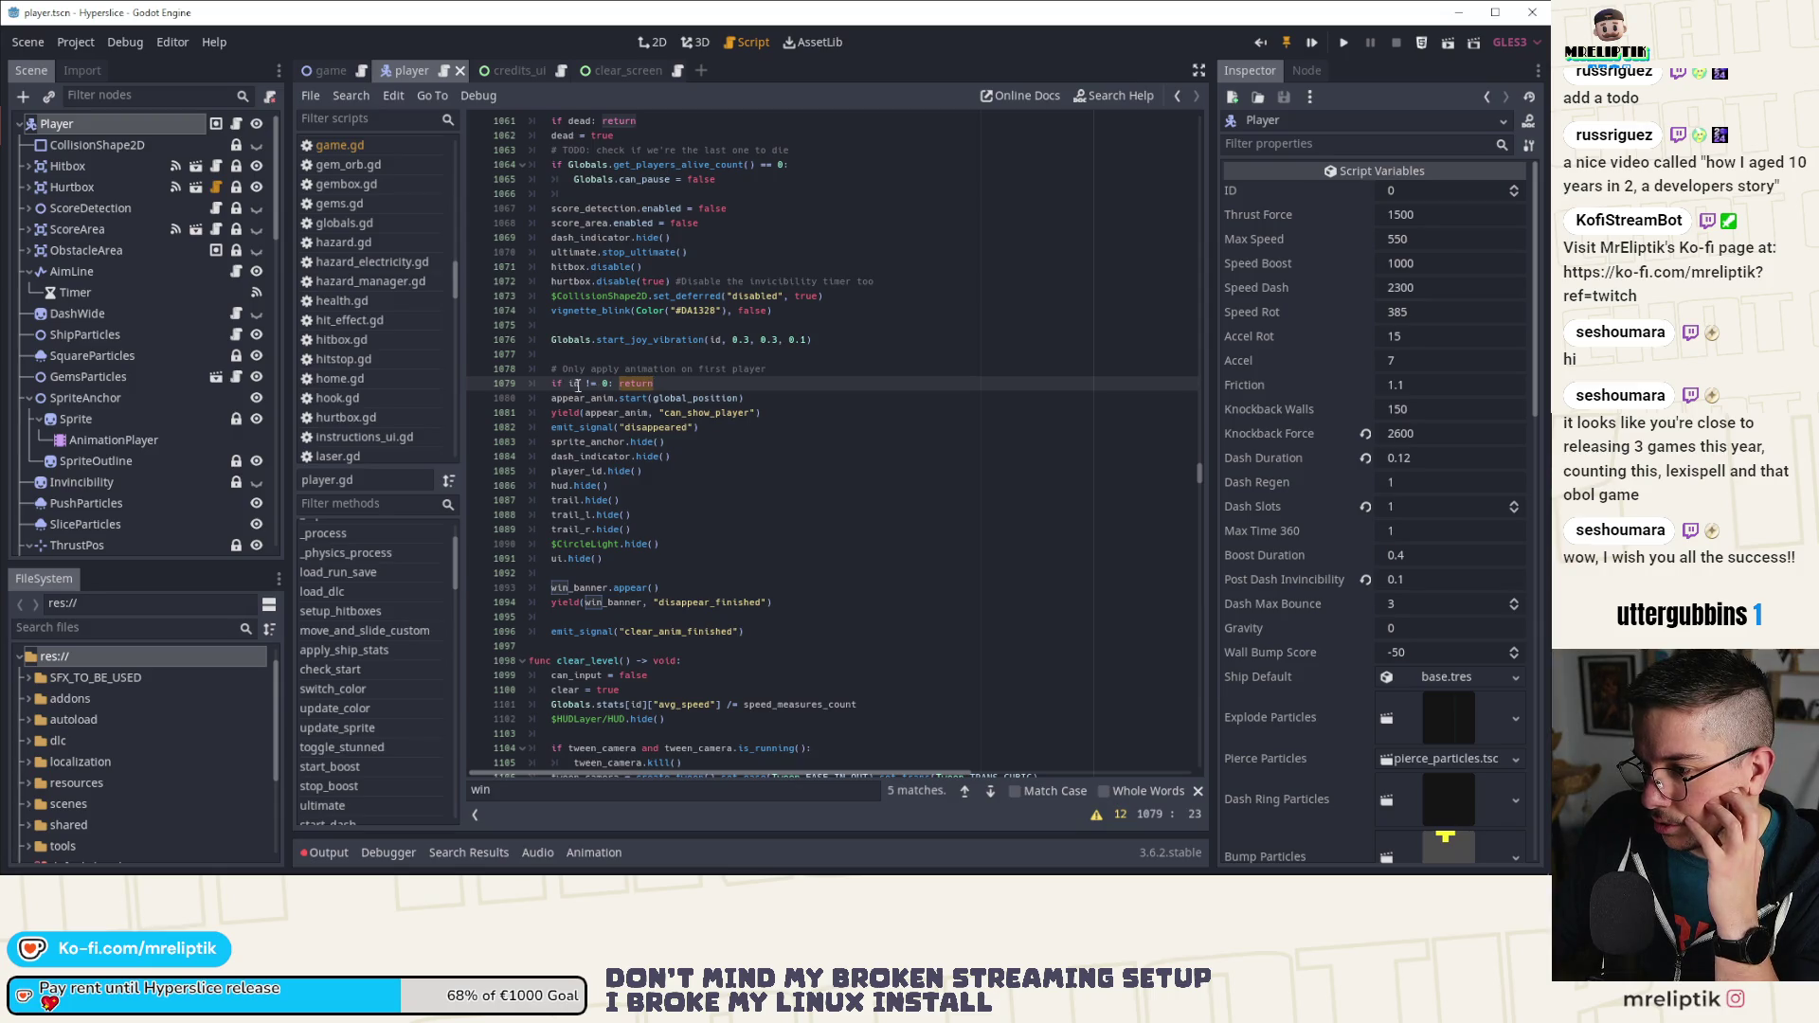
{"action": "double_click", "coordinate": [581, 587]}
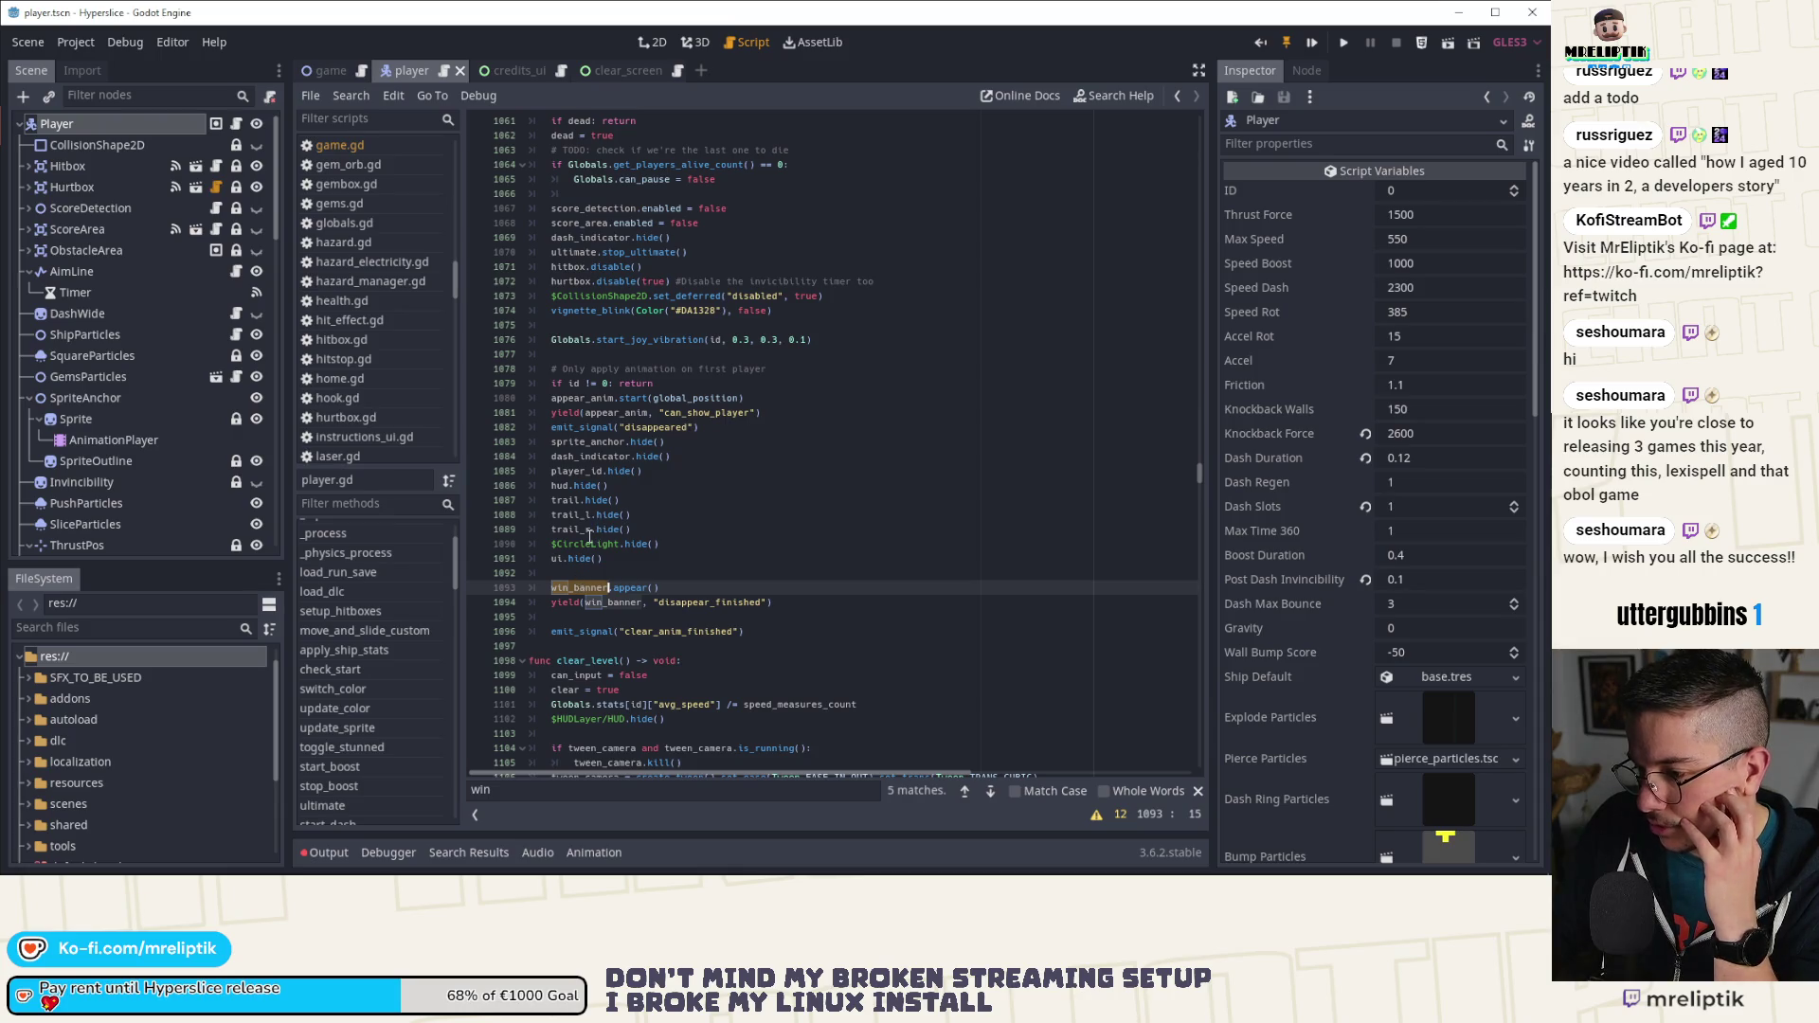
{"action": "double_click", "coordinate": [572, 428]}
{"action": "scroll", "coordinate": [614, 459], "scroll_direction": "up", "scroll_amount": 12}
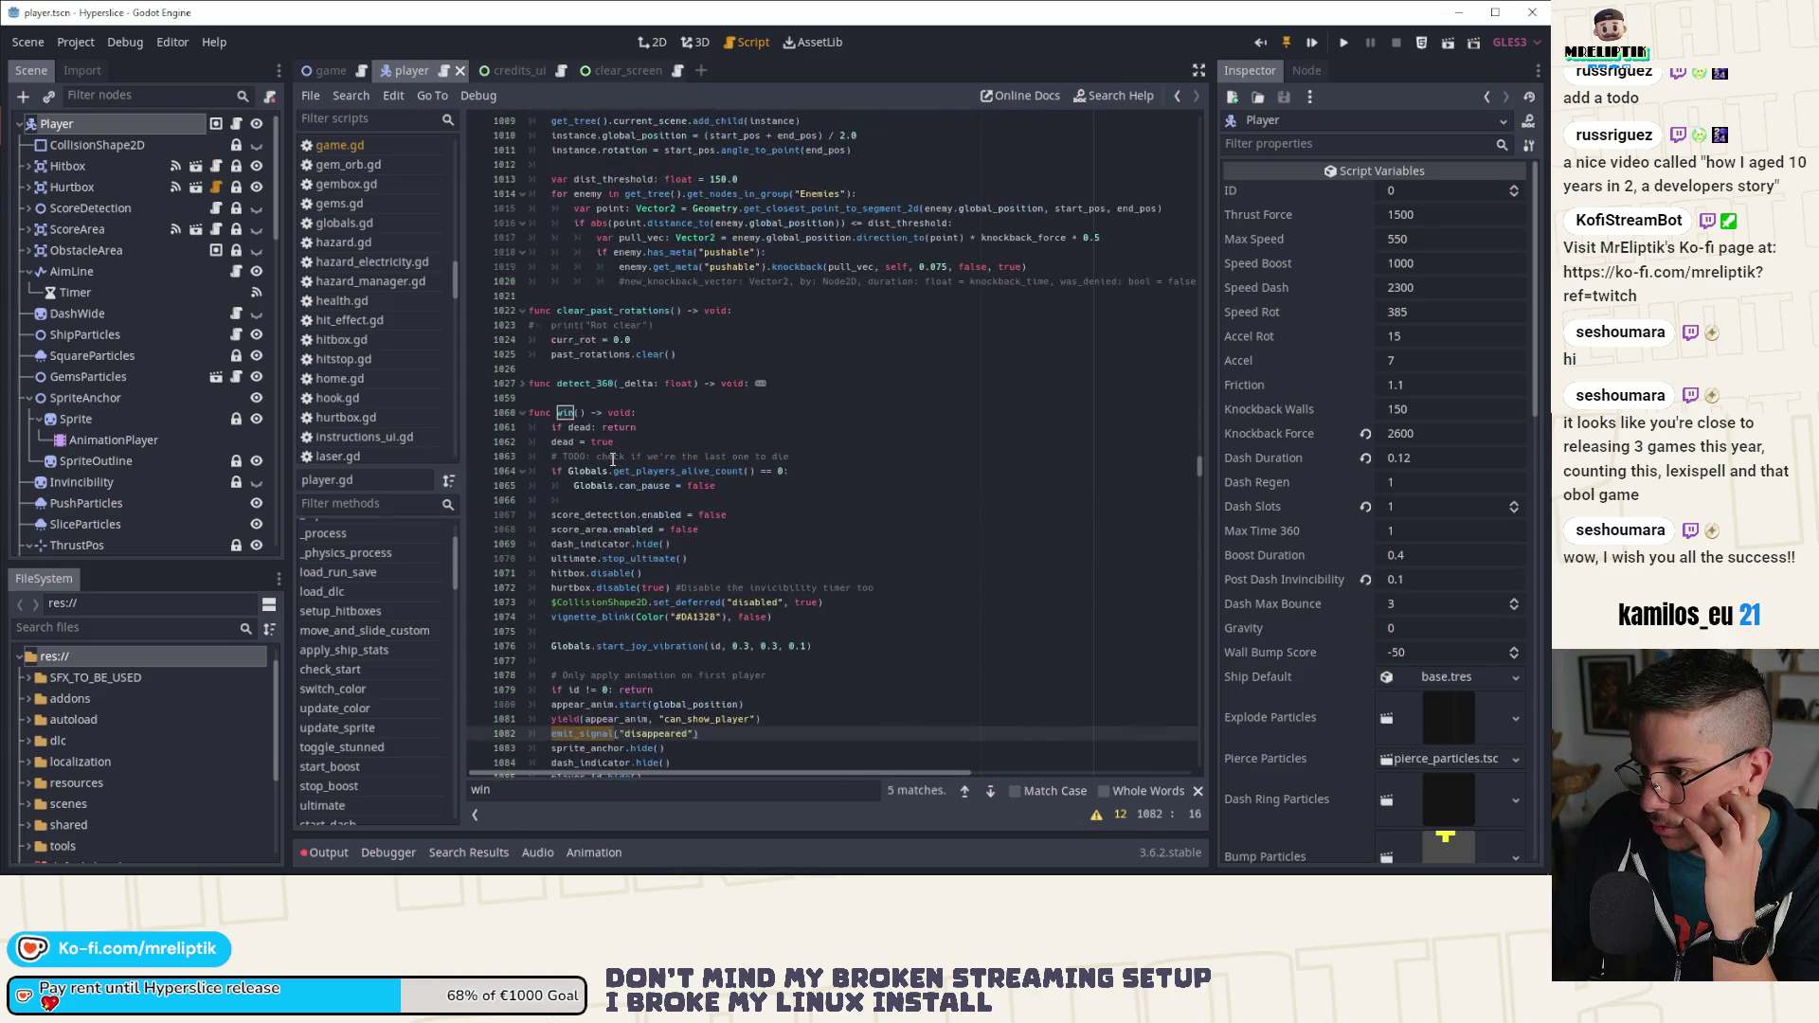
{"action": "scroll", "coordinate": [645, 460], "scroll_direction": "down", "scroll_amount": 3}
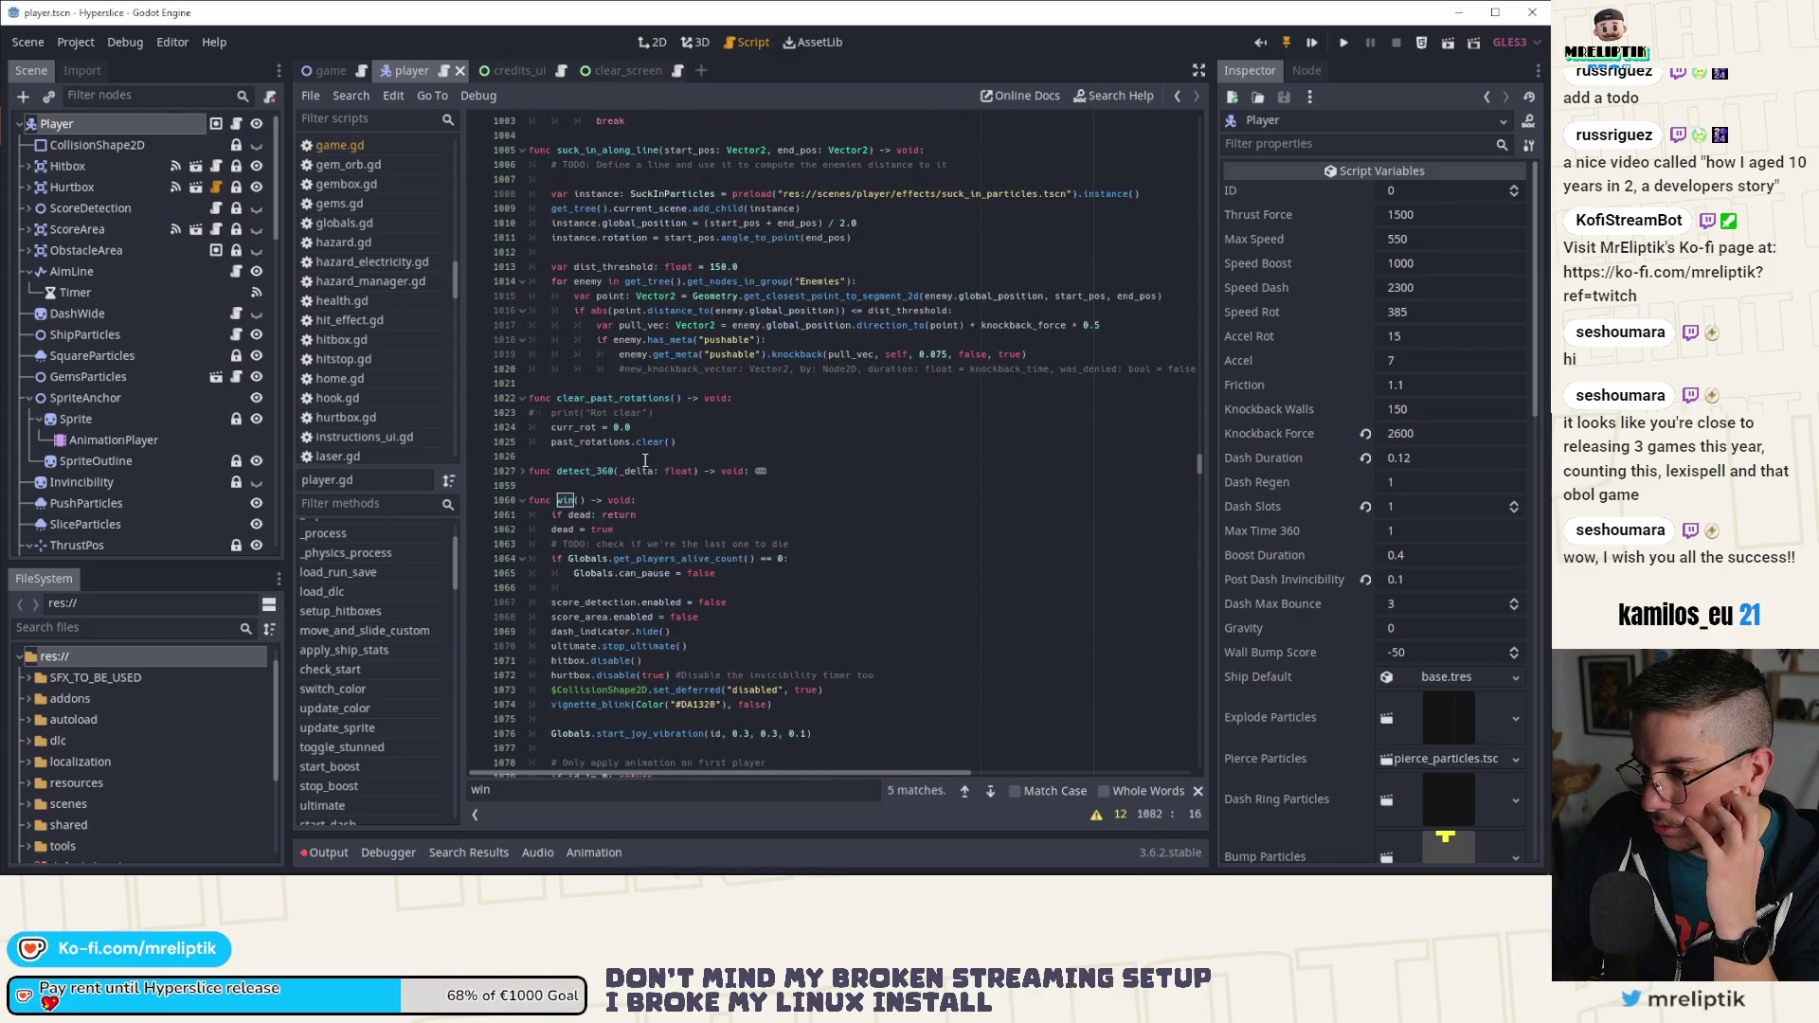
{"action": "scroll", "coordinate": [646, 460], "scroll_direction": "down", "scroll_amount": 5}
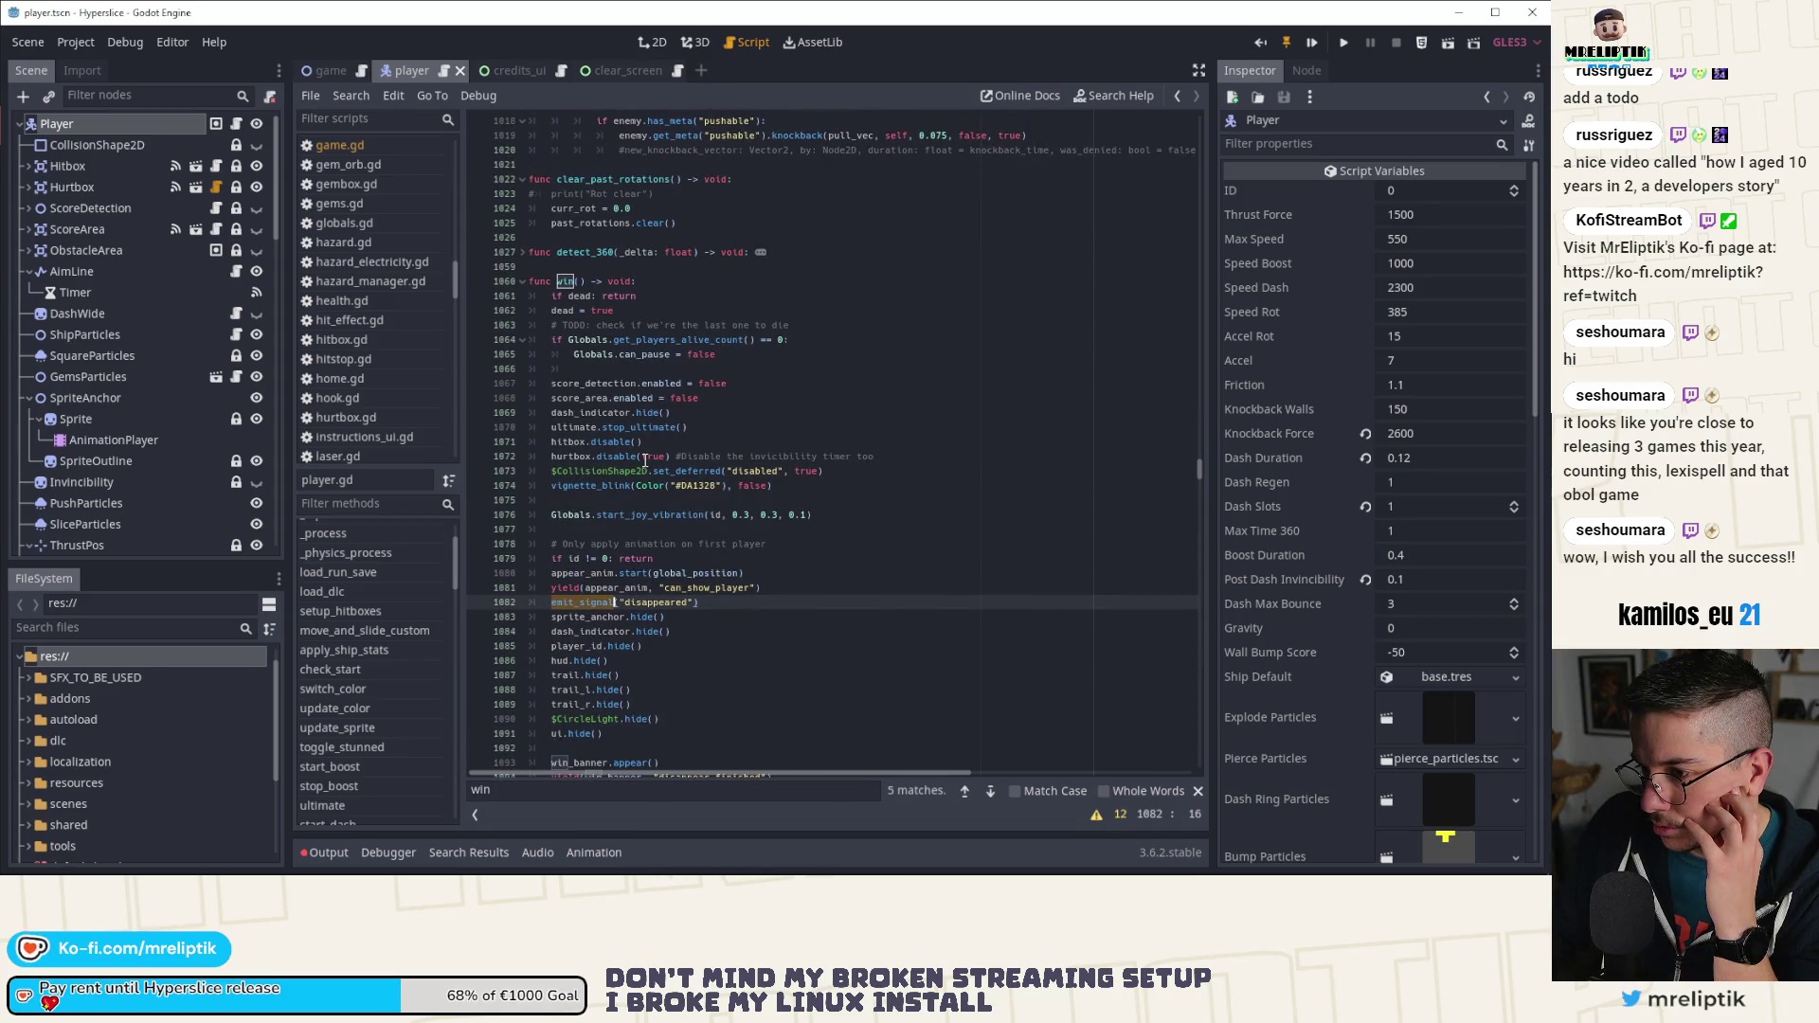
{"action": "scroll", "coordinate": [646, 460], "scroll_direction": "down", "scroll_amount": 2}
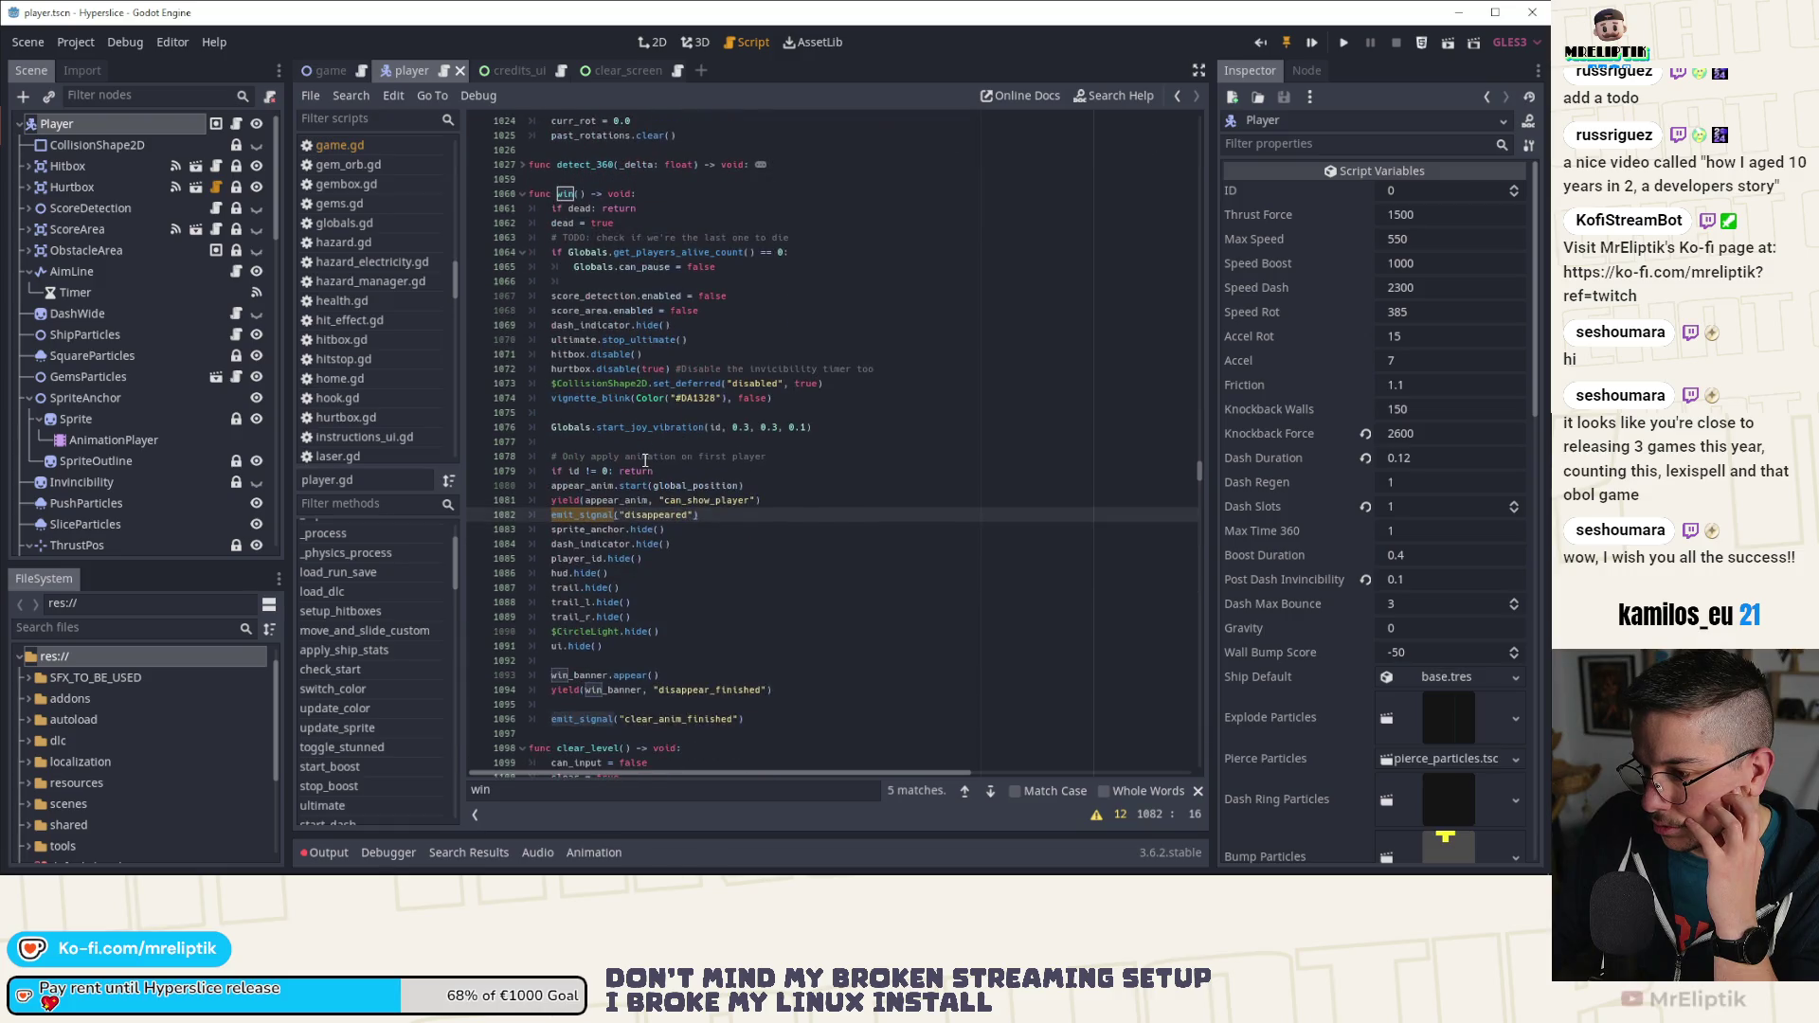
{"action": "double_click", "coordinate": [583, 486]}
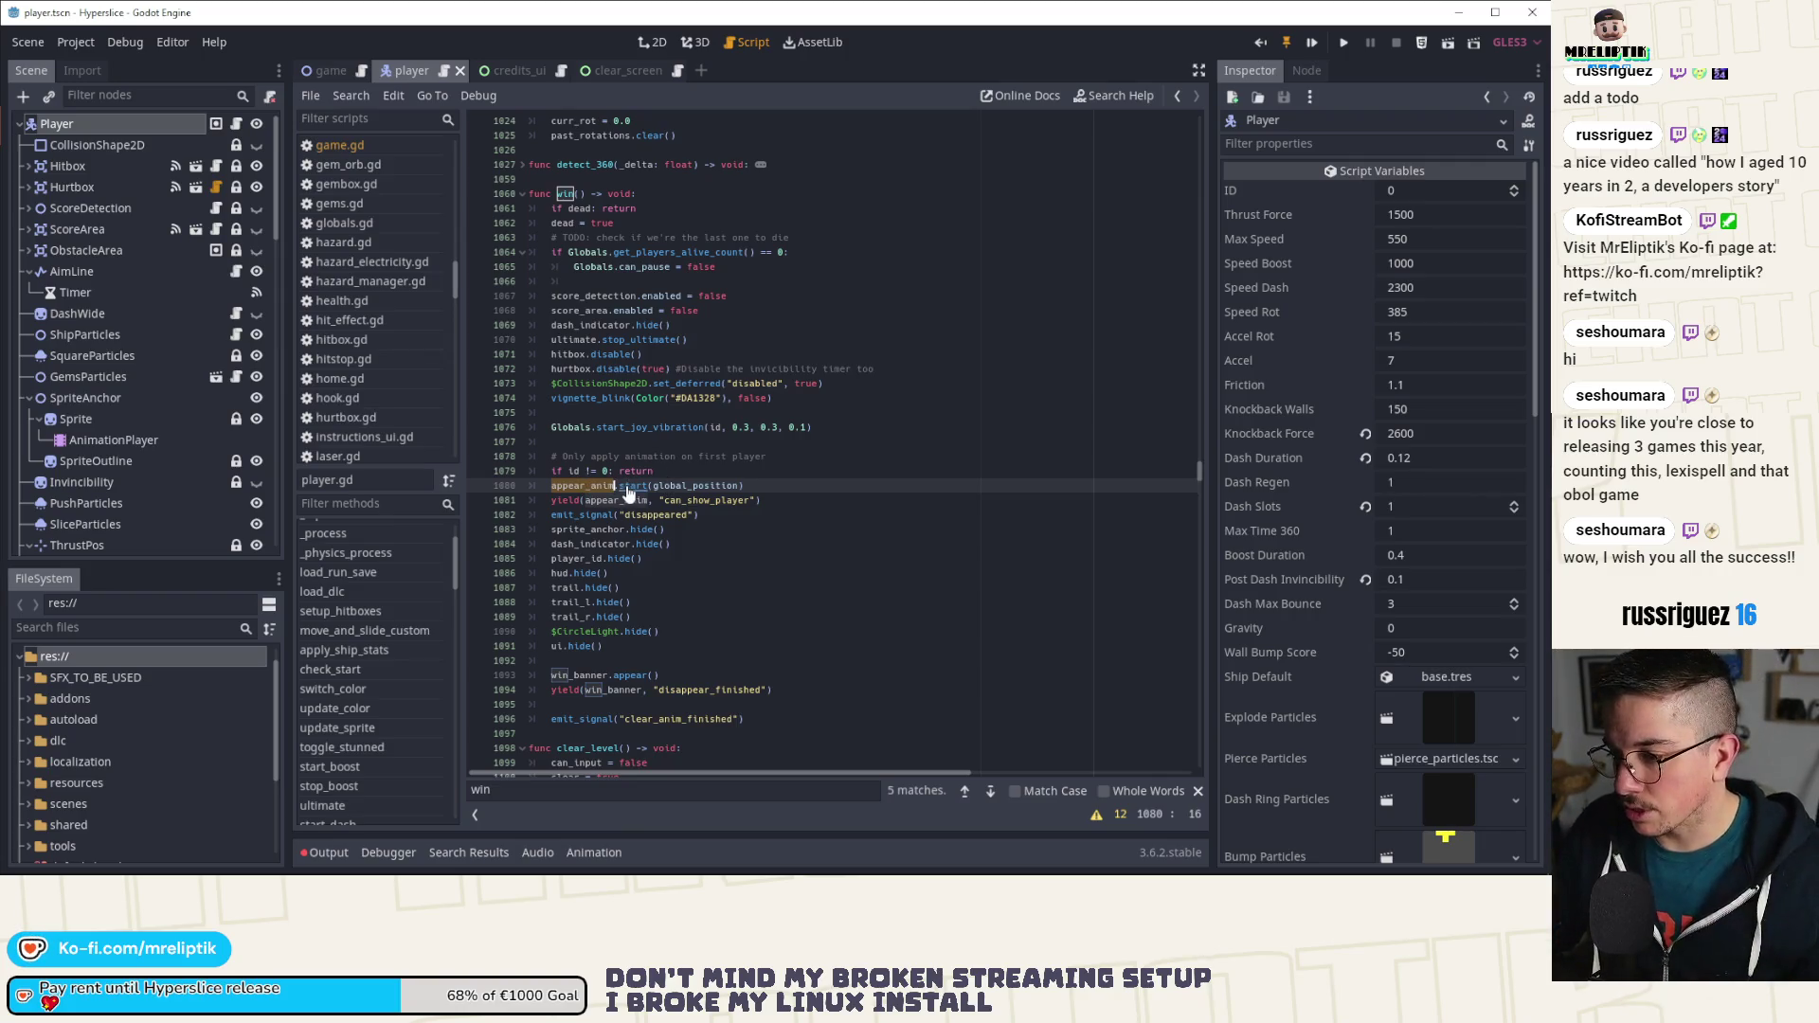
{"action": "left_click", "coordinate": [626, 487], "text": "ctrl"}
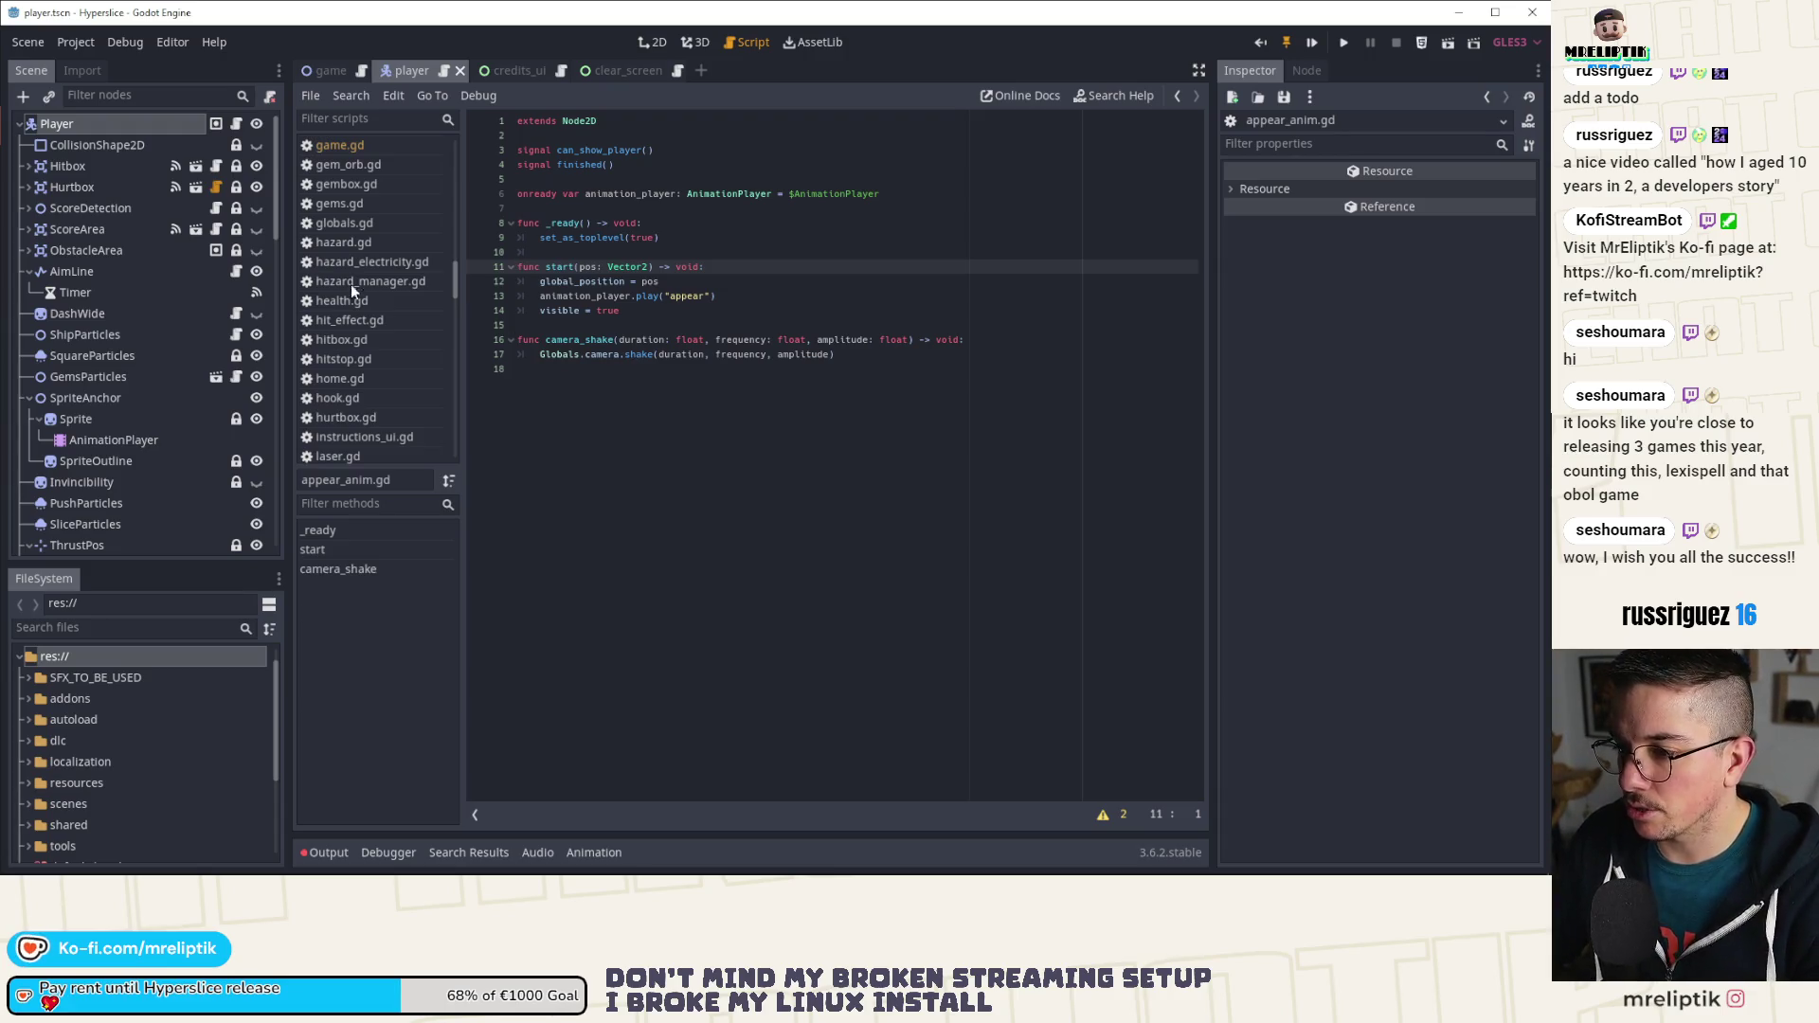
{"action": "left_click", "coordinate": [235, 125]}
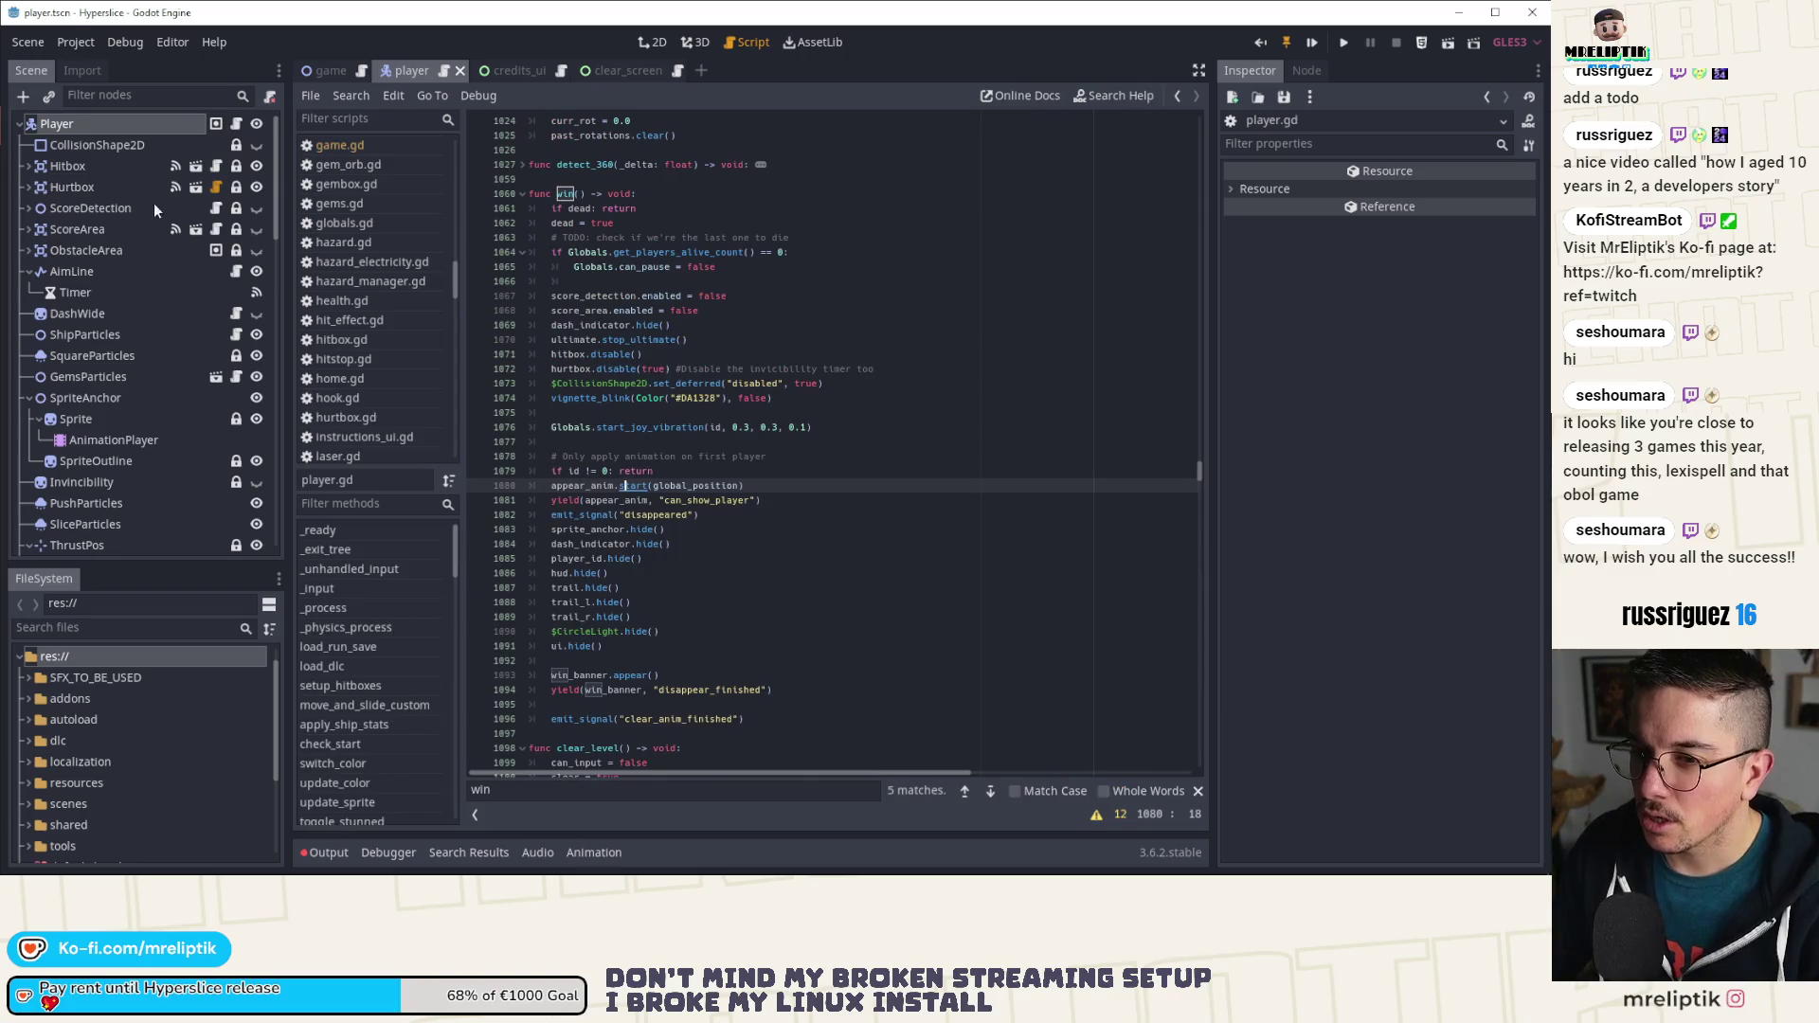
{"action": "left_click", "coordinate": [320, 72]}
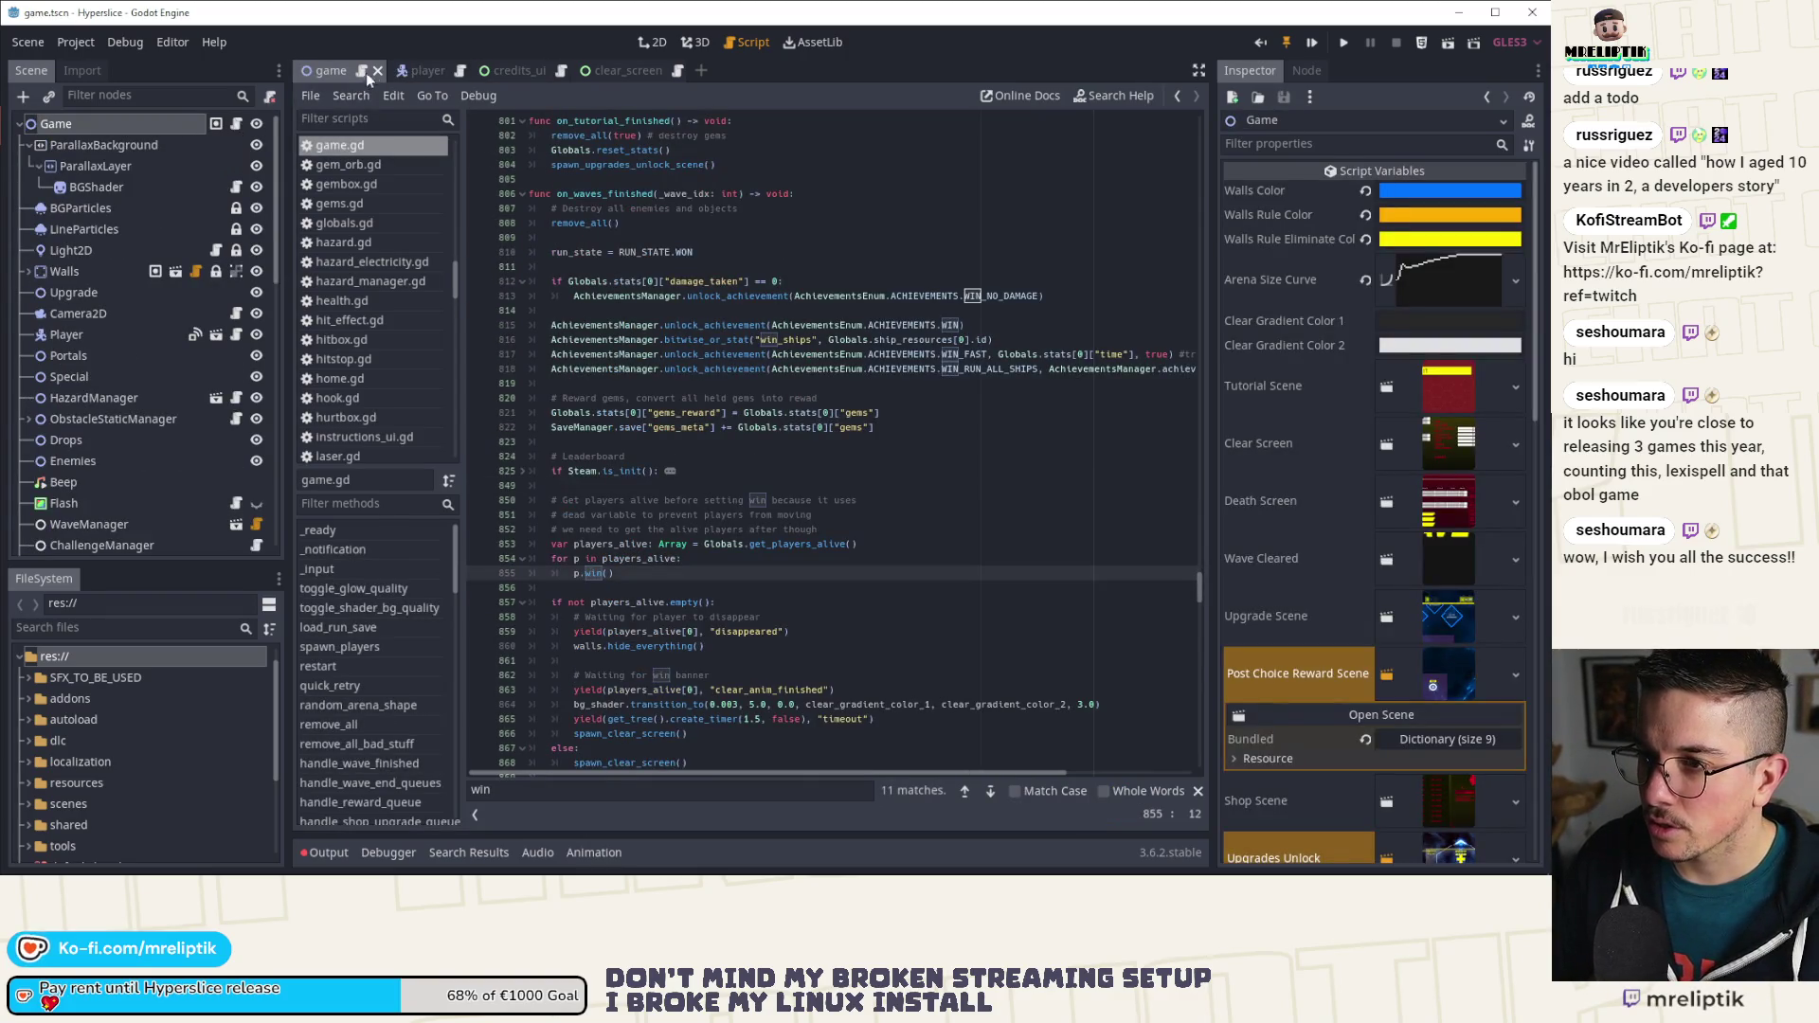
{"action": "left_click", "coordinate": [413, 71]}
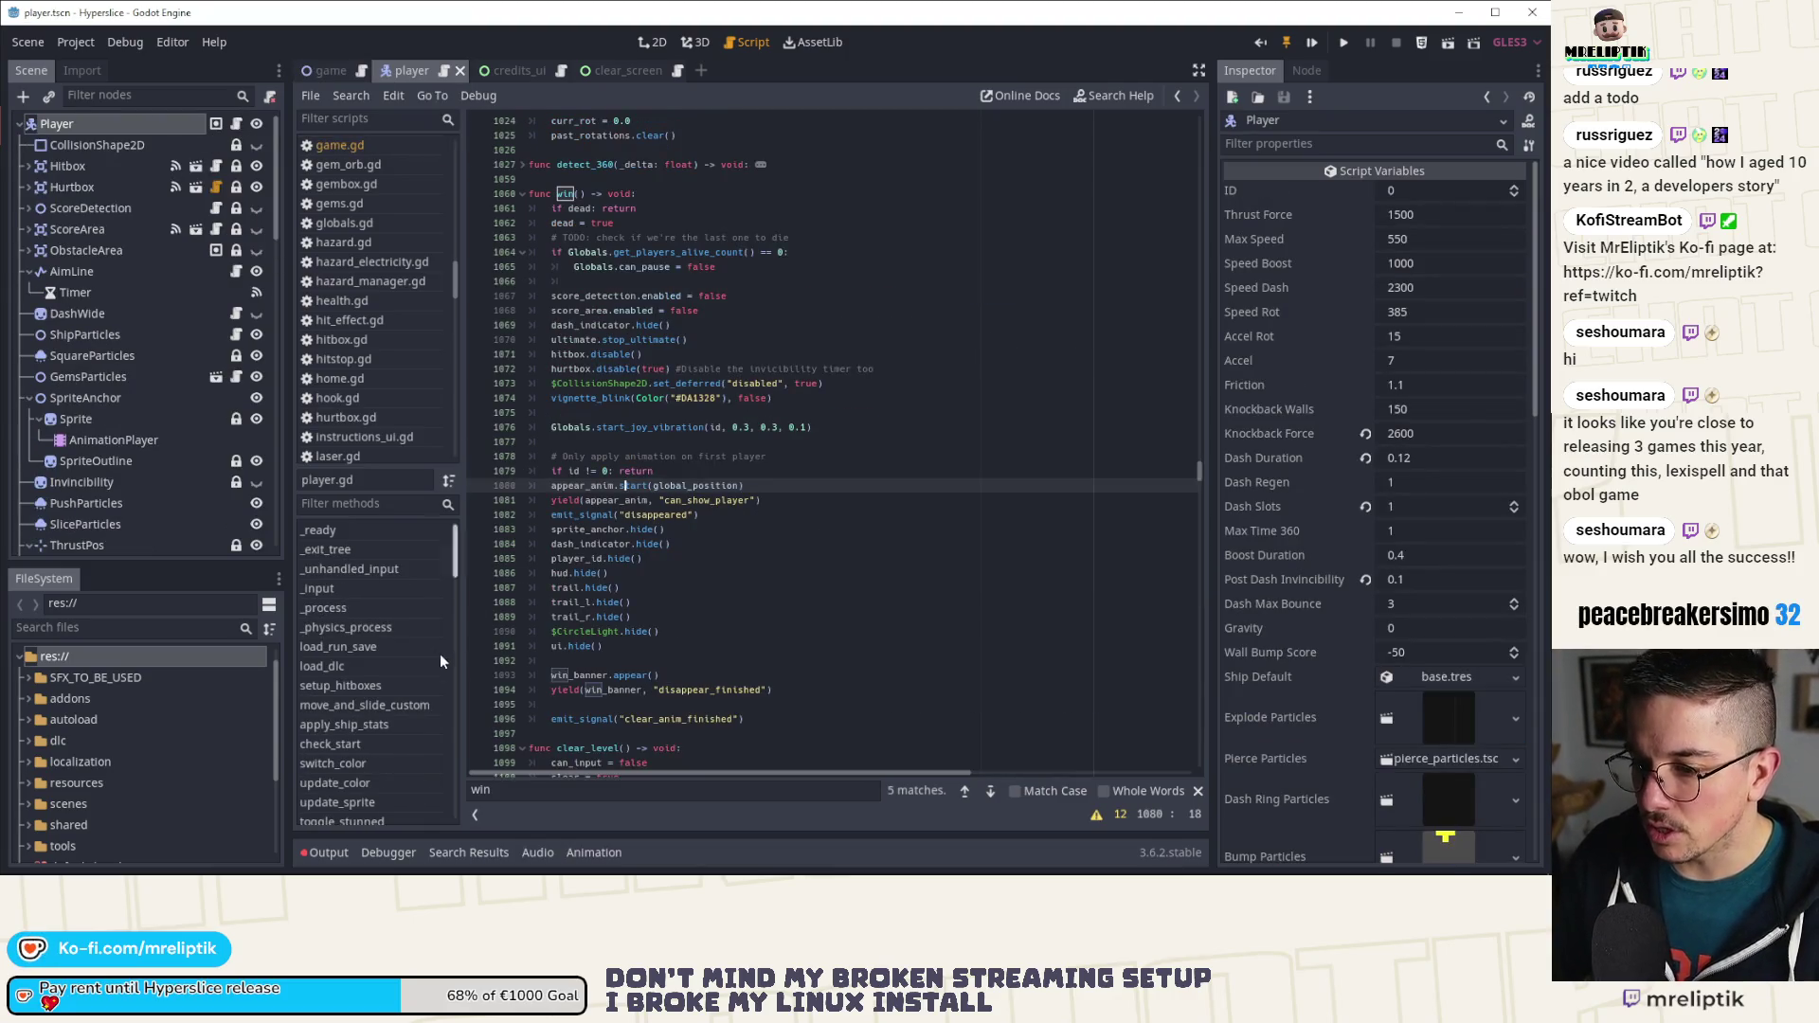
{"action": "scroll", "coordinate": [351, 663], "scroll_direction": "down", "scroll_amount": 3}
{"action": "scroll", "coordinate": [365, 663], "scroll_direction": "down", "scroll_amount": 4}
{"action": "scroll", "coordinate": [369, 692], "scroll_direction": "down", "scroll_amount": 5}
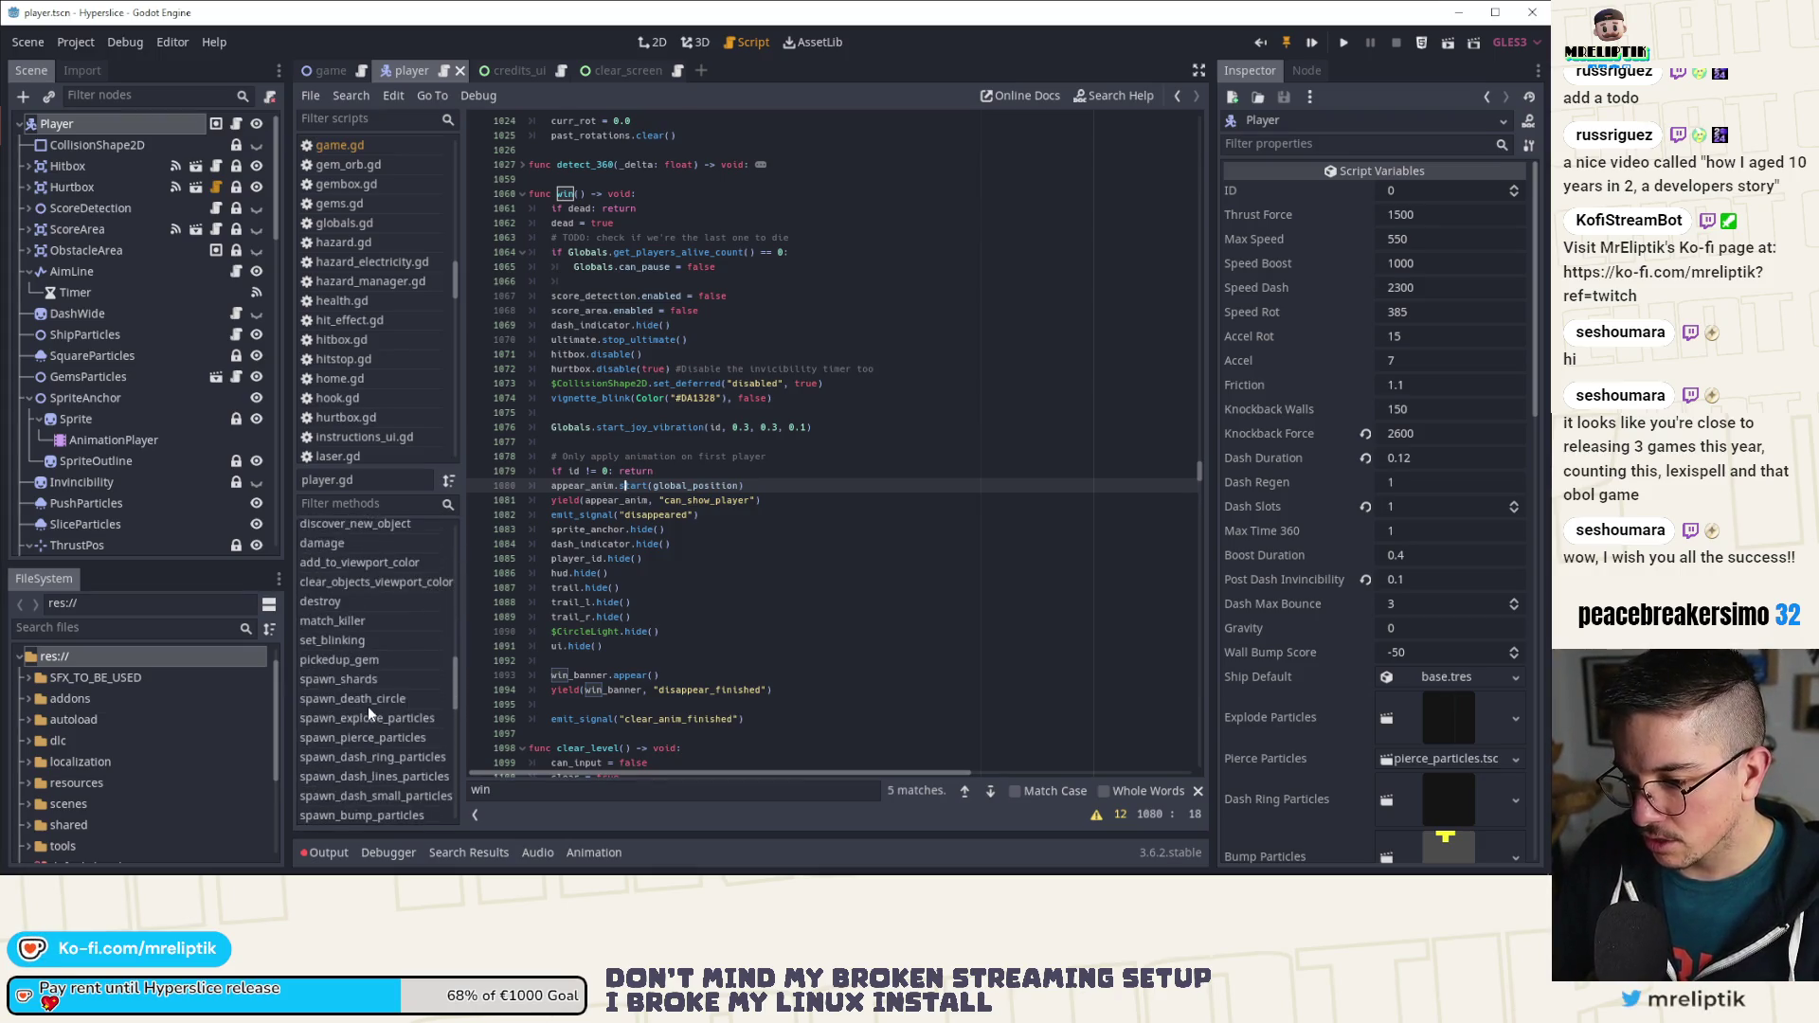
{"action": "scroll", "coordinate": [379, 663], "scroll_direction": "up", "scroll_amount": 2}
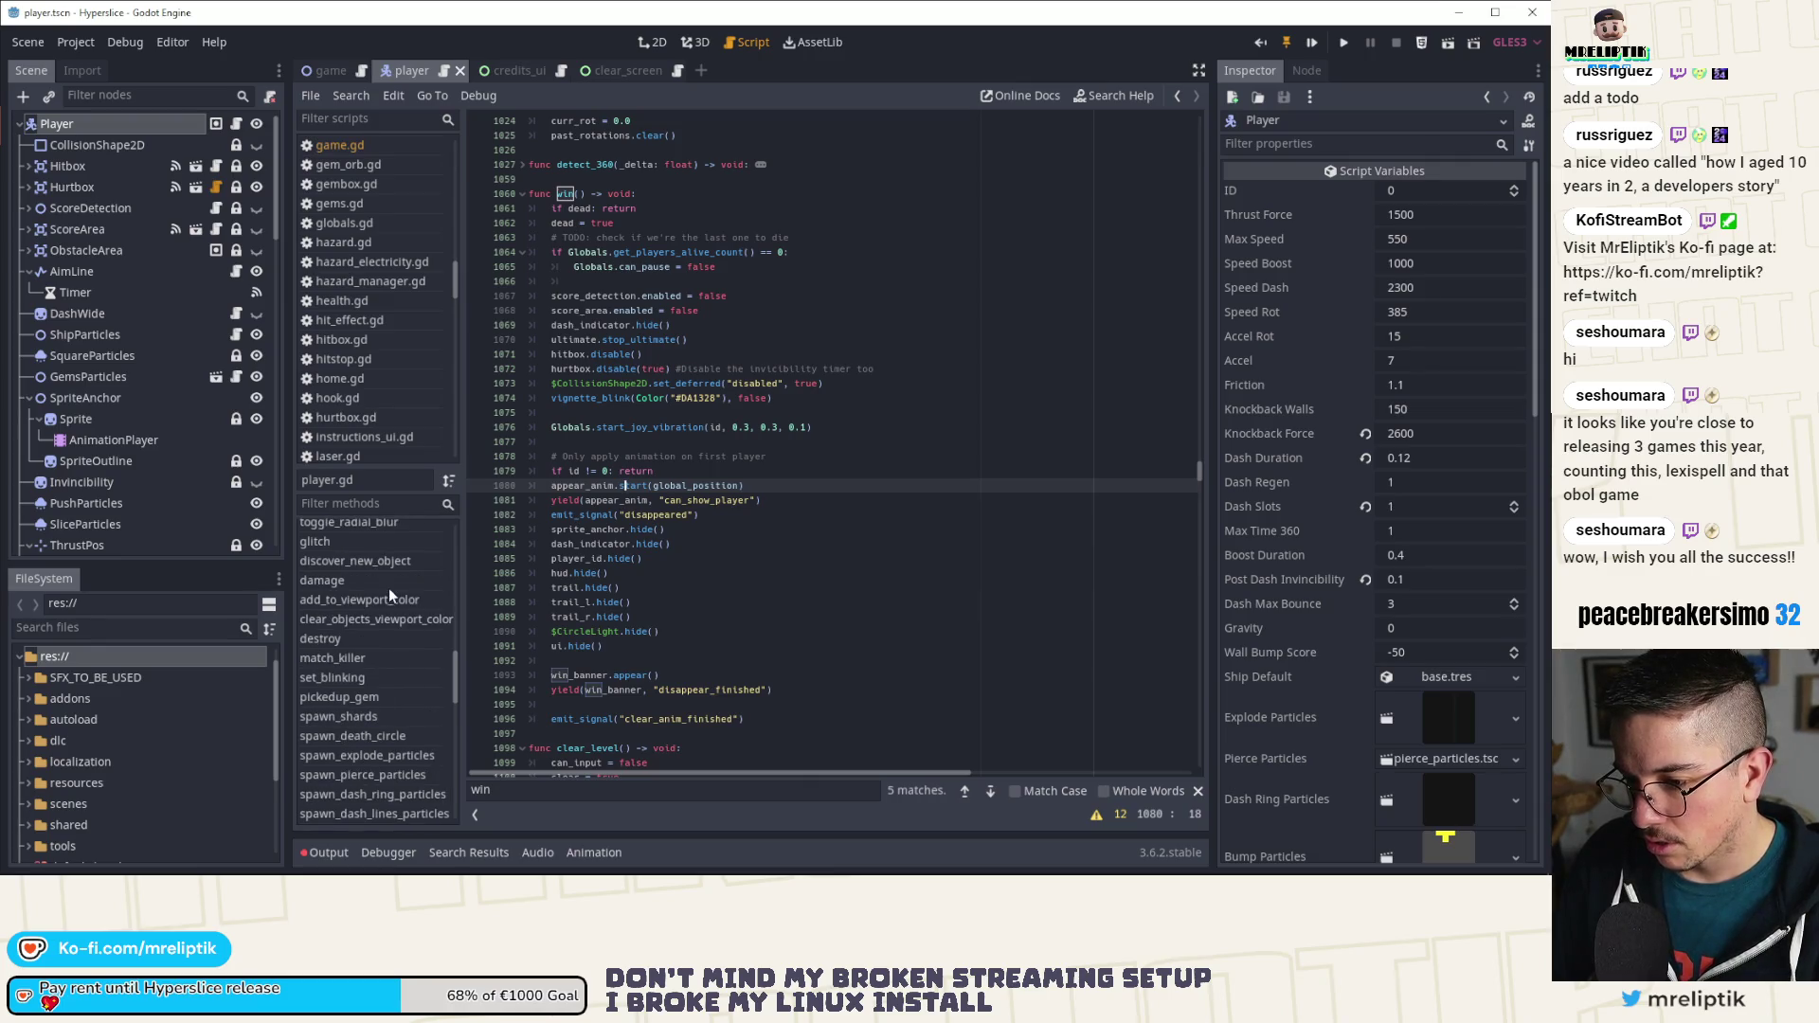
{"action": "scroll", "coordinate": [376, 598], "scroll_direction": "up", "scroll_amount": 2}
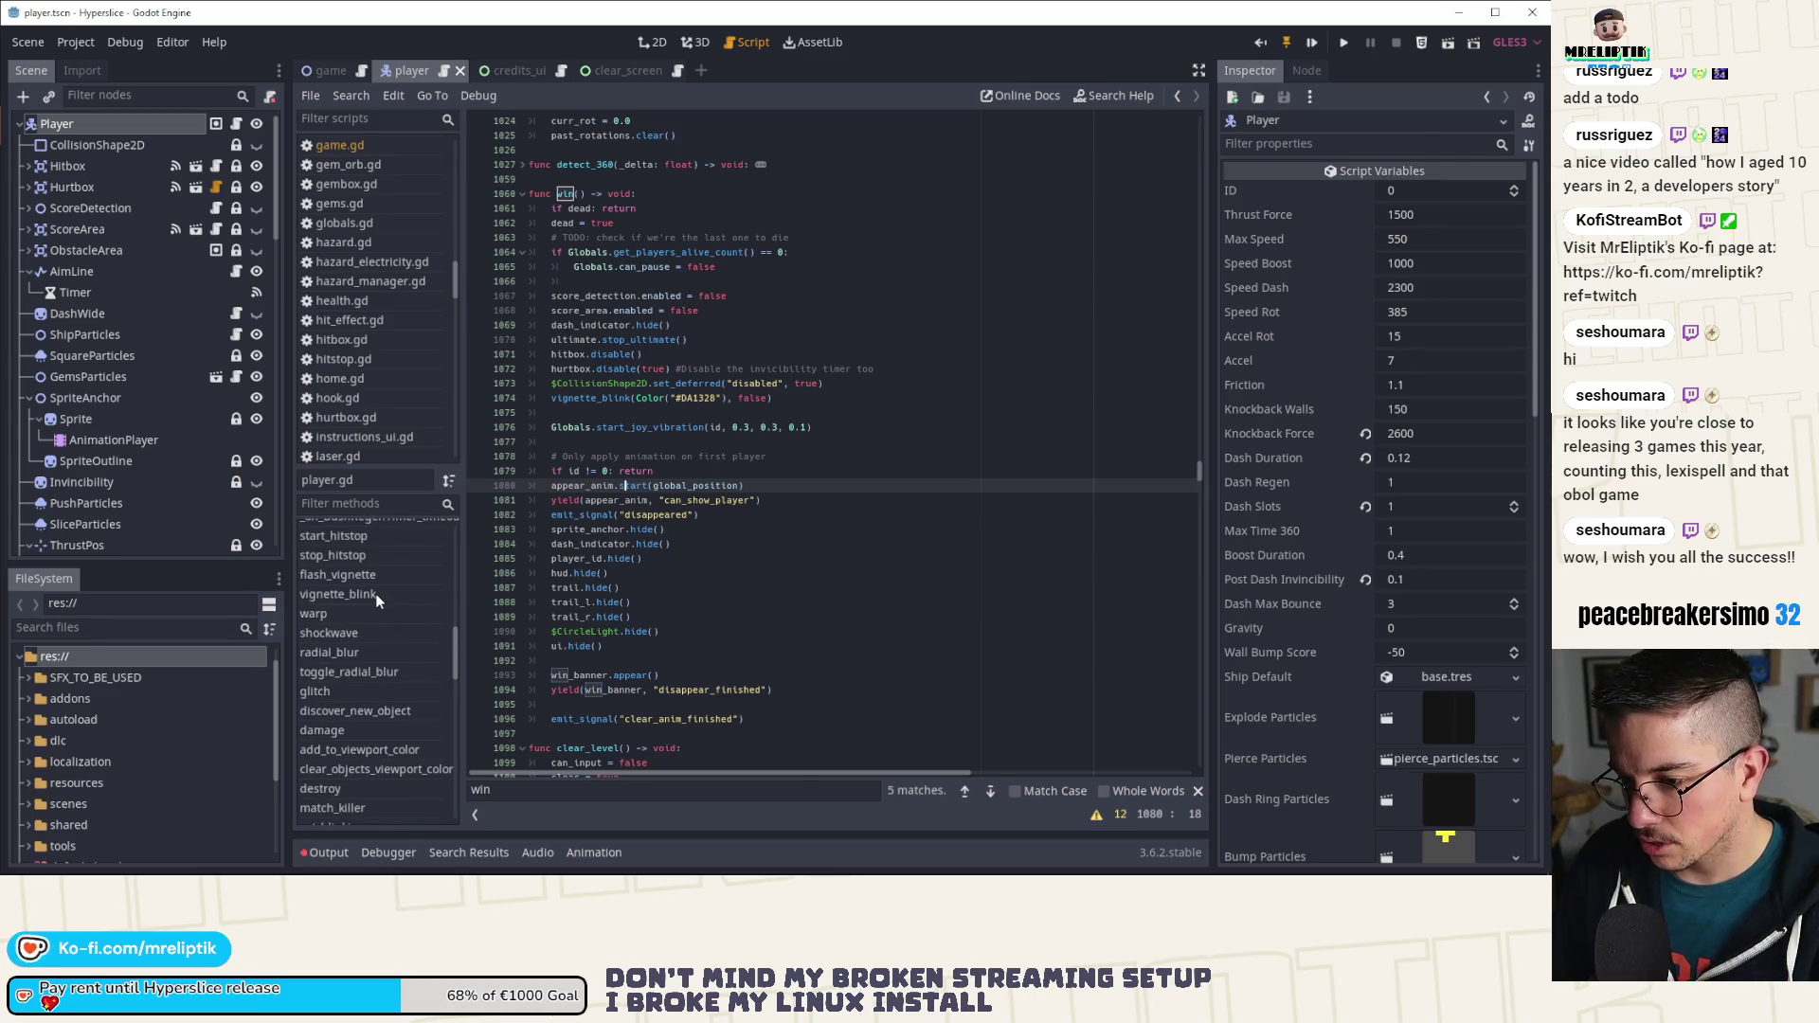
{"action": "scroll", "coordinate": [377, 606], "scroll_direction": "up", "scroll_amount": 3}
{"action": "scroll", "coordinate": [388, 607], "scroll_direction": "up", "scroll_amount": 5}
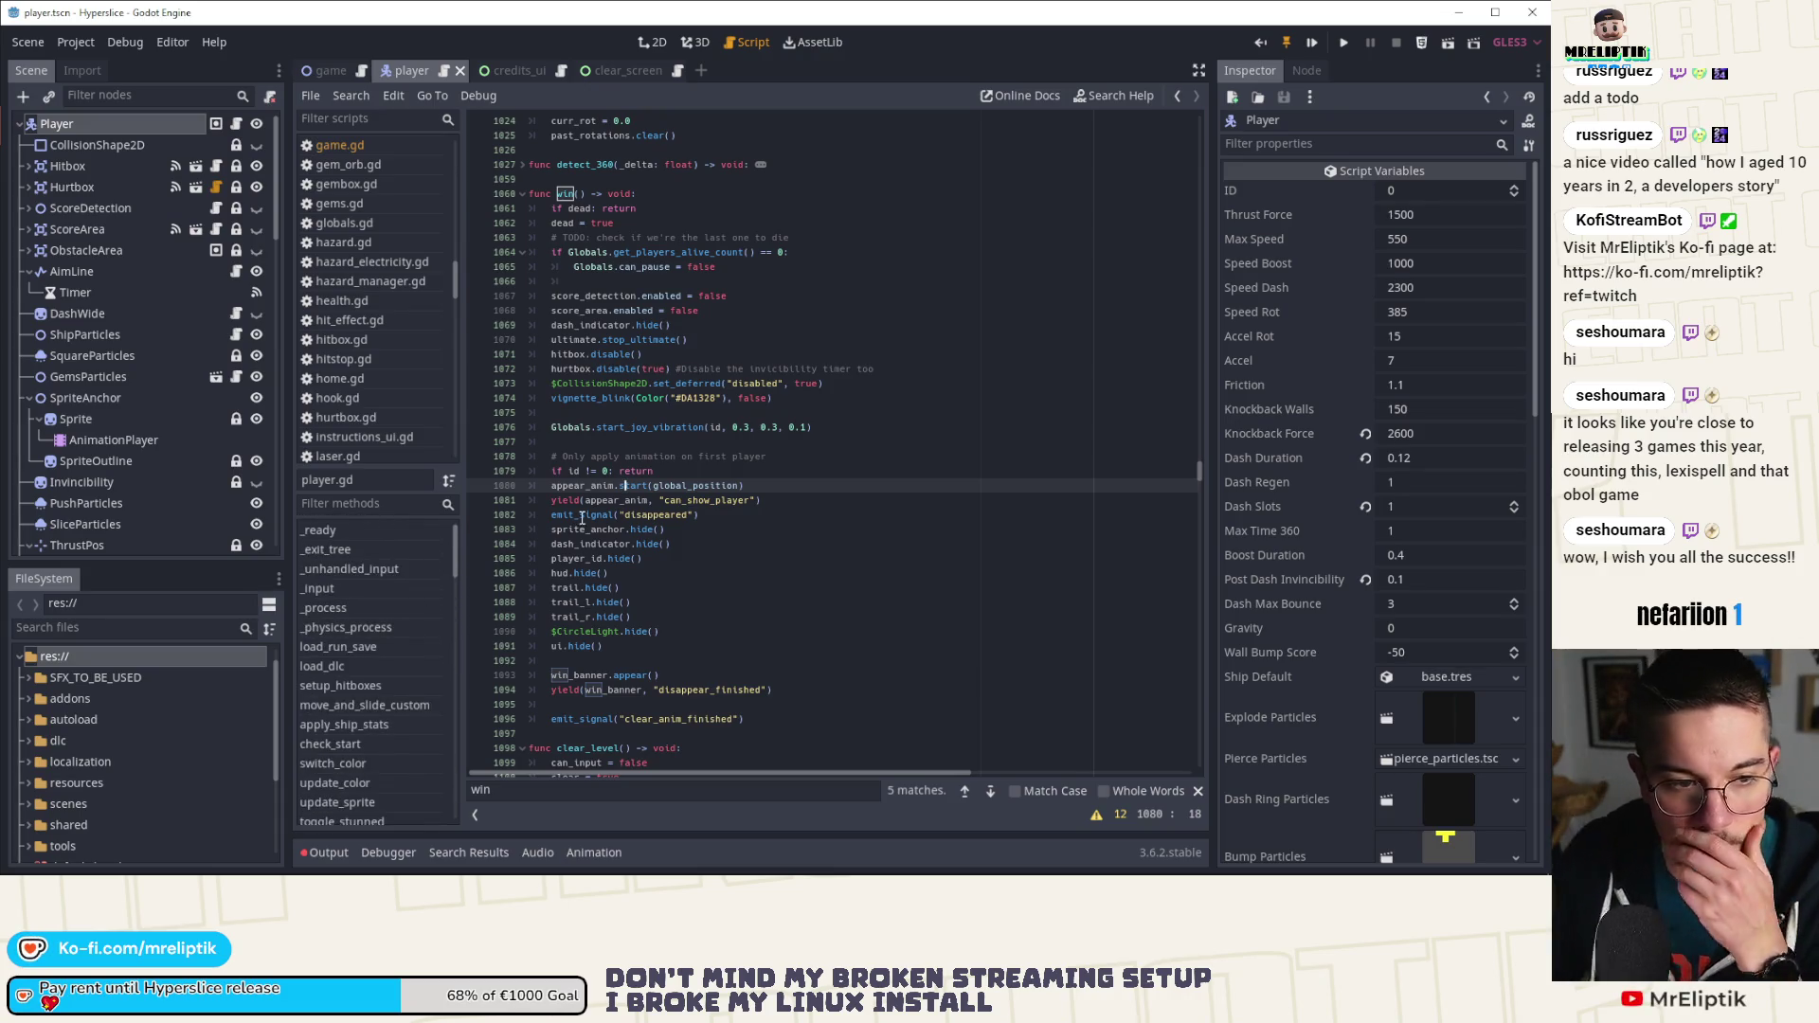
{"action": "scroll", "coordinate": [744, 496], "scroll_direction": "up", "scroll_amount": 5}
{"action": "left_click", "coordinate": [786, 443]}
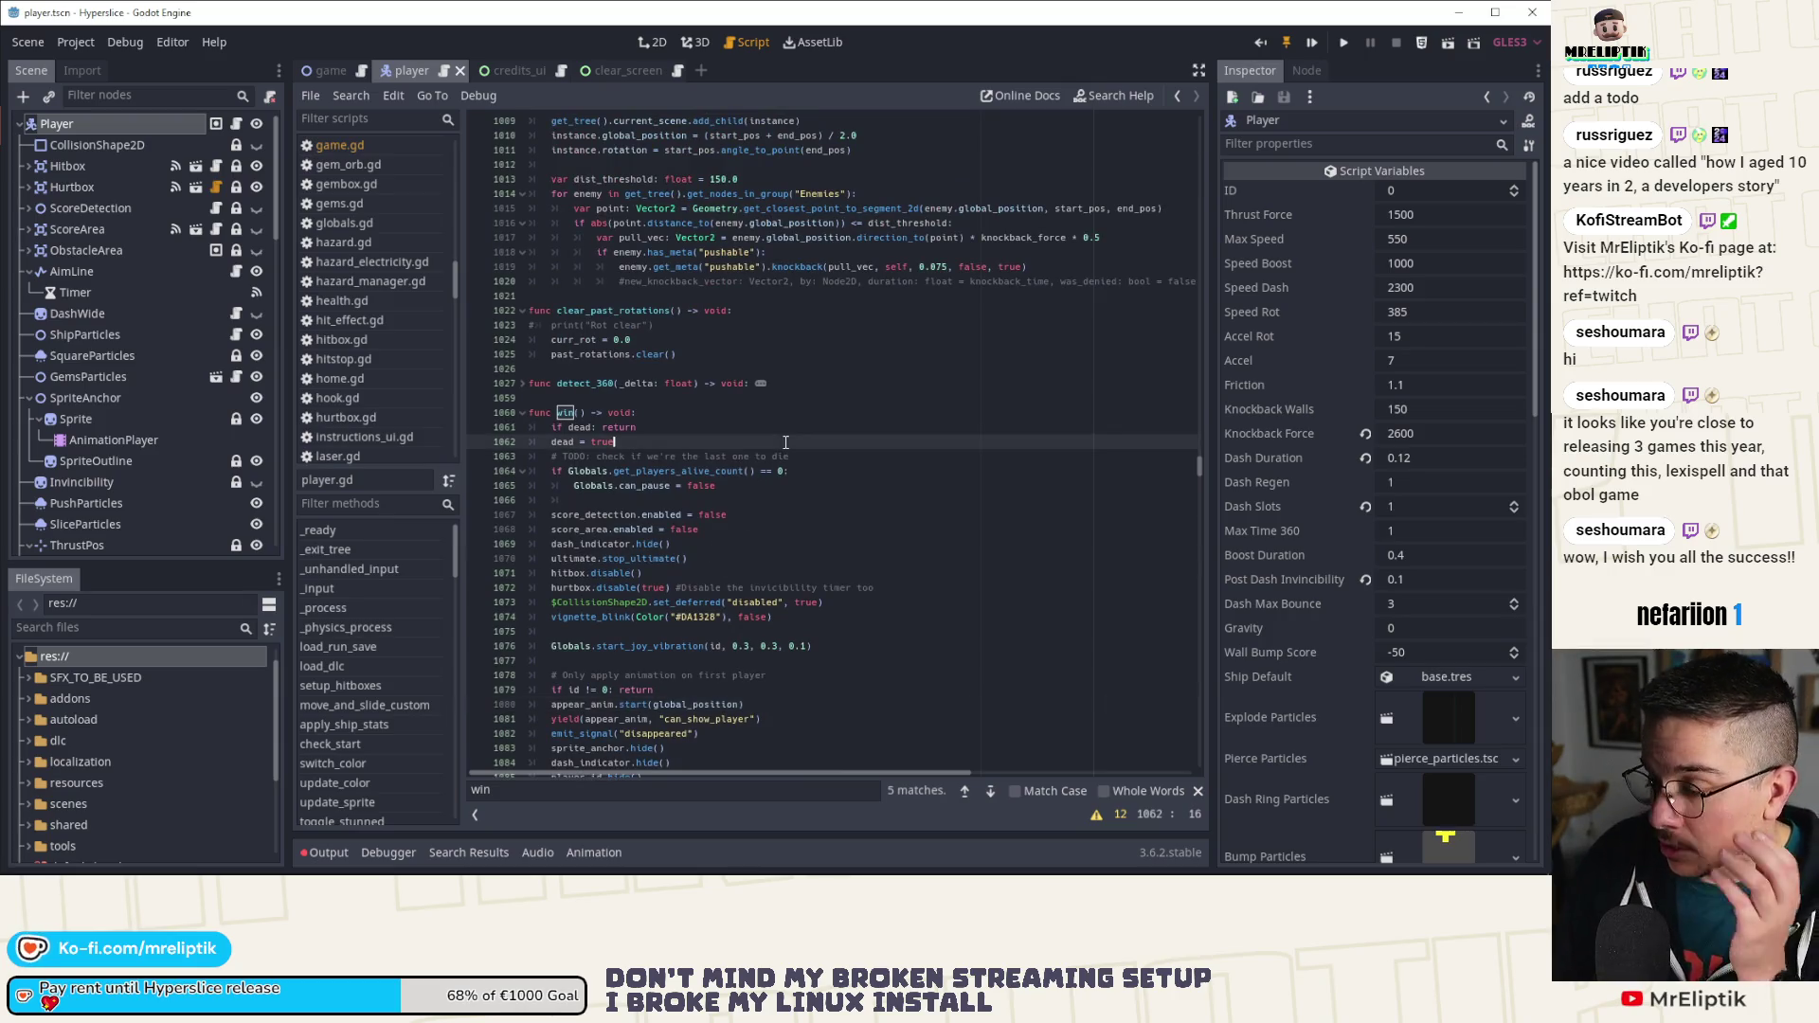
Step: Find last_enemy_effect in game.gd and set a breakpoint at line 734
{"action": "key", "text": "ctrl+f"}
{"action": "type", "text": "last_enemy"}
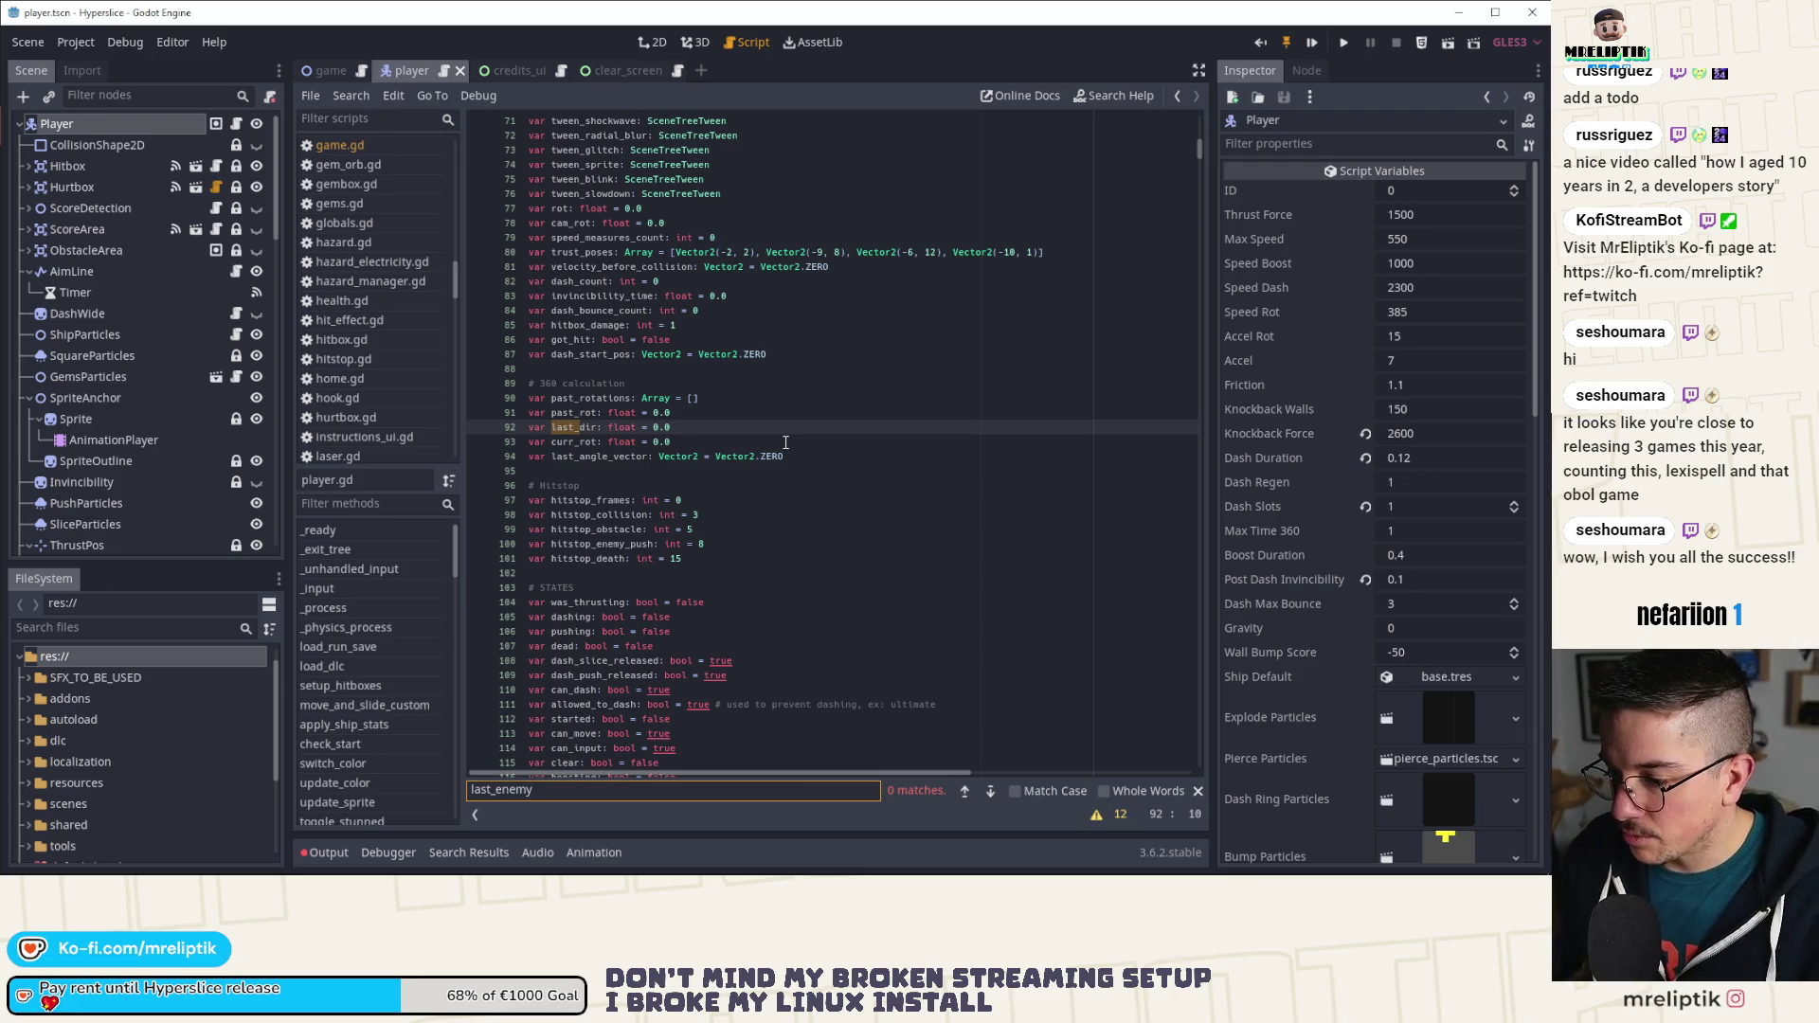
{"action": "key", "text": "ctrl+a"}
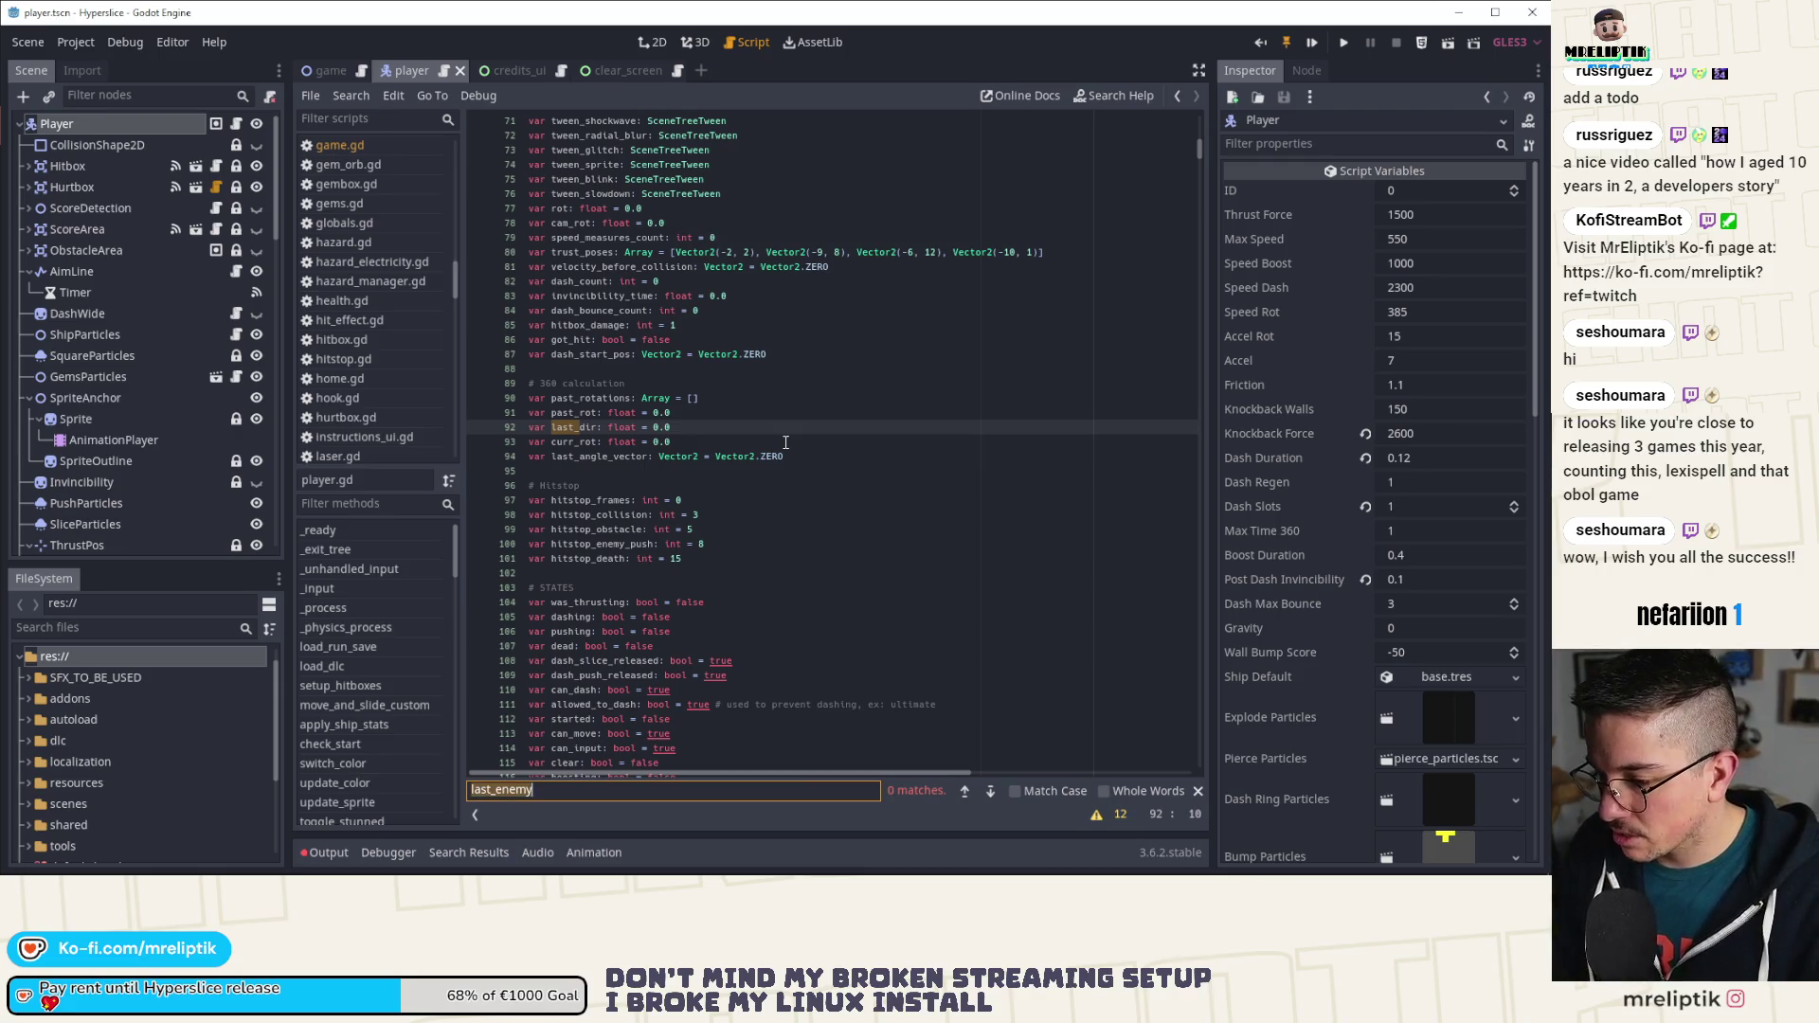
{"action": "key", "text": "BackSpace"}
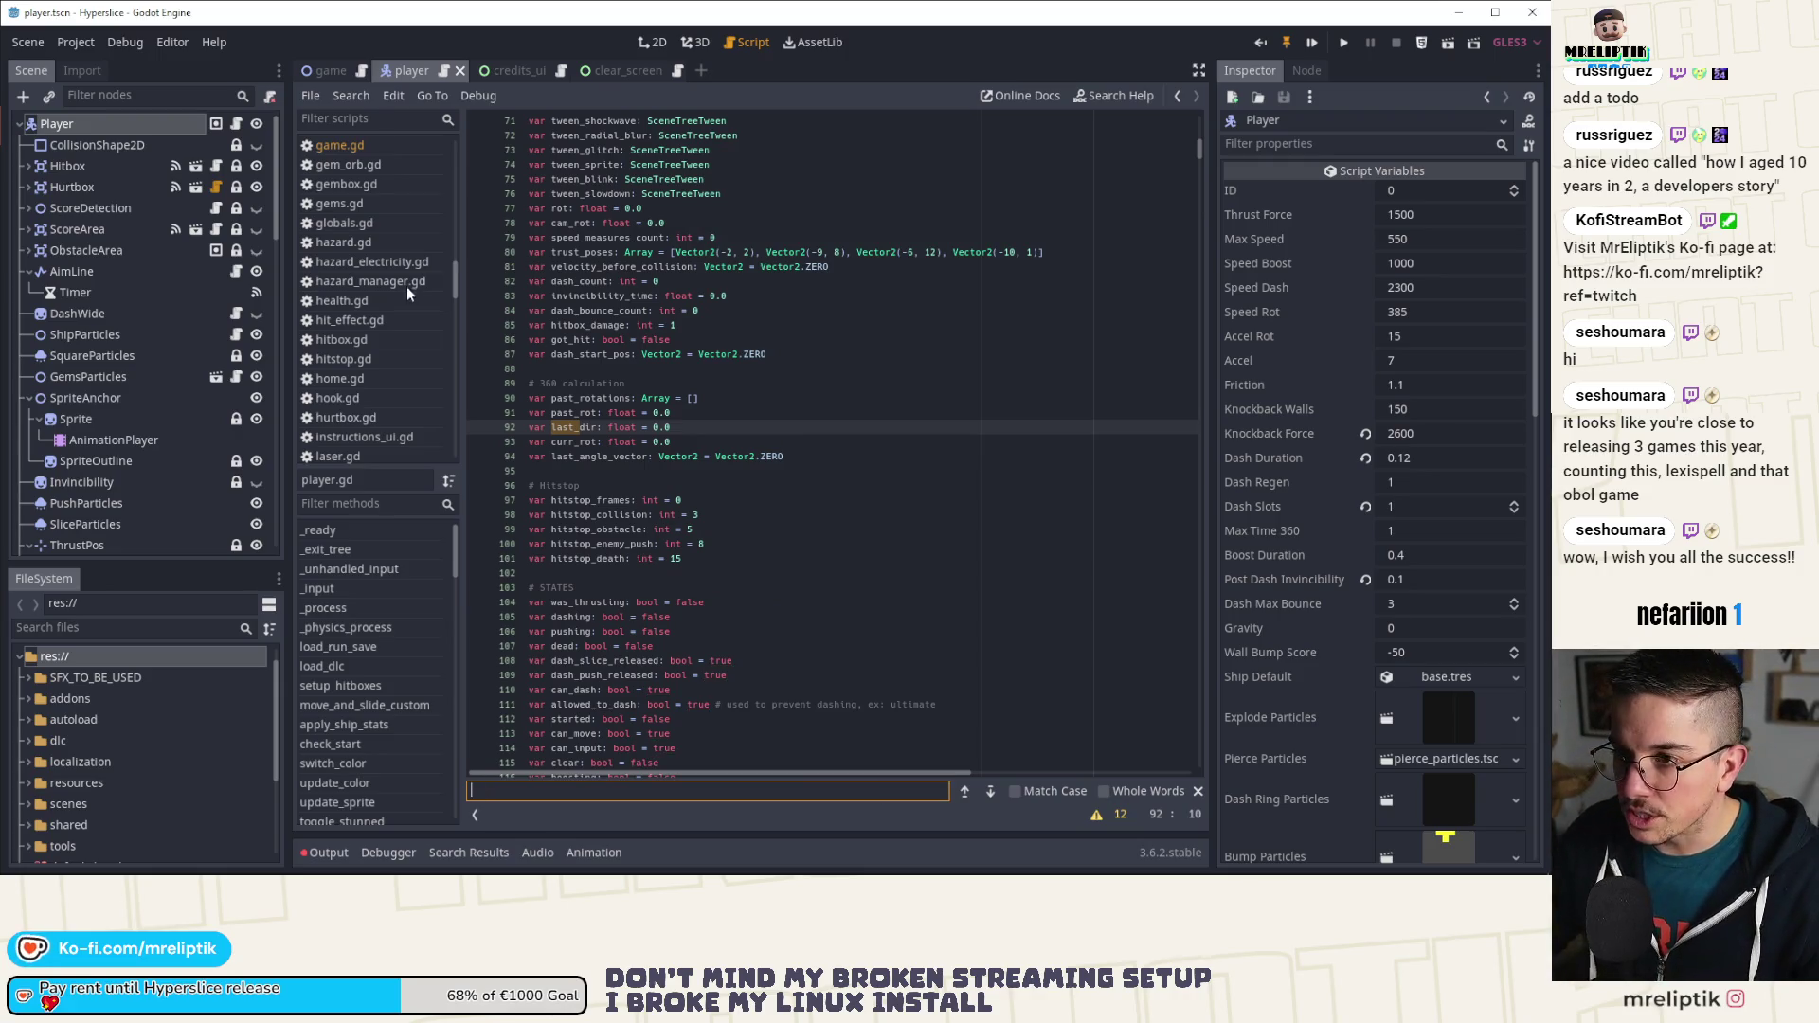
{"action": "key", "text": "ctrl+shift+Tab"}
{"action": "key", "text": "ctrl+f"}
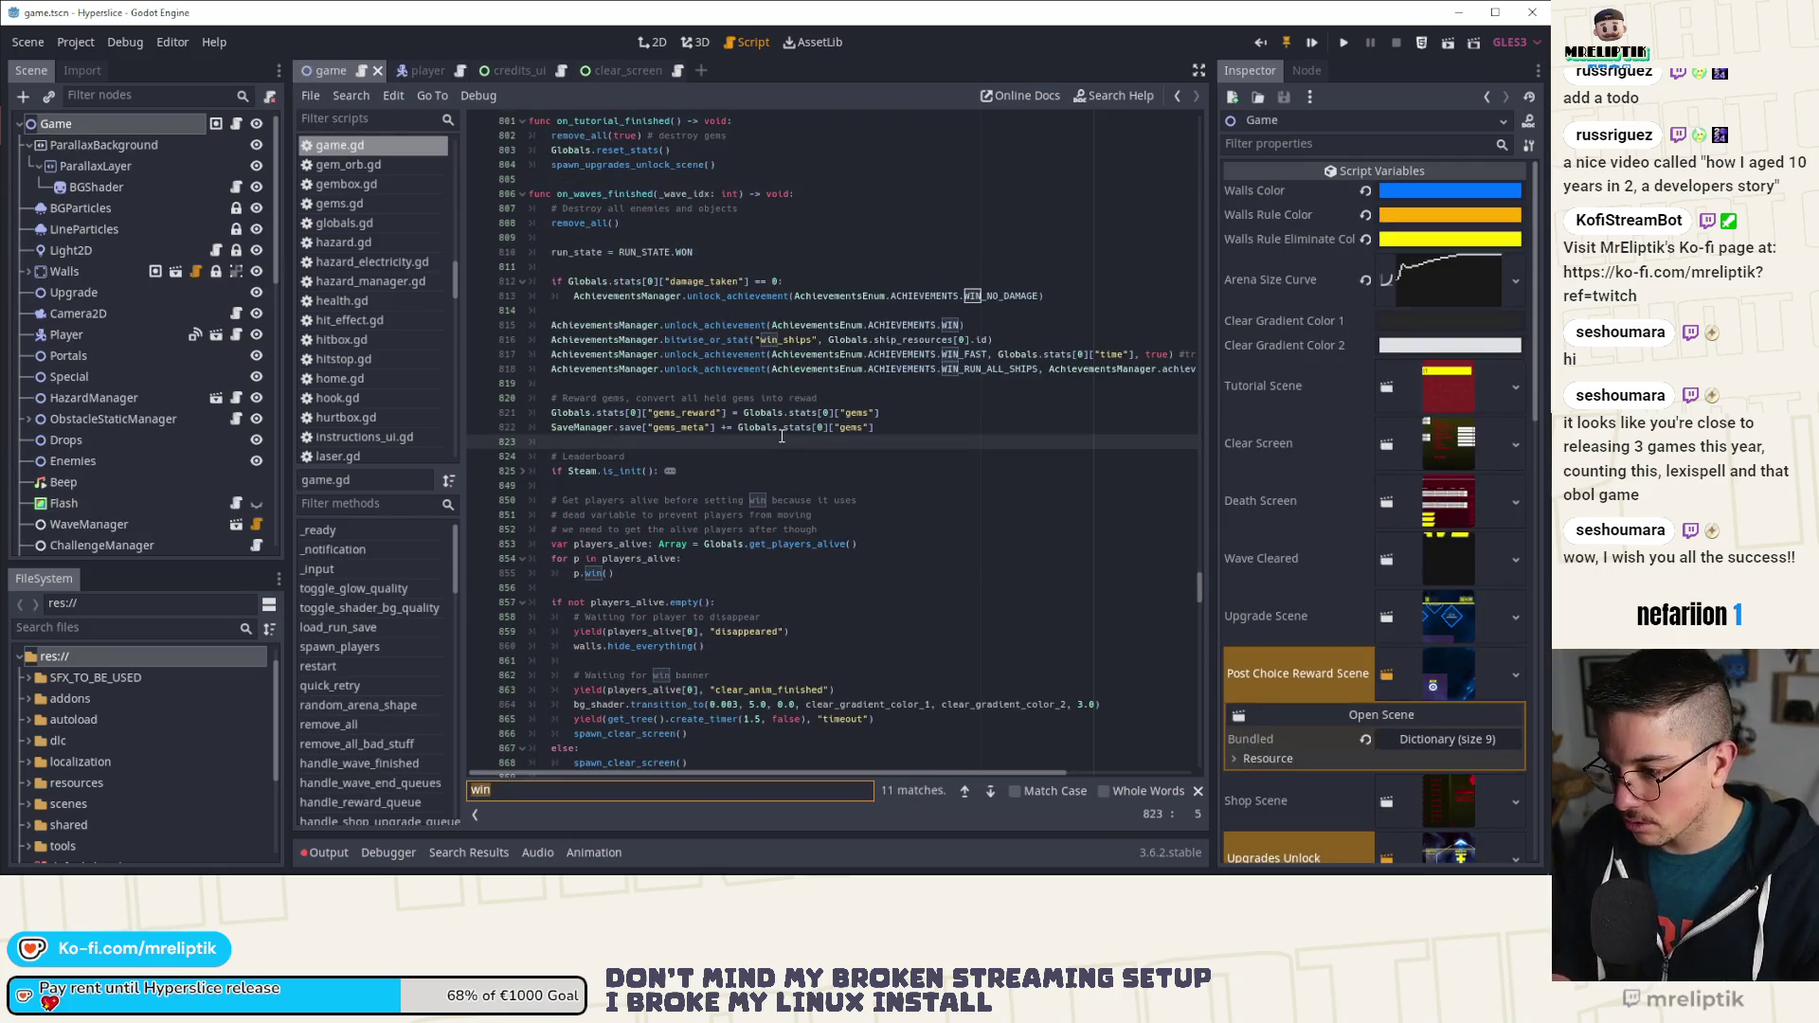
{"action": "type", "text": "last_ene"}
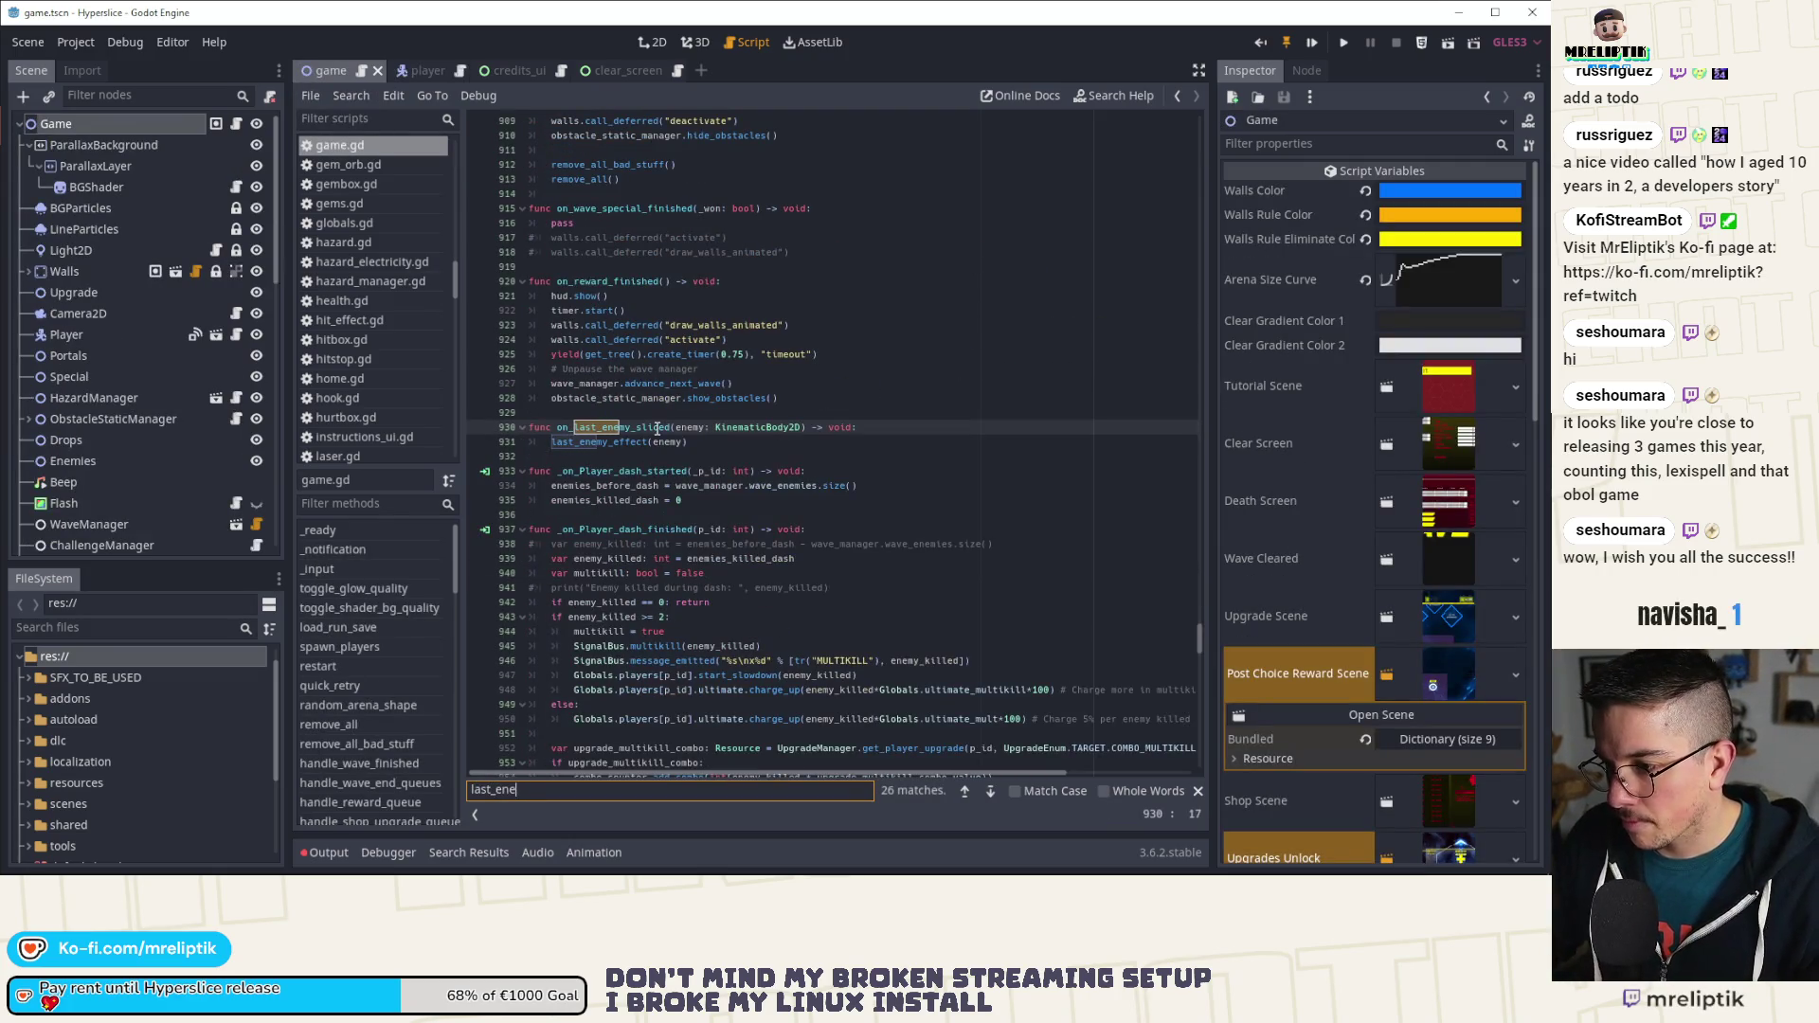
{"action": "left_click", "coordinate": [649, 443], "text": "ctrl"}
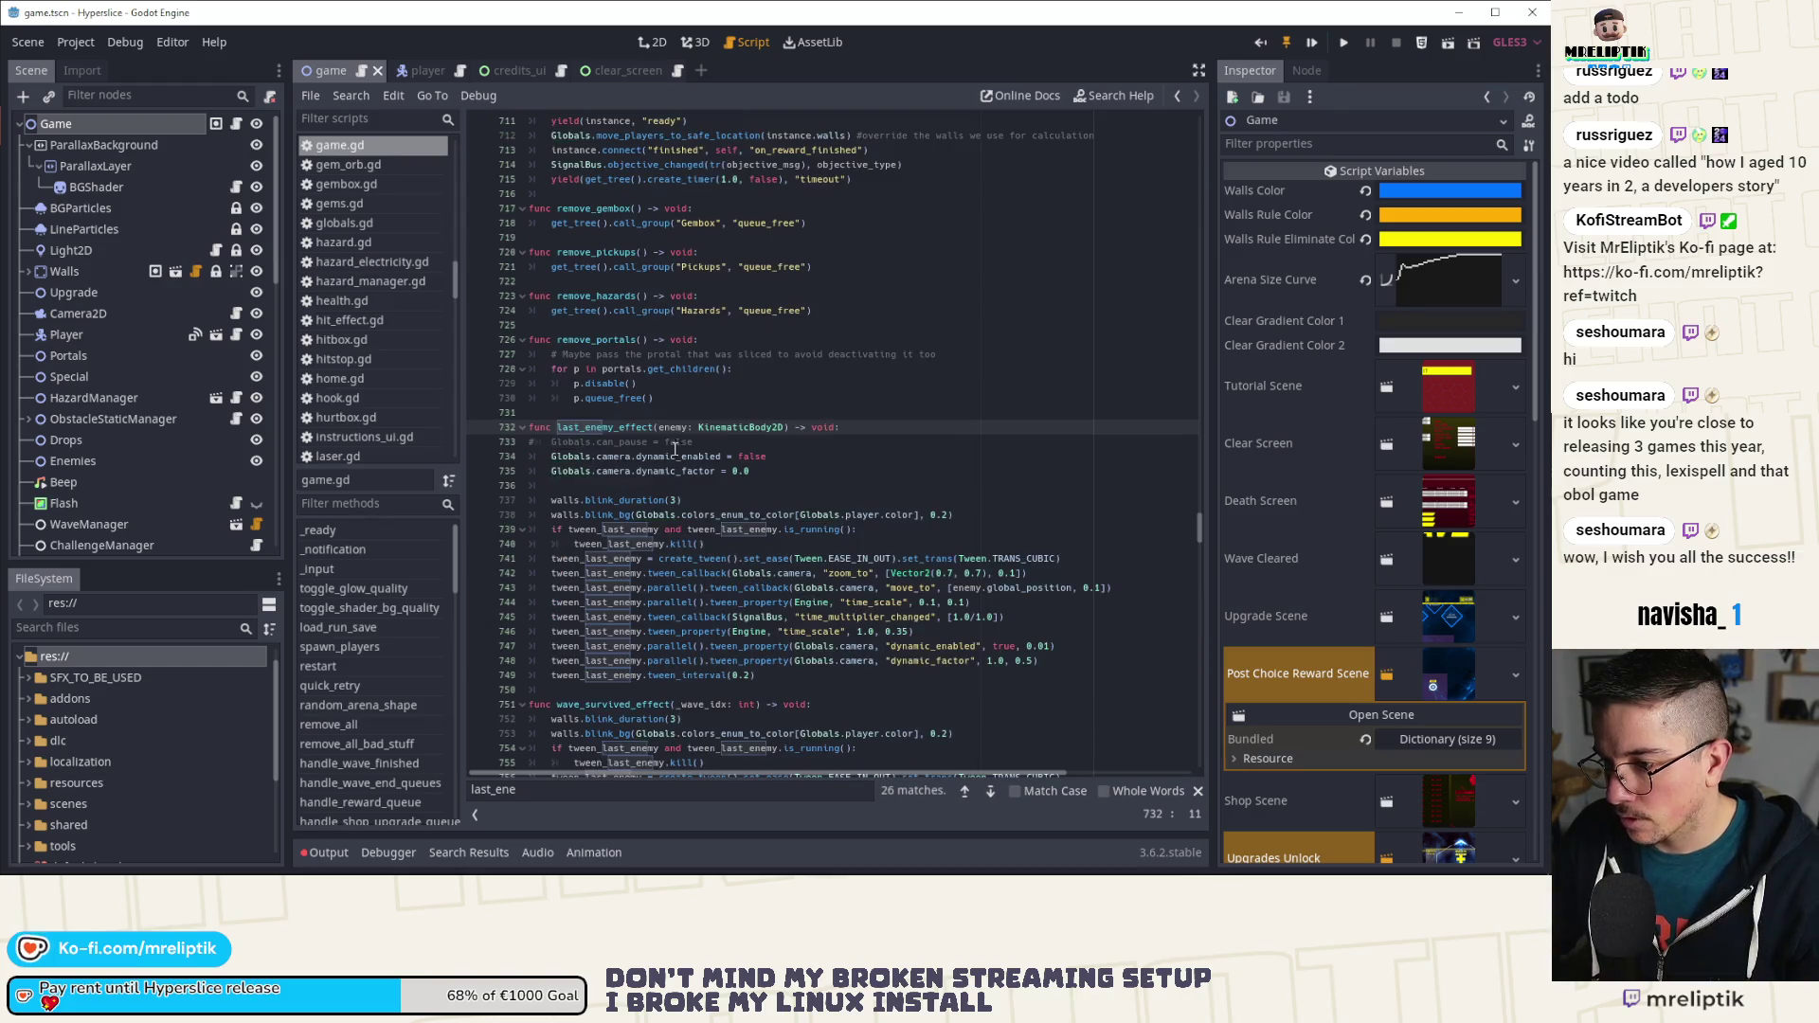
{"action": "scroll", "coordinate": [692, 464], "scroll_direction": "down", "scroll_amount": 4}
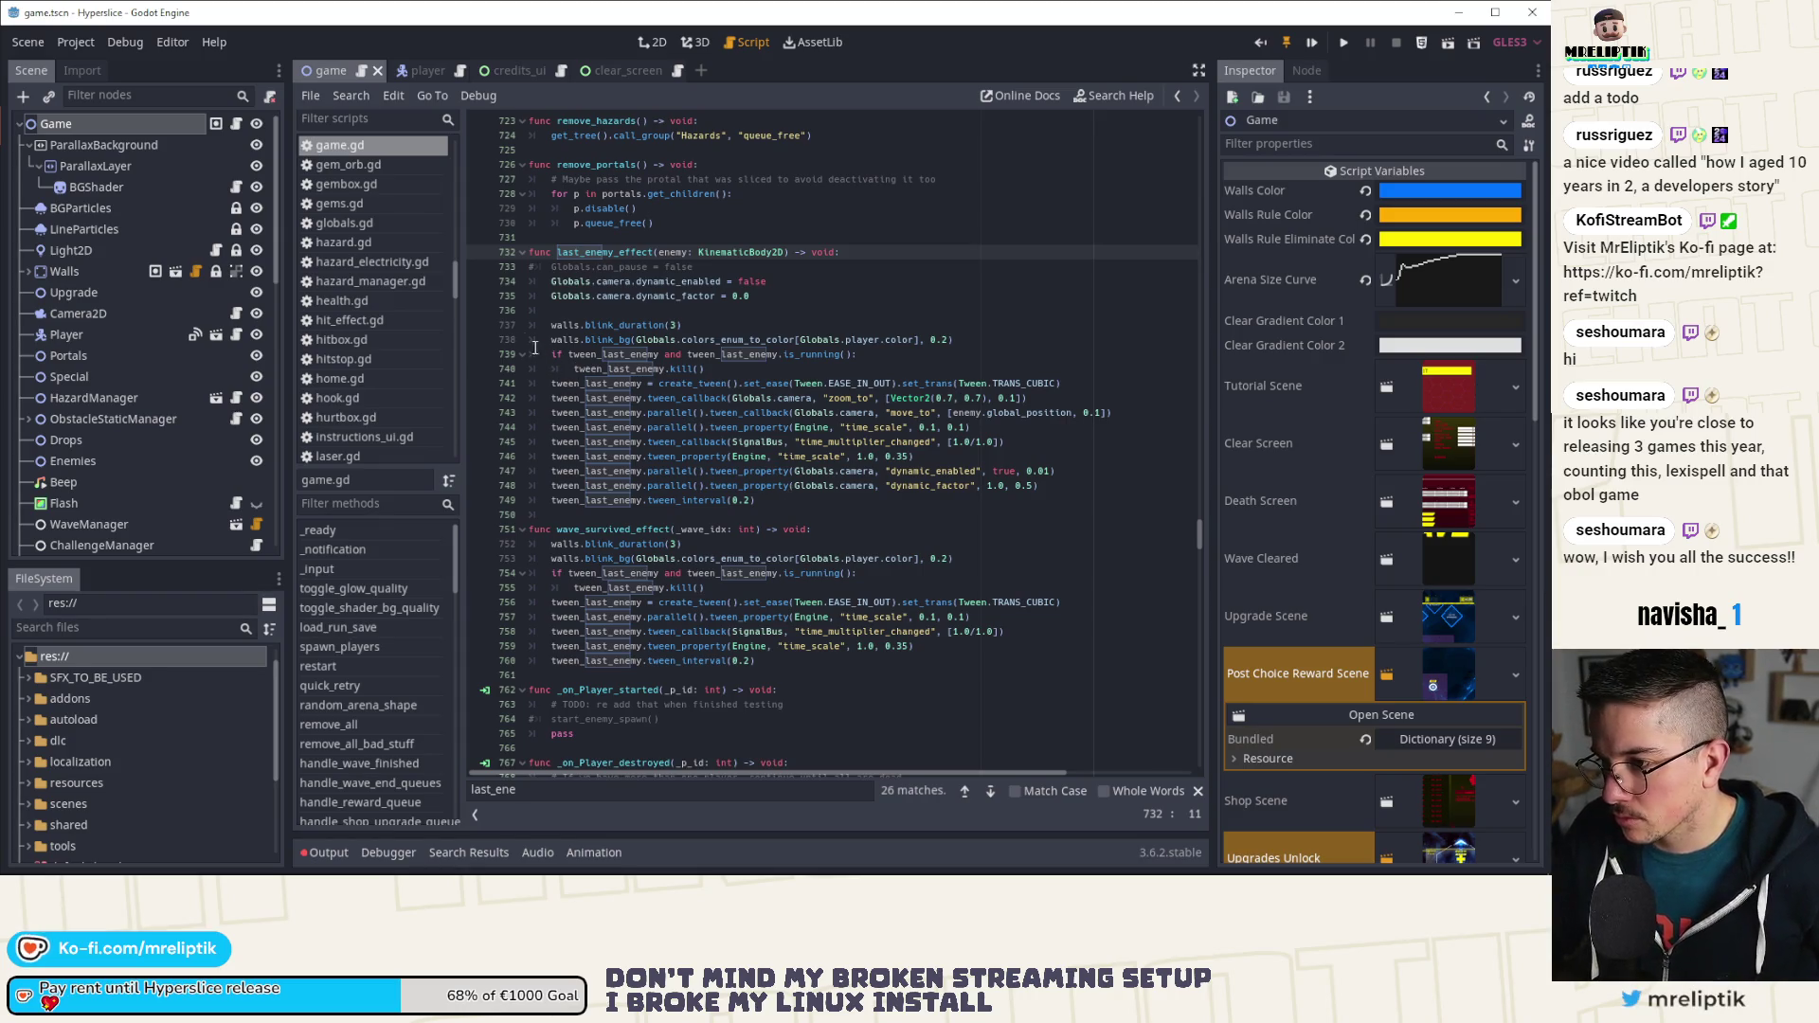
{"action": "left_click", "coordinate": [484, 281]}
Step: Return to the player's win function and run the game with the debugger via F5
{"action": "left_click", "coordinate": [417, 70]}
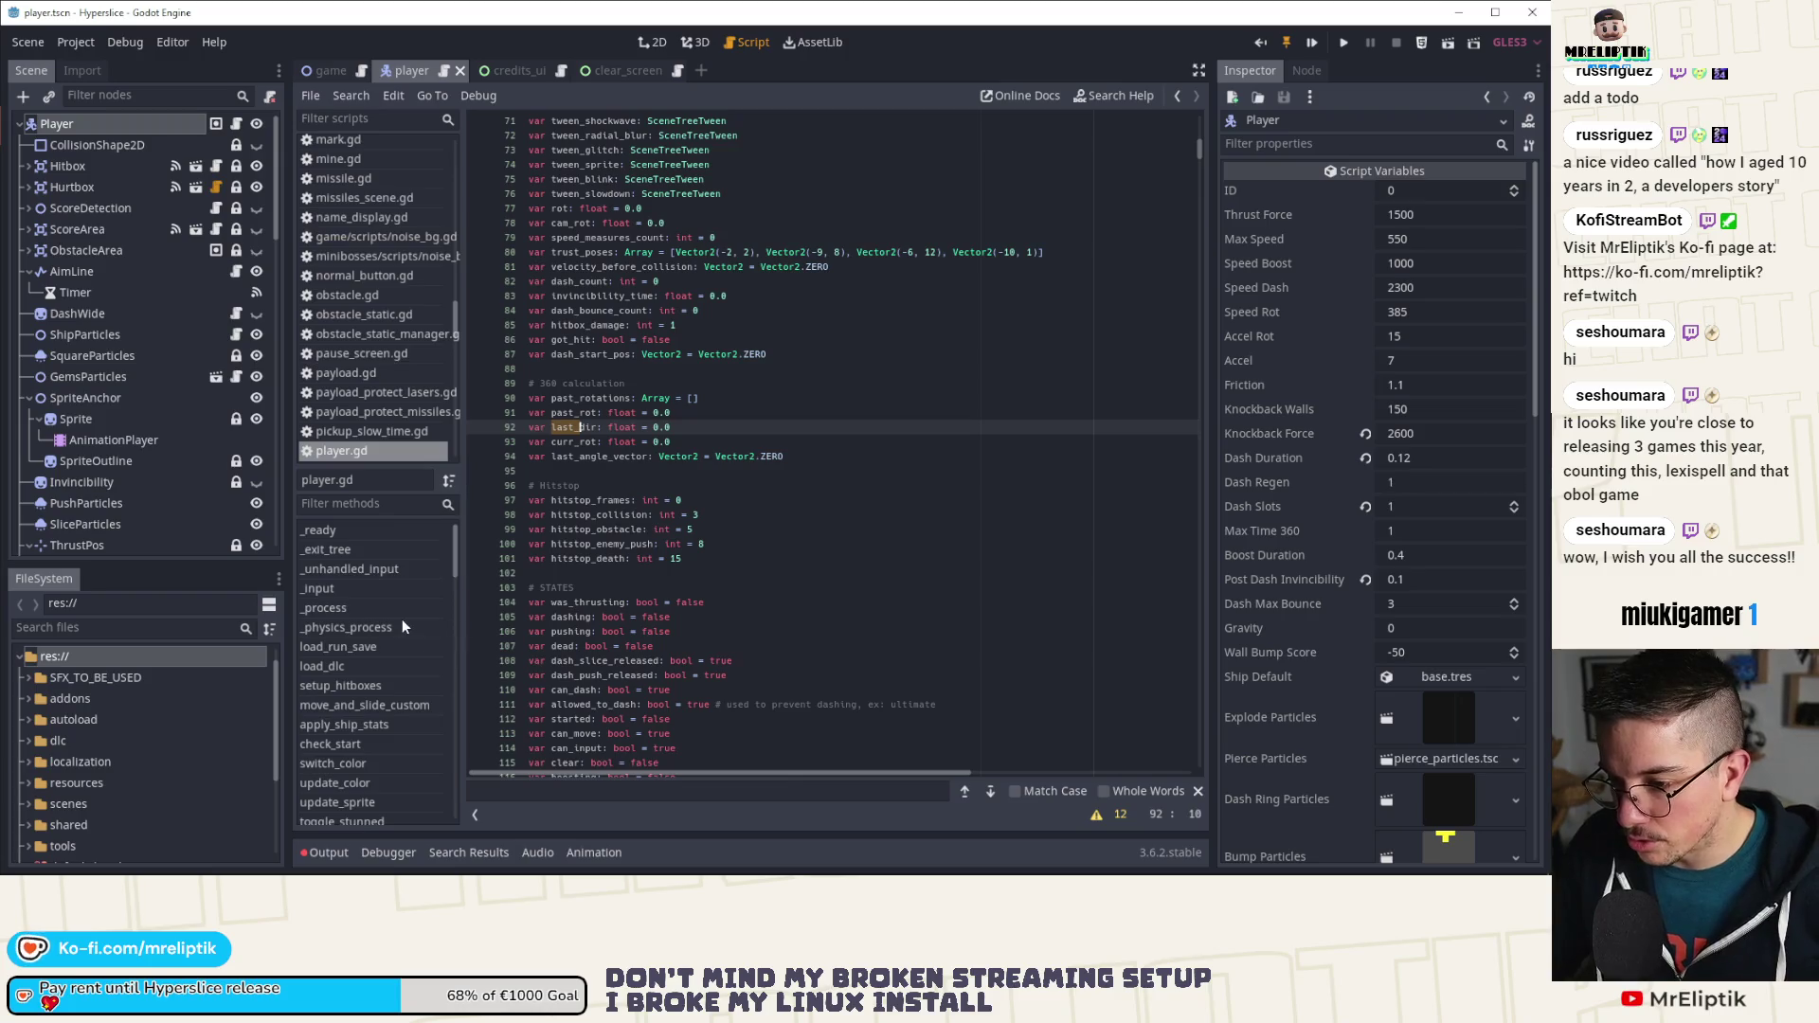
{"action": "scroll", "coordinate": [345, 692], "scroll_direction": "down", "scroll_amount": 5}
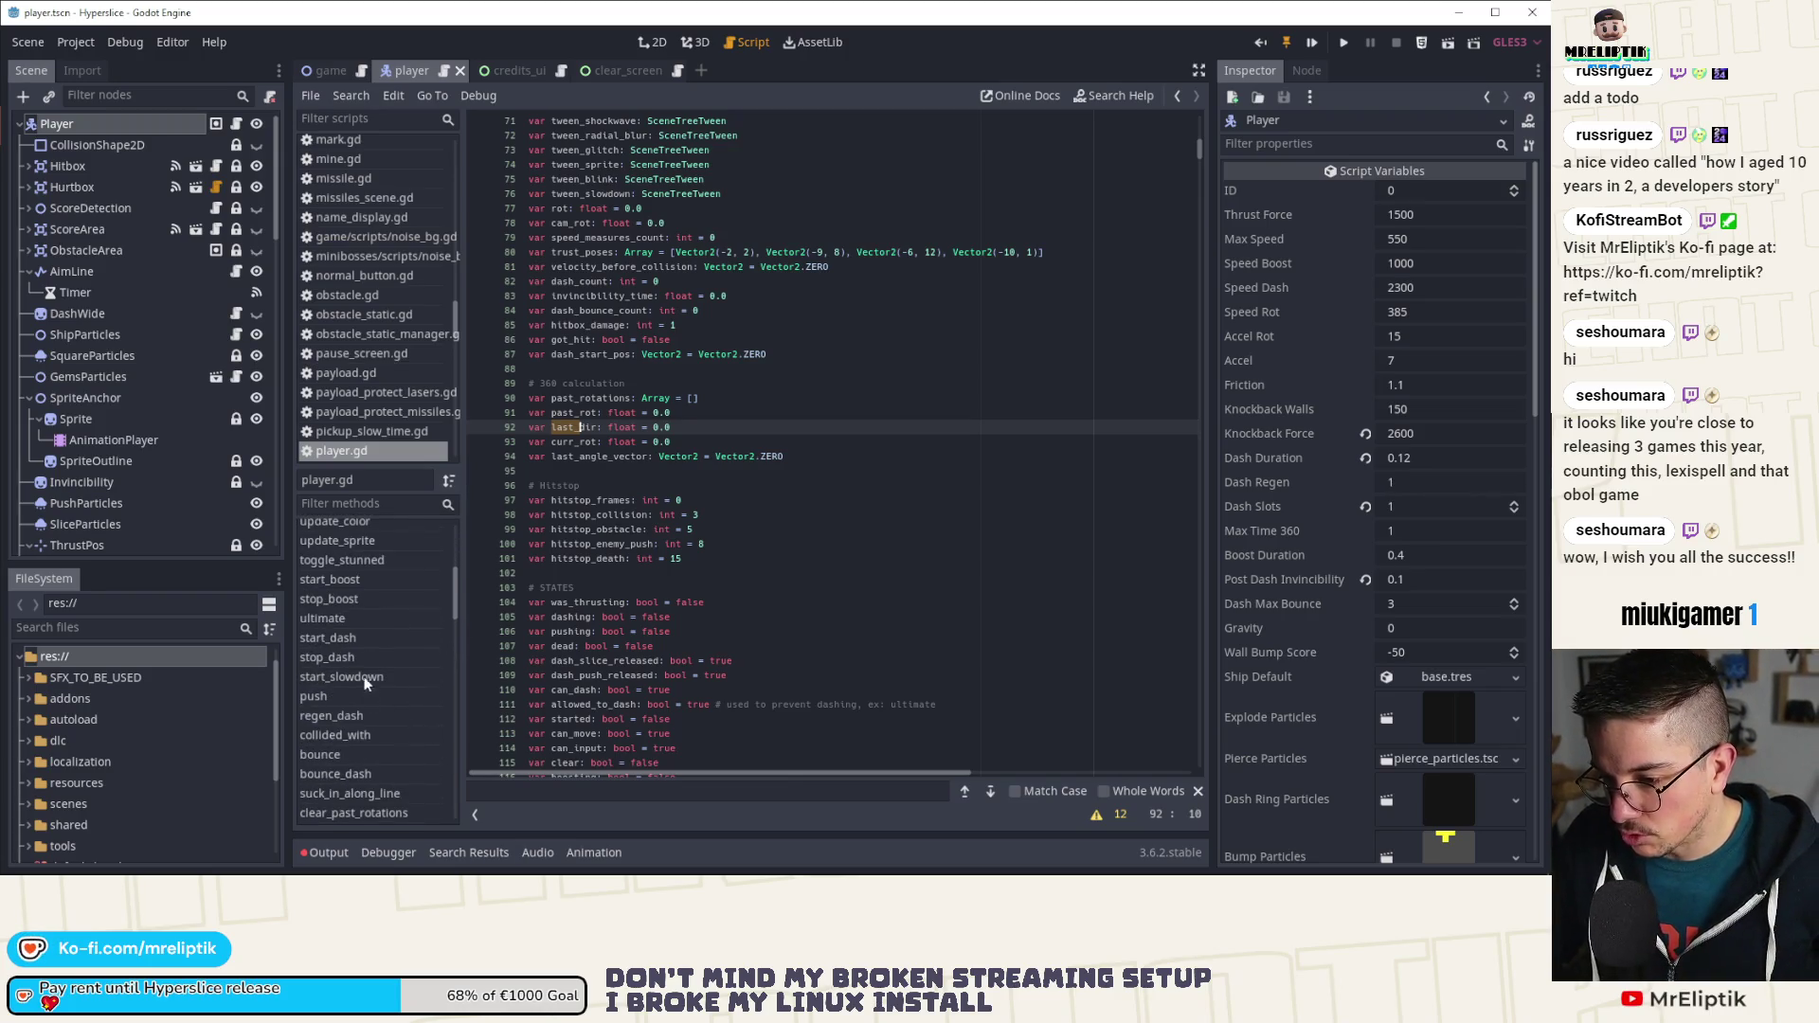
{"action": "scroll", "coordinate": [364, 679], "scroll_direction": "down", "scroll_amount": 3}
{"action": "left_click", "coordinate": [354, 706]}
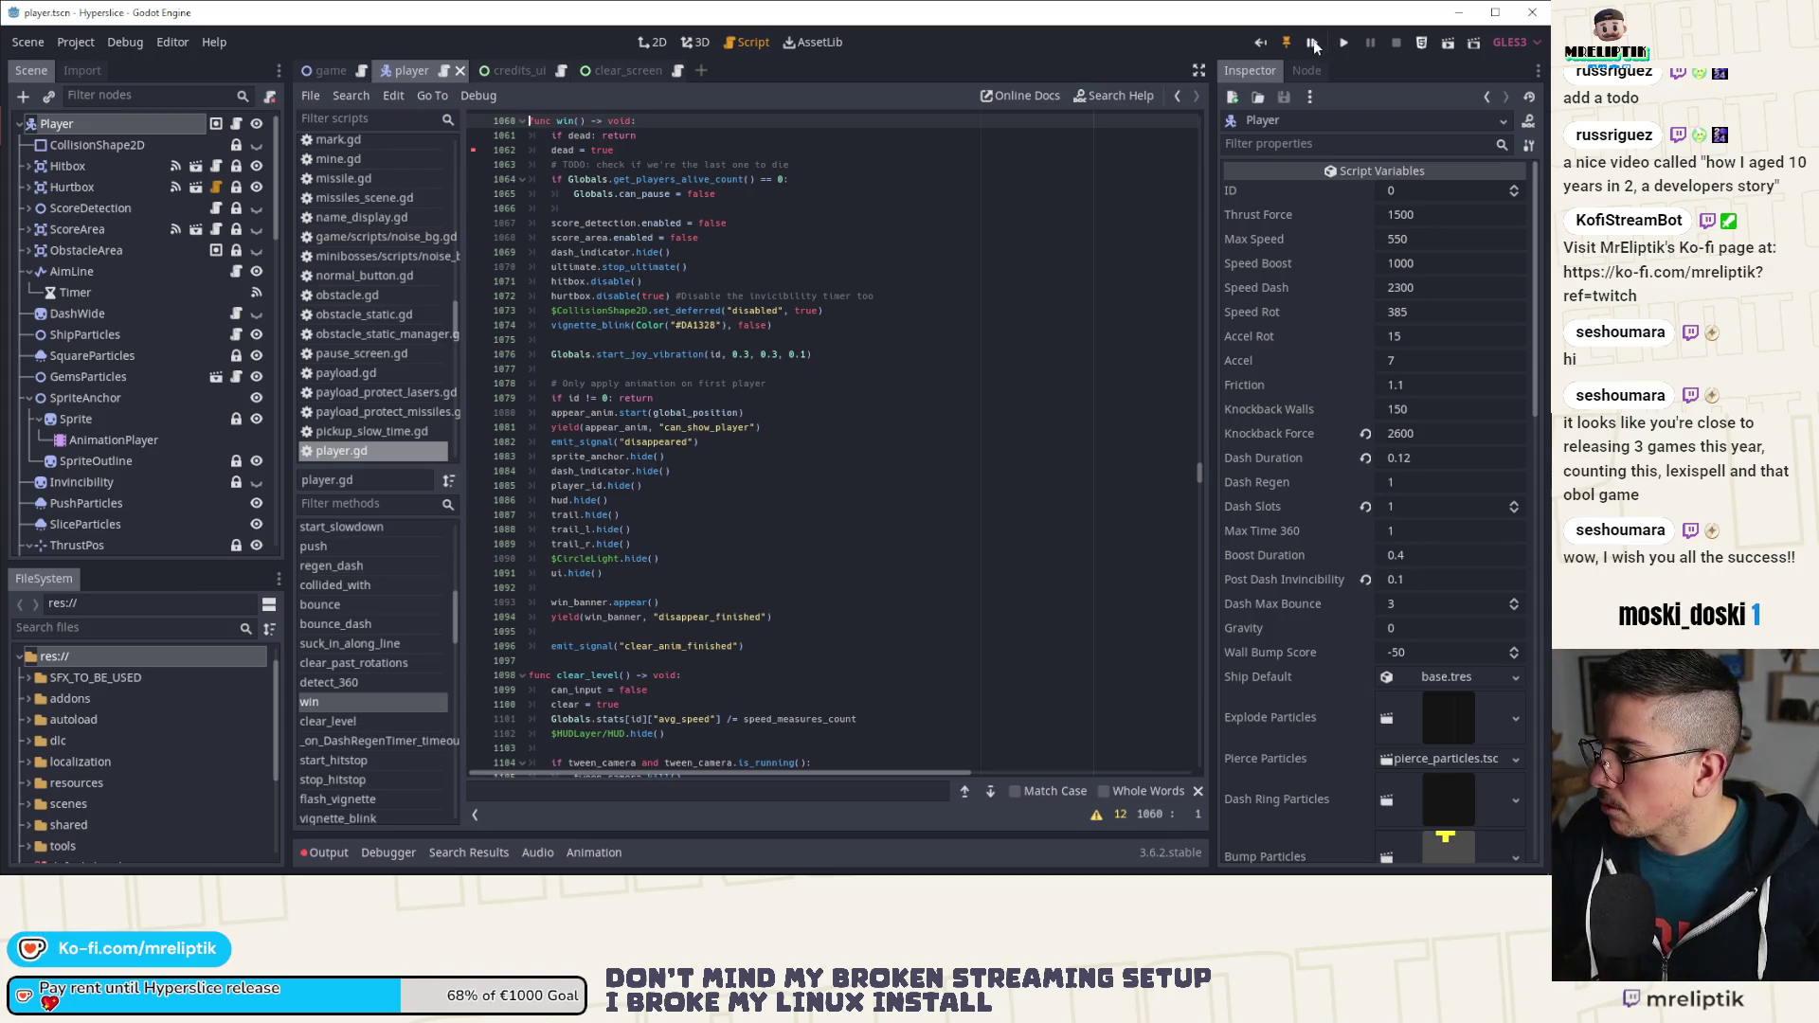
{"action": "key", "text": "F5"}
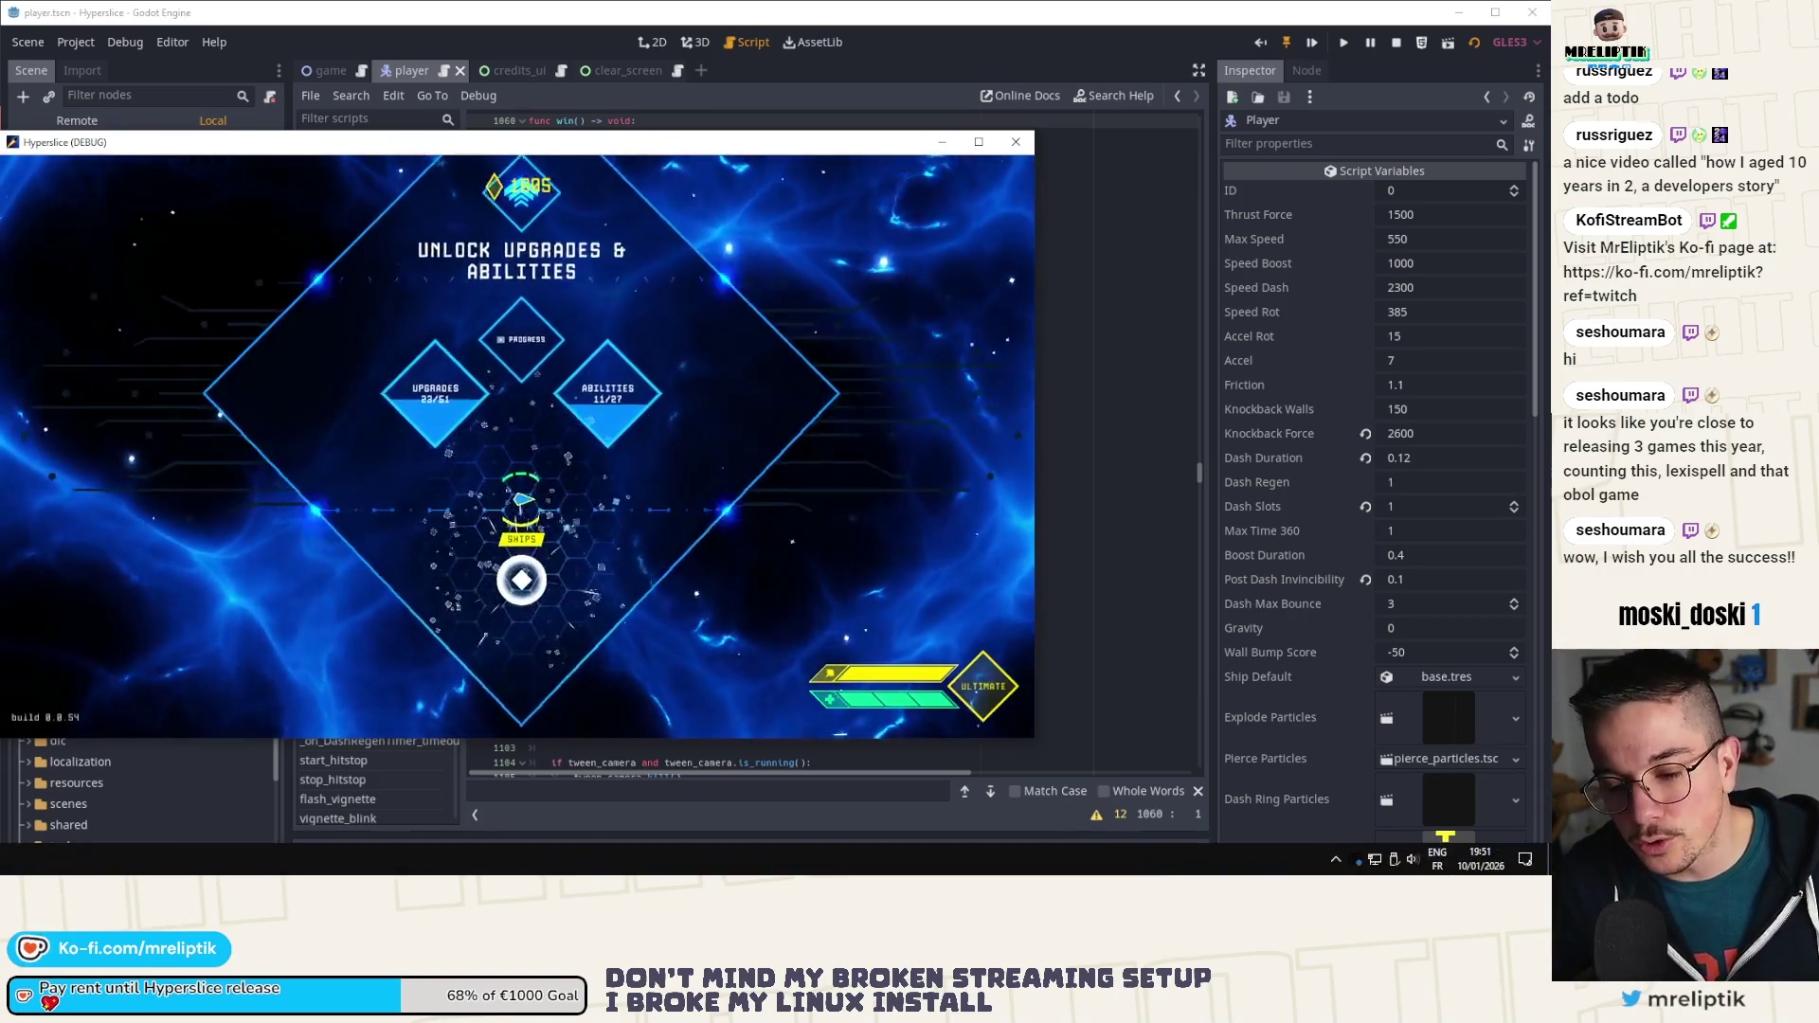
Step: Move and maximize the game window, then play until the line 734 breakpoint hits
{"action": "left_click_drag", "start_coordinate": [656, 148], "coordinate": [666, 152]}
{"action": "double_click", "coordinate": [666, 152]}
{"action": "type", "text": "last_ene"}
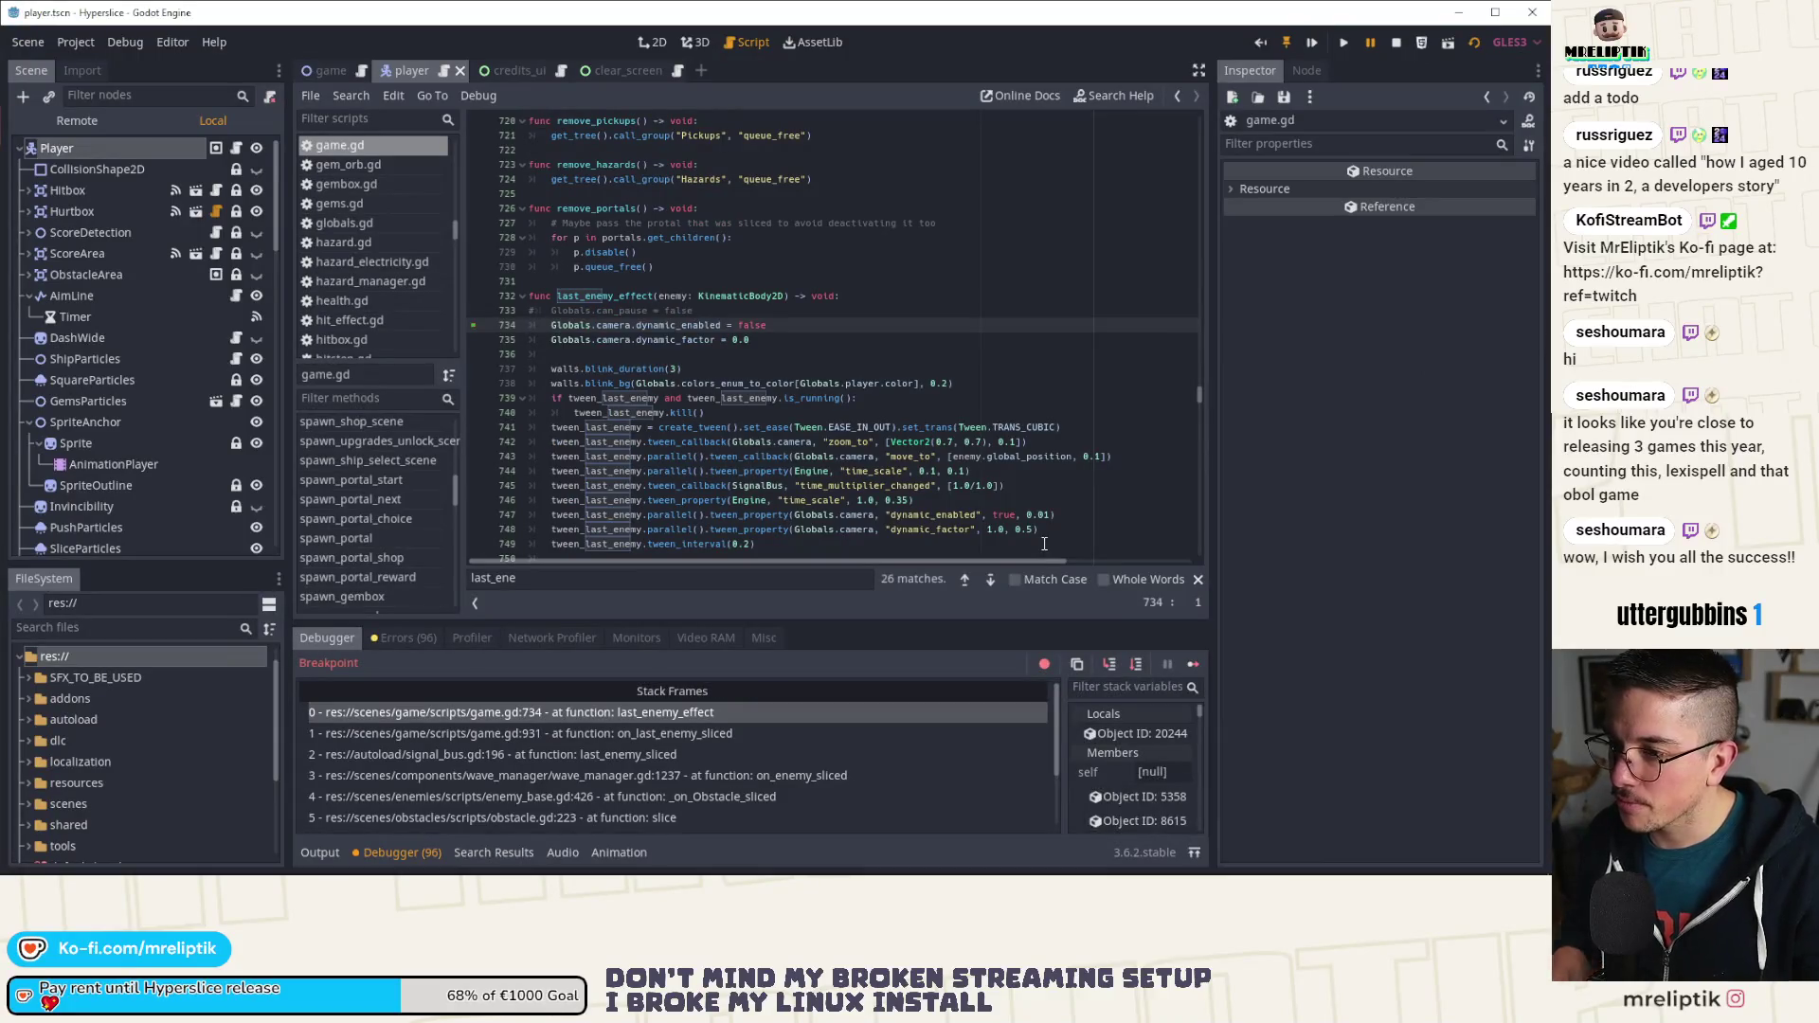
Step: Step over seven lines of last_enemy_effect to line 741, then continue execution
{"action": "left_click", "coordinate": [1135, 666]}
{"action": "left_click", "coordinate": [1135, 667]}
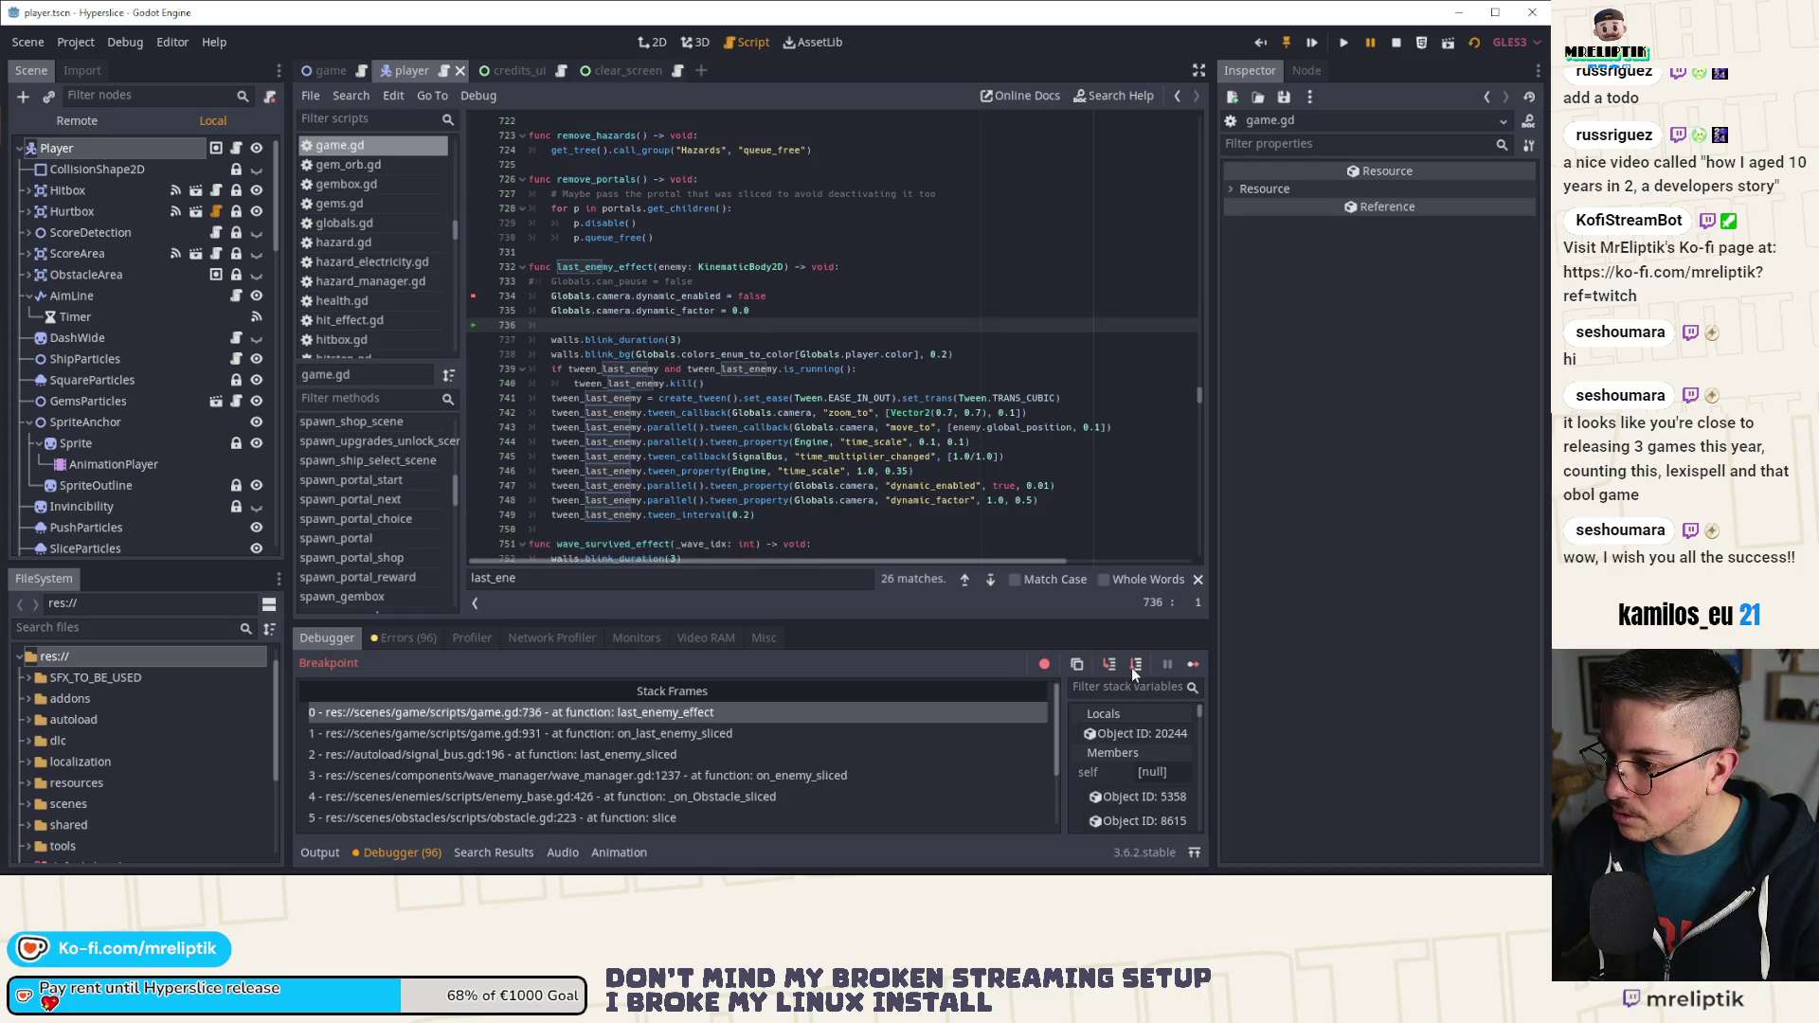
{"action": "left_click", "coordinate": [1134, 666]}
{"action": "left_click", "coordinate": [1134, 666]}
{"action": "left_click", "coordinate": [1134, 666]}
{"action": "left_click", "coordinate": [1134, 666]}
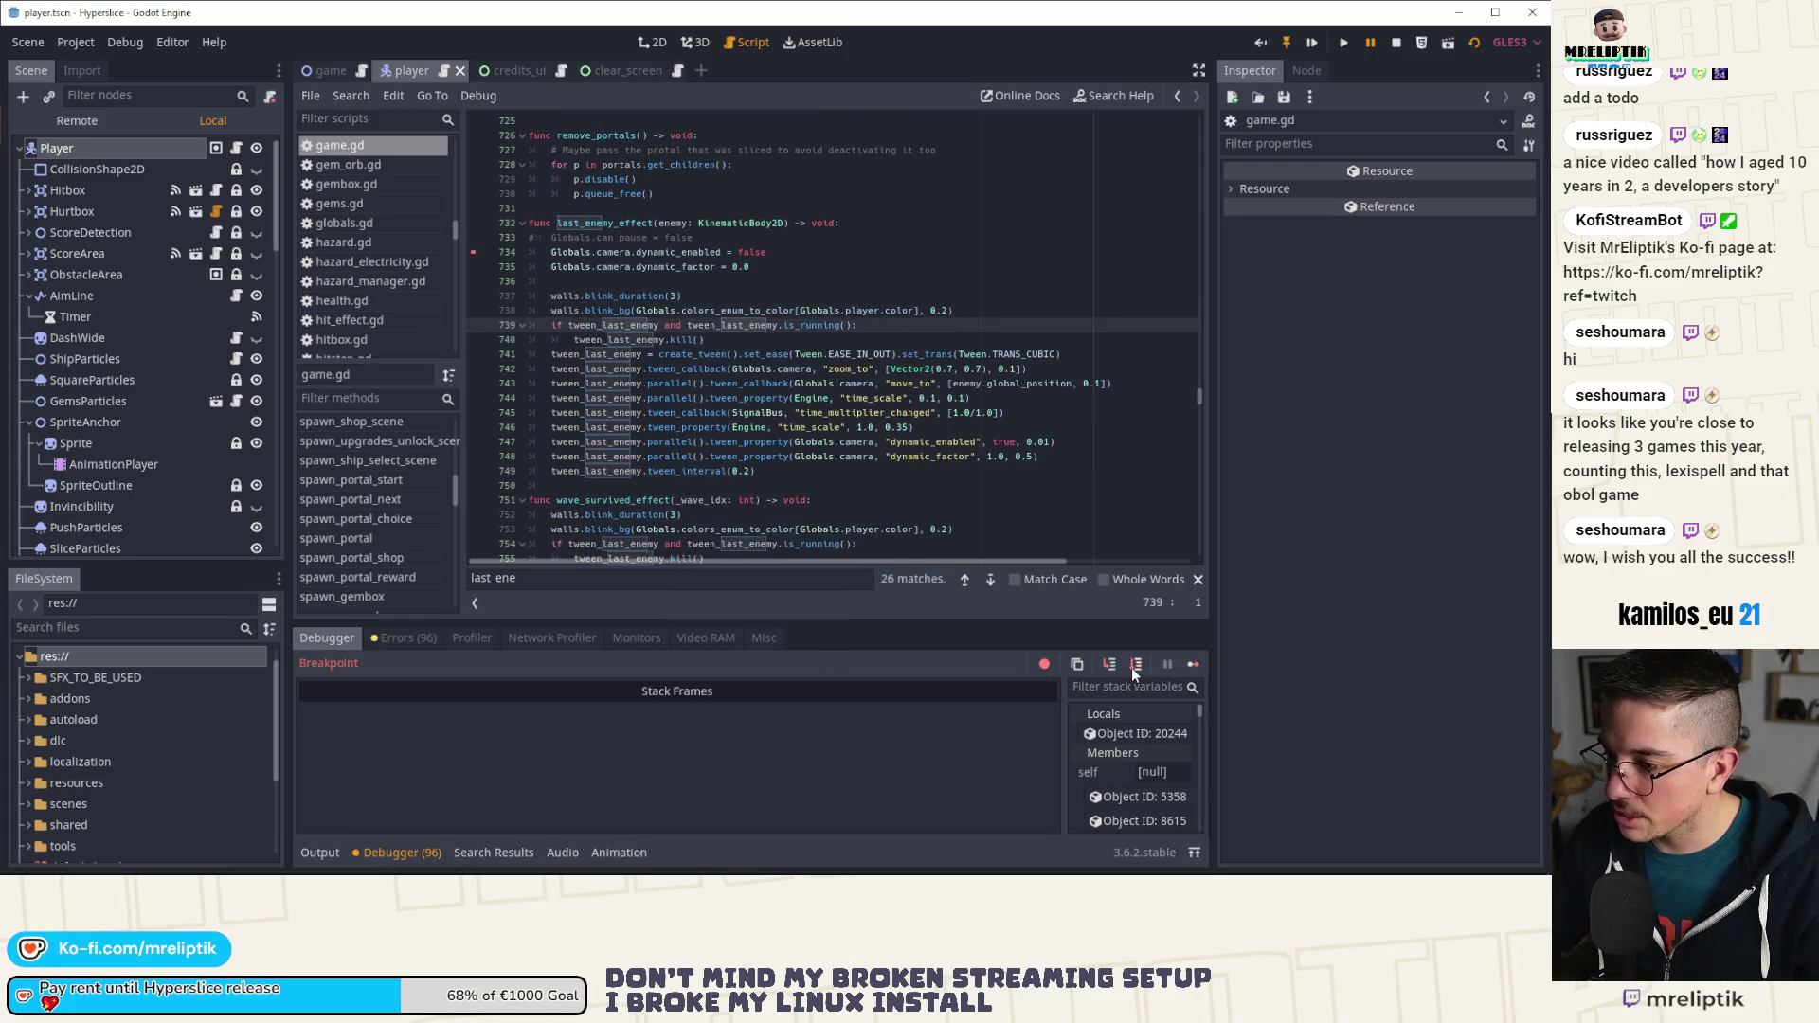
{"action": "left_click", "coordinate": [1135, 666]}
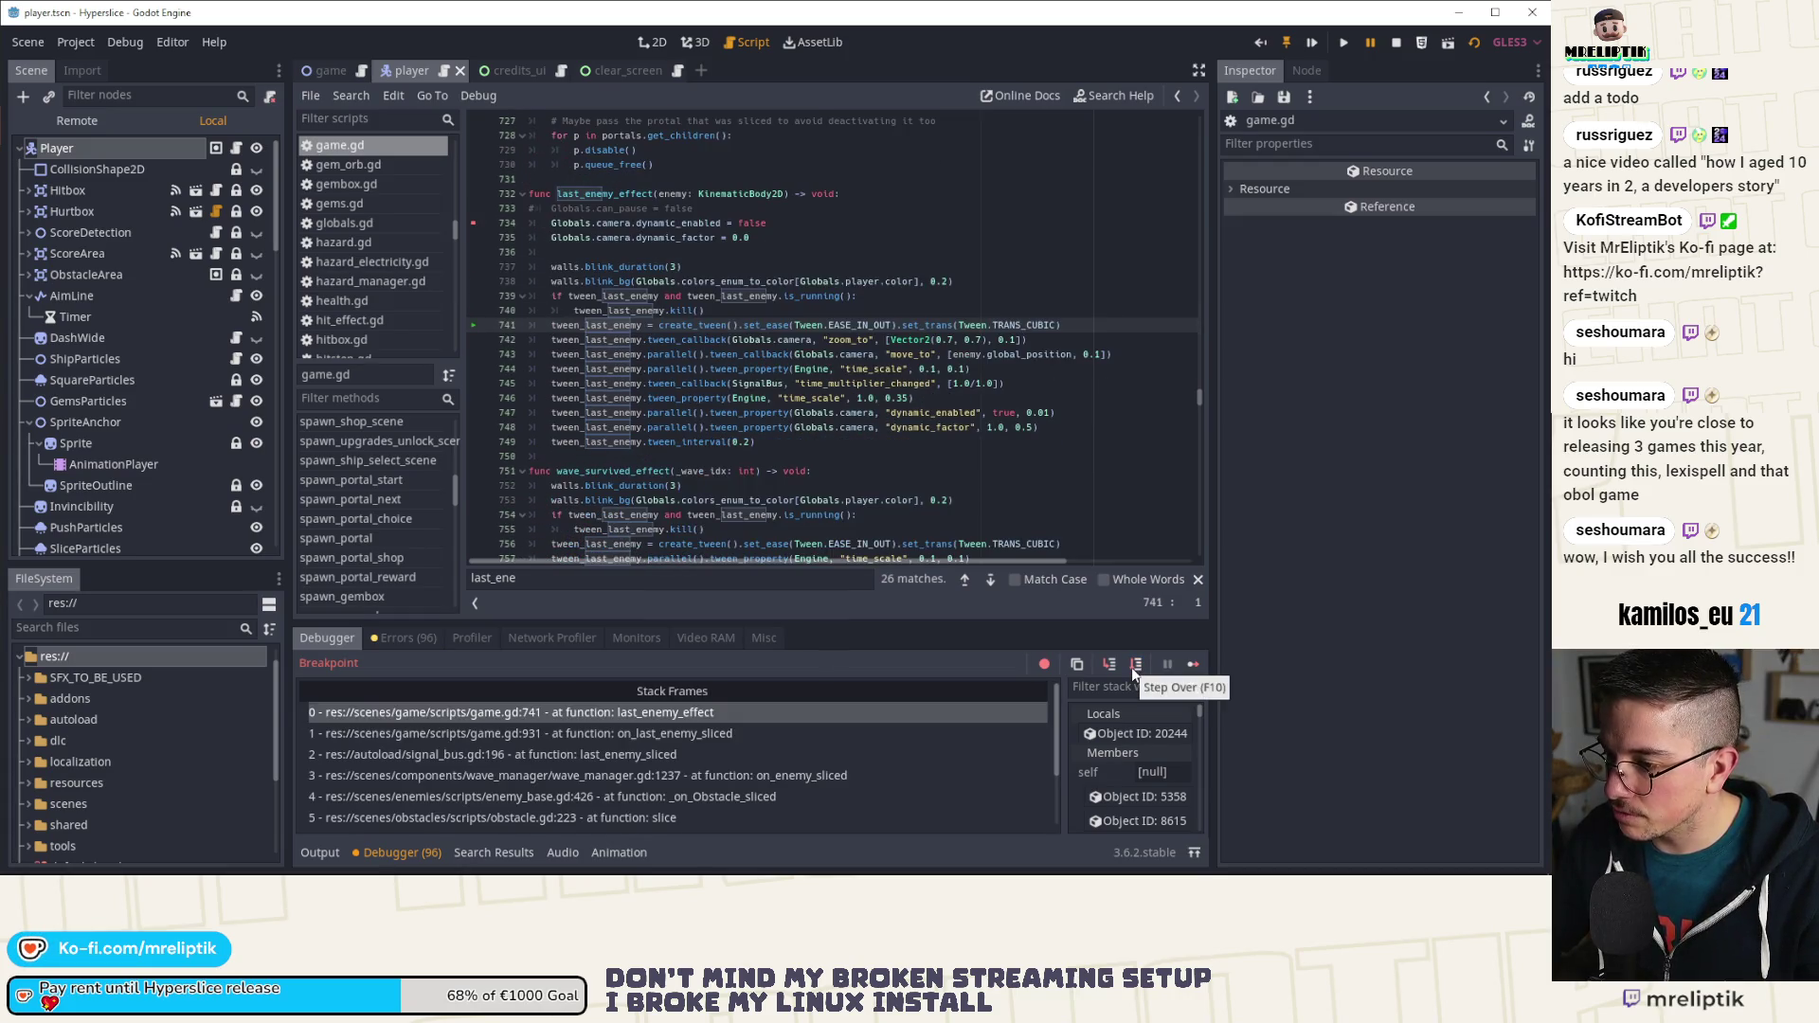
{"action": "left_click", "coordinate": [1195, 665]}
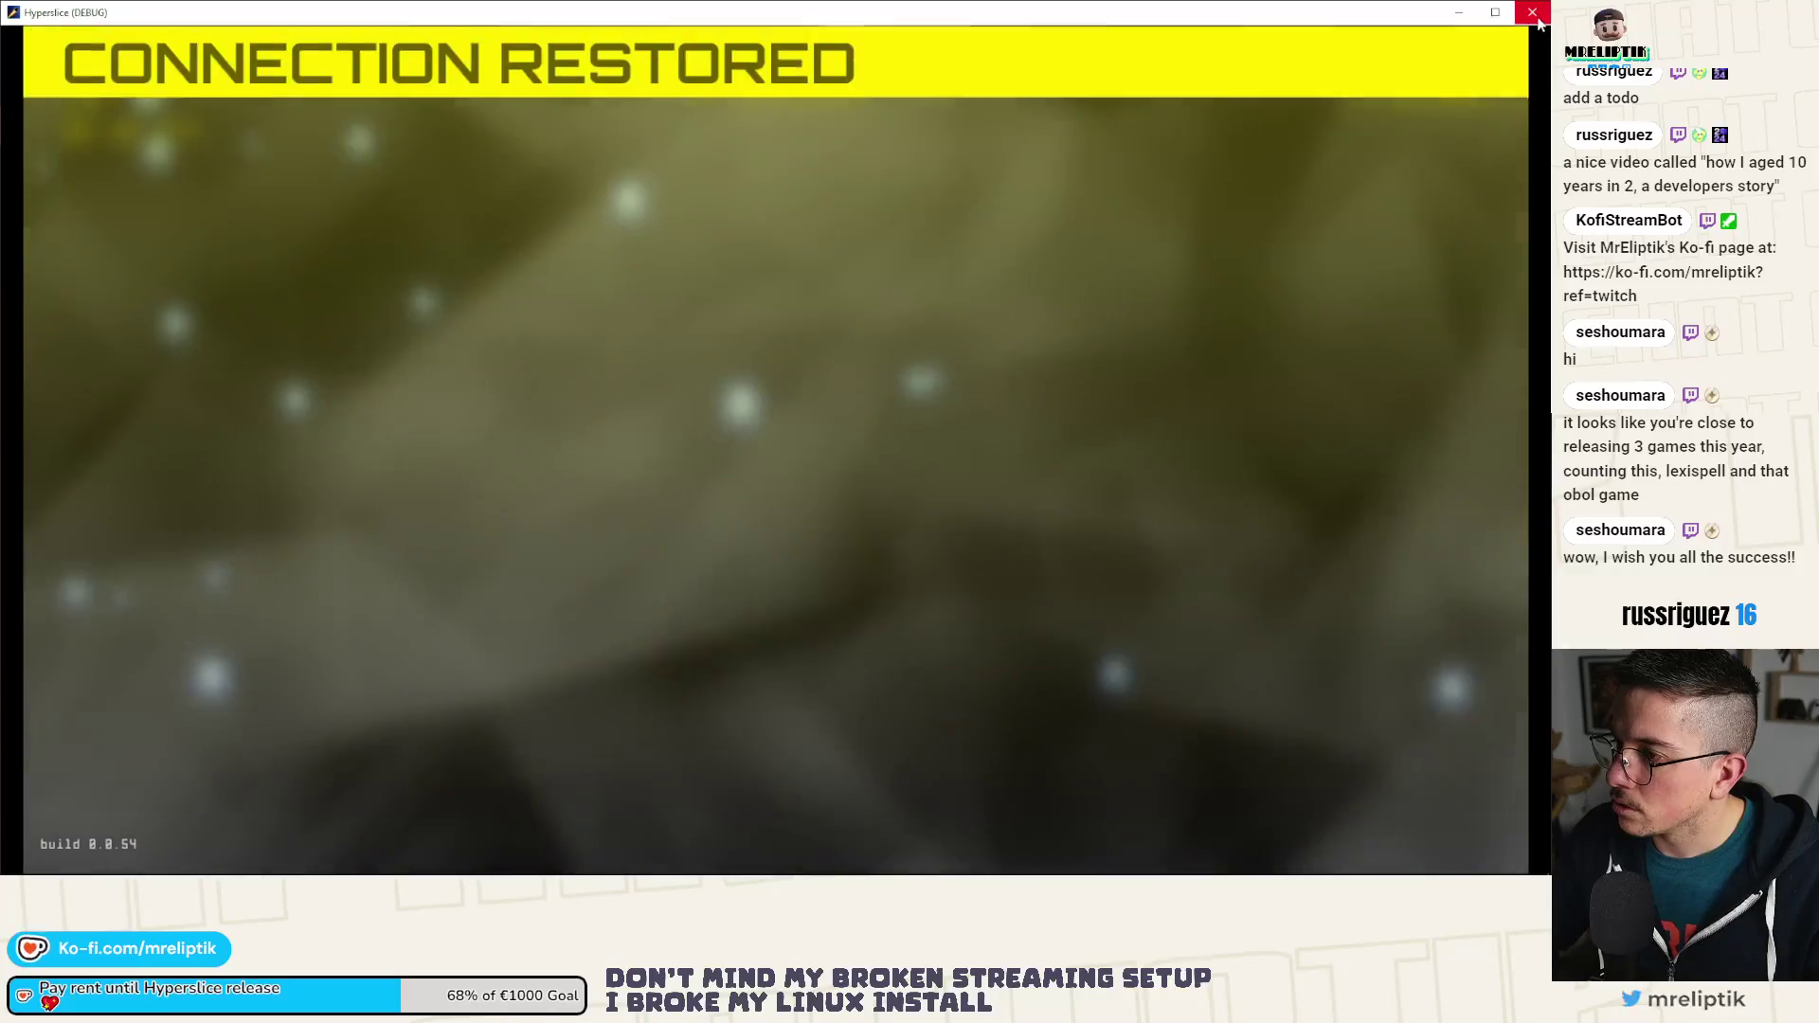
Step: Stop the game, check the Debugger errors and return to player.gd's win()
{"action": "left_click", "coordinate": [1532, 12]}
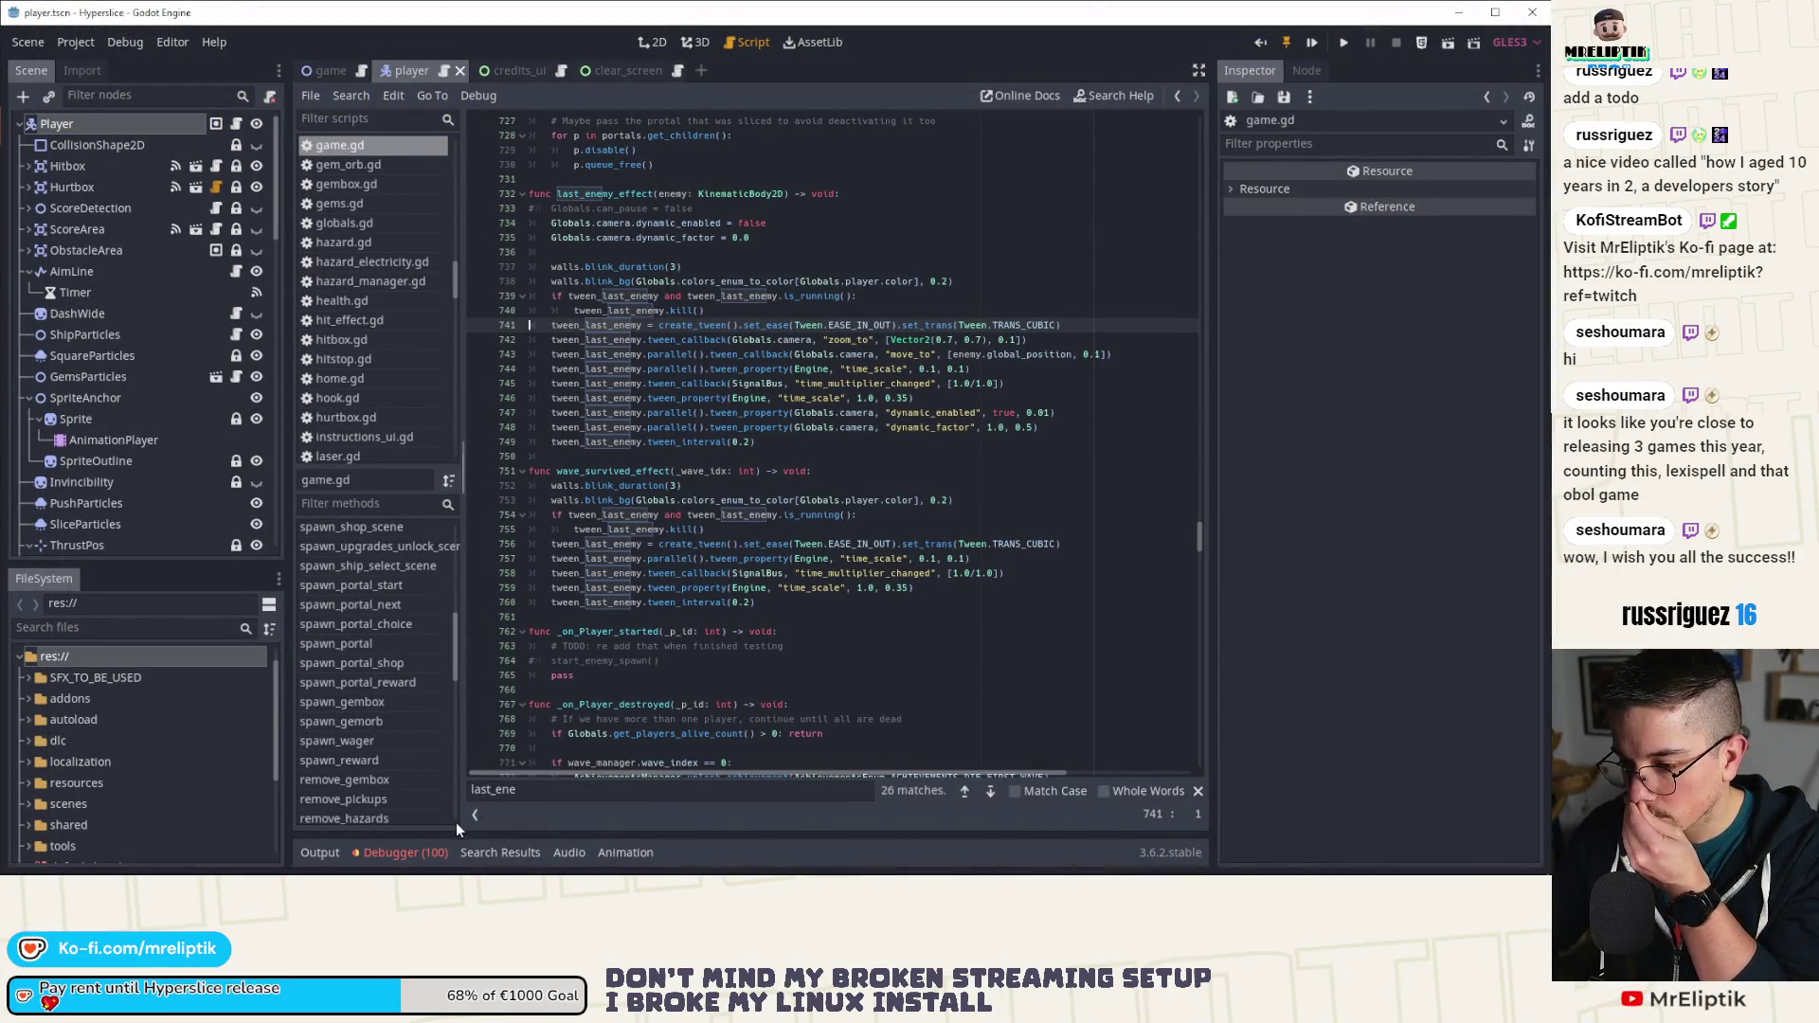
{"action": "left_click", "coordinate": [418, 850]}
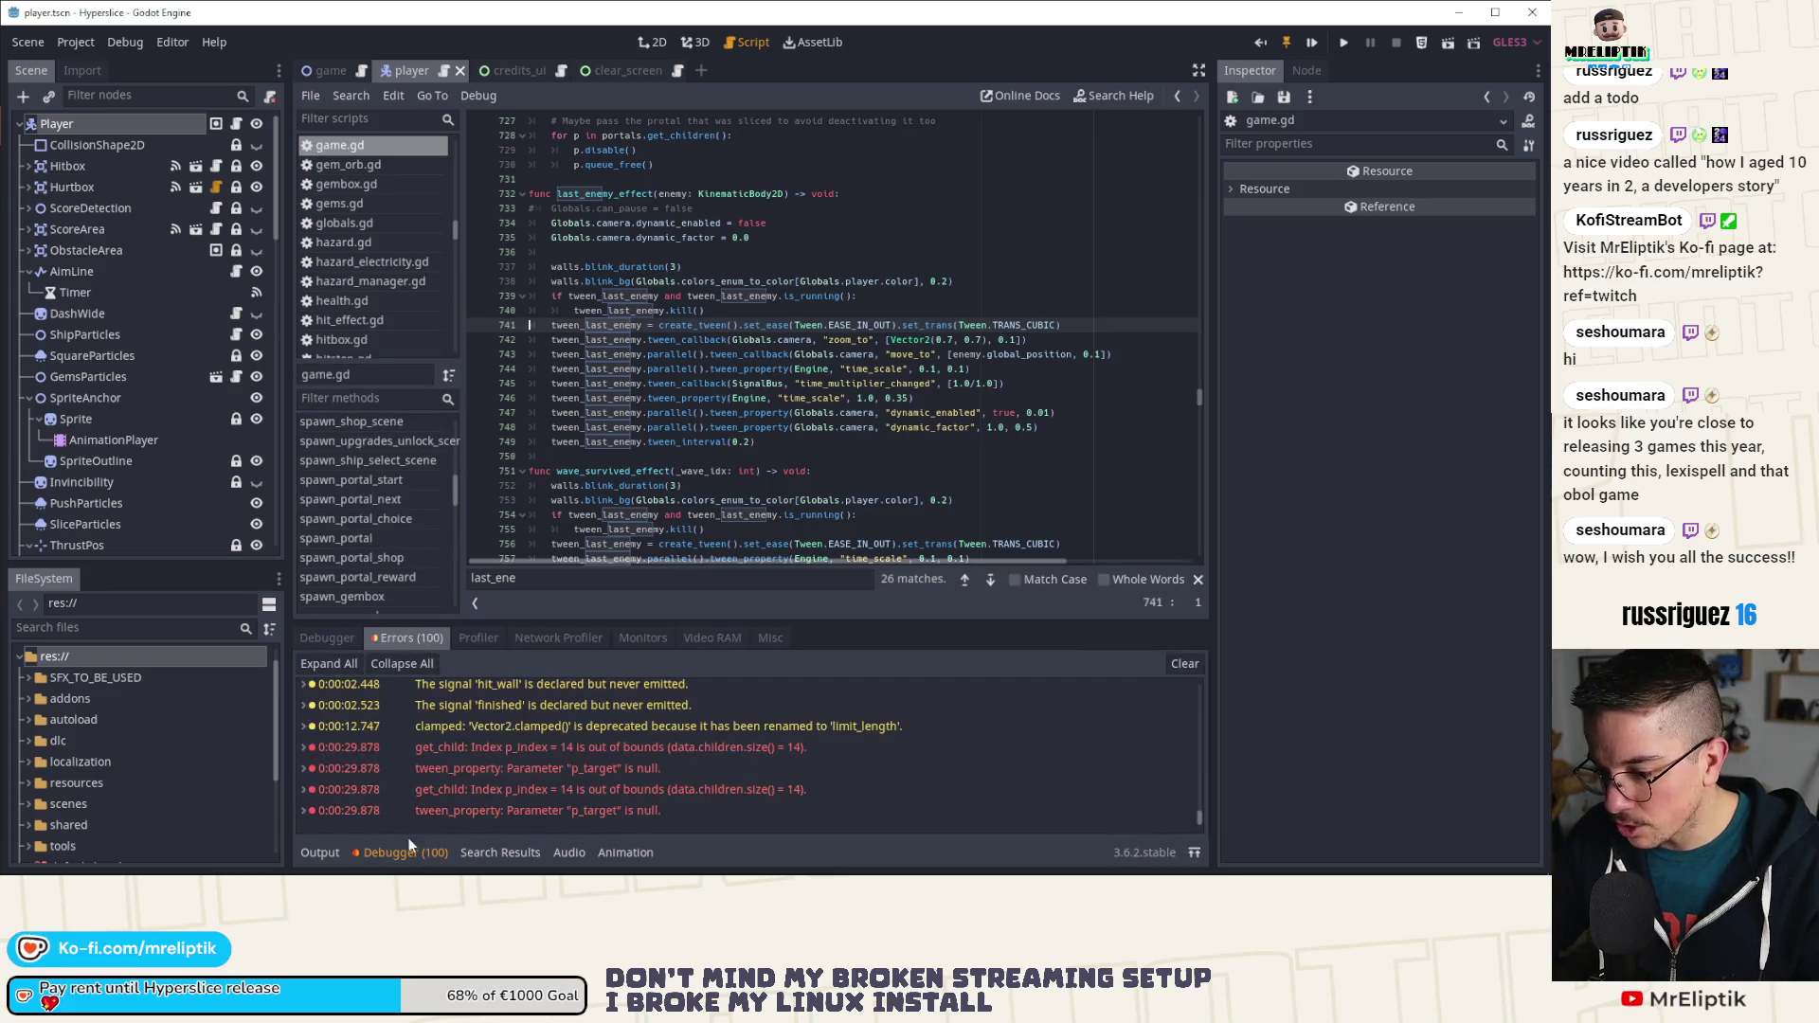
{"action": "left_click", "coordinate": [397, 856]}
{"action": "left_click", "coordinate": [236, 128]}
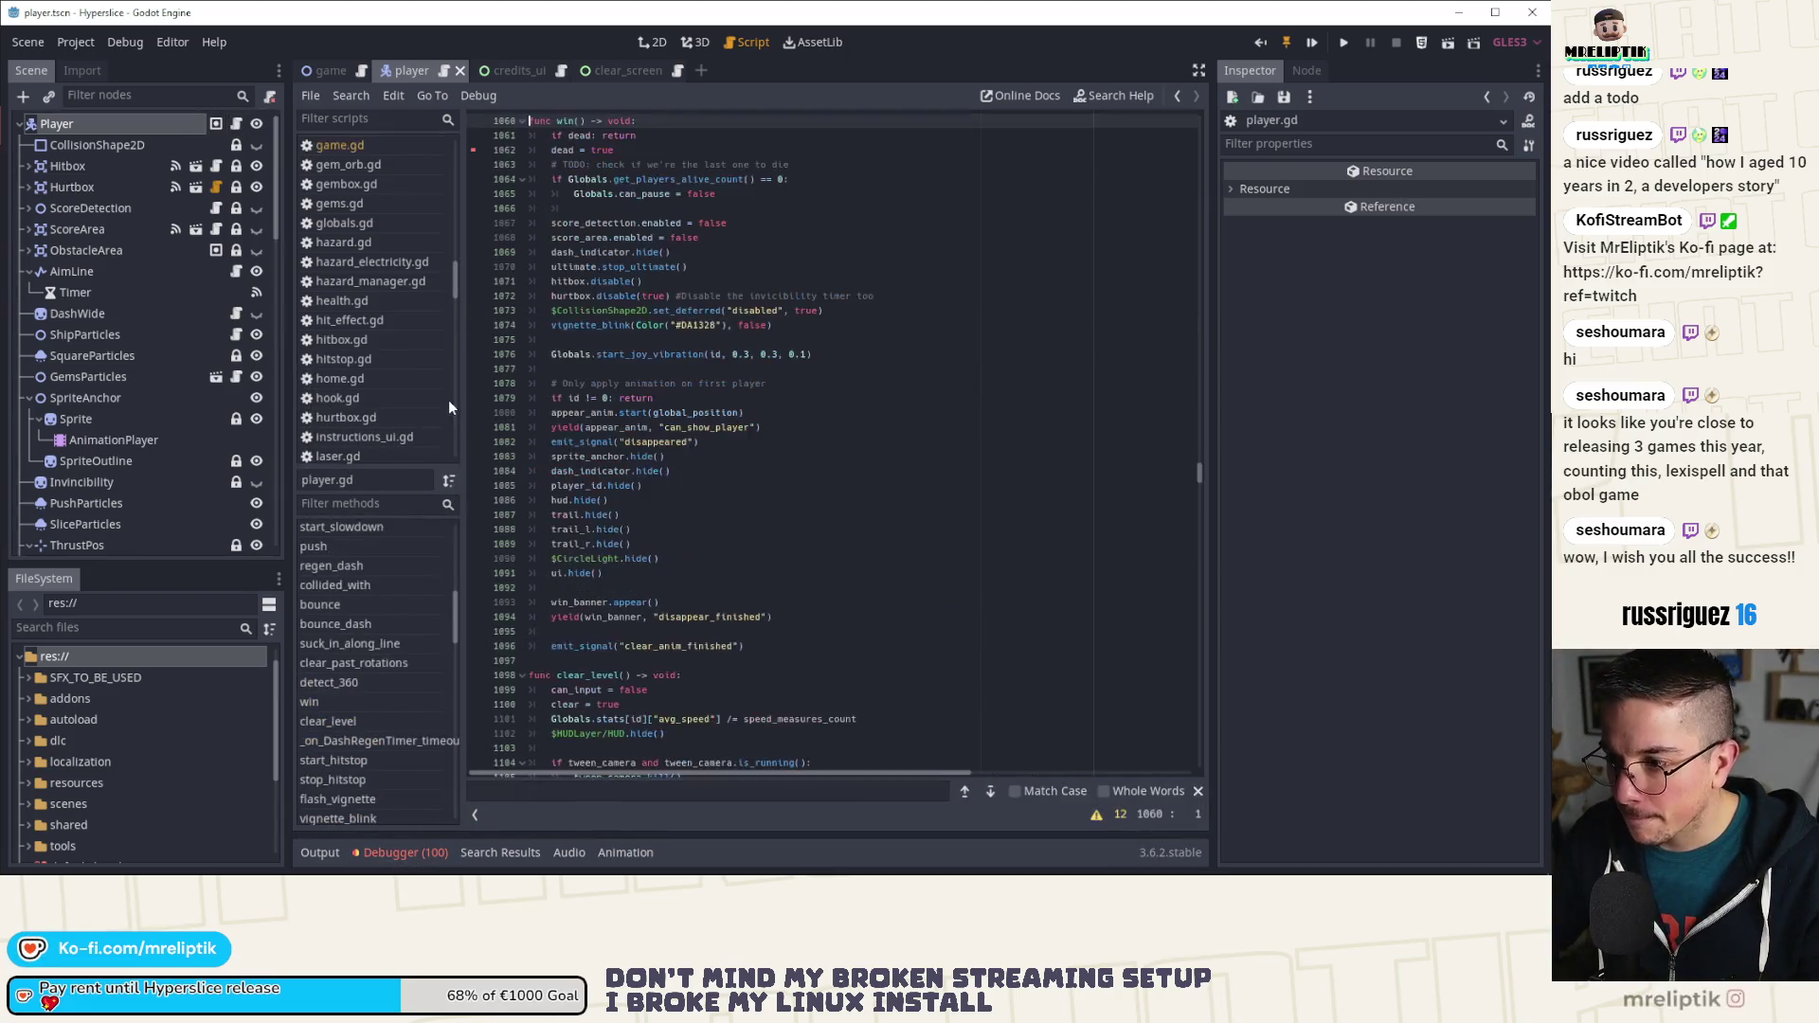
Step: Search win_banner in player.gd, then open win_banner.gd from HUDLayer > WinBanner
{"action": "left_click", "coordinate": [690, 626]}
{"action": "left_click", "coordinate": [599, 604]}
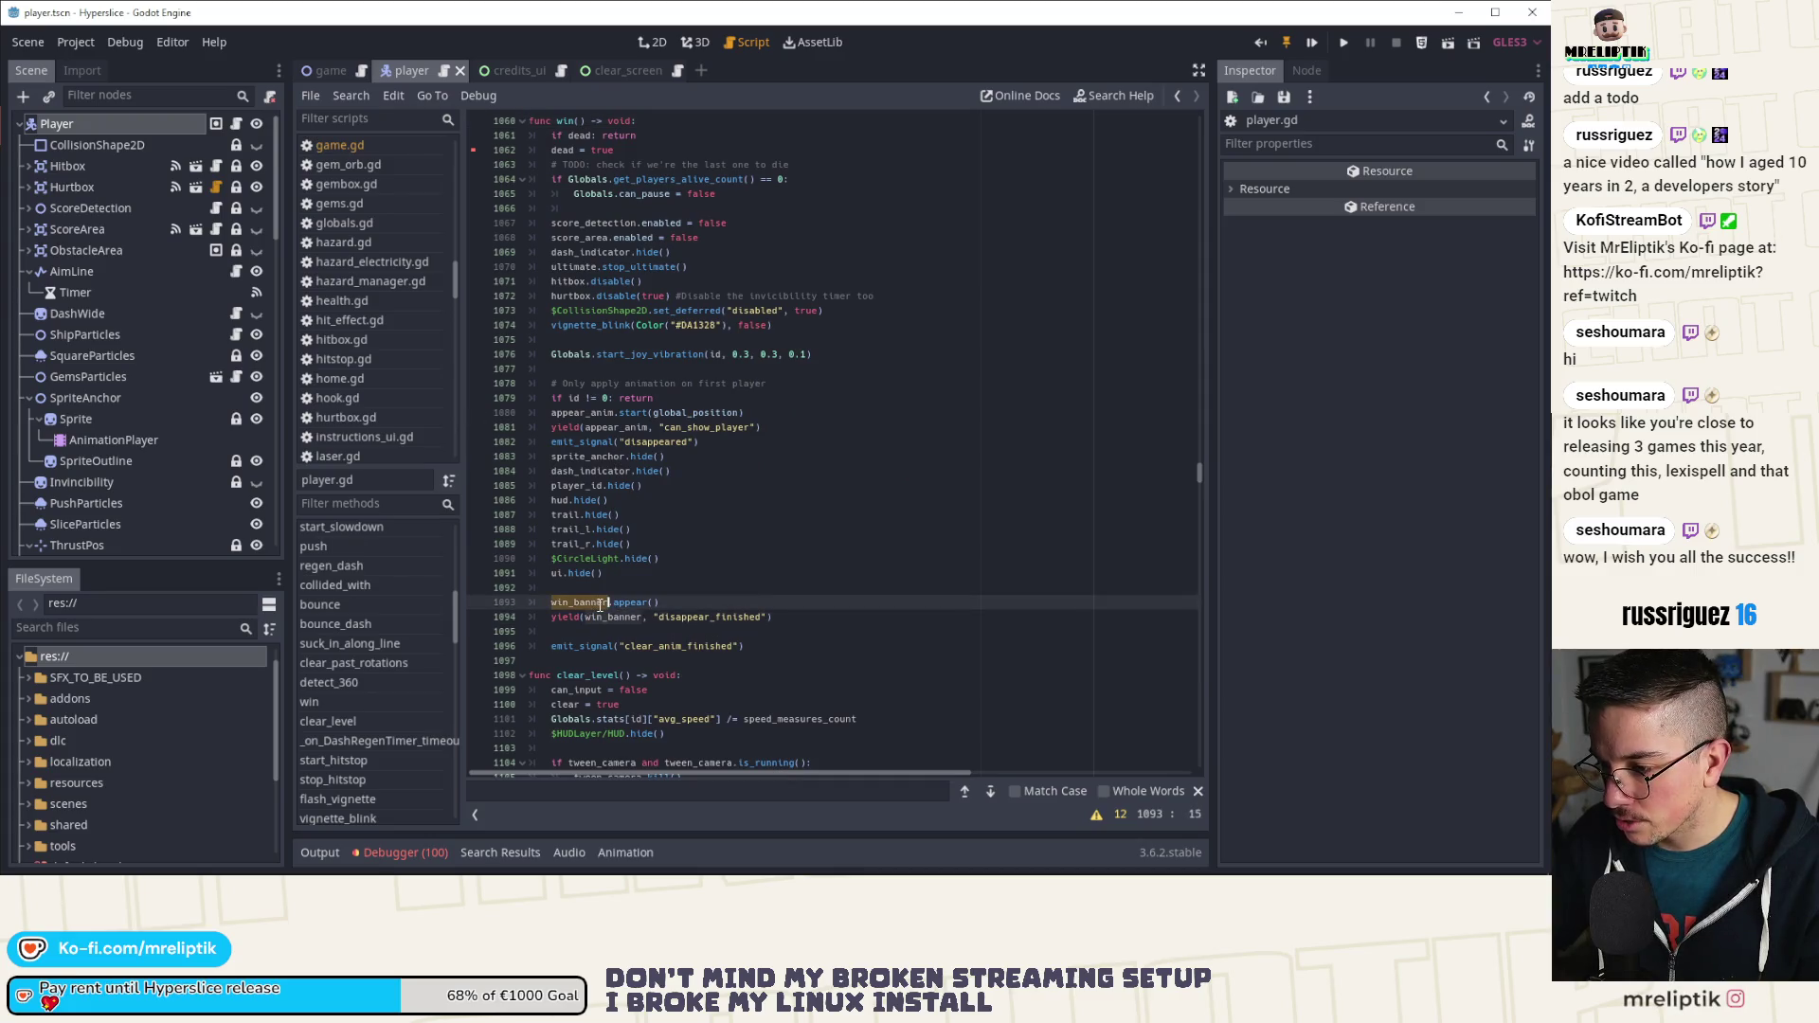
{"action": "key", "text": "ctrl+f"}
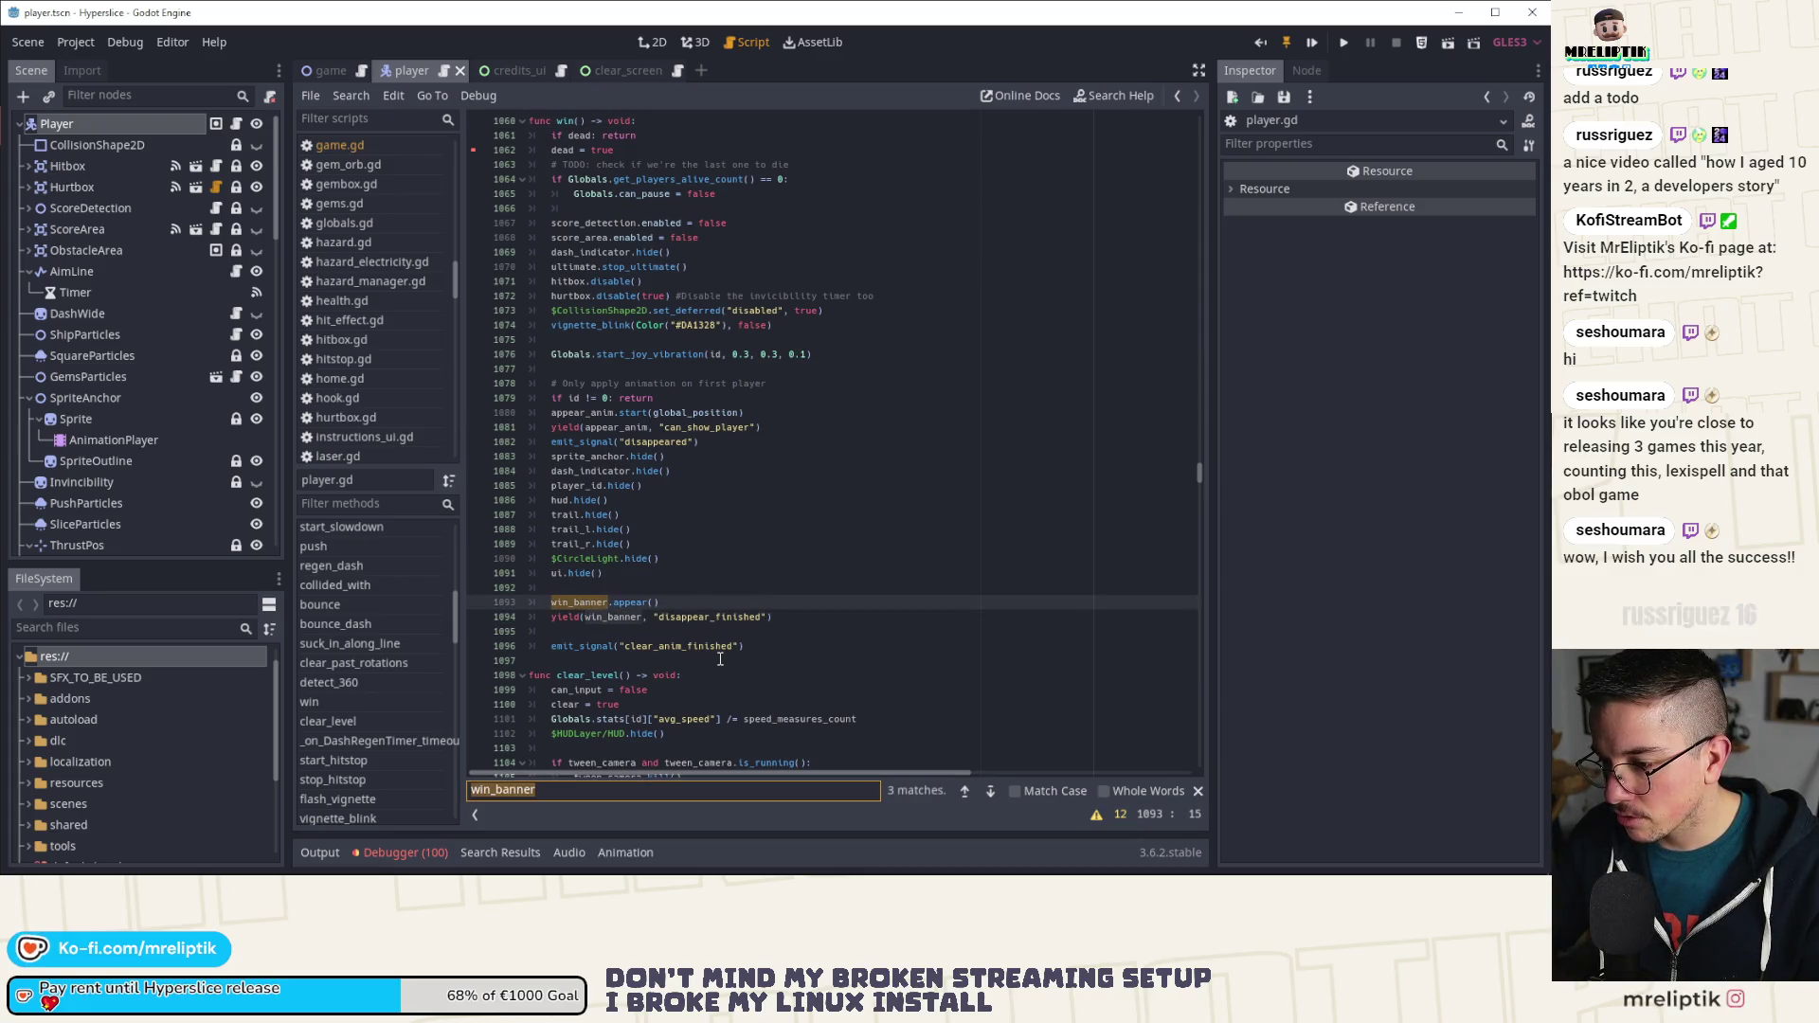
{"action": "scroll", "coordinate": [171, 493], "scroll_direction": "down", "scroll_amount": 10}
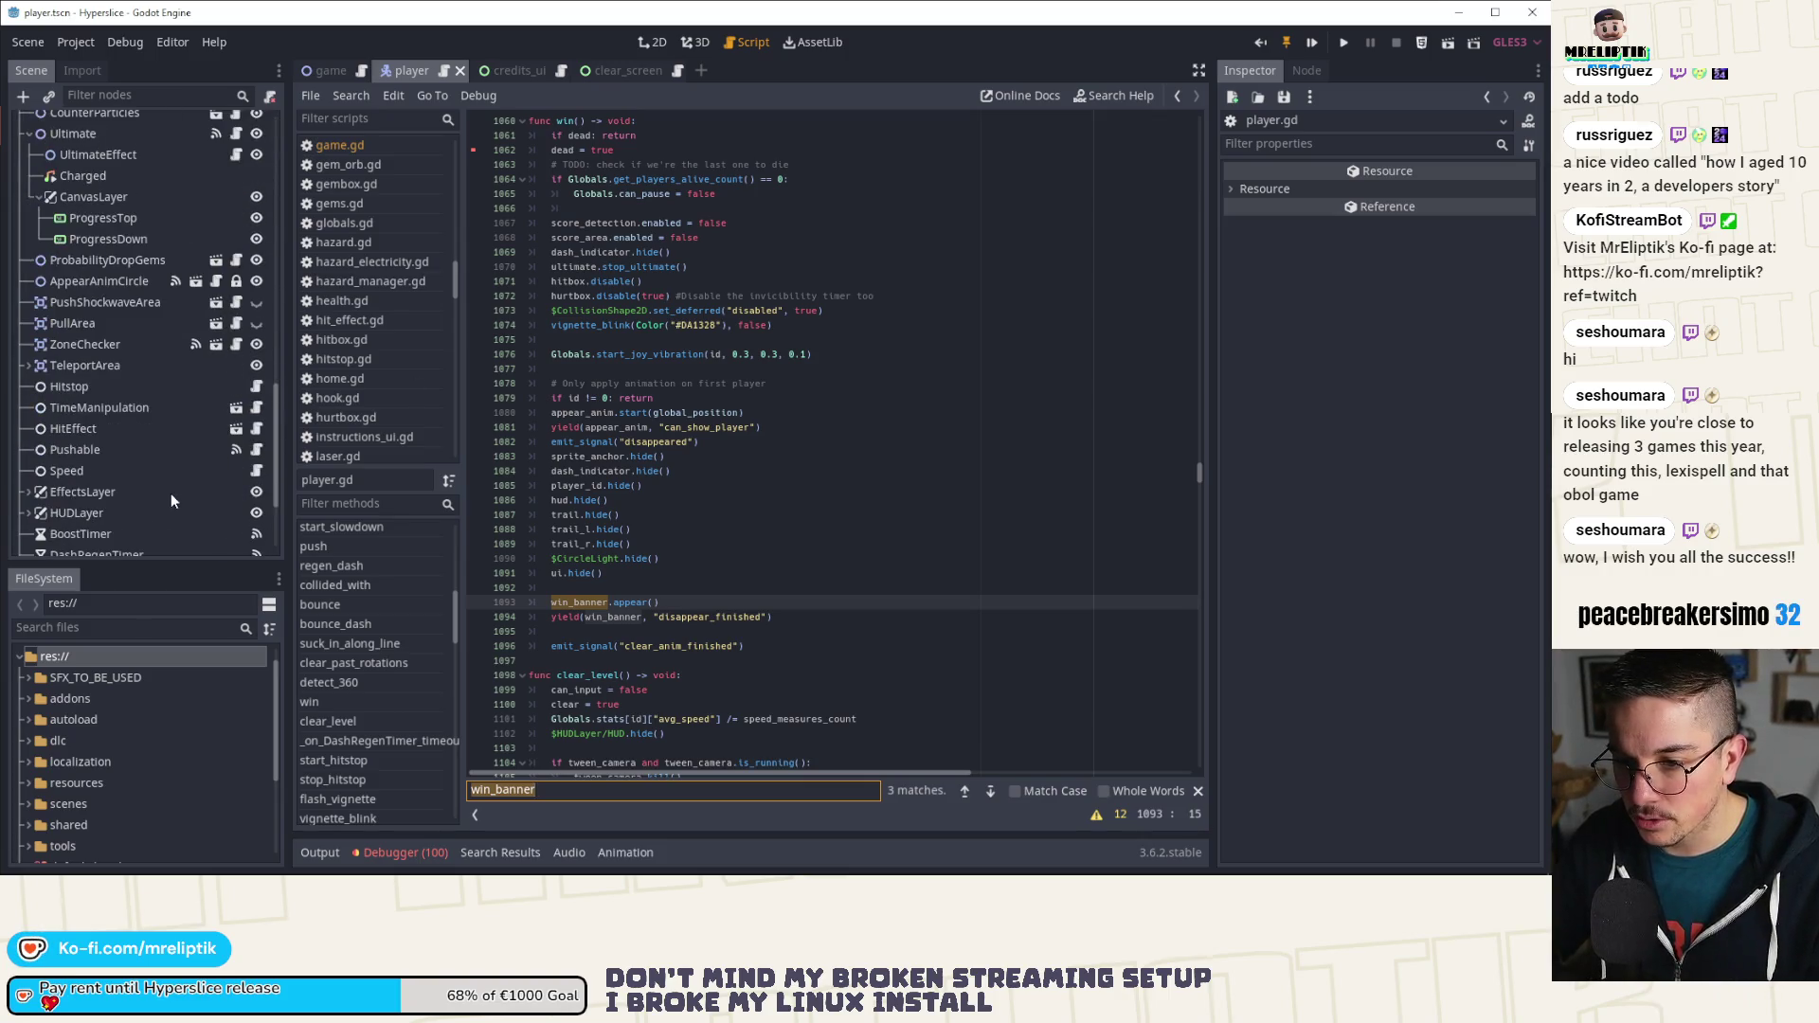
{"action": "scroll", "coordinate": [171, 500], "scroll_direction": "down", "scroll_amount": 3}
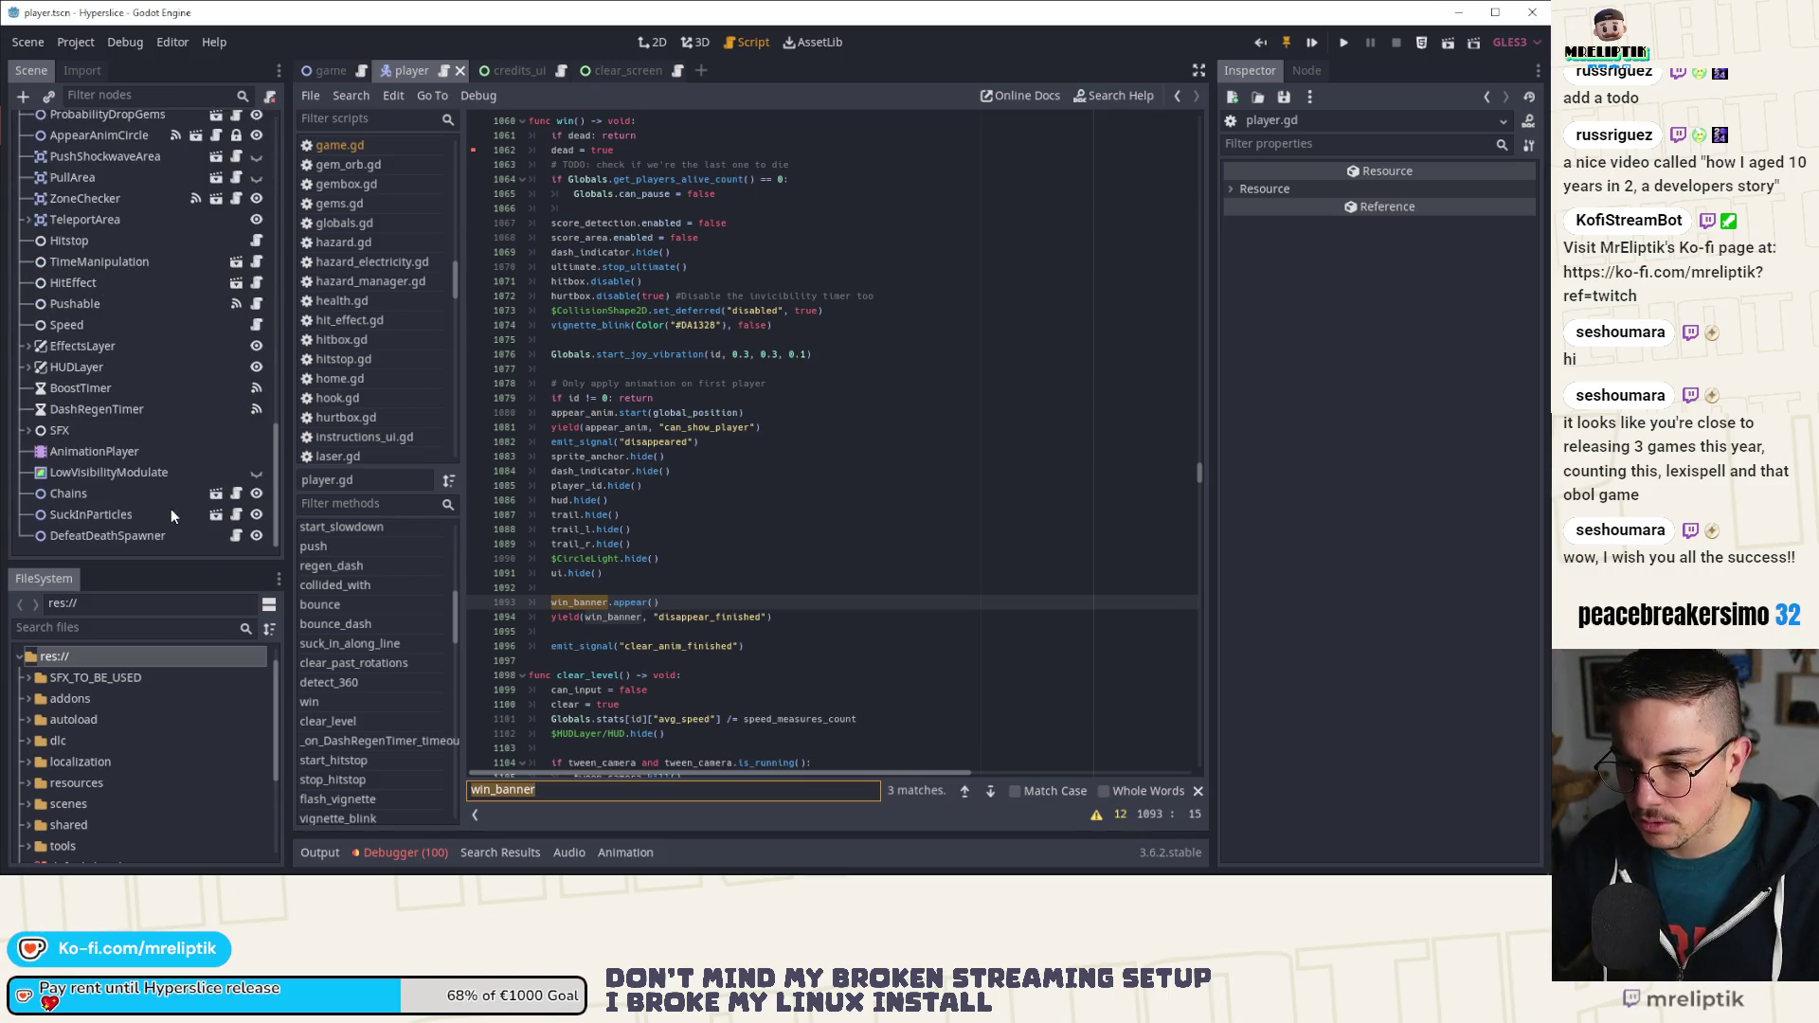
{"action": "left_click", "coordinate": [29, 367]}
{"action": "scroll", "coordinate": [106, 435], "scroll_direction": "down", "scroll_amount": 3}
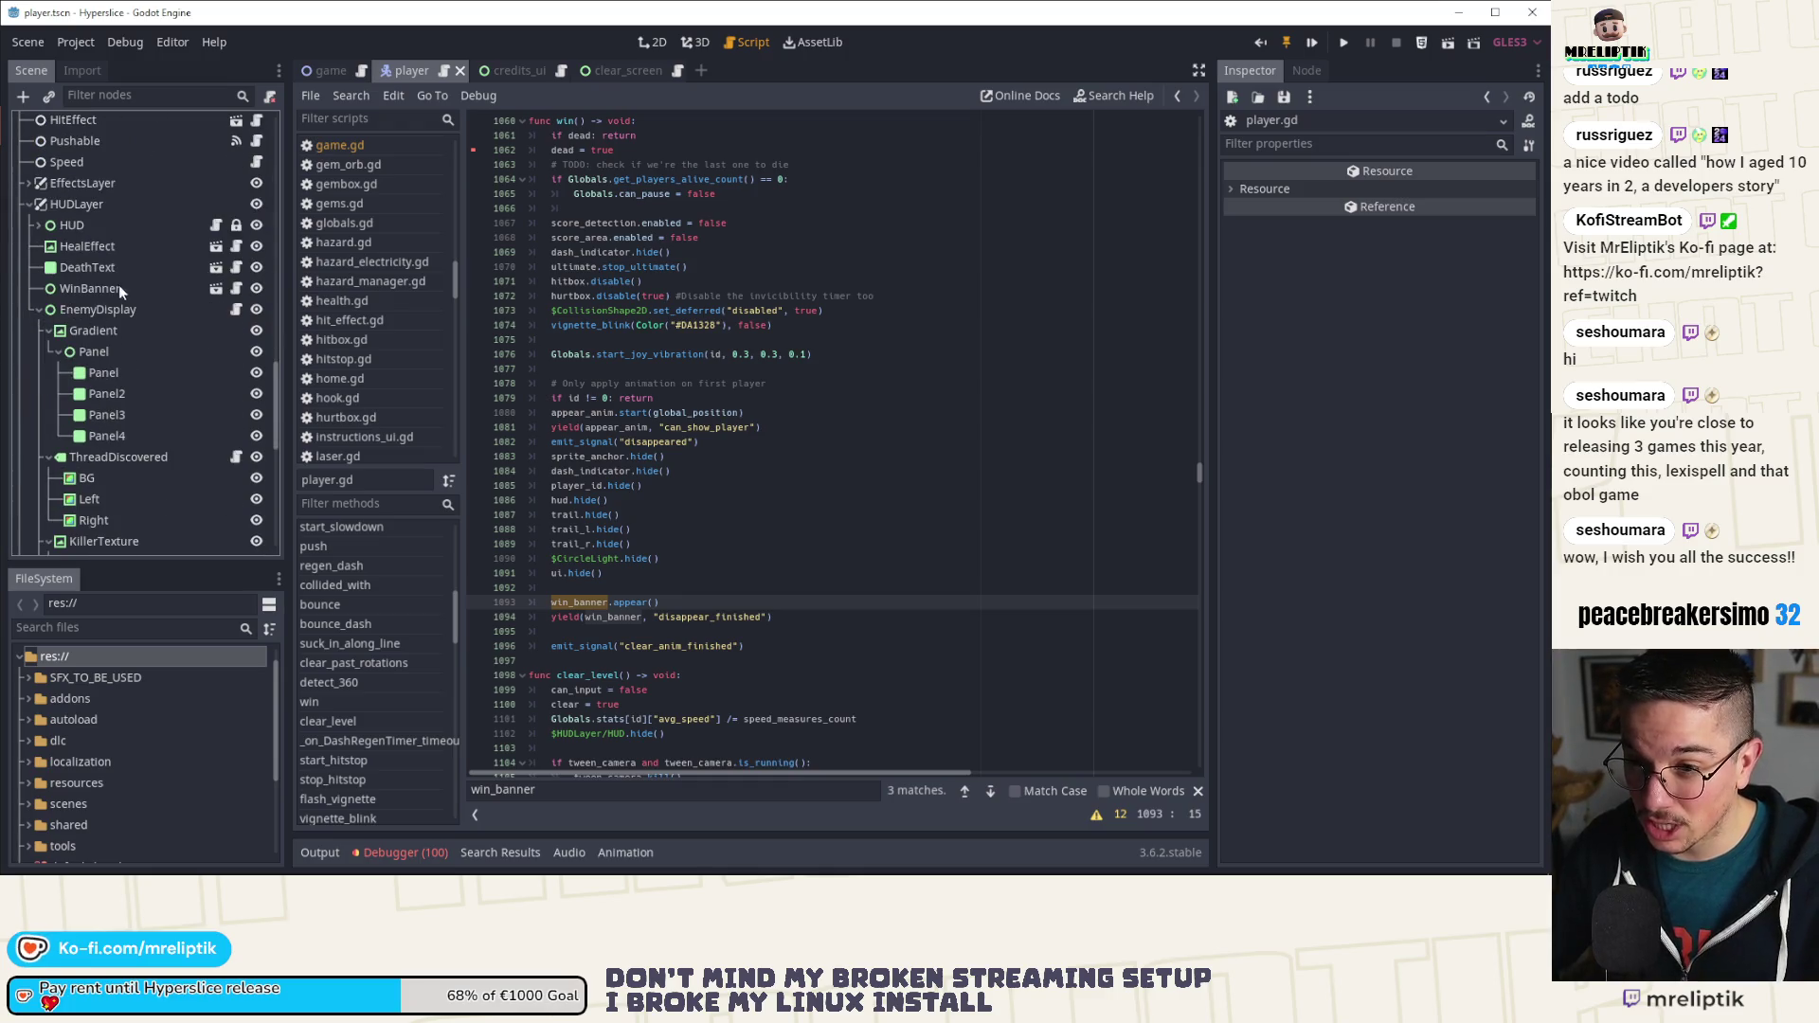
{"action": "left_click", "coordinate": [219, 288]}
{"action": "left_click", "coordinate": [238, 289]}
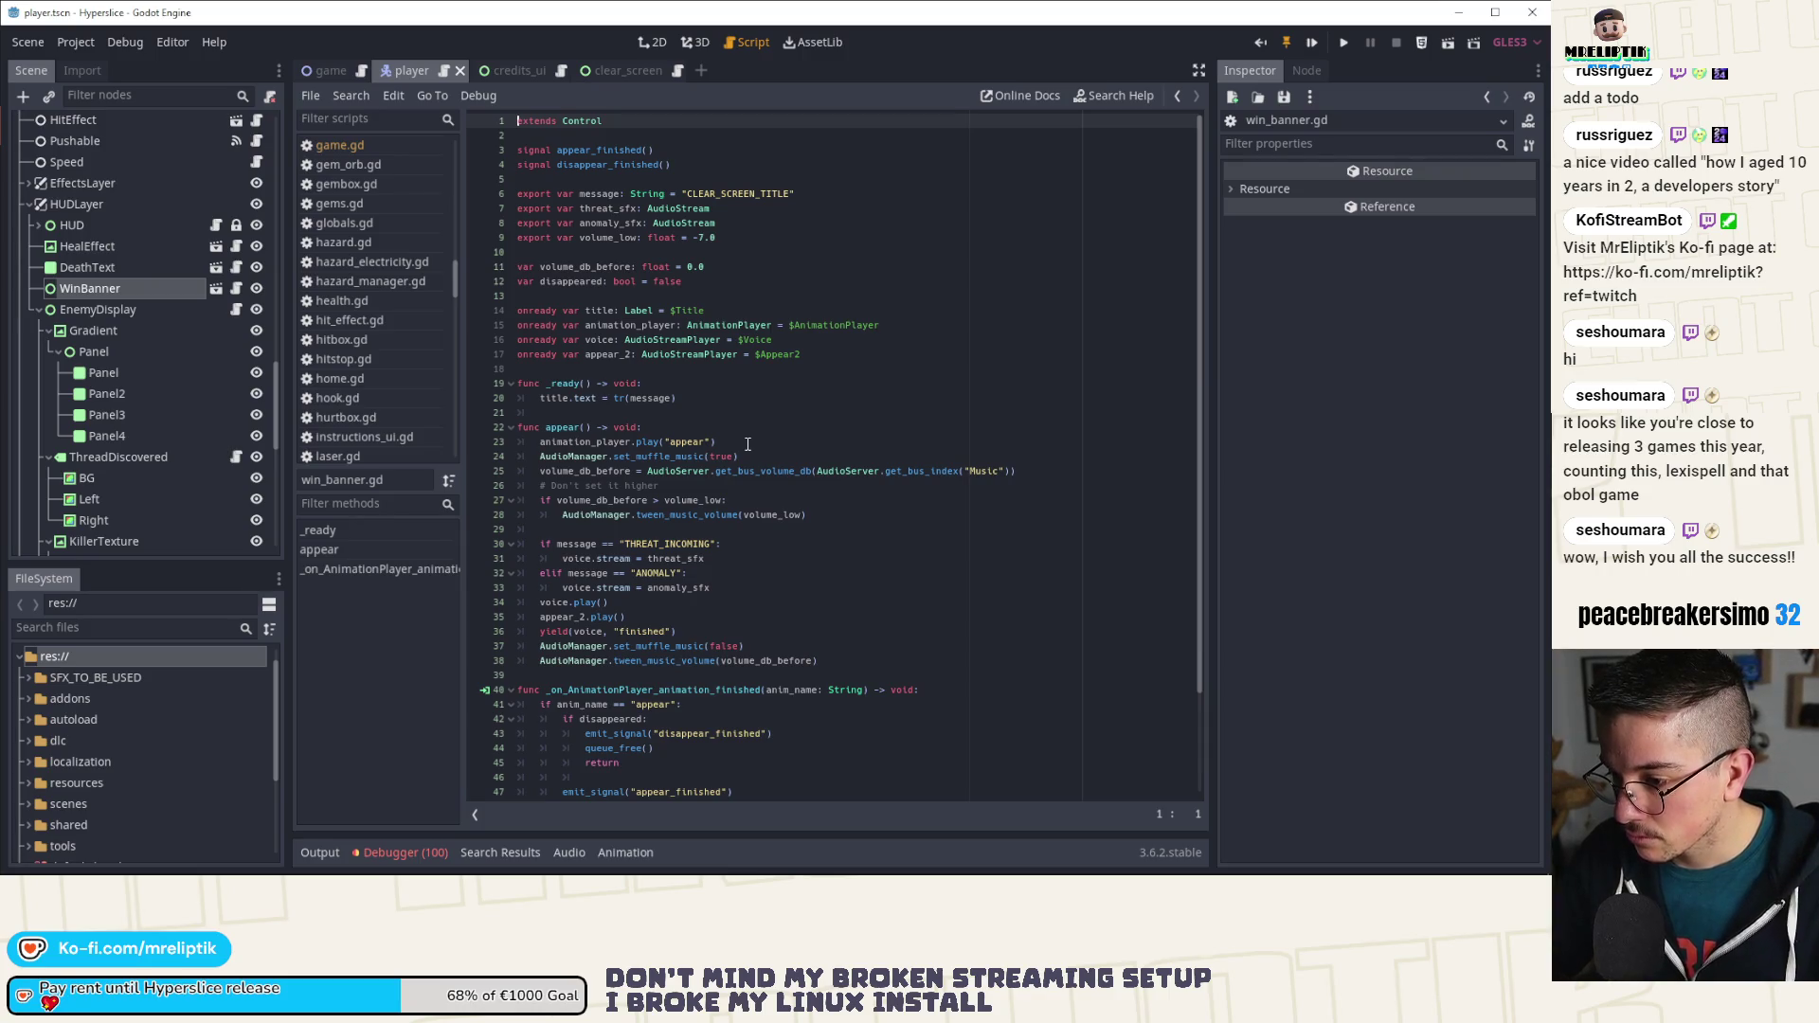
Step: Open the WinBanner scene and preview its AnimationPlayer's appear animation
{"action": "double_click", "coordinate": [585, 442]}
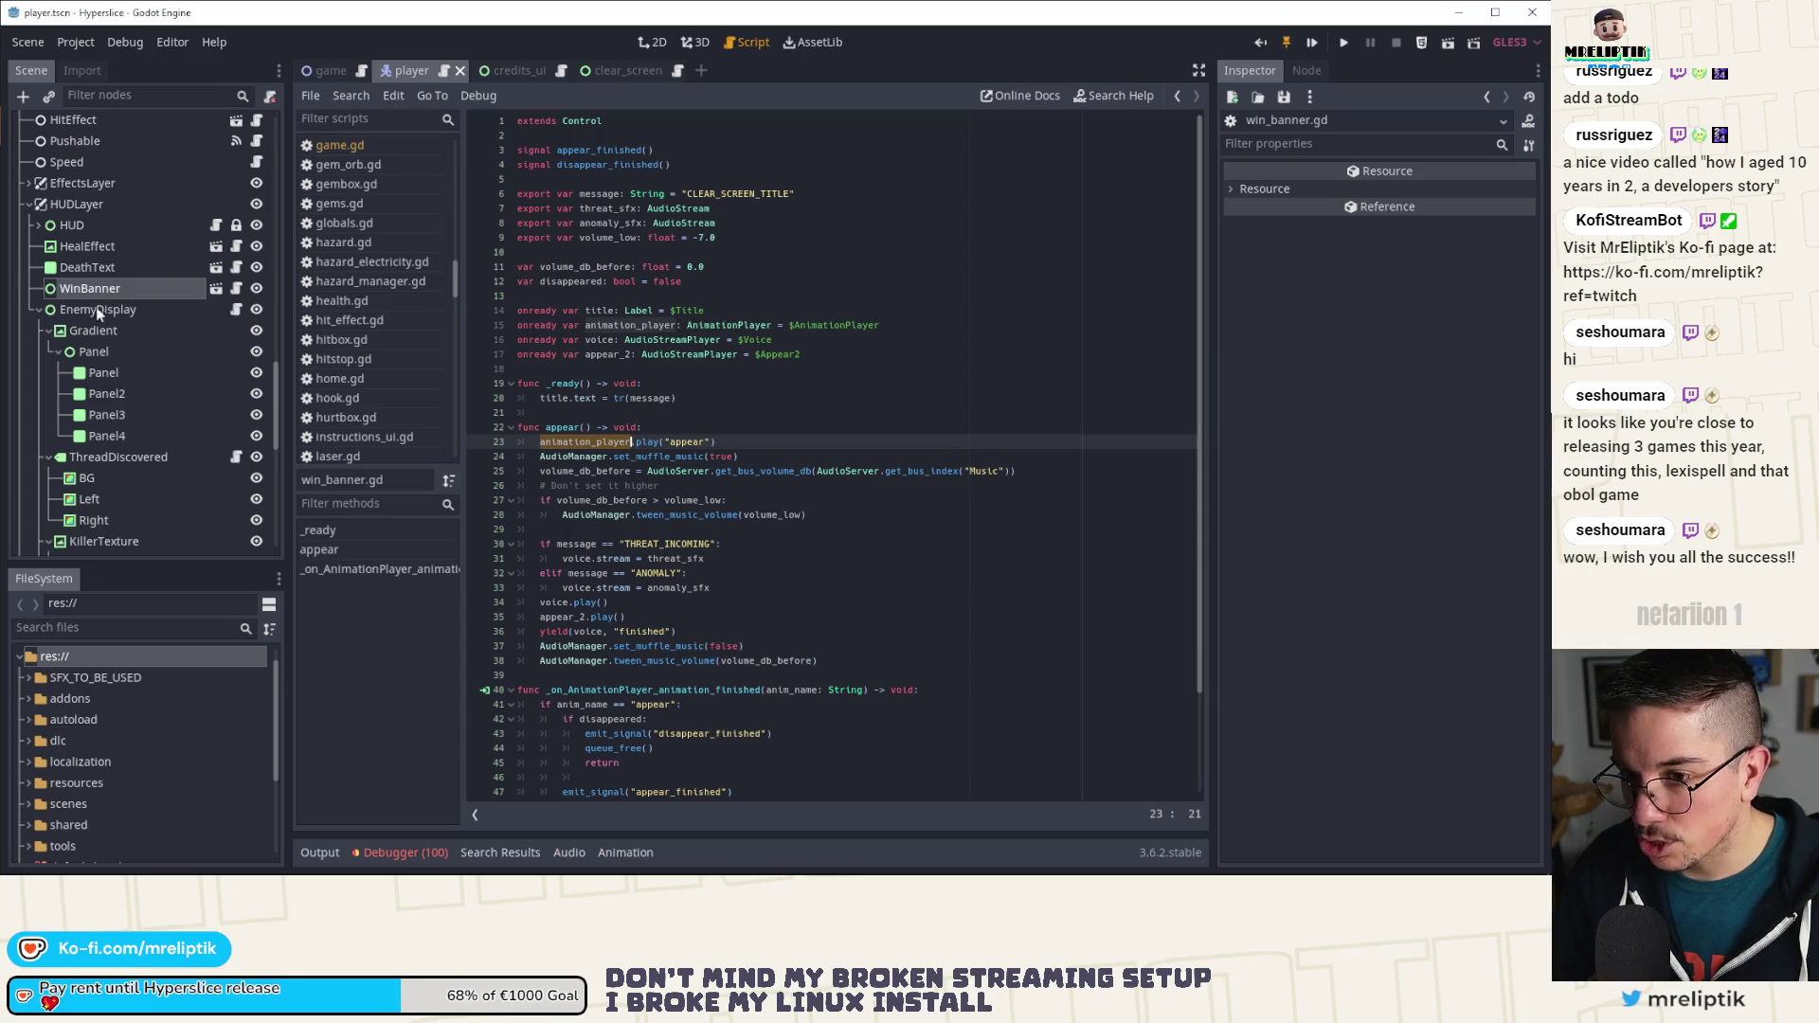
{"action": "left_click", "coordinate": [216, 290]}
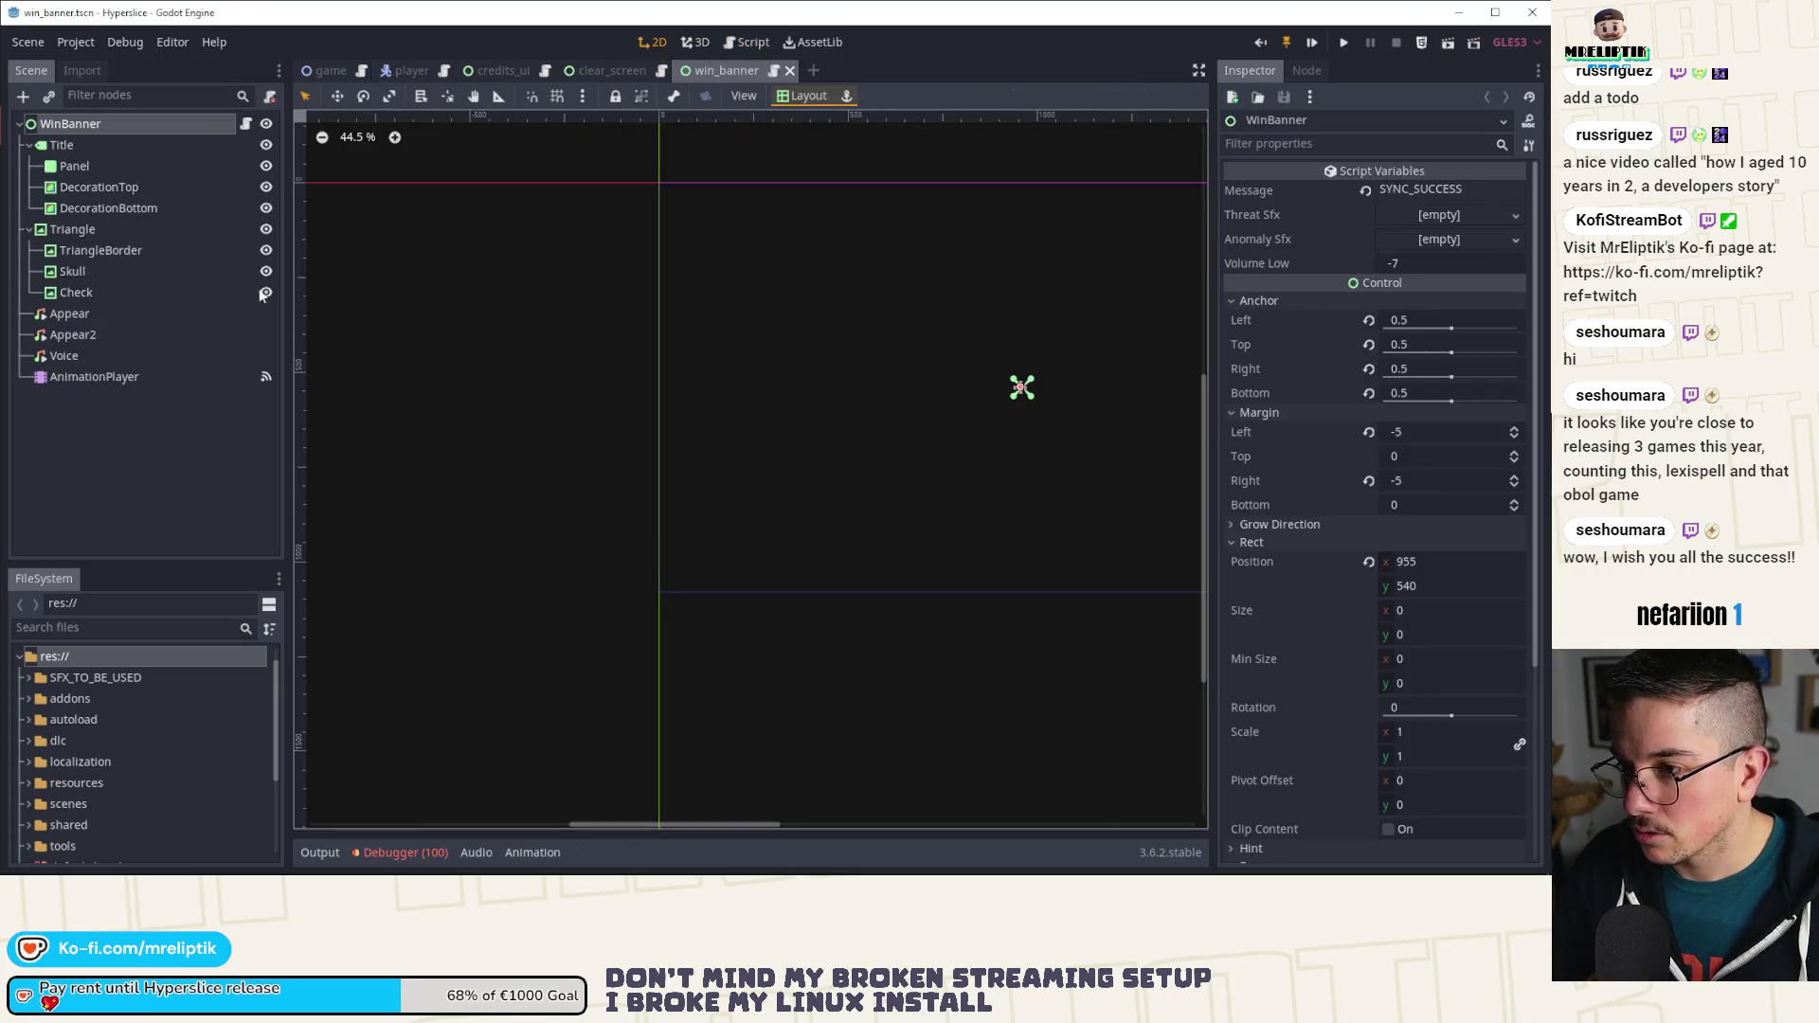
{"action": "left_click", "coordinate": [100, 377]}
{"action": "scroll", "coordinate": [546, 745], "scroll_direction": "down", "scroll_amount": 4}
{"action": "left_click", "coordinate": [635, 667]}
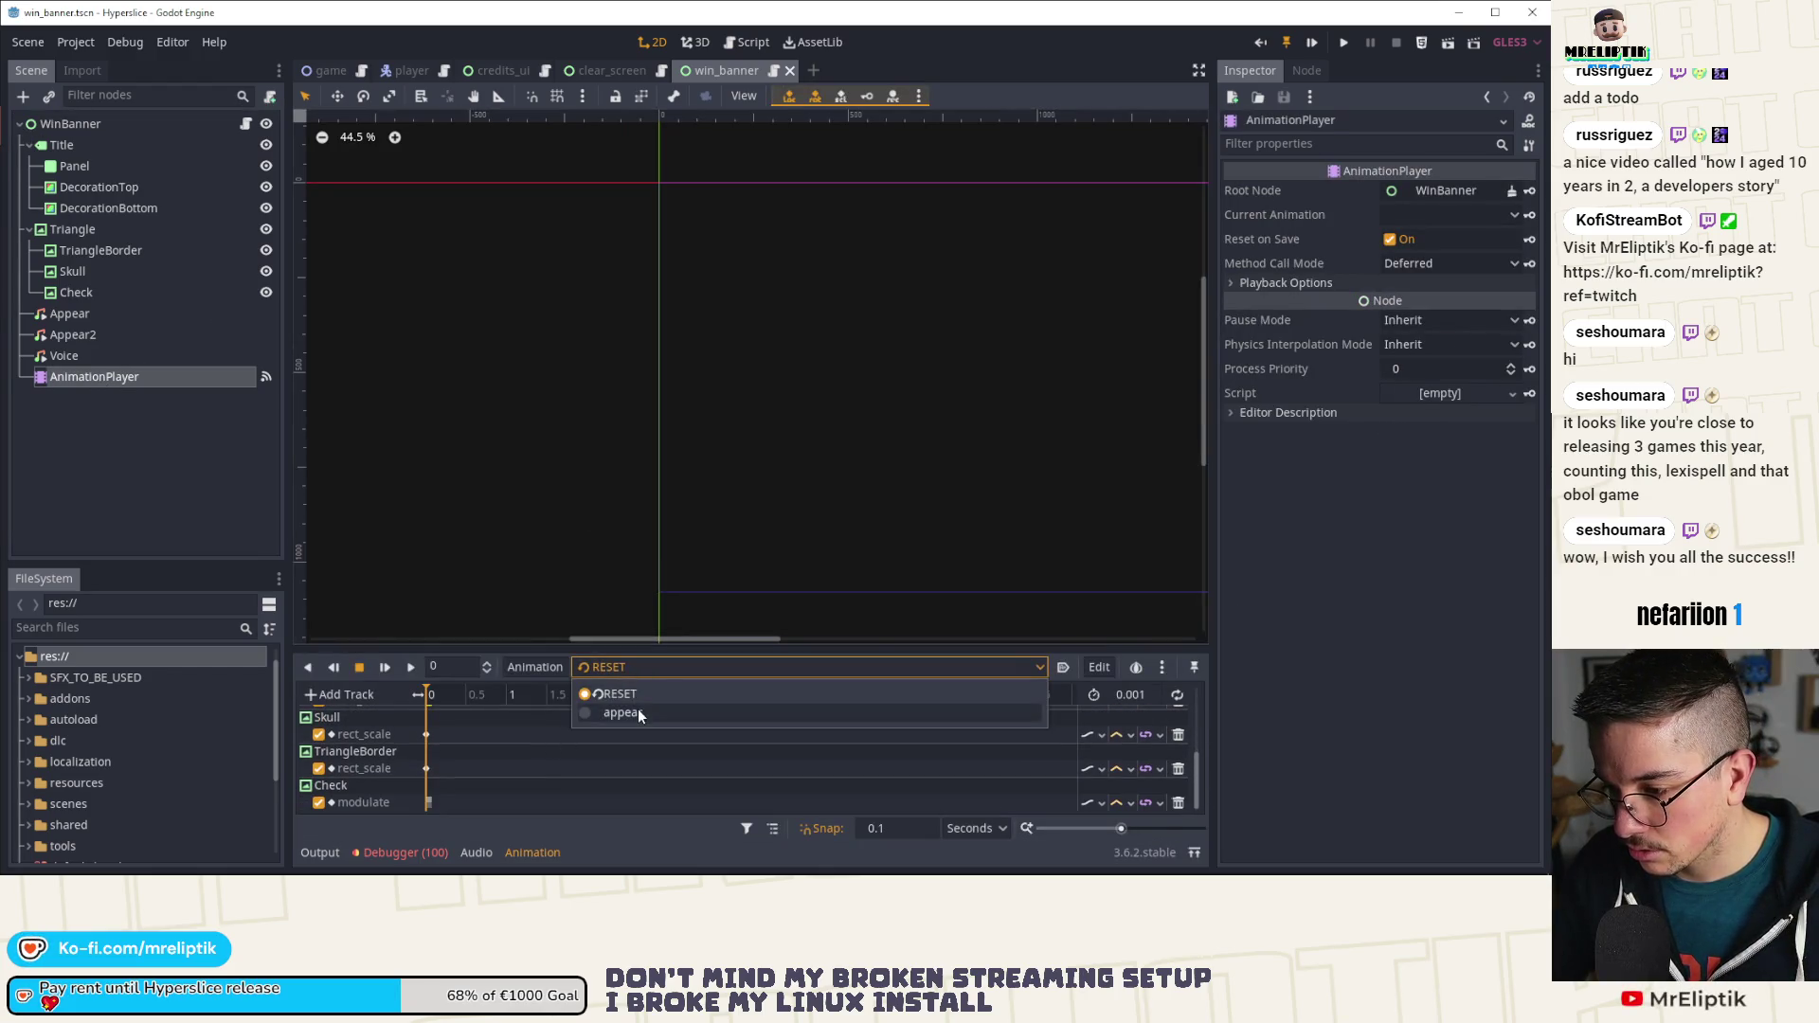
{"action": "left_click", "coordinate": [639, 708]}
{"action": "mouse_move", "coordinate": [440, 696]}
{"action": "left_mouse_down"}
{"action": "mouse_move", "coordinate": [549, 697]}
{"action": "mouse_move", "coordinate": [402, 697]}
{"action": "left_mouse_up"}
{"action": "left_click", "coordinate": [320, 852]}
{"action": "left_click", "coordinate": [321, 852]}
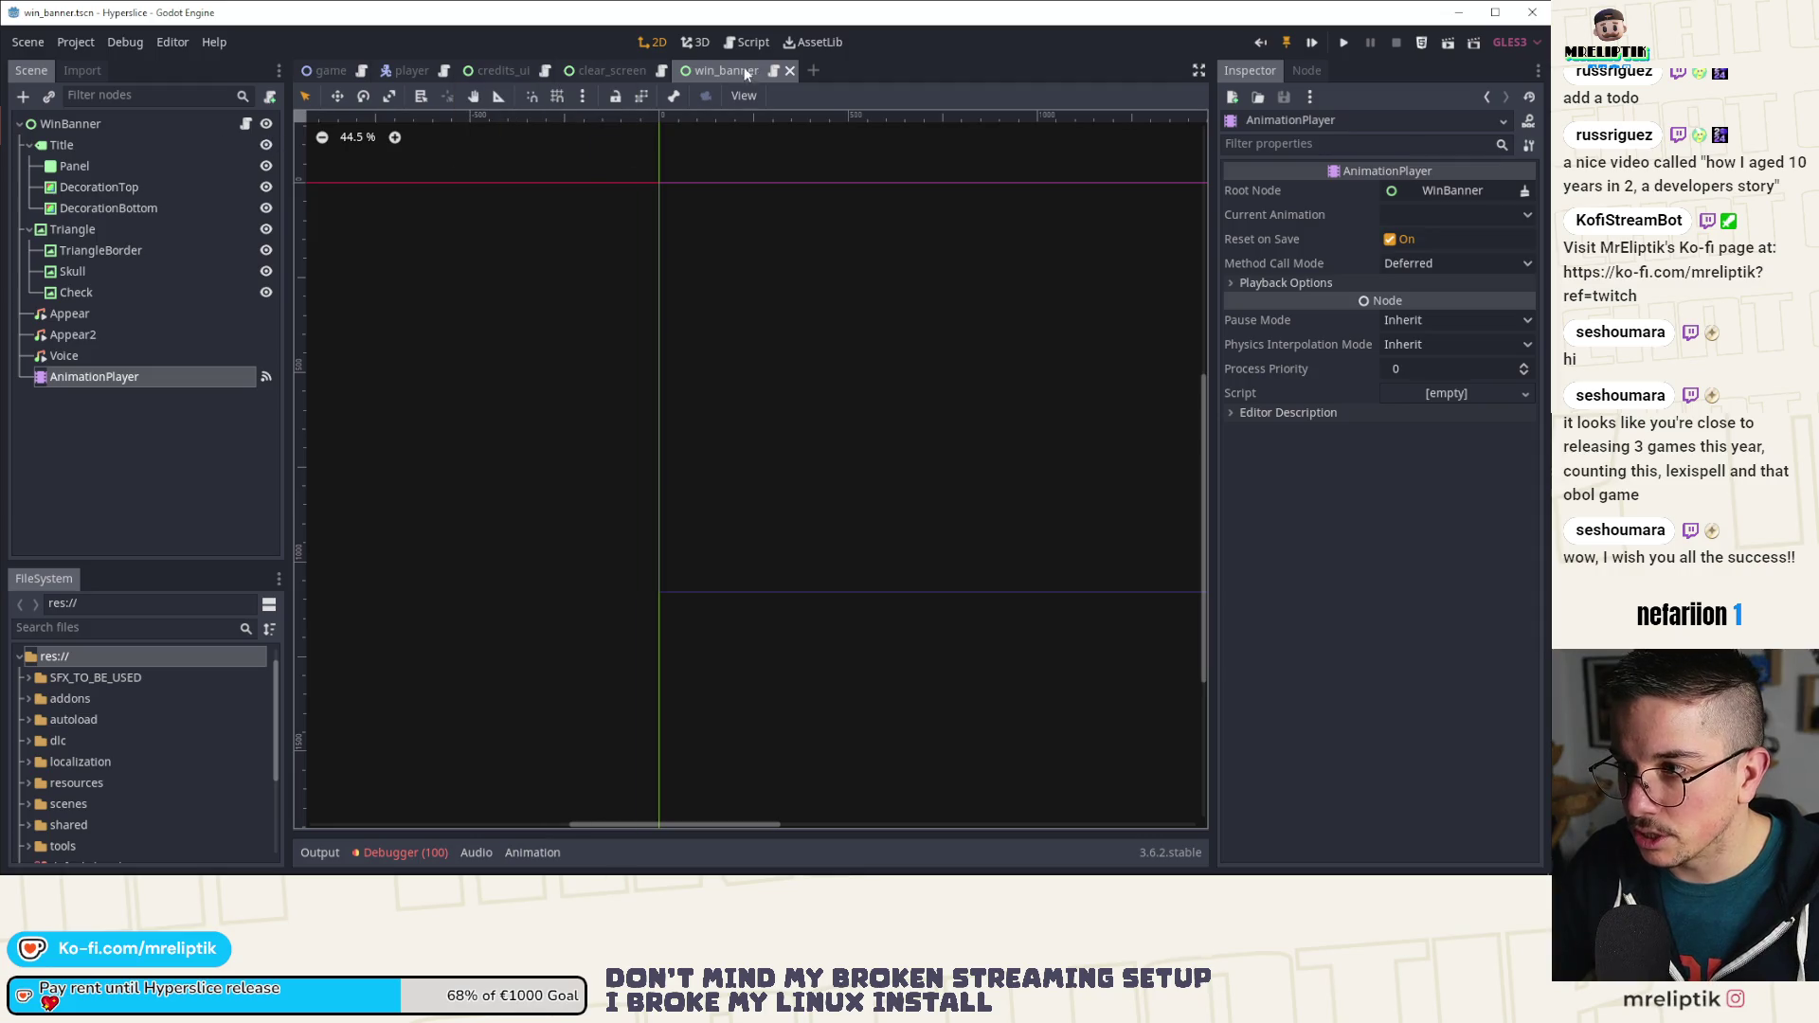
Step: Close the win_banner scene and open game.gd at last_enemy_effect via the player script
{"action": "middle_click", "coordinate": [746, 73]}
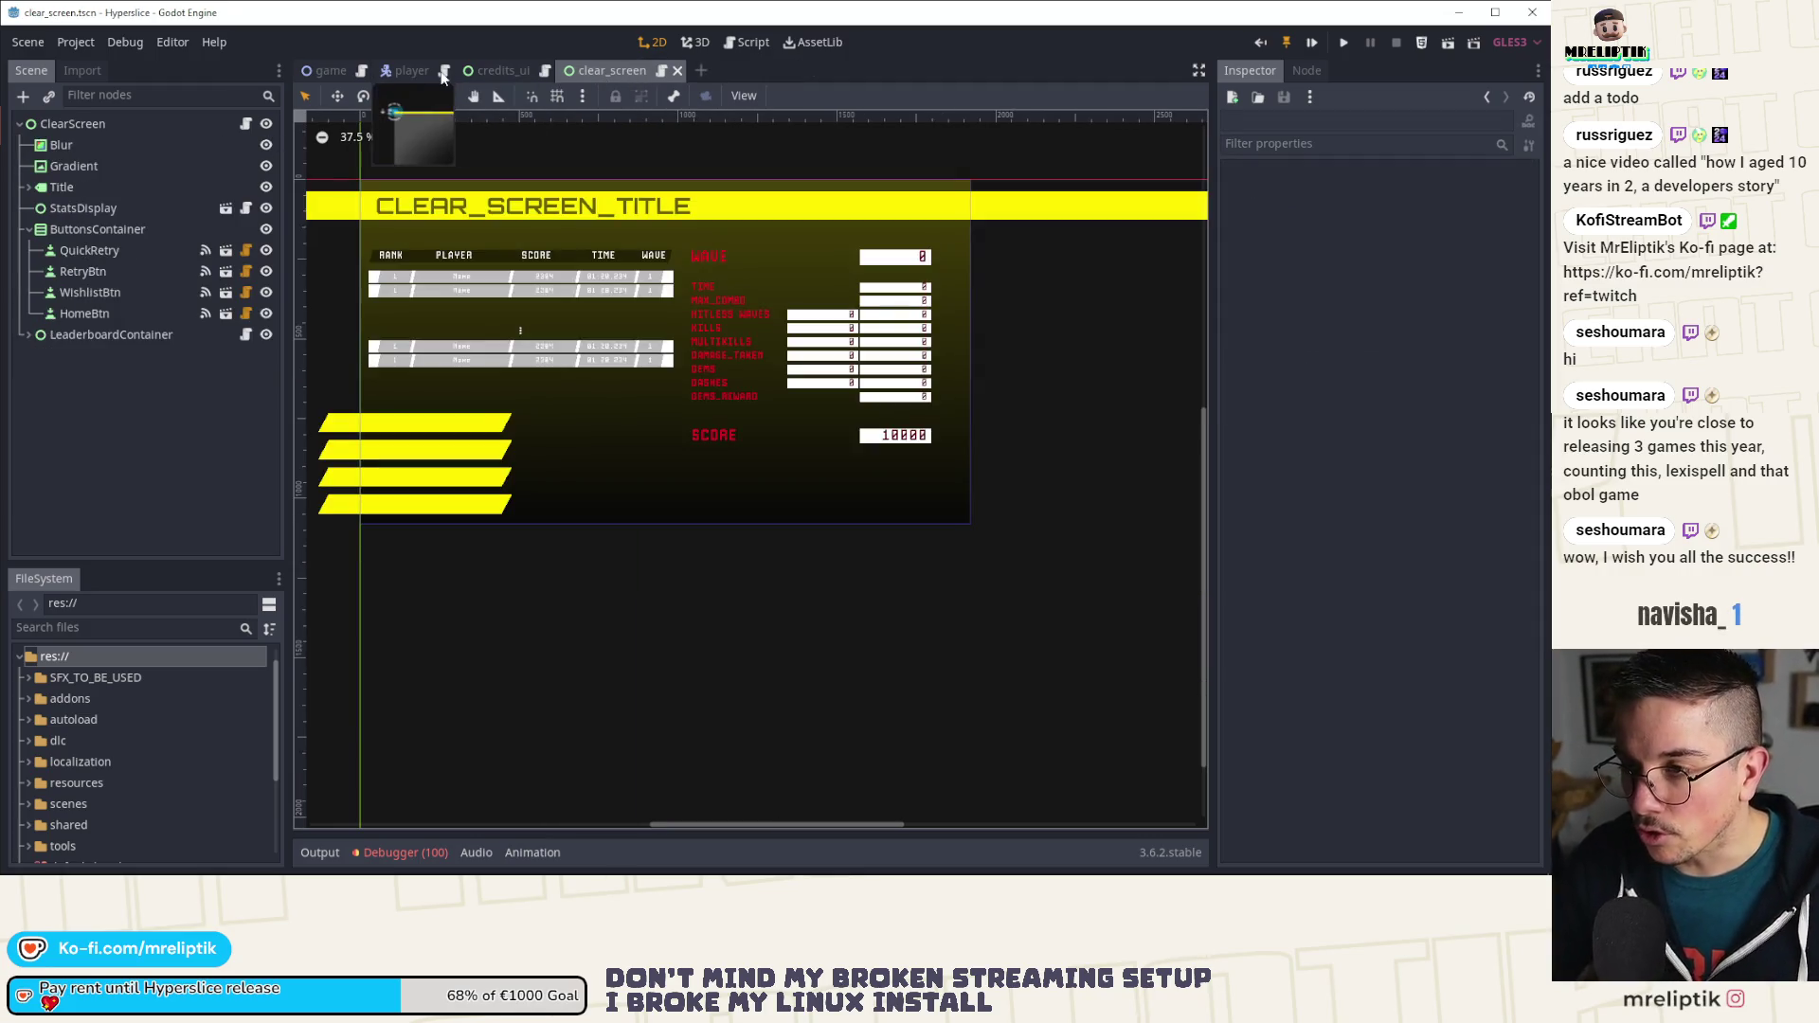
{"action": "left_click", "coordinate": [391, 70]}
{"action": "scroll", "coordinate": [208, 167], "scroll_direction": "up", "scroll_amount": 8}
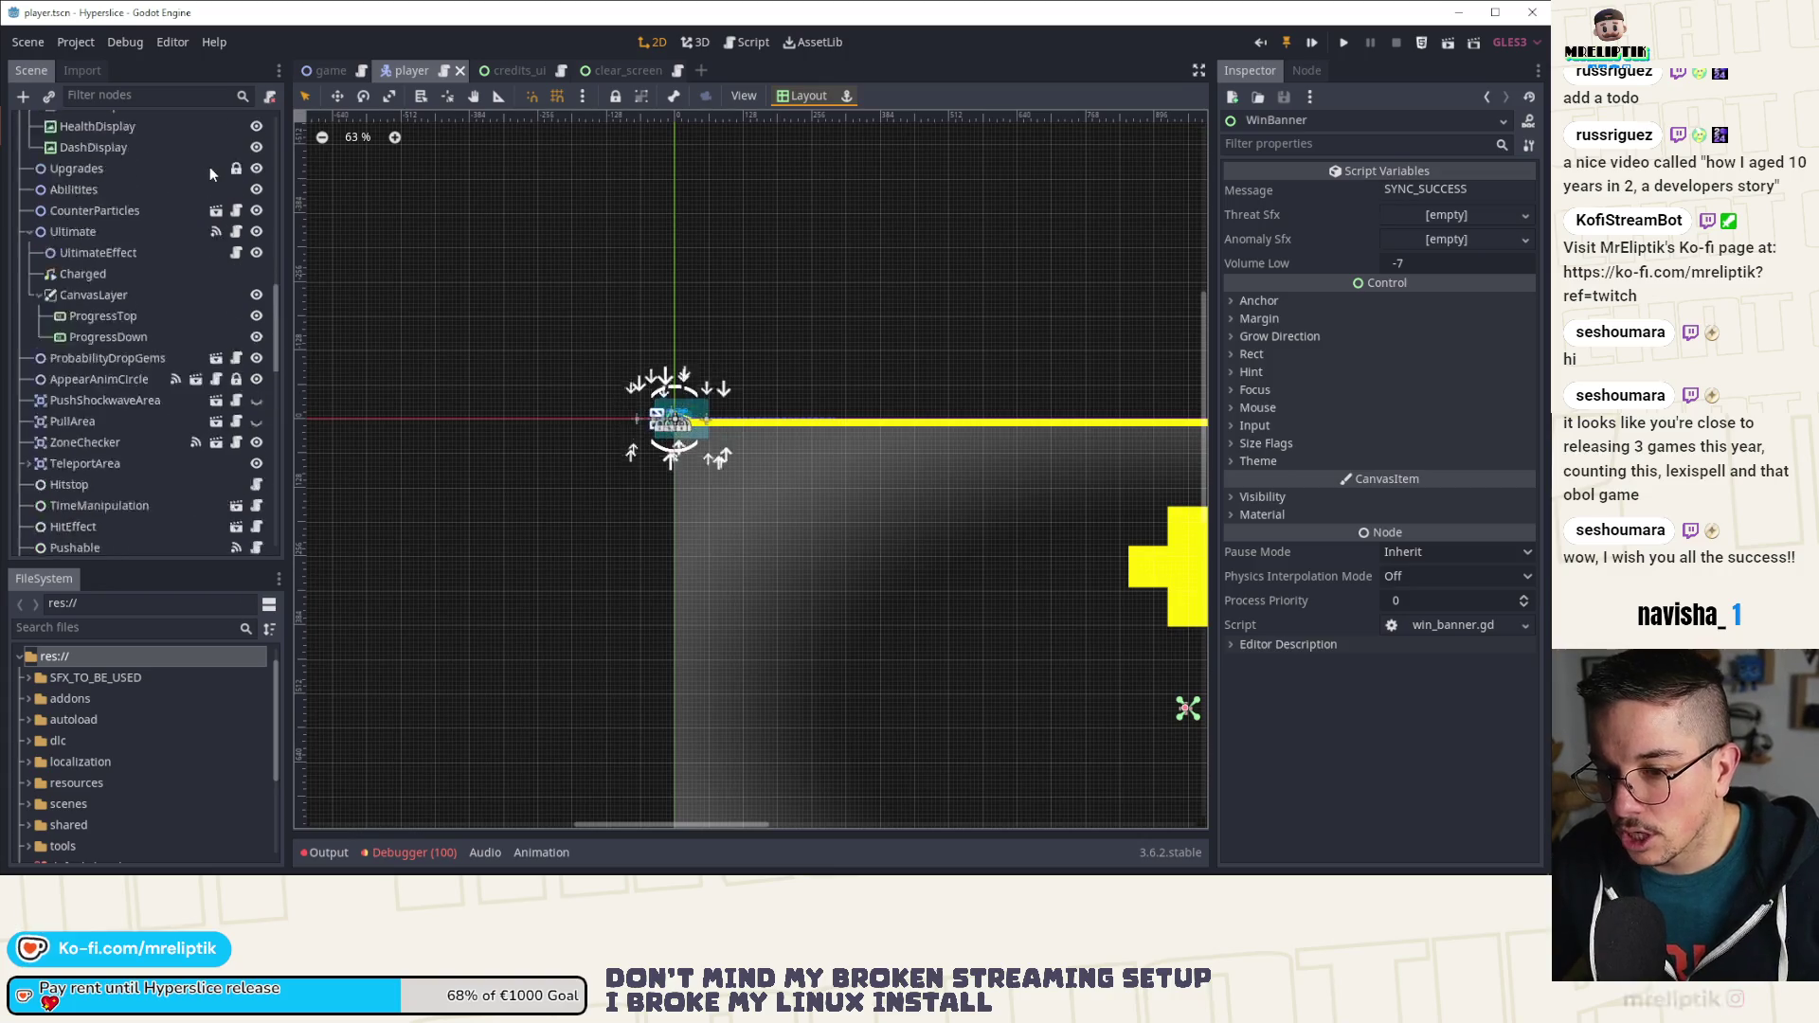
{"action": "scroll", "coordinate": [236, 129], "scroll_direction": "up", "scroll_amount": 5}
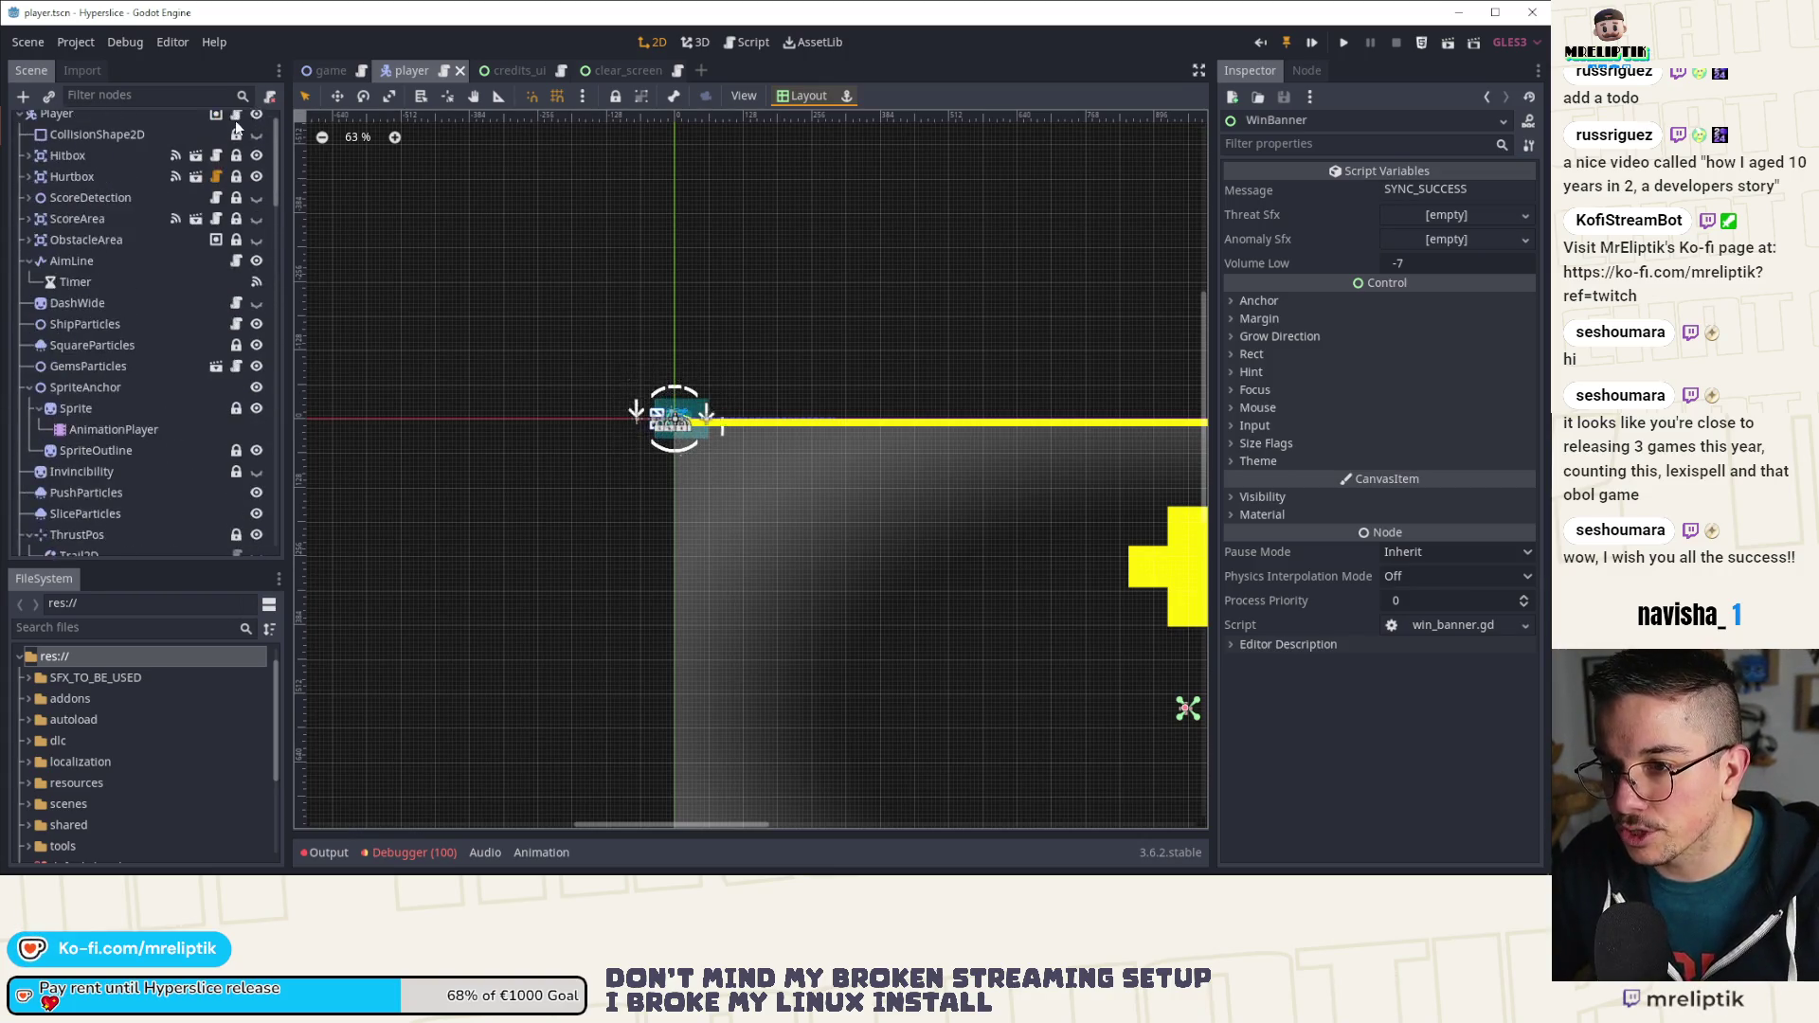
{"action": "left_click", "coordinate": [236, 124]}
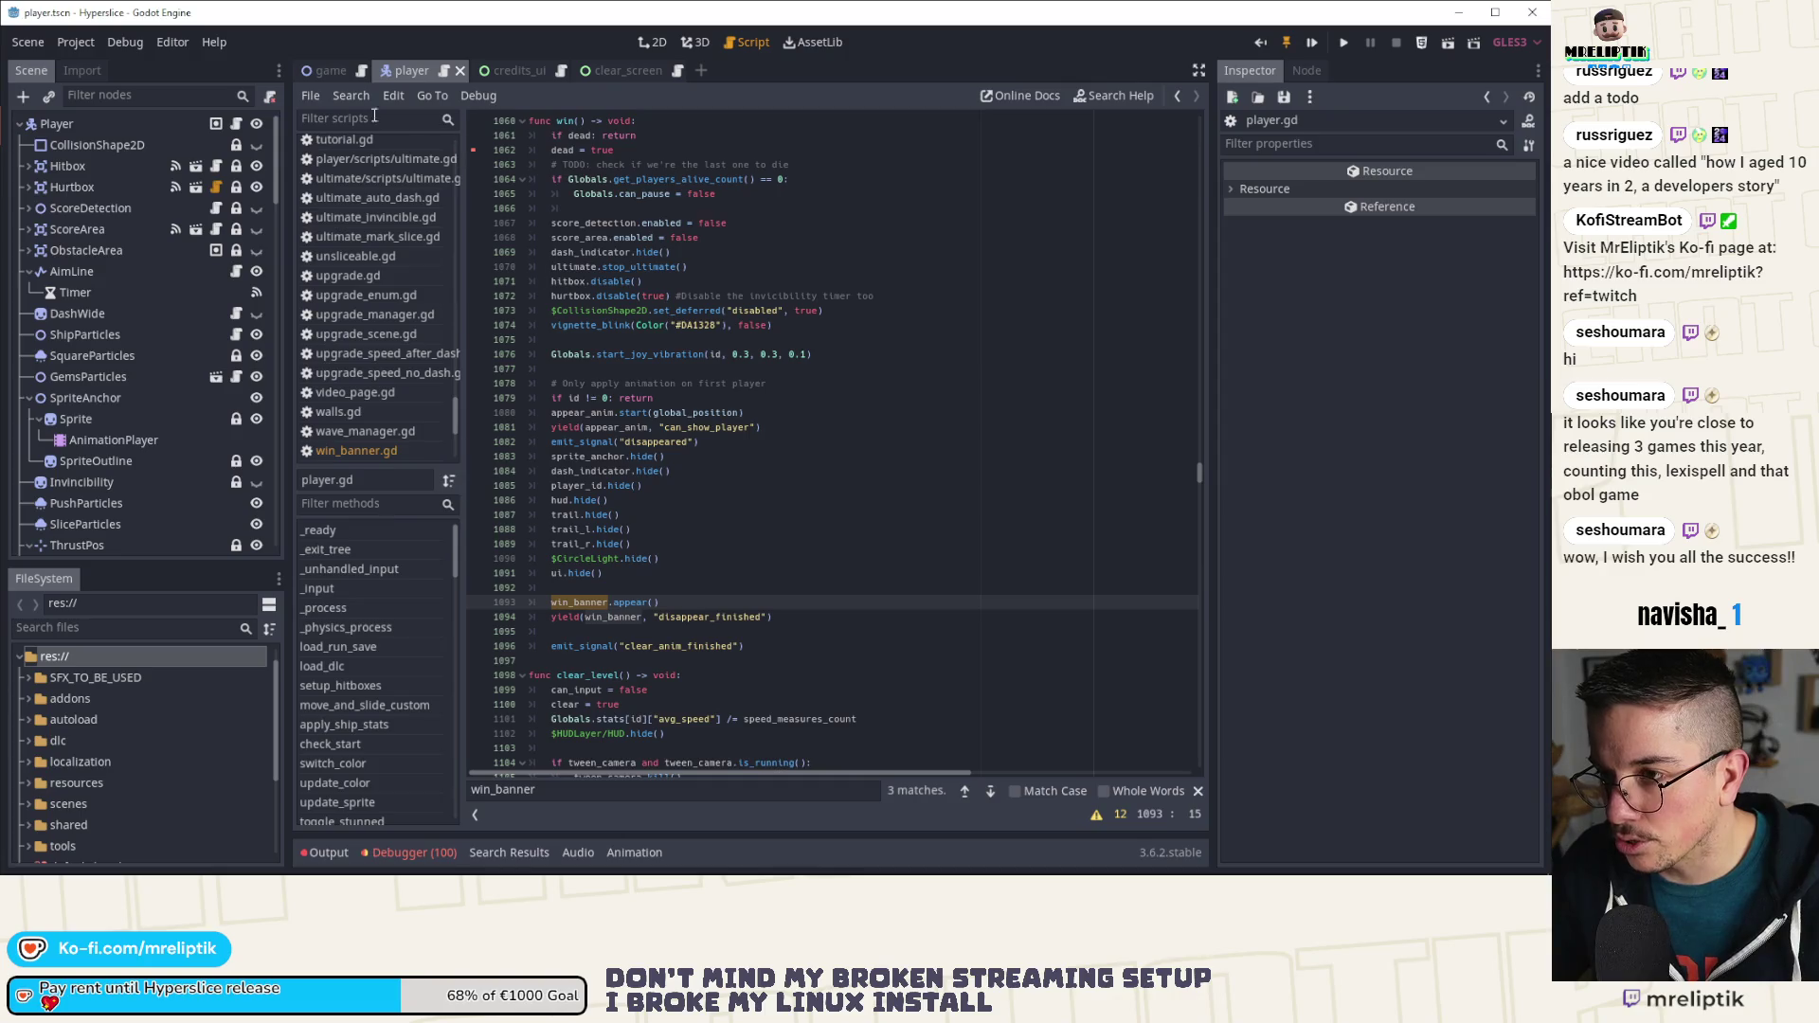
{"action": "key", "text": "ctrl+shift+Tab"}
{"action": "left_click", "coordinate": [713, 440]}
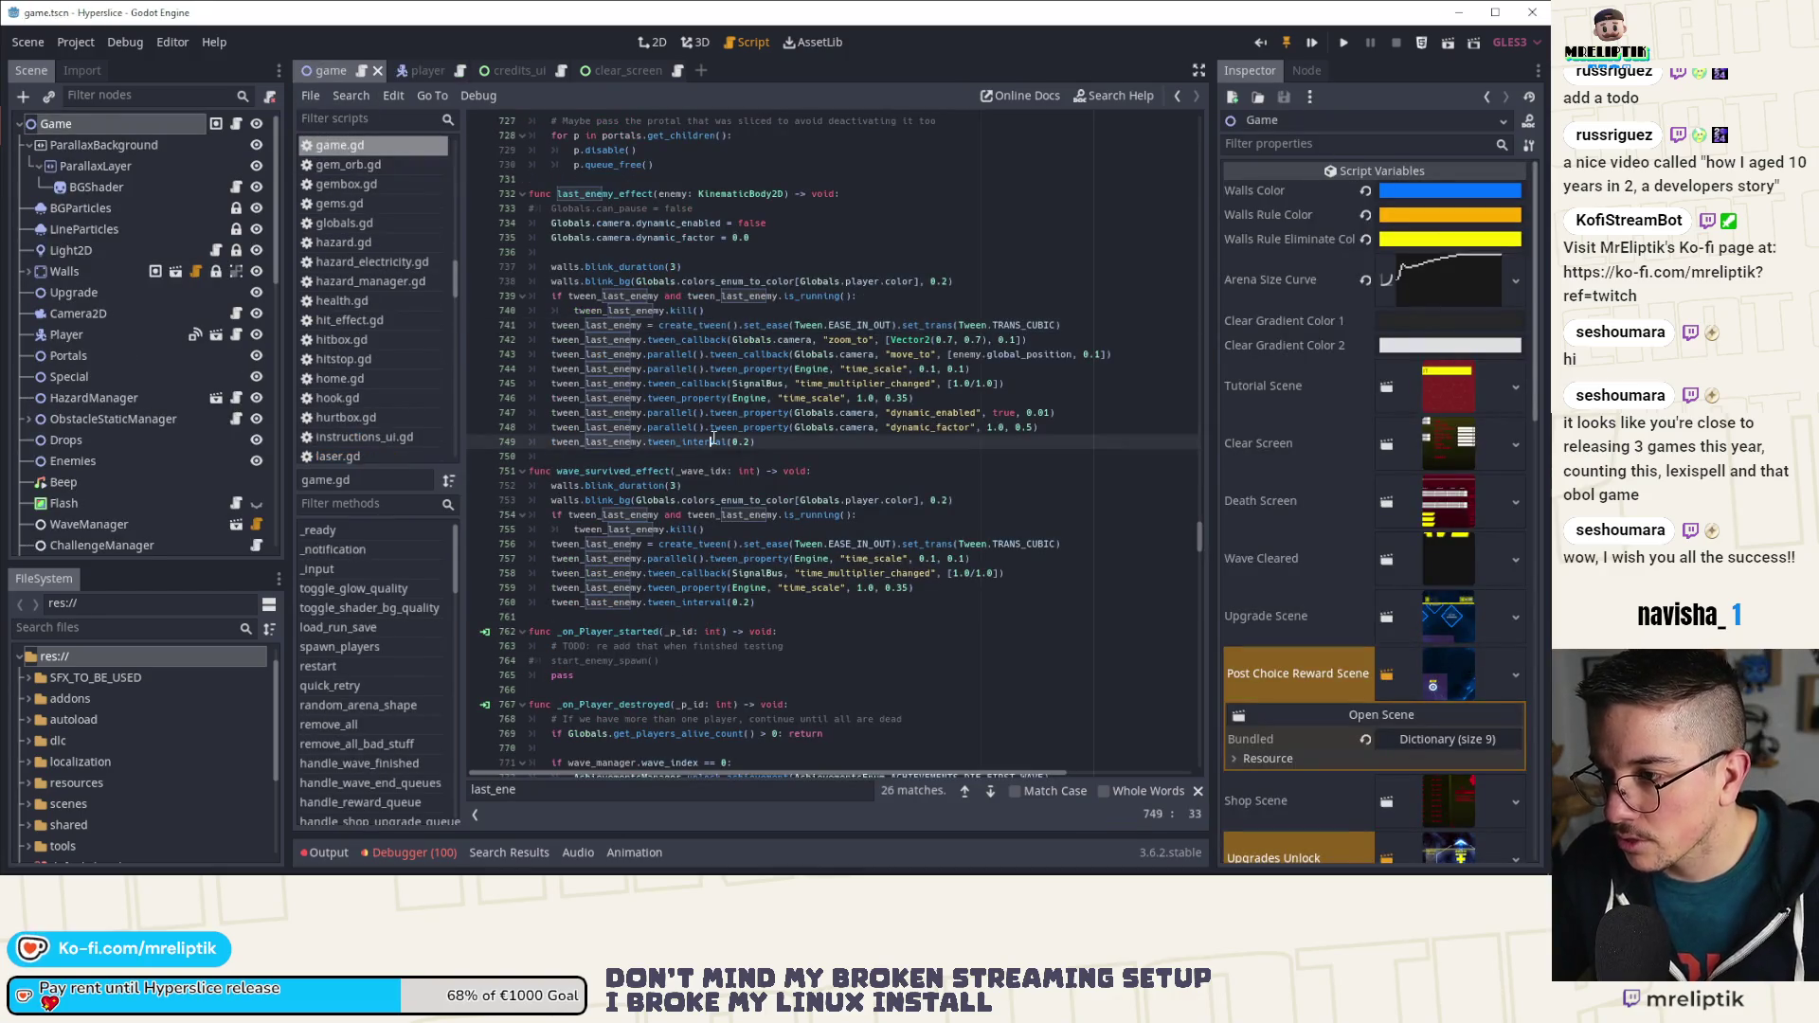
Step: Search game.gd for 'camera' and step through every match, ending at line 735
{"action": "key", "text": "ctrl+f"}
{"action": "type", "text": "camera"}
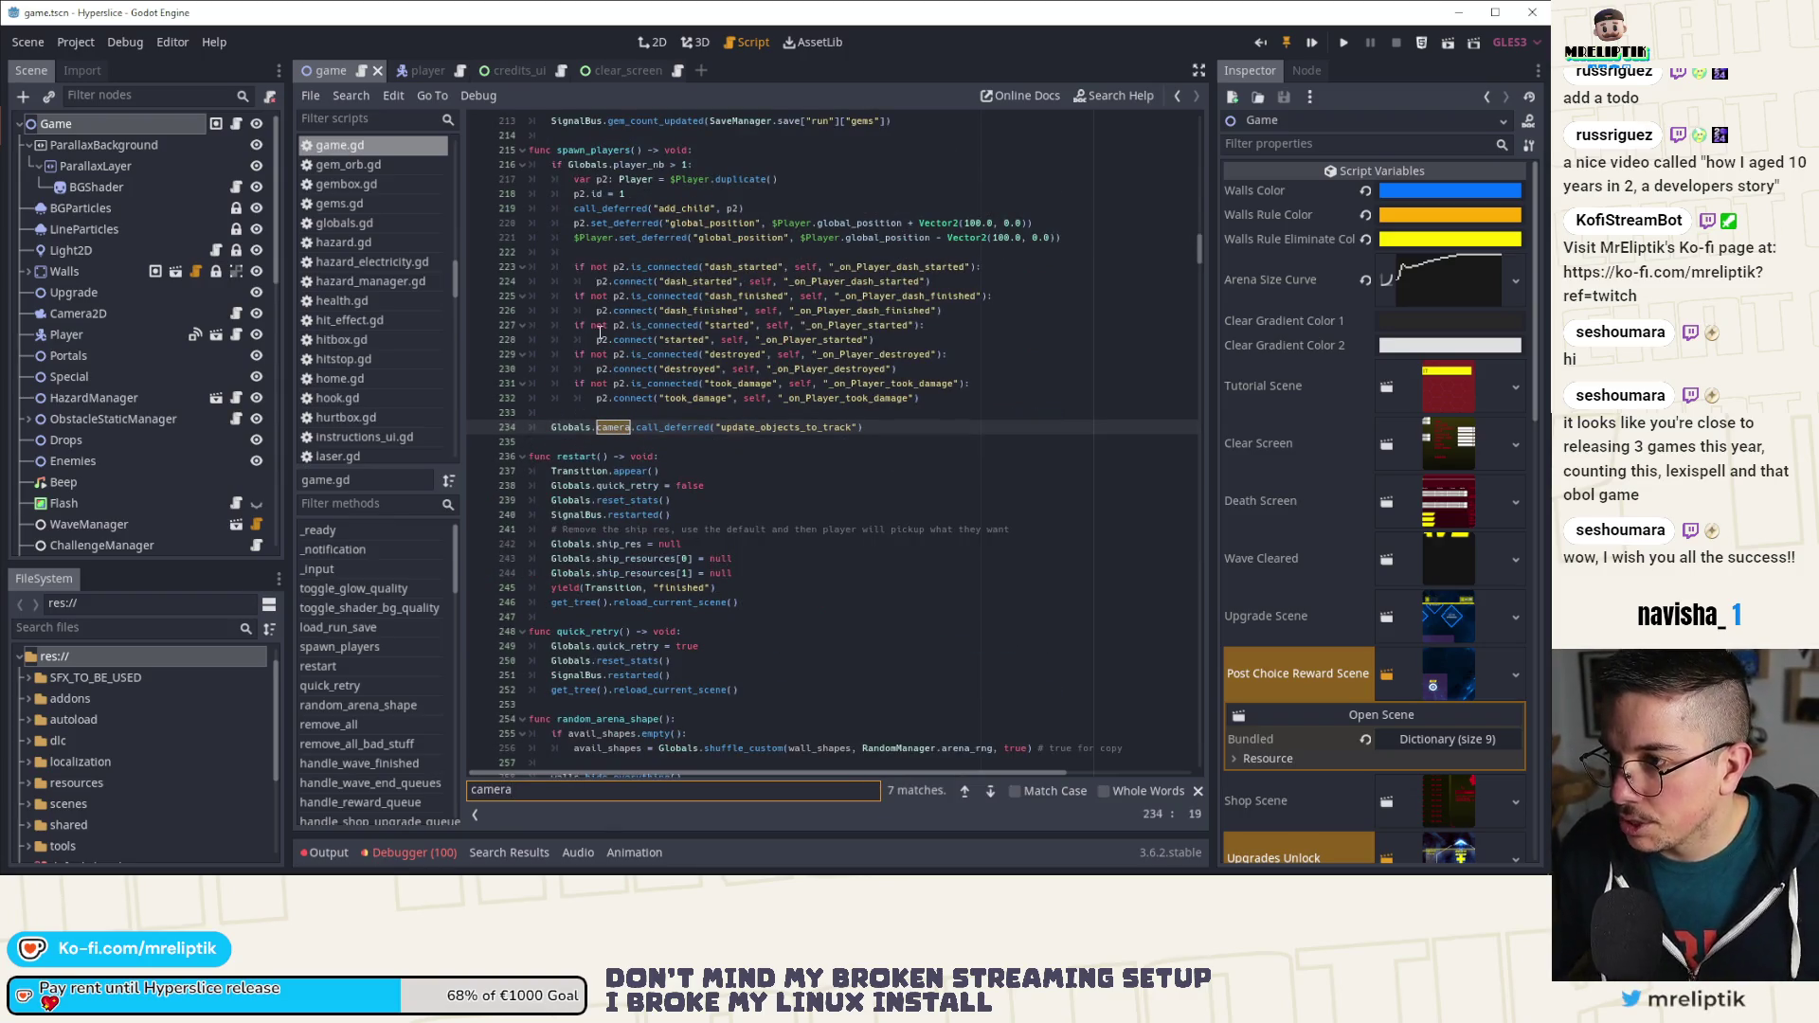
{"action": "left_click", "coordinate": [990, 794]}
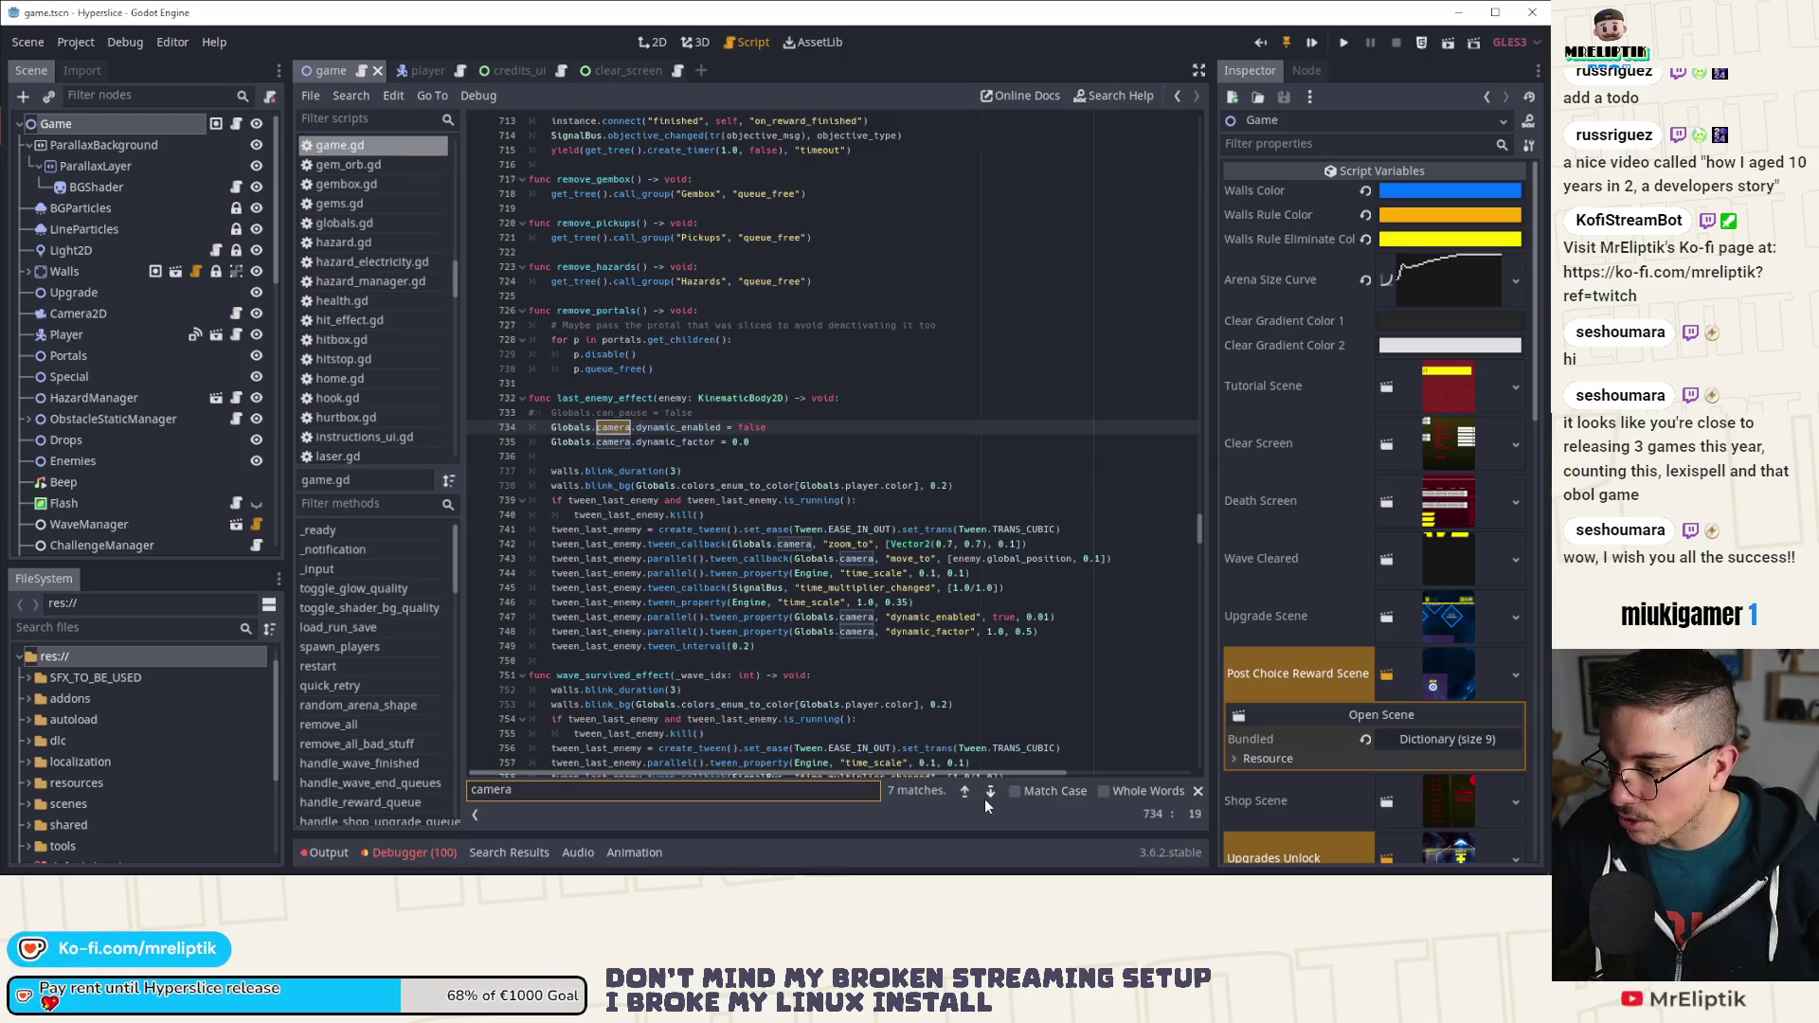
{"action": "left_click", "coordinate": [991, 792]}
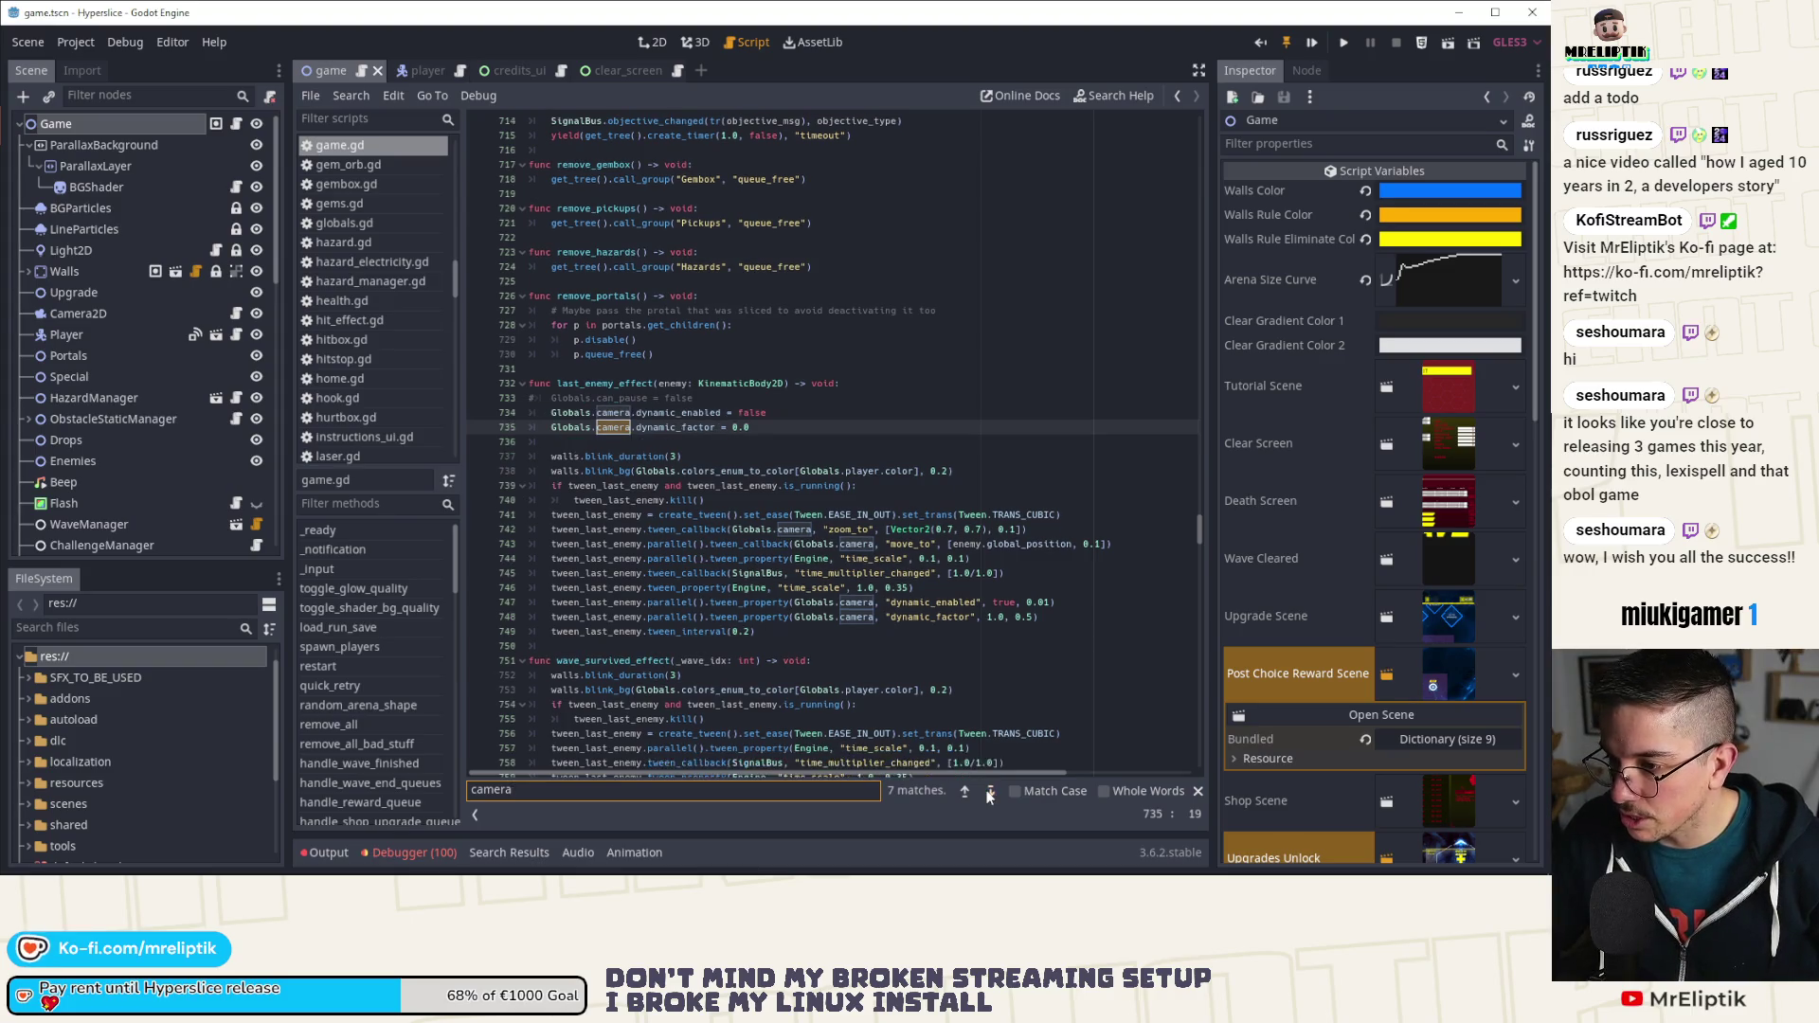
{"action": "left_click", "coordinate": [990, 793]}
{"action": "left_click", "coordinate": [991, 792]}
{"action": "left_click", "coordinate": [990, 793]}
{"action": "left_click", "coordinate": [990, 792]}
{"action": "left_click", "coordinate": [990, 792]}
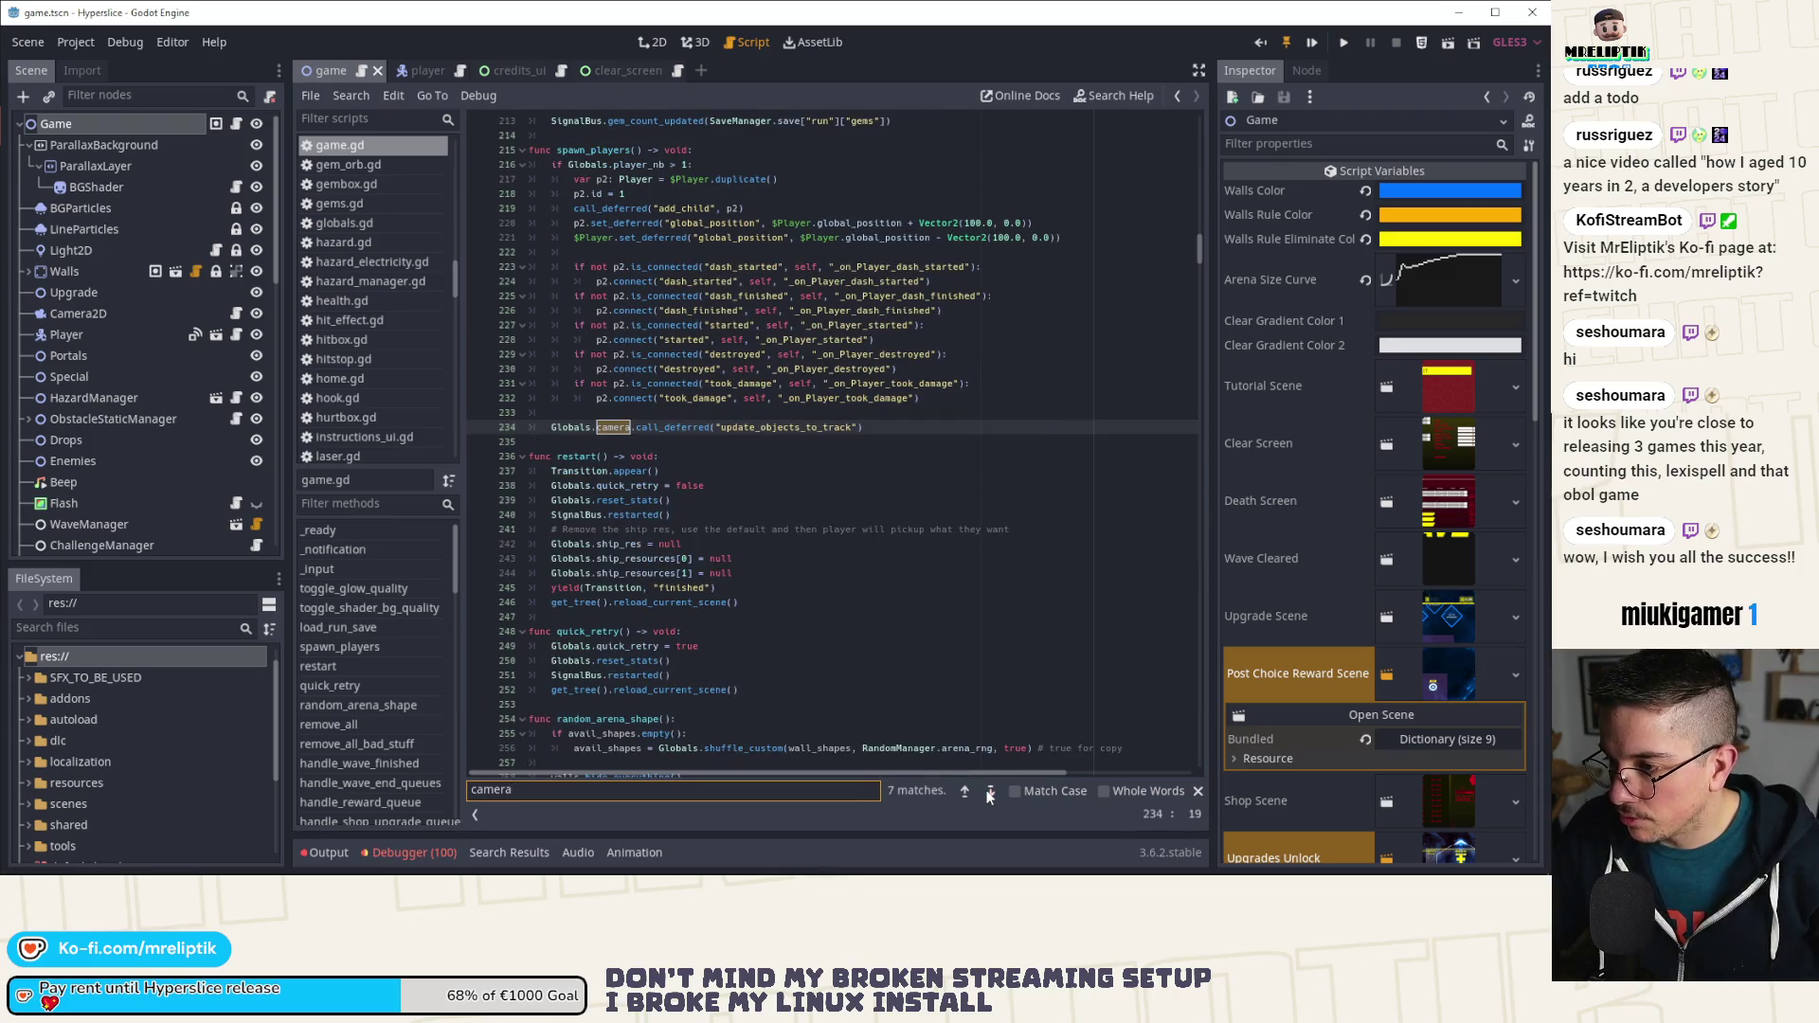
{"action": "left_click", "coordinate": [990, 792]}
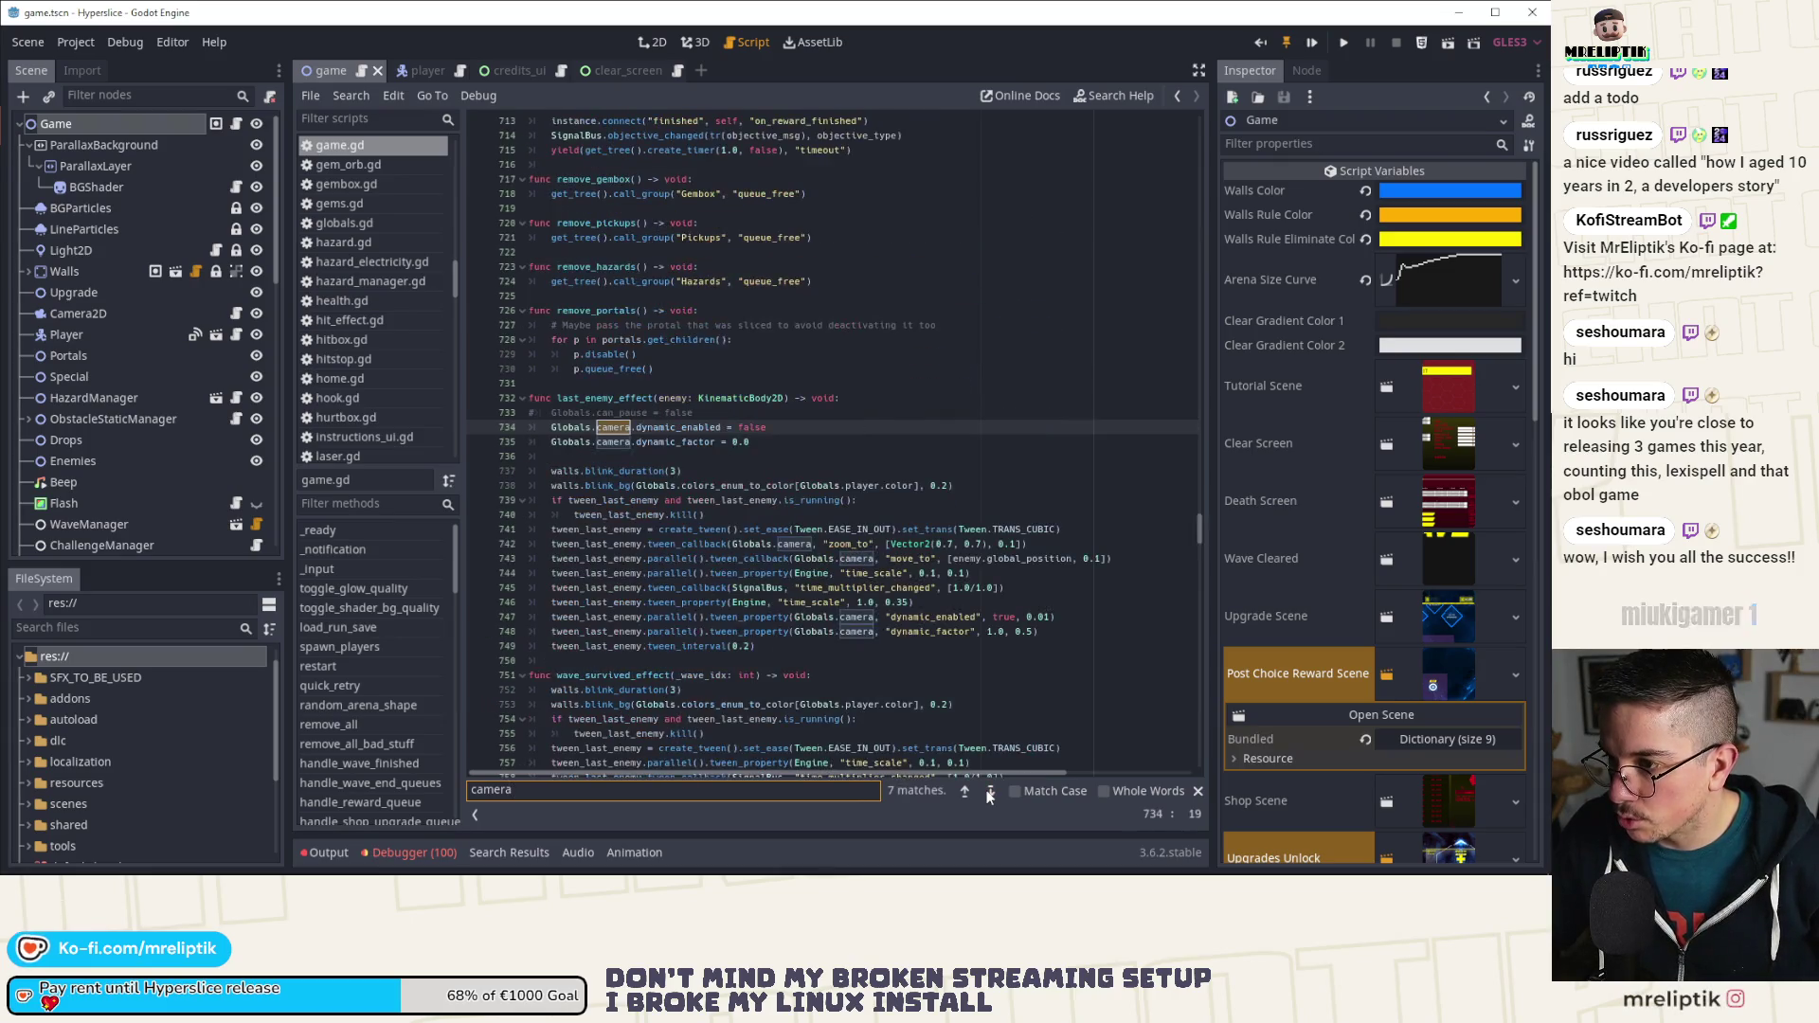
{"action": "left_click", "coordinate": [990, 792]}
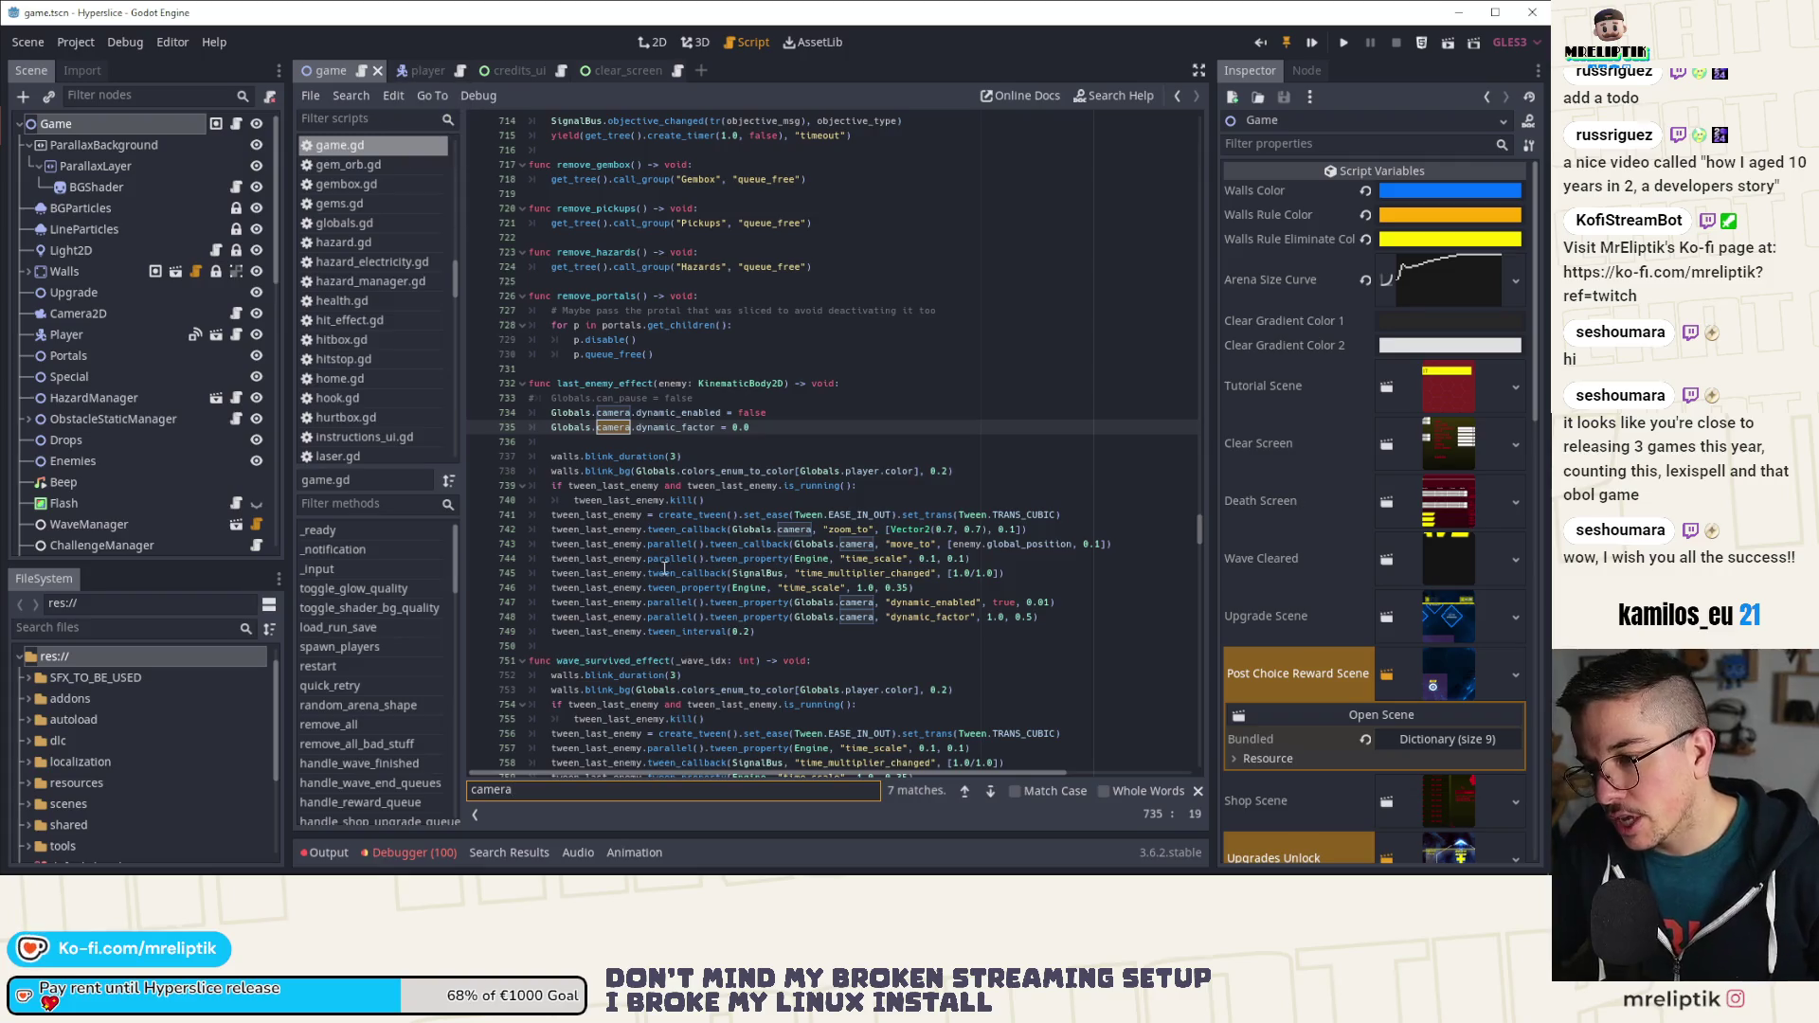
Step: Search game.gd for tween_last_enemy from line 741 and step through its occurrences
{"action": "double_click", "coordinate": [591, 514]}
{"action": "key", "text": "ctrl+f"}
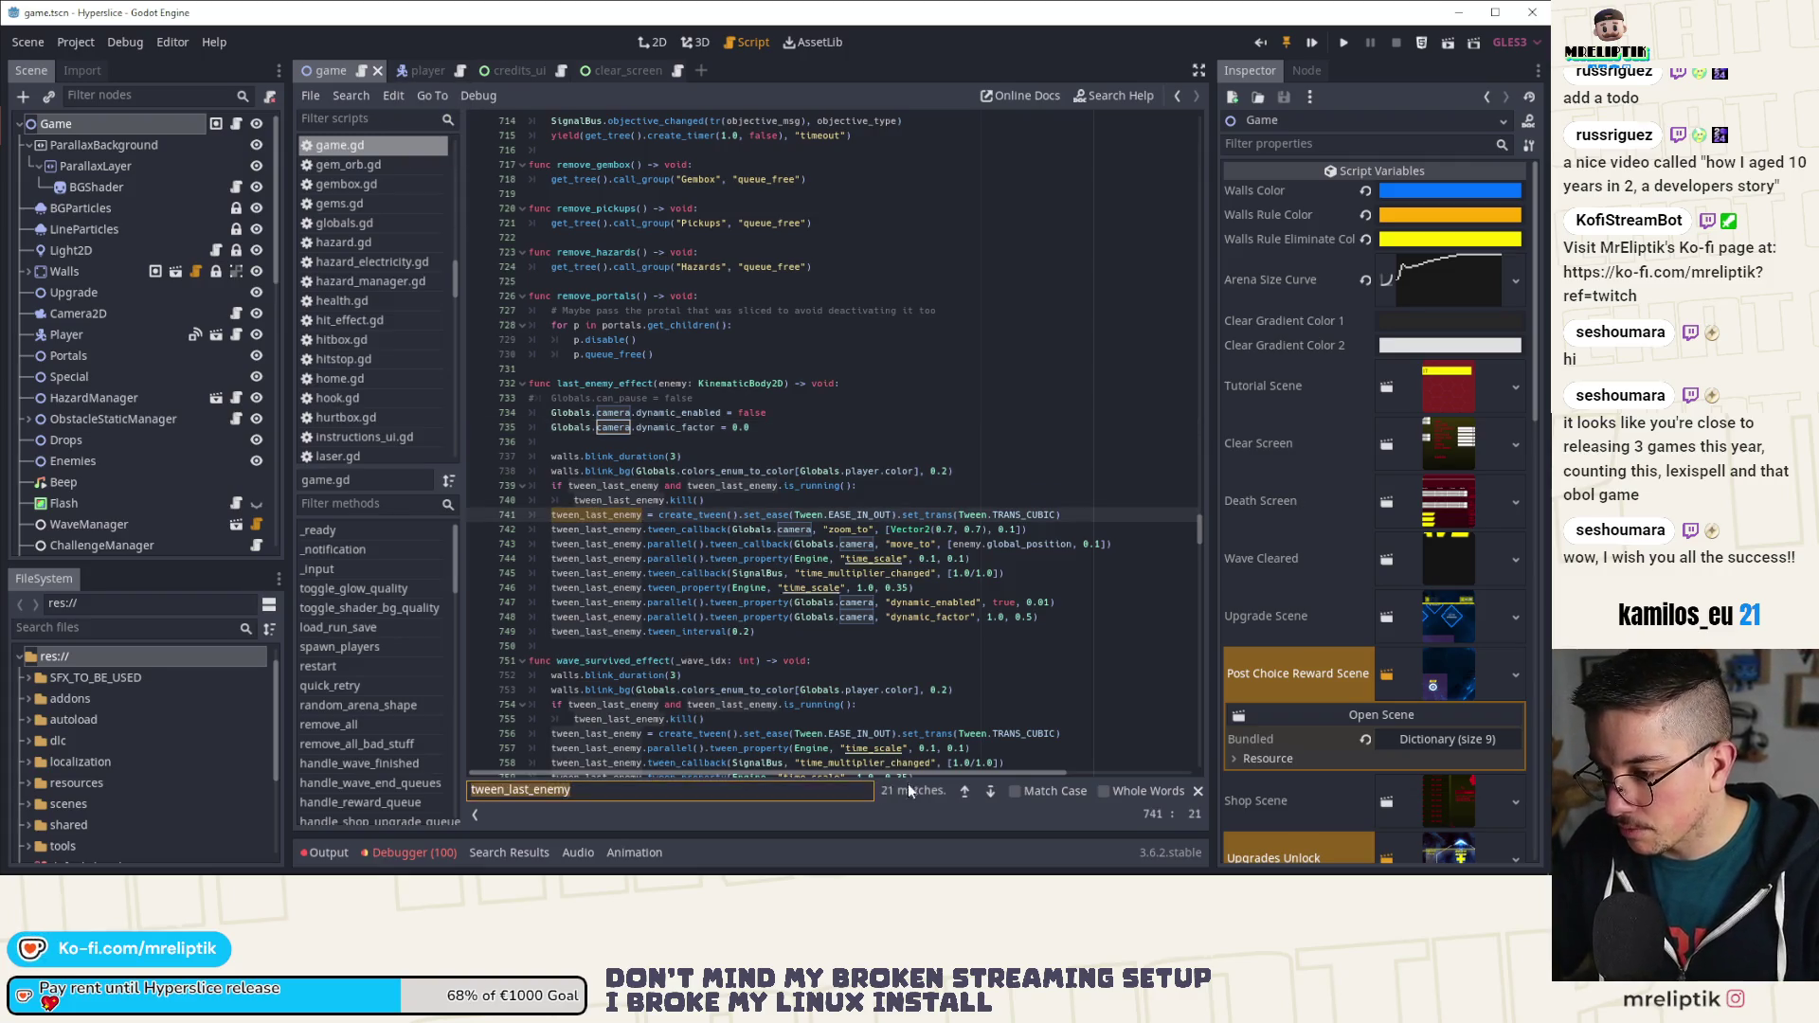
{"action": "left_click", "coordinate": [991, 790]}
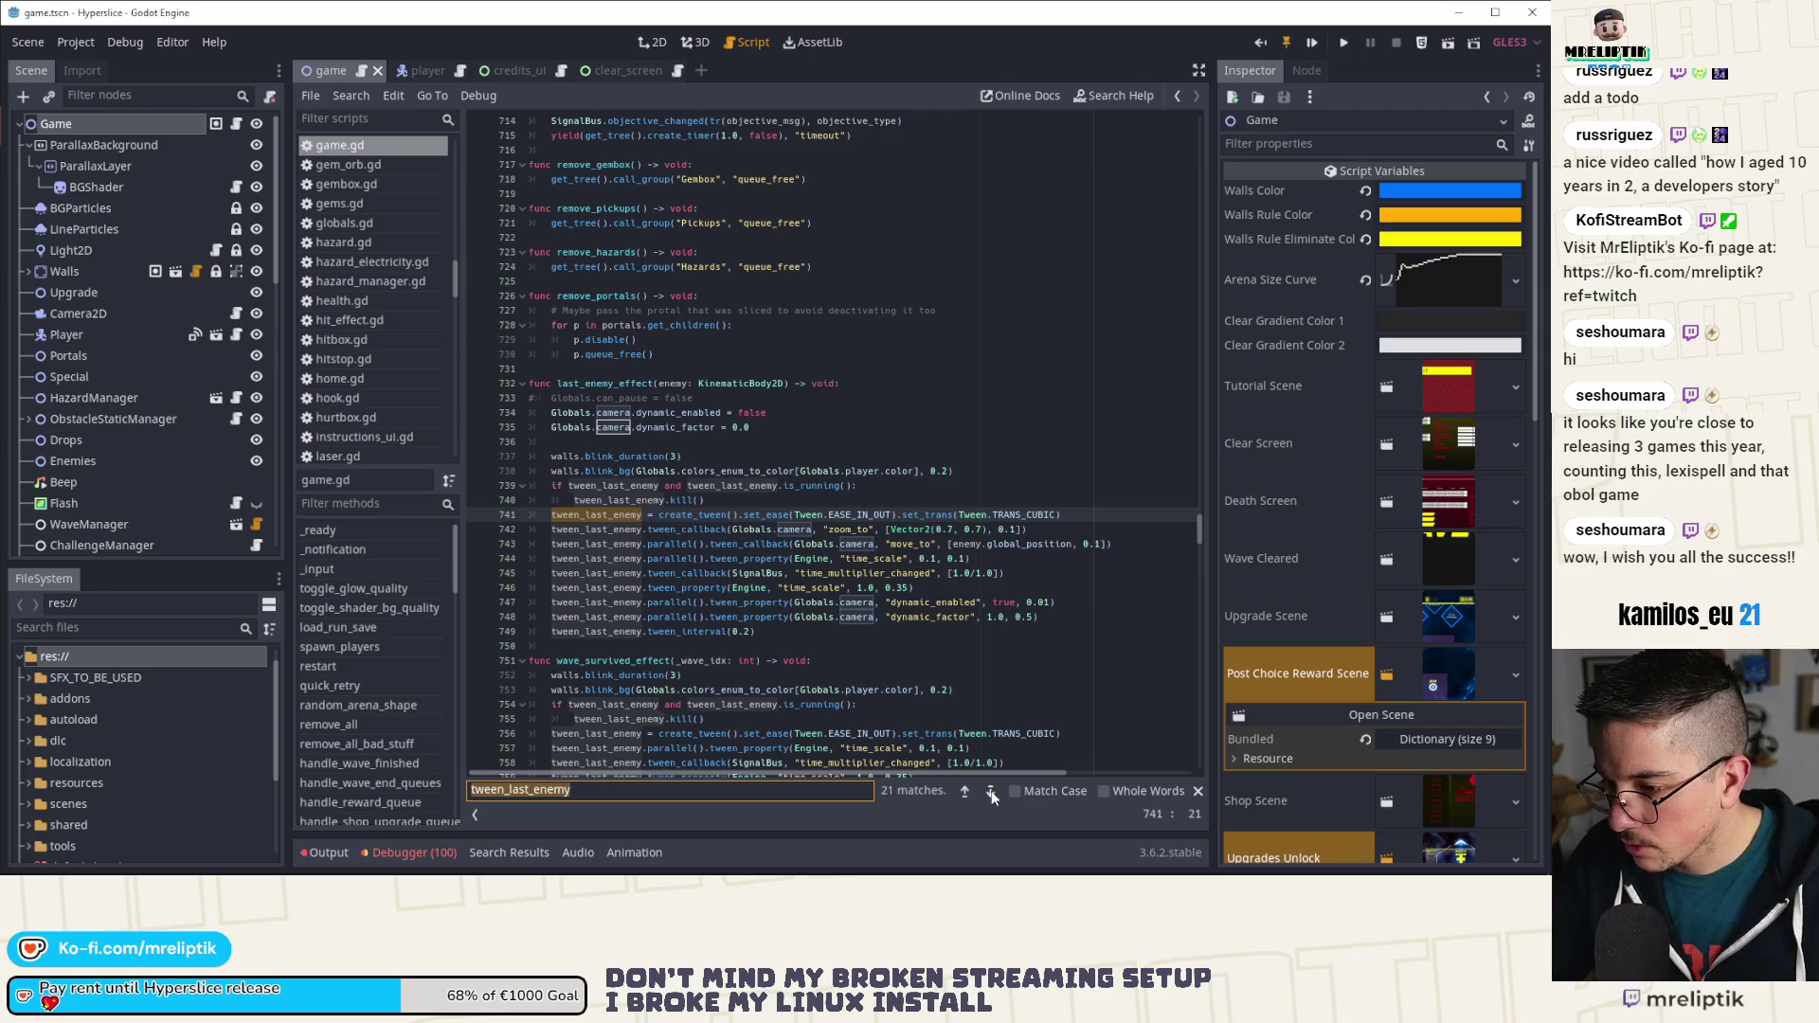
{"action": "left_click", "coordinate": [991, 791]}
{"action": "left_click", "coordinate": [992, 790]}
{"action": "left_click", "coordinate": [991, 791]}
{"action": "left_click", "coordinate": [991, 791]}
{"action": "left_click", "coordinate": [991, 790]}
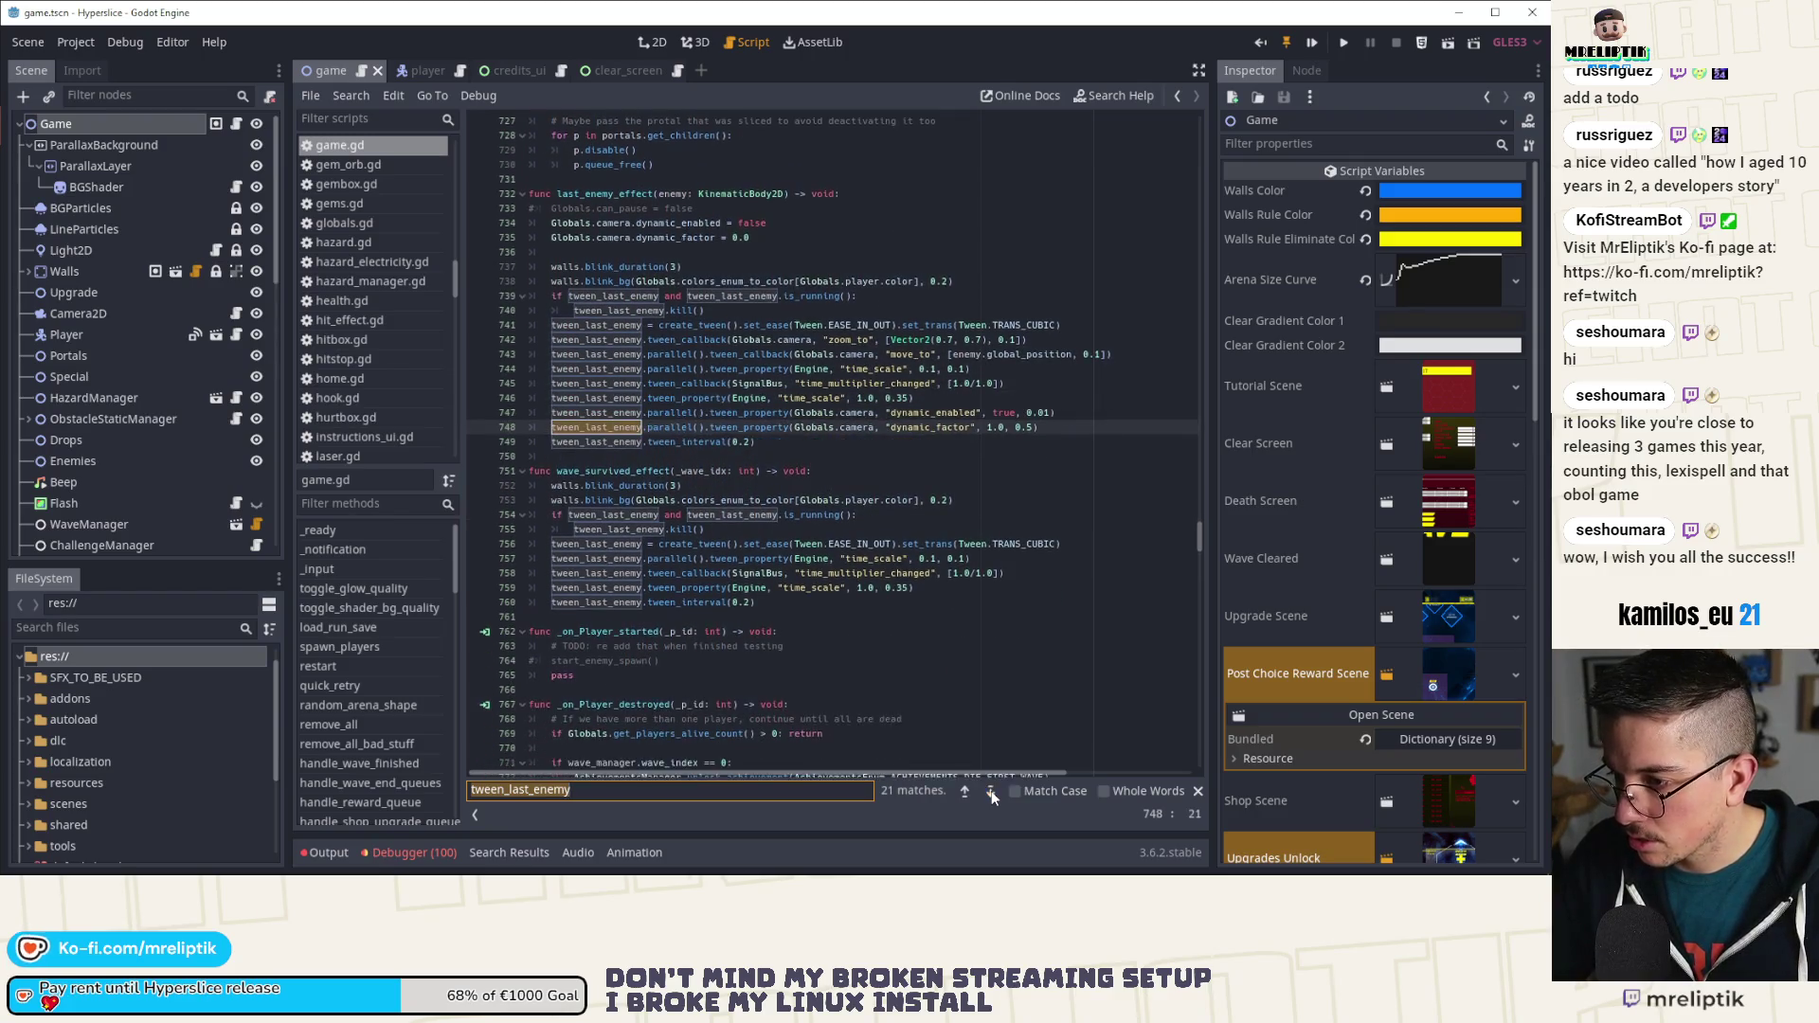
{"action": "left_click", "coordinate": [992, 790]}
{"action": "left_click", "coordinate": [991, 791]}
{"action": "left_click", "coordinate": [991, 790]}
{"action": "left_click", "coordinate": [991, 790]}
{"action": "left_click", "coordinate": [991, 791]}
{"action": "left_click", "coordinate": [991, 791]}
{"action": "left_click", "coordinate": [992, 790]}
{"action": "left_click", "coordinate": [991, 790]}
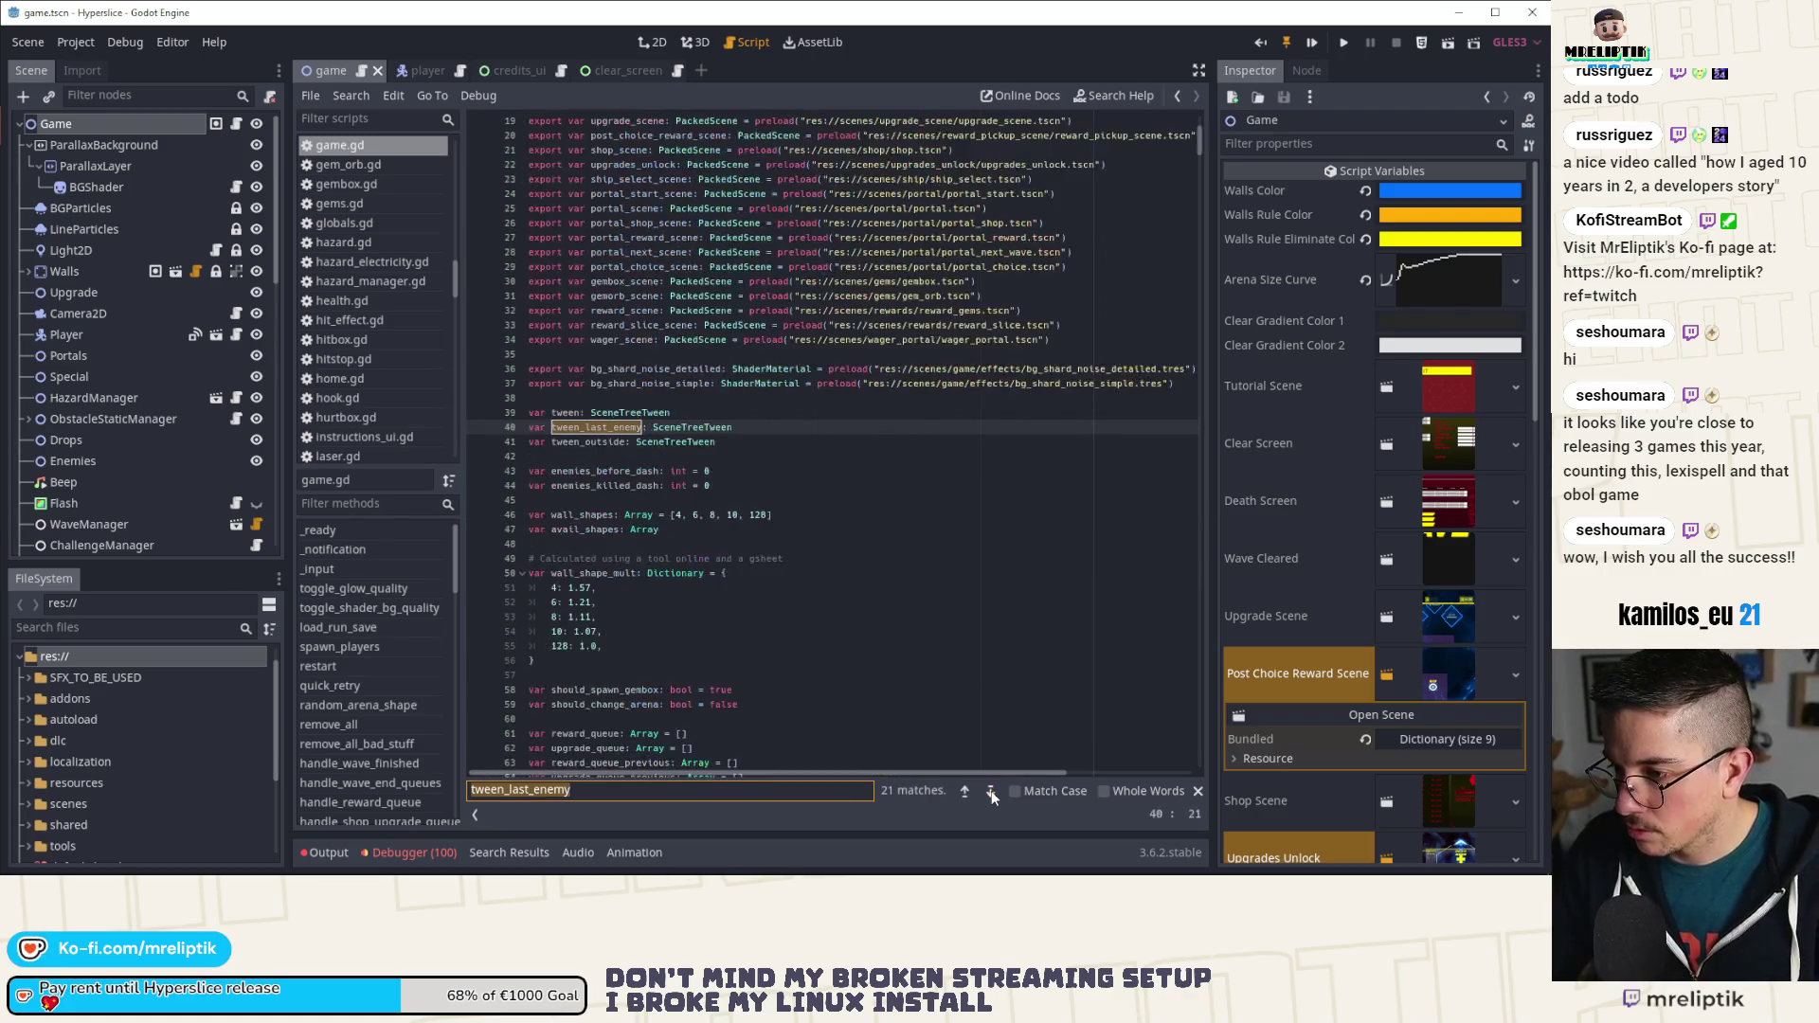
{"action": "left_click", "coordinate": [991, 790]}
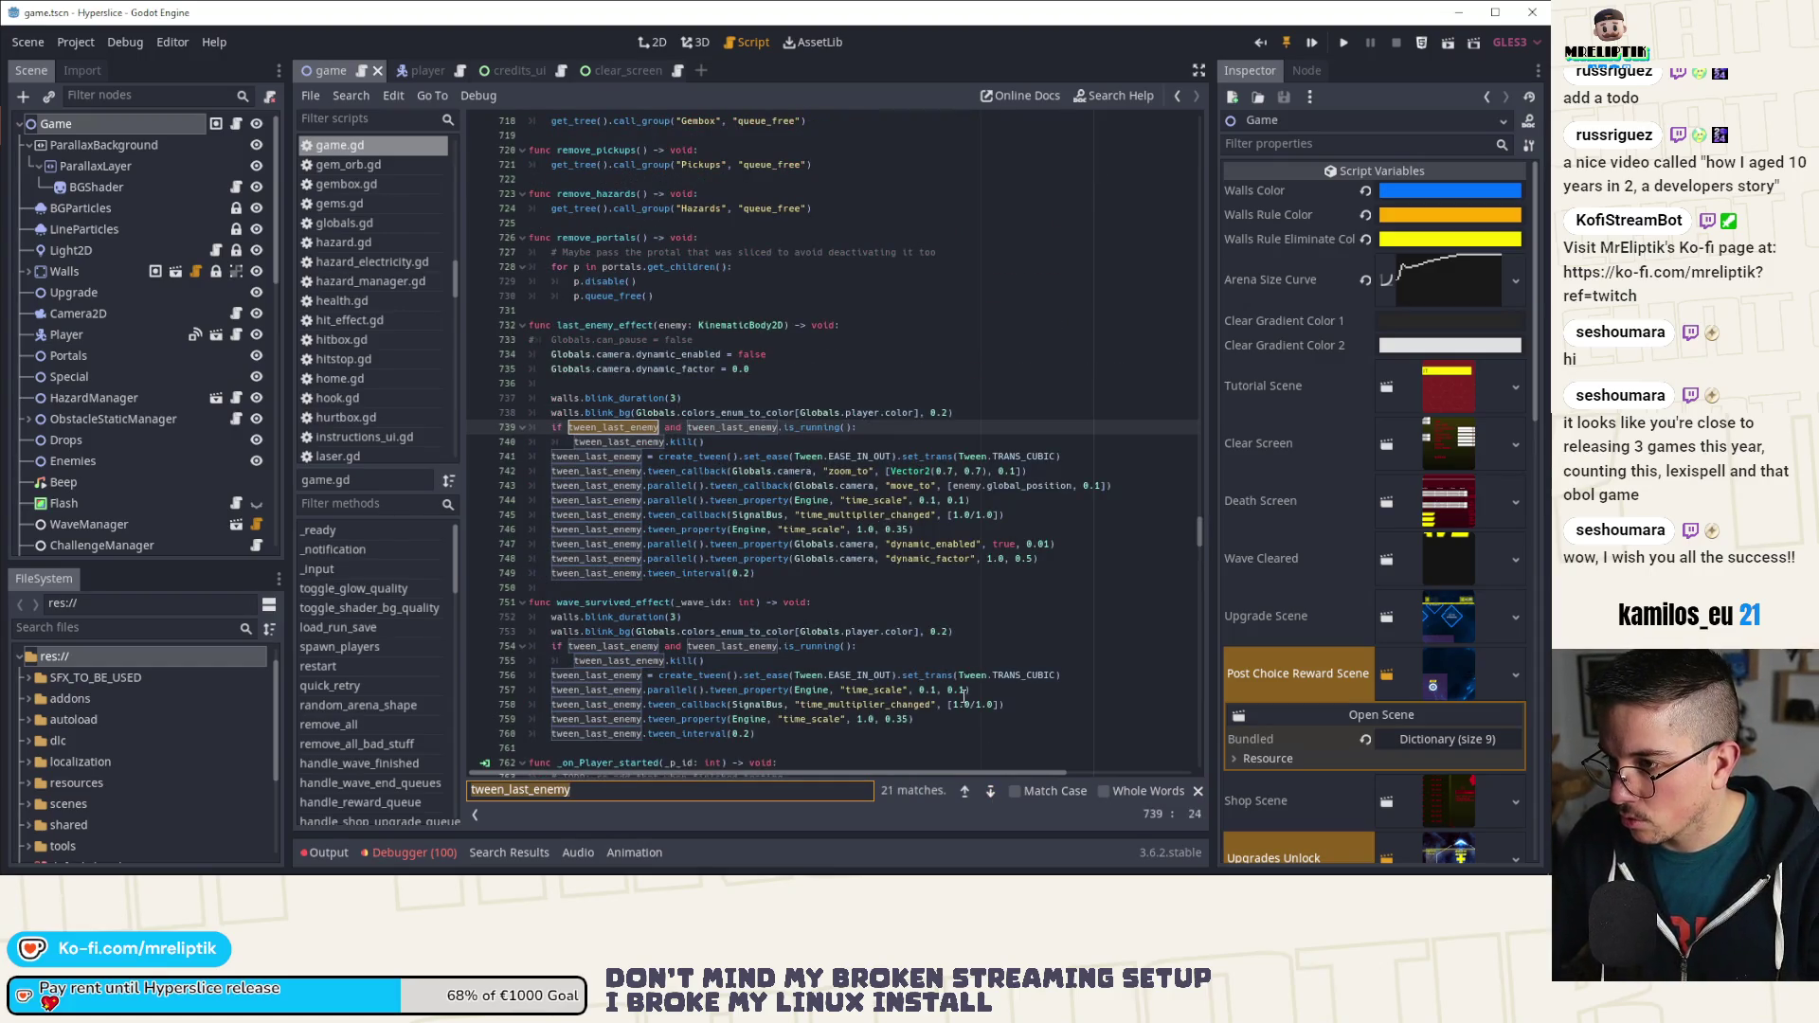
Step: Scroll up the Scene dock and select the Walls node to show its properties
{"action": "scroll", "coordinate": [749, 434], "scroll_direction": "up", "scroll_amount": 5}
{"action": "scroll", "coordinate": [748, 434], "scroll_direction": "up", "scroll_amount": 4}
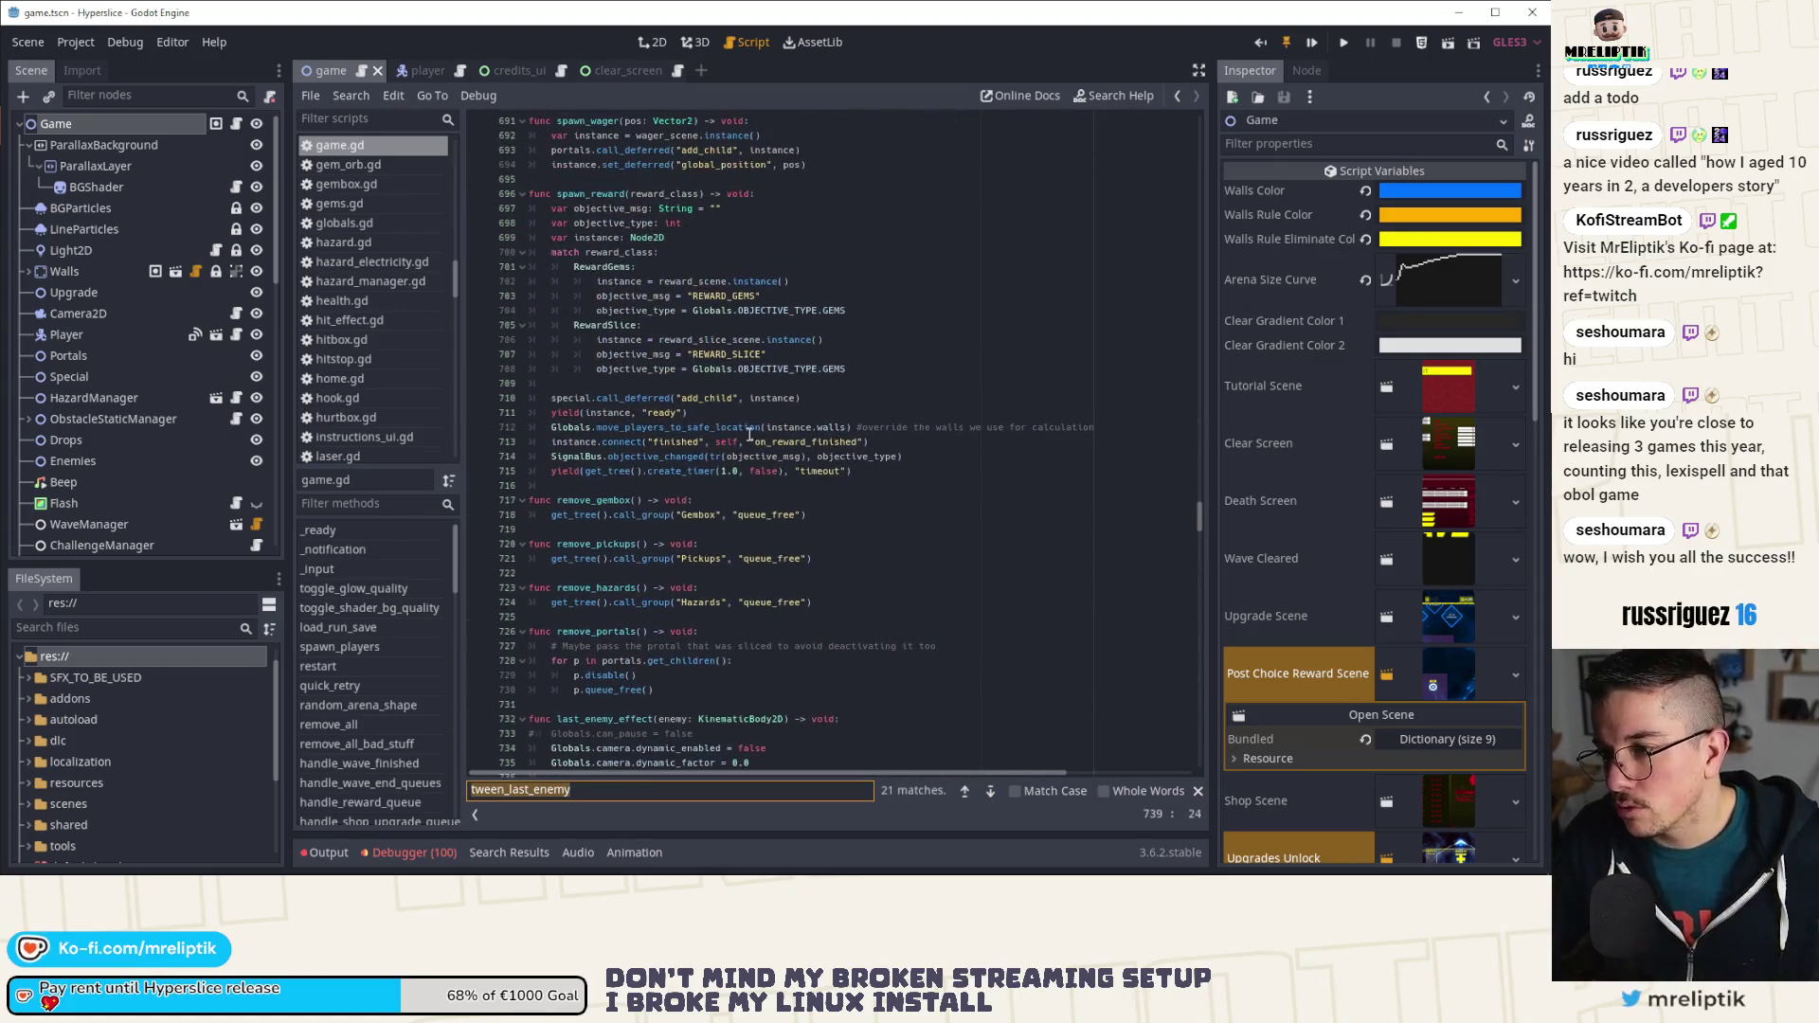
{"action": "left_click", "coordinate": [86, 269]}
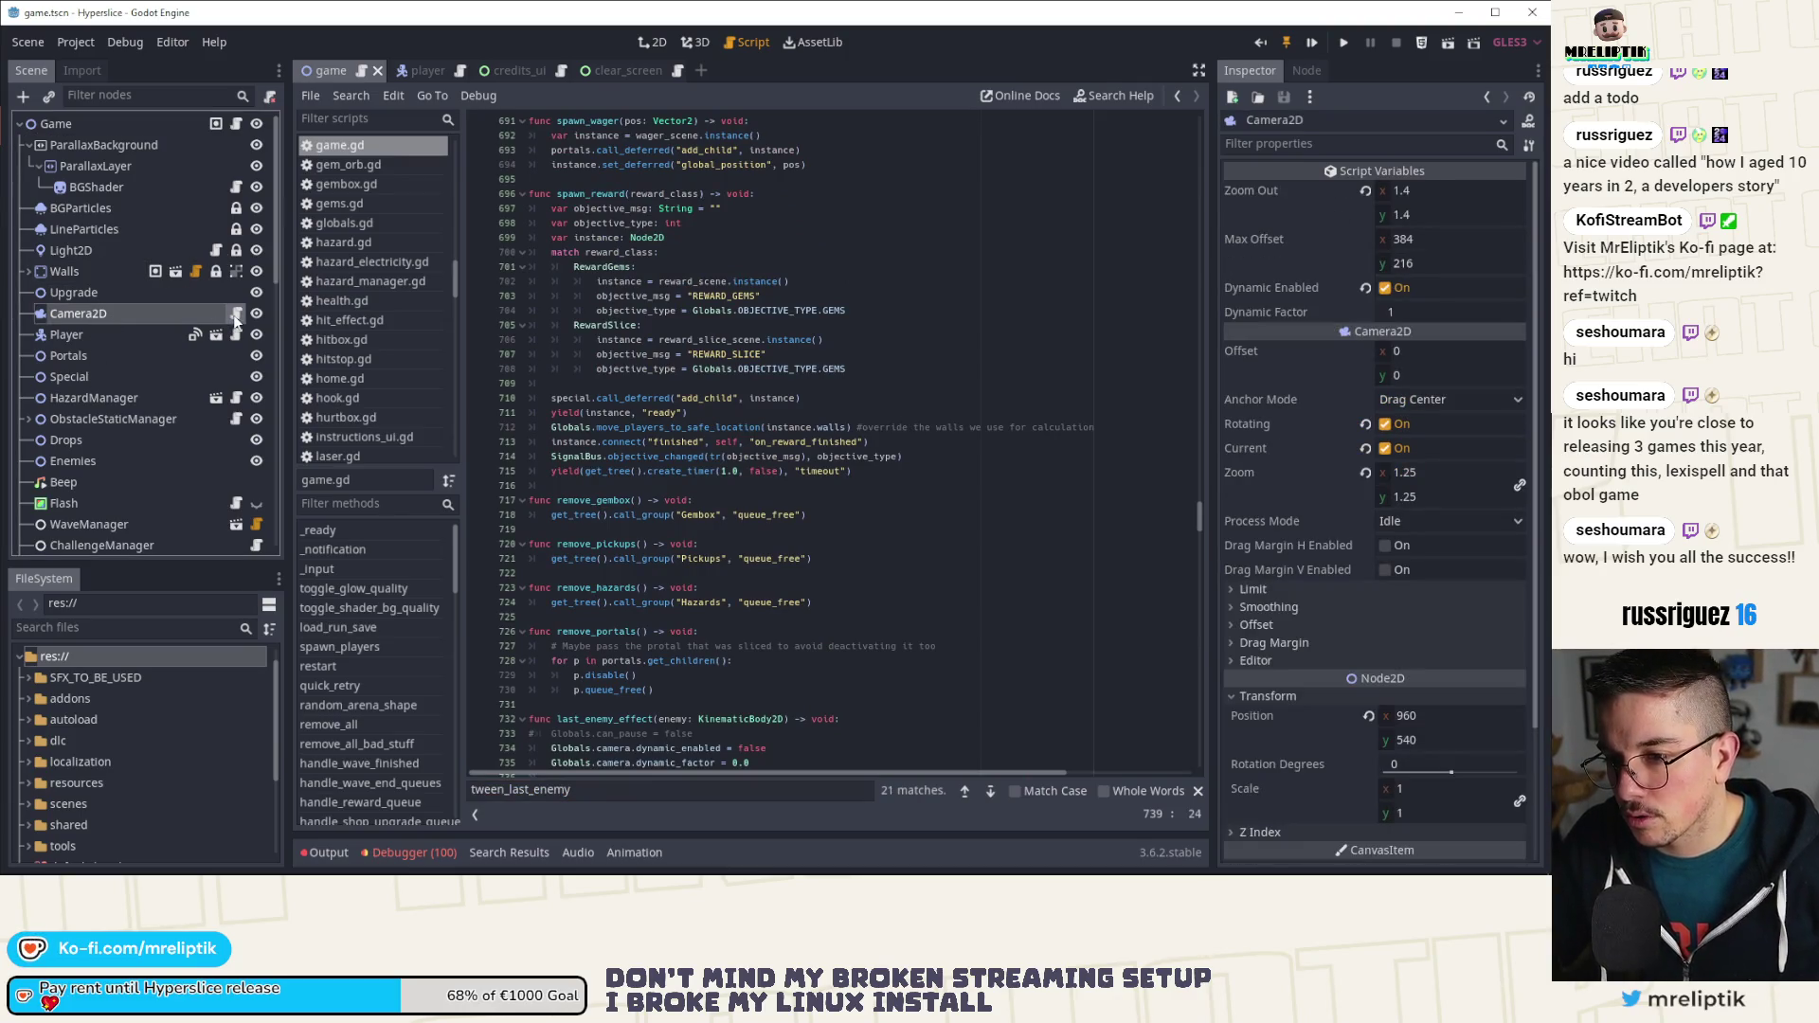
Step: Open the Camera2D node's camera.gd script inside the process_shake function
{"action": "left_click", "coordinate": [236, 313]}
{"action": "scroll", "coordinate": [548, 377], "scroll_direction": "down", "scroll_amount": 4}
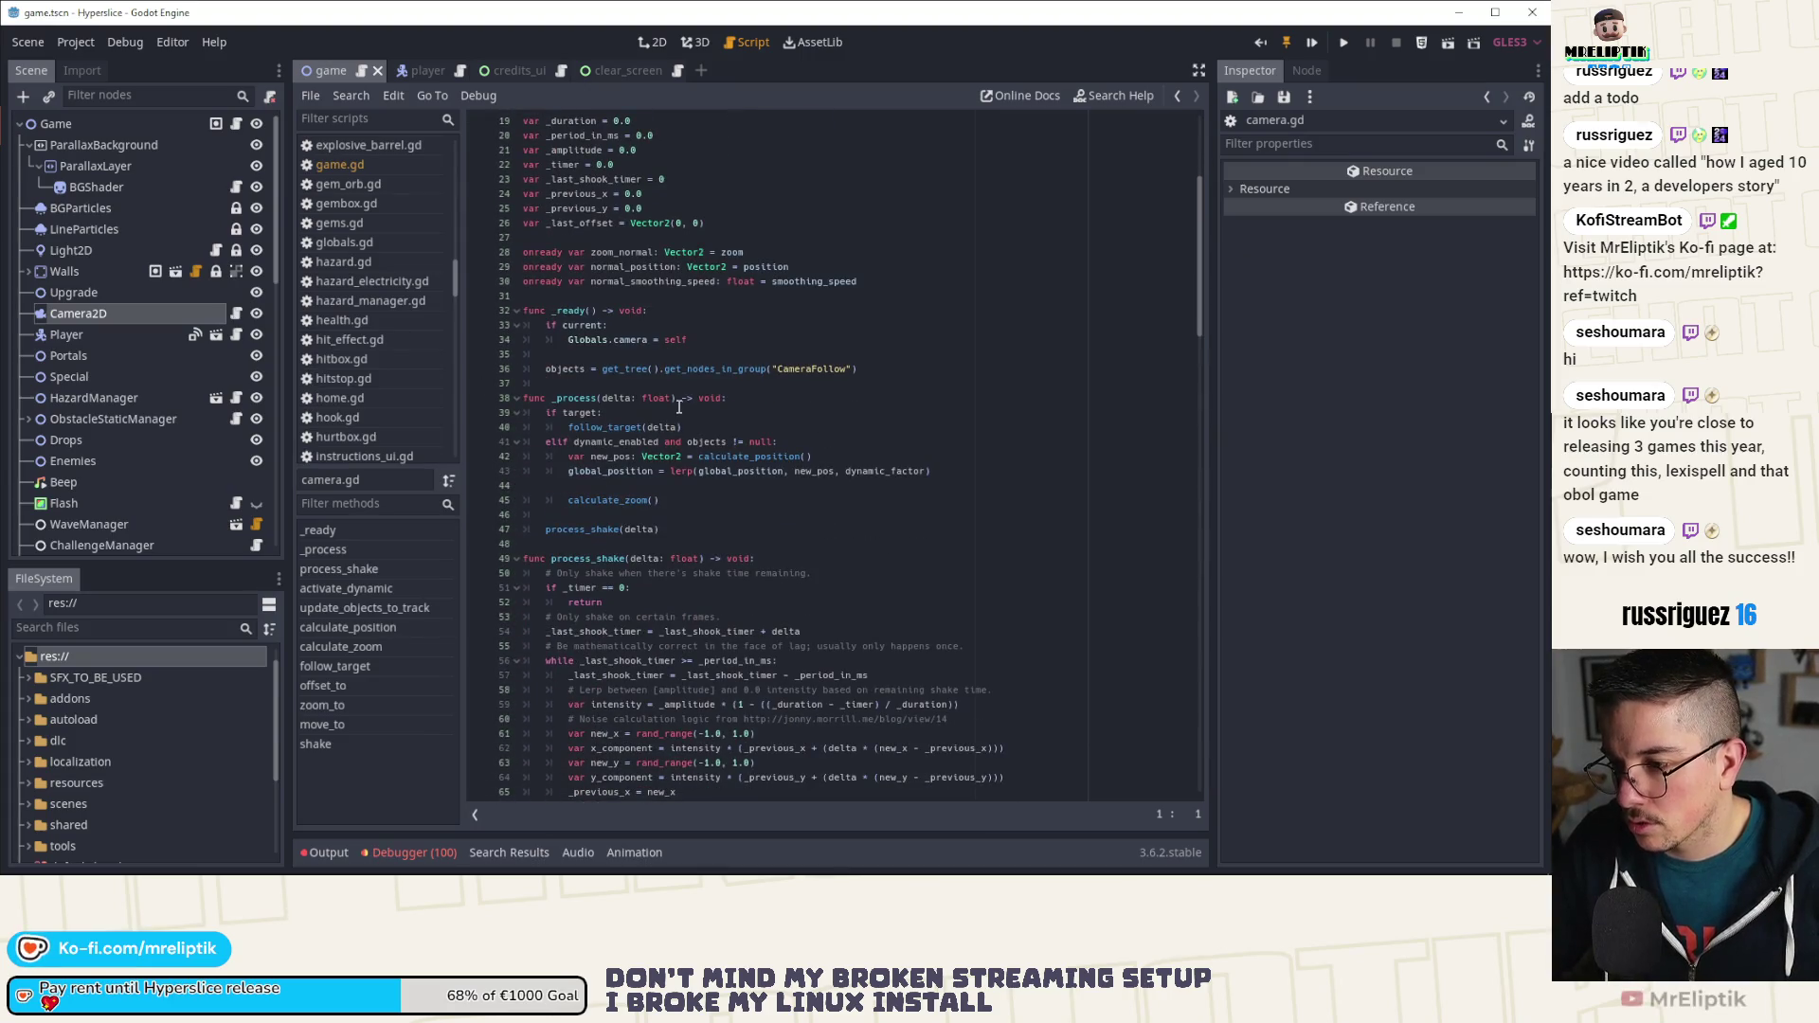
{"action": "left_click", "coordinate": [663, 558]}
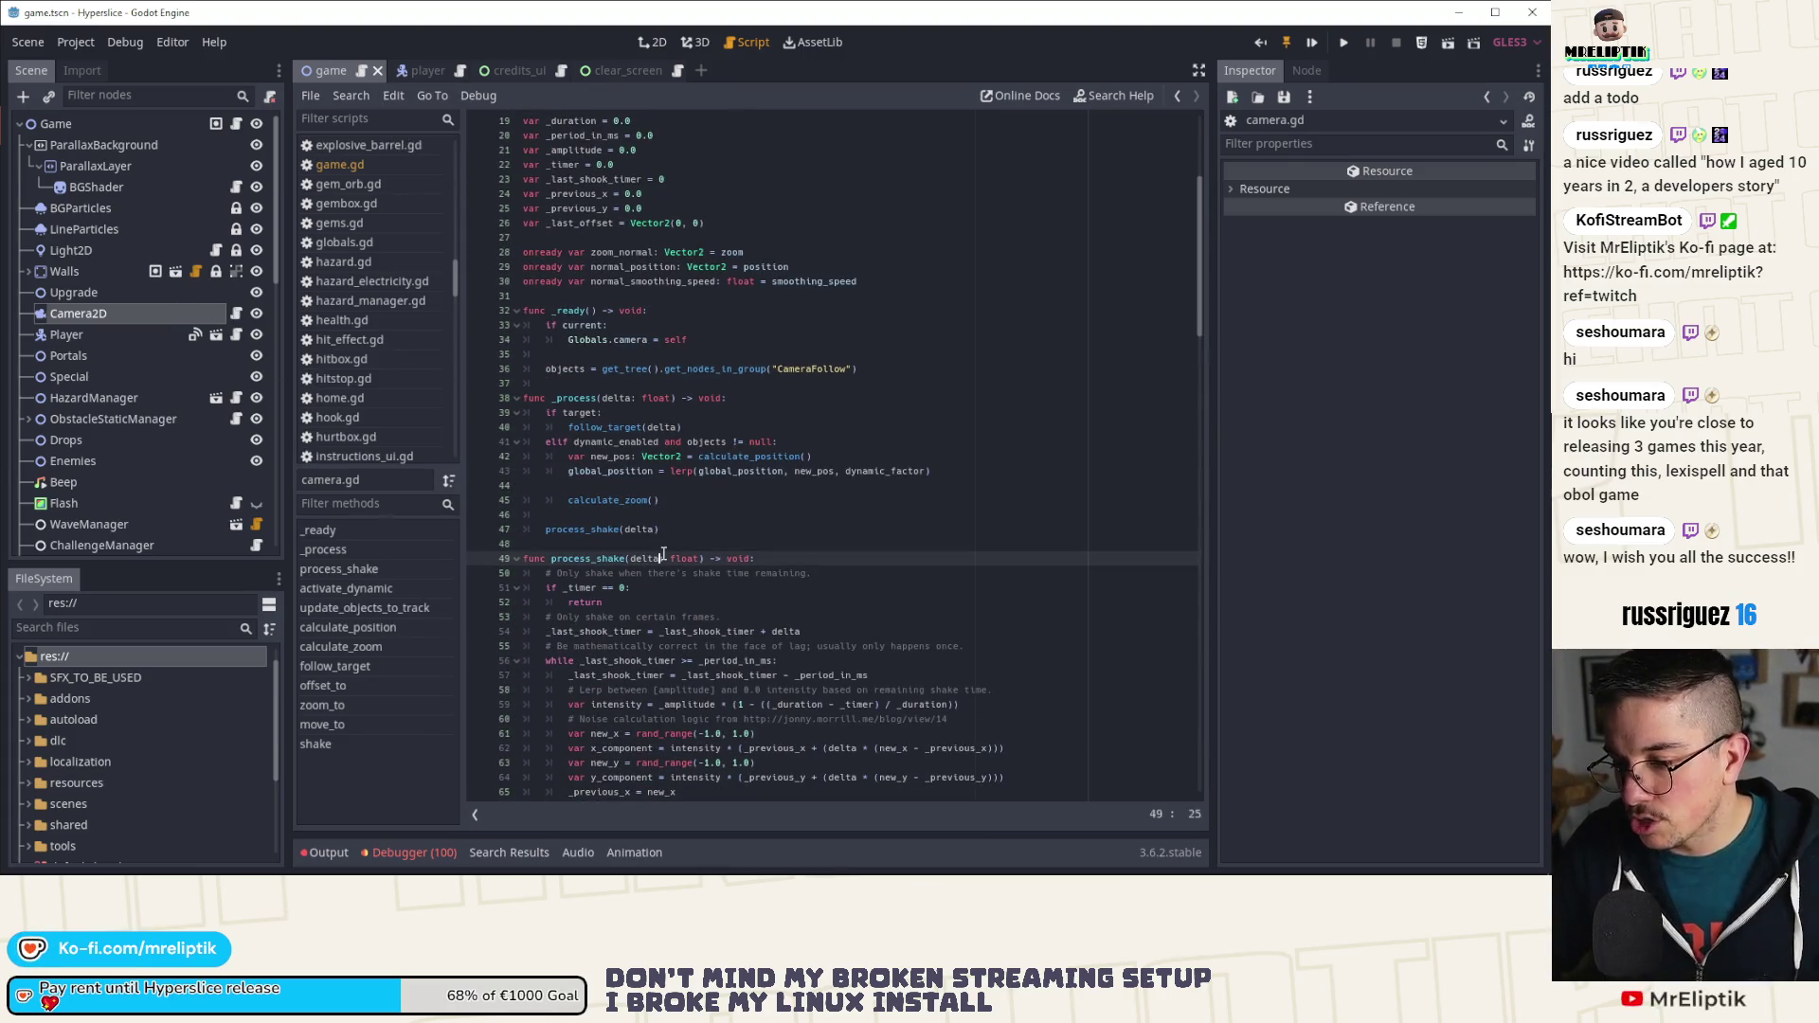
Step: Search all project files for 'Globals.camera' and enlarge the results panel to browse the matches
{"action": "key", "text": "ctrl+shift+f"}
{"action": "type", "text": "Globals.camera"}
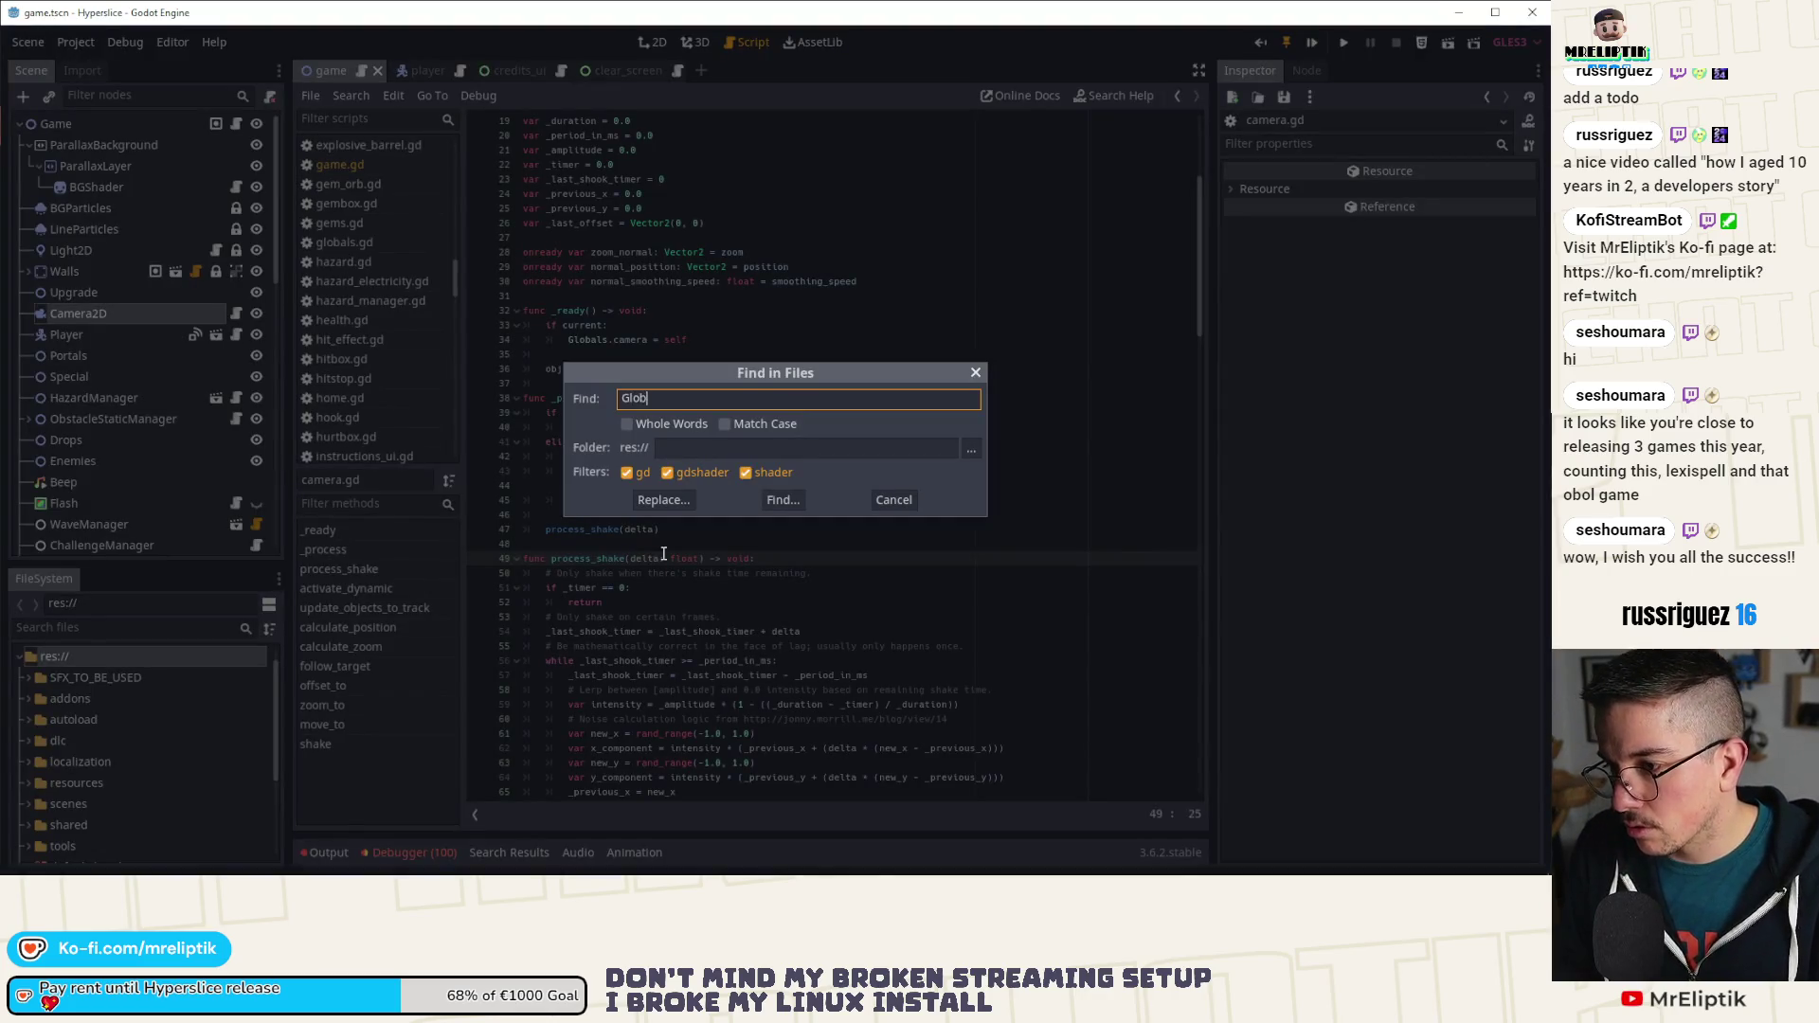
{"action": "key", "text": "Return"}
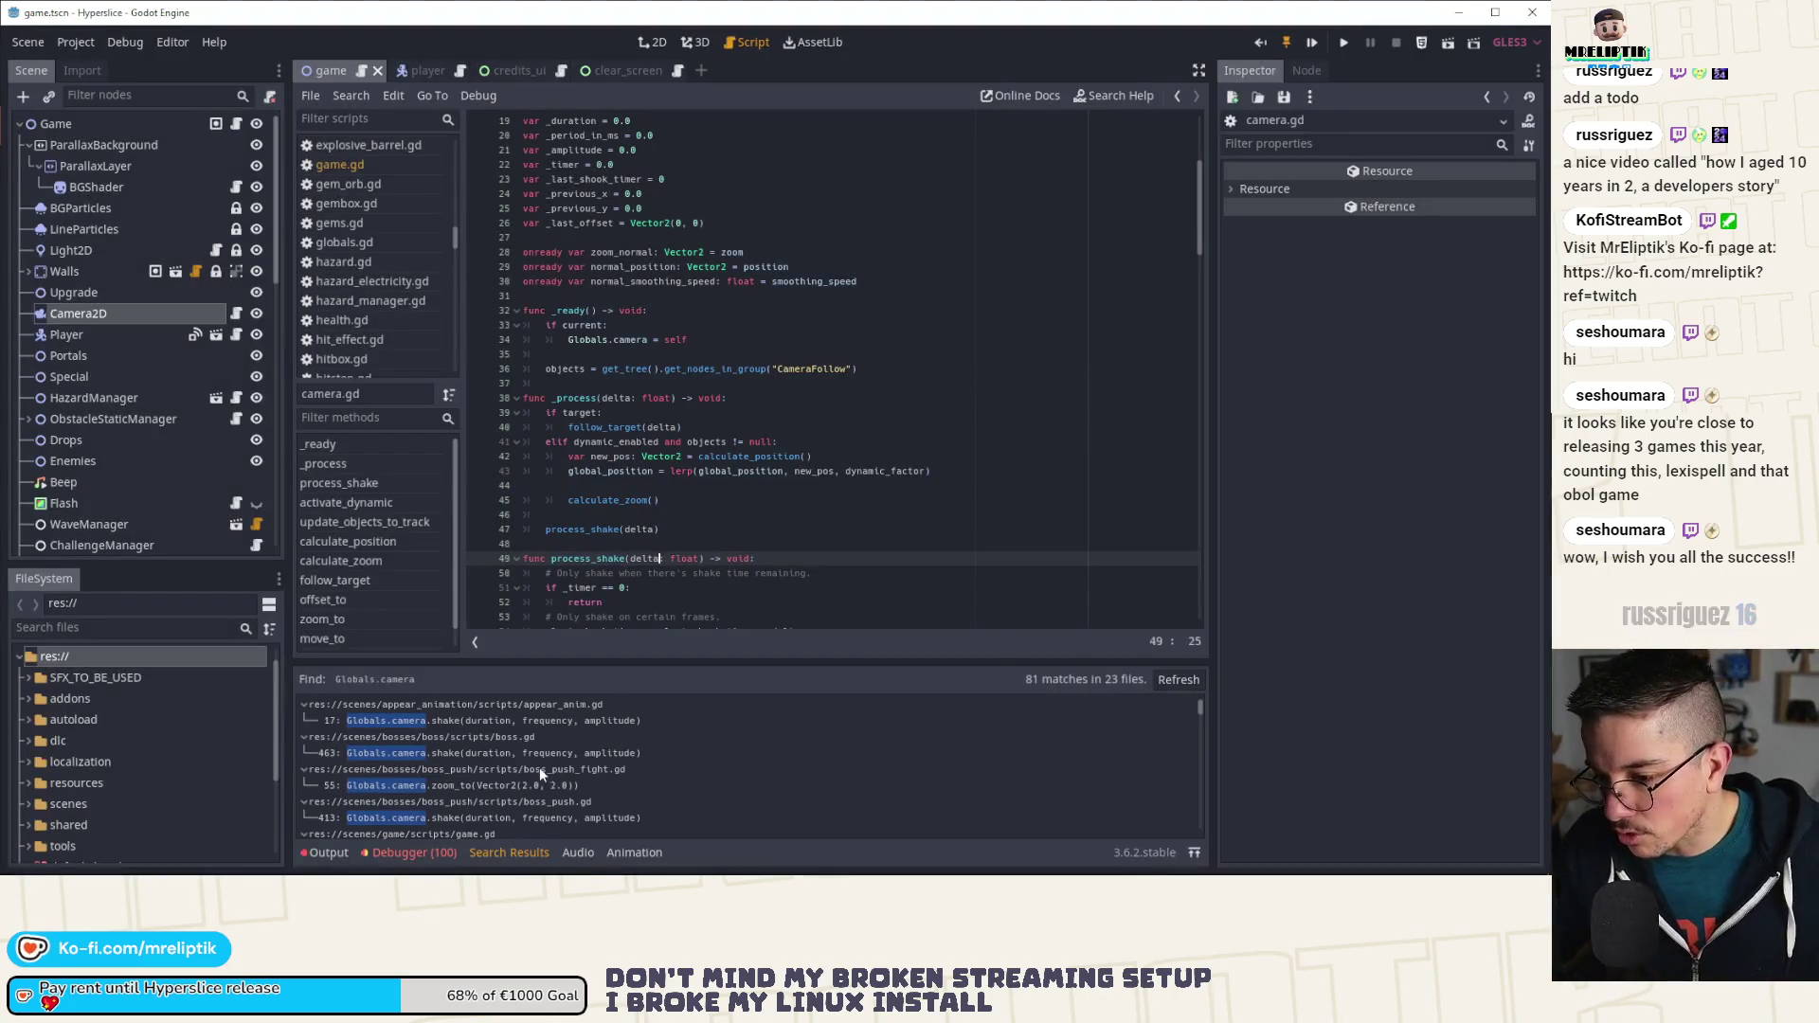
{"action": "left_click_drag", "start_coordinate": [595, 665], "coordinate": [628, 410]}
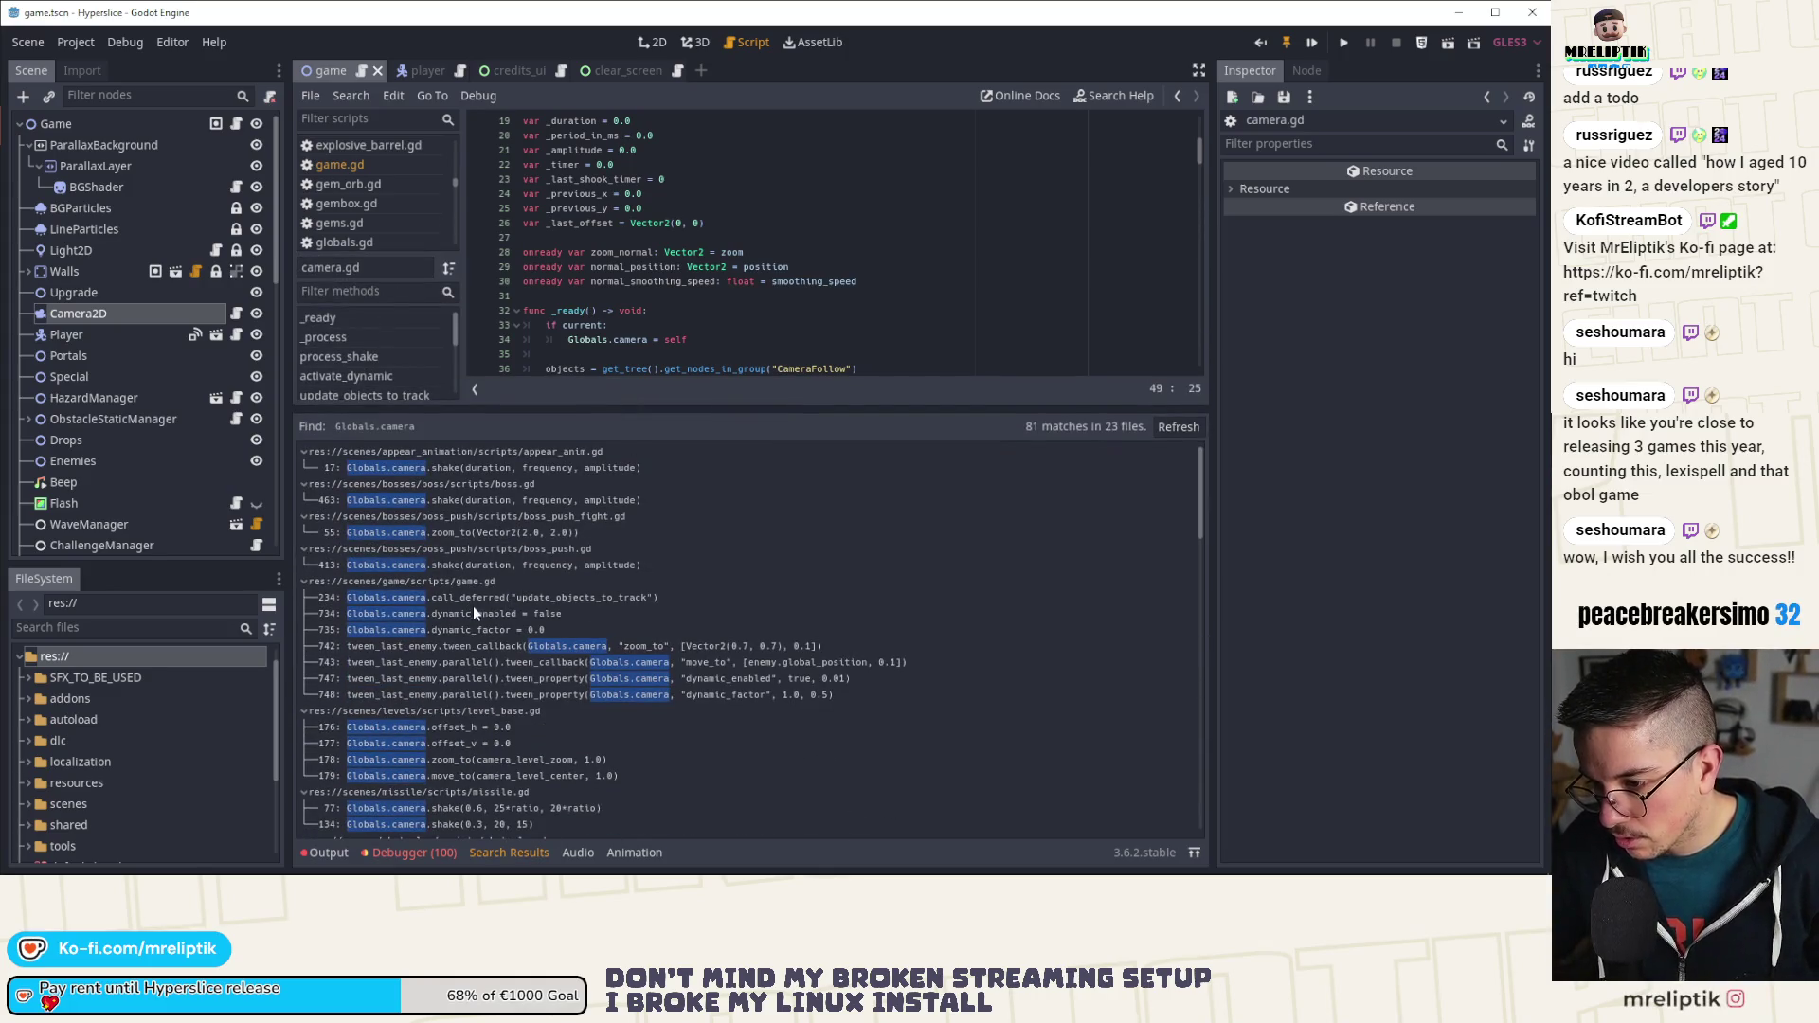
{"action": "scroll", "coordinate": [494, 635], "scroll_direction": "down", "scroll_amount": 2}
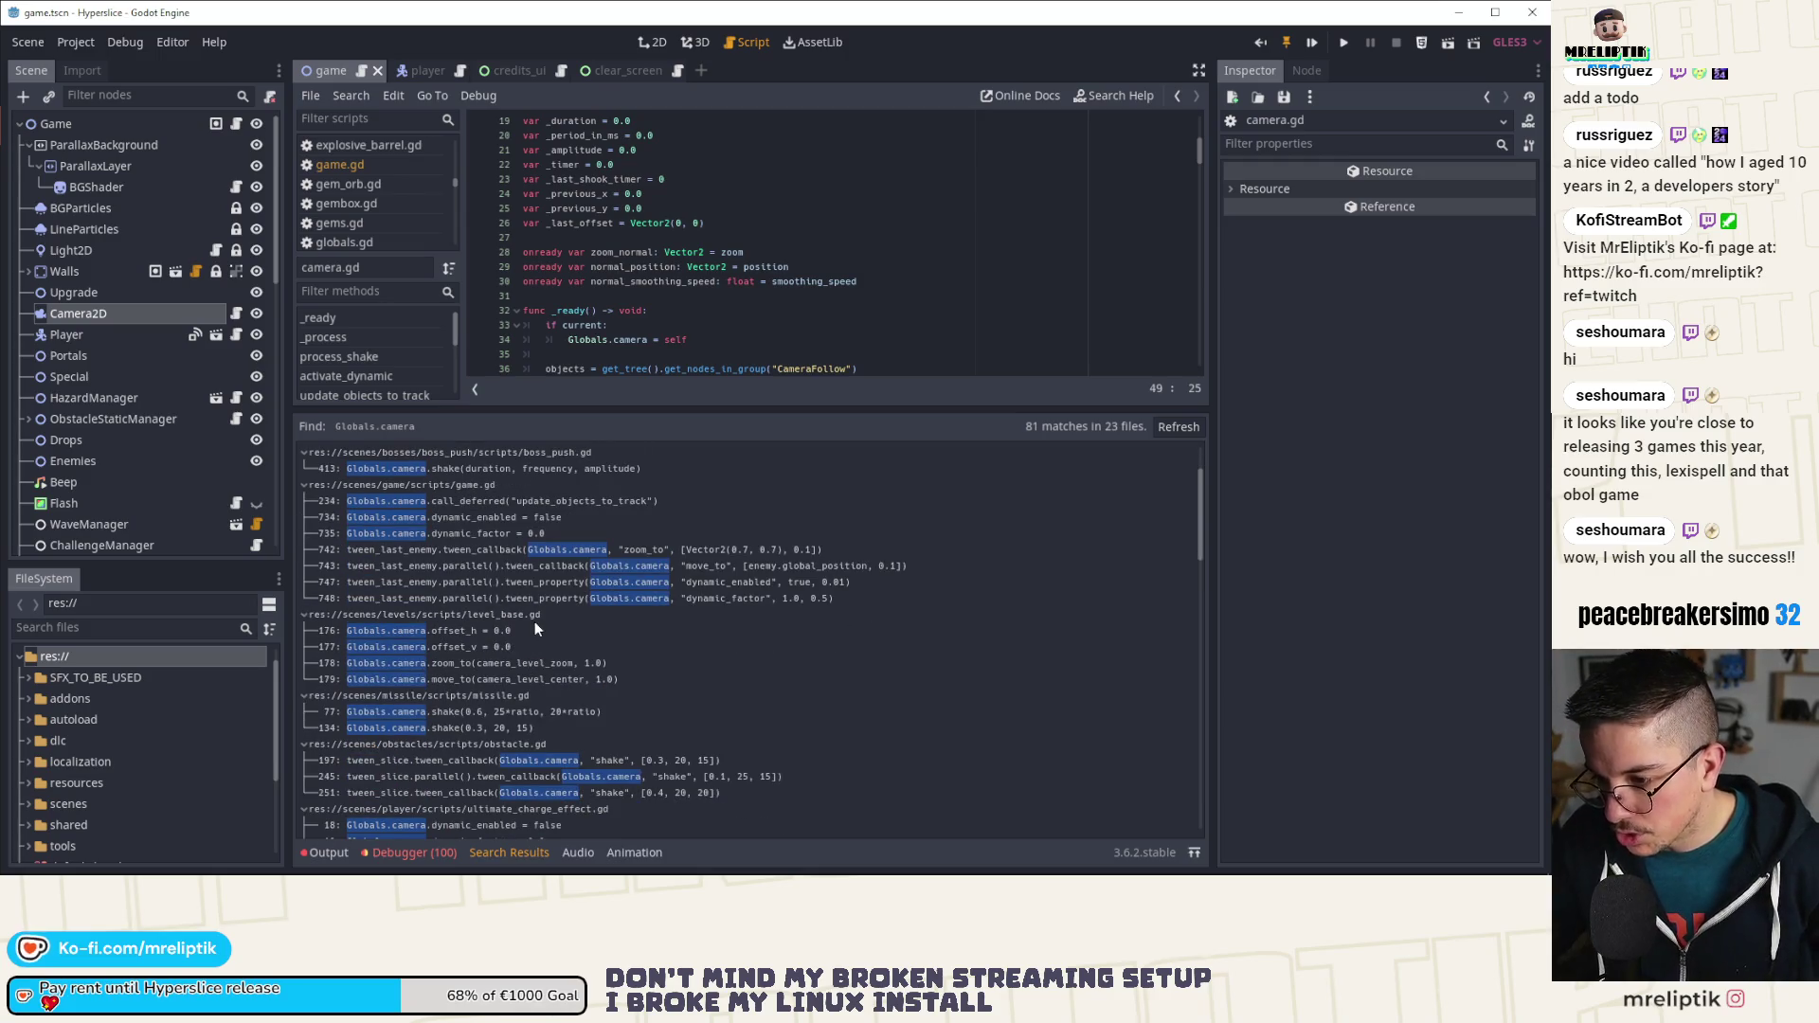
{"action": "scroll", "coordinate": [495, 633], "scroll_direction": "down", "scroll_amount": 3}
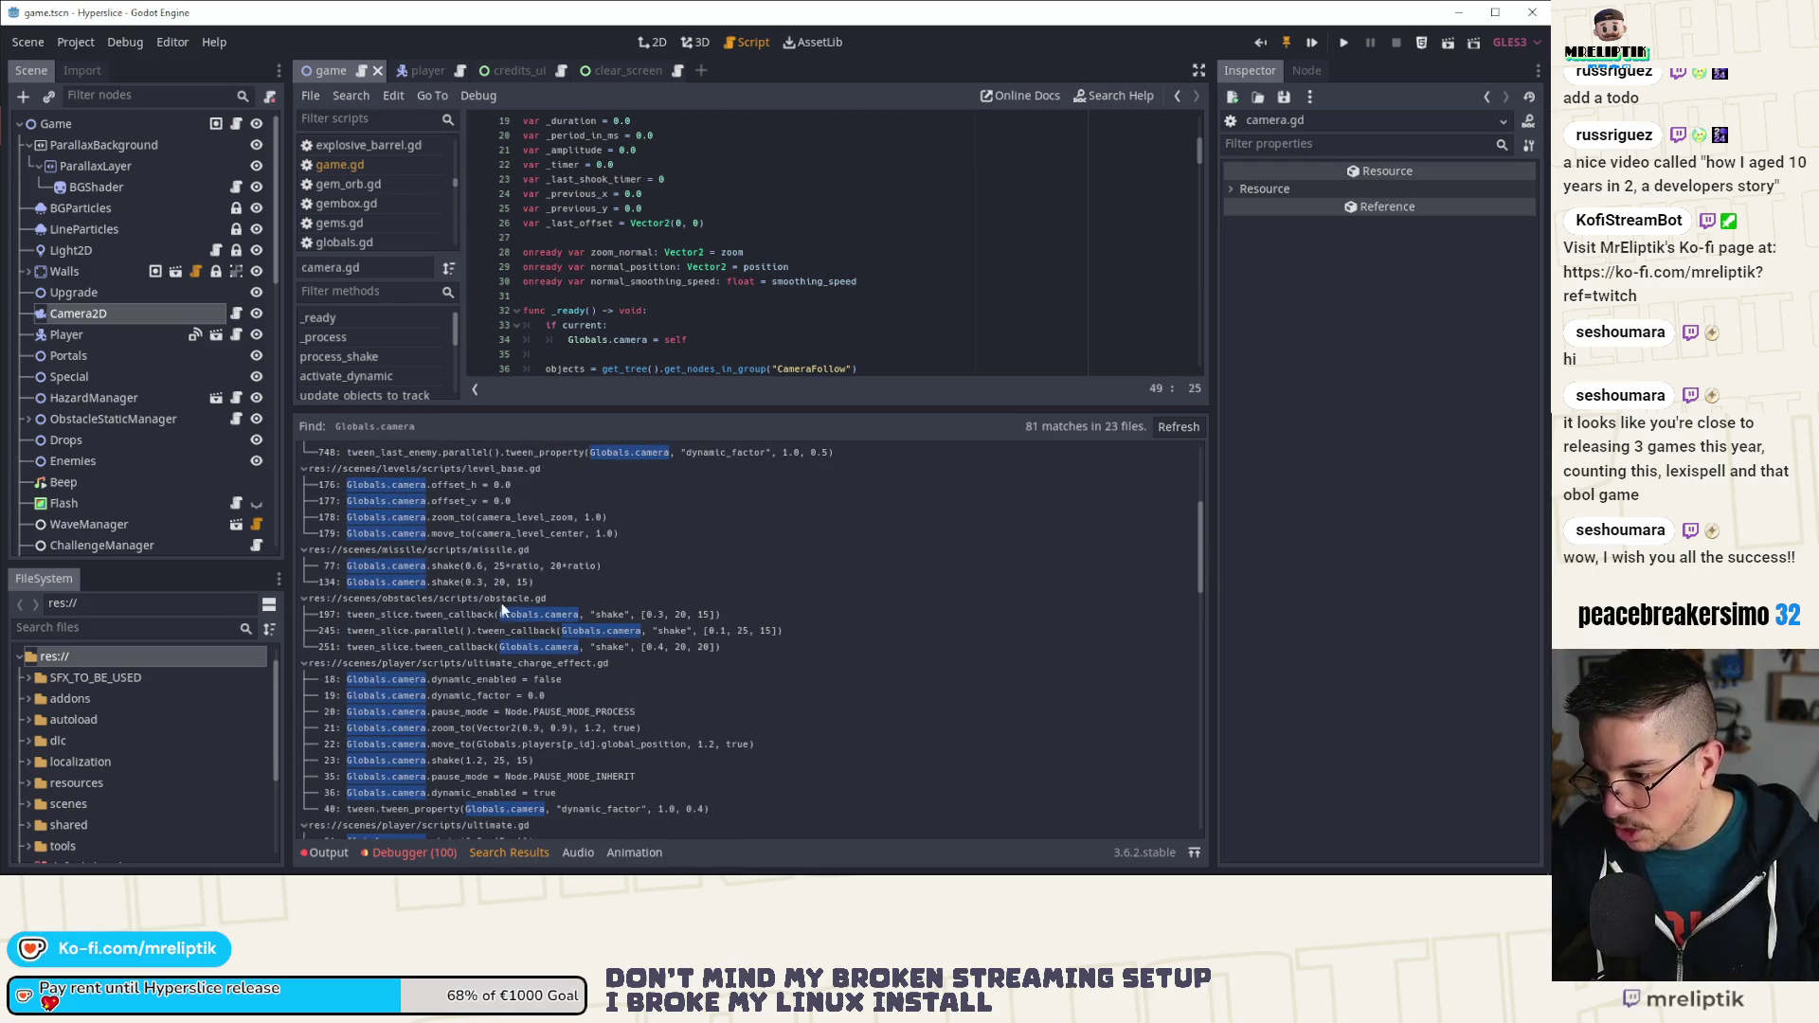
{"action": "scroll", "coordinate": [495, 615], "scroll_direction": "down", "scroll_amount": 1}
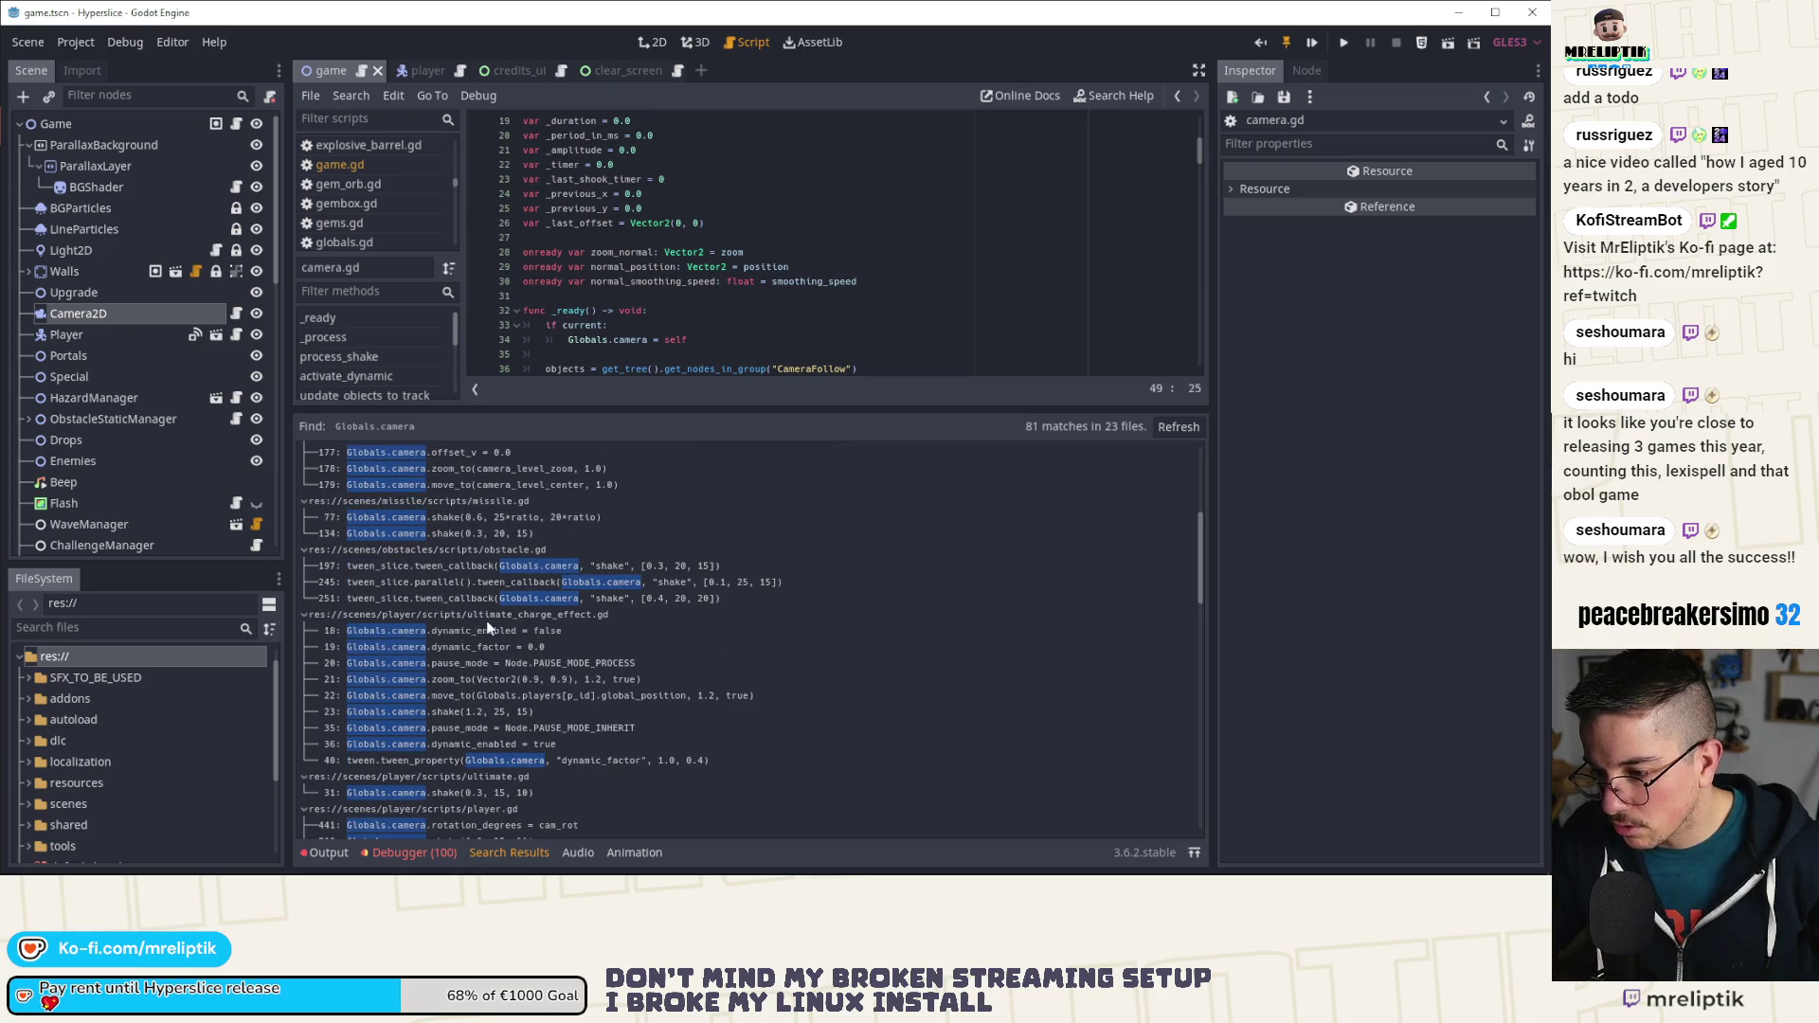
{"action": "scroll", "coordinate": [531, 621], "scroll_direction": "down", "scroll_amount": 3}
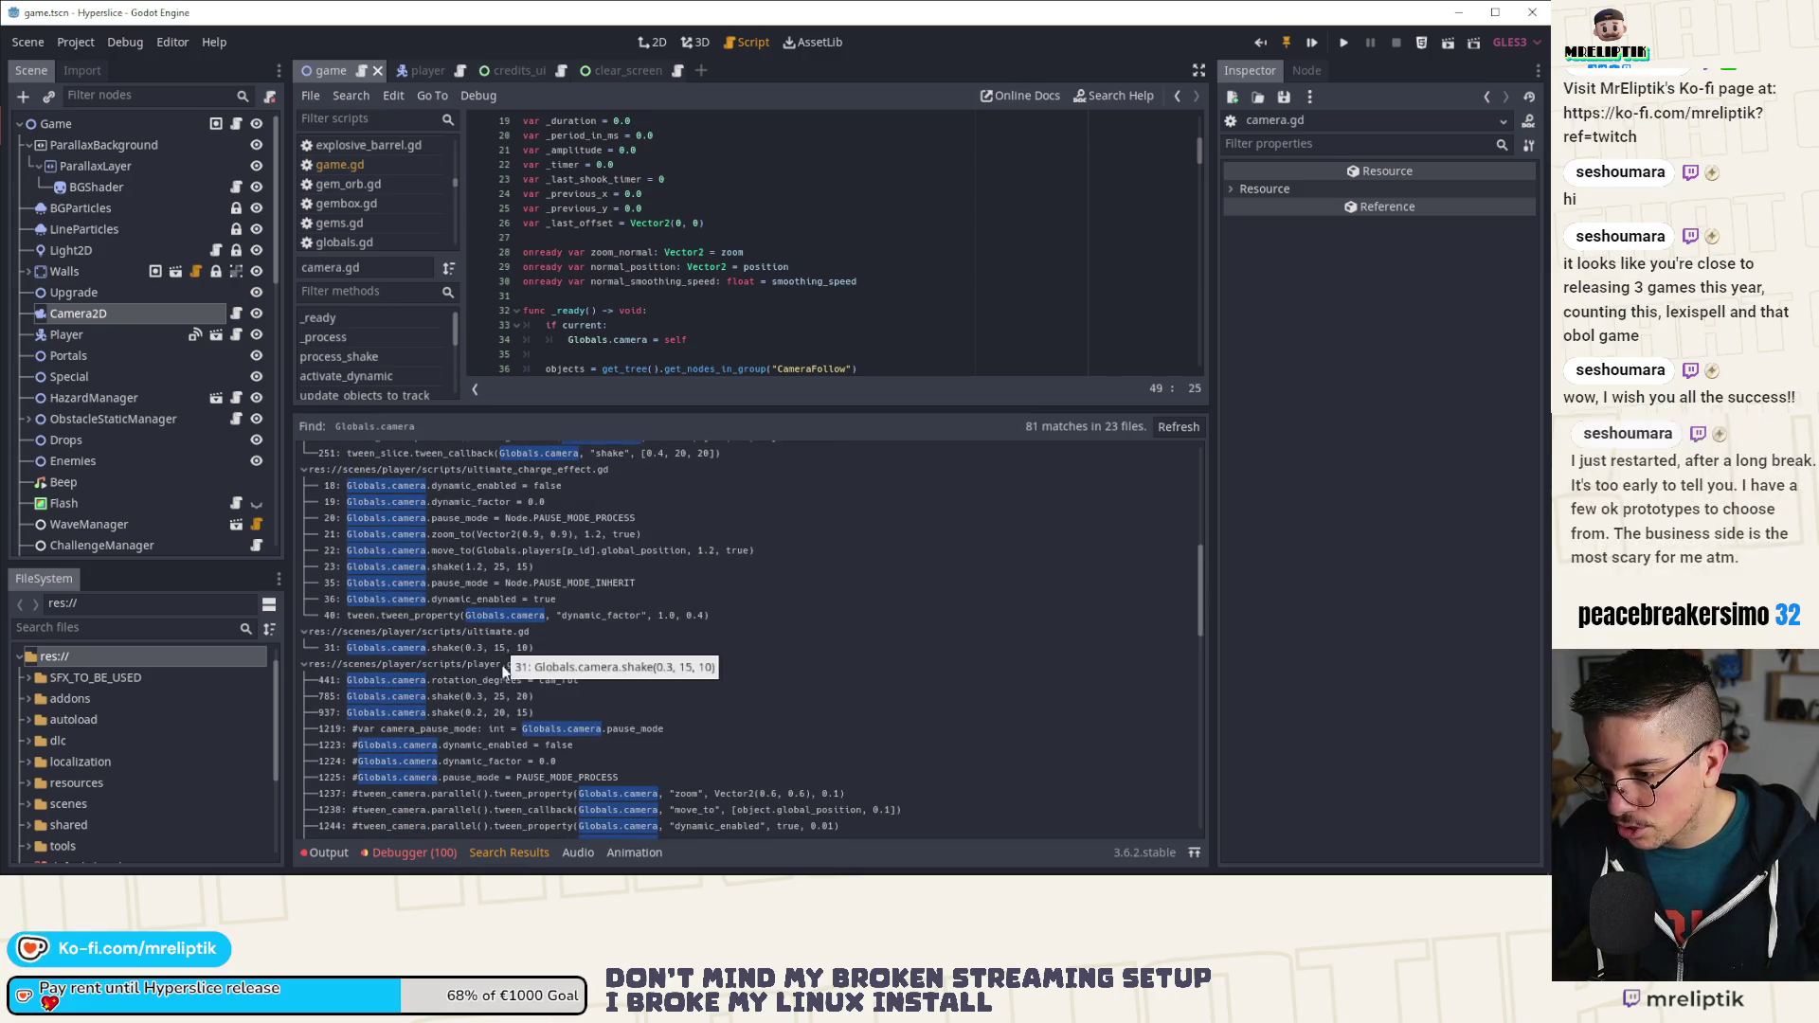